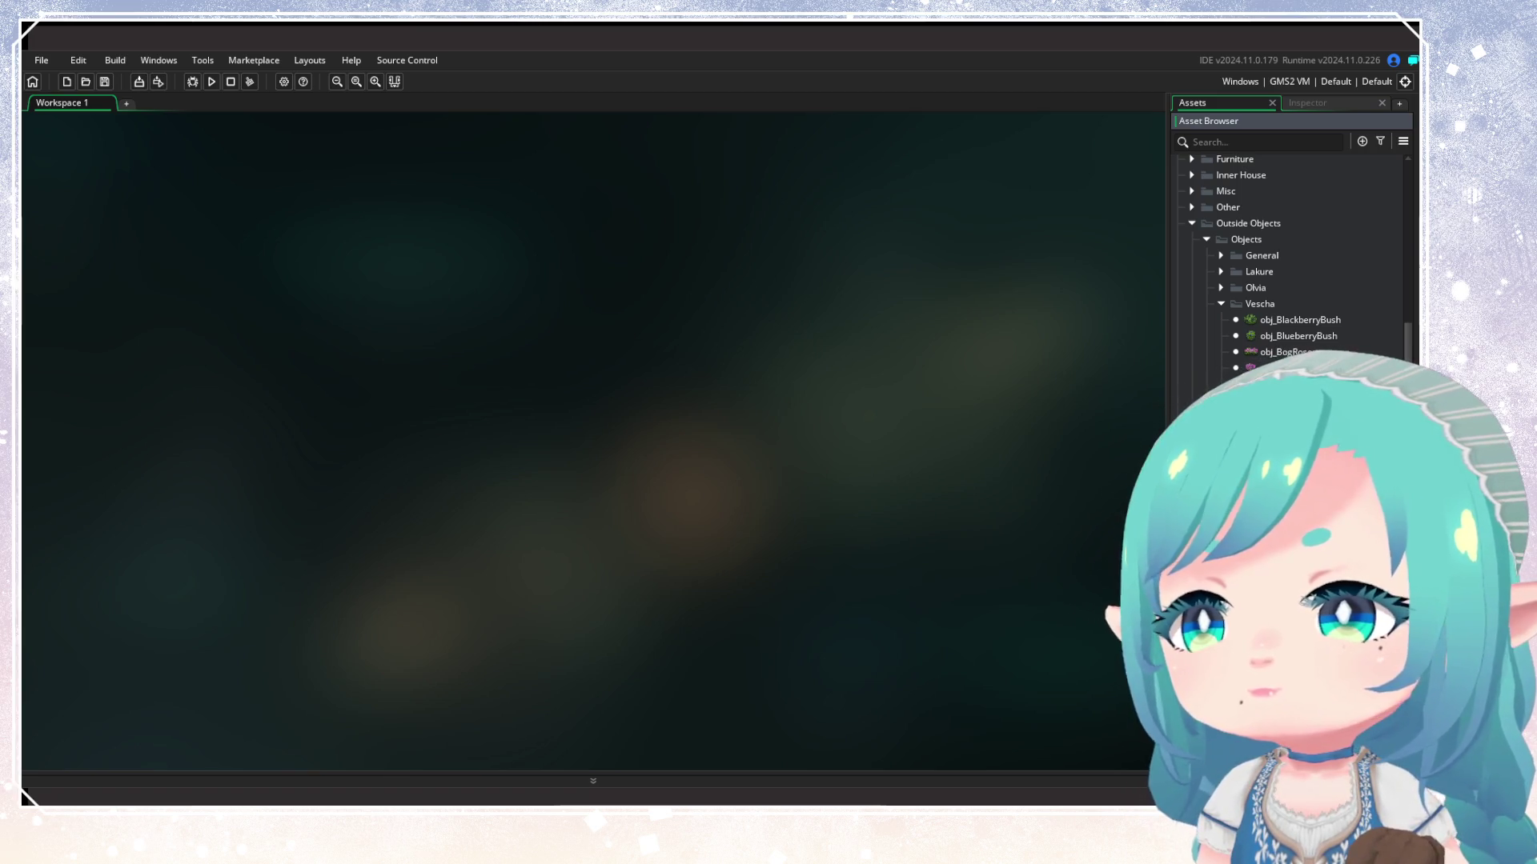
# Search 'arrowhe' to locate spr_Arrowhead in the Wynoa sprites folder, then select spr_Aquilegia
pyautogui.click(1234, 142)
pyautogui.write('arr')
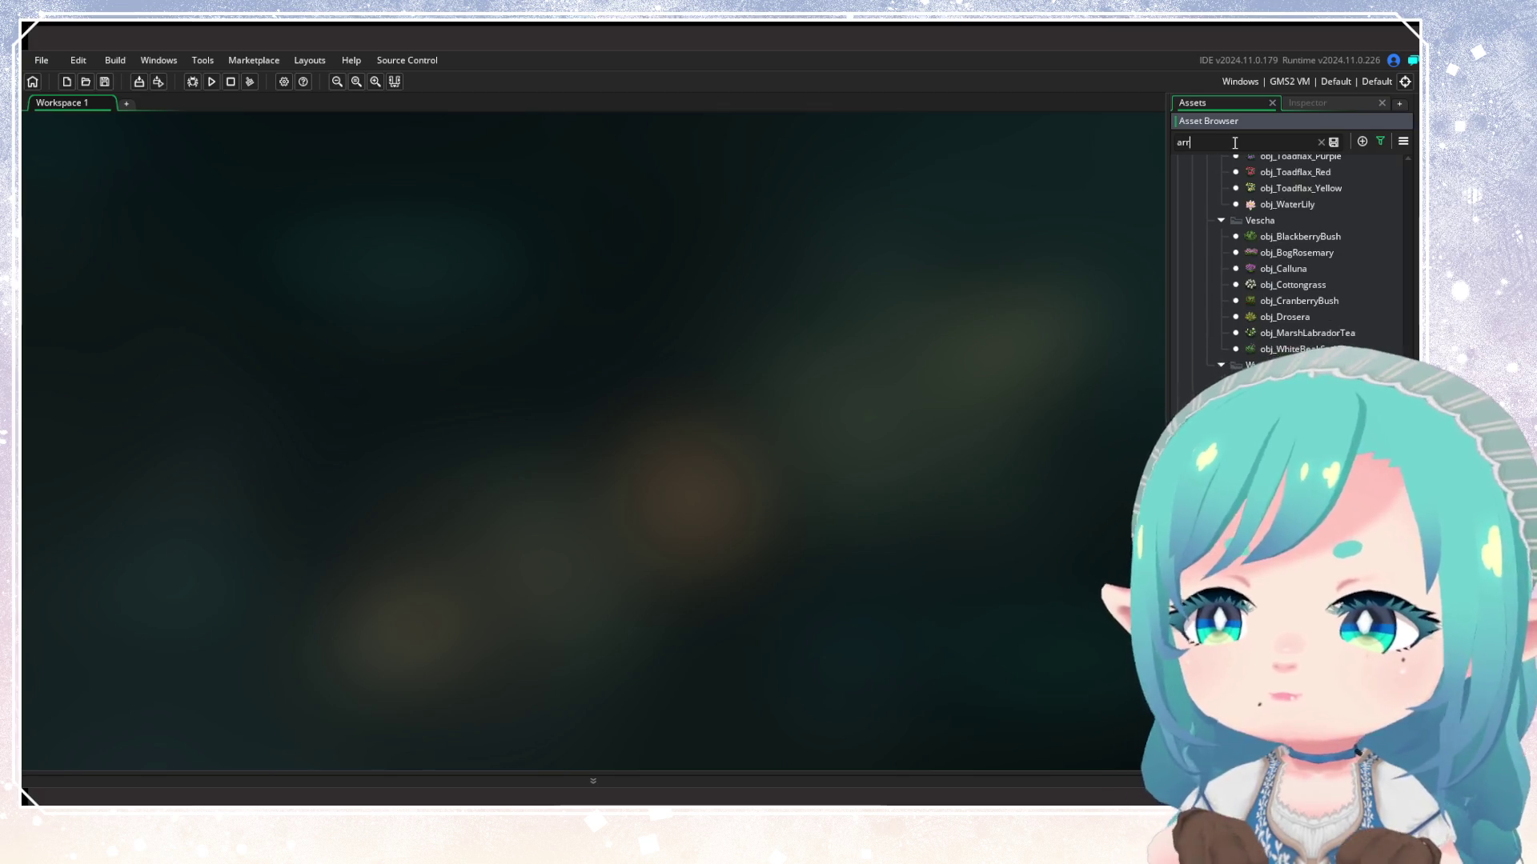
pyautogui.write('ow')
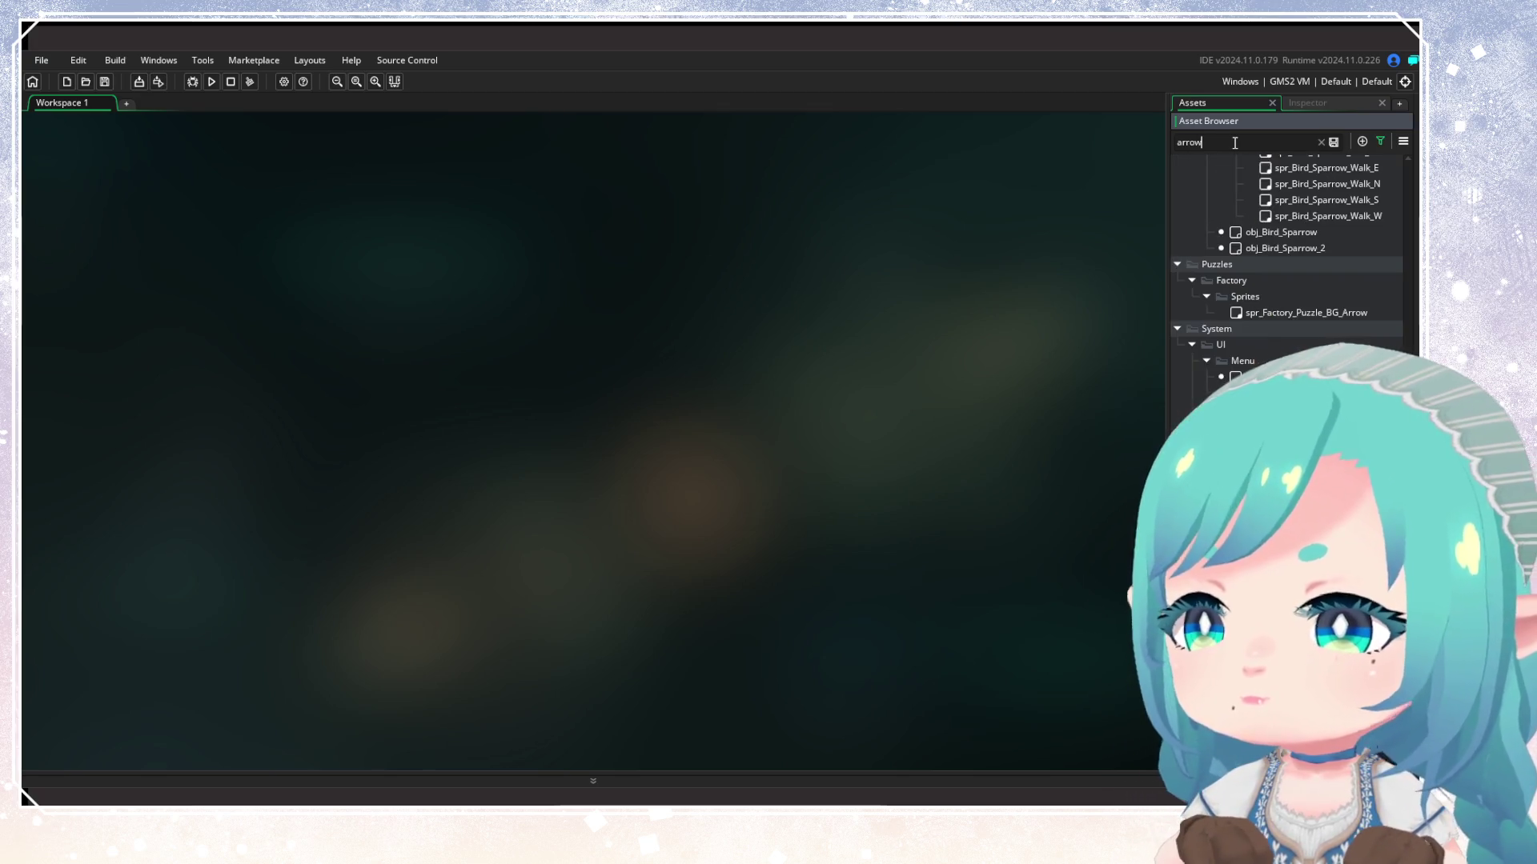
pyautogui.write('he')
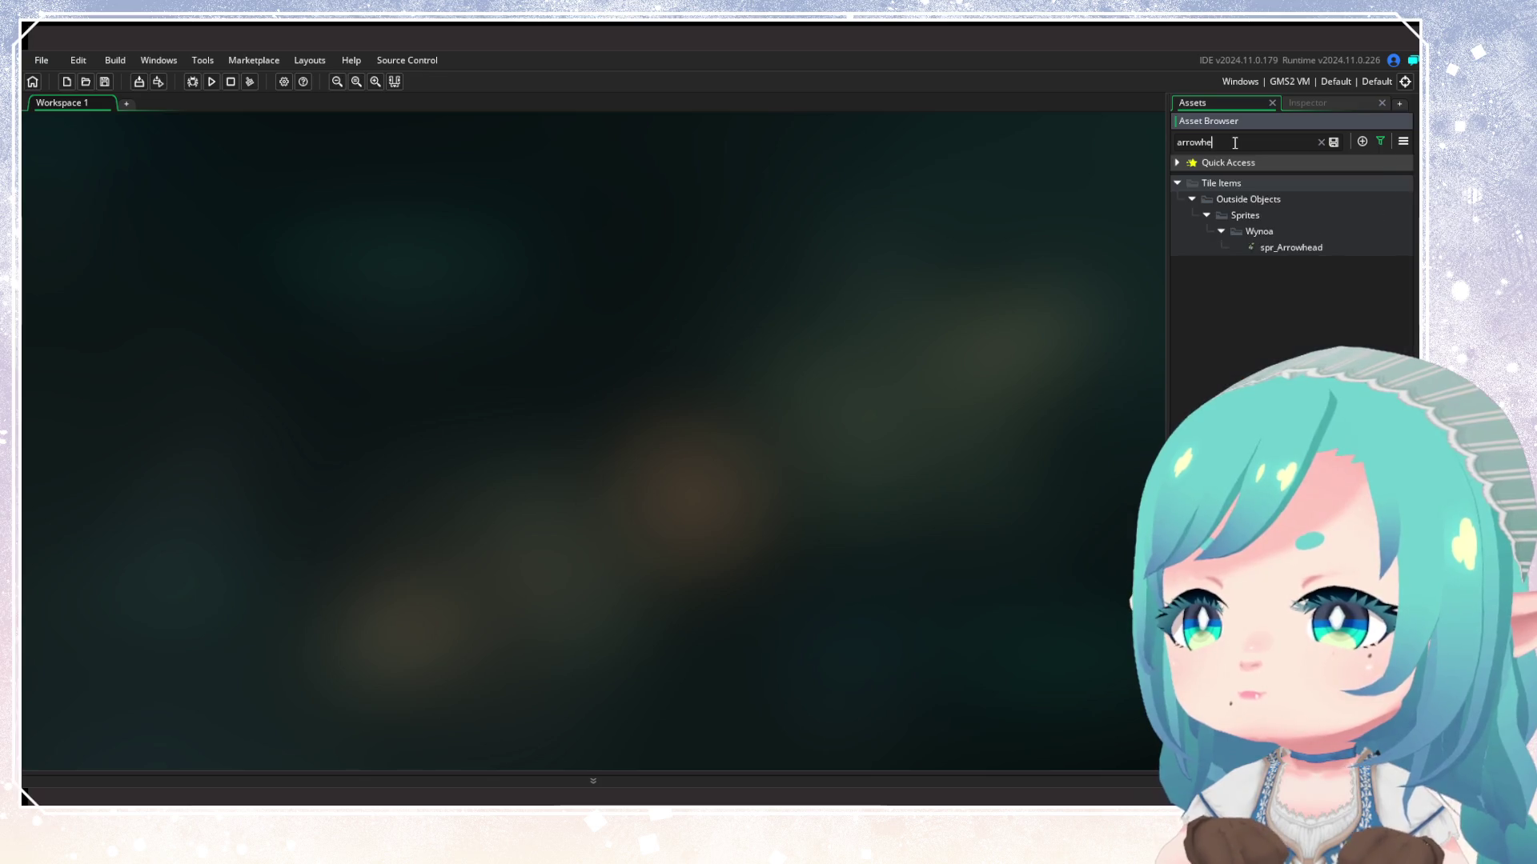
pyautogui.click(1290, 248)
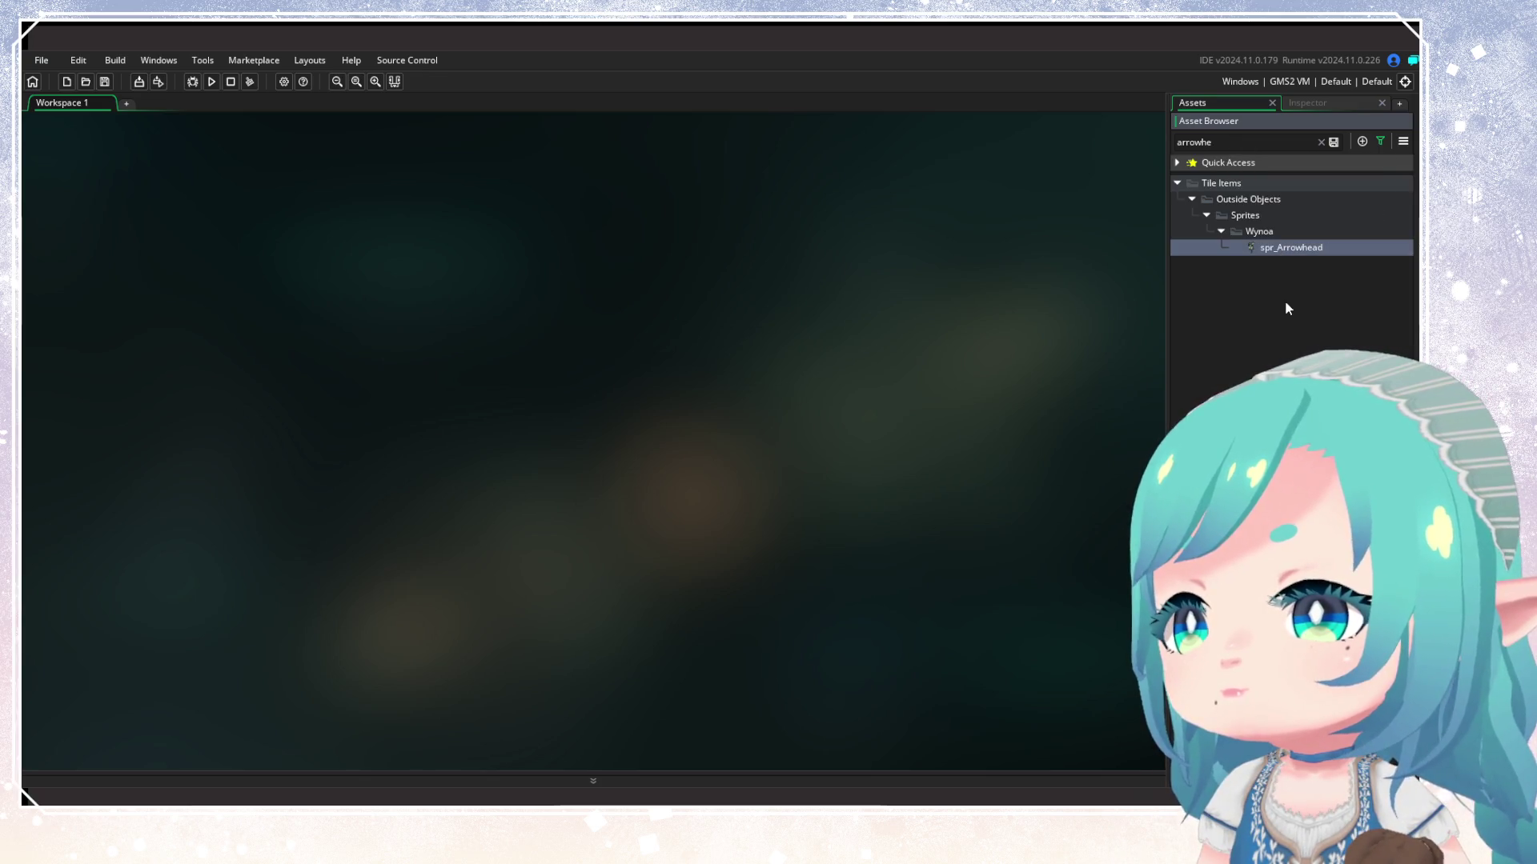
pyautogui.click(1321, 142)
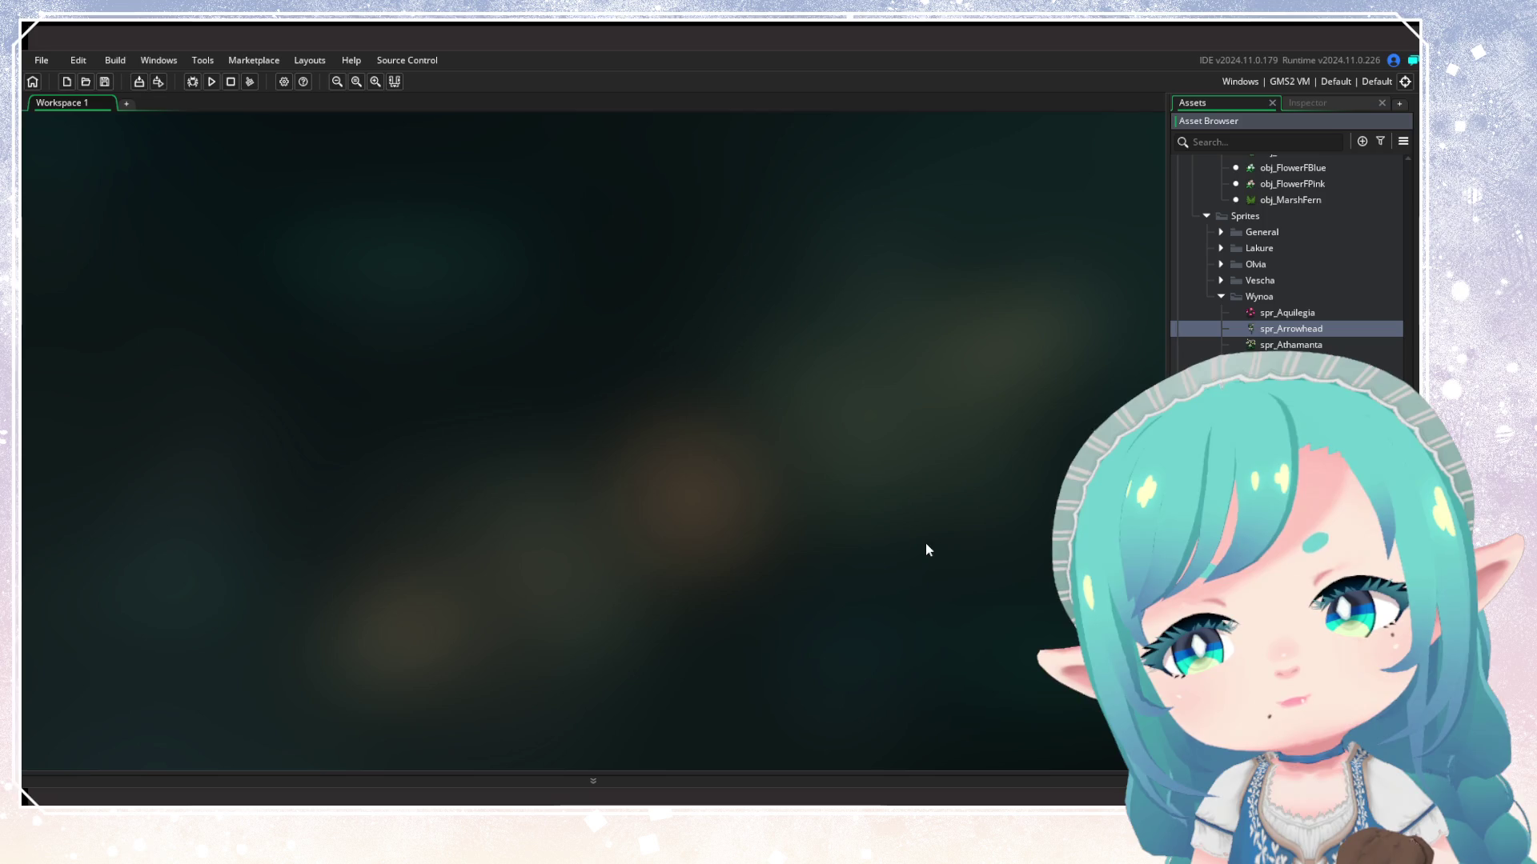
pyautogui.click(1267, 315)
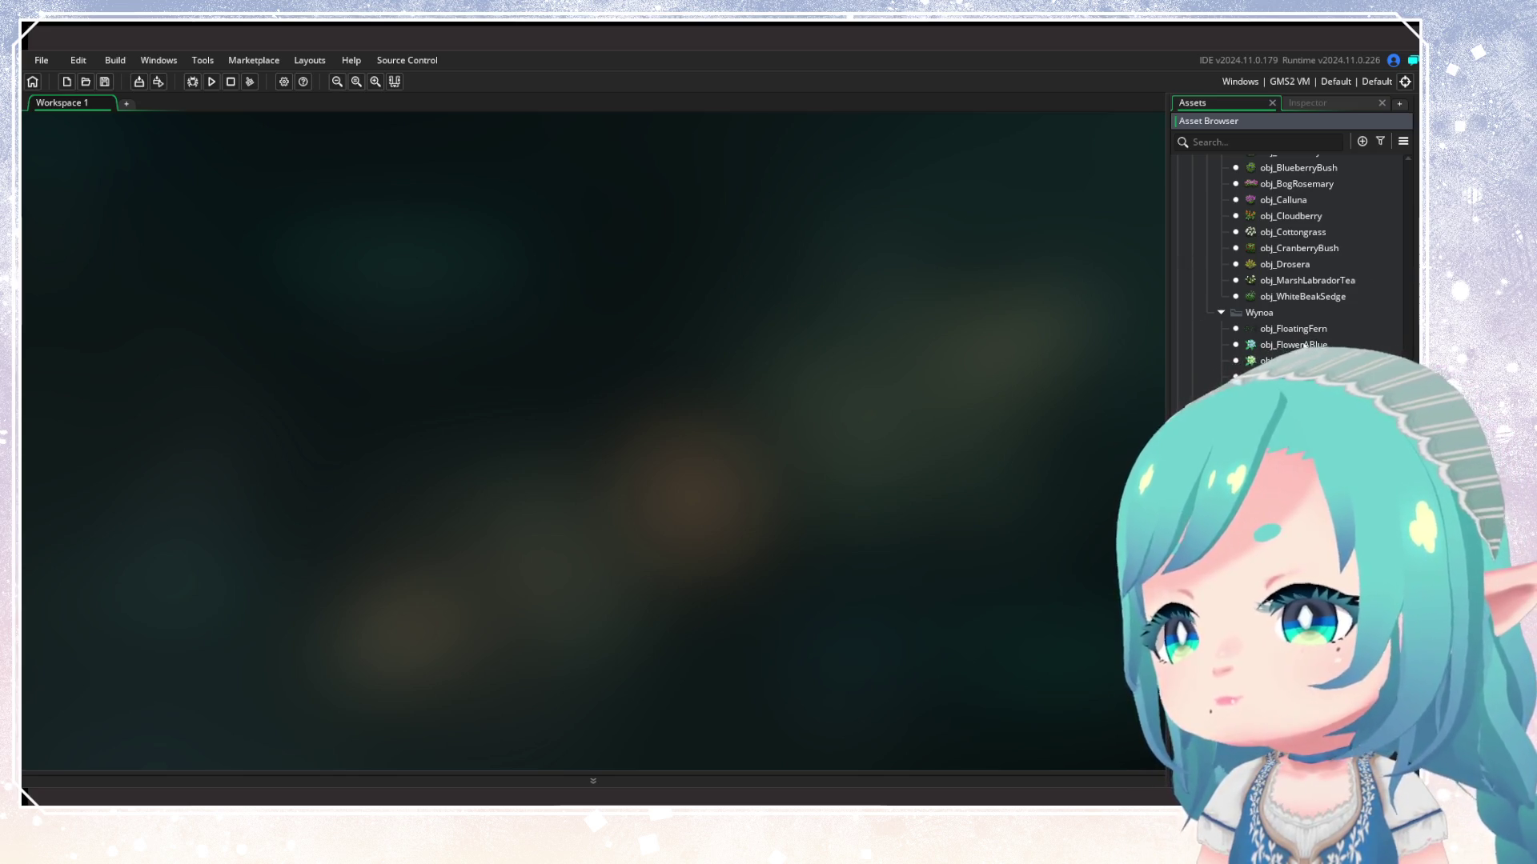
# Widen the Assets panel, scroll to Outside Objects > Sprites > Wynoa, and open spr_Aquilegia
pyautogui.moveTo(1166, 333); pyautogui.dragTo(1115, 332)
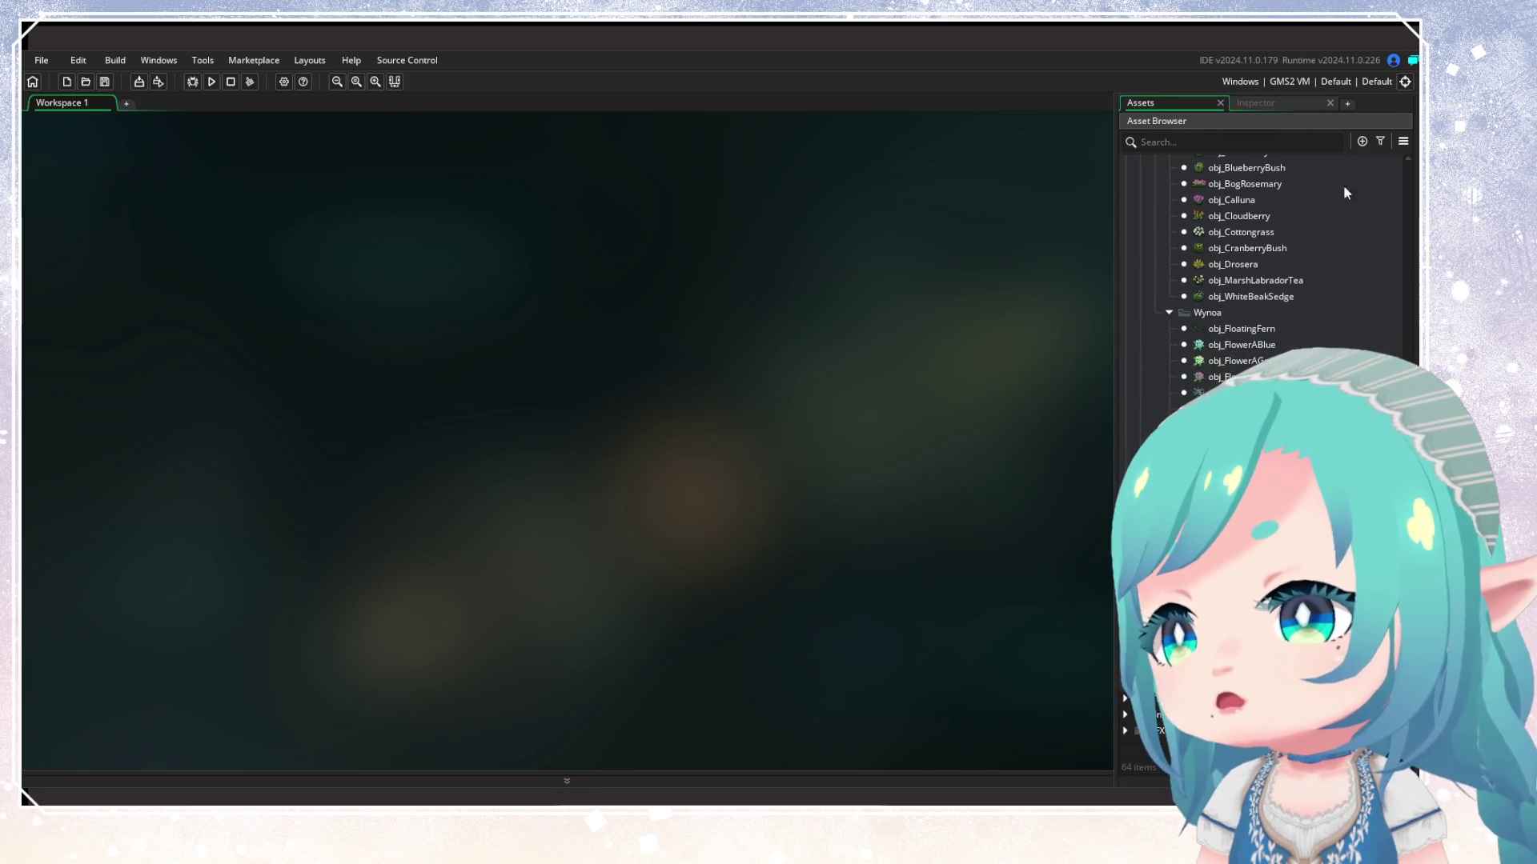
pyautogui.scroll(8, 1344, 187)
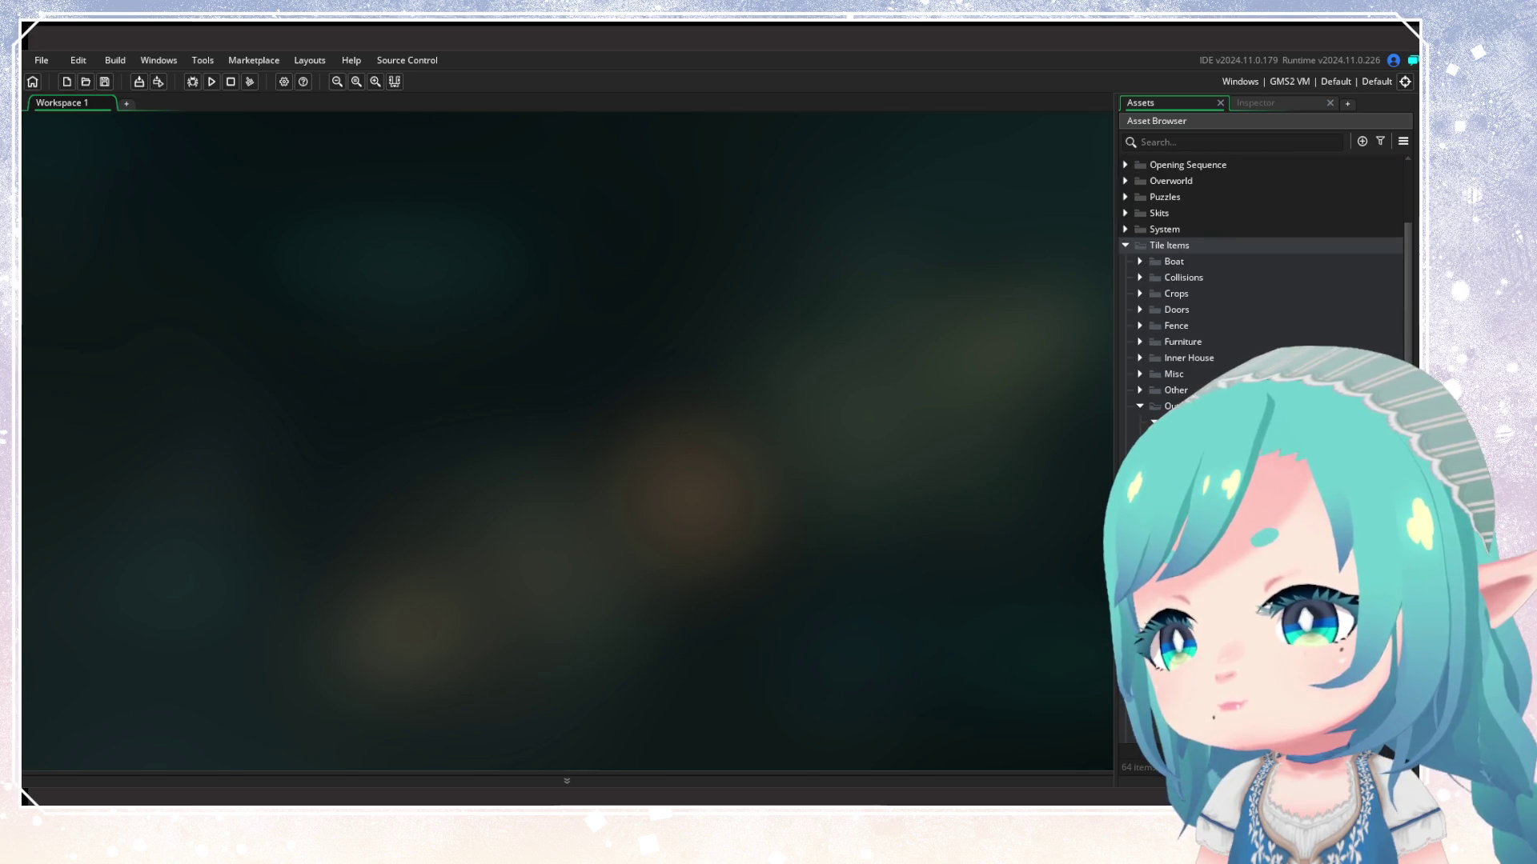
pyautogui.scroll(-3, 1155, 388)
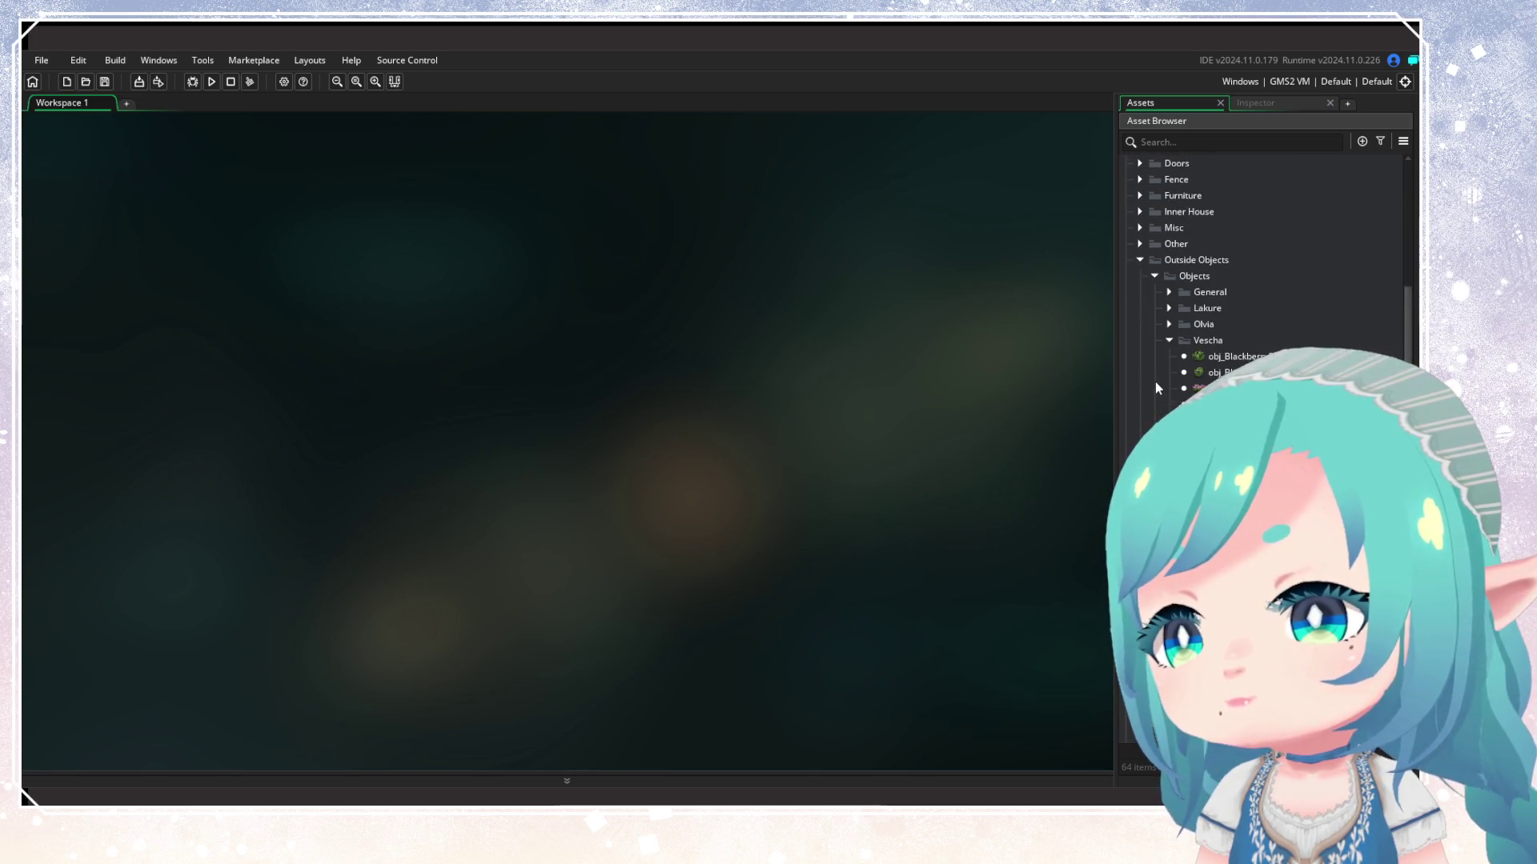
pyautogui.scroll(6, 1155, 282)
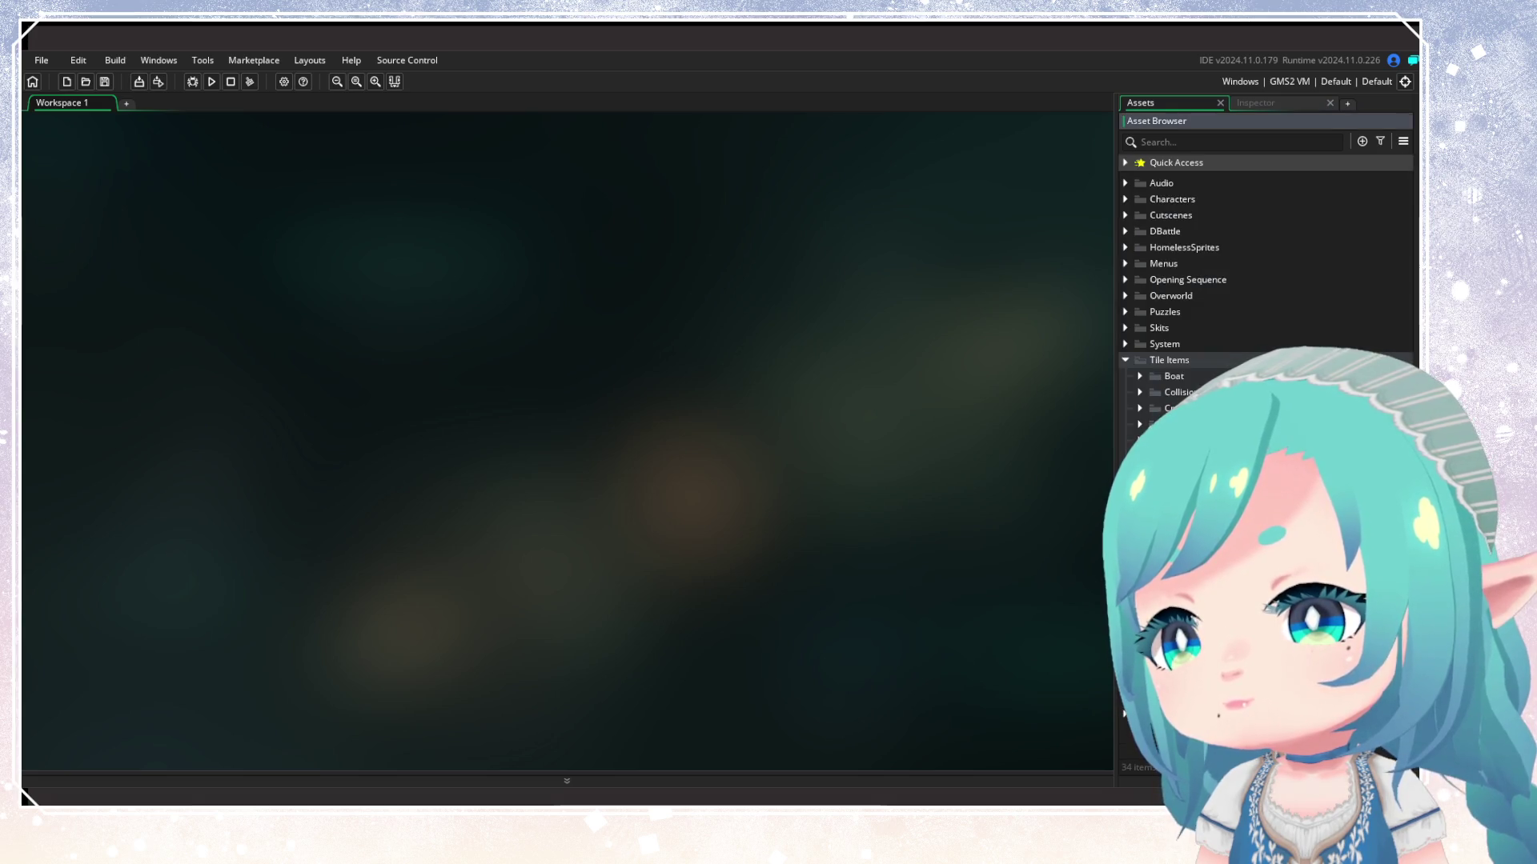
pyautogui.scroll(-10, 1233, 288)
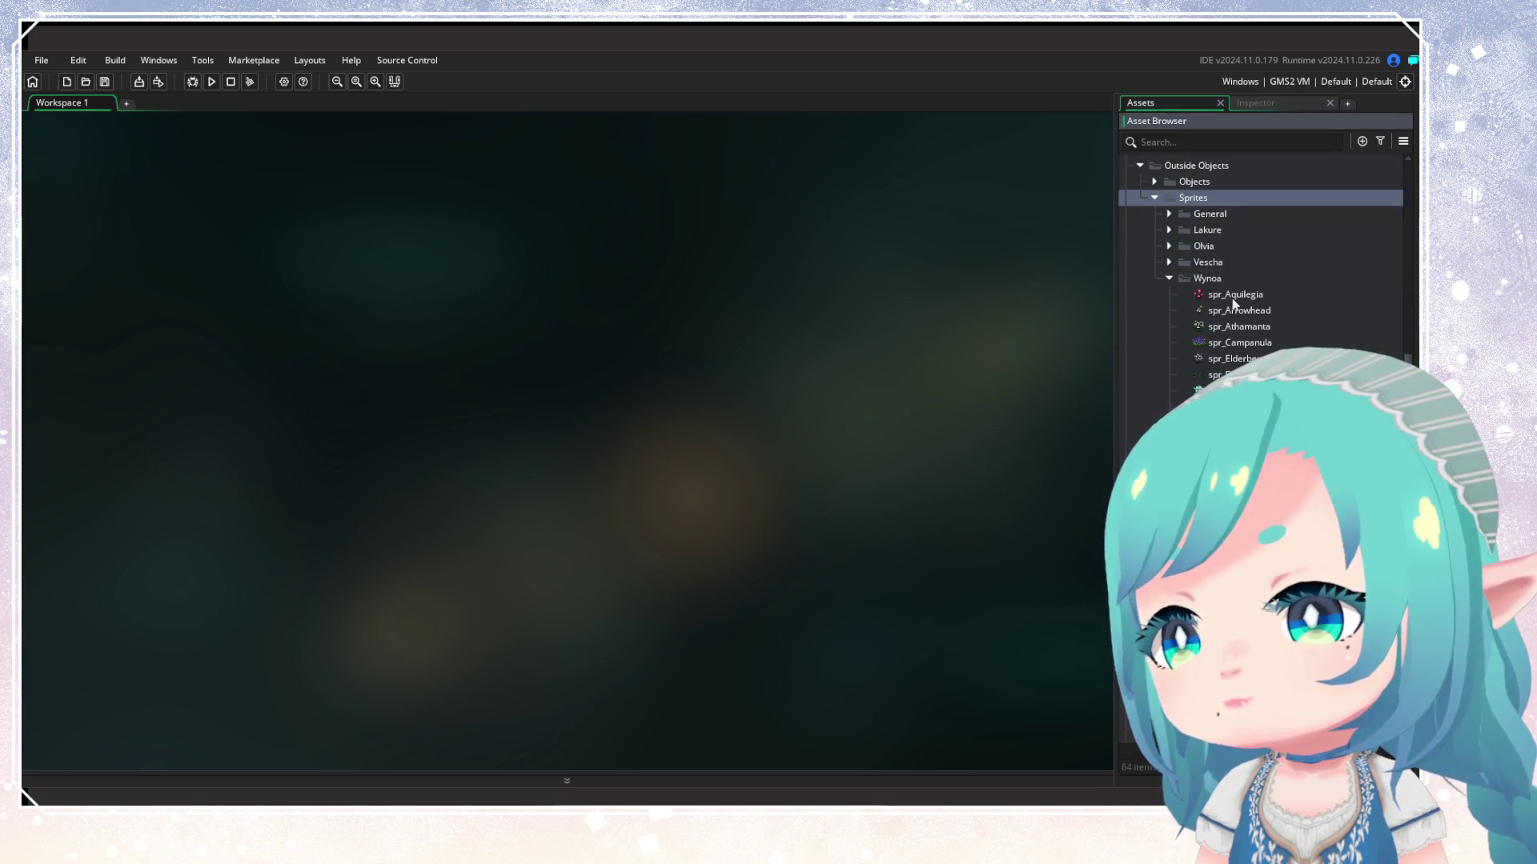
pyautogui.click(1233, 296)
pyautogui.doubleClick(1233, 296)
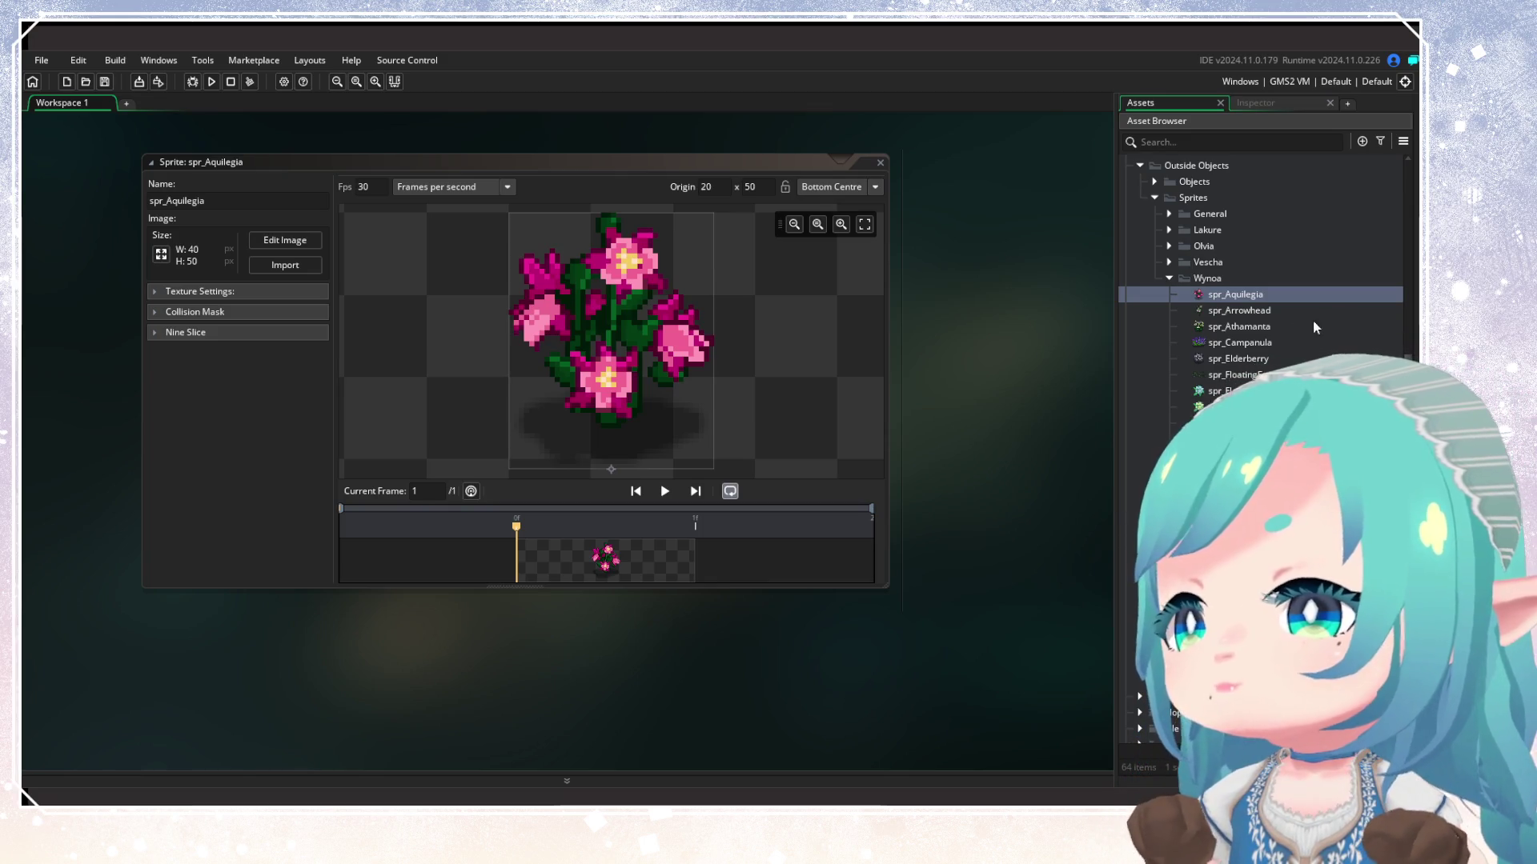
# Open the sprite editors for spr_Arrowhead through spr_FlowerAGreen in the Wynoa folder
pyautogui.click(1263, 313)
pyautogui.doubleClick(1263, 313)
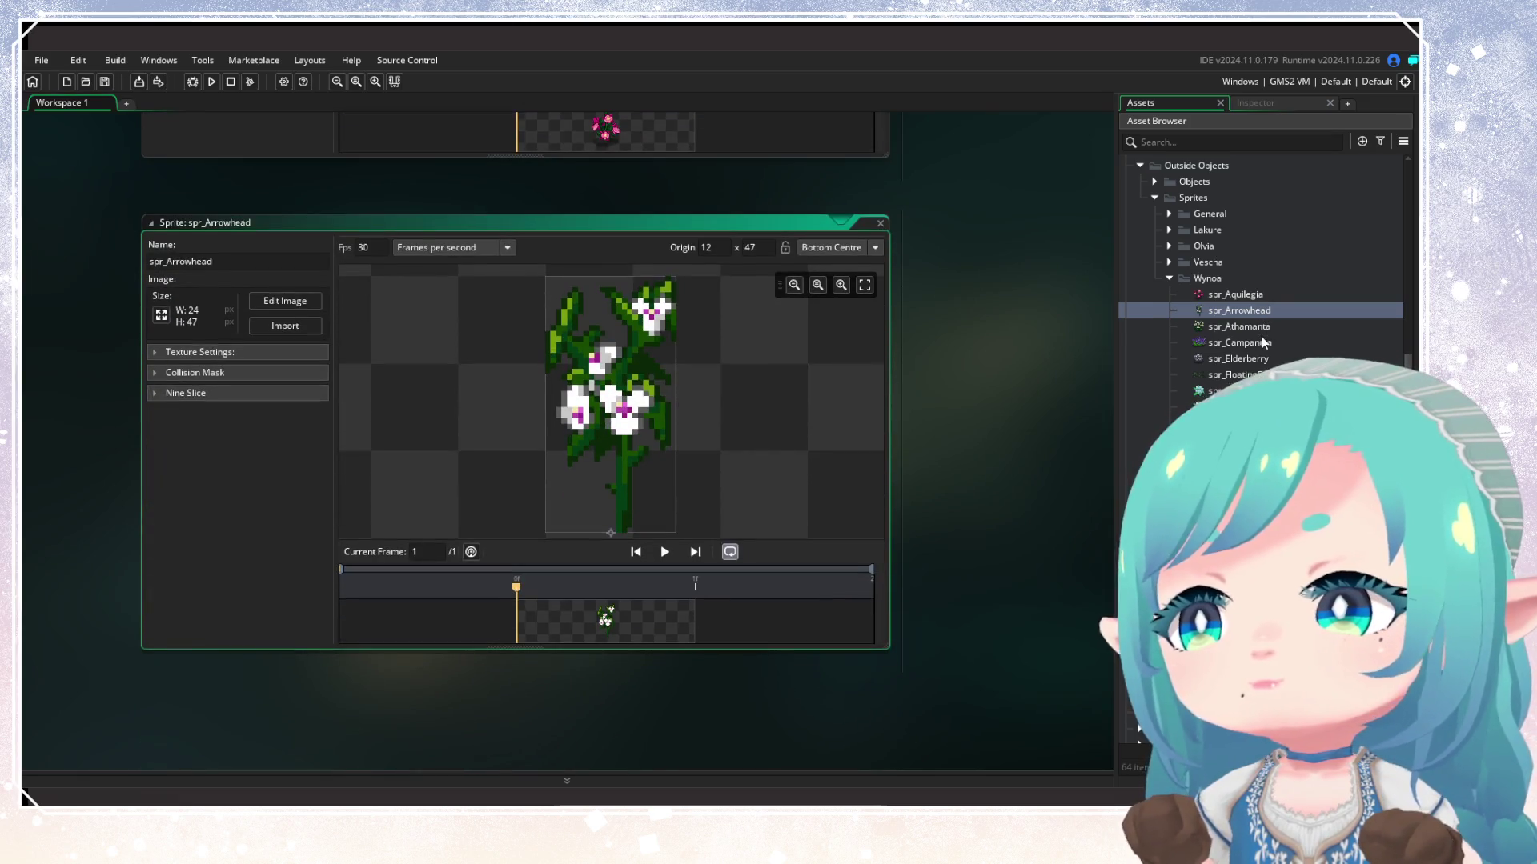
pyautogui.click(1262, 329)
pyautogui.doubleClick(1262, 327)
pyautogui.doubleClick(1260, 344)
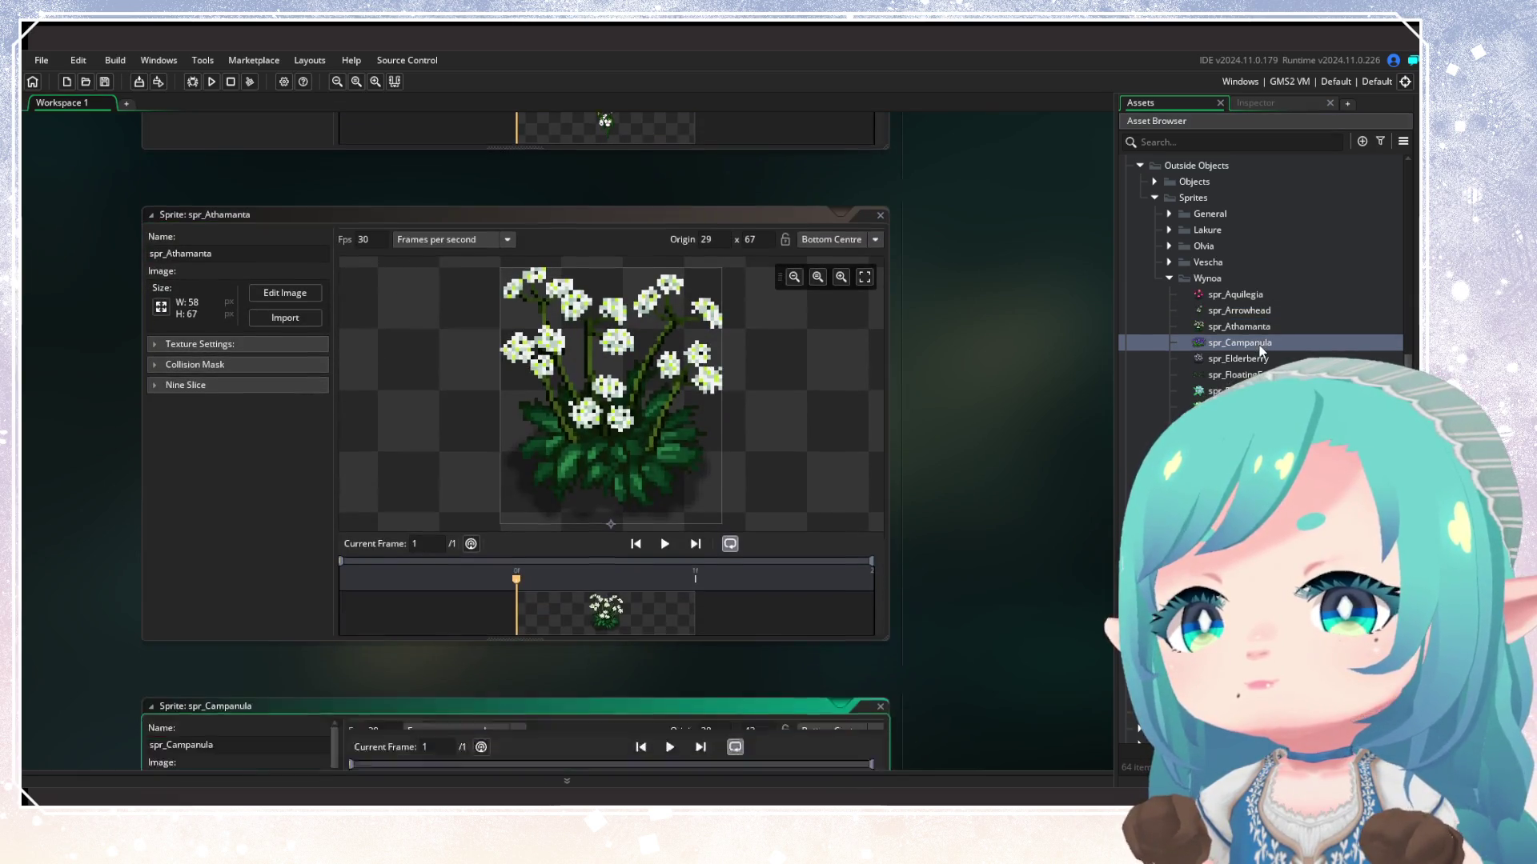
pyautogui.doubleClick(1257, 359)
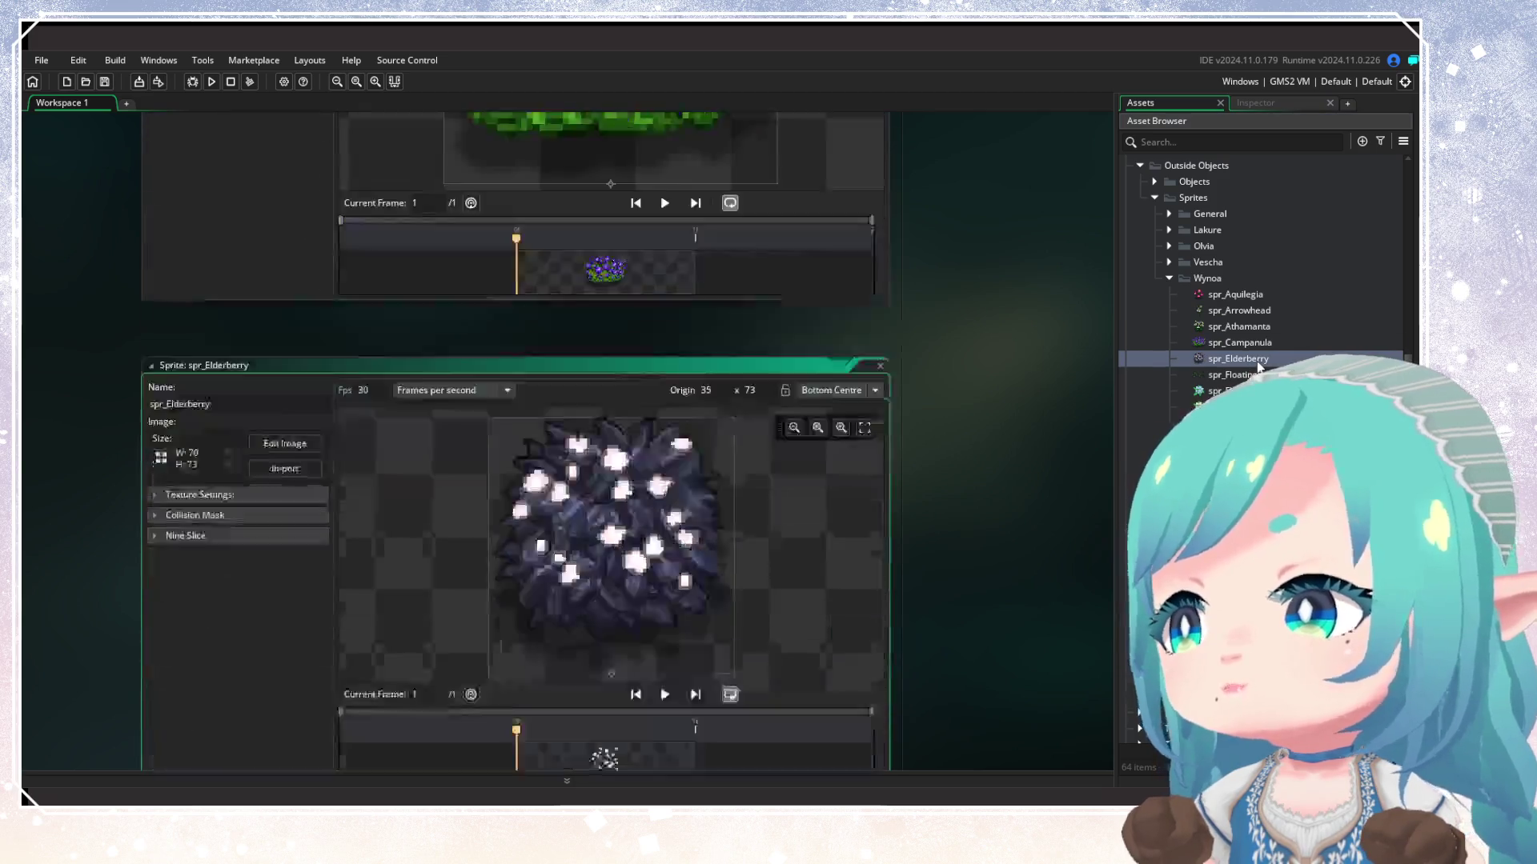
pyautogui.doubleClick(1233, 375)
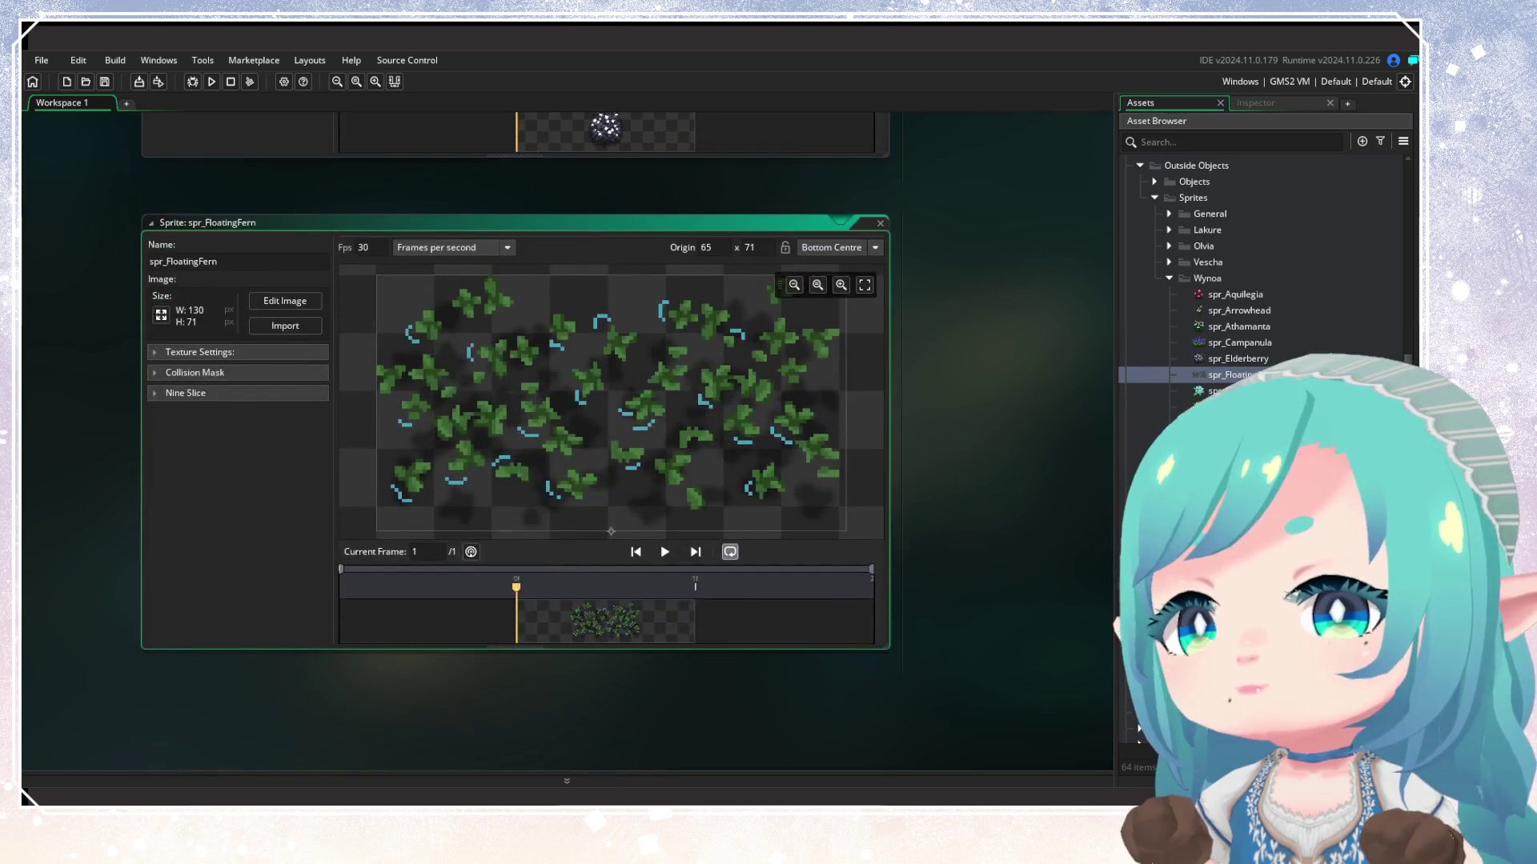
pyautogui.doubleClick(1225, 391)
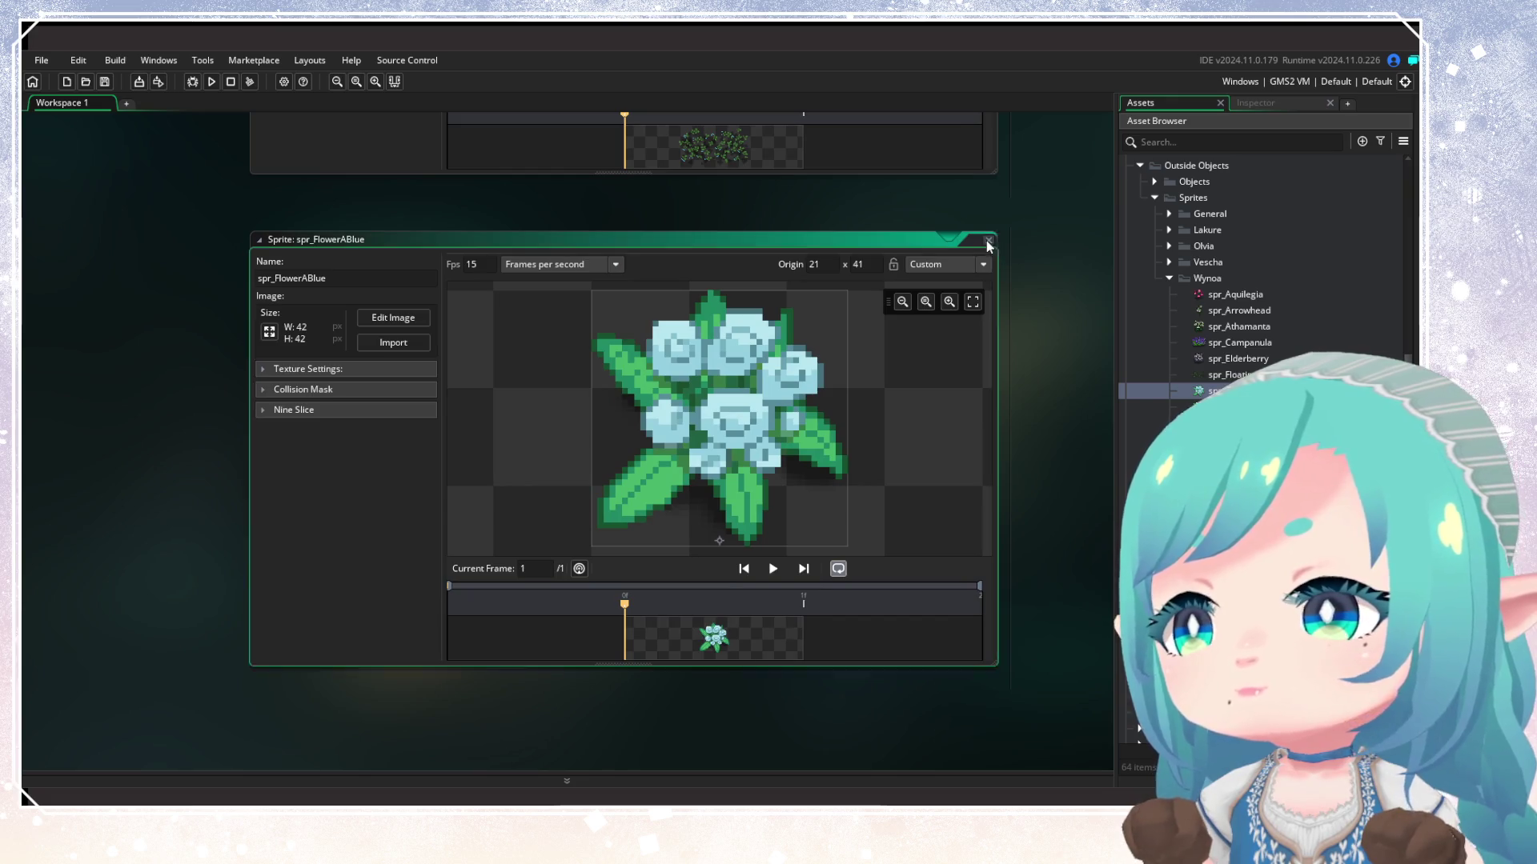
pyautogui.doubleClick(1224, 406)
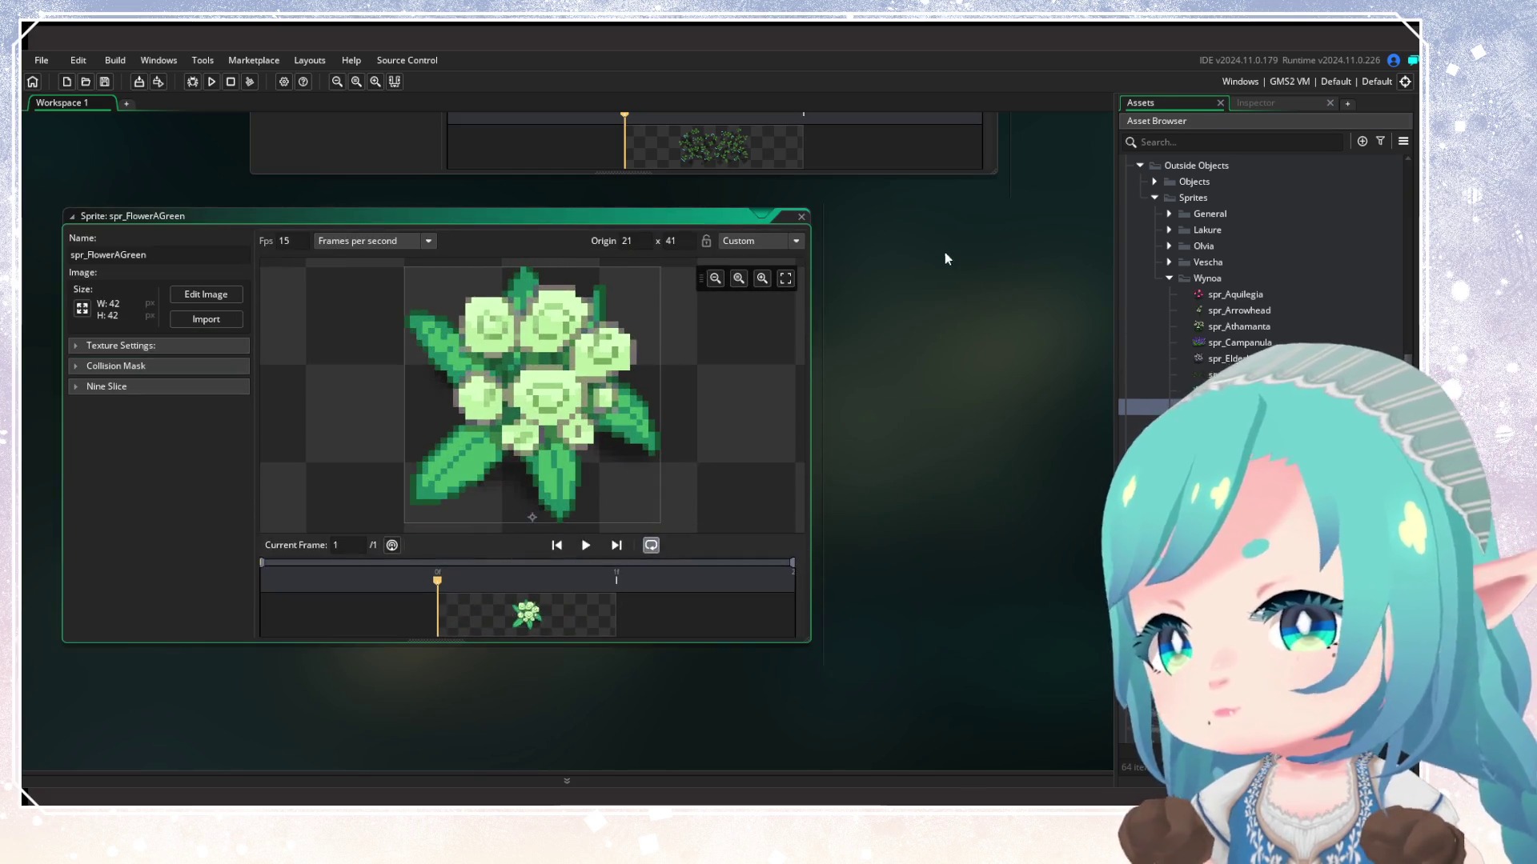
# Close spr_FlowerAGreen and open spr_Gentiana, spr_MarshFern, spr_SeaLavender, spr_Snowflake and Utricularia
pyautogui.click(801, 217)
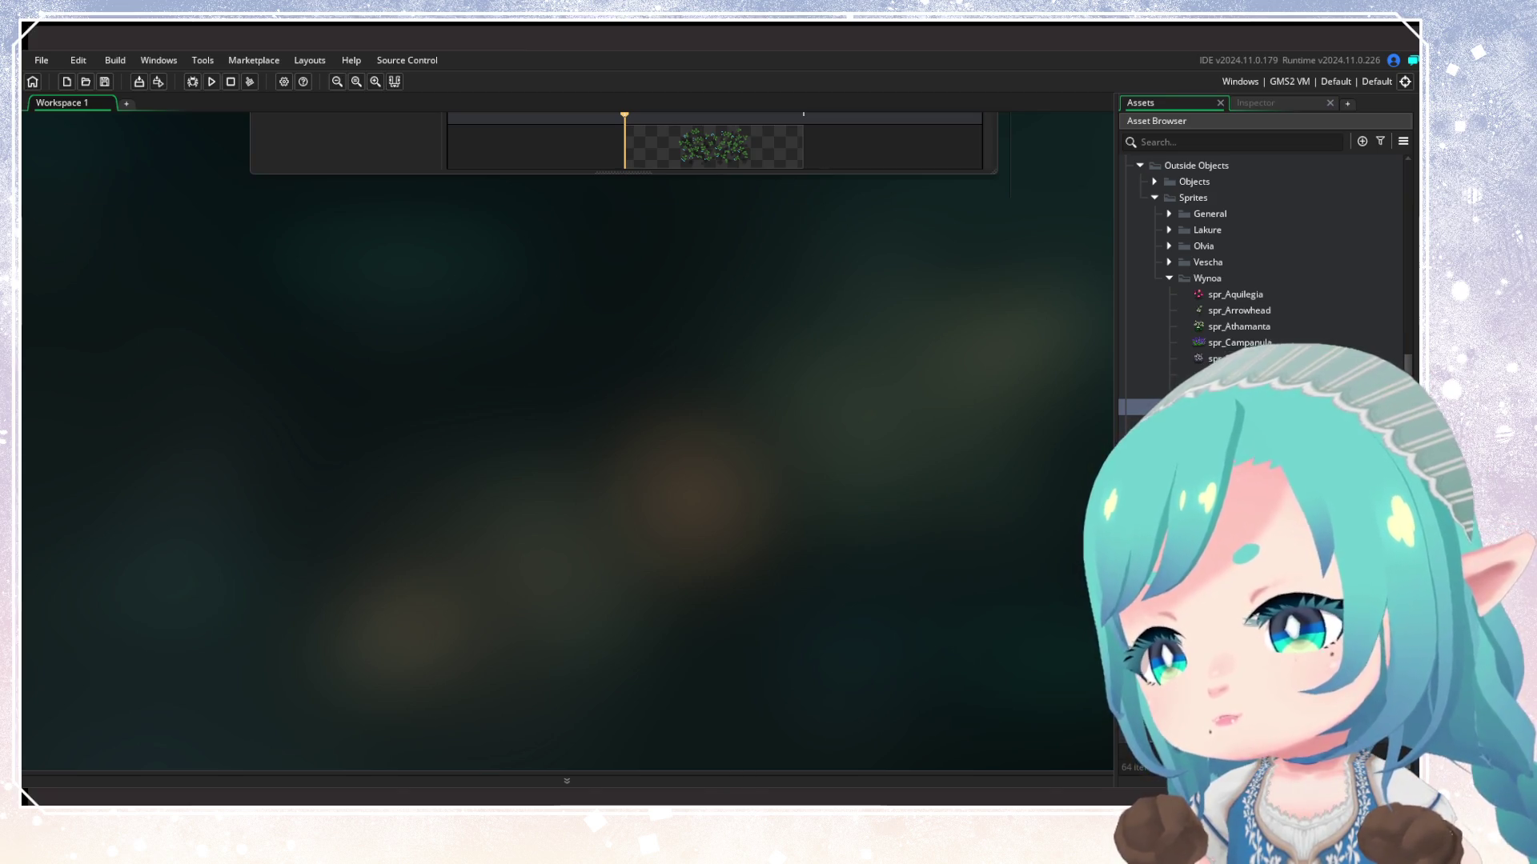
pyautogui.doubleClick(1225, 422)
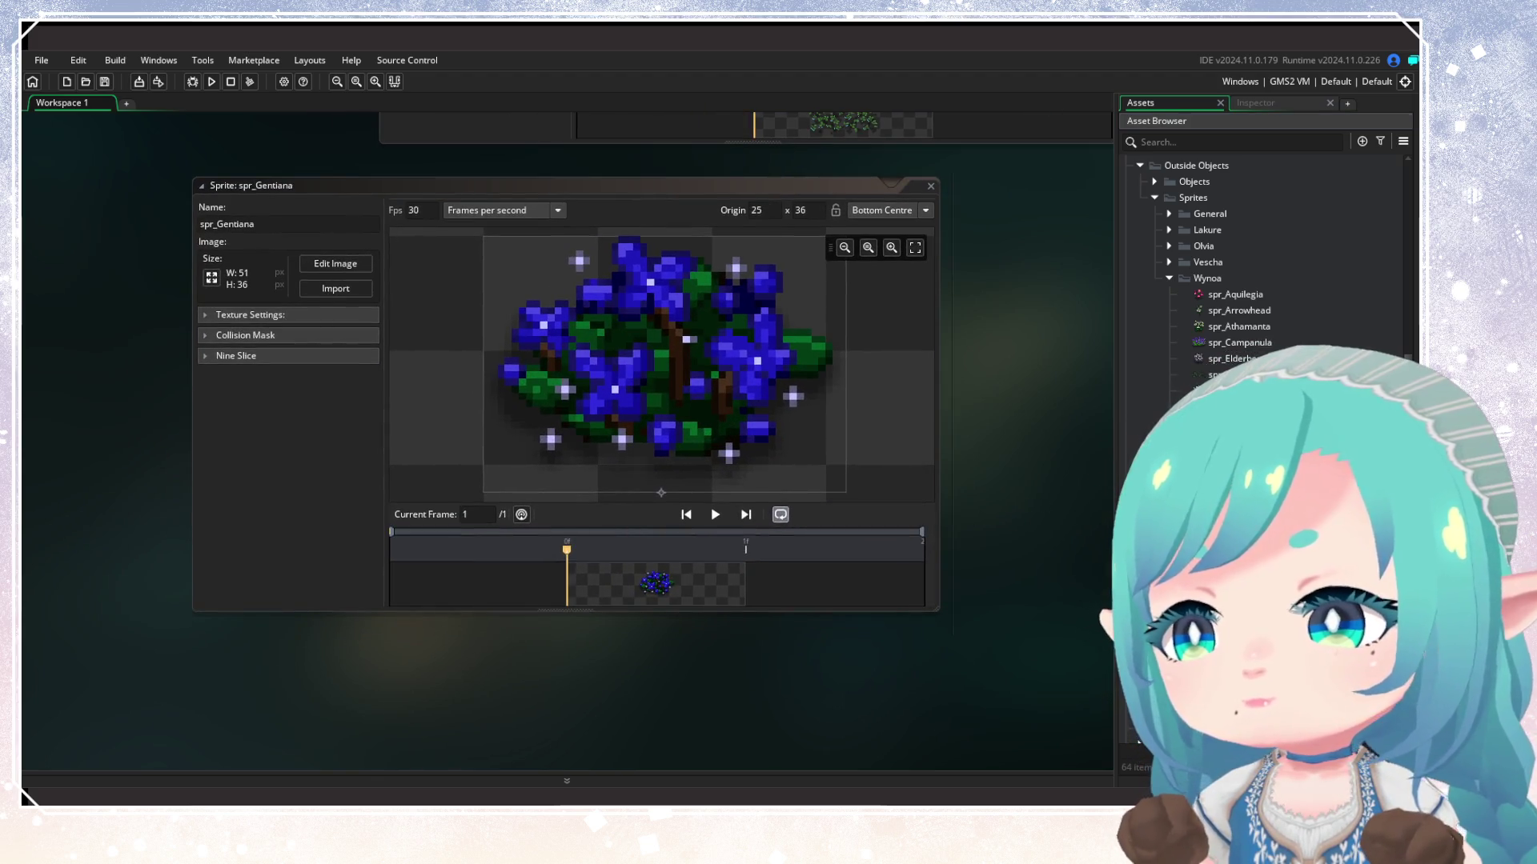
pyautogui.doubleClick(1233, 454)
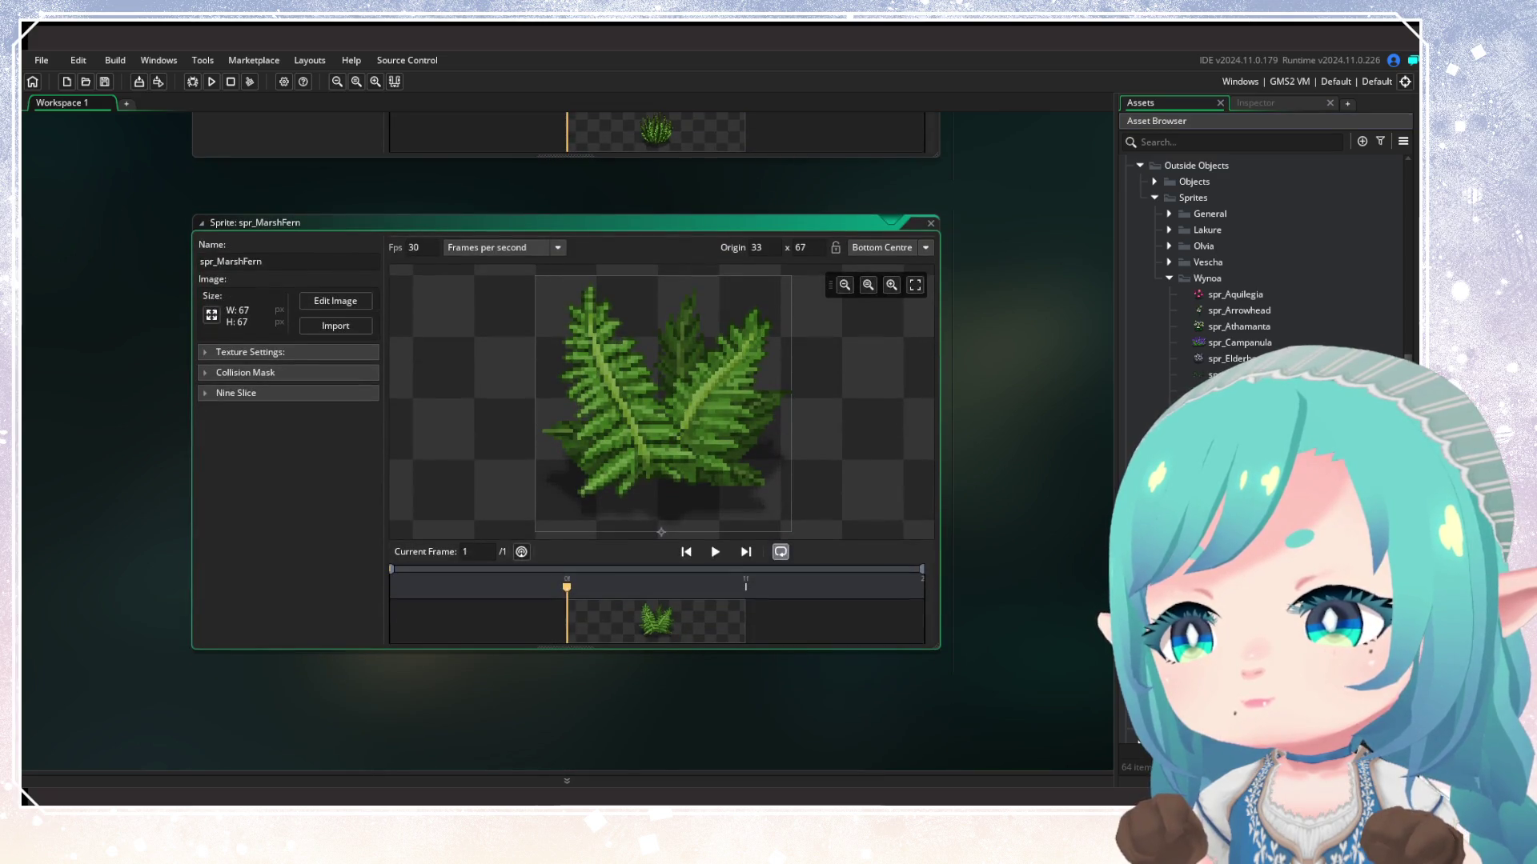
pyautogui.doubleClick(1233, 471)
pyautogui.doubleClick(1233, 487)
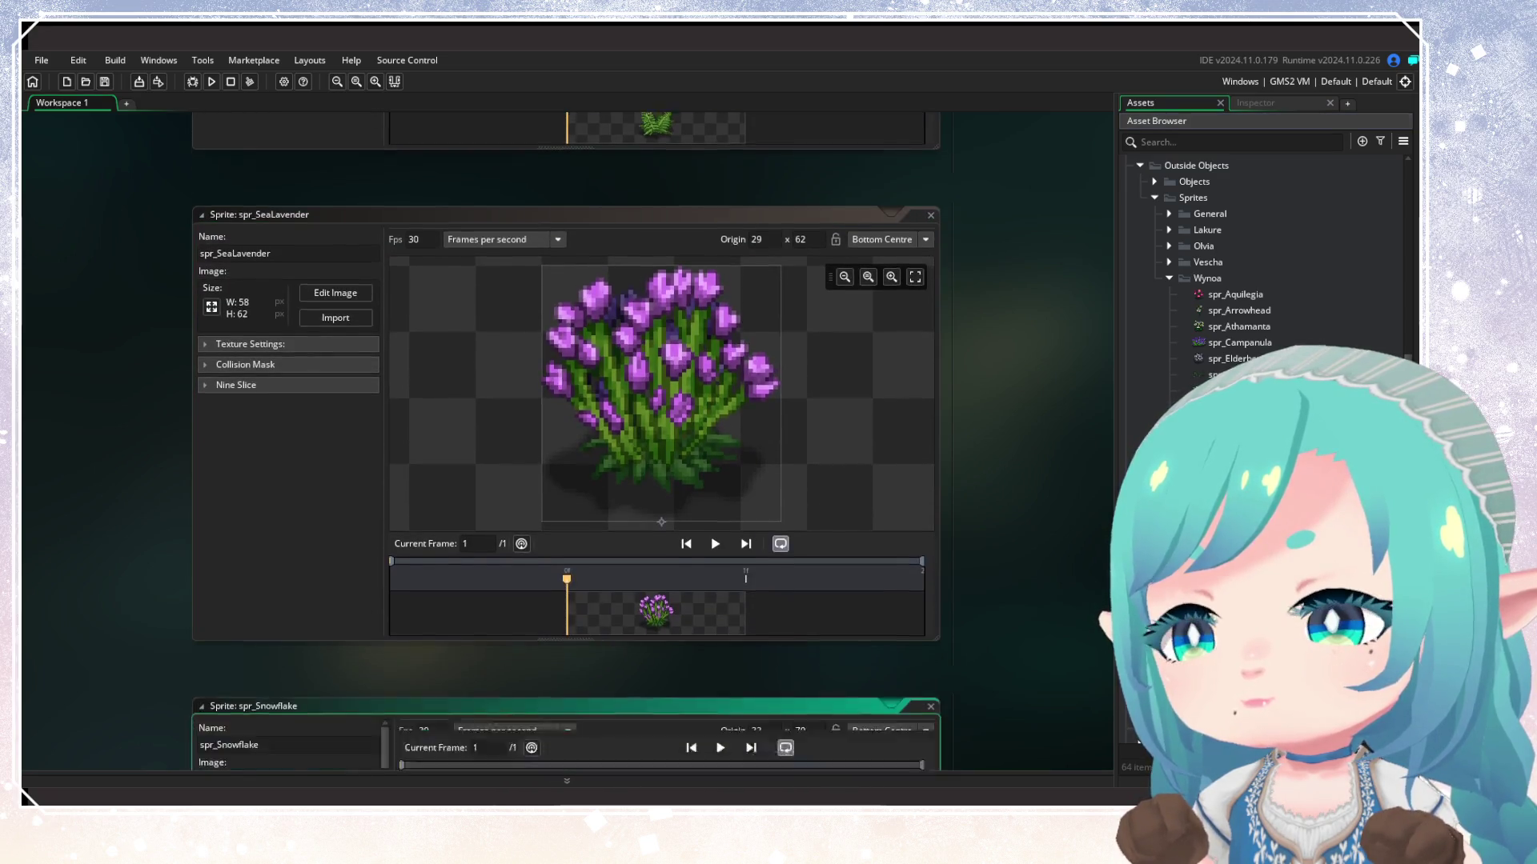
pyautogui.doubleClick(1233, 503)
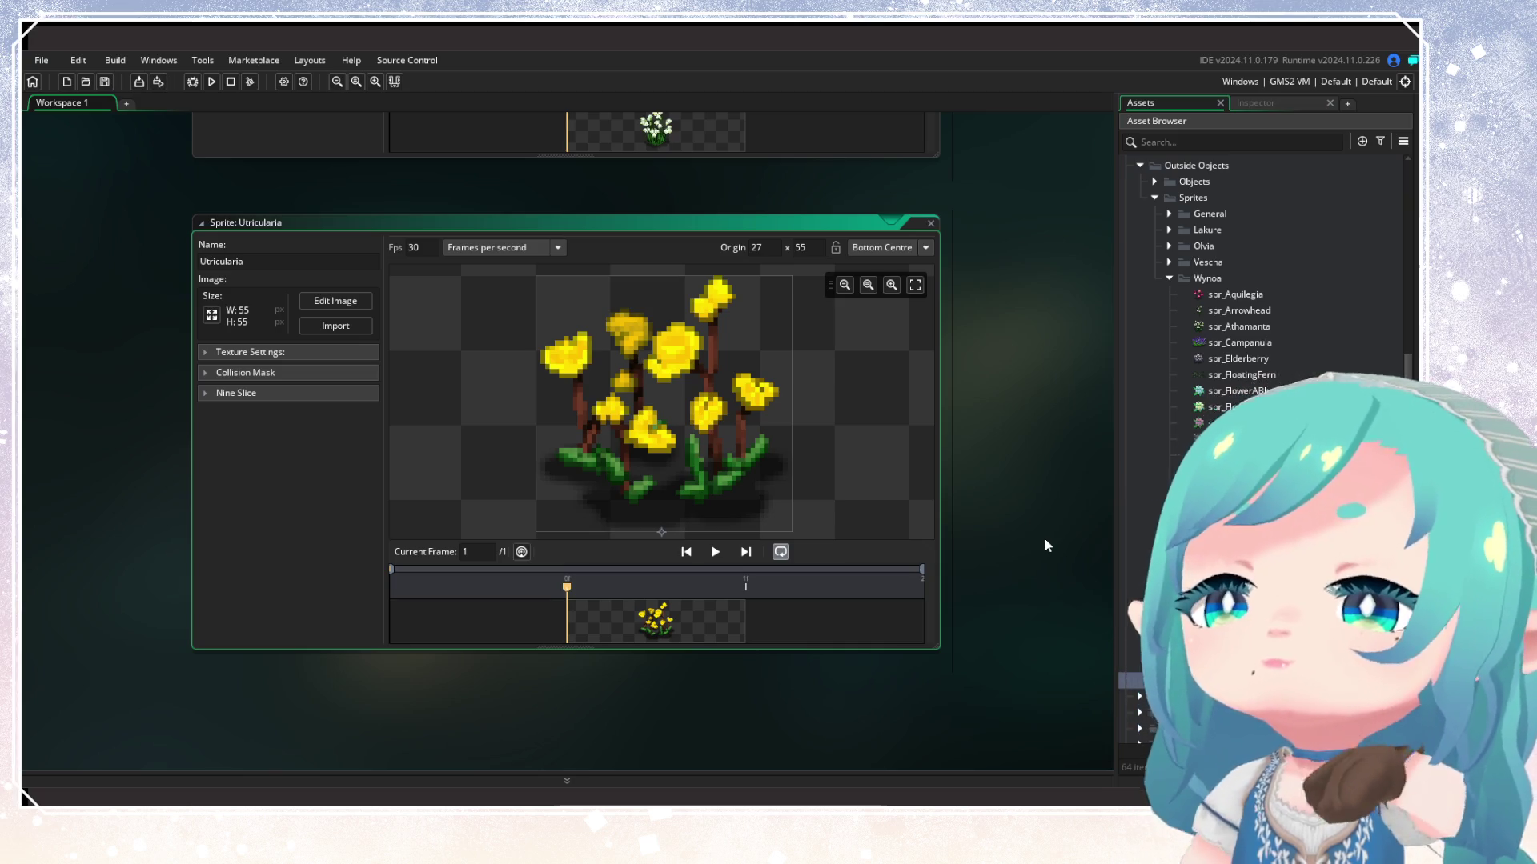
# Scroll up through the open plant sprite editors and reopen spr_FlowerABlue
pyautogui.scroll(10, 1045, 539)
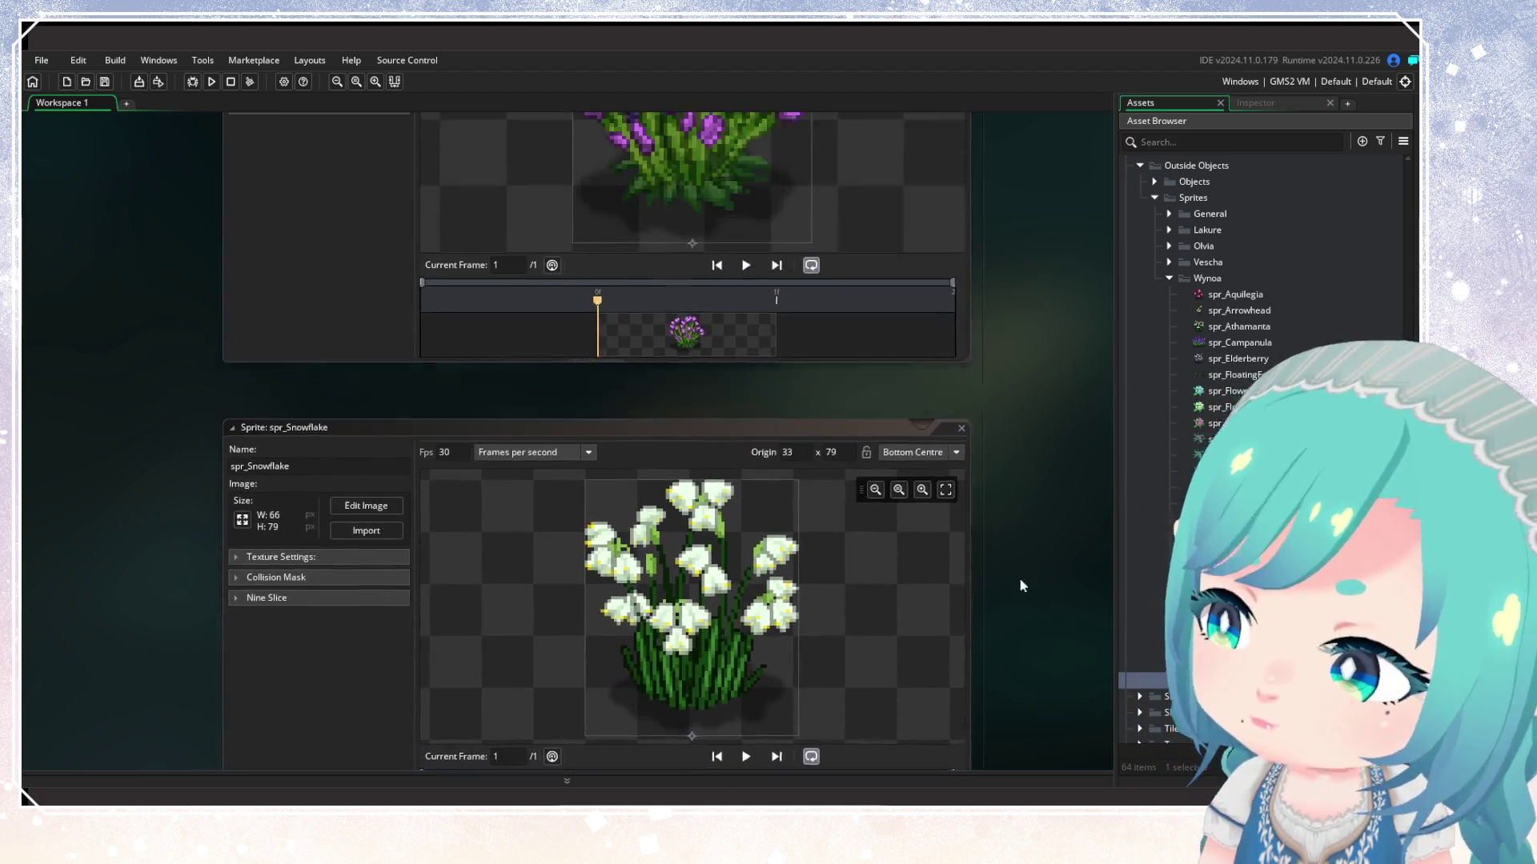
pyautogui.scroll(-3, 1009, 480)
pyautogui.scroll(10, 1005, 416)
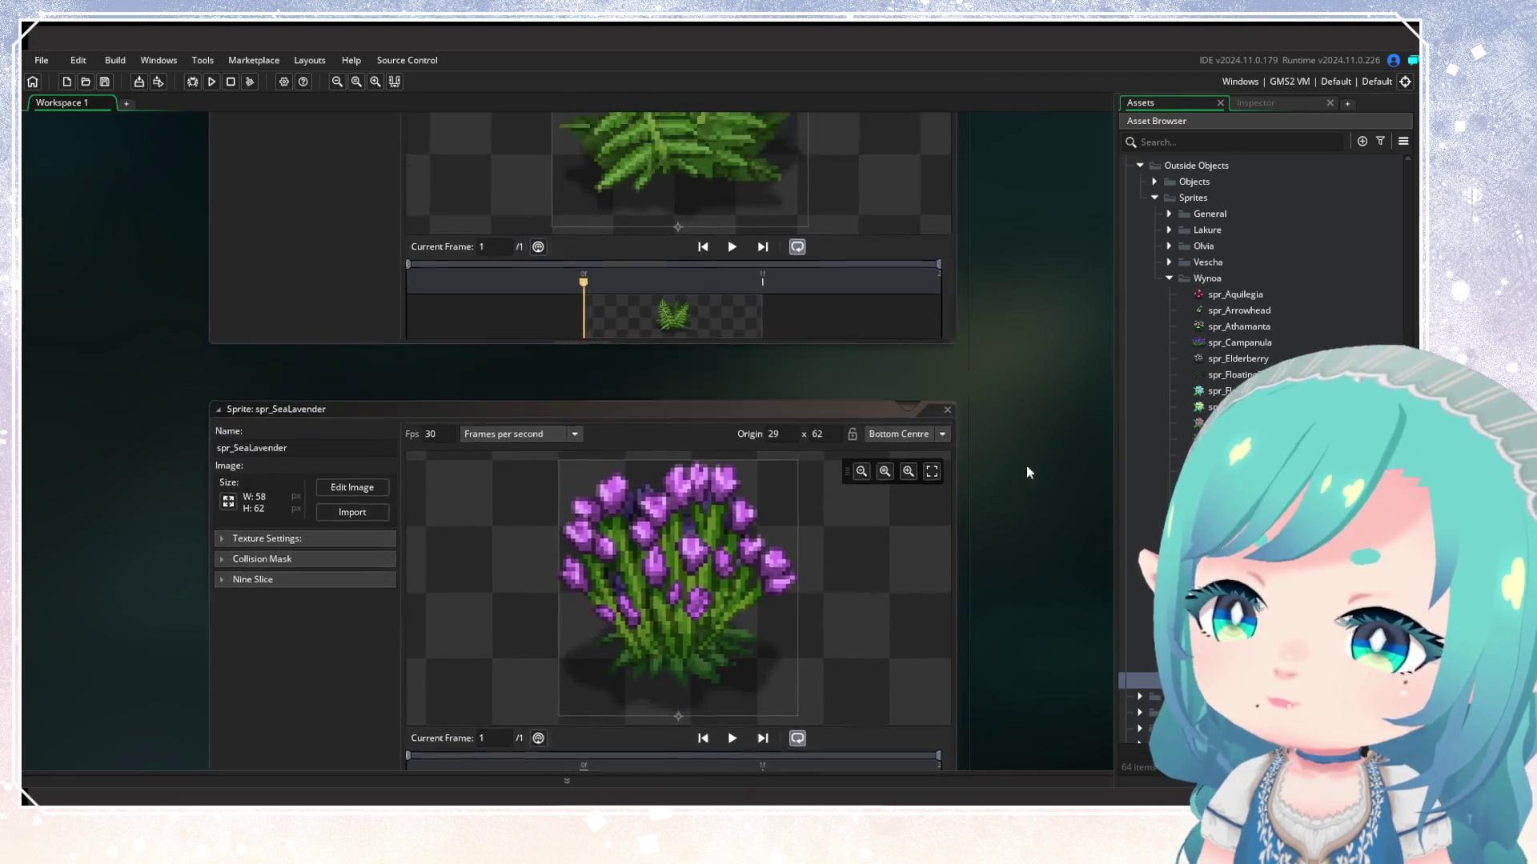
pyautogui.scroll(10, 1028, 472)
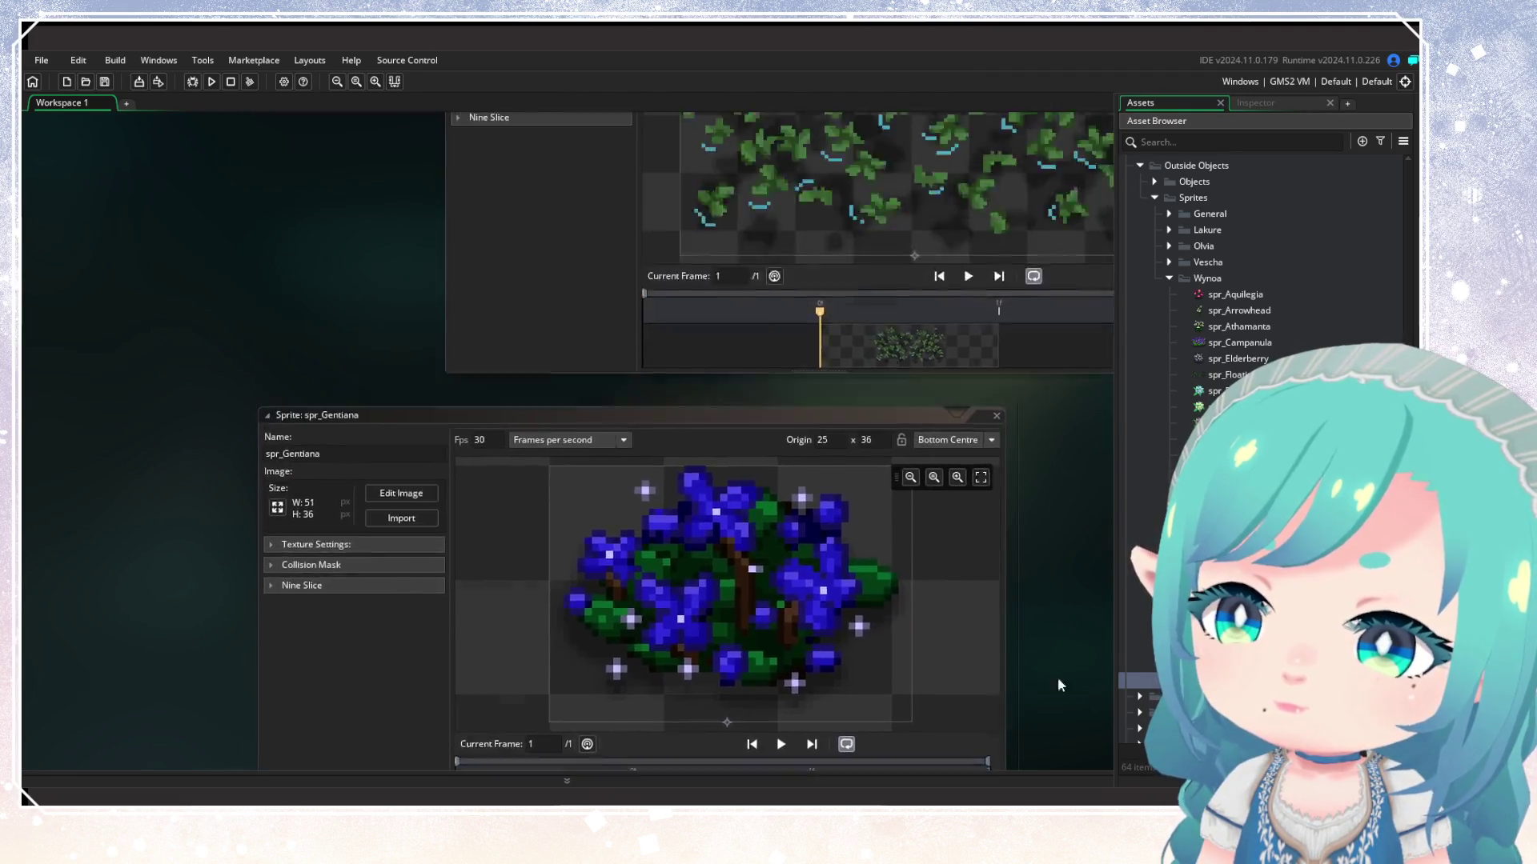
pyautogui.scroll(10, 1058, 685)
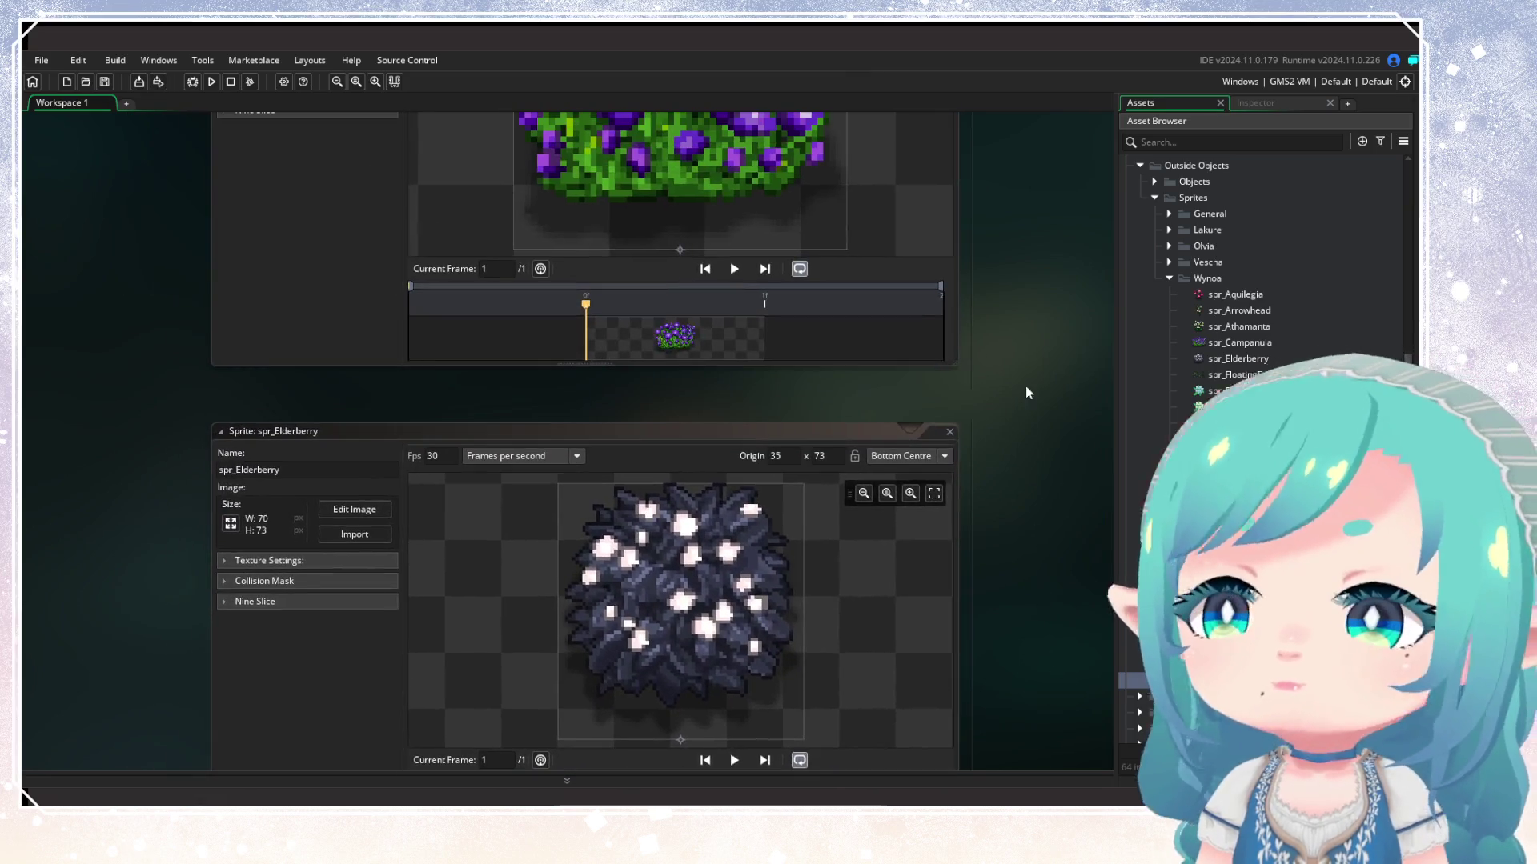
pyautogui.scroll(10, 1033, 480)
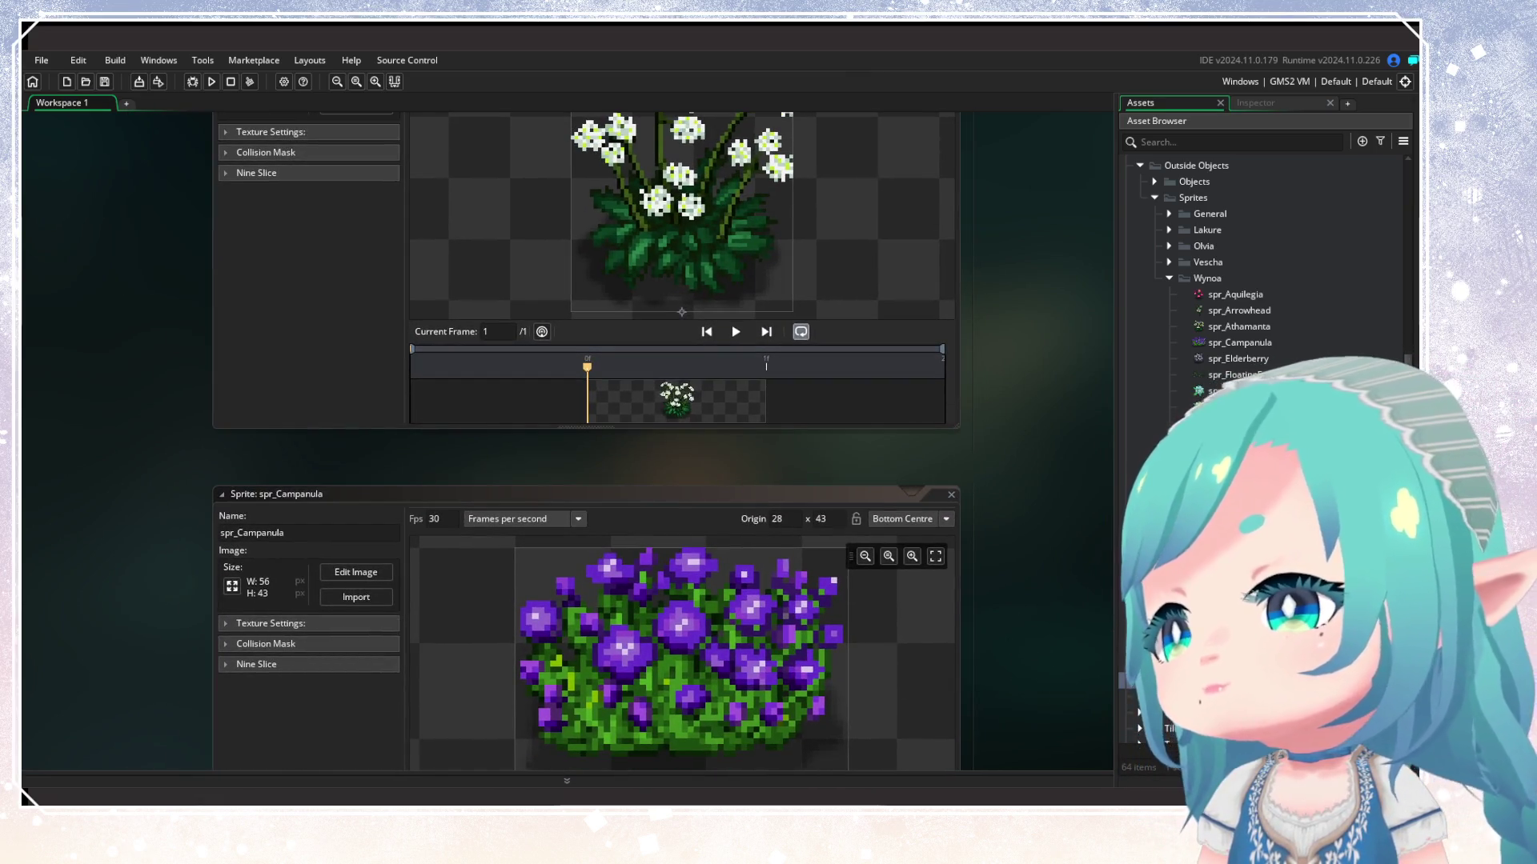
pyautogui.doubleClick(1217, 390)
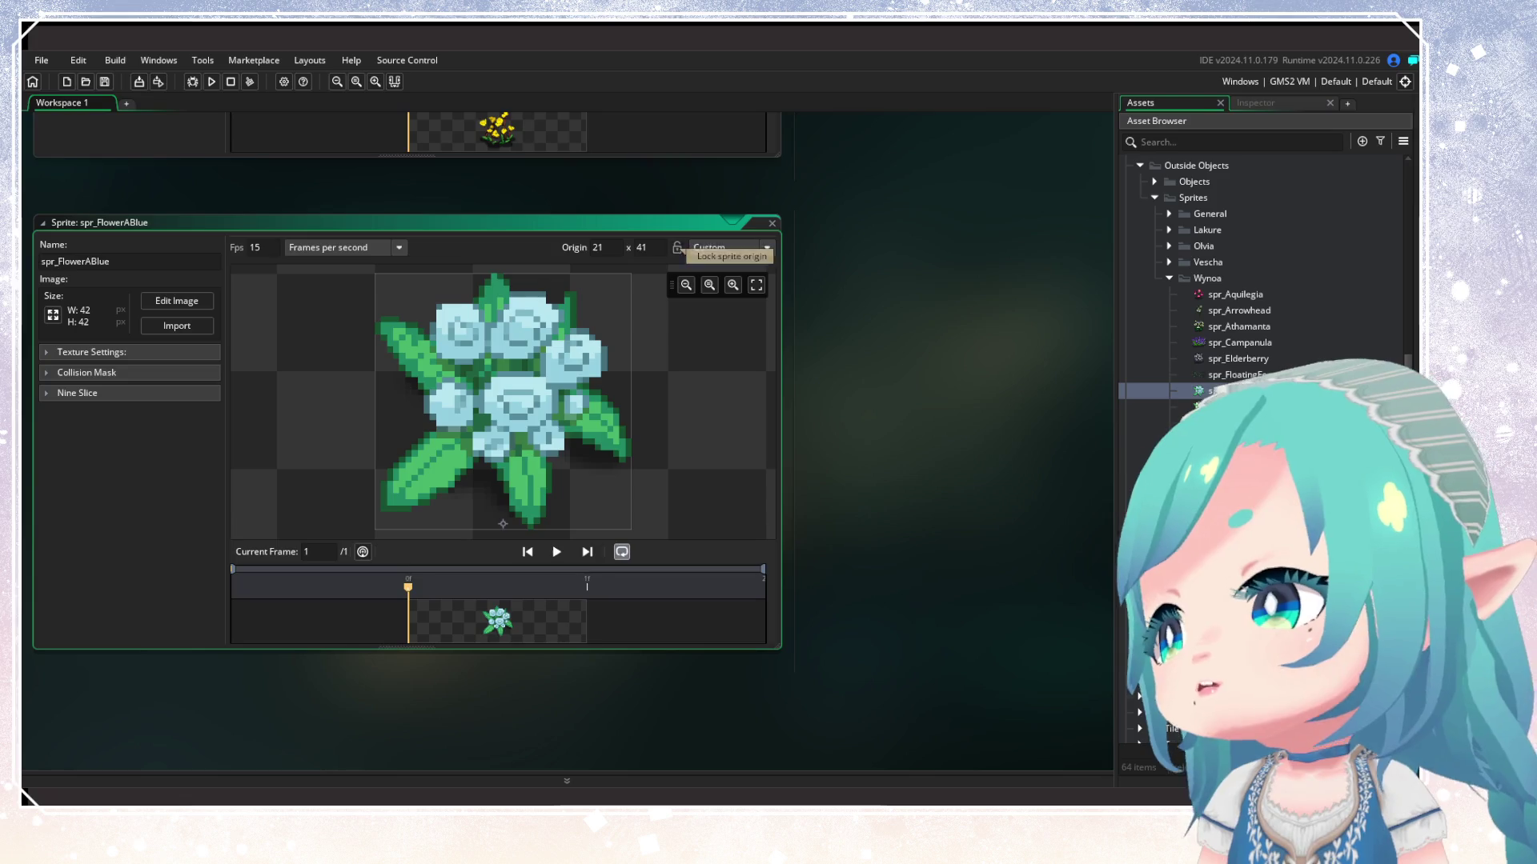
# Open spr_FlowerBPink, and open then close spr_FlowerDPurple and spr_FlowerCYellow
pyautogui.moveTo(769, 382)
pyautogui.mouseDown()
pyautogui.moveTo(925, 340)
pyautogui.moveTo(809, 459)
pyautogui.moveTo(747, 405)
pyautogui.moveTo(777, 382)
pyautogui.mouseUp()
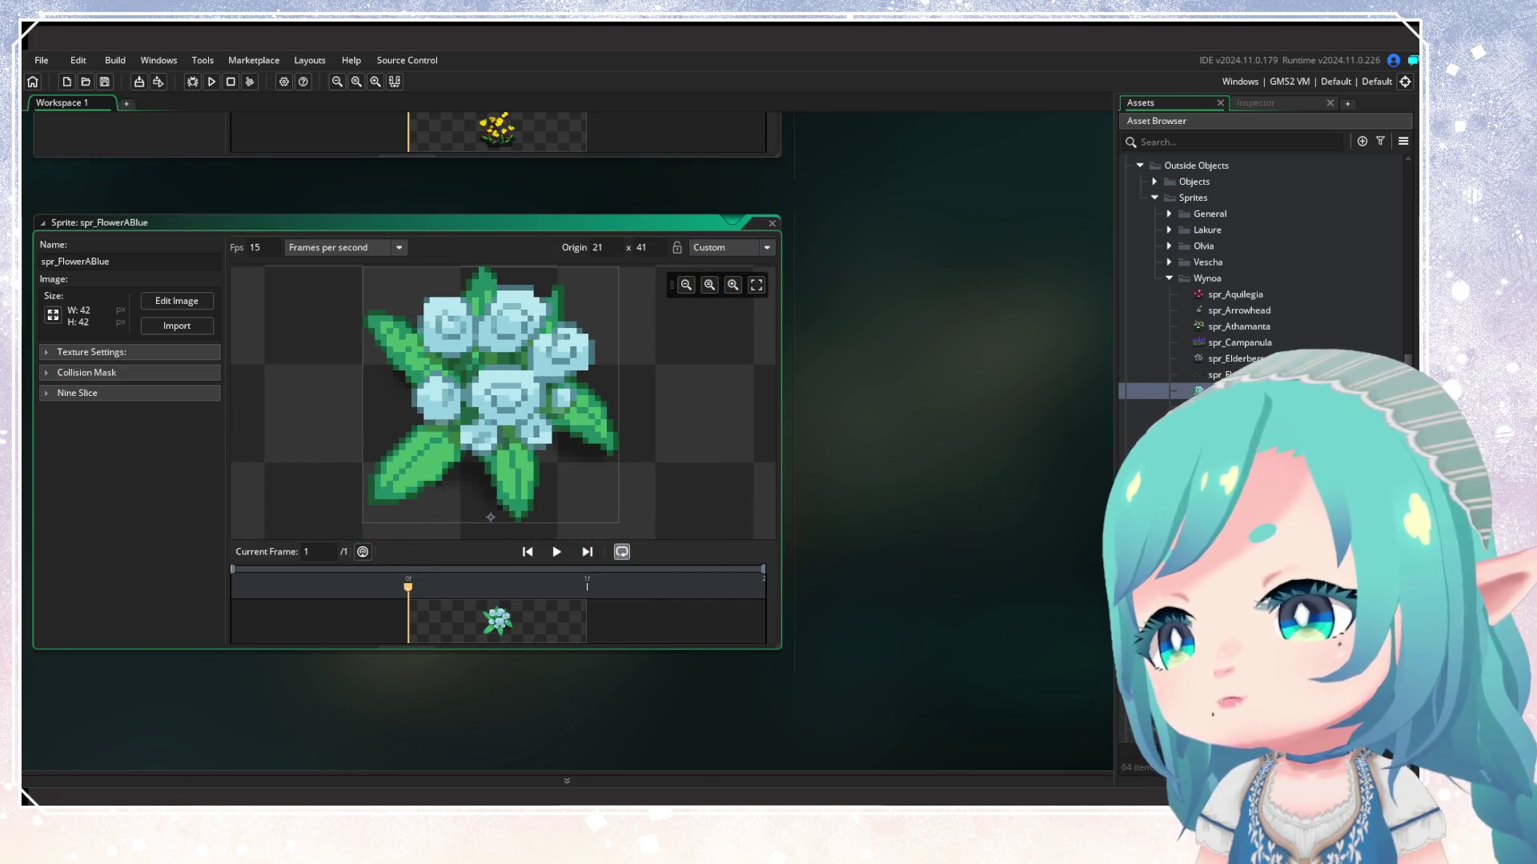
pyautogui.click(1201, 439)
pyautogui.doubleClick(1200, 439)
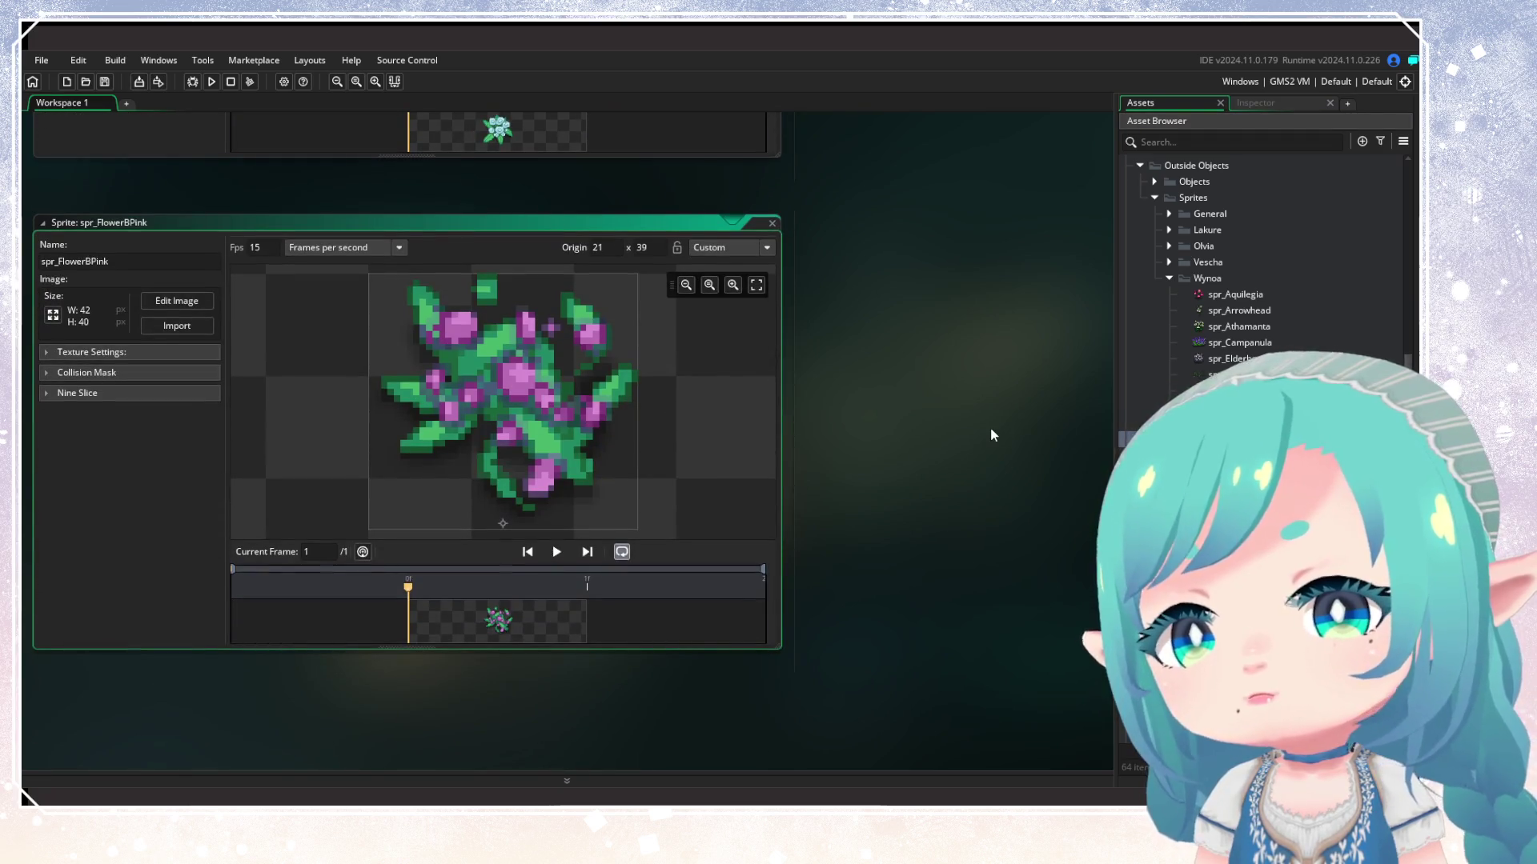
pyautogui.doubleClick(1201, 471)
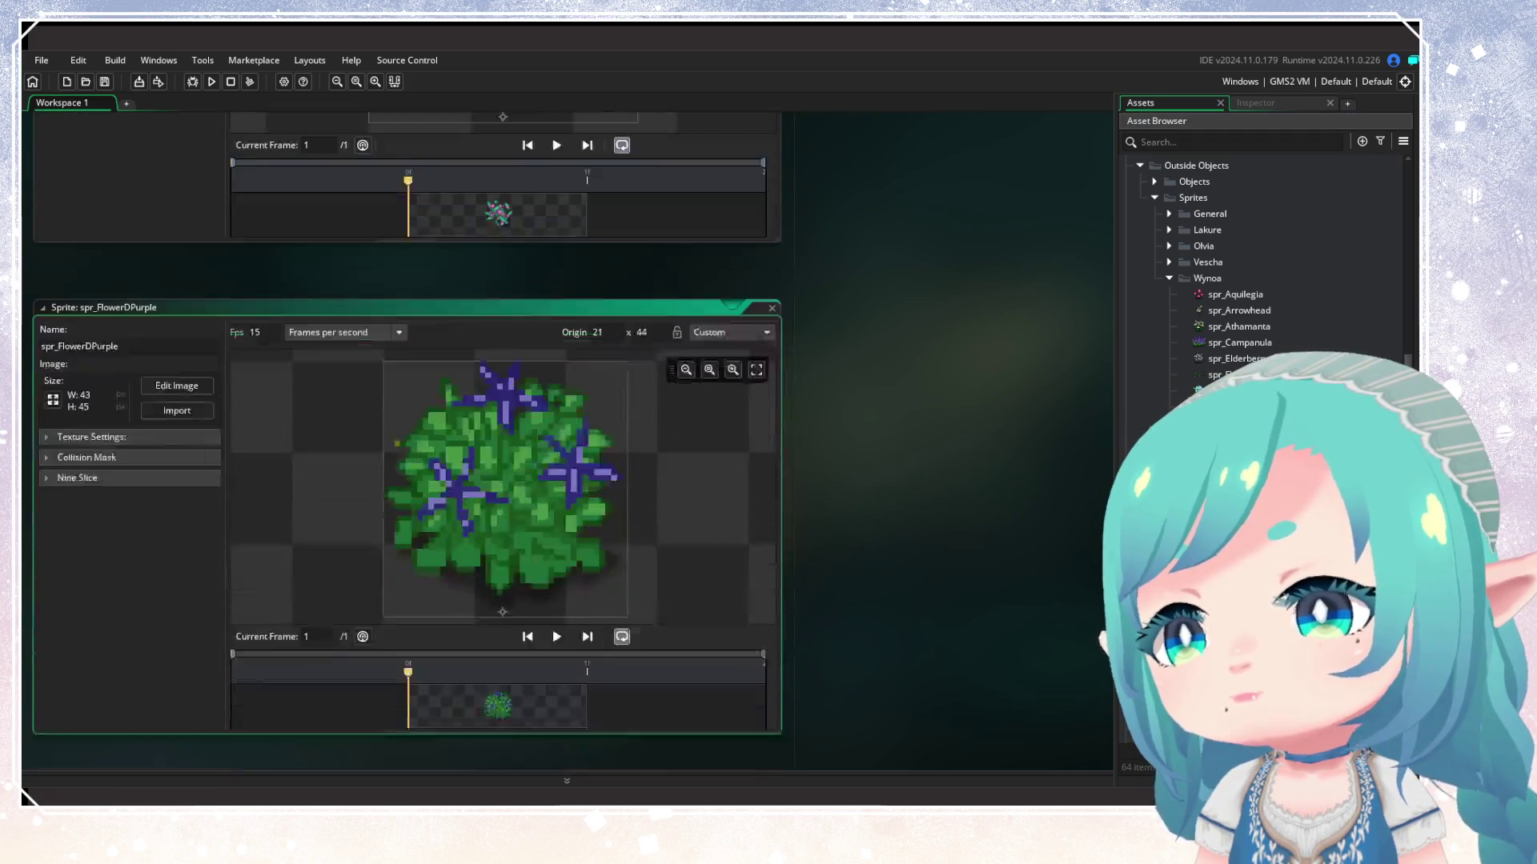
pyautogui.click(832, 257)
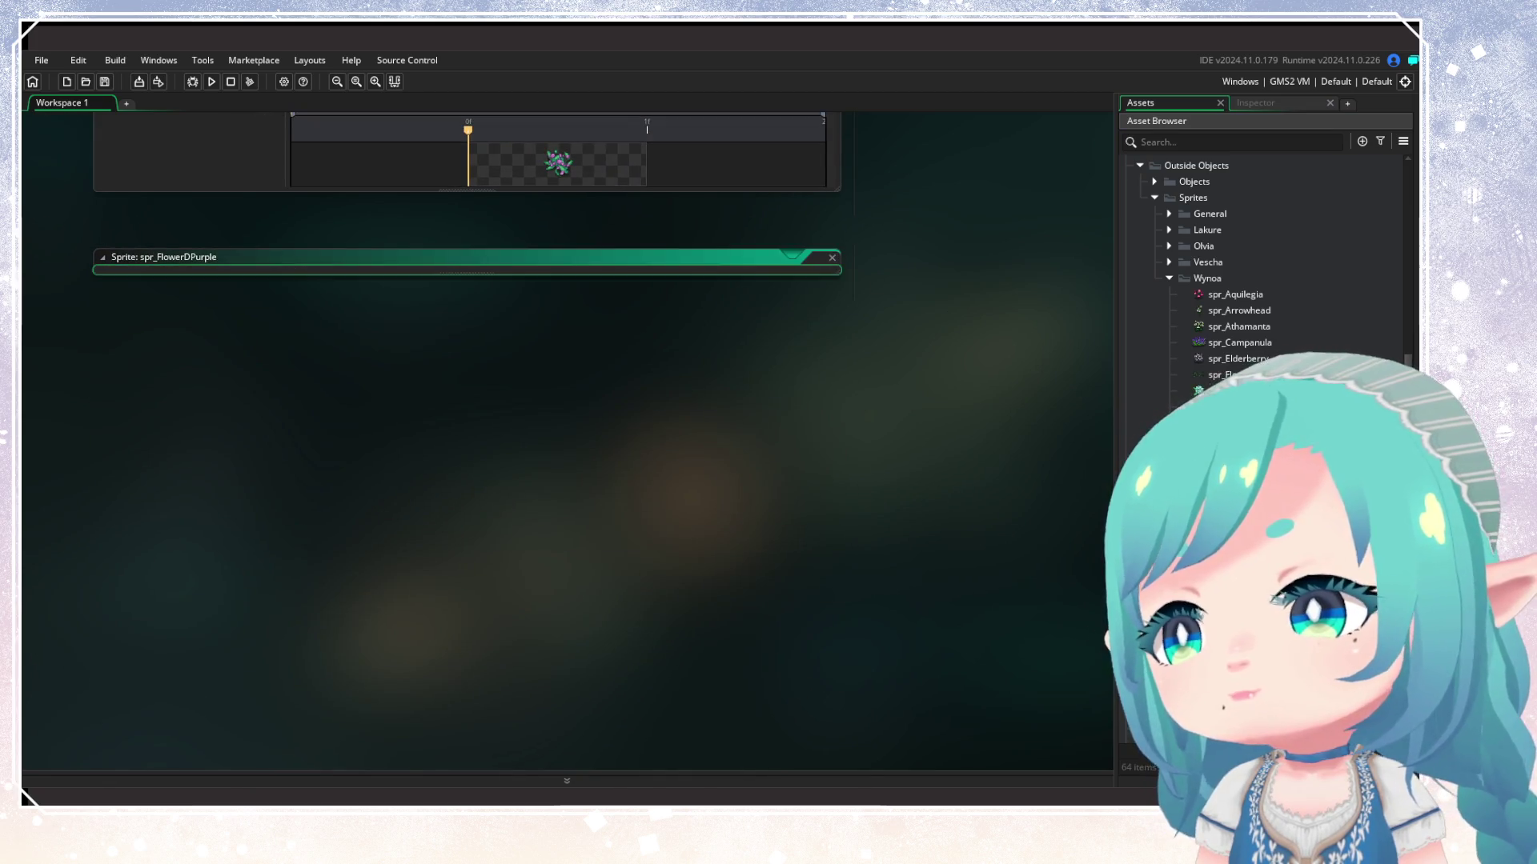
pyautogui.doubleClick(1200, 455)
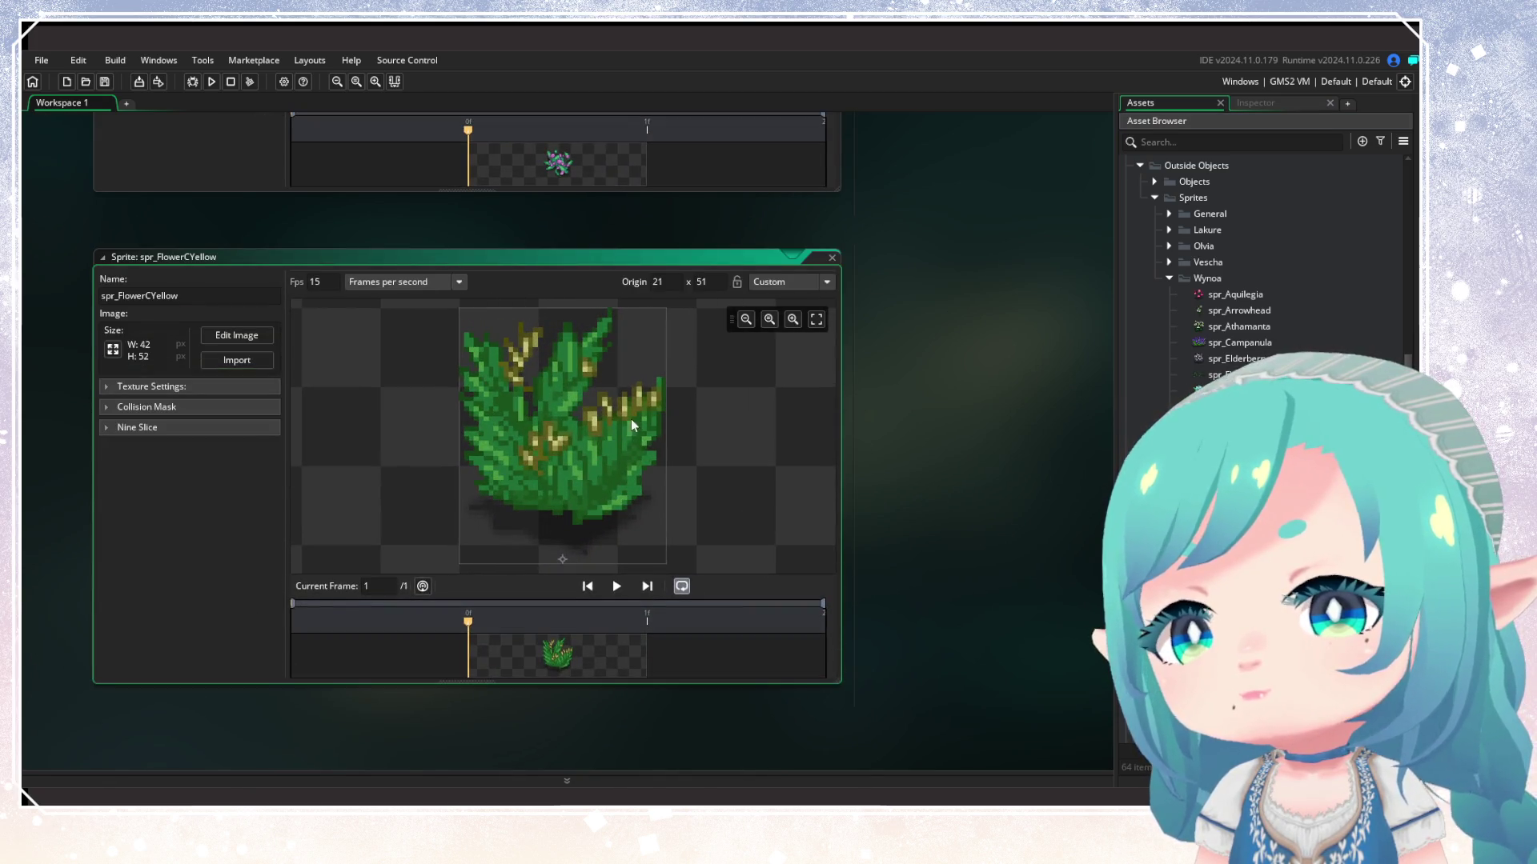
pyautogui.moveTo(917, 456); pyautogui.dragTo(1066, 487)
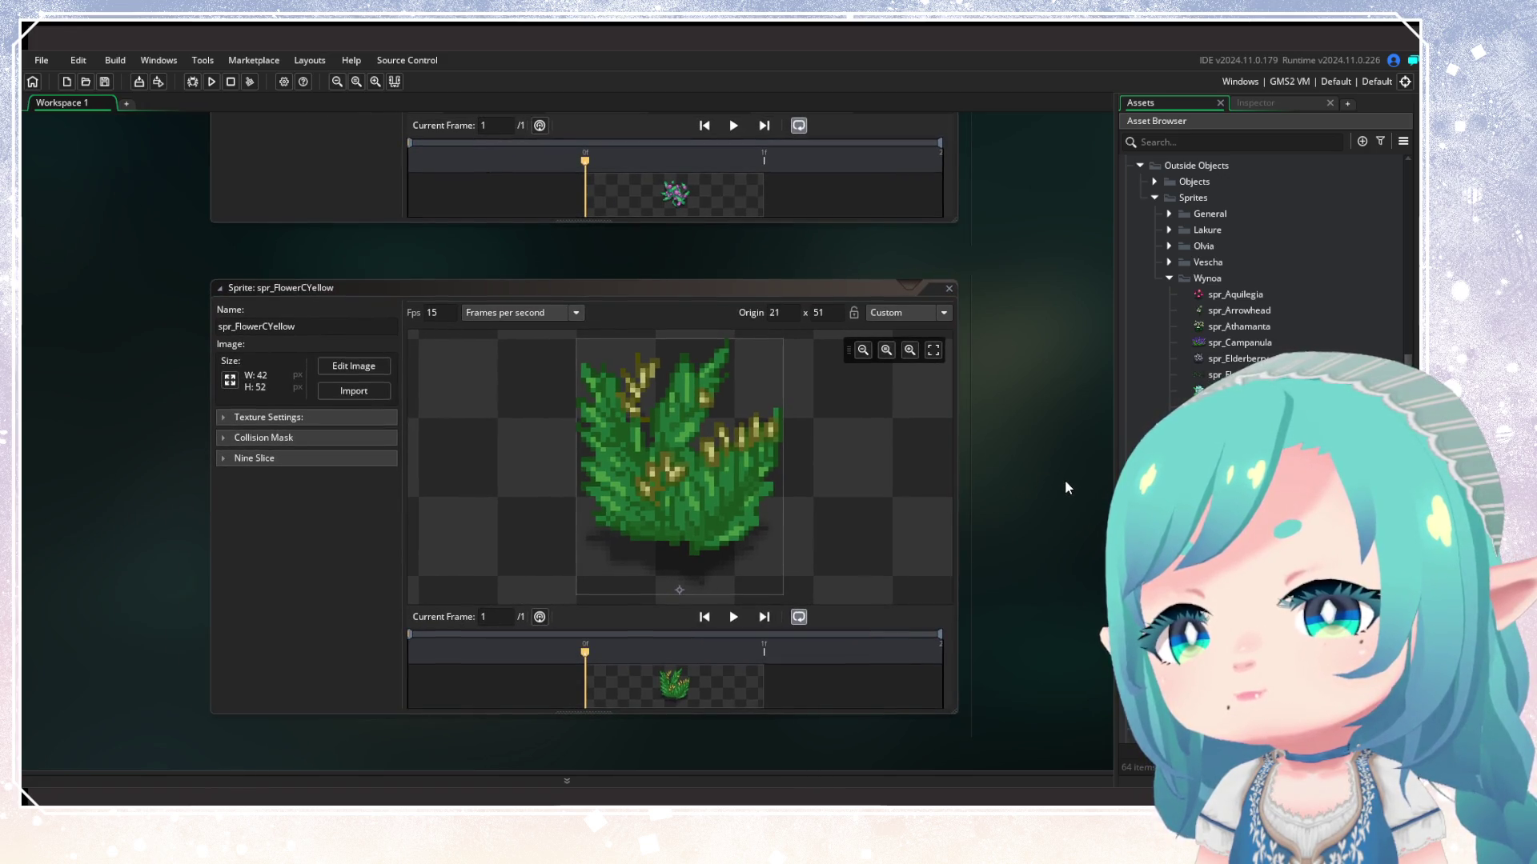
pyautogui.click(949, 288)
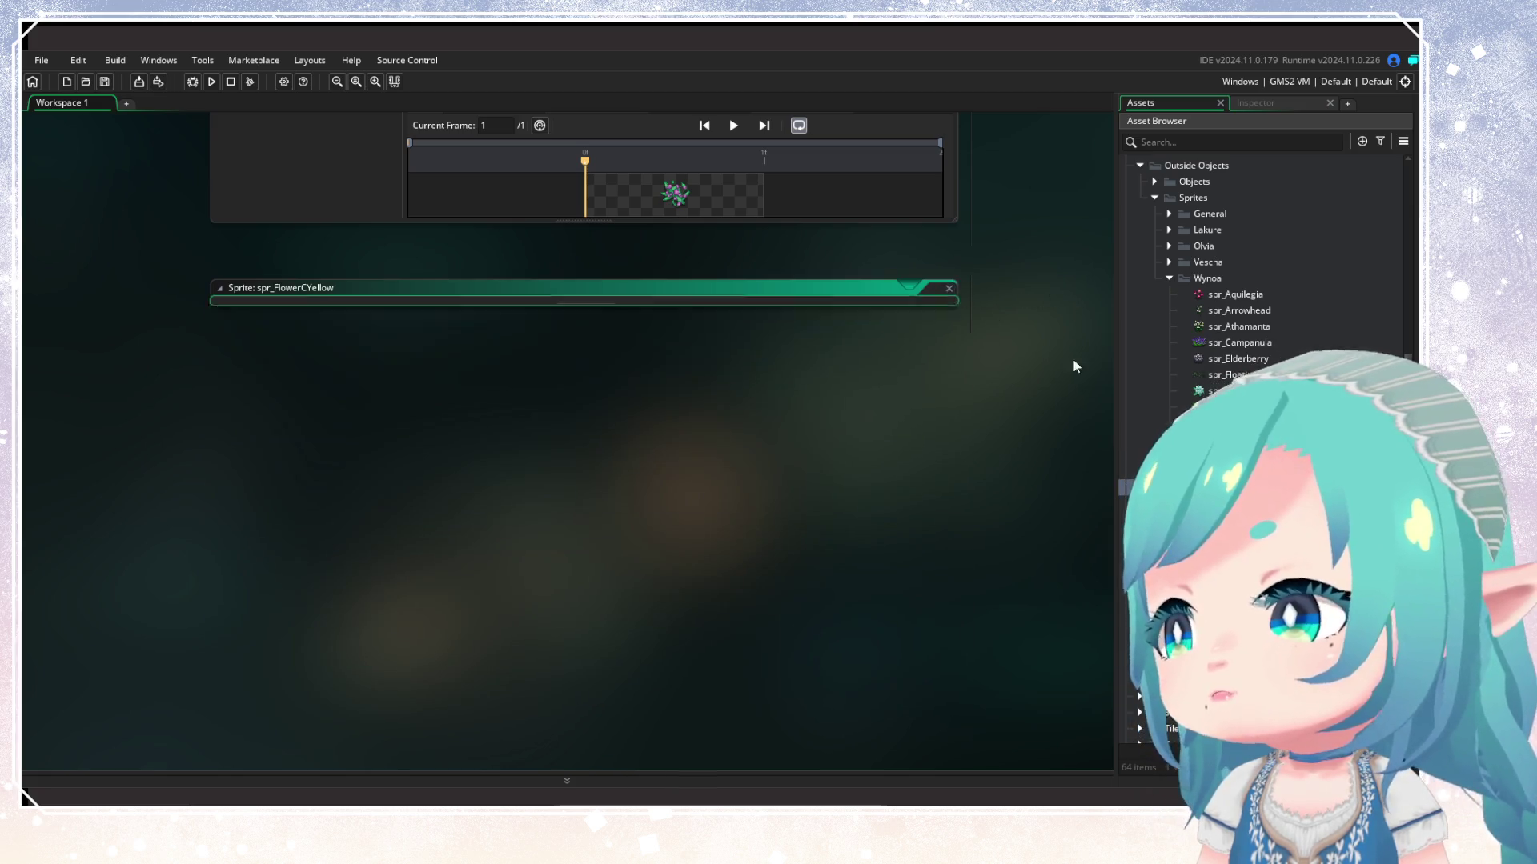
# Close the spr_FlowerABlue, spr_FlowerBPink, spr_FlowerEYellow and spr_FlowerFBlue sprite editors
pyautogui.doubleClick(892, 331)
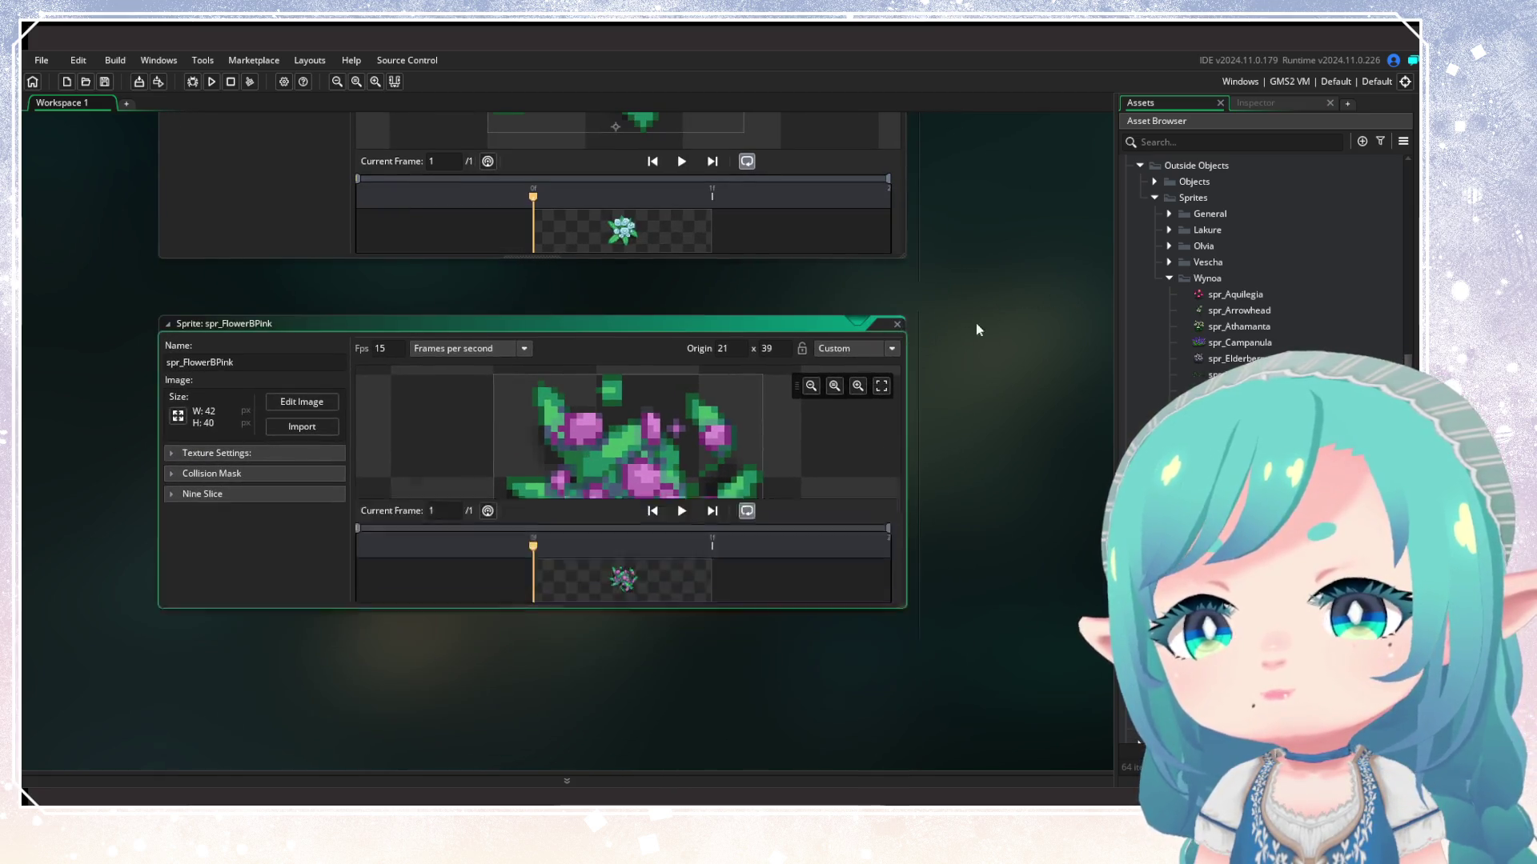
pyautogui.moveTo(976, 324); pyautogui.dragTo(974, 650)
pyautogui.click(887, 145)
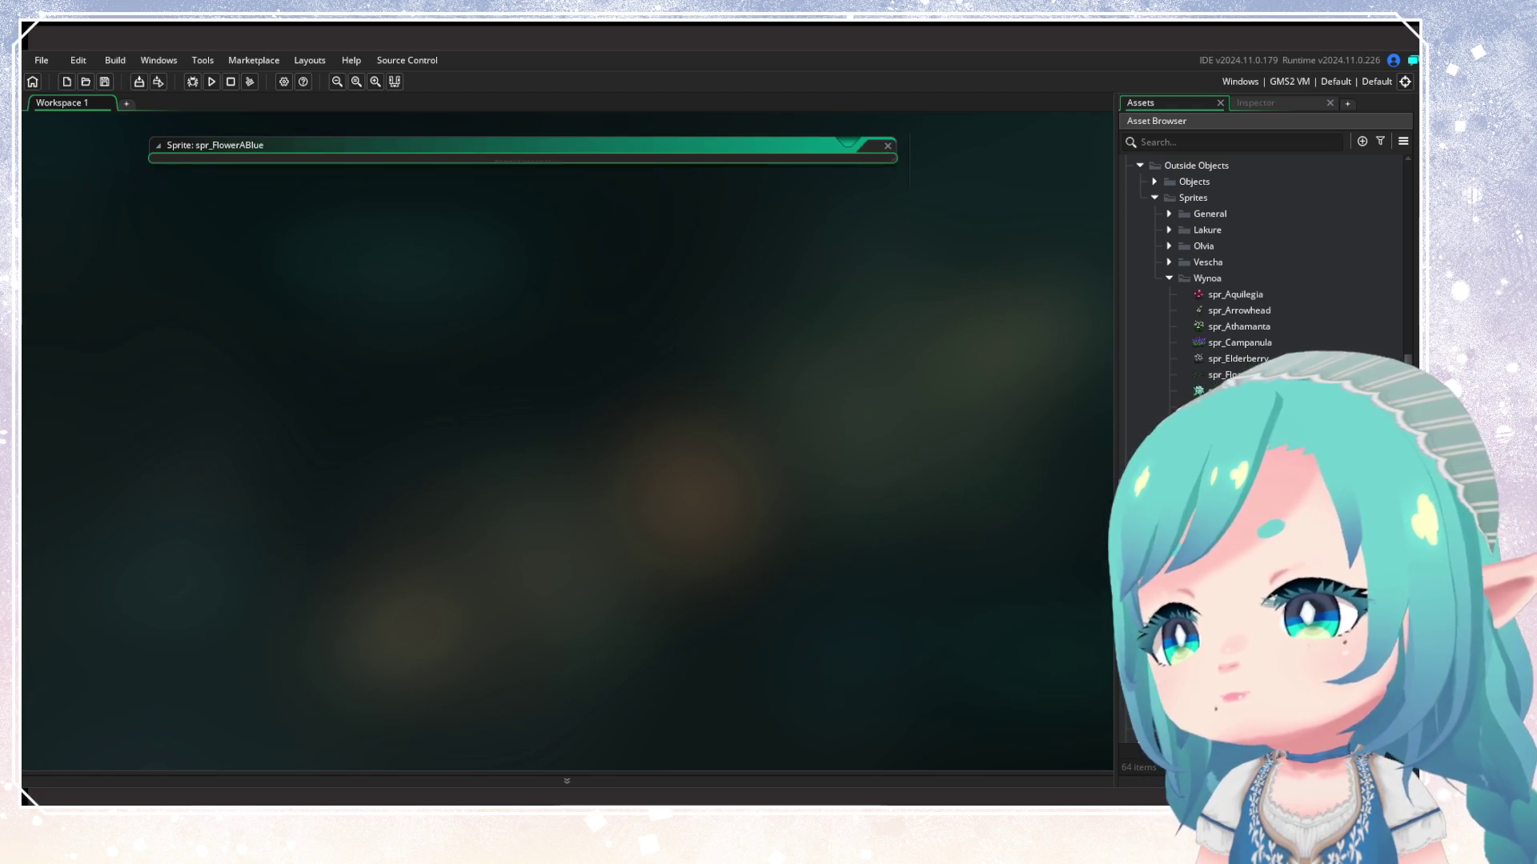
pyautogui.click(887, 145)
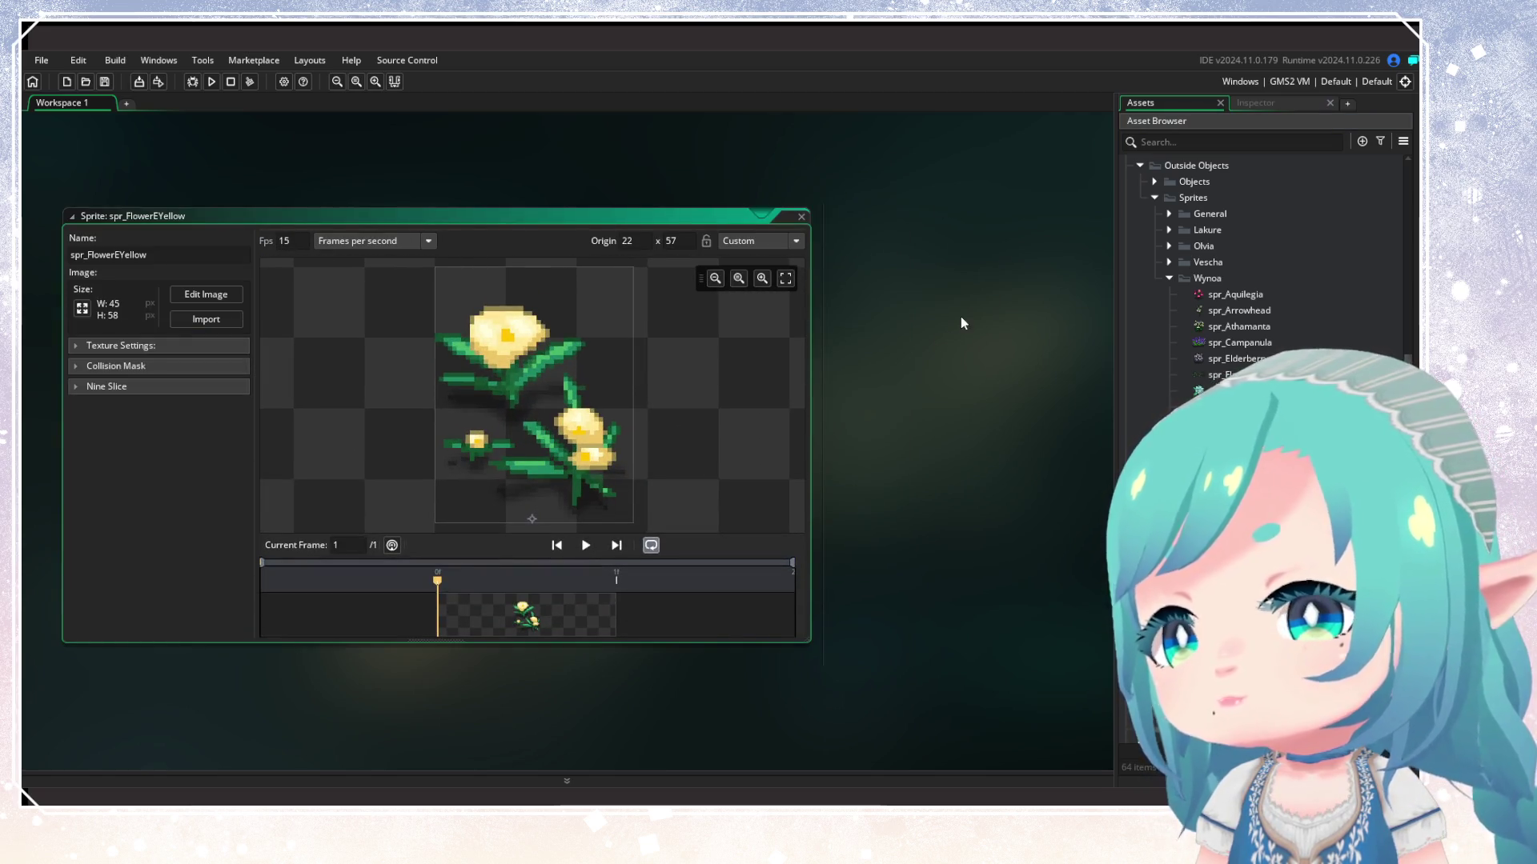
pyautogui.click(801, 216)
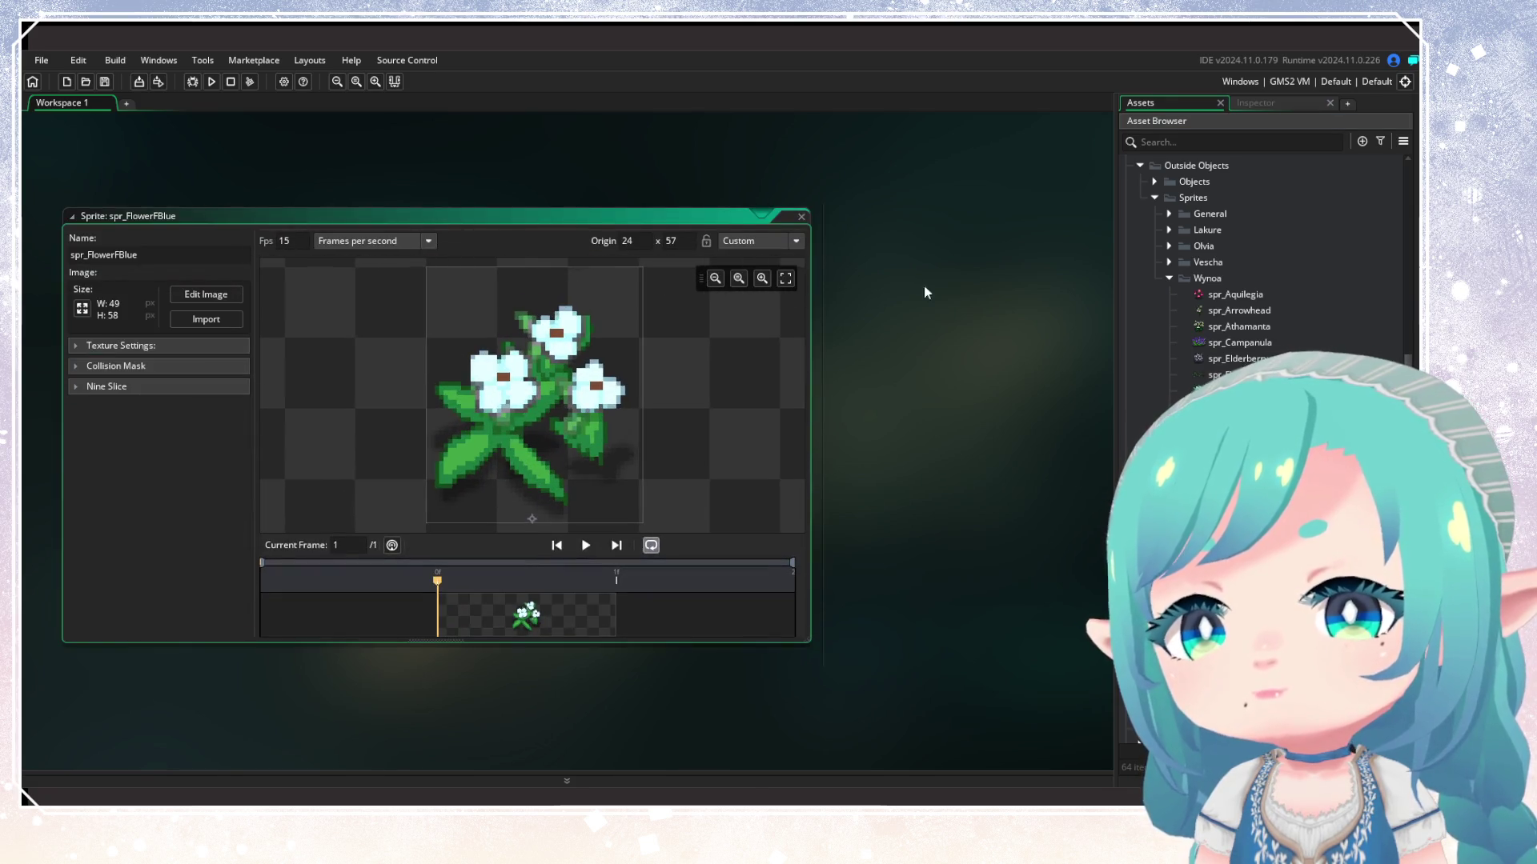
pyautogui.click(801, 217)
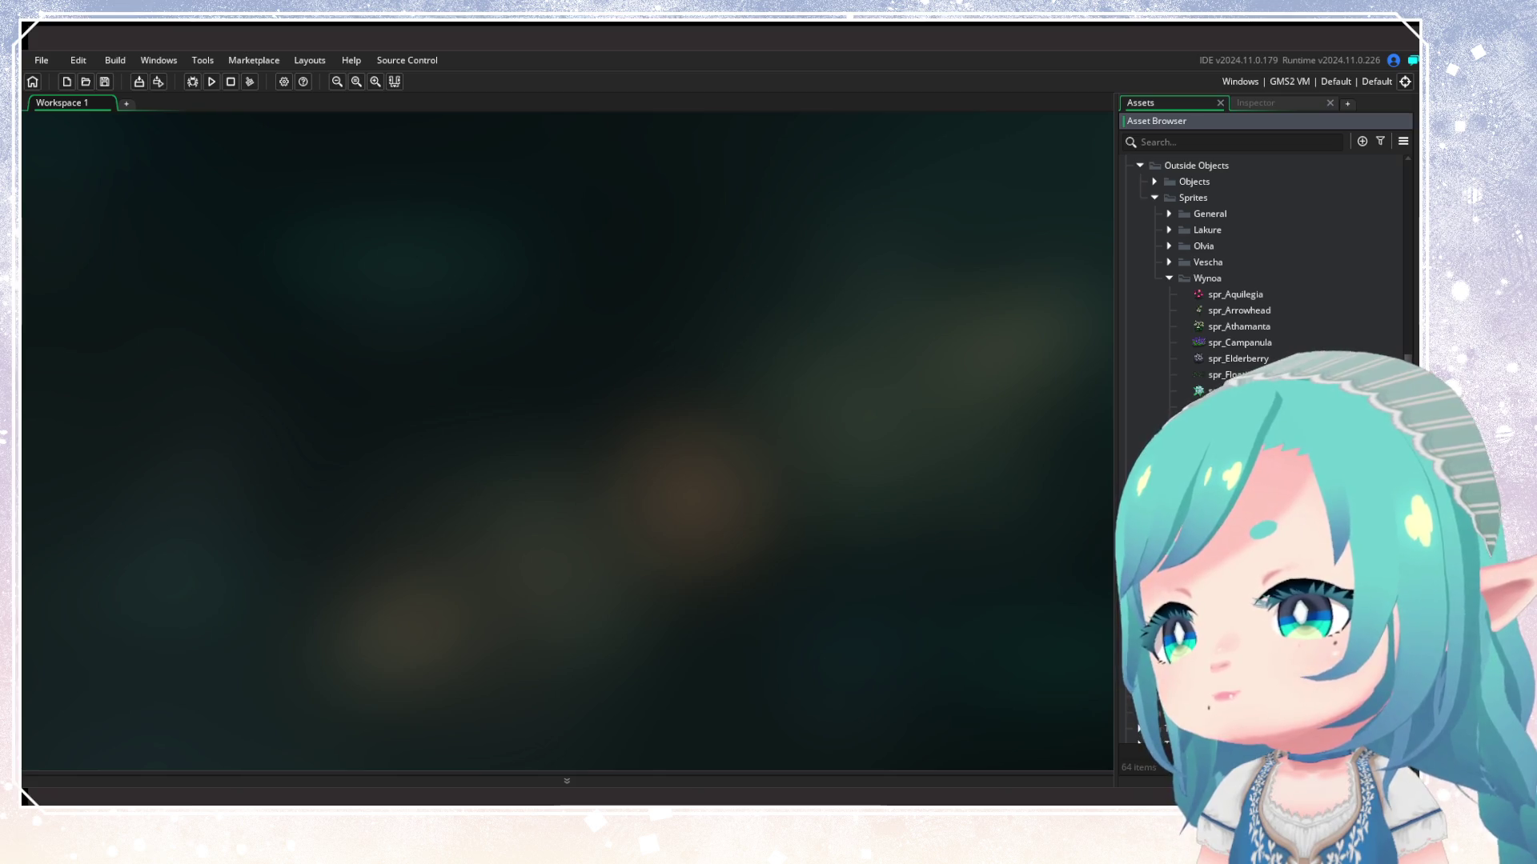
pyautogui.doubleClick(1224, 391)
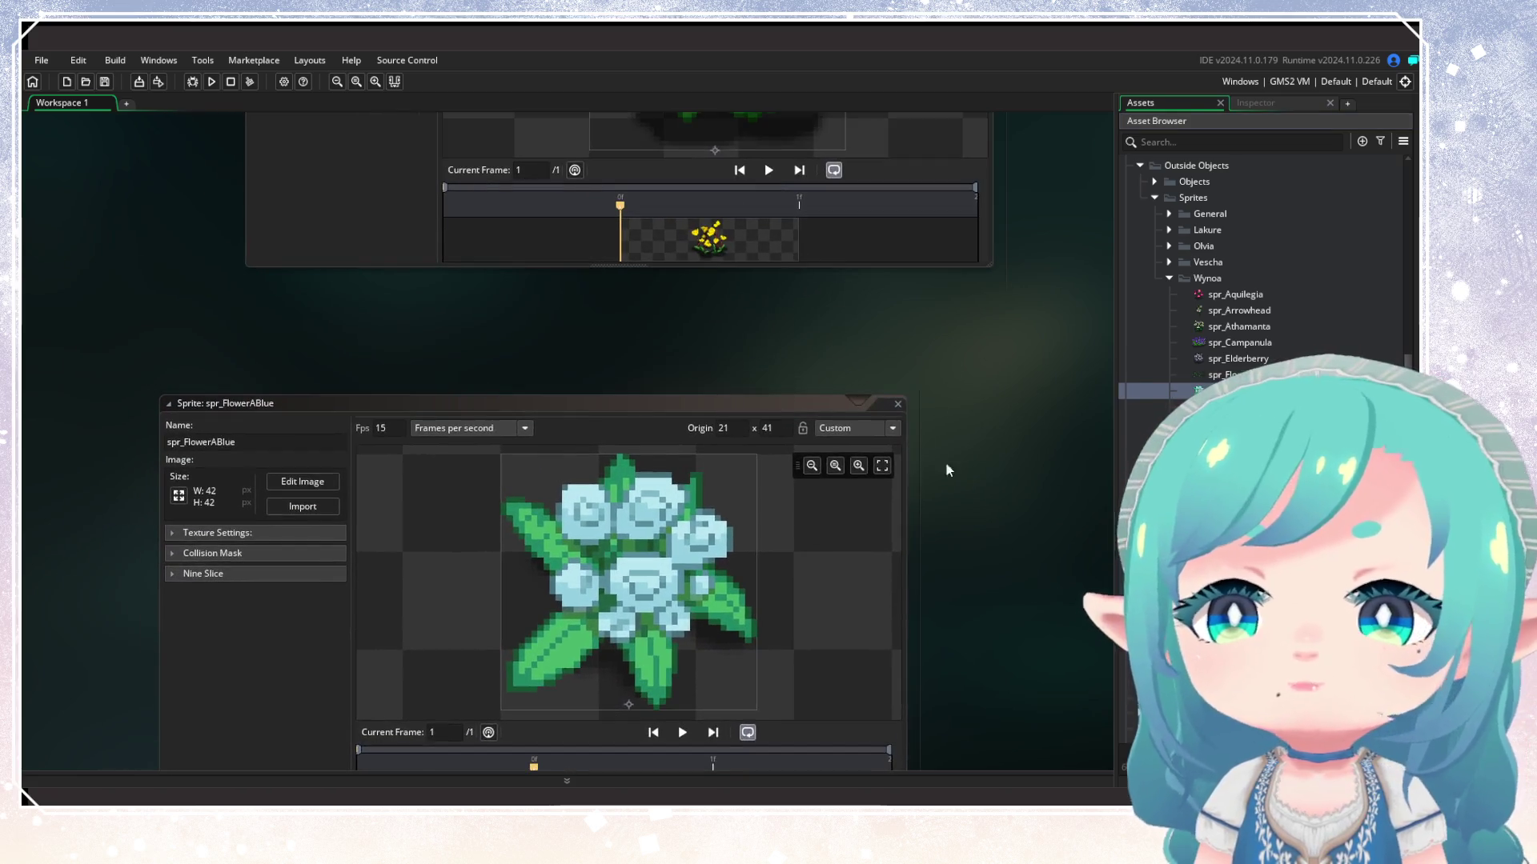
pyautogui.click(897, 405)
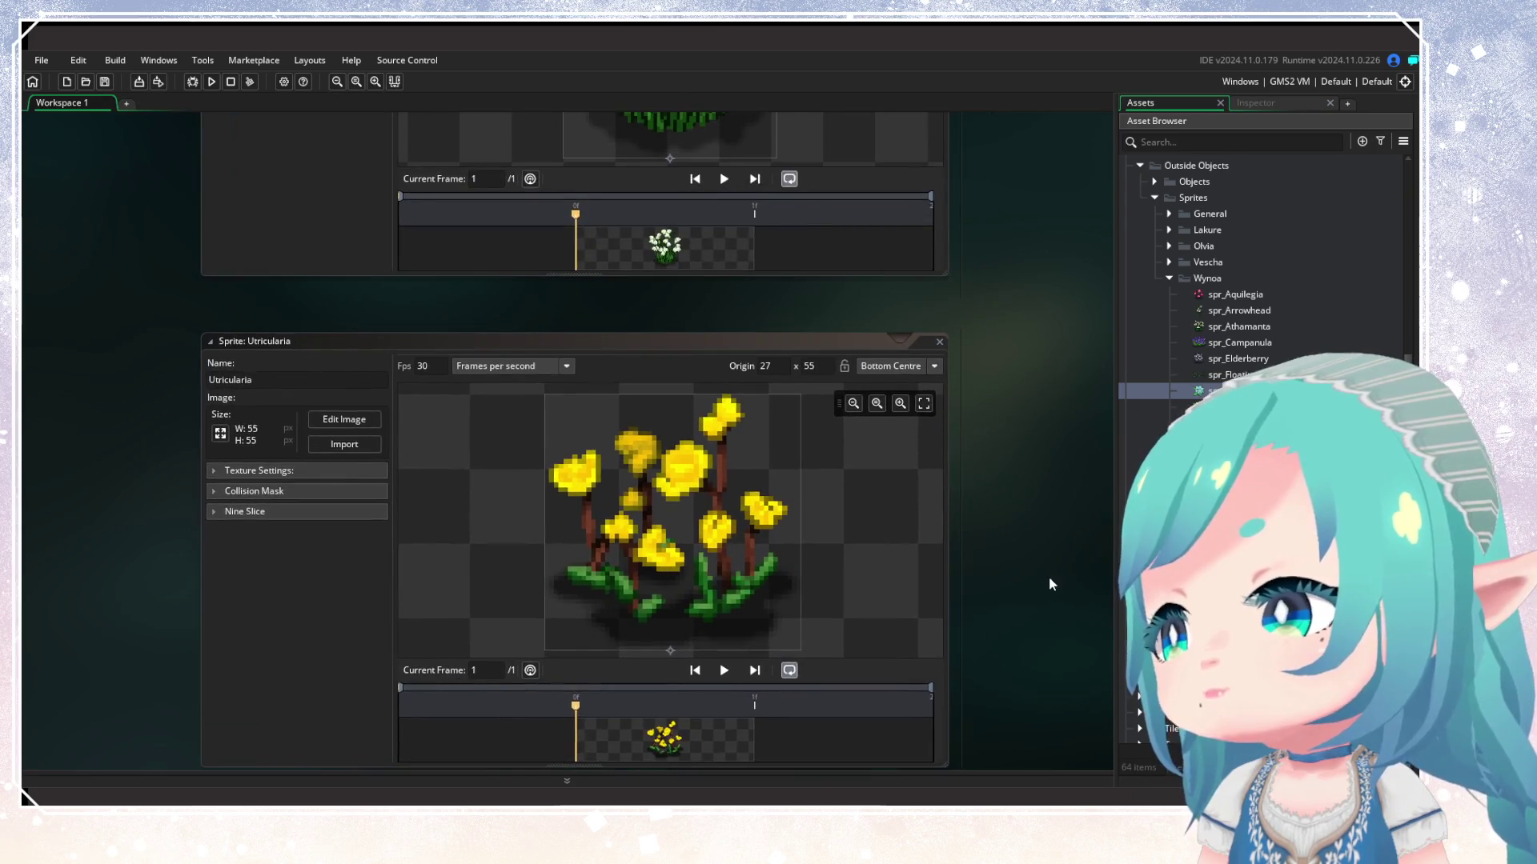
# Scroll the workspace back up to the spr_Aquilegia sprite editor
pyautogui.scroll(10, 1082, 402)
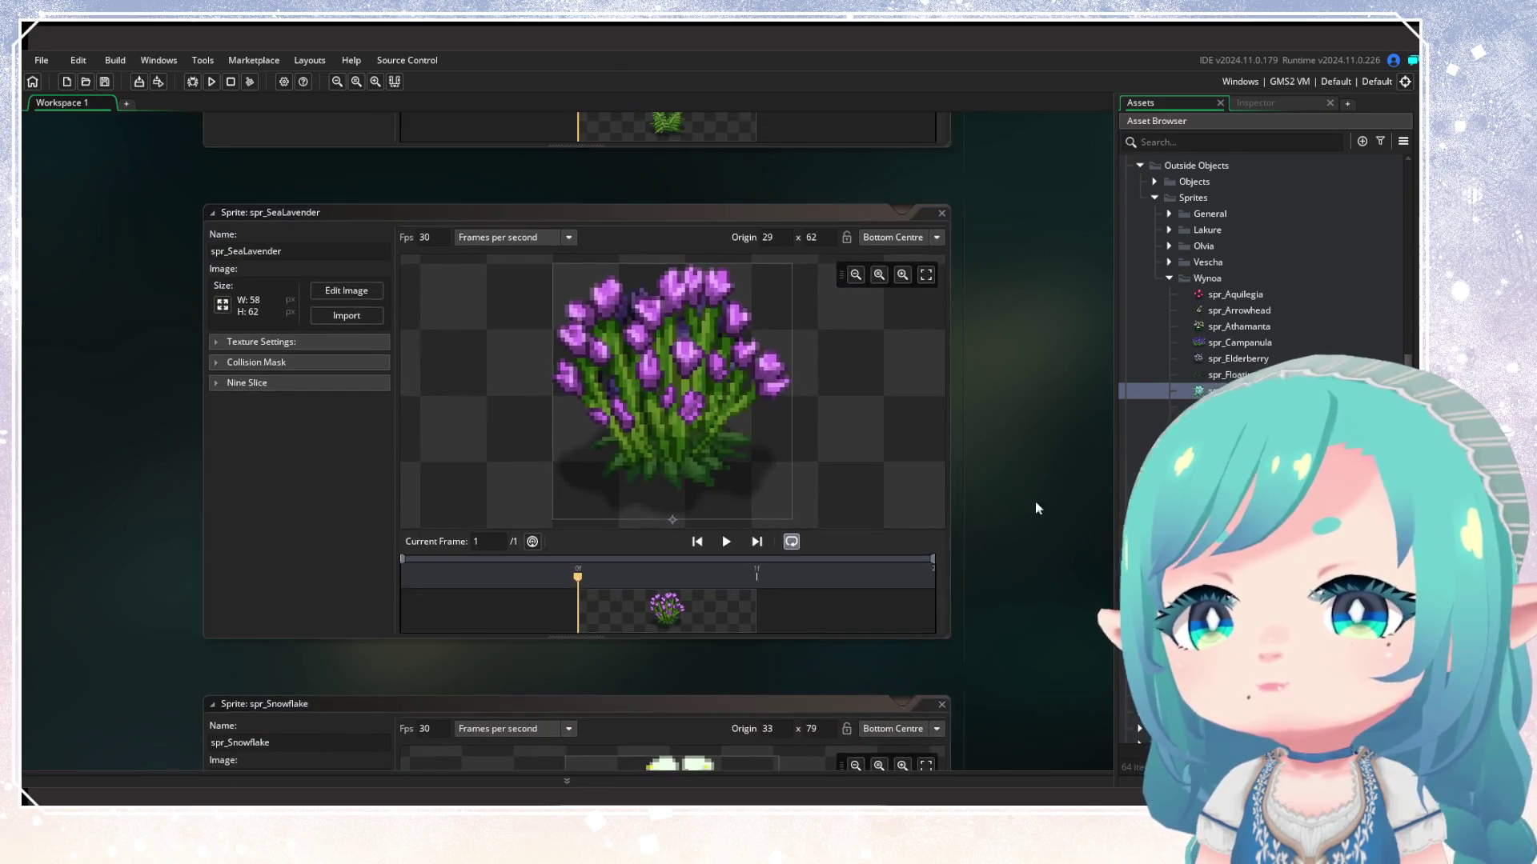
pyautogui.scroll(10, 1020, 364)
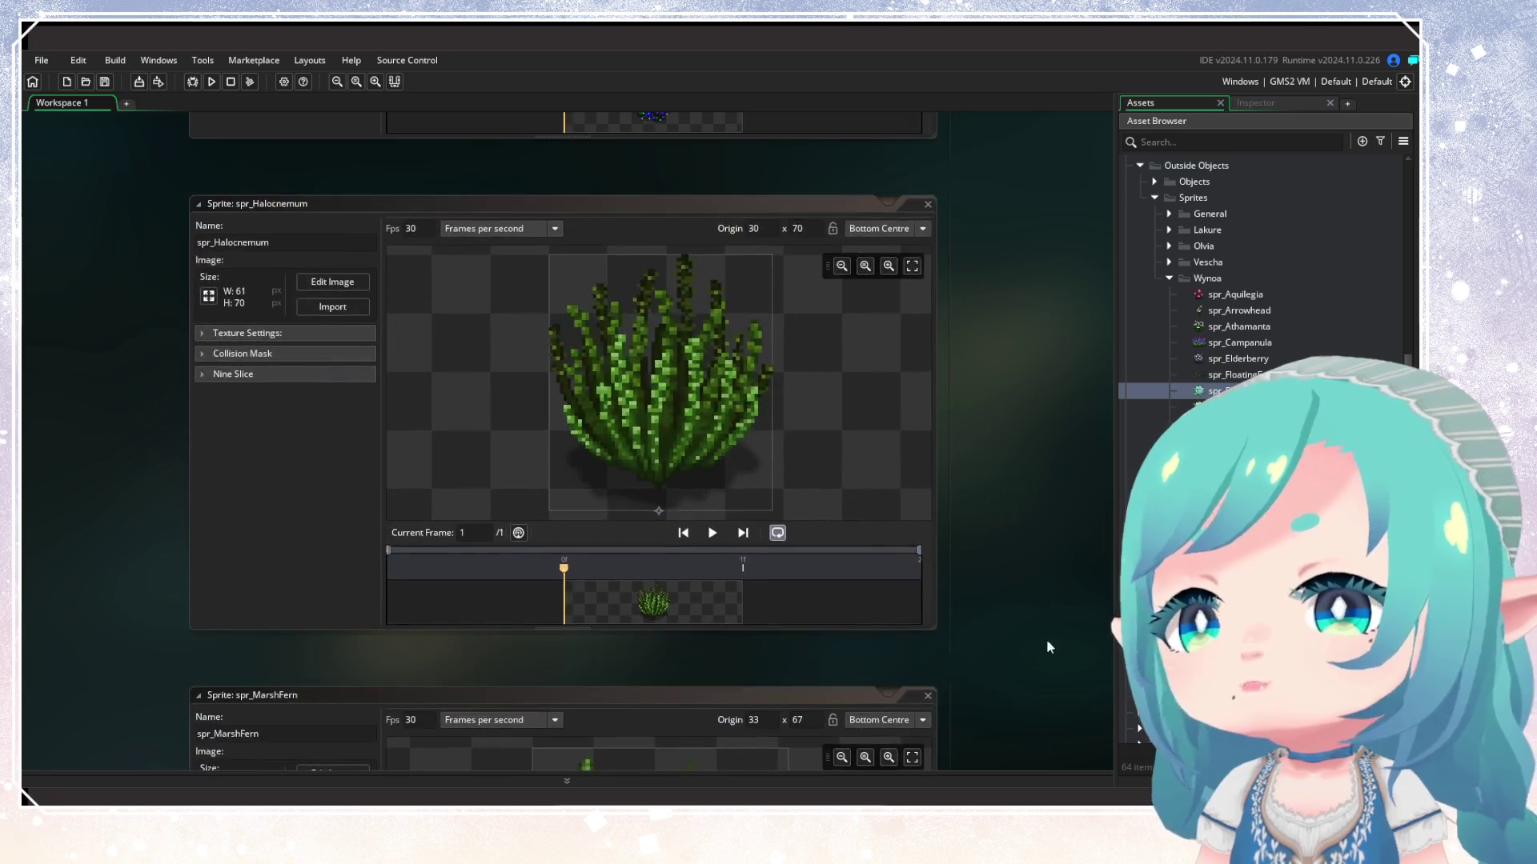
pyautogui.scroll(10, 1017, 424)
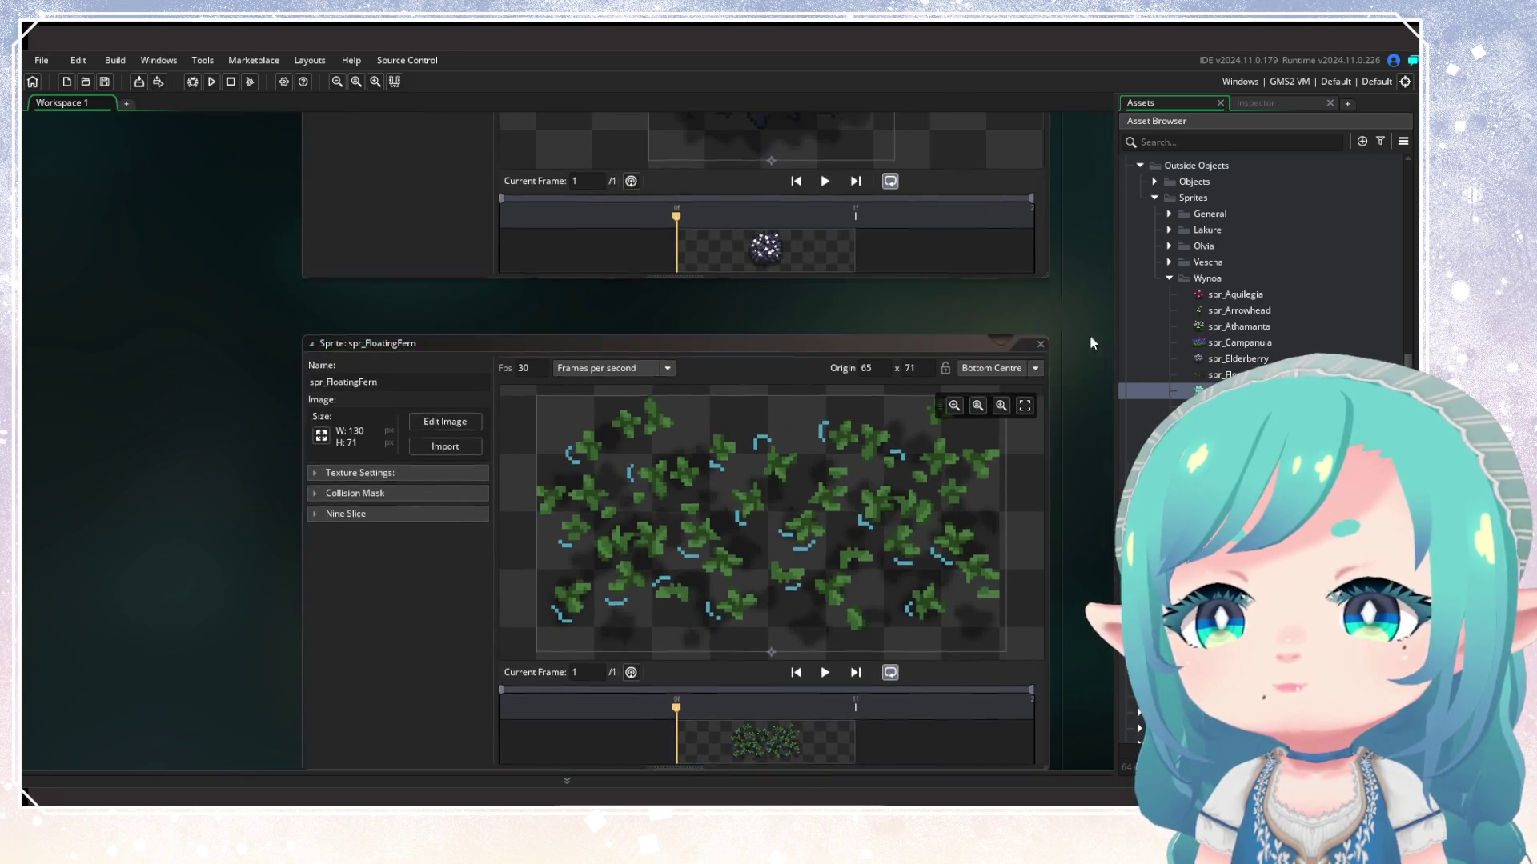
pyautogui.scroll(5, 1029, 382)
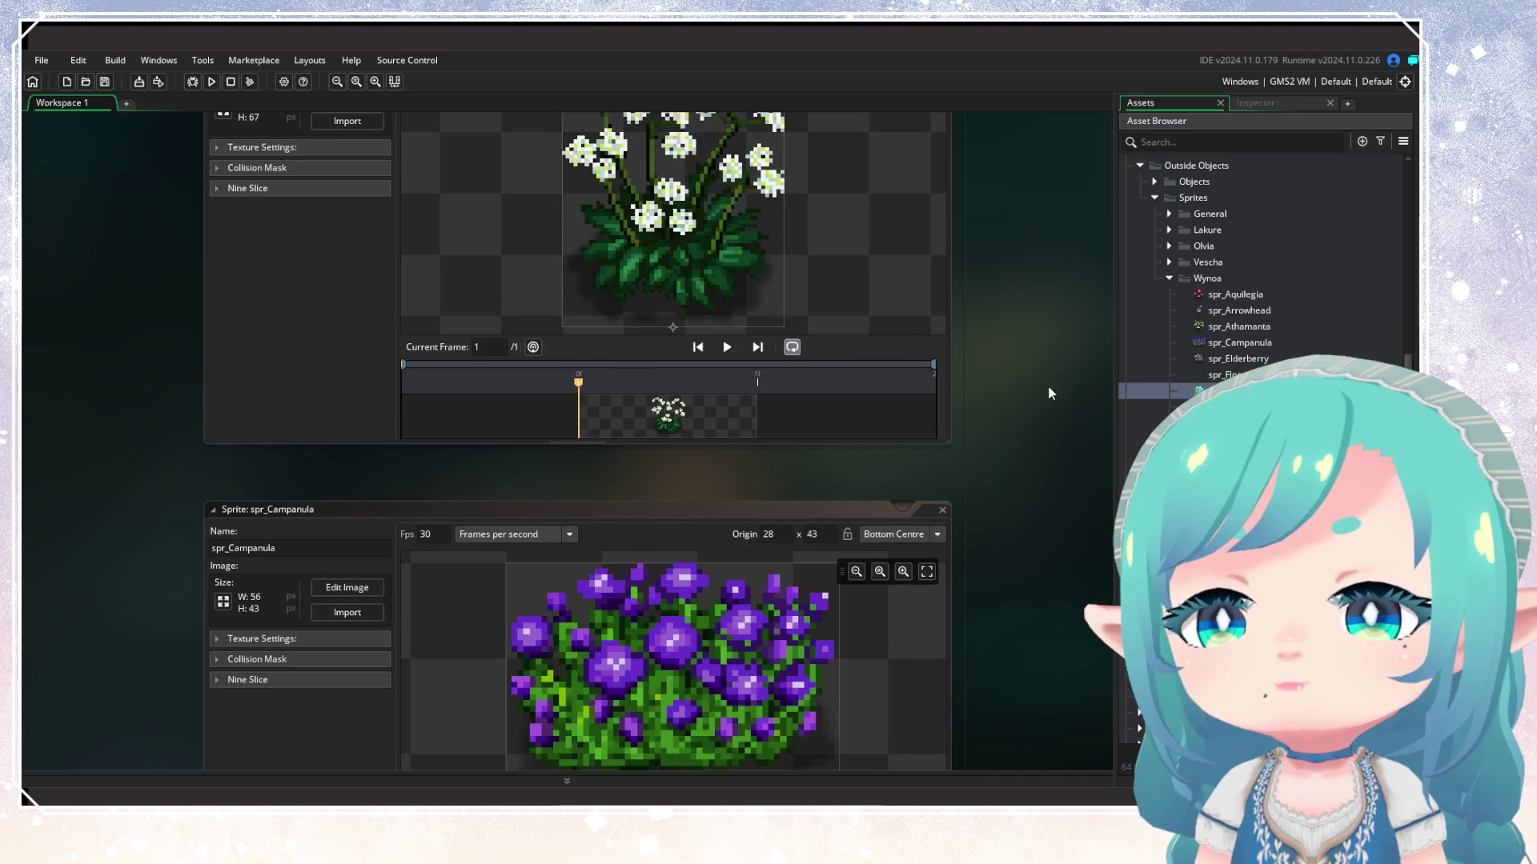
pyautogui.scroll(5, 1039, 376)
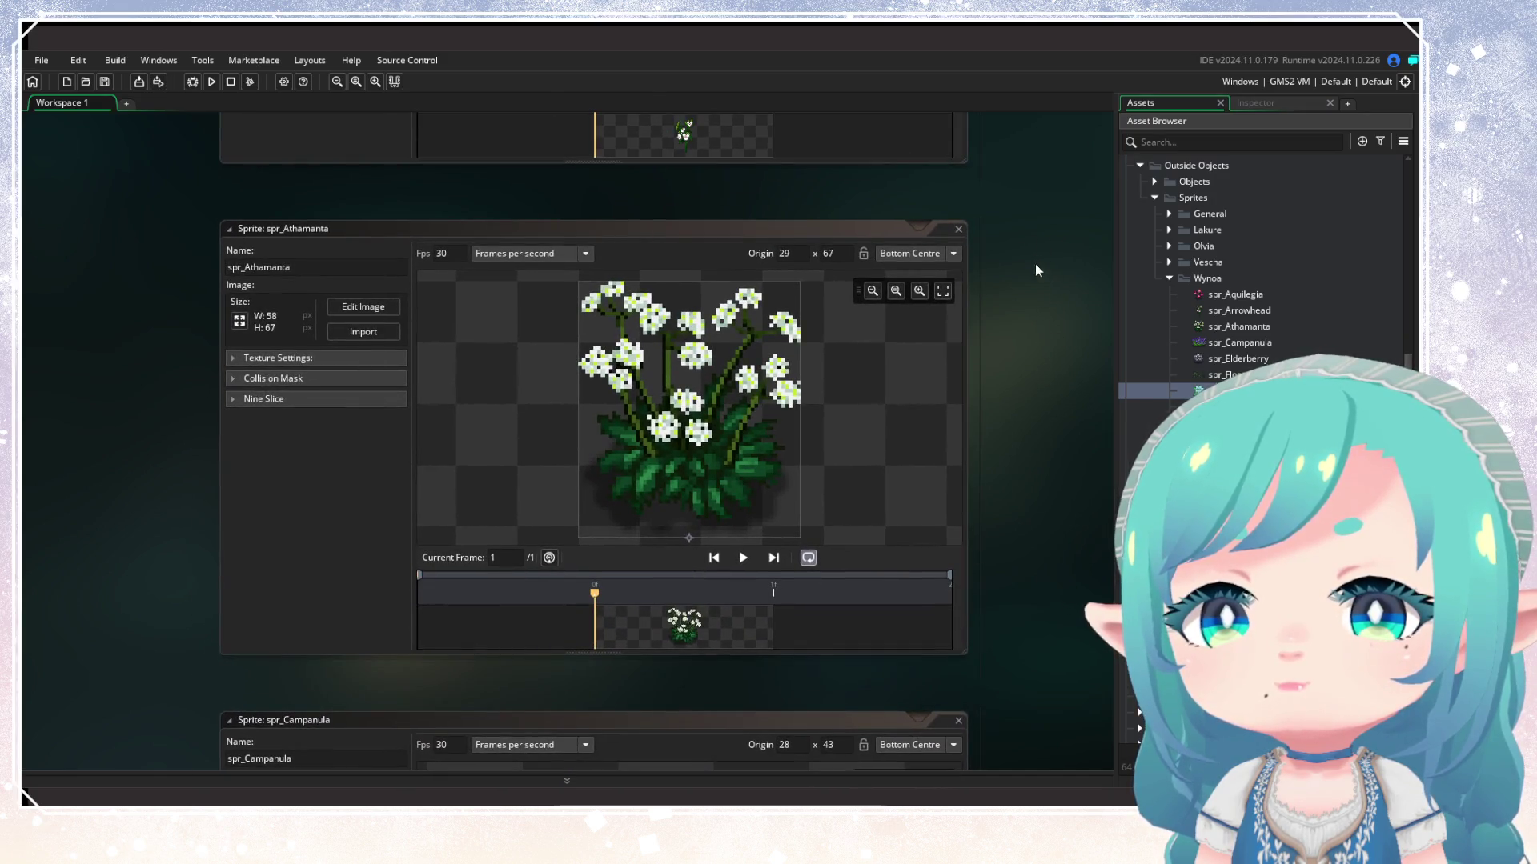
pyautogui.scroll(5, 1040, 400)
pyautogui.scroll(5, 1020, 360)
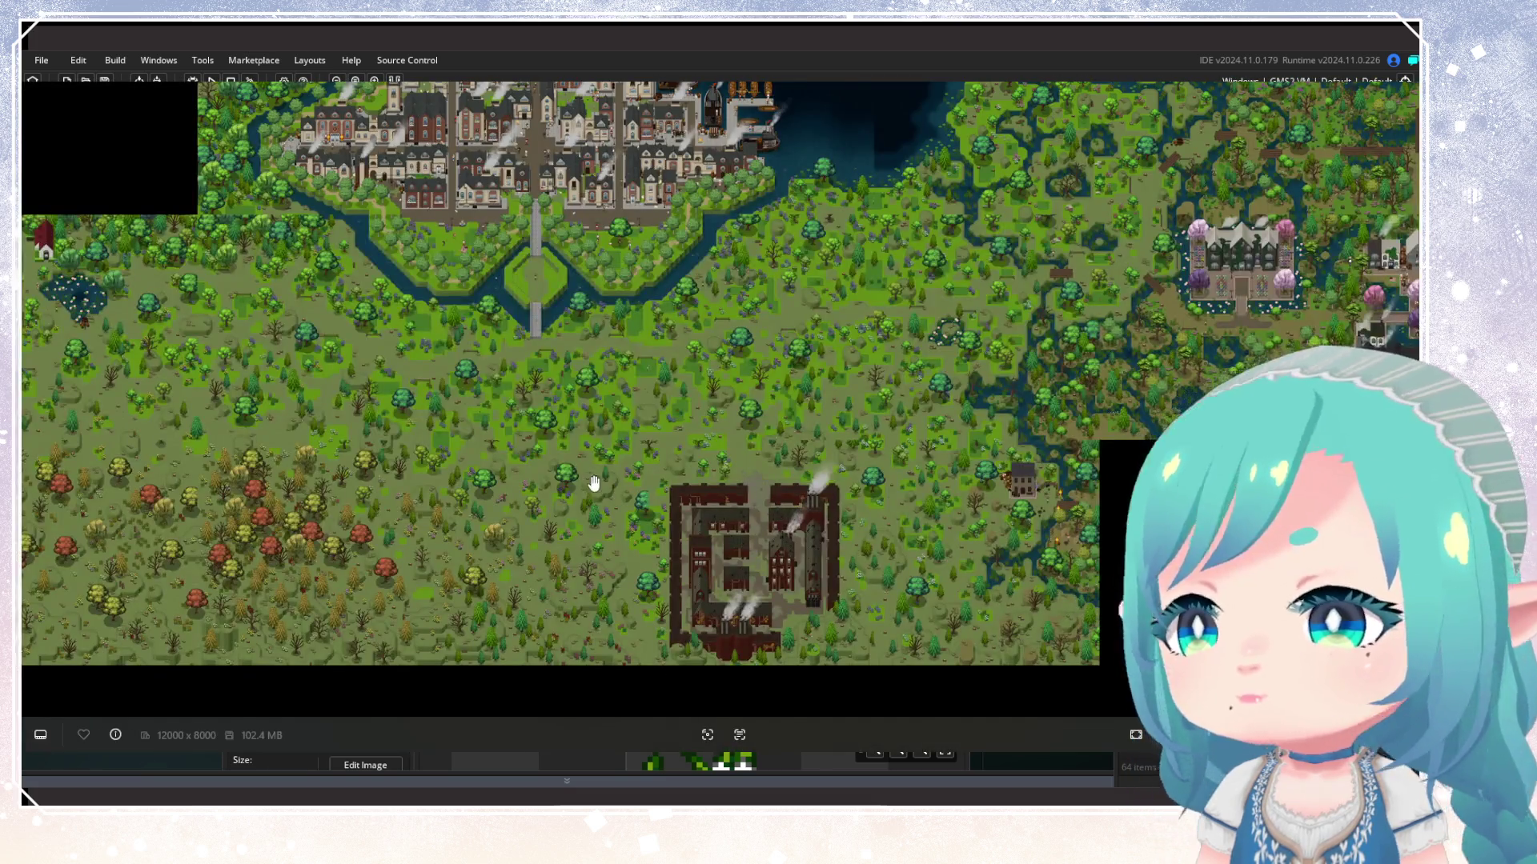
pyautogui.moveTo(590, 481)
pyautogui.mouseDown()
pyautogui.moveTo(886, 387)
pyautogui.moveTo(1260, 332)
pyautogui.mouseUp()
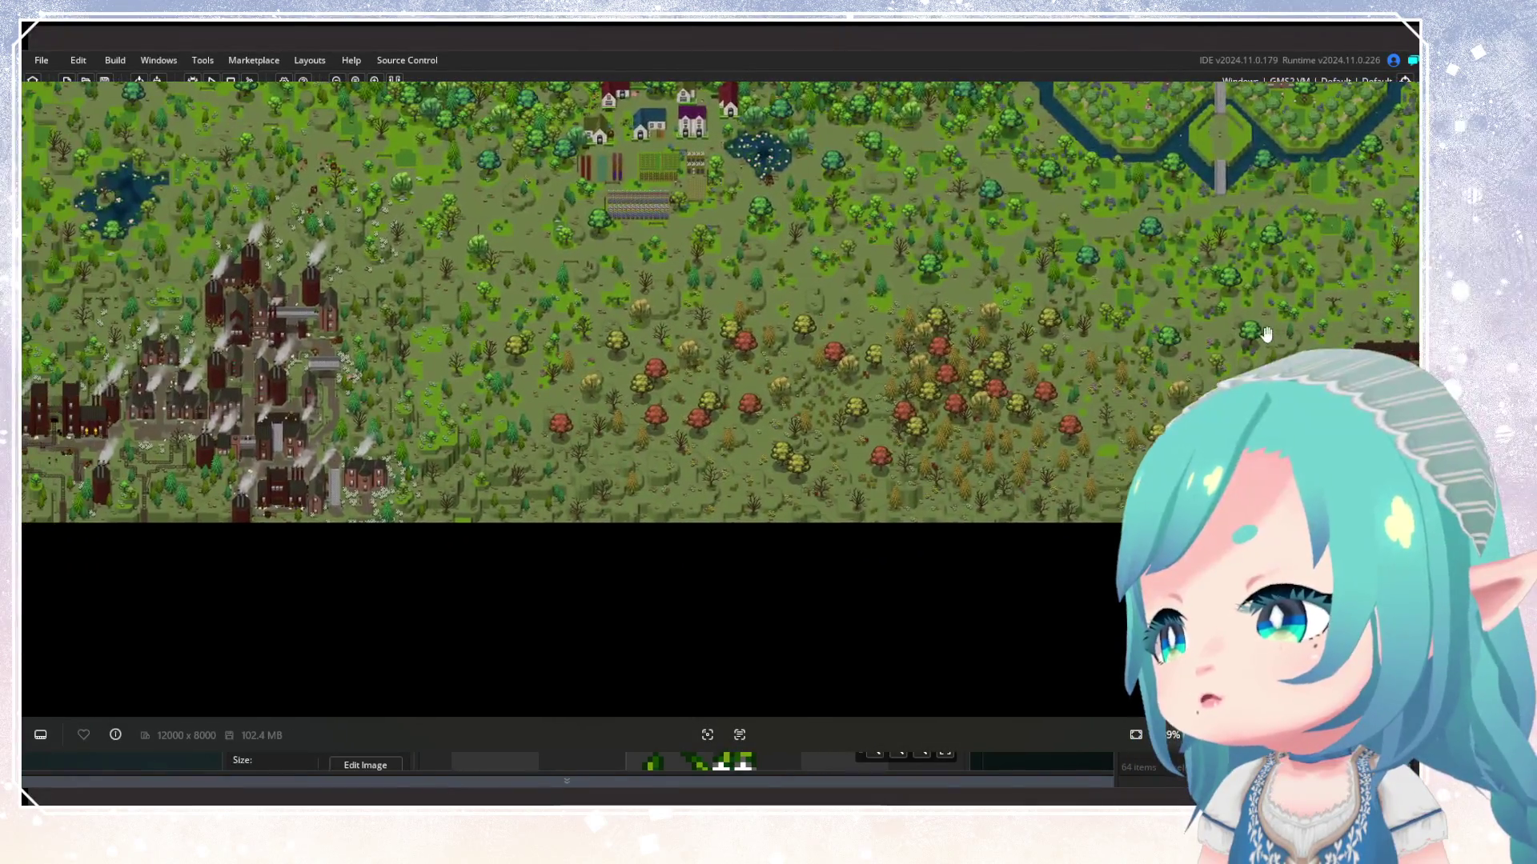
pyautogui.moveTo(932, 380); pyautogui.dragTo(1304, 536)
pyautogui.moveTo(498, 188); pyautogui.dragTo(824, 446)
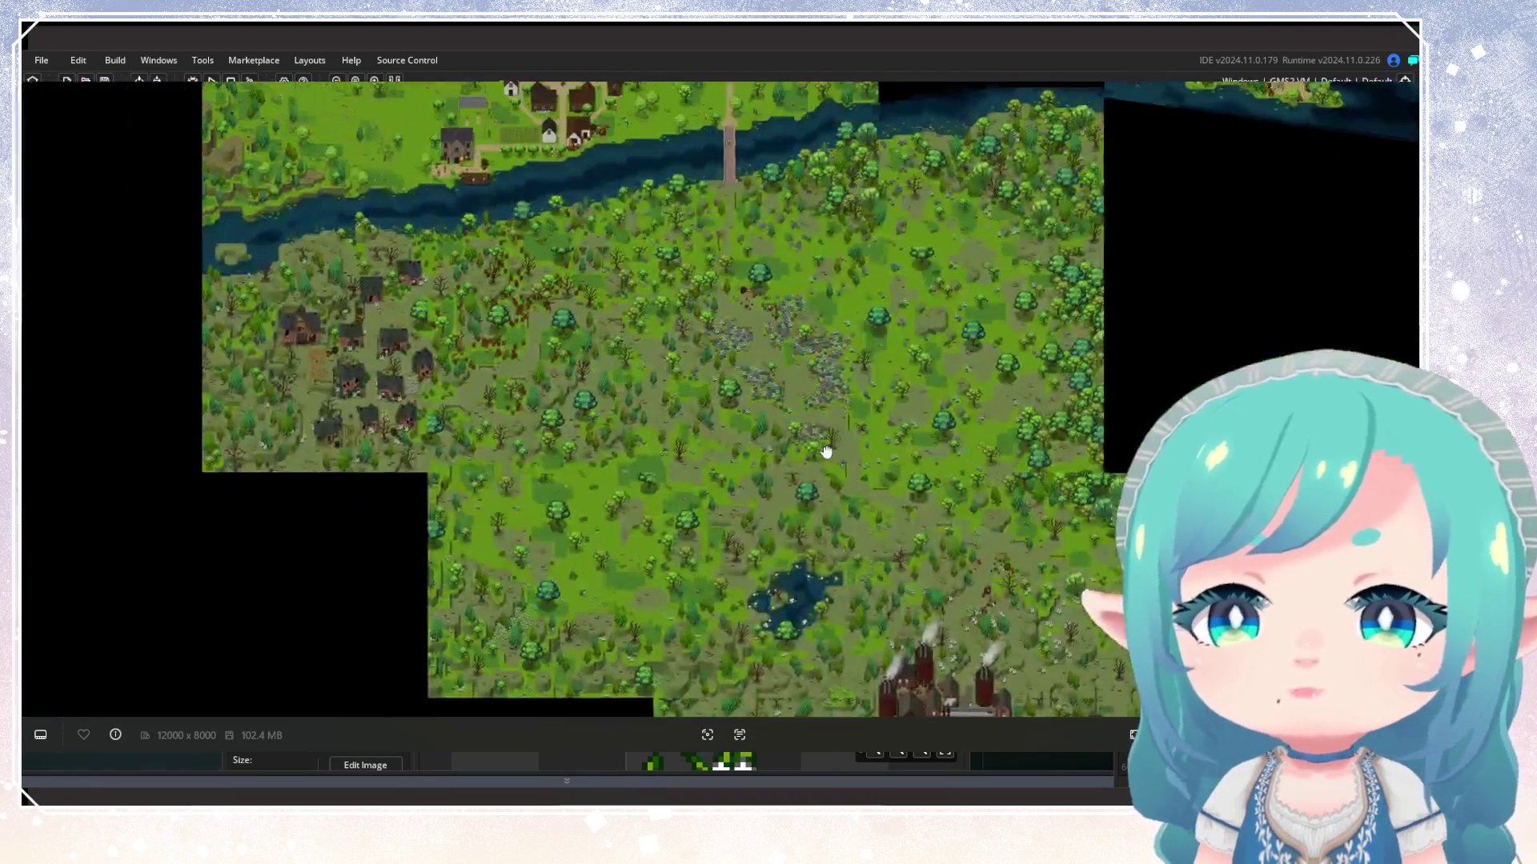
pyautogui.moveTo(504, 198); pyautogui.dragTo(556, 257)
pyautogui.scroll(5, 861, 449)
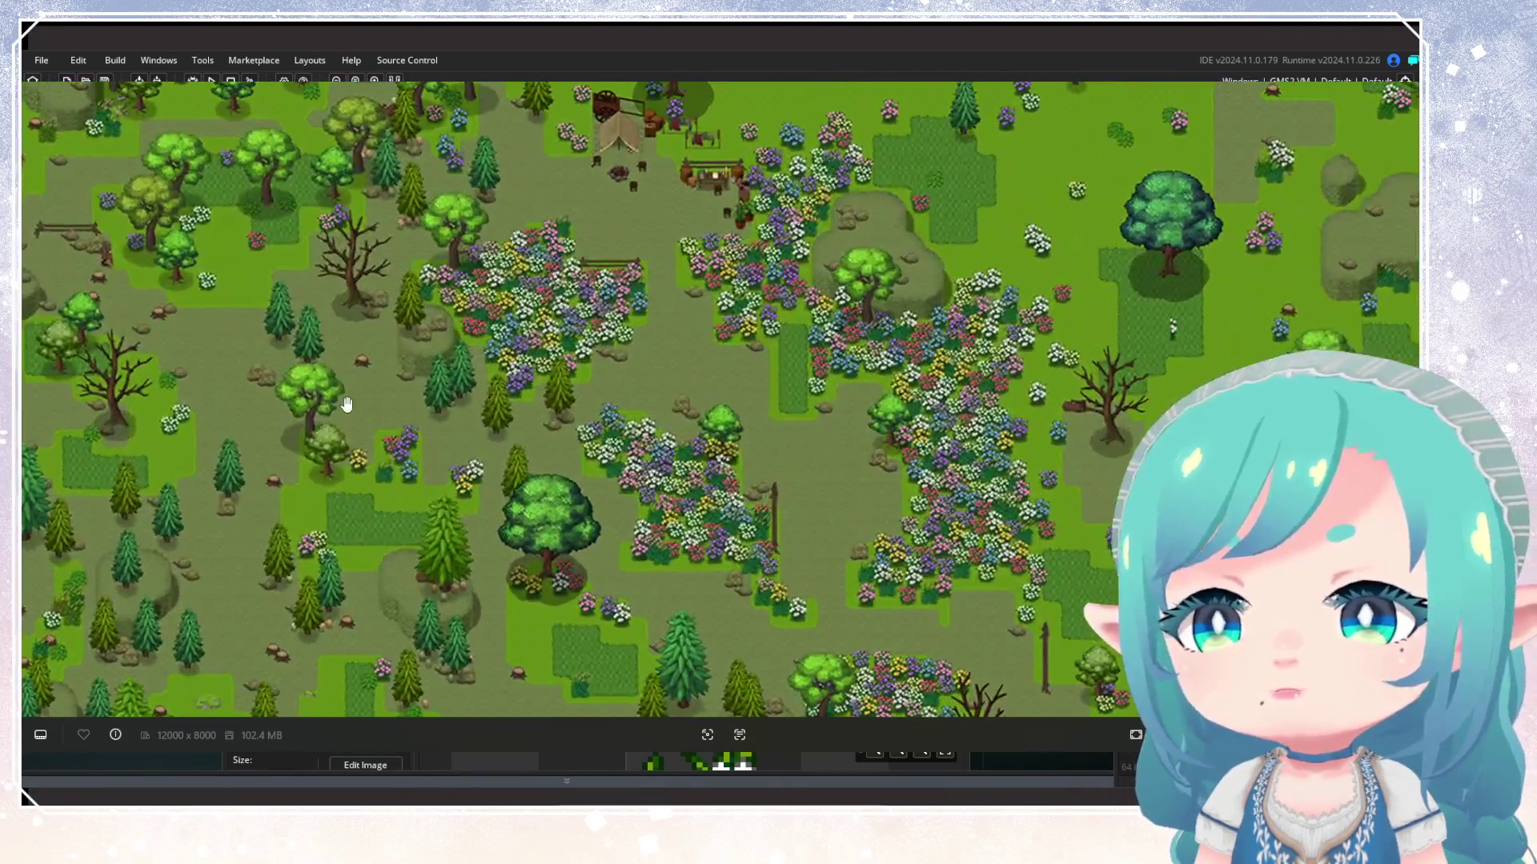
pyautogui.moveTo(346, 404); pyautogui.dragTo(826, 357)
pyautogui.scroll(2, 775, 343)
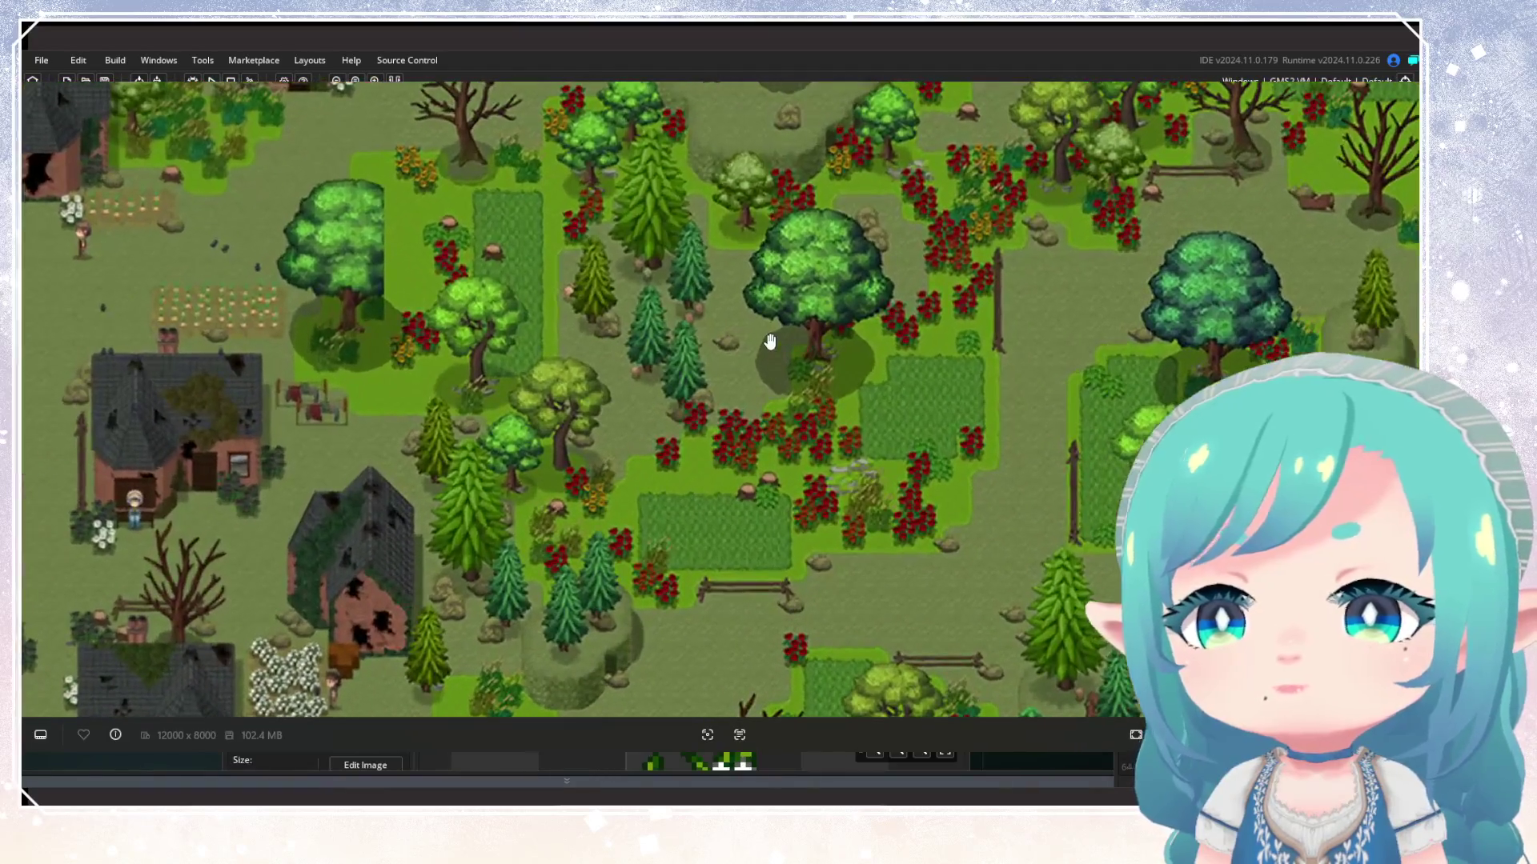
pyautogui.scroll(-5, 772, 342)
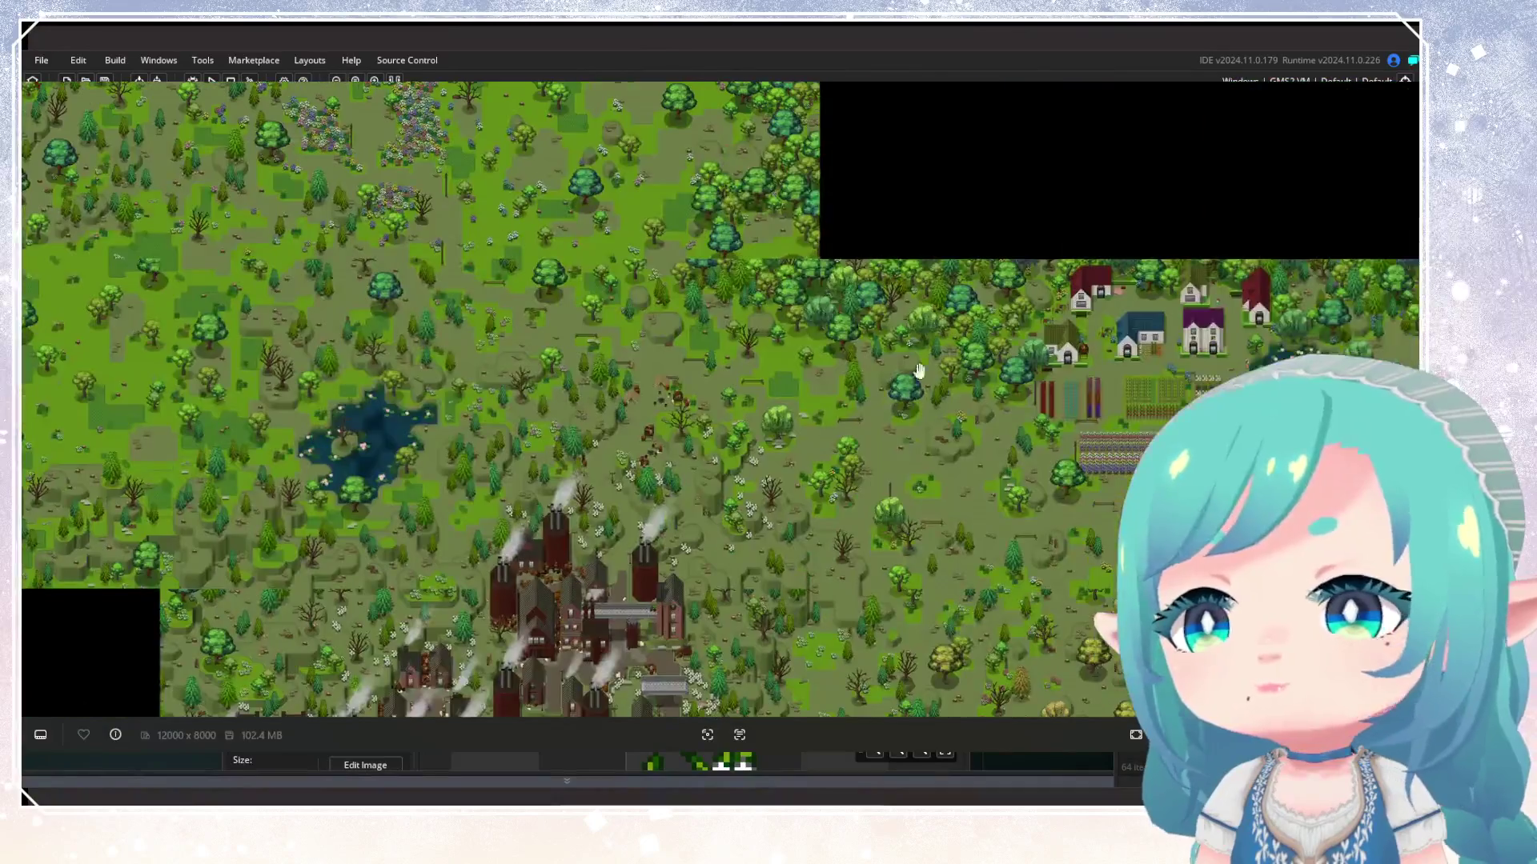
pyautogui.moveTo(919, 371)
pyautogui.mouseDown()
pyautogui.moveTo(711, 326)
pyautogui.moveTo(600, 345)
pyautogui.mouseUp()
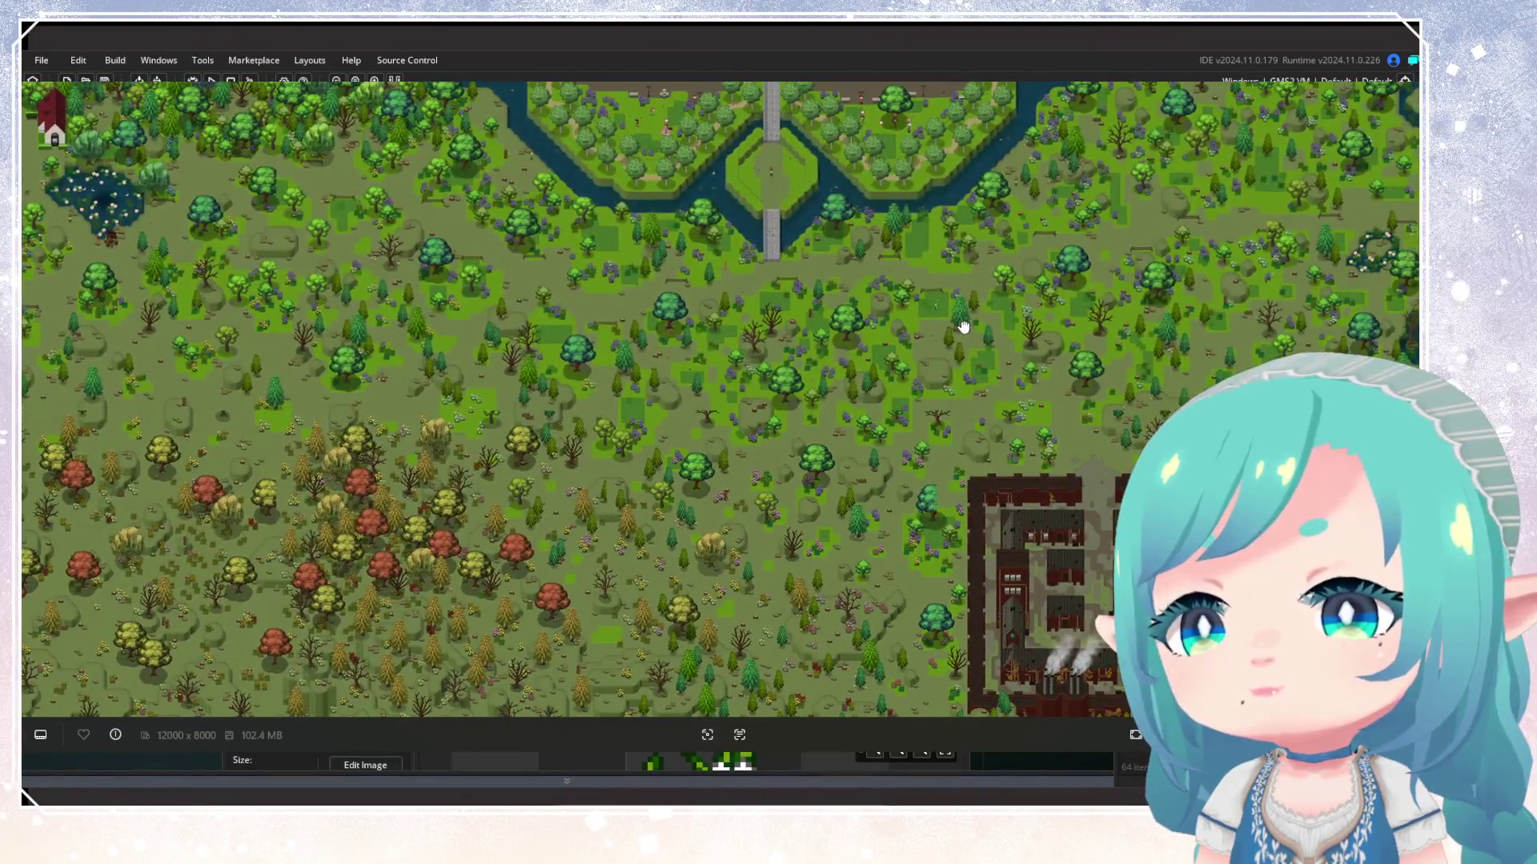
pyautogui.moveTo(963, 327)
pyautogui.mouseDown()
pyautogui.moveTo(592, 416)
pyautogui.moveTo(813, 354)
pyautogui.mouseUp()
pyautogui.scroll(-2, 592, 421)
pyautogui.scroll(5, 592, 422)
pyautogui.scroll(3, 813, 353)
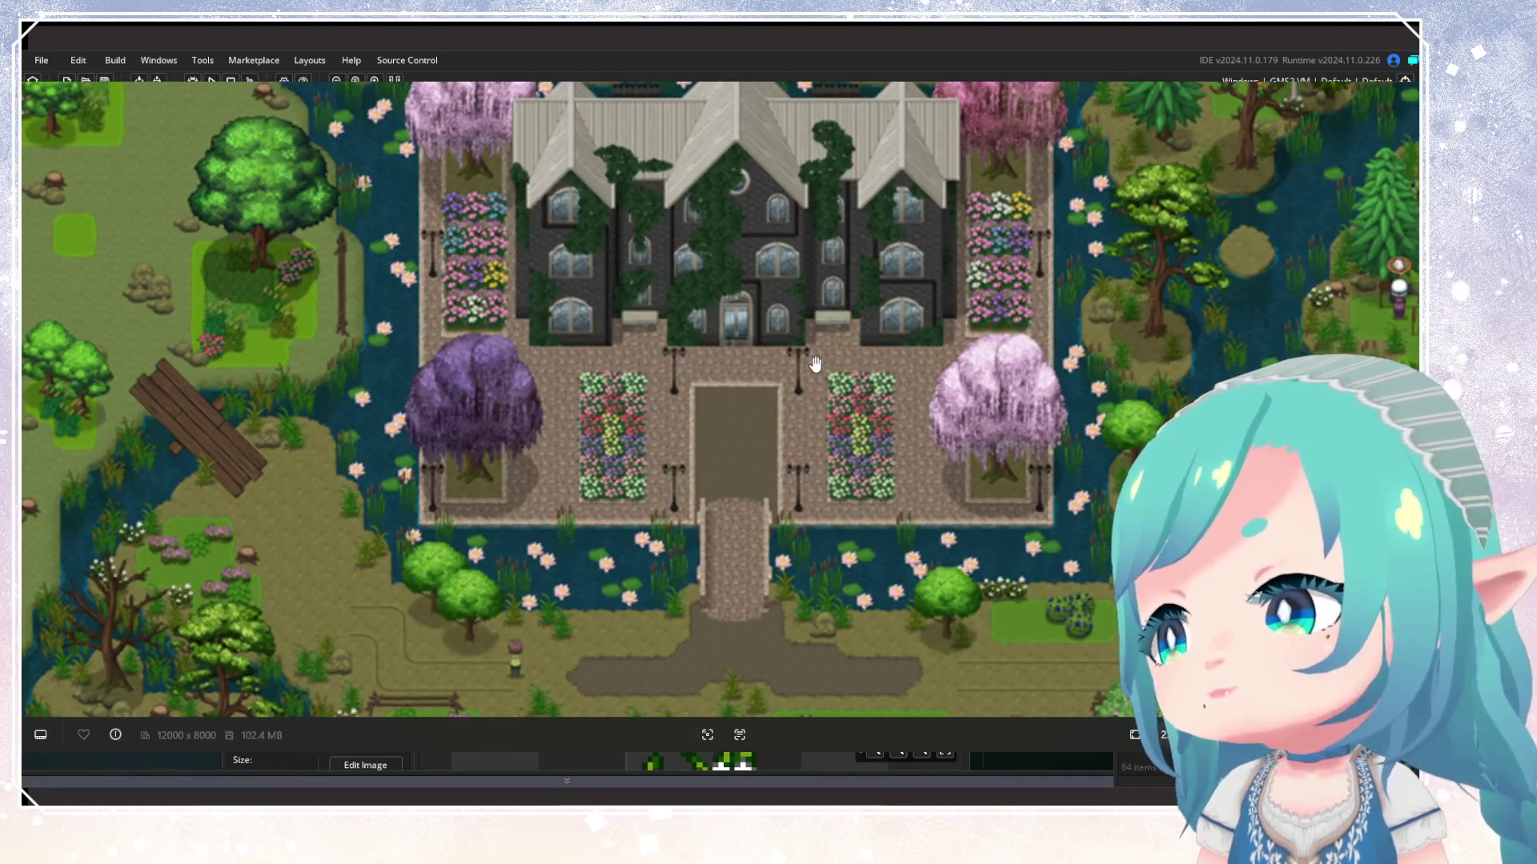
pyautogui.scroll(-3, 854, 344)
pyautogui.scroll(-5, 854, 344)
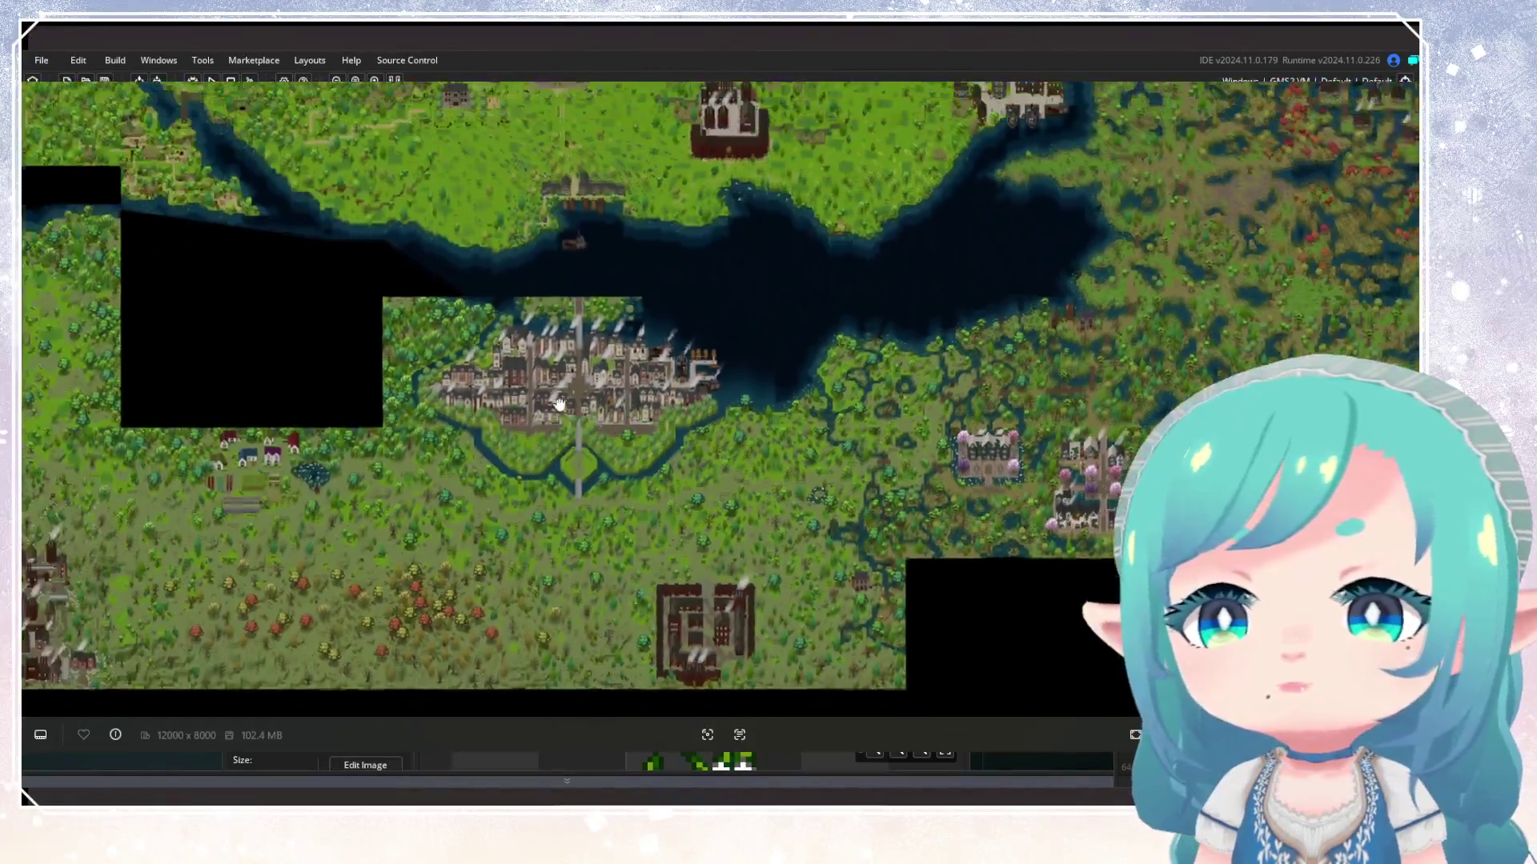
pyautogui.moveTo(579, 252); pyautogui.dragTo(871, 372)
pyautogui.moveTo(1056, 344); pyautogui.dragTo(813, 432)
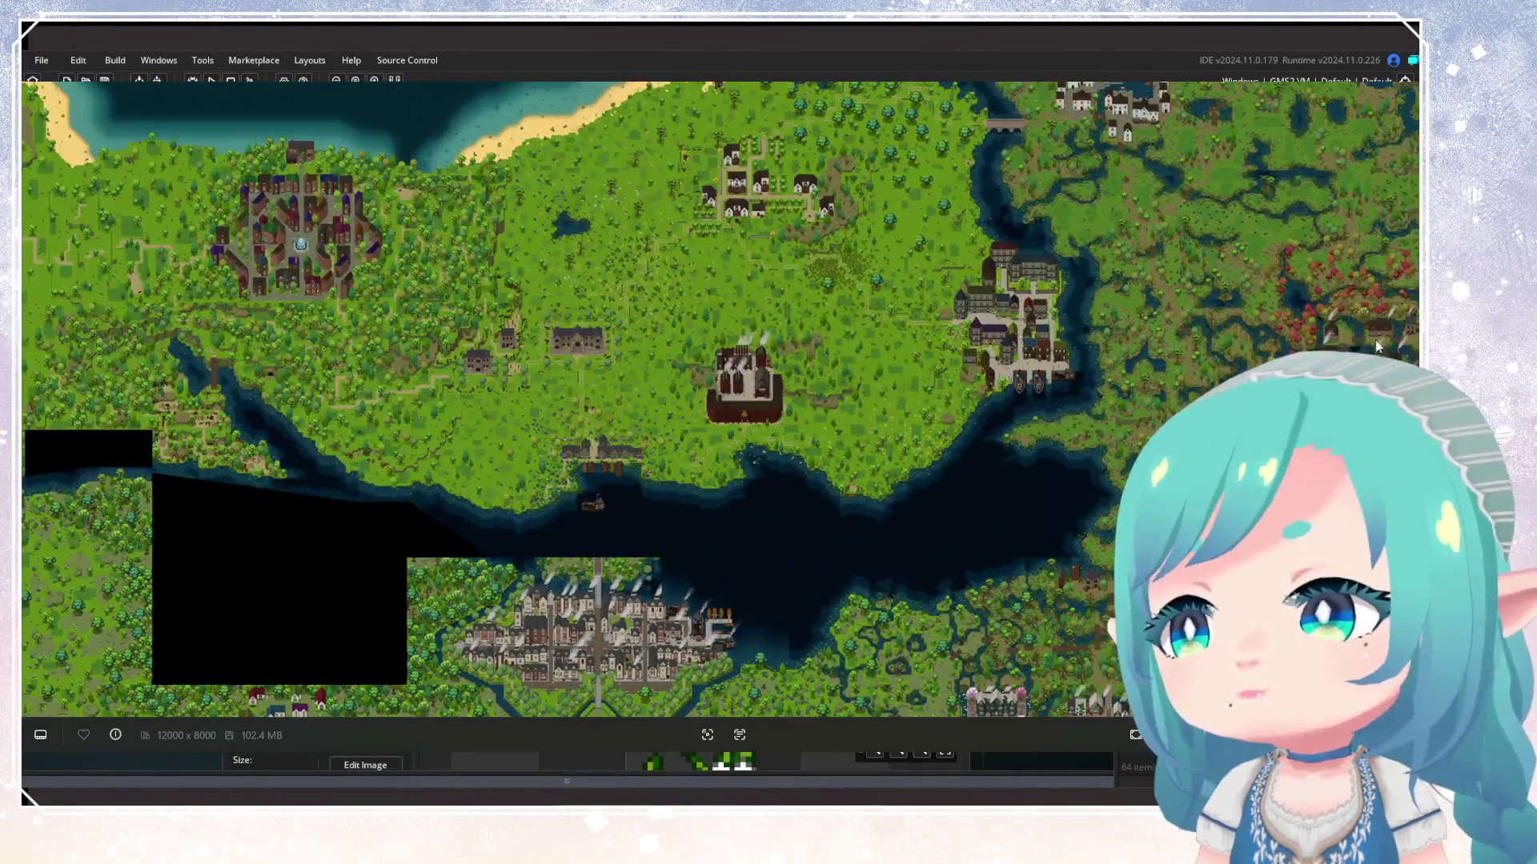
pyautogui.scroll(1, 1343, 343)
pyautogui.scroll(1, 1343, 342)
pyautogui.moveTo(1343, 343); pyautogui.dragTo(1292, 626)
pyautogui.moveTo(823, 501); pyautogui.dragTo(824, 333)
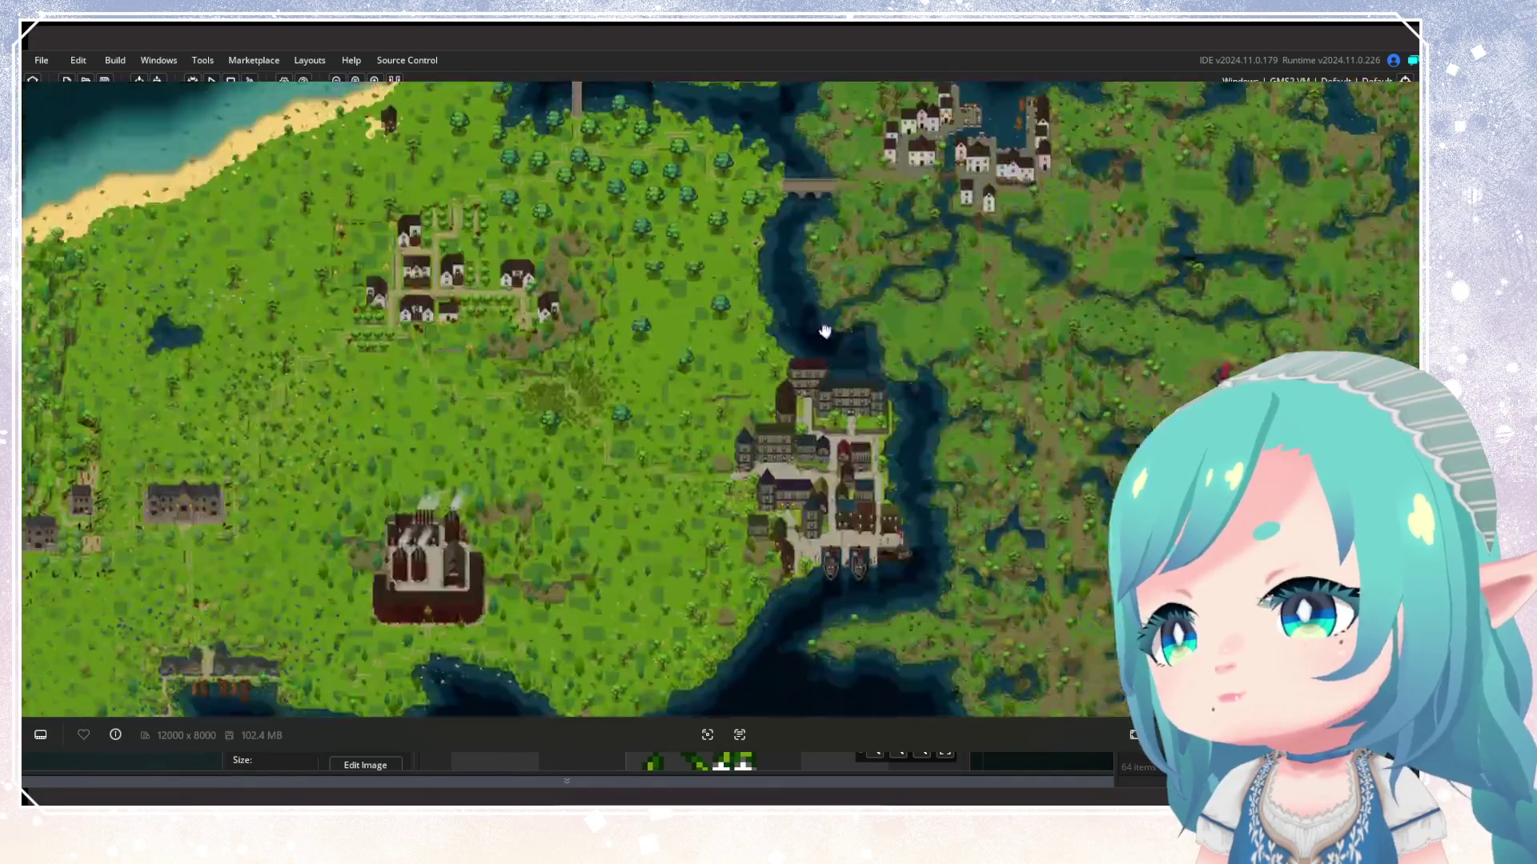
pyautogui.scroll(5, 1091, 335)
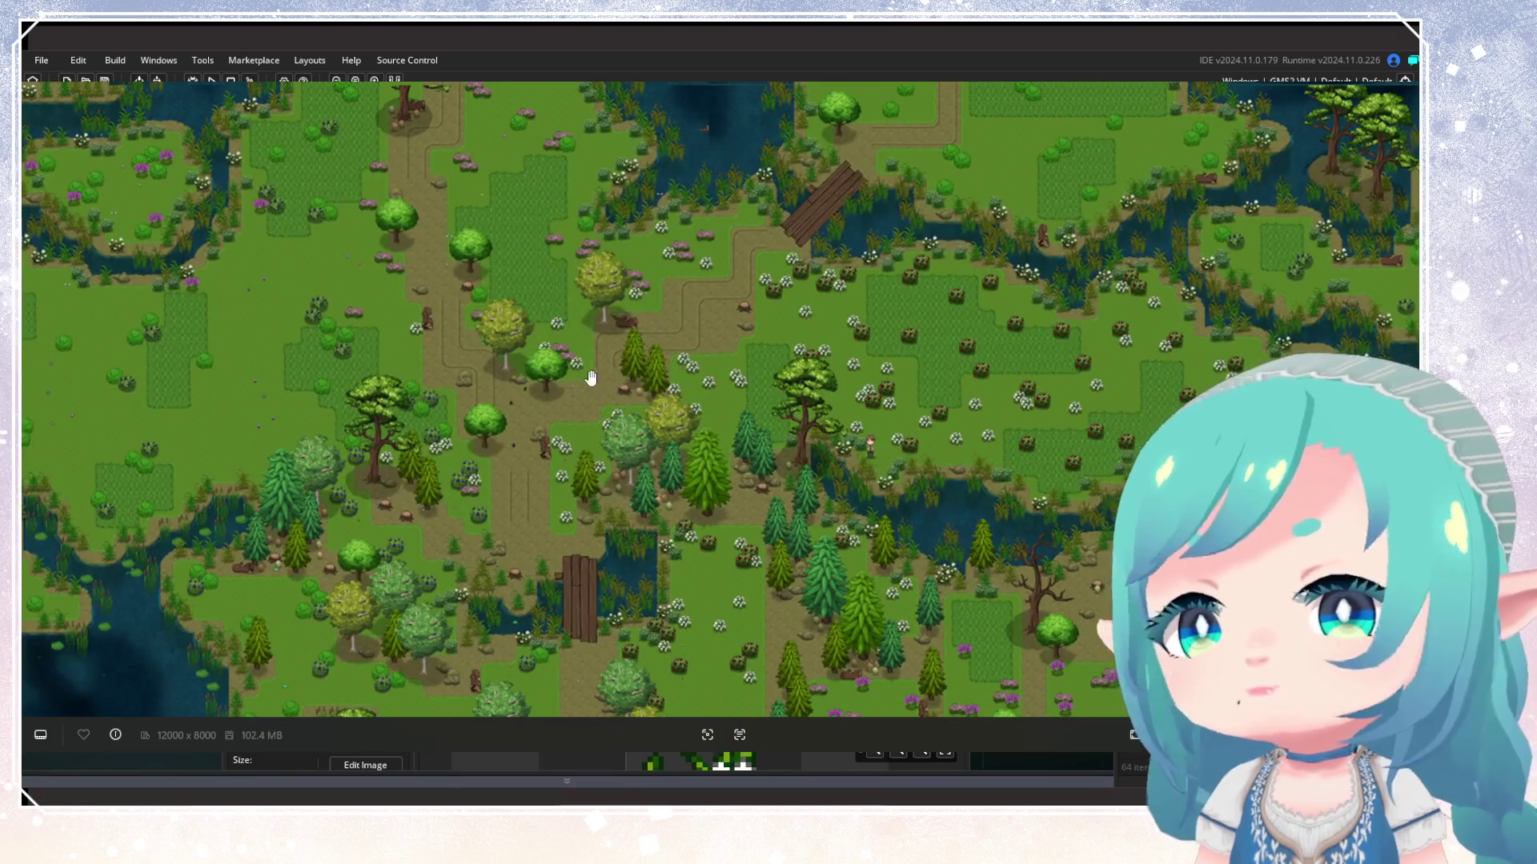
pyautogui.moveTo(593, 367); pyautogui.dragTo(1015, 199)
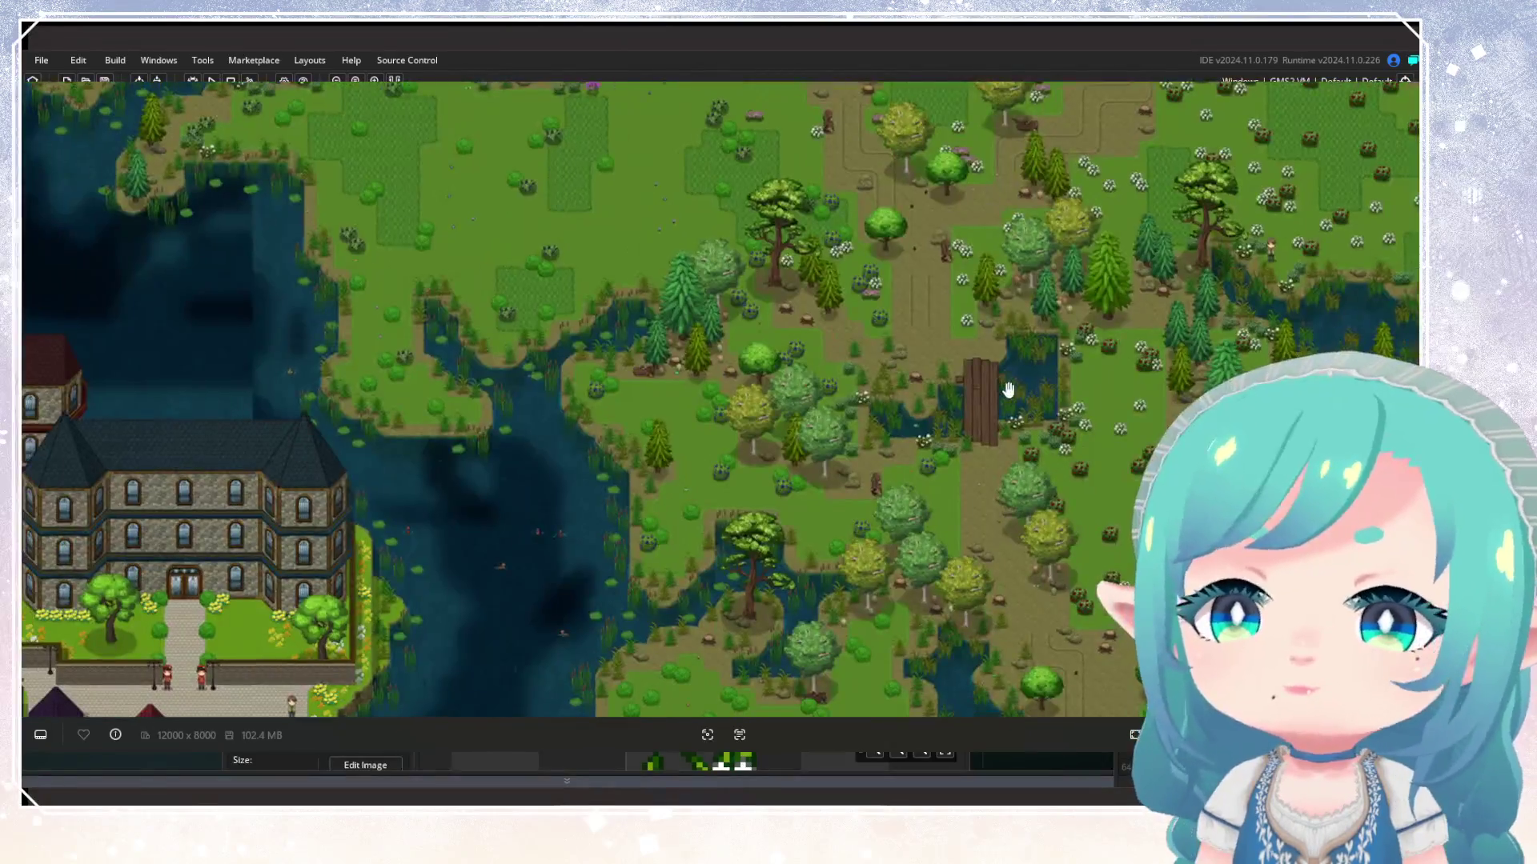
pyautogui.moveTo(680, 295)
pyautogui.mouseDown()
pyautogui.moveTo(755, 213)
pyautogui.moveTo(813, 446)
pyautogui.moveTo(651, 463)
pyautogui.moveTo(612, 492)
pyautogui.moveTo(929, 456)
pyautogui.moveTo(1038, 480)
pyautogui.moveTo(436, 522)
pyautogui.moveTo(796, 412)
pyautogui.mouseUp()
pyautogui.scroll(-2, 612, 492)
pyautogui.scroll(5, 854, 387)
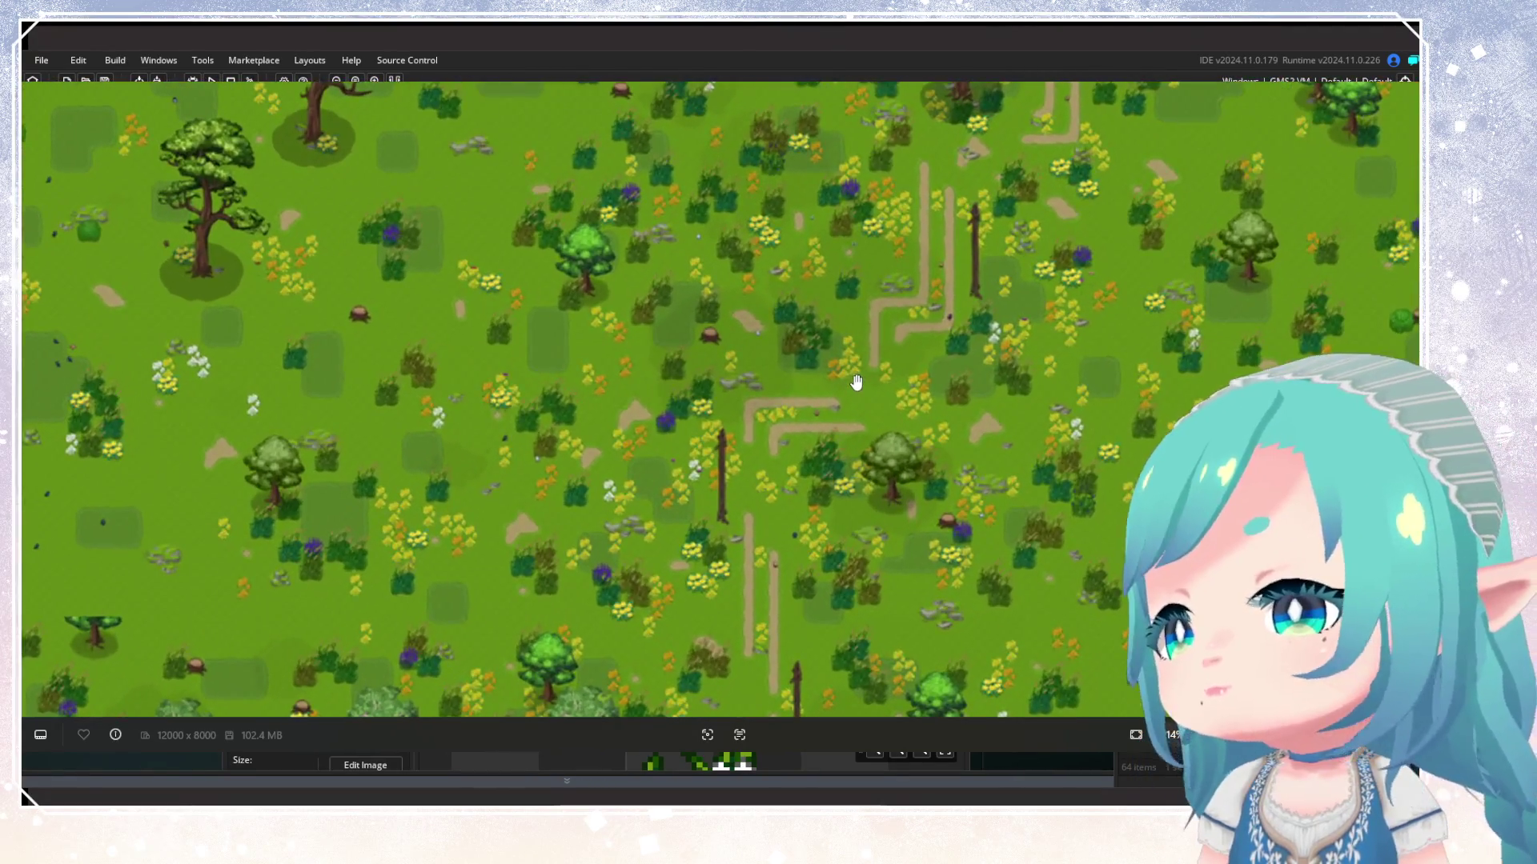
pyautogui.scroll(-6, 856, 383)
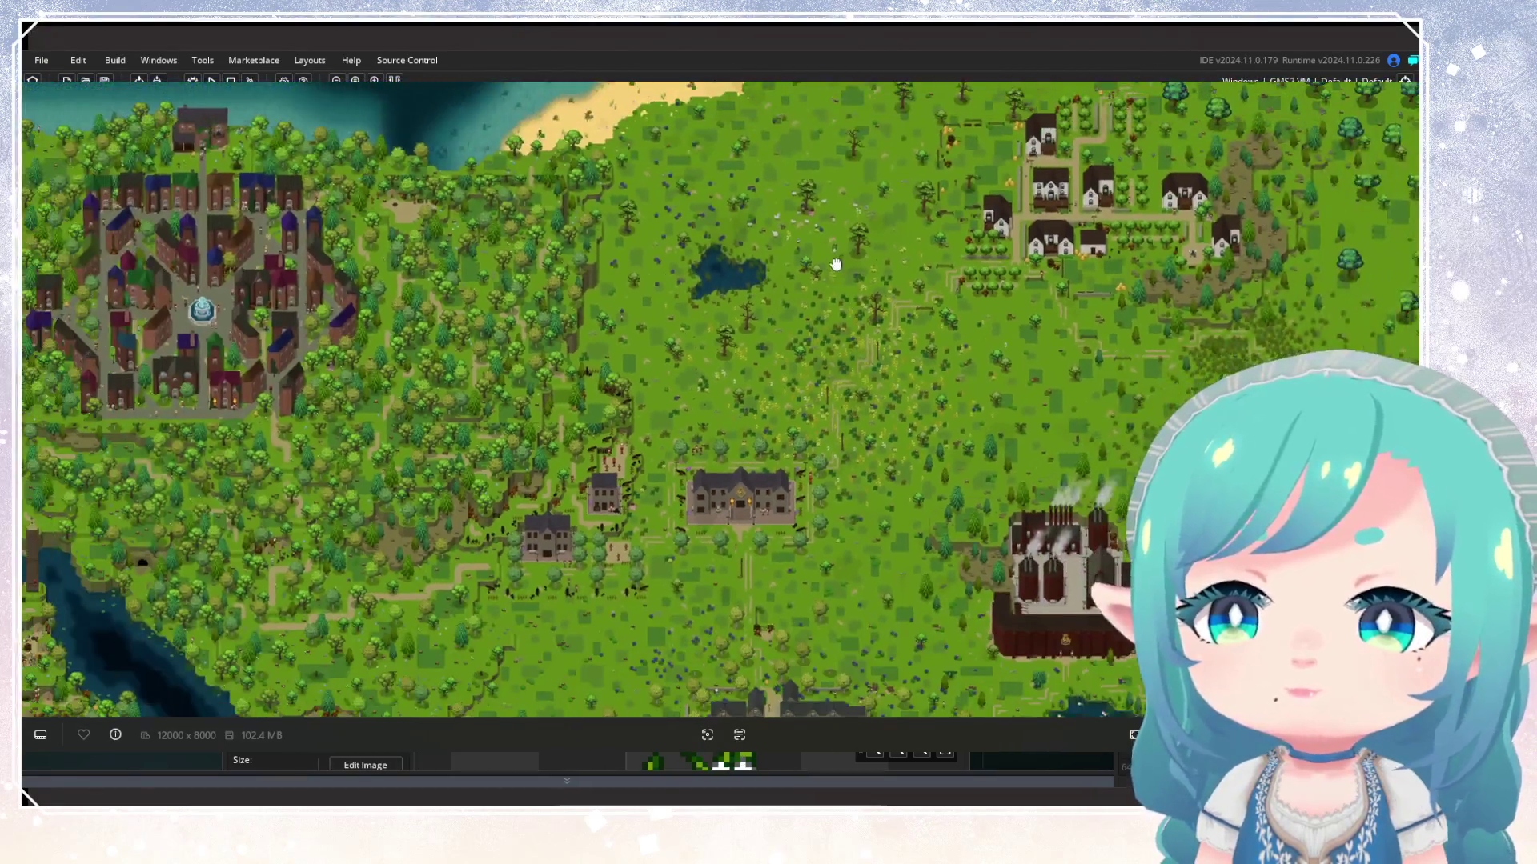
# Pan the world map past the town and lake toward the western farmland, then zoom out
pyautogui.moveTo(835, 264); pyautogui.dragTo(557, 504)
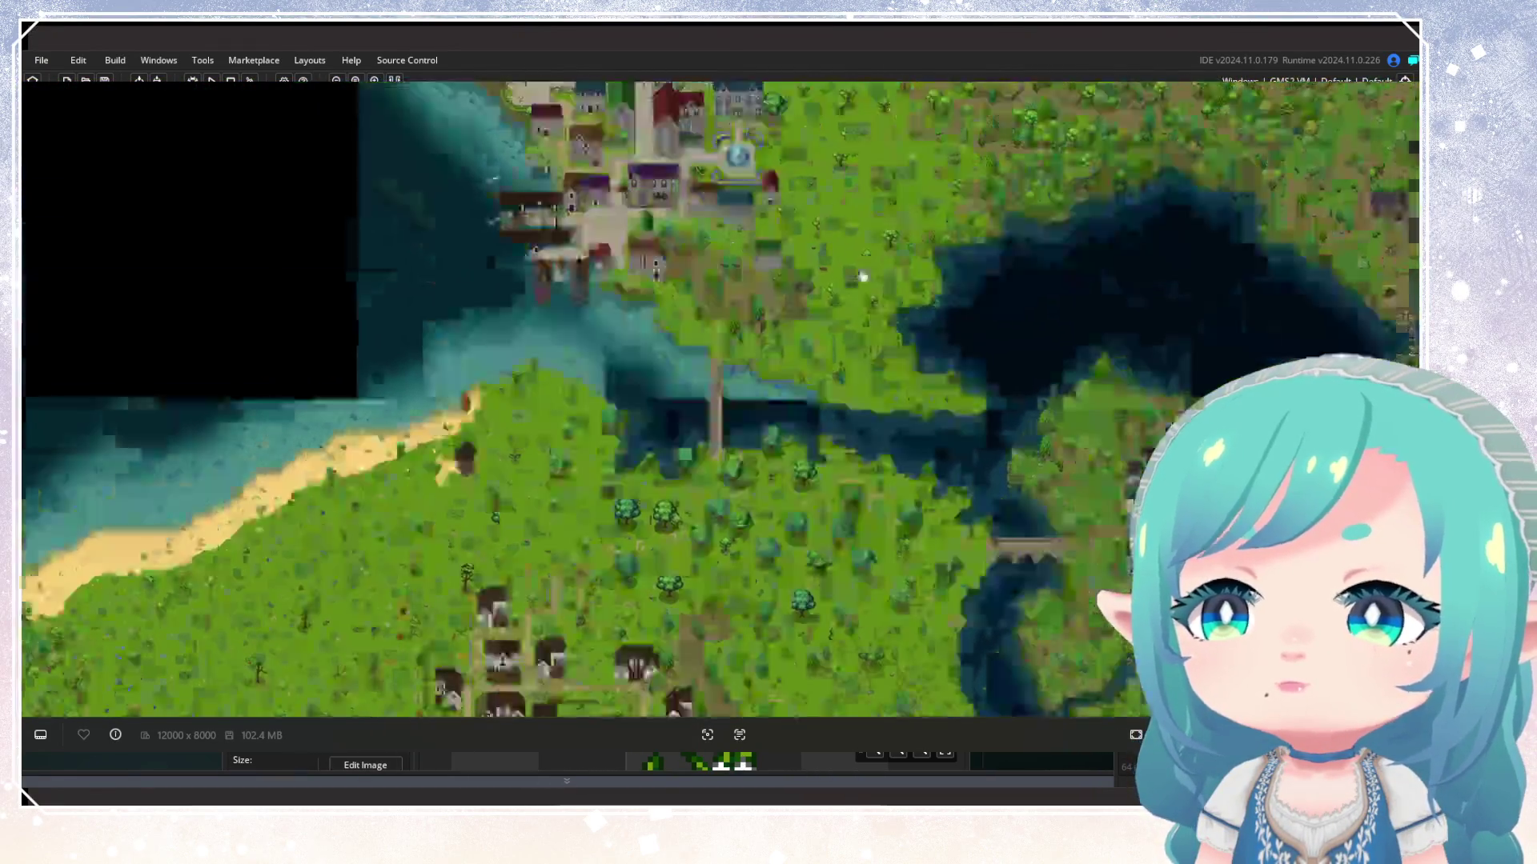
pyautogui.moveTo(863, 277); pyautogui.dragTo(889, 423)
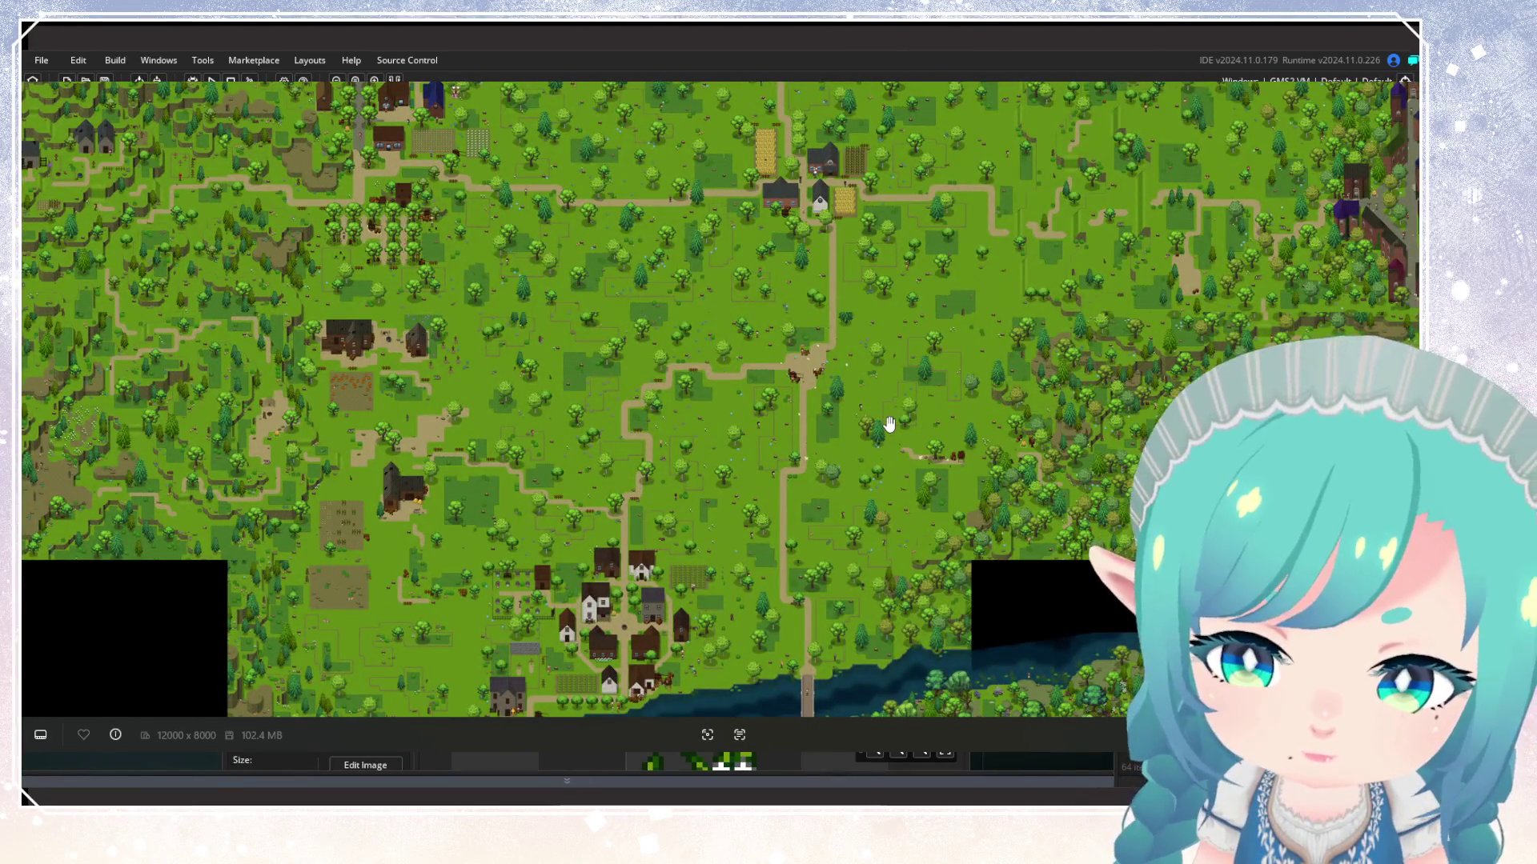
pyautogui.moveTo(889, 423); pyautogui.dragTo(513, 425)
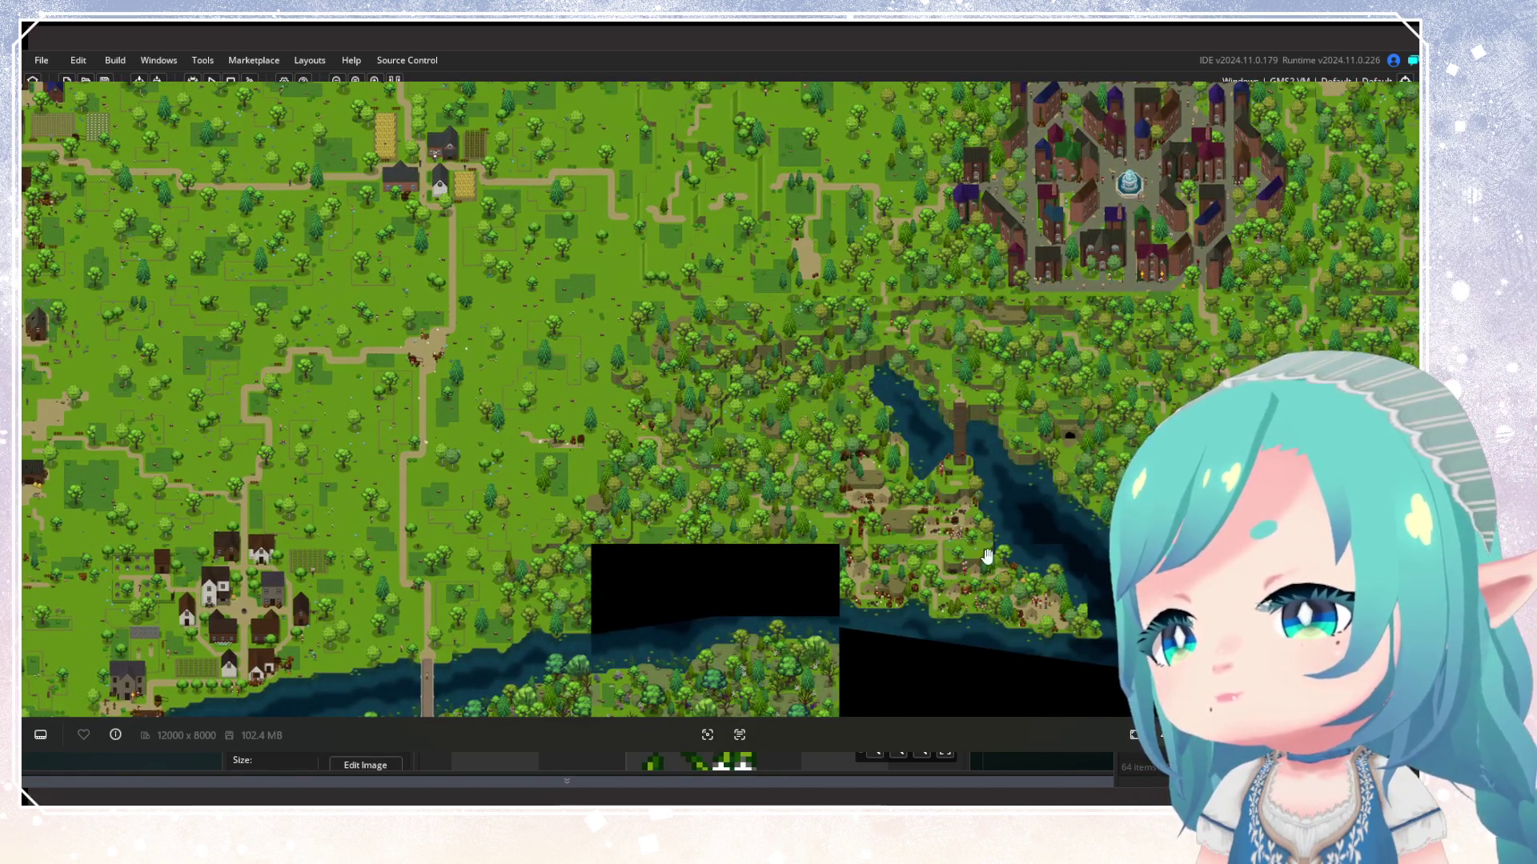
pyautogui.moveTo(1127, 254); pyautogui.dragTo(863, 462)
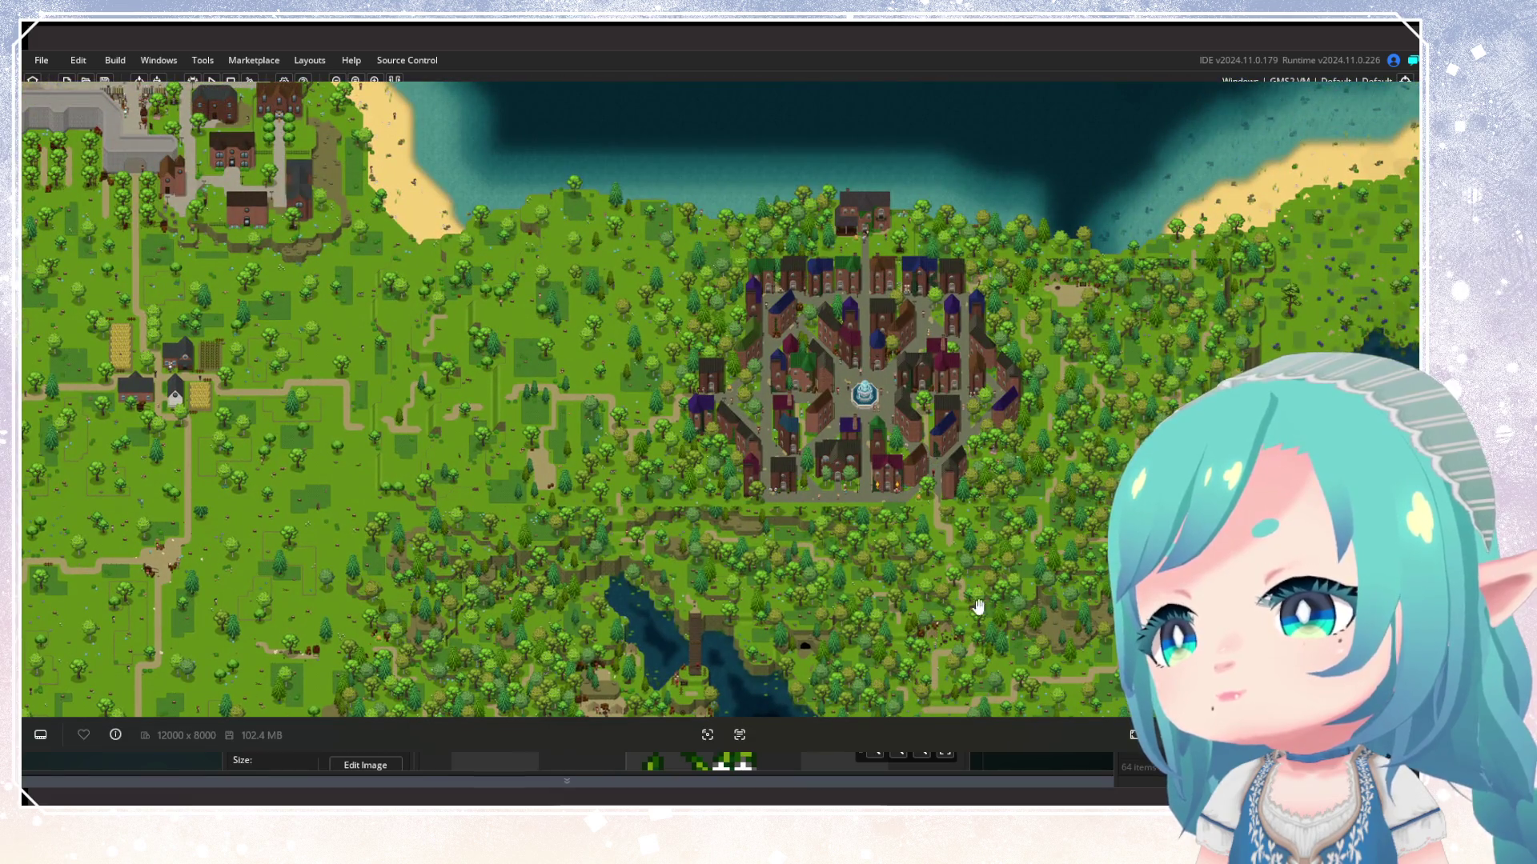
pyautogui.moveTo(978, 607); pyautogui.dragTo(1039, 333)
pyautogui.moveTo(916, 456)
pyautogui.mouseDown()
pyautogui.moveTo(697, 381)
pyautogui.moveTo(990, 292)
pyautogui.moveTo(899, 456)
pyautogui.moveTo(882, 383)
pyautogui.mouseUp()
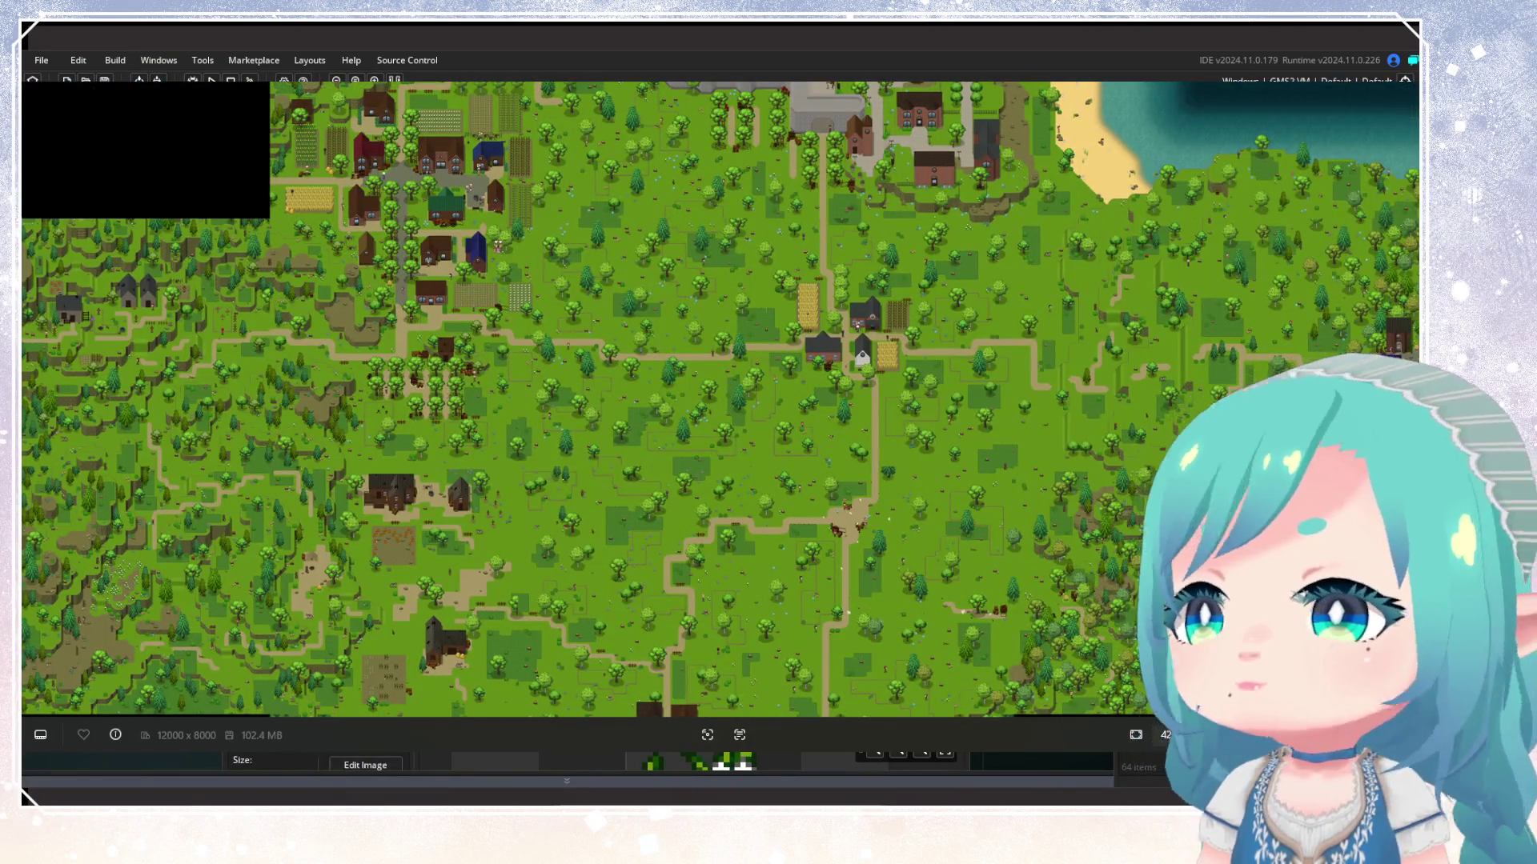
pyautogui.scroll(-6, 784, 312)
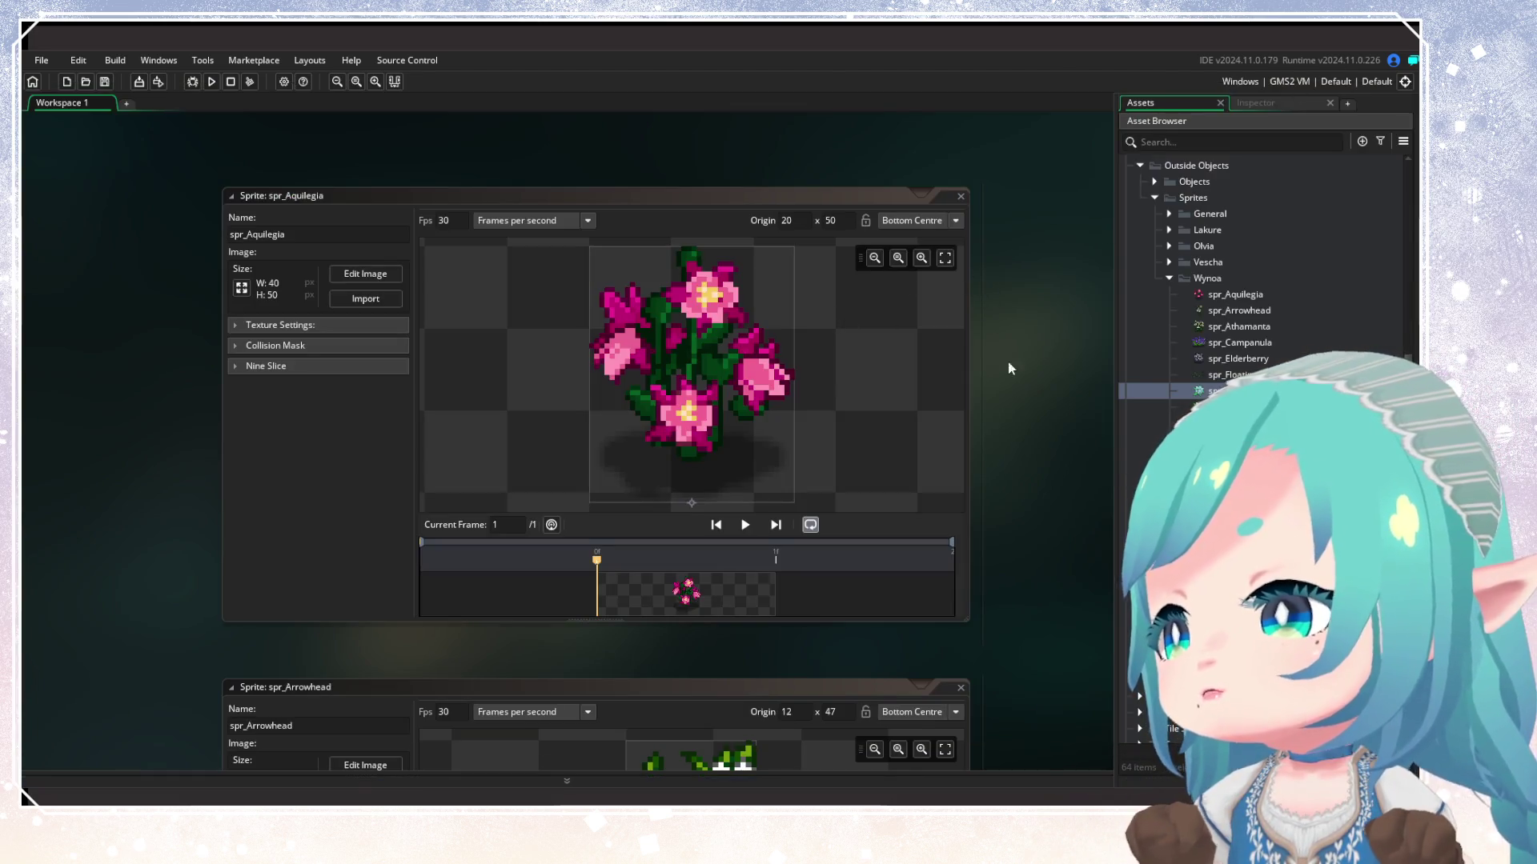
# Close each plant sprite editor in turn, from spr_Aquilegia through the final yellow flower
pyautogui.scroll(-3, 998, 251)
pyautogui.keyDown('ctrl'); pyautogui.scroll(-5, 1017, 420); pyautogui.keyUp('ctrl')
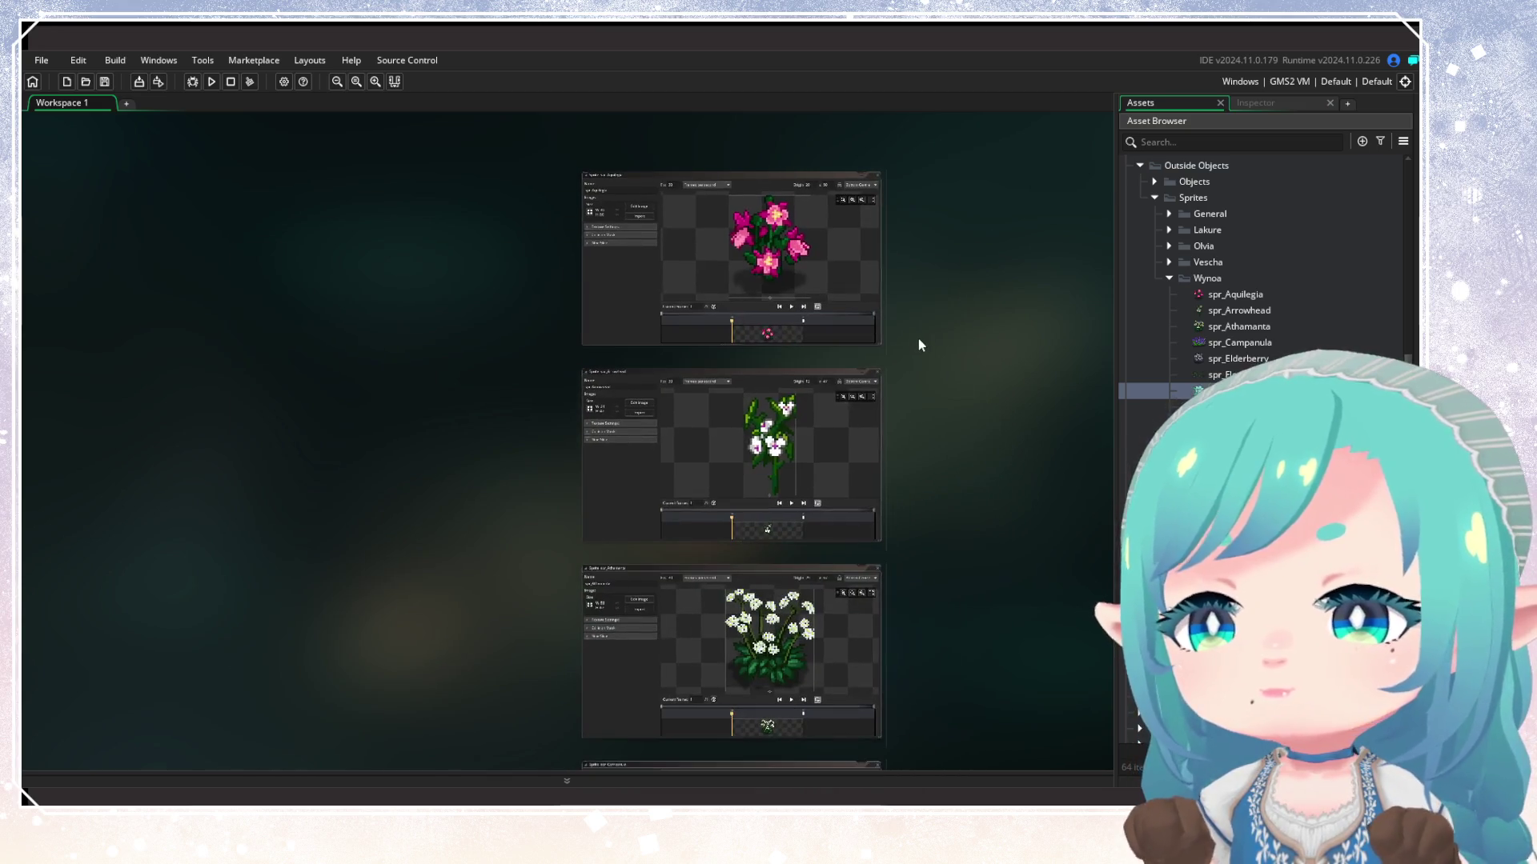
pyautogui.click(877, 178)
pyautogui.click(878, 375)
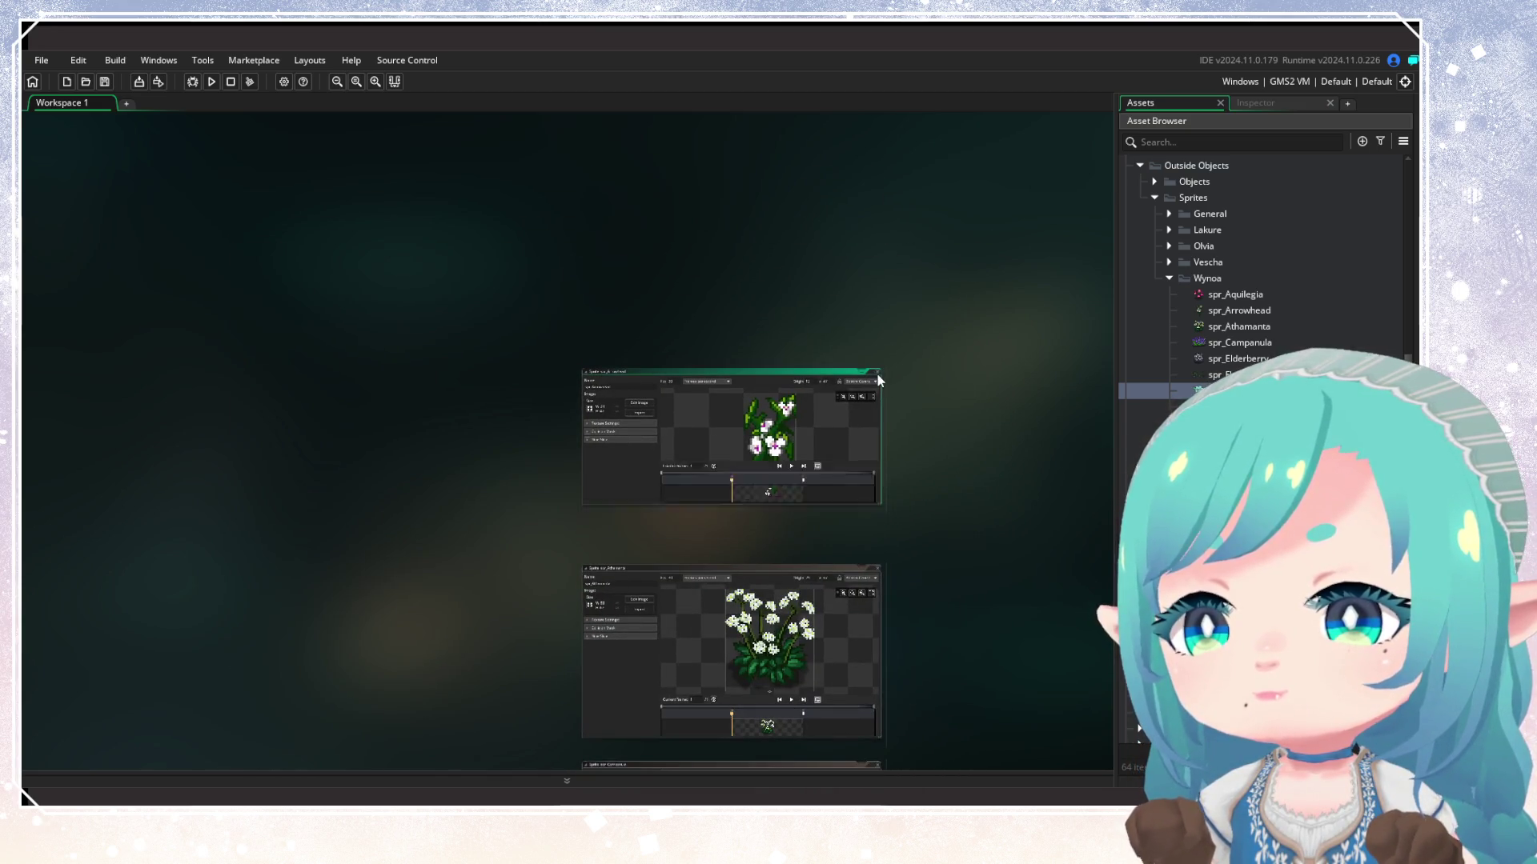
pyautogui.click(876, 571)
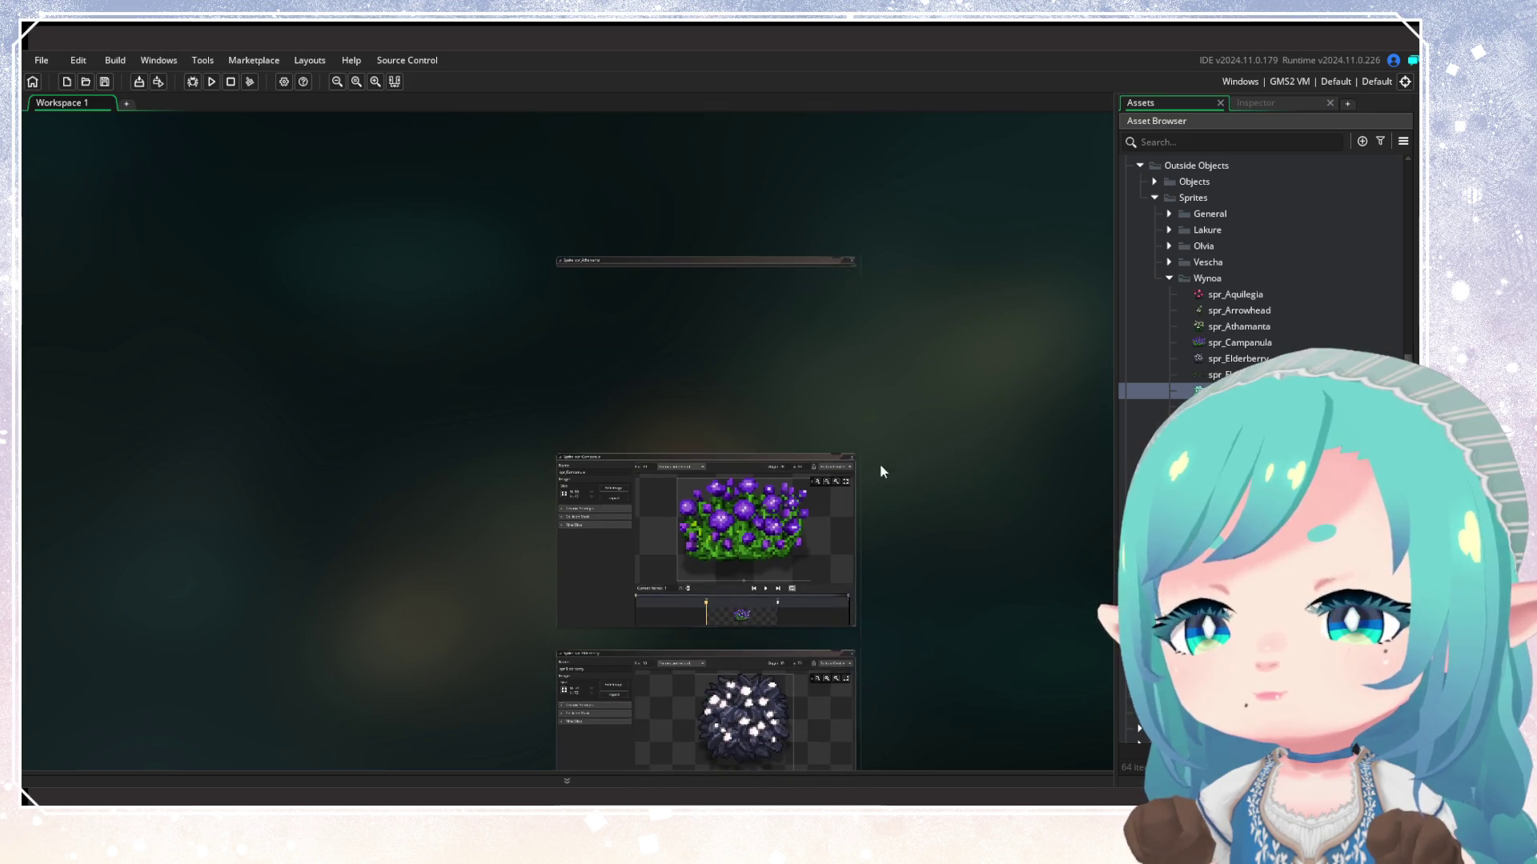
pyautogui.click(850, 457)
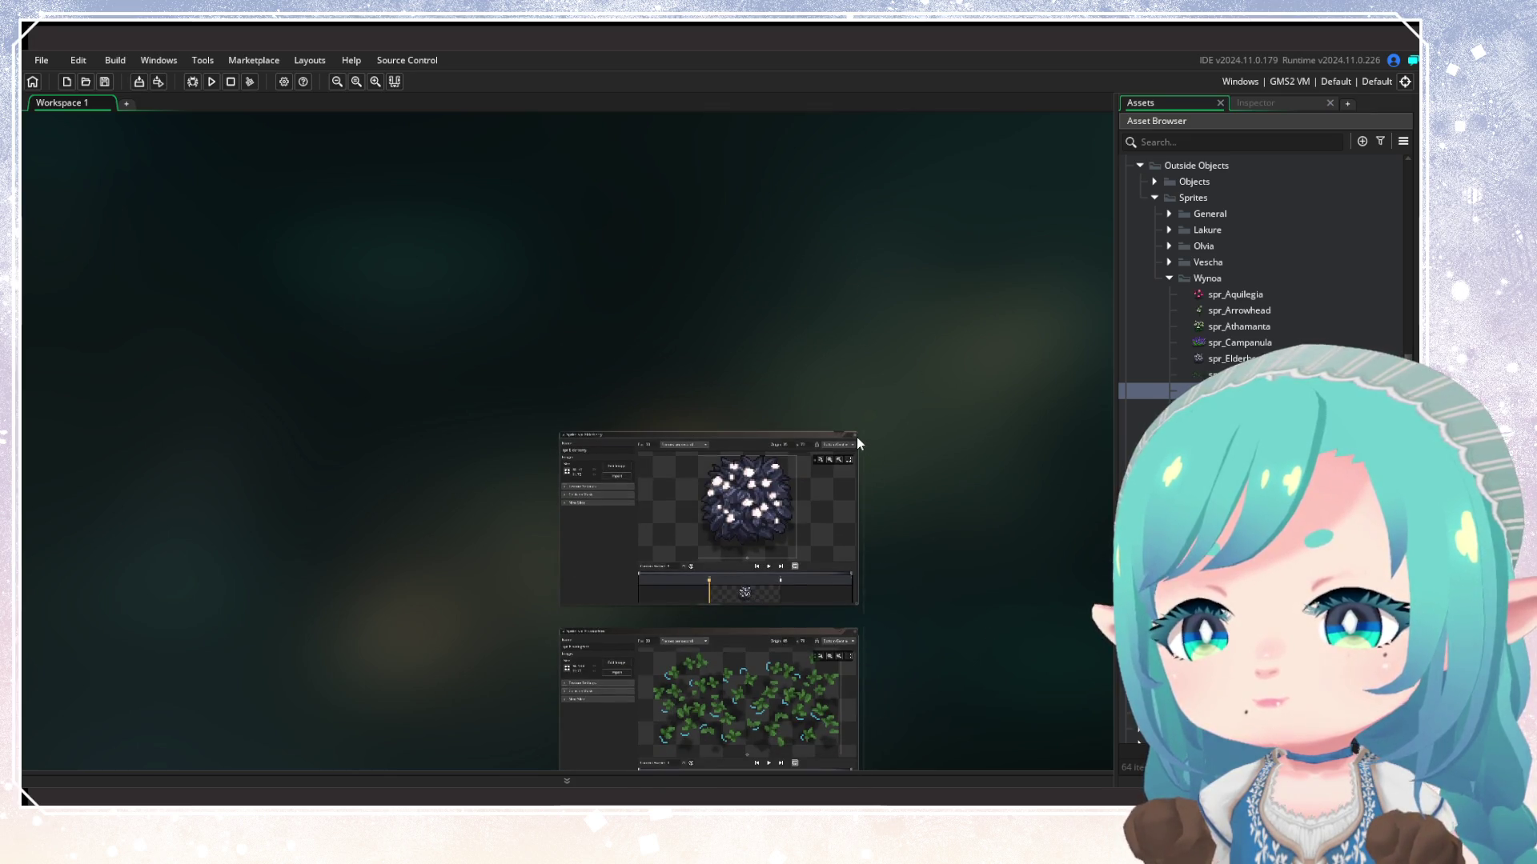
pyautogui.click(857, 437)
pyautogui.click(857, 431)
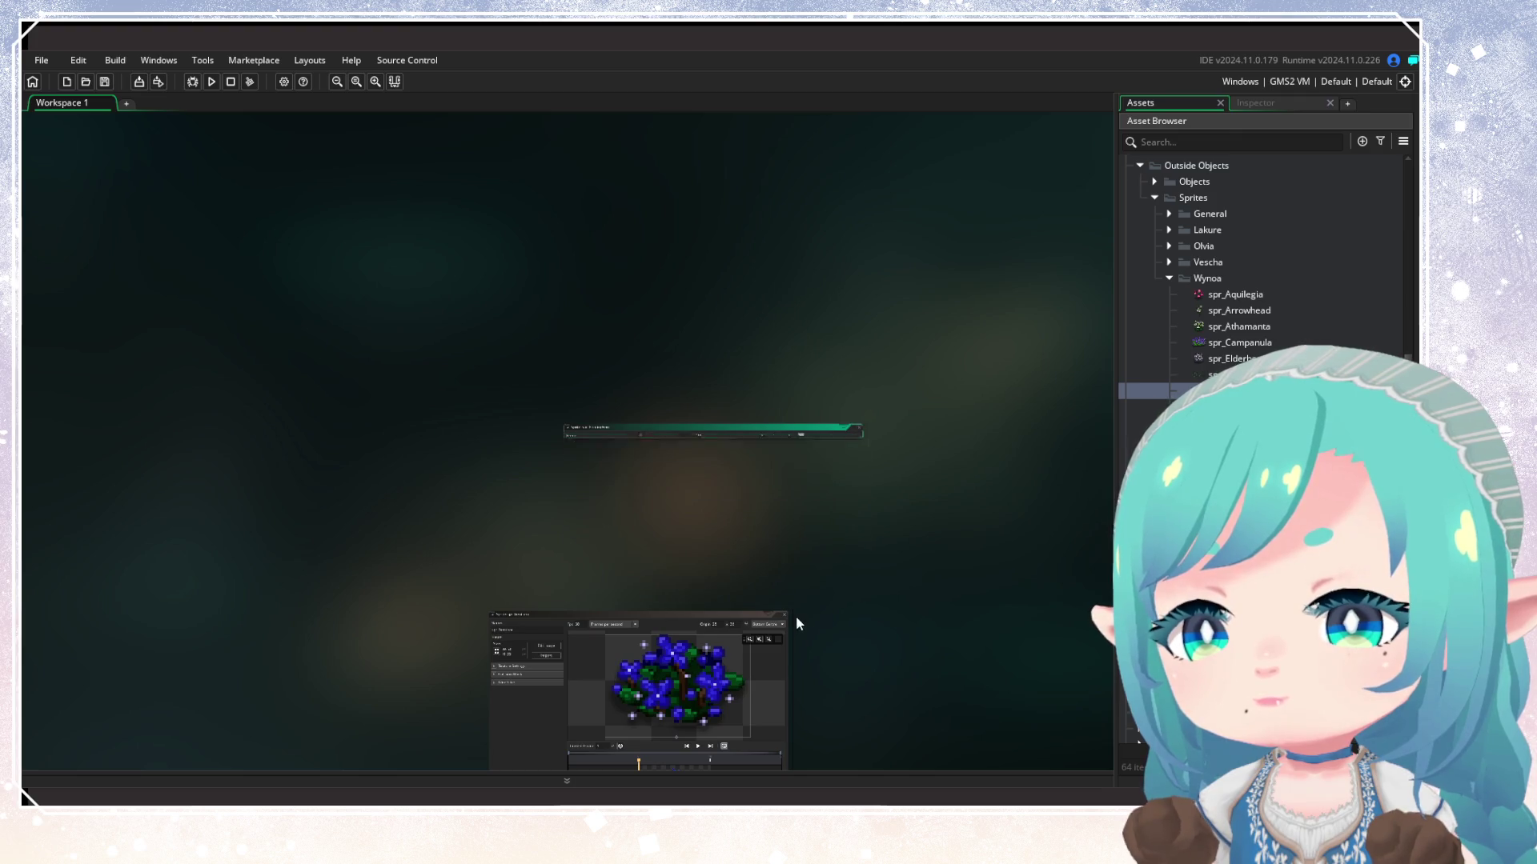
pyautogui.click(783, 615)
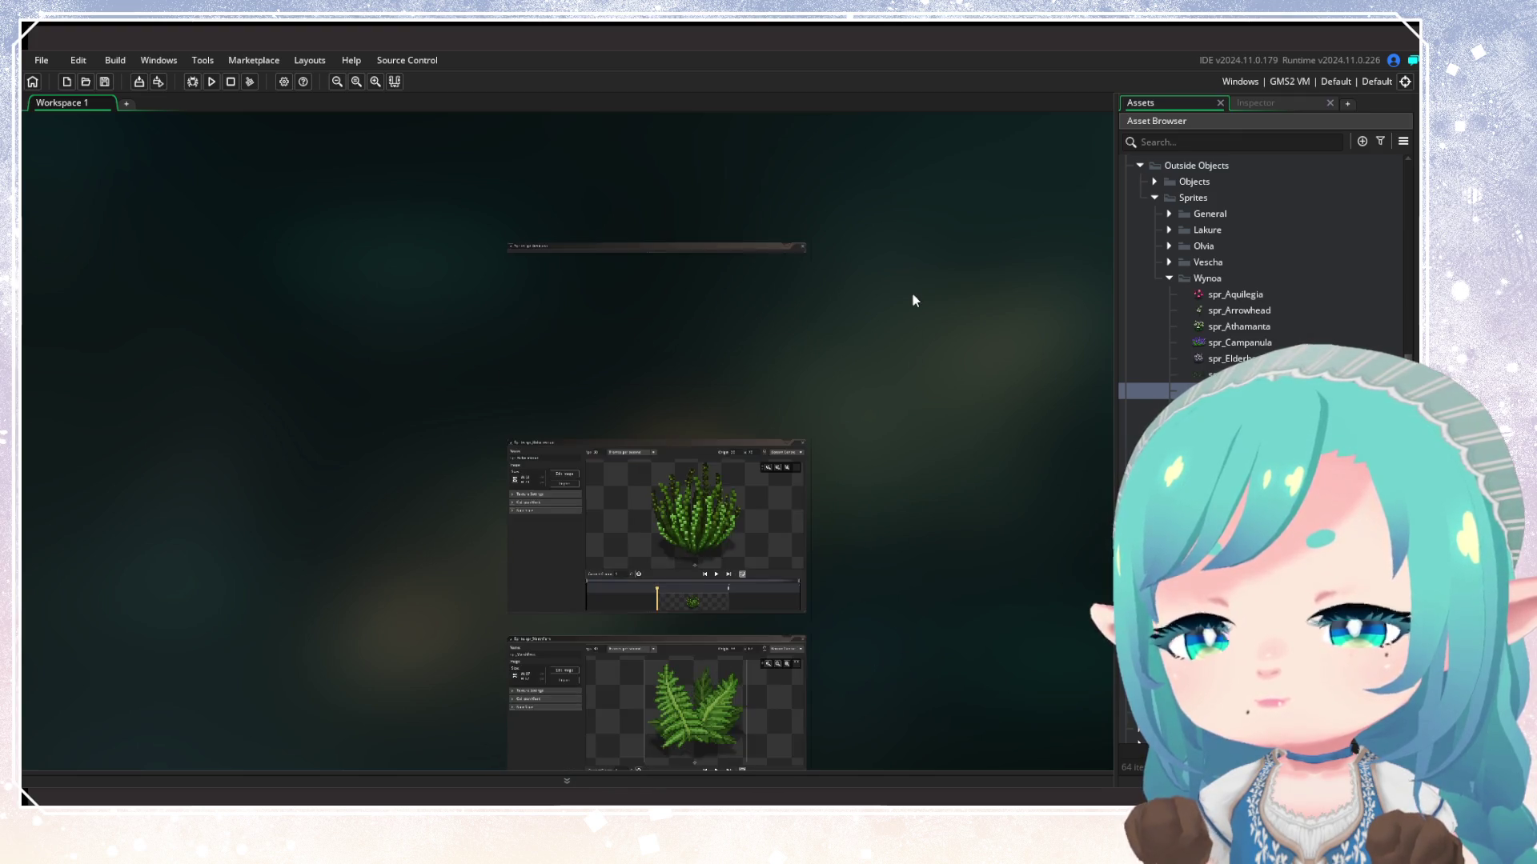
pyautogui.click(803, 443)
pyautogui.click(812, 438)
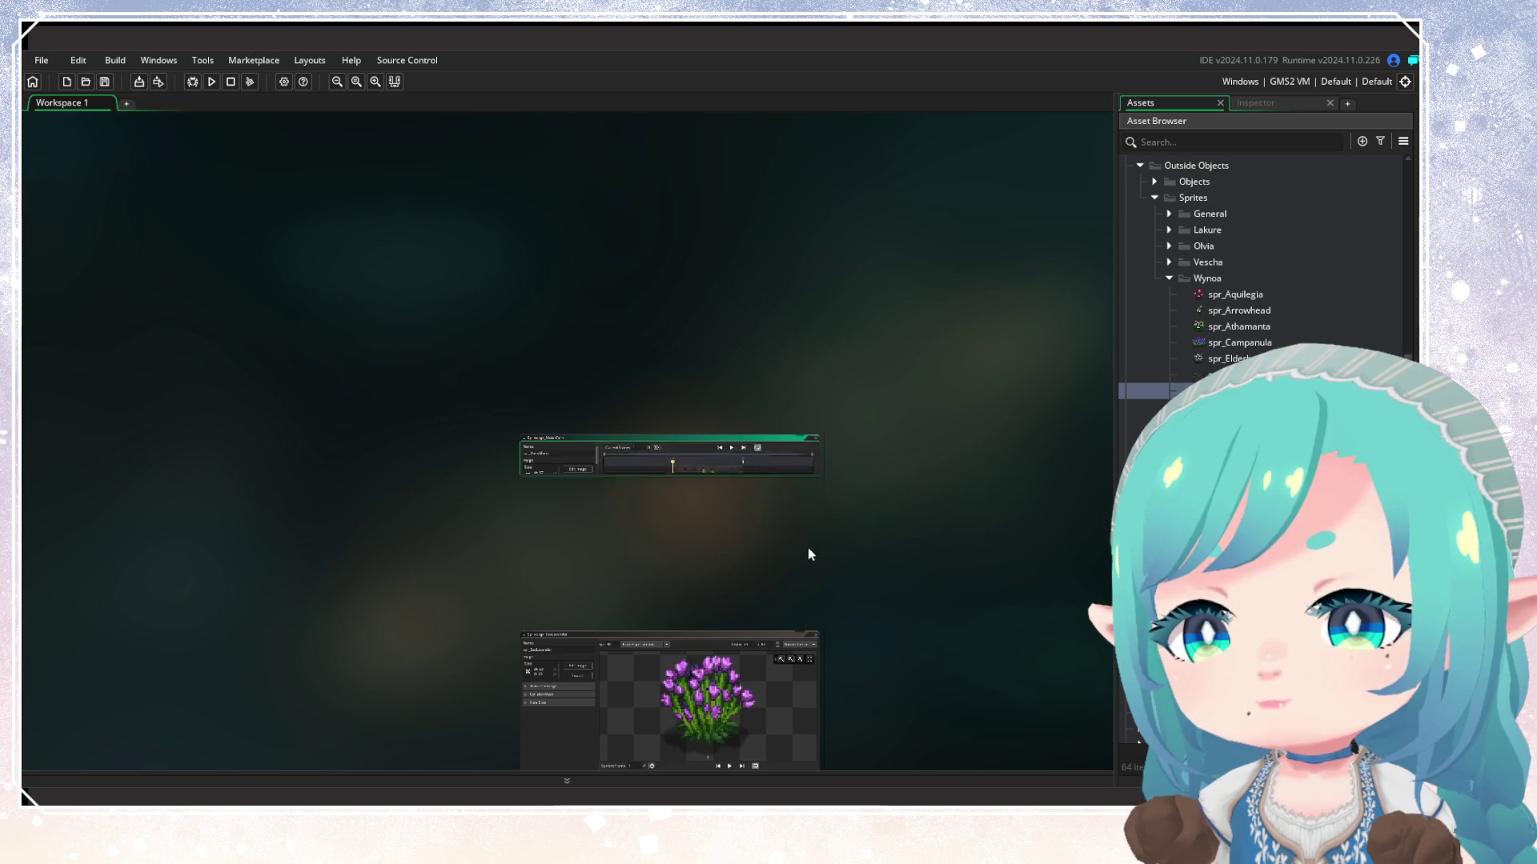
pyautogui.click(815, 635)
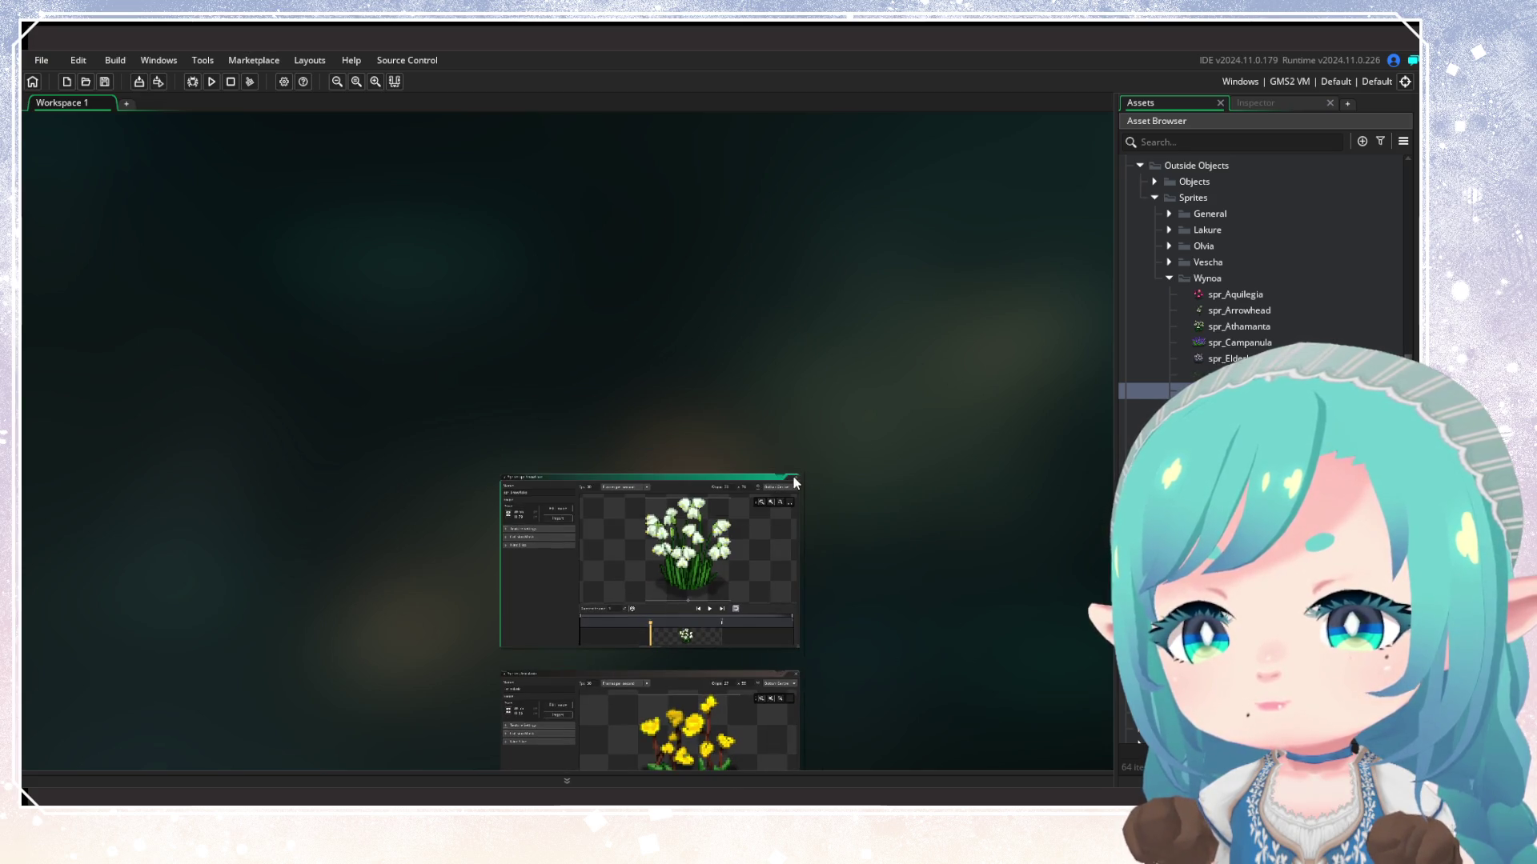
pyautogui.click(794, 482)
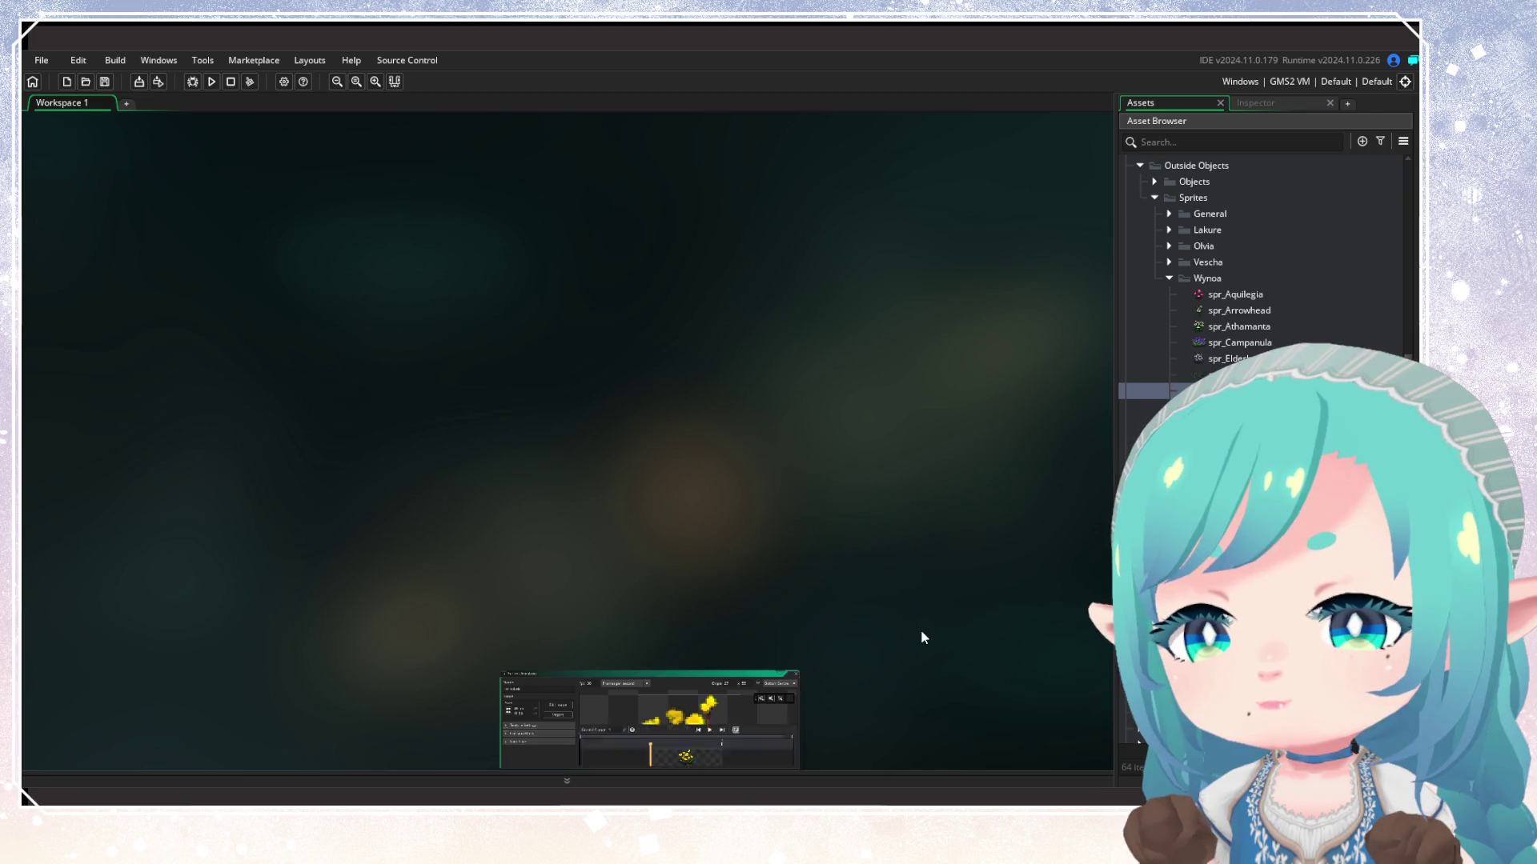
pyautogui.click(795, 673)
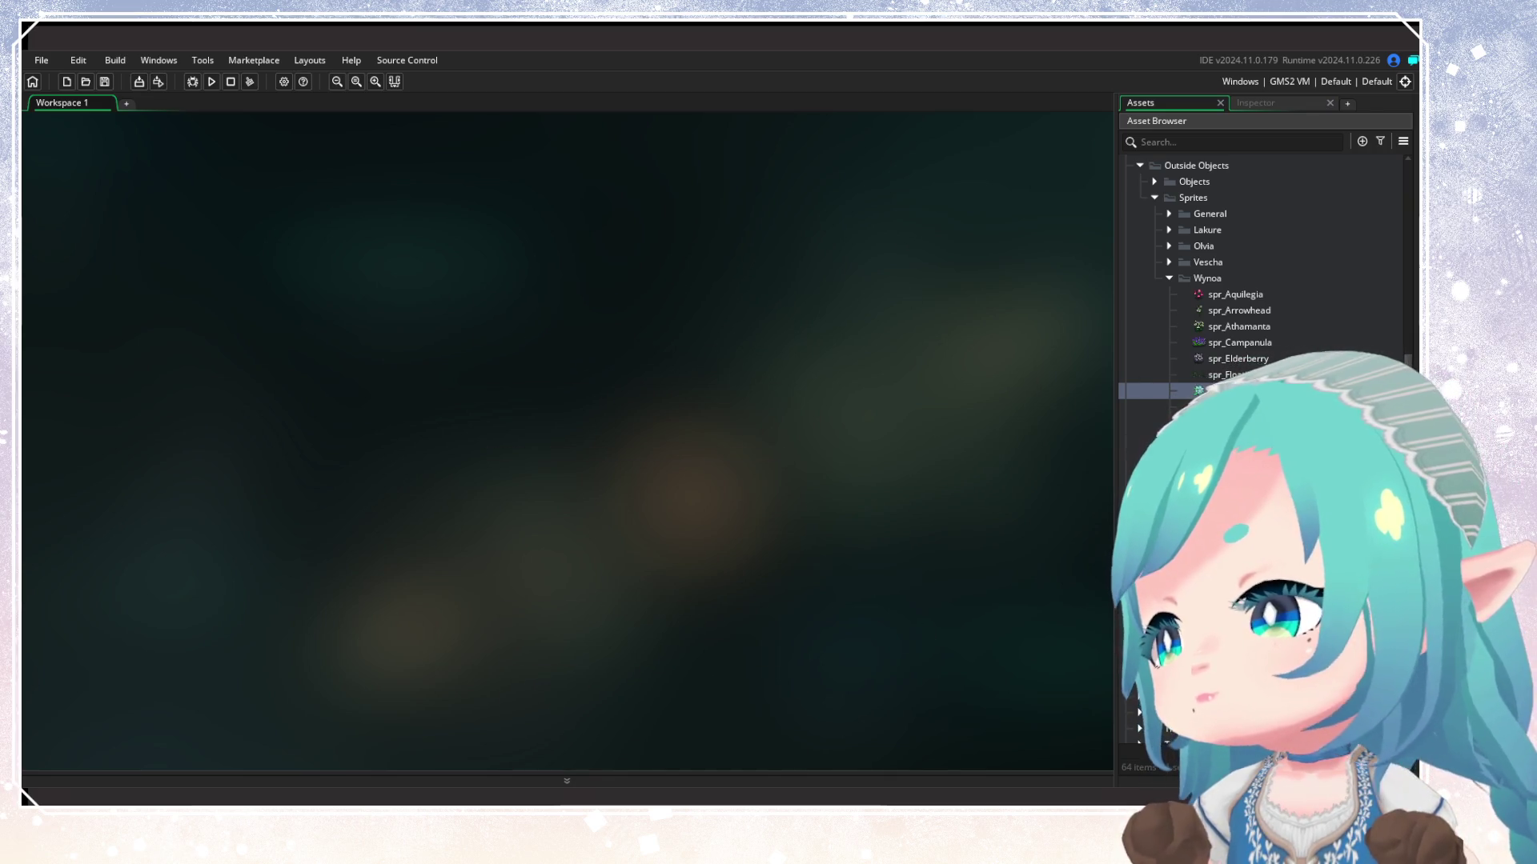
# Expand Outside Objects > Objects, collapse Vescha, and open then close obj_FloatingFern
pyautogui.scroll(-2, 1260, 320)
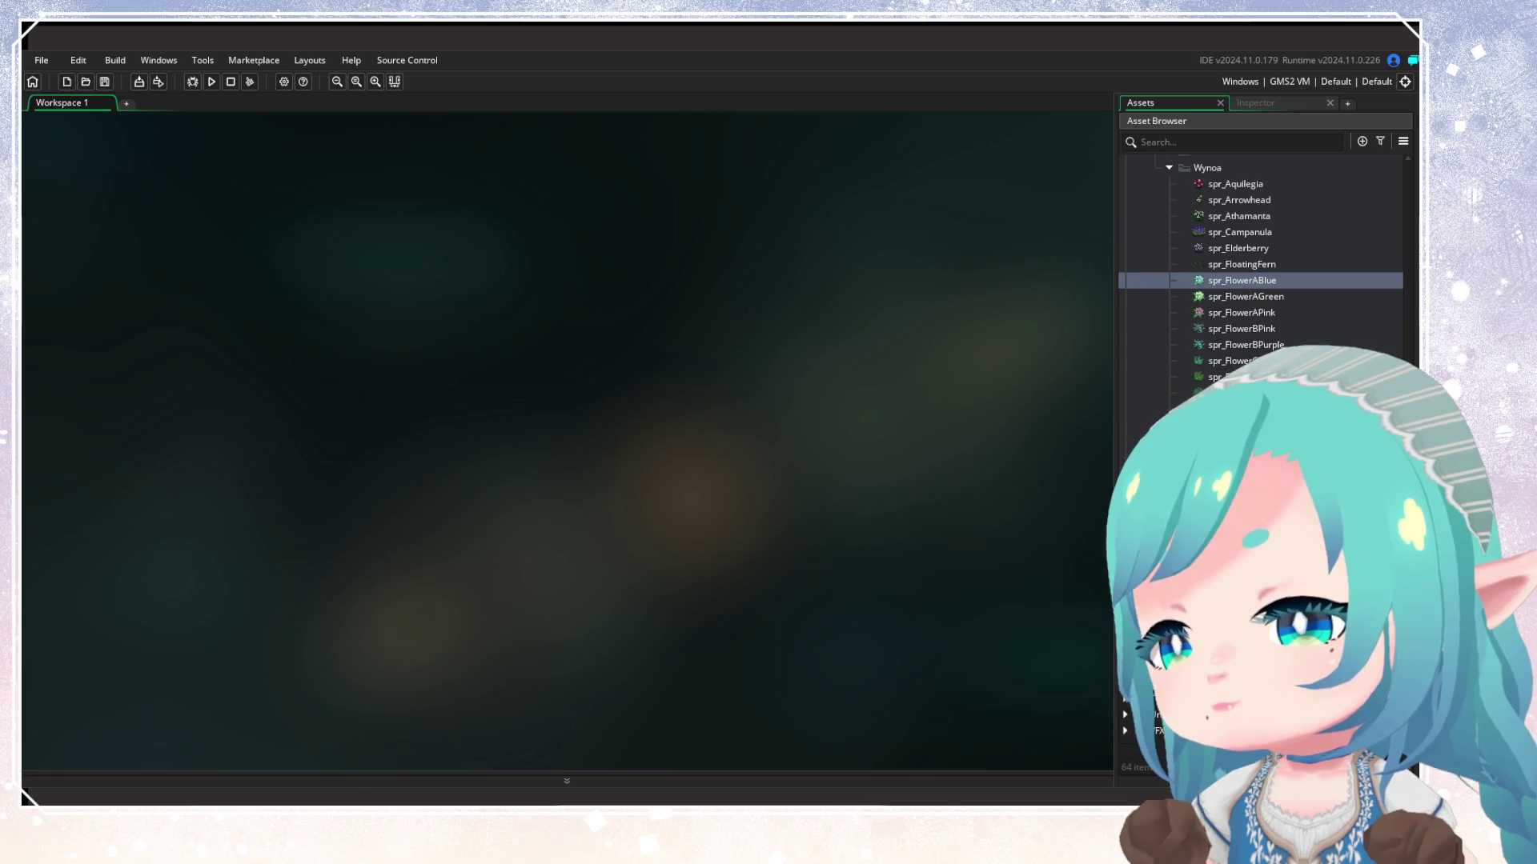
pyautogui.scroll(2, 1198, 304)
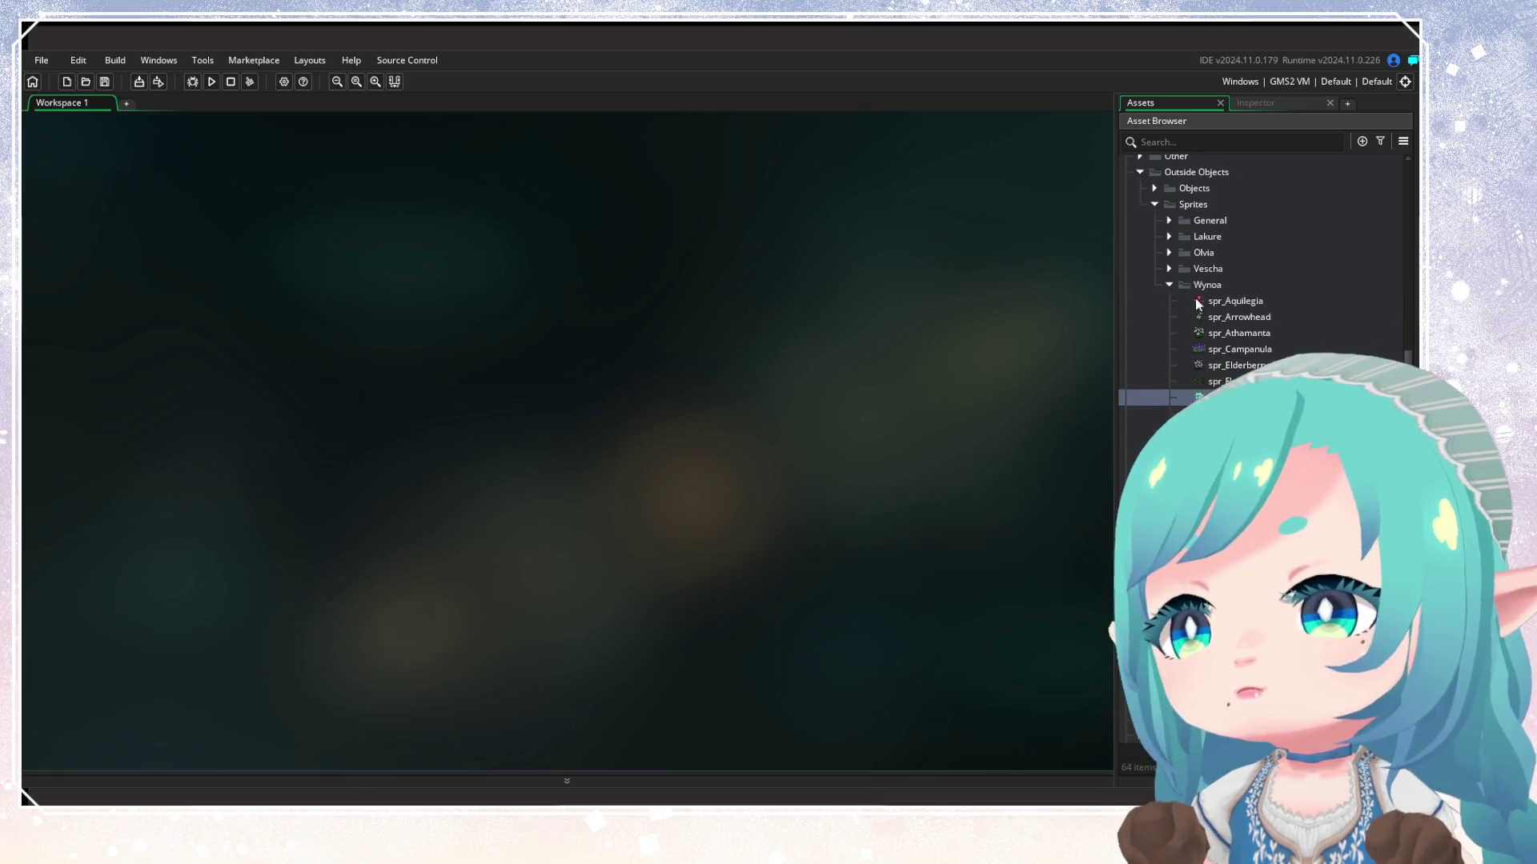
pyautogui.click(1155, 189)
pyautogui.click(1171, 252)
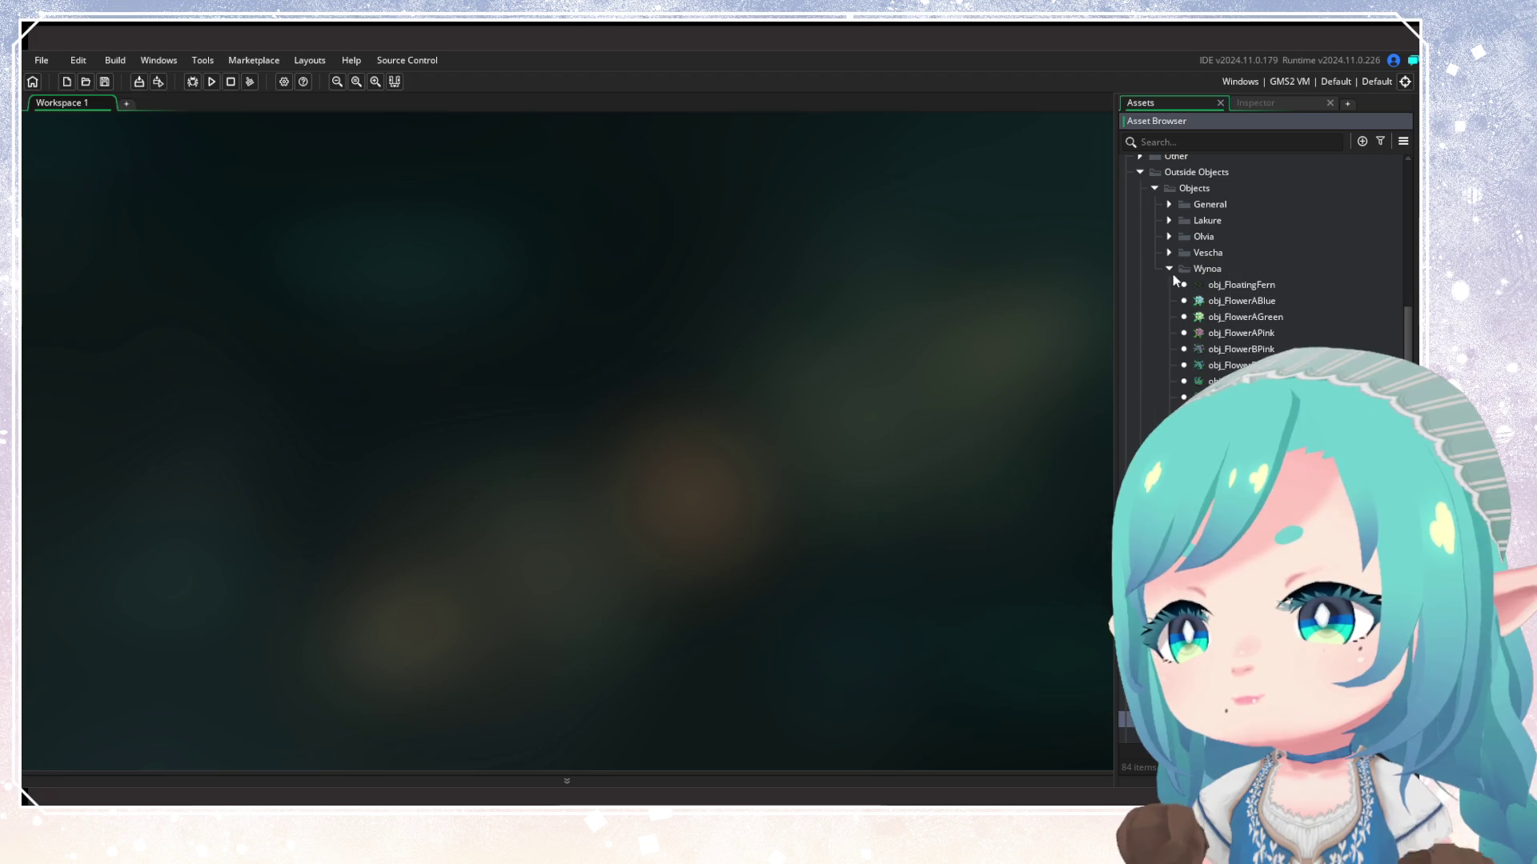
pyautogui.scroll(-1, 1230, 296)
pyautogui.doubleClick(1230, 255)
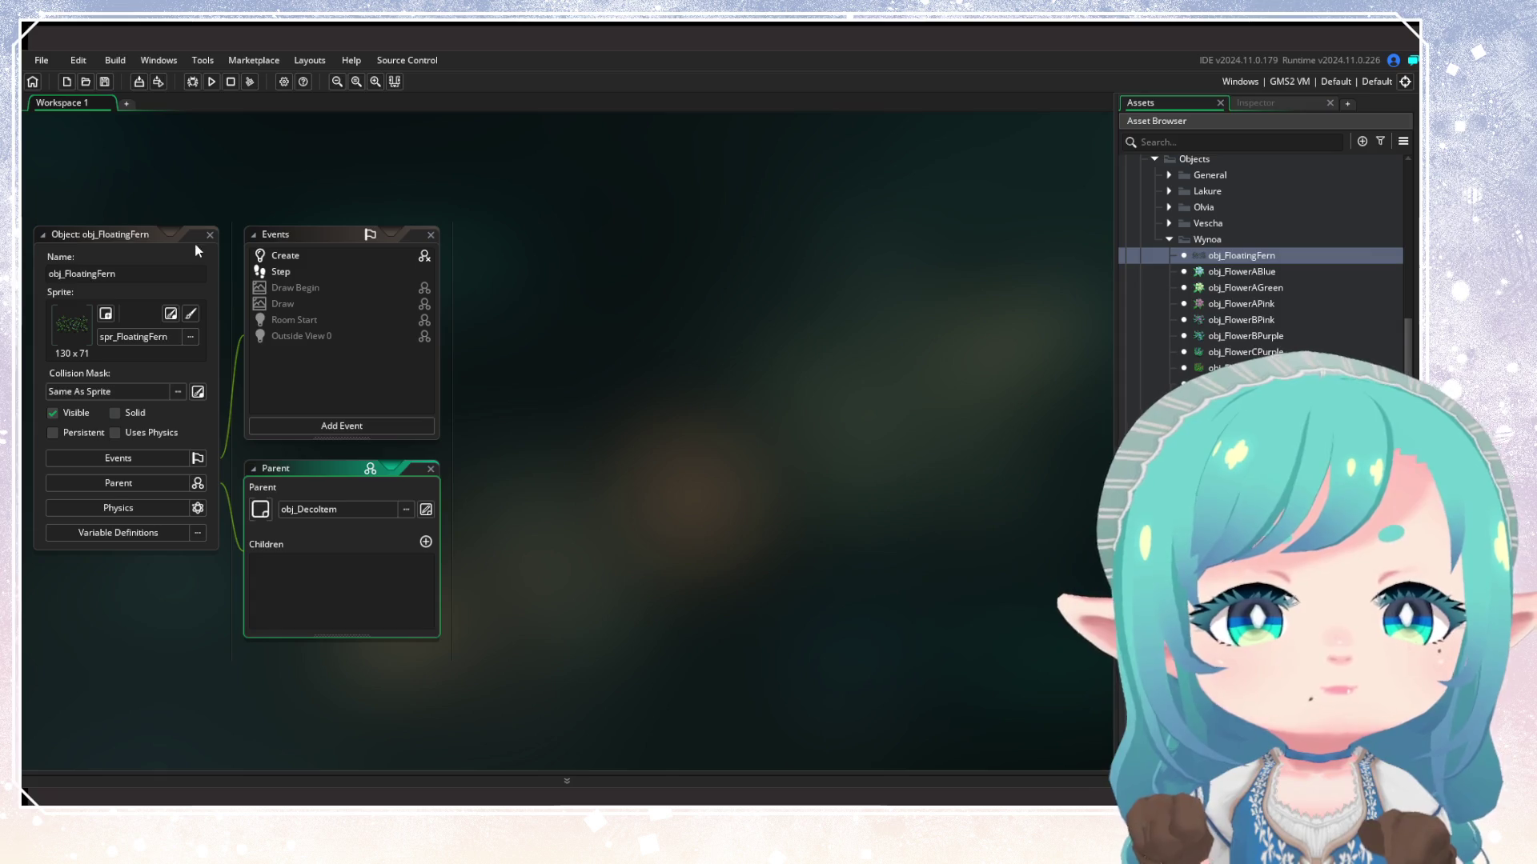
pyautogui.doubleClick(192, 234)
pyautogui.hotkey('ctrl', 'w')
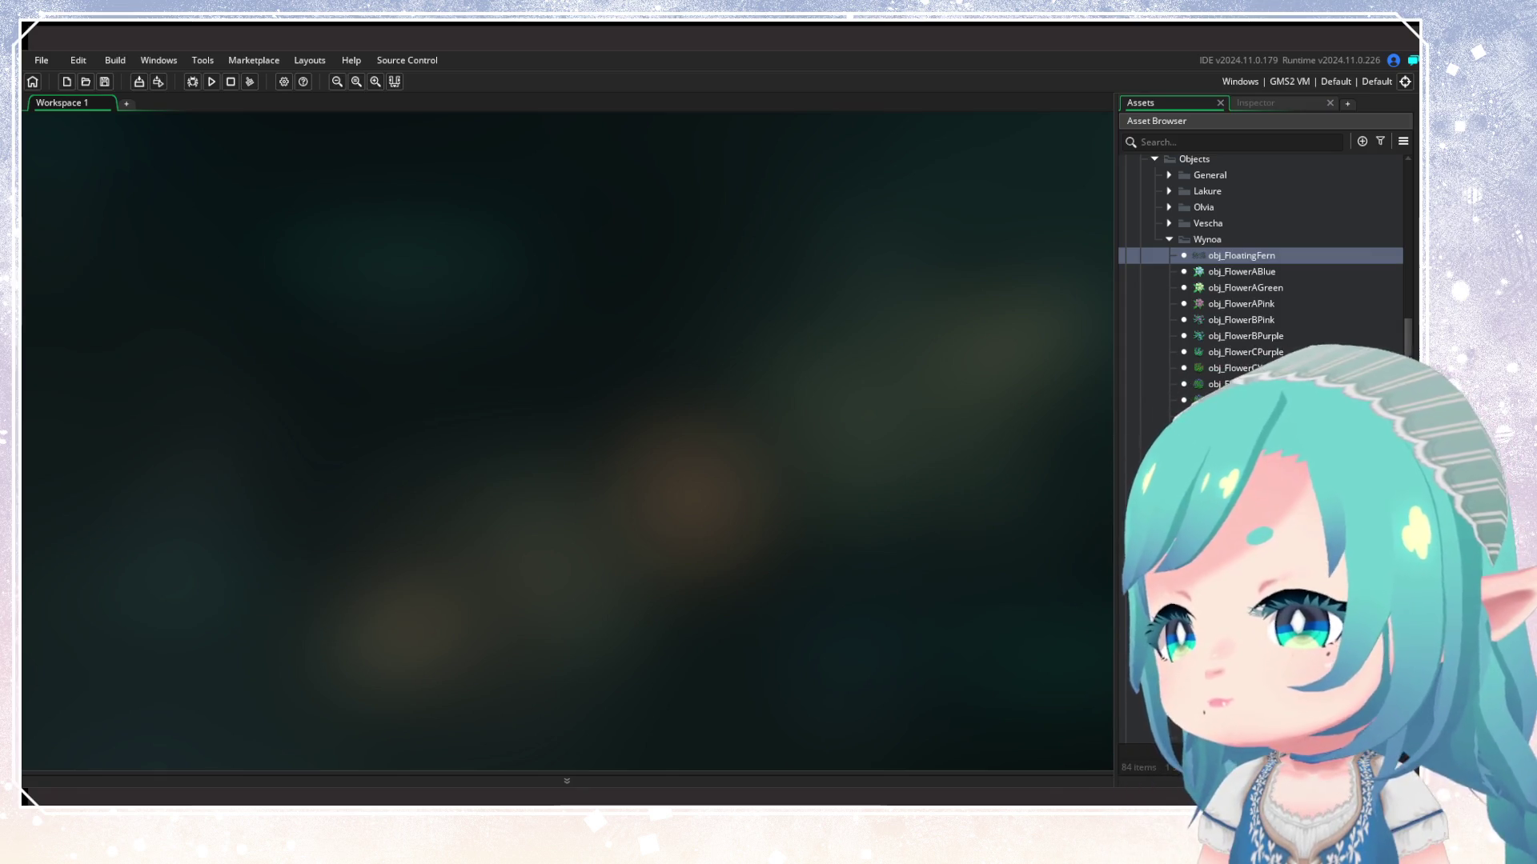
# Duplicate obj_FlowerABlue in the Wynoa objects folder
pyautogui.click(1123, 480)
pyautogui.scroll(-3, 1260, 321)
pyautogui.click(1236, 387)
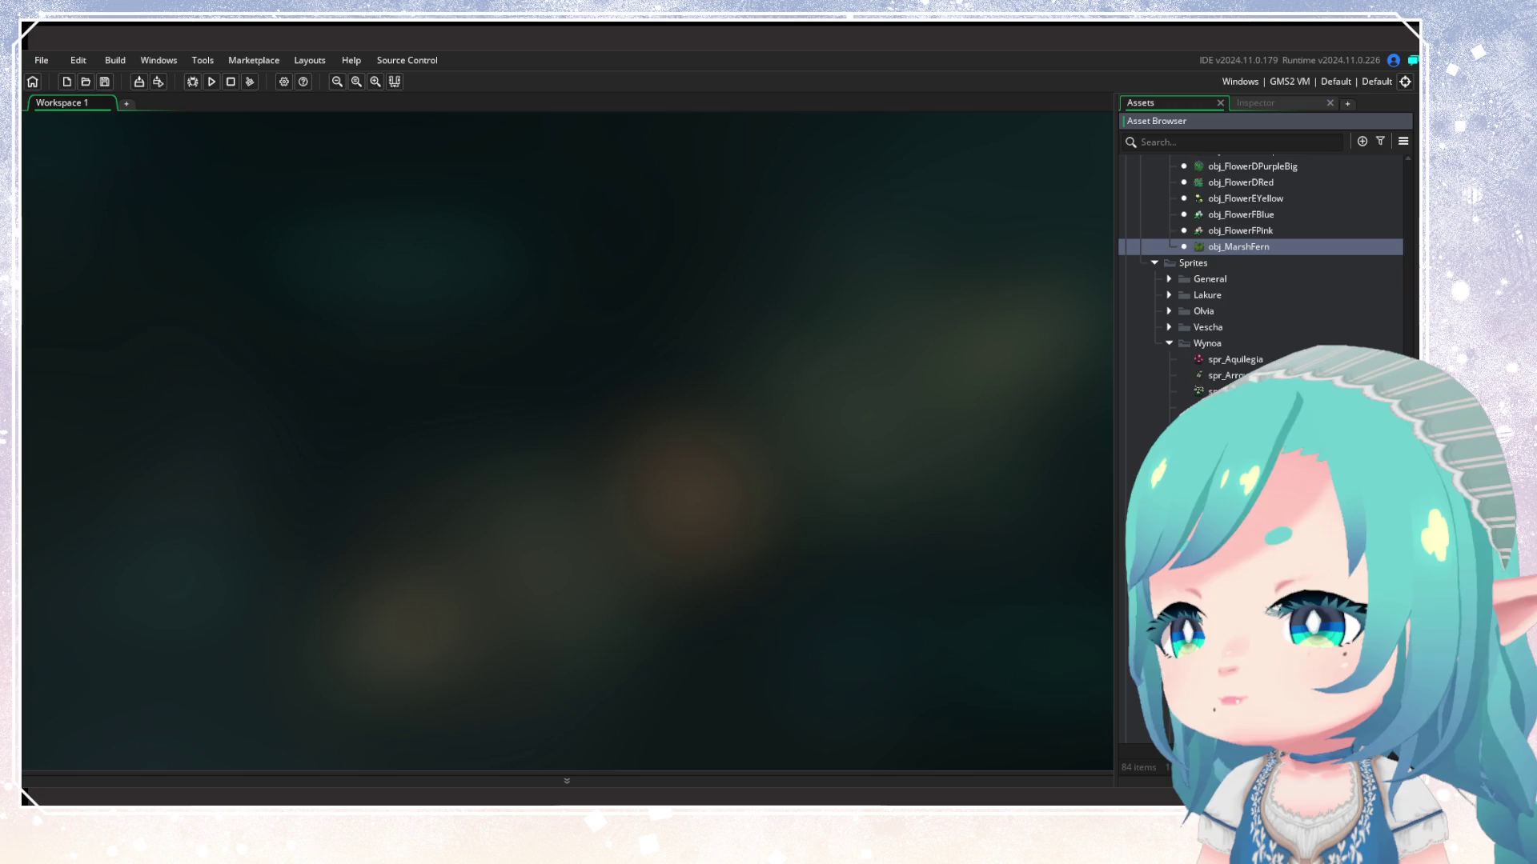
pyautogui.scroll(-3, 1260, 320)
pyautogui.scroll(6, 1247, 310)
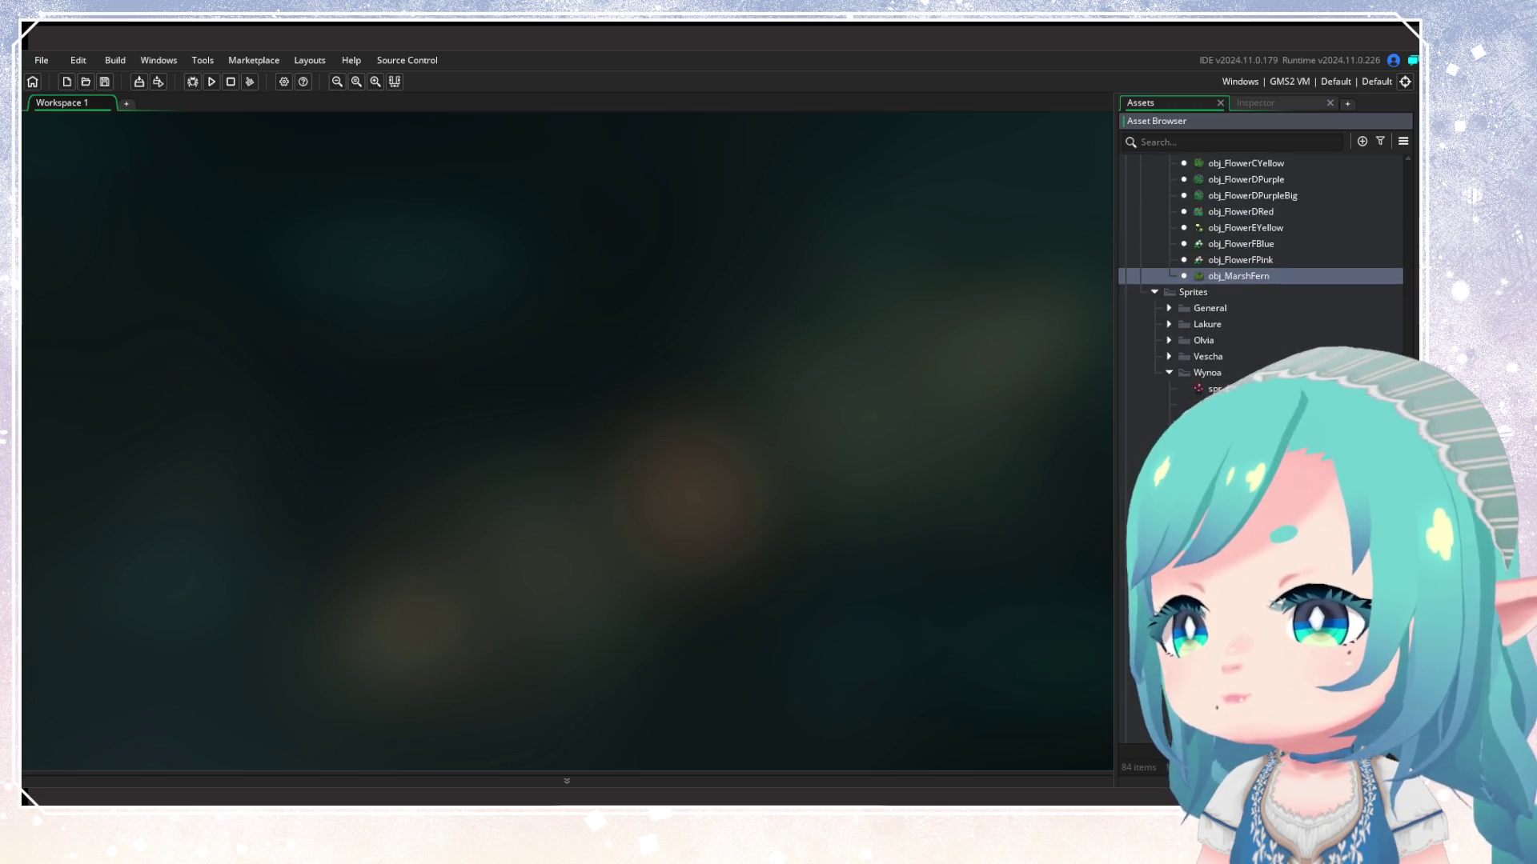
pyautogui.click(1238, 271)
pyautogui.rightClick(1238, 272)
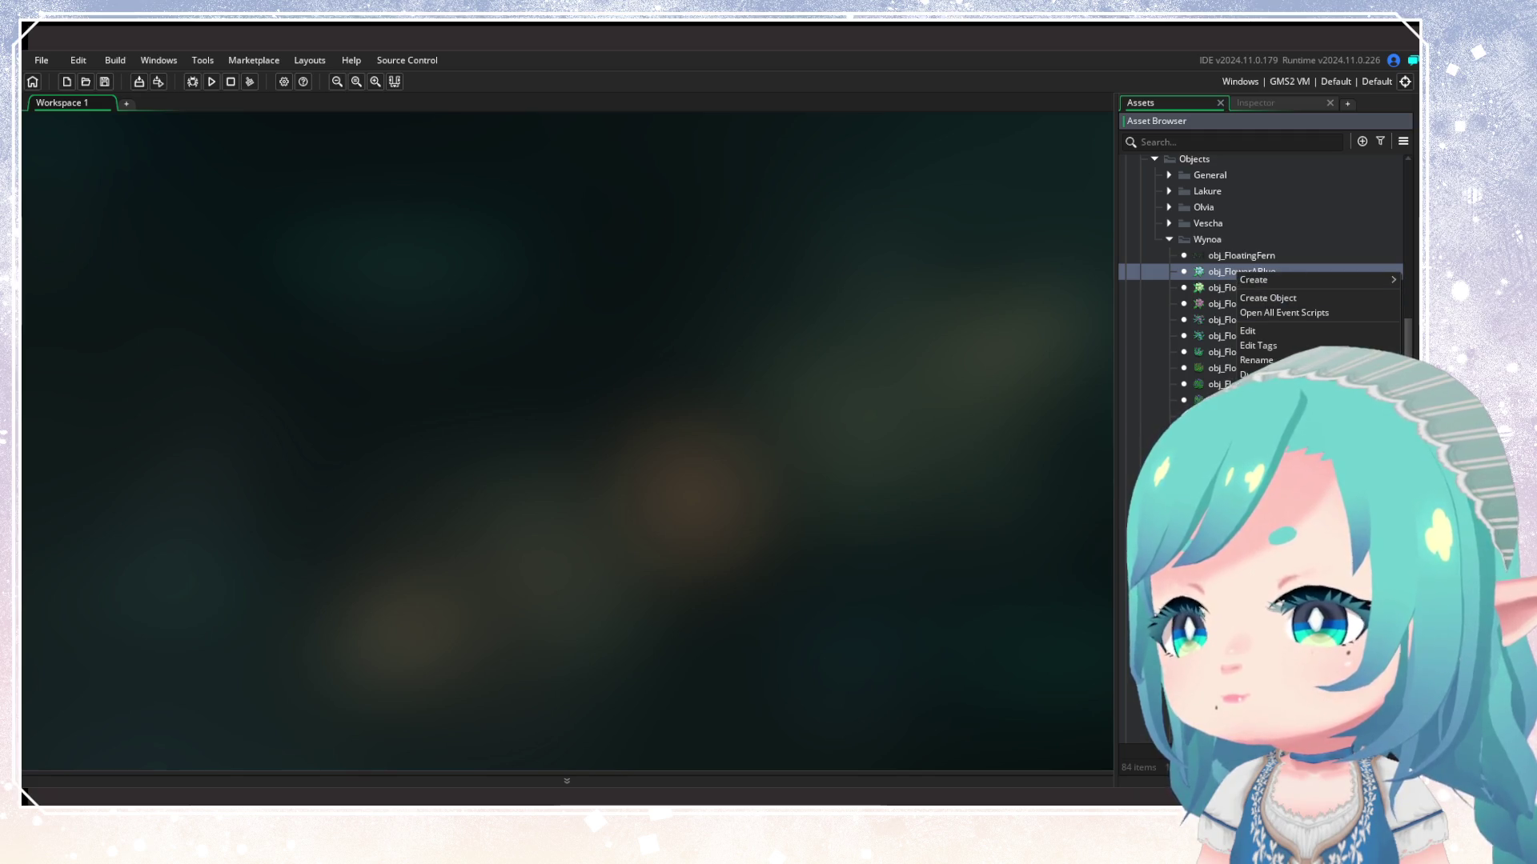
pyautogui.click(1255, 374)
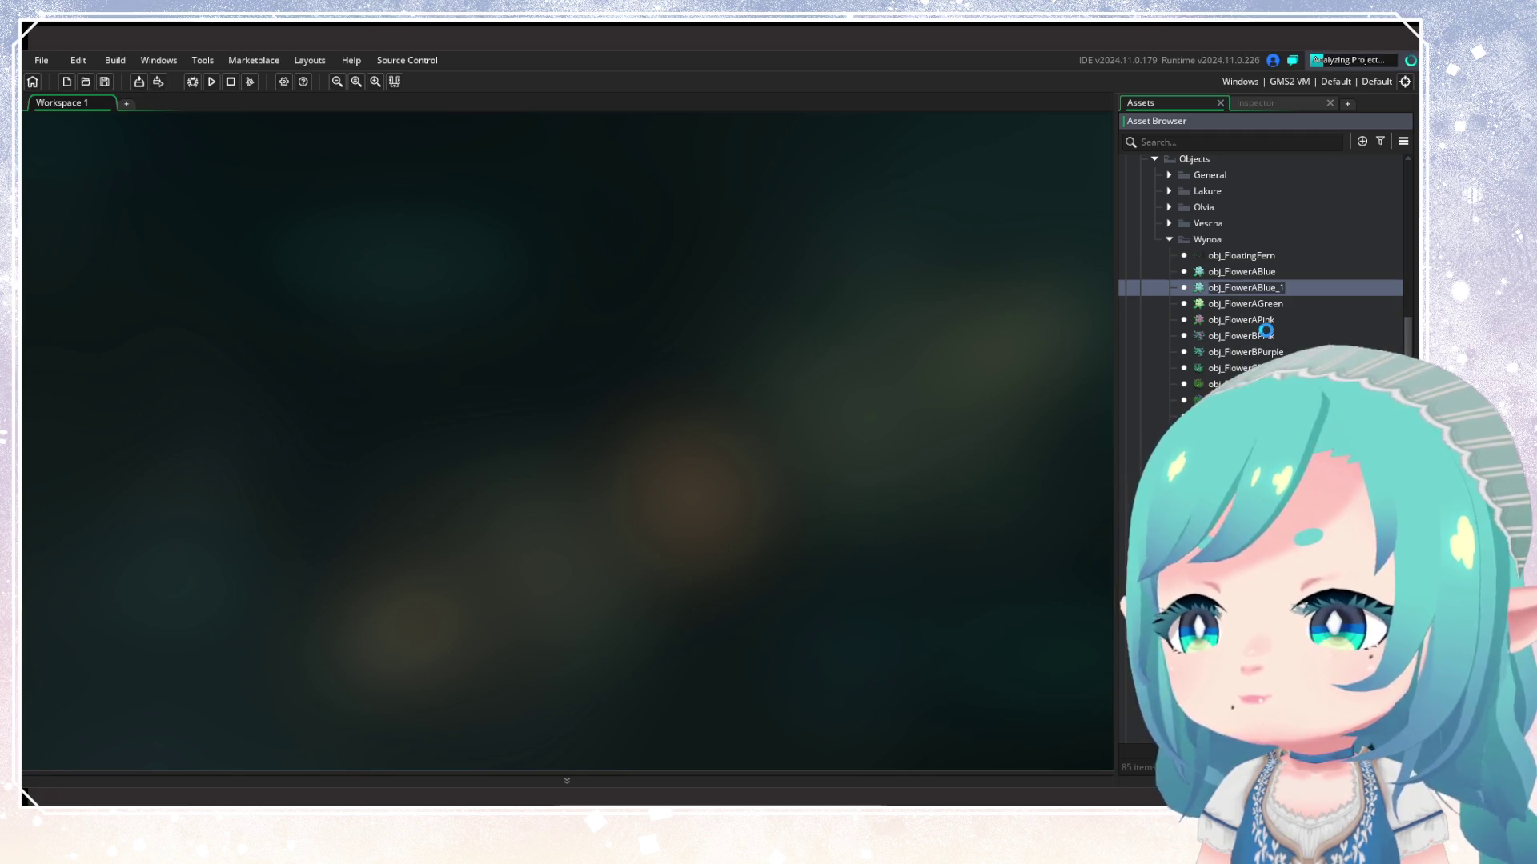
# Rename the copy obj_Aquilegia and assign it the spr_Aquilegia sprite
pyautogui.press('BackSpace')
pyautogui.press('BackSpace')
pyautogui.press('BackSpace')
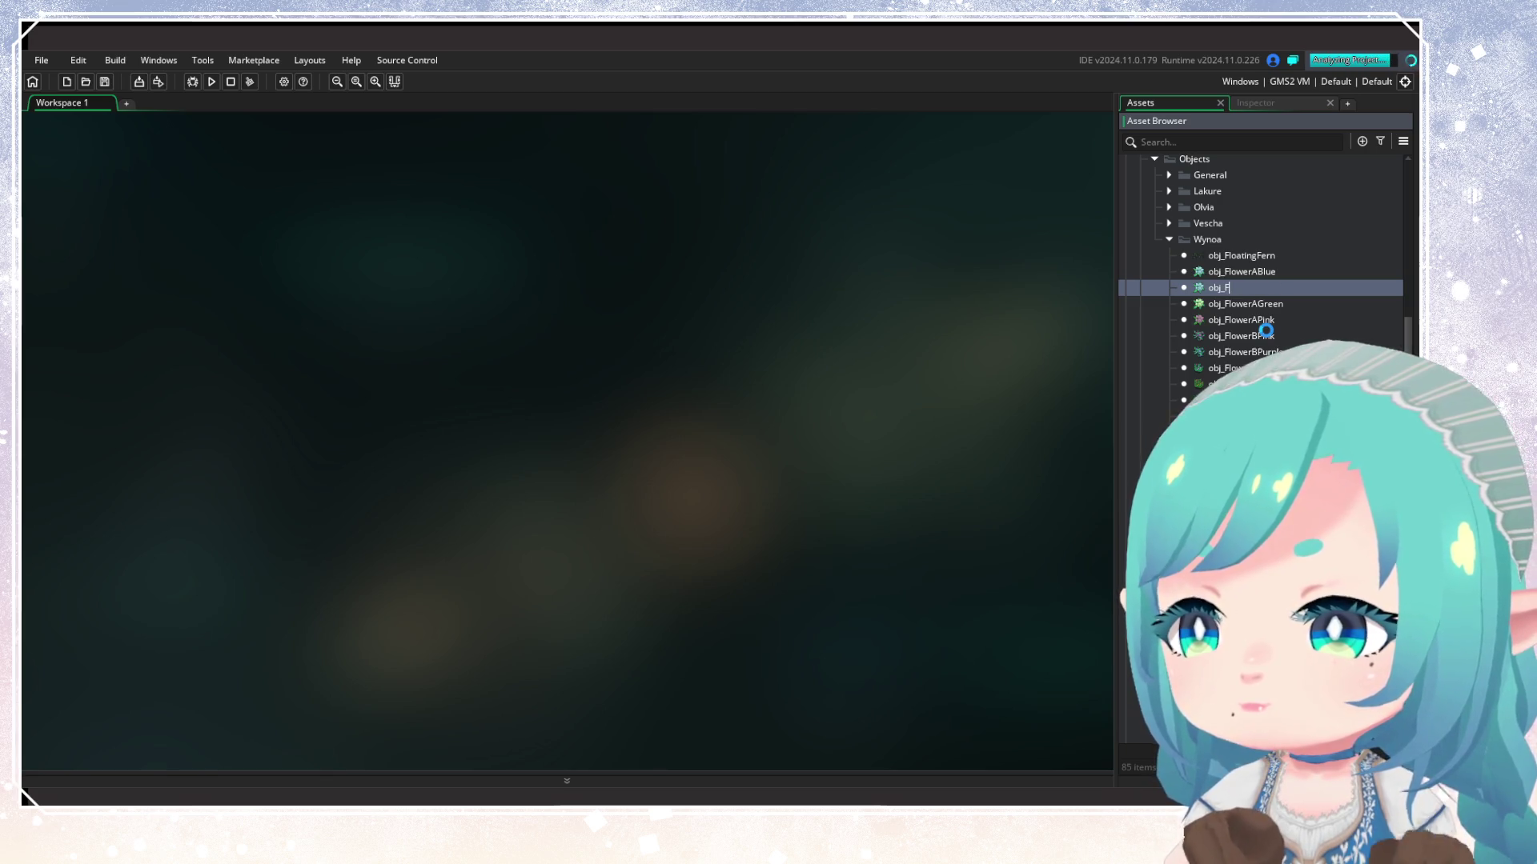
pyautogui.press('BackSpace')
pyautogui.write('A')
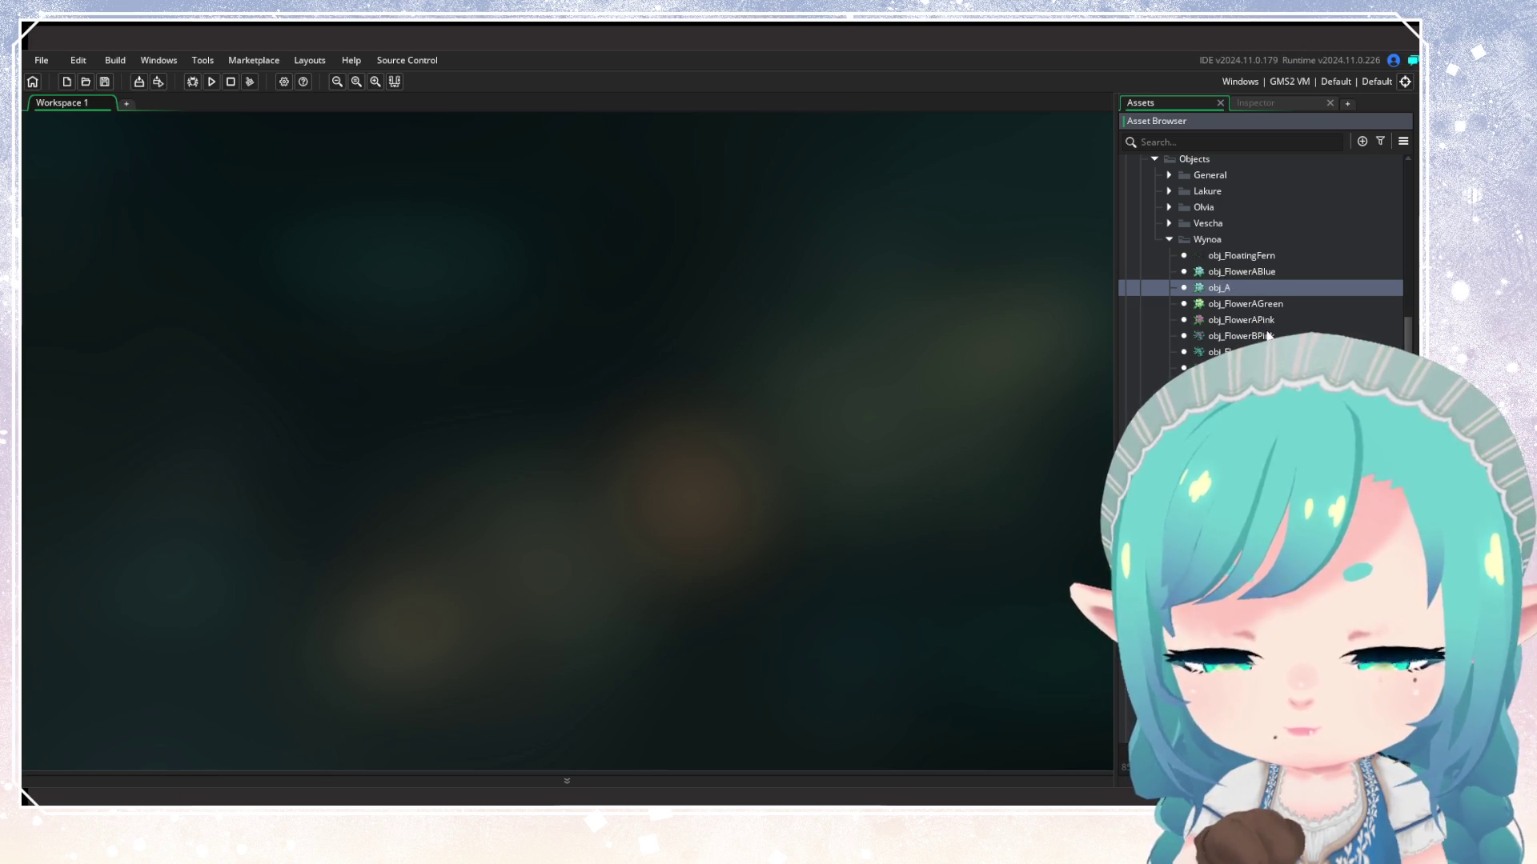
pyautogui.write('qui')
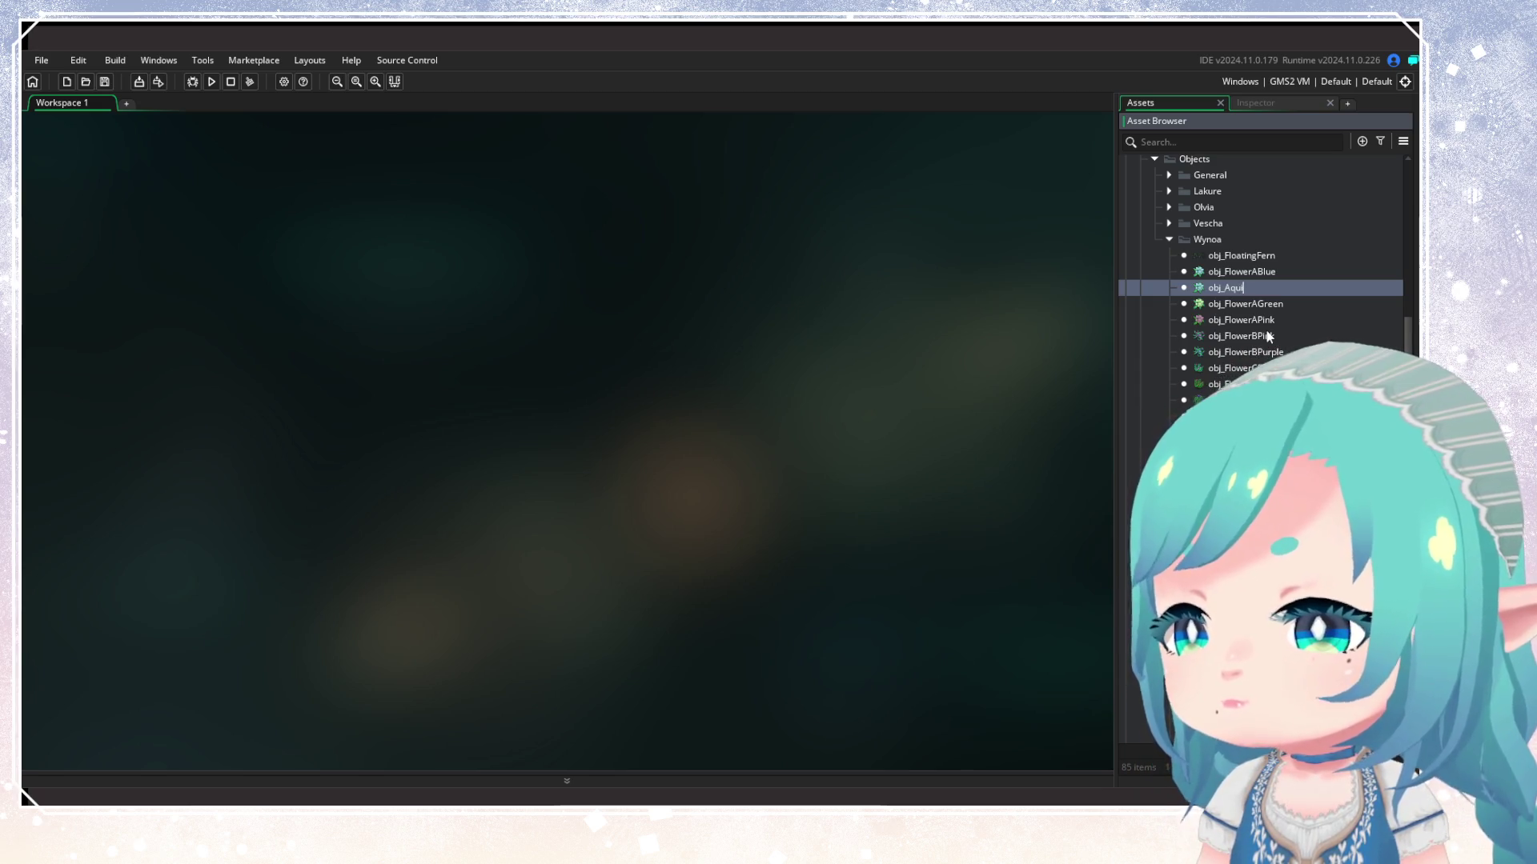
pyautogui.write('legia')
pyautogui.press('Return')
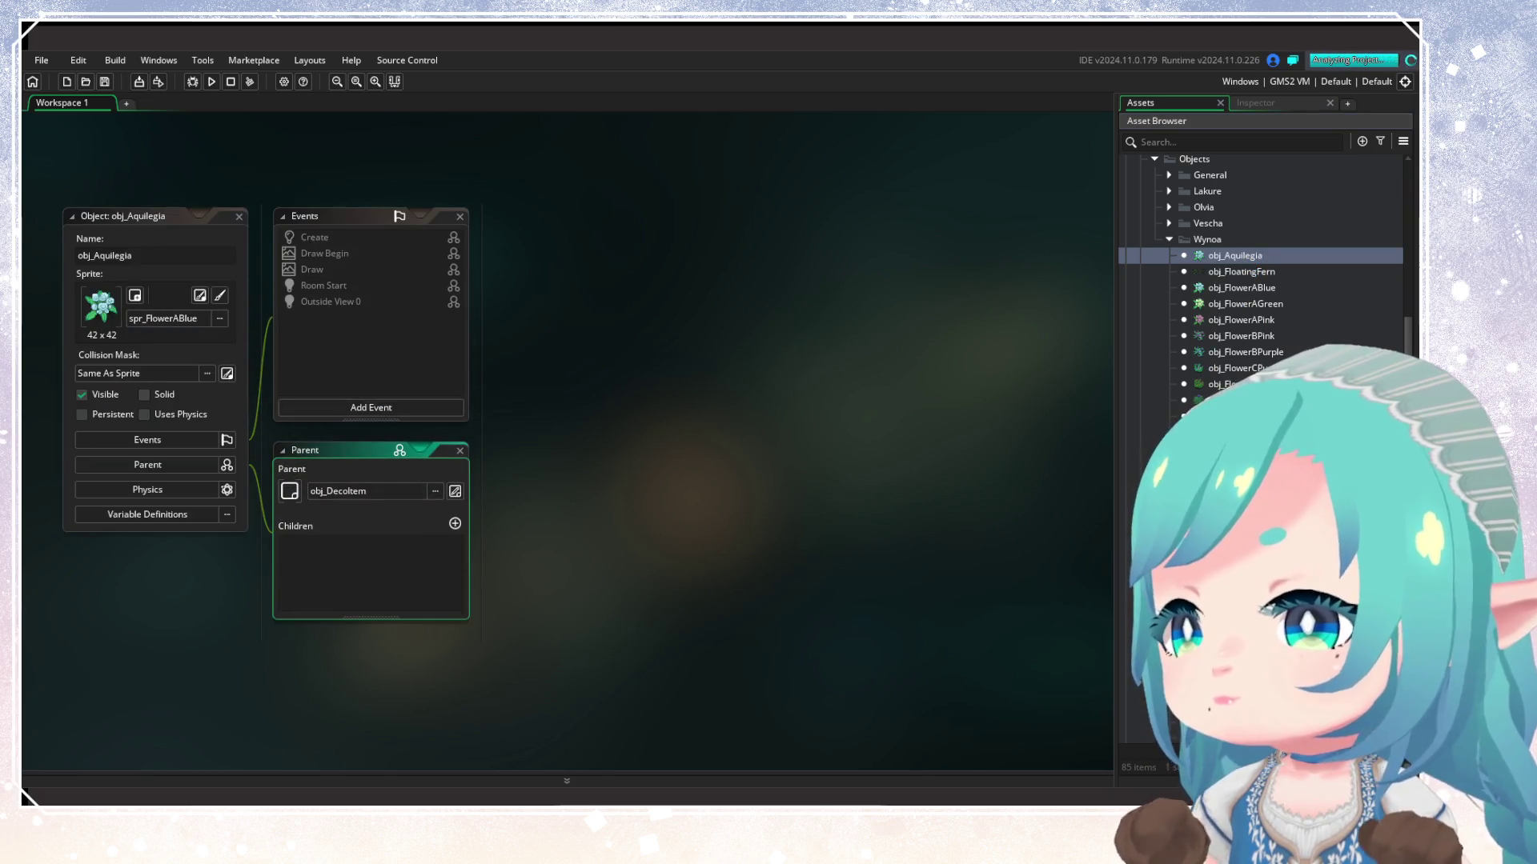
pyautogui.moveTo(1184, 377)
pyautogui.mouseDown()
pyautogui.moveTo(388, 437)
pyautogui.moveTo(186, 309)
pyautogui.mouseUp()
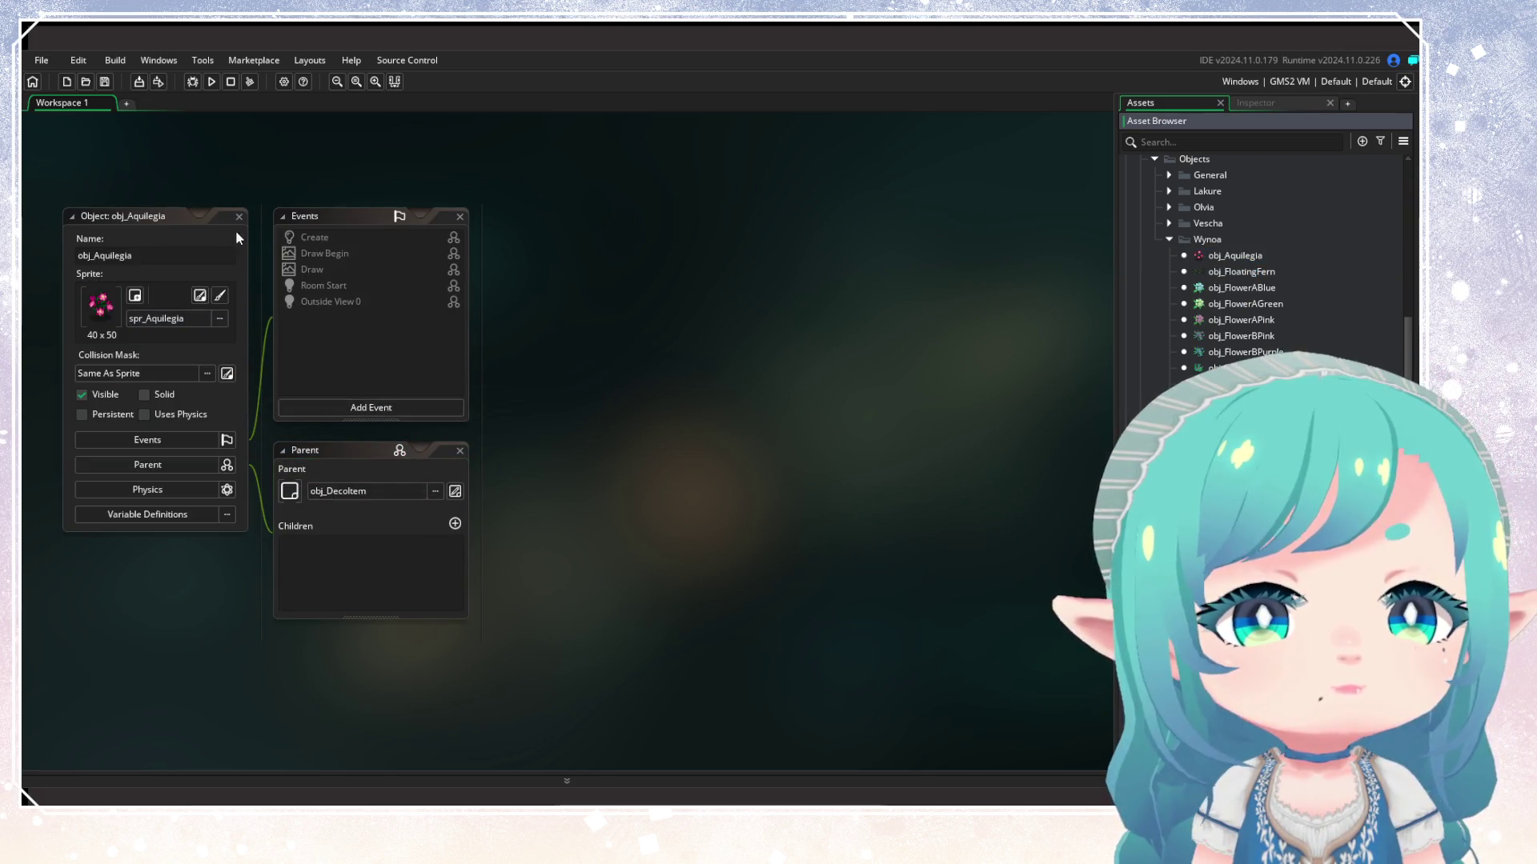
pyautogui.click(239, 217)
pyautogui.click(1237, 256)
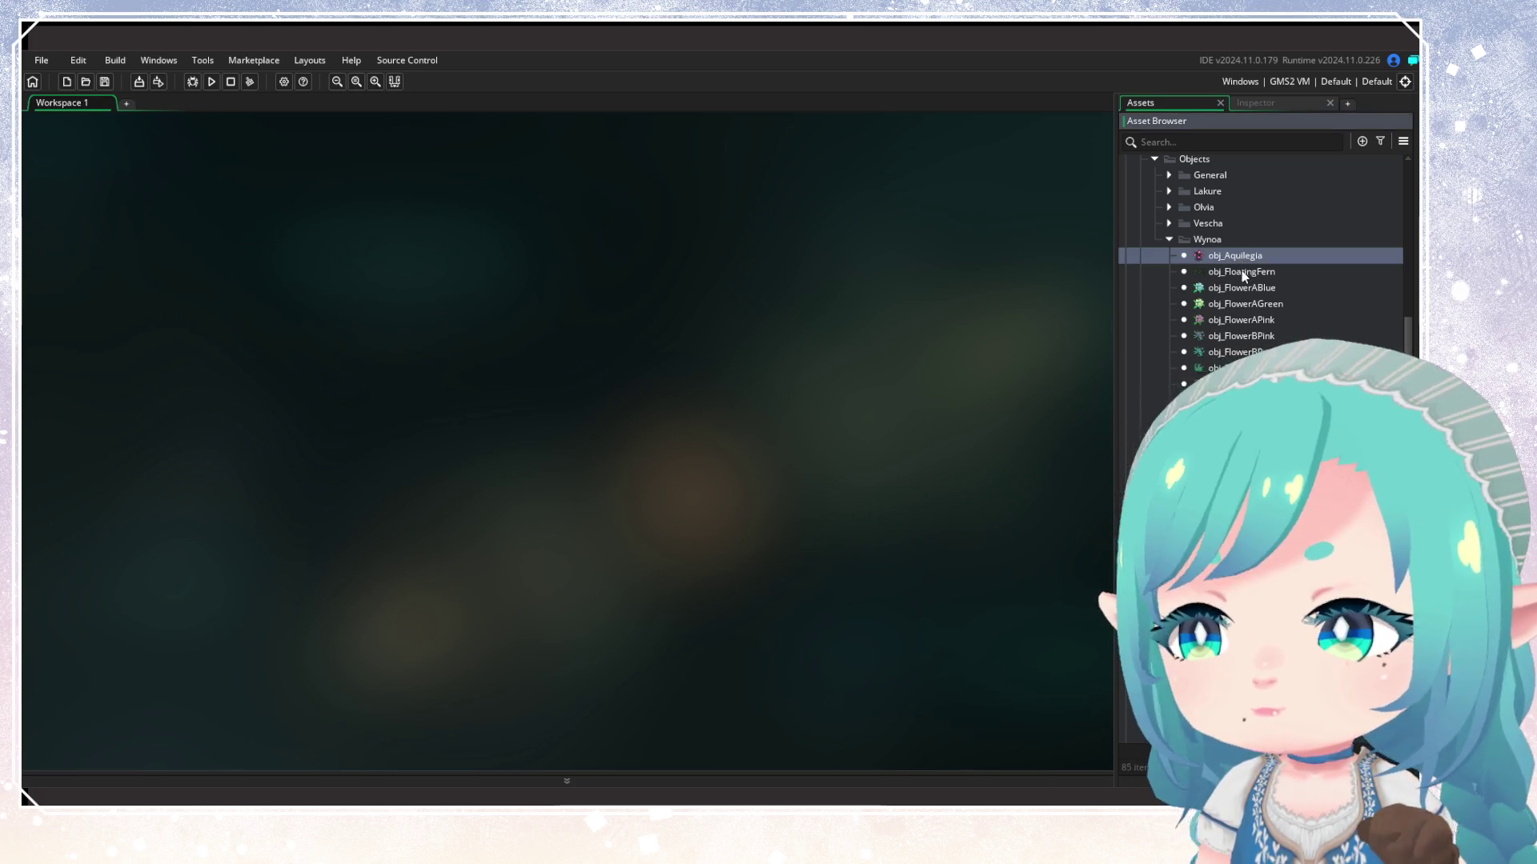
# Duplicate obj_Aquilegia as obj_Arrowhead and assign it the spr_Arrowhead sprite
pyautogui.hotkey('ctrl', 'd')
pyautogui.press('BackSpace')
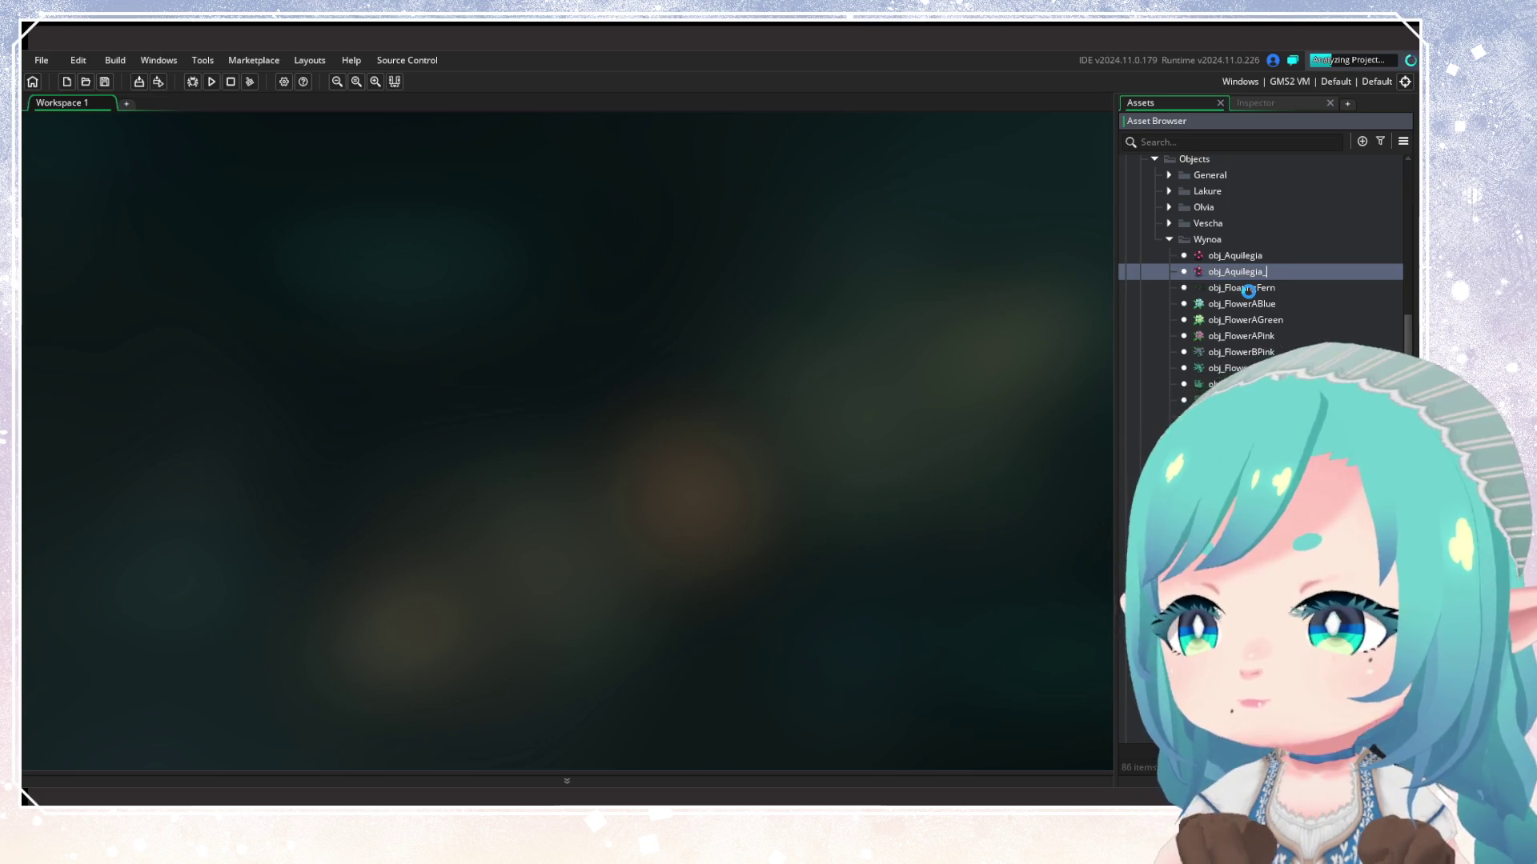
pyautogui.press('BackSpace')
pyautogui.press('BackSpace')
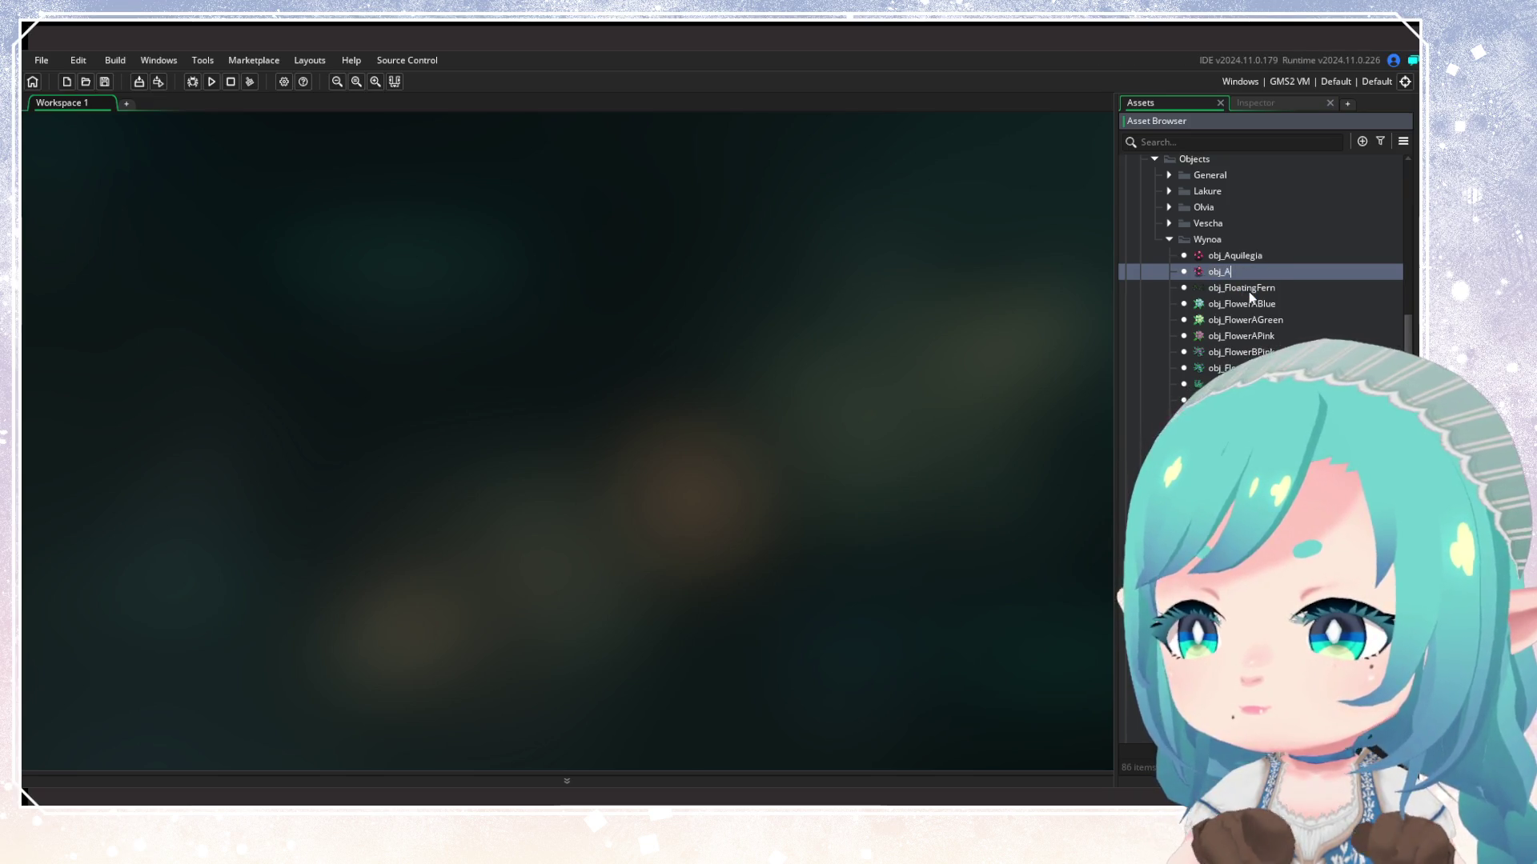
pyautogui.write('rrowhead')
pyautogui.press('Return')
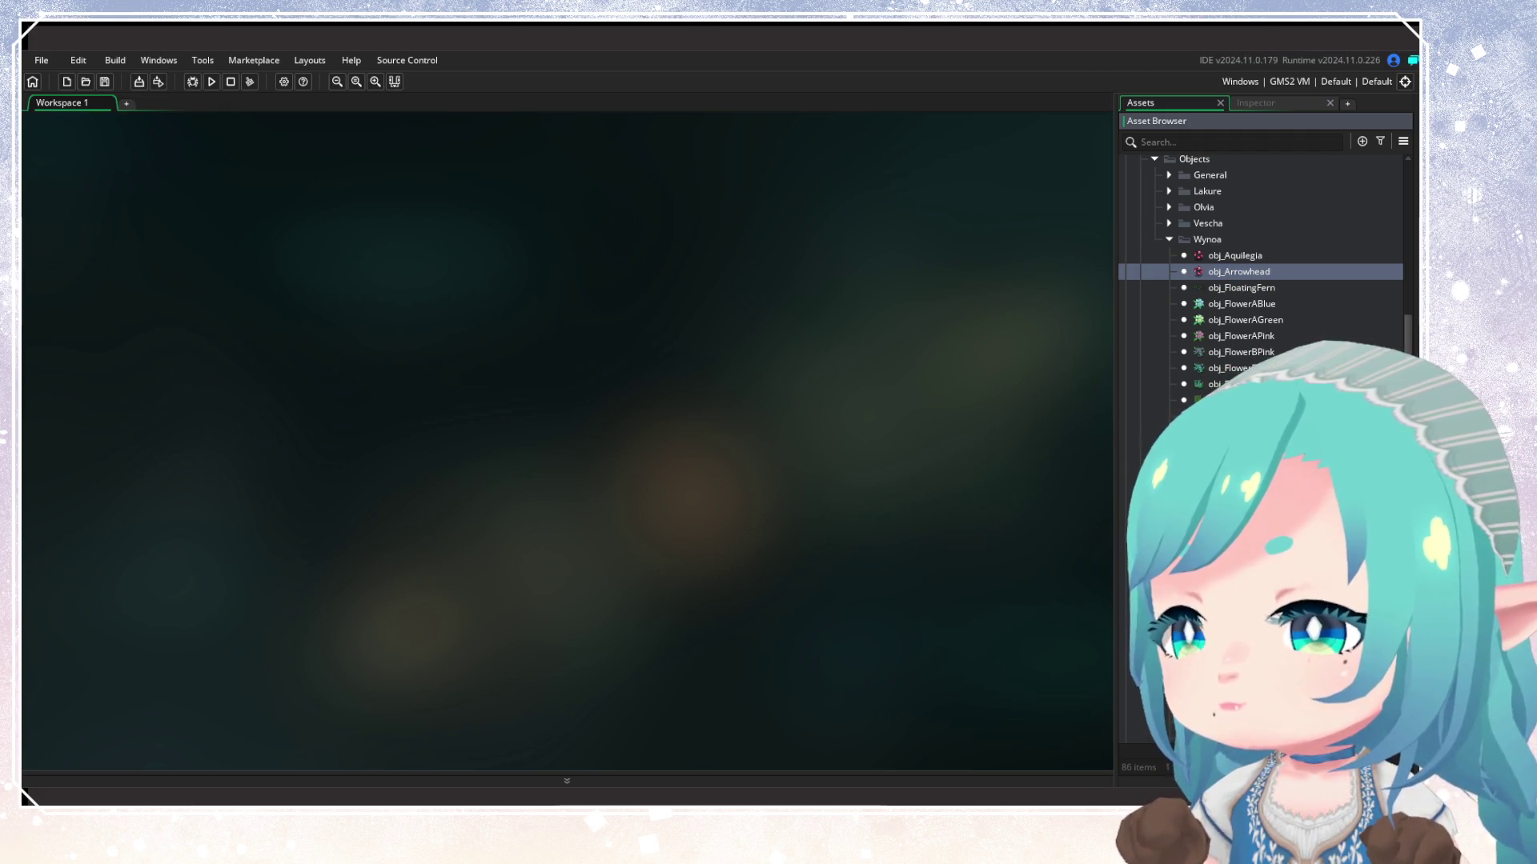
pyautogui.doubleClick(1239, 272)
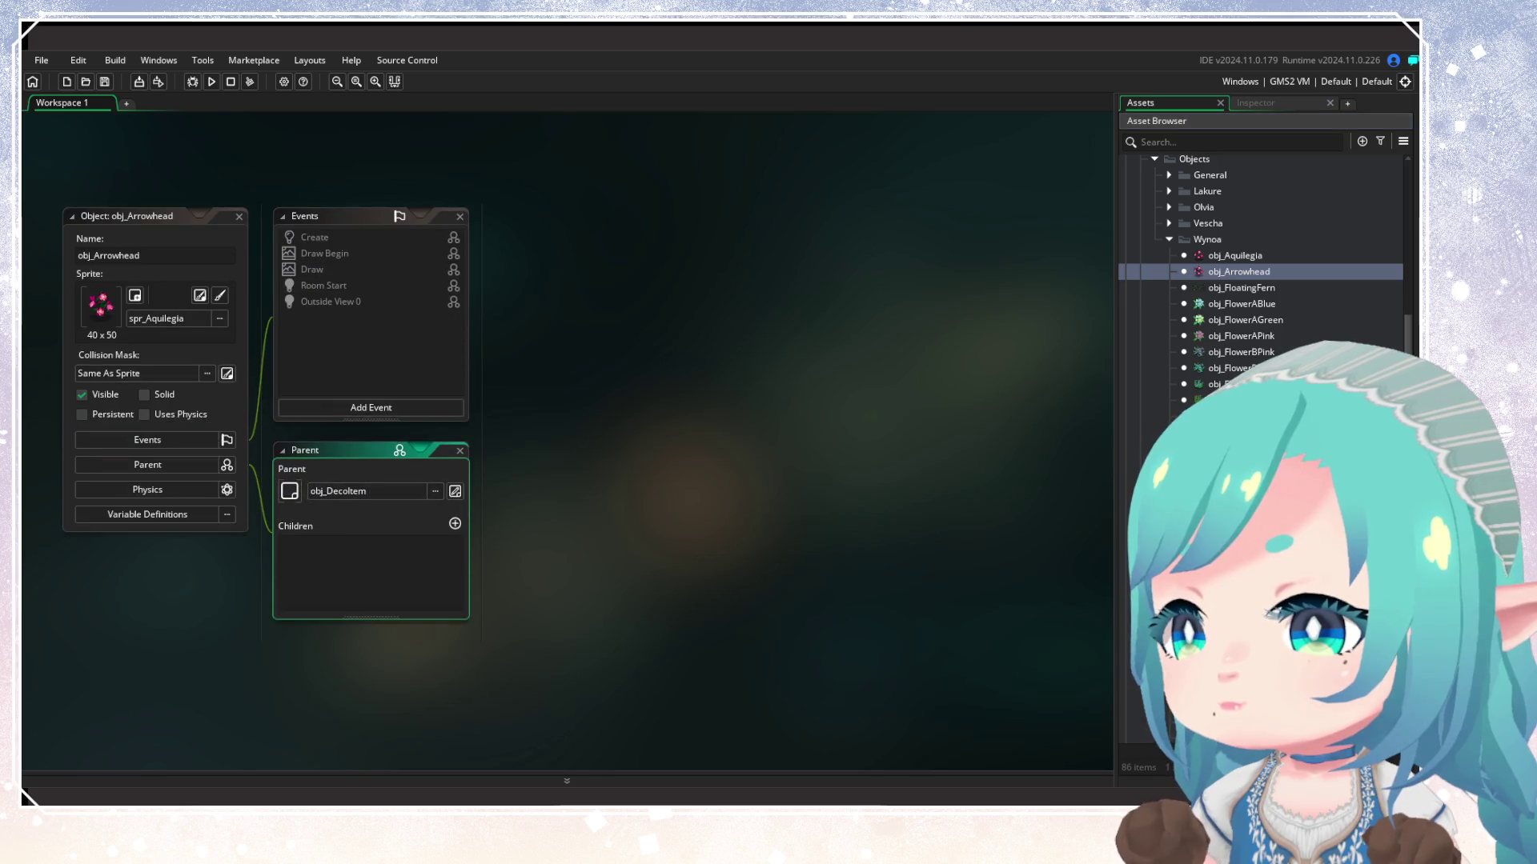
pyautogui.moveTo(1232, 400); pyautogui.dragTo(200, 320)
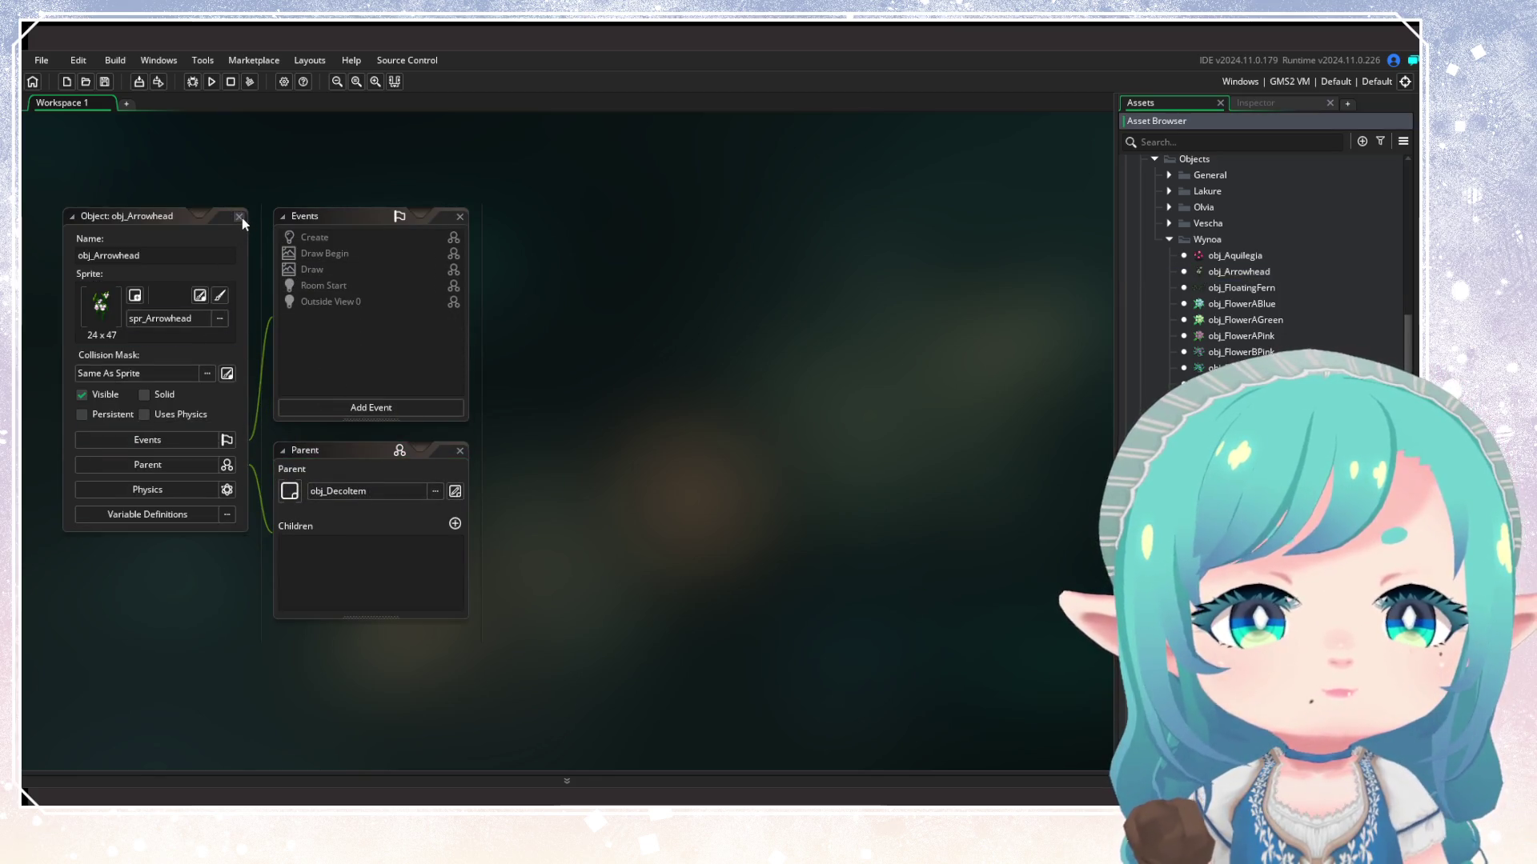
pyautogui.click(239, 217)
pyautogui.click(1239, 272)
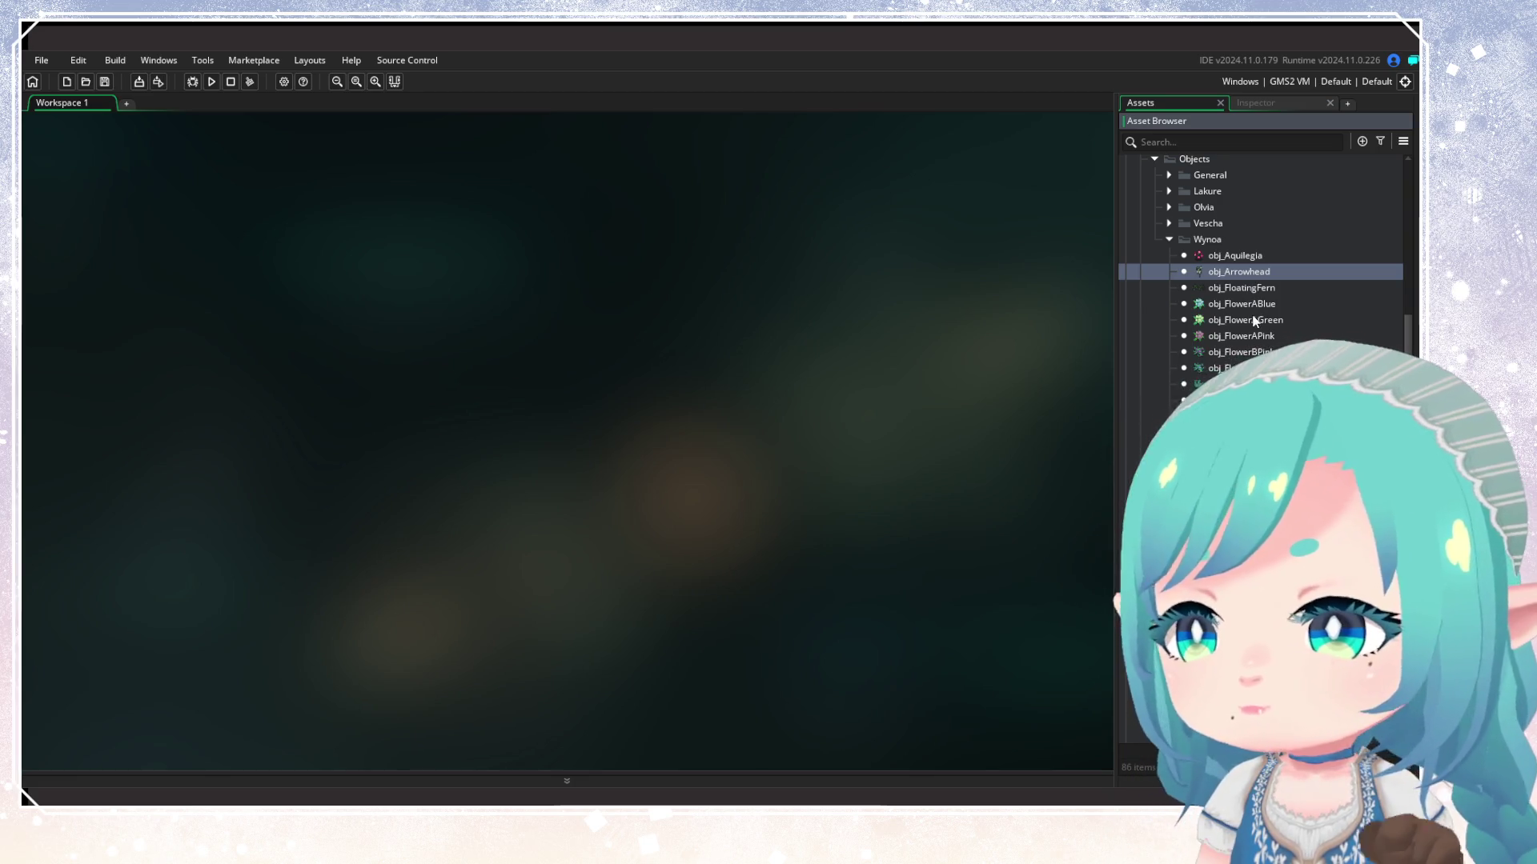
# Duplicate obj_Arrowhead as obj_Athamanta and assign it the spr_Athamanta sprite
pyautogui.hotkey('ctrl', 'd')
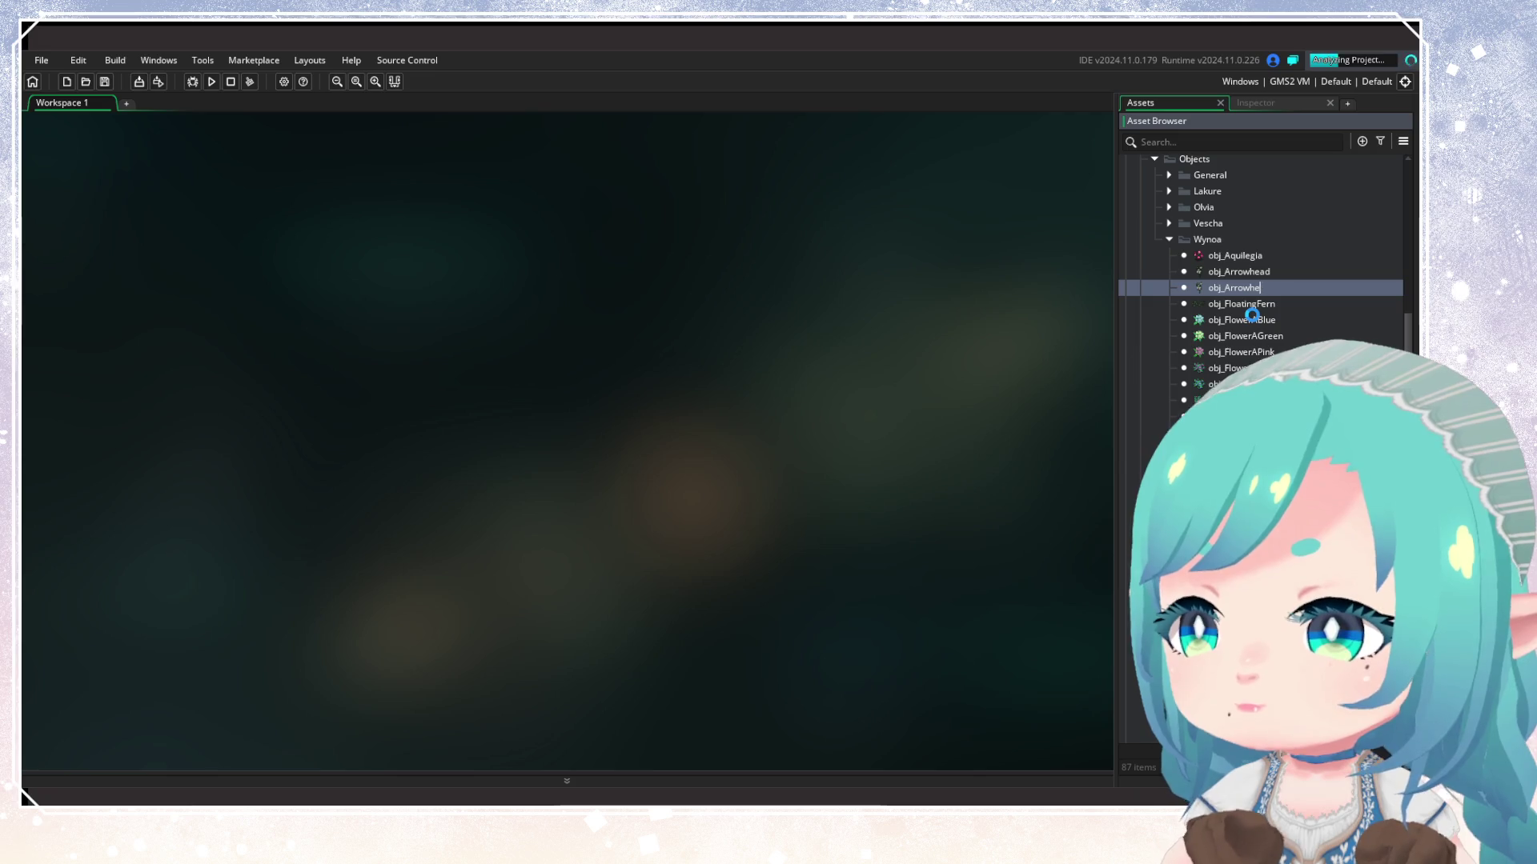
pyautogui.press('BackSpace')
pyautogui.press('BackSpace')
pyautogui.press('BackSpace')
pyautogui.write('thamanta')
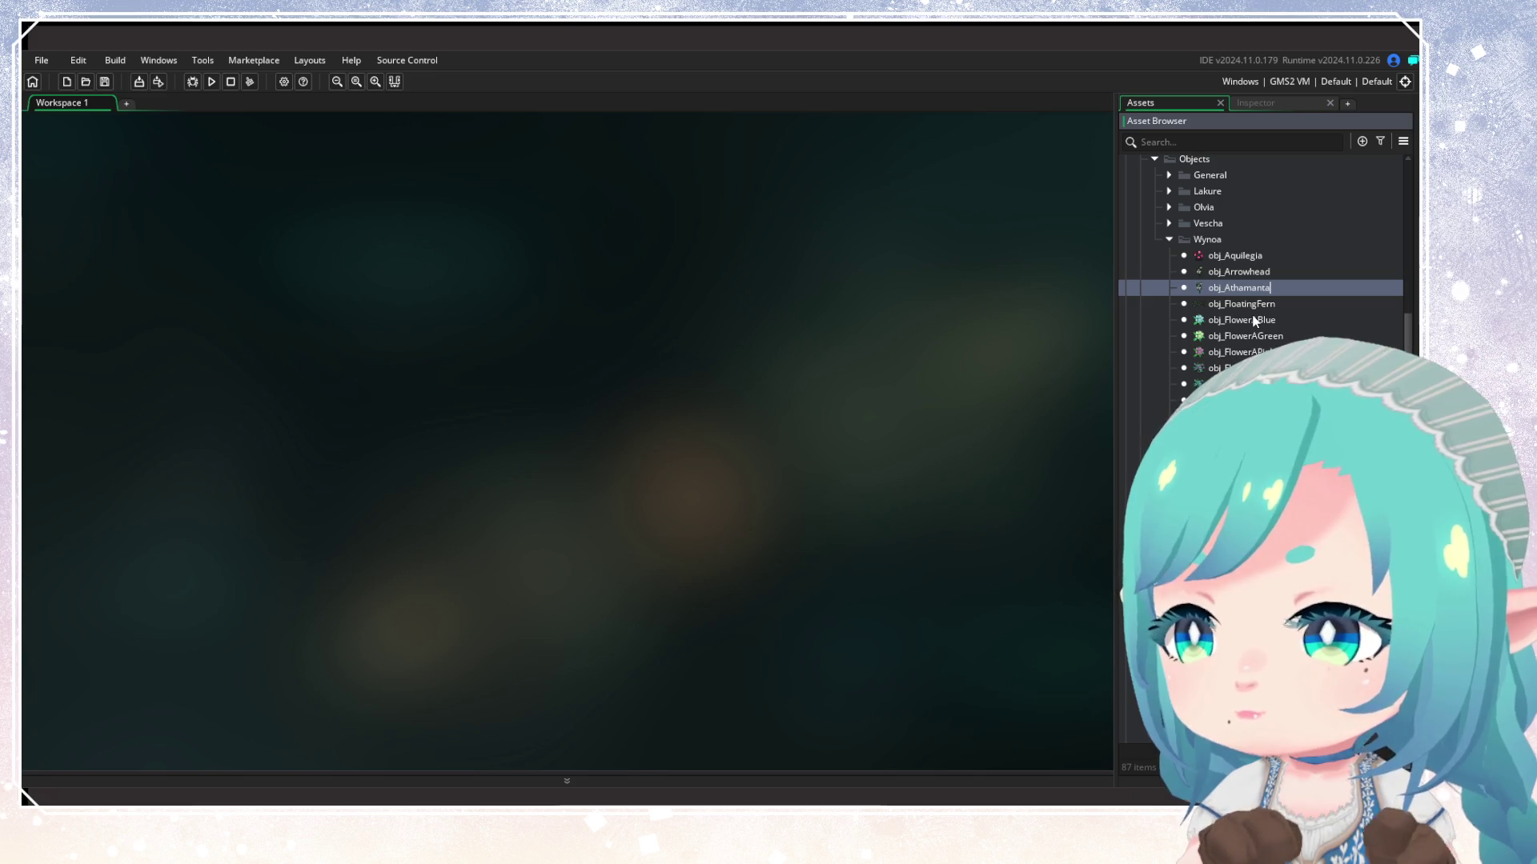
pyautogui.press('Return')
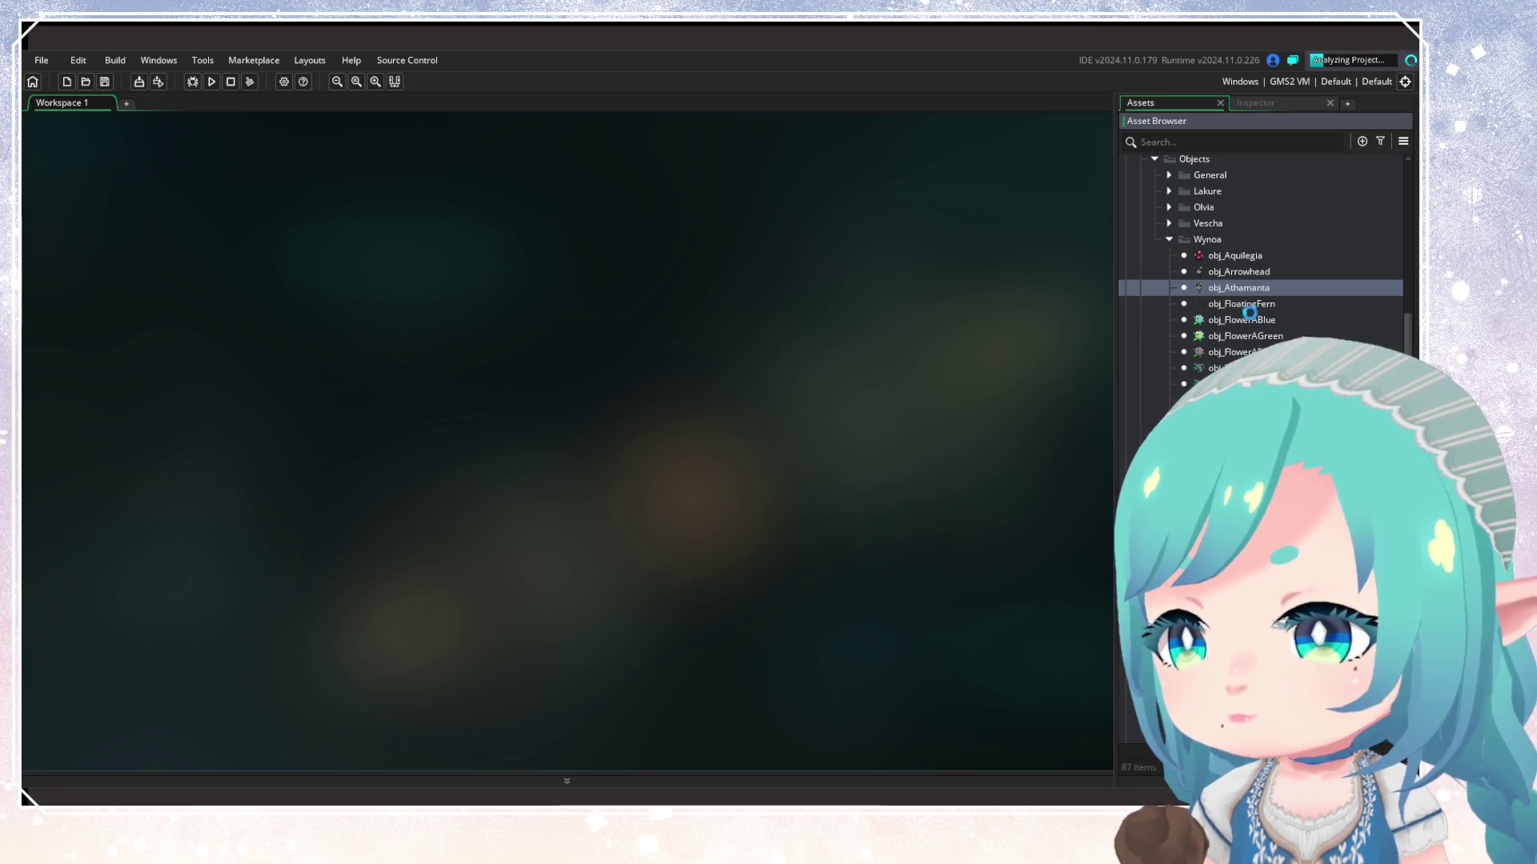
pyautogui.doubleClick(1246, 288)
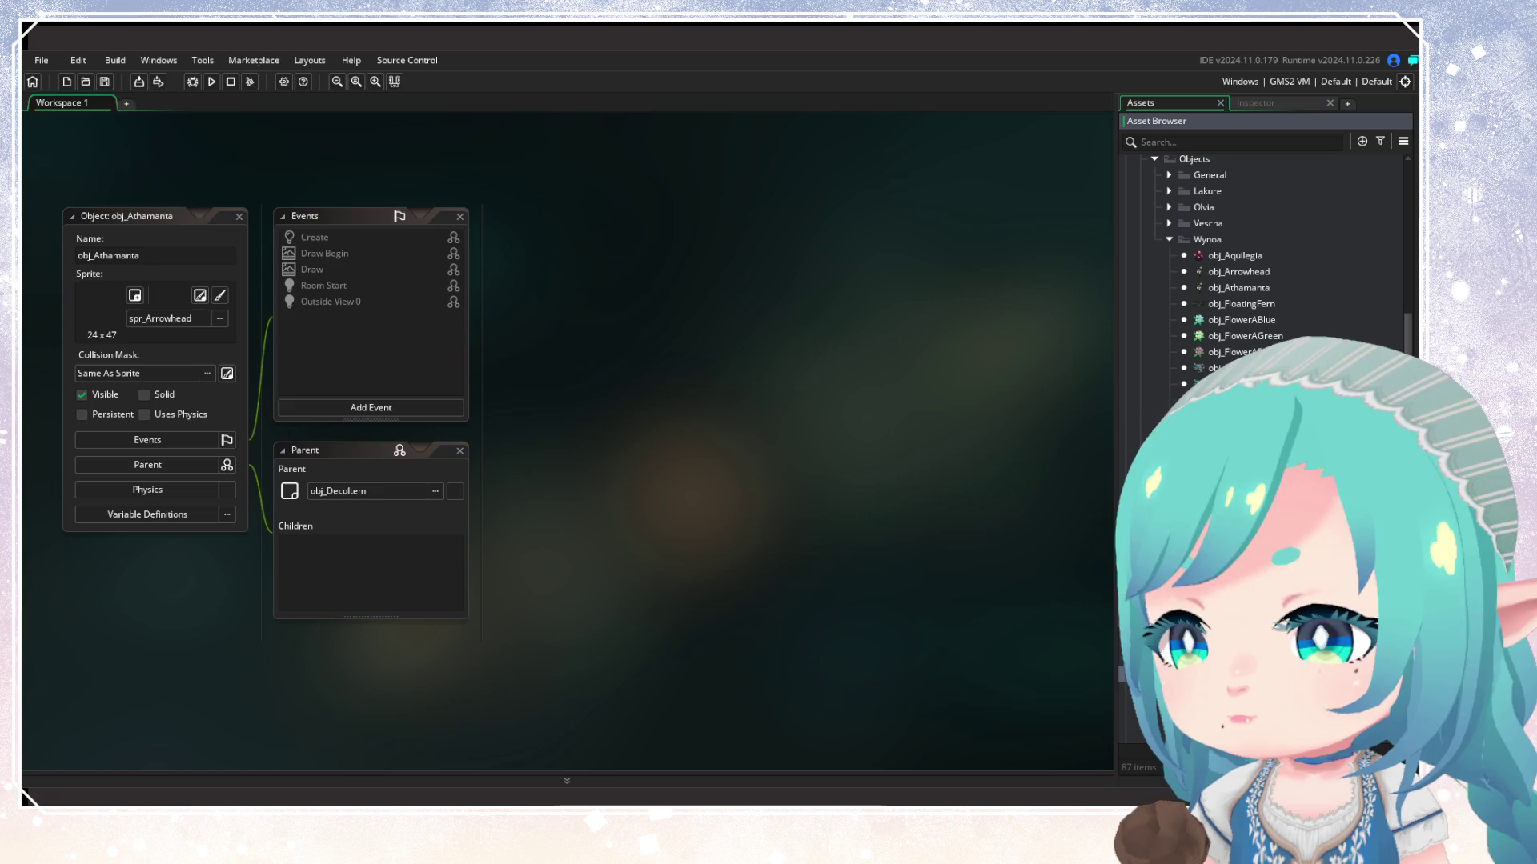
pyautogui.moveTo(230, 337); pyautogui.dragTo(189, 315)
pyautogui.doubleClick(239, 215)
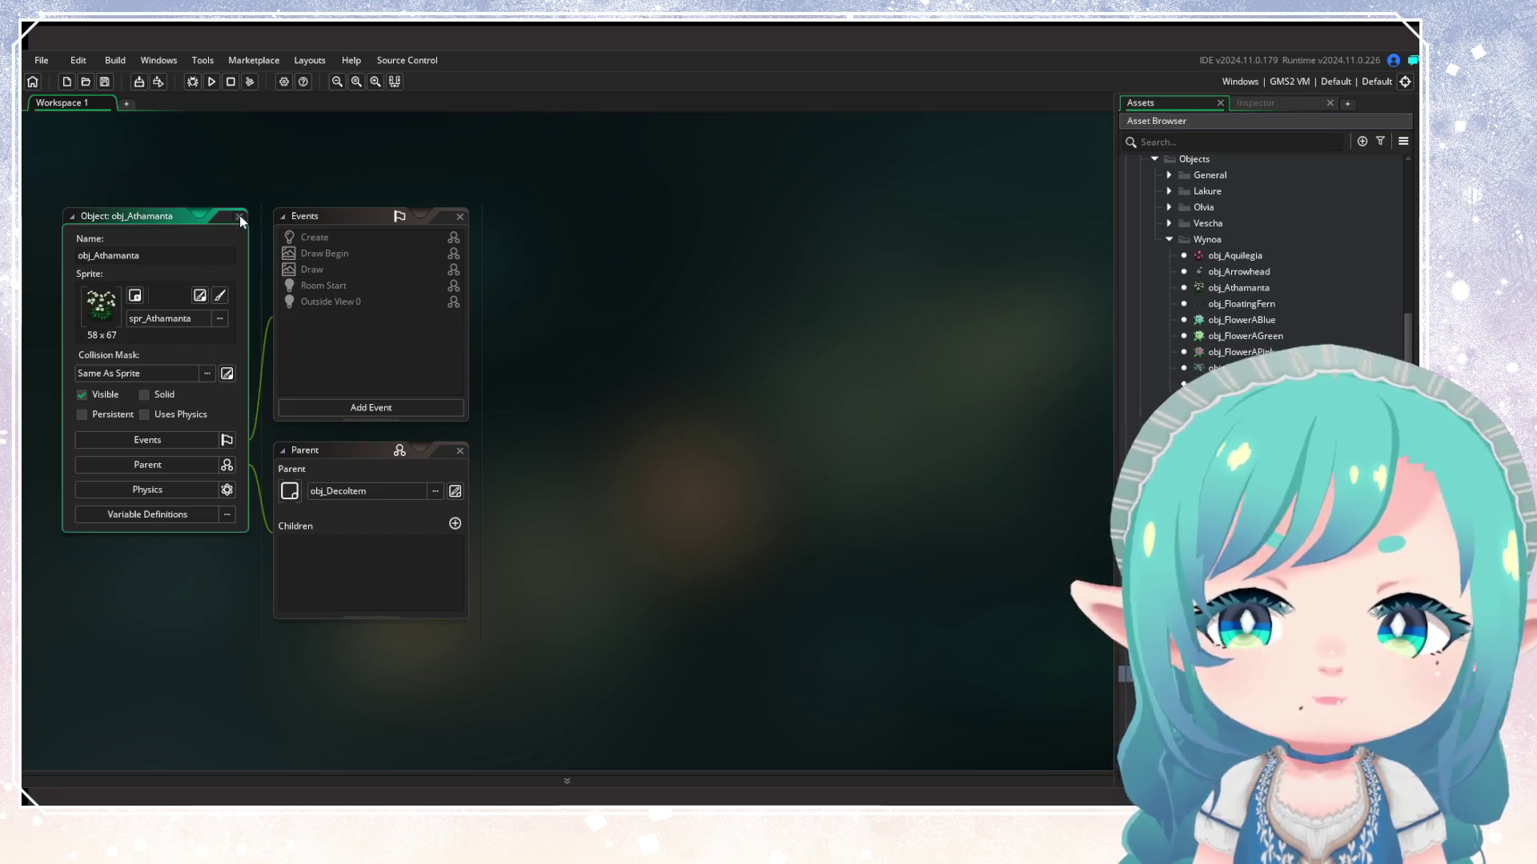
pyautogui.click(1215, 290)
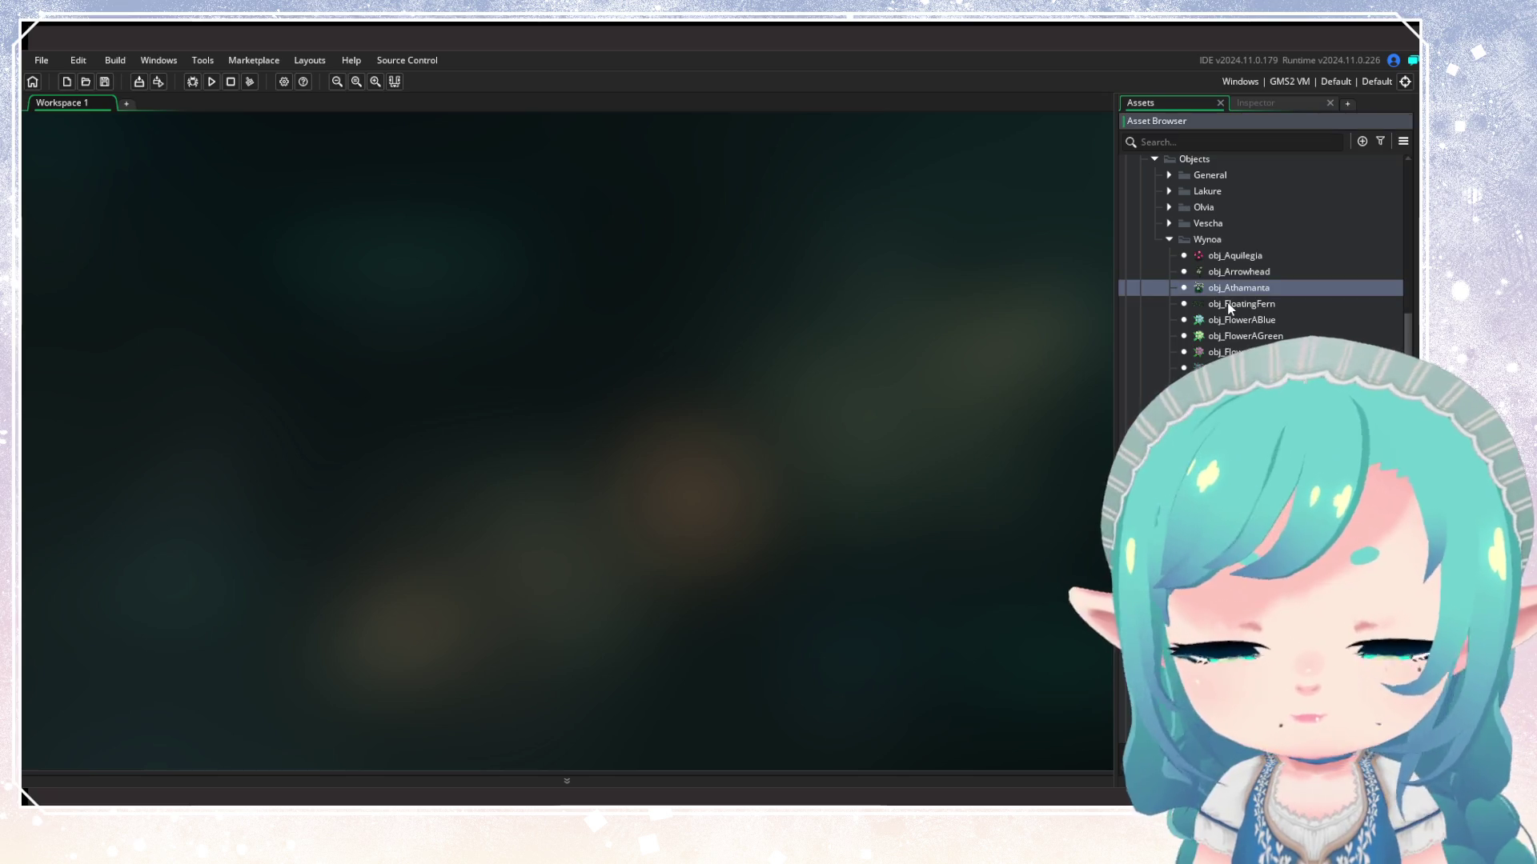
# Duplicate obj_Athamanta and name the copy obj_Campanula
pyautogui.hotkey('ctrl', 'd')
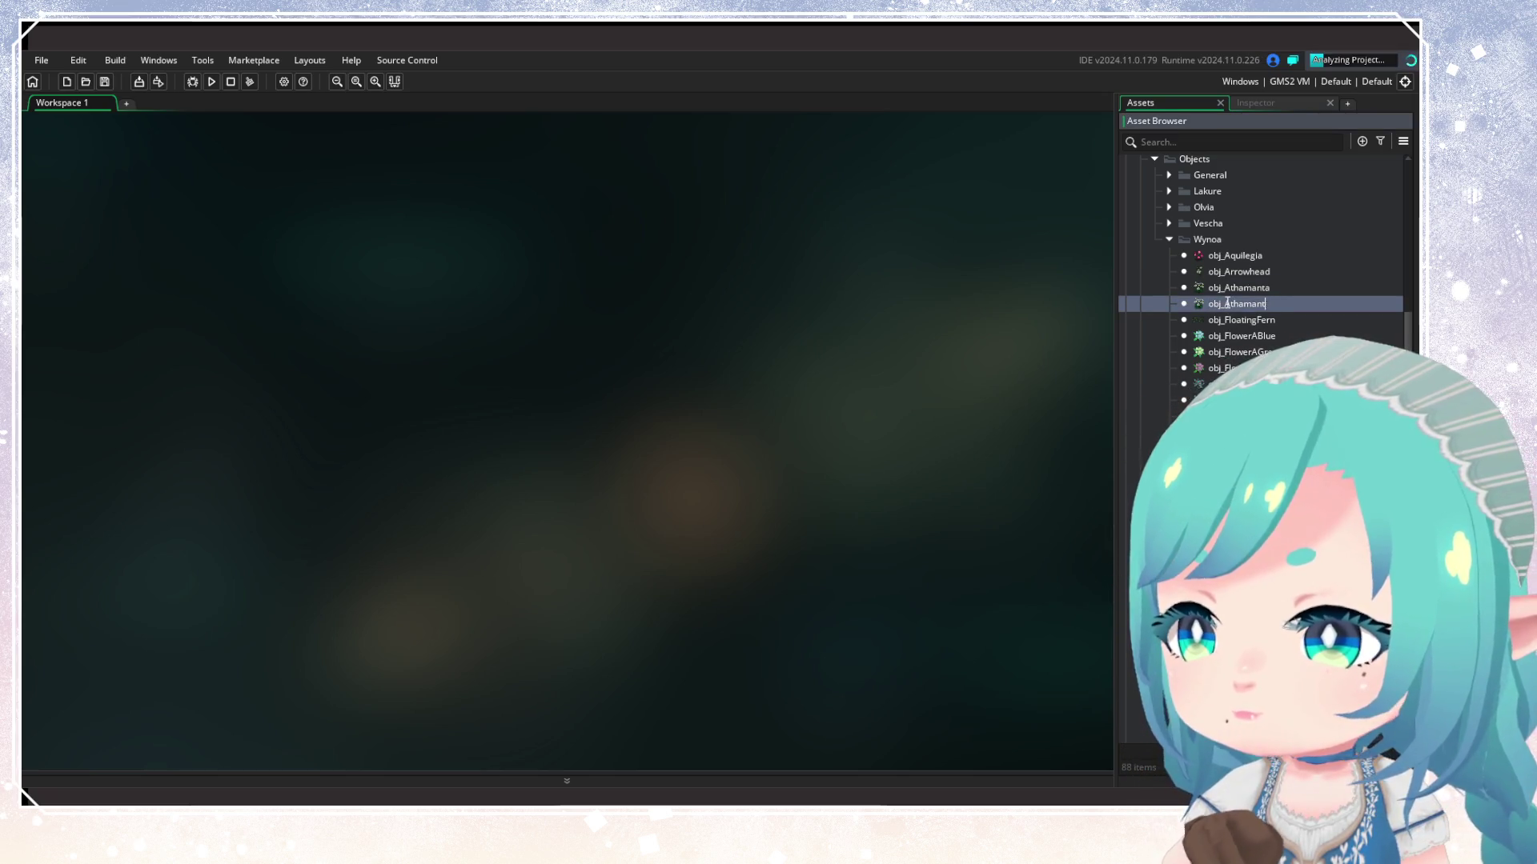
pyautogui.write('an')
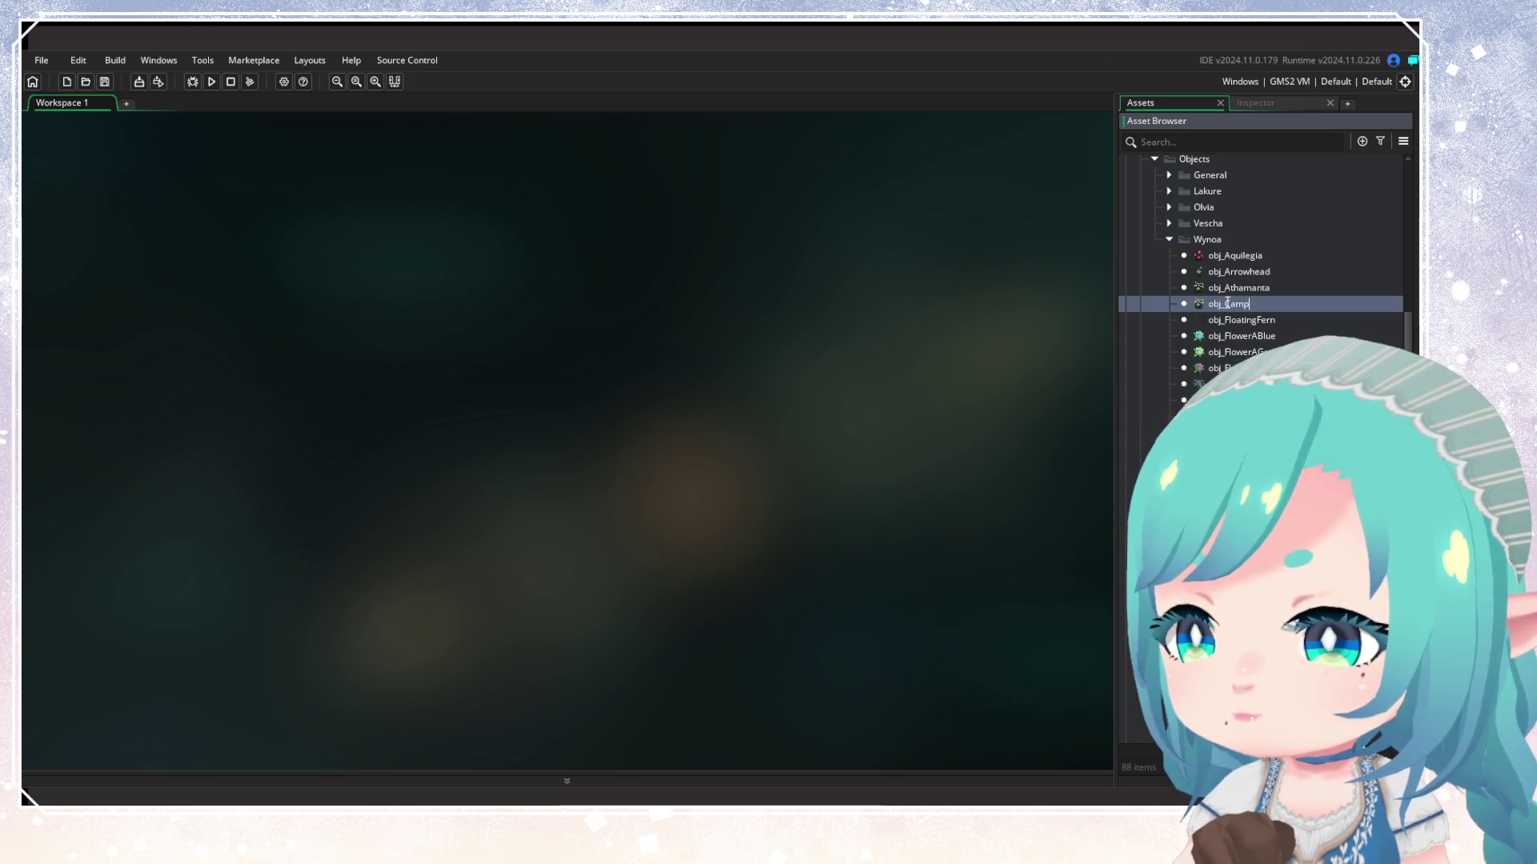
pyautogui.write('ula')
pyautogui.press('Return')
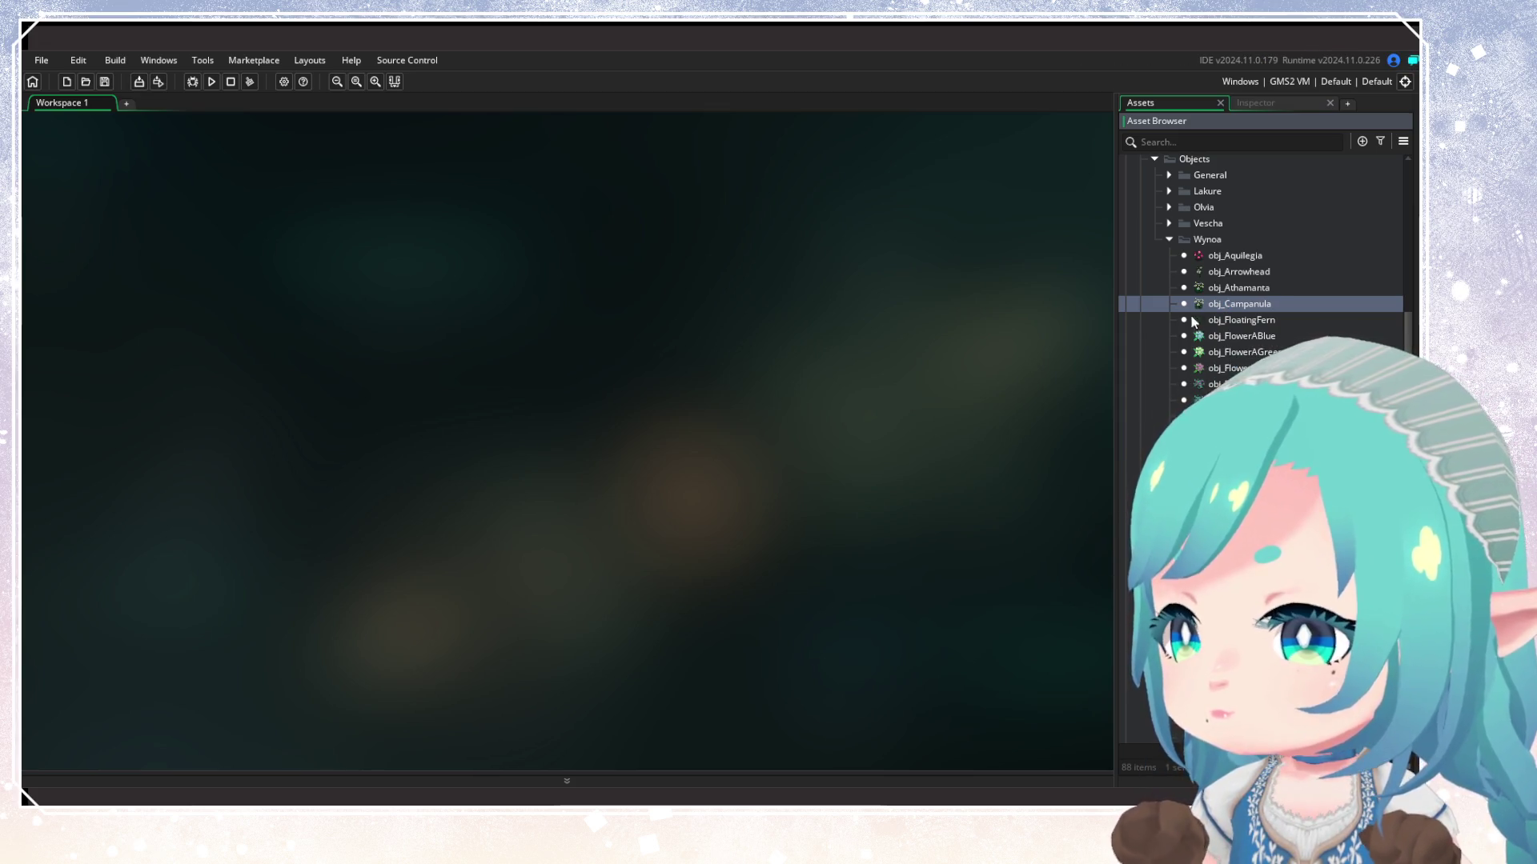
# Give obj_Campanula the spr_Campanula sprite, then expand the Vescha folder
pyautogui.doubleClick(1203, 309)
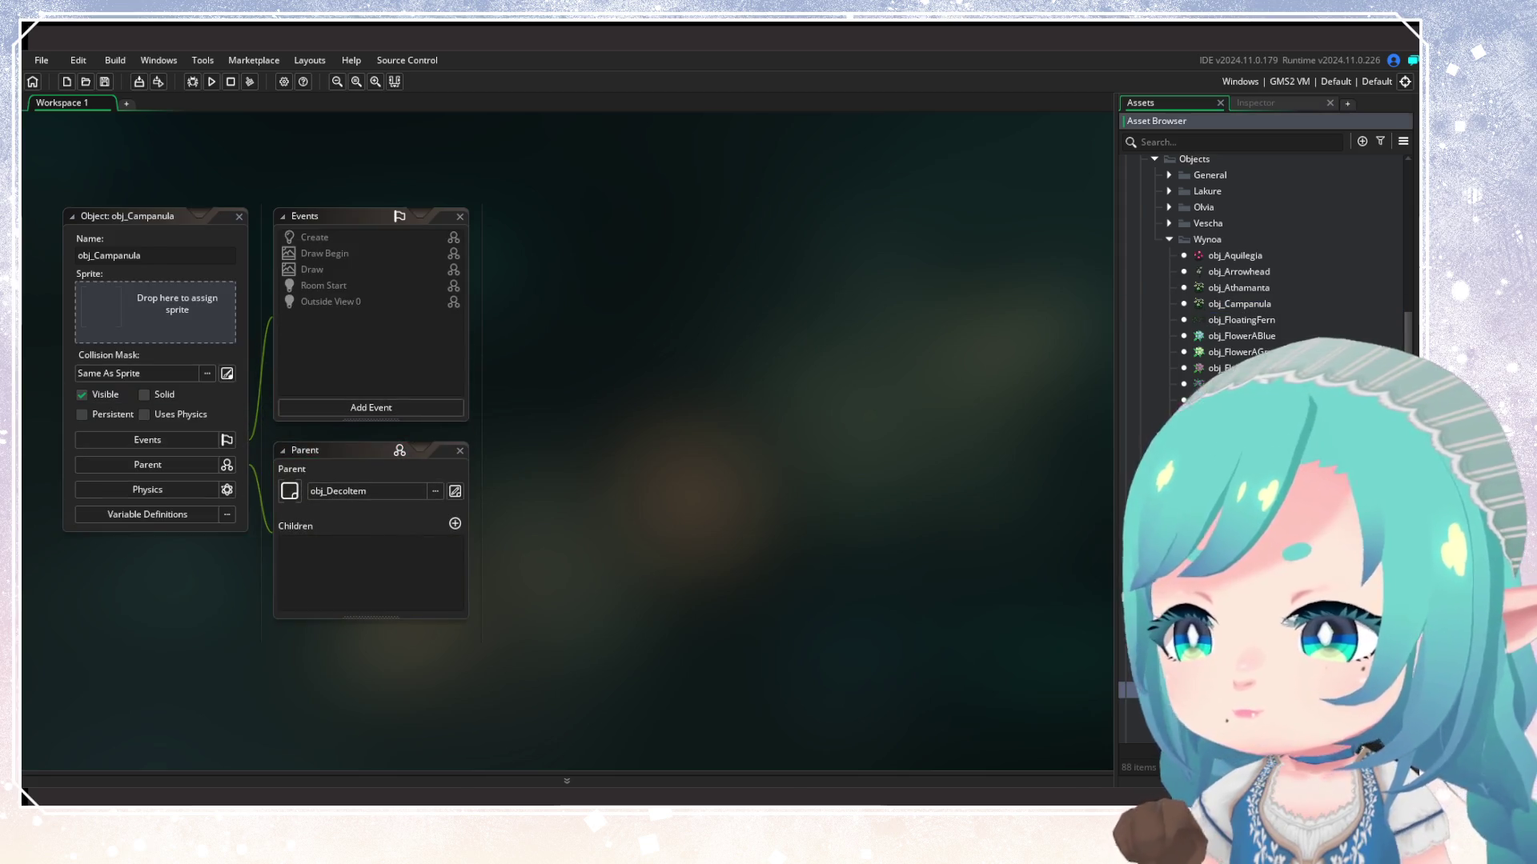
pyautogui.moveTo(1203, 309)
pyautogui.mouseDown()
pyautogui.moveTo(160, 313)
pyautogui.moveTo(490, 456)
pyautogui.moveTo(216, 330)
pyautogui.mouseUp()
pyautogui.click(238, 216)
pyautogui.click(1168, 223)
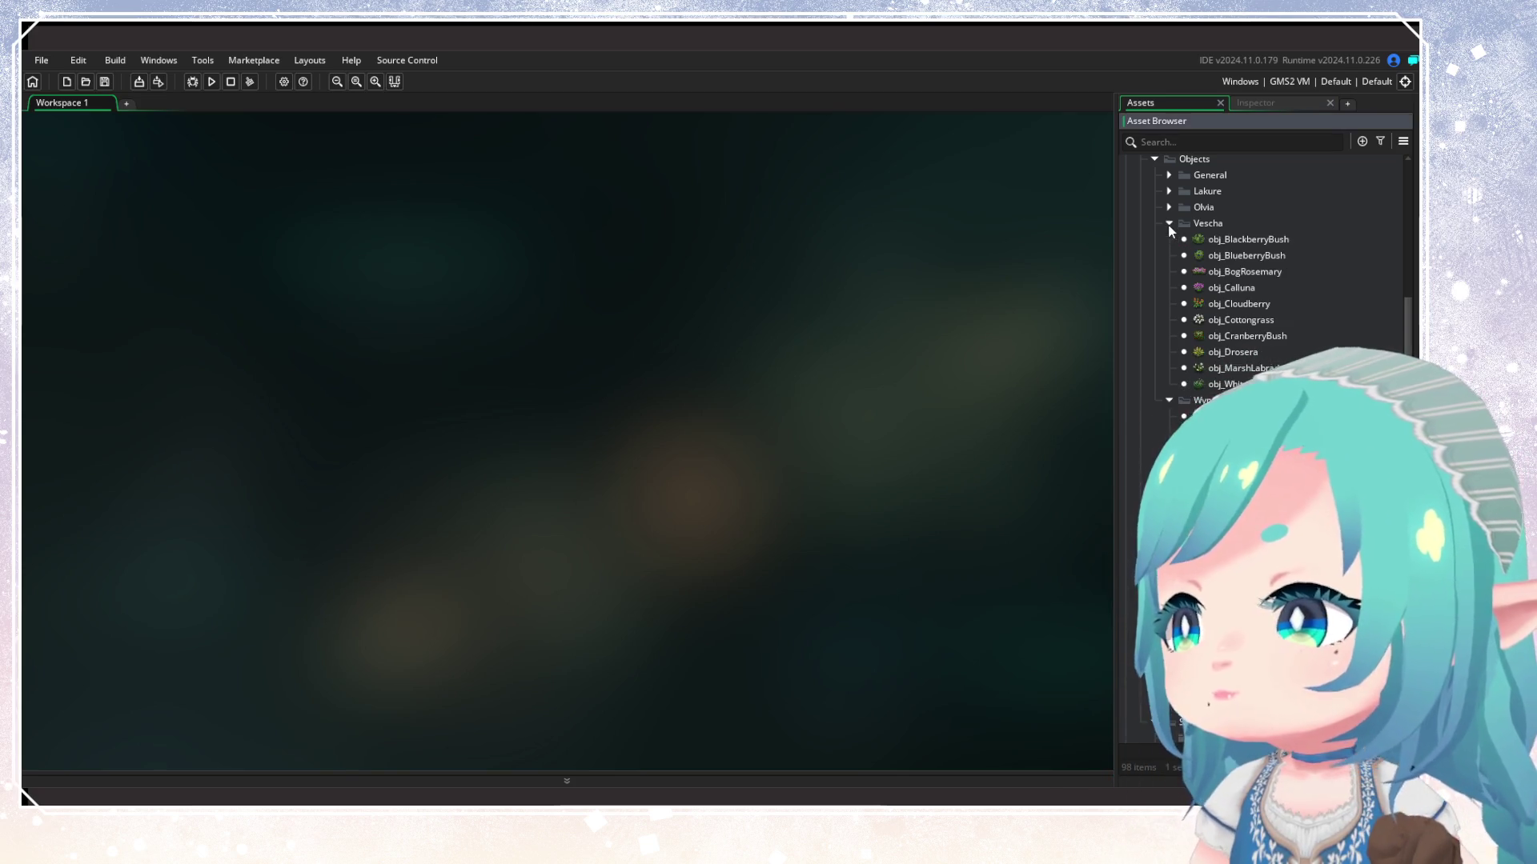
# Duplicate obj_CranberryBush, move the copy out of Vescha, and widen the asset list
pyautogui.doubleClick(1245, 336)
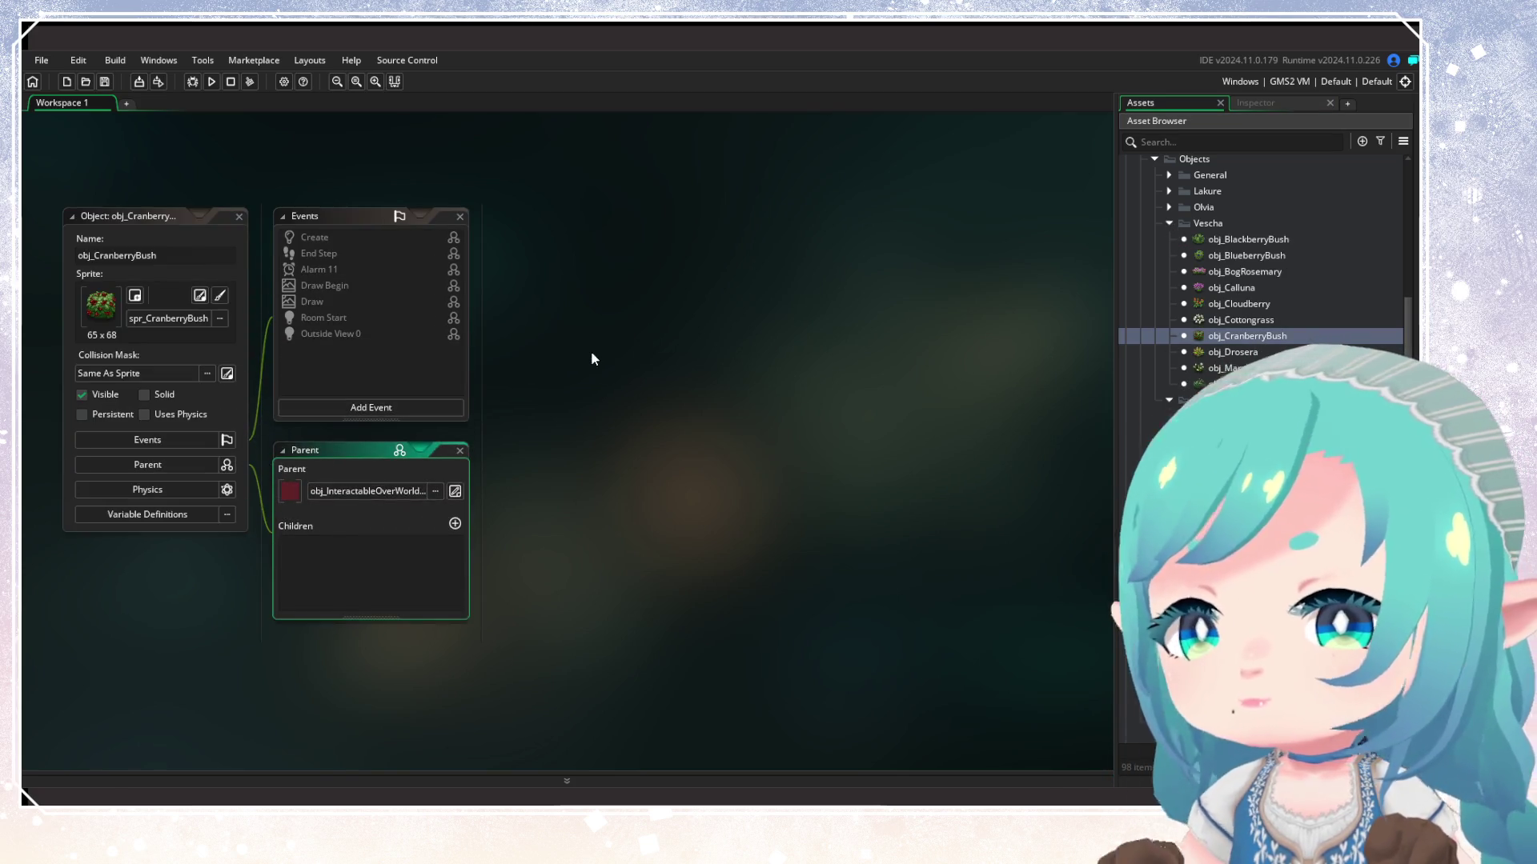
pyautogui.click(240, 217)
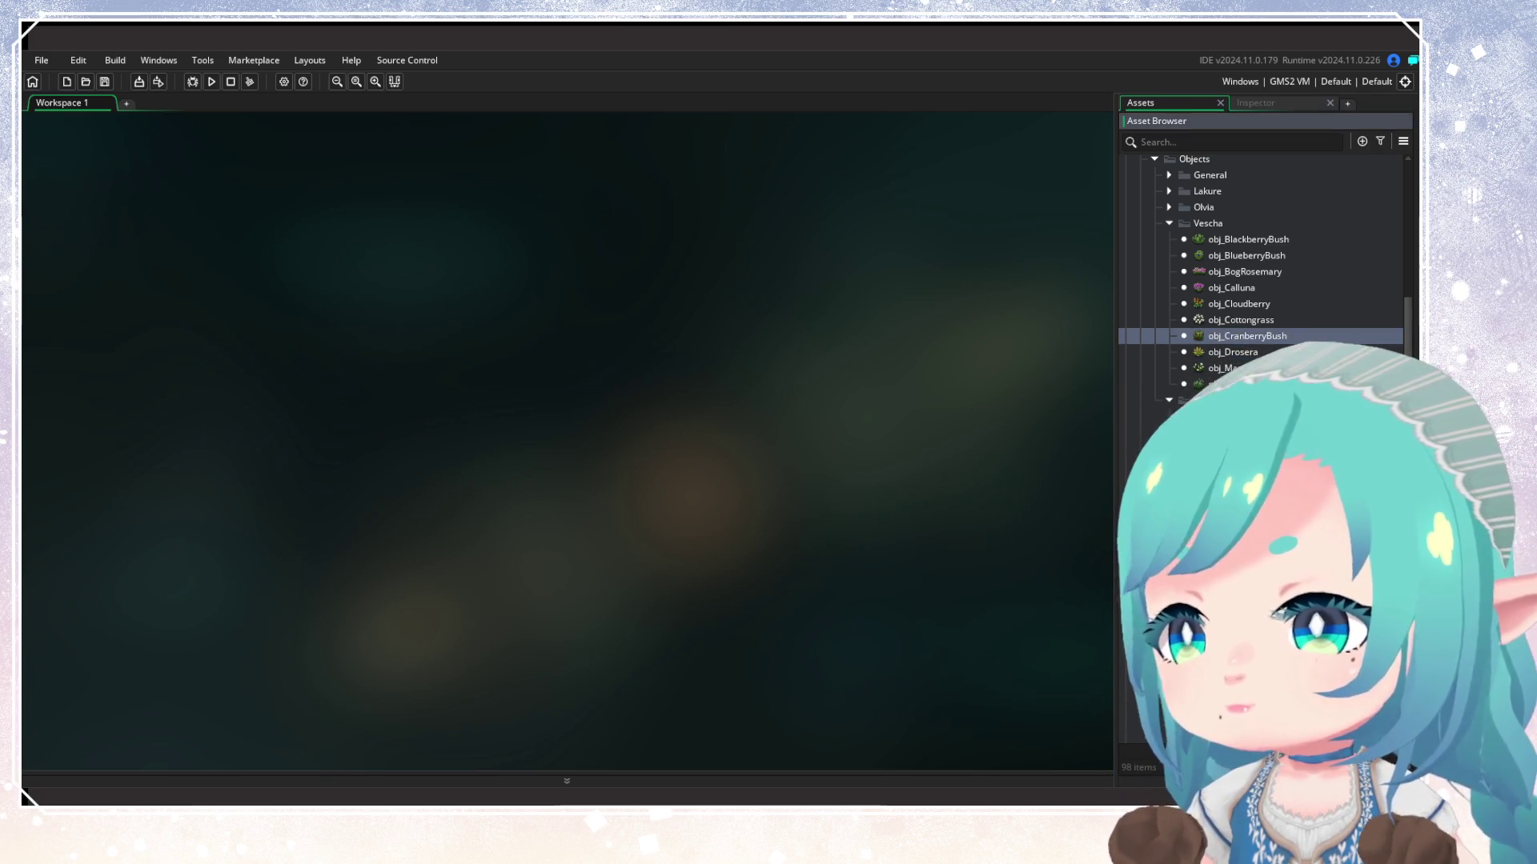
pyautogui.hotkey('ctrl', 'd')
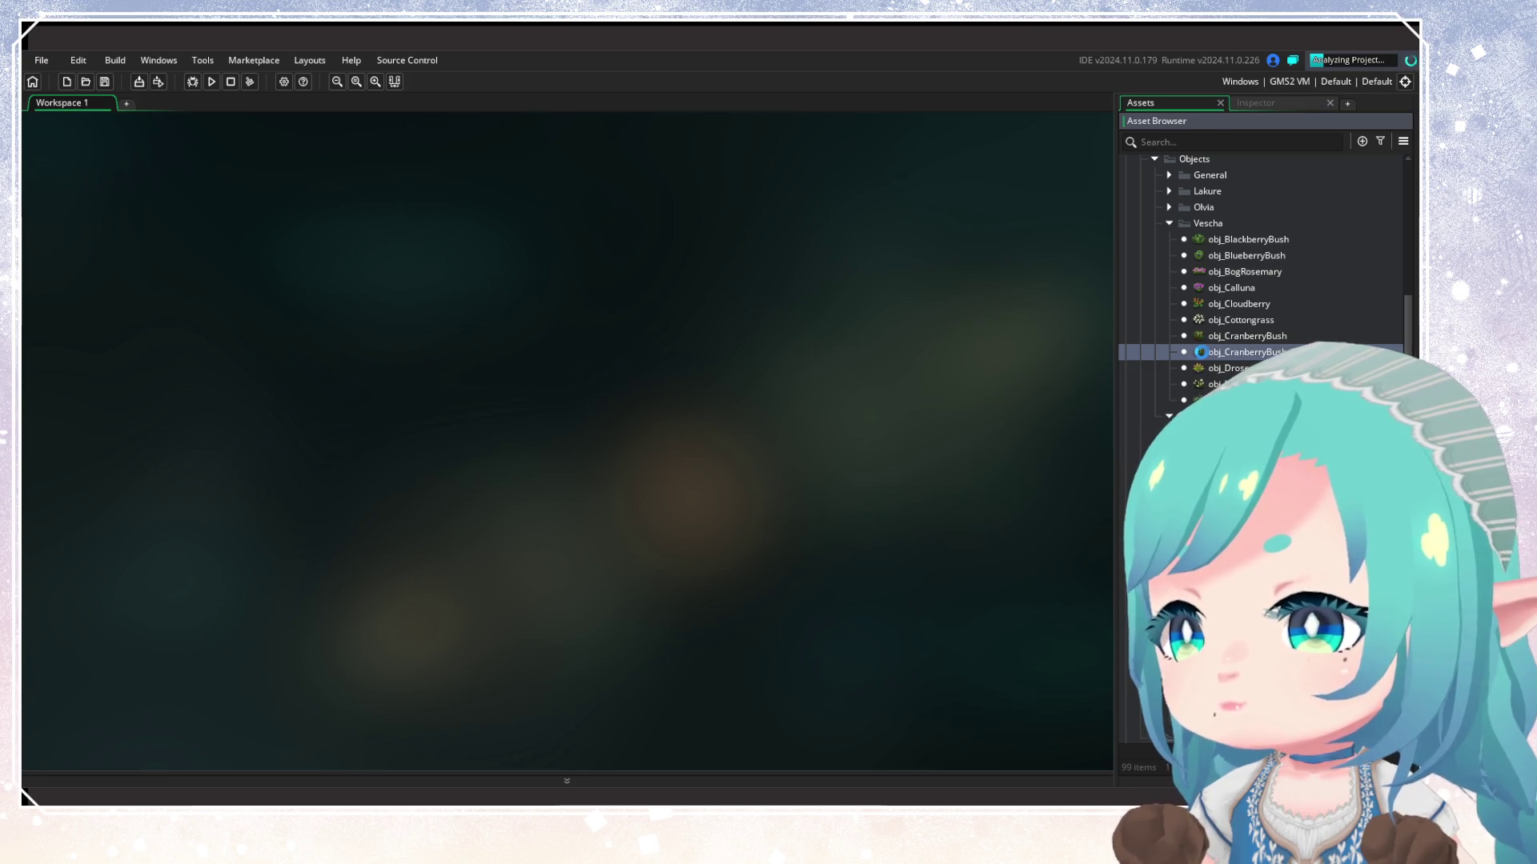
pyautogui.moveTo(1203, 378); pyautogui.dragTo(1201, 480)
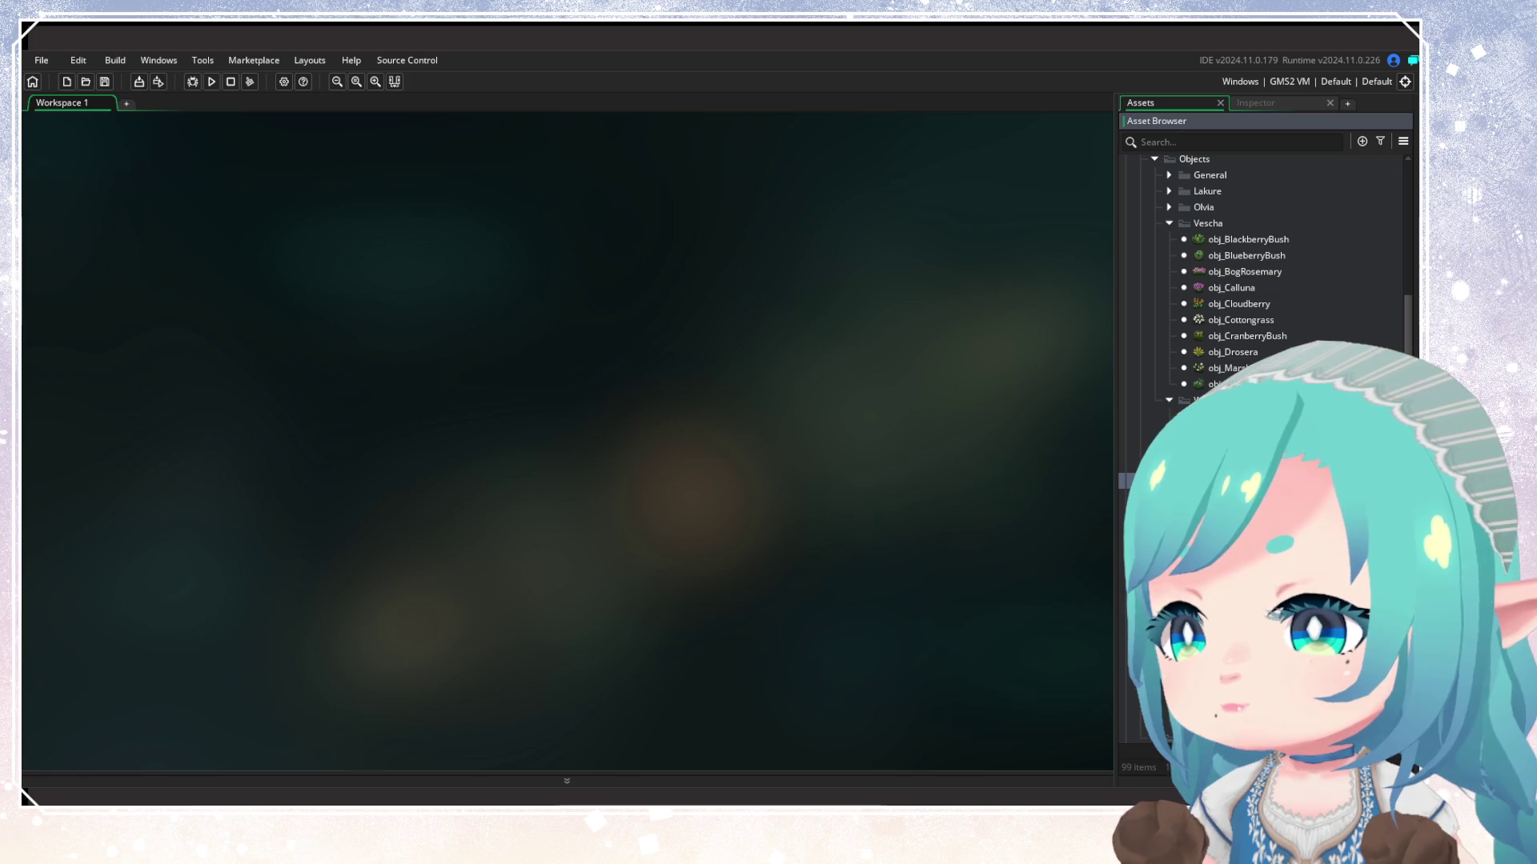
pyautogui.scroll(-4, 1222, 341)
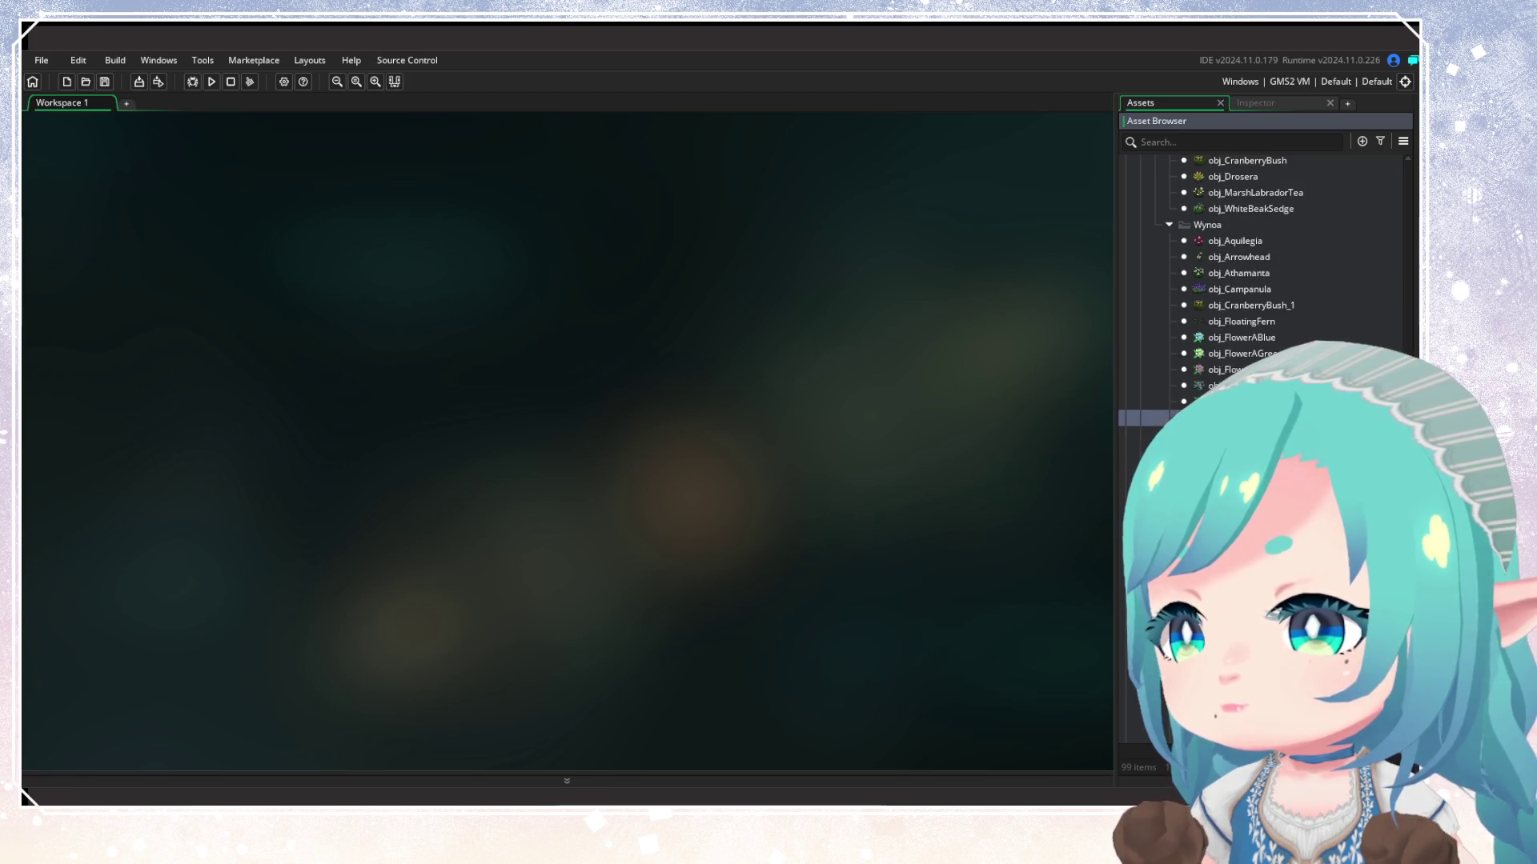
pyautogui.scroll(4, 1222, 340)
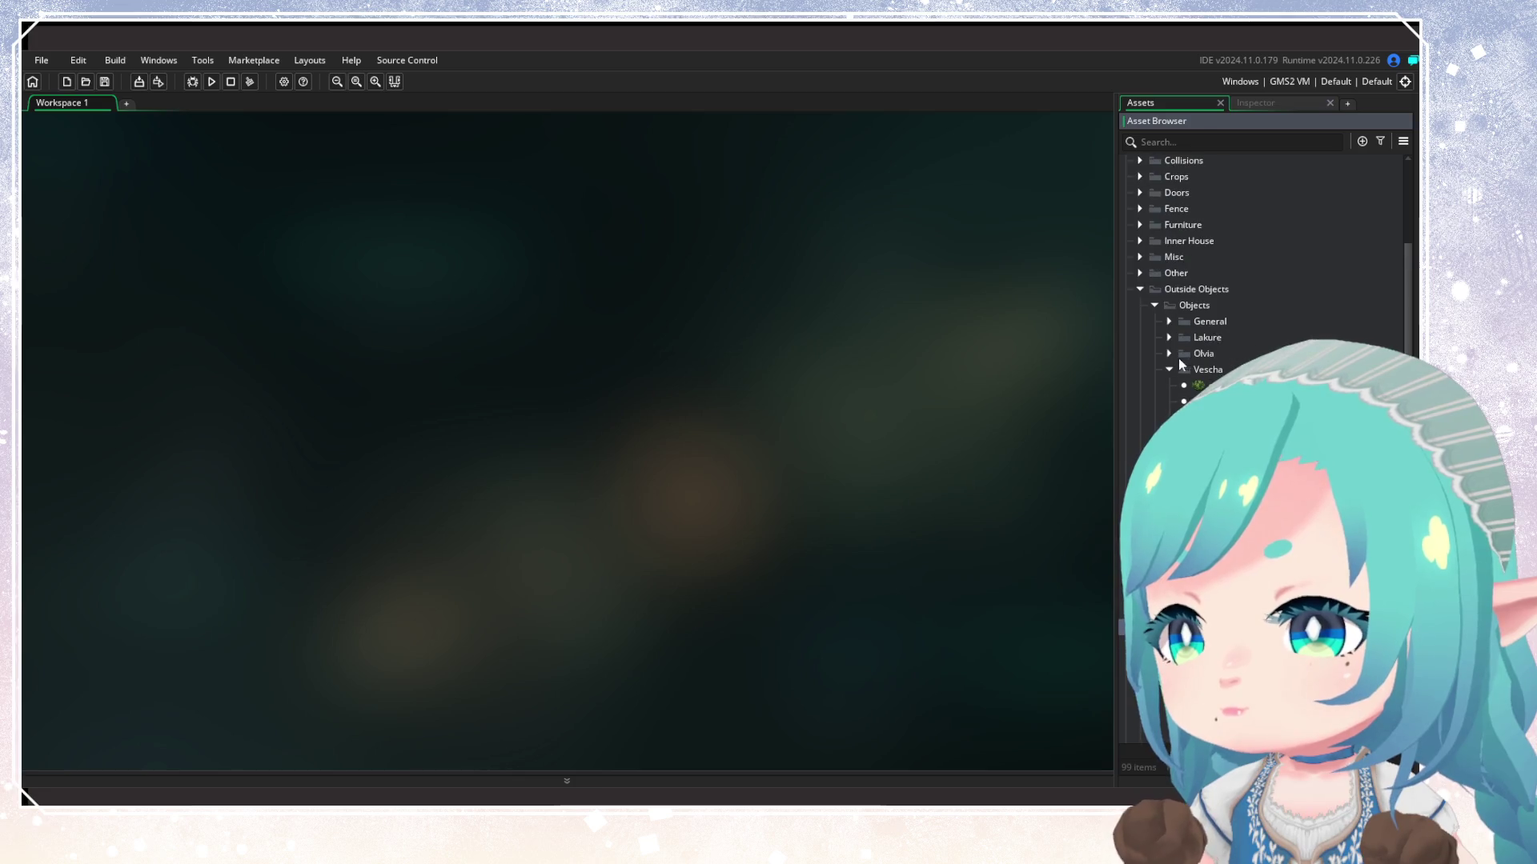
pyautogui.moveTo(1118, 389); pyautogui.dragTo(870, 381)
pyautogui.scroll(-6, 1034, 468)
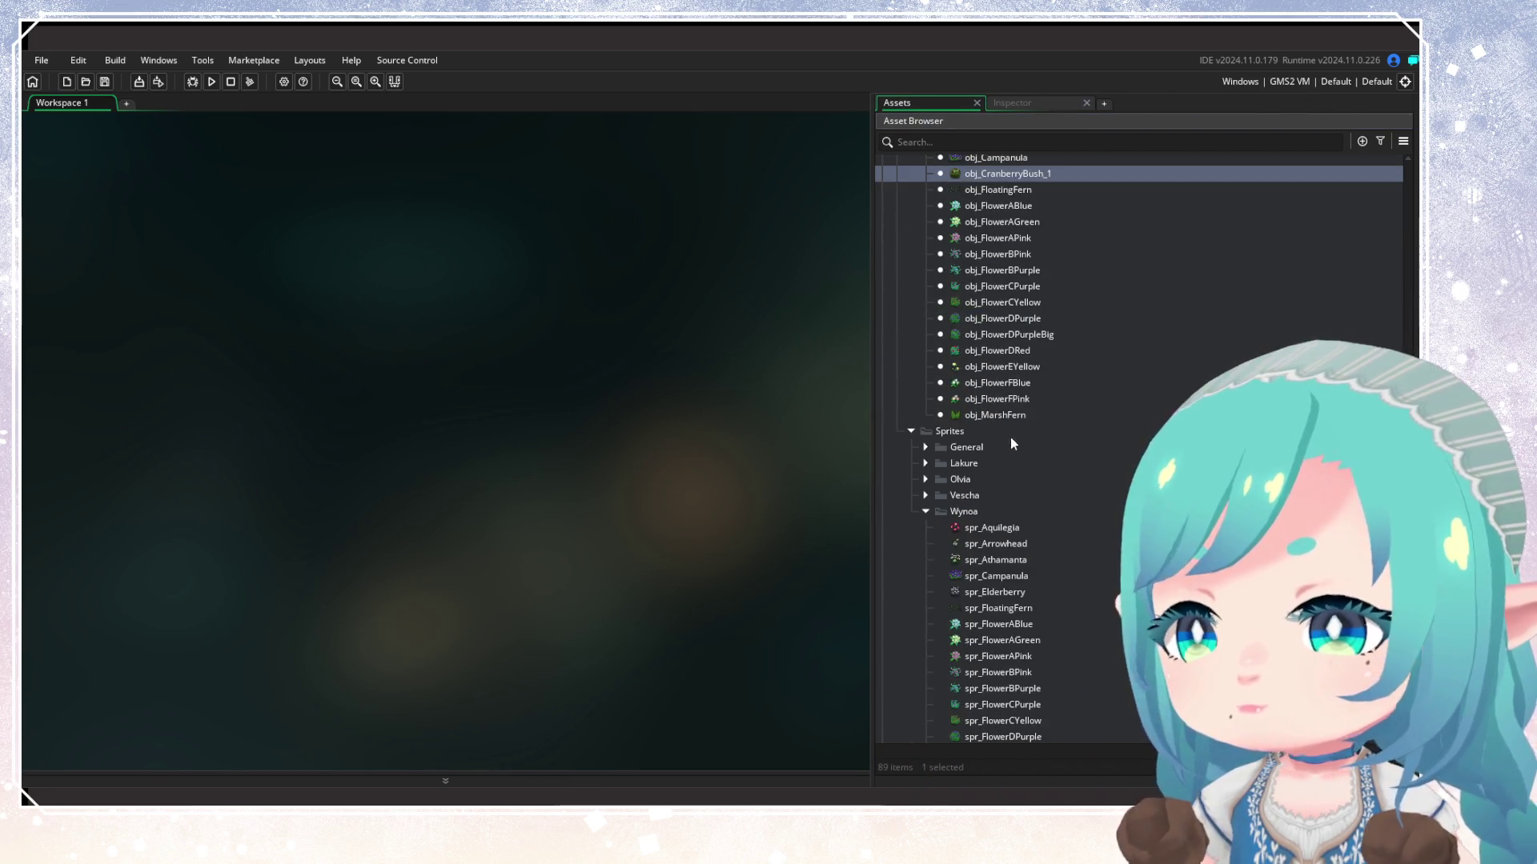
# Rename obj_CranberryBush_1 to obj_Elderberry and assign it the spr_Elderberry sprite
pyautogui.rightClick(1002, 175)
pyautogui.click(1039, 264)
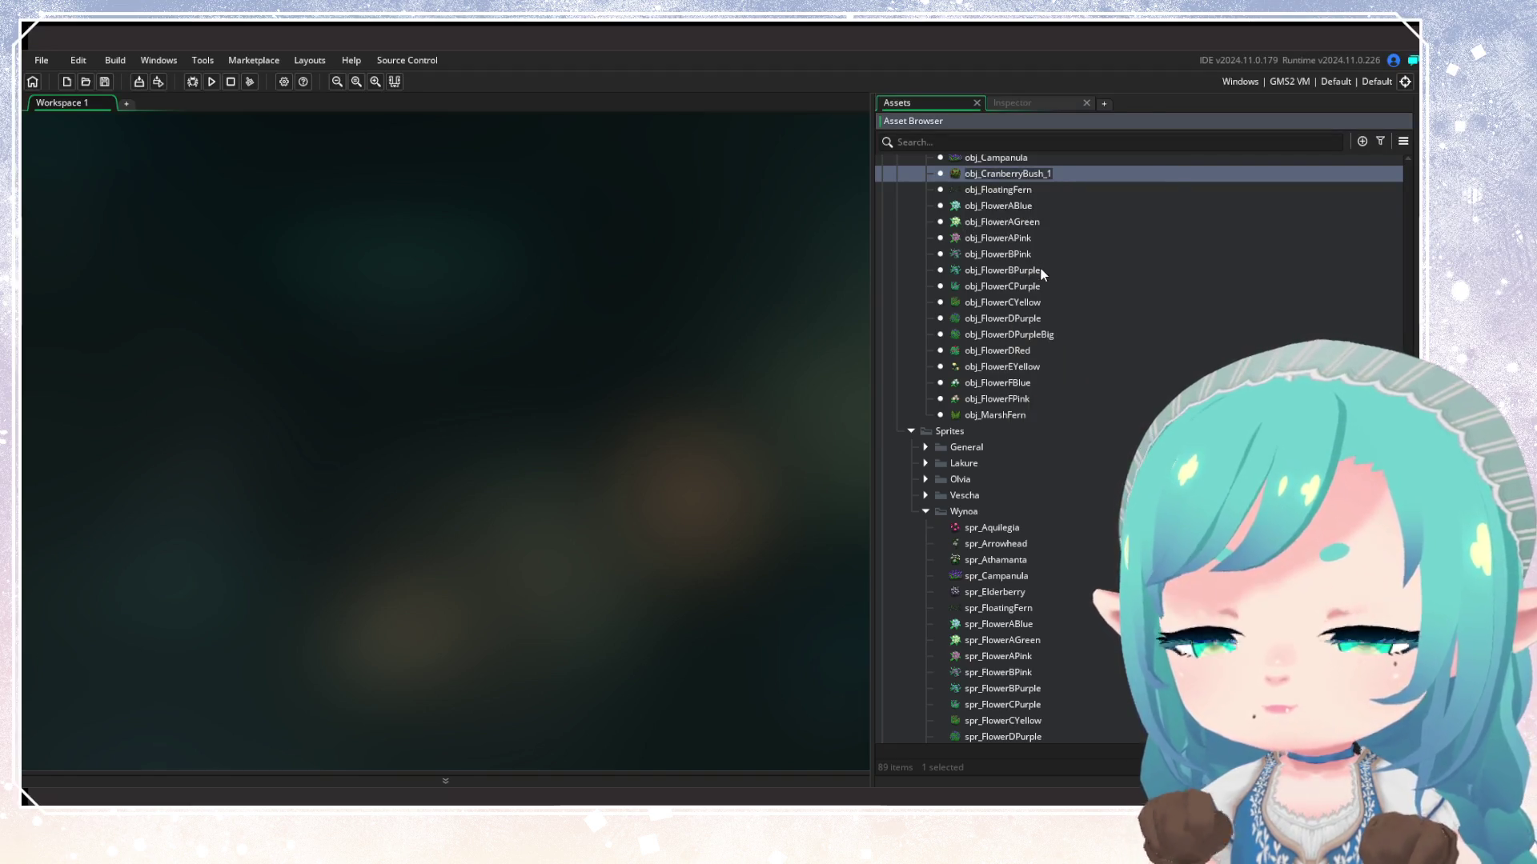
pyautogui.write('obj_Eld')
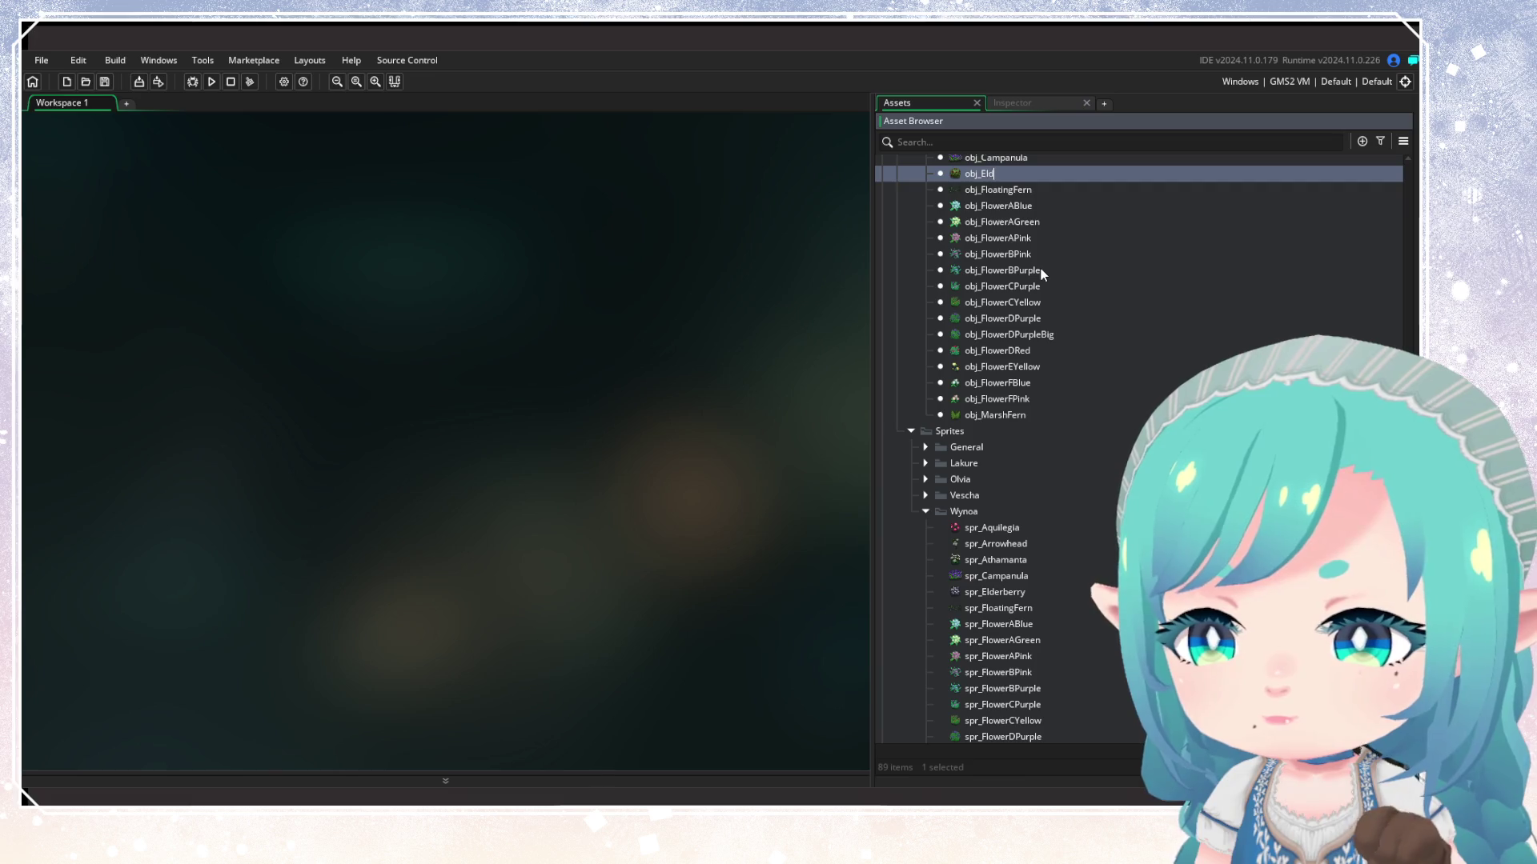
pyautogui.write('erberry')
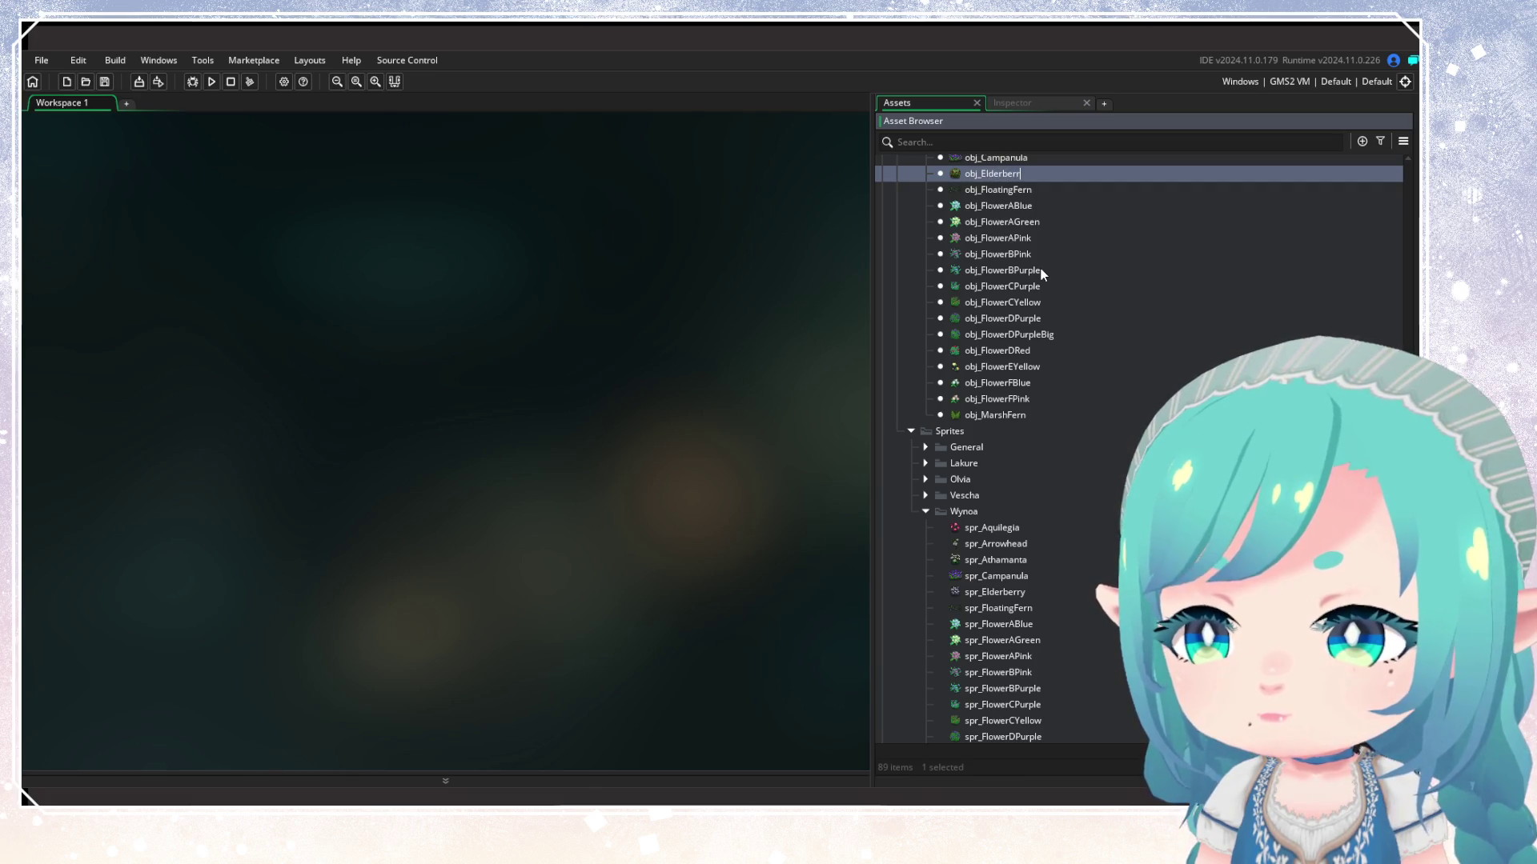
pyautogui.press('Return')
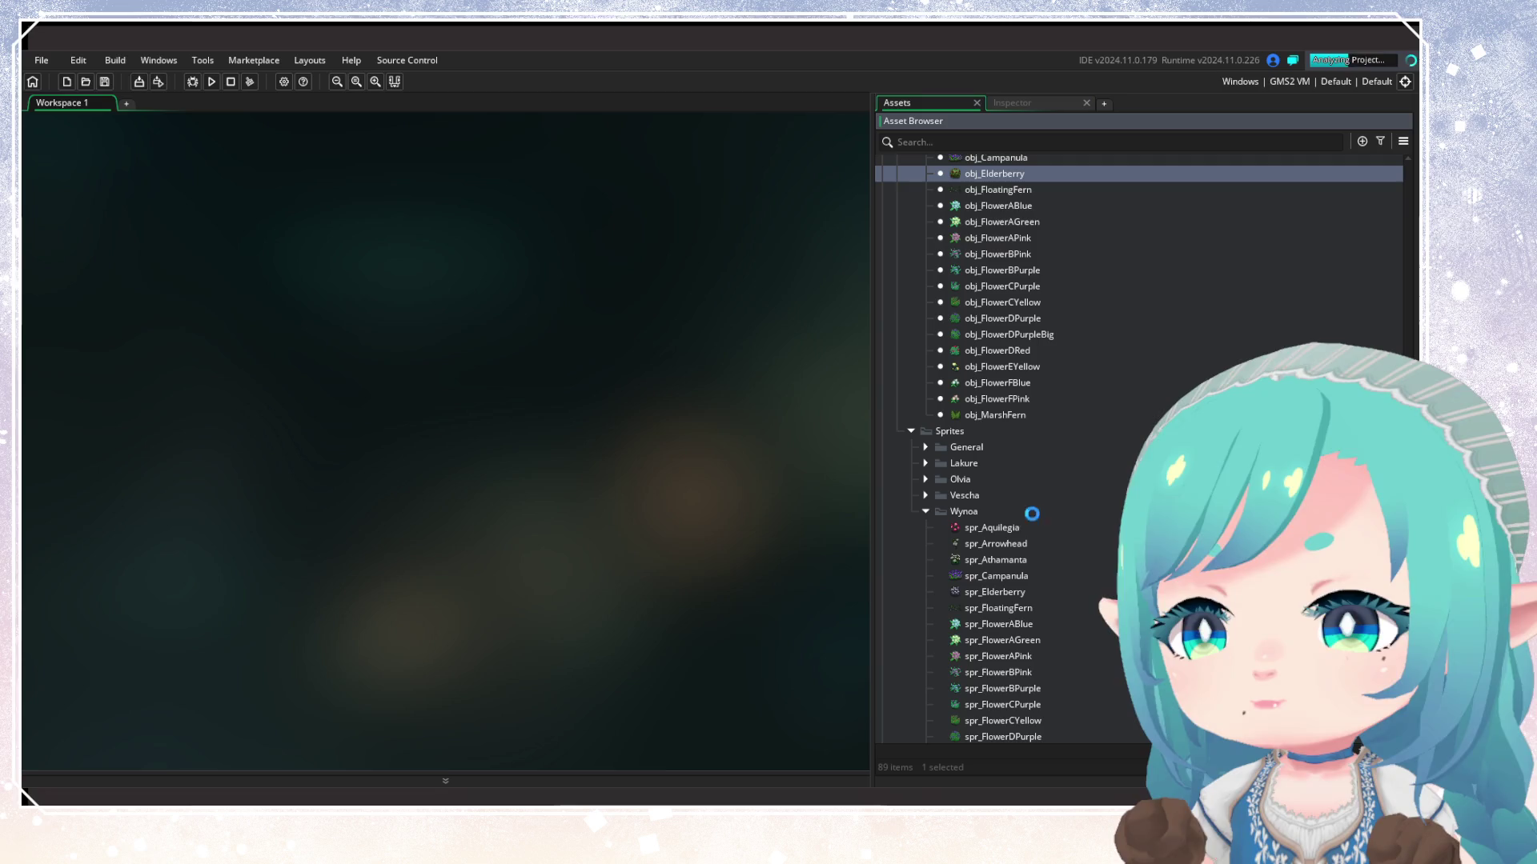
pyautogui.doubleClick(952, 176)
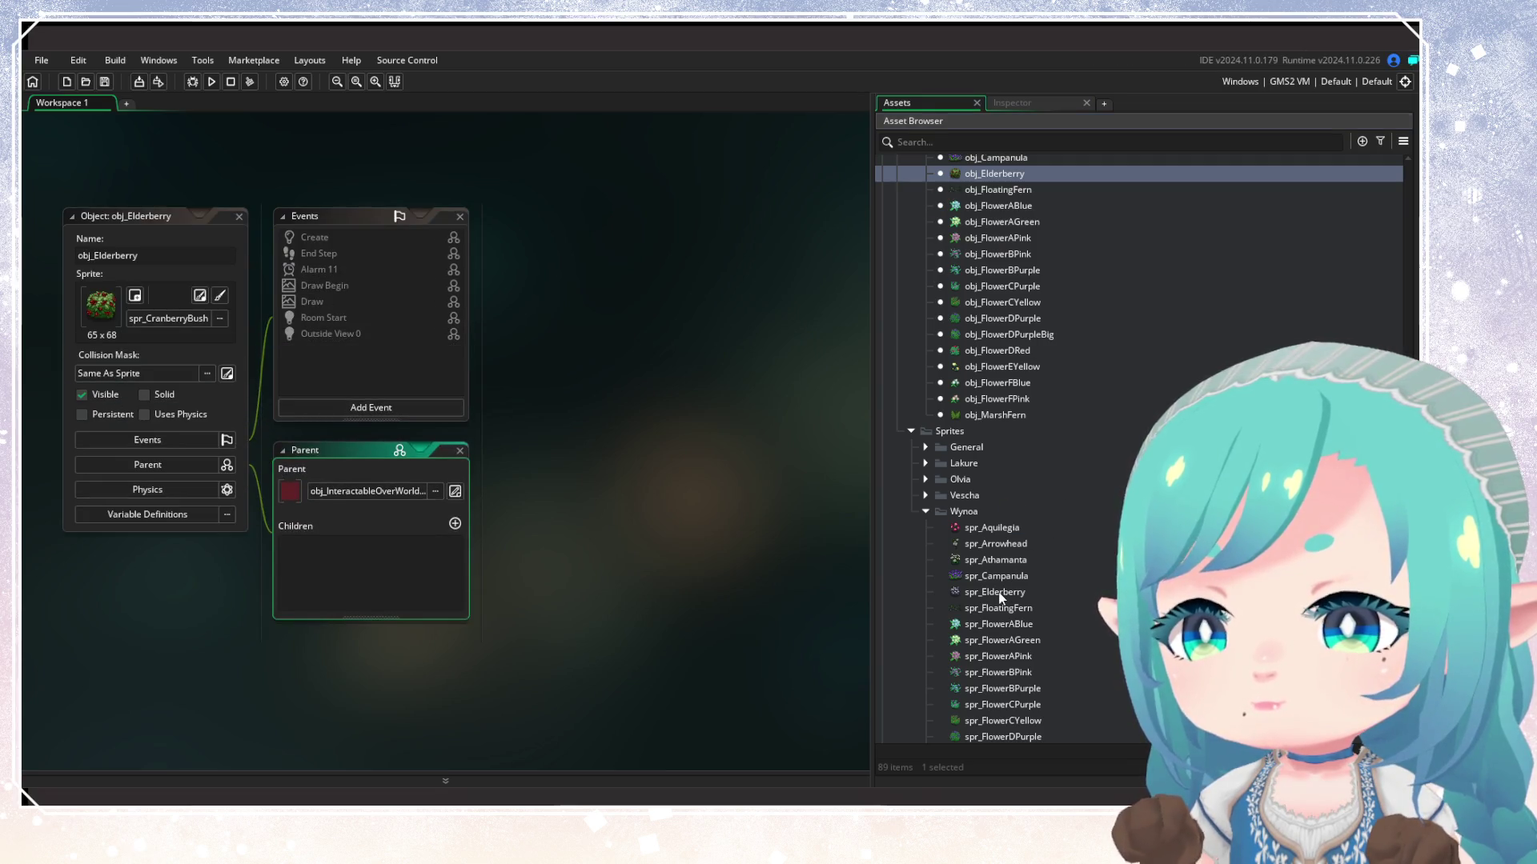
pyautogui.moveTo(977, 593)
pyautogui.mouseDown()
pyautogui.moveTo(258, 372)
pyautogui.moveTo(141, 309)
pyautogui.mouseUp()
pyautogui.click(991, 175)
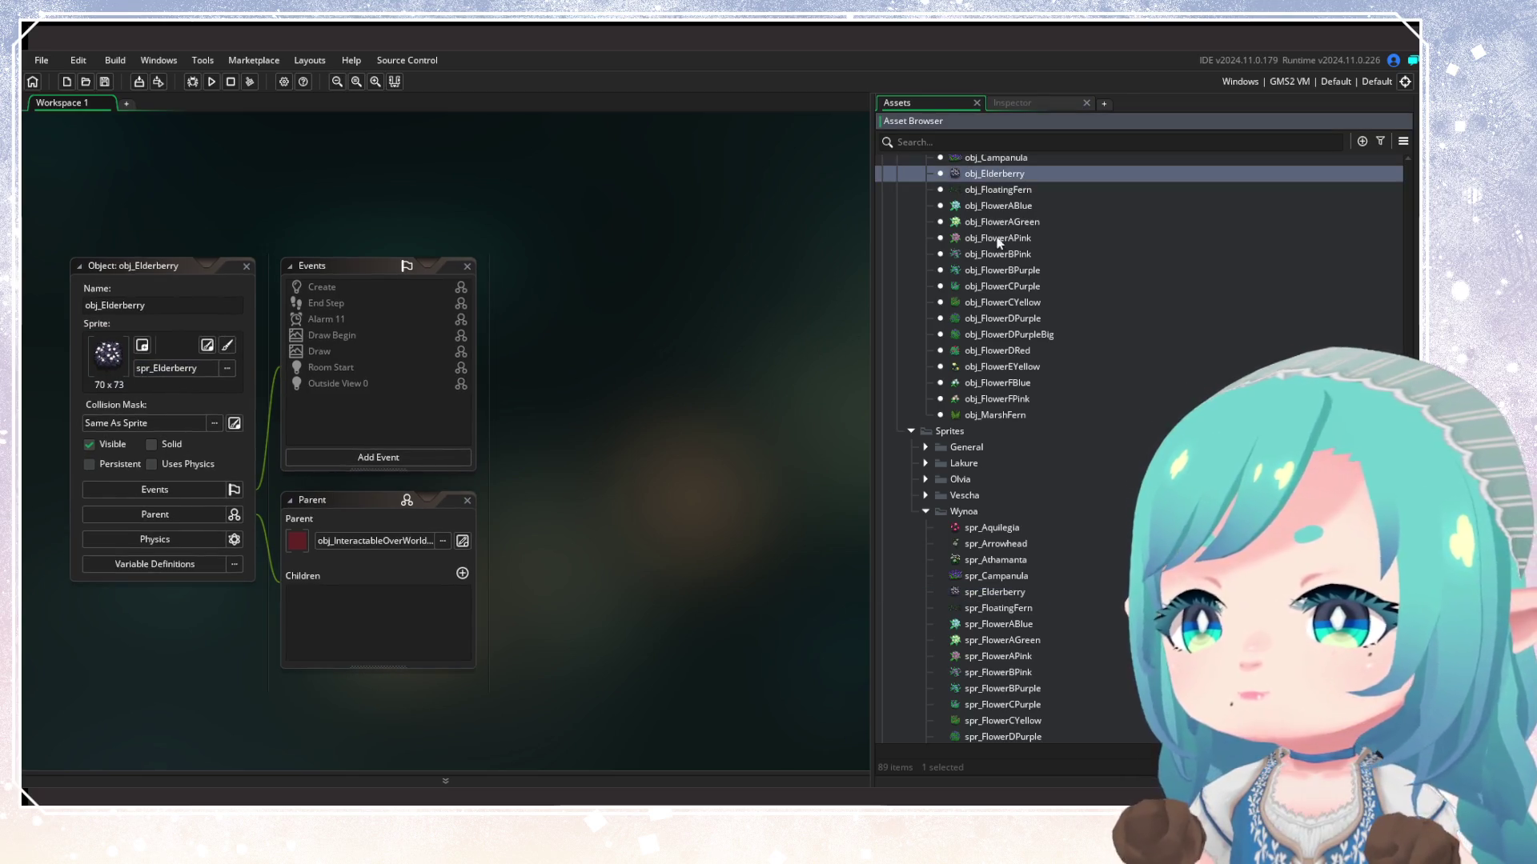
# Set spr_Elderberry's collision mask to Manual, with its top edge lowered to 32
pyautogui.doubleClick(994, 592)
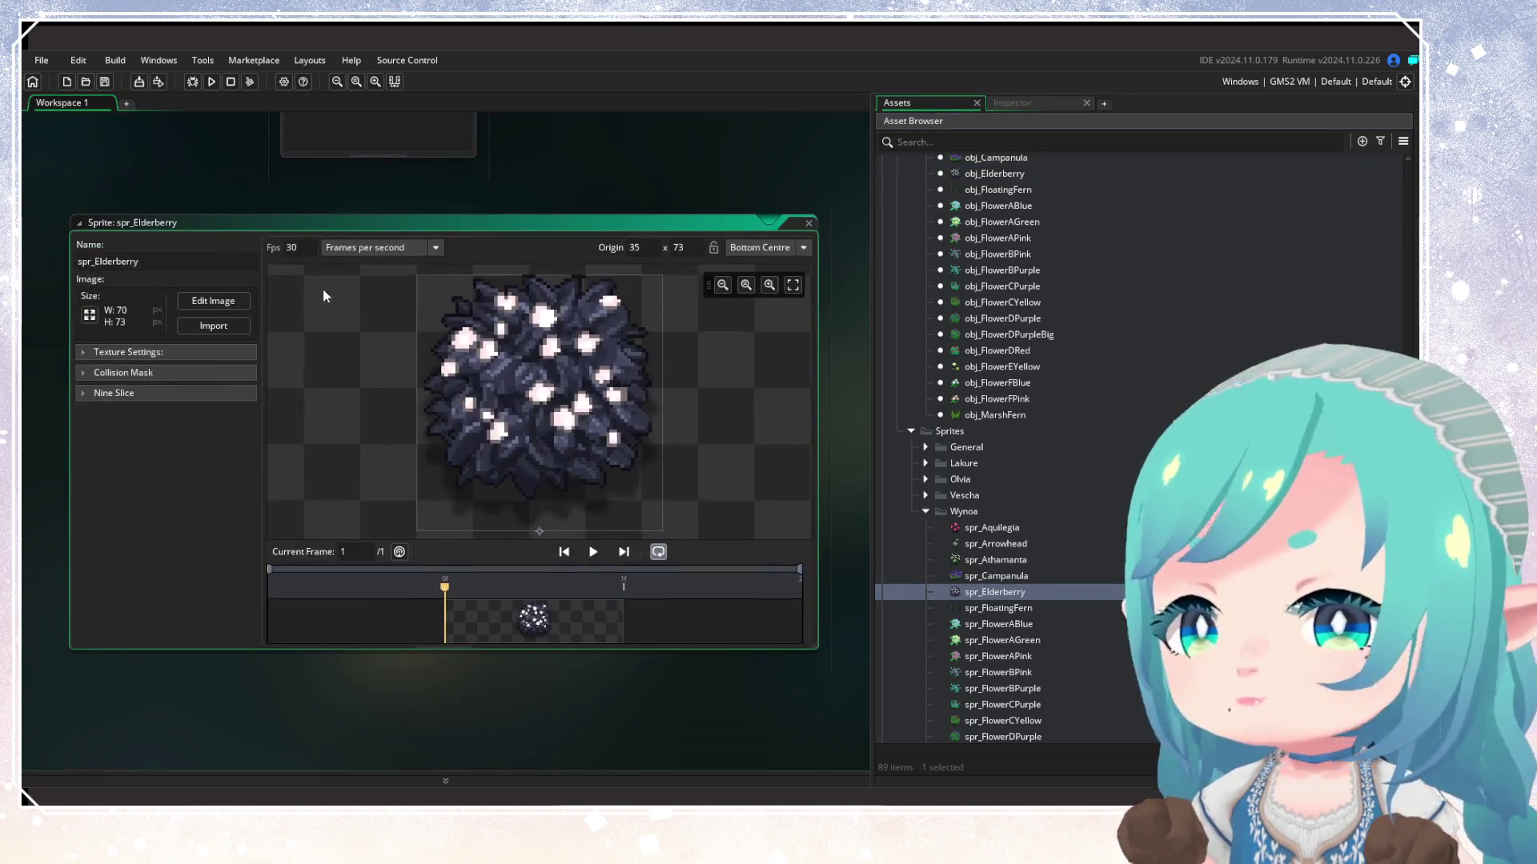
pyautogui.click(93, 373)
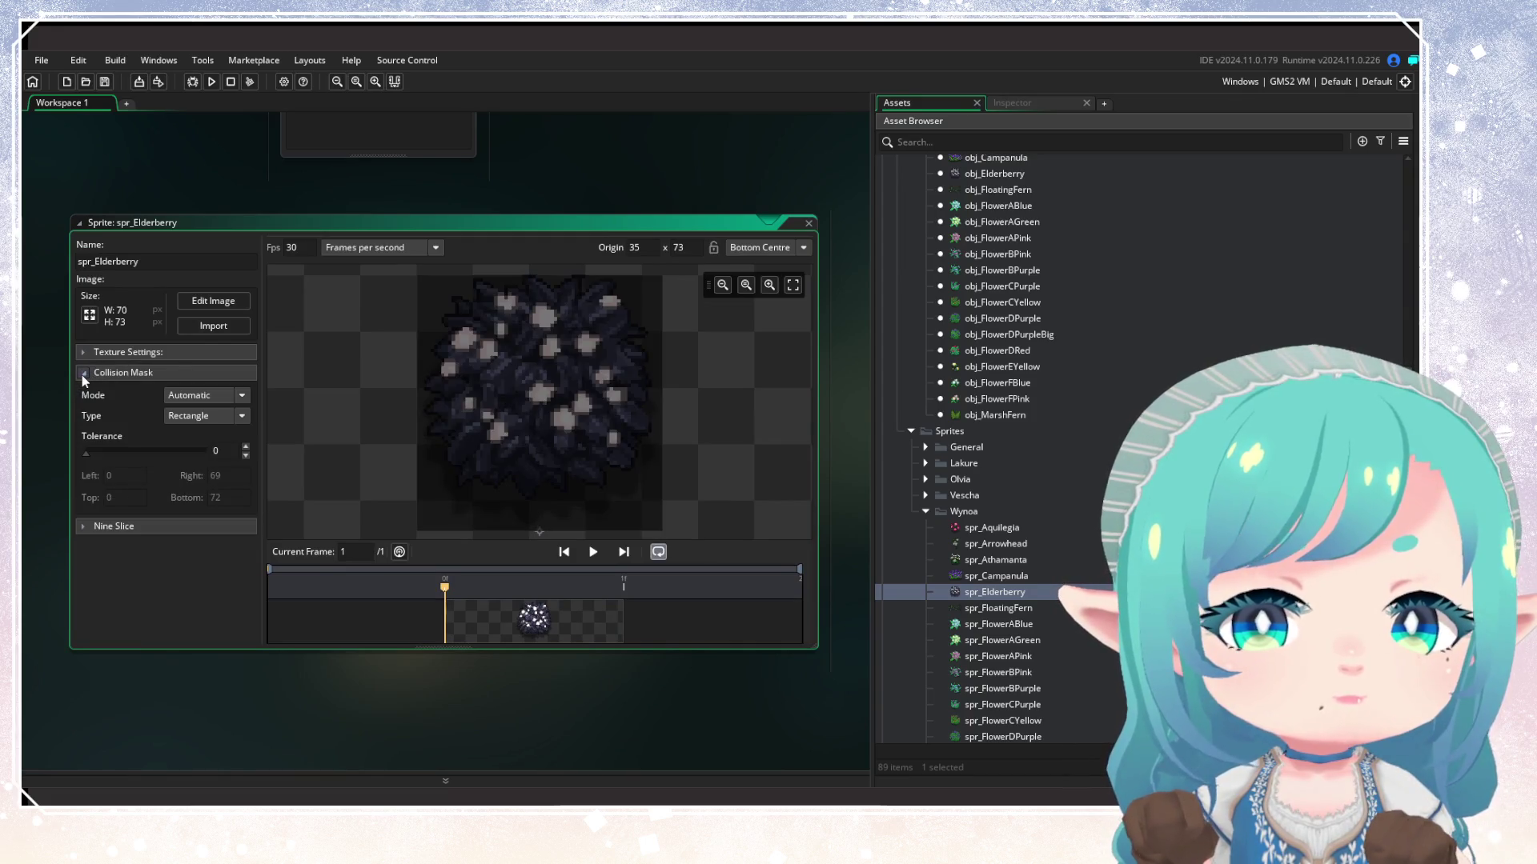
pyautogui.click(217, 396)
pyautogui.click(181, 436)
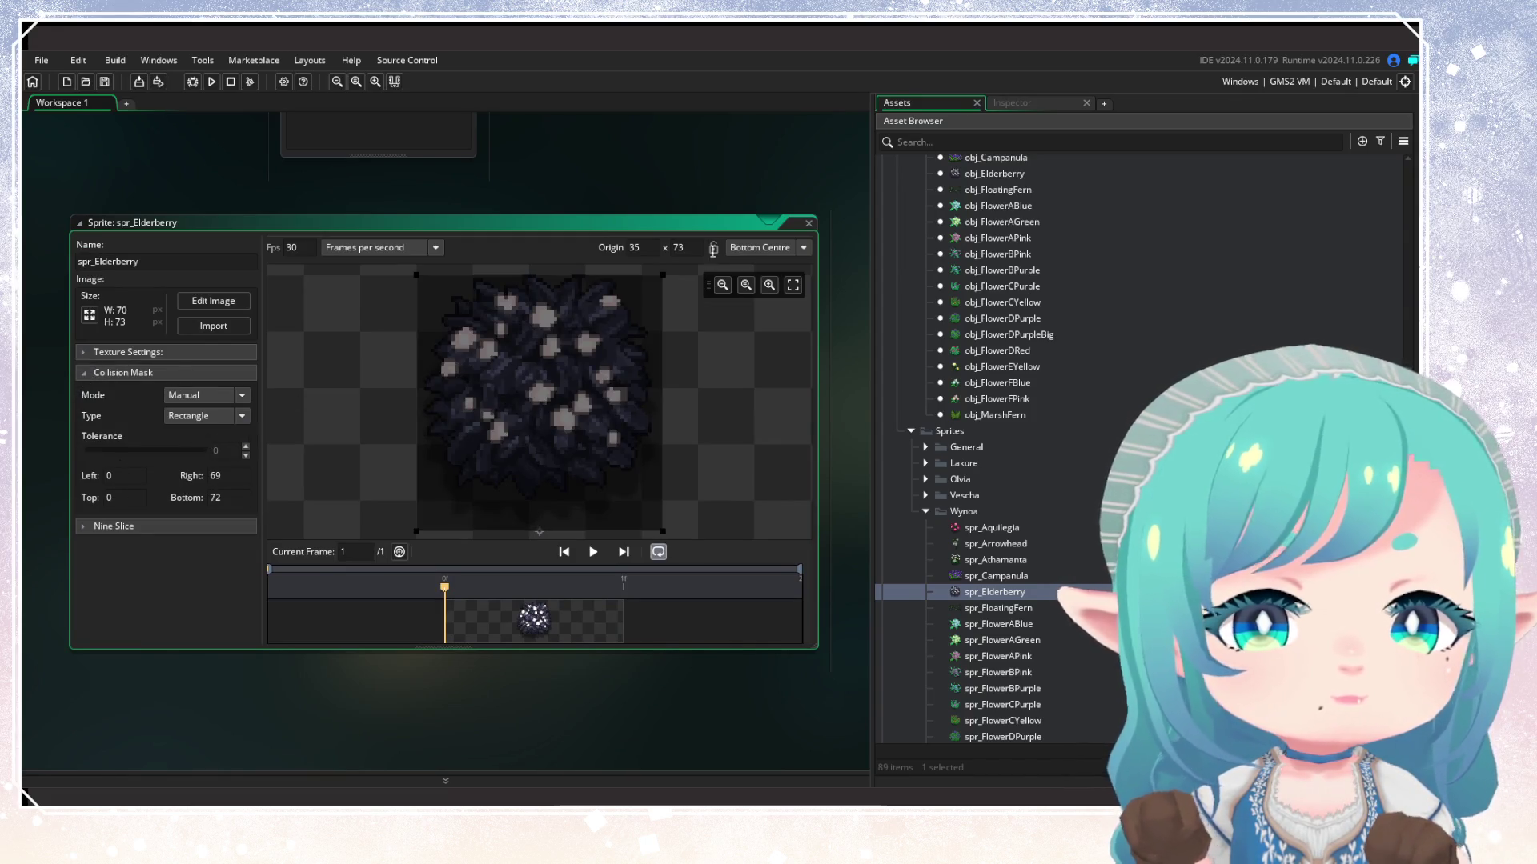
pyautogui.moveTo(664, 275); pyautogui.dragTo(663, 391)
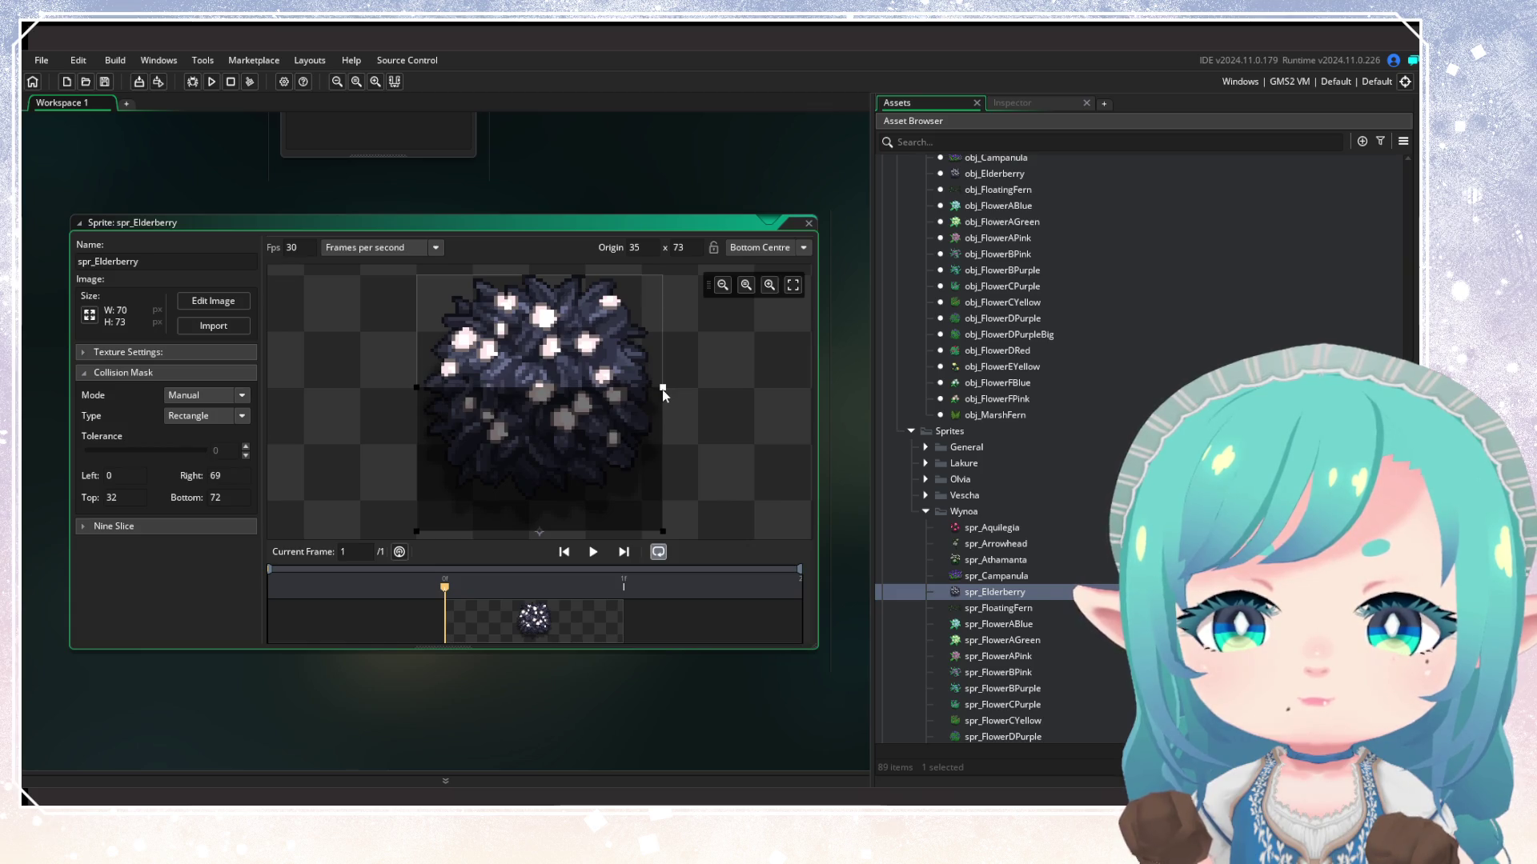
# Close the sprite editor, recheck spr_Elderberry, then close the sprite and object editors
pyautogui.click(809, 224)
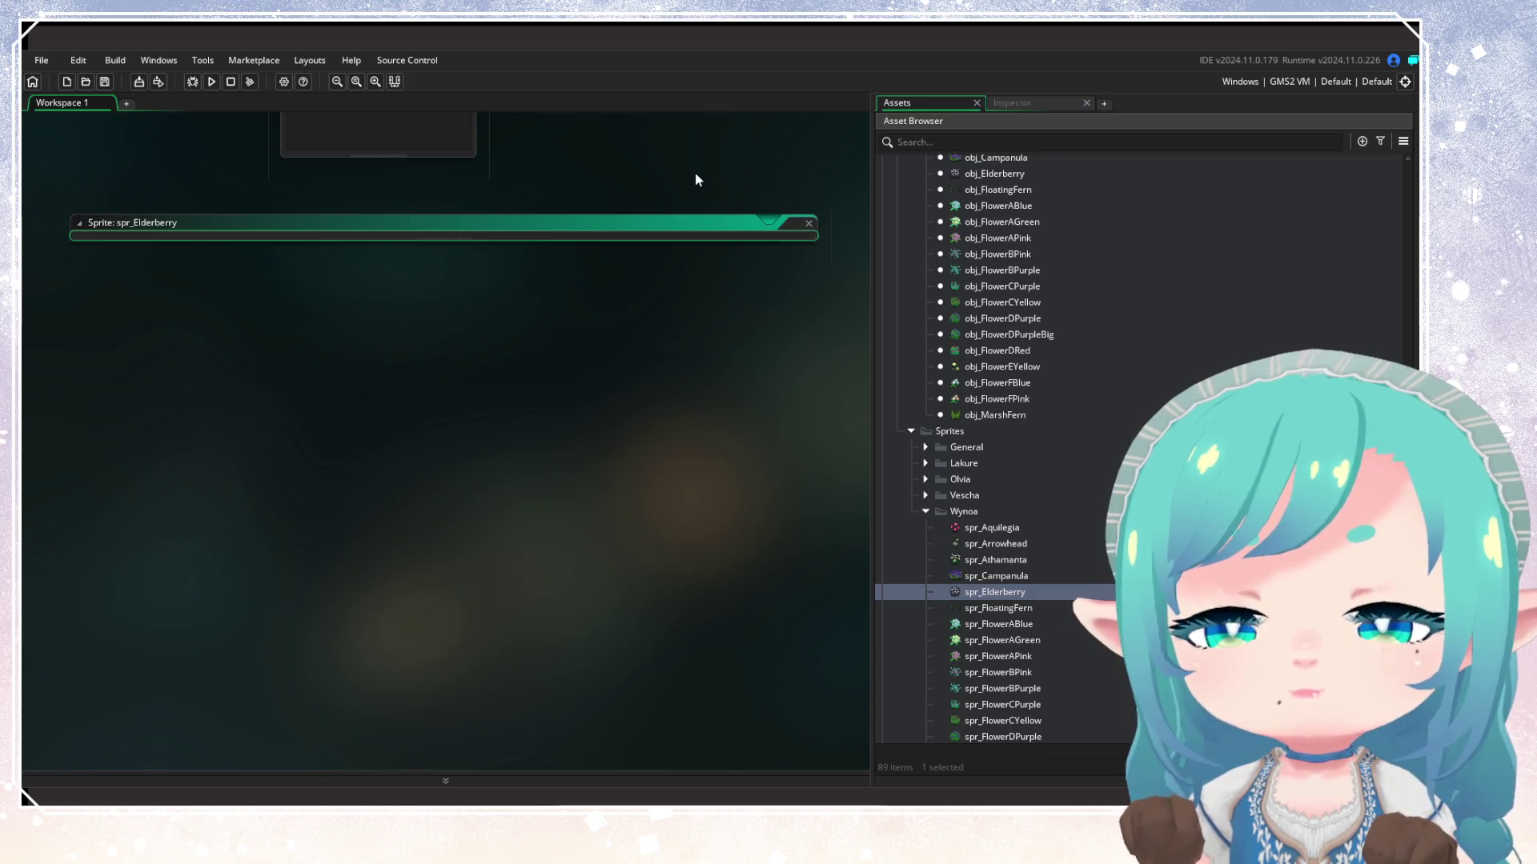
pyautogui.doubleClick(1018, 599)
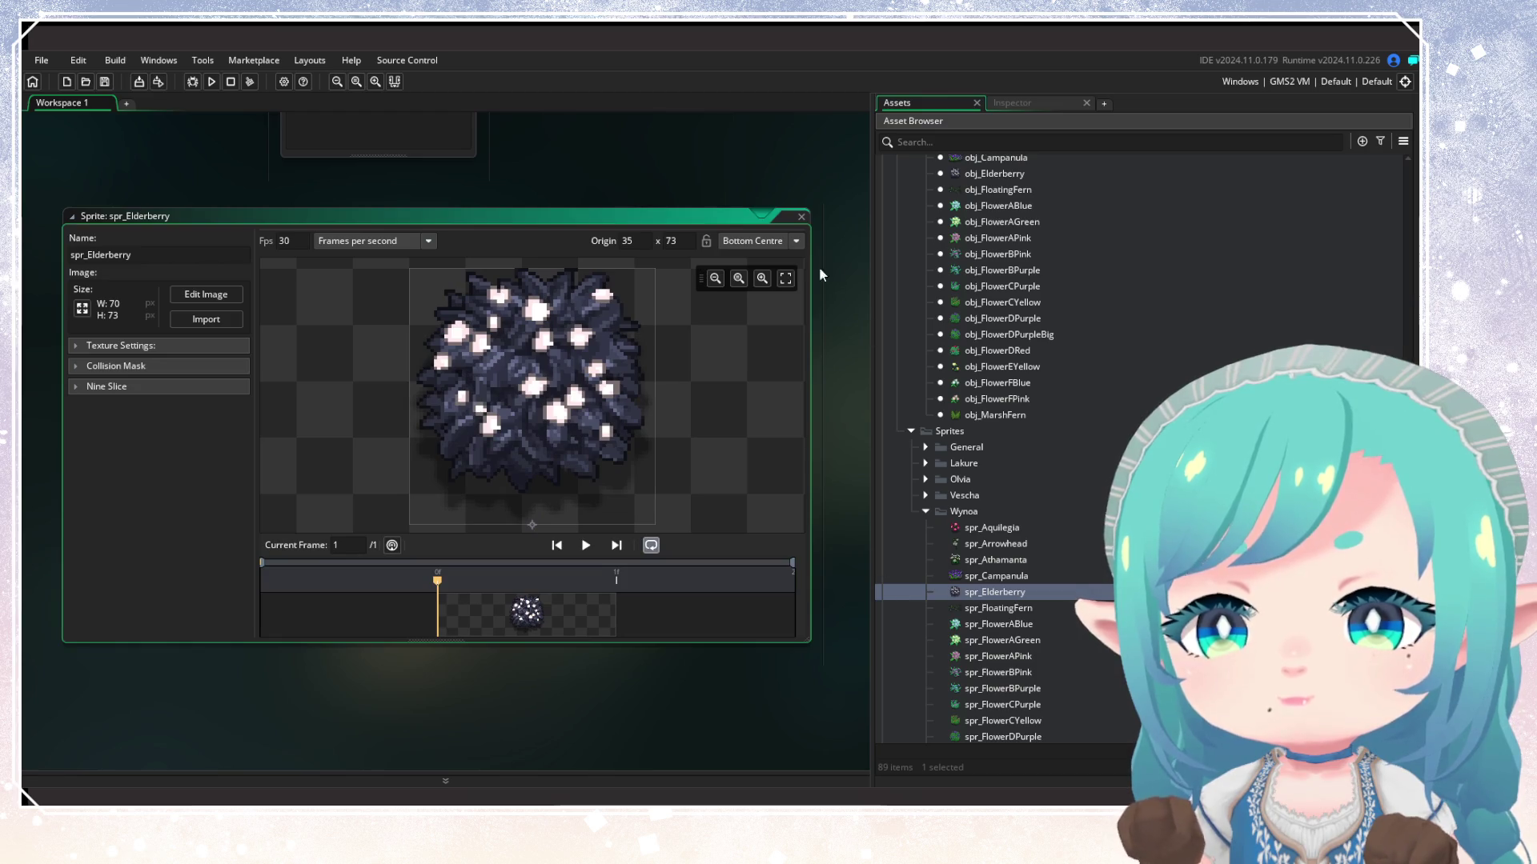
pyautogui.click(801, 217)
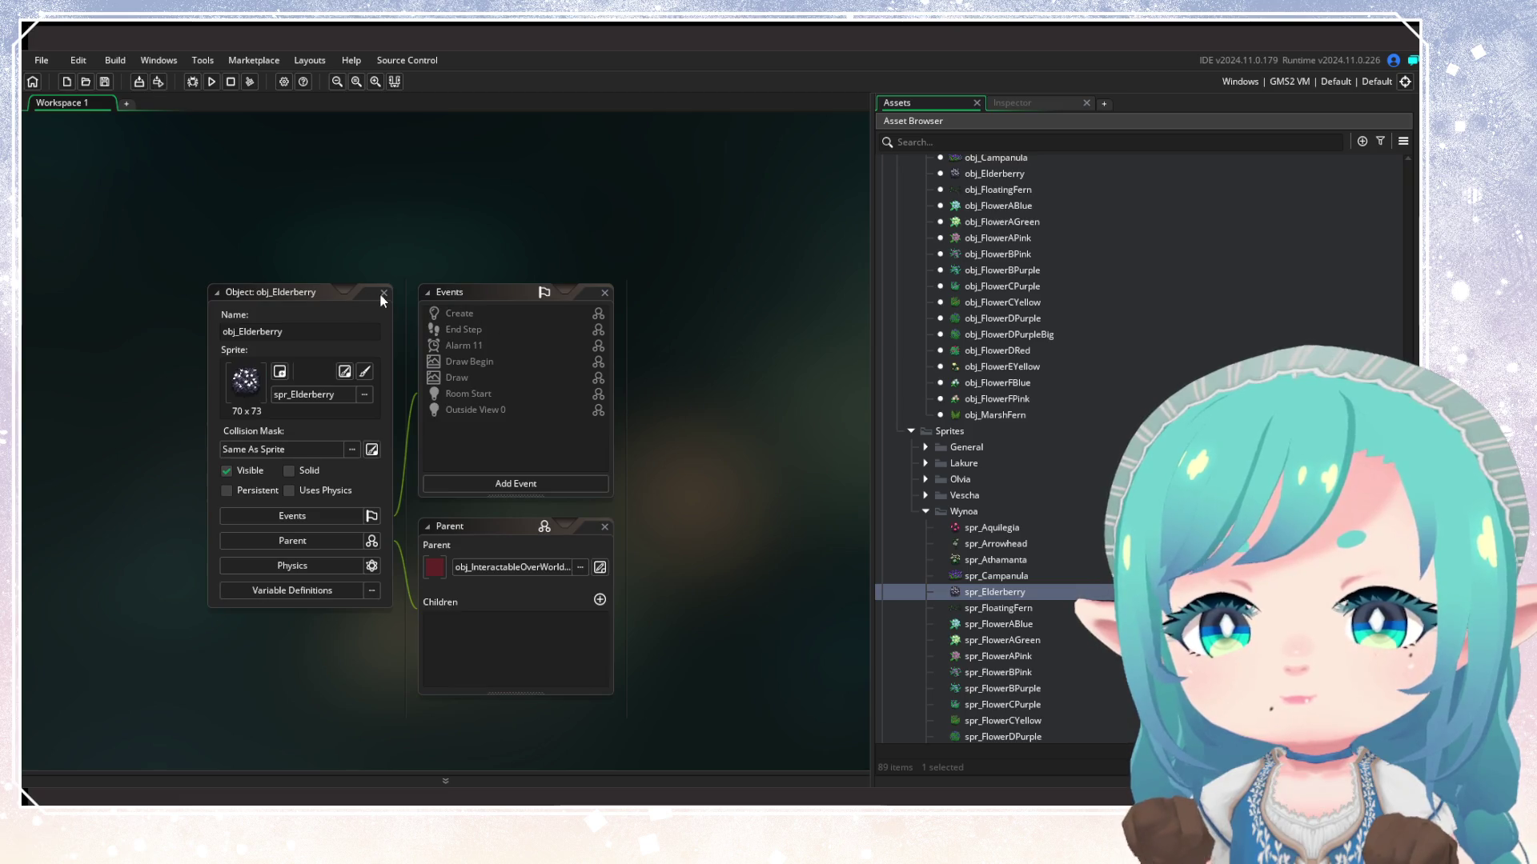
pyautogui.click(384, 294)
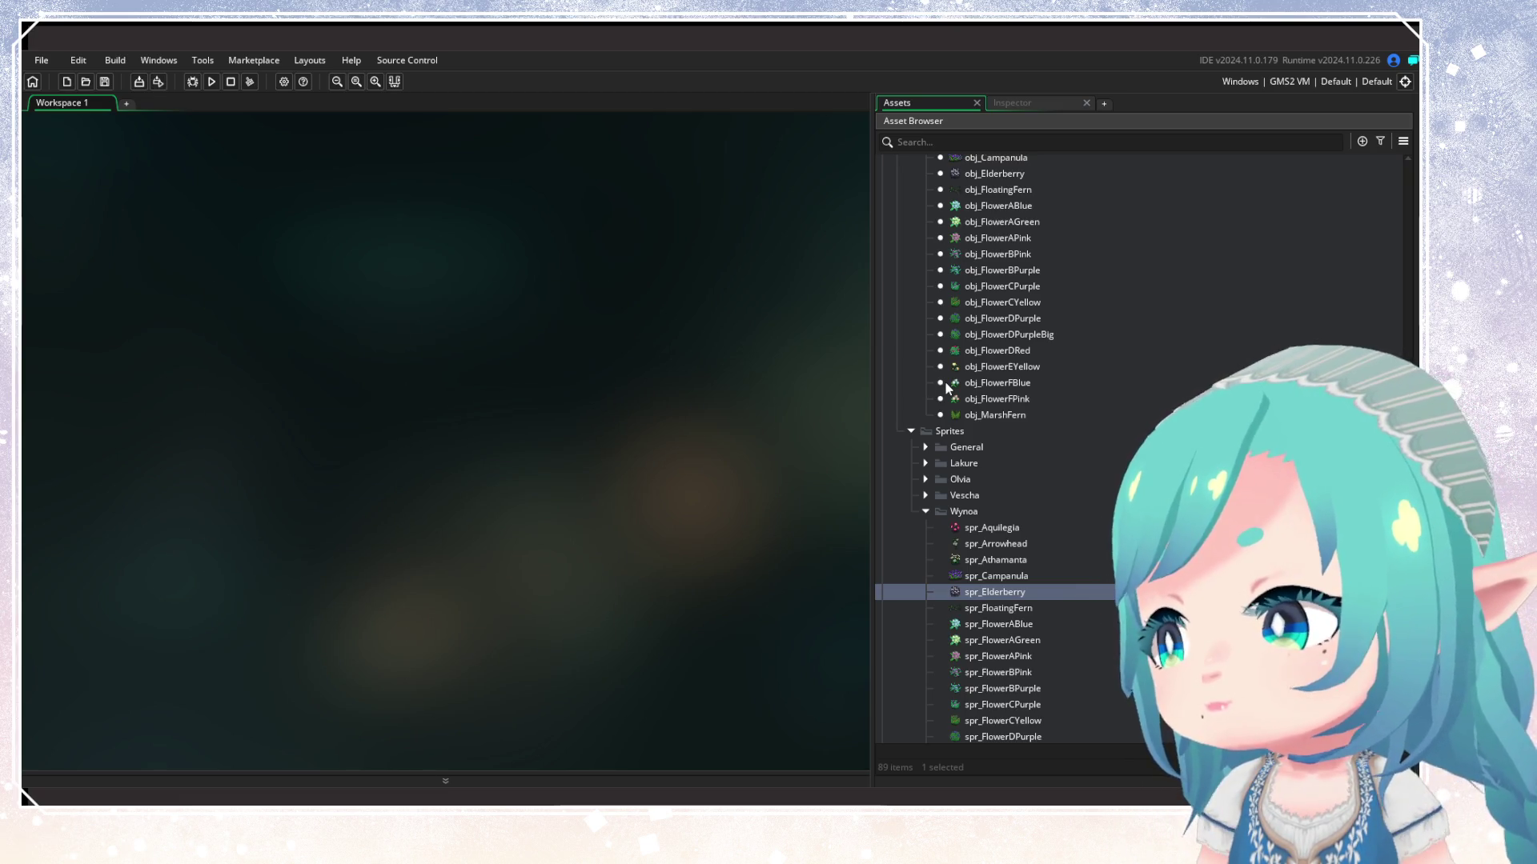
# Duplicate obj_Campanula as obj_Gentiana and give it the spr_Gentiana sprite
pyautogui.scroll(2, 959, 379)
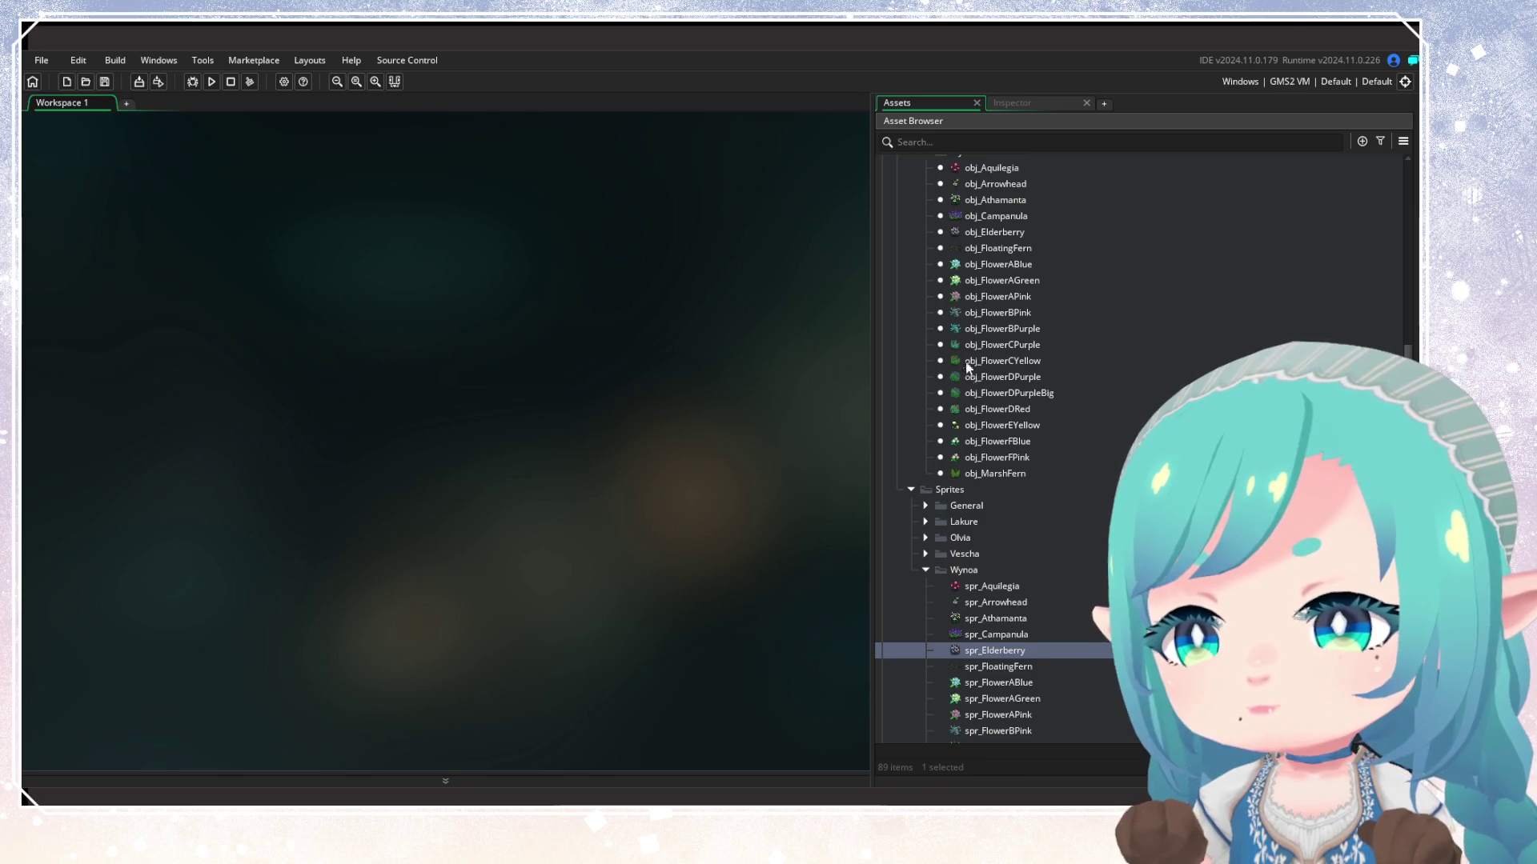
pyautogui.scroll(-3, 968, 368)
pyautogui.scroll(-3, 968, 558)
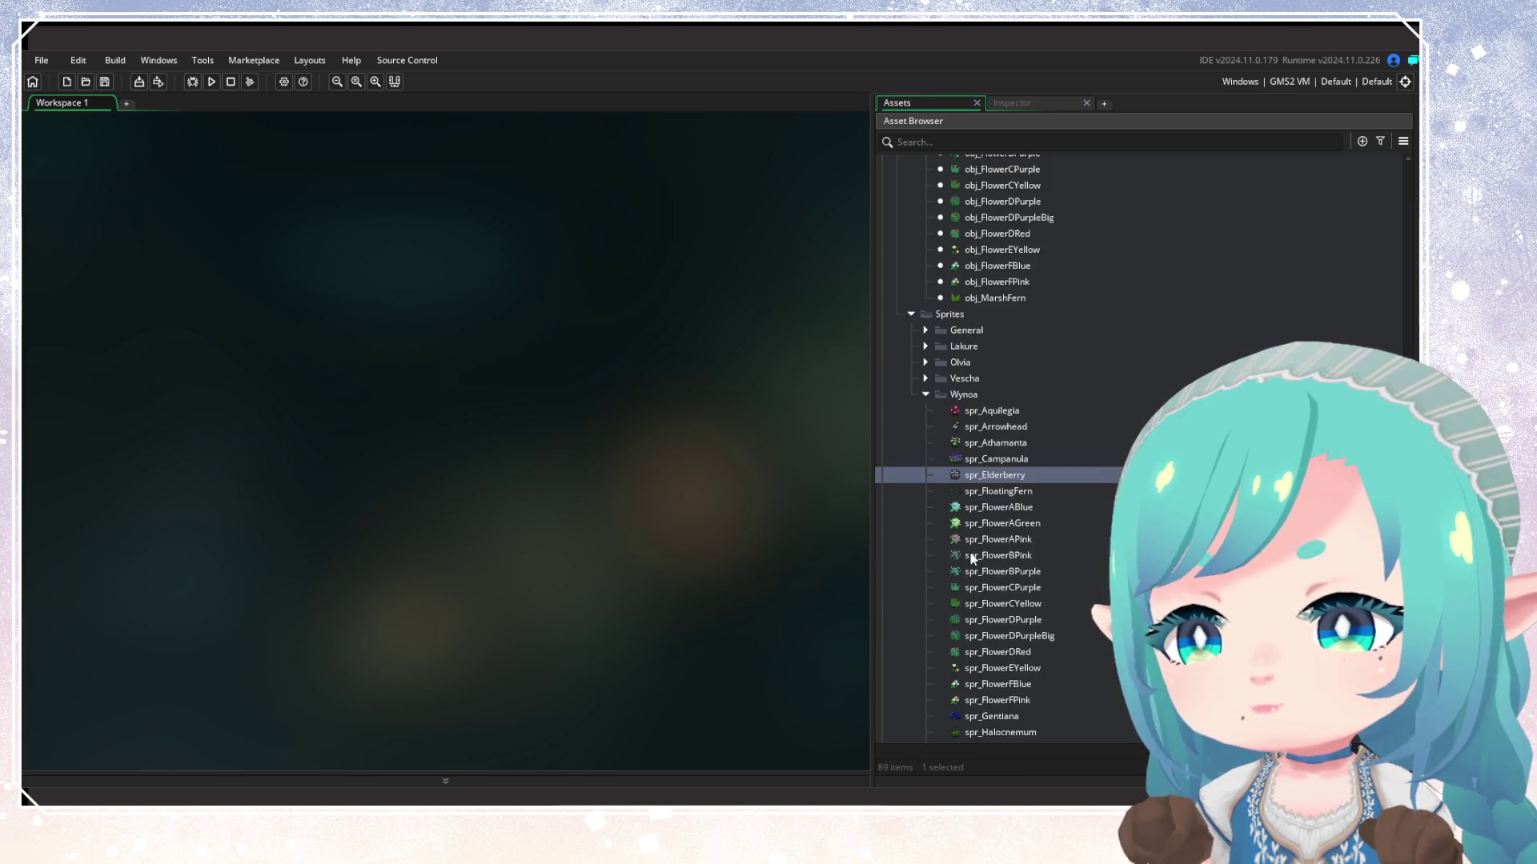
pyautogui.scroll(10, 998, 712)
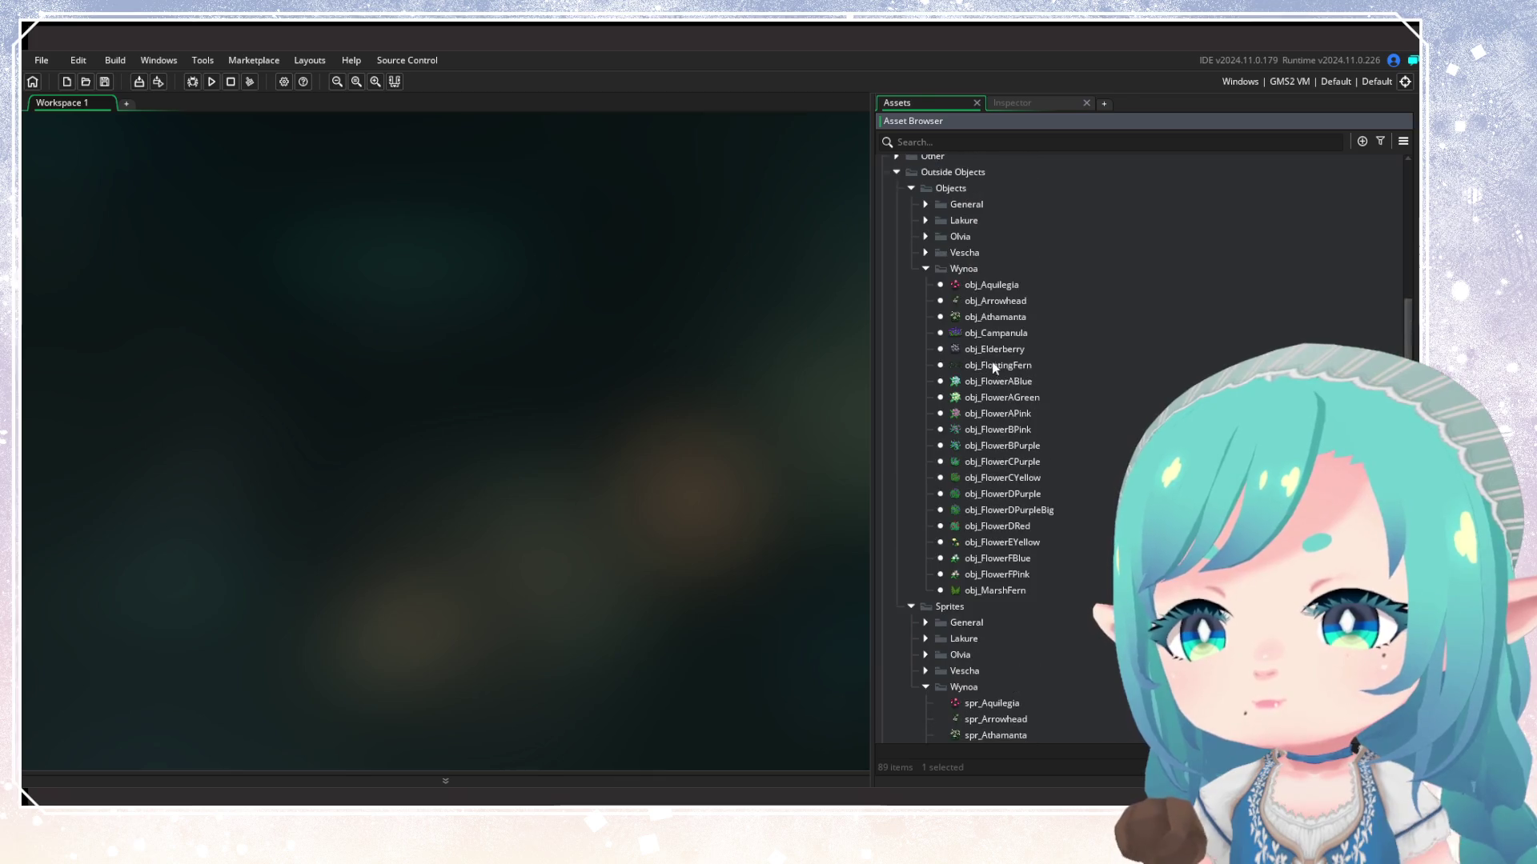
pyautogui.click(984, 333)
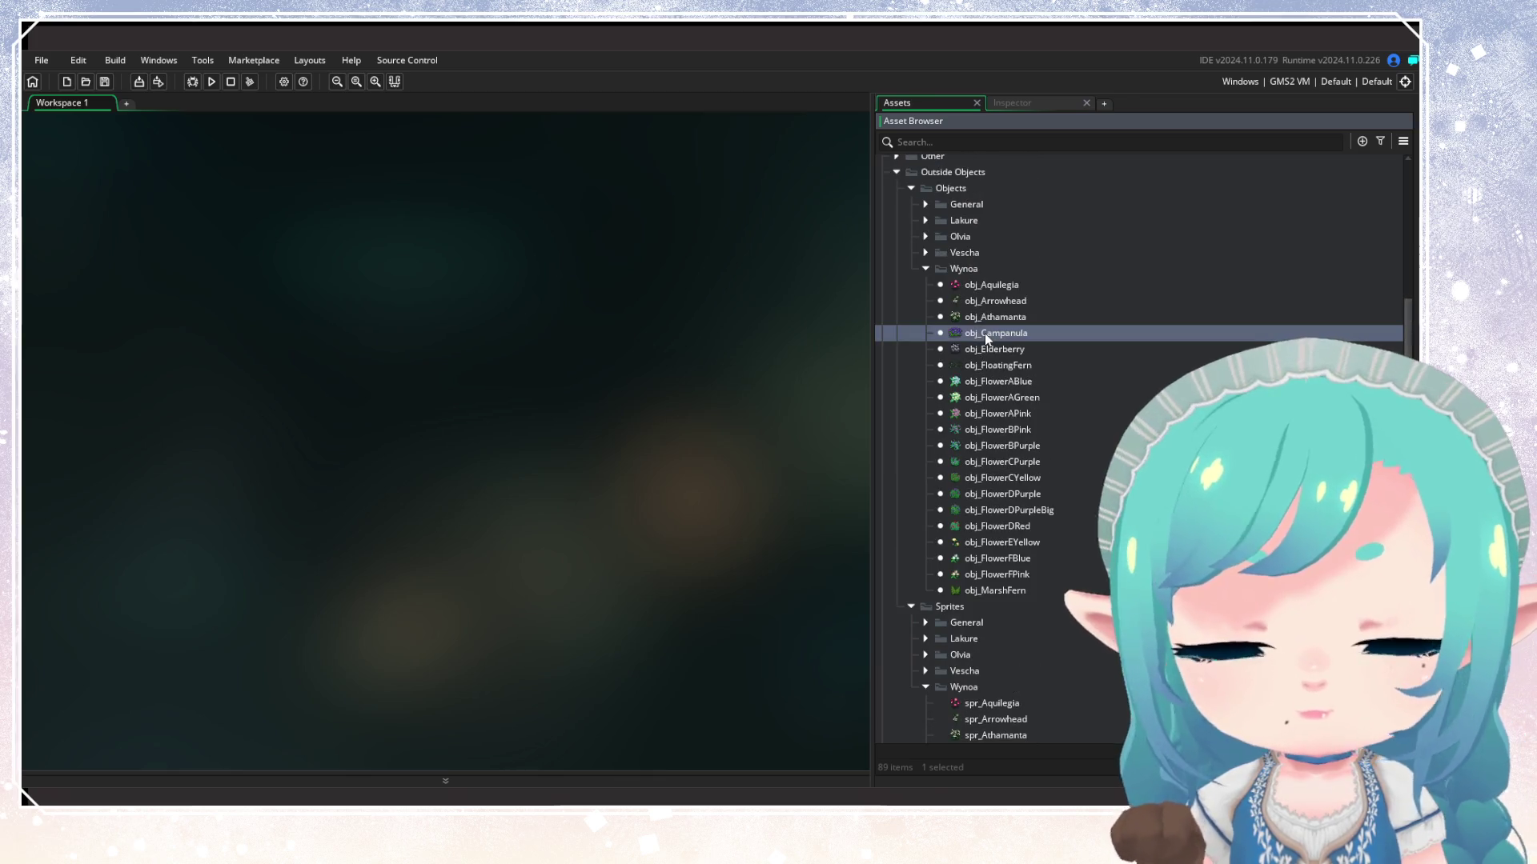
pyautogui.hotkey('ctrl', 'd')
pyautogui.write('obj_Campanula_')
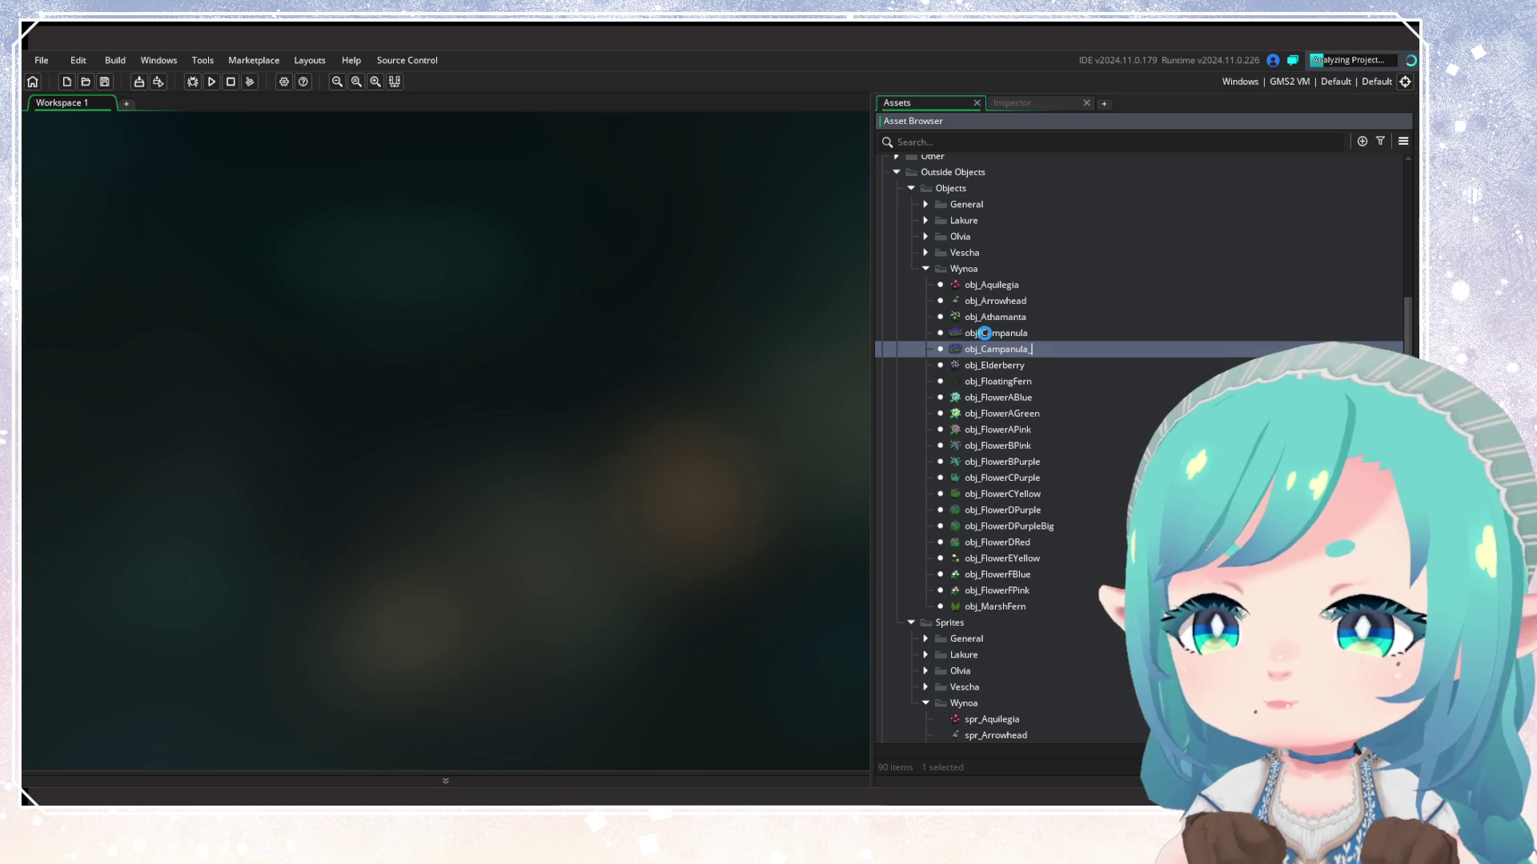
pyautogui.write('Gent')
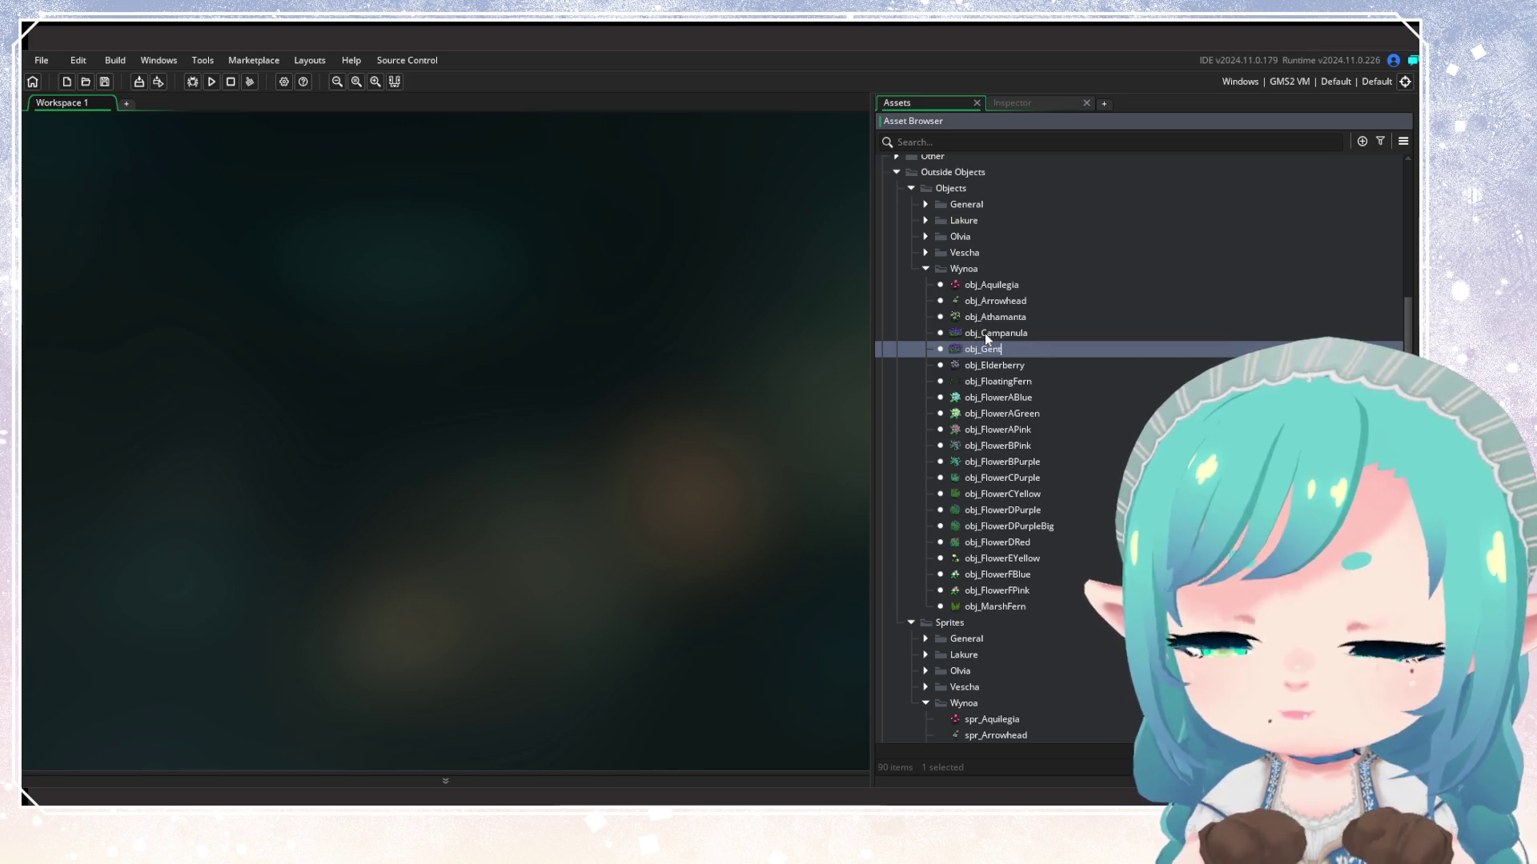
pyautogui.write('iana')
pyautogui.press('Return')
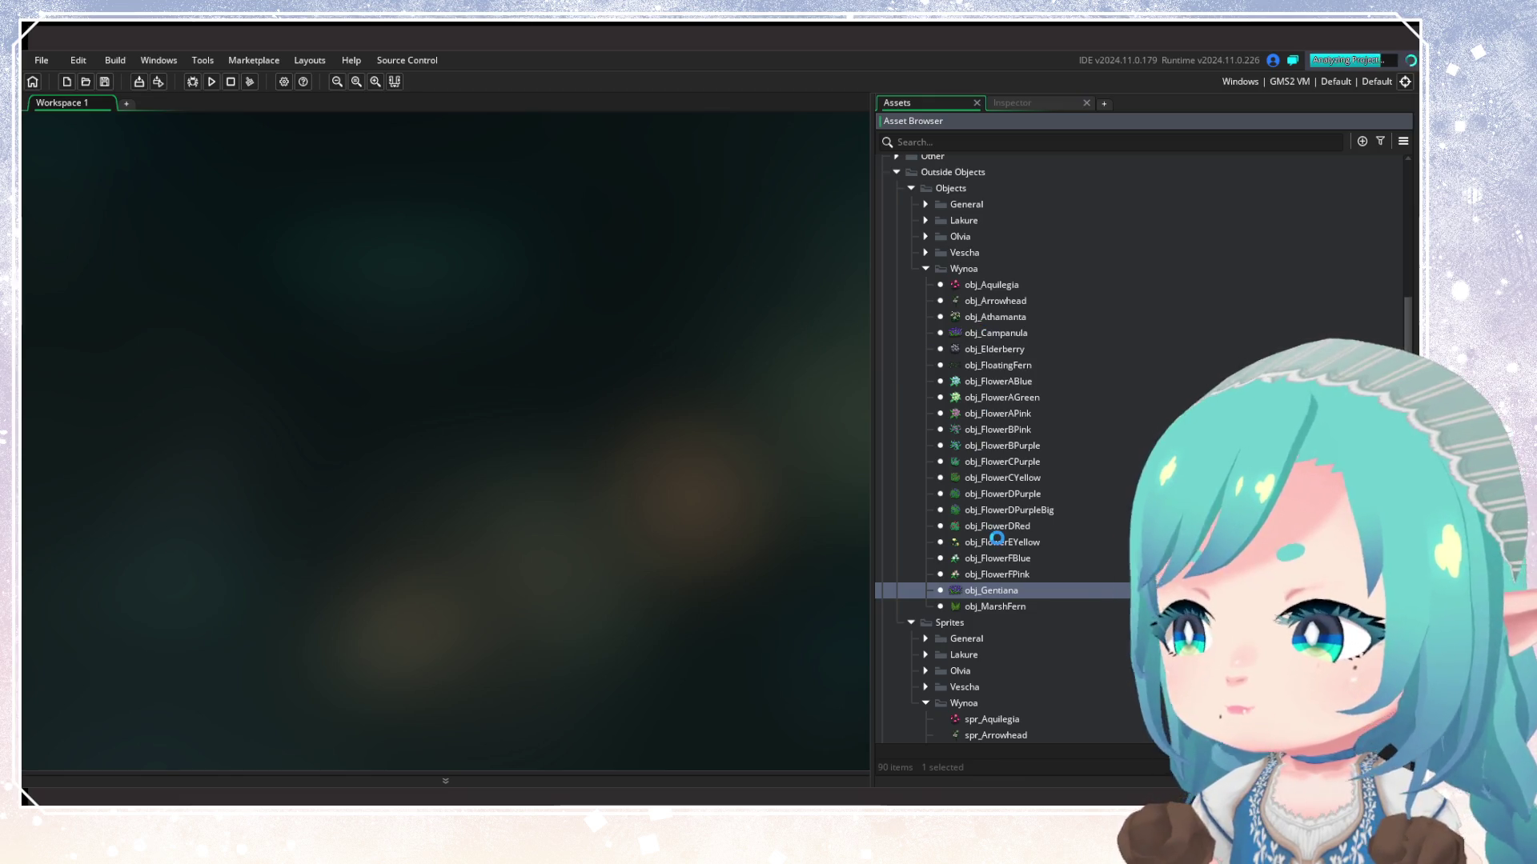
pyautogui.scroll(-5, 952, 542)
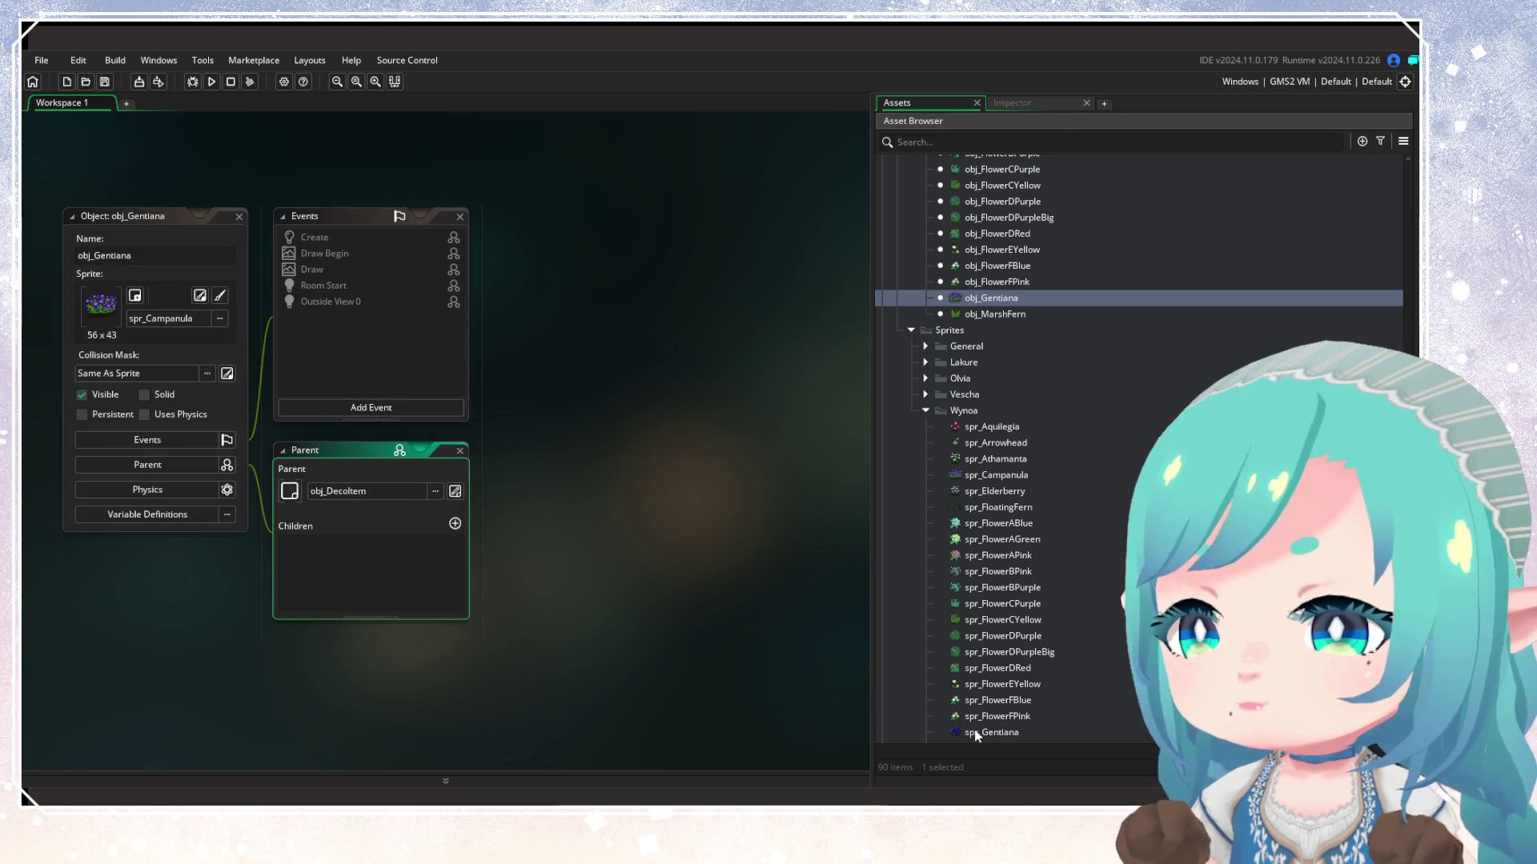
pyautogui.moveTo(976, 736)
pyautogui.mouseDown()
pyautogui.moveTo(147, 305)
pyautogui.moveTo(160, 300)
pyautogui.mouseUp()
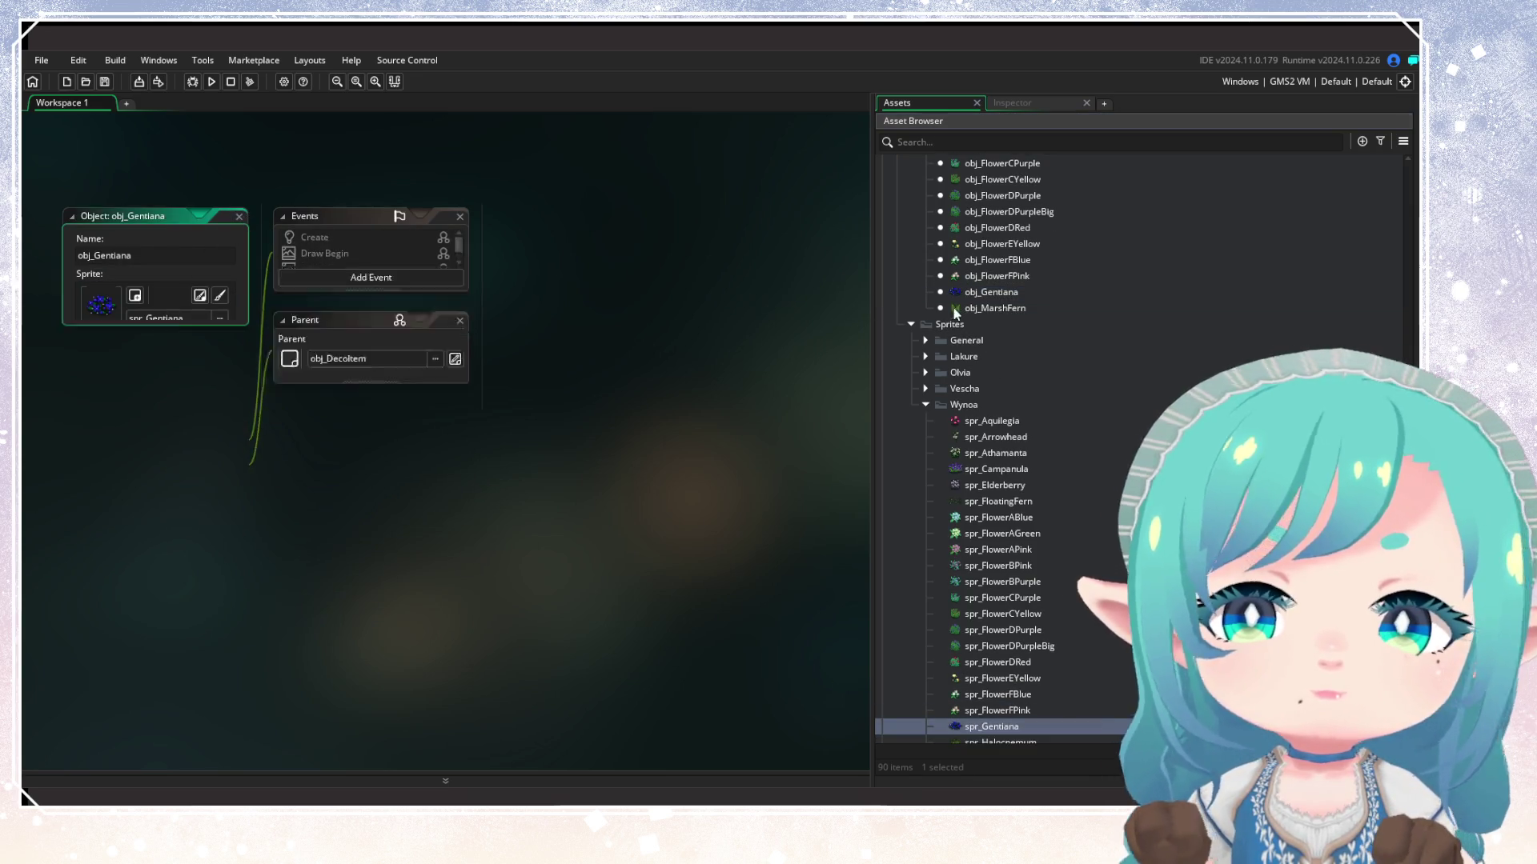
pyautogui.click(991, 291)
pyautogui.scroll(-1, 1061, 594)
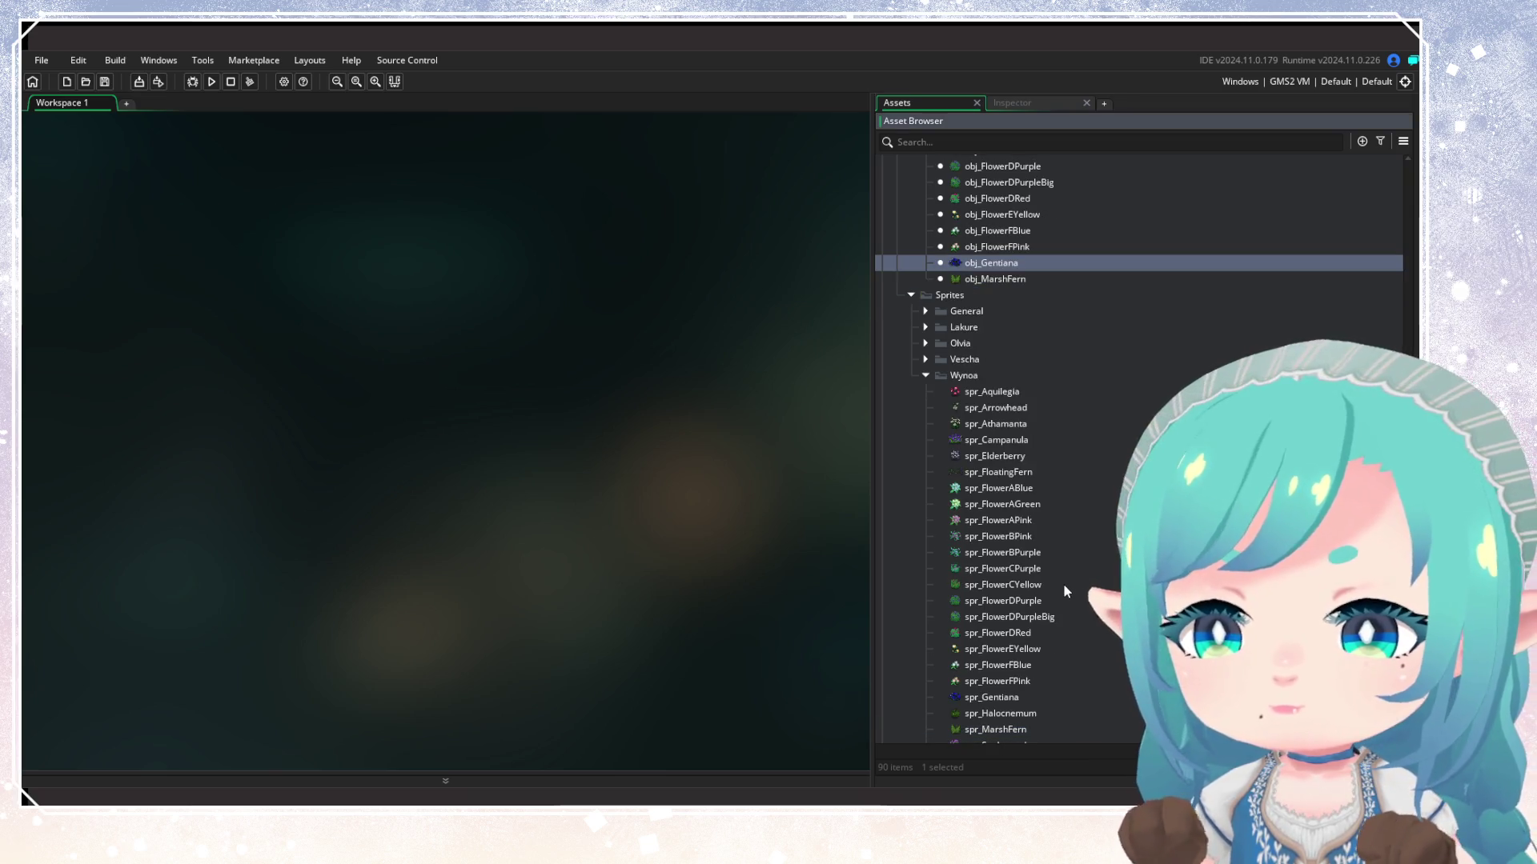
# Duplicate obj_Gentiana as obj_Halocnemum with the spr_Halocnemum sprite, then inspect spr_Halocnemum
pyautogui.hotkey('ctrl', 'd')
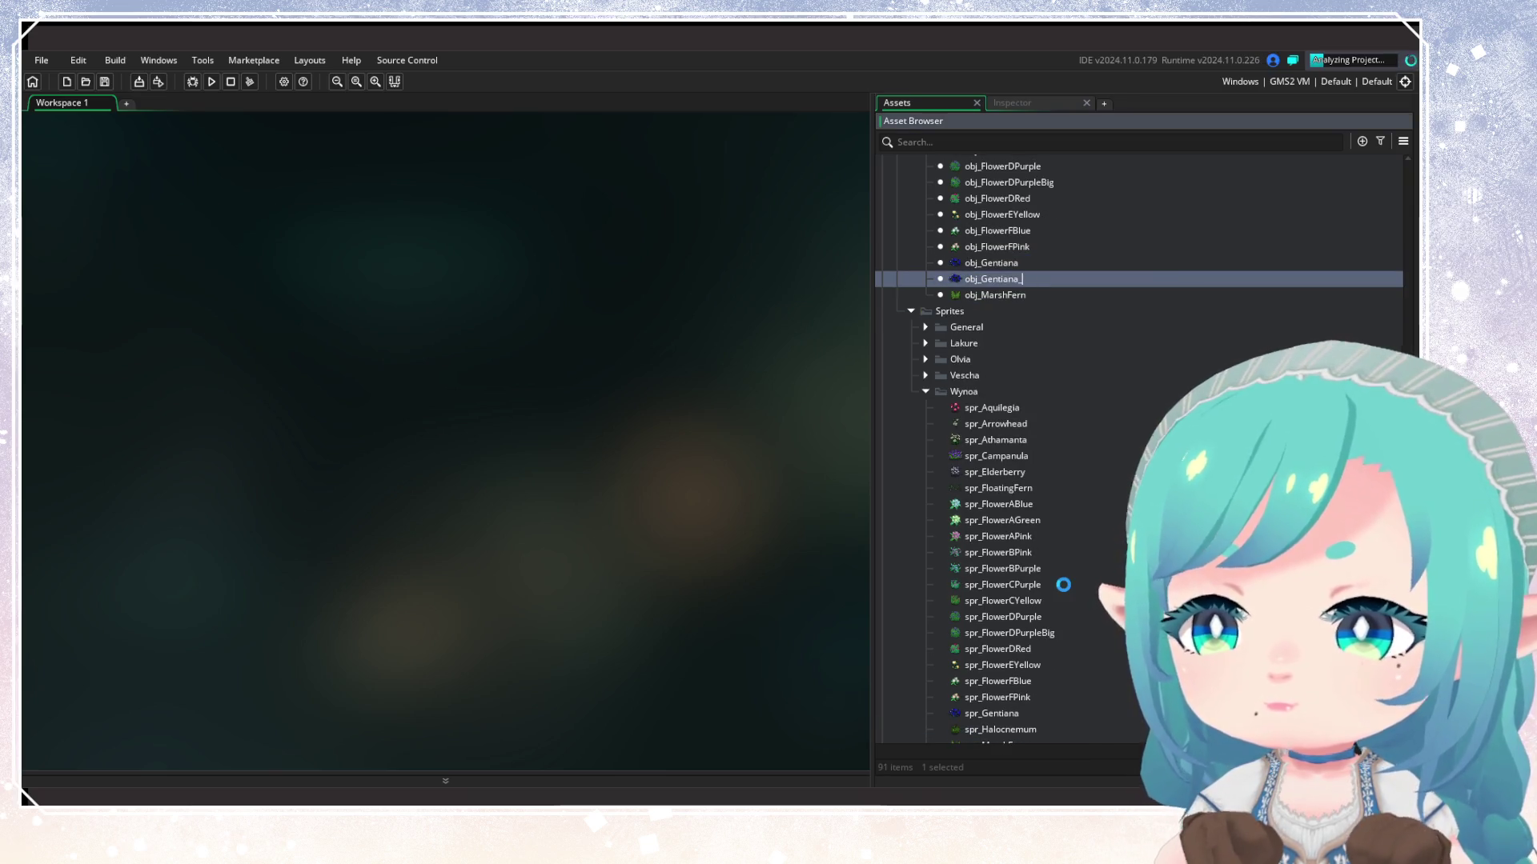
pyautogui.press('BackSpace')
pyautogui.press('BackSpace')
pyautogui.press('BackSpace')
pyautogui.write('Ha')
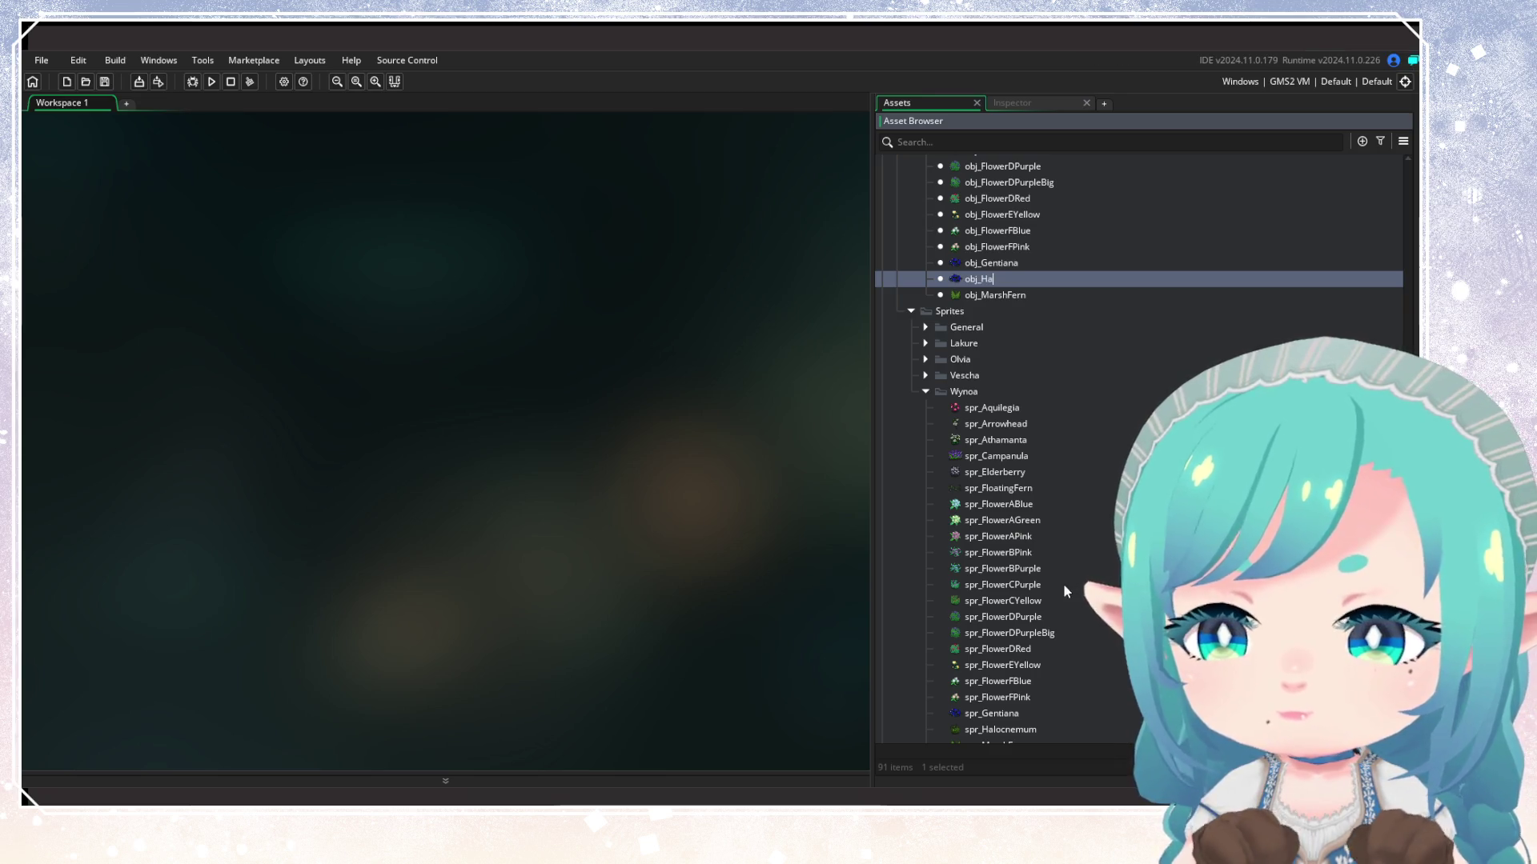
pyautogui.write('locn')
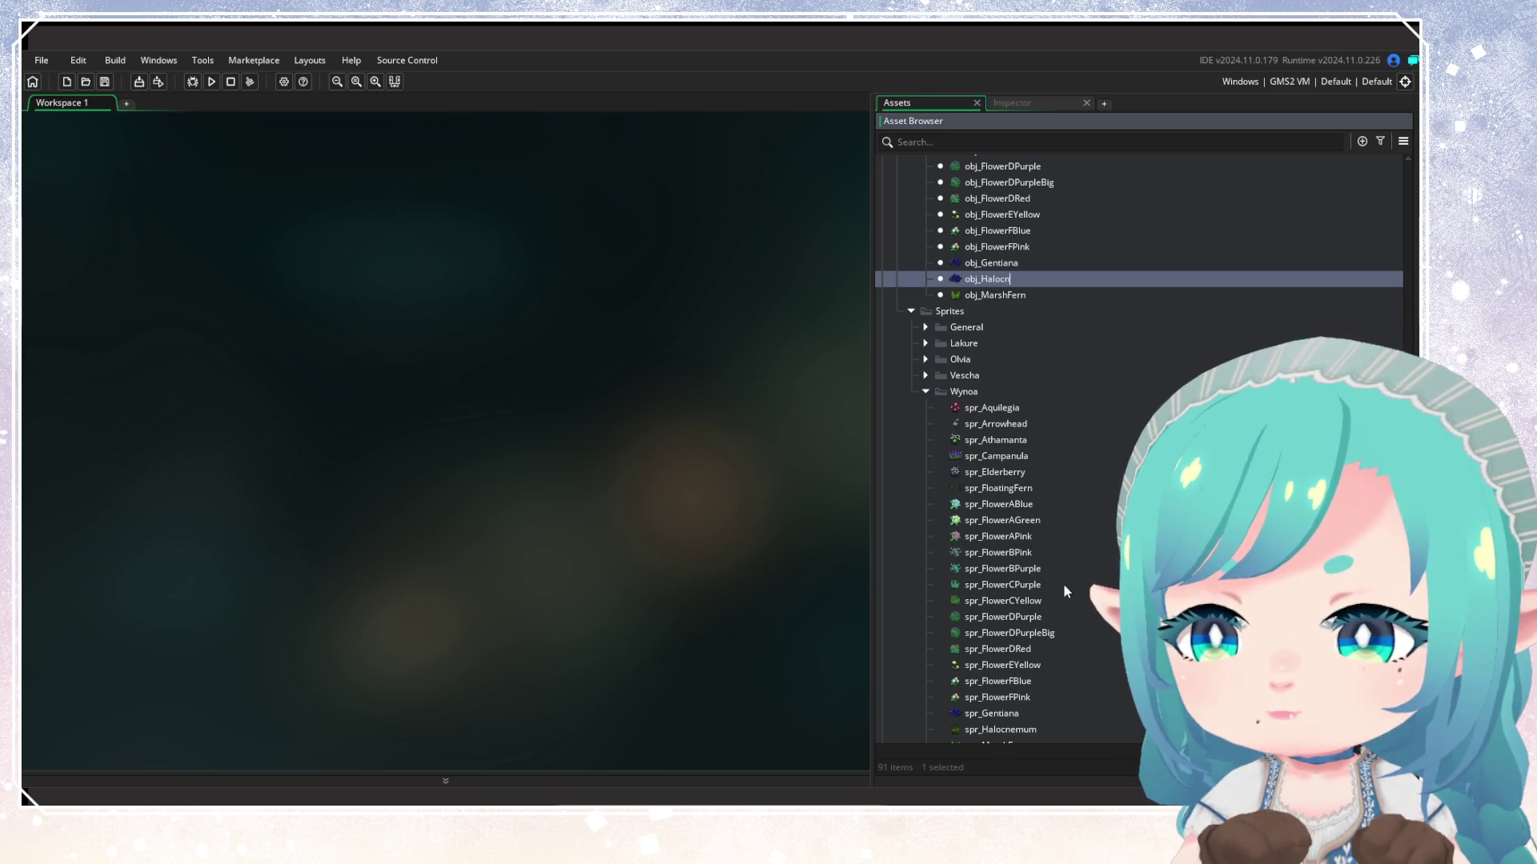
pyautogui.write('emum')
pyautogui.press('Return')
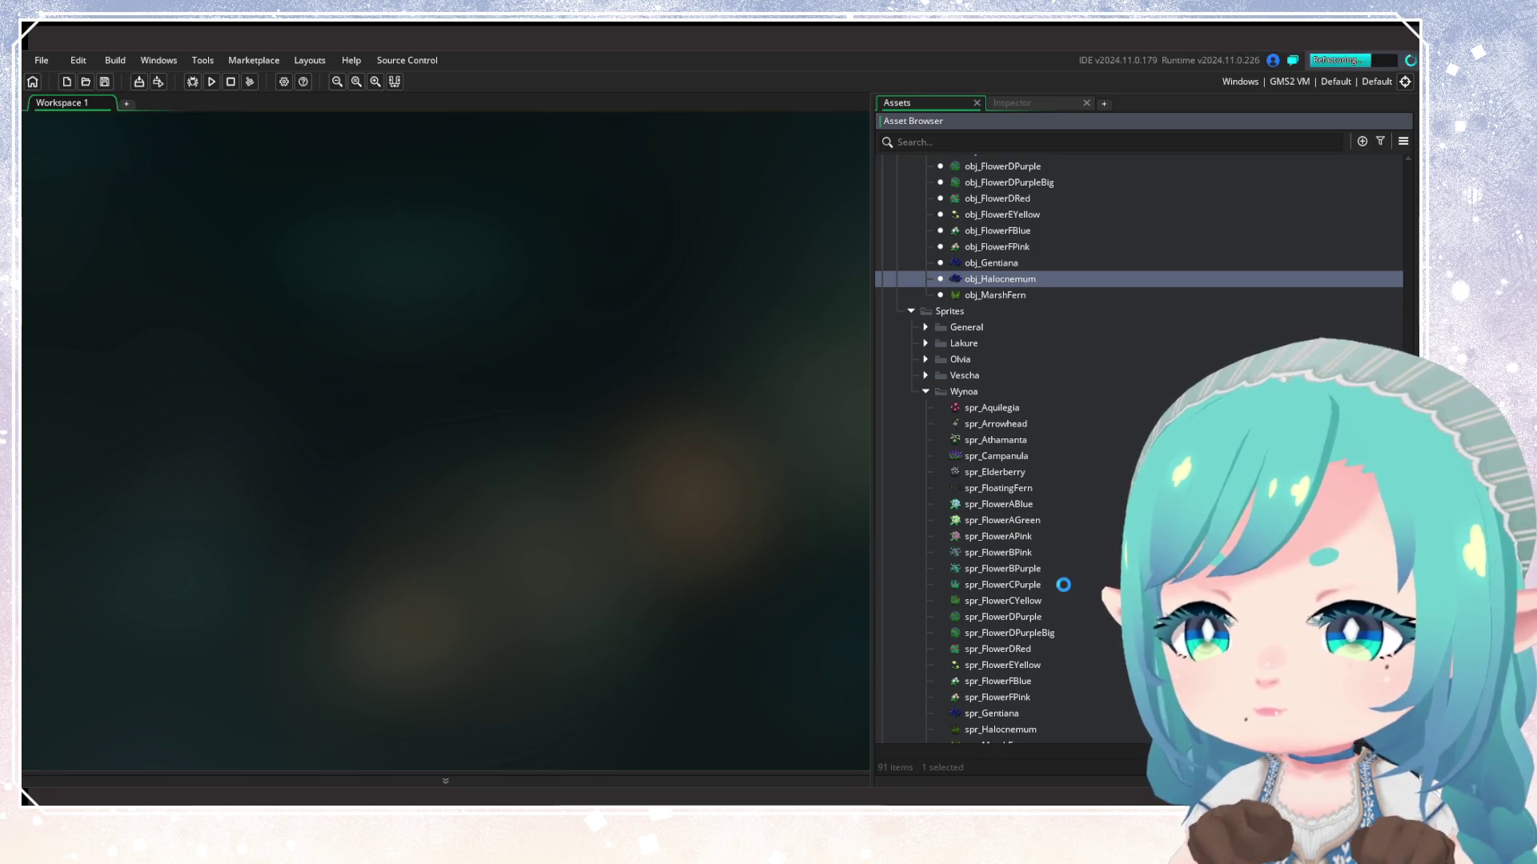
pyautogui.doubleClick(1000, 279)
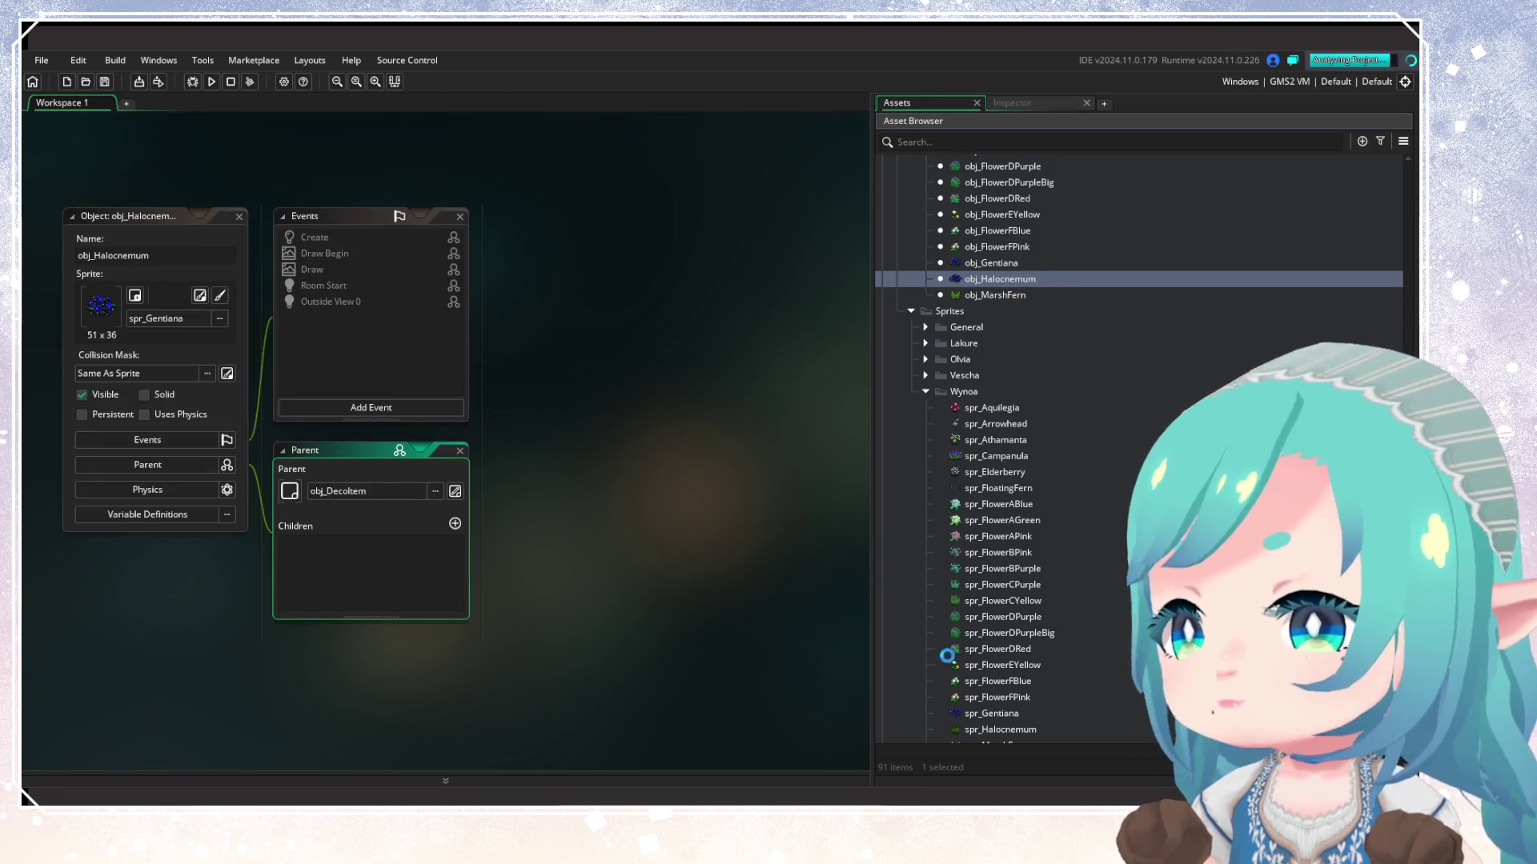
pyautogui.click(1006, 730)
pyautogui.moveTo(1006, 734); pyautogui.dragTo(101, 308)
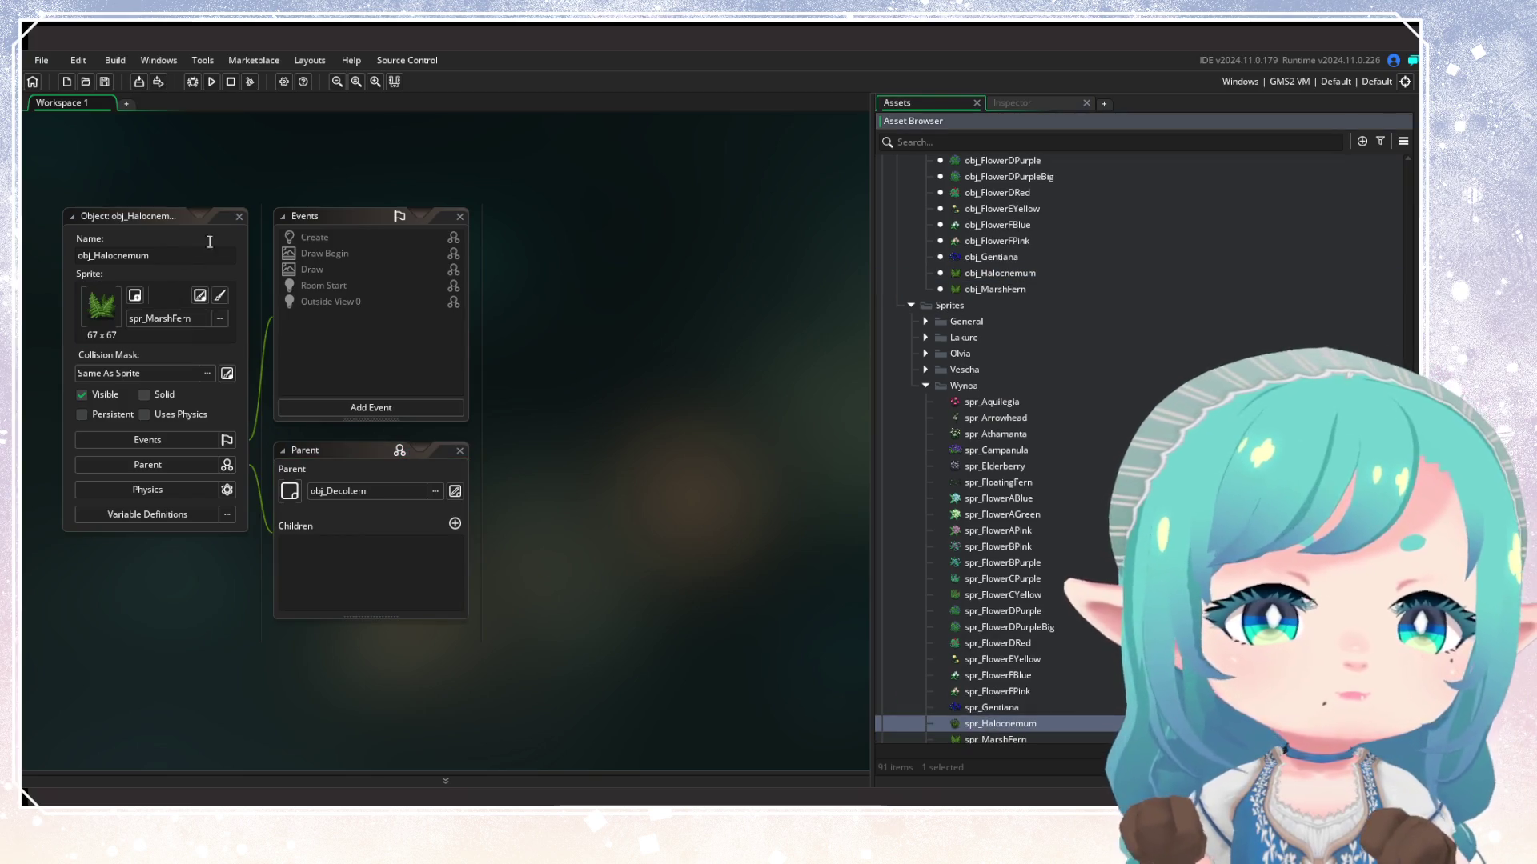
pyautogui.moveTo(969, 719)
pyautogui.mouseDown()
pyautogui.moveTo(1012, 737)
pyautogui.moveTo(210, 300)
pyautogui.moveTo(224, 290)
pyautogui.mouseUp()
pyautogui.click(239, 216)
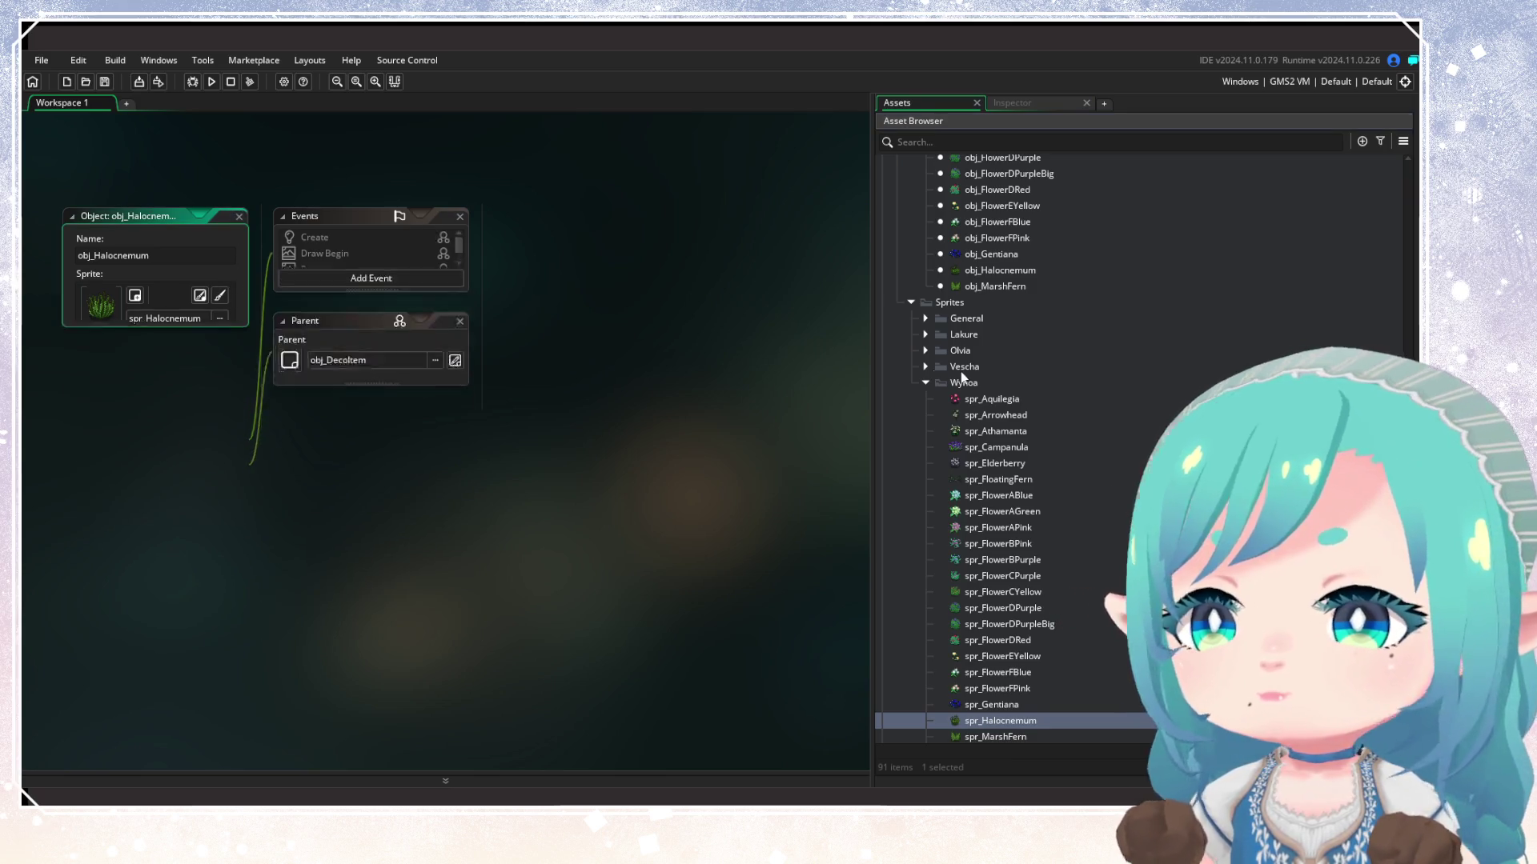
pyautogui.scroll(-1, 1011, 665)
pyautogui.doubleClick(1004, 691)
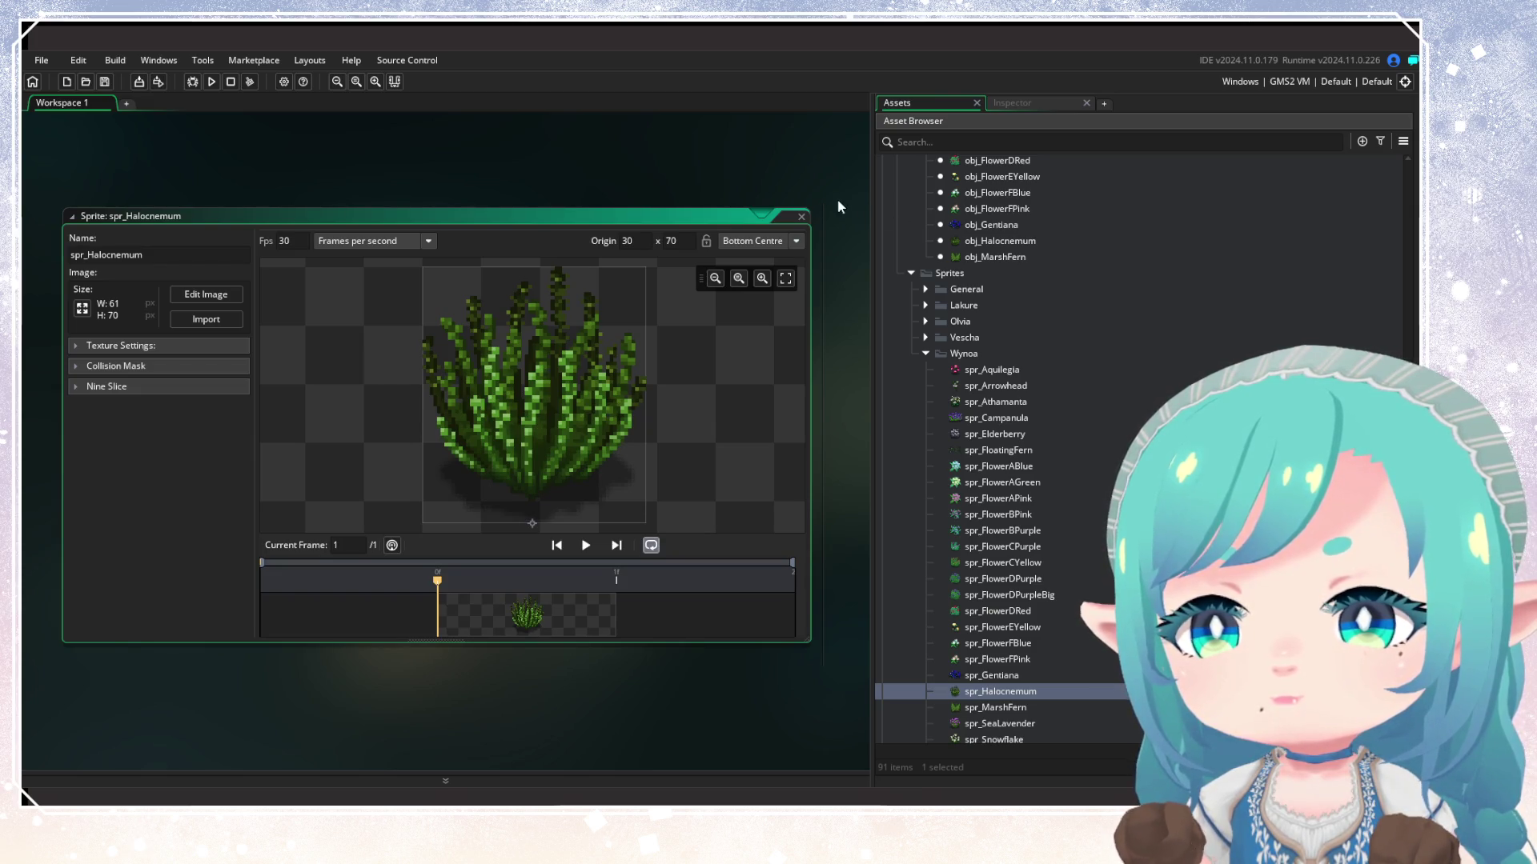
# Close the spr_Halocnemum editor and briefly open obj_MarshFern to check it
pyautogui.click(801, 216)
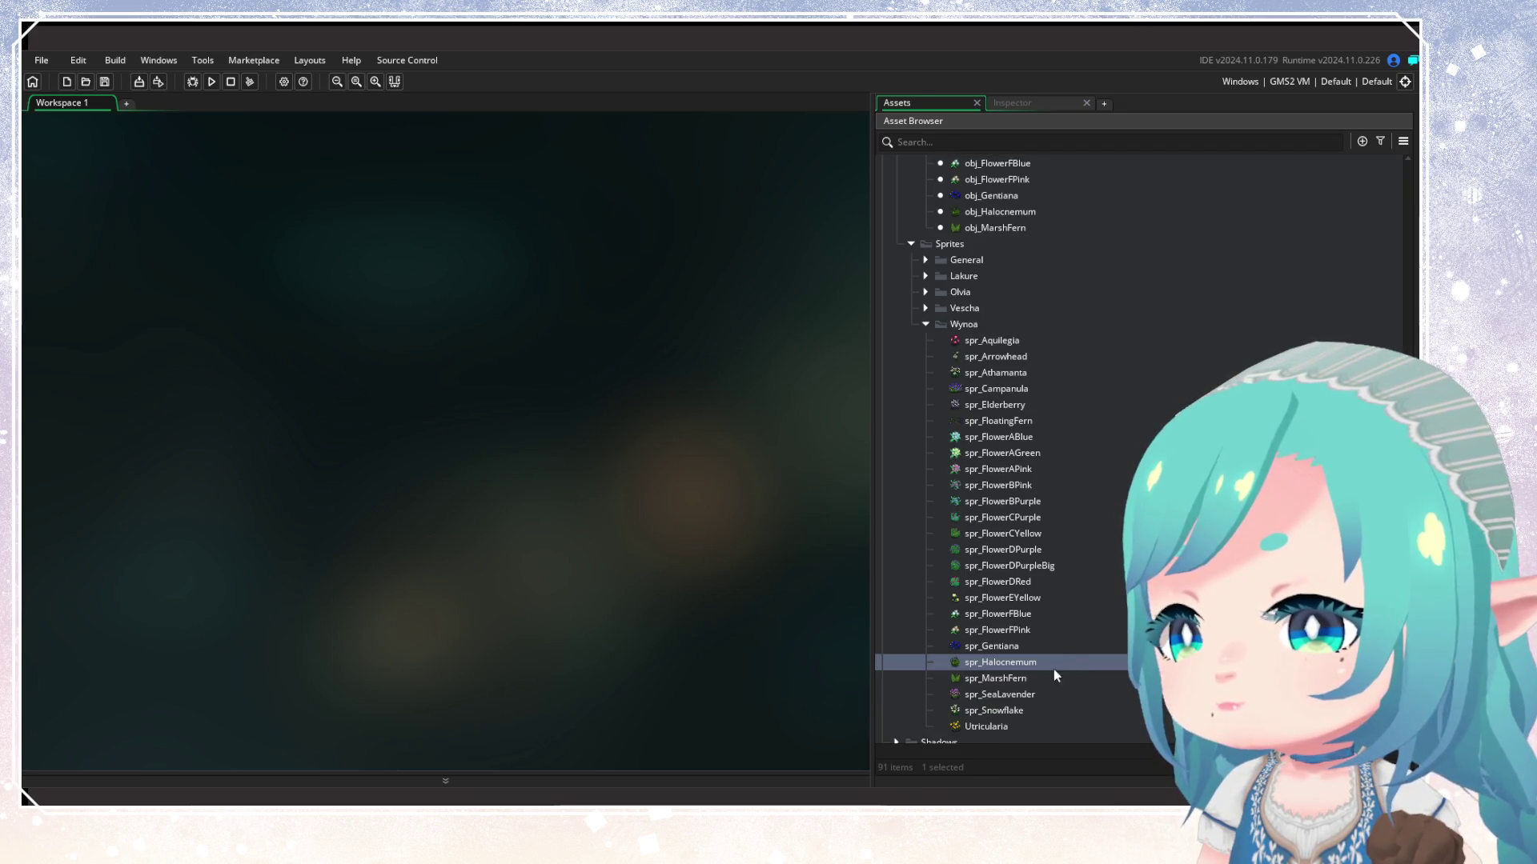
pyautogui.scroll(1, 1007, 602)
pyautogui.scroll(1, 977, 369)
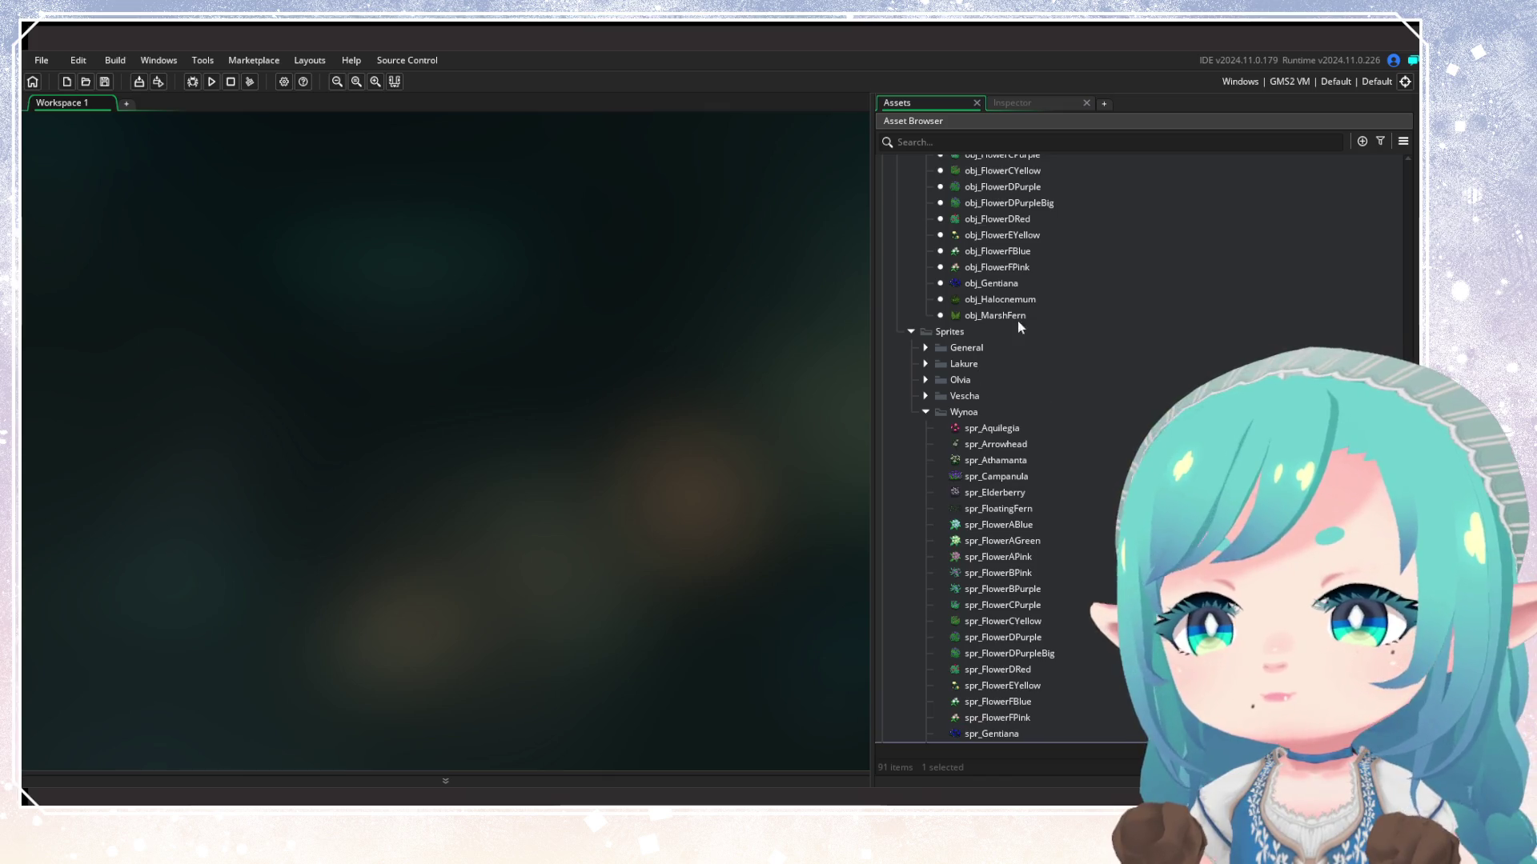
pyautogui.click(1004, 300)
pyautogui.scroll(-2, 1002, 371)
pyautogui.doubleClick(994, 257)
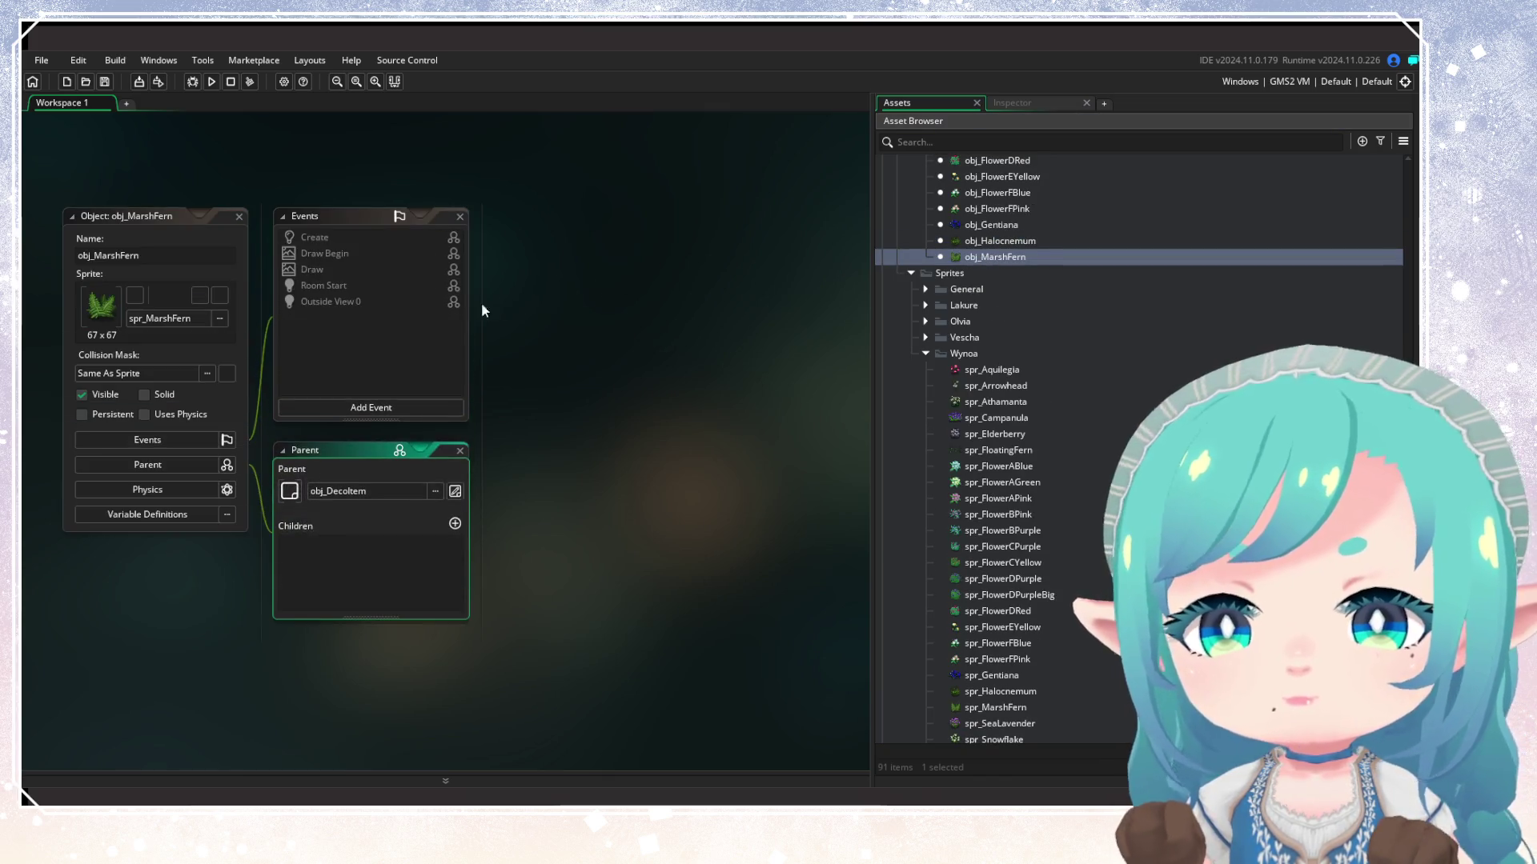
pyautogui.click(237, 217)
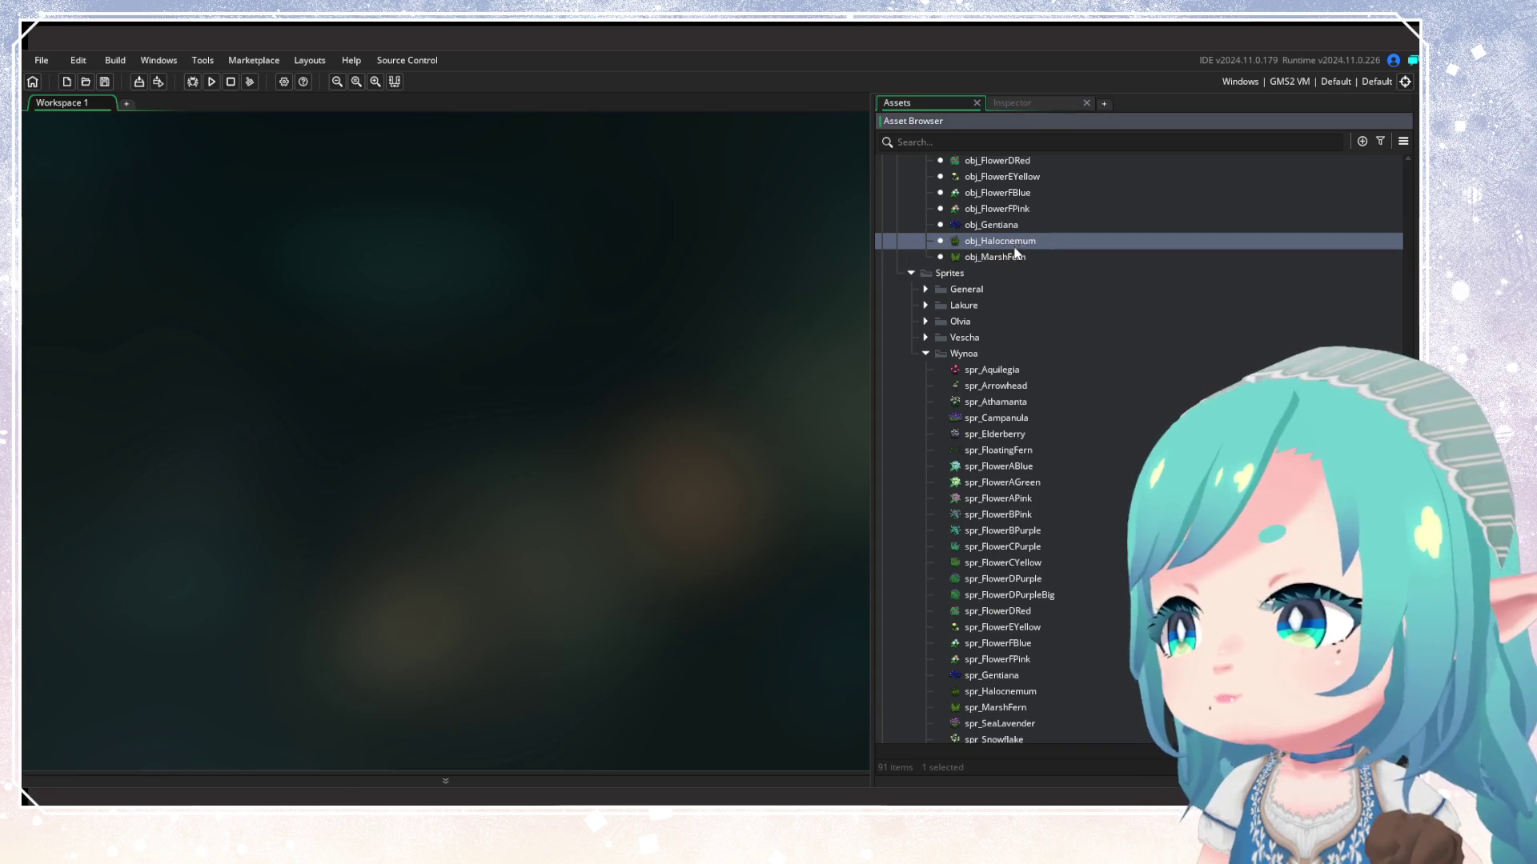
# Duplicate obj_MarshFern as obj_SeaLavender and assign it the spr_SeaLavender sprite
pyautogui.hotkey('ctrl', 'd')
pyautogui.write('obj_')
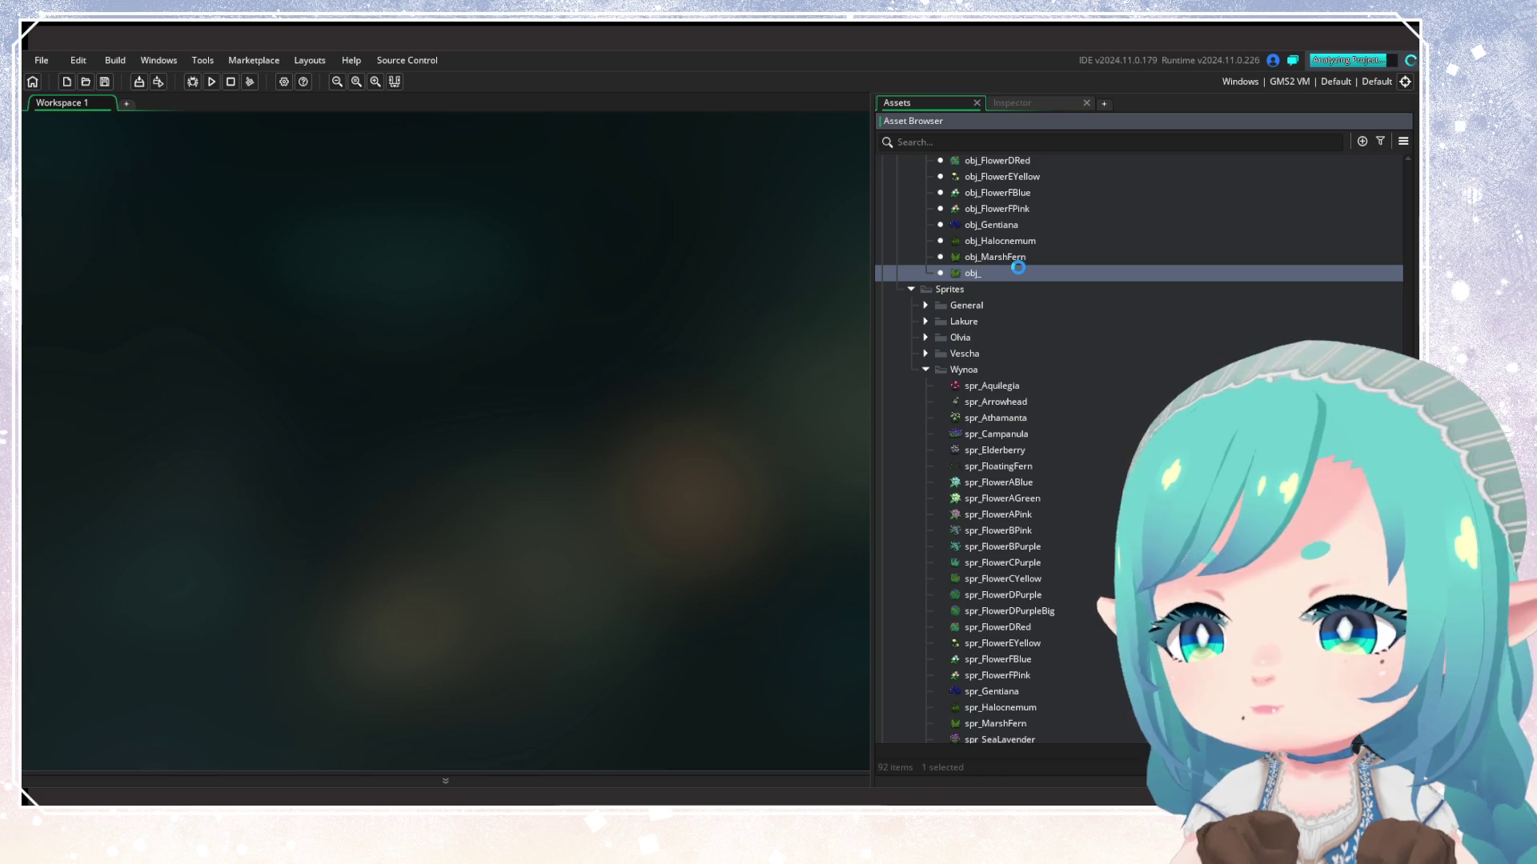
pyautogui.write('SeaLavender')
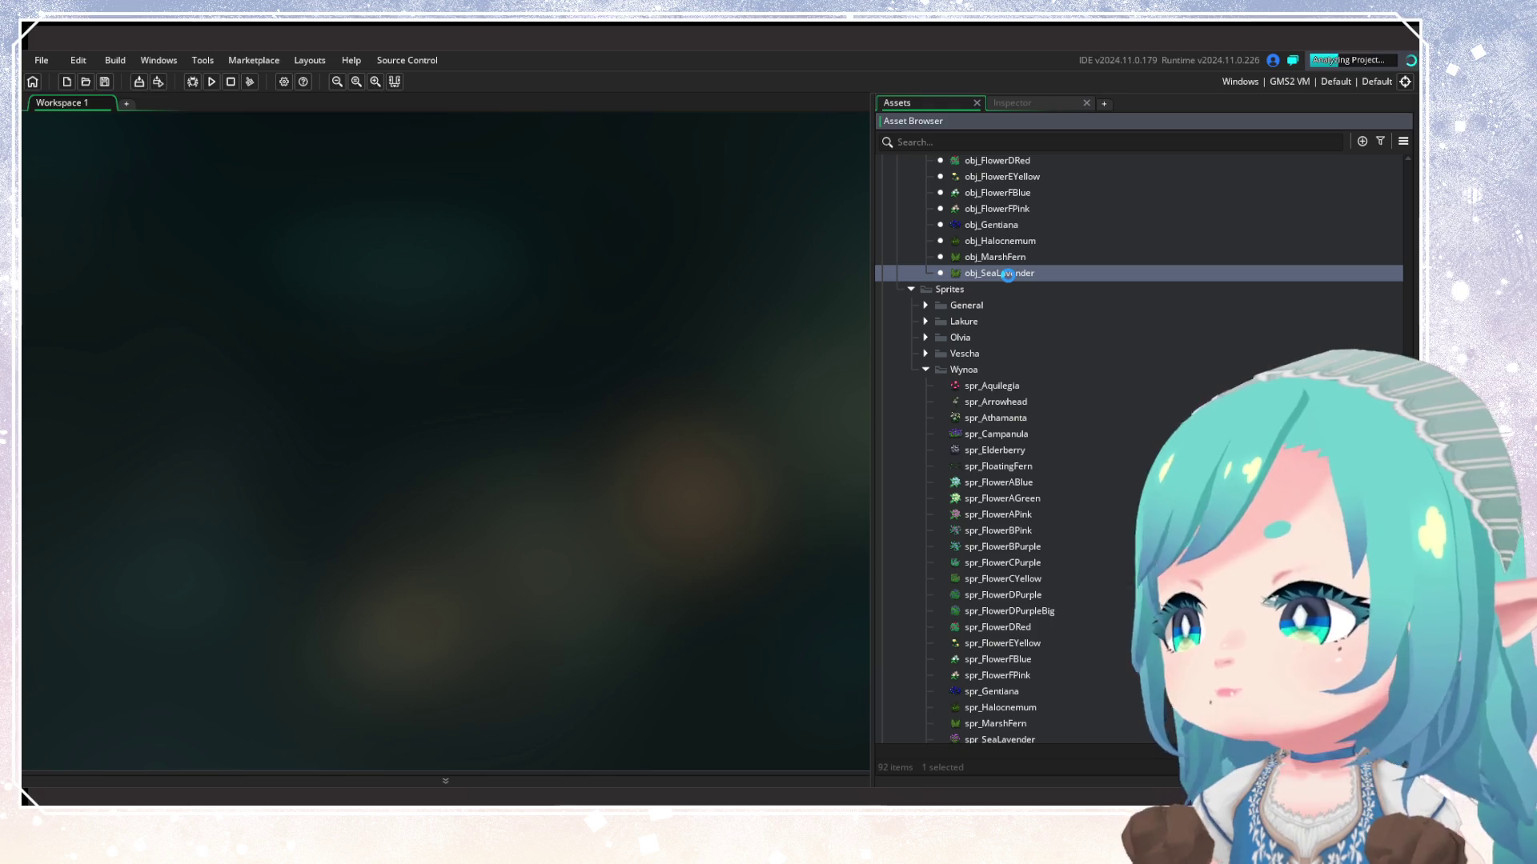
pyautogui.doubleClick(958, 271)
pyautogui.scroll(-2, 1049, 632)
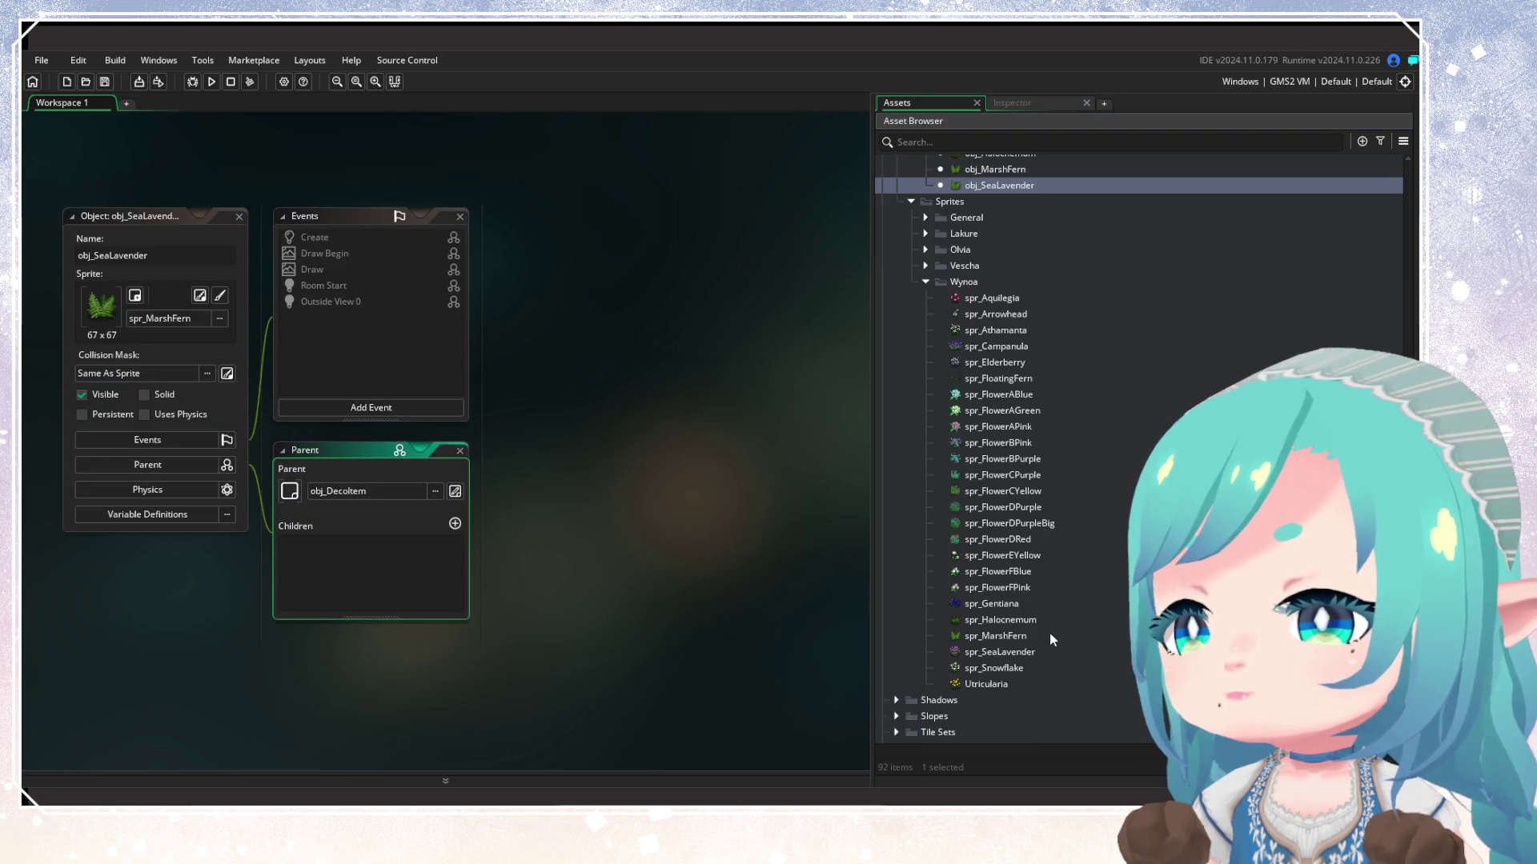
pyautogui.click(1039, 651)
pyautogui.moveTo(1038, 651); pyautogui.dragTo(132, 308)
pyautogui.click(239, 217)
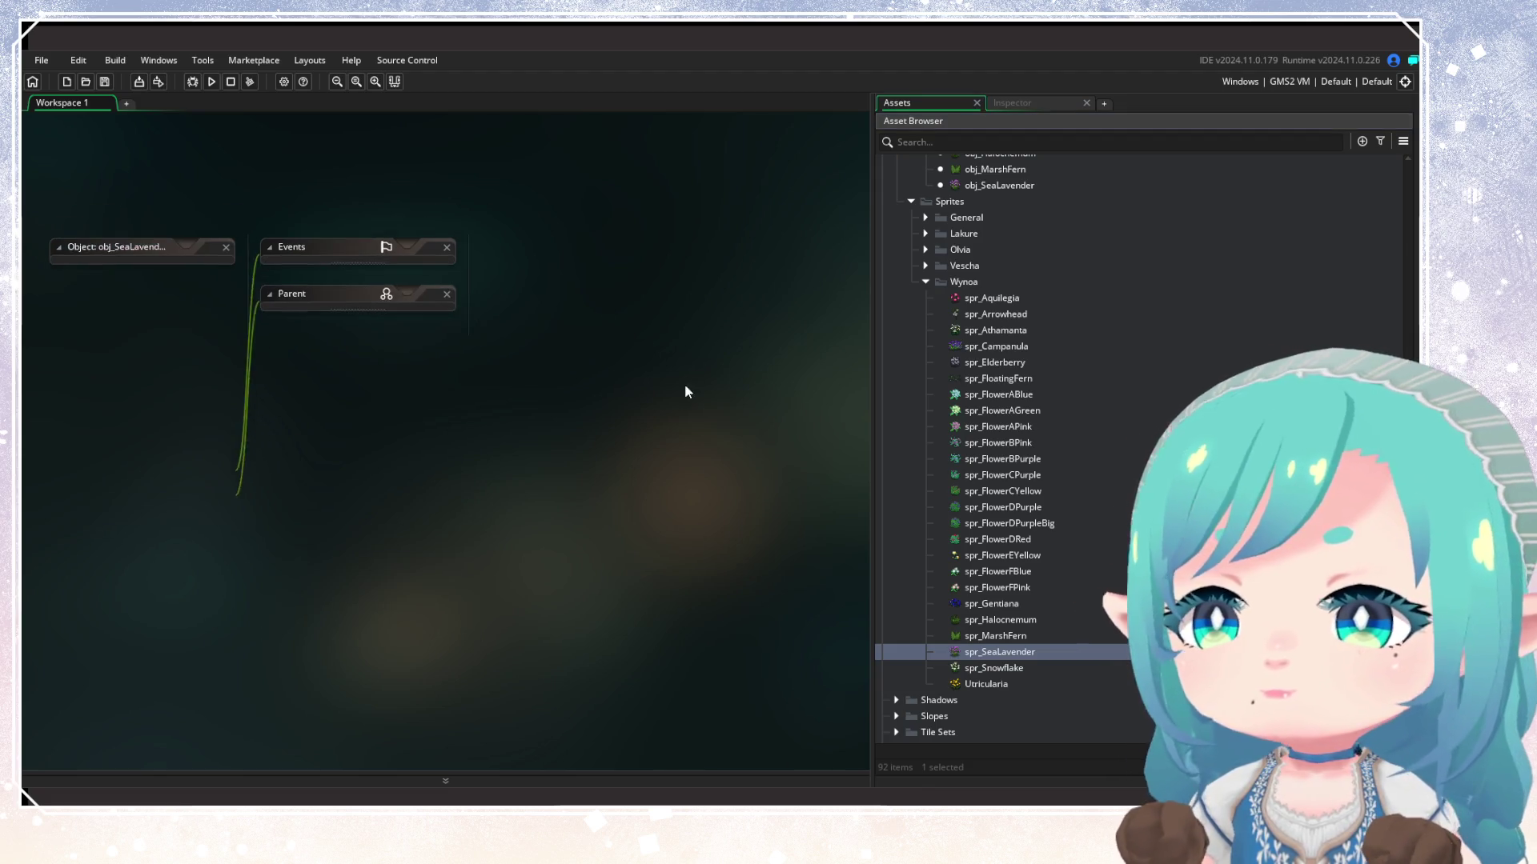
pyautogui.click(1002, 189)
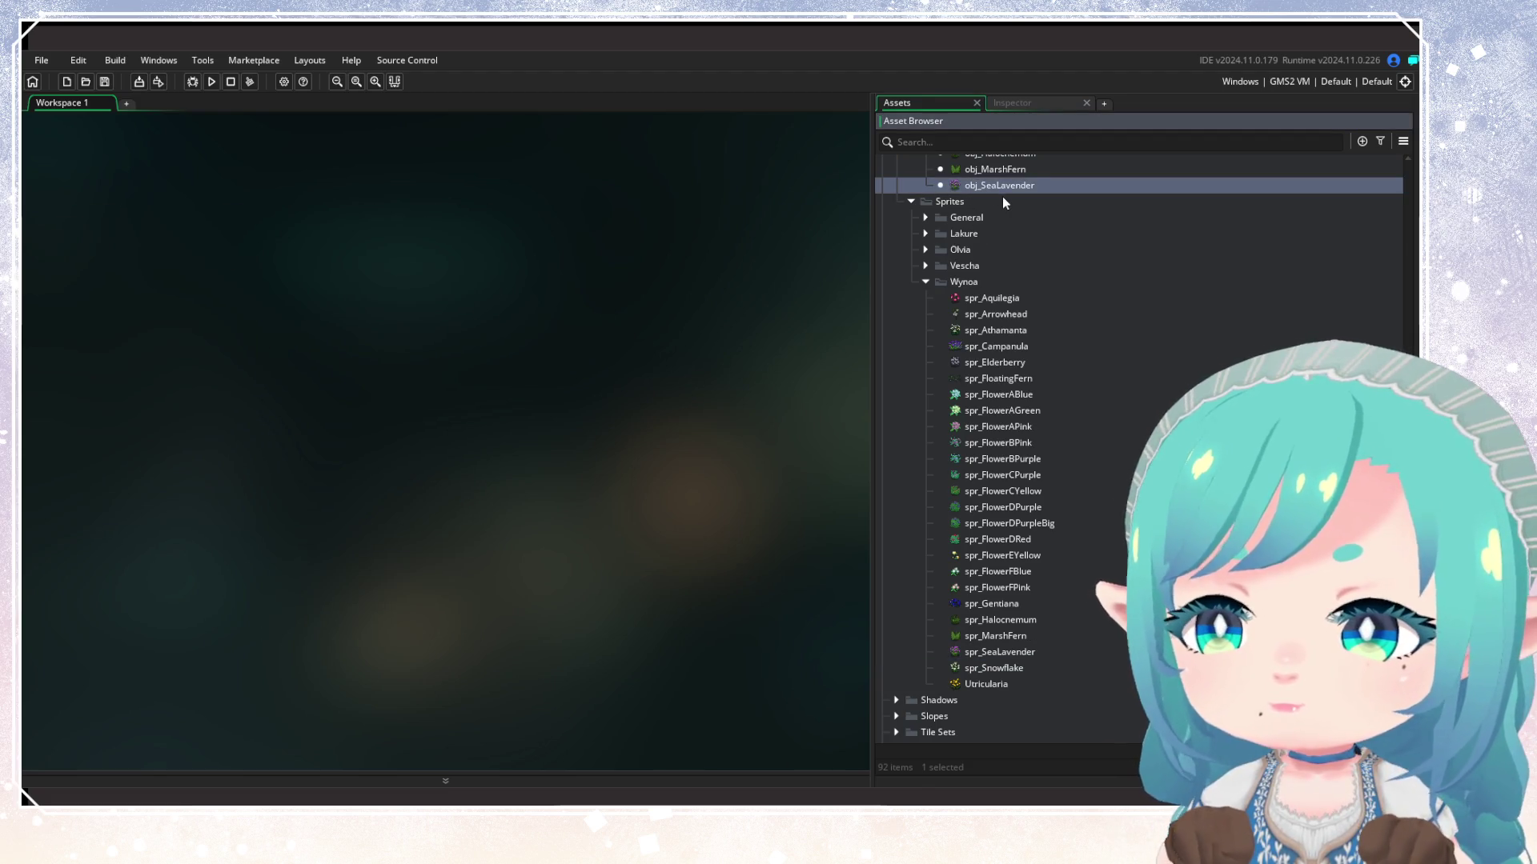
# Duplicate obj_SeaLavender as obj_Snowflake with the spr_Snowflake sprite
pyautogui.hotkey('ctrl', 'd')
pyautogui.write('obj')
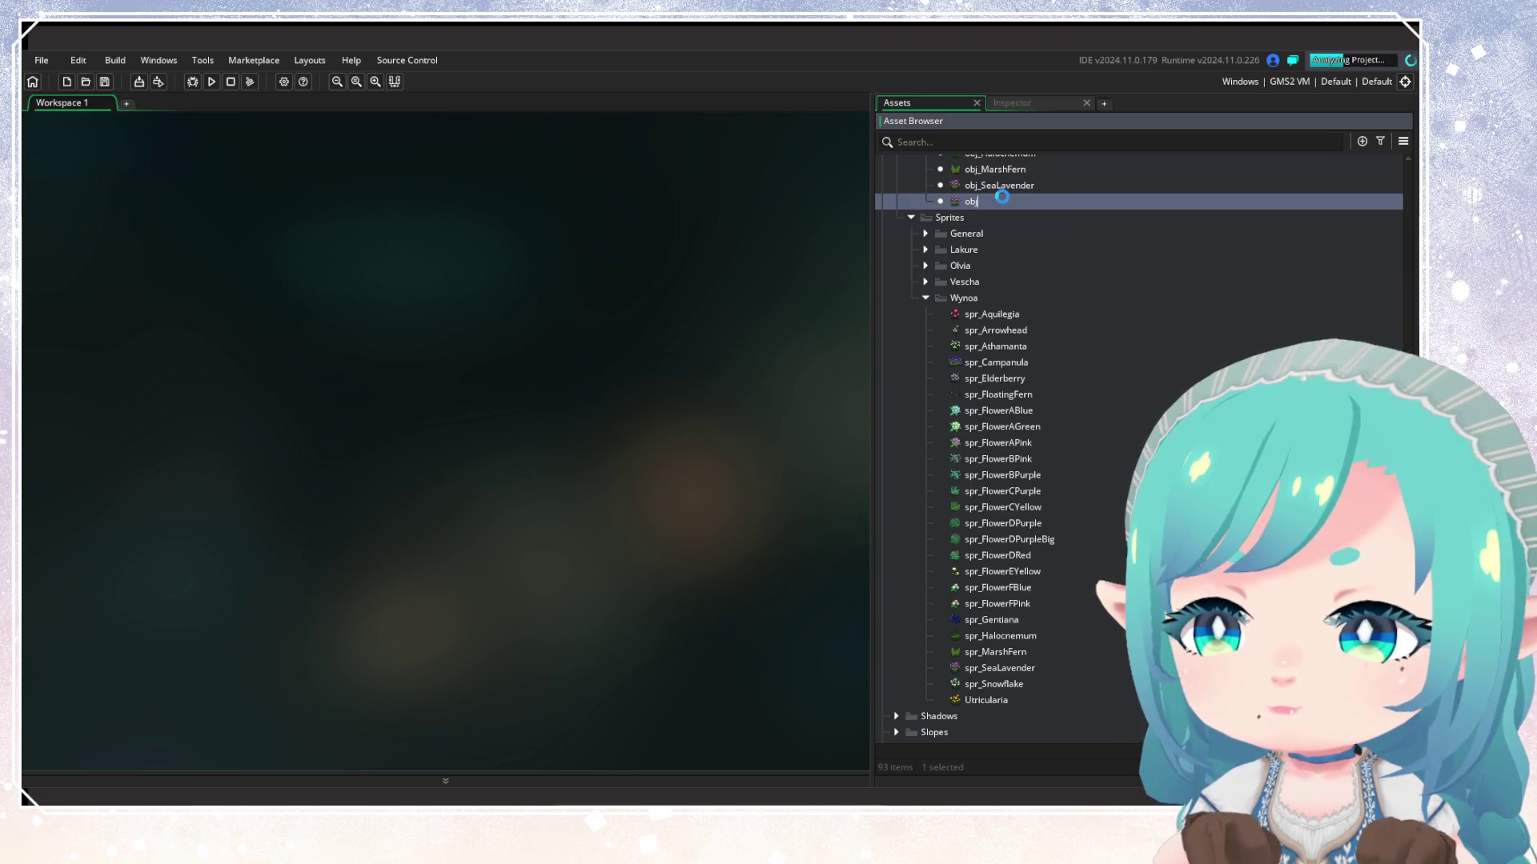
pyautogui.write('_Snowfla')
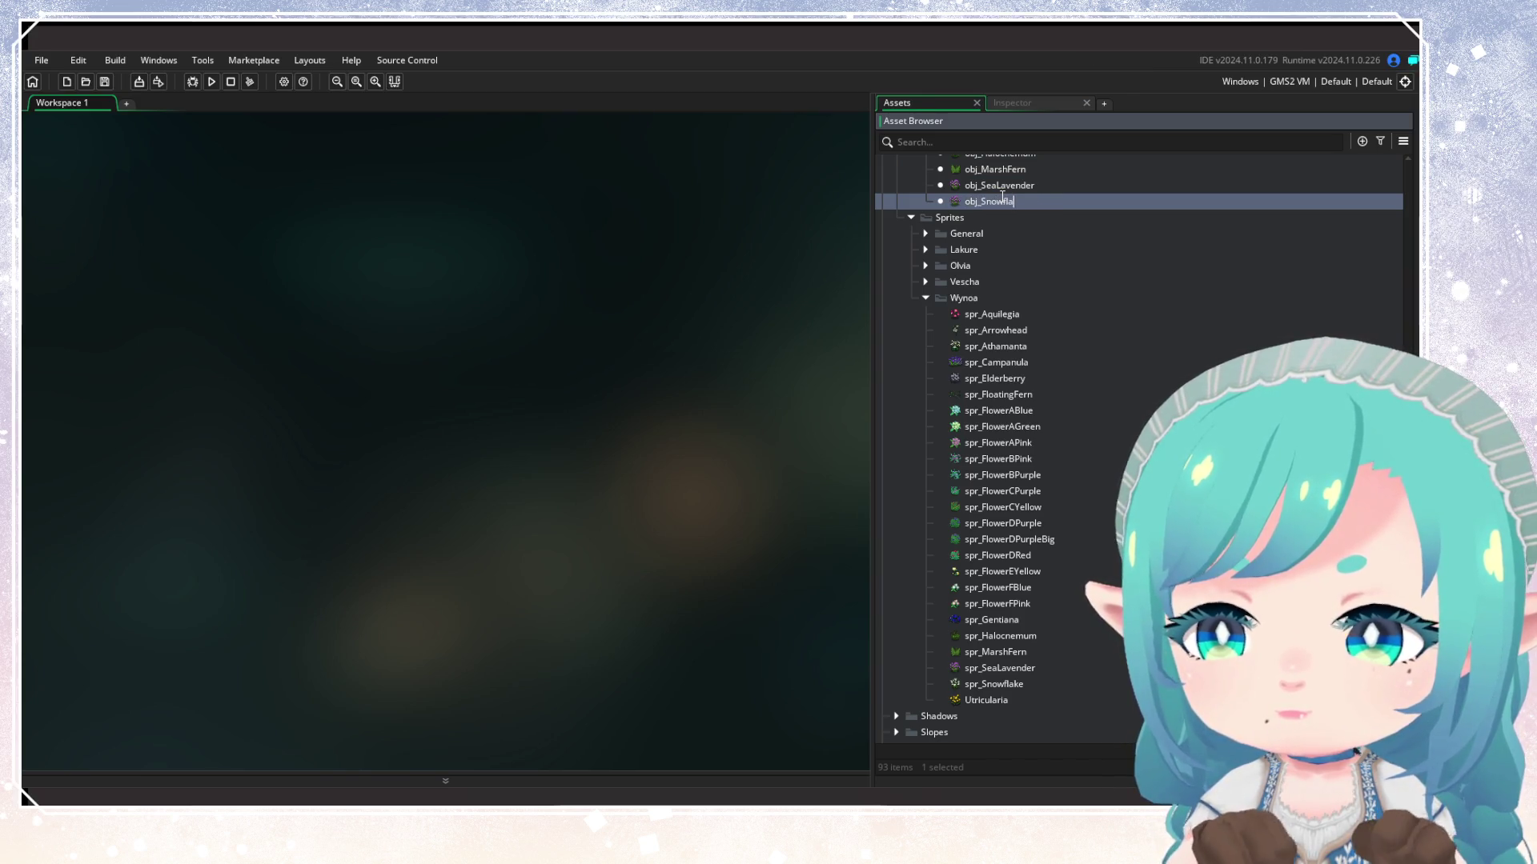
pyautogui.write('ke')
pyautogui.press('Return')
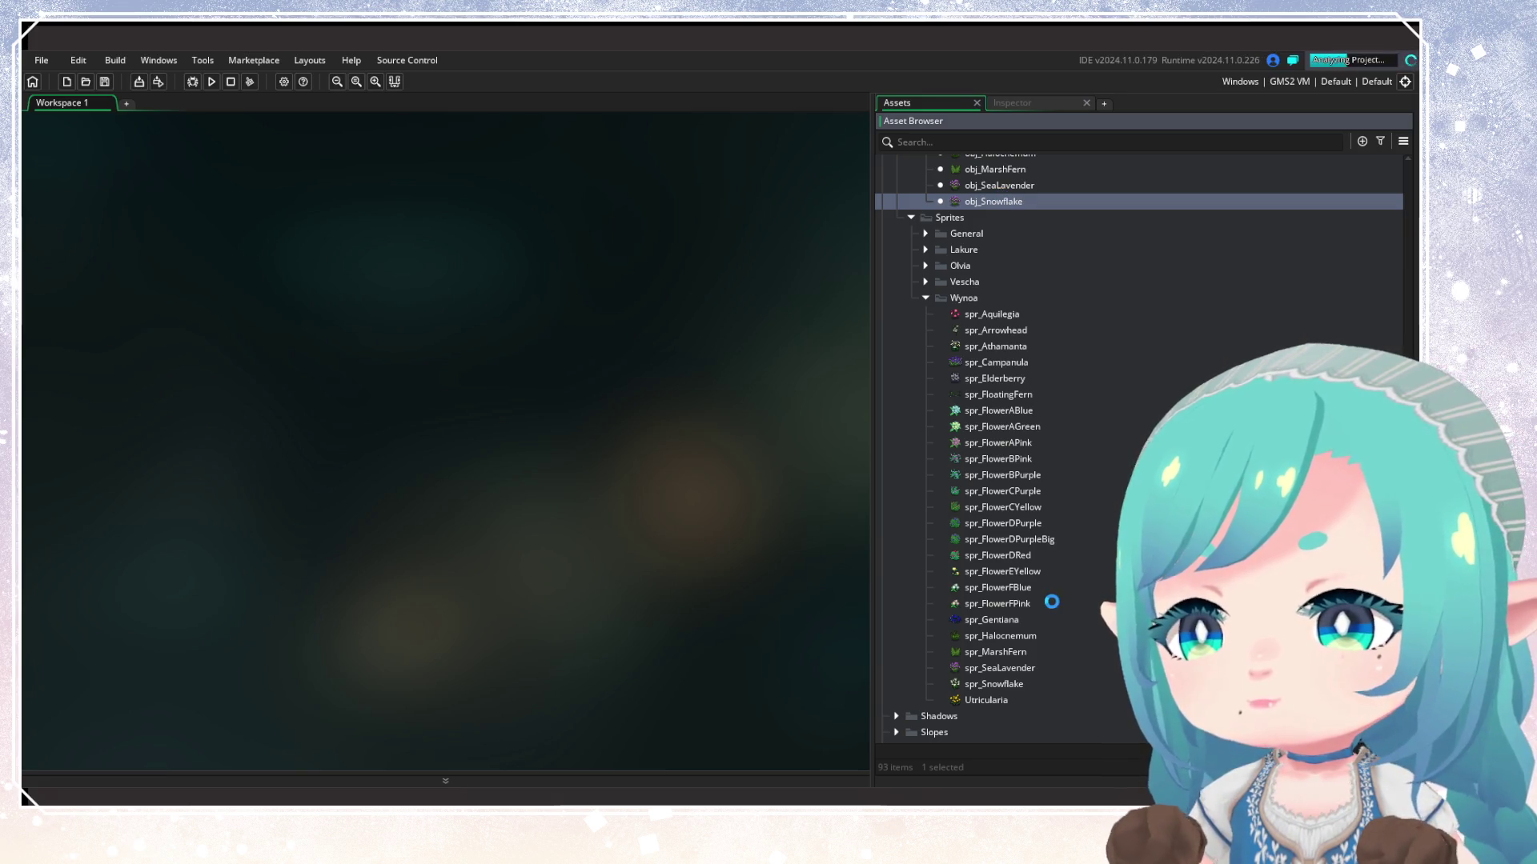
pyautogui.doubleClick(993, 200)
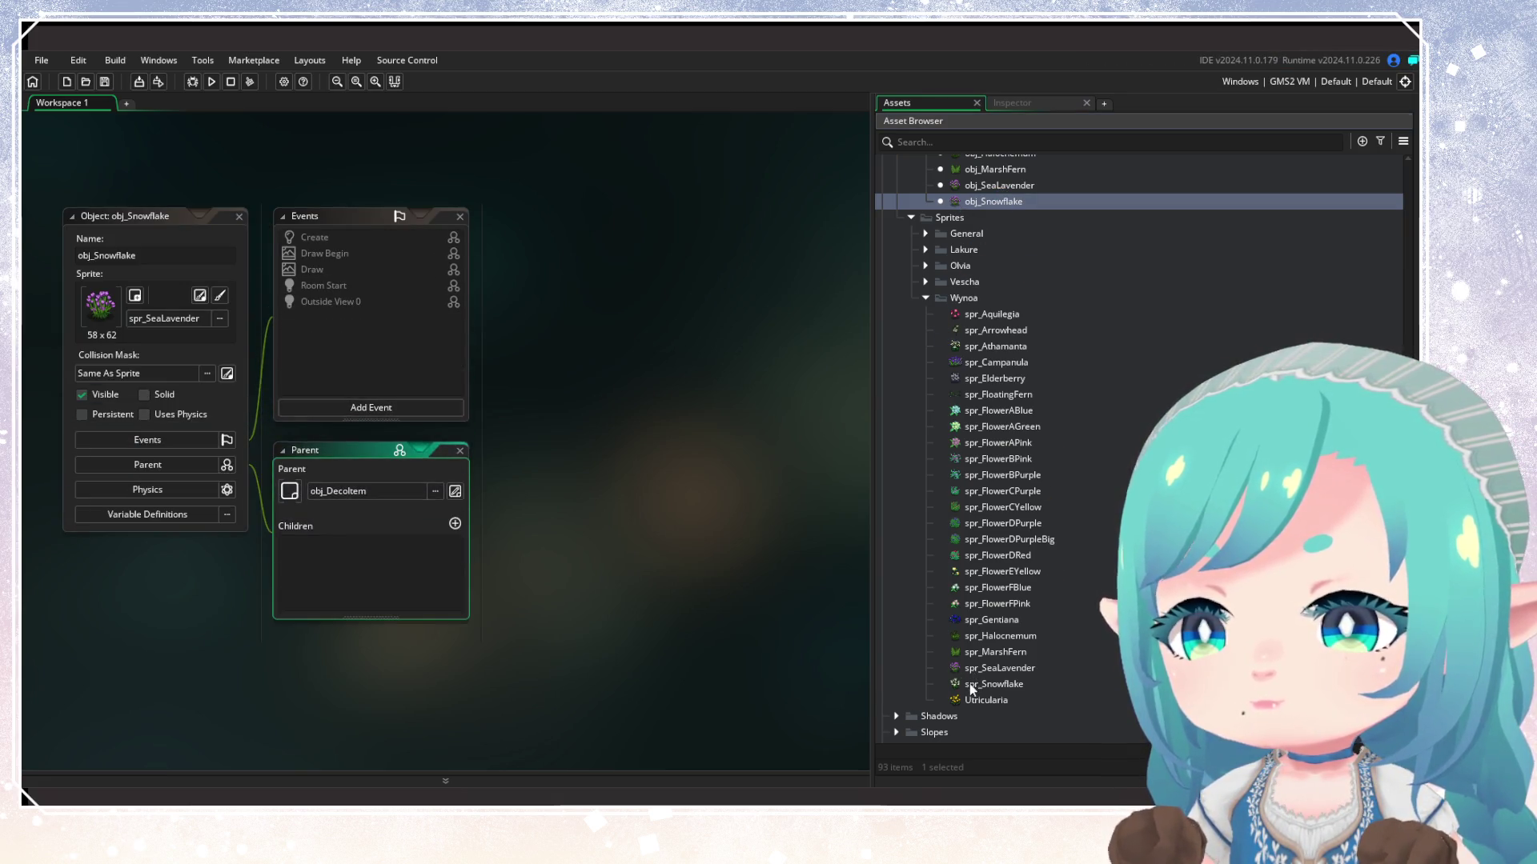
pyautogui.moveTo(972, 684)
pyautogui.mouseDown()
pyautogui.moveTo(708, 582)
pyautogui.moveTo(172, 304)
pyautogui.mouseUp()
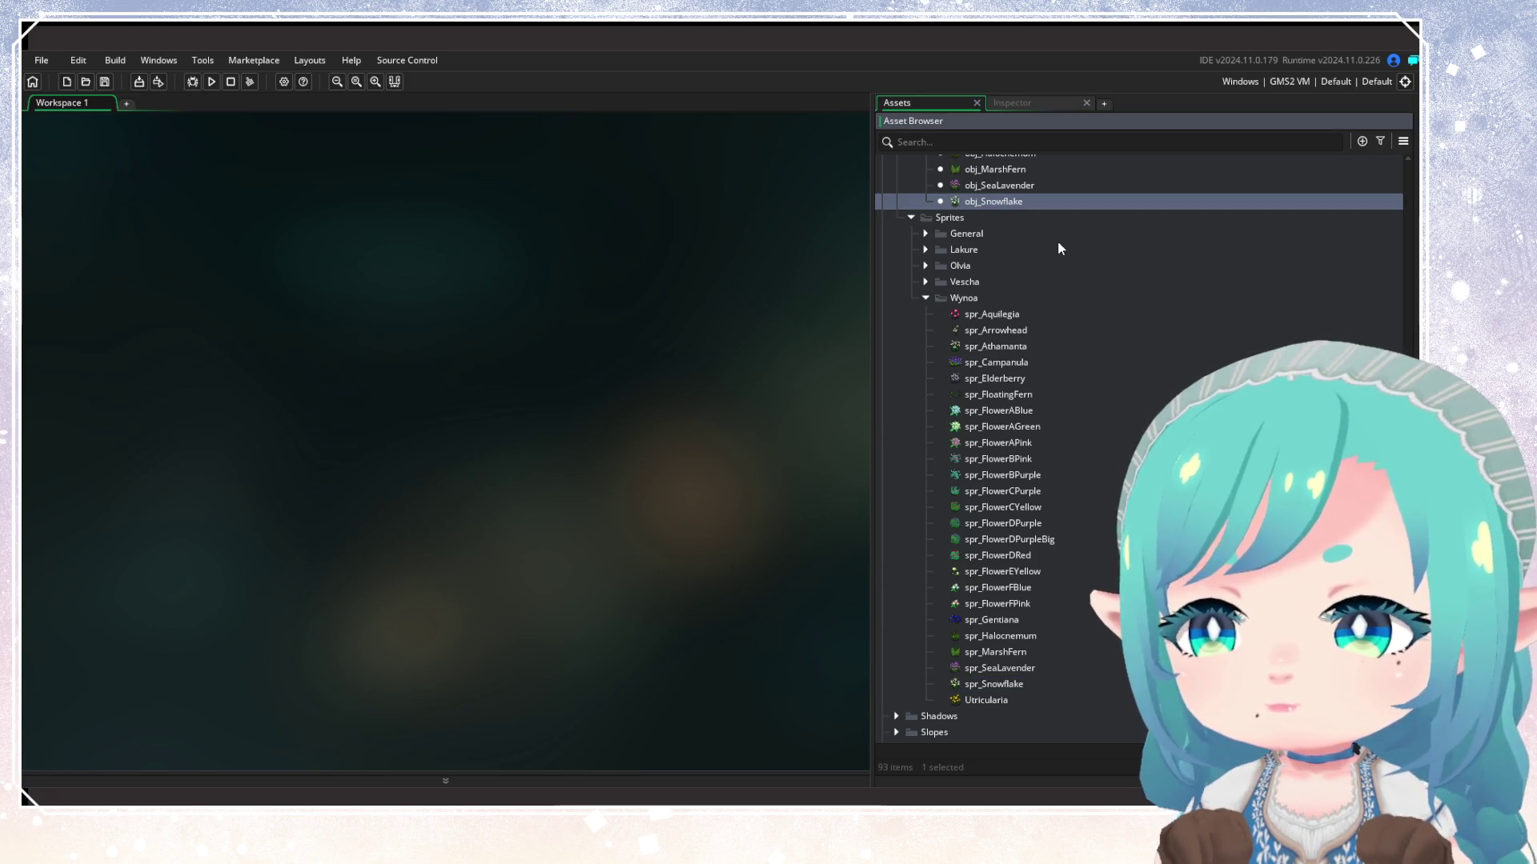
# Duplicate obj_Snowflake as obj_Utricularia and assign it the Utricularia sprite
pyautogui.hotkey('ctrl', 'd')
pyautogui.write('obj_')
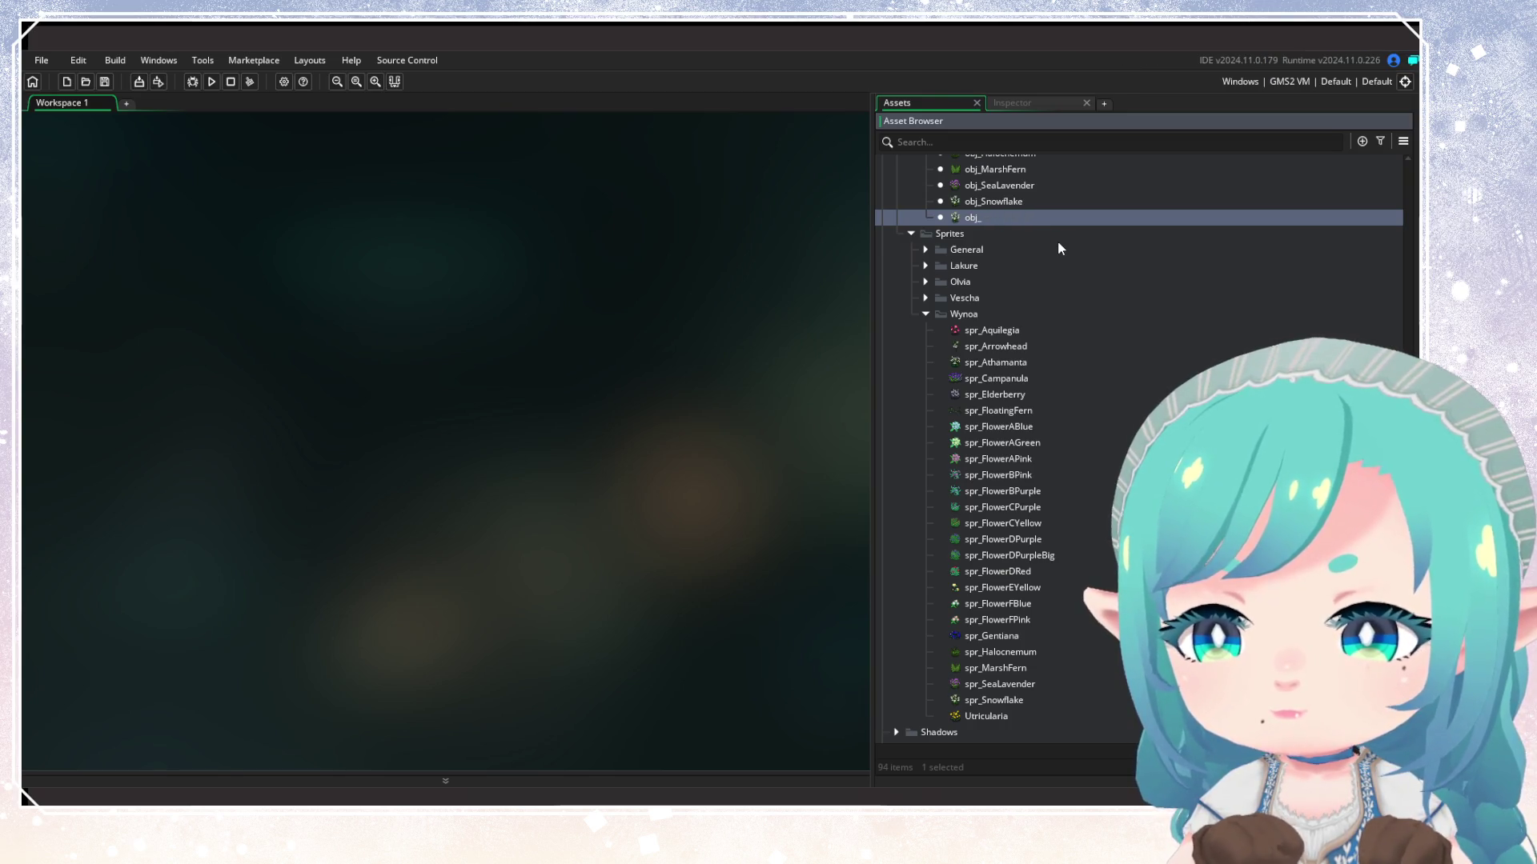
pyautogui.write('Utri')
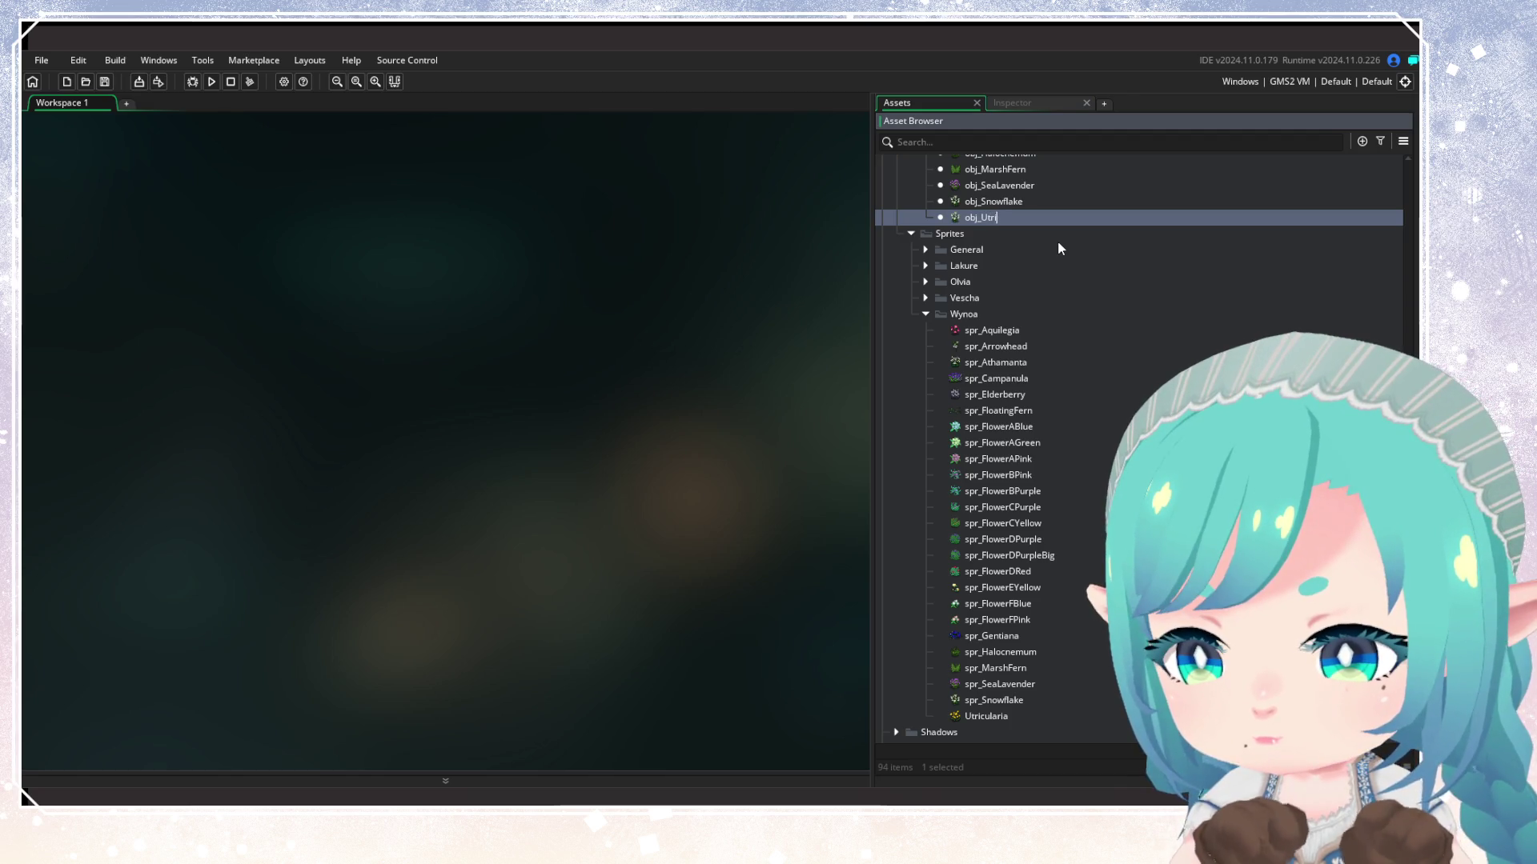
pyautogui.write('cularia')
pyautogui.press('Return')
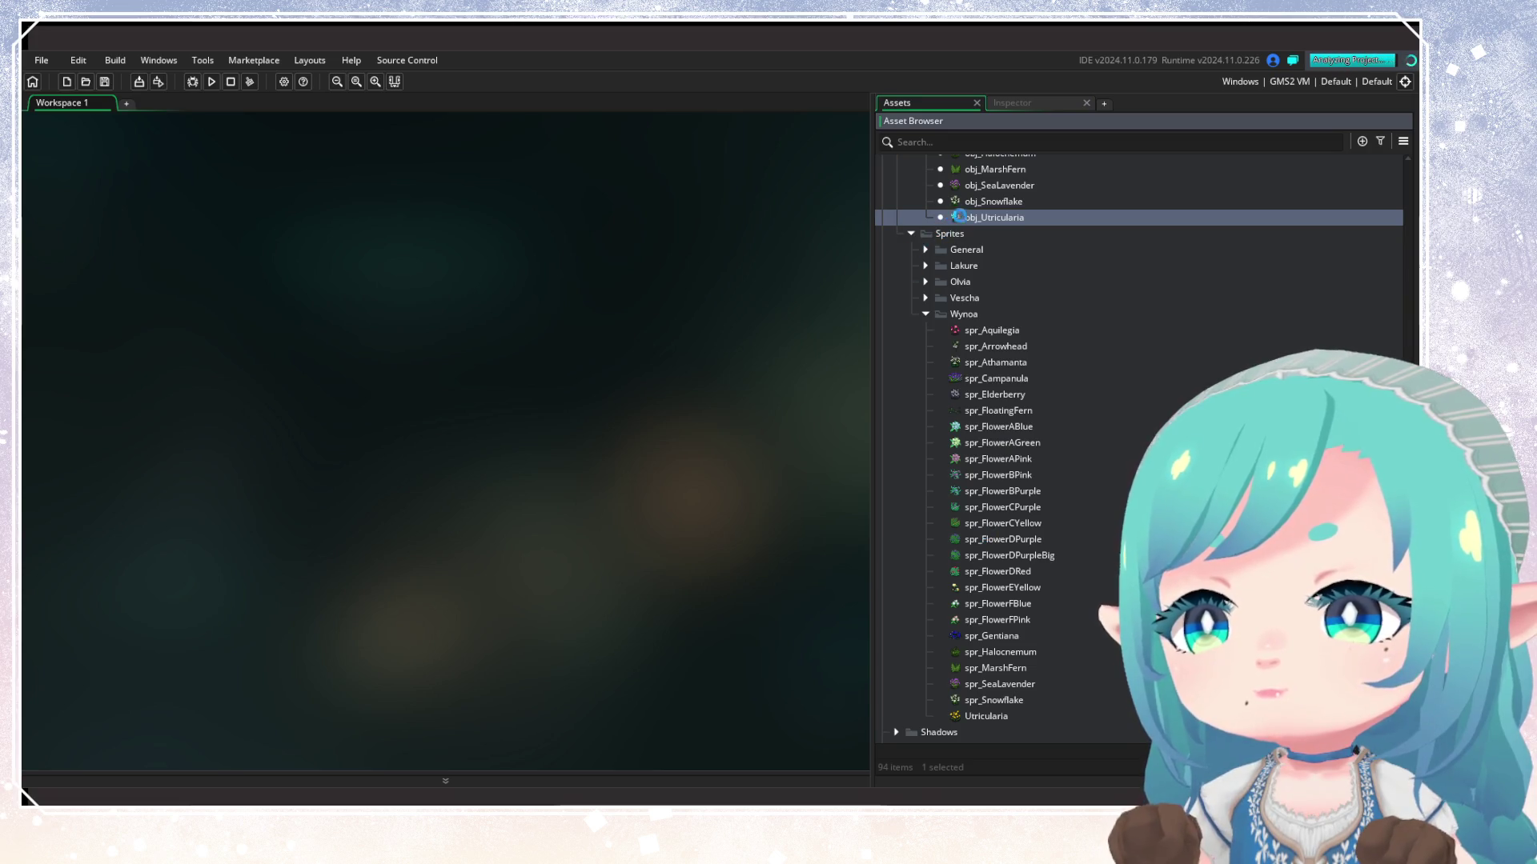
pyautogui.doubleClick(958, 217)
pyautogui.moveTo(988, 718)
pyautogui.mouseDown()
pyautogui.moveTo(140, 296)
pyautogui.moveTo(152, 305)
pyautogui.mouseUp()
# Close obj_Utricularia and prefix the Utricularia sprite's name with spr_, making it spr_Utricularia
pyautogui.click(239, 216)
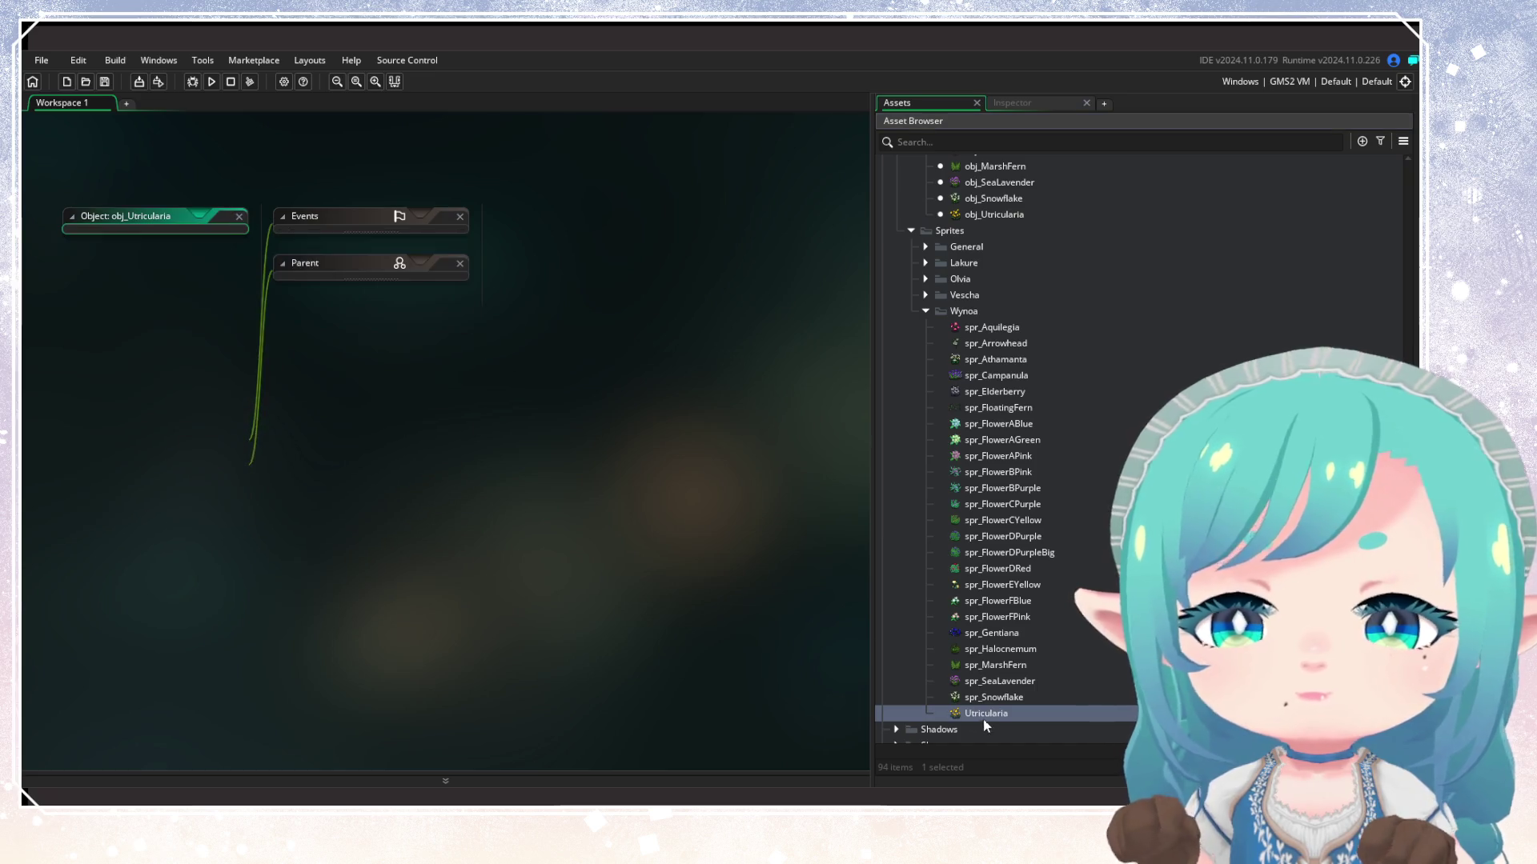
pyautogui.doubleClick(996, 715)
pyautogui.click(71, 254)
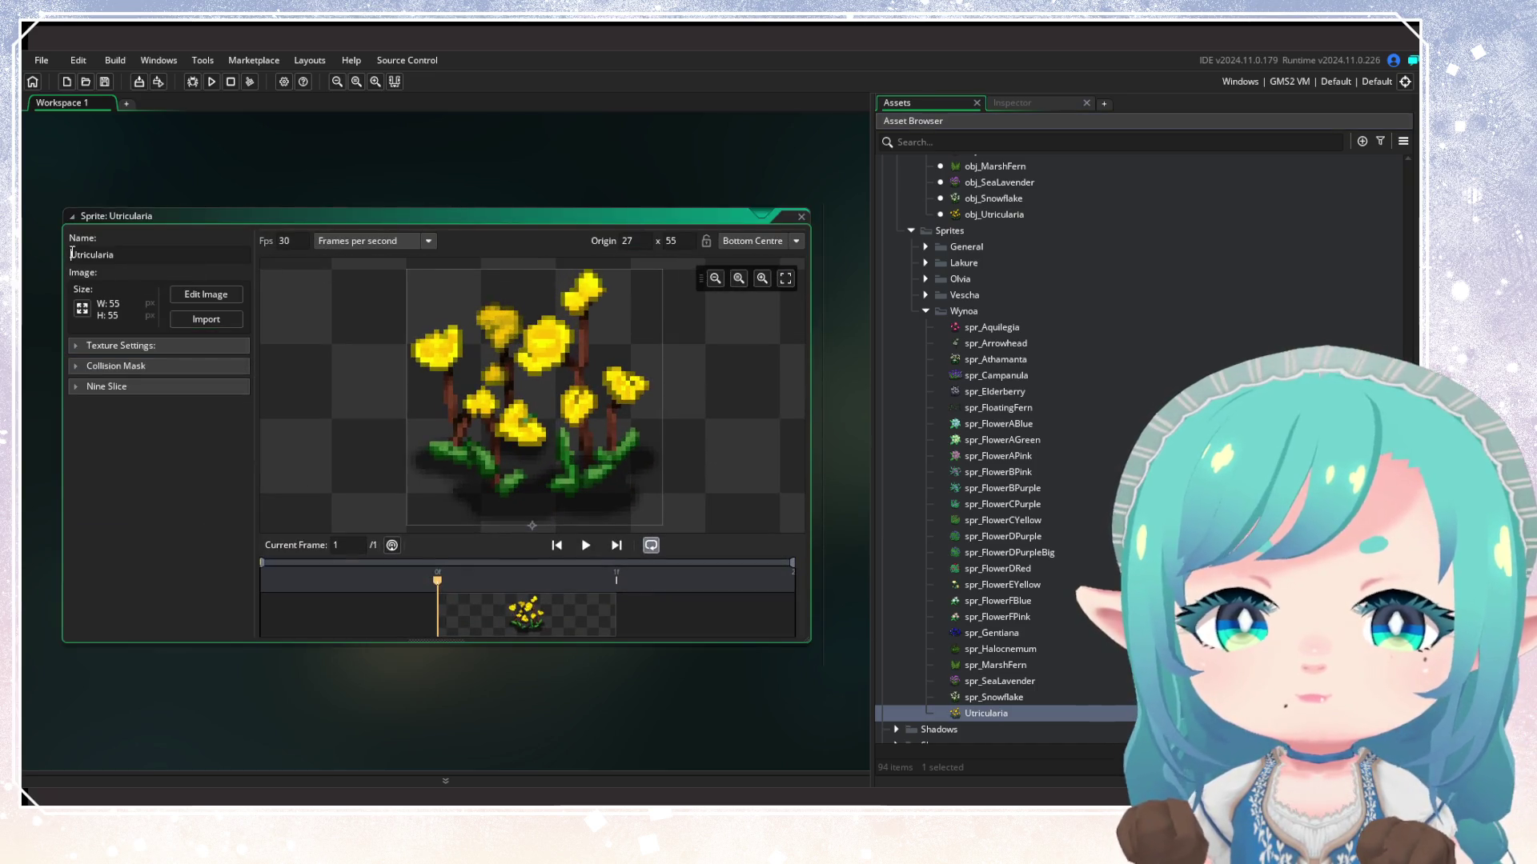
pyautogui.write('spr_')
pyautogui.press('Return')
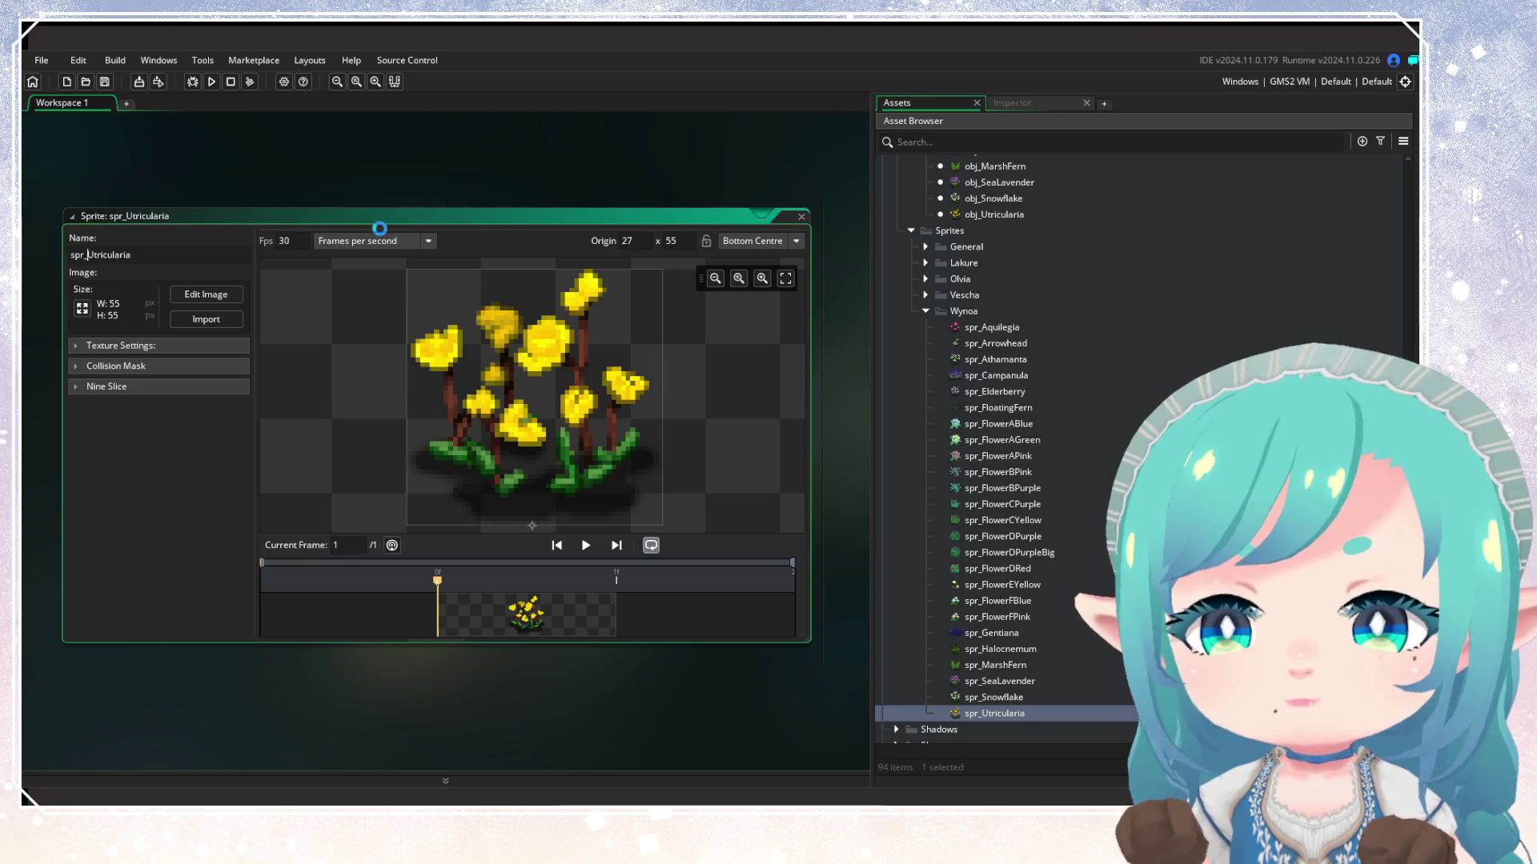
pyautogui.click(798, 214)
pyautogui.click(996, 216)
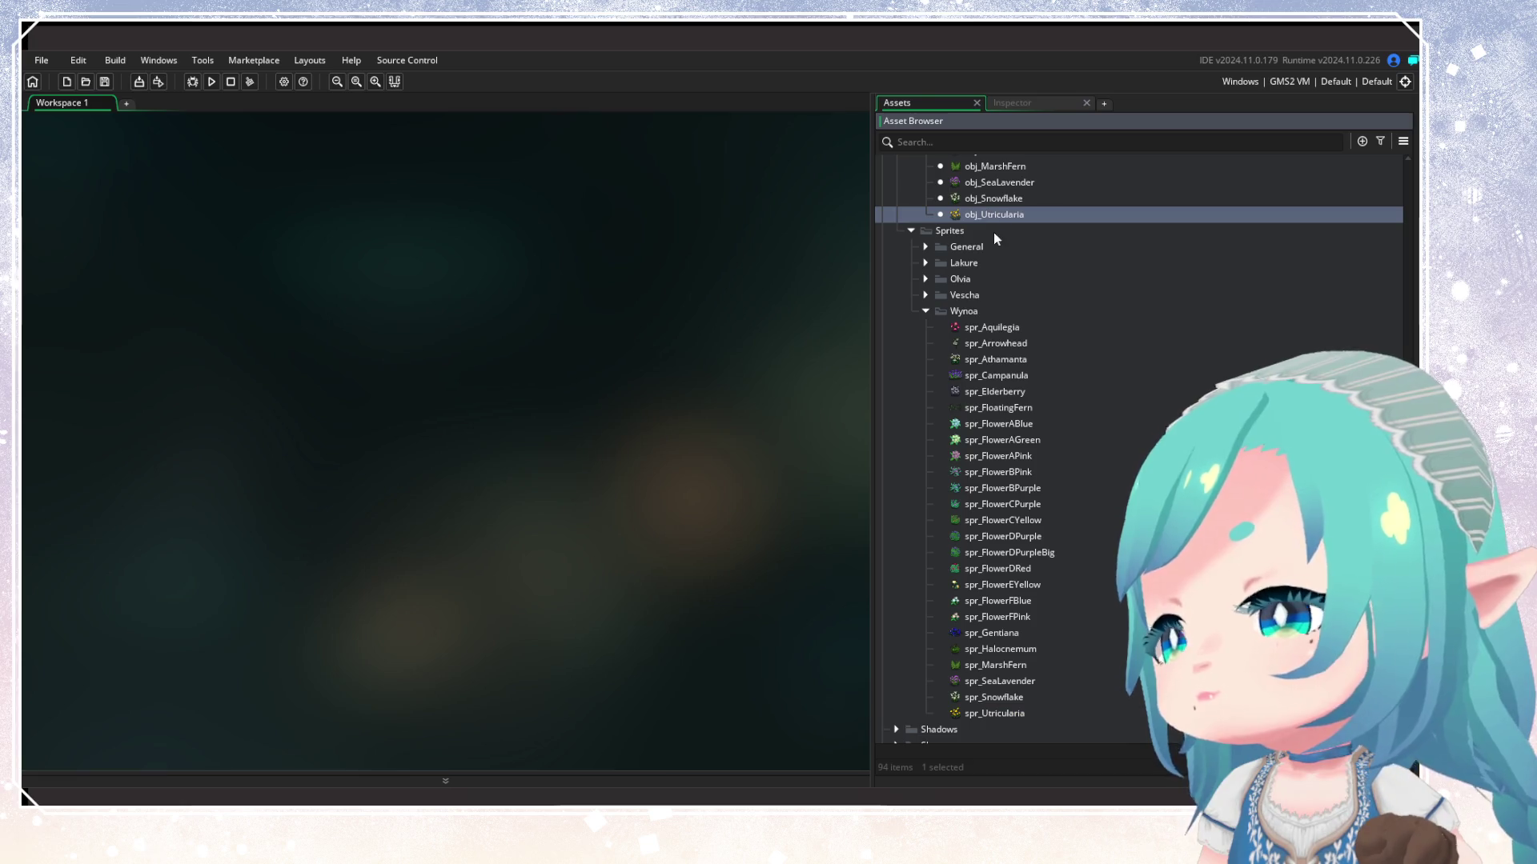
# Select the new plant objects obj_Aquilegia through obj_Utricularia, leaving out obj_MarshFern
pyautogui.scroll(5, 993, 237)
pyautogui.click(985, 210)
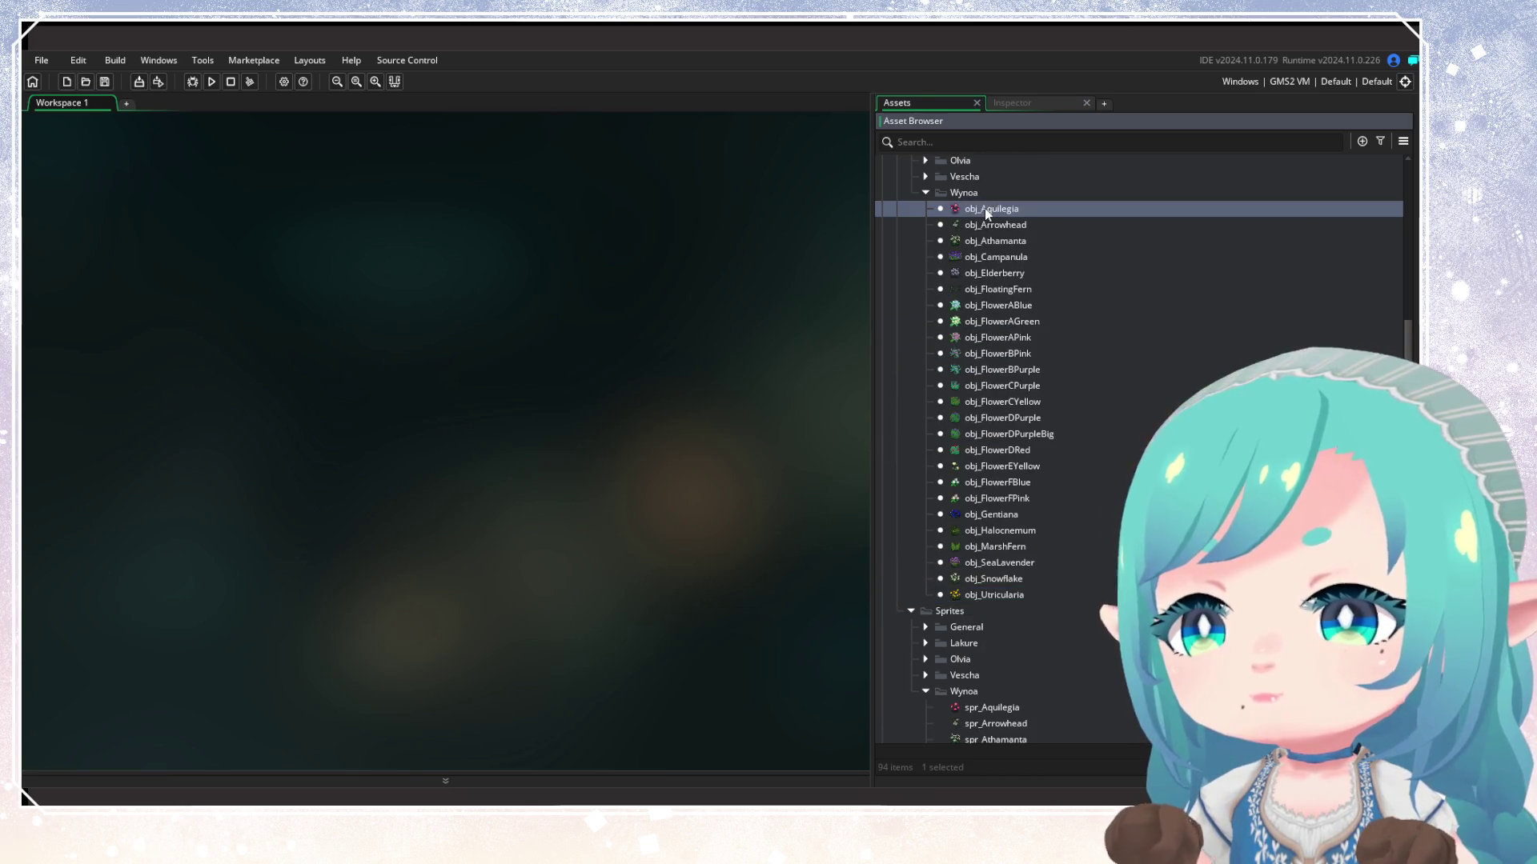
pyautogui.moveTo(987, 212); pyautogui.dragTo(999, 279)
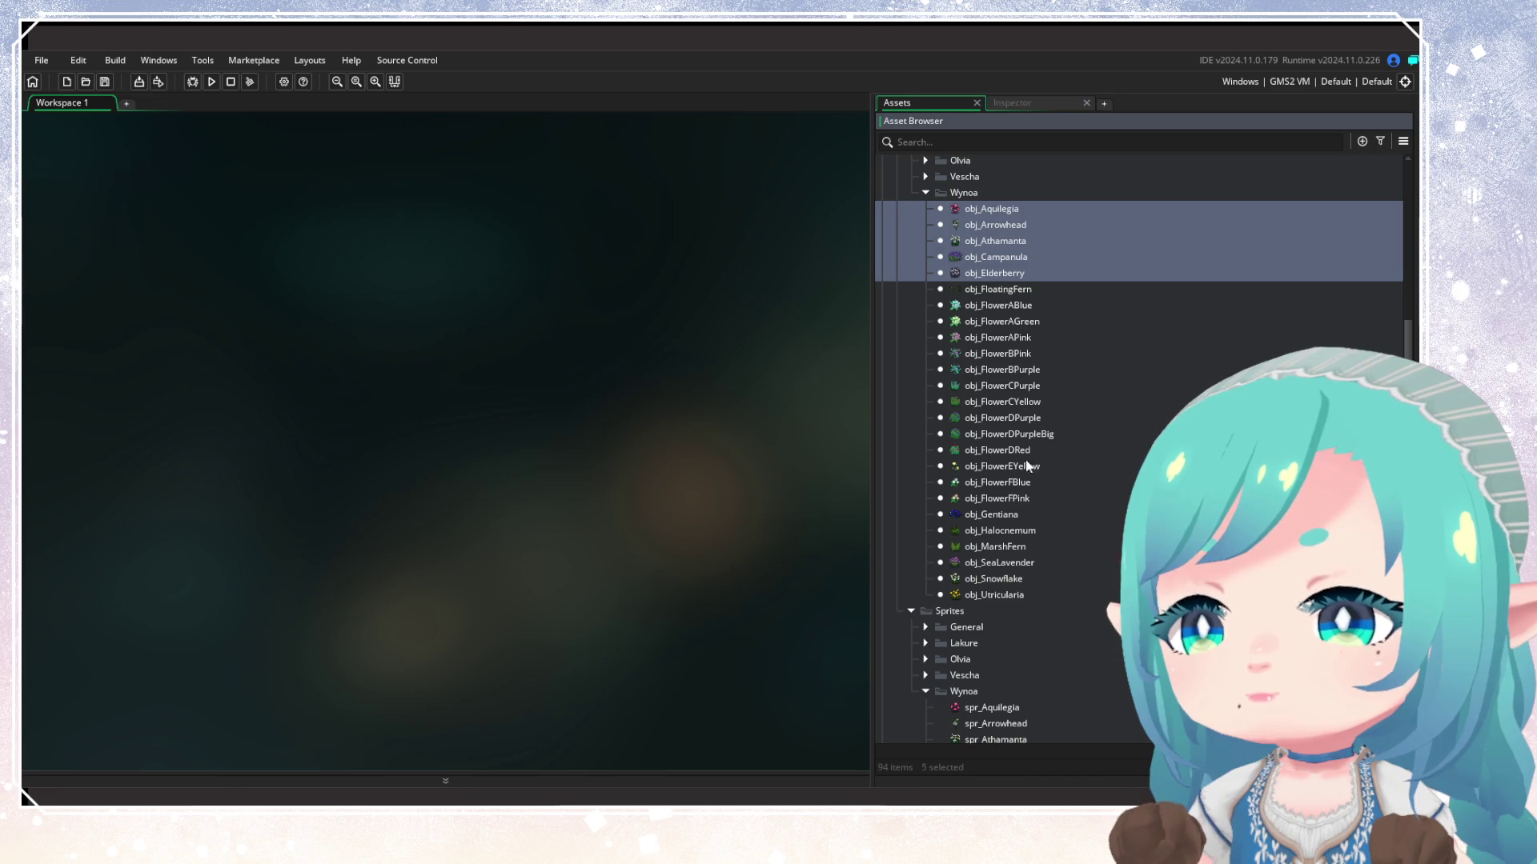
pyautogui.keyDown('ctrl'); pyautogui.click(992, 515); pyautogui.keyUp('ctrl')
pyautogui.keyDown('ctrl'); pyautogui.click(997, 530); pyautogui.keyUp('ctrl')
pyautogui.keyDown('ctrl'); pyautogui.click(996, 562); pyautogui.keyUp('ctrl')
pyautogui.keyDown('ctrl'); pyautogui.click(1001, 578); pyautogui.keyUp('ctrl')
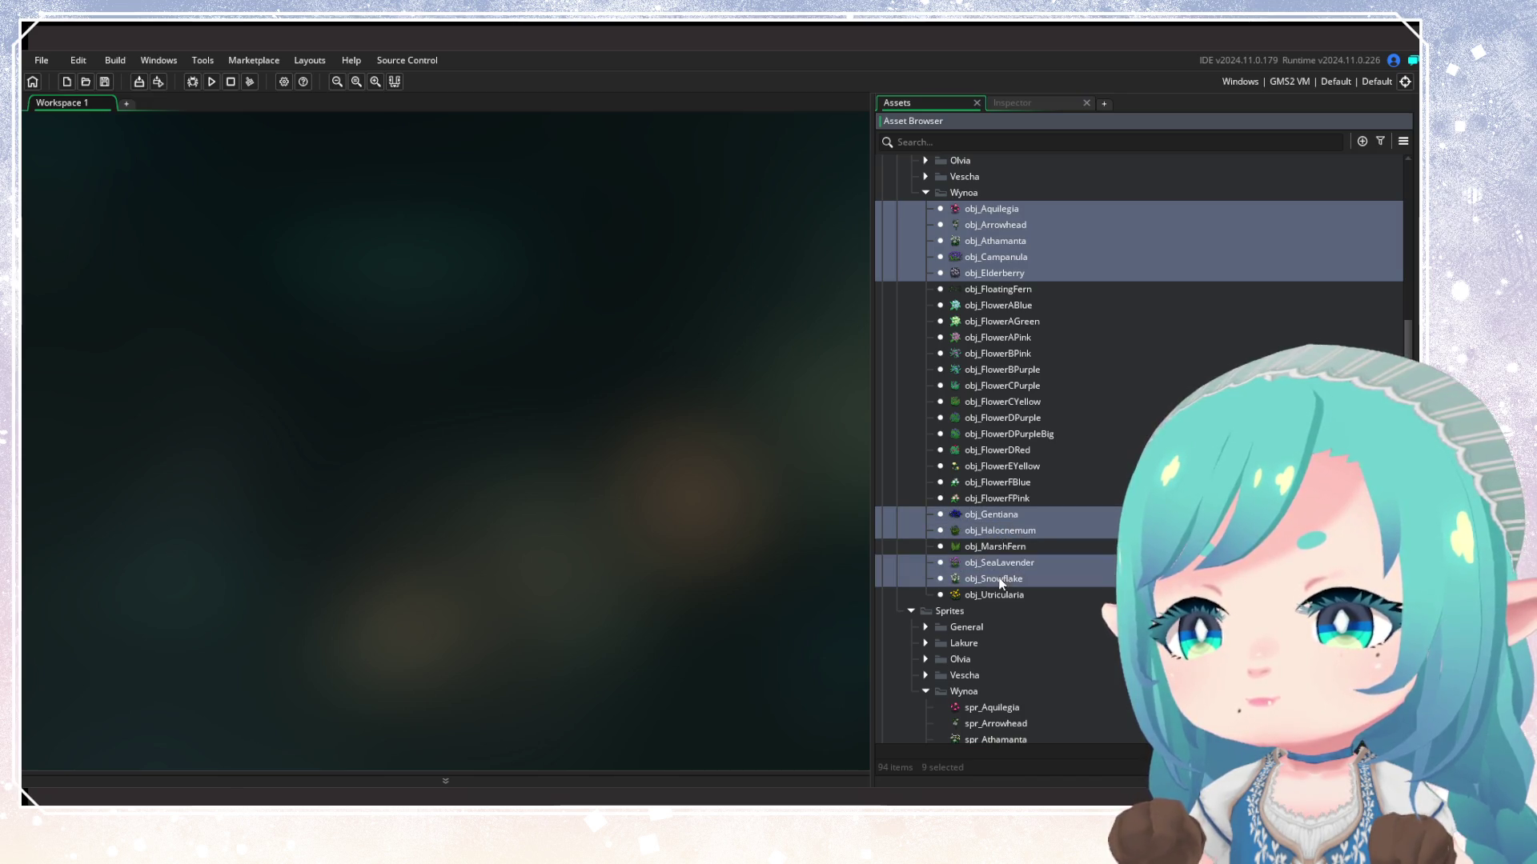
pyautogui.keyDown('ctrl'); pyautogui.click(1004, 594); pyautogui.keyUp('ctrl')
# Remove the Vescha tag from the selected objects, keeping only Wynoa, then deselect them
pyautogui.rightClick(962, 261)
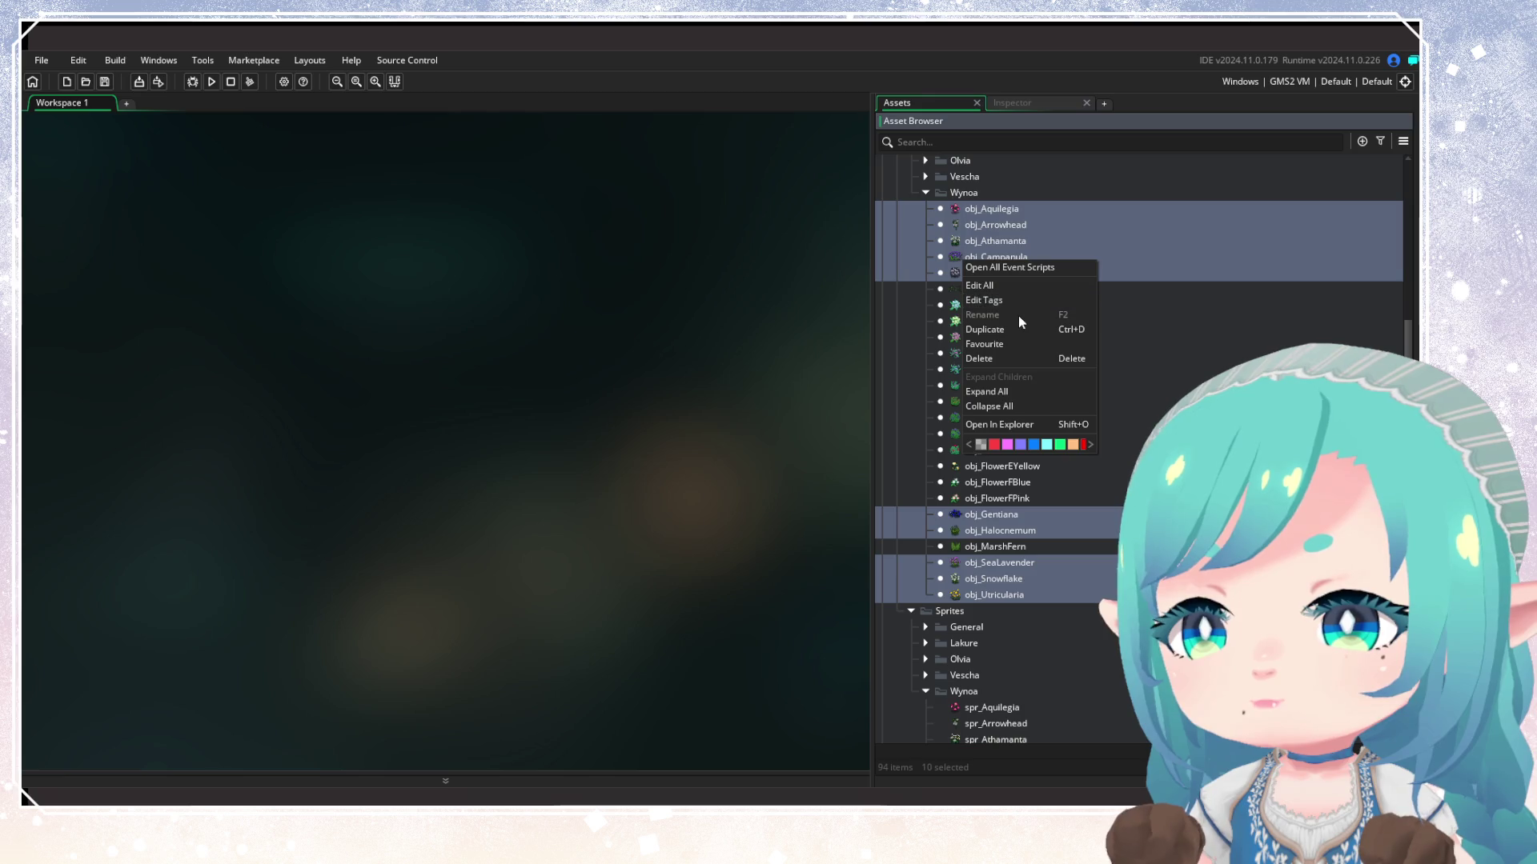
pyautogui.click(1004, 303)
pyautogui.click(926, 321)
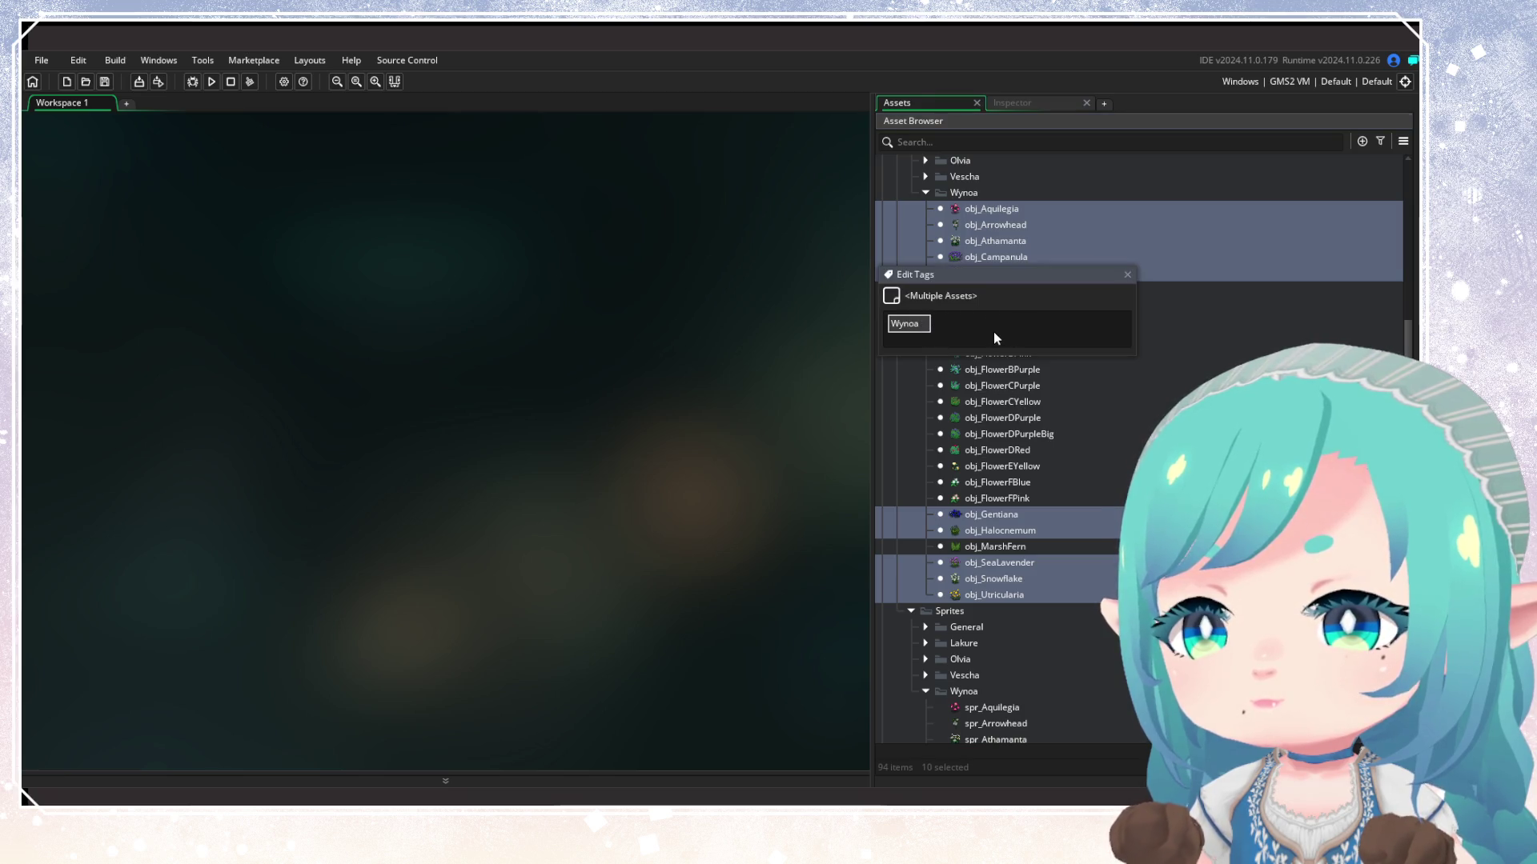
pyautogui.press('Return')
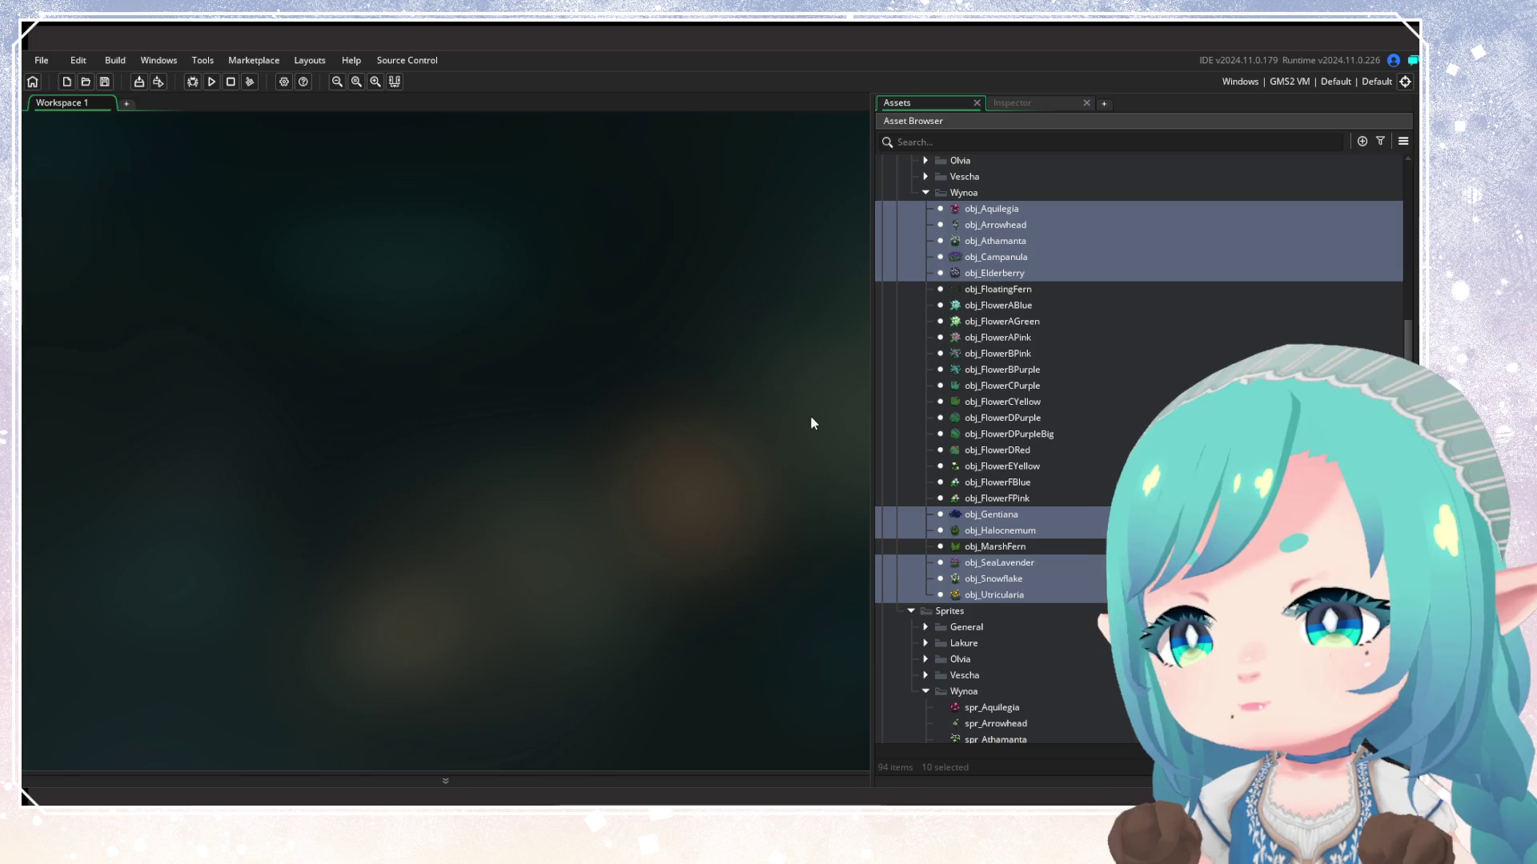
pyautogui.click(987, 425)
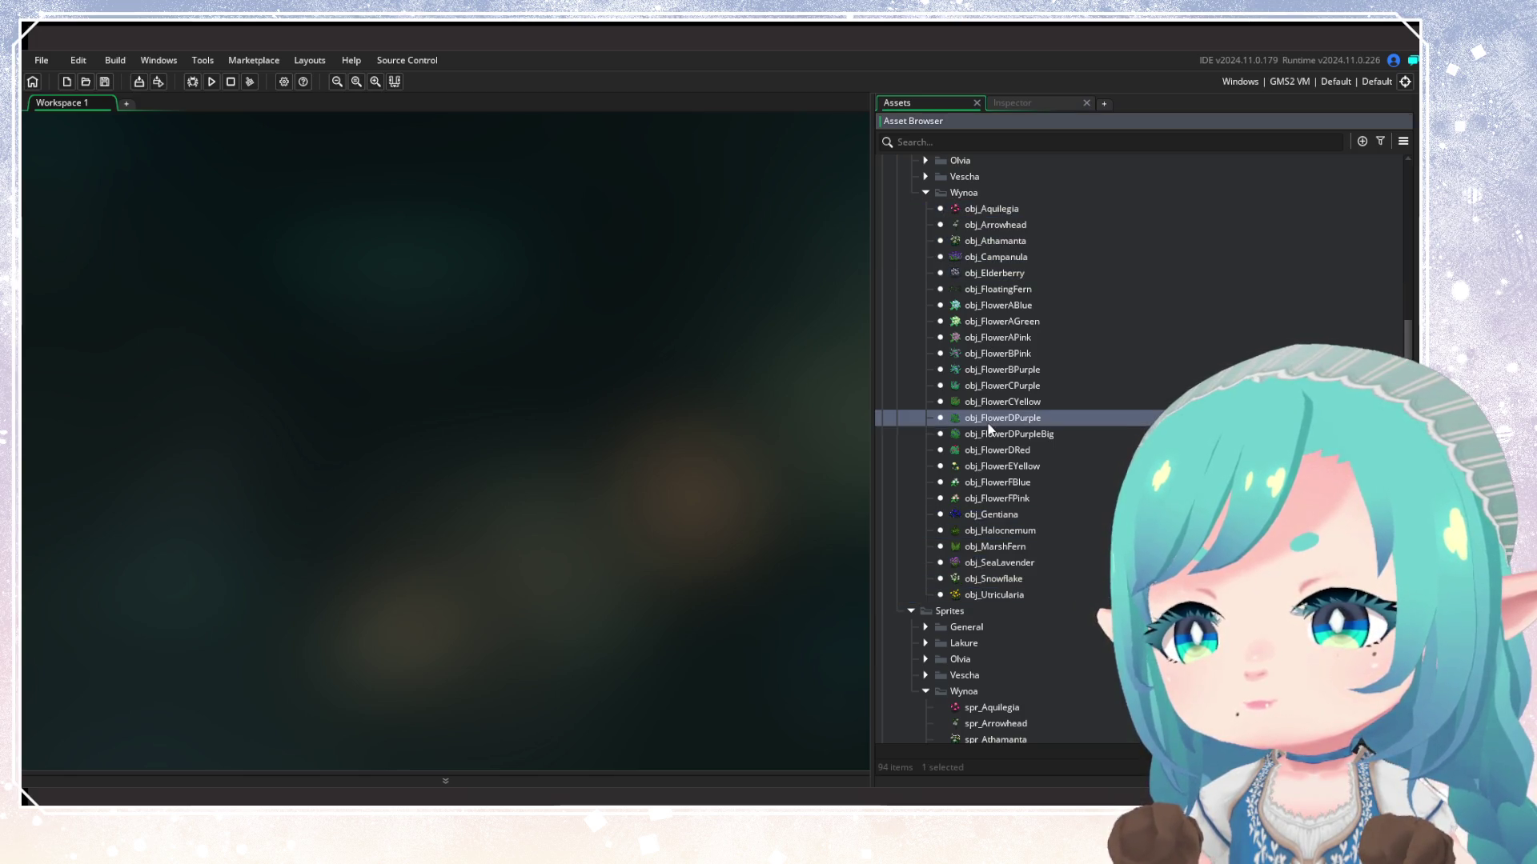
pyautogui.scroll(-3, 1030, 506)
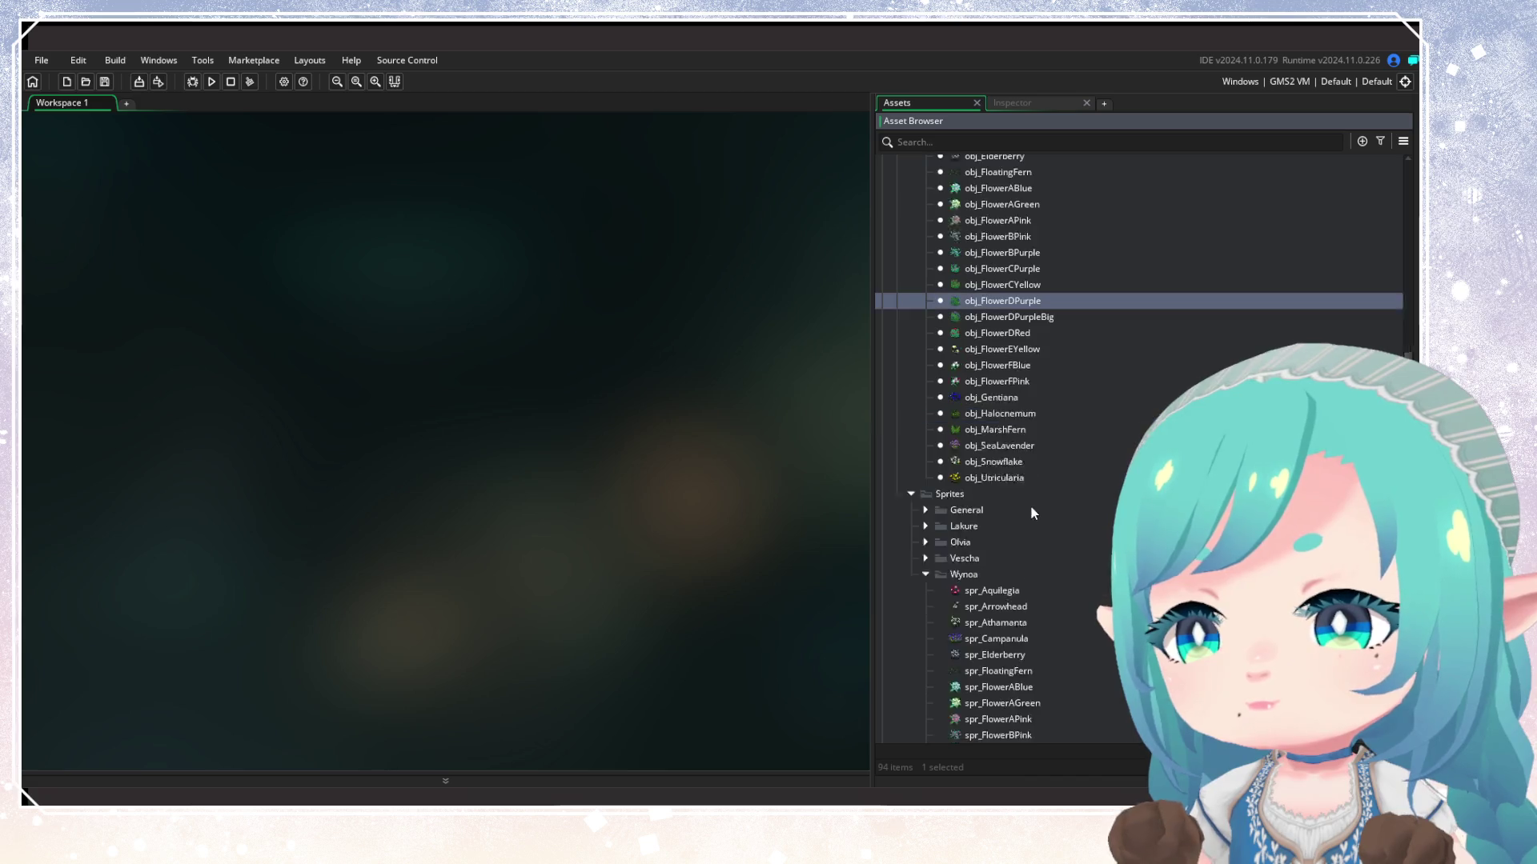
pyautogui.click(1380, 140)
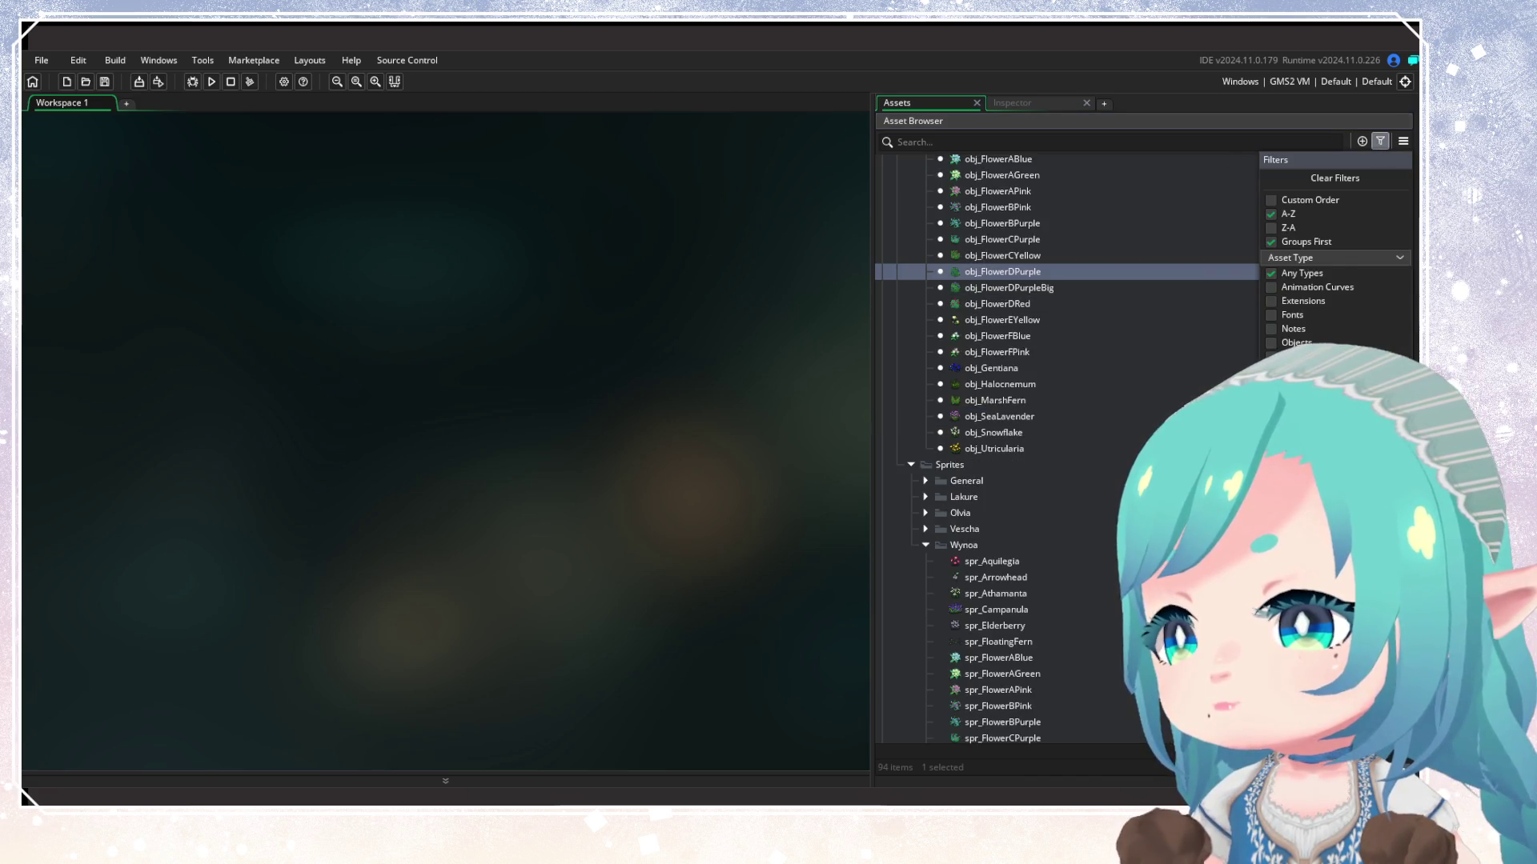
pyautogui.click(1086, 488)
pyautogui.scroll(3, 1087, 488)
pyautogui.click(1002, 480)
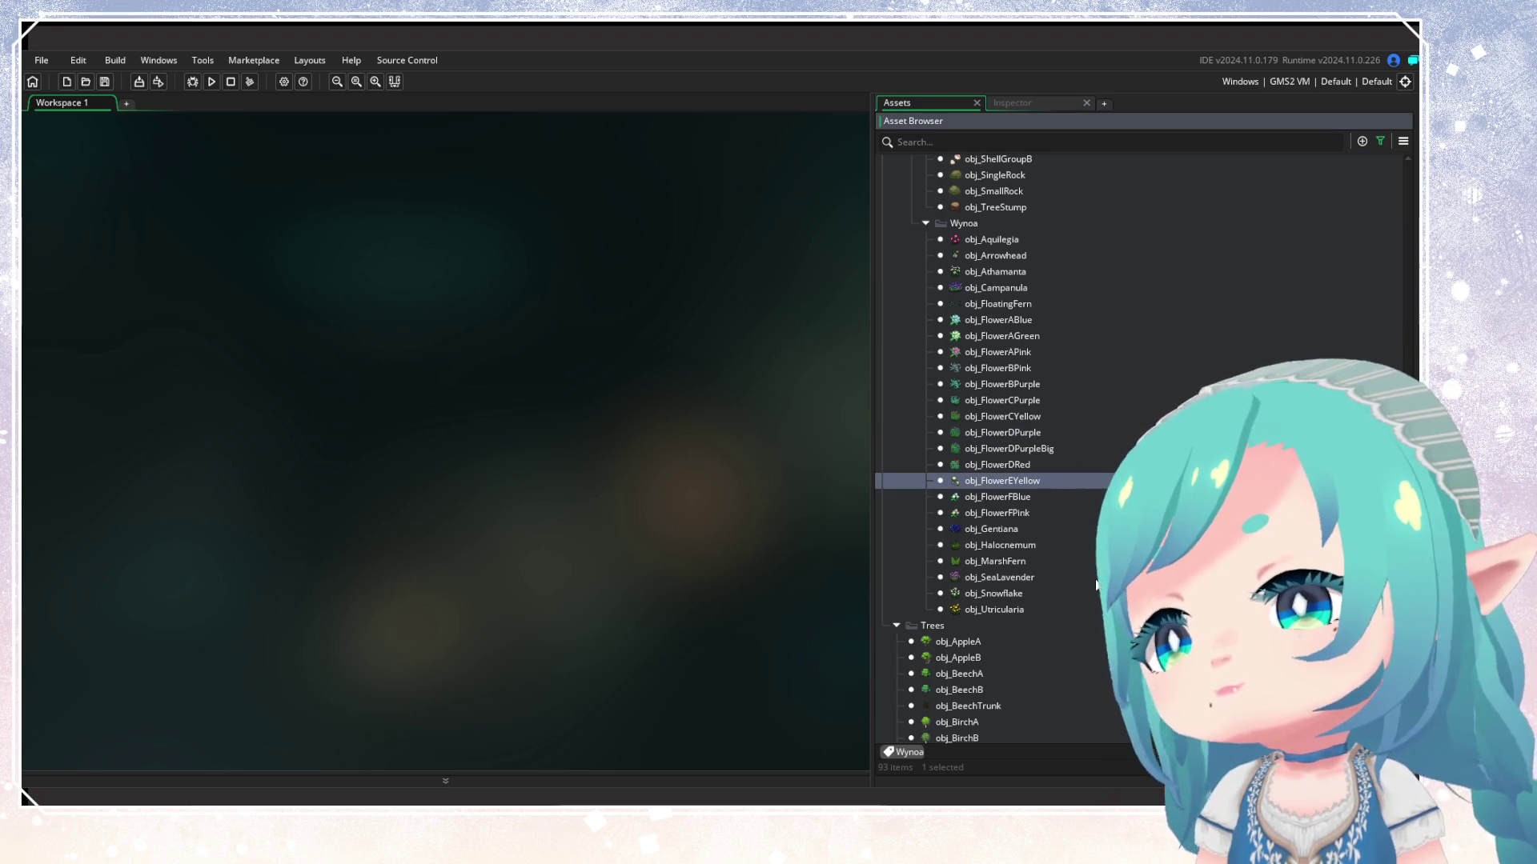
pyautogui.scroll(-7, 1072, 573)
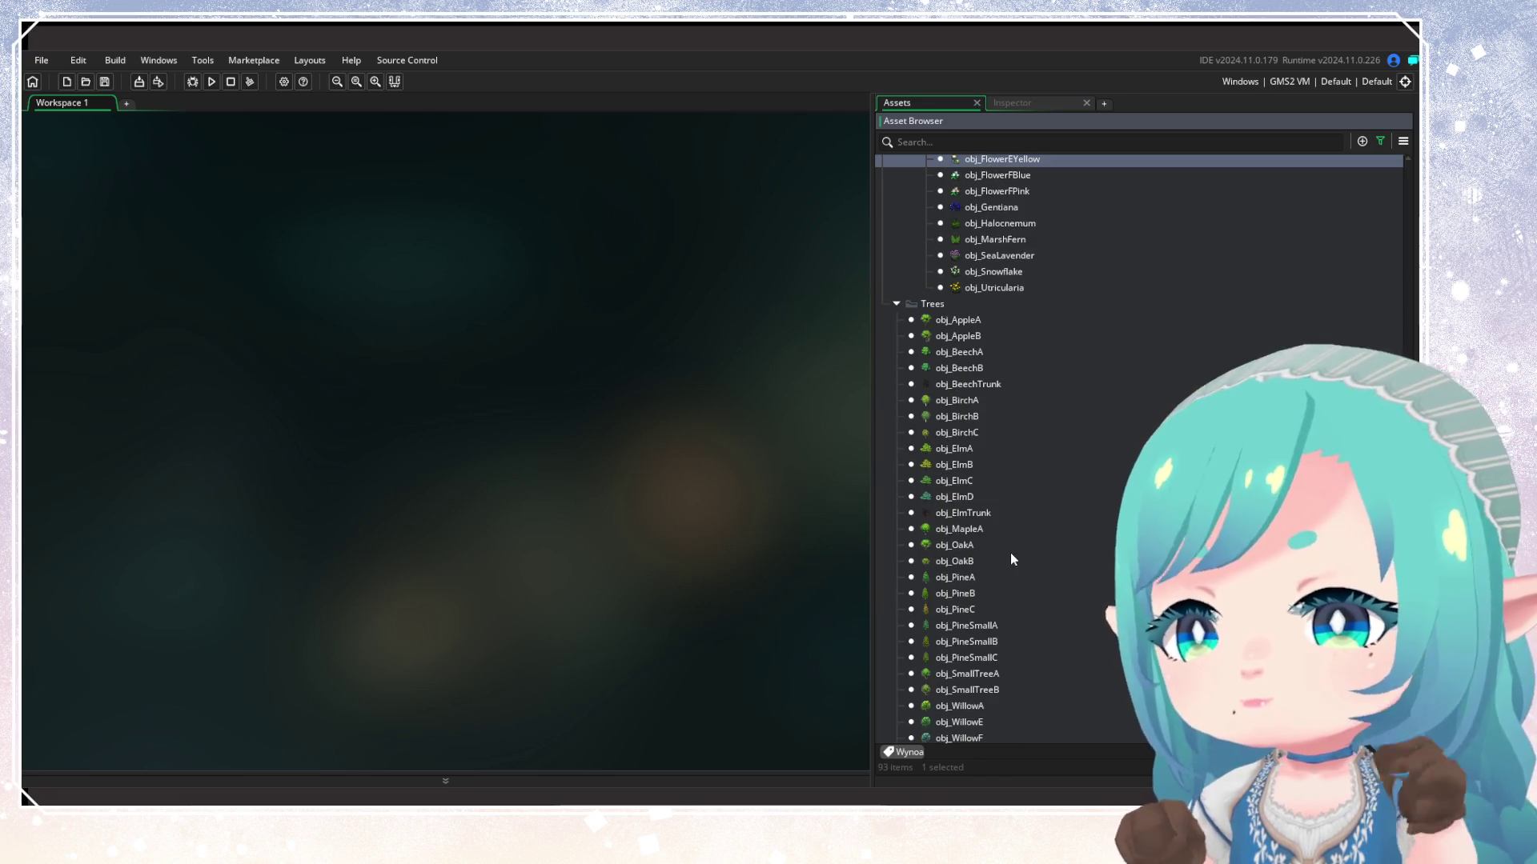
pyautogui.scroll(-1, 1012, 536)
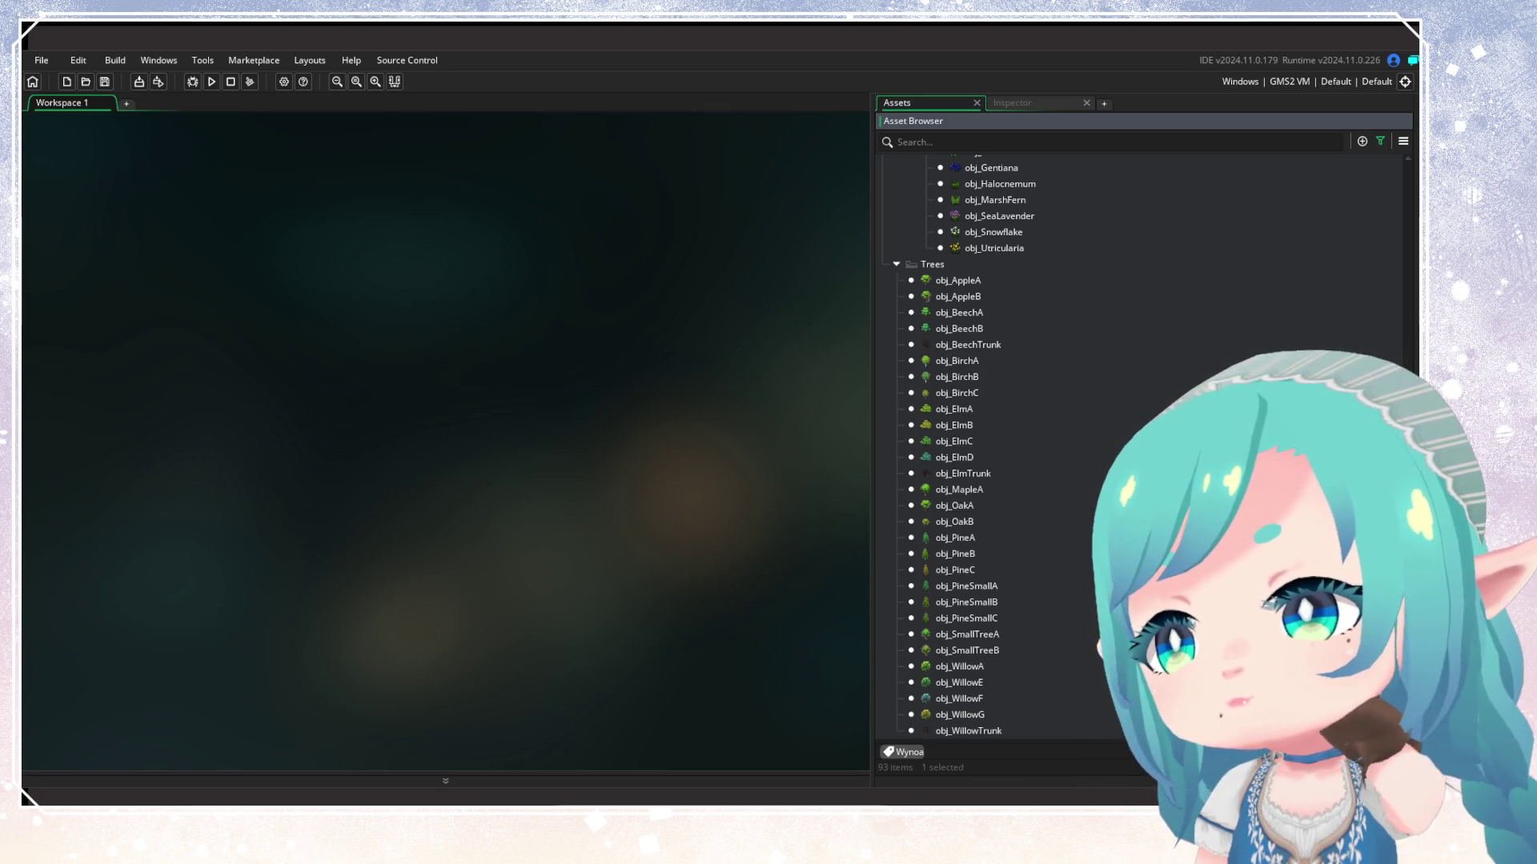
pyautogui.scroll(8, 1034, 247)
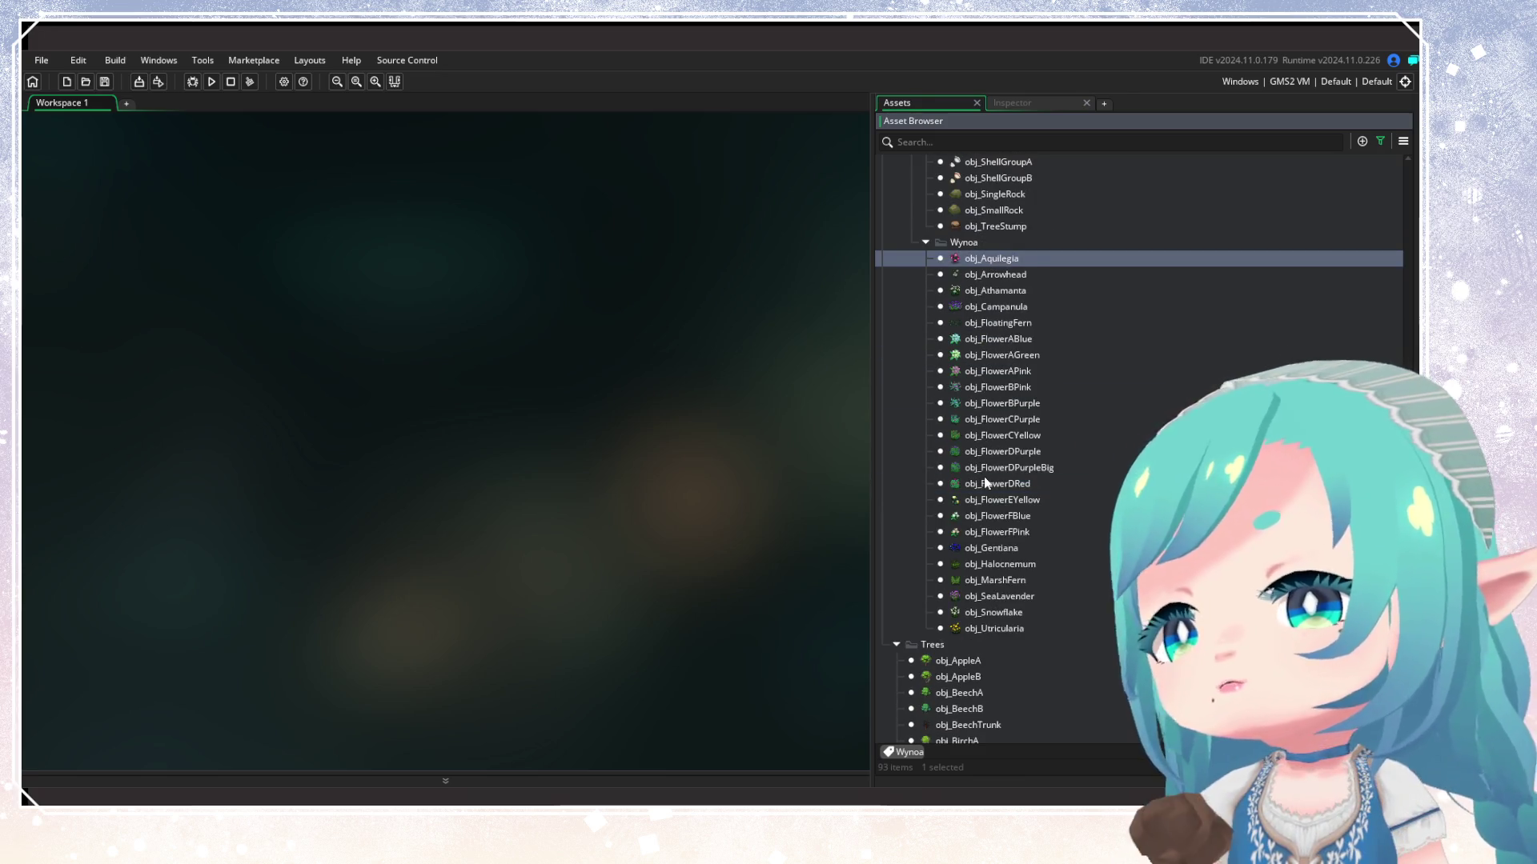
pyautogui.scroll(-7, 985, 480)
pyautogui.click(973, 468)
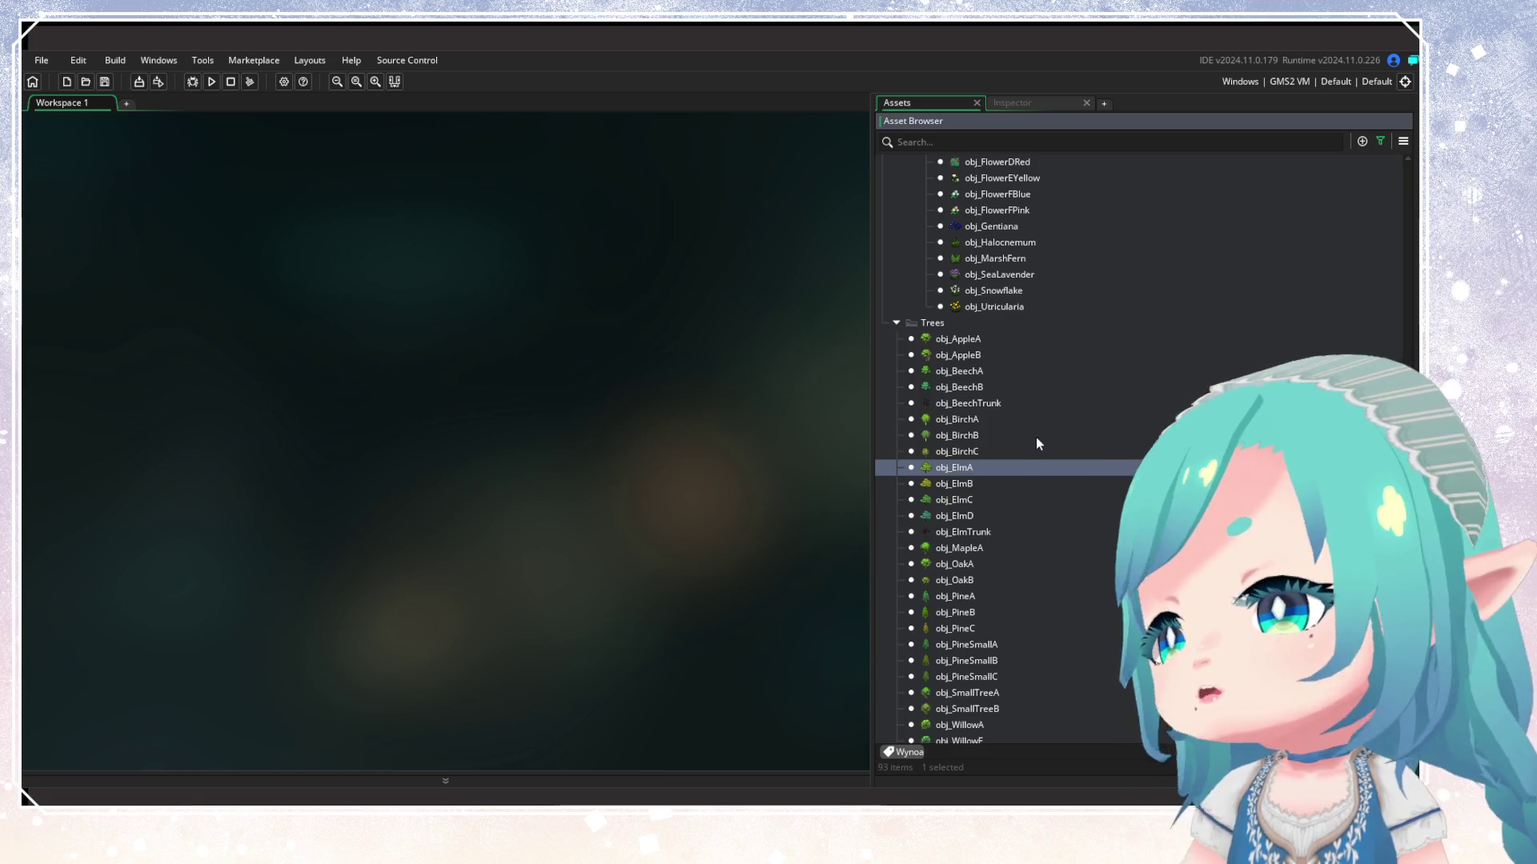
pyautogui.scroll(8, 1035, 439)
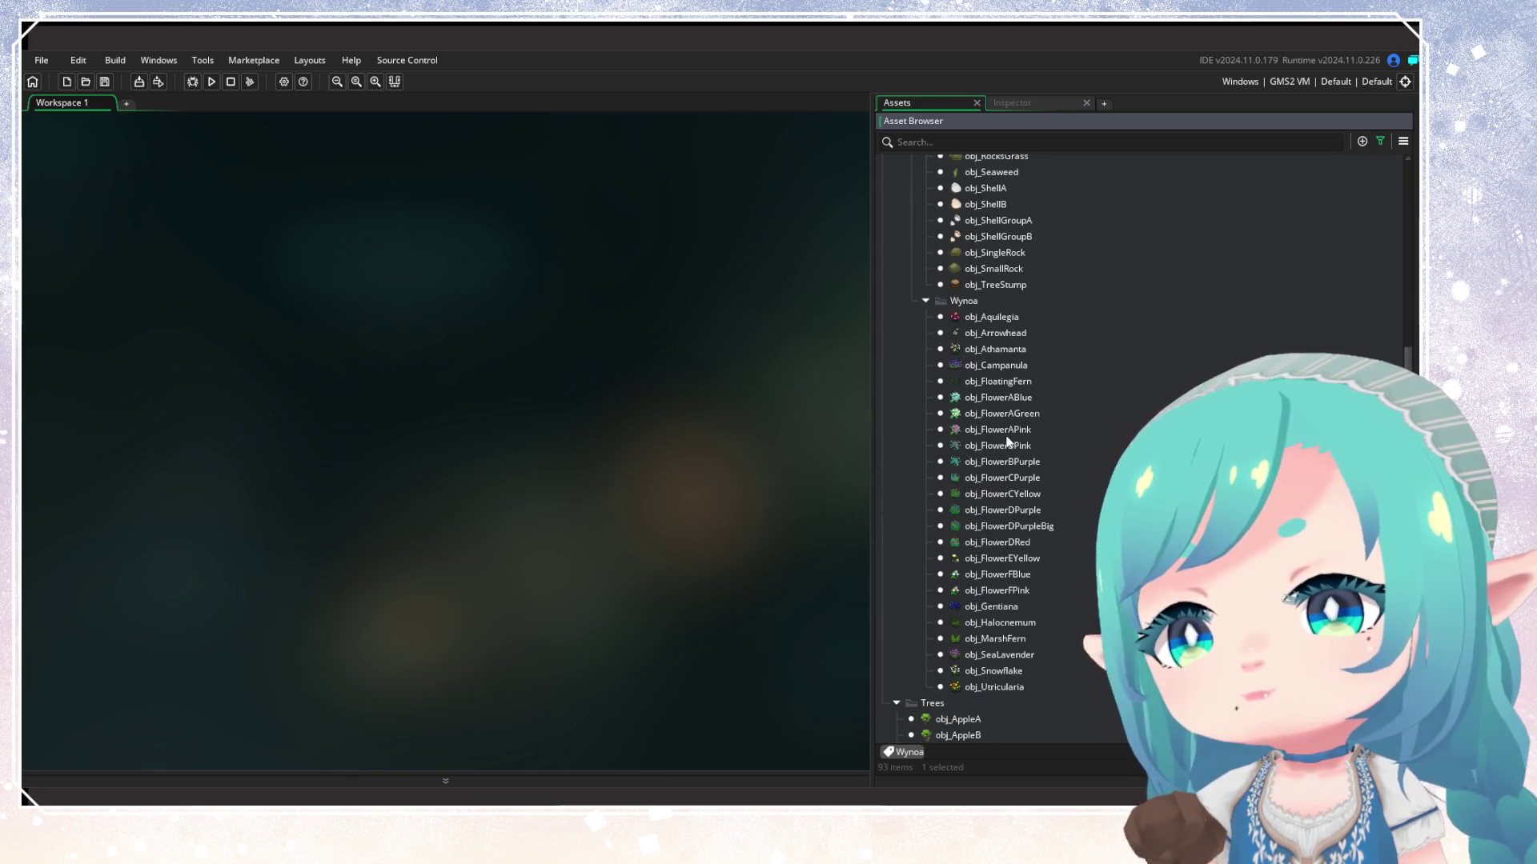
pyautogui.click(996, 380)
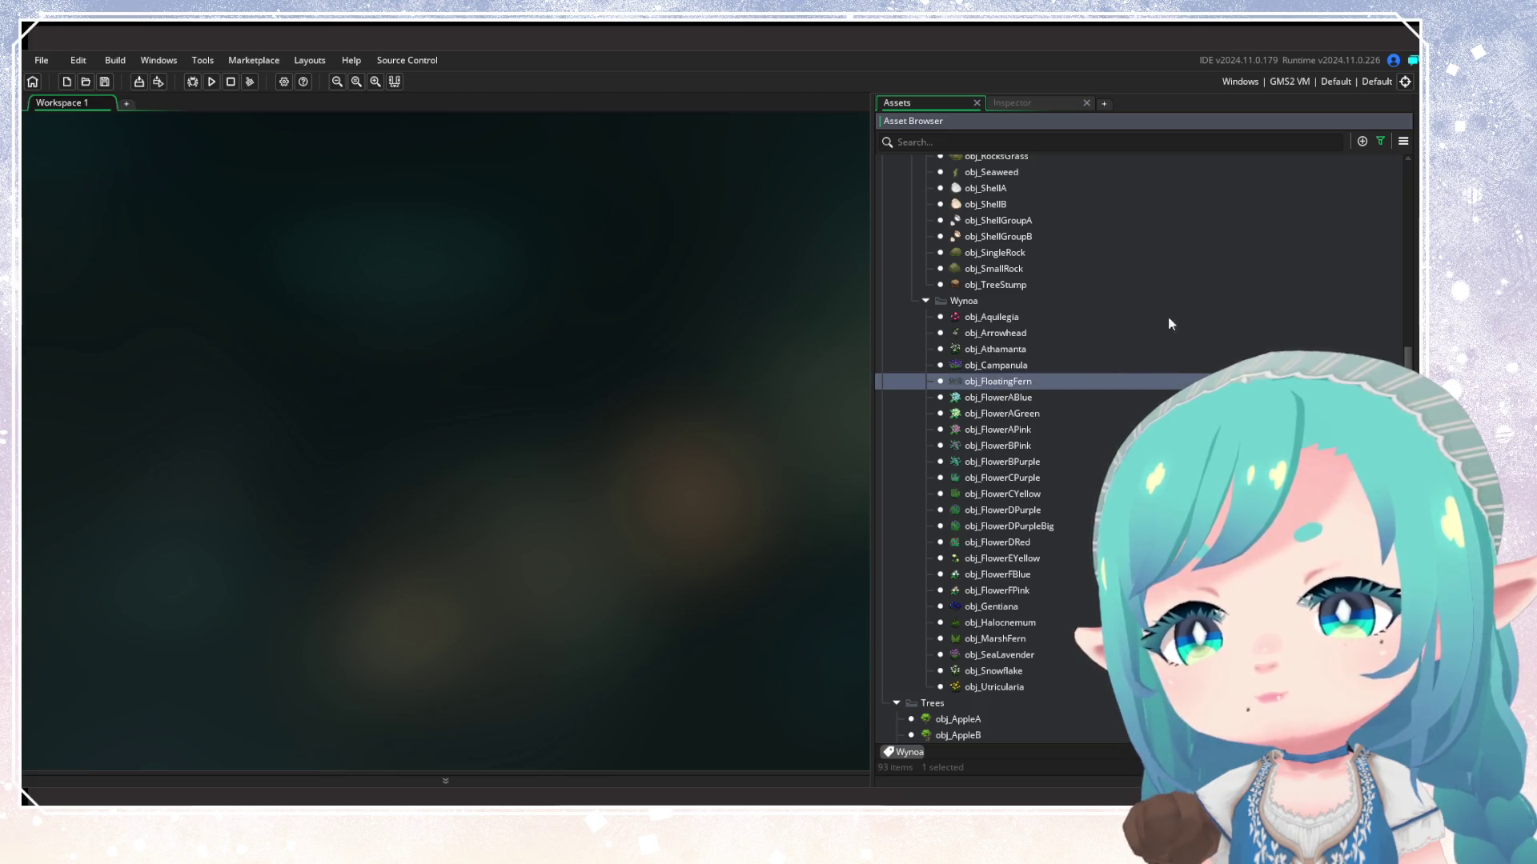
pyautogui.click(1377, 142)
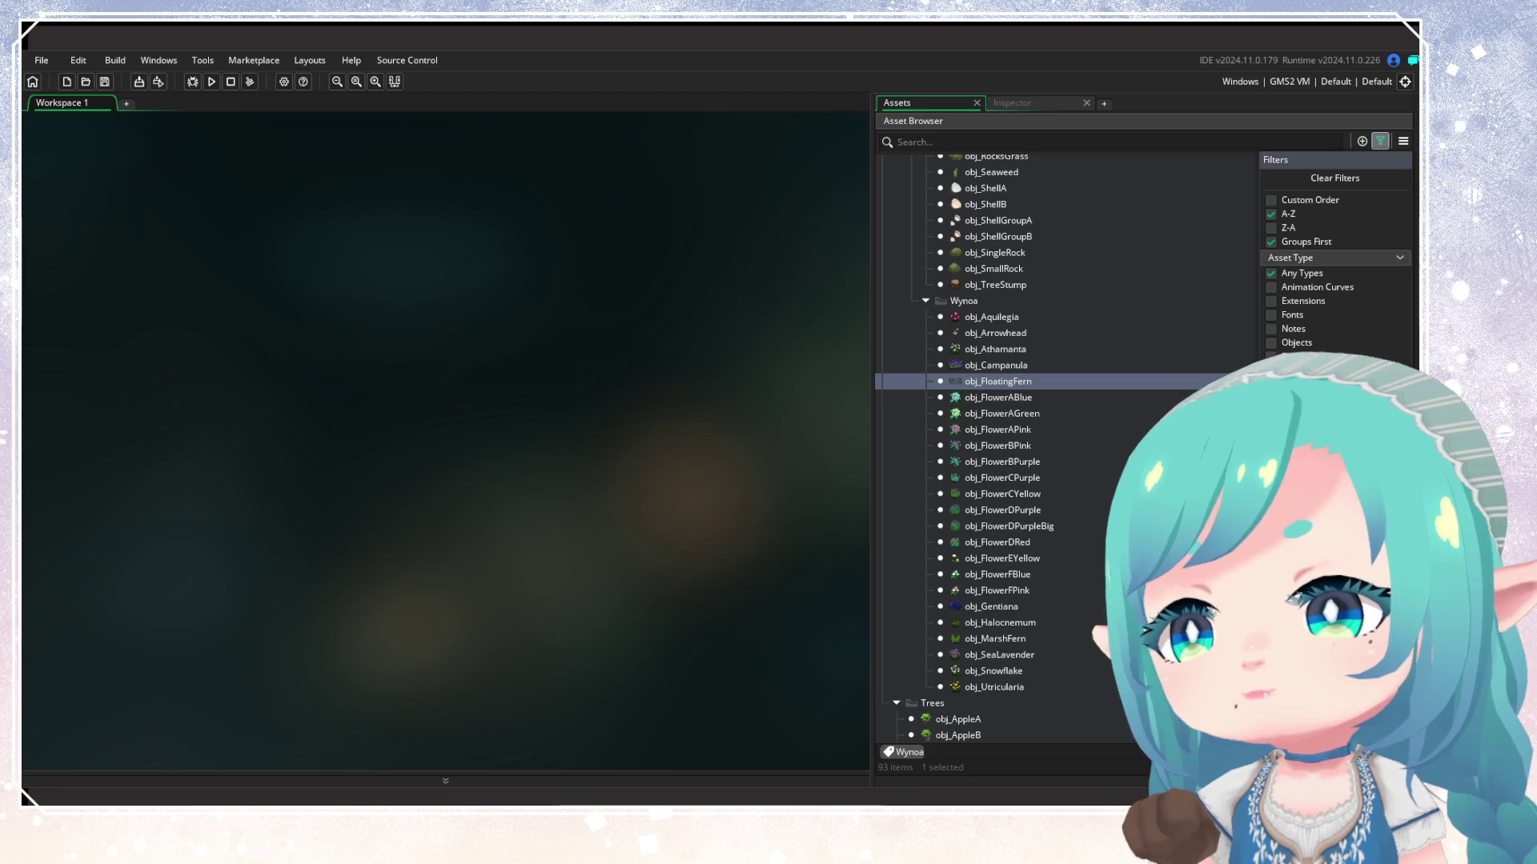
pyautogui.rightClick(994, 208)
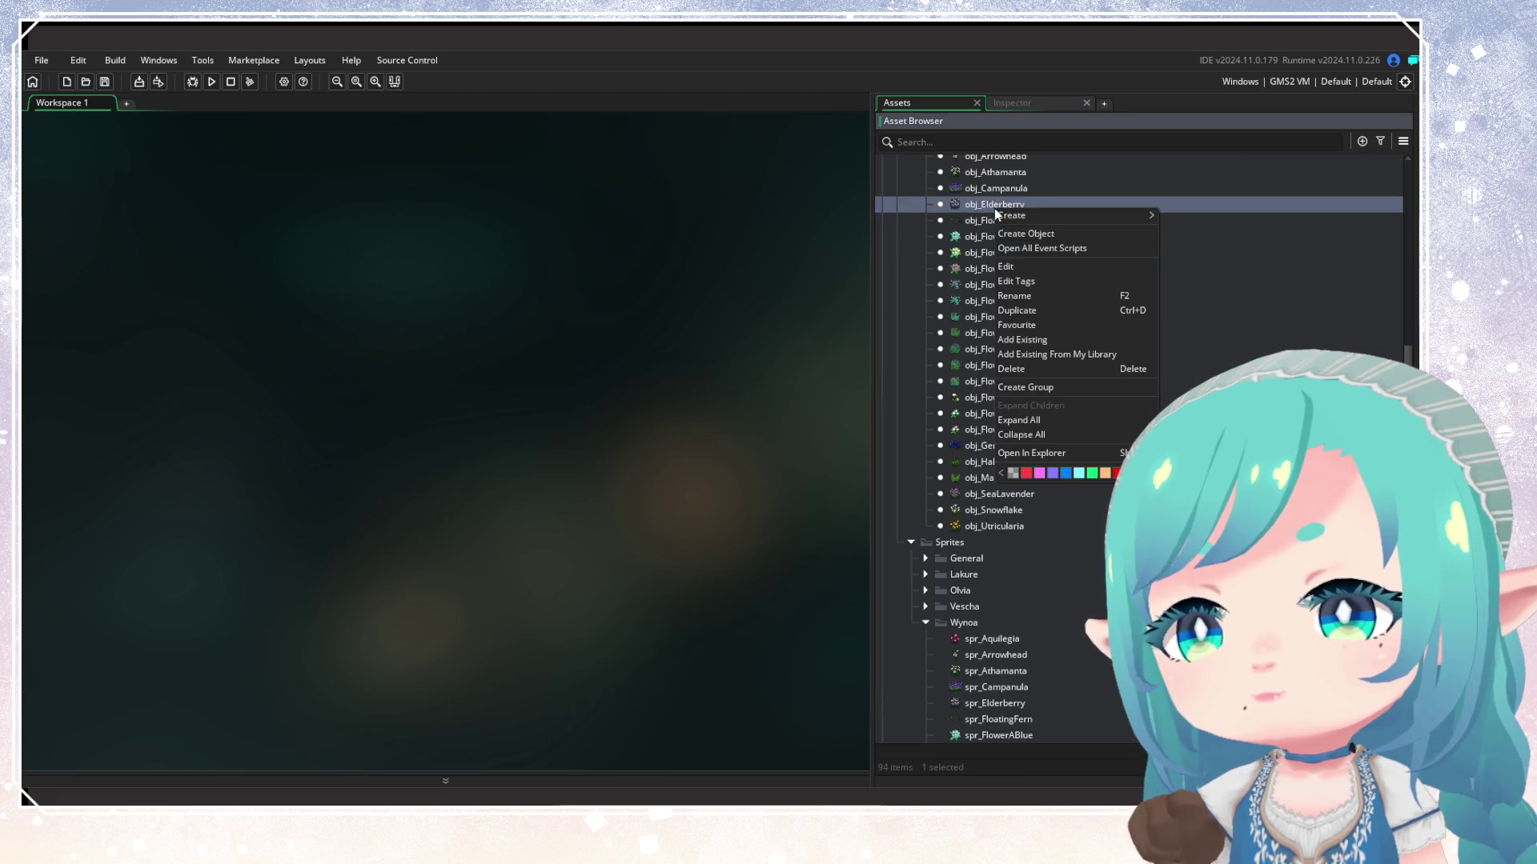
# Add the Wynoa tag to obj_Elderberry and glance at the asset filter options
pyautogui.click(1010, 276)
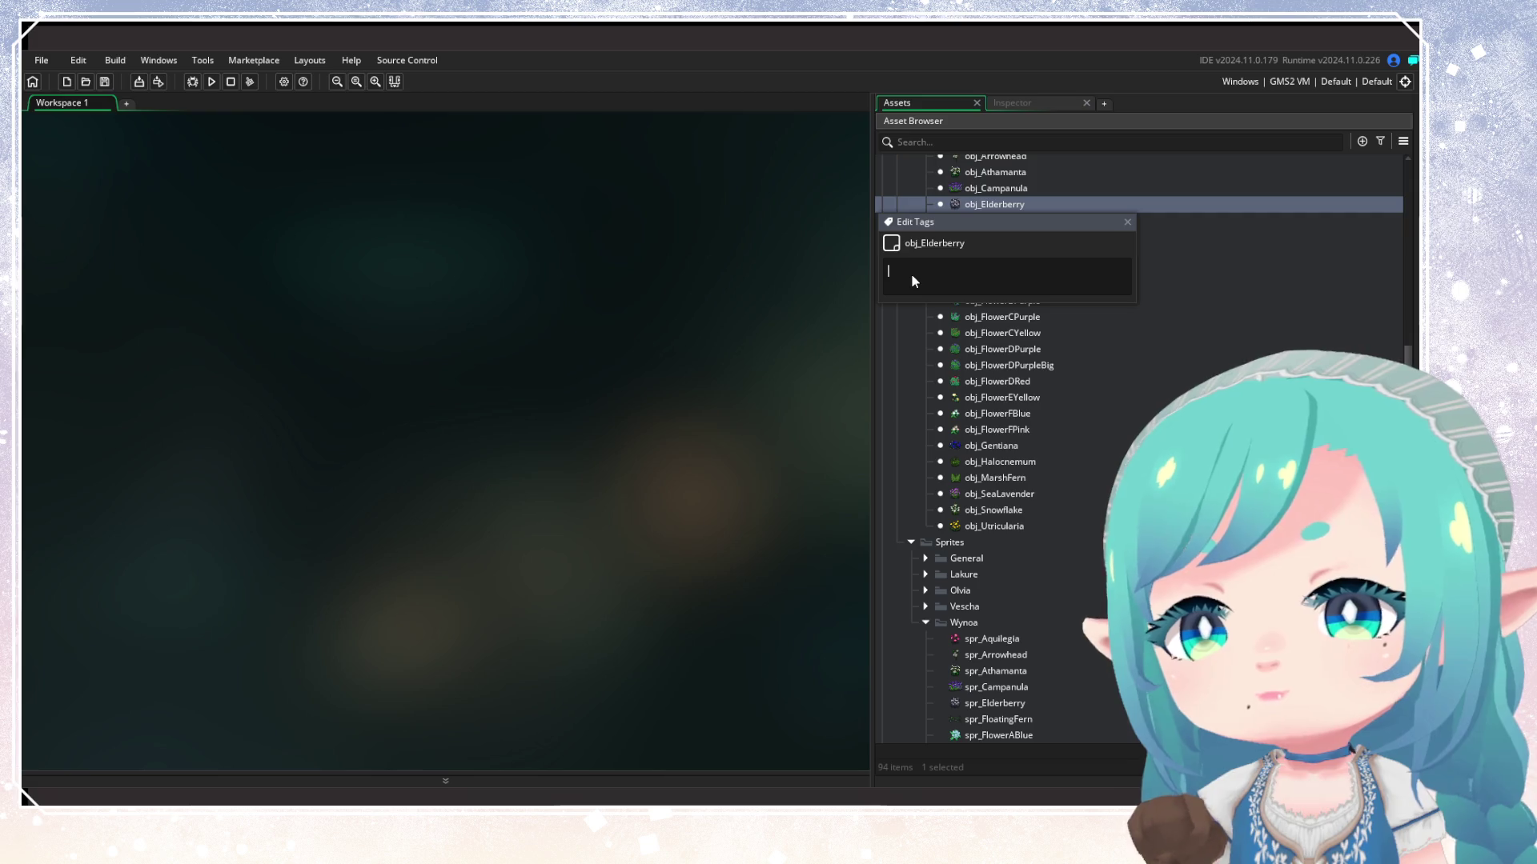
pyautogui.write('Wyno')
pyautogui.press('Return')
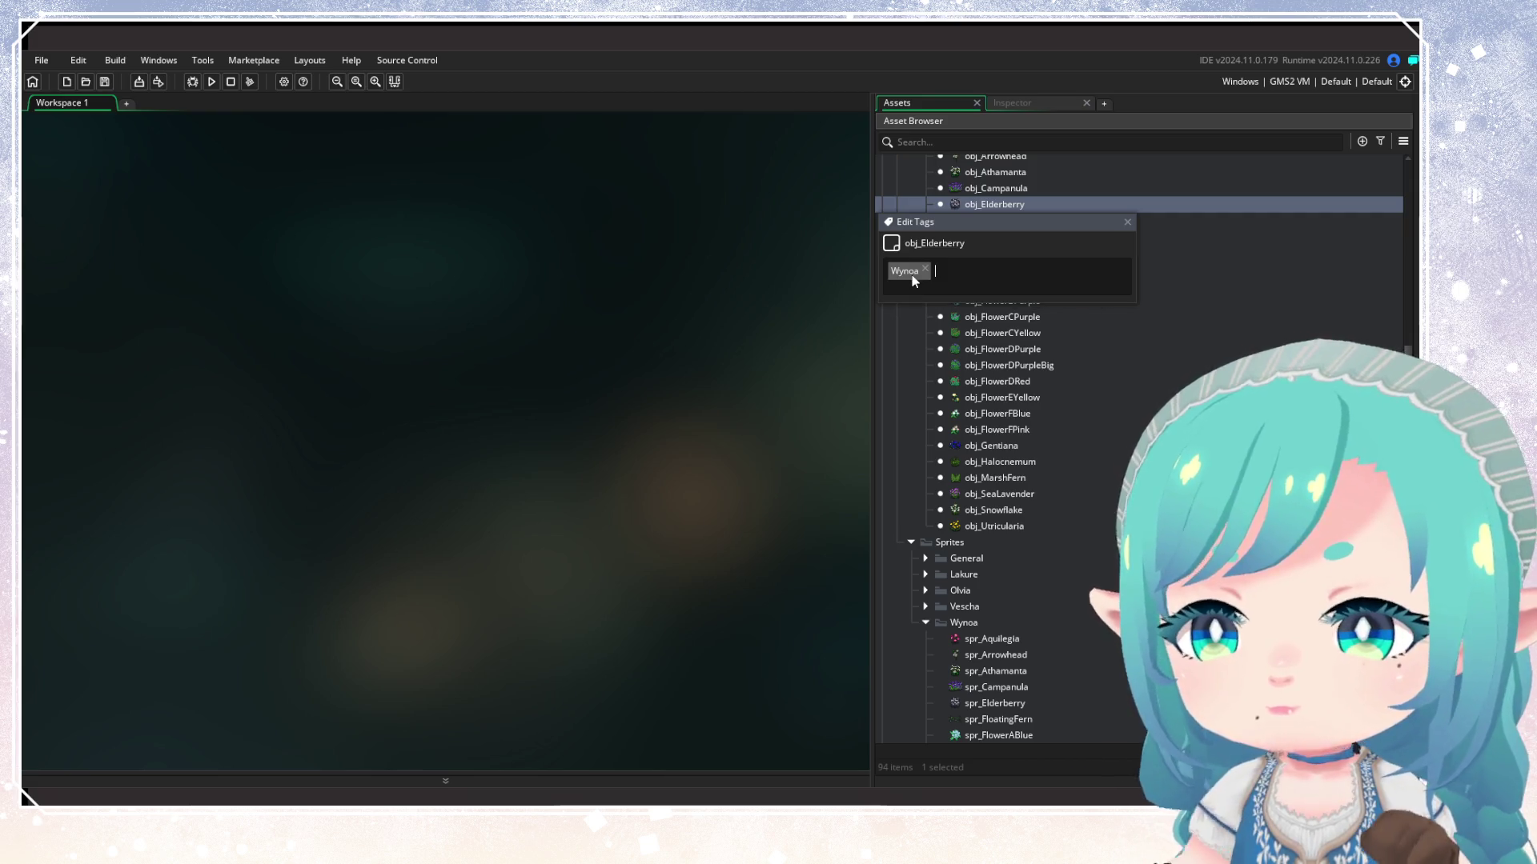
pyautogui.click(1128, 222)
pyautogui.click(1377, 141)
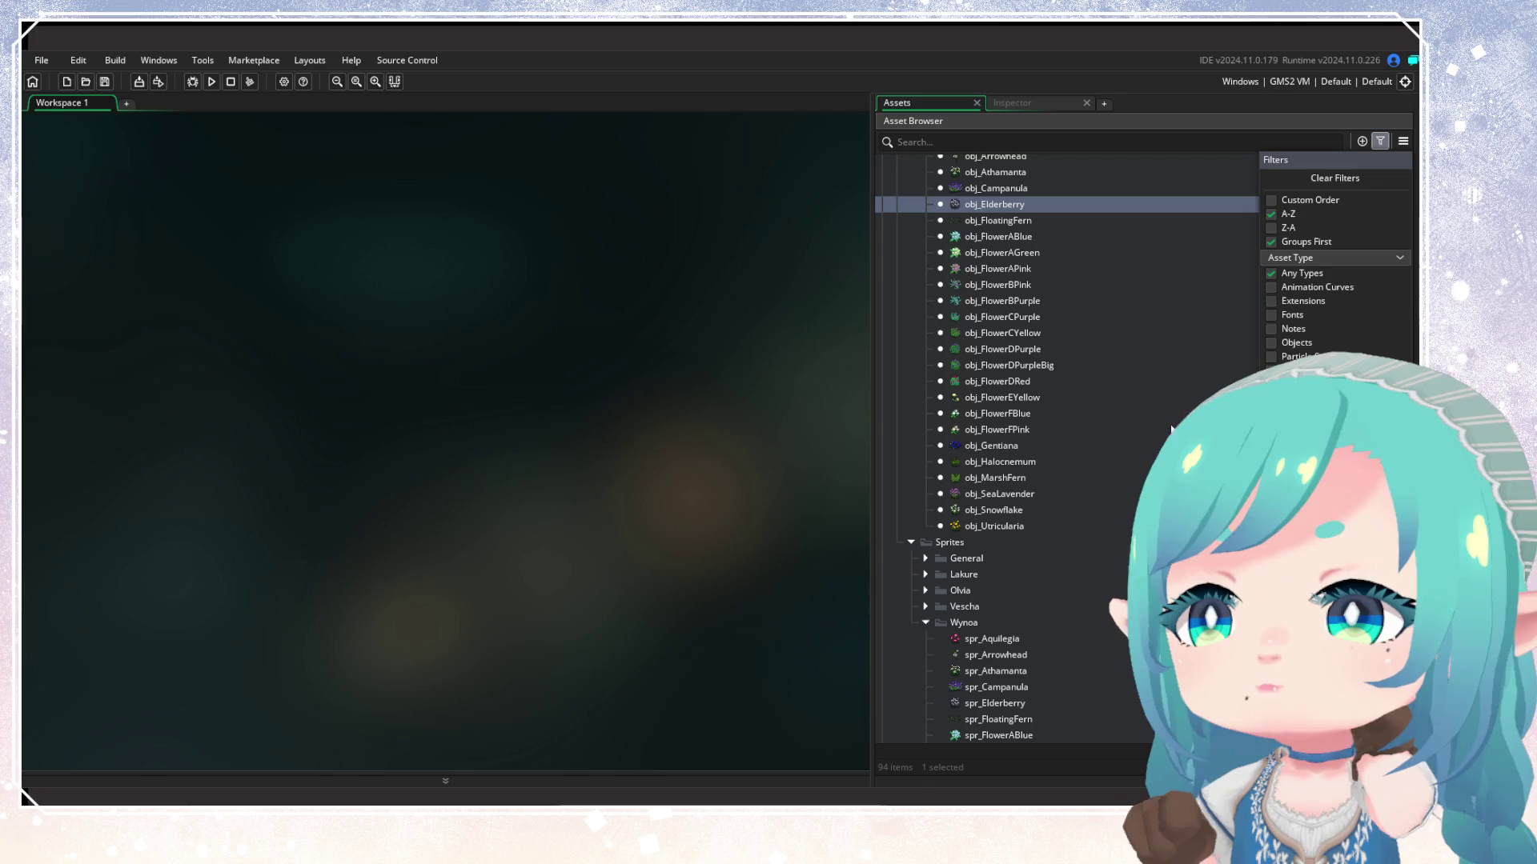
pyautogui.scroll(4, 1098, 432)
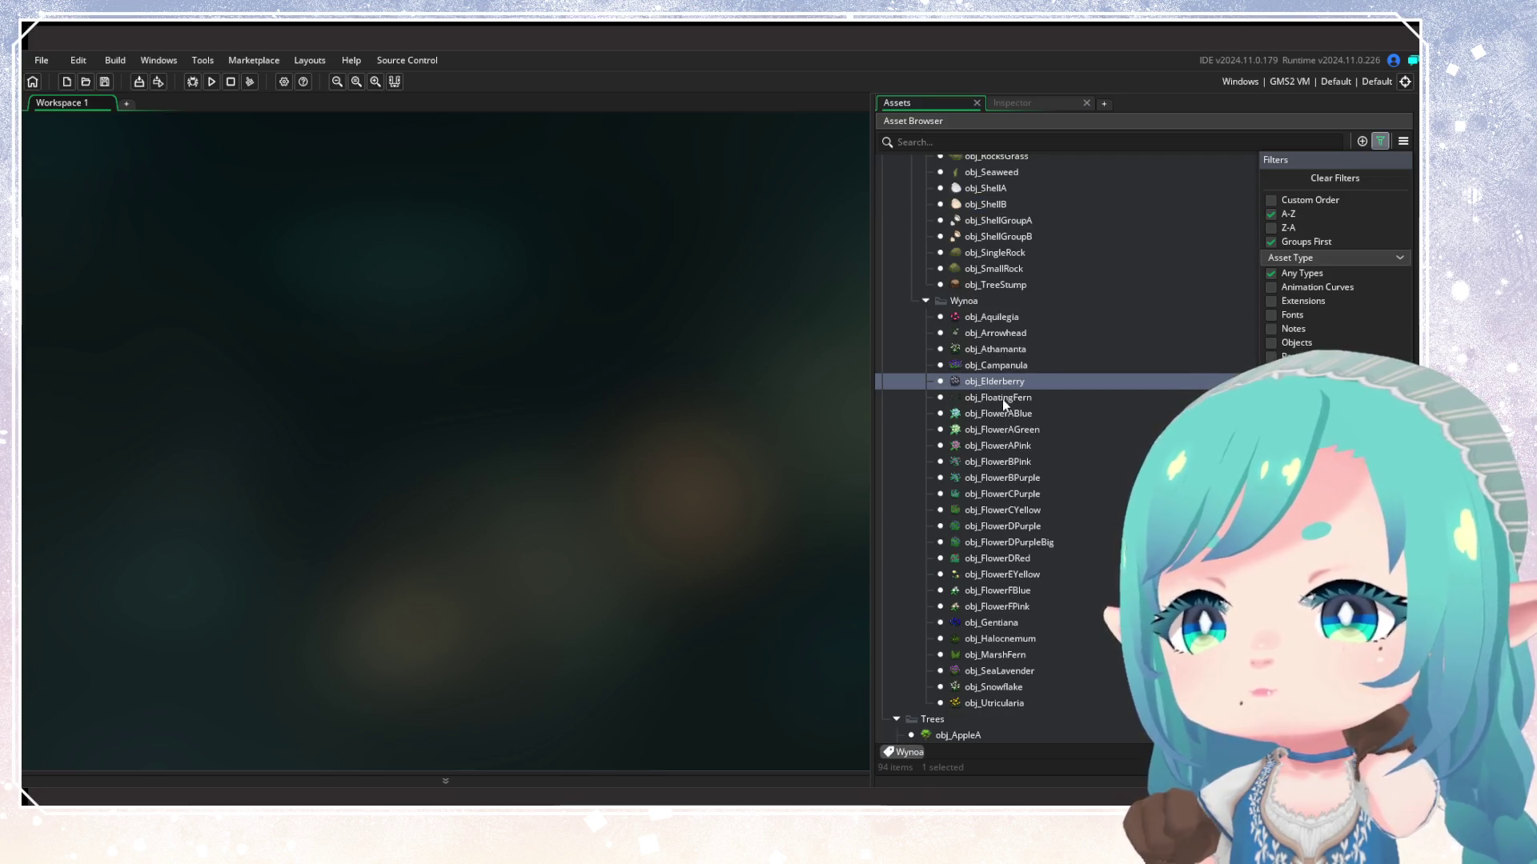
pyautogui.click(1004, 382)
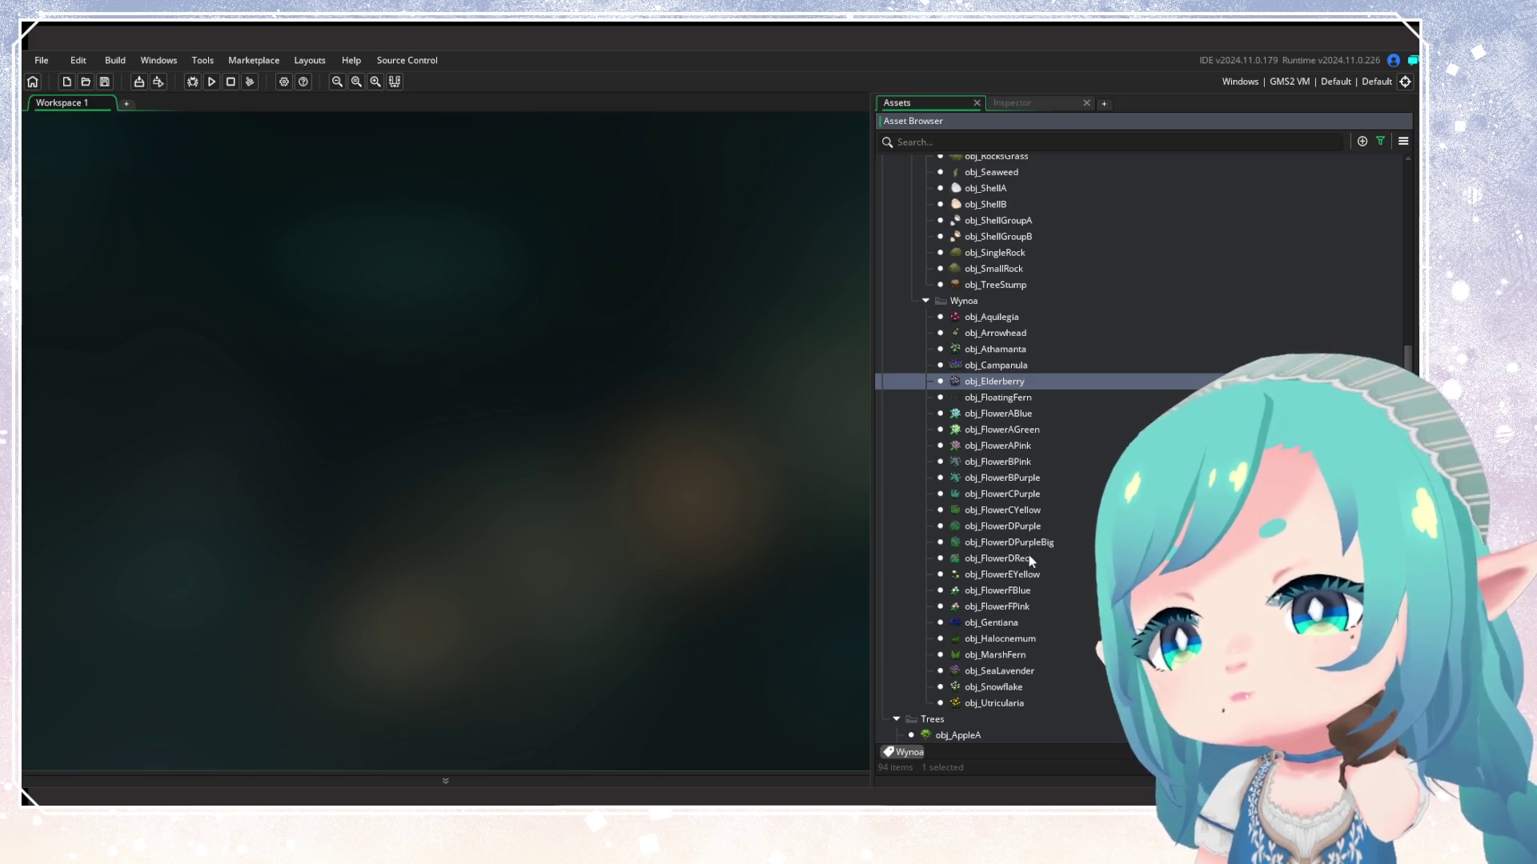
# Check Snowflake, Halocnemum, SeaLavender, Utricularia, MarshFern, Athamanta, Campanula, Gentiana and Arrowhead objects
pyautogui.click(1027, 688)
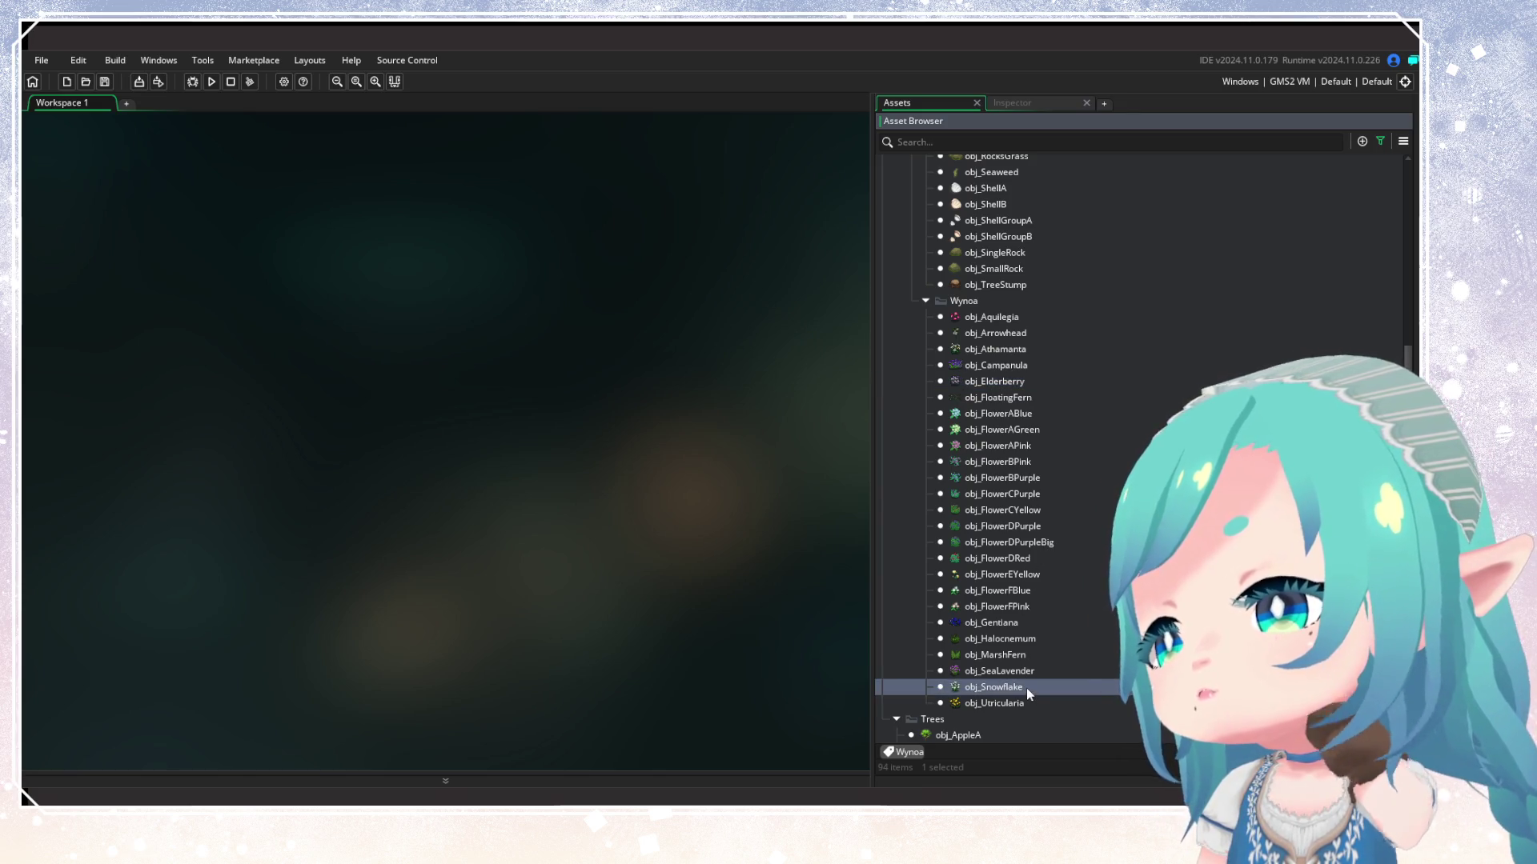
pyautogui.click(1002, 640)
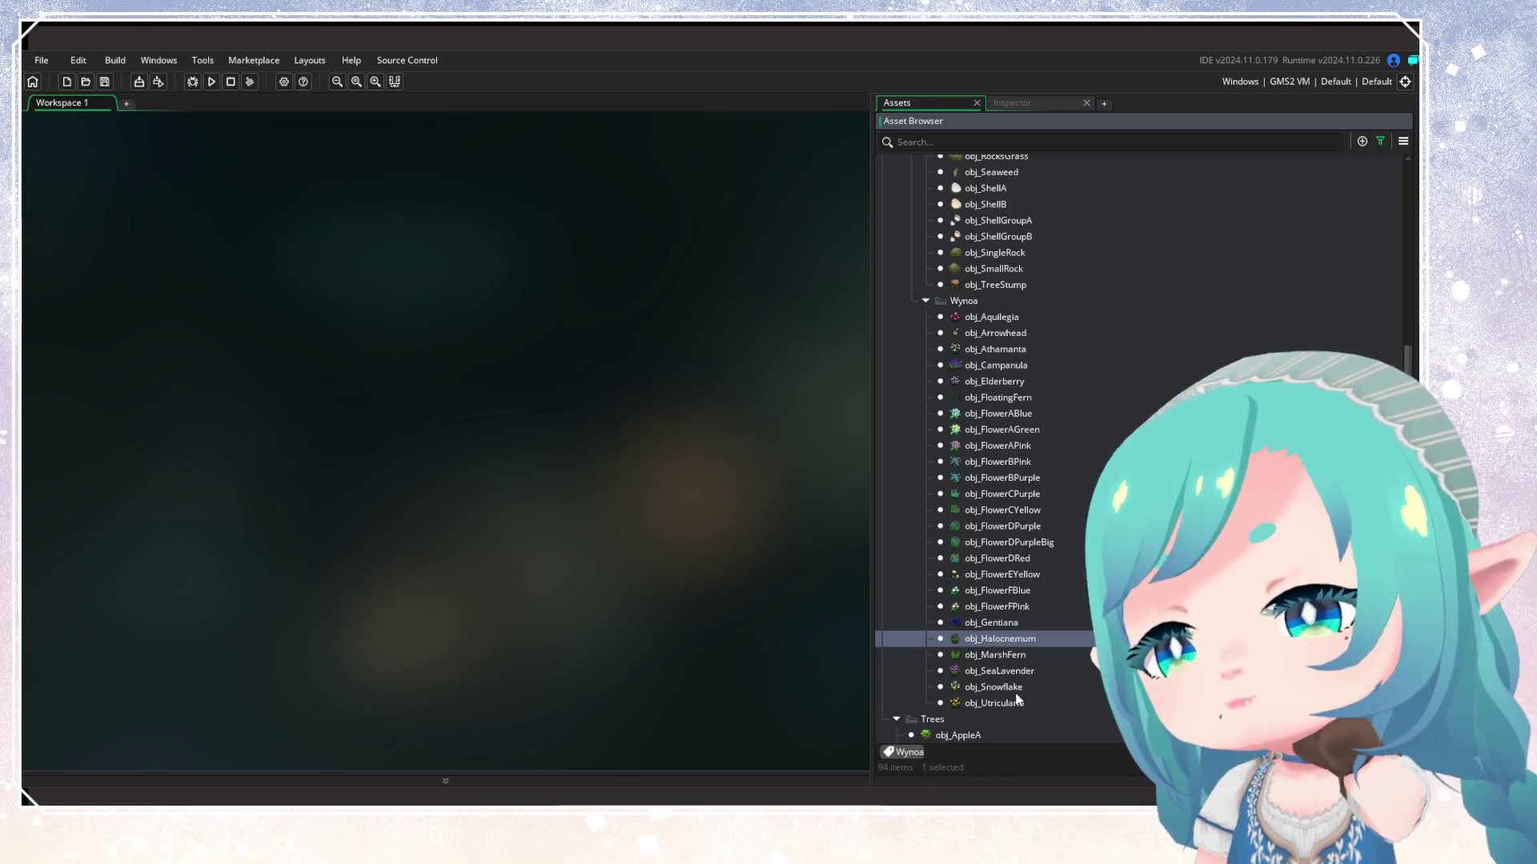
pyautogui.click(1013, 674)
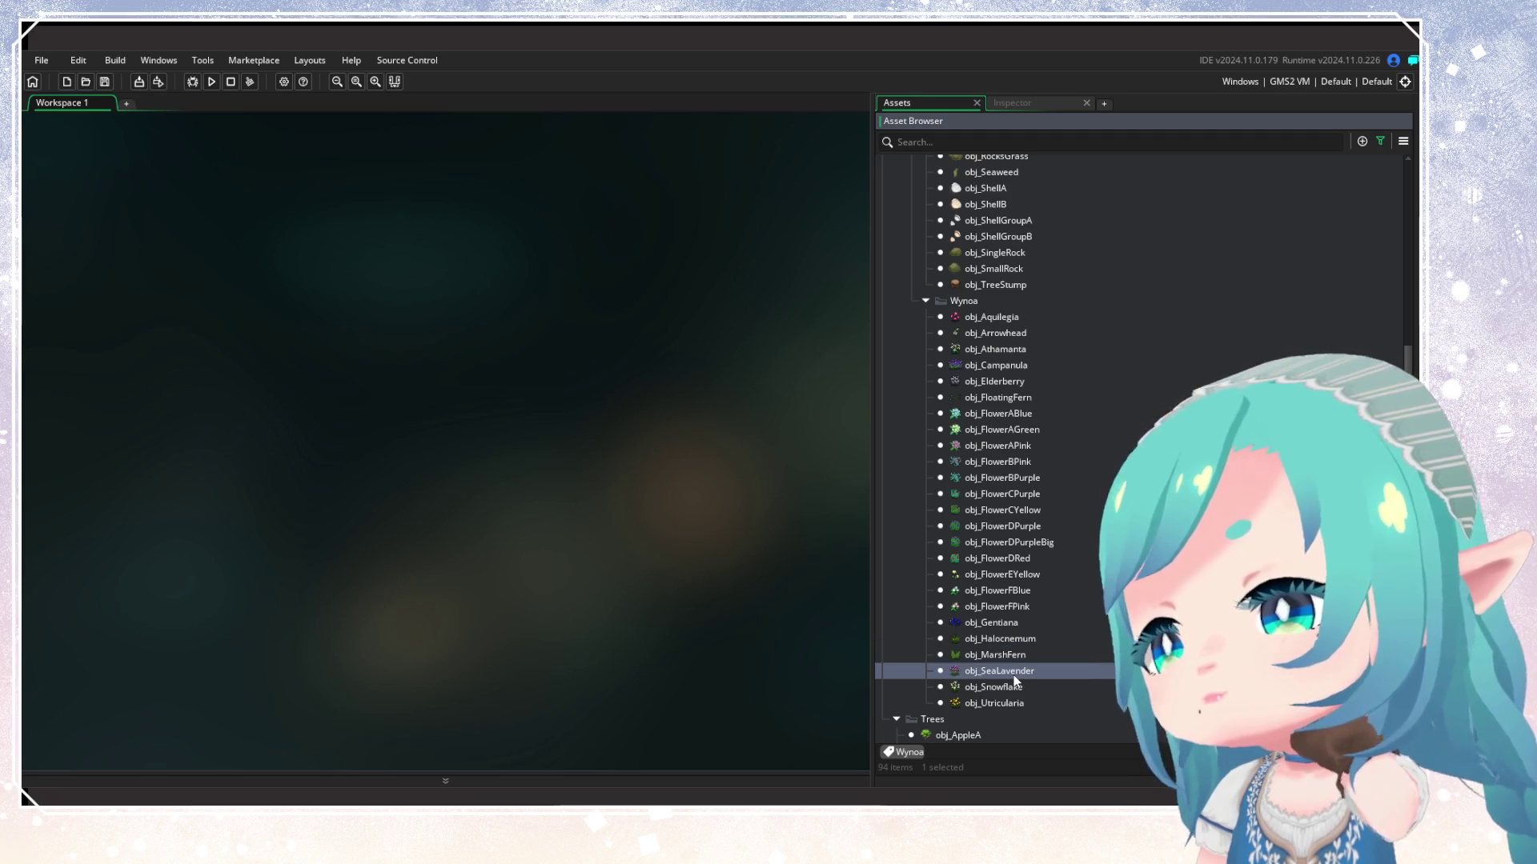
pyautogui.click(1014, 708)
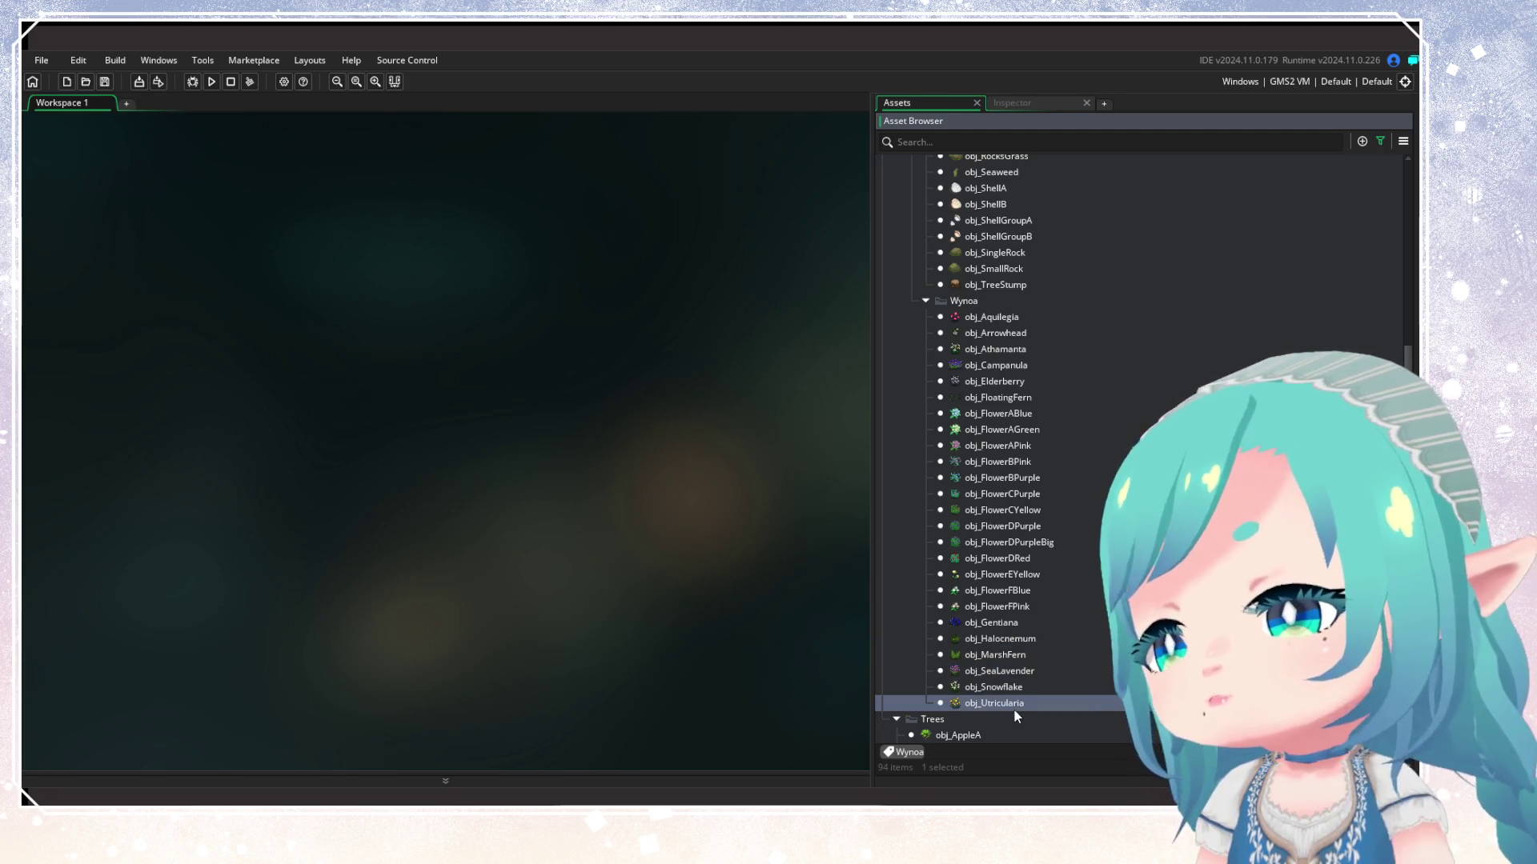
pyautogui.click(976, 659)
pyautogui.click(1006, 347)
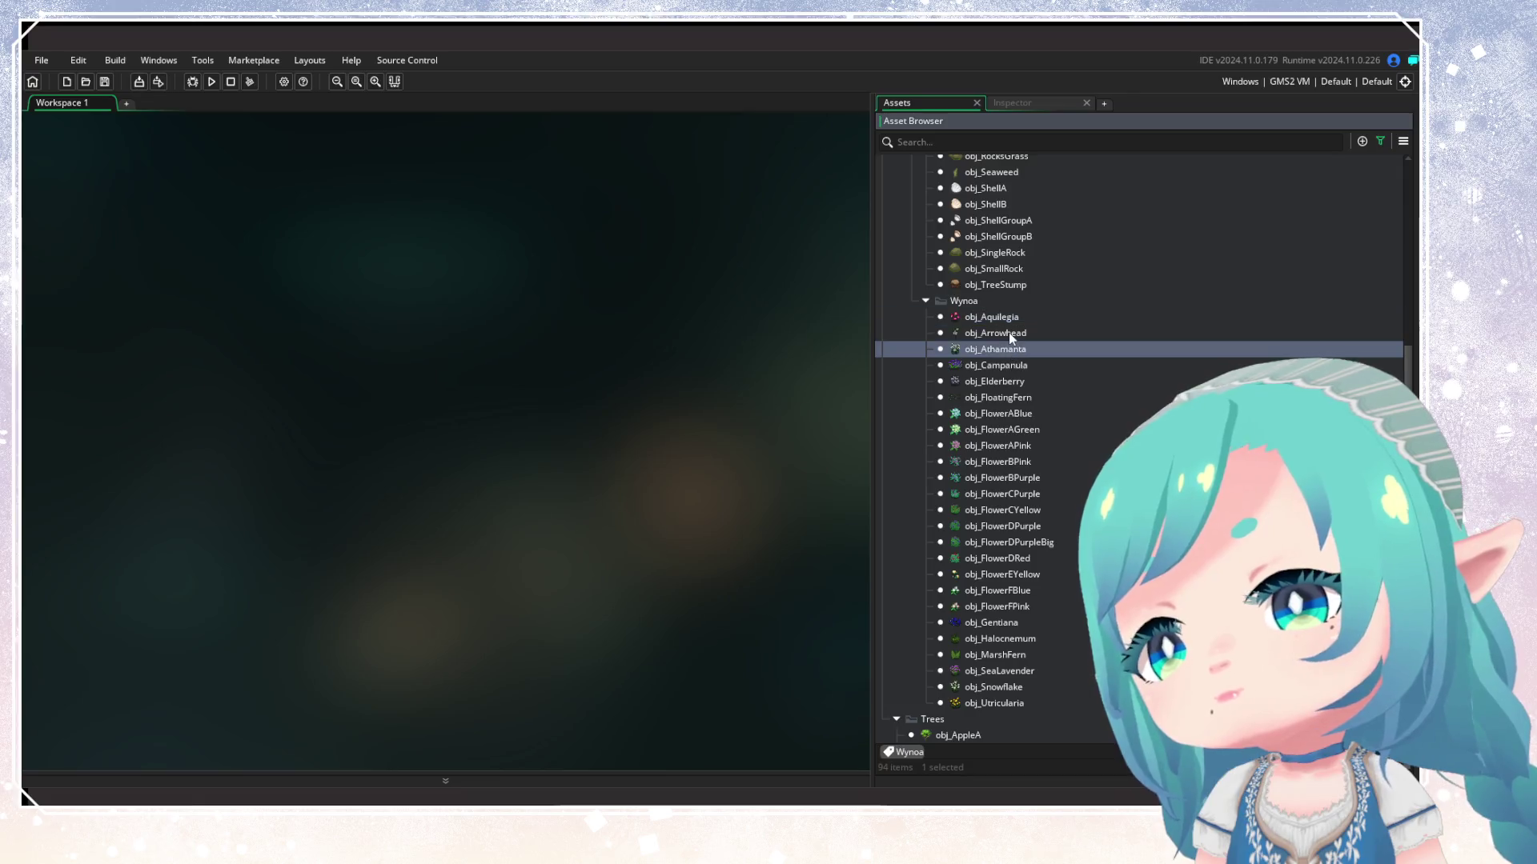
pyautogui.click(1017, 367)
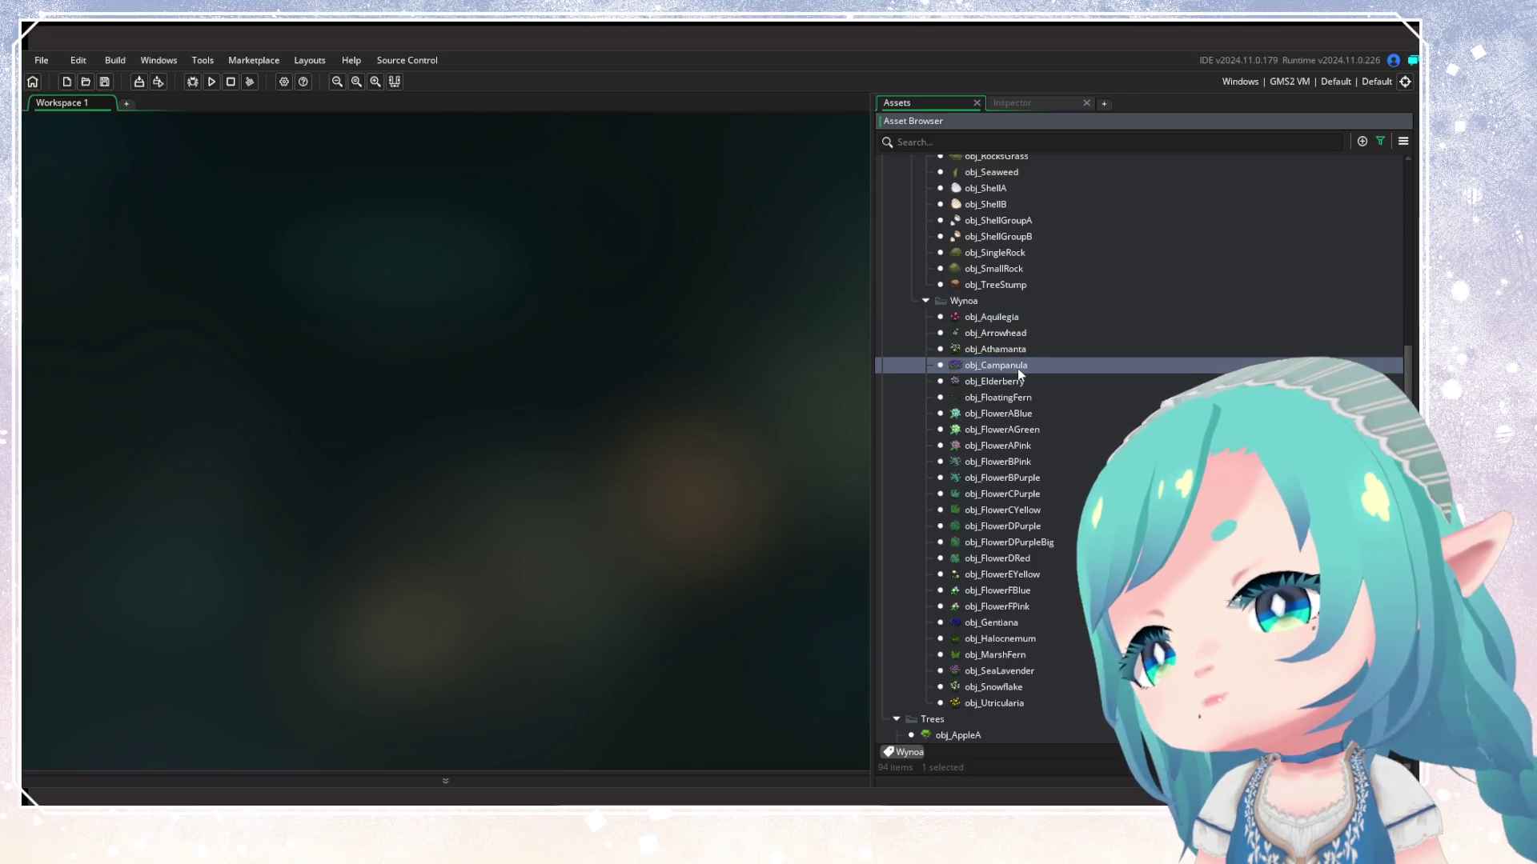
pyautogui.click(1010, 624)
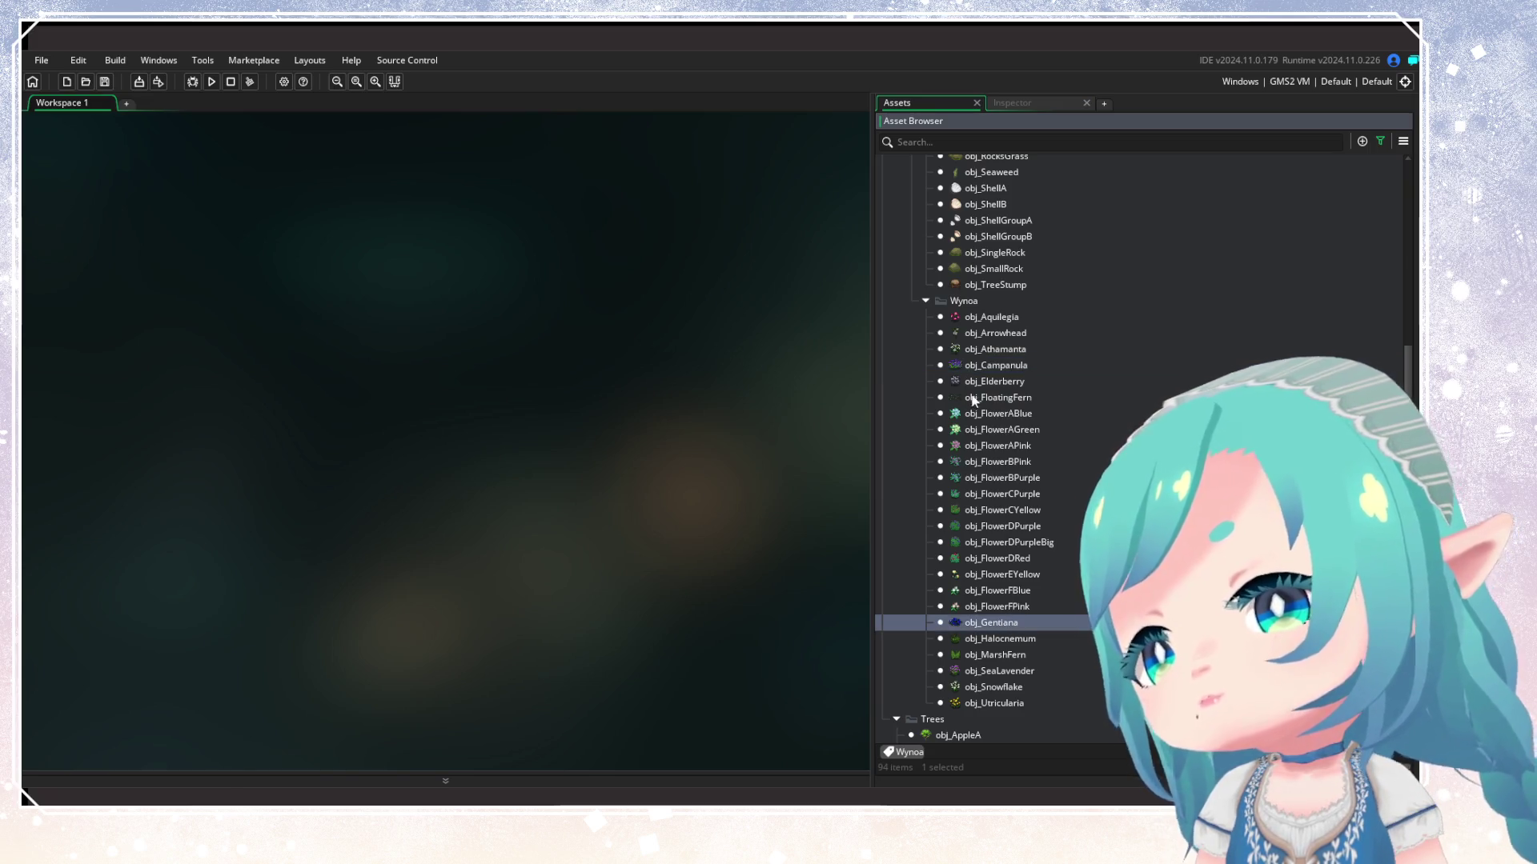
pyautogui.click(1004, 332)
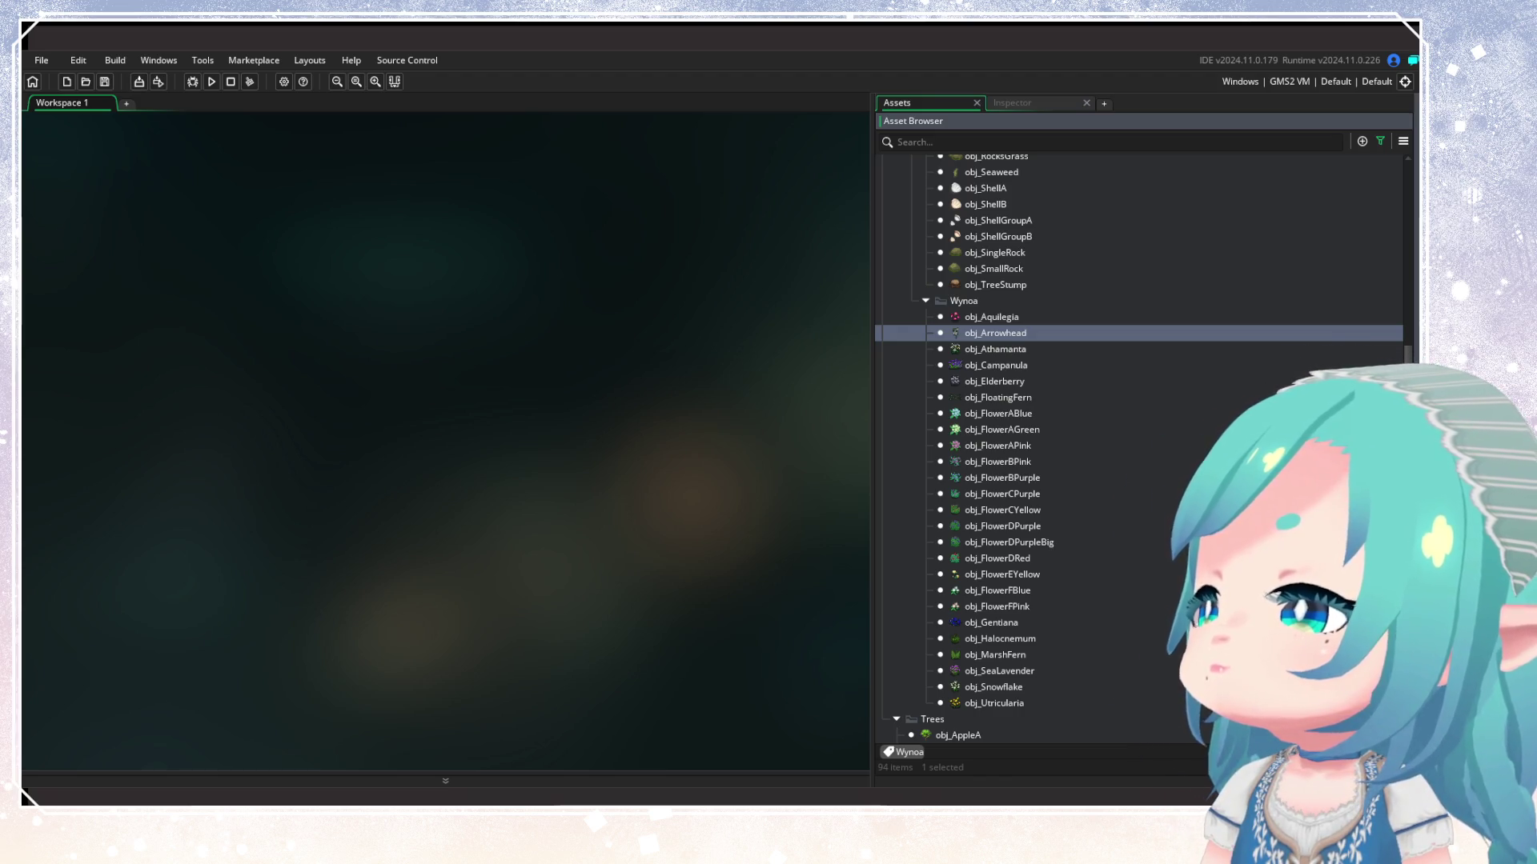
pyautogui.scroll(9, 1089, 296)
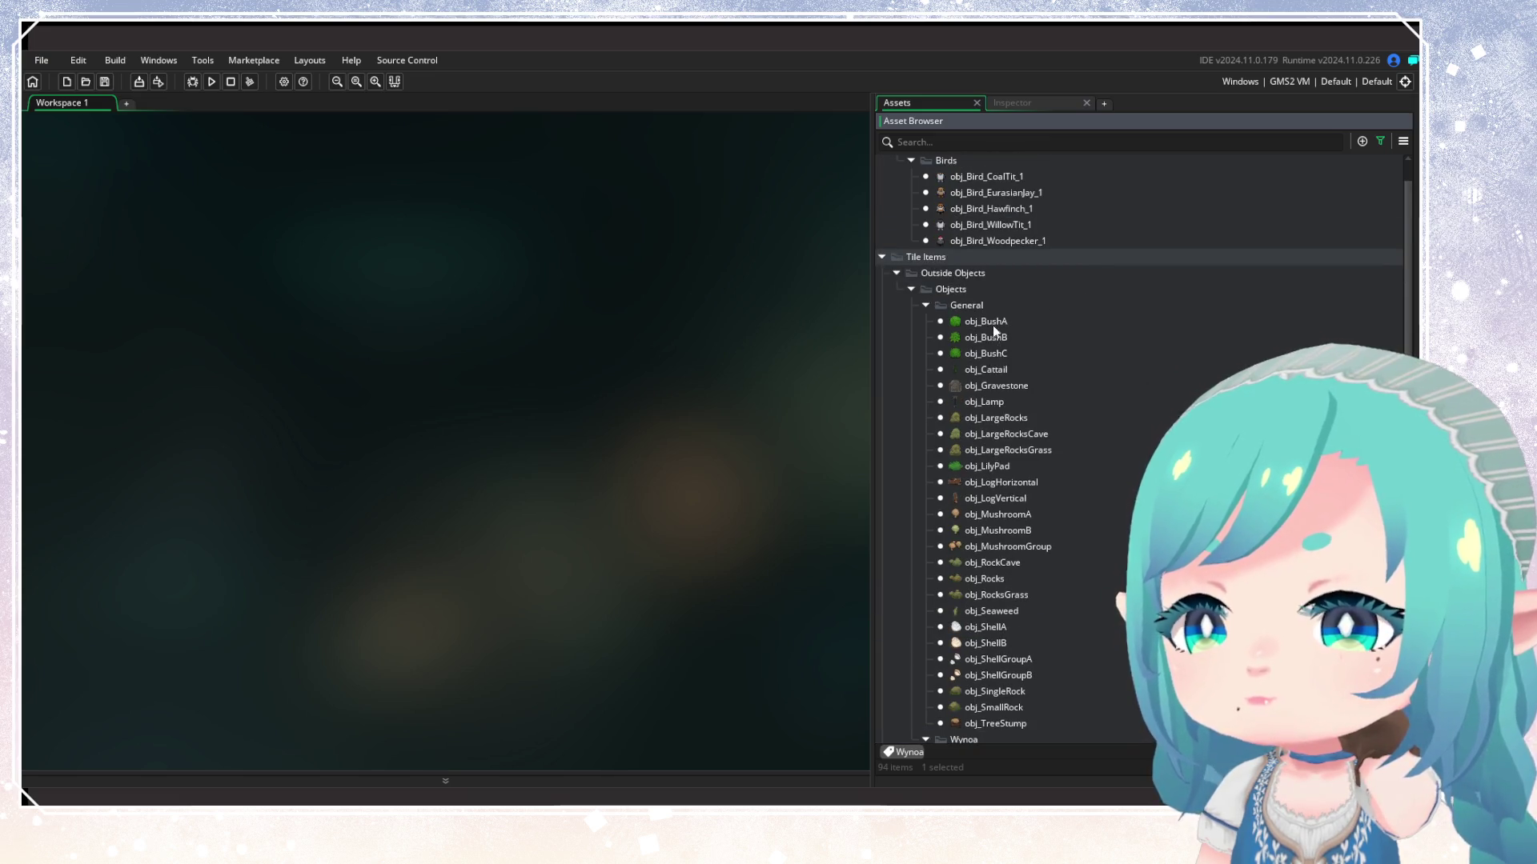
pyautogui.scroll(-4, 1031, 288)
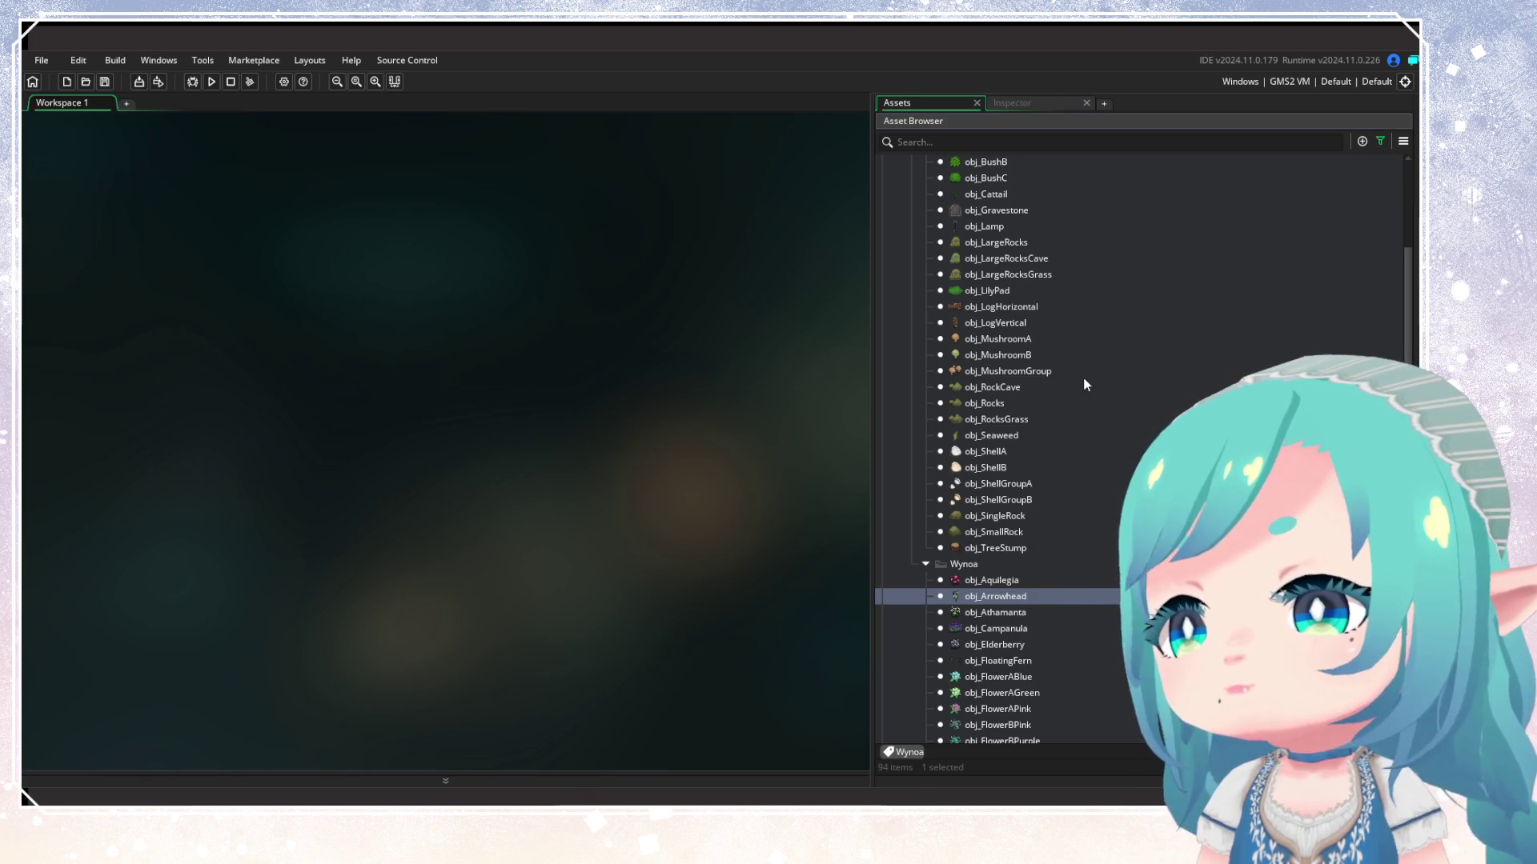
pyautogui.scroll(5, 1188, 357)
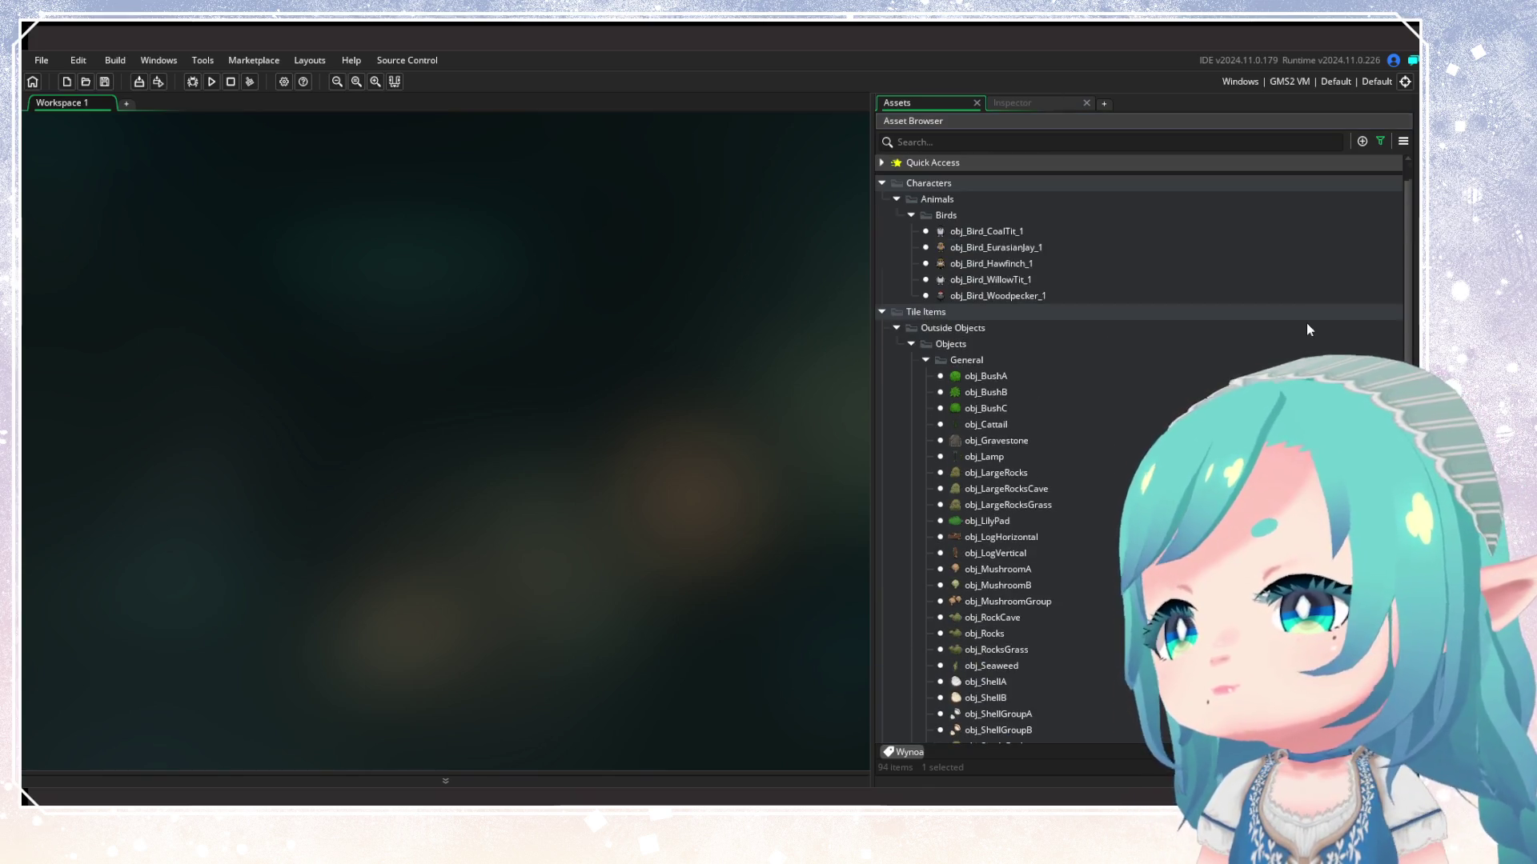
# Change the asset tree's sort order in the filter options
pyautogui.click(1380, 141)
pyautogui.click(1334, 177)
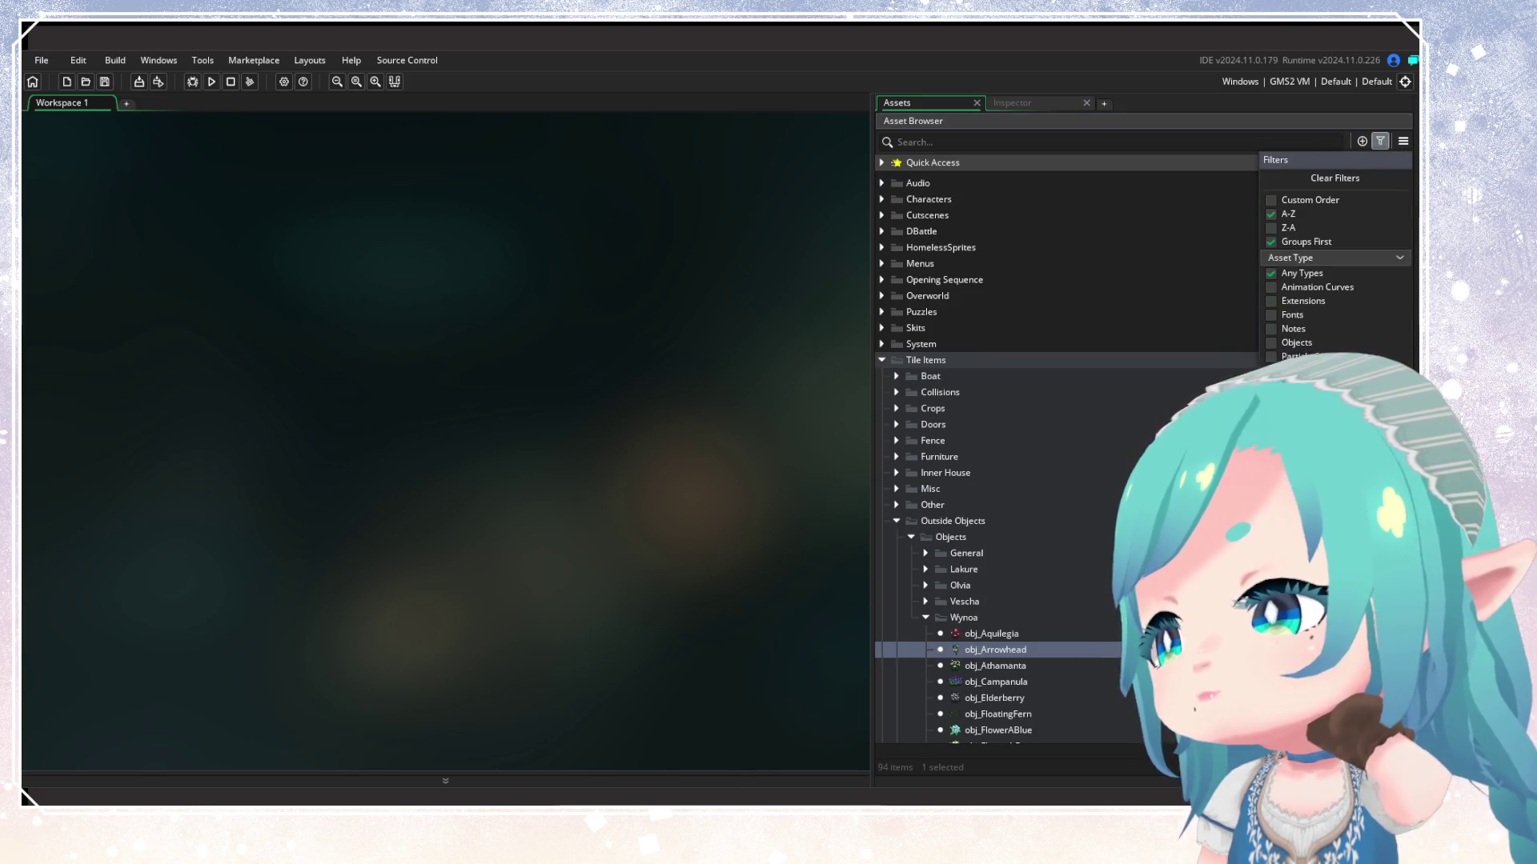
pyautogui.click(1074, 490)
# Collapse Outside Objects and Tile Items, then expand Characters and Animals
pyautogui.click(897, 521)
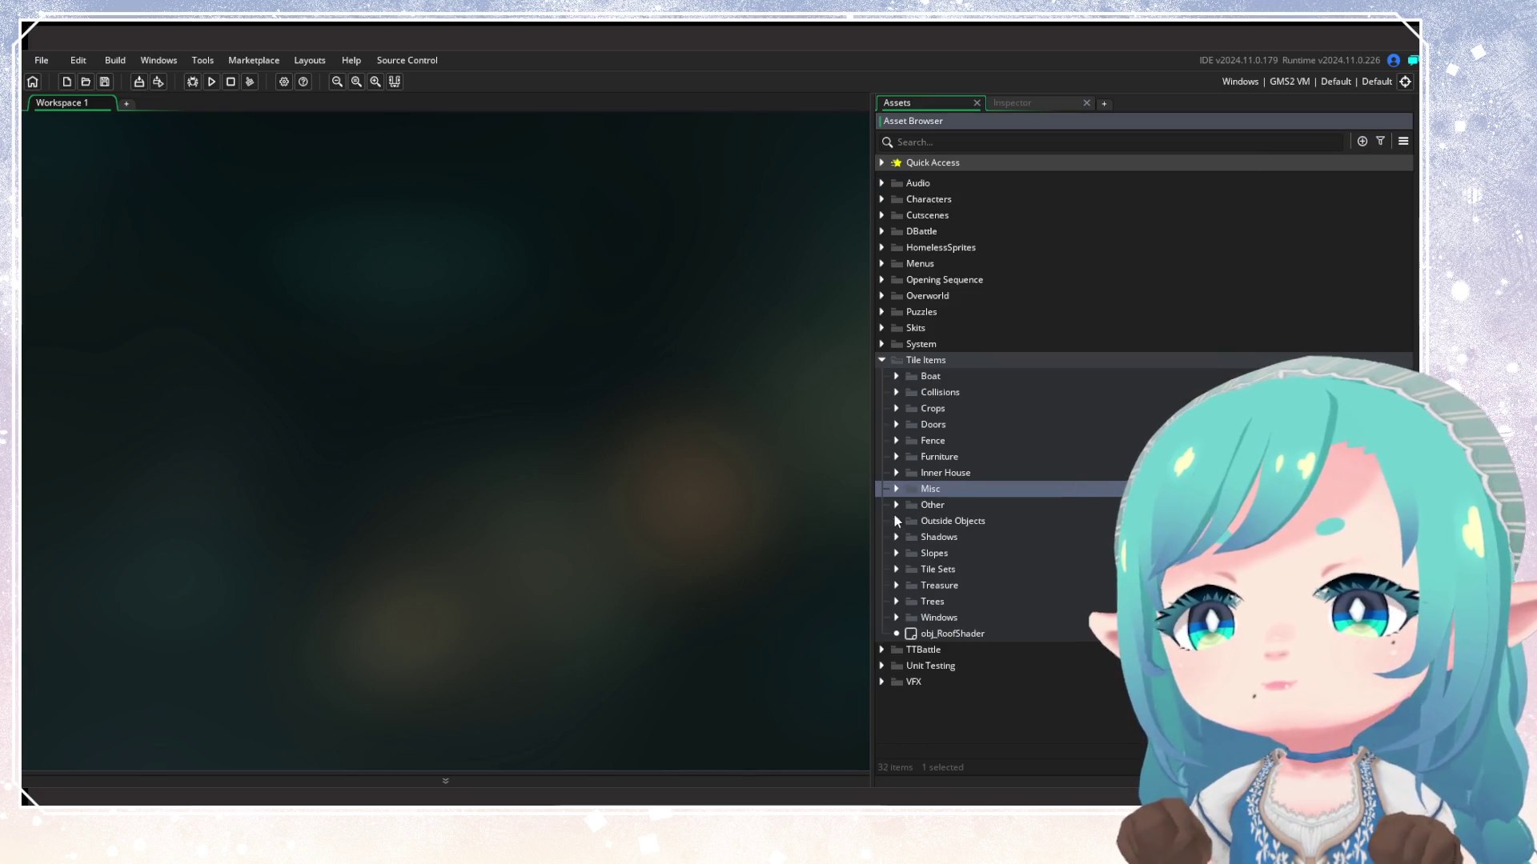
pyautogui.click(883, 360)
pyautogui.click(882, 200)
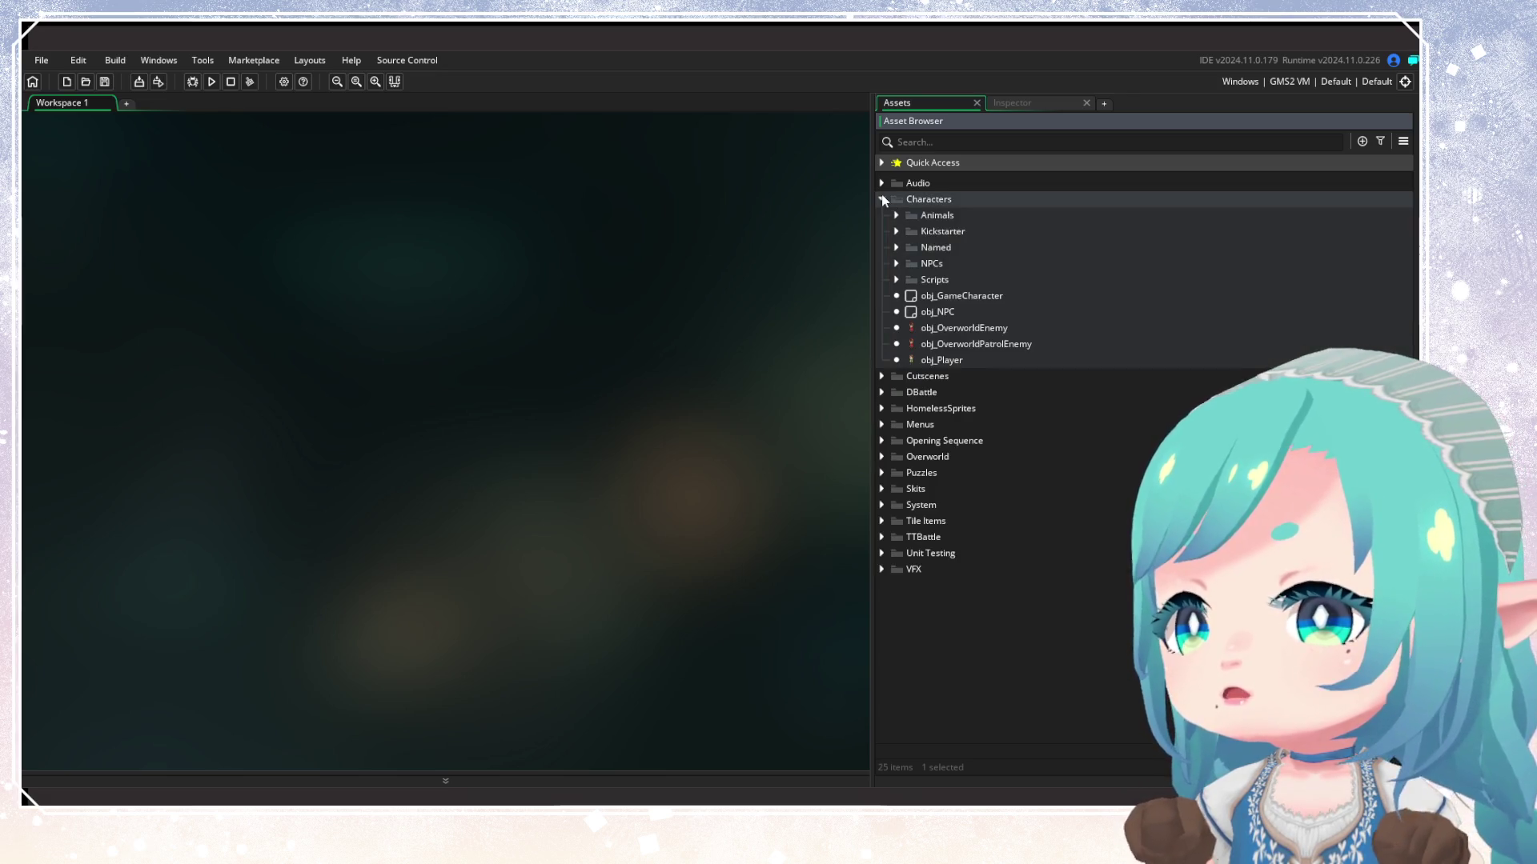
pyautogui.click(897, 216)
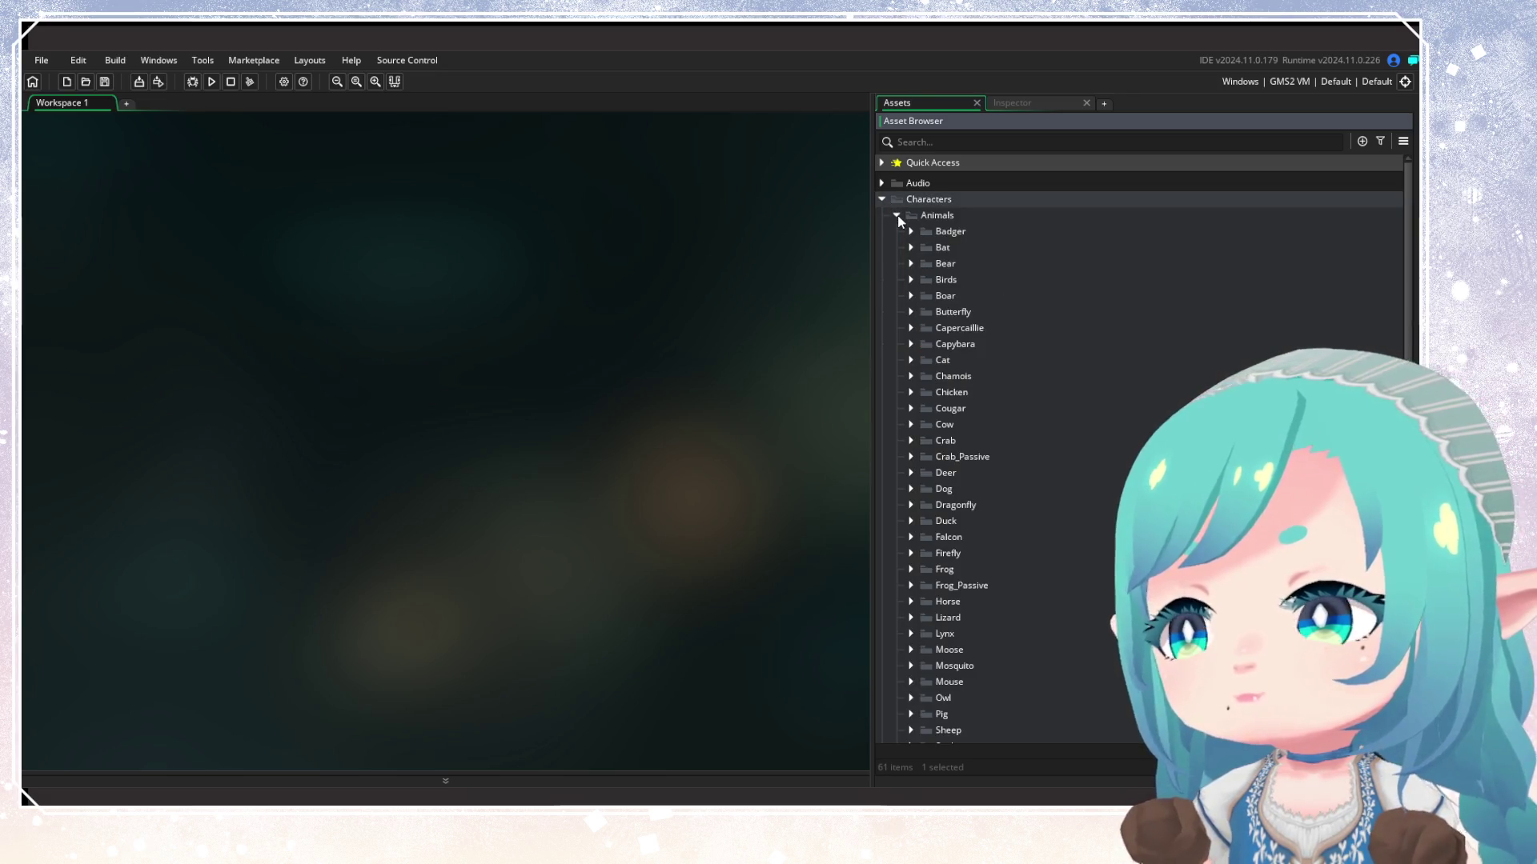
# Tag all nine obj_Butterfly objects with Wynoa
pyautogui.click(911, 312)
pyautogui.click(954, 346)
pyautogui.keyDown('shift'); pyautogui.click(990, 470); pyautogui.keyUp('shift')
pyautogui.rightClick(991, 418)
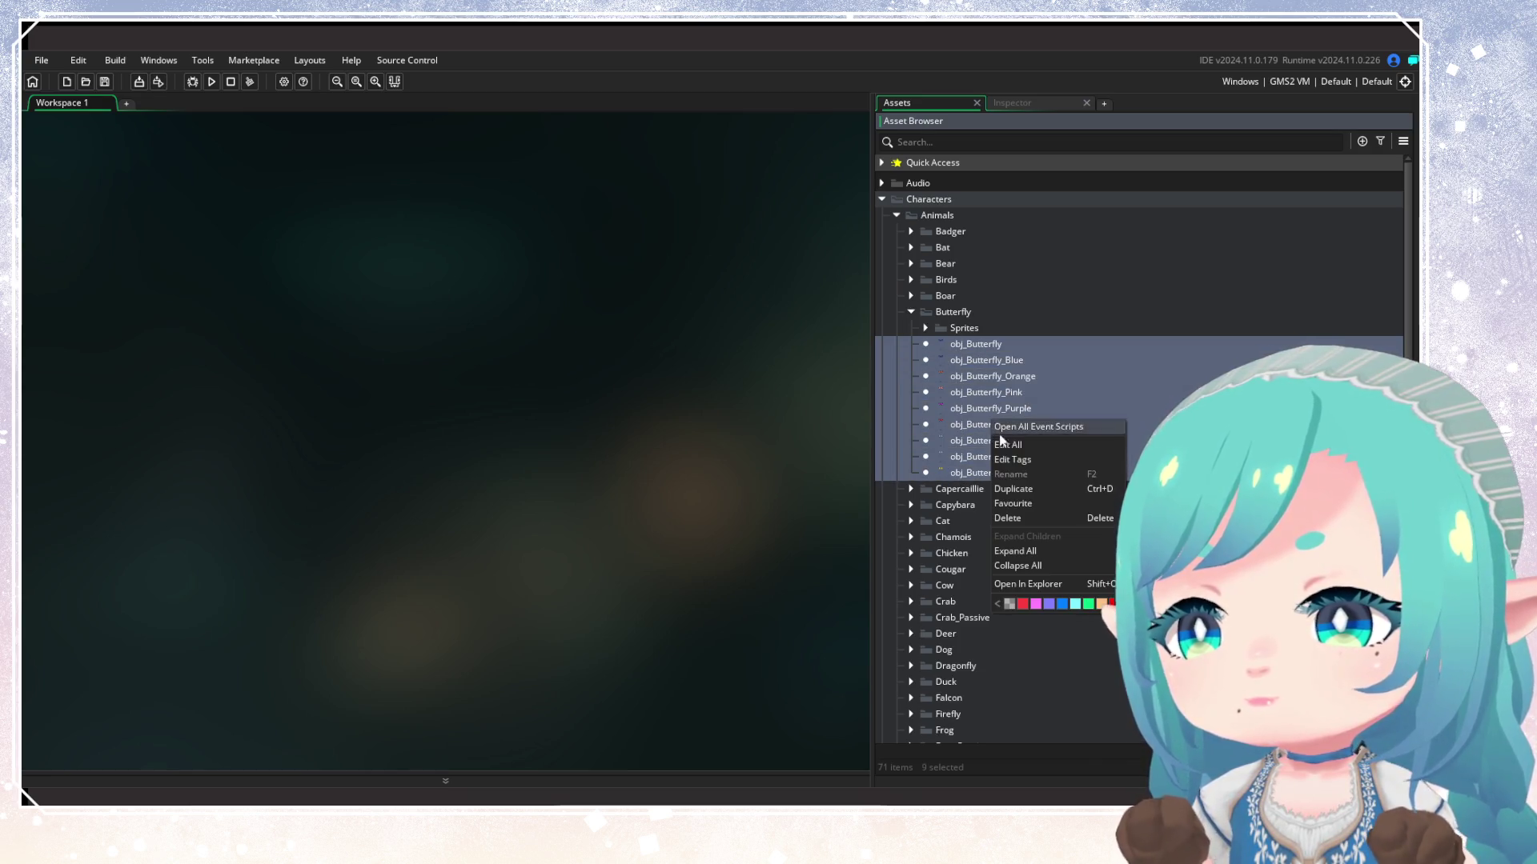
pyautogui.click(1011, 459)
pyautogui.write('W')
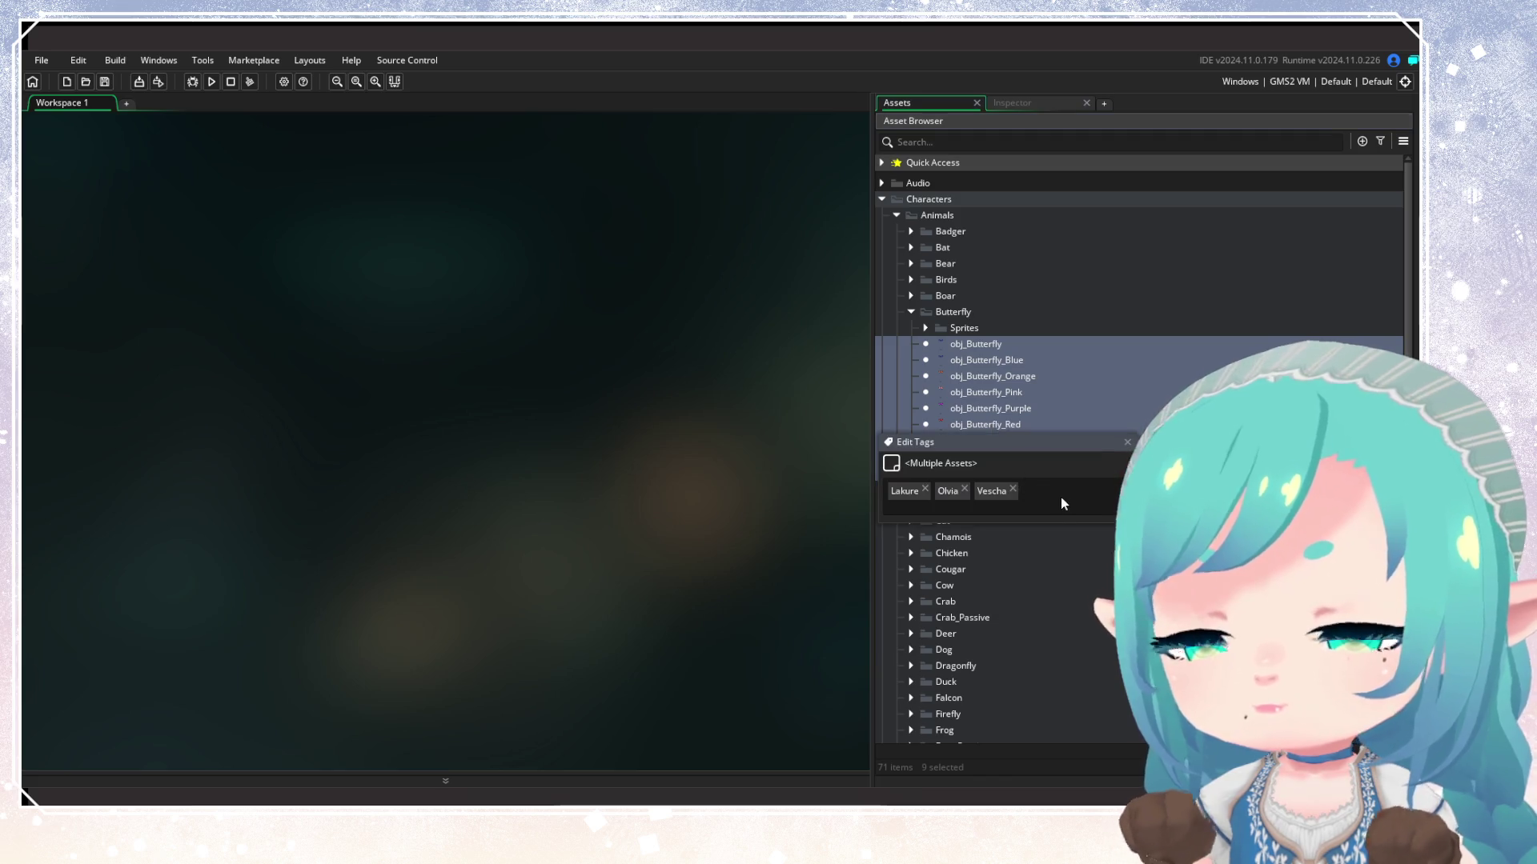
pyautogui.write('ynoa')
pyautogui.press('Return')
pyautogui.press('Return')
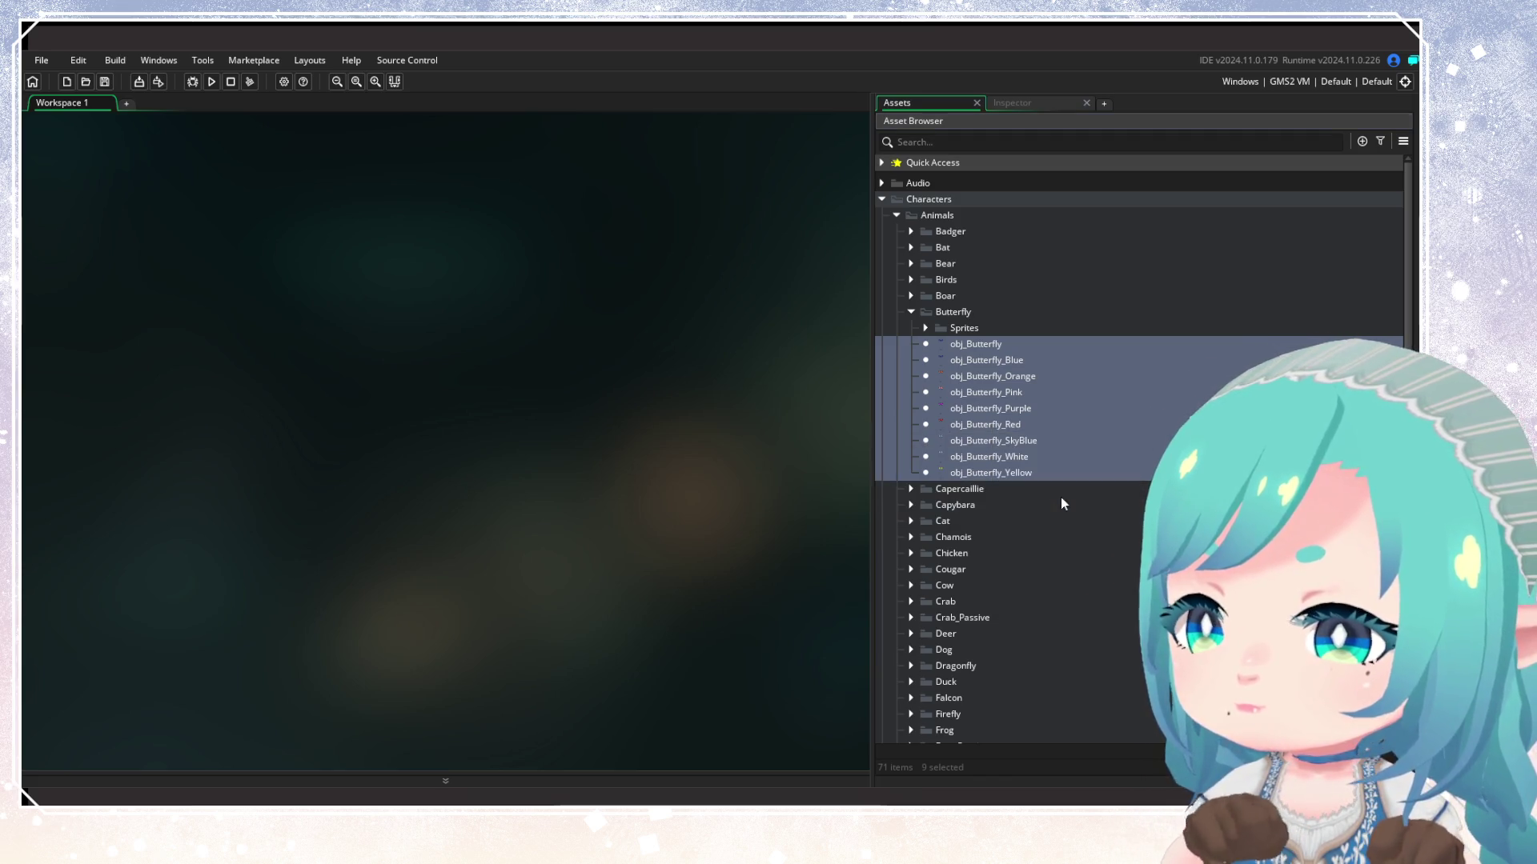
# Check that obj_Butterfly's tag list now includes Wynoa
pyautogui.click(978, 344)
pyautogui.rightClick(978, 345)
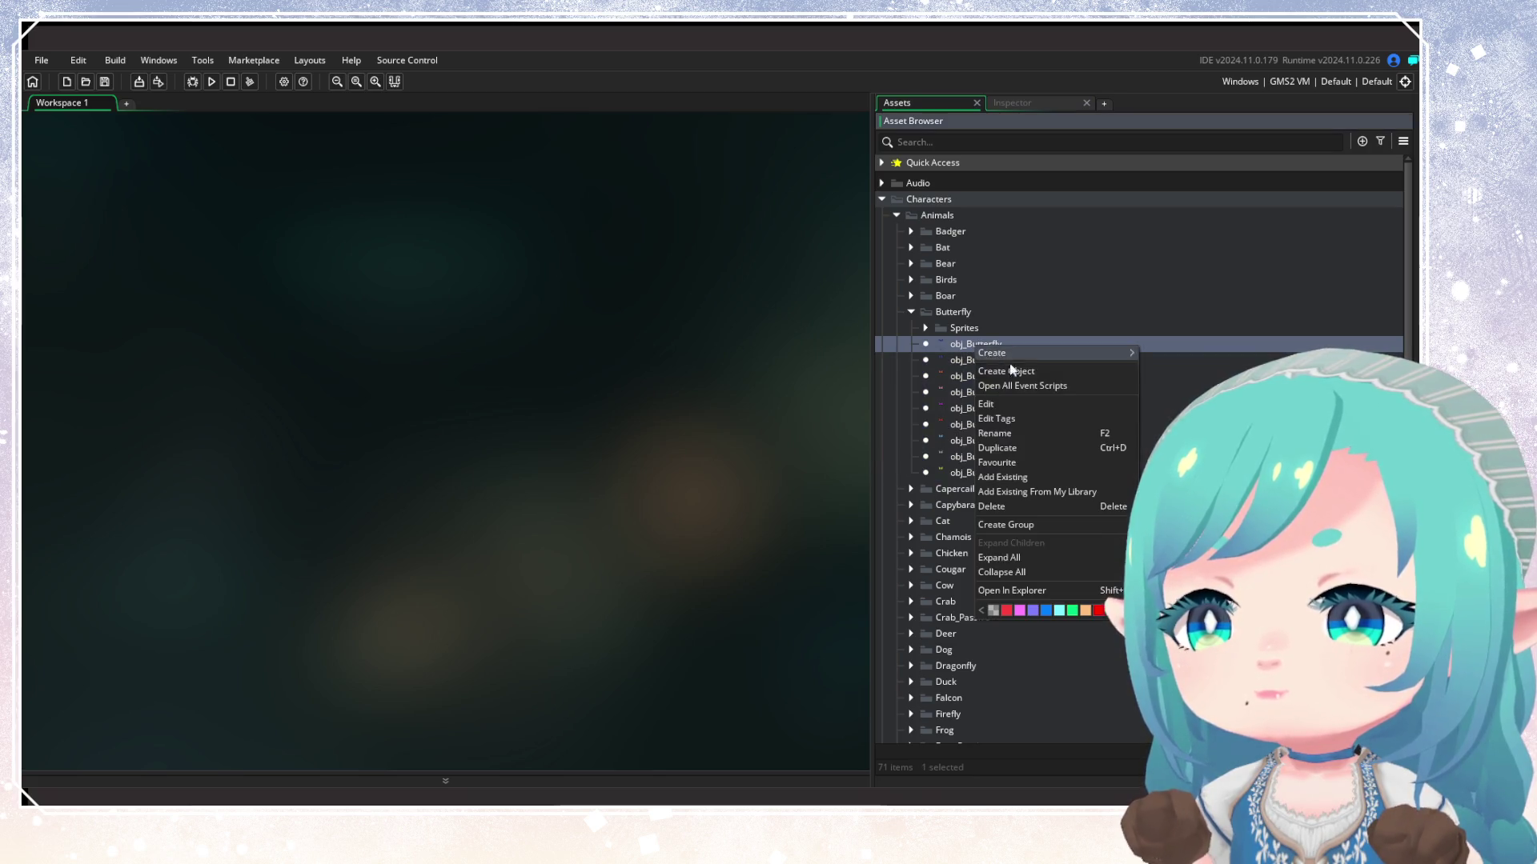
pyautogui.click(1012, 420)
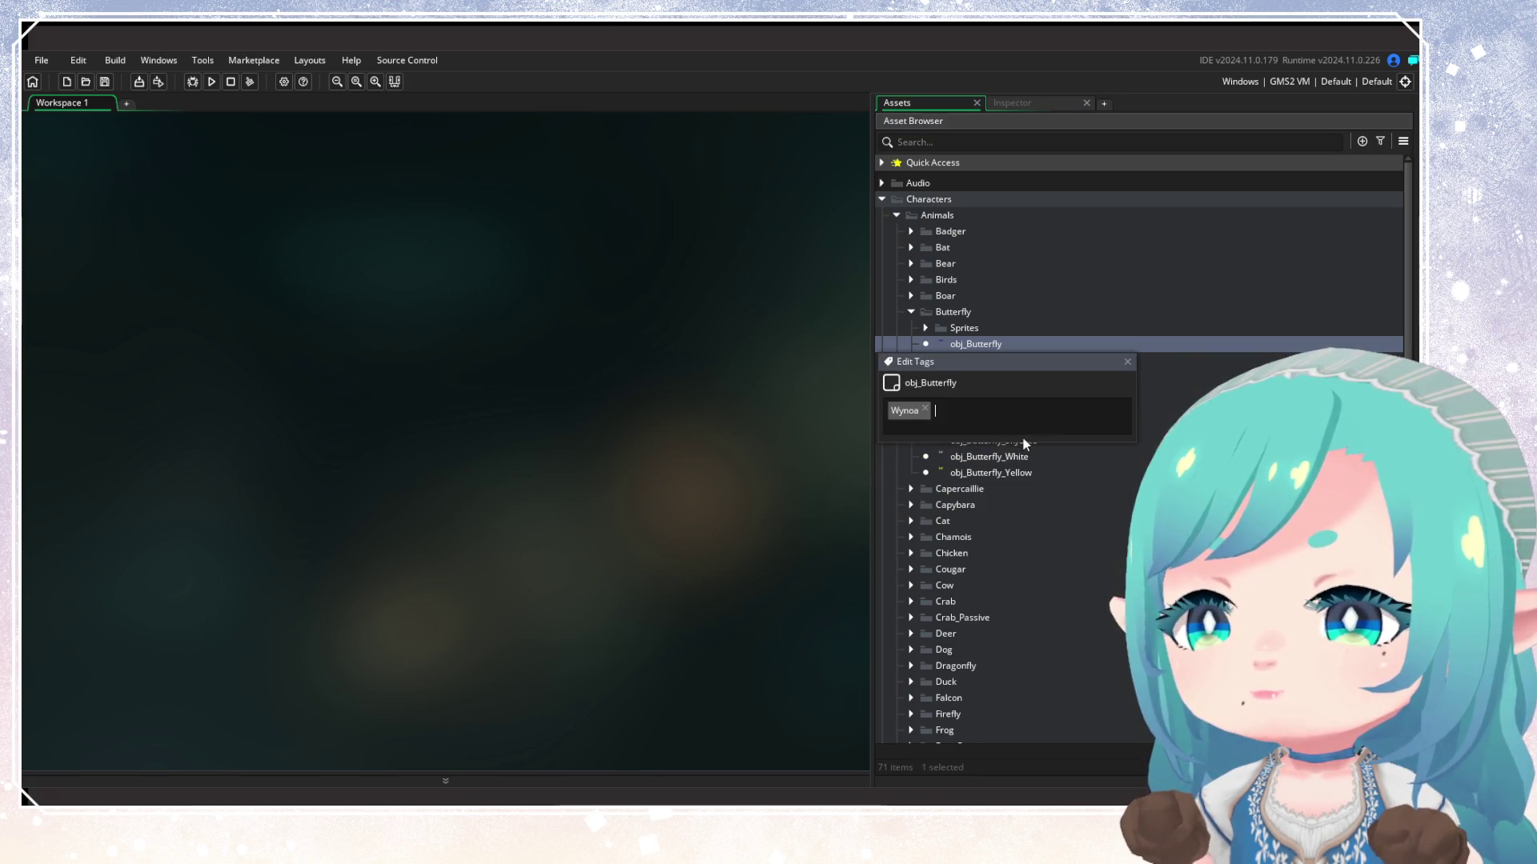
pyautogui.click(1127, 362)
pyautogui.click(920, 407)
# Collapse Butterfly, glance into Birds, and expand the Frog_Passive folder
pyautogui.click(911, 311)
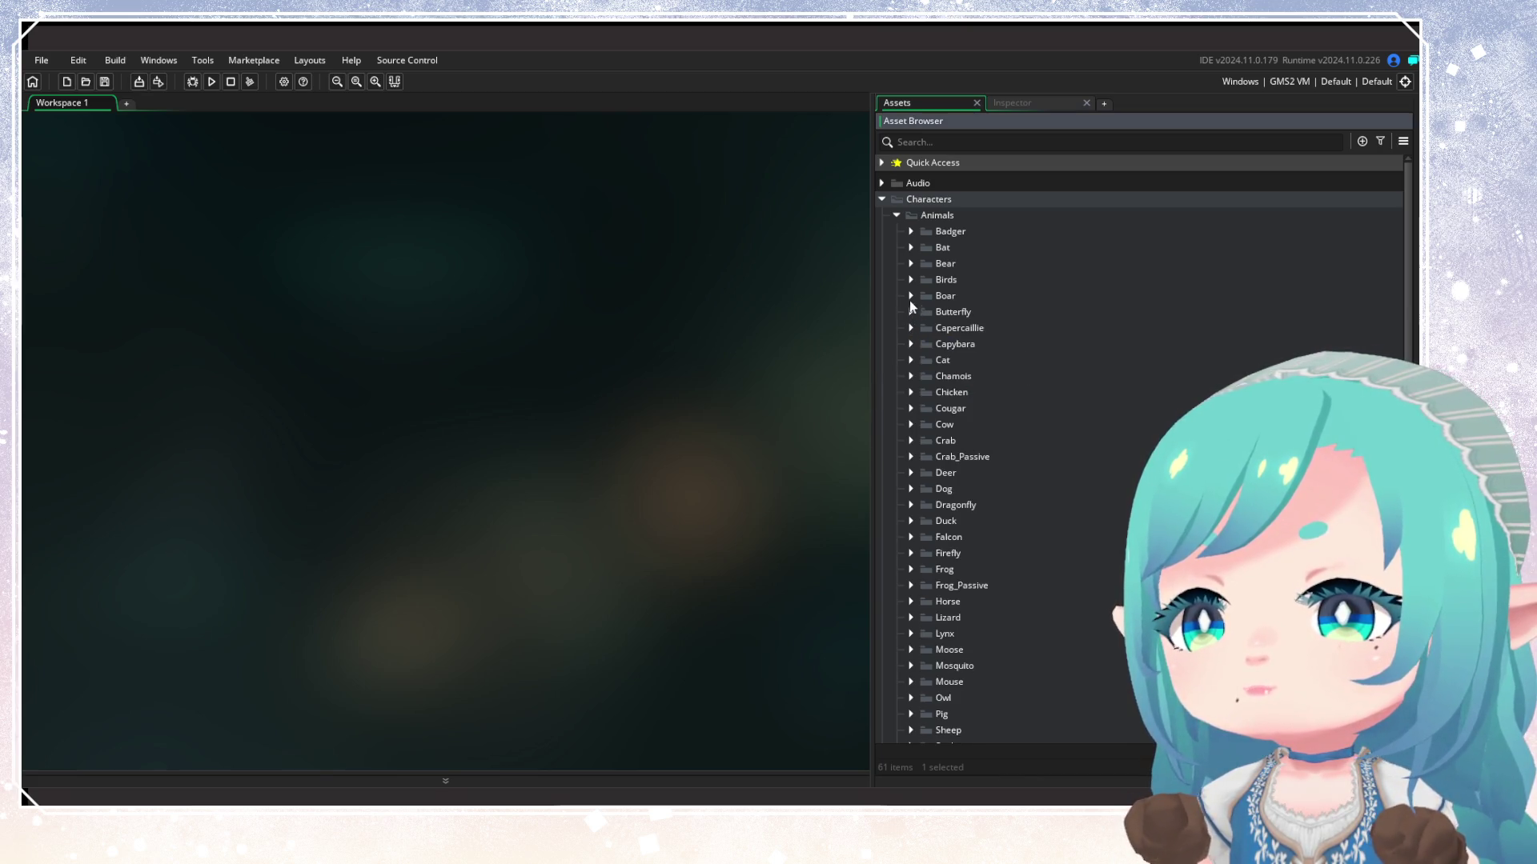
pyautogui.click(910, 280)
pyautogui.click(910, 279)
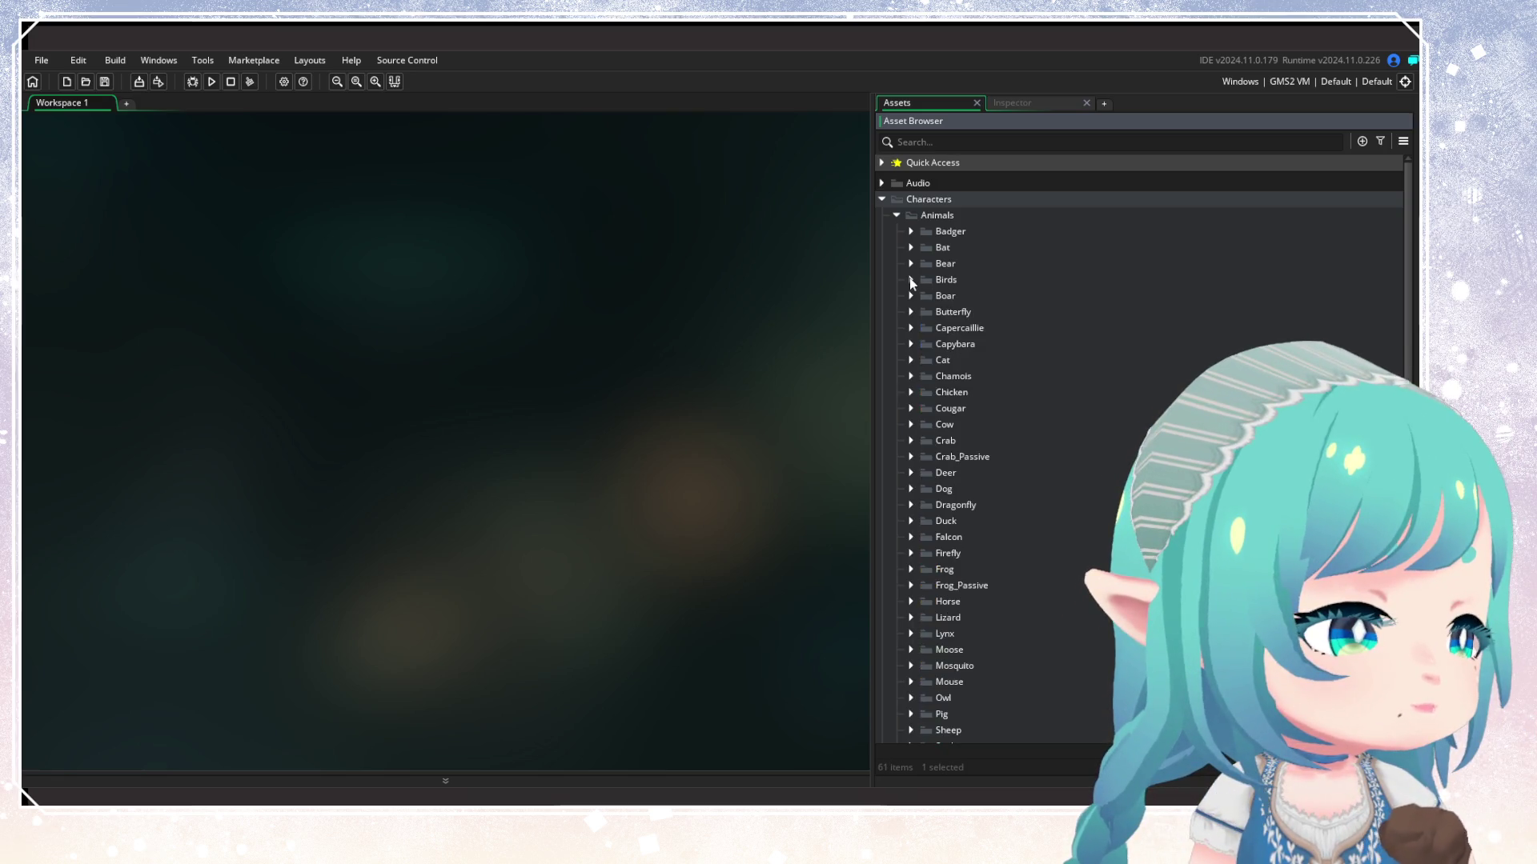
pyautogui.click(910, 585)
pyautogui.scroll(-1, 915, 582)
# Add the Wynoa tag to obj_Frog_Passive
pyautogui.click(983, 555)
pyautogui.rightClick(983, 559)
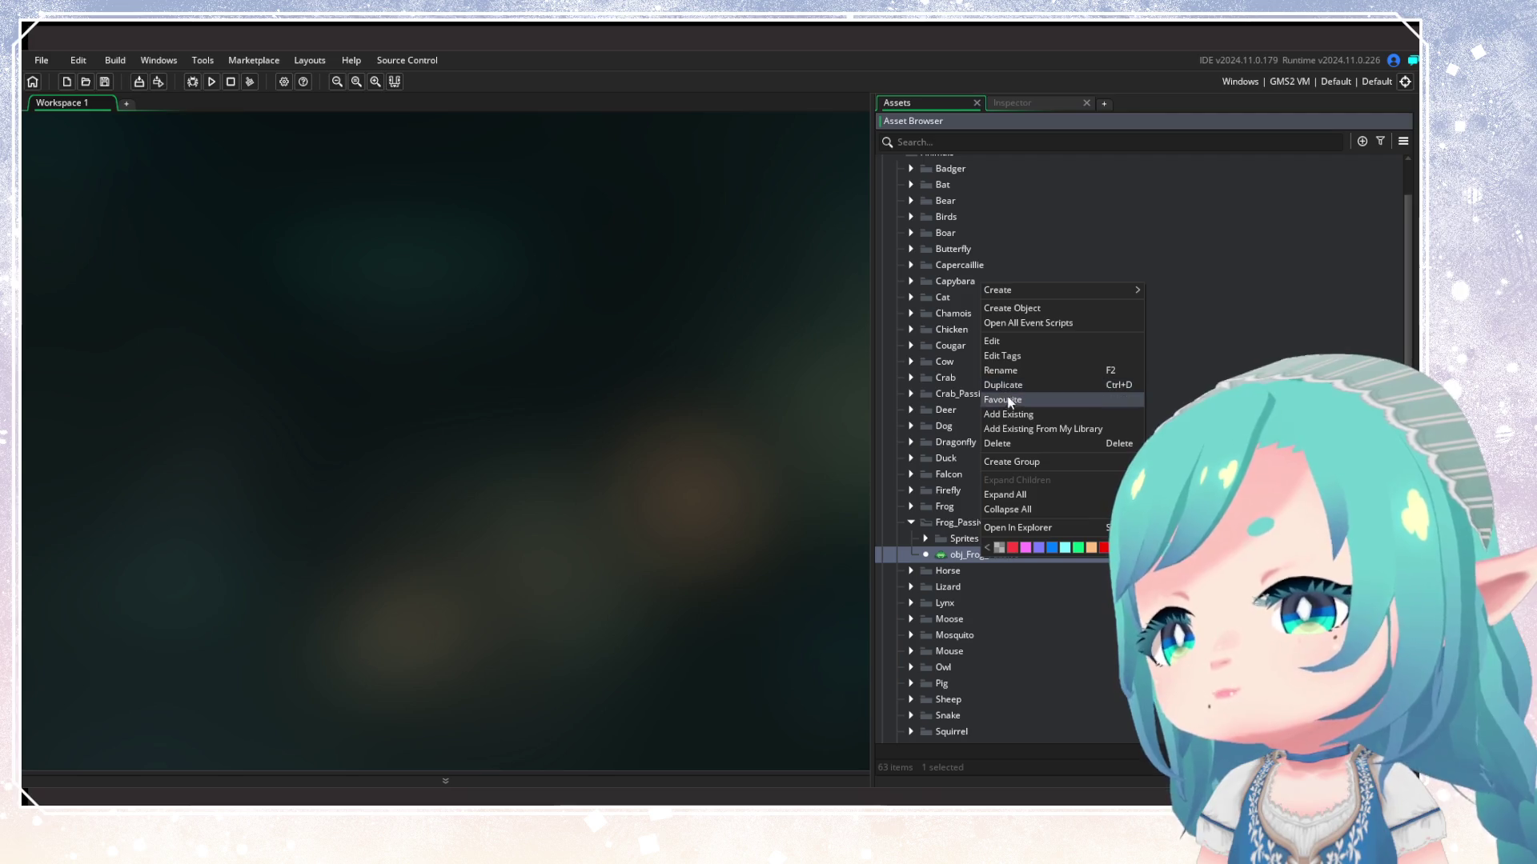
pyautogui.click(1002, 355)
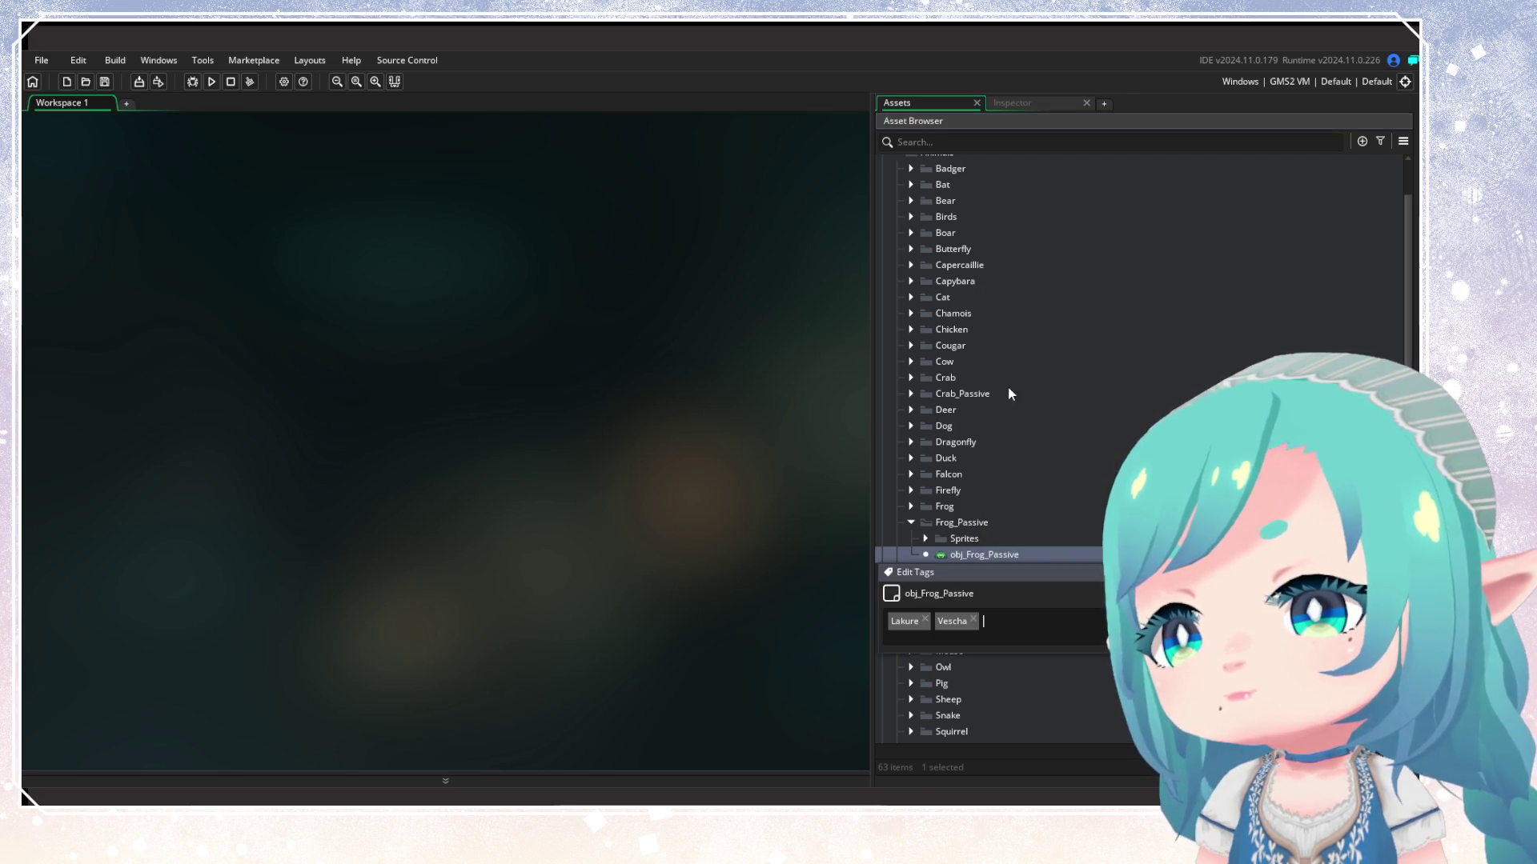
pyautogui.write('Wy')
pyautogui.press('Return')
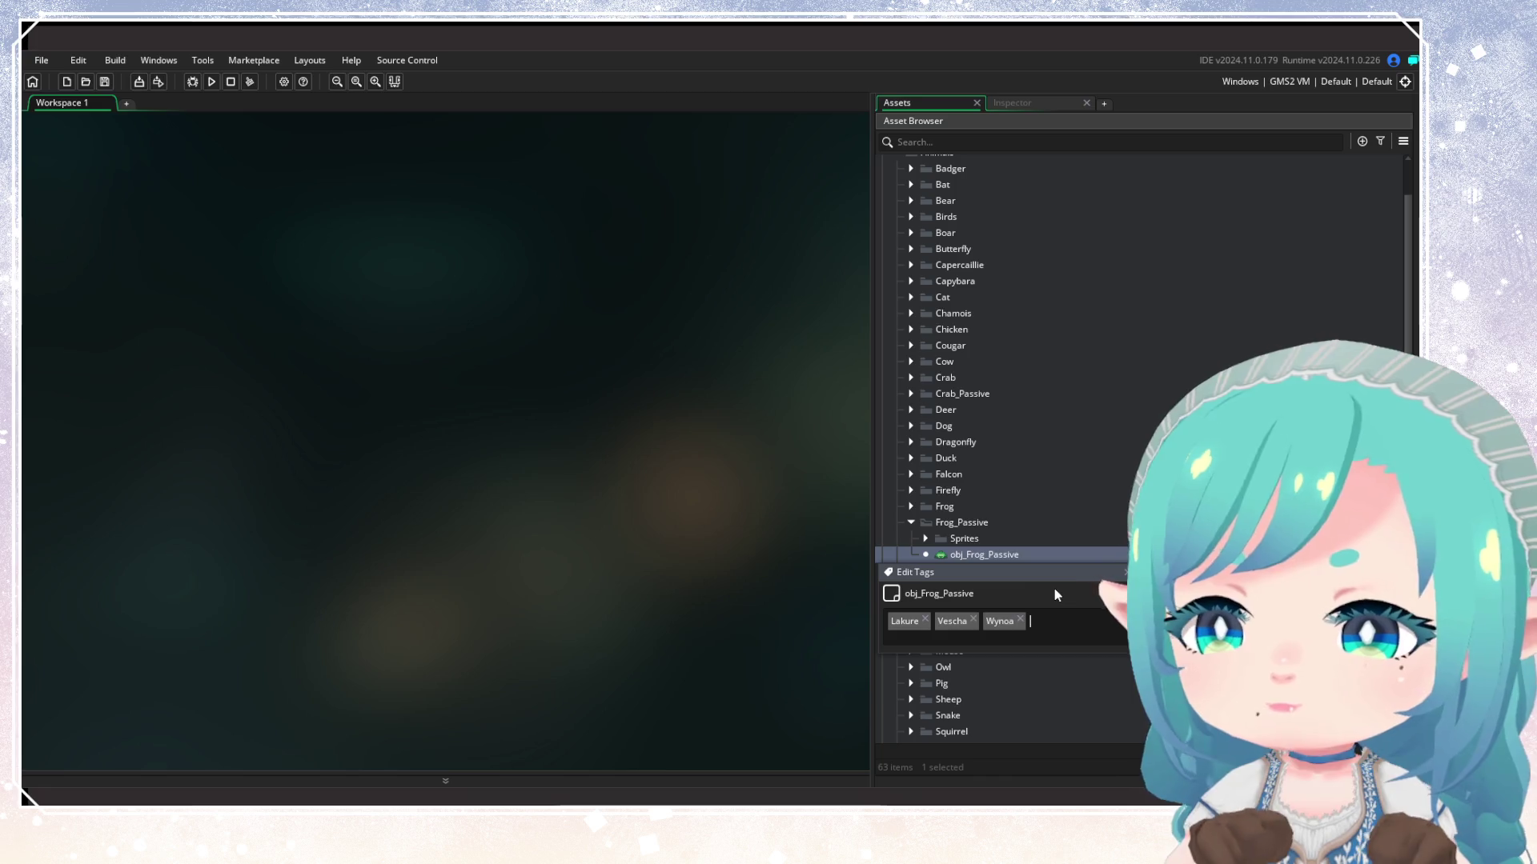
pyautogui.press('Return')
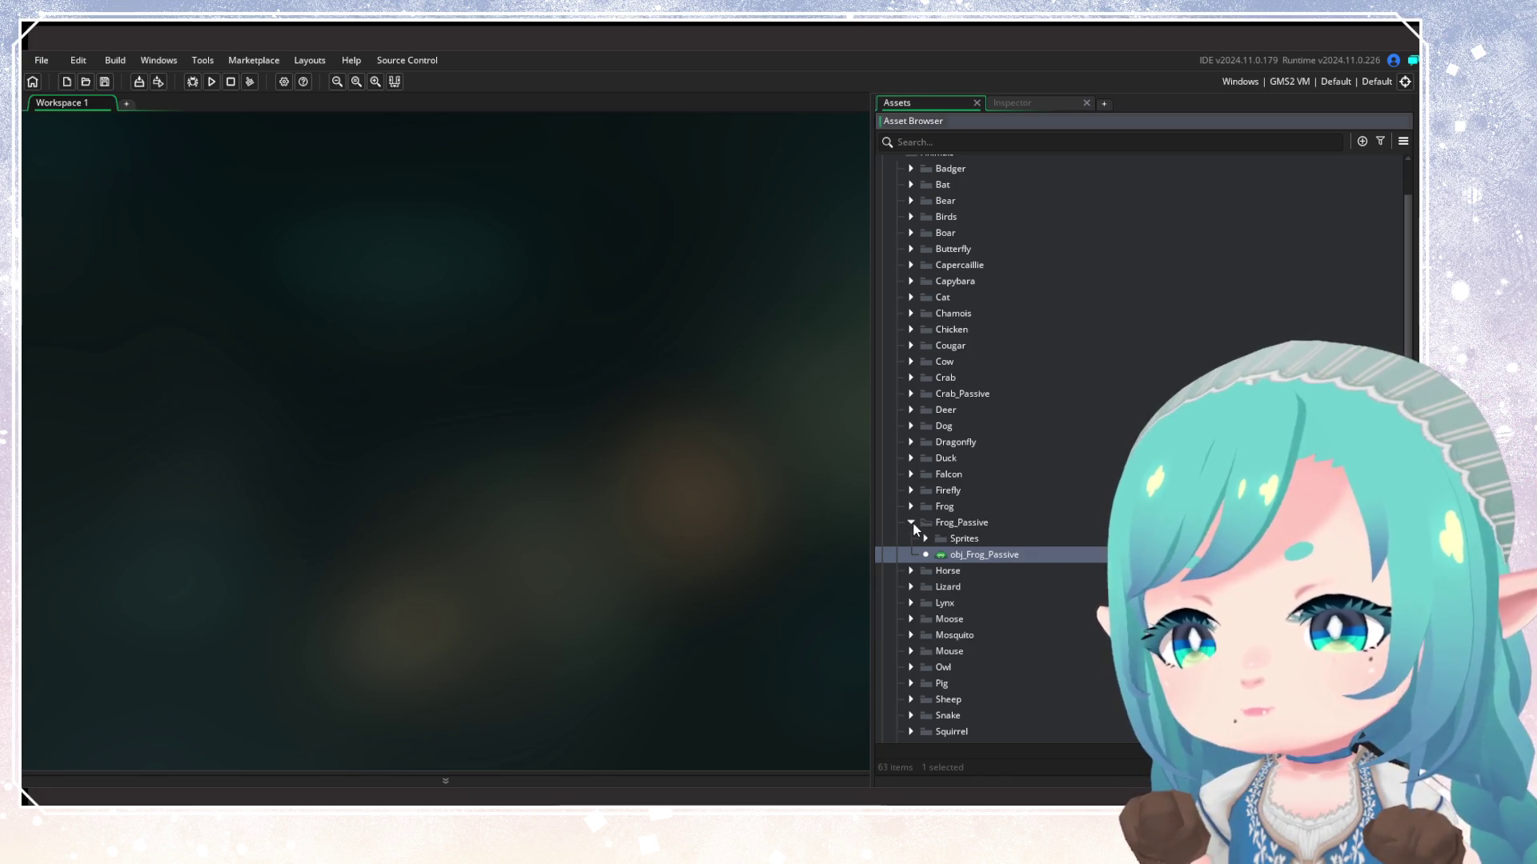
# Collapse Frog_Passive and inspect obj_Dragonfly's options, then collapse Dragonfly
pyautogui.click(910, 522)
pyautogui.scroll(-2, 907, 565)
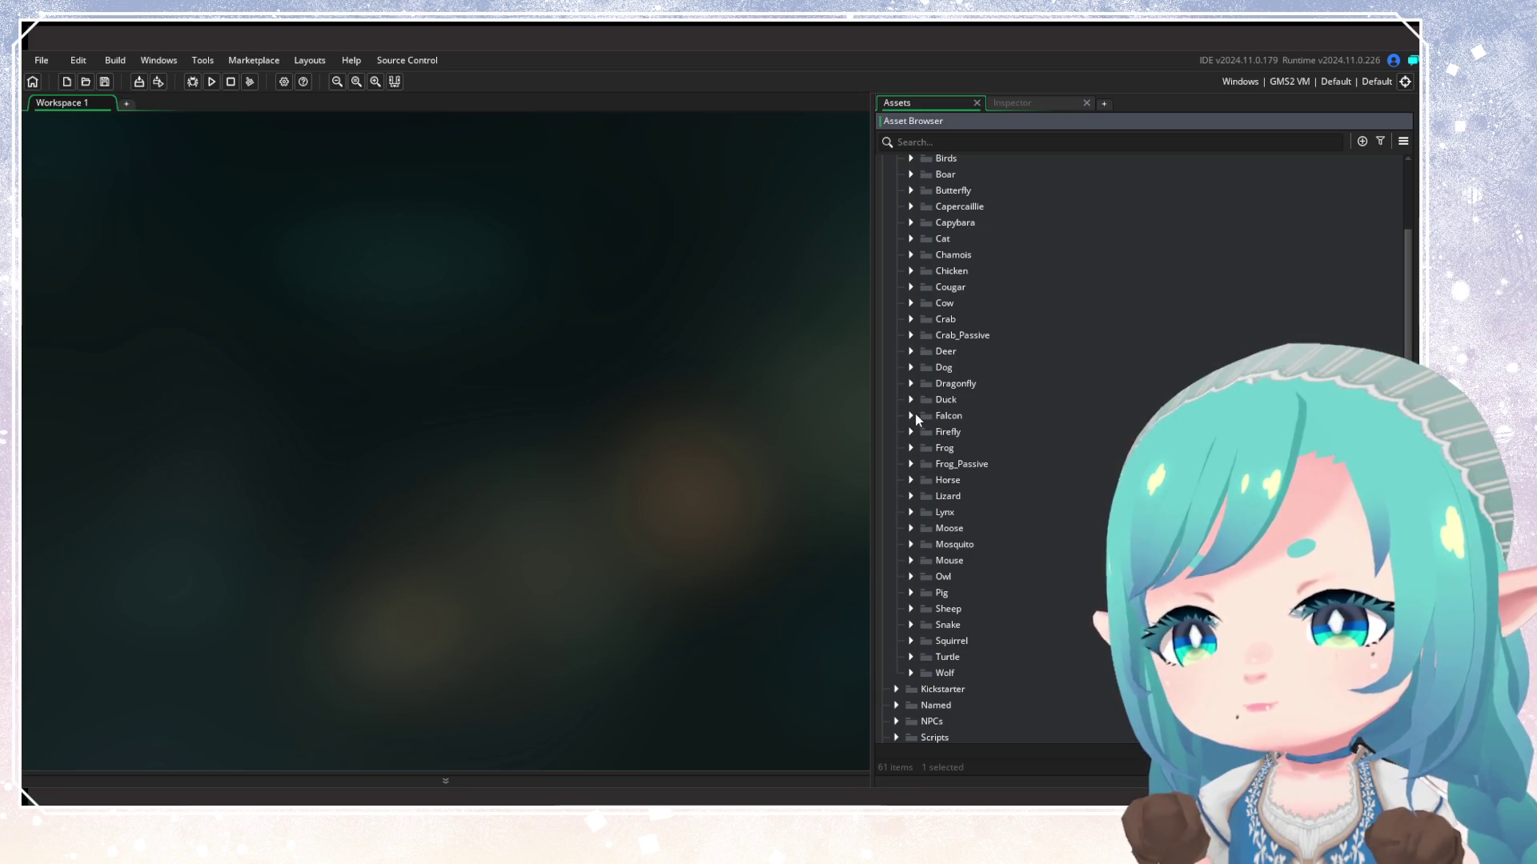
pyautogui.click(910, 385)
pyautogui.click(961, 415)
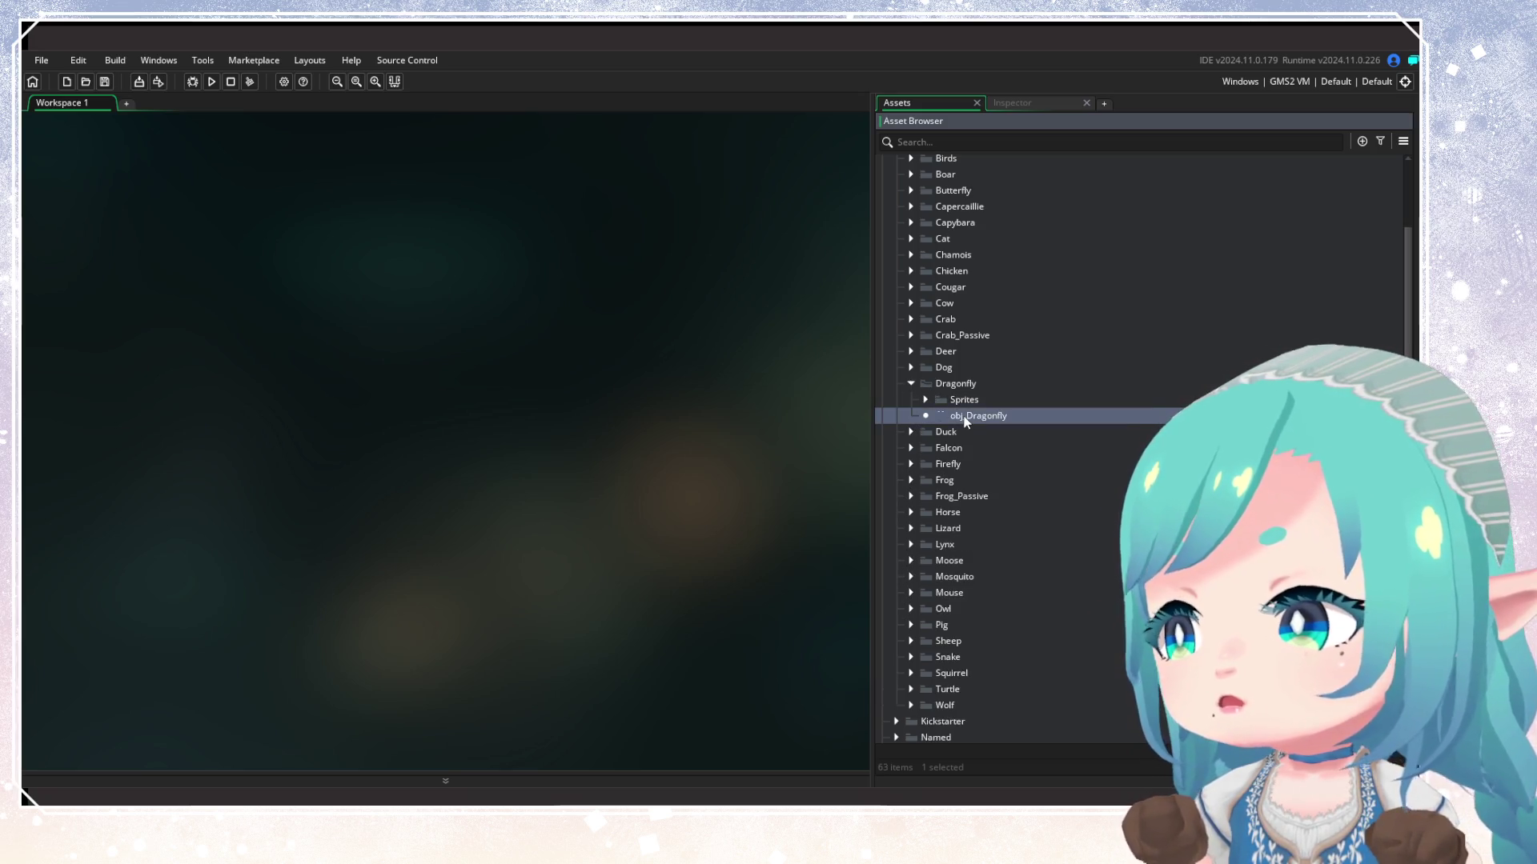
pyautogui.rightClick(964, 416)
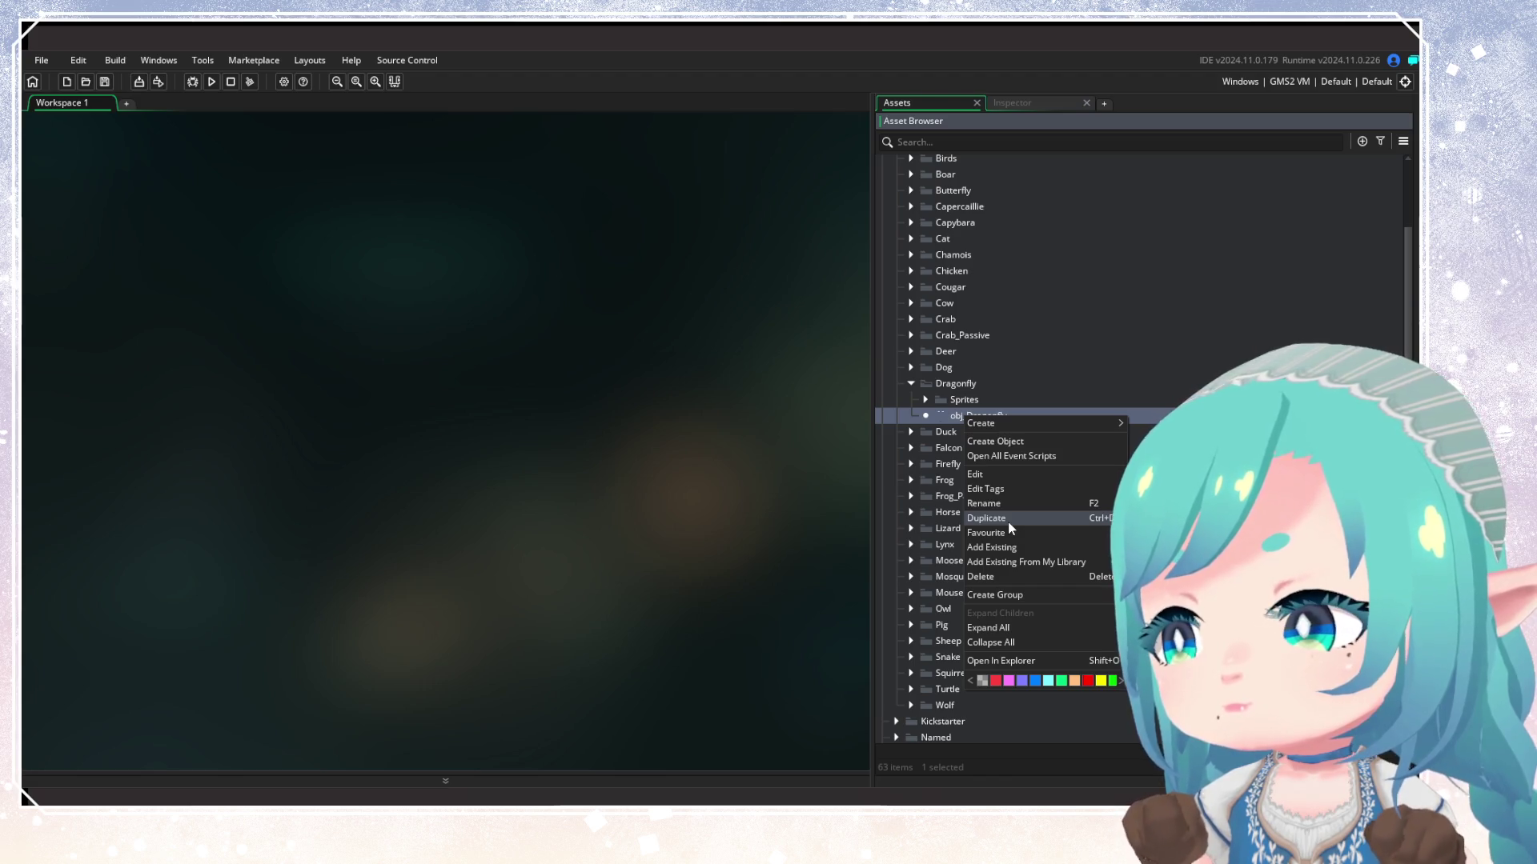
pyautogui.click(914, 387)
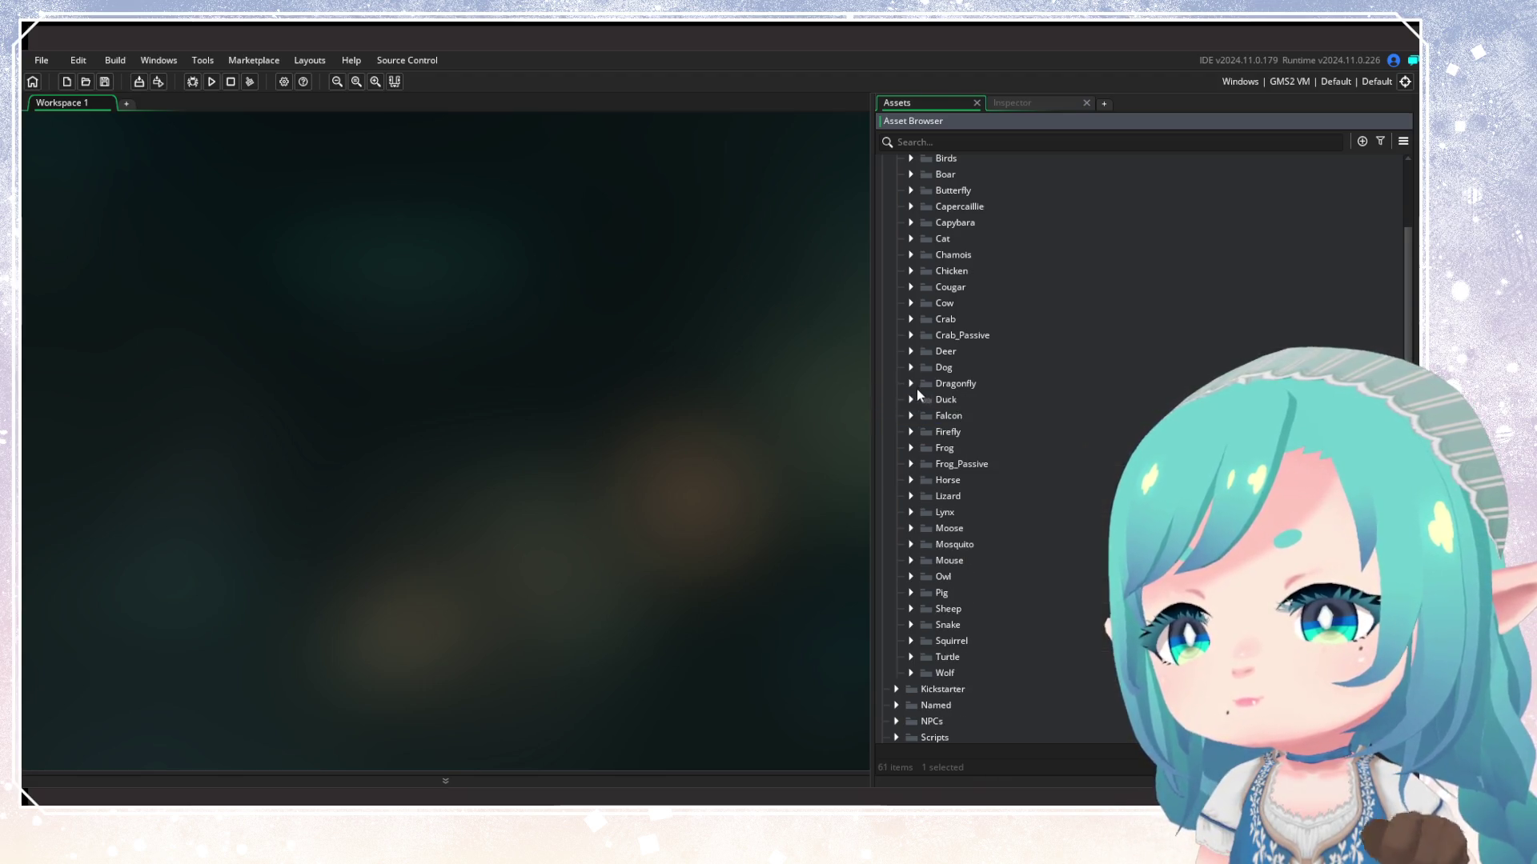
# Tag obj_DuckA through obj_DuckD with Wynoa and collapse the Duck folder
pyautogui.click(916, 399)
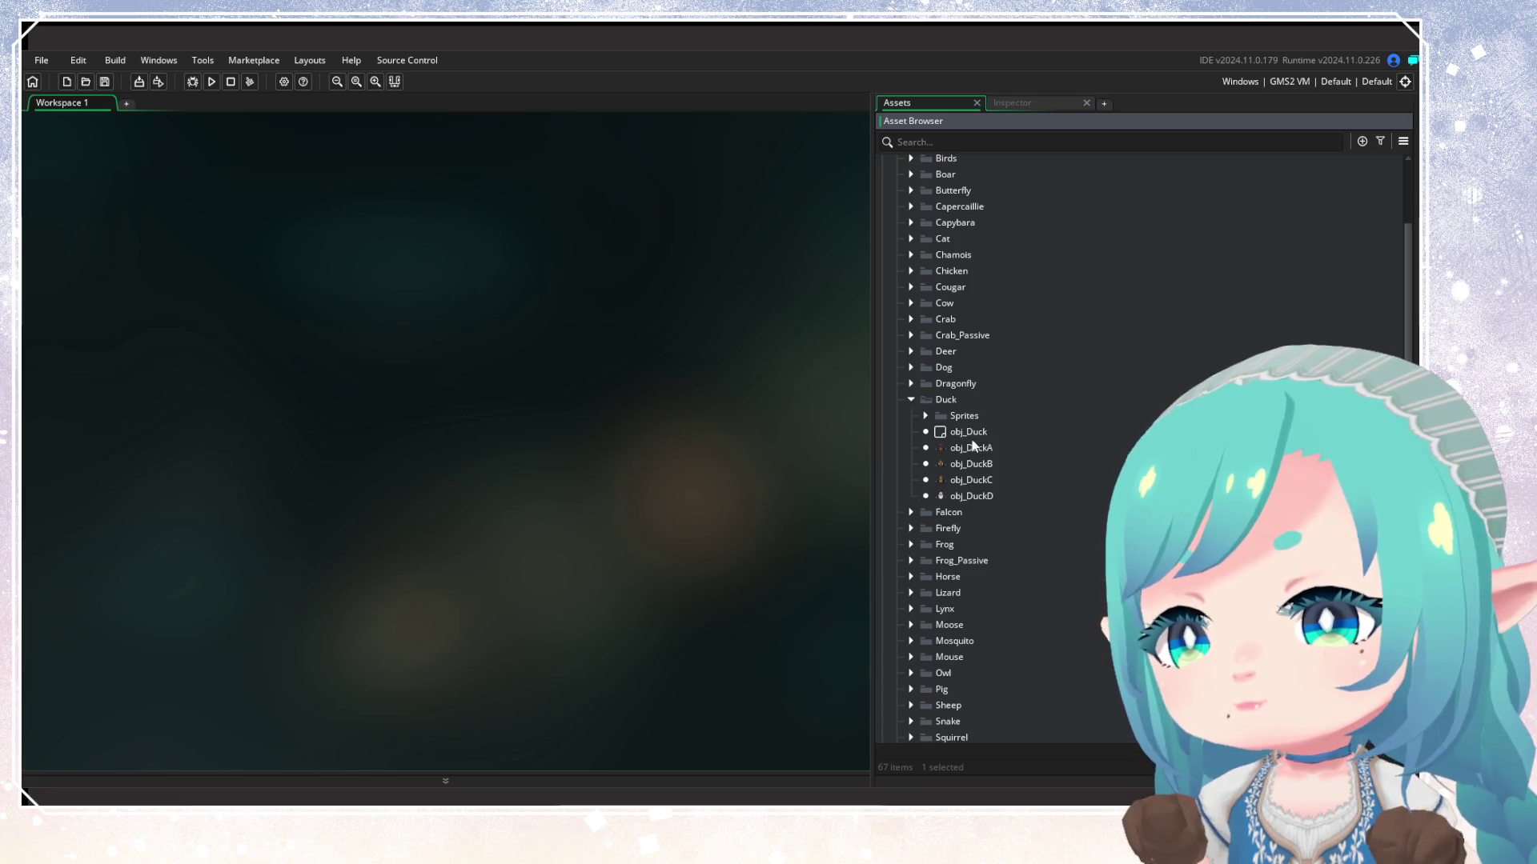
pyautogui.click(974, 450)
pyautogui.keyDown('shift'); pyautogui.click(973, 495); pyautogui.keyUp('shift')
pyautogui.rightClick(975, 473)
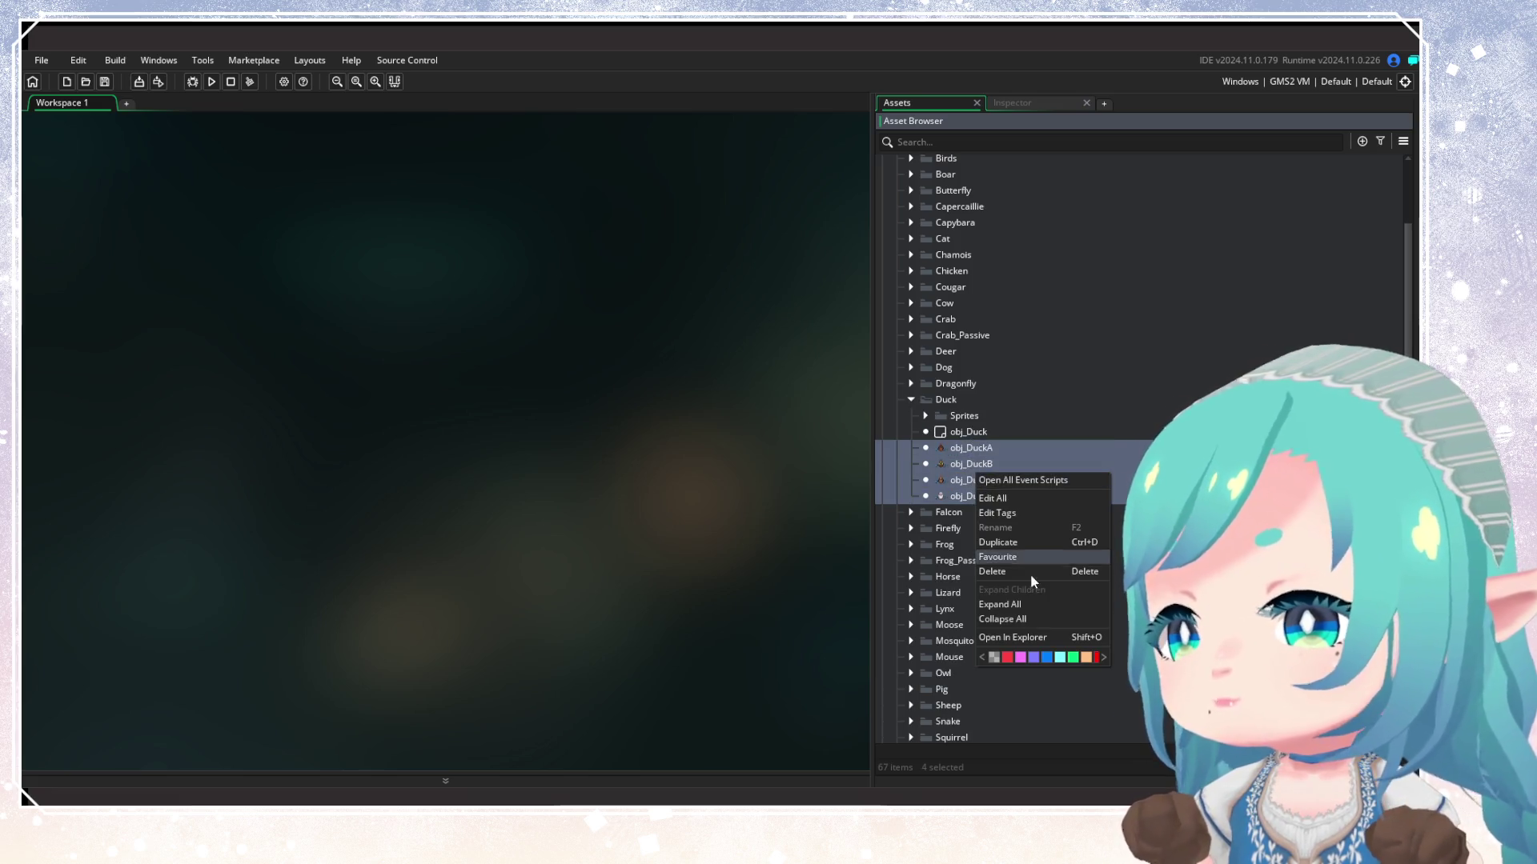
pyautogui.click(1018, 514)
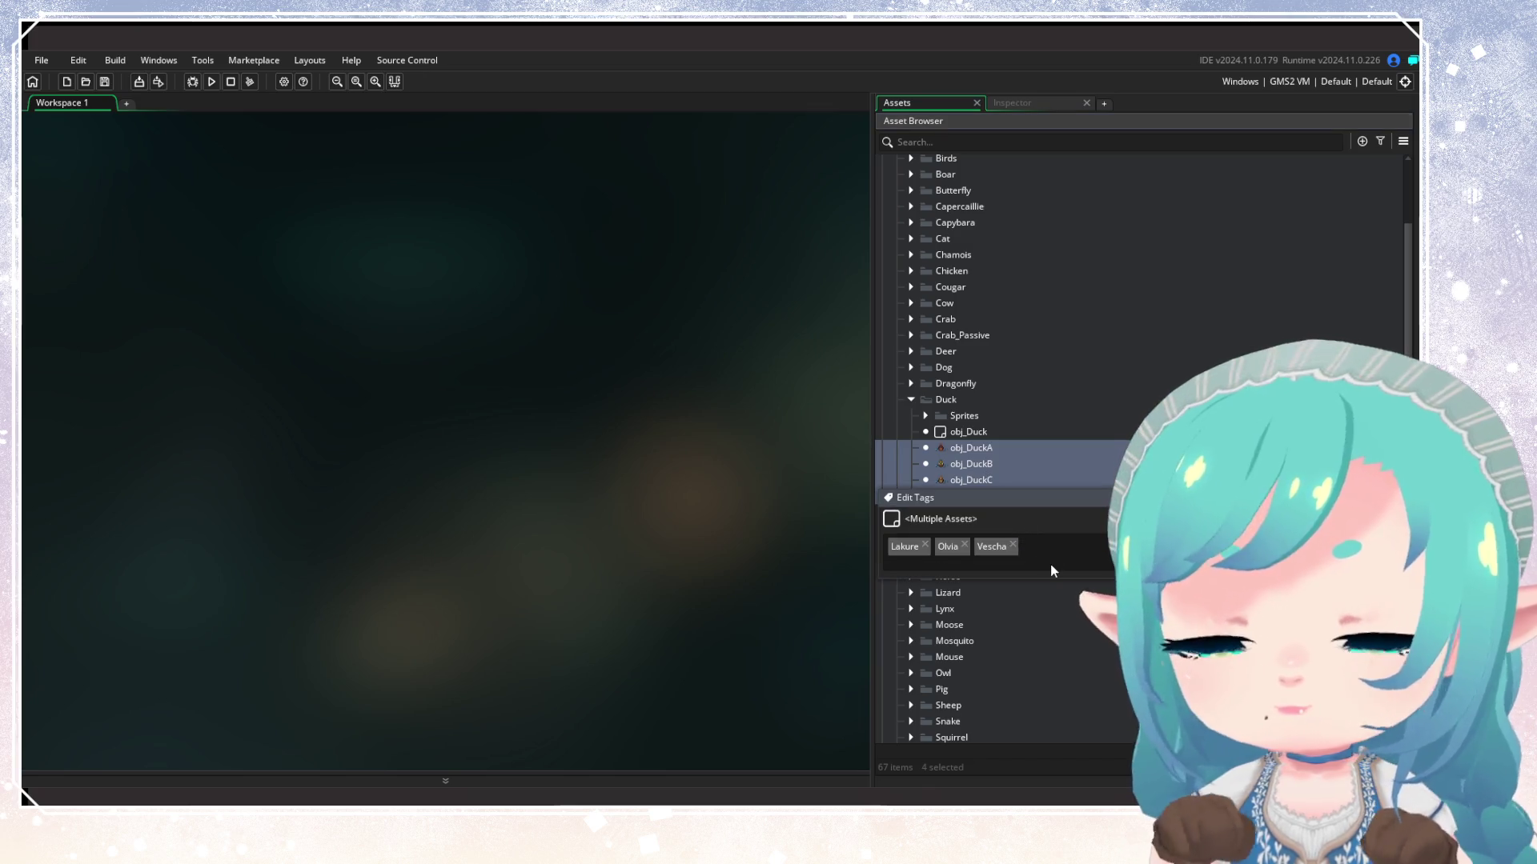
pyautogui.write('Wy')
pyautogui.click(1050, 564)
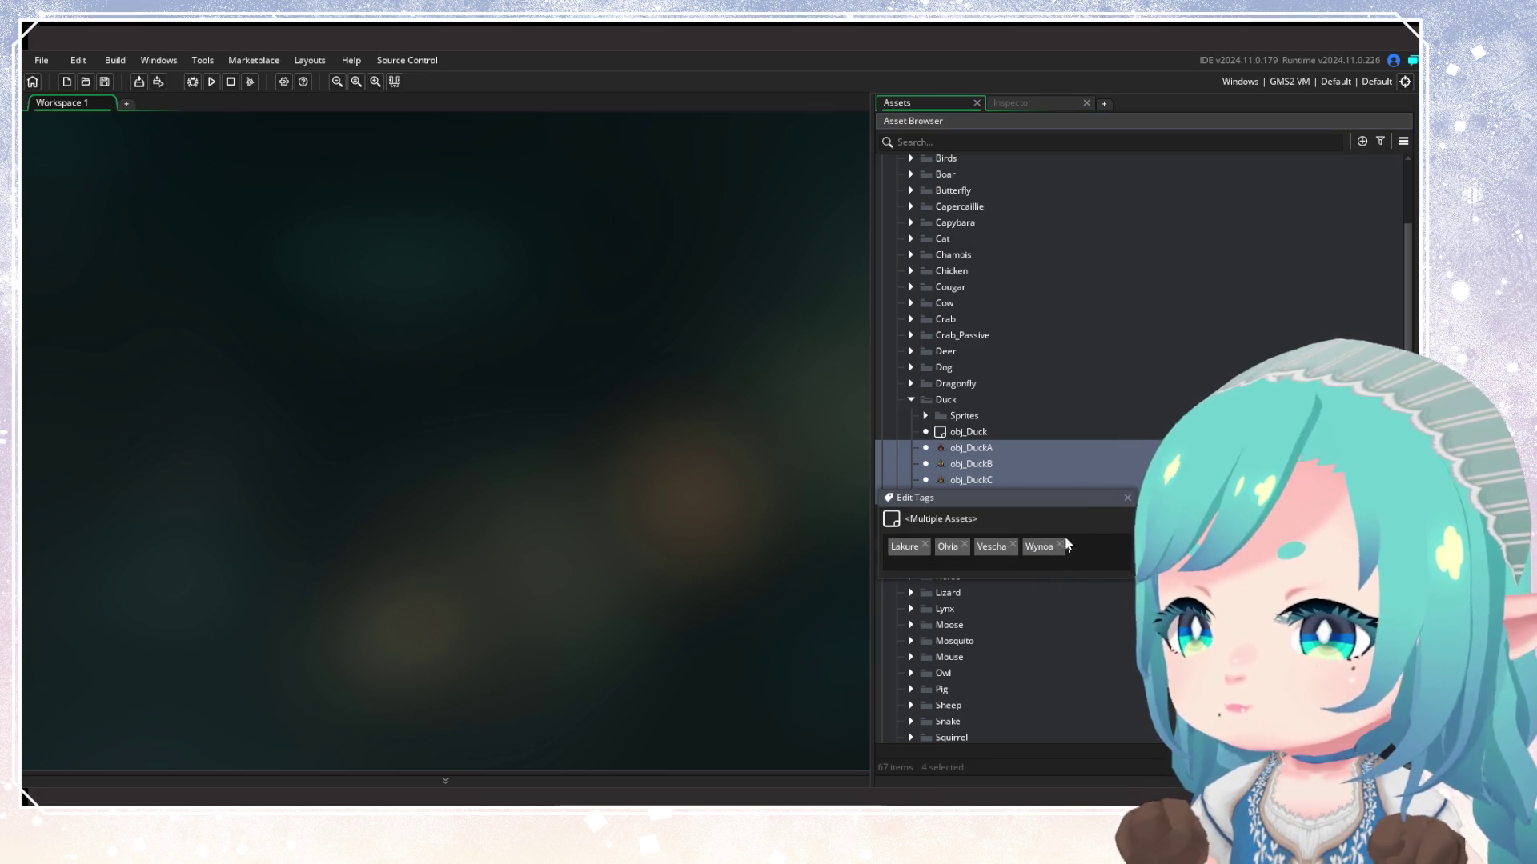
pyautogui.click(1126, 497)
pyautogui.click(911, 399)
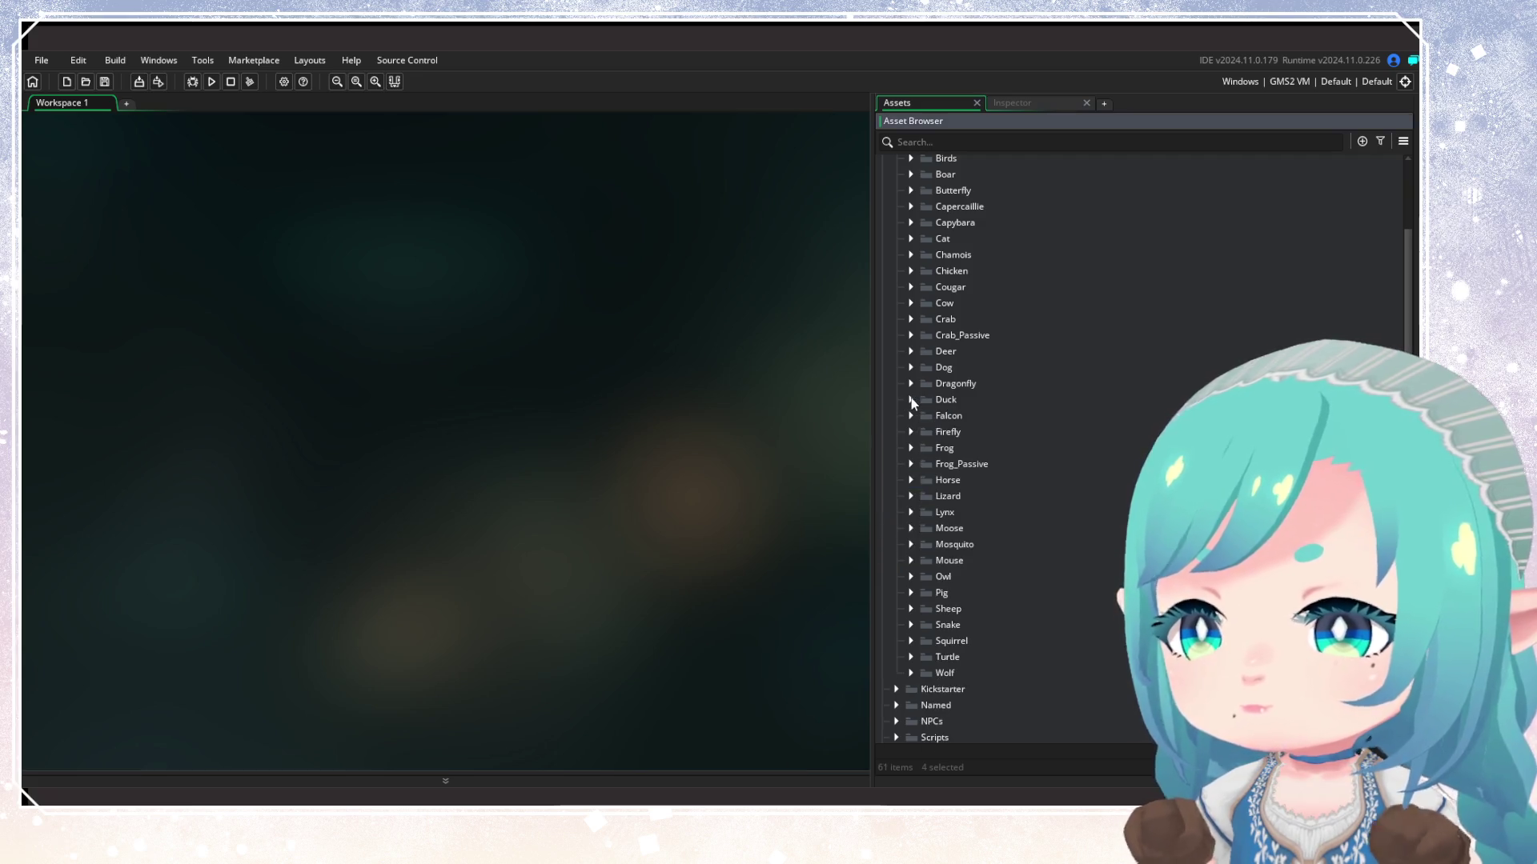
# Add the Wynoa tag to obj_Crab_Passive
pyautogui.click(911, 336)
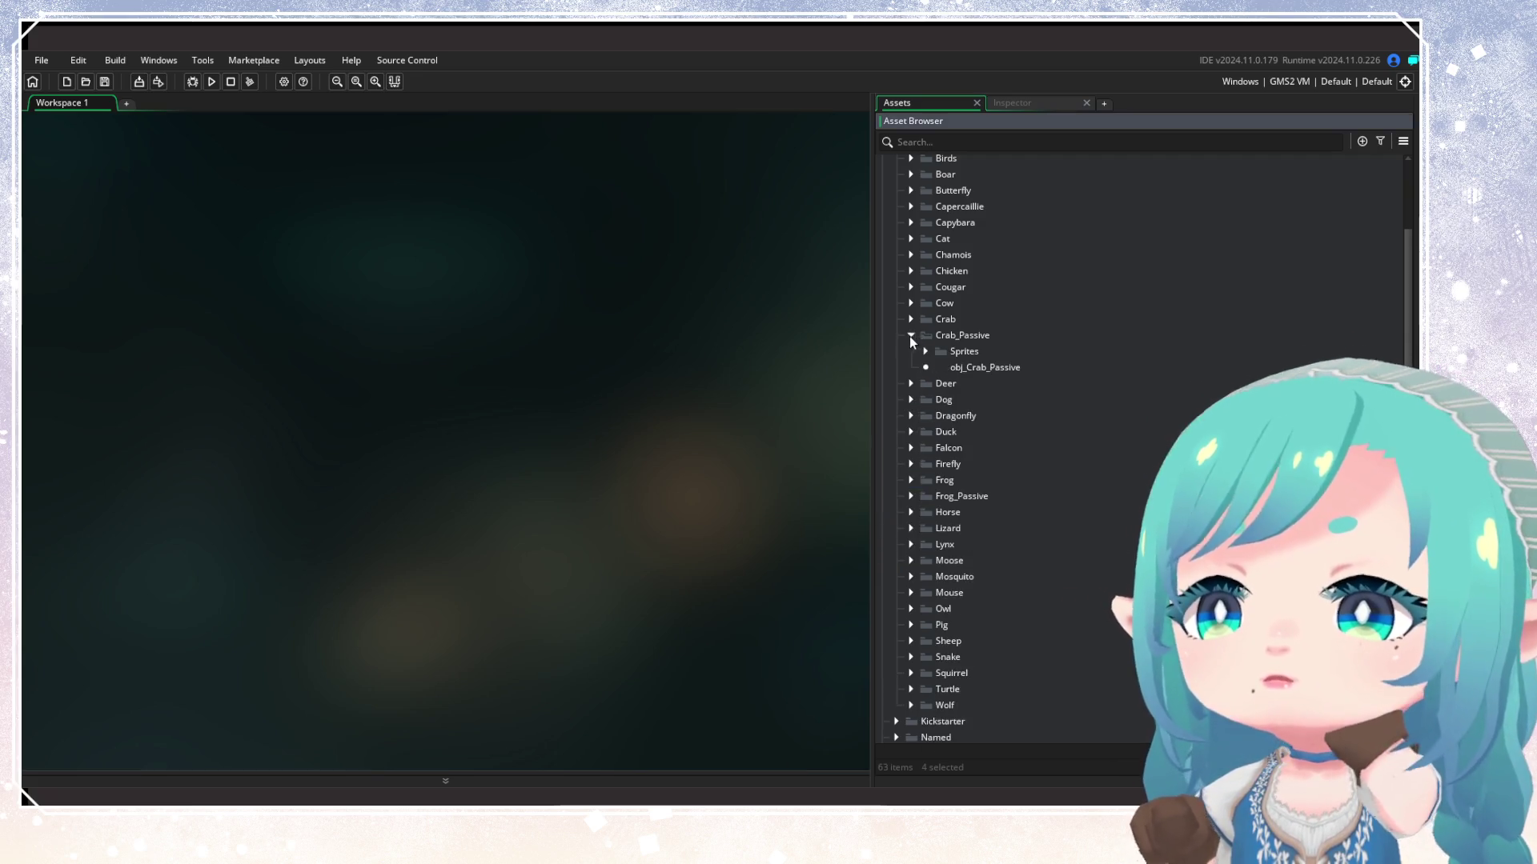
pyautogui.rightClick(977, 371)
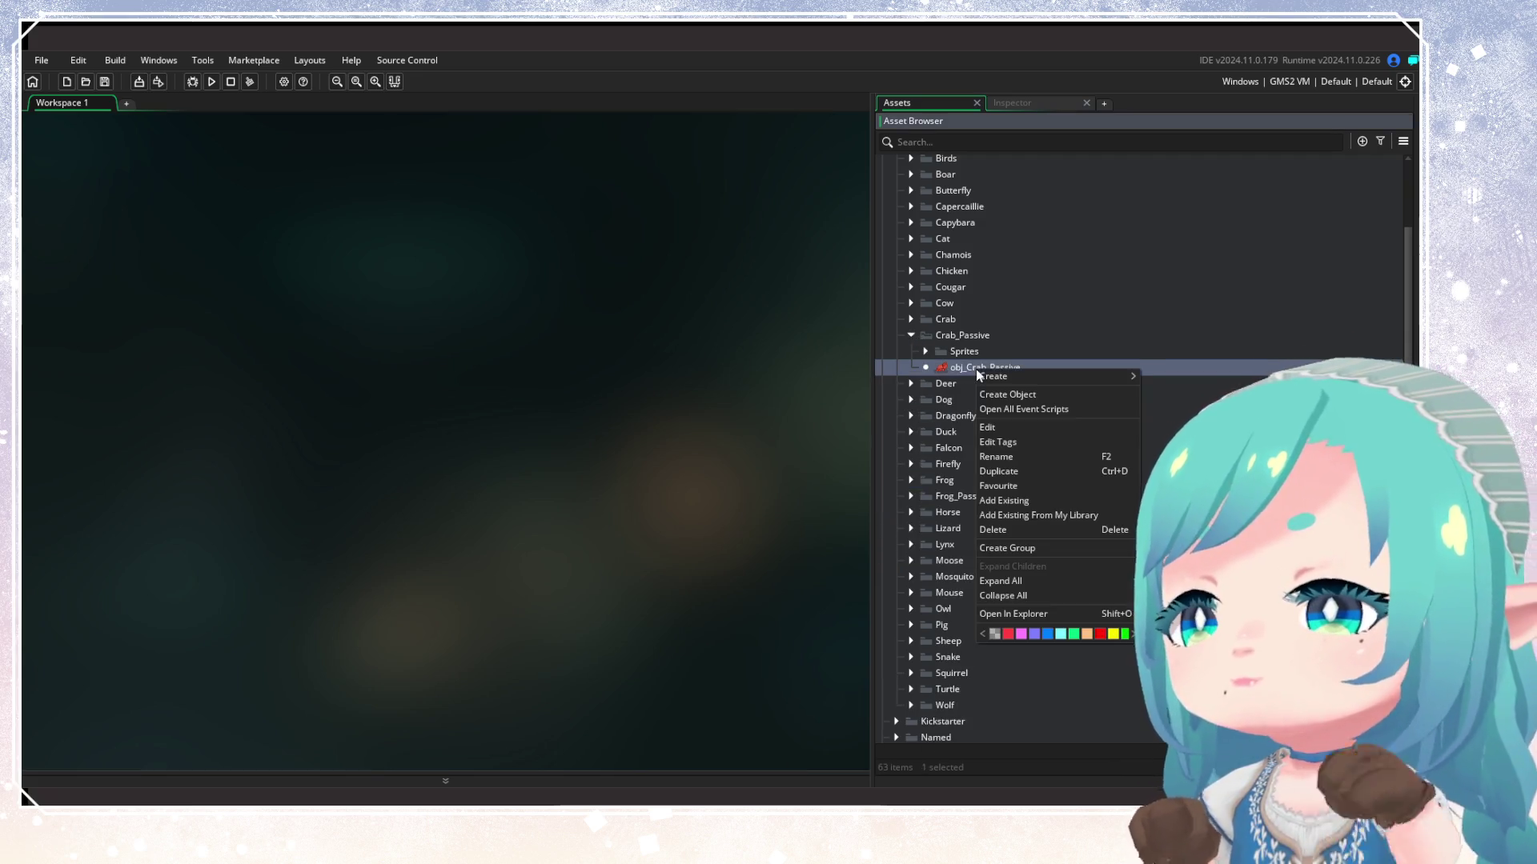
pyautogui.click(1008, 450)
pyautogui.write('Wynoa')
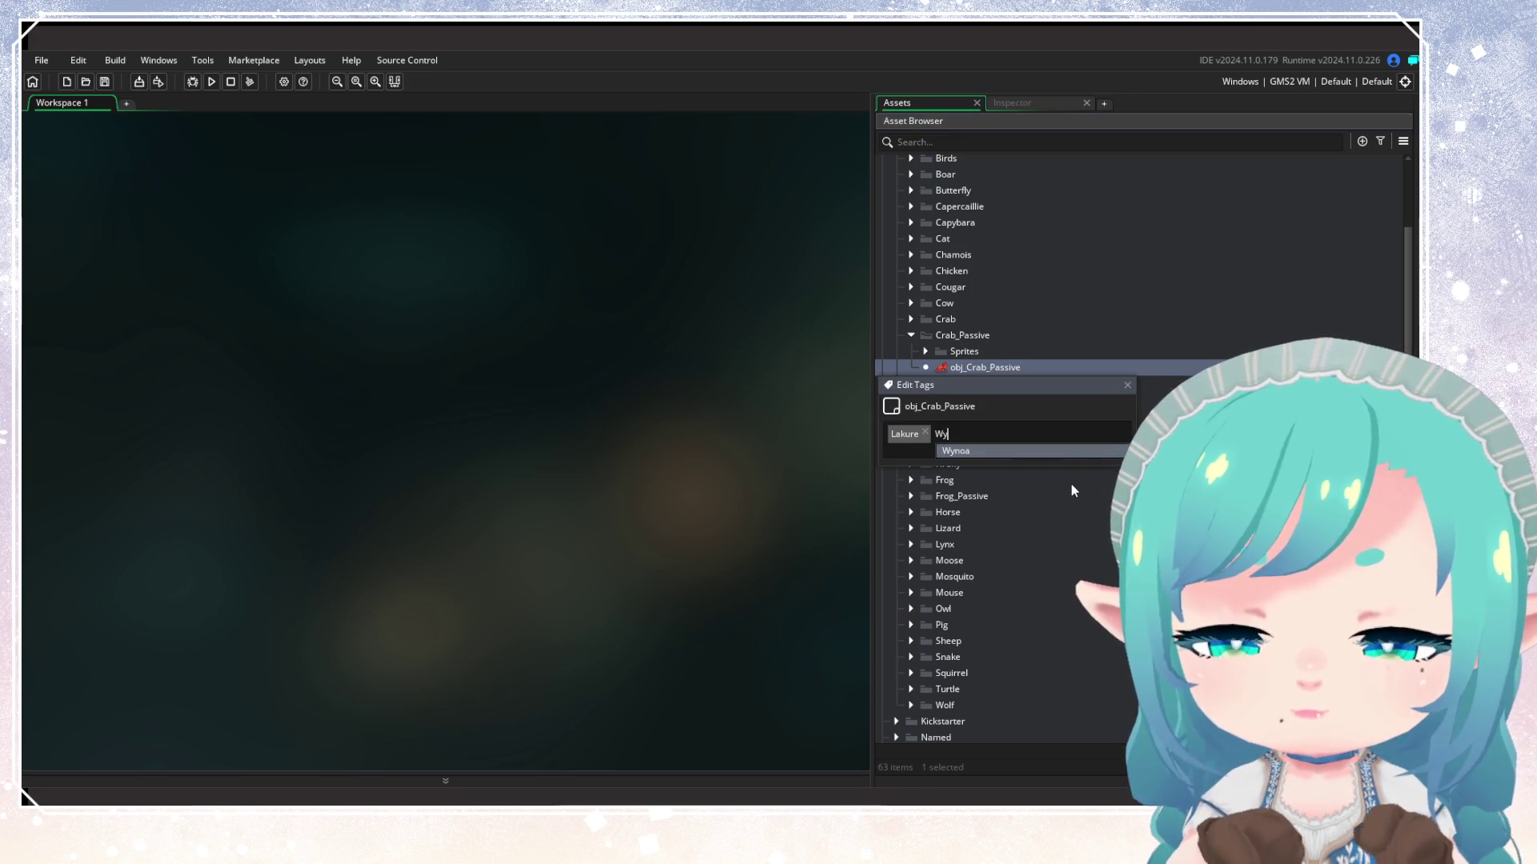
pyautogui.press('Return')
pyautogui.press('Escape')
# Review the tags on obj_Bird_Seagull in the Birds folder
pyautogui.scroll(2, 944, 320)
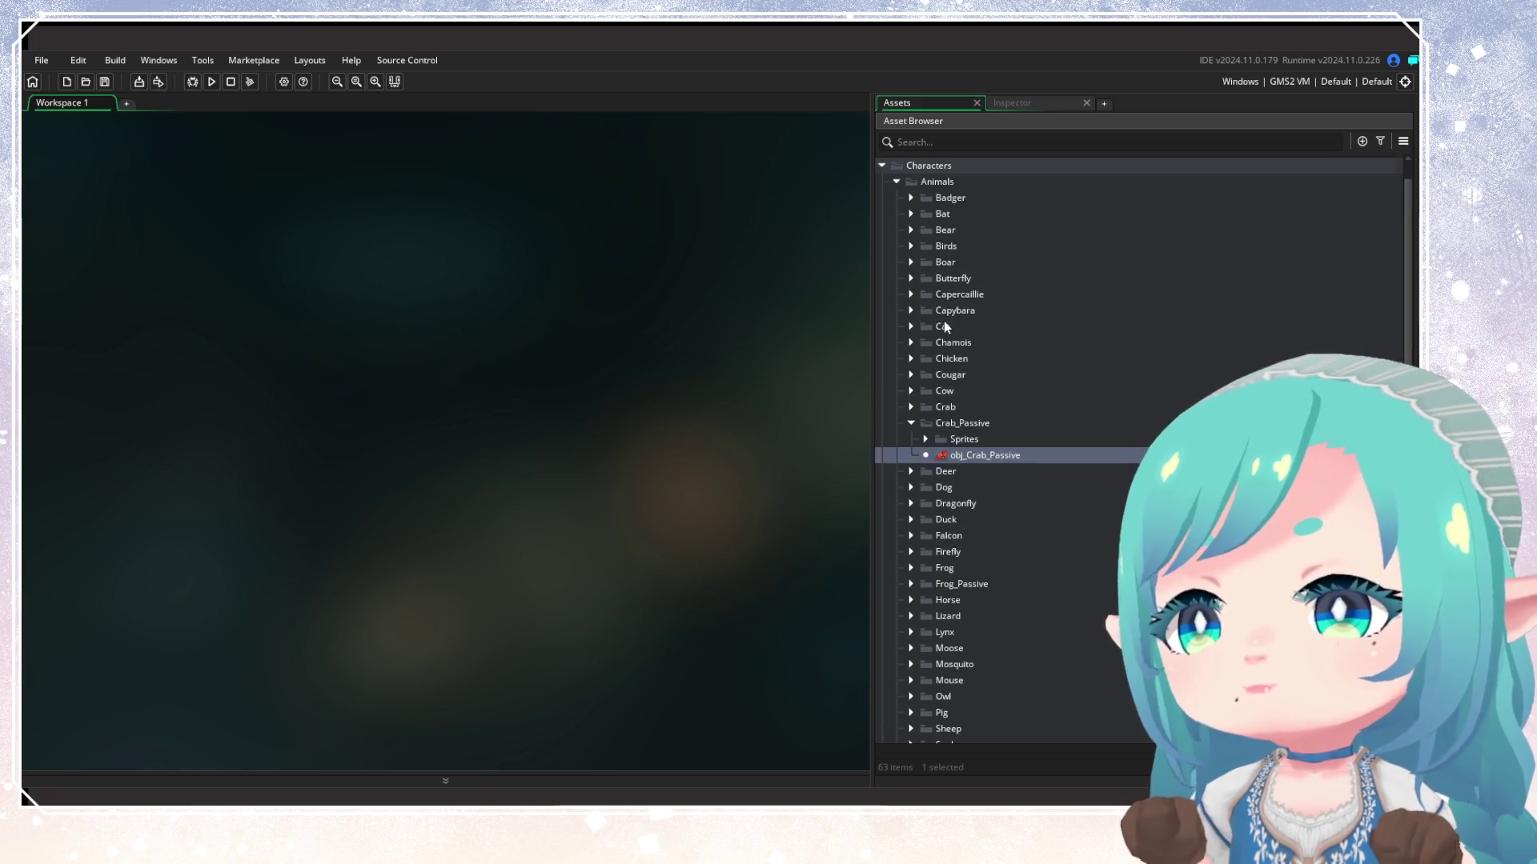
pyautogui.click(910, 245)
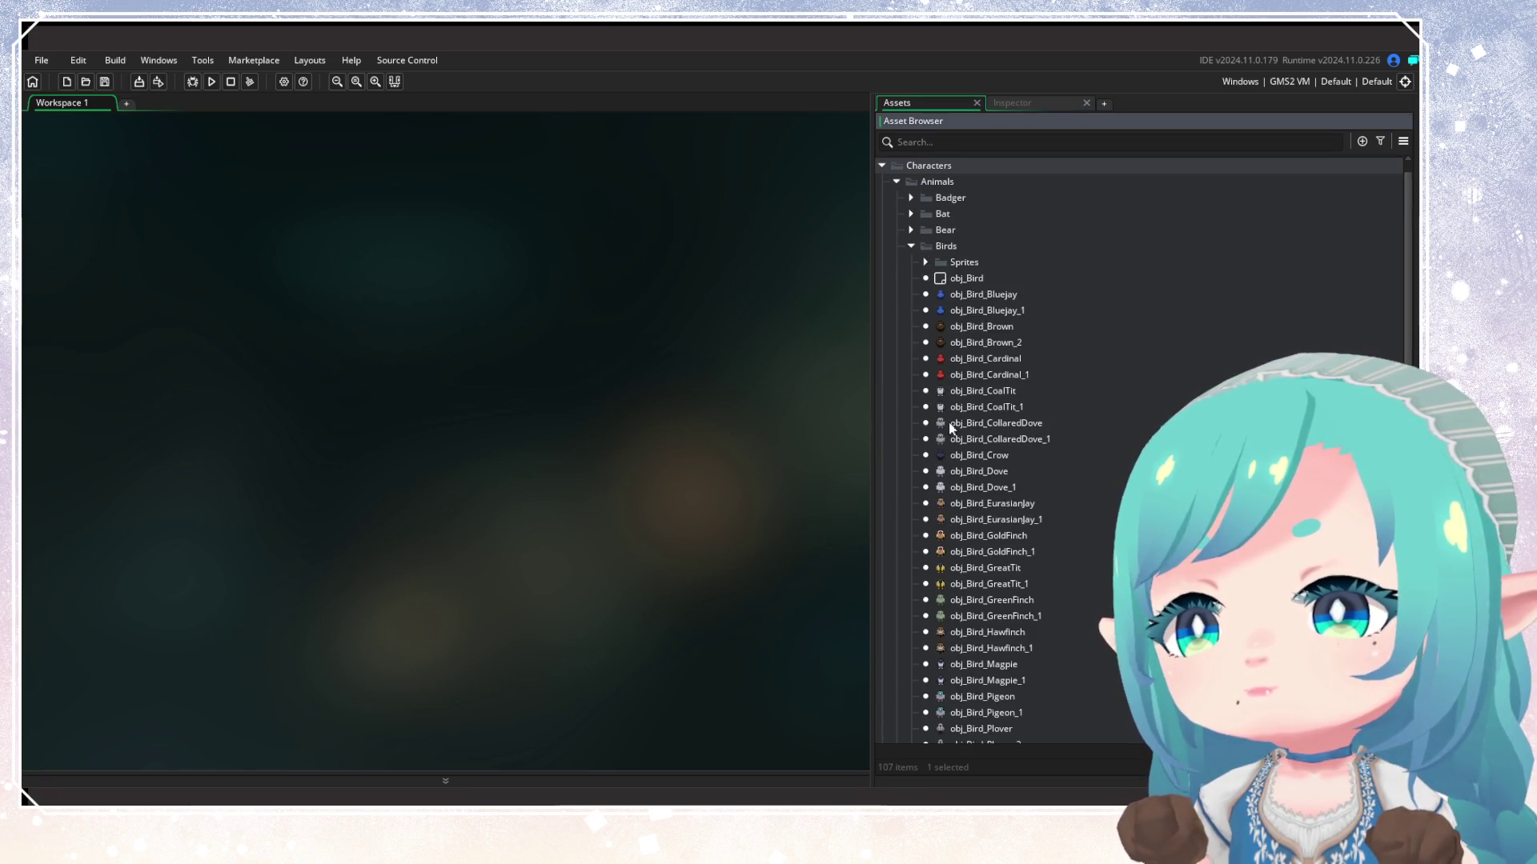
pyautogui.scroll(-10, 950, 427)
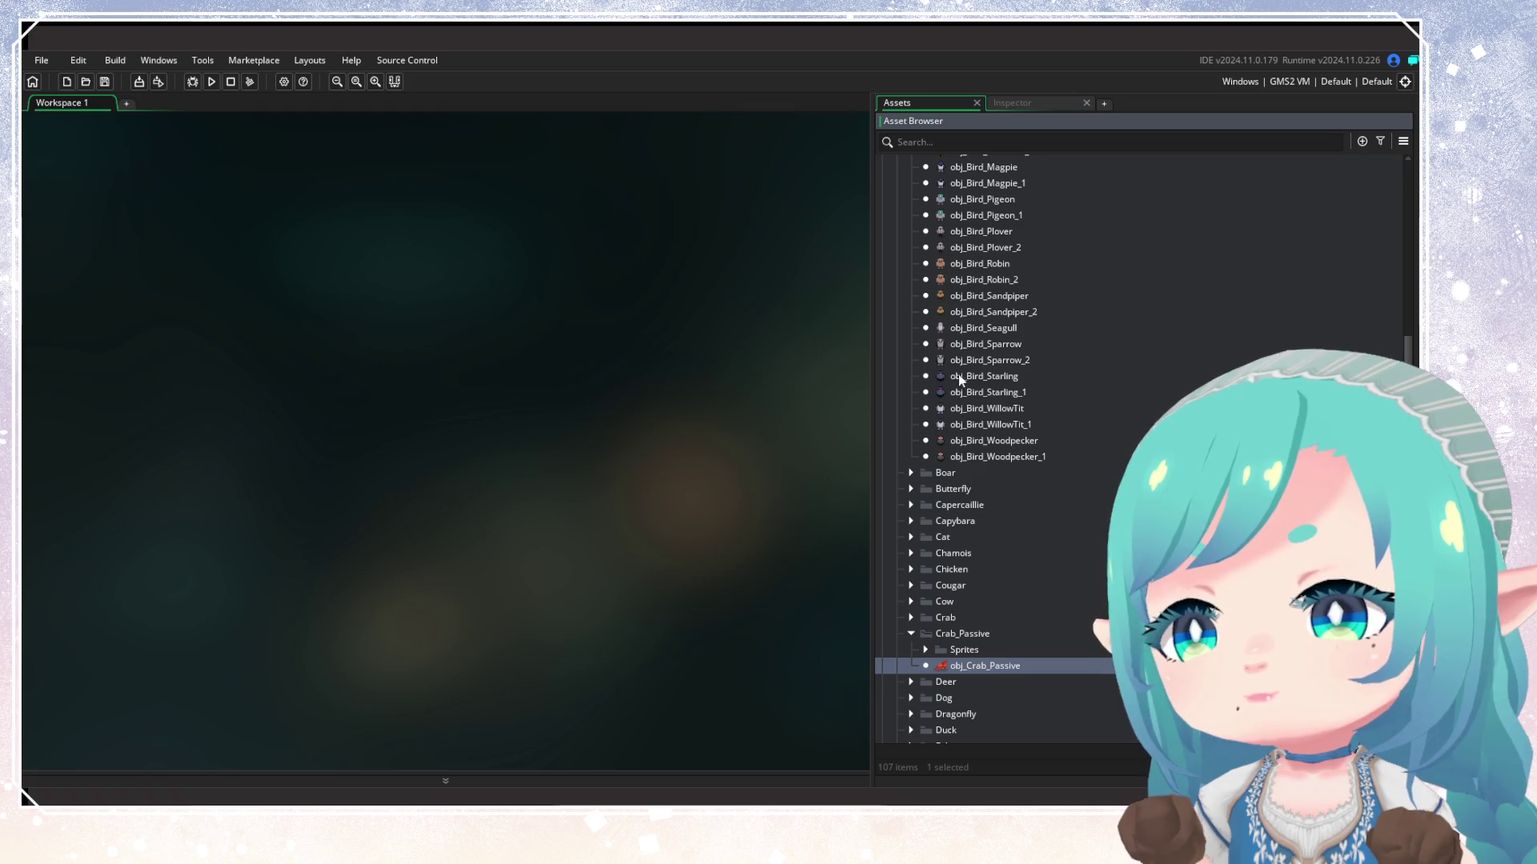
pyautogui.rightClick(978, 328)
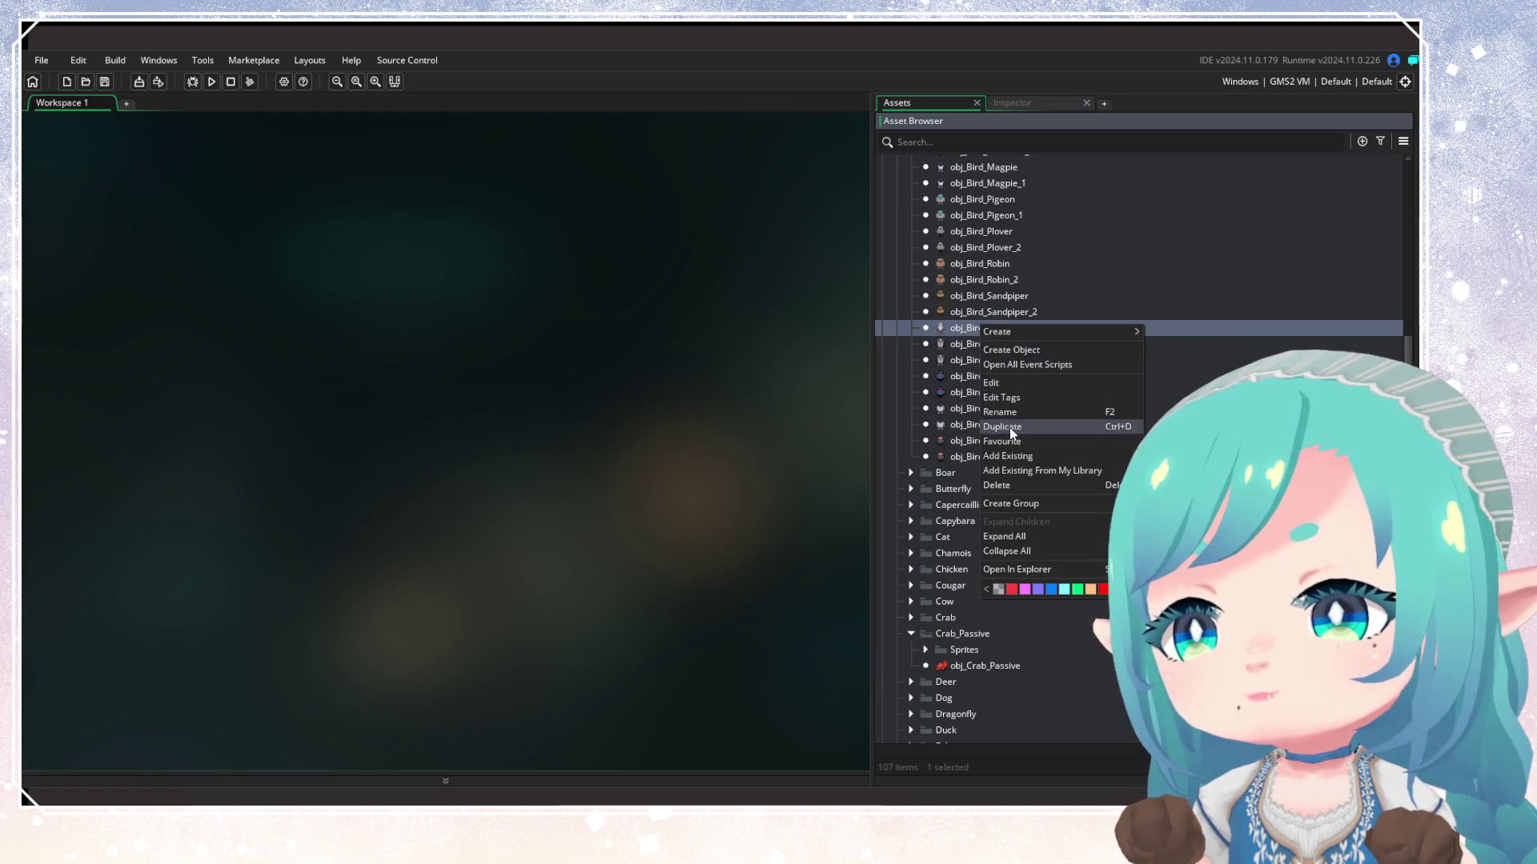
pyautogui.click(1005, 398)
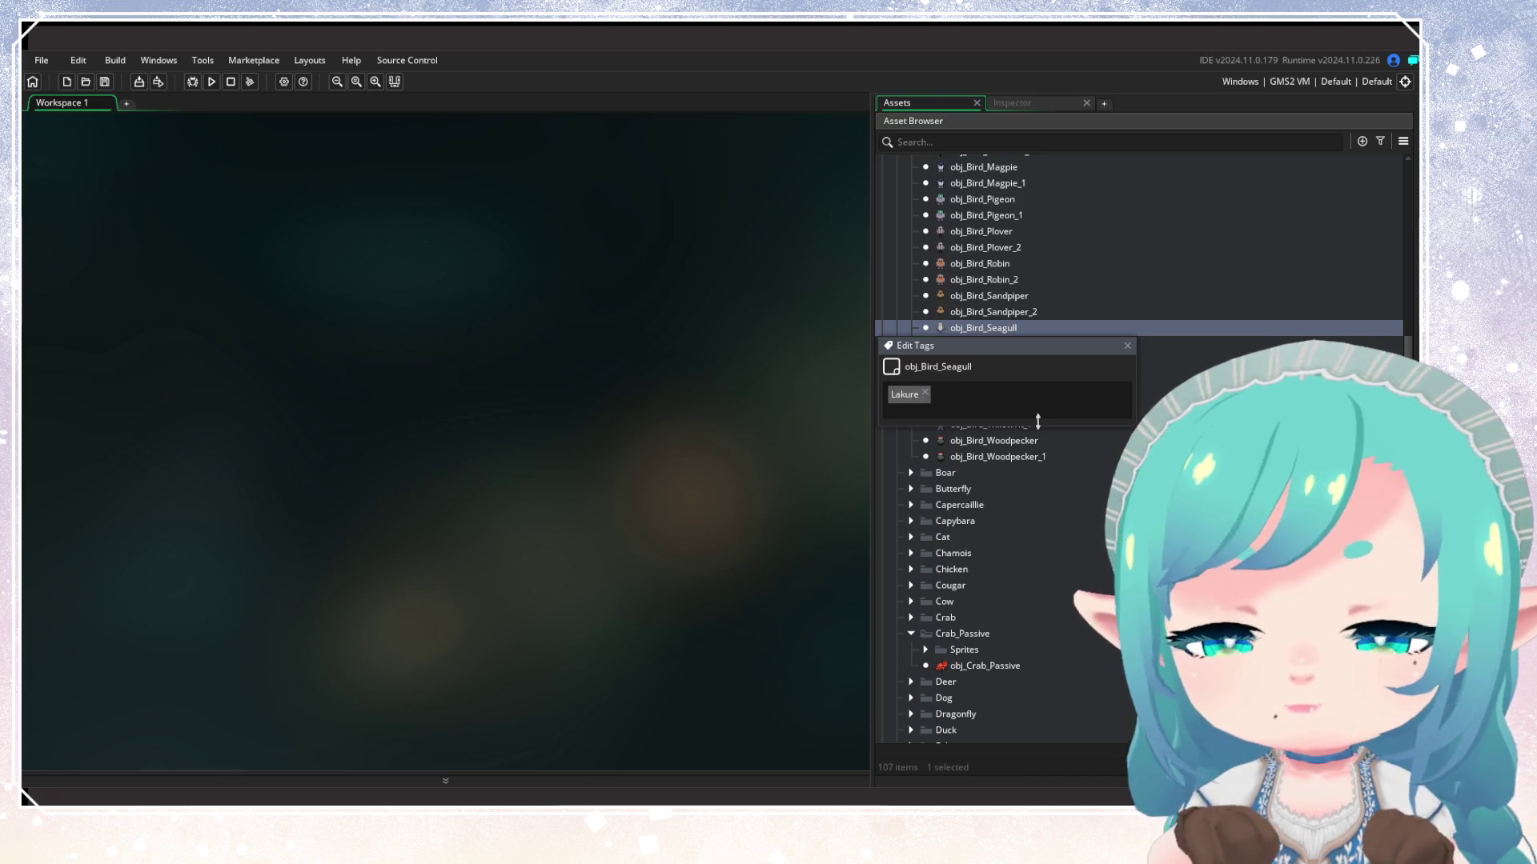
pyautogui.click(1038, 421)
pyautogui.click(1039, 414)
pyautogui.press('Return')
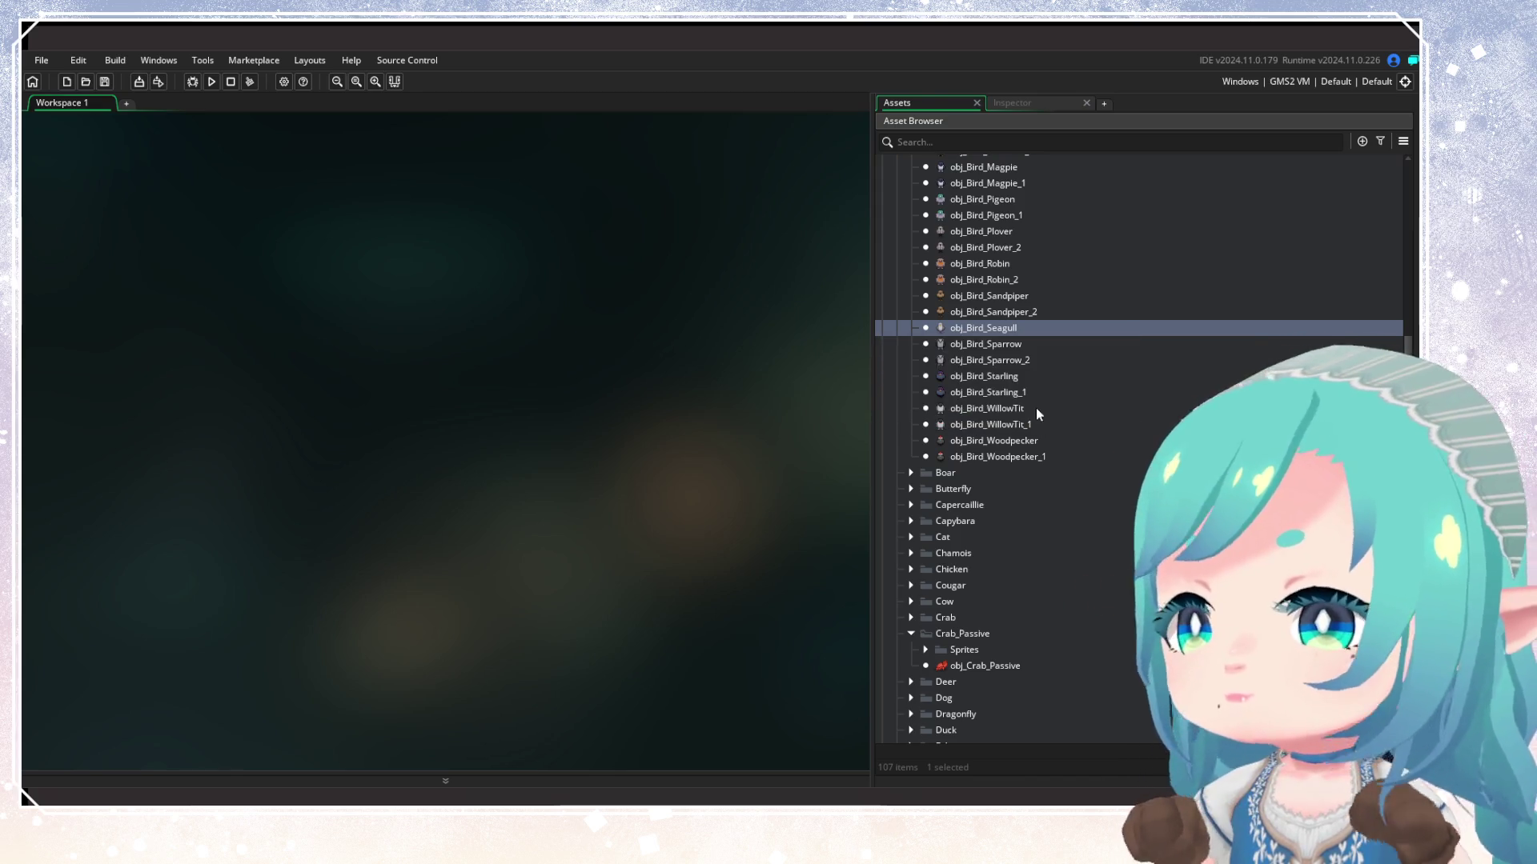
# Collapse Birds, peek into Bear, and expand the Squirrel folder
pyautogui.scroll(10, 1004, 446)
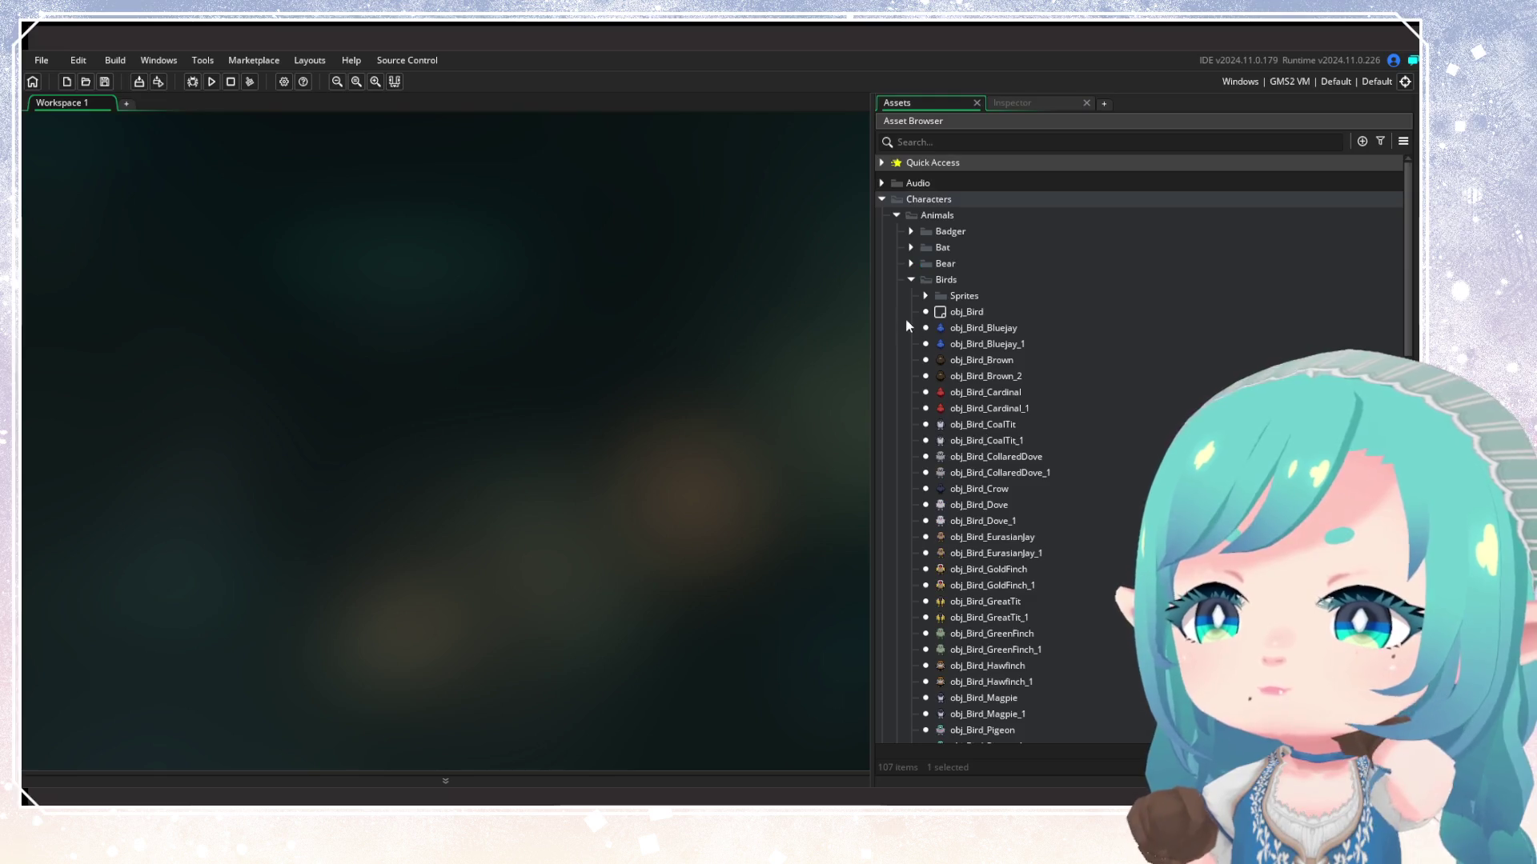
pyautogui.click(910, 280)
pyautogui.click(909, 263)
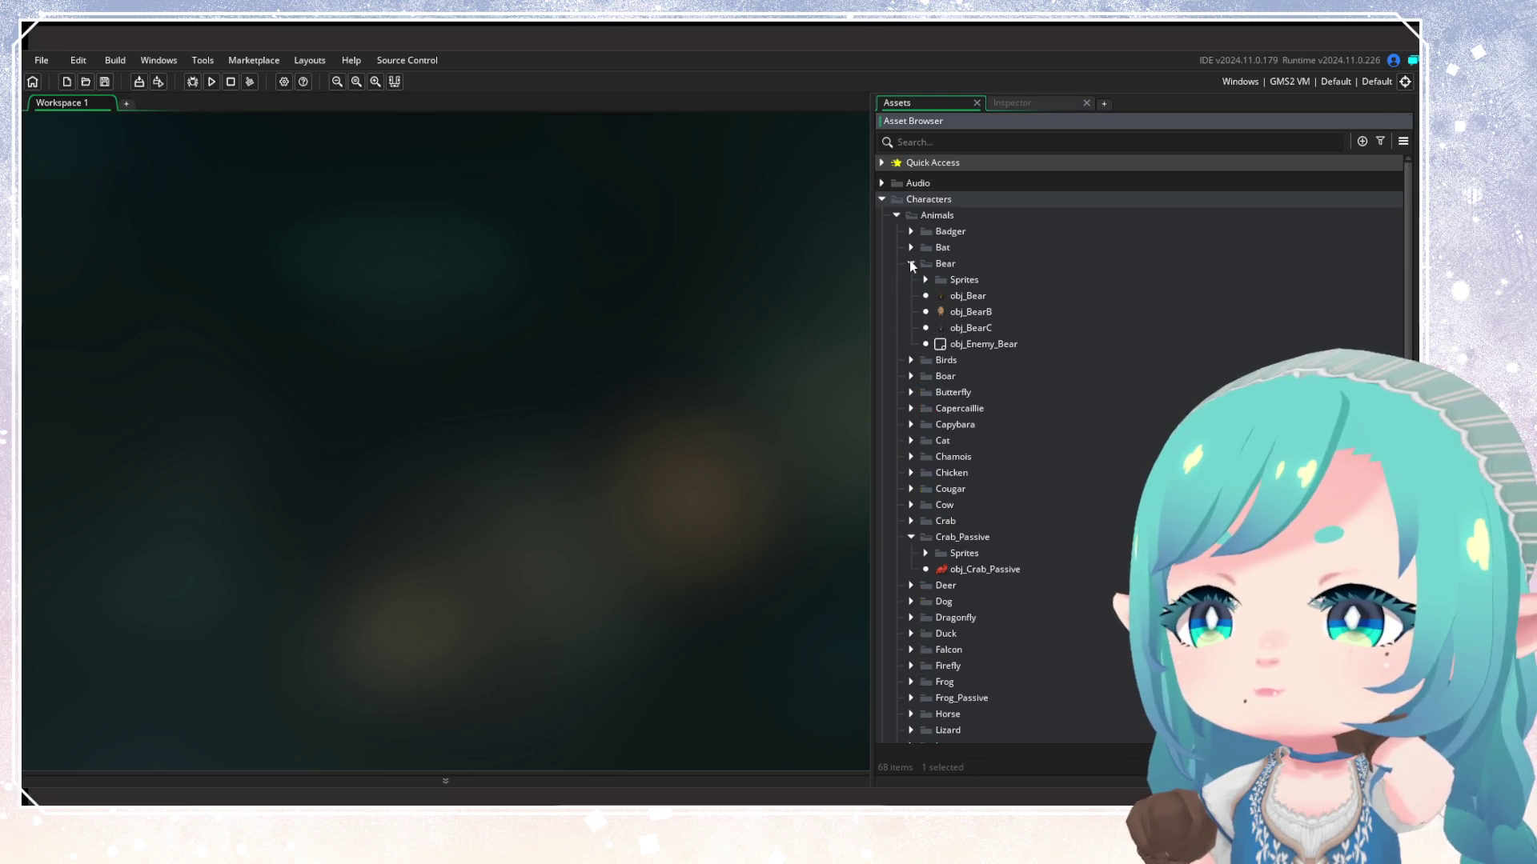
pyautogui.click(910, 262)
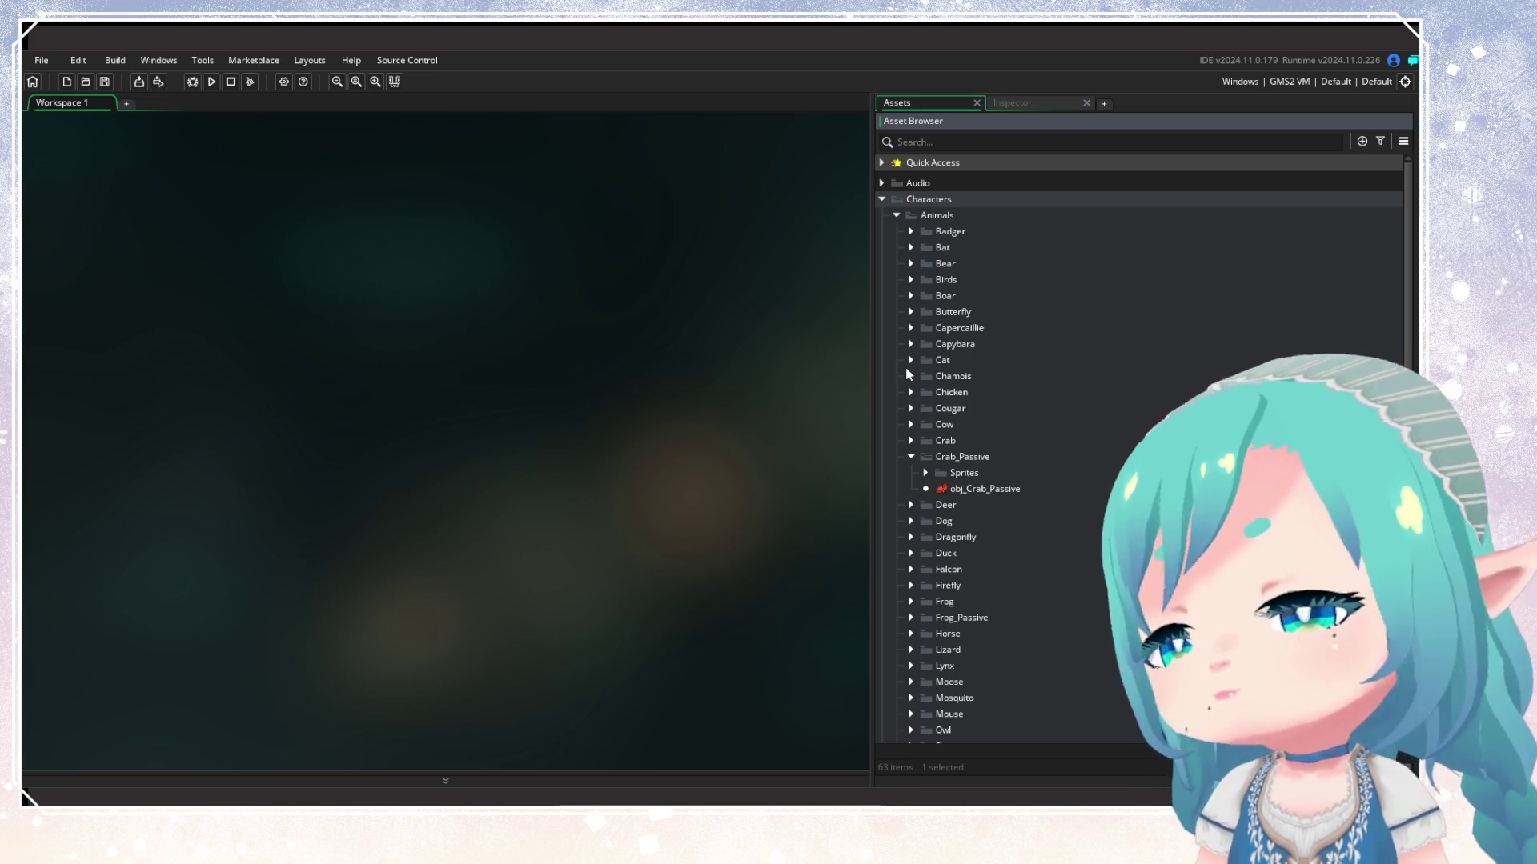
pyautogui.scroll(-3, 907, 374)
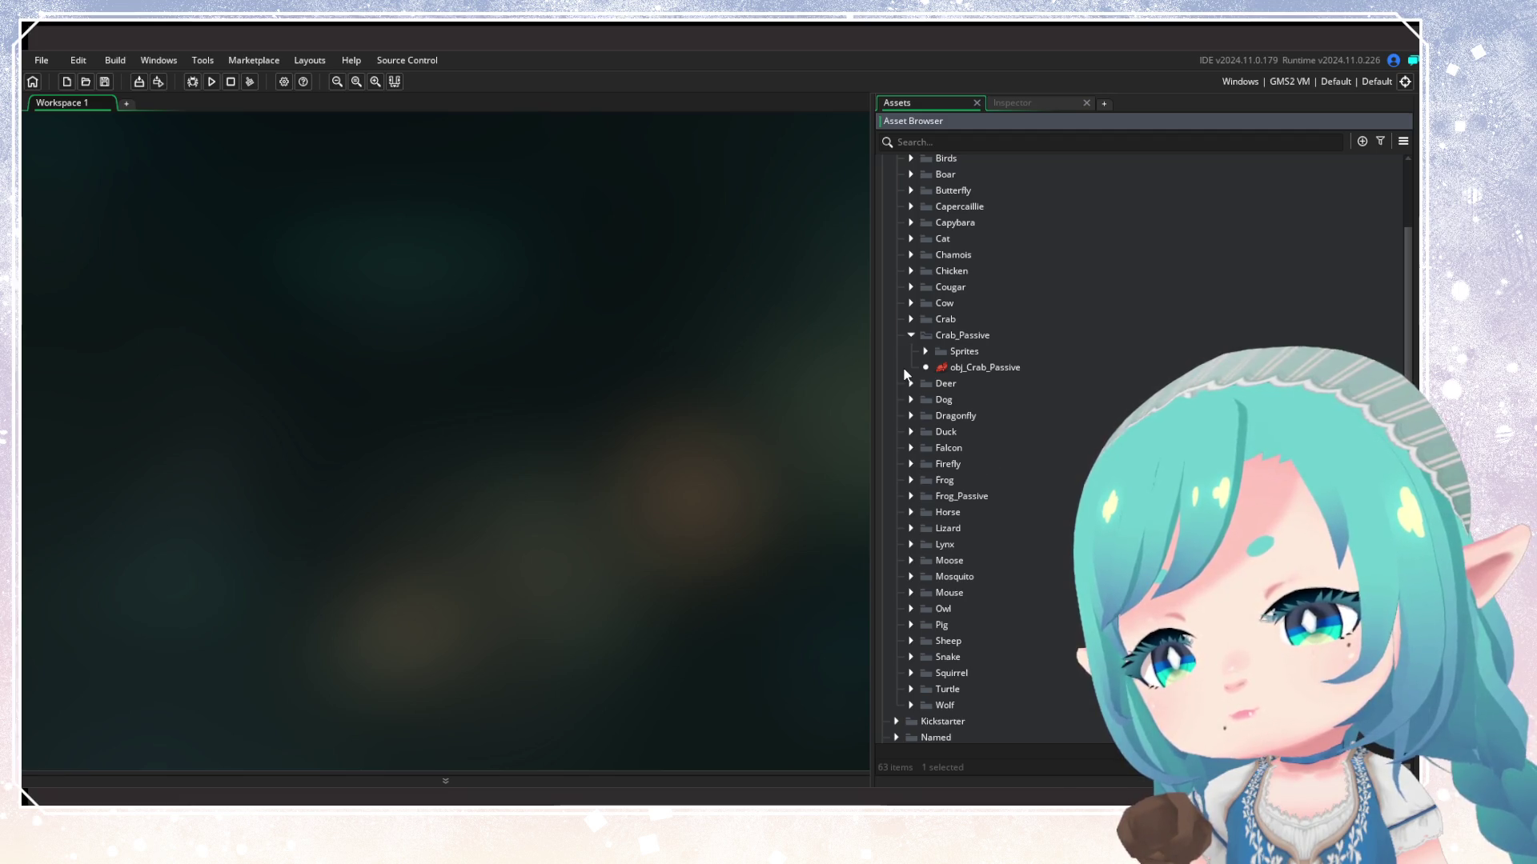
pyautogui.scroll(-3, 913, 542)
pyautogui.click(910, 555)
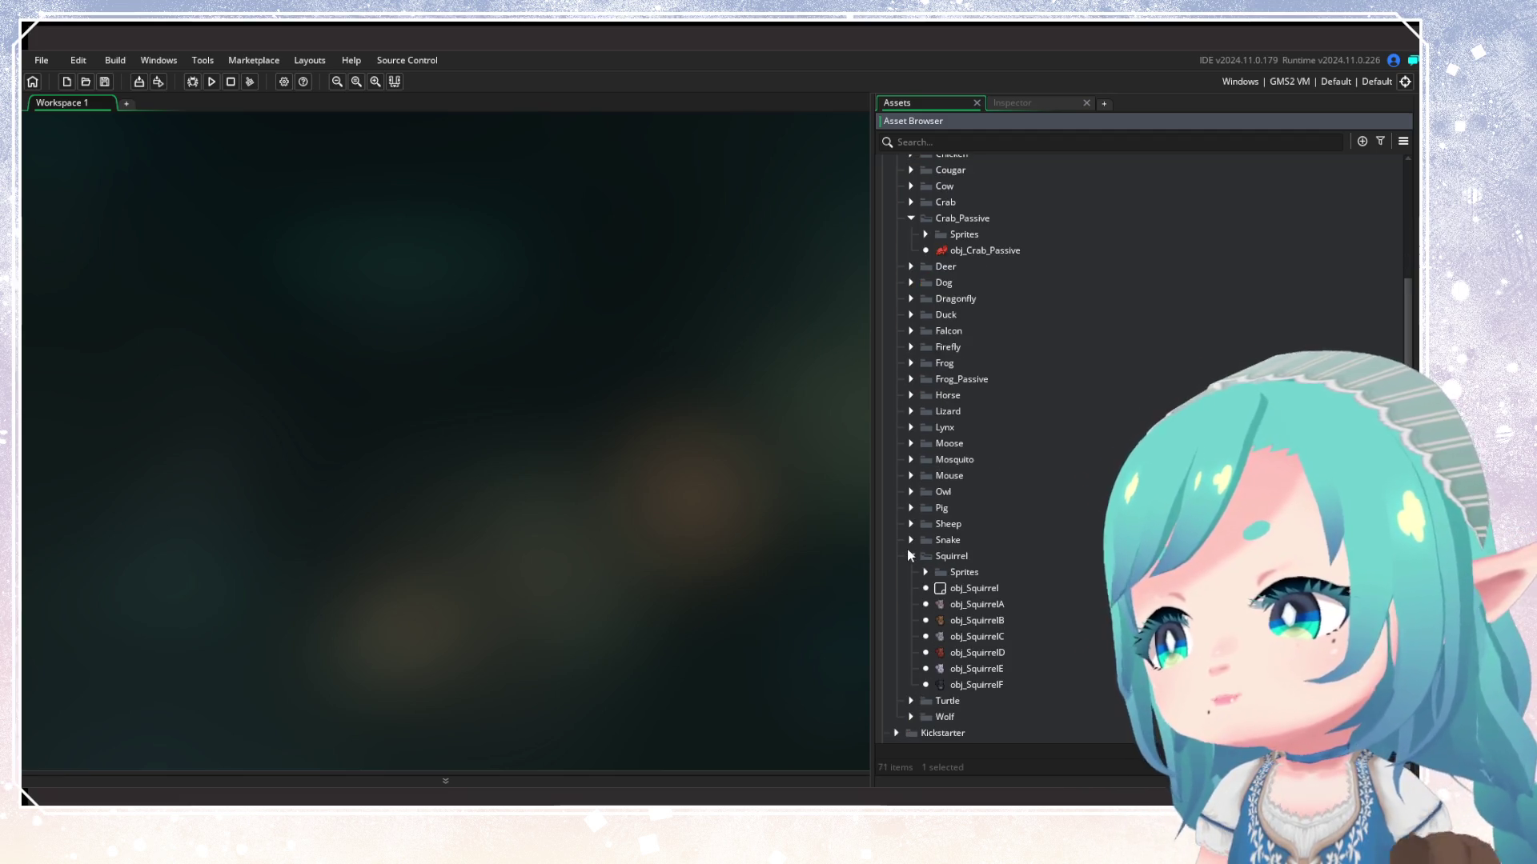
# Tag obj_SquirrelA through obj_SquirrelF with Wynoa and collapse Squirrel
pyautogui.scroll(-3, 909, 555)
pyautogui.click(973, 488)
pyautogui.keyDown('shift'); pyautogui.click(972, 568); pyautogui.keyUp('shift')
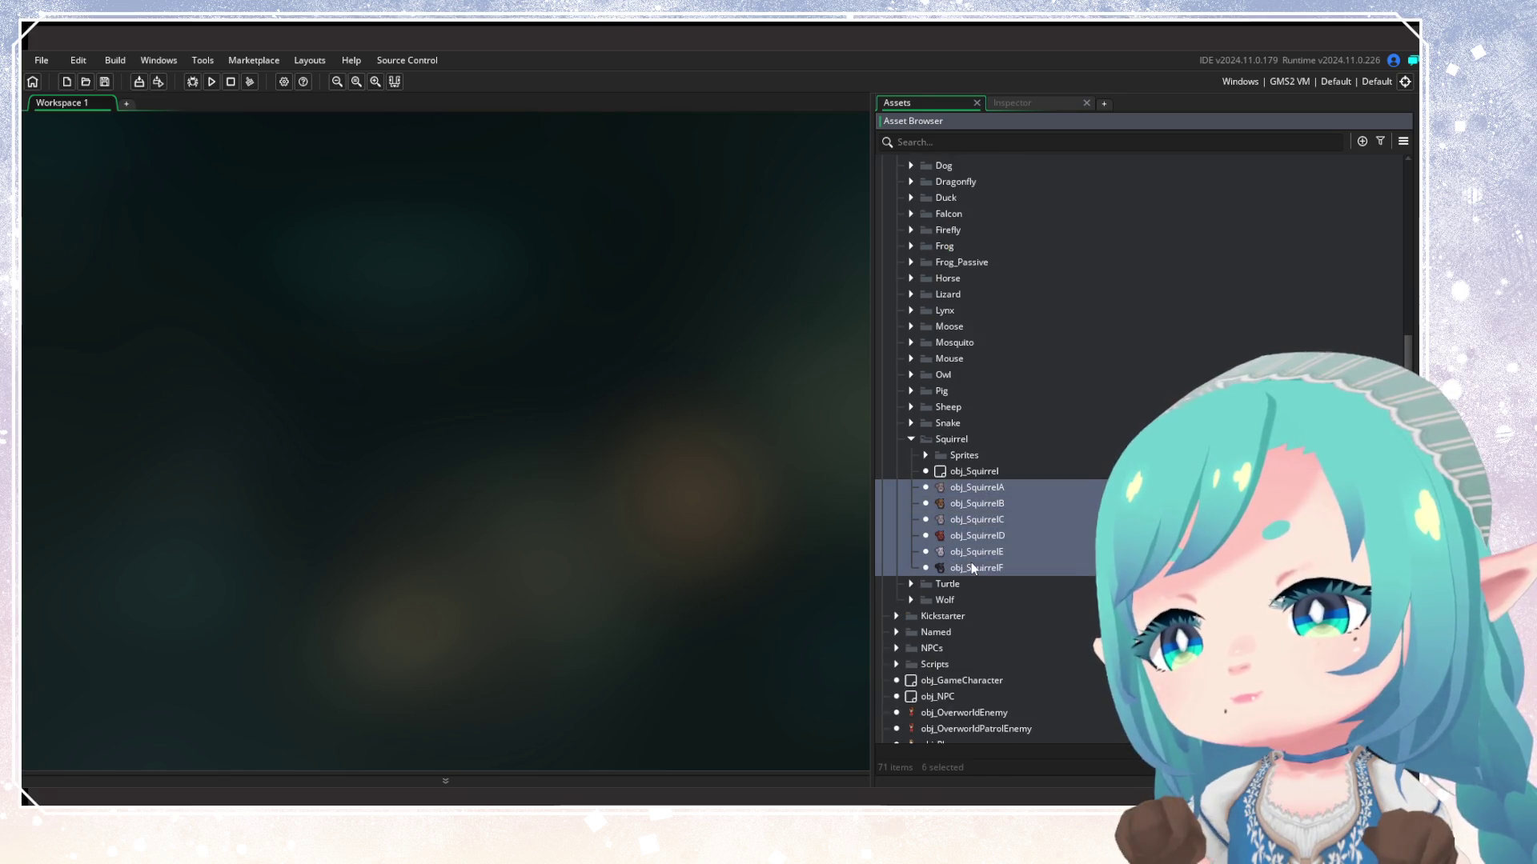
pyautogui.rightClick(972, 568)
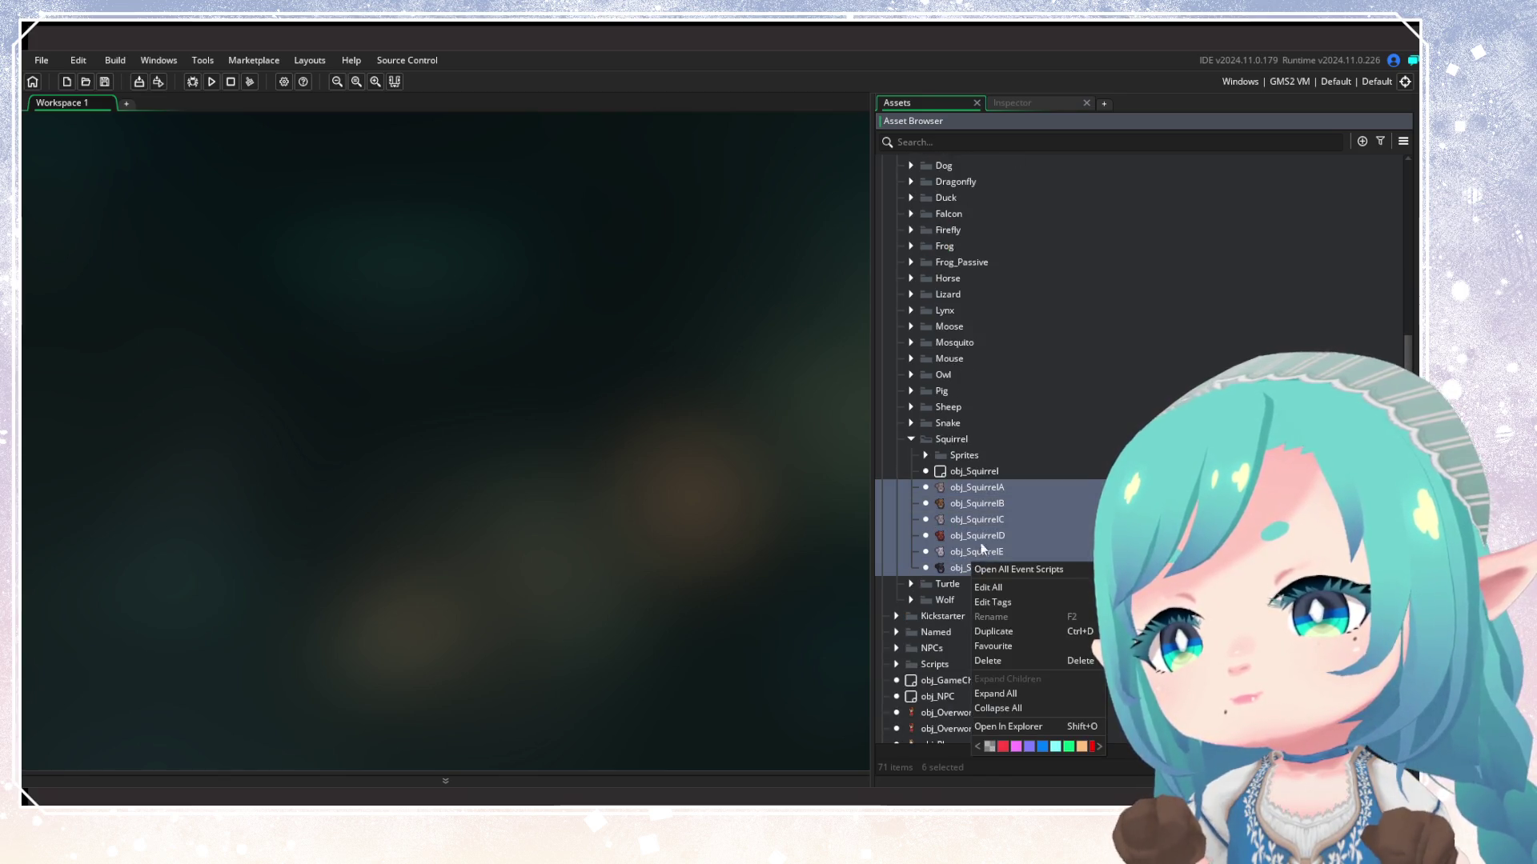
pyautogui.click(1015, 602)
pyautogui.write('Wyno')
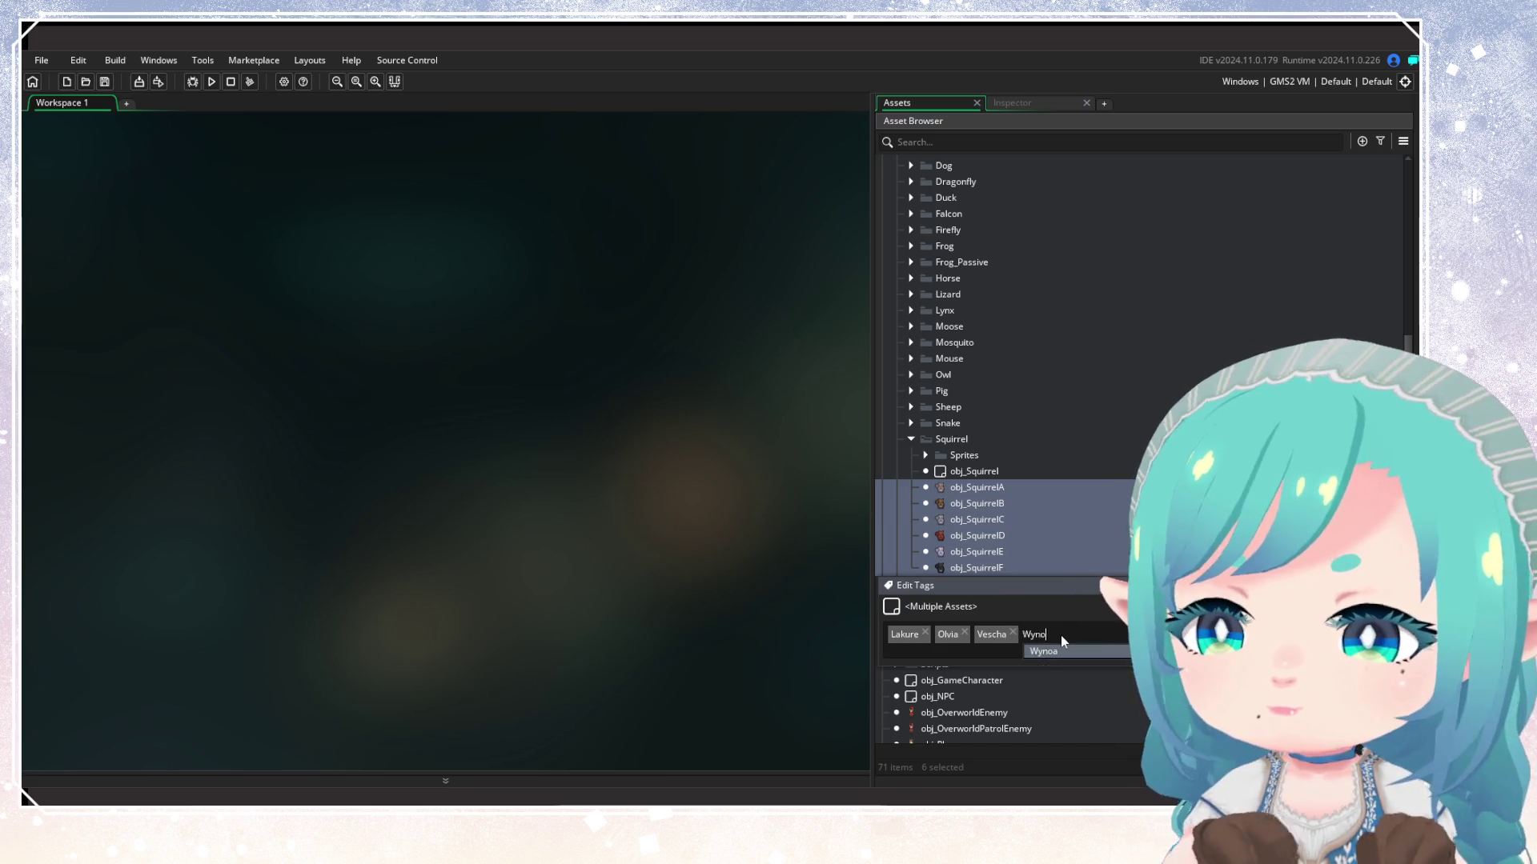
pyautogui.press('Return')
pyautogui.press('Return')
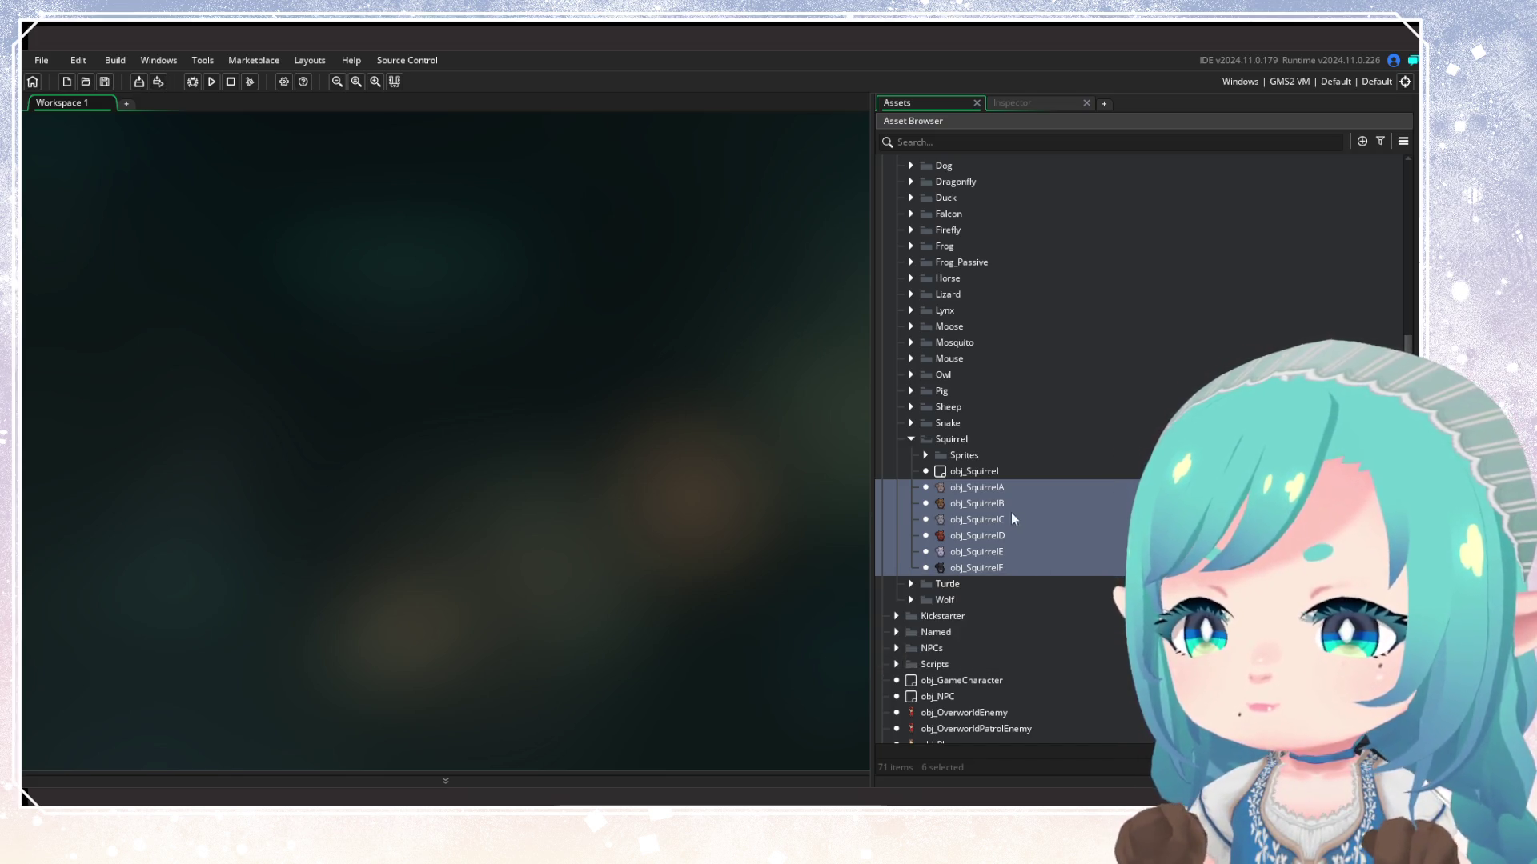
pyautogui.click(911, 438)
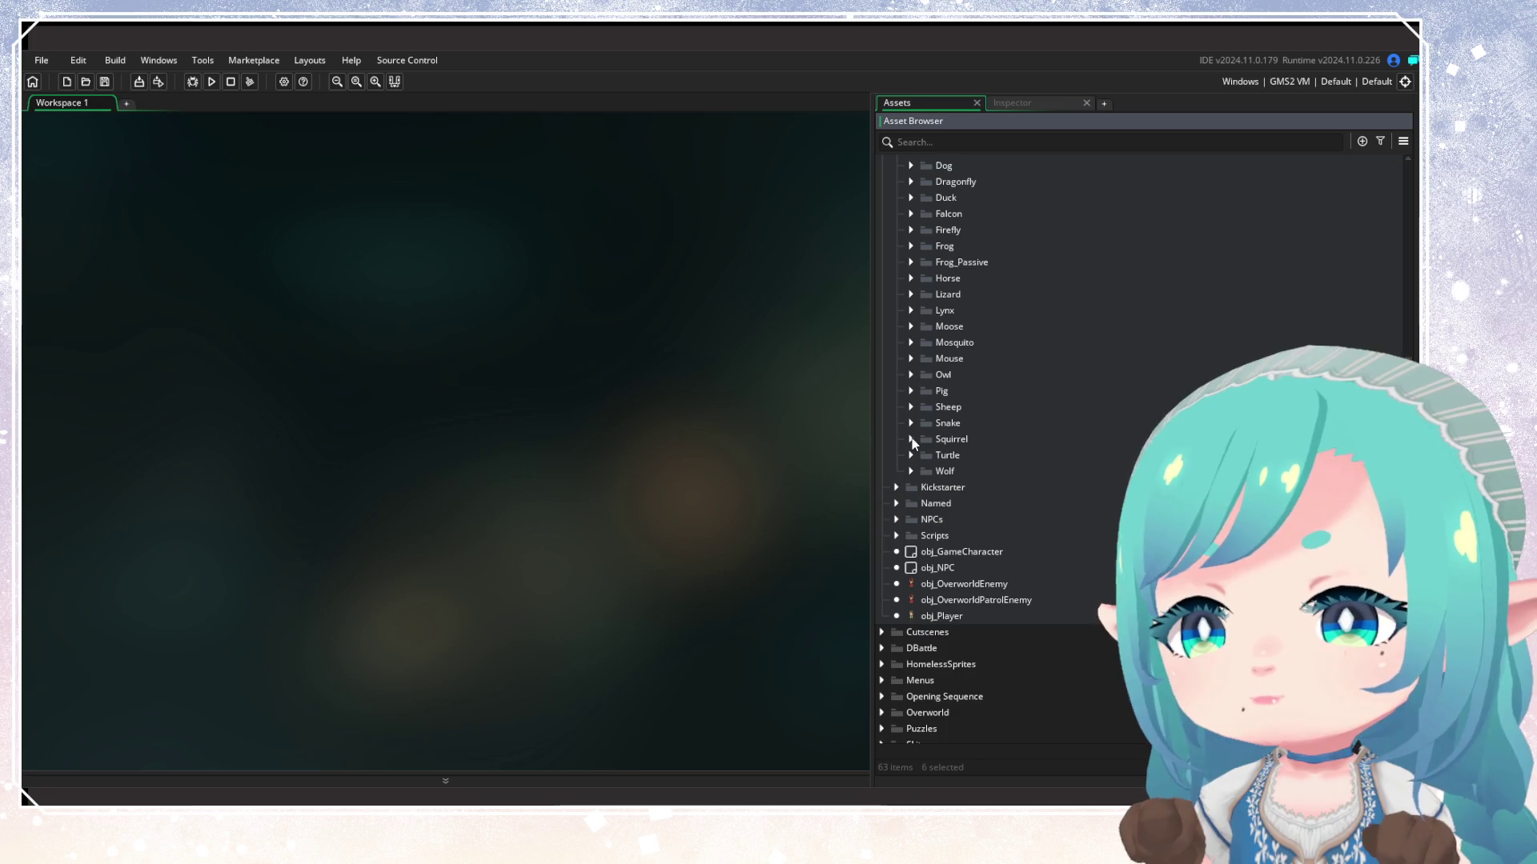
# Tag obj_MouseA through obj_MouseE with Wynoa and collapse Mouse
pyautogui.click(911, 358)
pyautogui.click(974, 406)
pyautogui.keyDown('shift'); pyautogui.click(983, 472); pyautogui.keyUp('shift')
pyautogui.rightClick(983, 472)
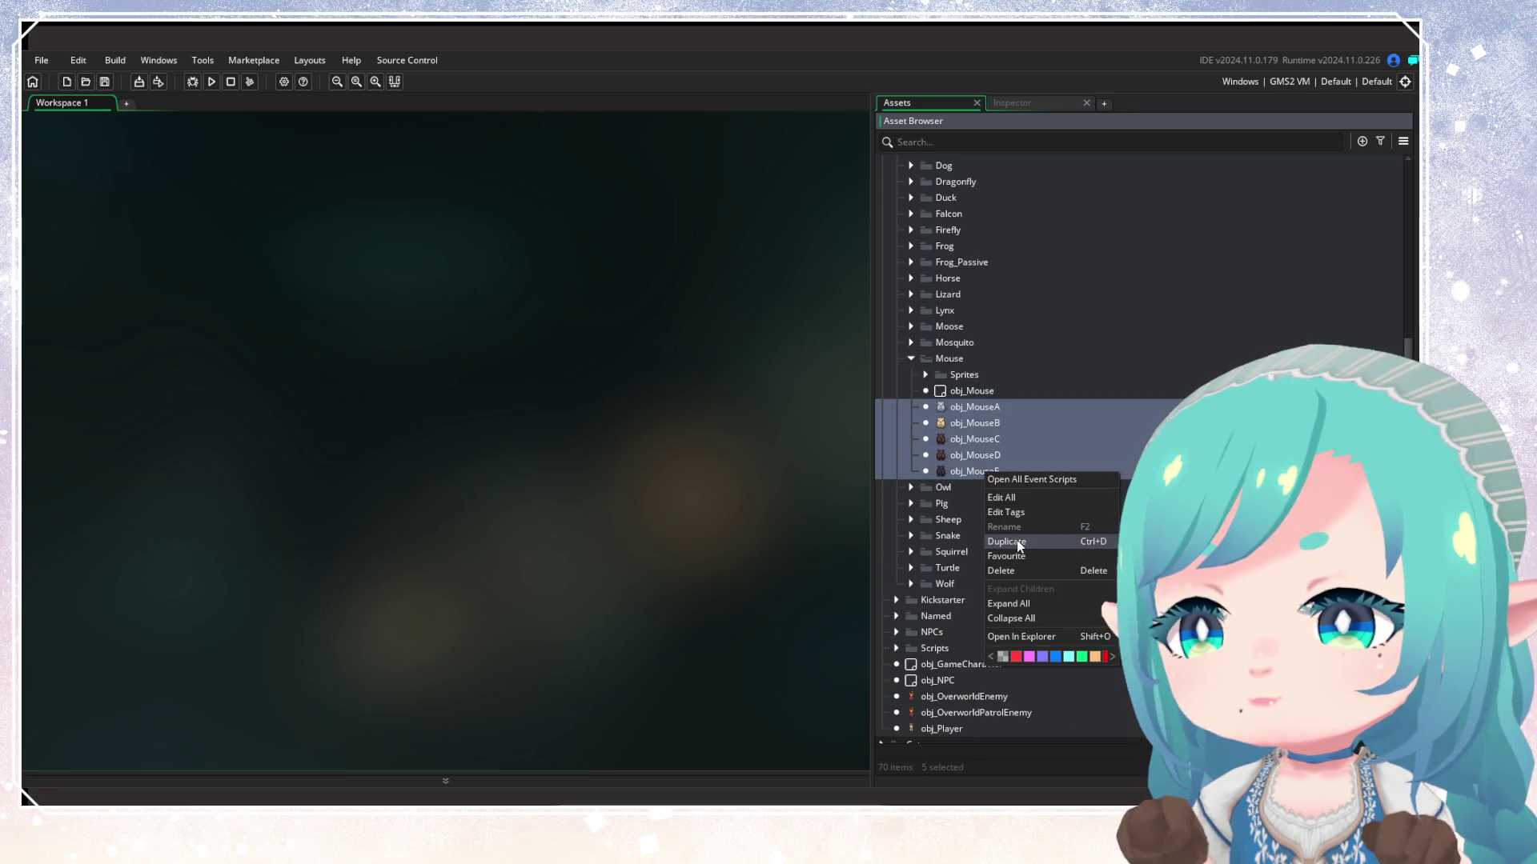
pyautogui.click(1005, 513)
pyautogui.write('Wy')
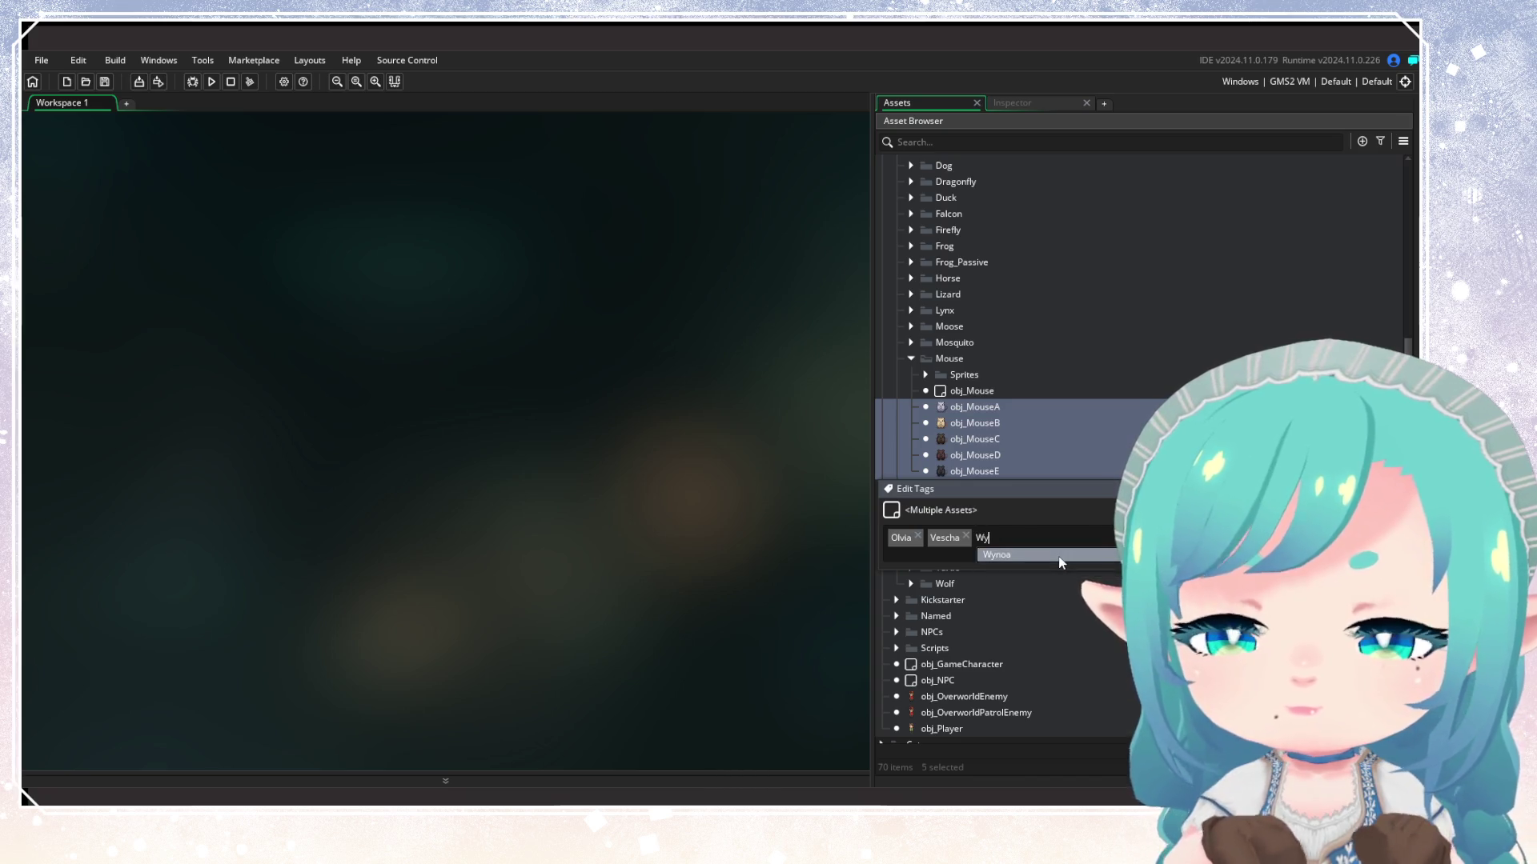
pyautogui.click(1058, 555)
pyautogui.press('Return')
pyautogui.press('Return')
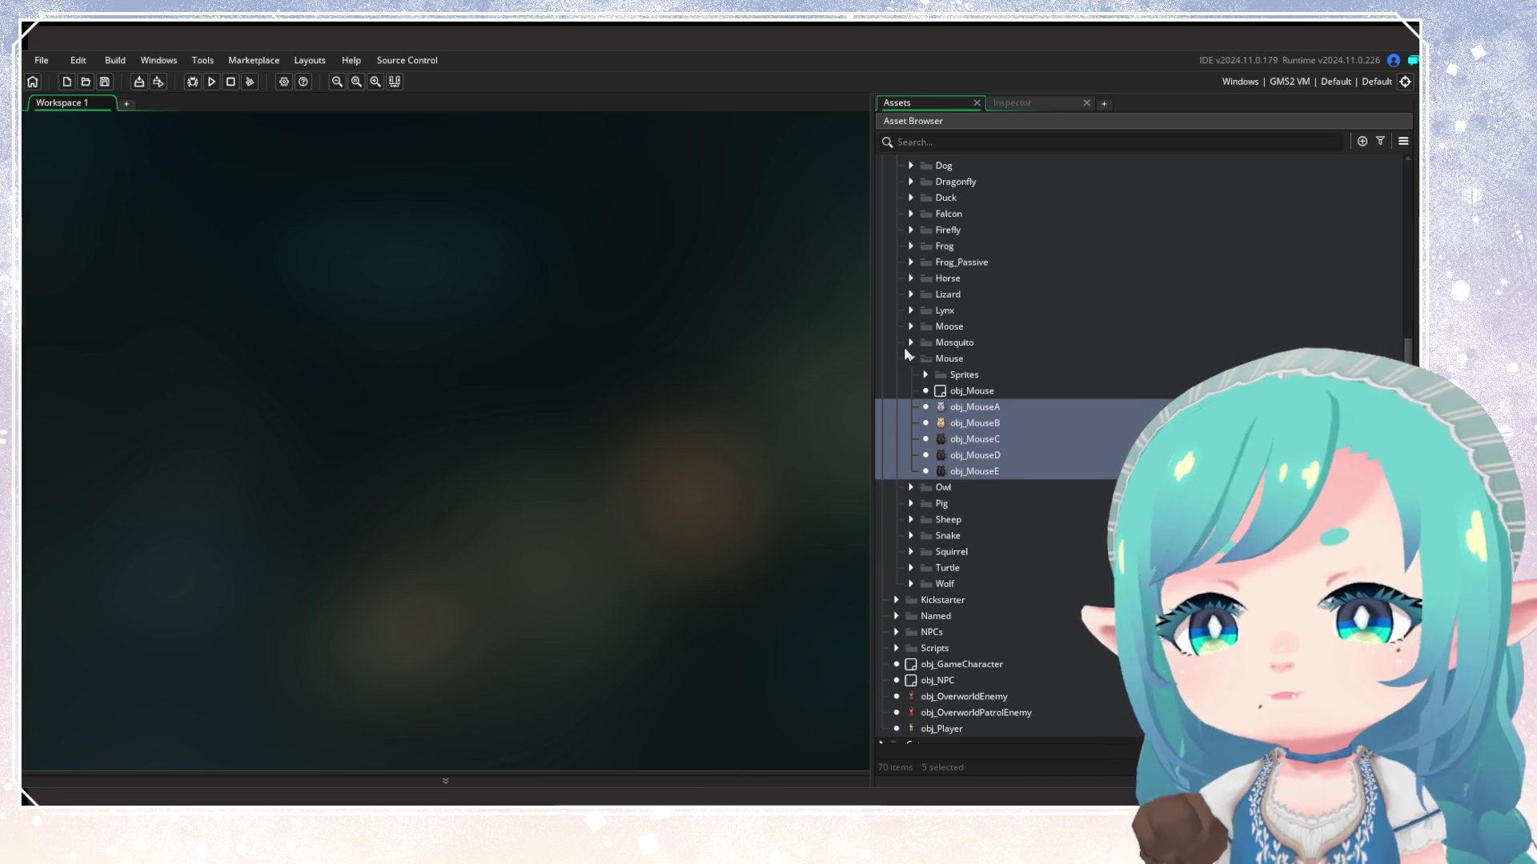
pyautogui.click(907, 359)
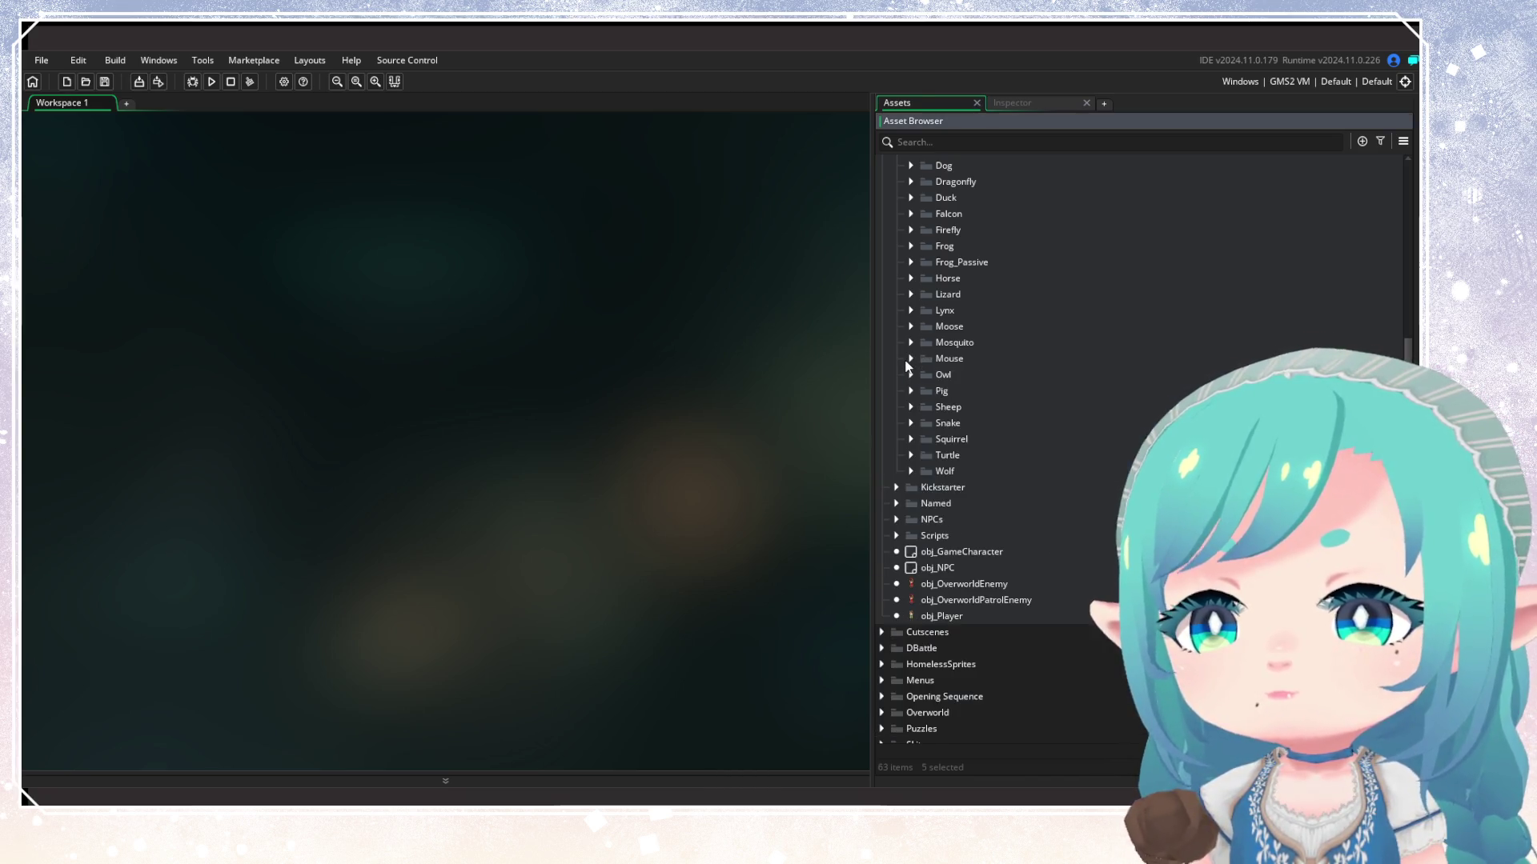
# Browse the Wolf and Frog_Passive folders, then expand the VFX folder
pyautogui.click(952, 472)
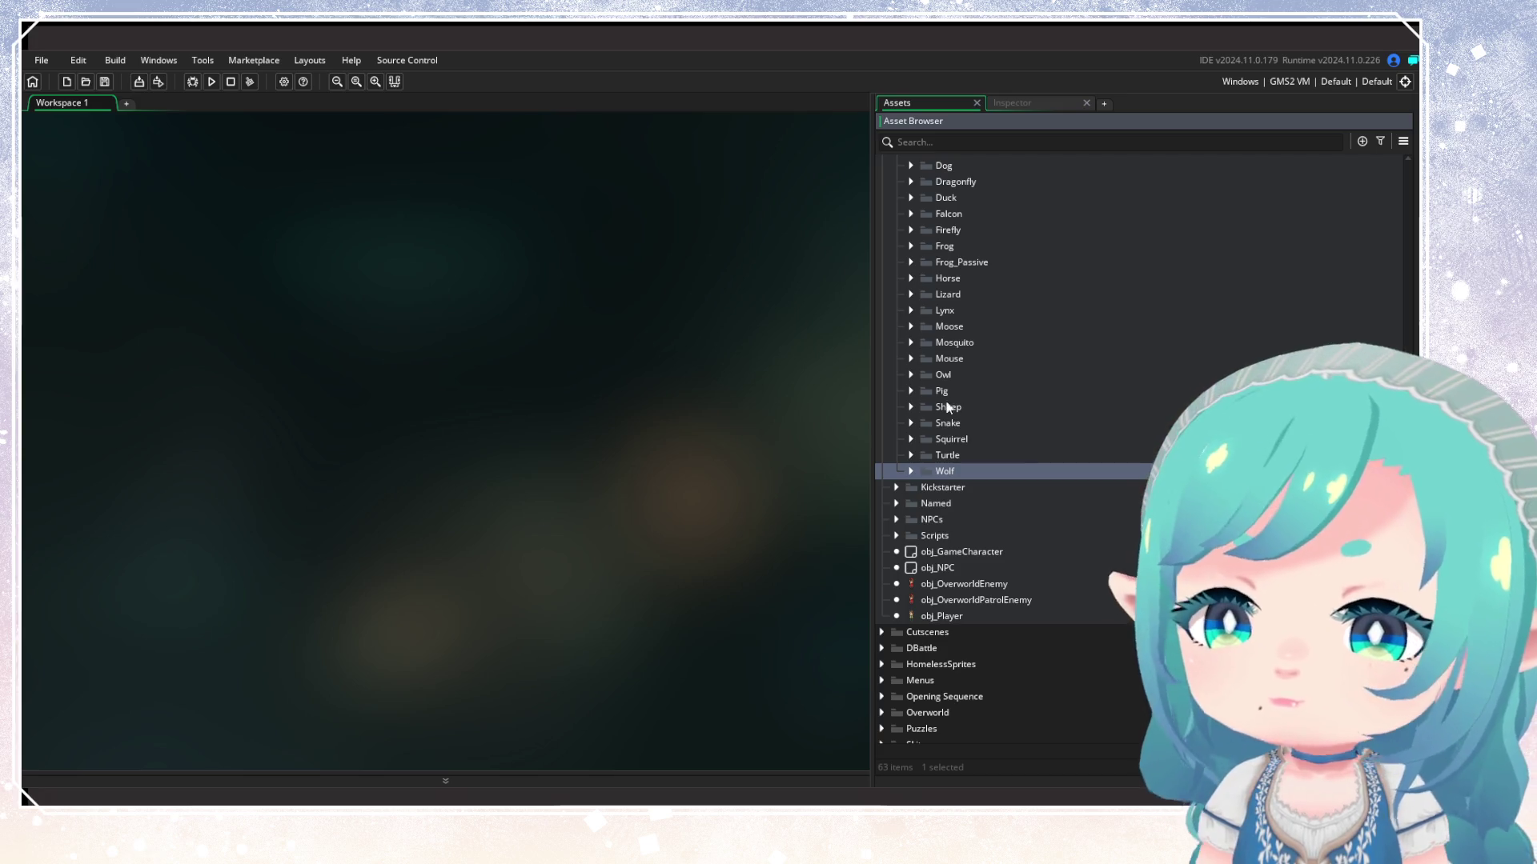
pyautogui.scroll(3, 953, 408)
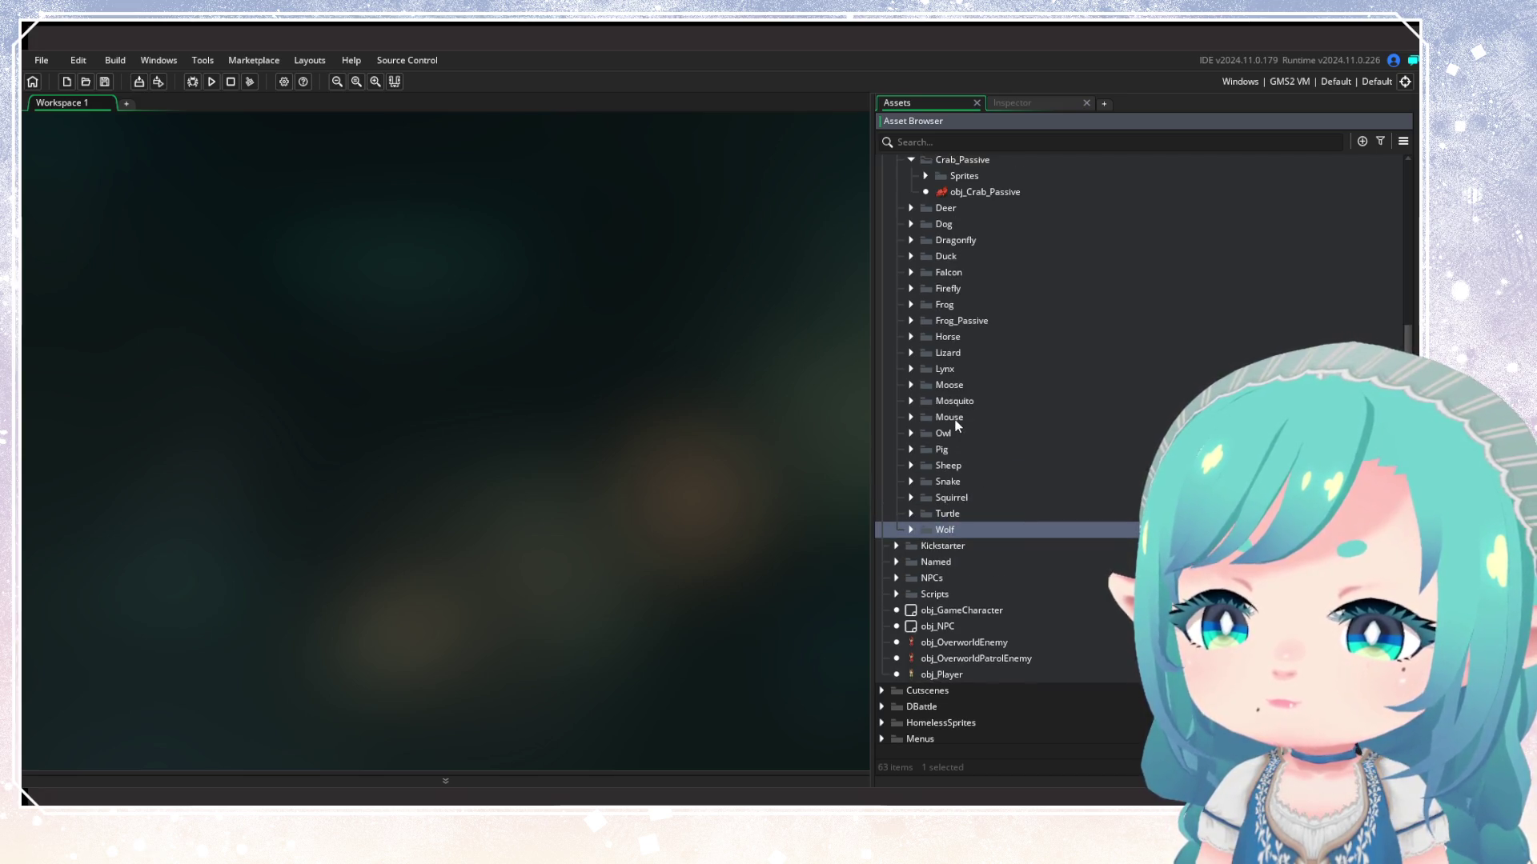
pyautogui.click(957, 322)
pyautogui.scroll(3, 966, 346)
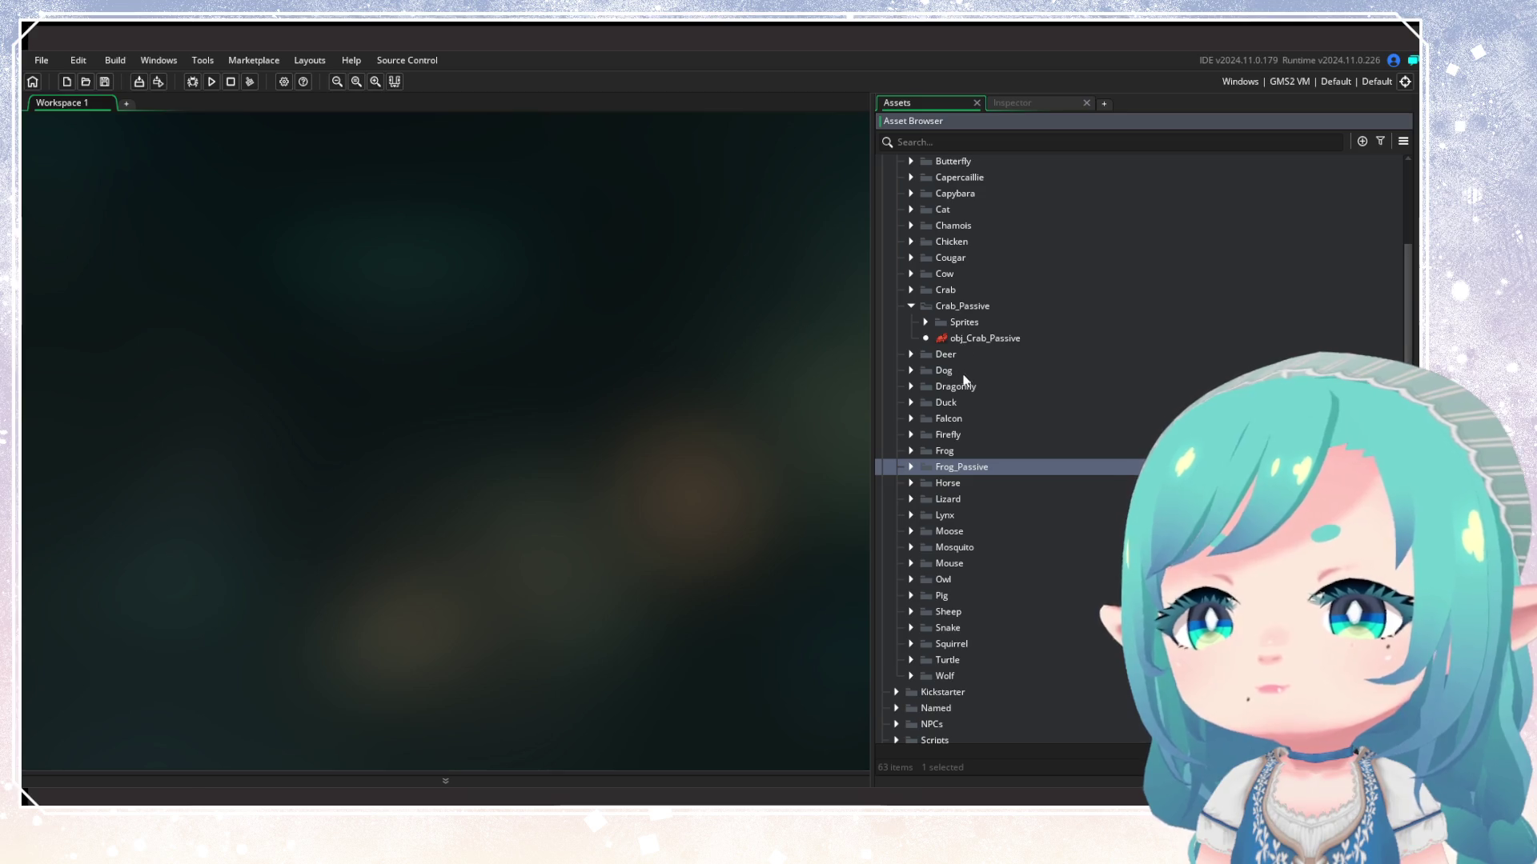
pyautogui.scroll(3, 964, 277)
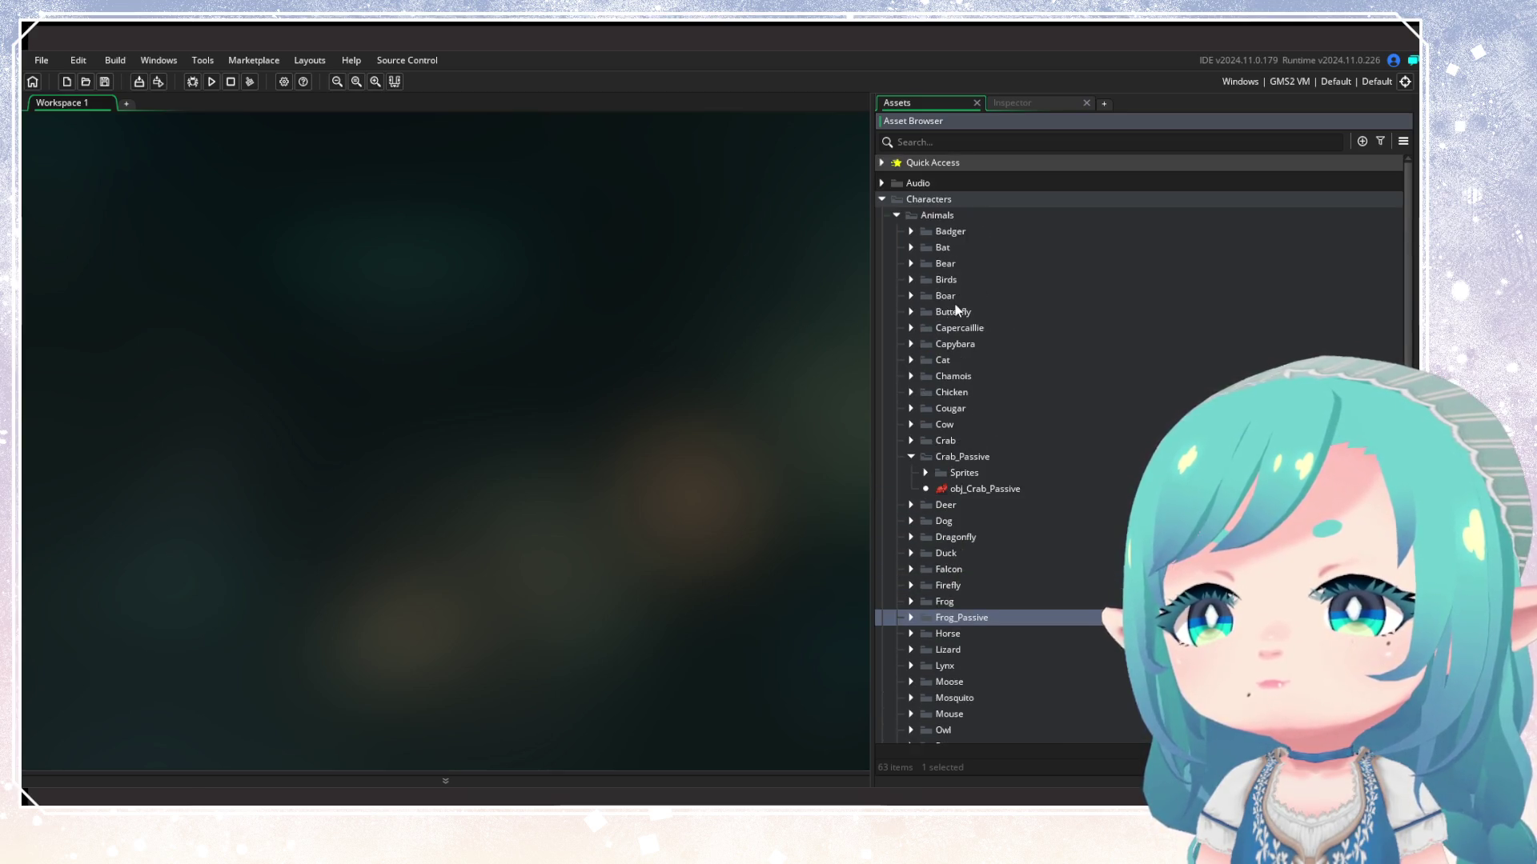
pyautogui.scroll(-9, 971, 390)
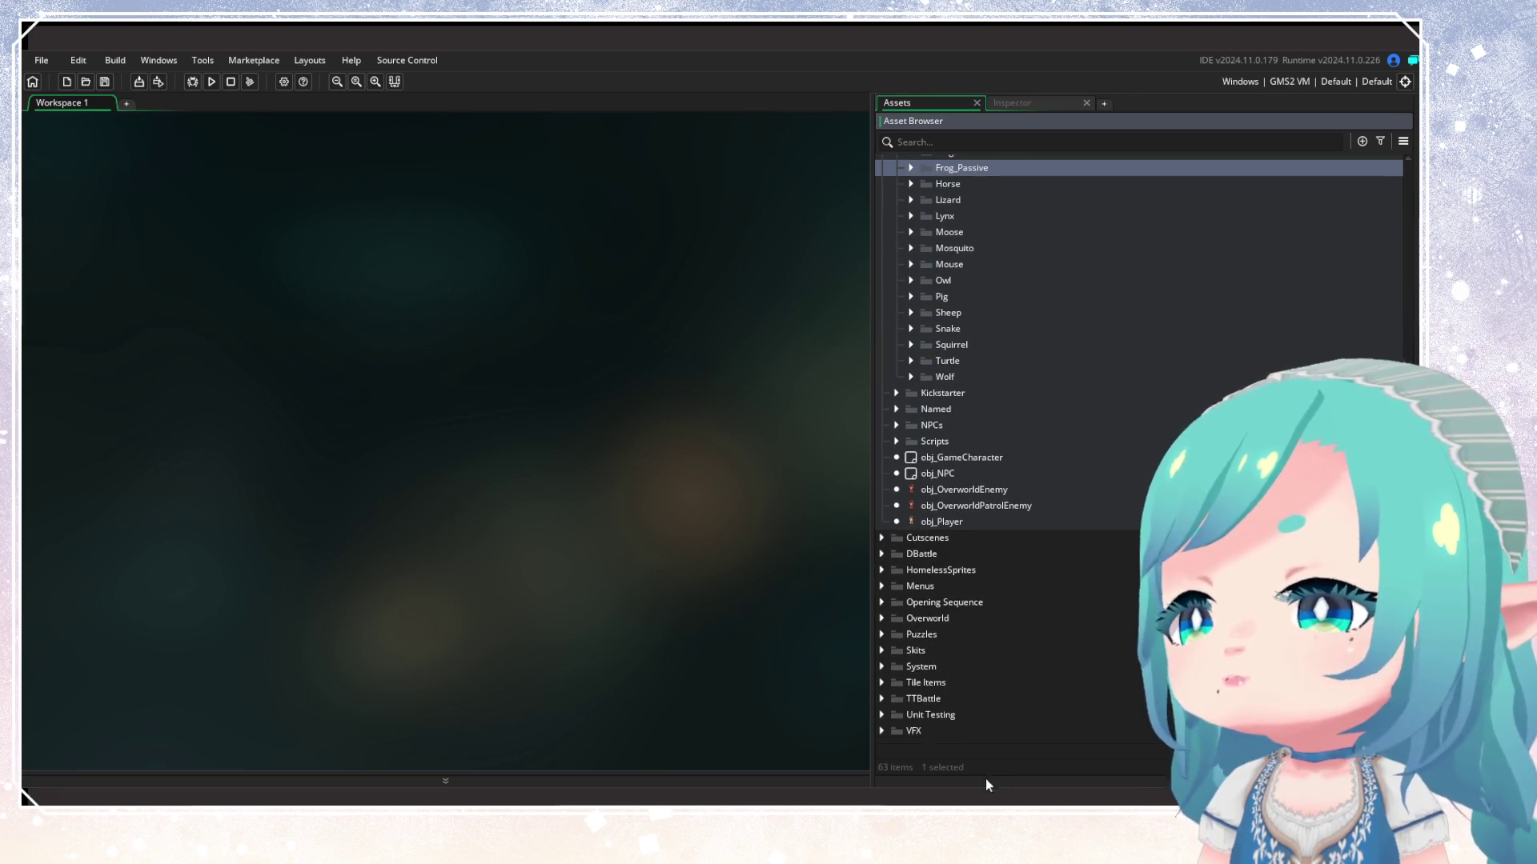
pyautogui.click(882, 736)
# Add Wynoa to obj_VFX_Fish under VFX > Resources, then open the asset filters
pyautogui.scroll(-5, 945, 701)
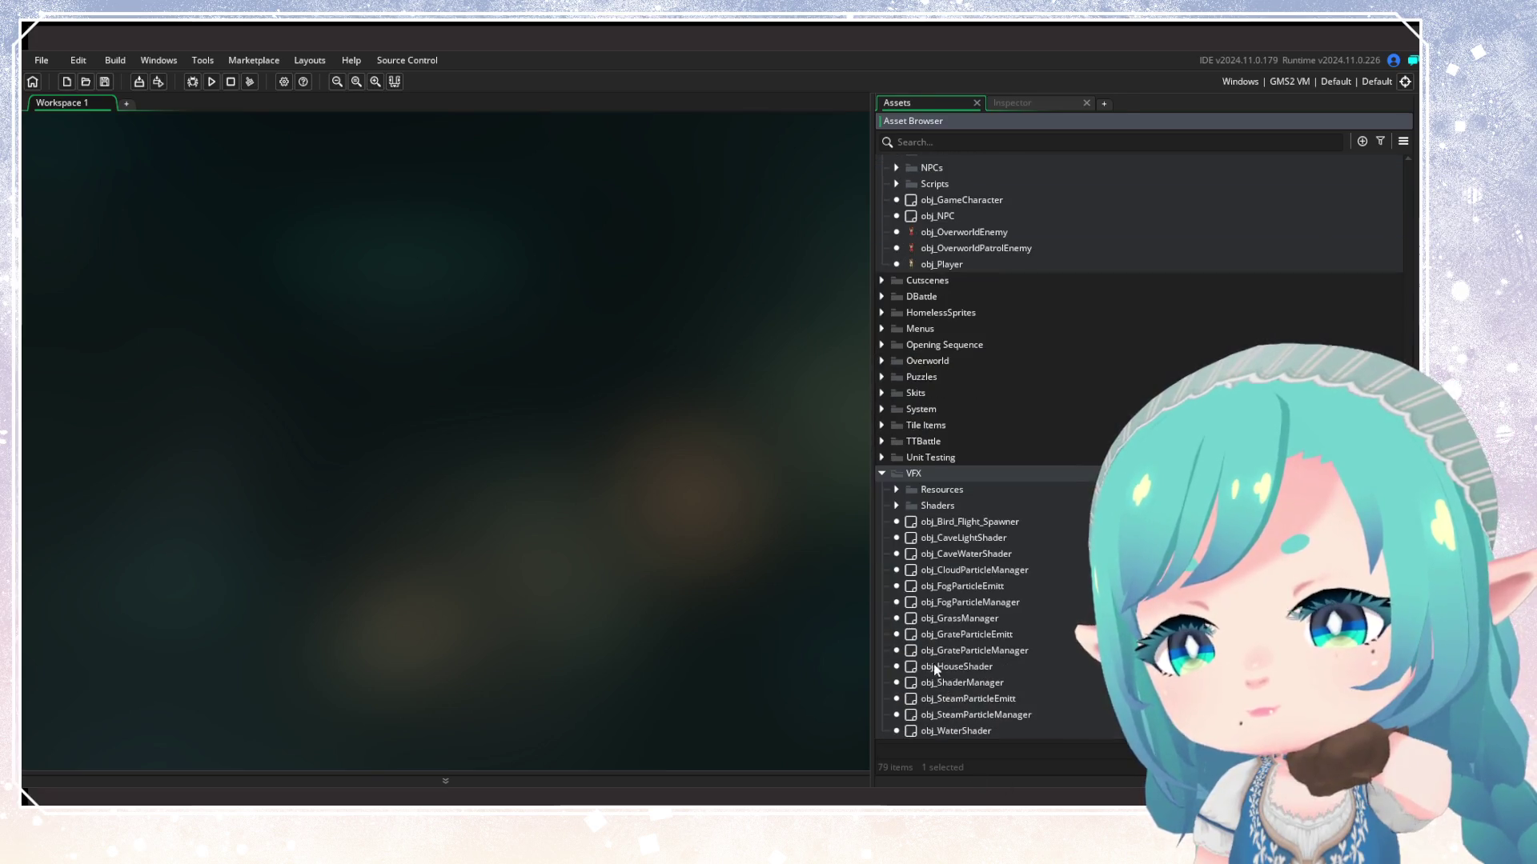
pyautogui.click(896, 489)
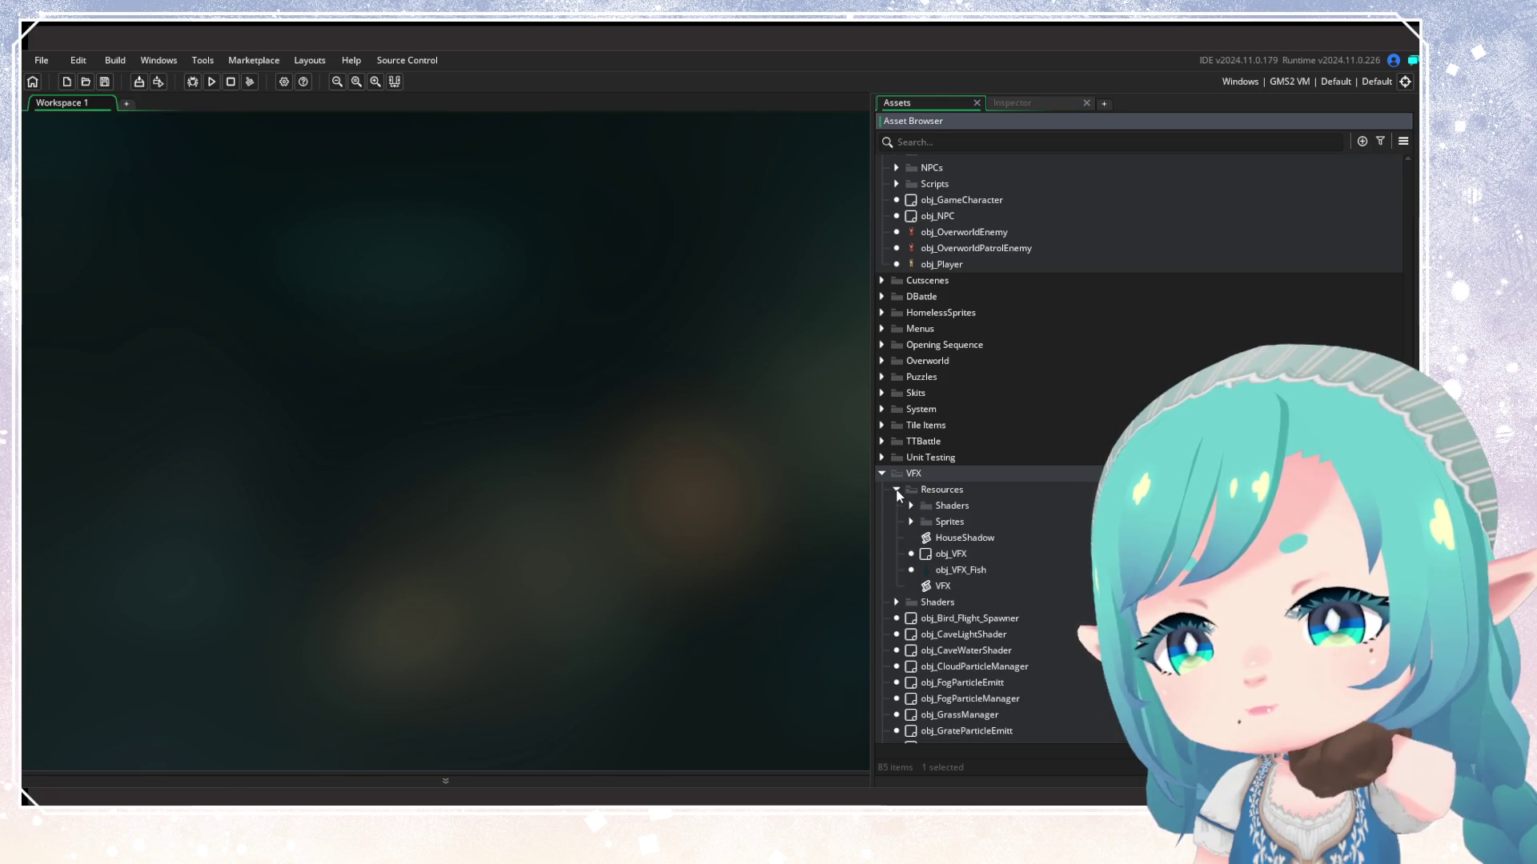
pyautogui.click(958, 571)
pyautogui.rightClick(958, 573)
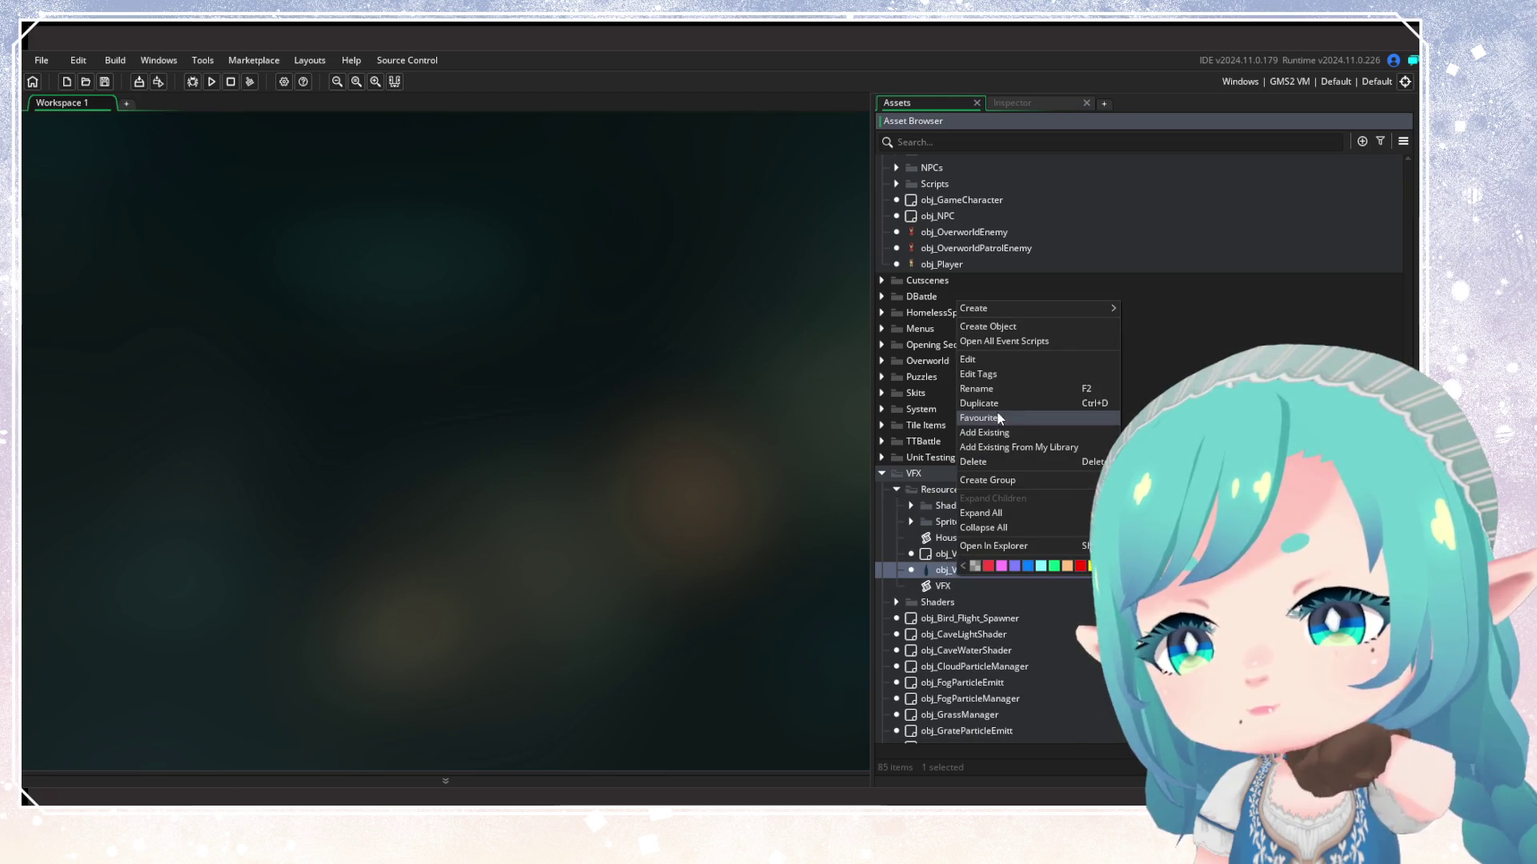
pyautogui.click(992, 387)
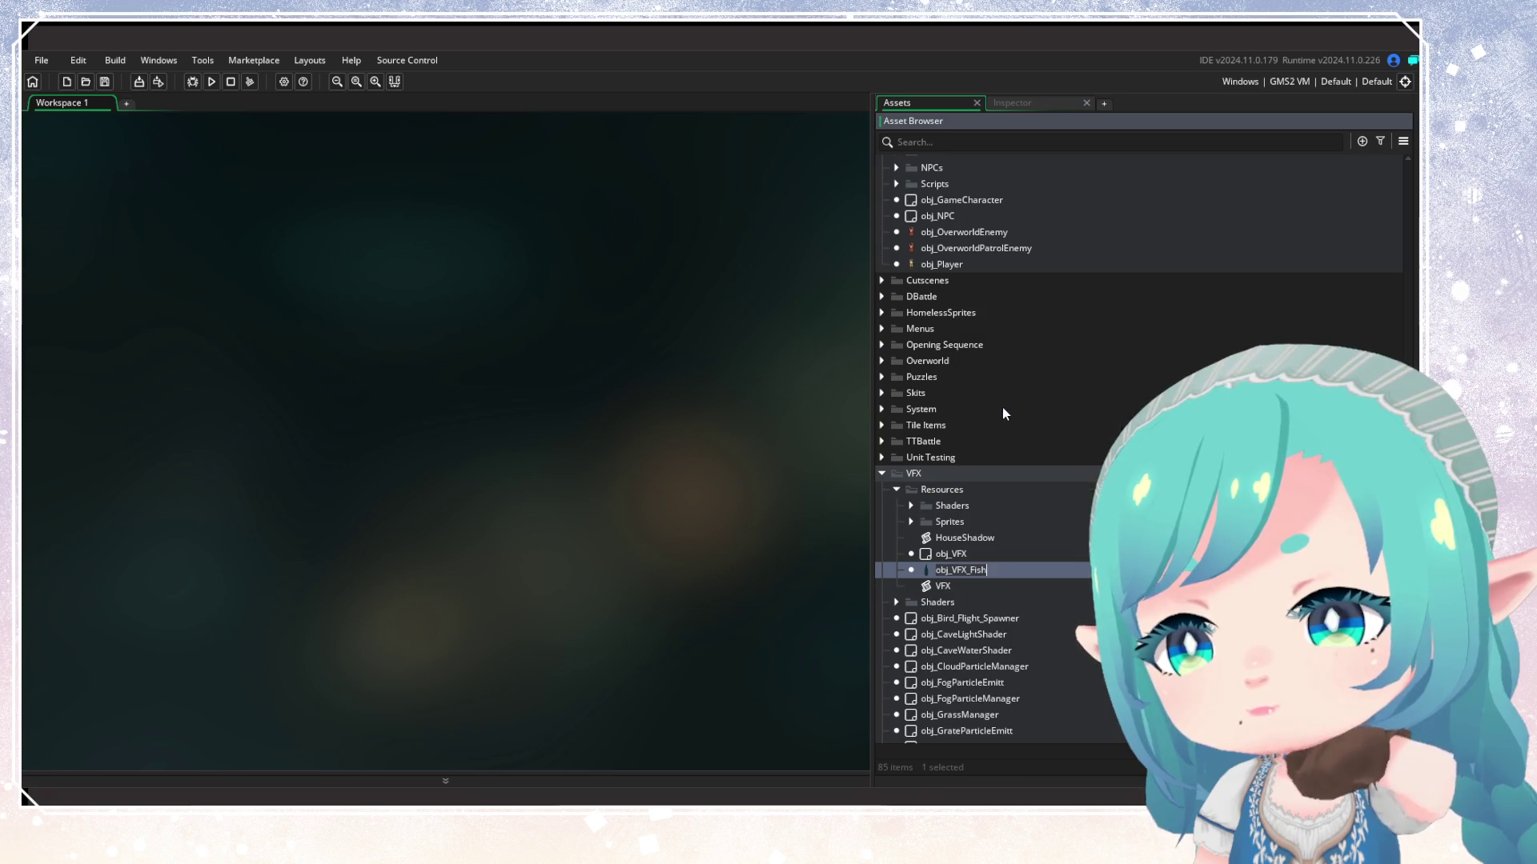
pyautogui.rightClick(1002, 569)
pyautogui.click(1028, 371)
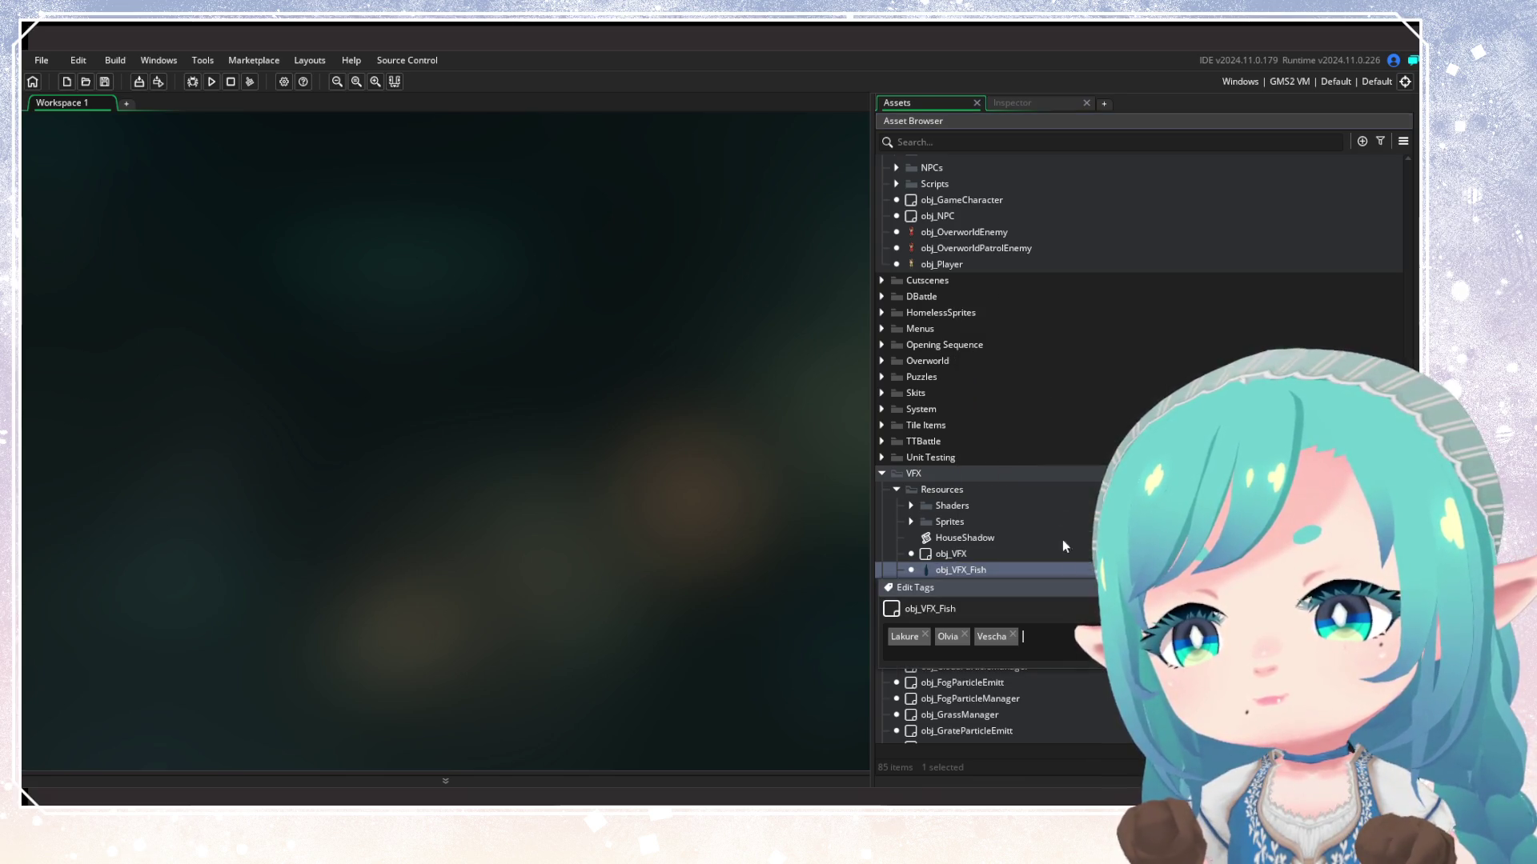
pyautogui.write('Wy')
pyautogui.click(1054, 652)
pyautogui.press('Return')
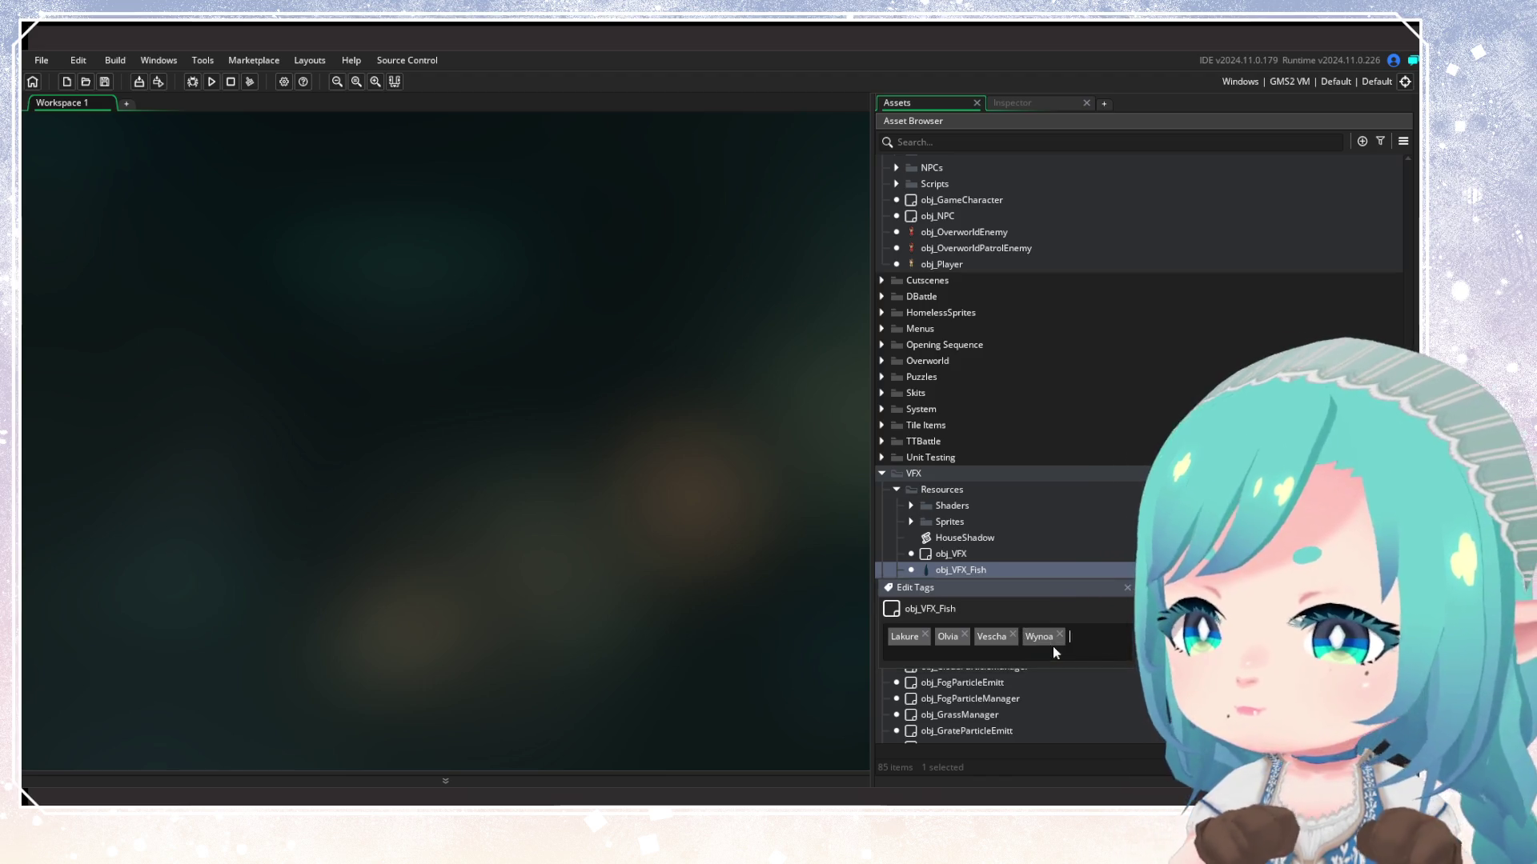
pyautogui.press('Return')
pyautogui.click(1379, 141)
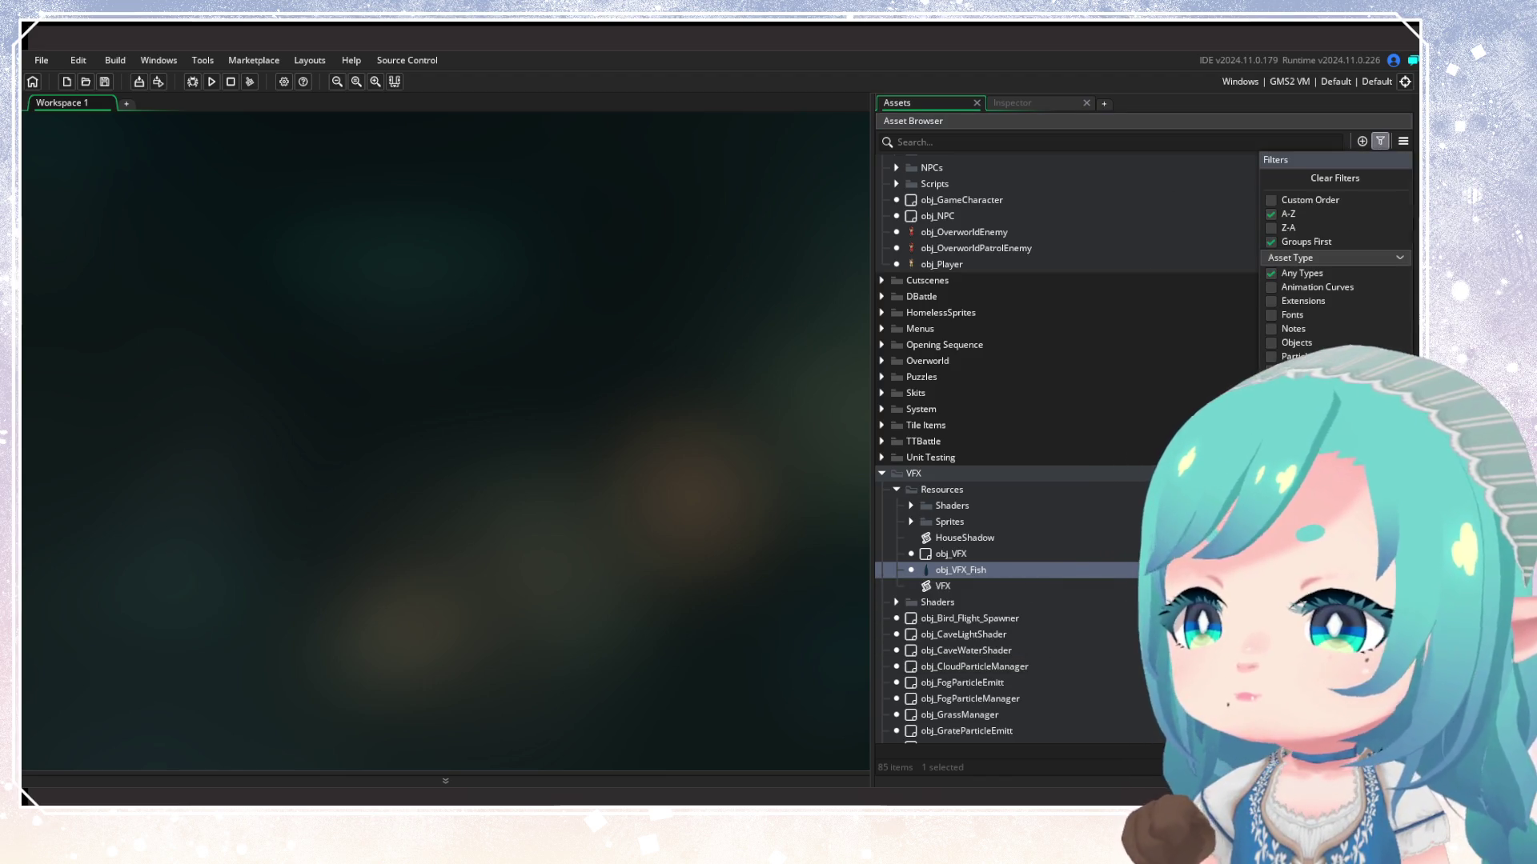
# Filter to Wynoa-tagged assets and inspect obj_Bird_CoalTit_1's variable definitions
pyautogui.click(1042, 441)
pyautogui.scroll(15, 1045, 448)
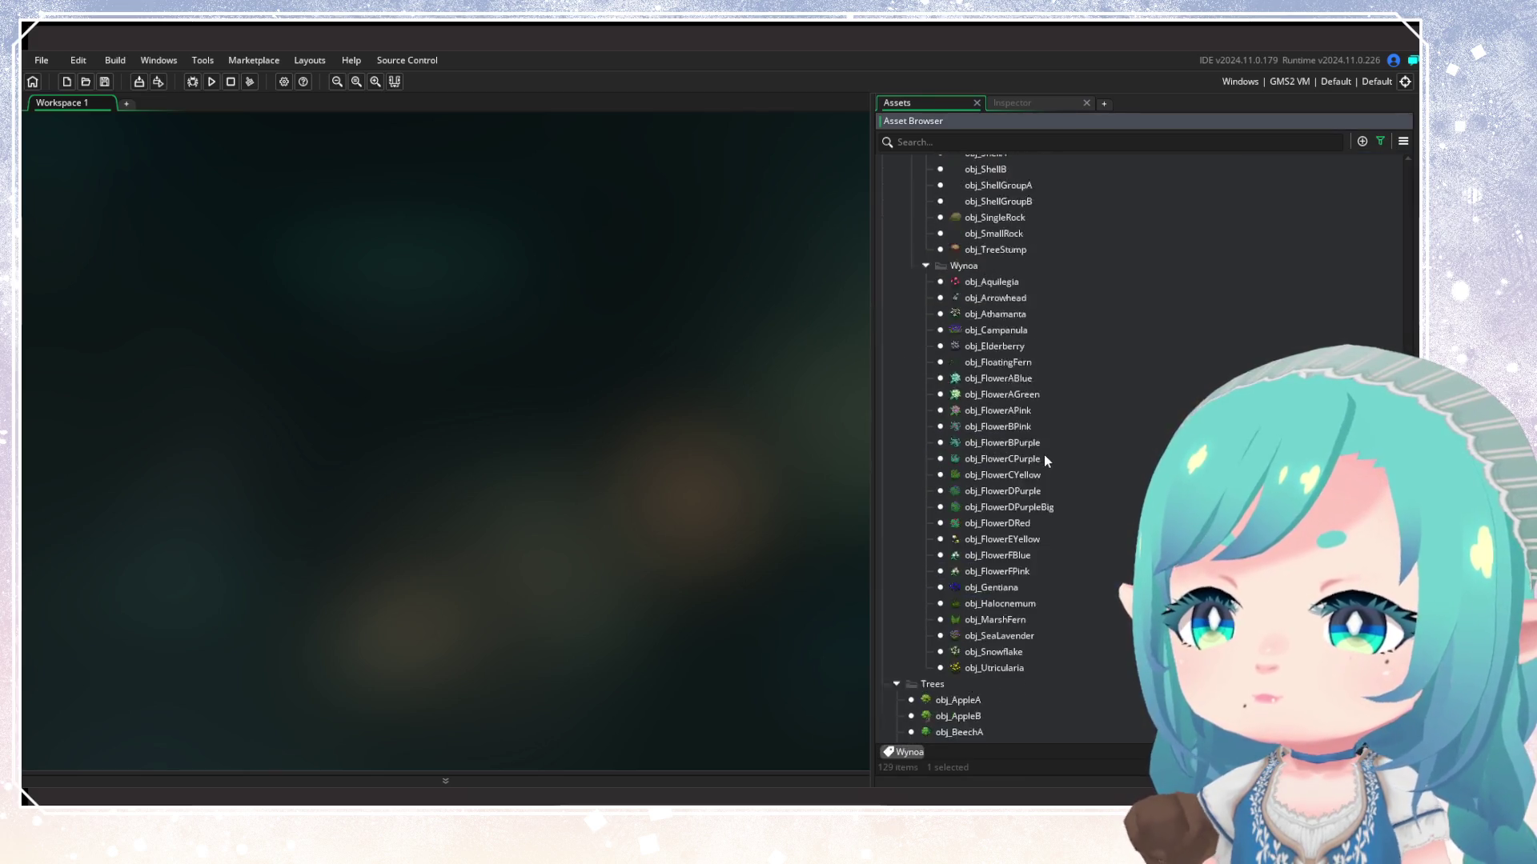
pyautogui.scroll(5, 1050, 478)
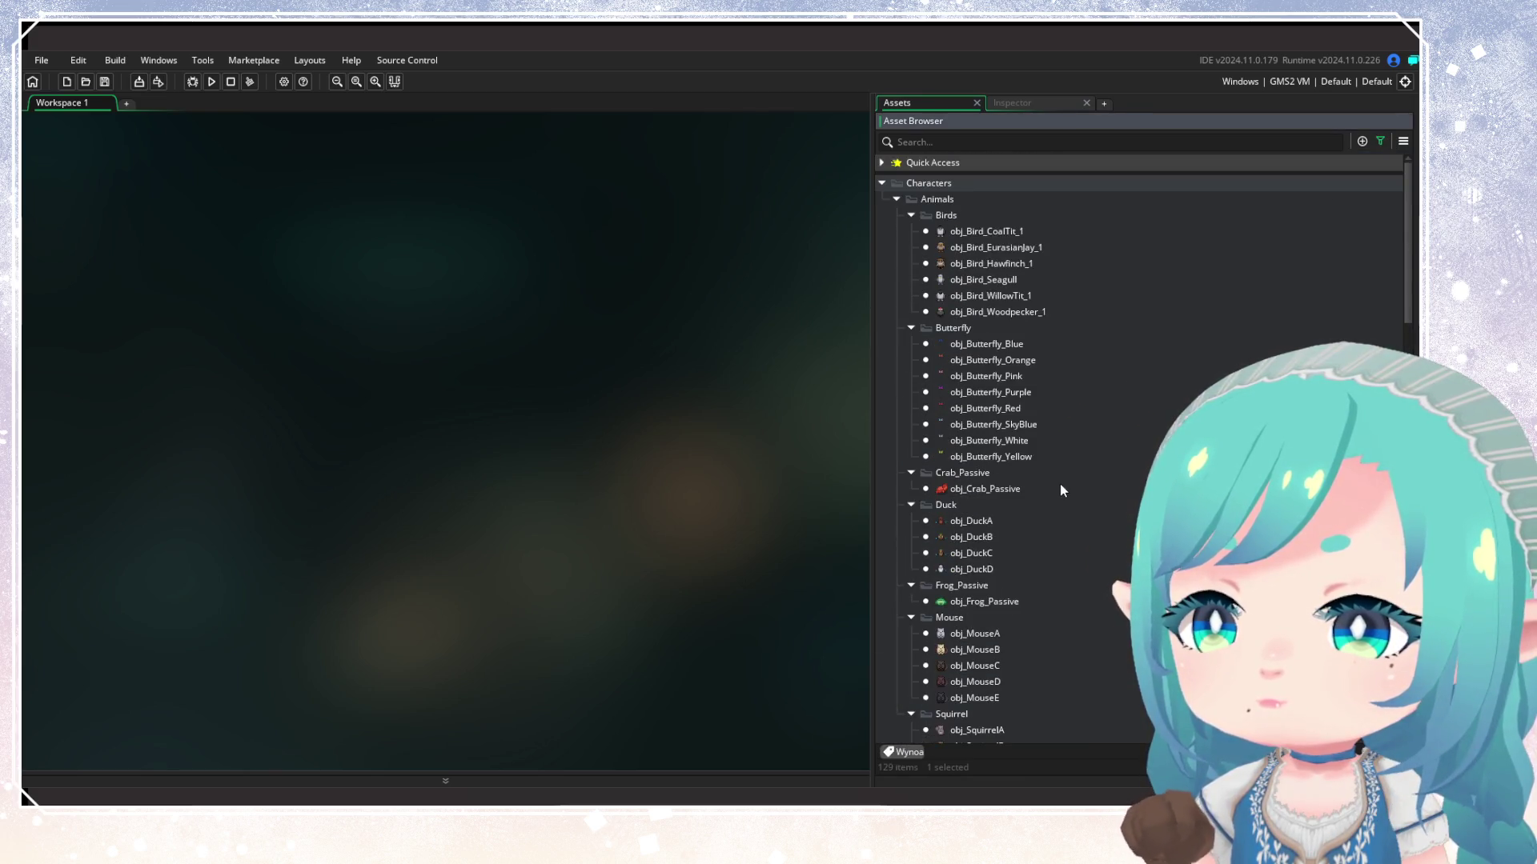
pyautogui.click(1010, 234)
pyautogui.doubleClick(1010, 232)
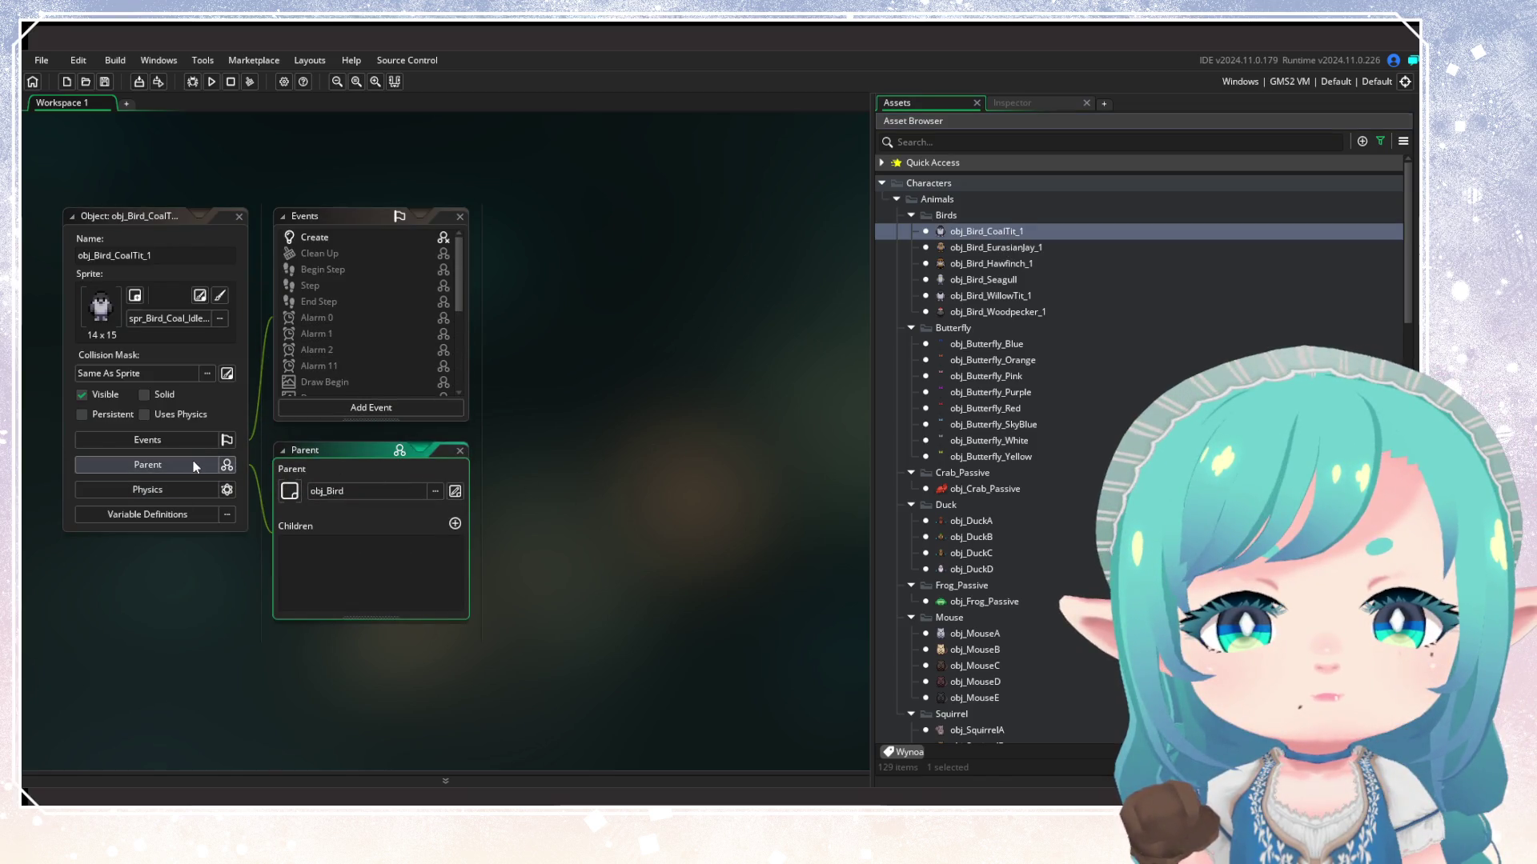
pyautogui.click(147, 514)
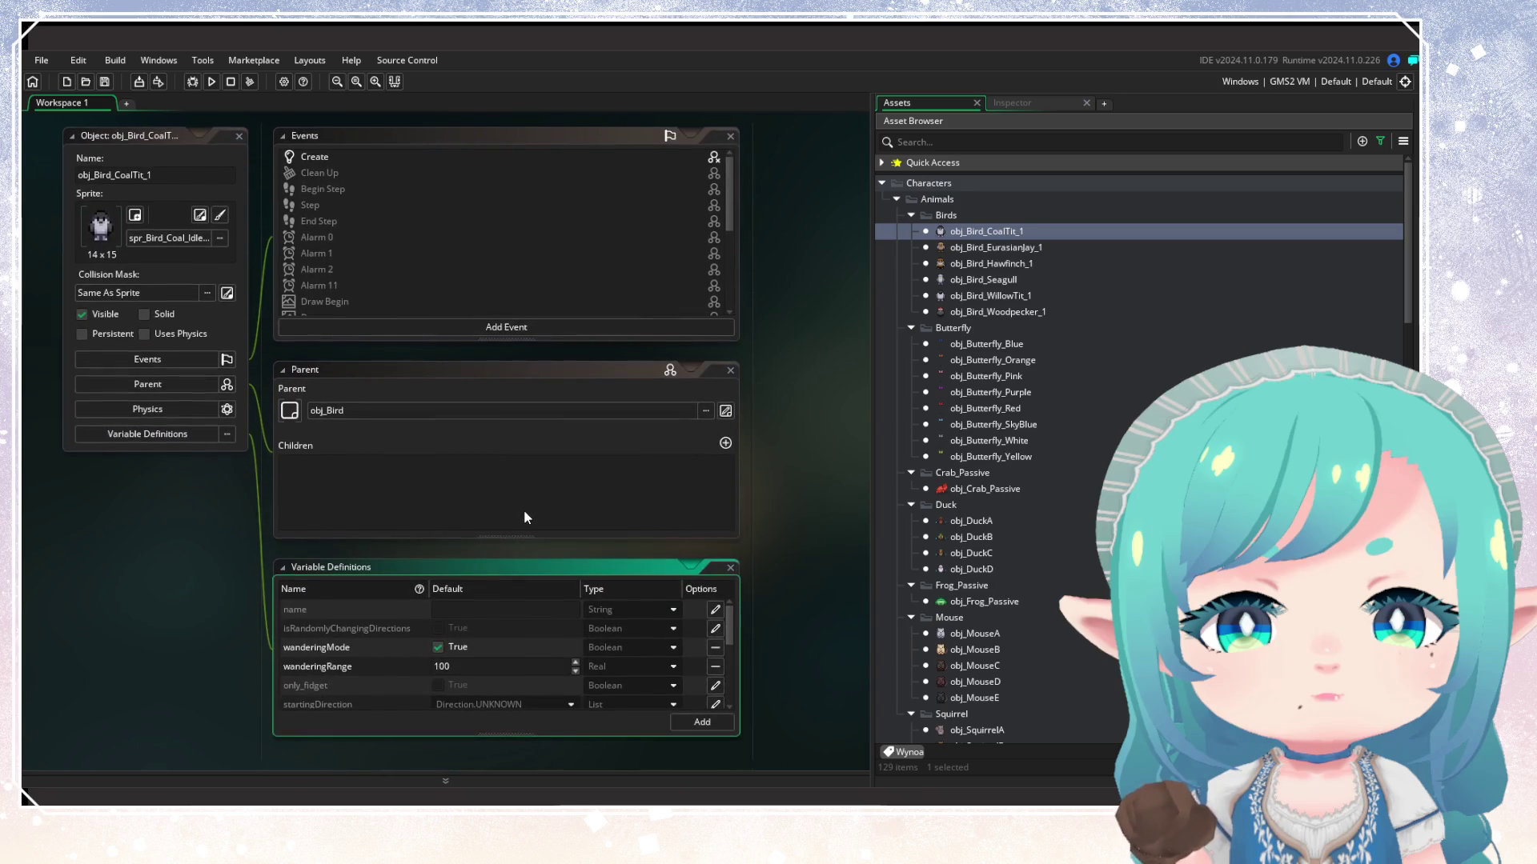
pyautogui.click(610, 239)
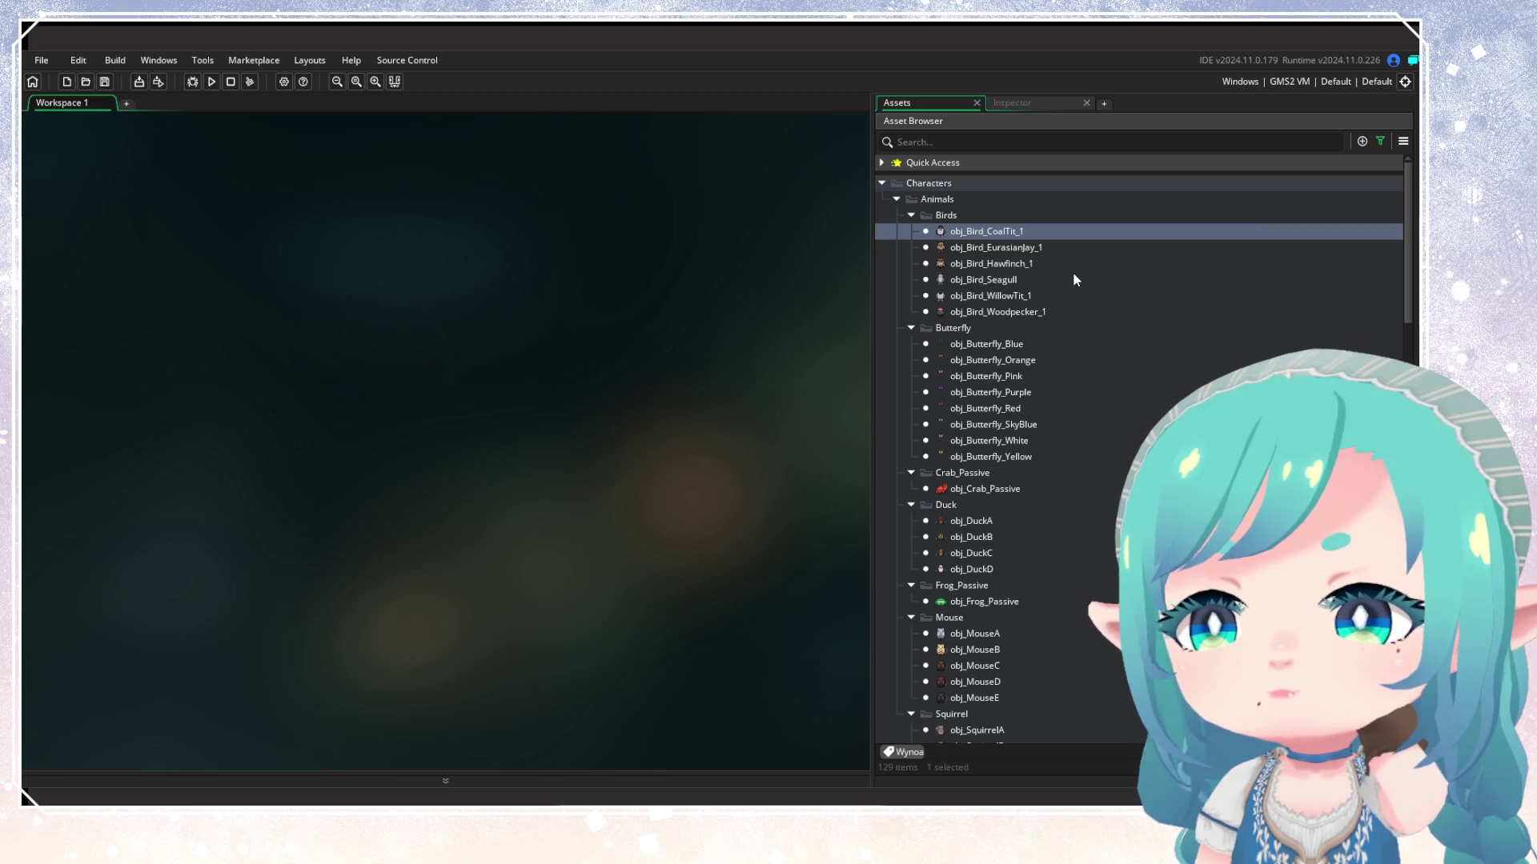
# Scroll through the Wynoa results to check tagged animals, plants, rocks and VFX
pyautogui.scroll(-3, 1048, 400)
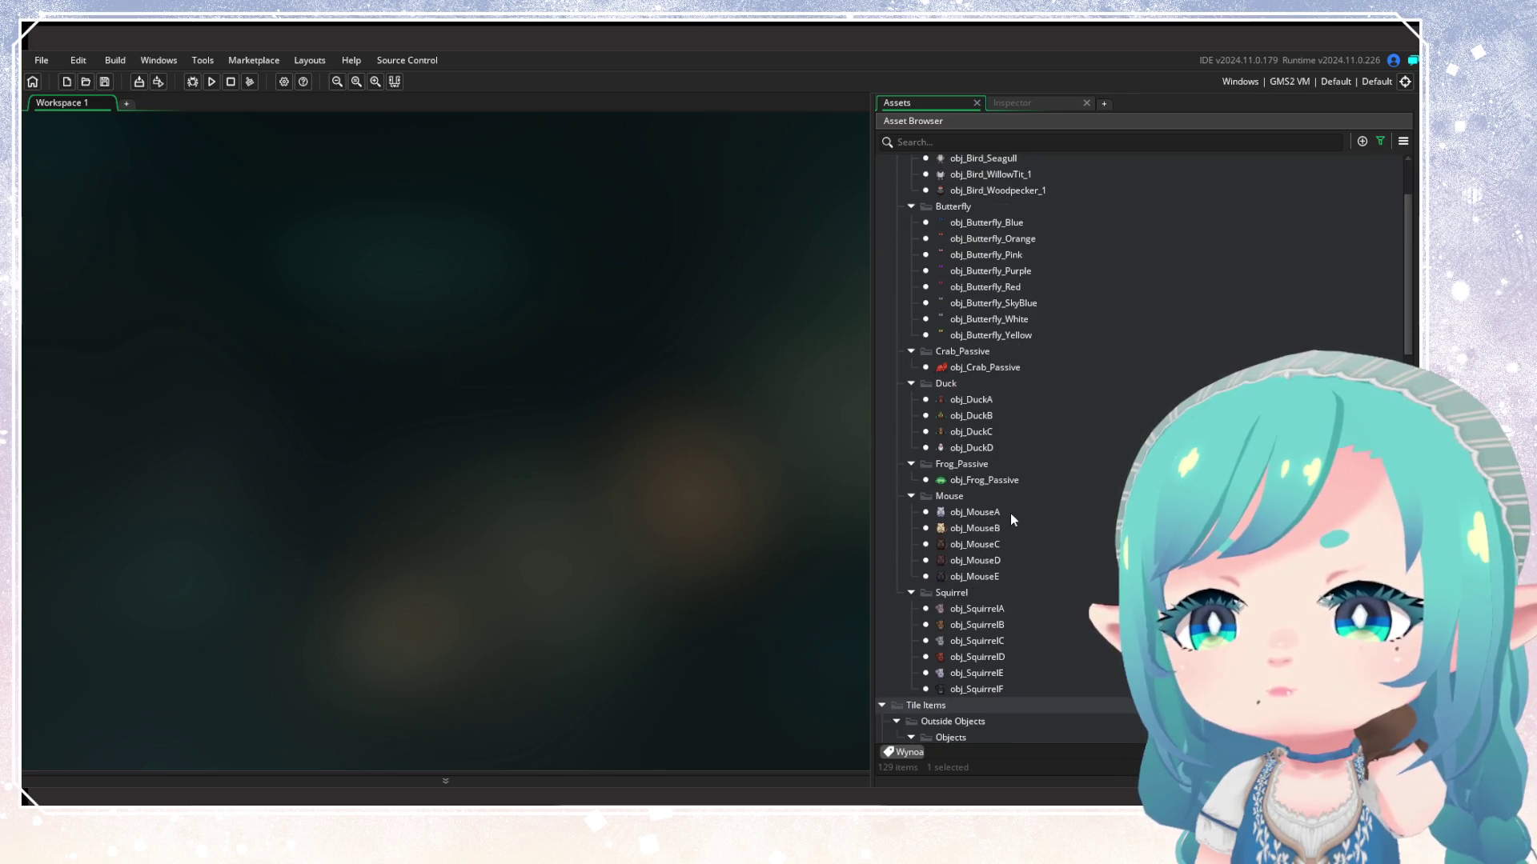
pyautogui.scroll(-4, 1151, 444)
pyautogui.scroll(-20, 1066, 508)
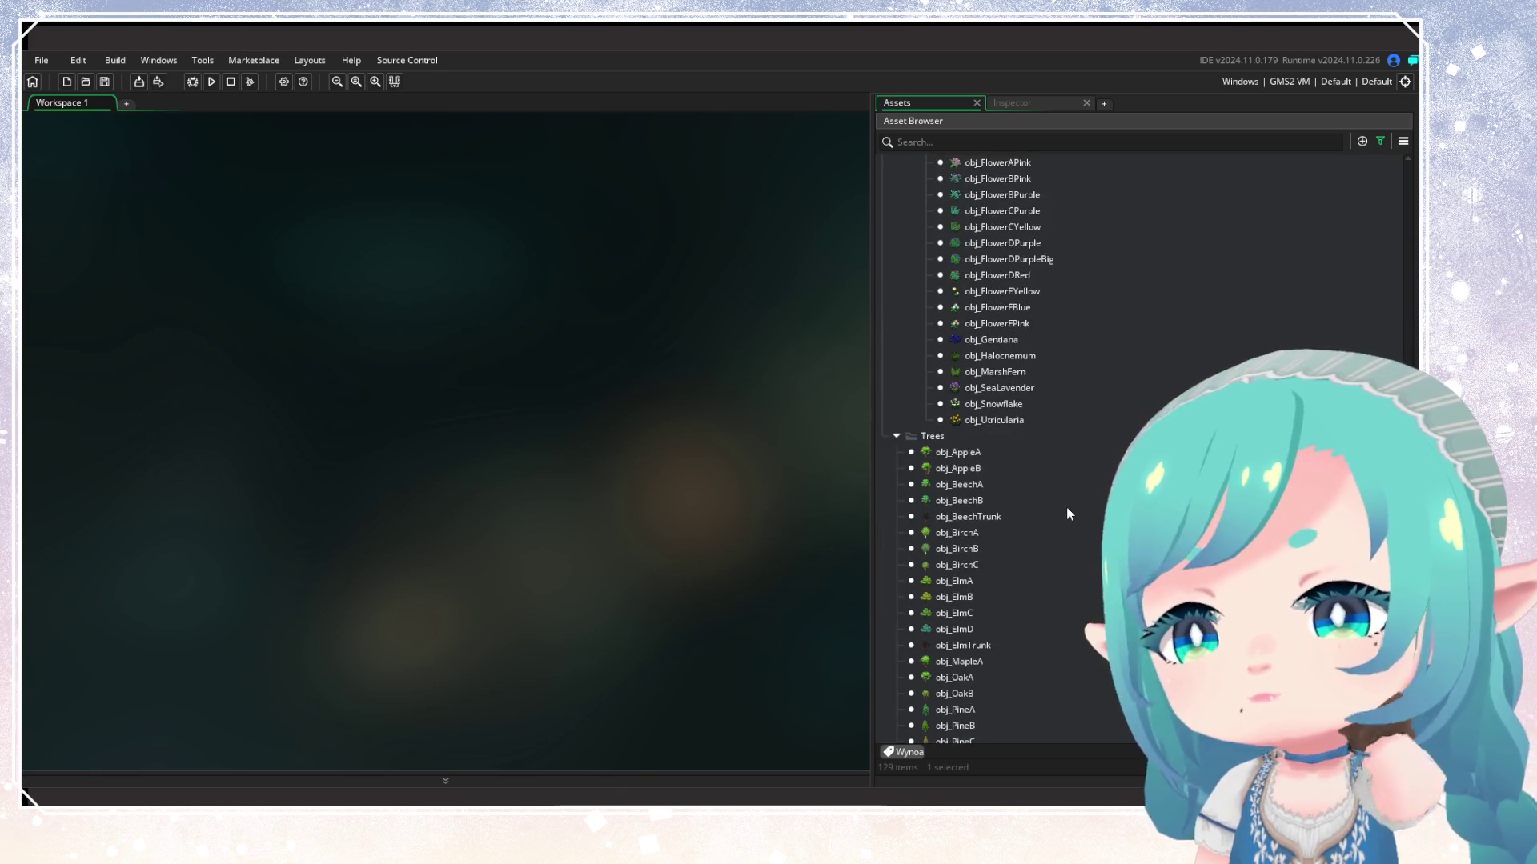
pyautogui.scroll(-5, 1066, 513)
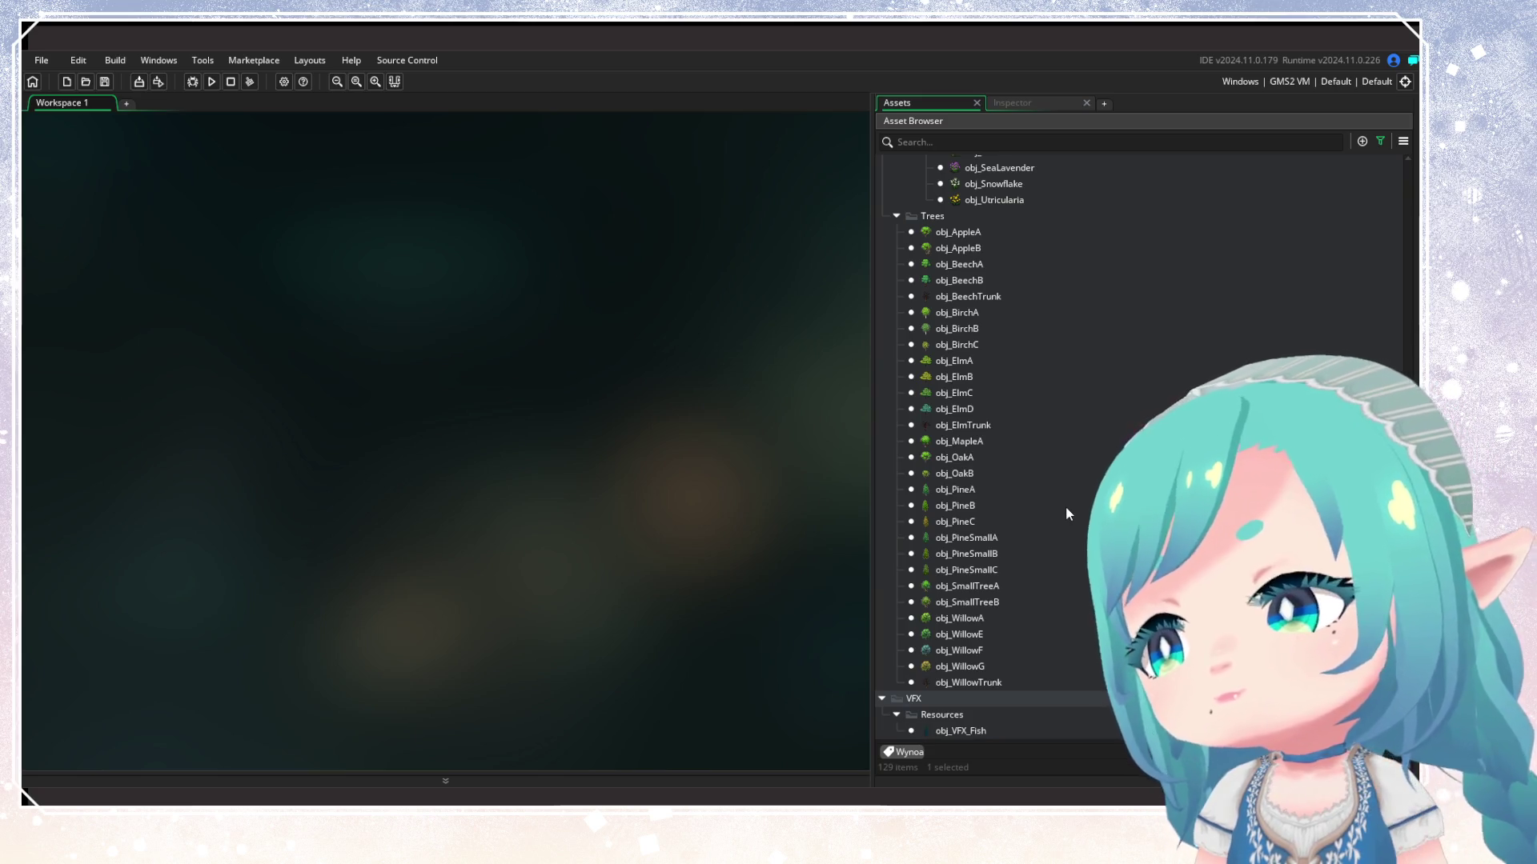
pyautogui.scroll(1, 1063, 496)
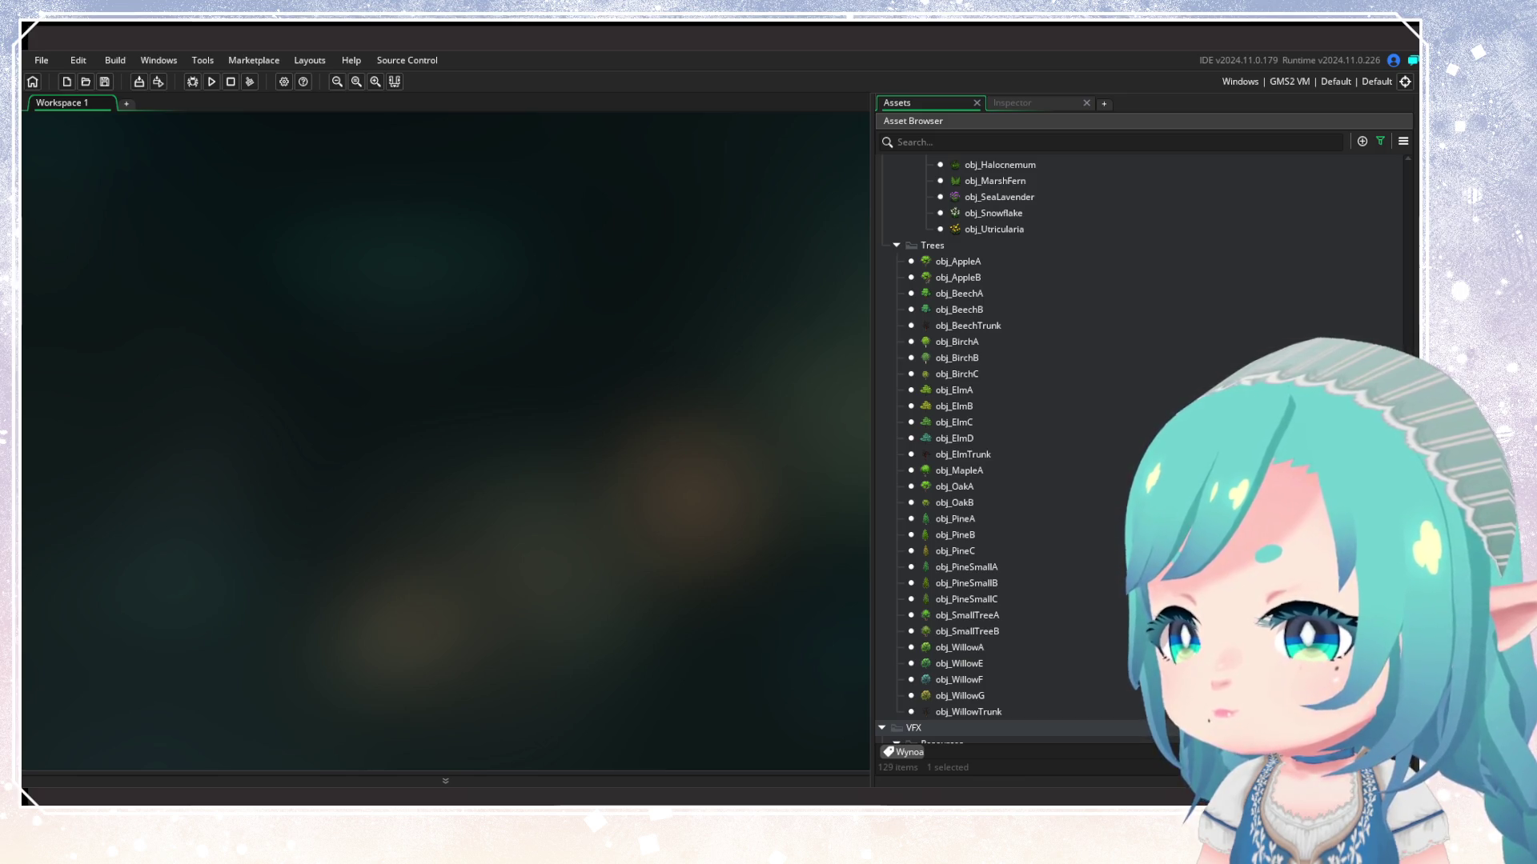
pyautogui.scroll(15, 1016, 448)
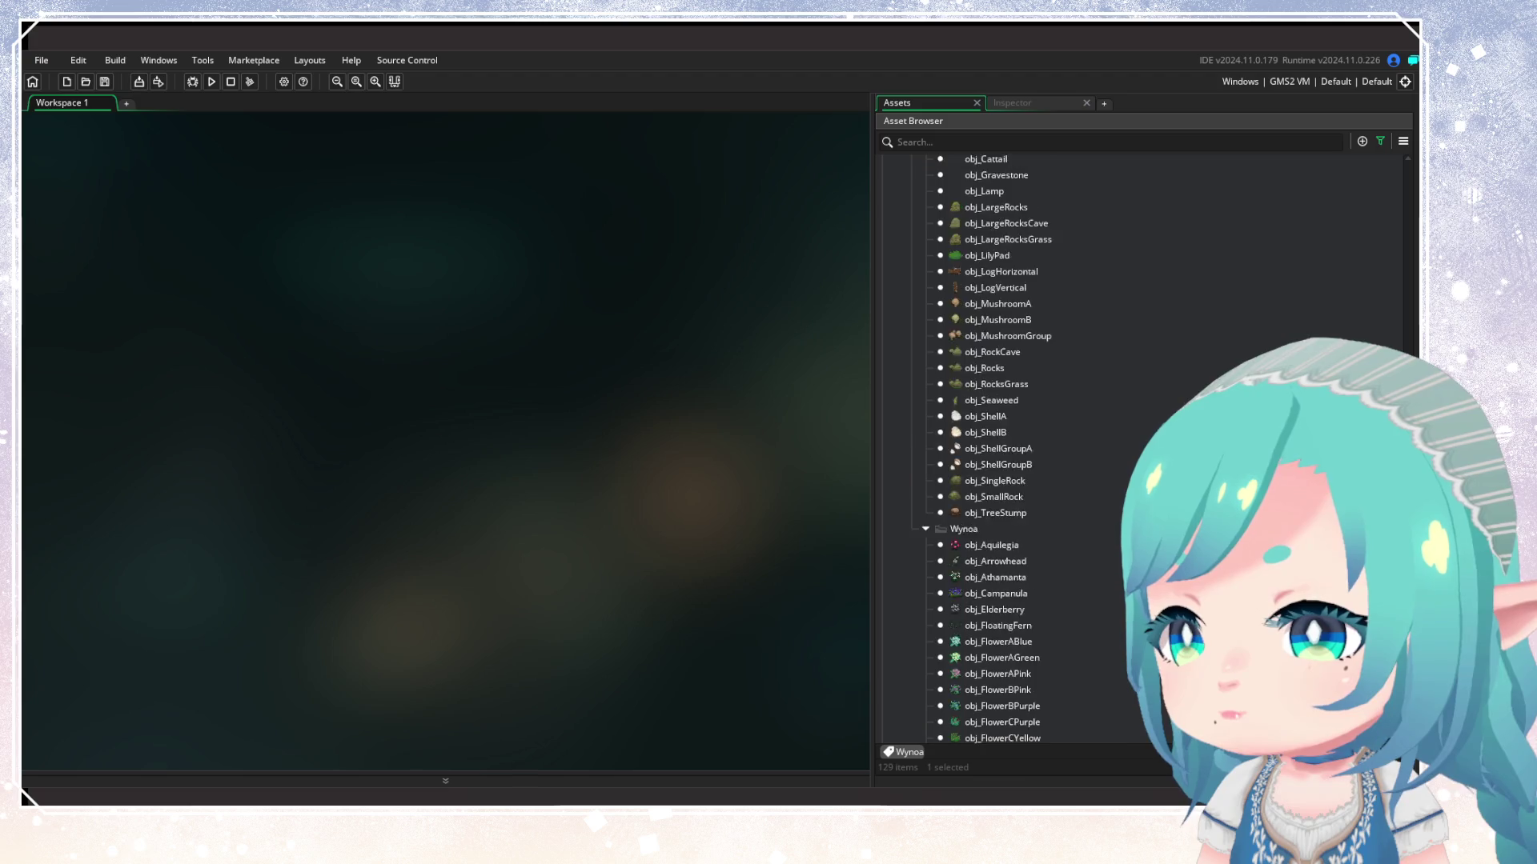
pyautogui.scroll(5, 1001, 448)
pyautogui.click(1379, 140)
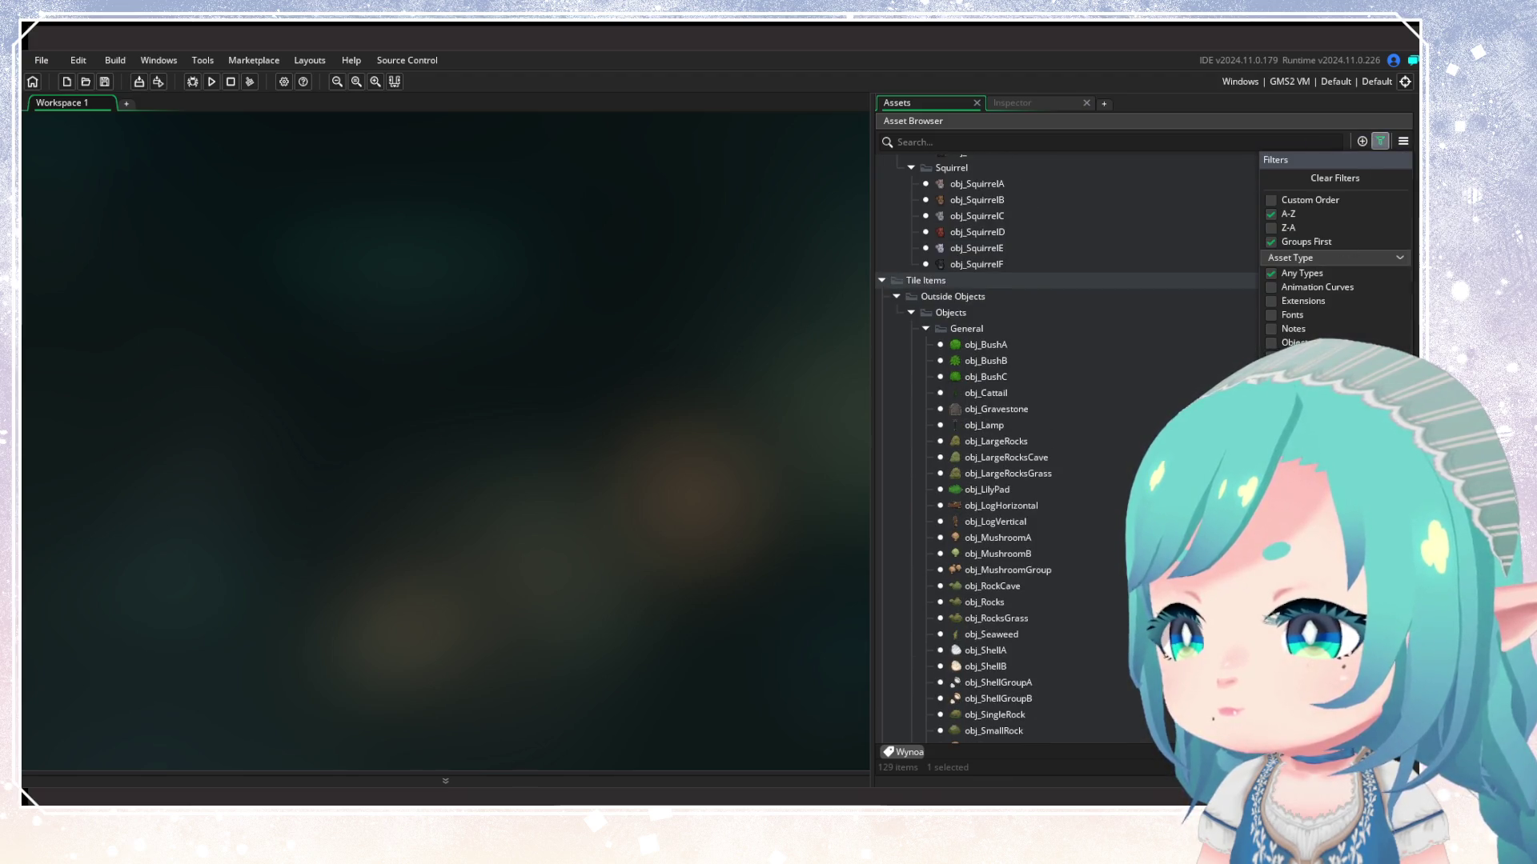
pyautogui.click(1379, 141)
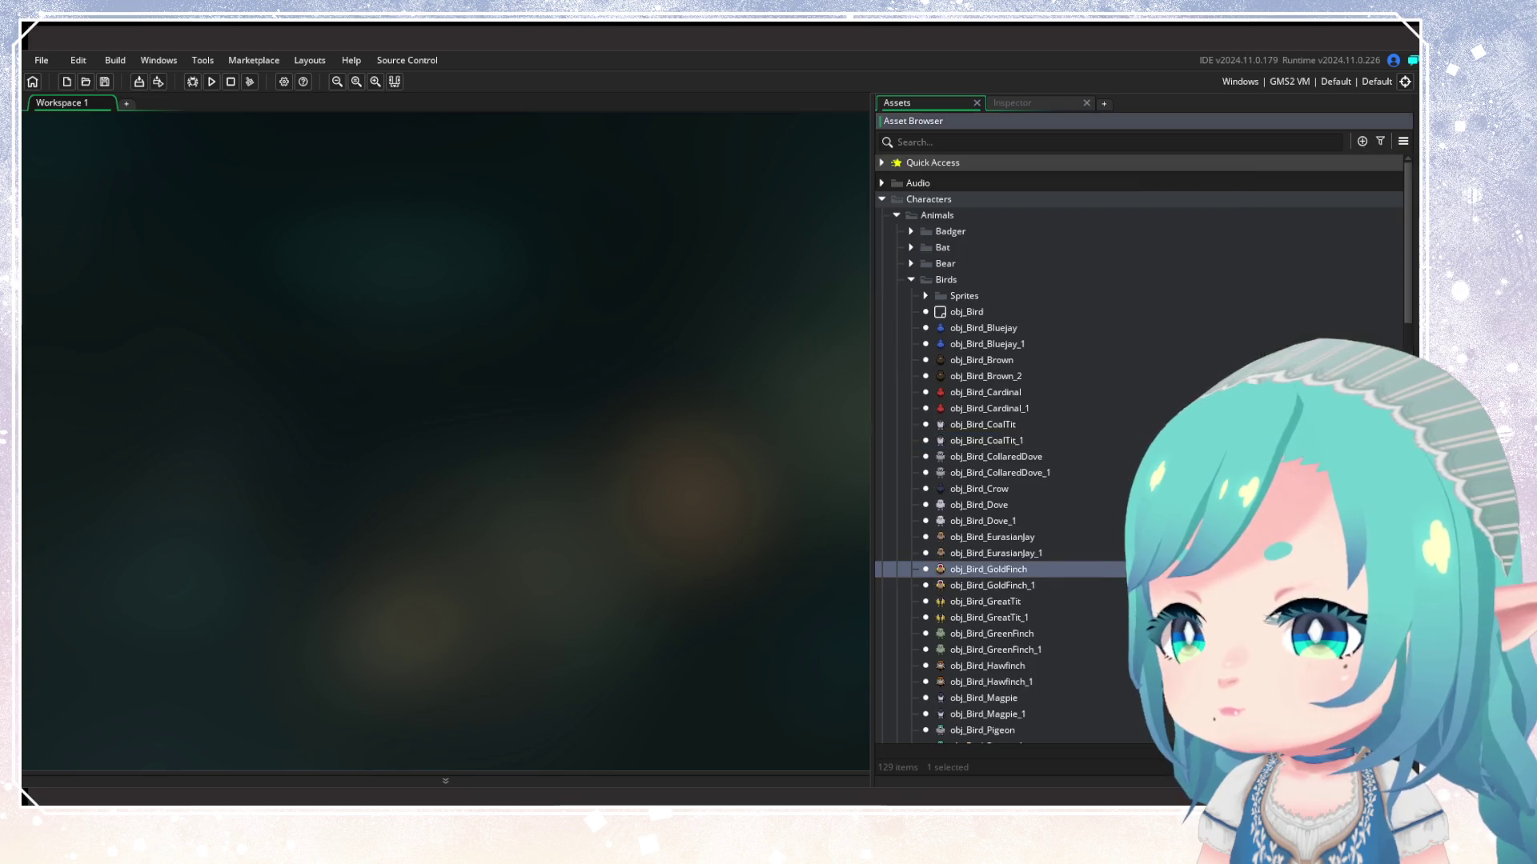
# Collapse Birds and Animals and filter the asset list to Vescha-tagged assets
pyautogui.click(910, 278)
pyautogui.click(903, 213)
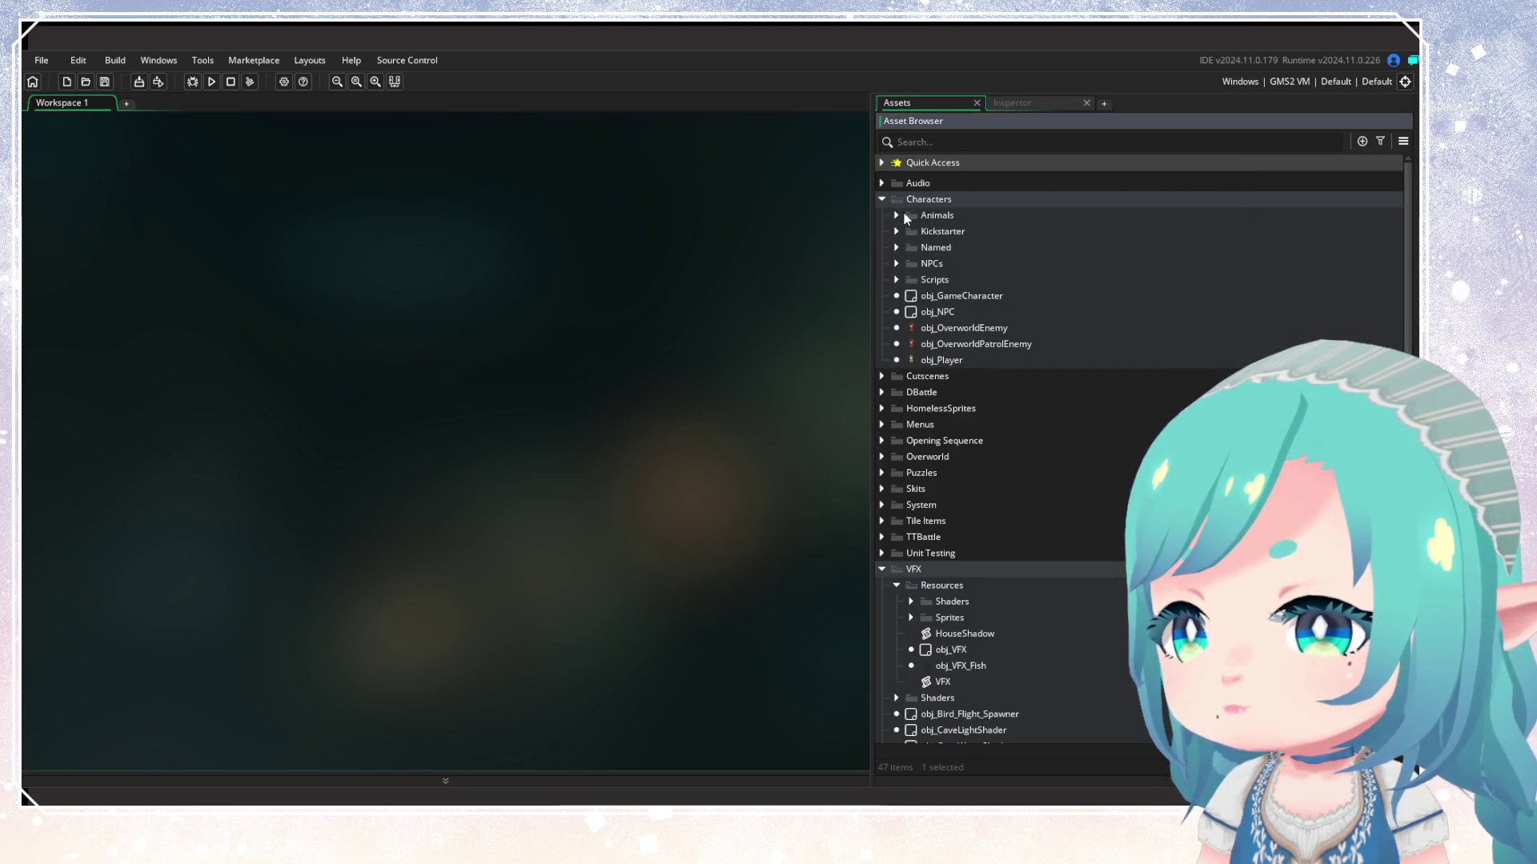
pyautogui.click(1380, 142)
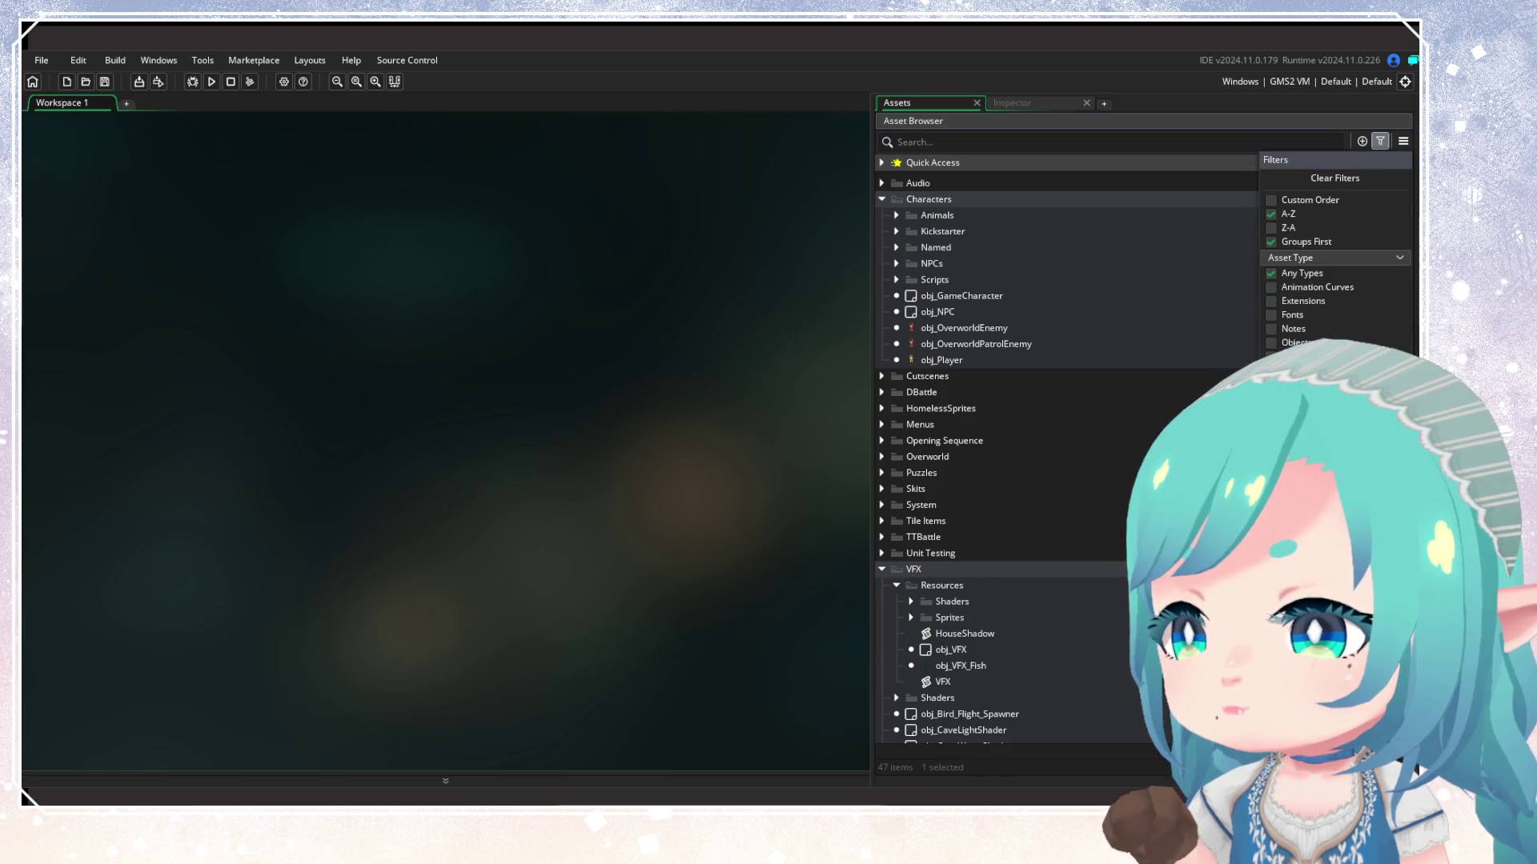
pyautogui.click(1059, 546)
# Scroll the Vescha results and select obj_LargeRocksMoss in the Lakure folder
pyautogui.scroll(-3, 1036, 554)
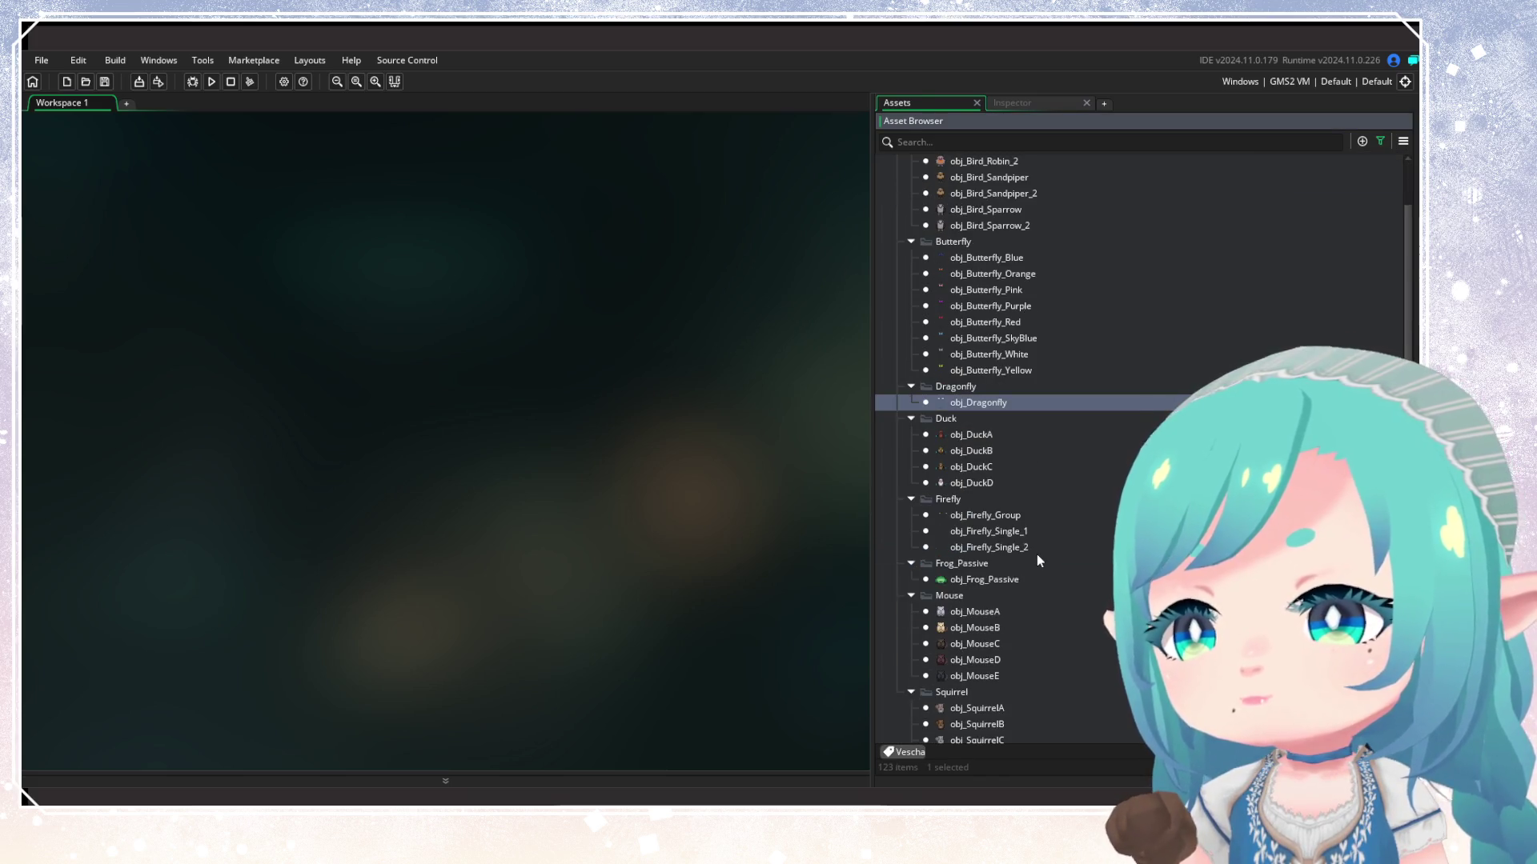
pyautogui.scroll(-3, 1037, 559)
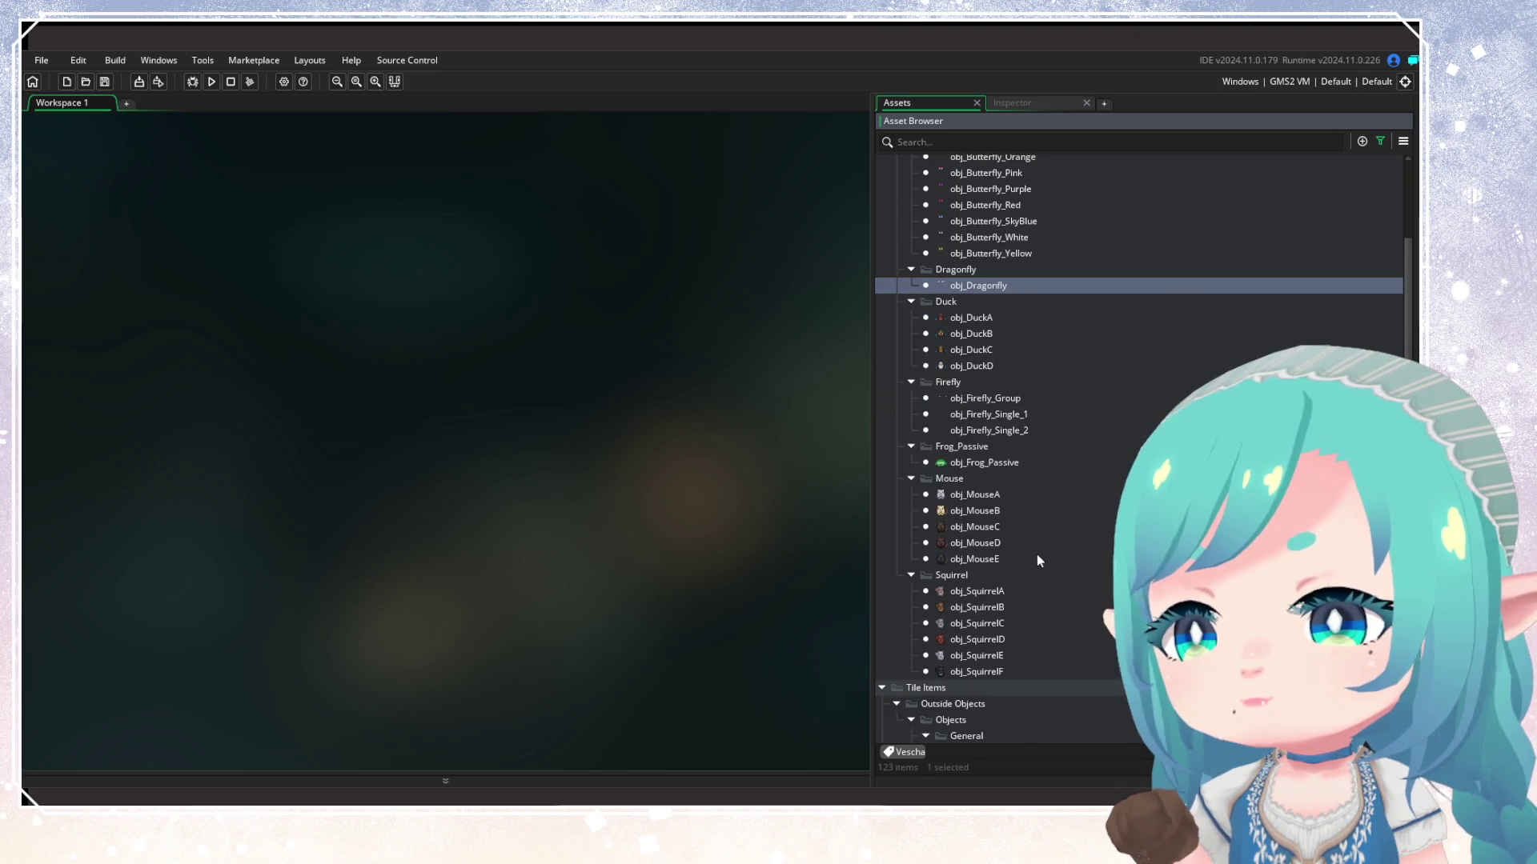
pyautogui.scroll(-13, 1038, 559)
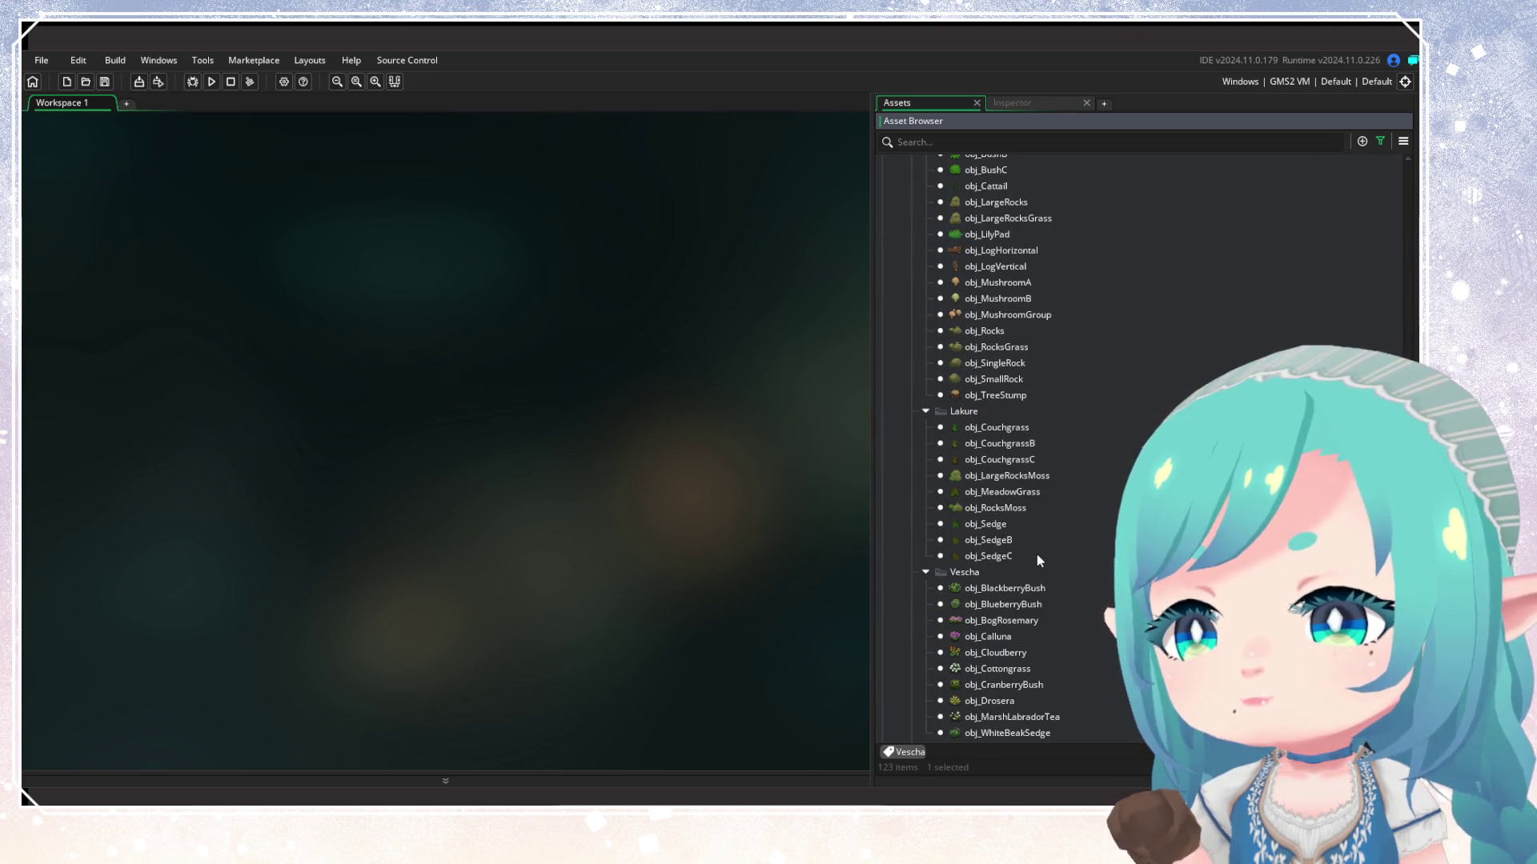
pyautogui.scroll(-5, 1035, 554)
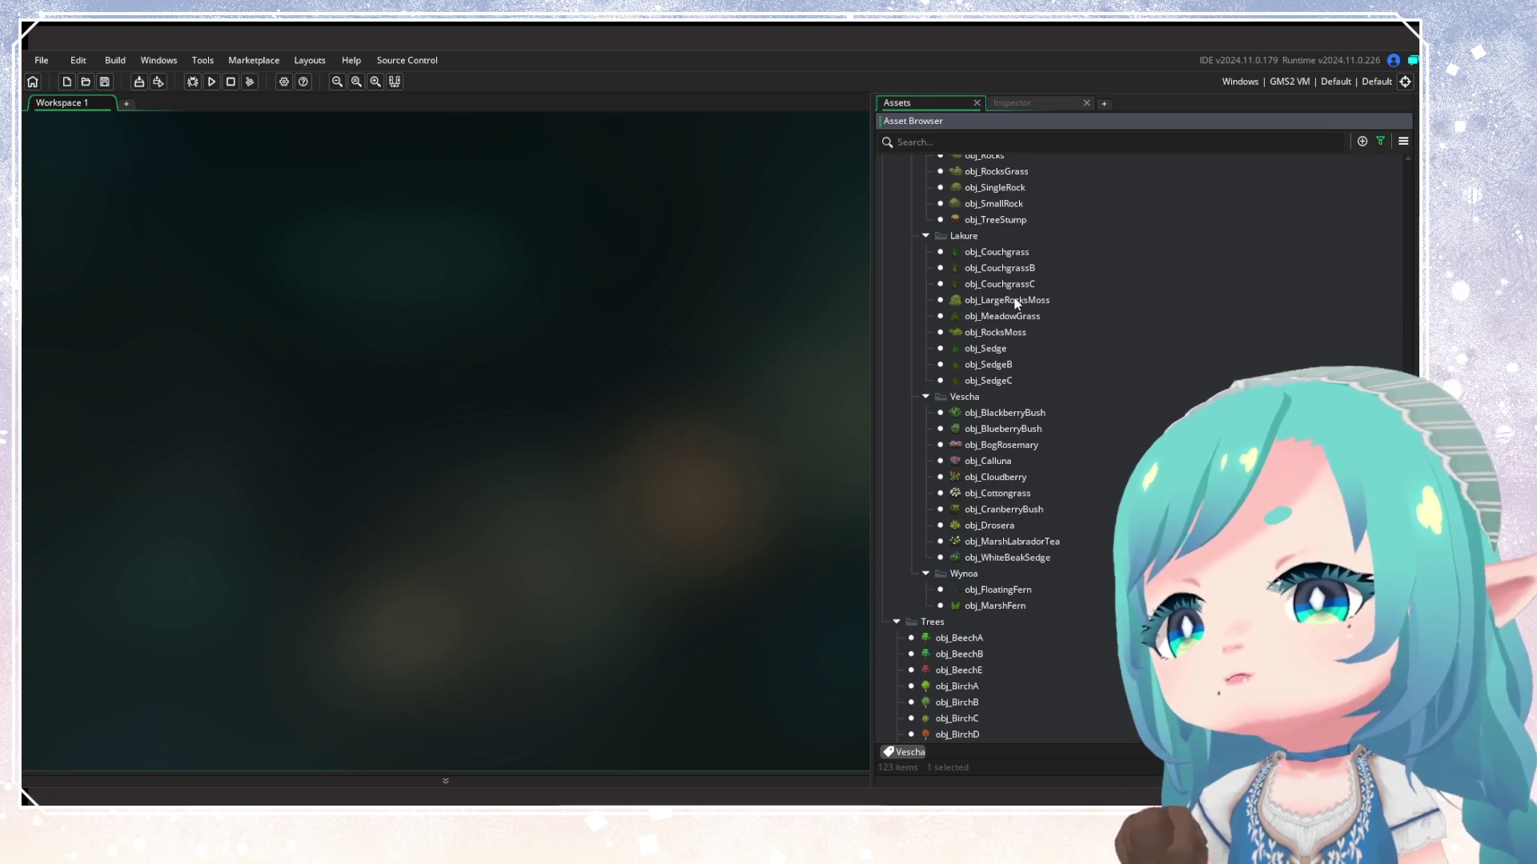
pyautogui.click(1015, 301)
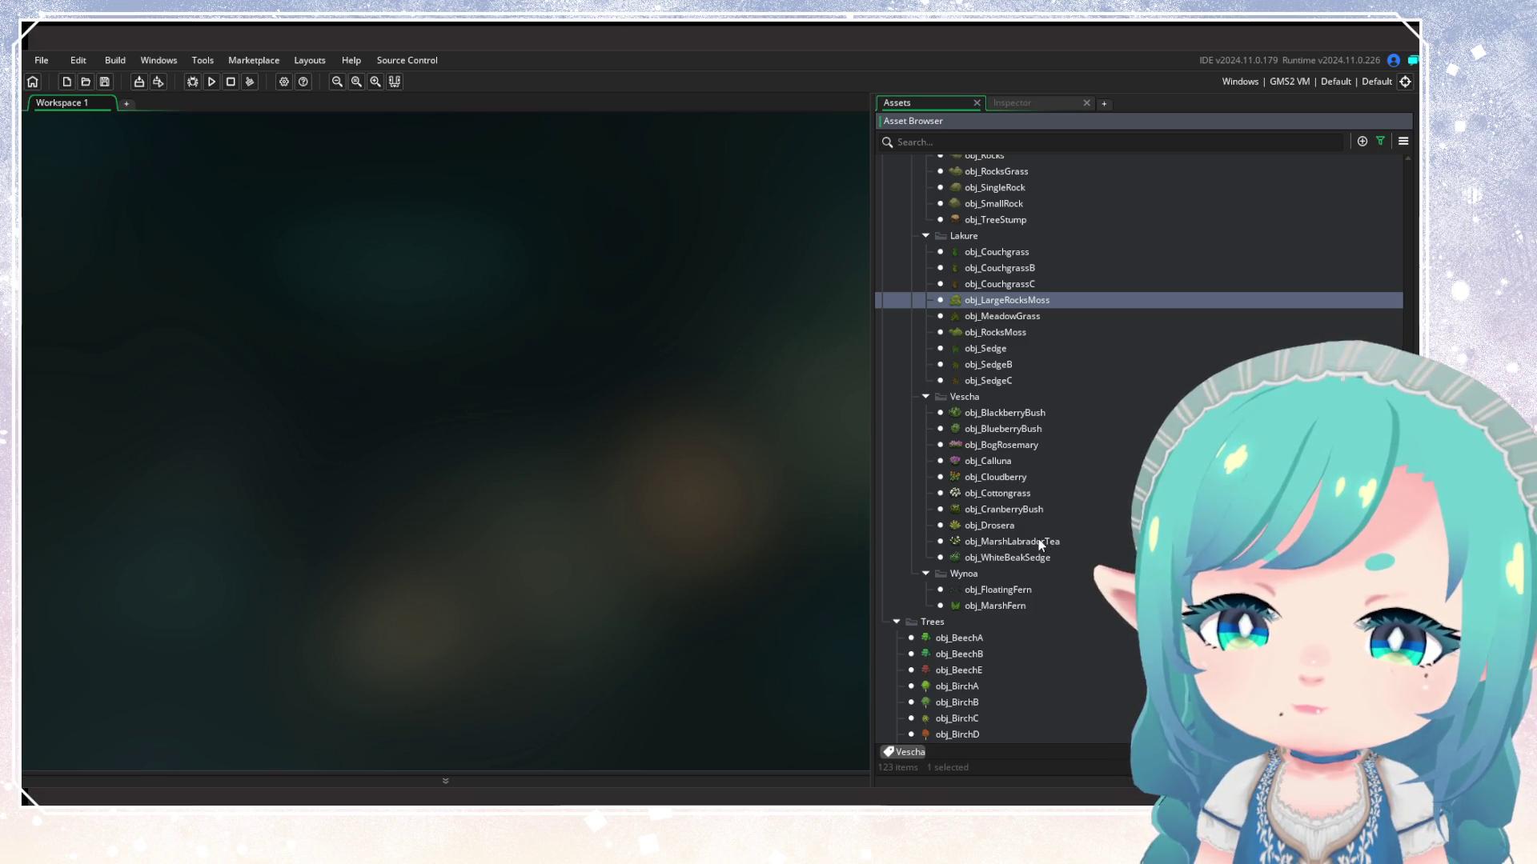
pyautogui.scroll(-7, 1037, 542)
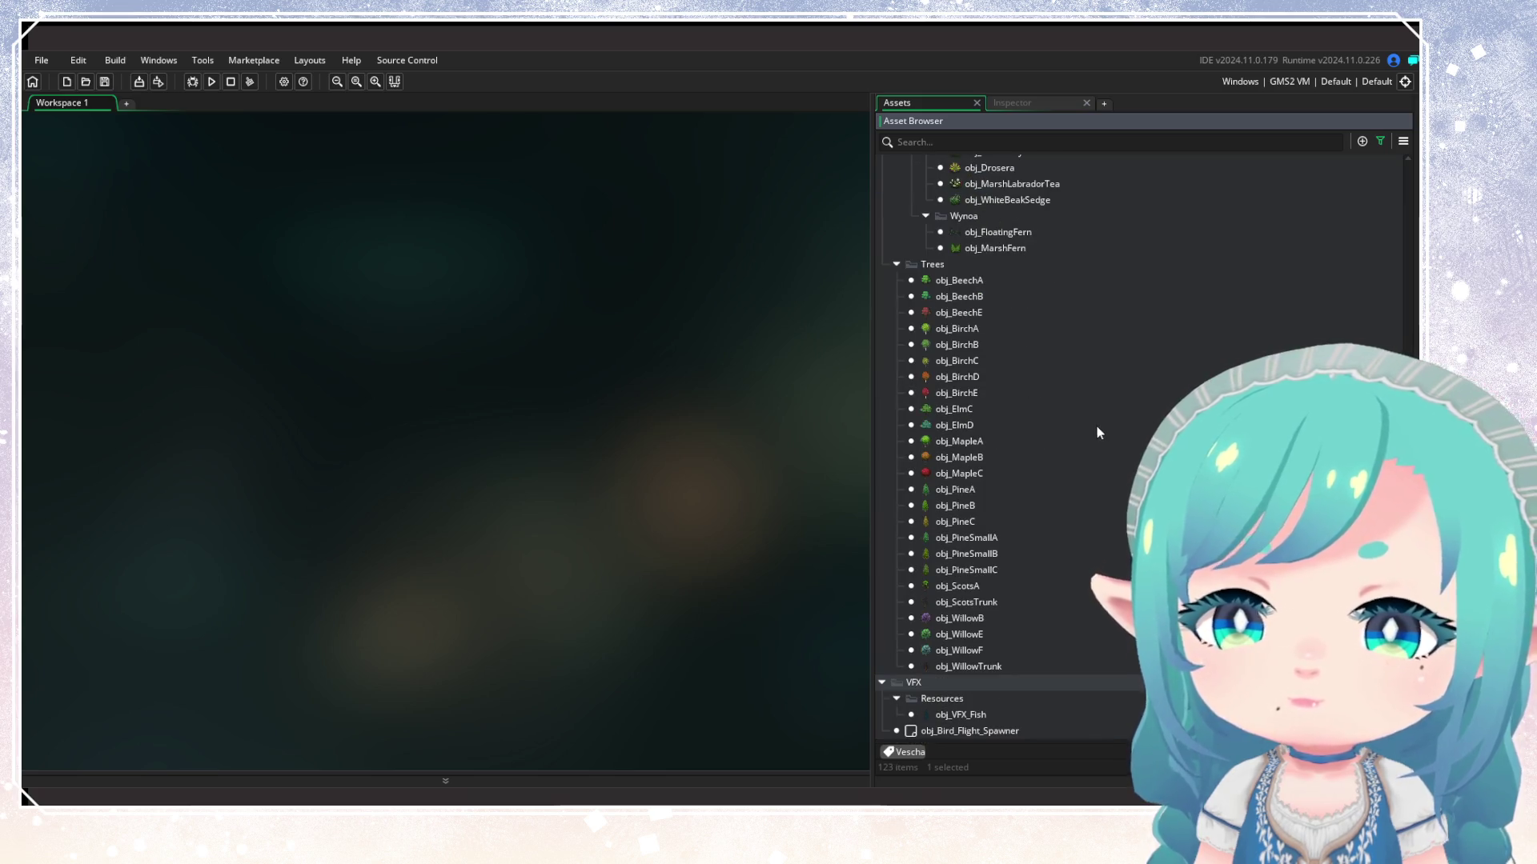
# Clear the Vescha tag filter from the Asset Browser
pyautogui.click(1382, 141)
pyautogui.click(1334, 178)
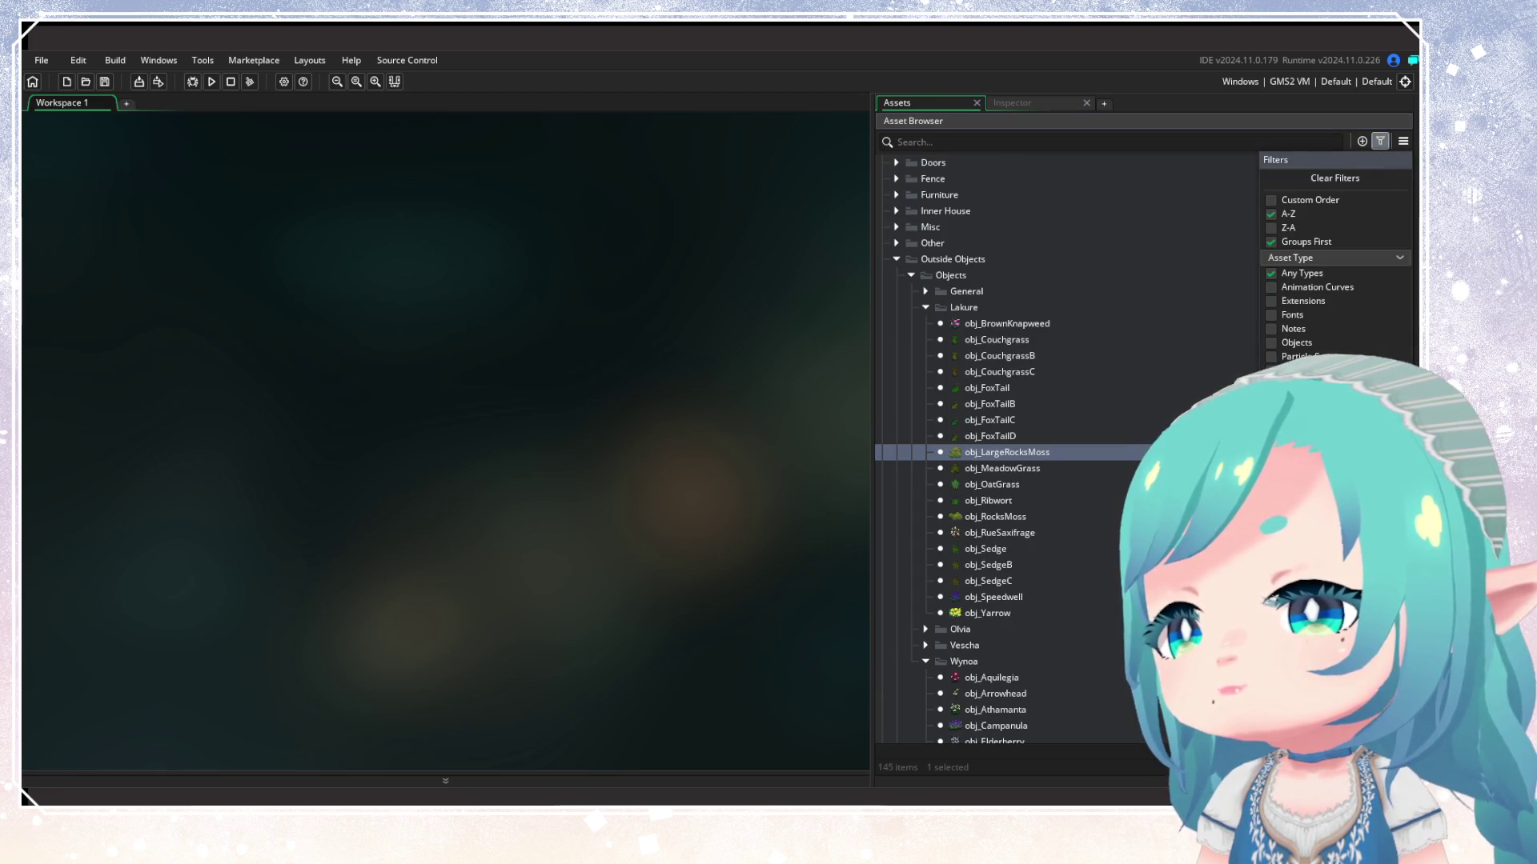
pyautogui.click(994, 452)
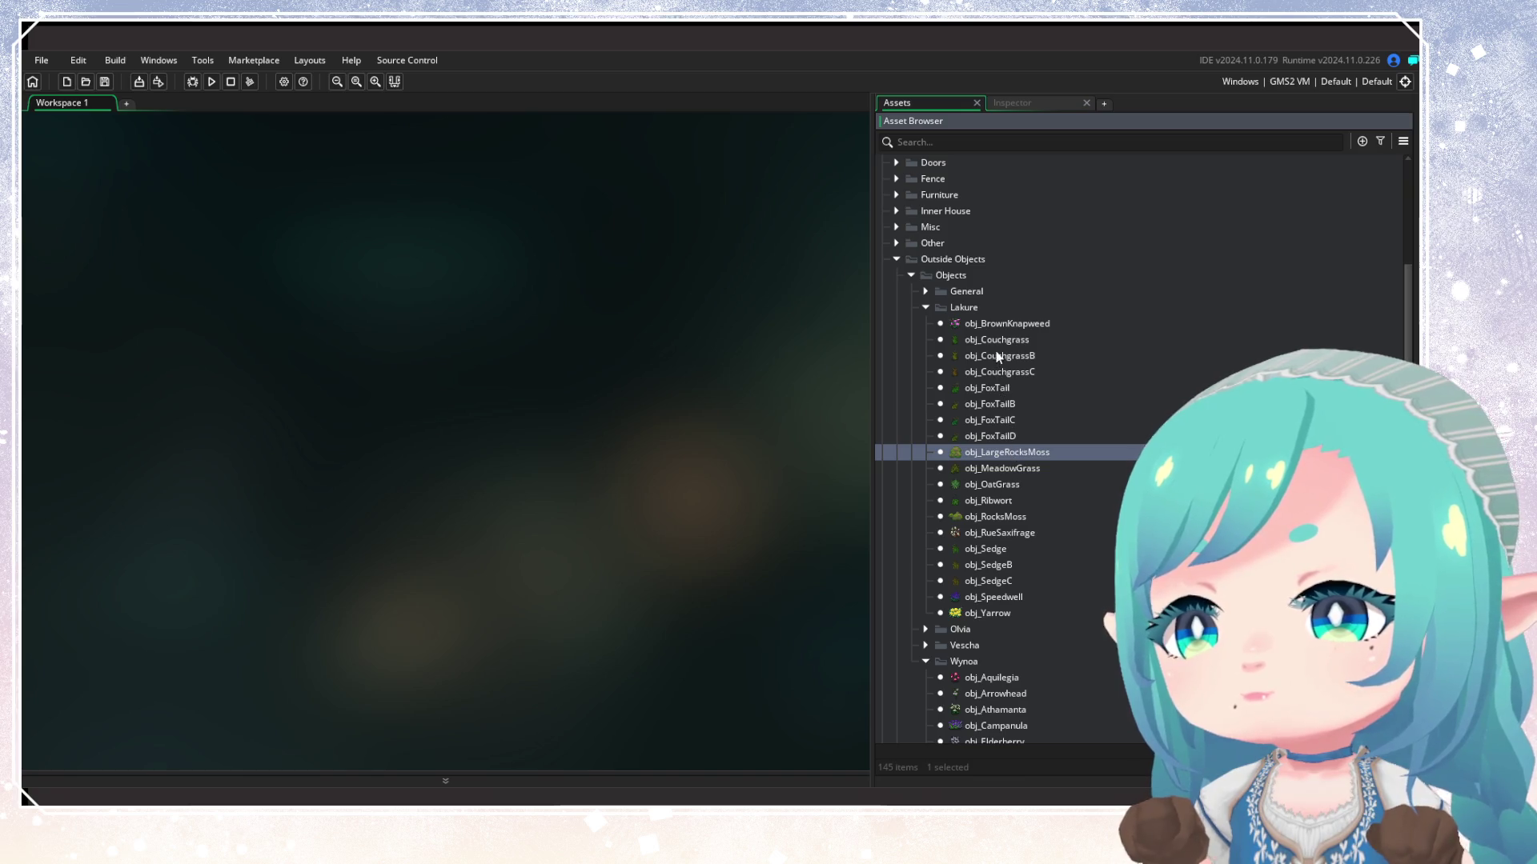
# Add the Wynoa tag to both obj_LargeRocksMoss and obj_RocksMoss
pyautogui.keyDown('ctrl'); pyautogui.click(1000, 517); pyautogui.keyUp('ctrl')
pyautogui.rightClick(992, 520)
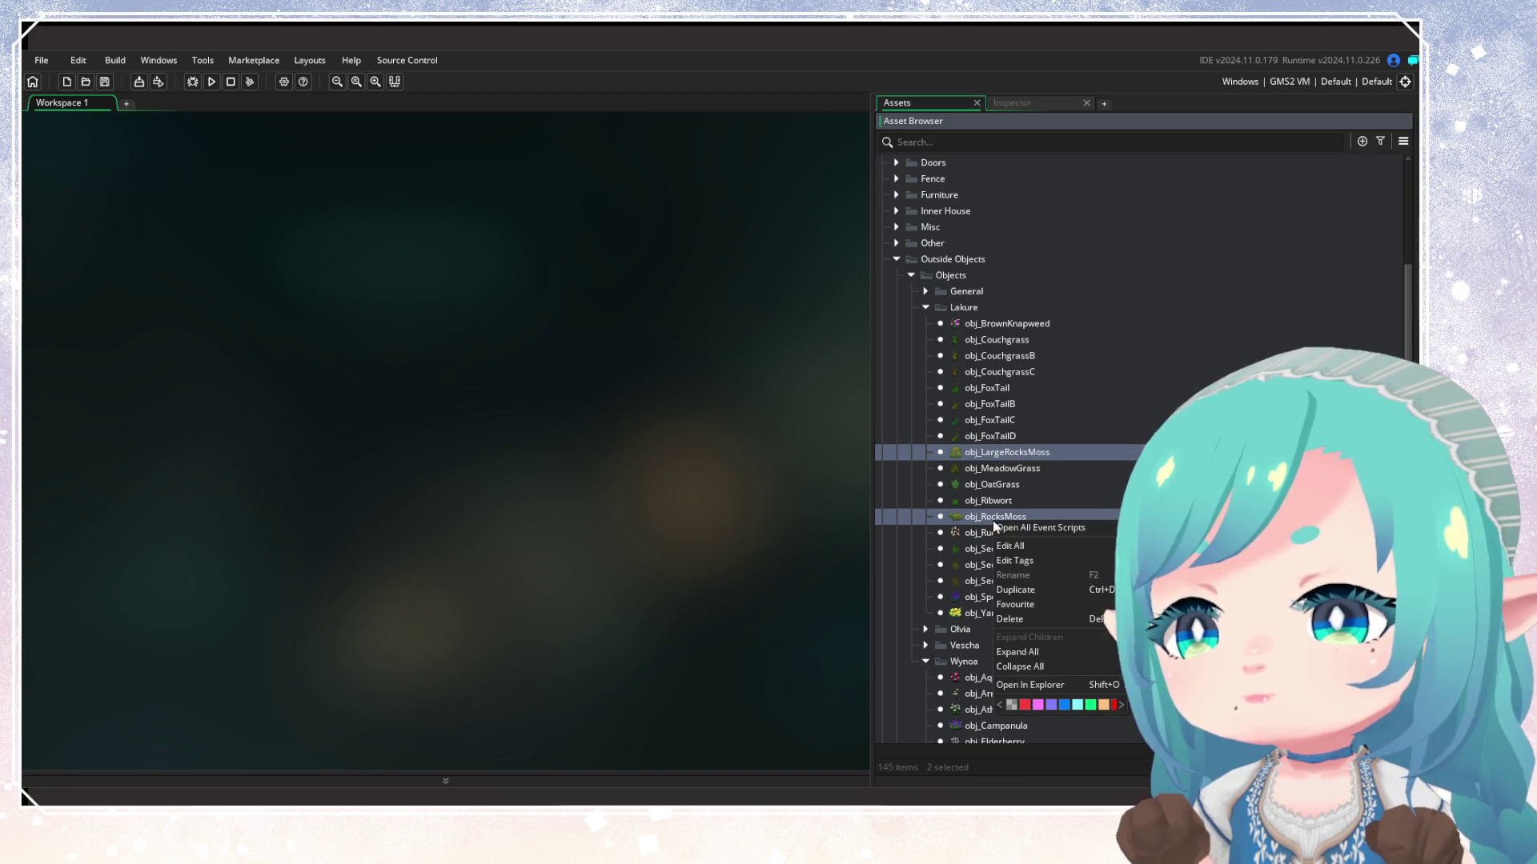
pyautogui.click(1014, 560)
pyautogui.write('Wyn')
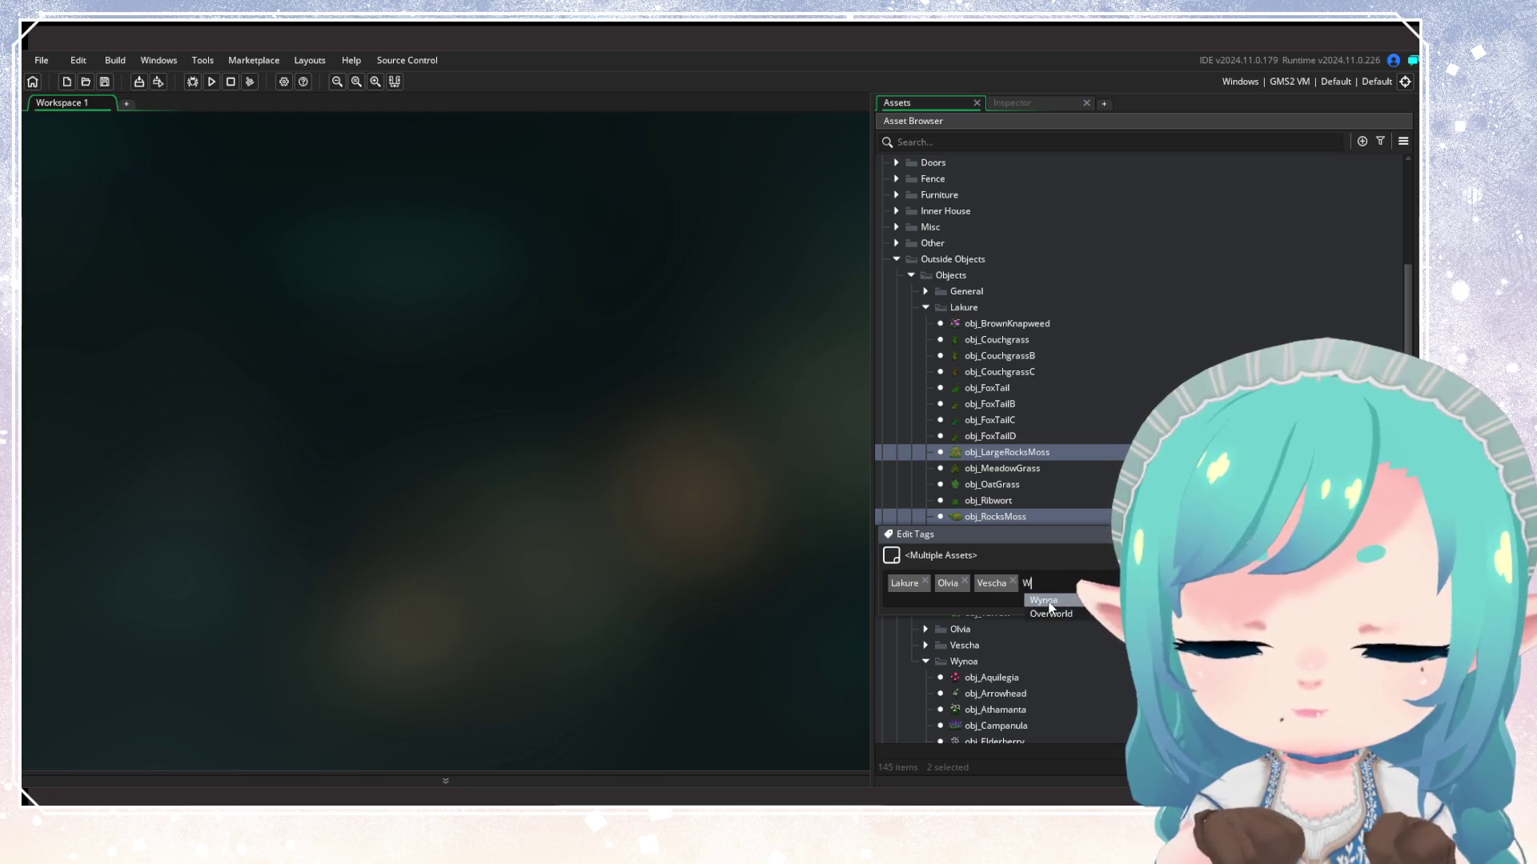
pyautogui.click(1048, 600)
pyautogui.press('Return')
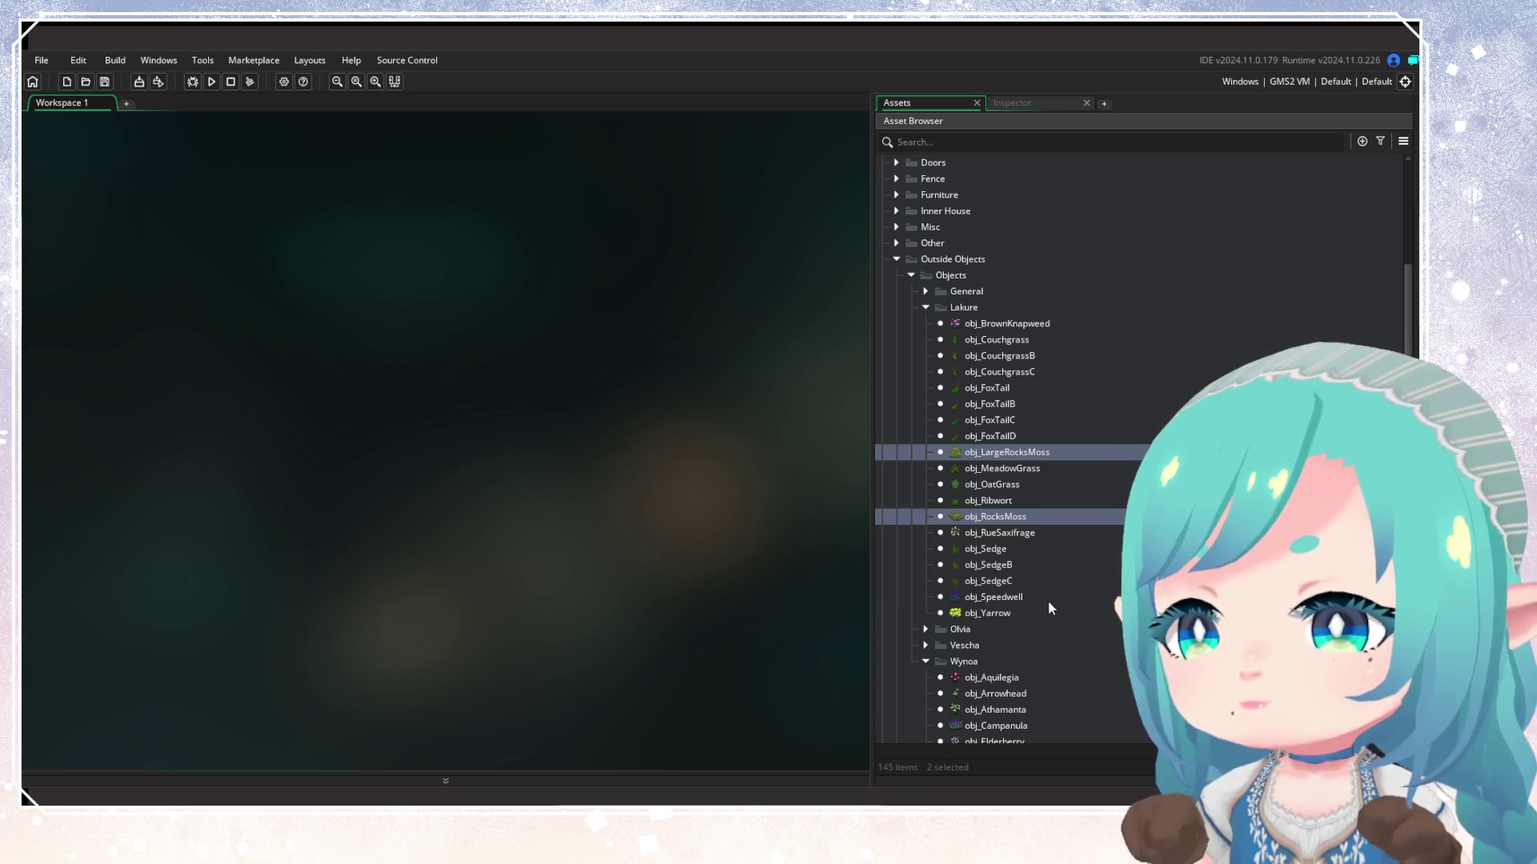
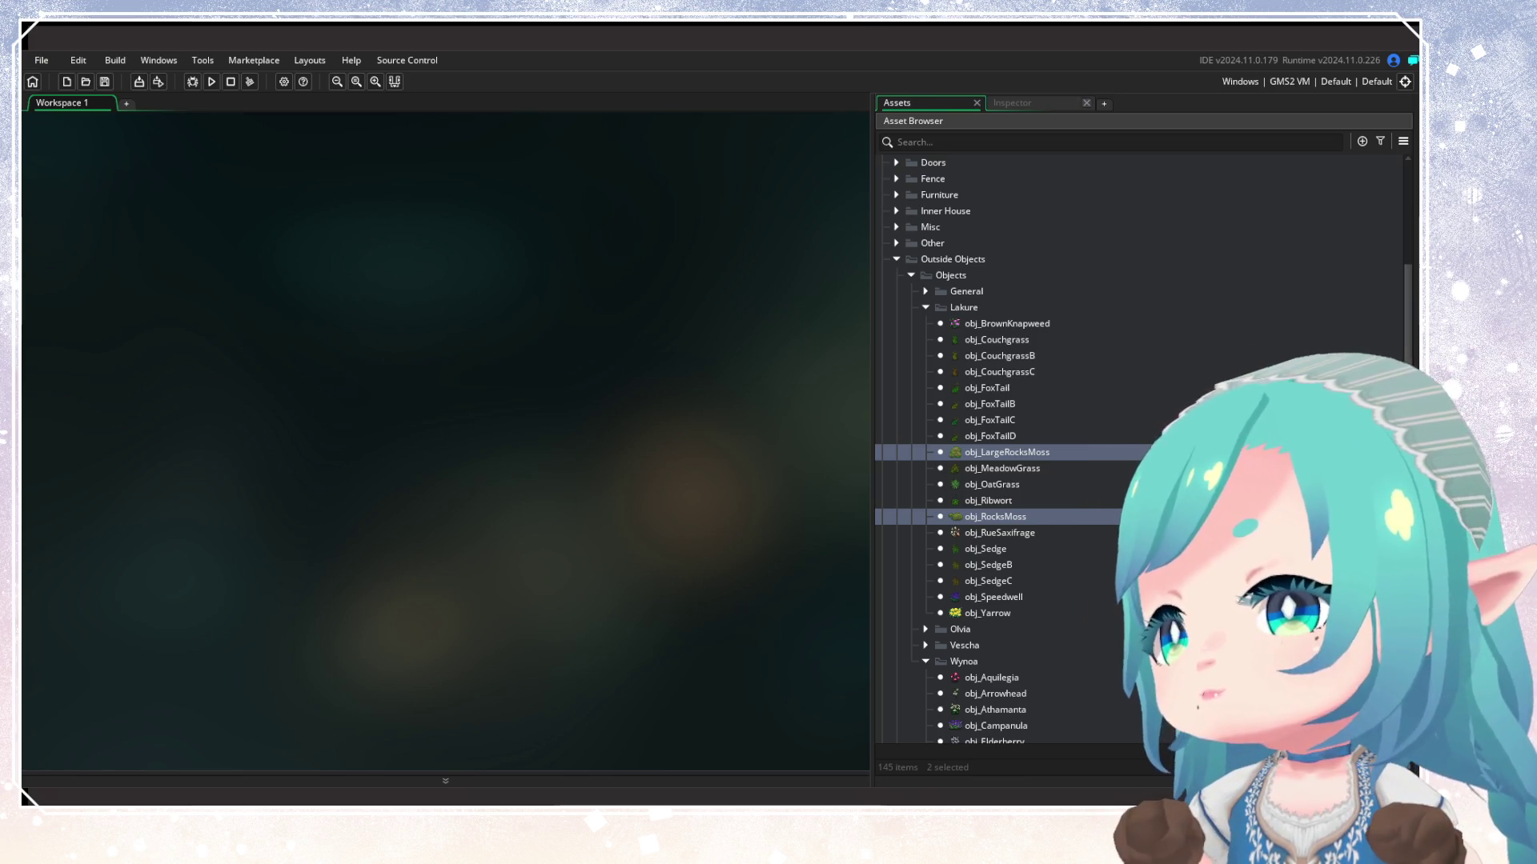
# Find obj_Dragonfly via a 'dragon' search, add the Wynoa tag, then clear the search
pyautogui.click(948, 141)
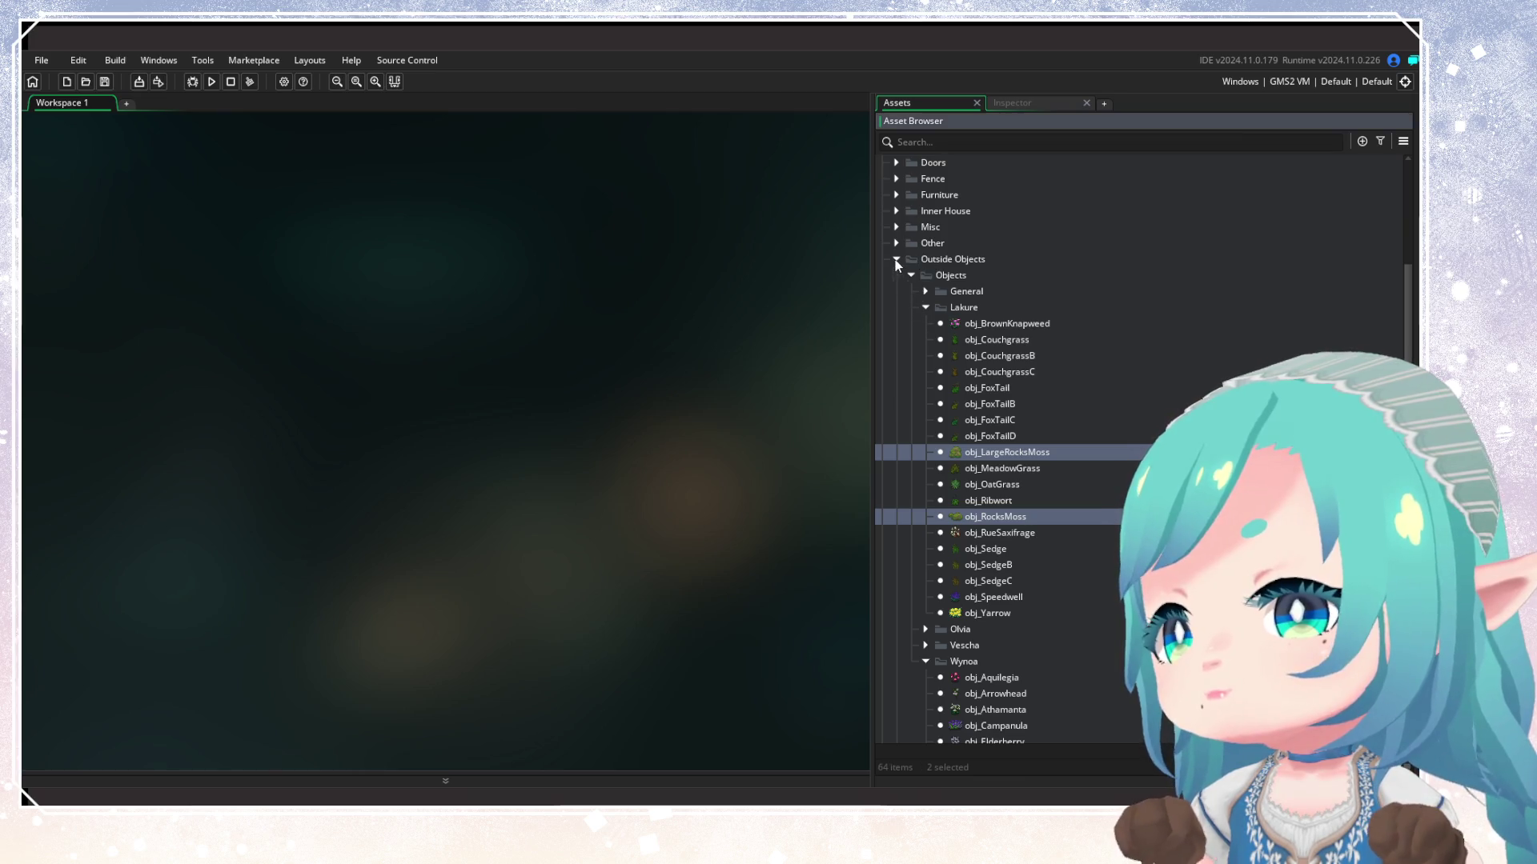
pyautogui.write('dragon')
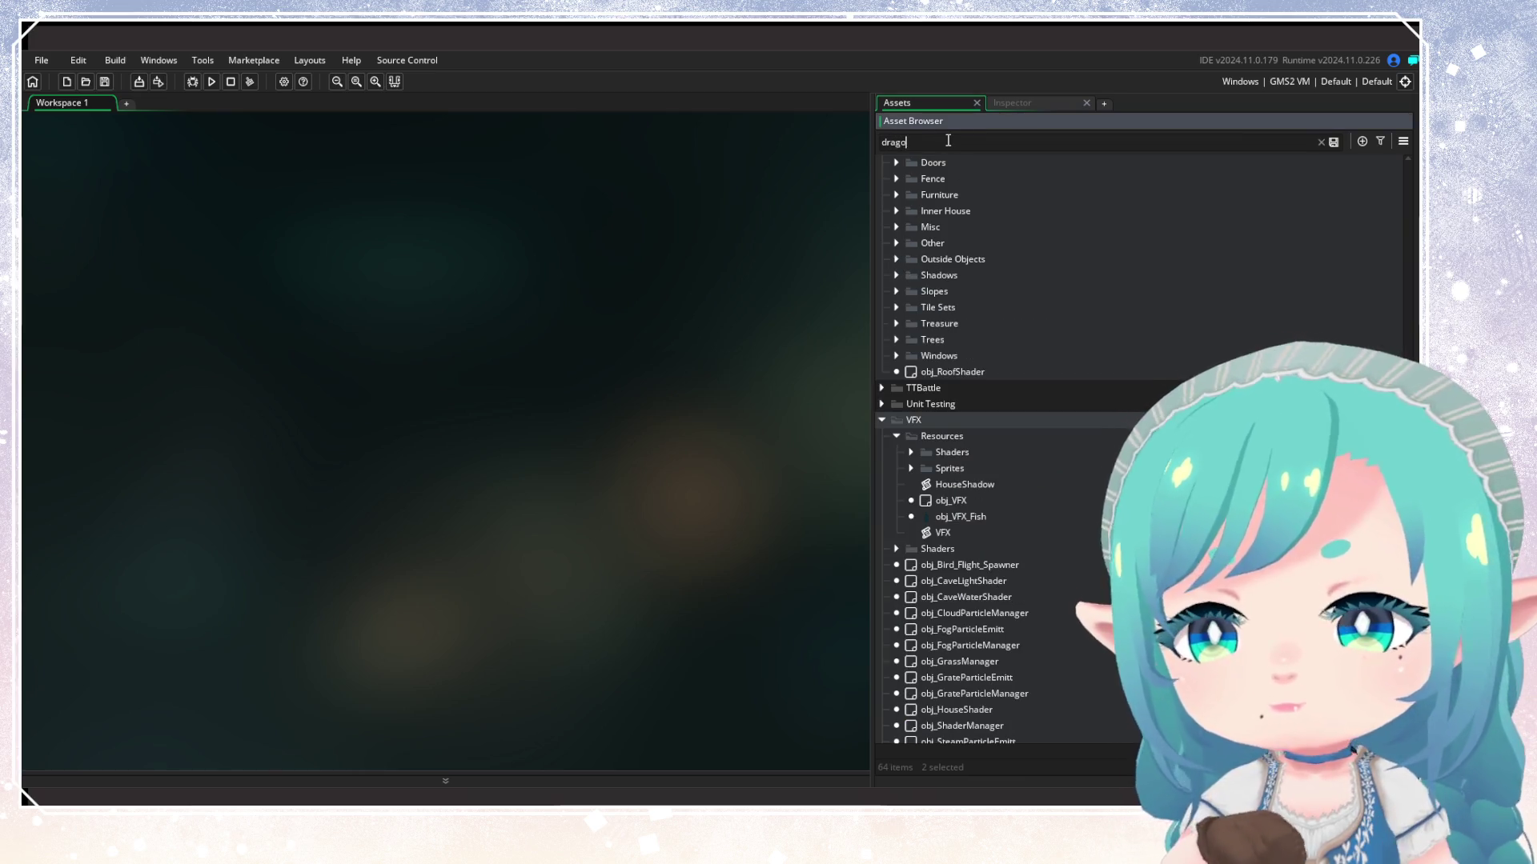
pyautogui.click(975, 317)
pyautogui.rightClick(975, 317)
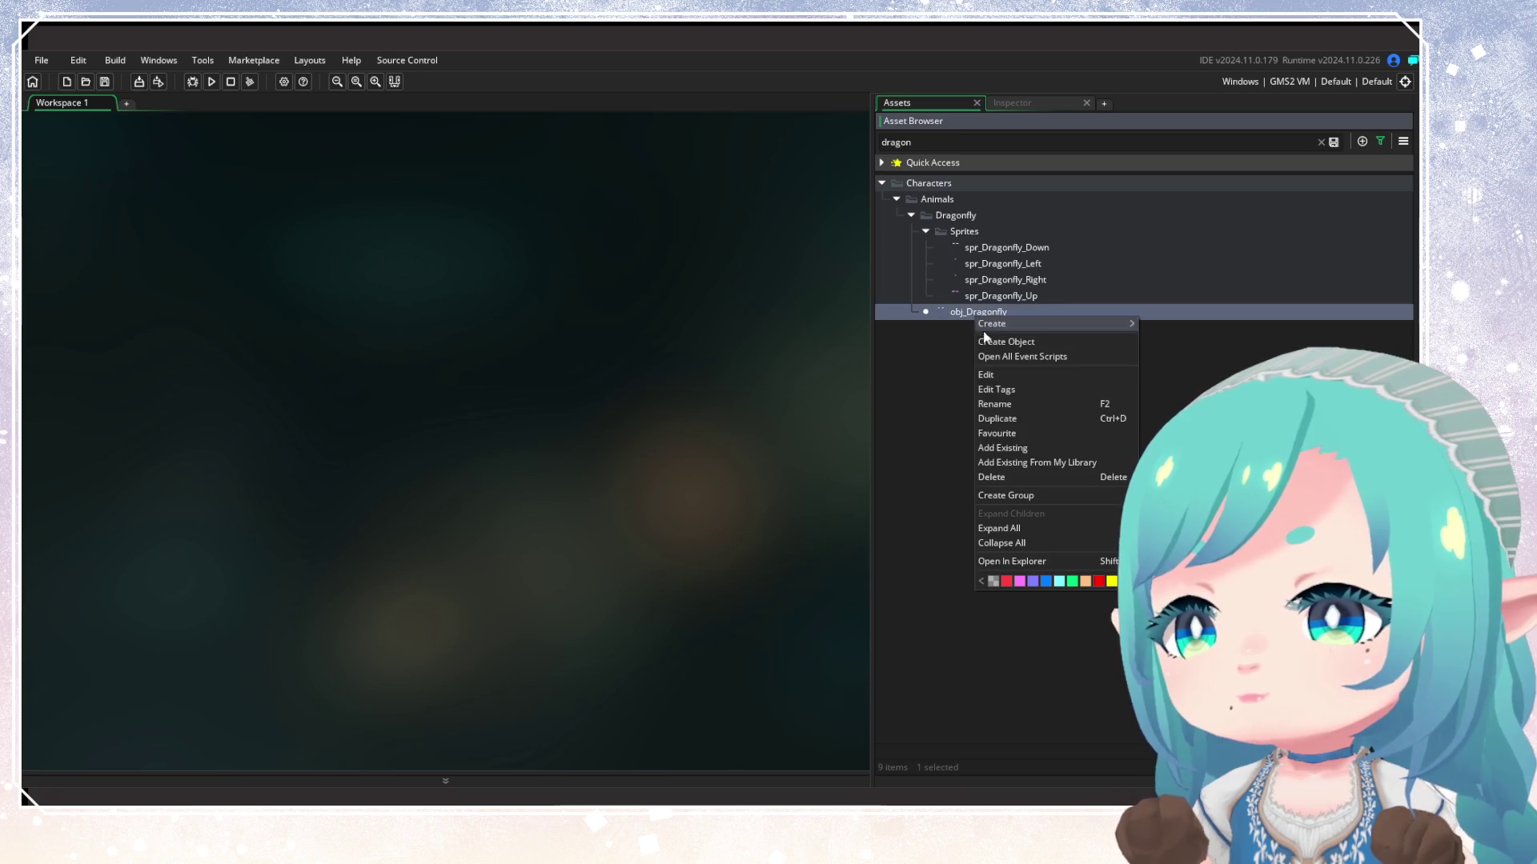
pyautogui.click(1002, 381)
pyautogui.write('Wyn')
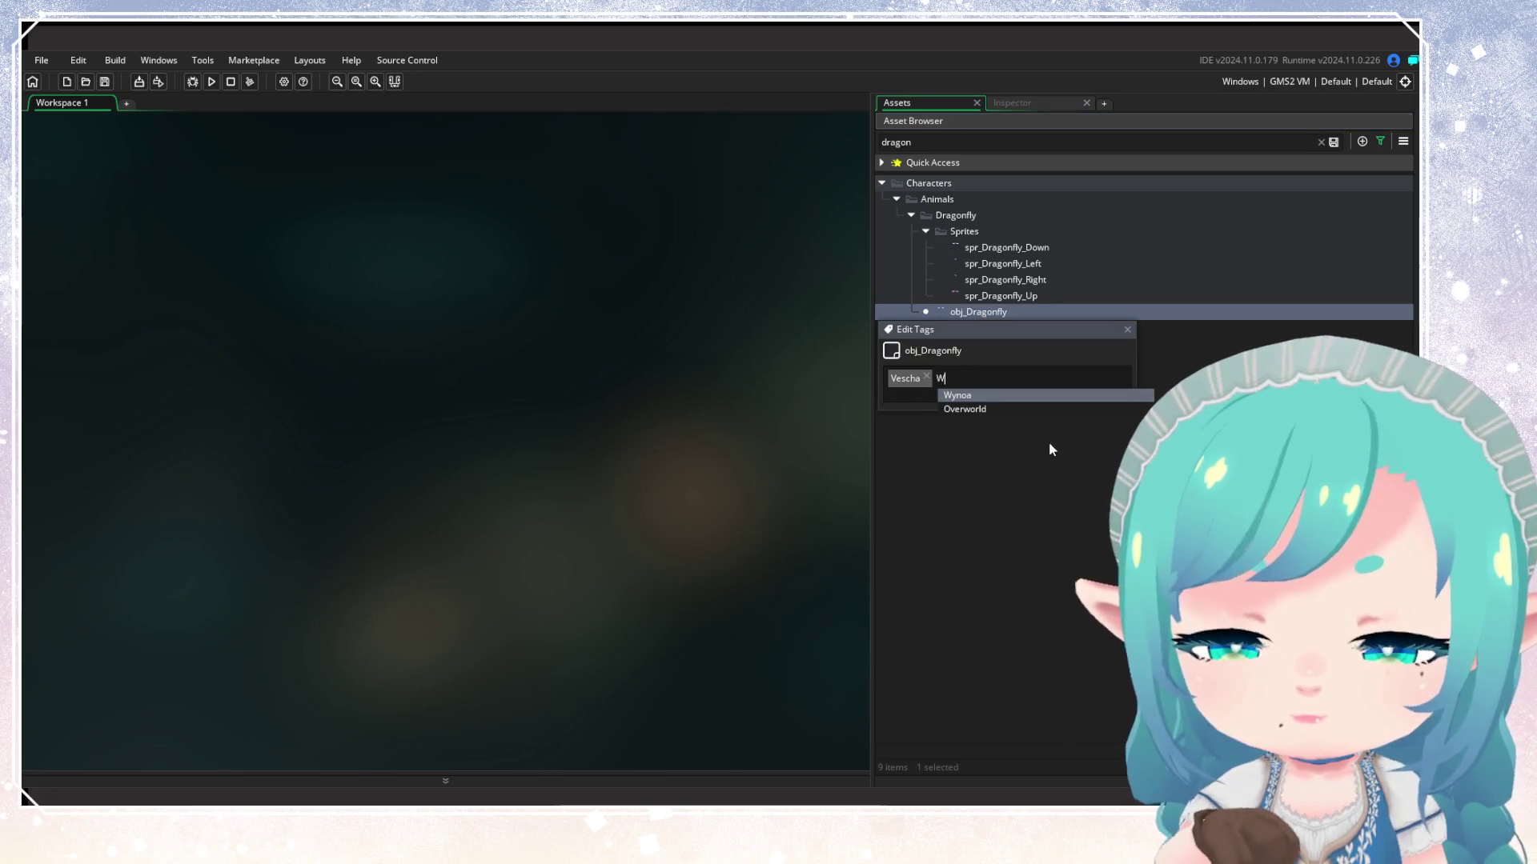
pyautogui.press('Return')
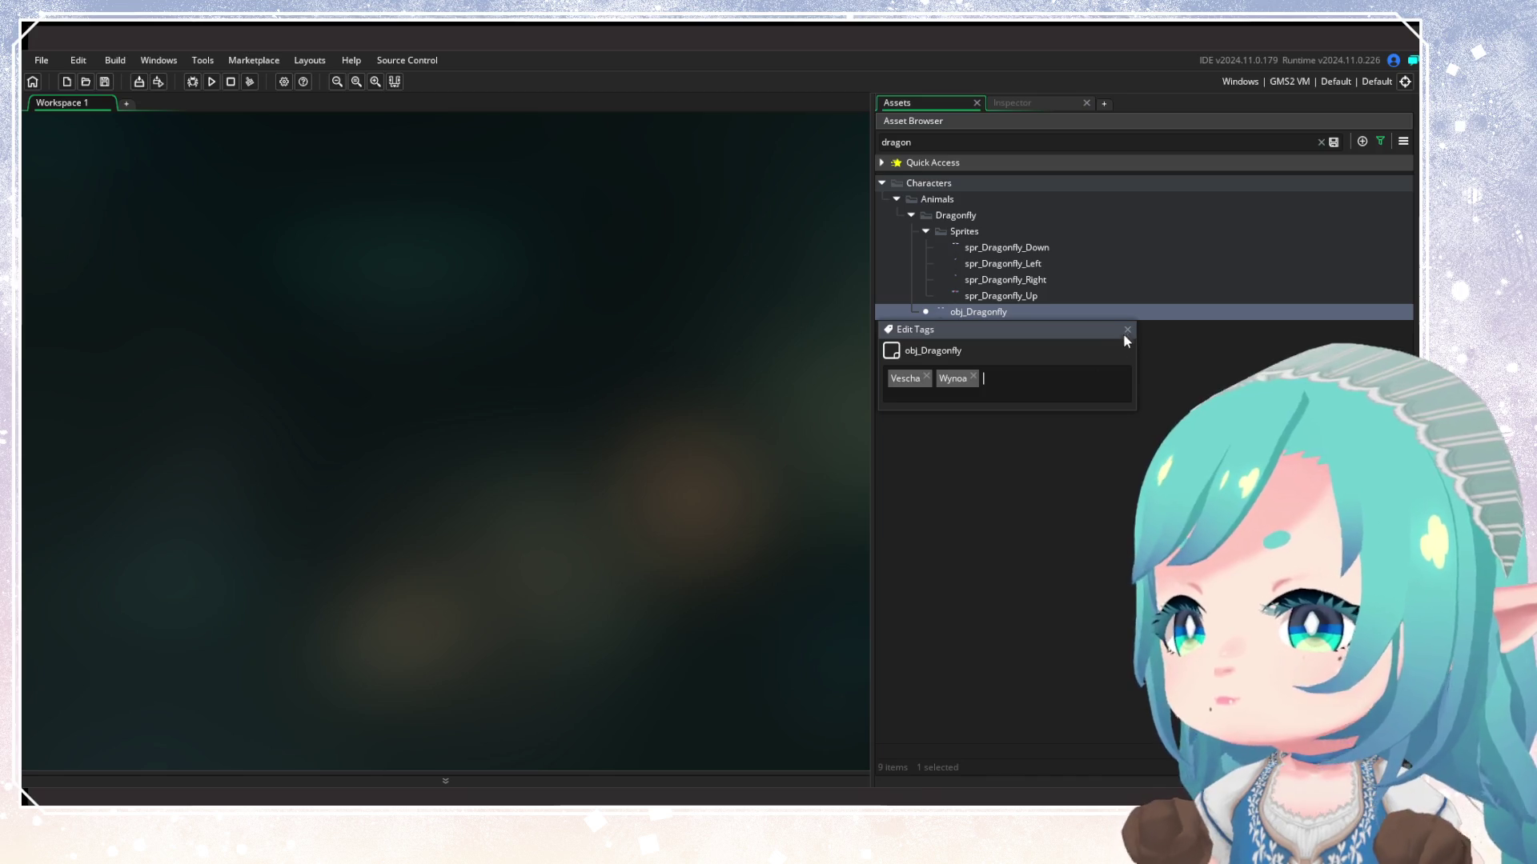
pyautogui.click(1117, 339)
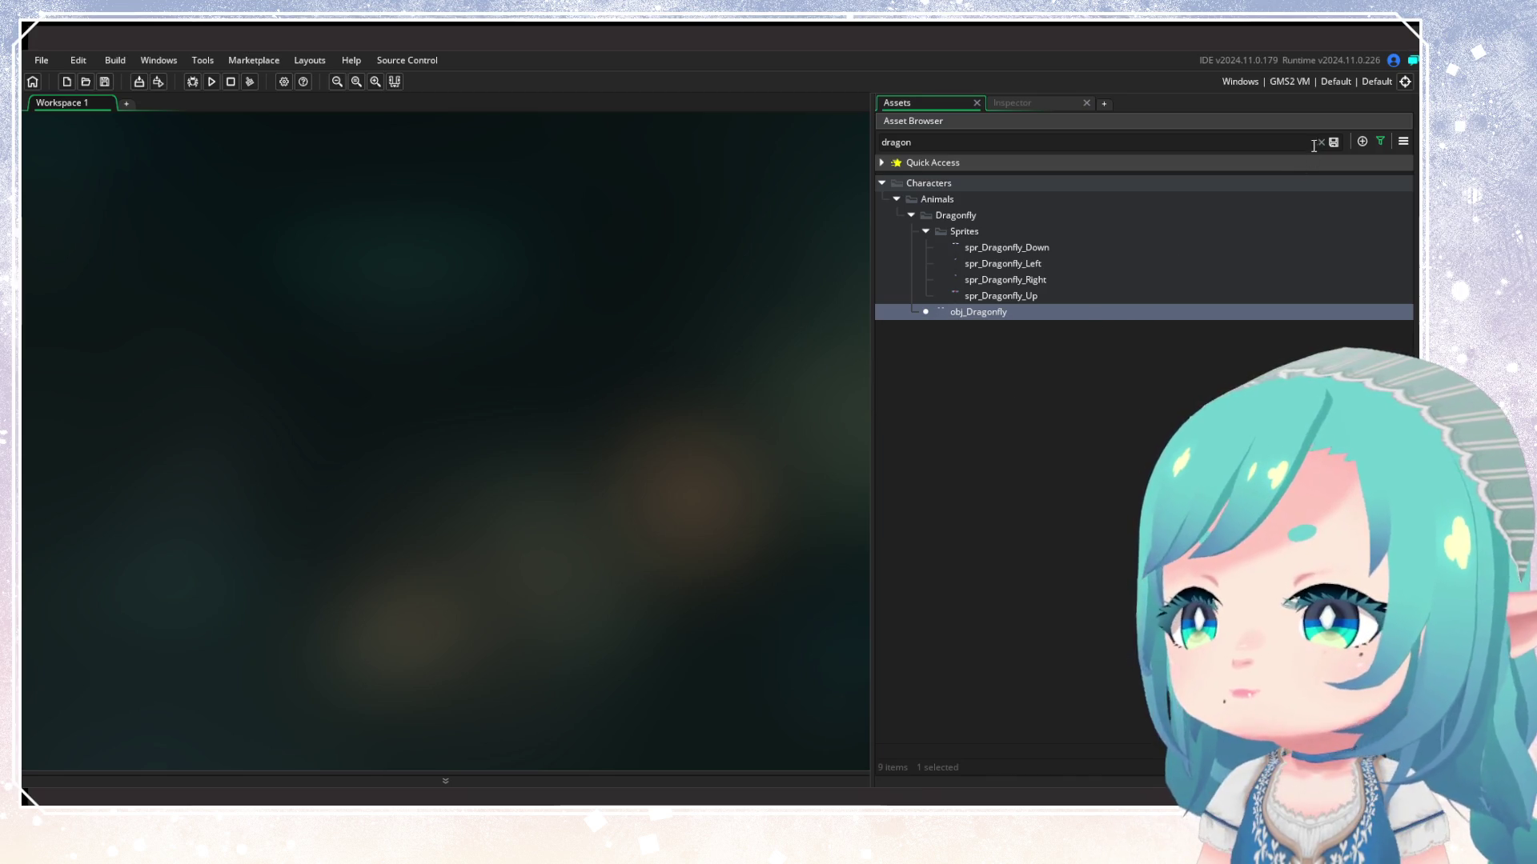
pyautogui.click(1320, 142)
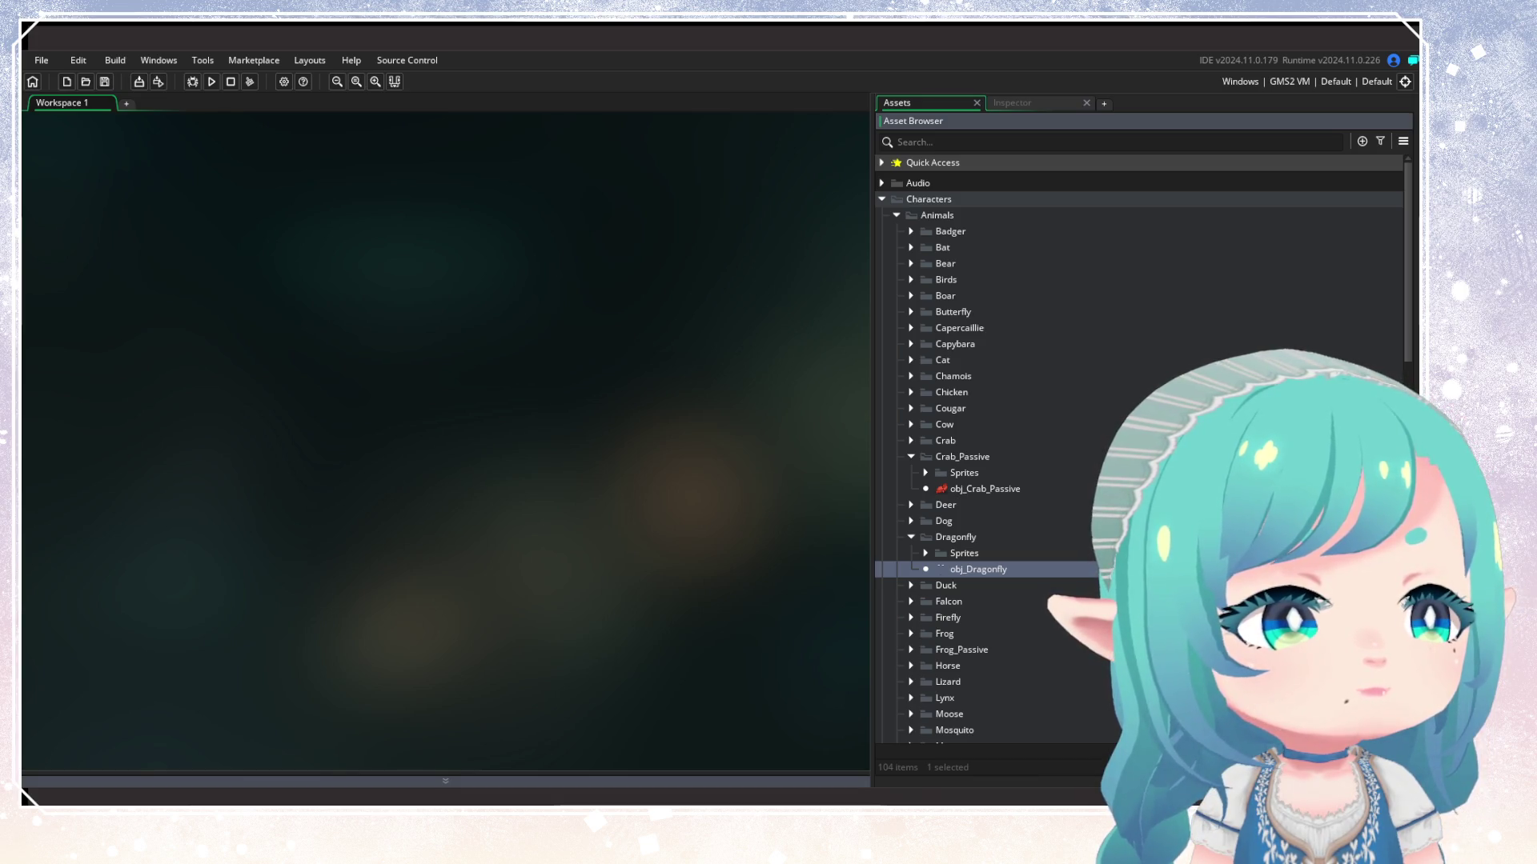
pyautogui.click(1063, 199)
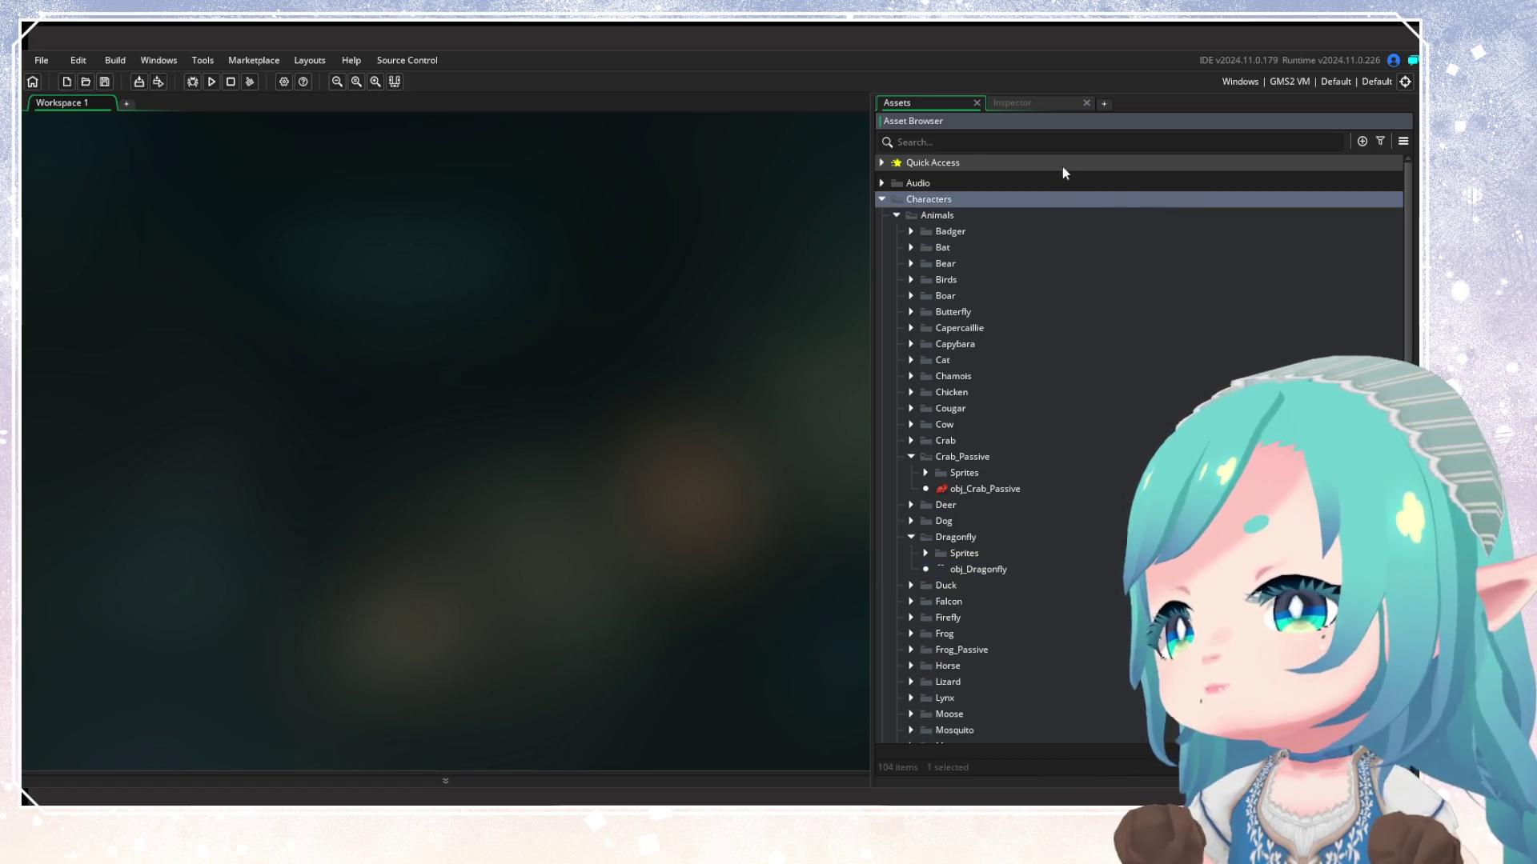
# Search 'water' and add the Wynoa tag to obj_WaterLily
pyautogui.click(965, 142)
pyautogui.write('water')
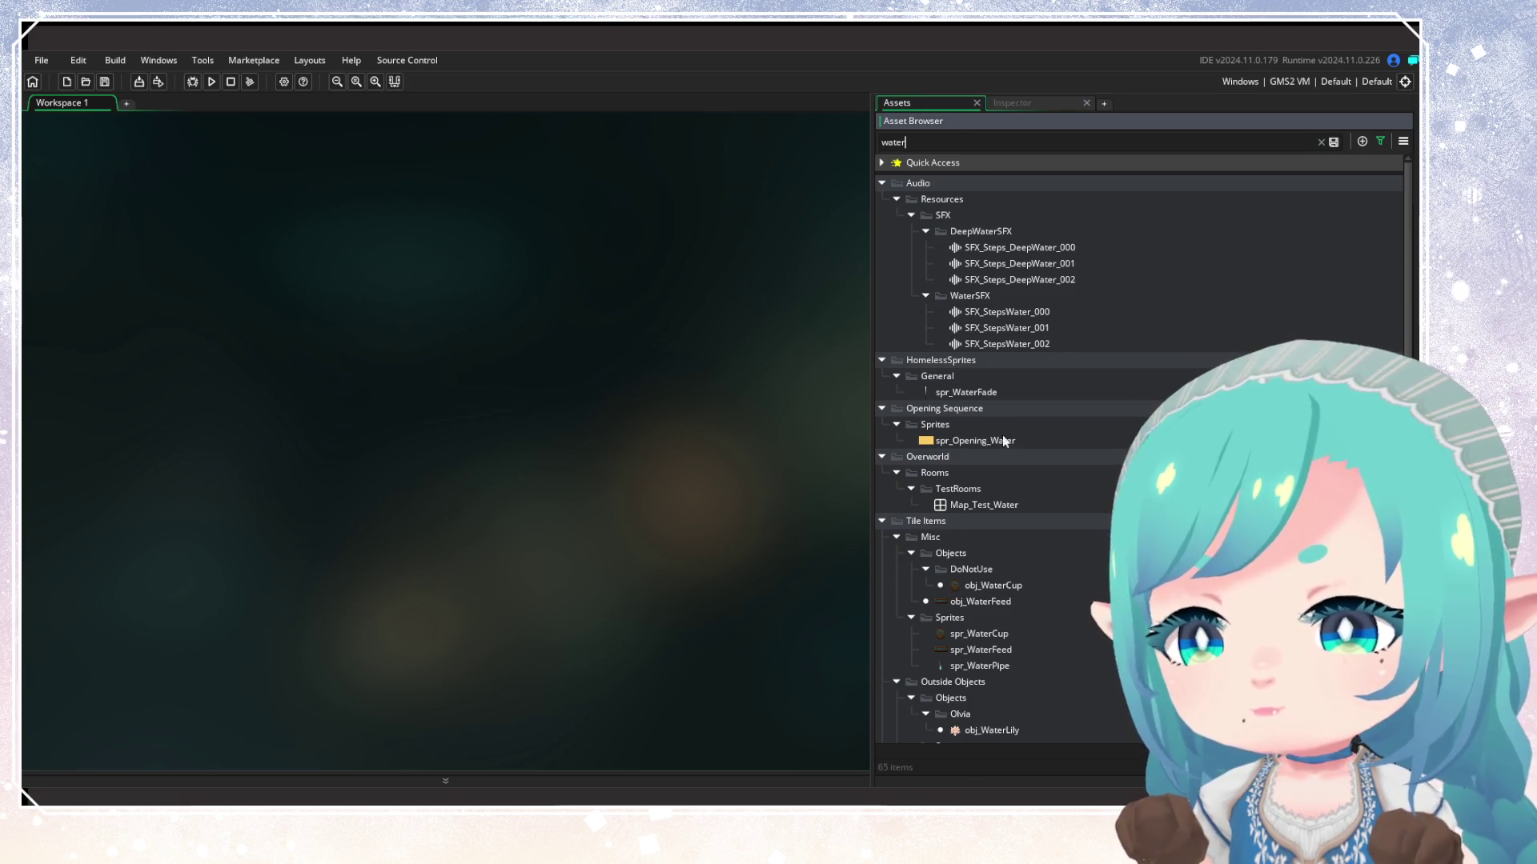
pyautogui.scroll(-3, 1002, 440)
pyautogui.click(979, 609)
pyautogui.rightClick(979, 610)
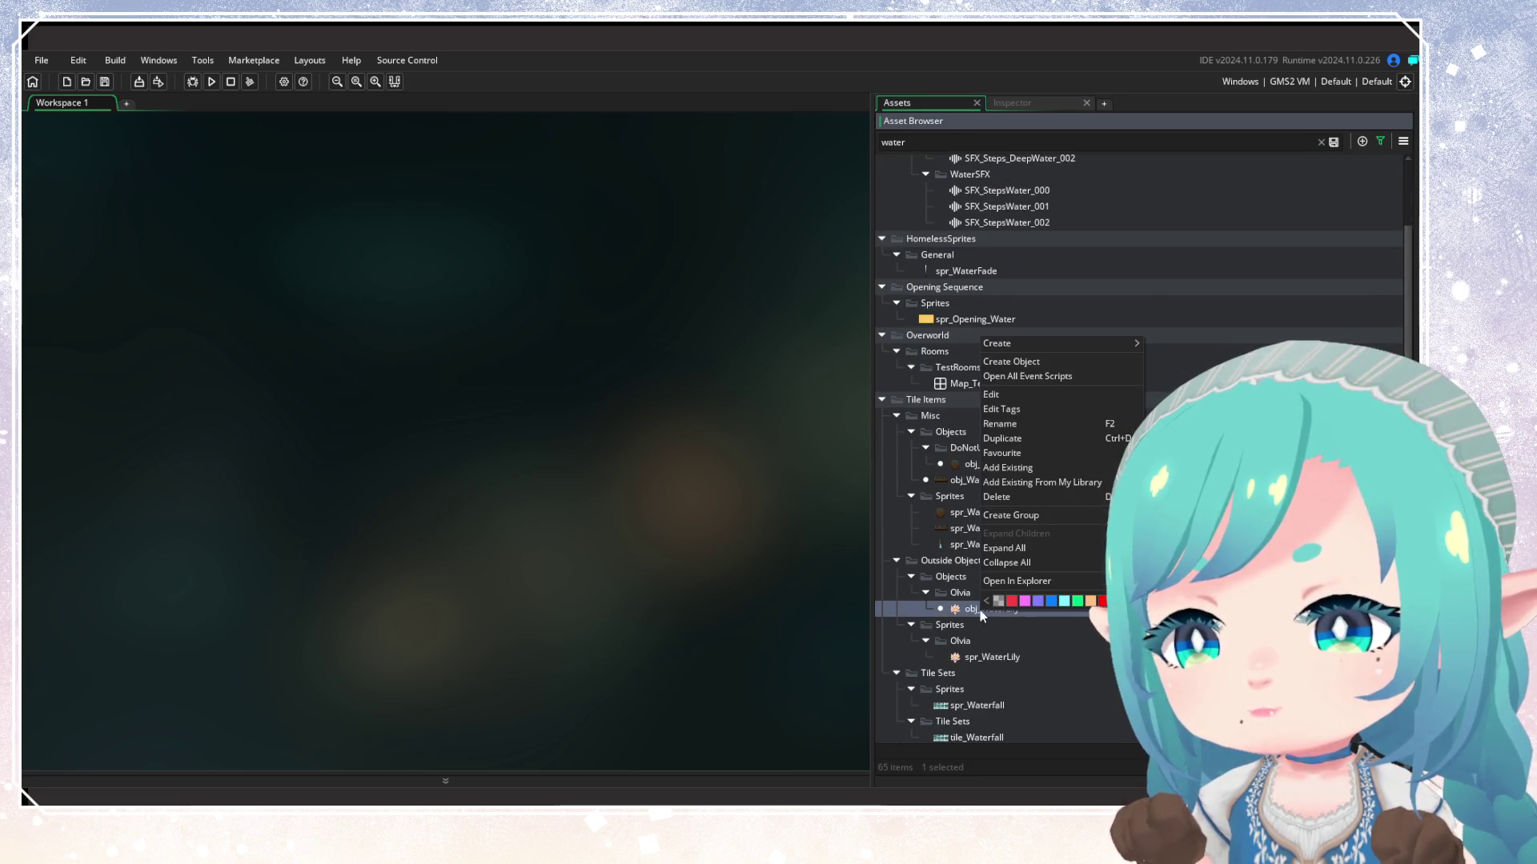
pyautogui.click(1028, 409)
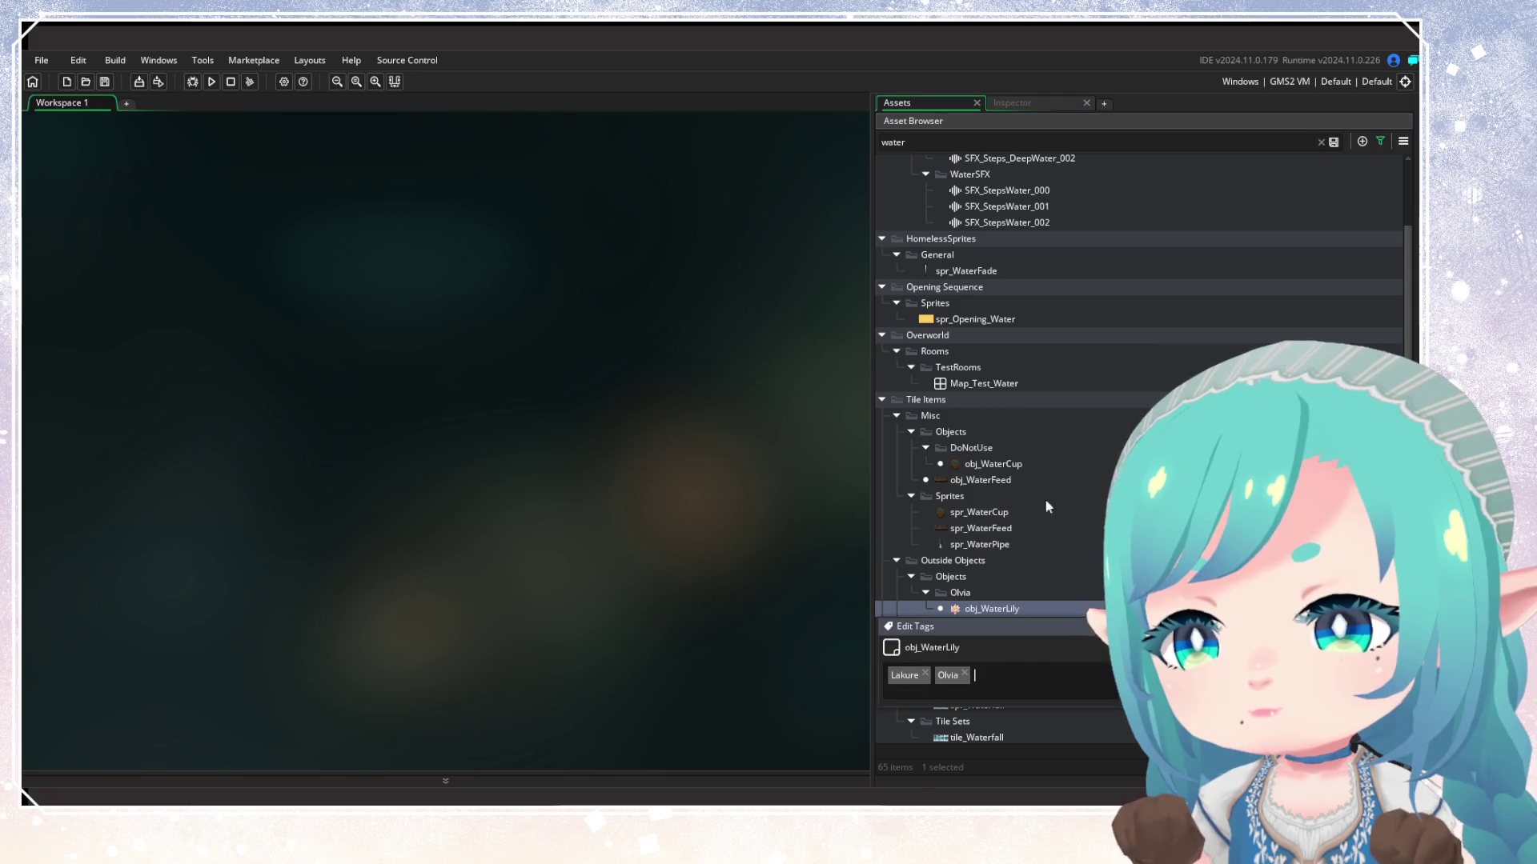
pyautogui.write('Wynoa')
pyautogui.press('Return')
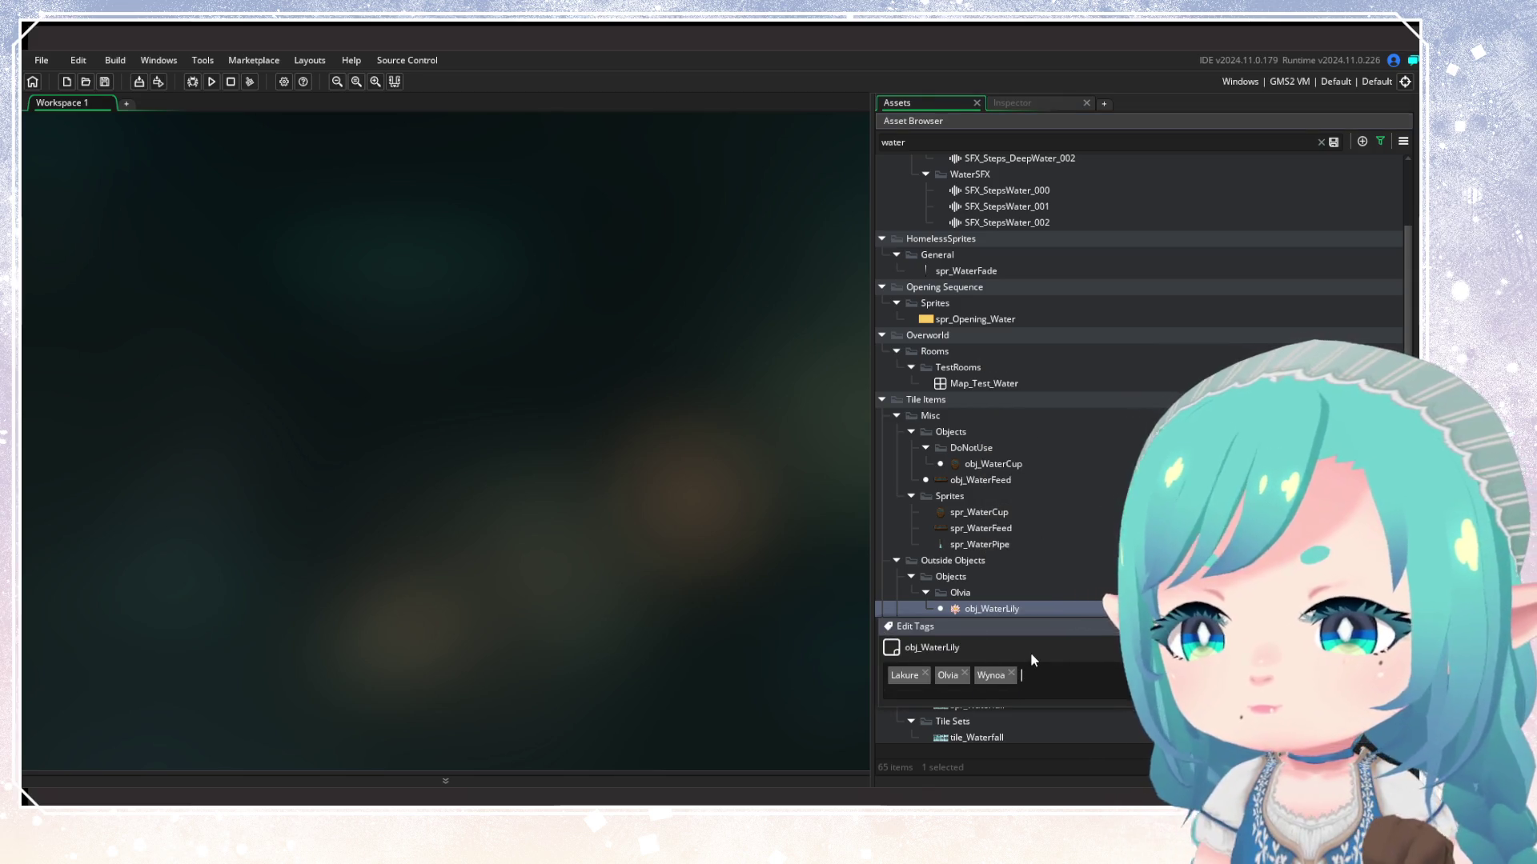
pyautogui.press('Return')
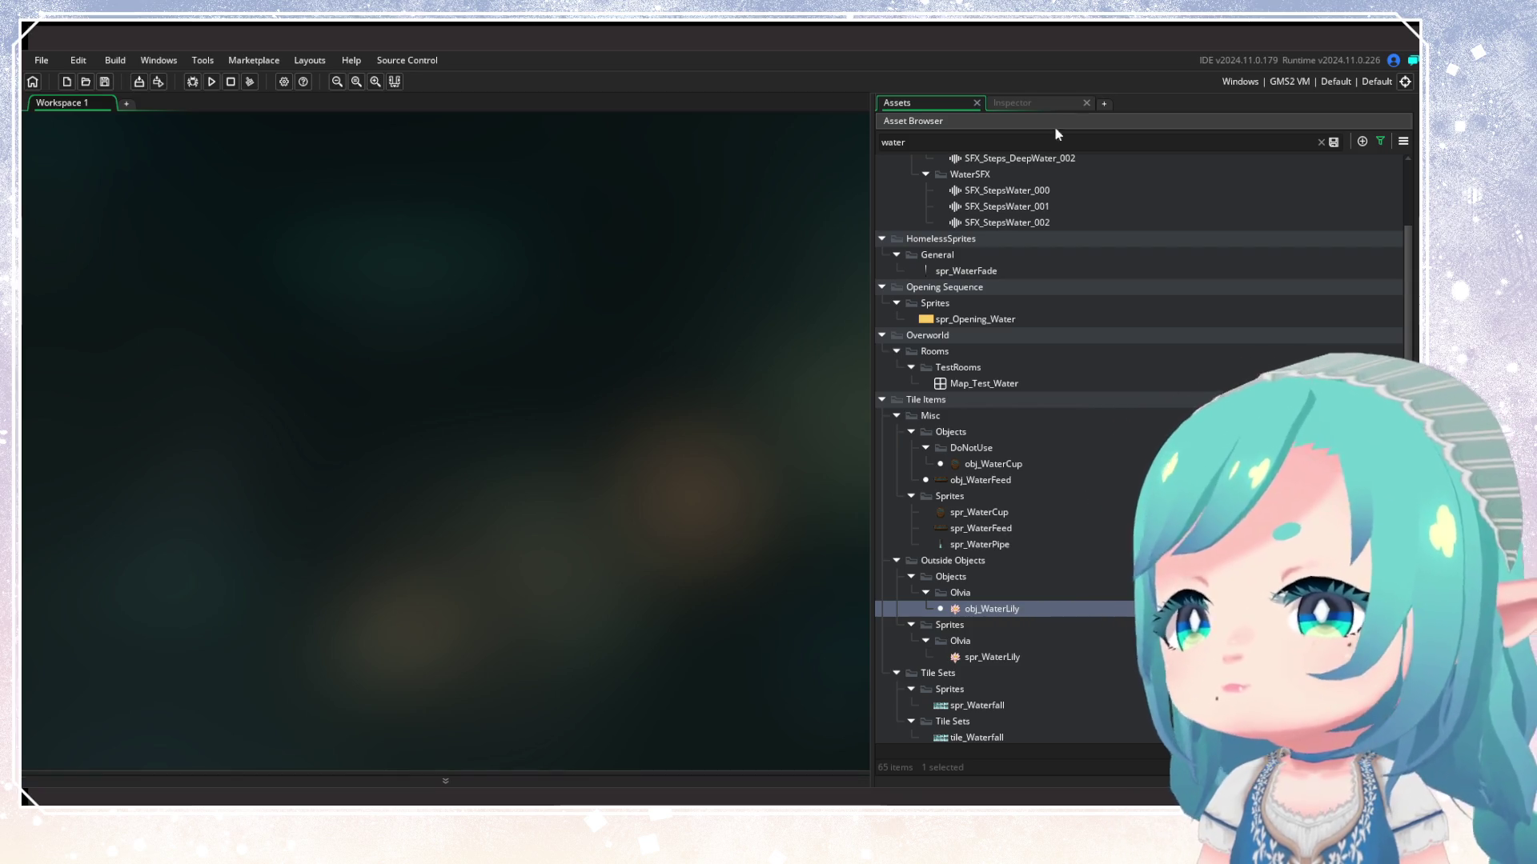
# Clear the water search and filter the asset list by the Wynoa tag
pyautogui.scroll(-3, 1022, 504)
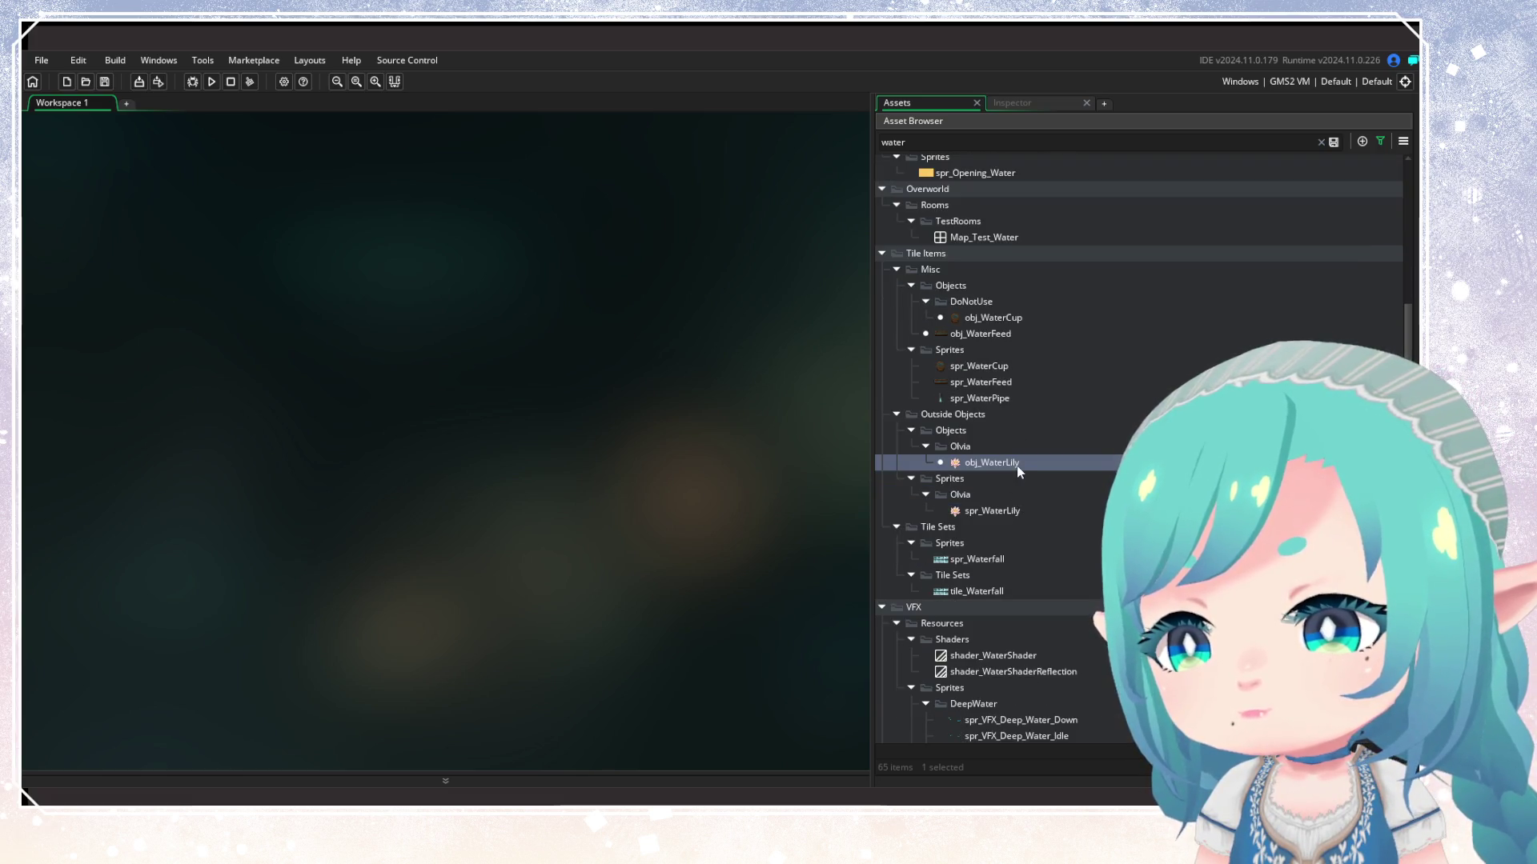
pyautogui.click(1320, 143)
pyautogui.click(1380, 141)
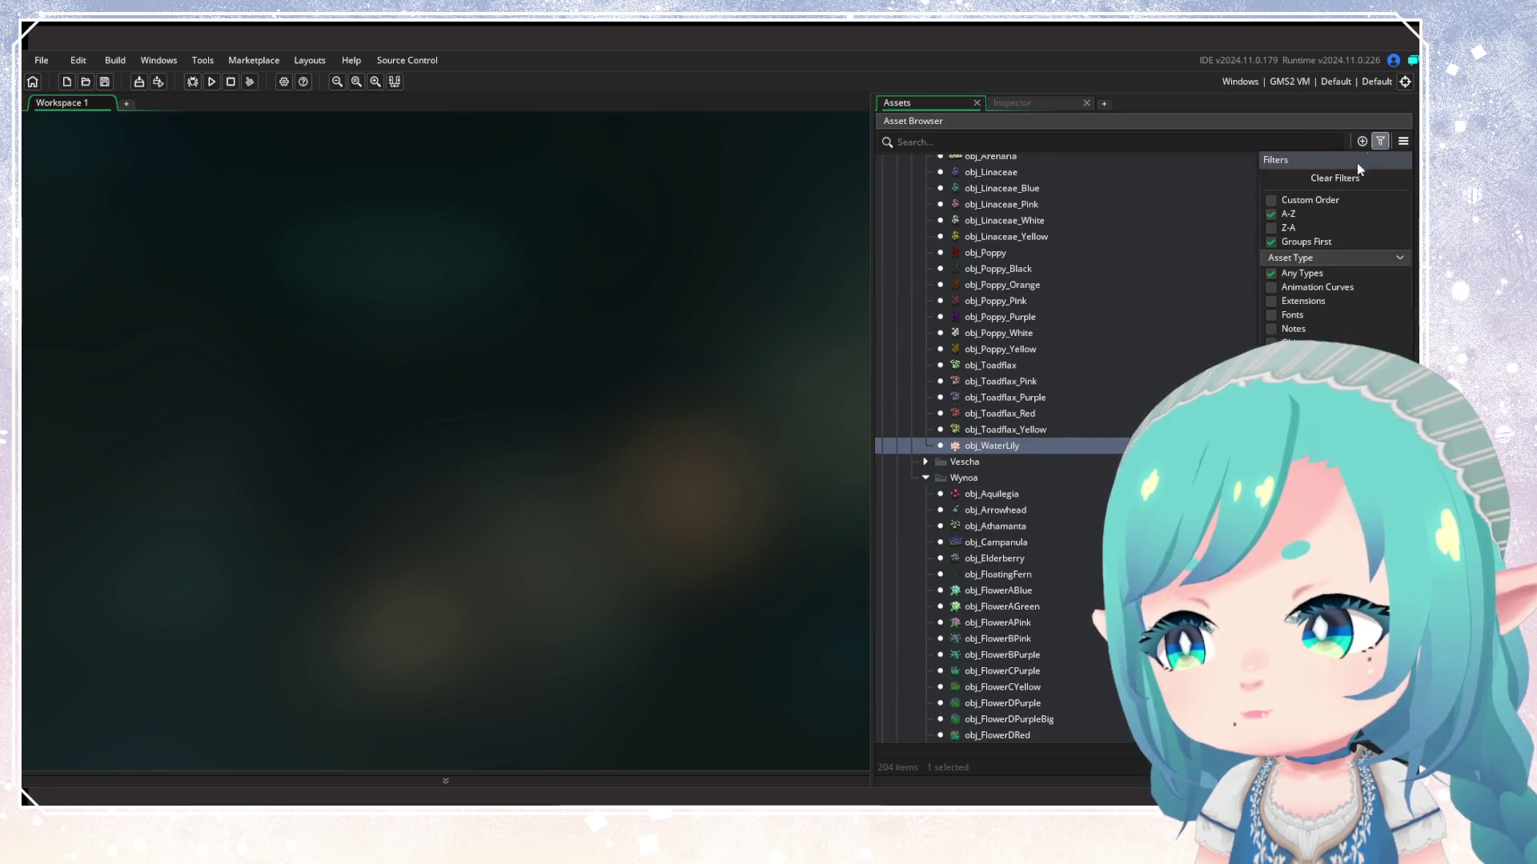
pyautogui.scroll(-5, 1002, 502)
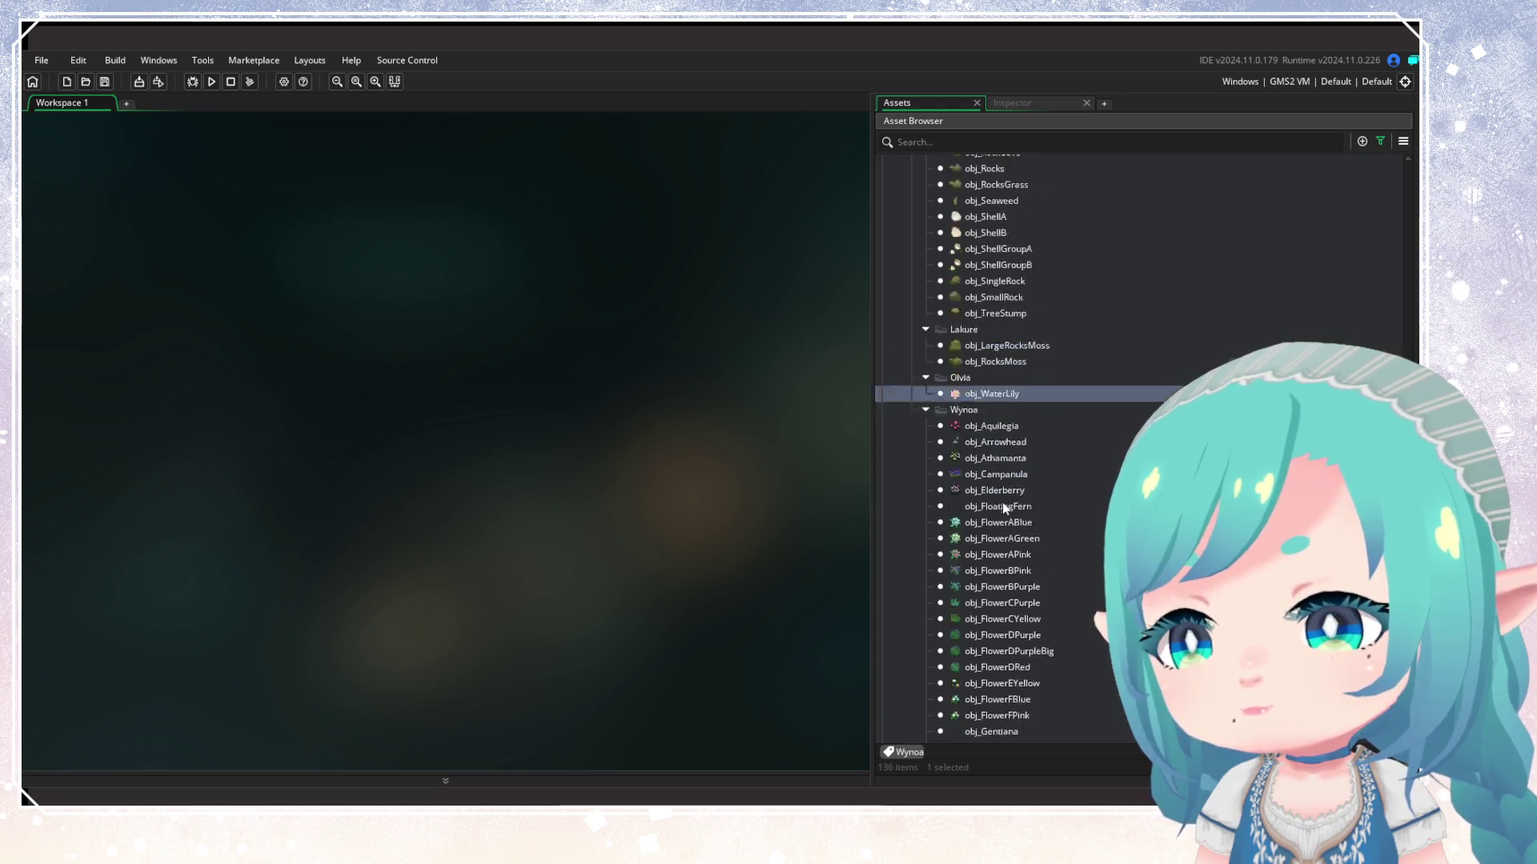
pyautogui.scroll(5, 1002, 502)
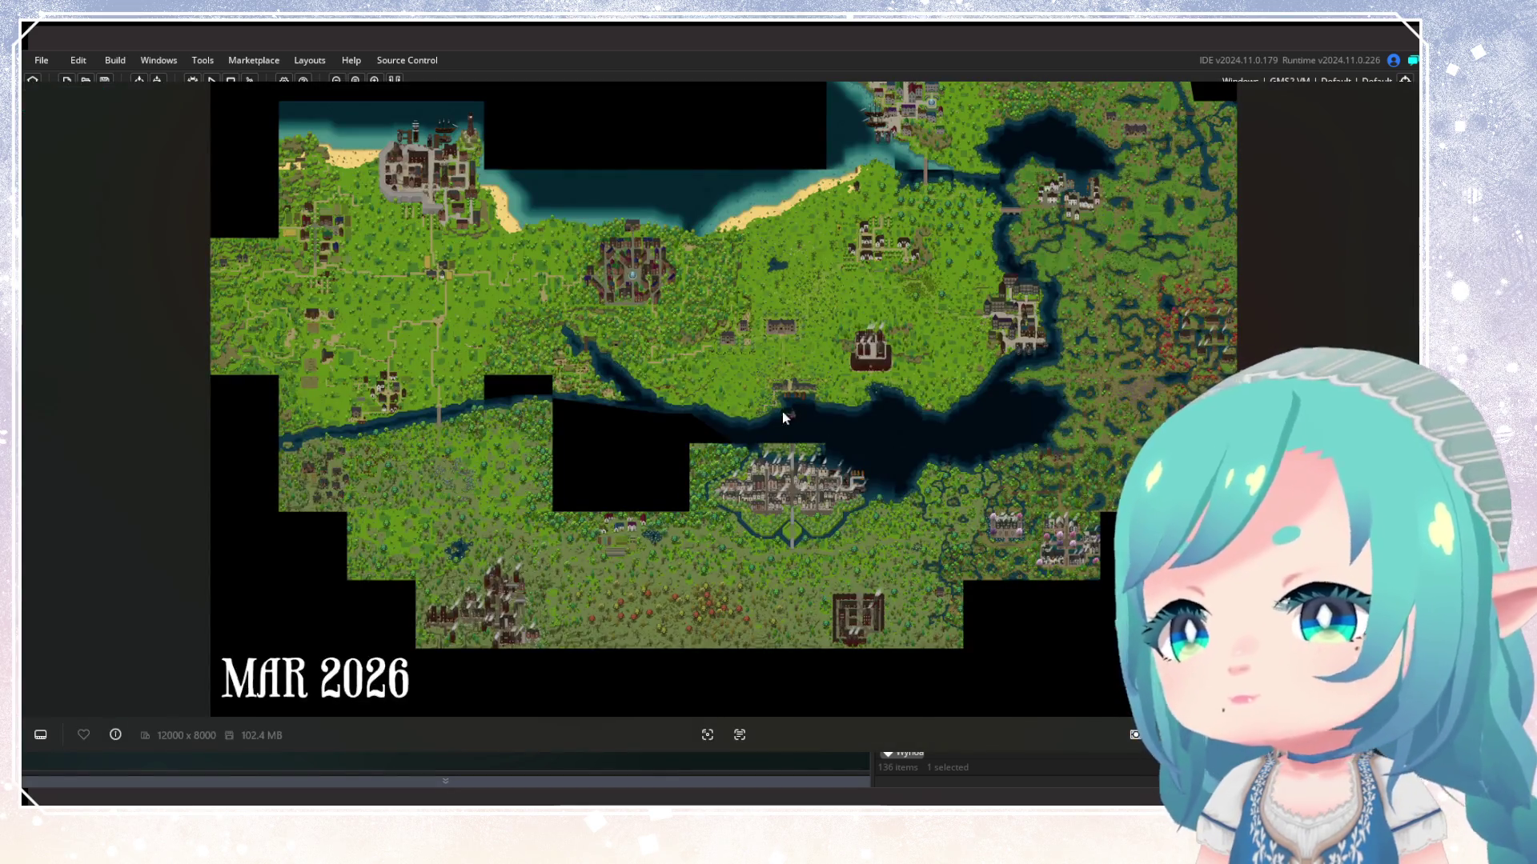
pyautogui.scroll(5, 419, 406)
pyautogui.scroll(5, 418, 406)
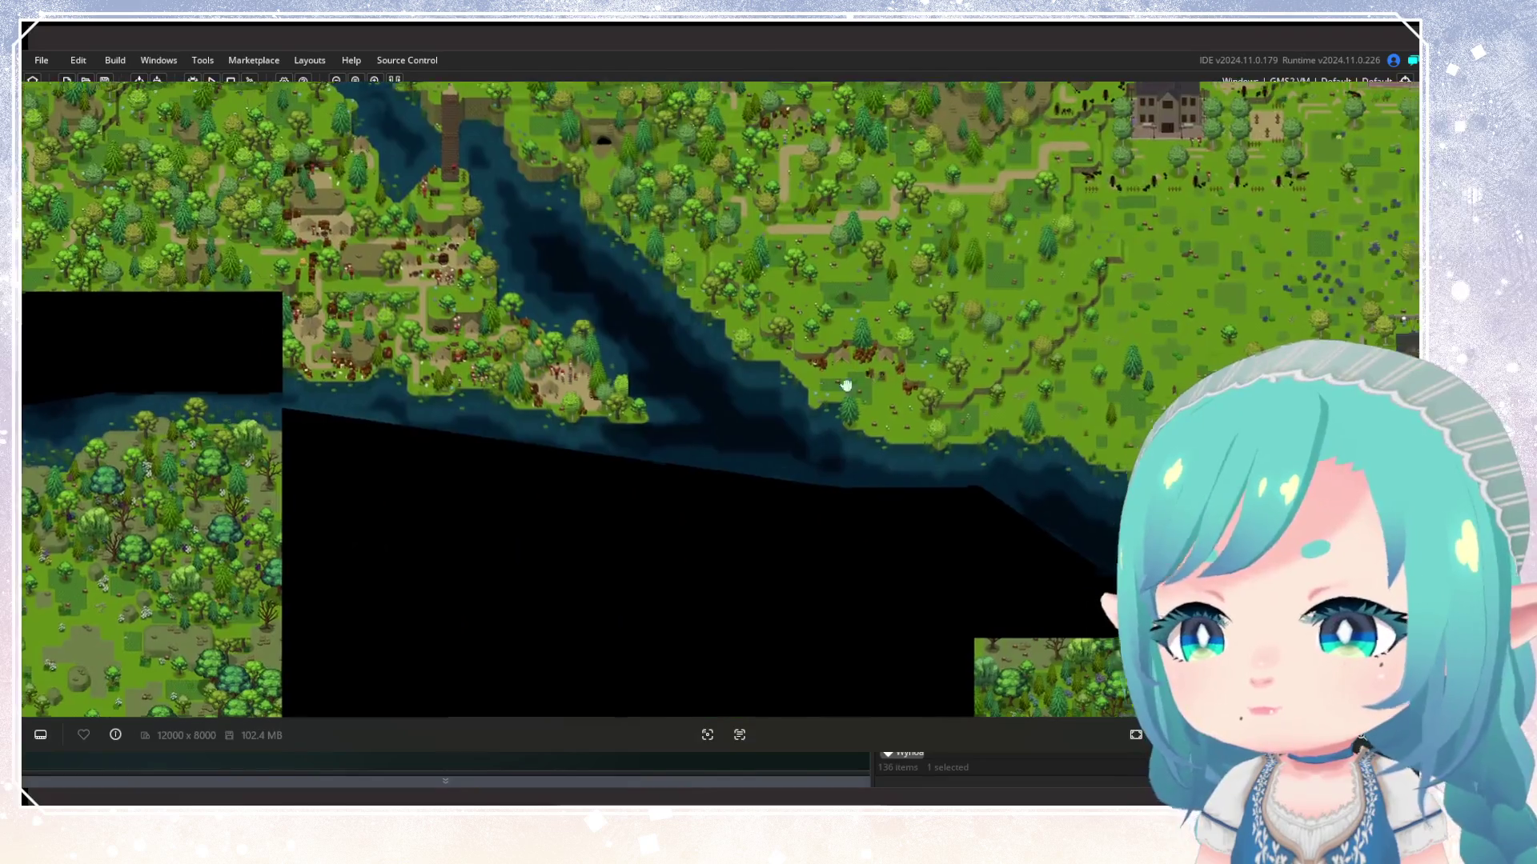
pyautogui.moveTo(846, 386); pyautogui.dragTo(440, 387)
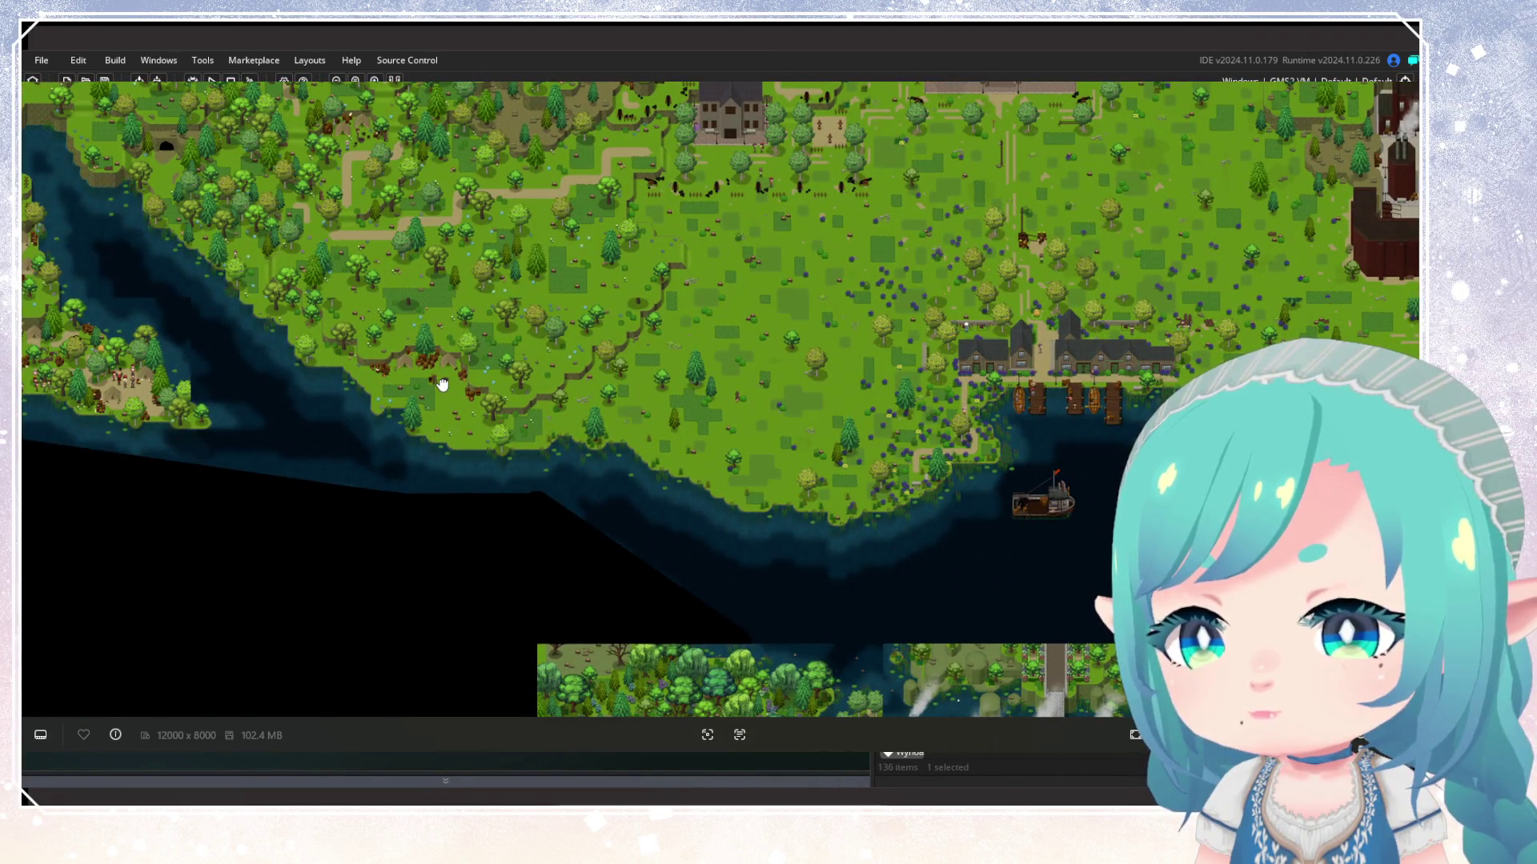
pyautogui.moveTo(442, 385)
pyautogui.mouseDown()
pyautogui.moveTo(644, 369)
pyautogui.moveTo(633, 384)
pyautogui.moveTo(971, 267)
pyautogui.moveTo(1091, 425)
pyautogui.mouseUp()
pyautogui.moveTo(1215, 468); pyautogui.dragTo(621, 491)
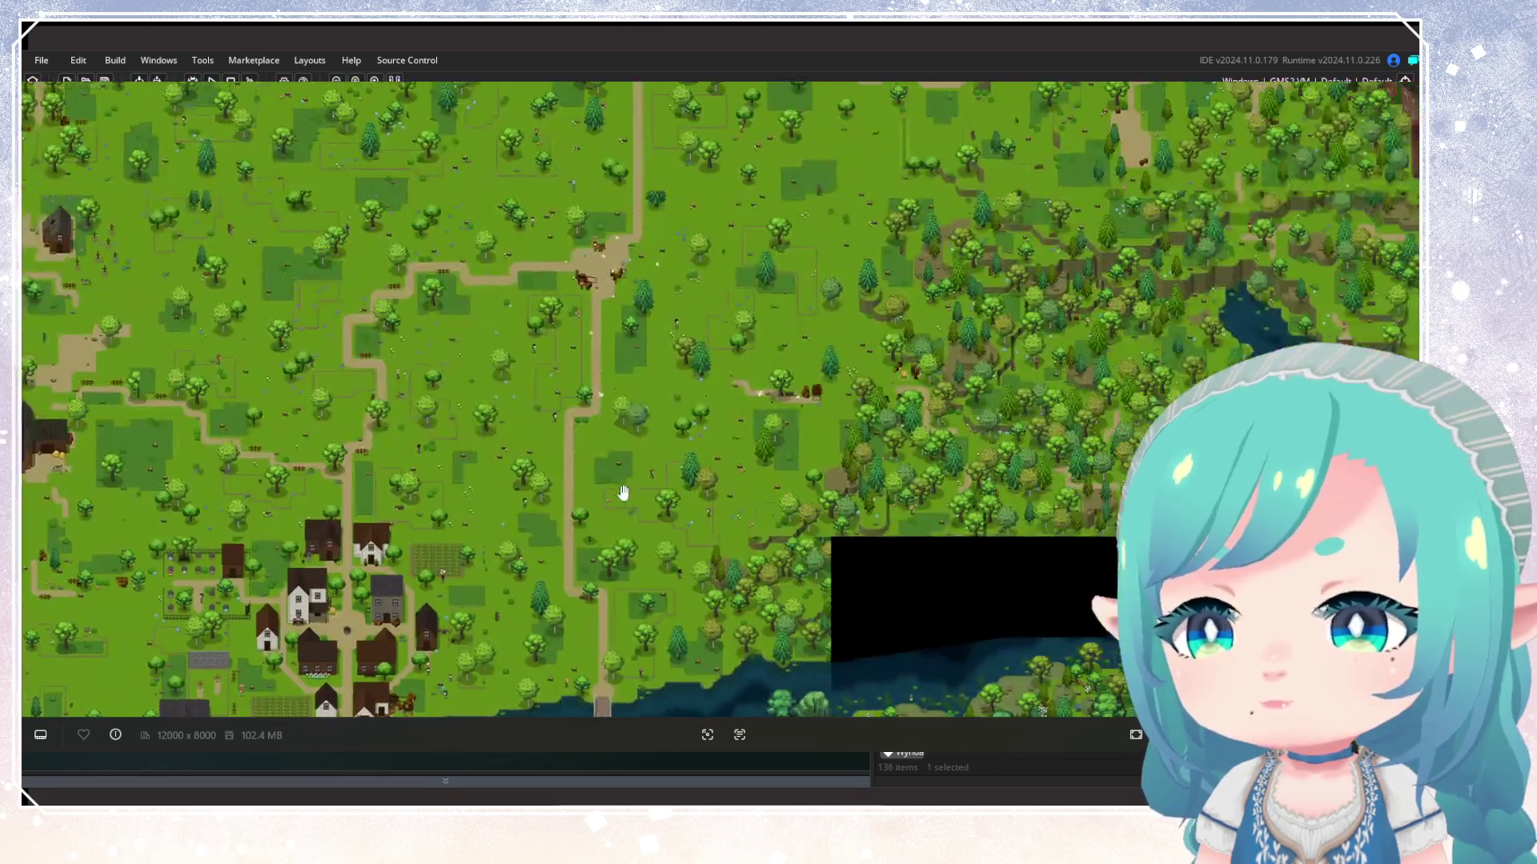
pyautogui.moveTo(916, 309)
pyautogui.mouseDown()
pyautogui.moveTo(864, 393)
pyautogui.moveTo(771, 435)
pyautogui.moveTo(824, 432)
pyautogui.moveTo(491, 398)
pyautogui.mouseUp()
pyautogui.scroll(5, 492, 398)
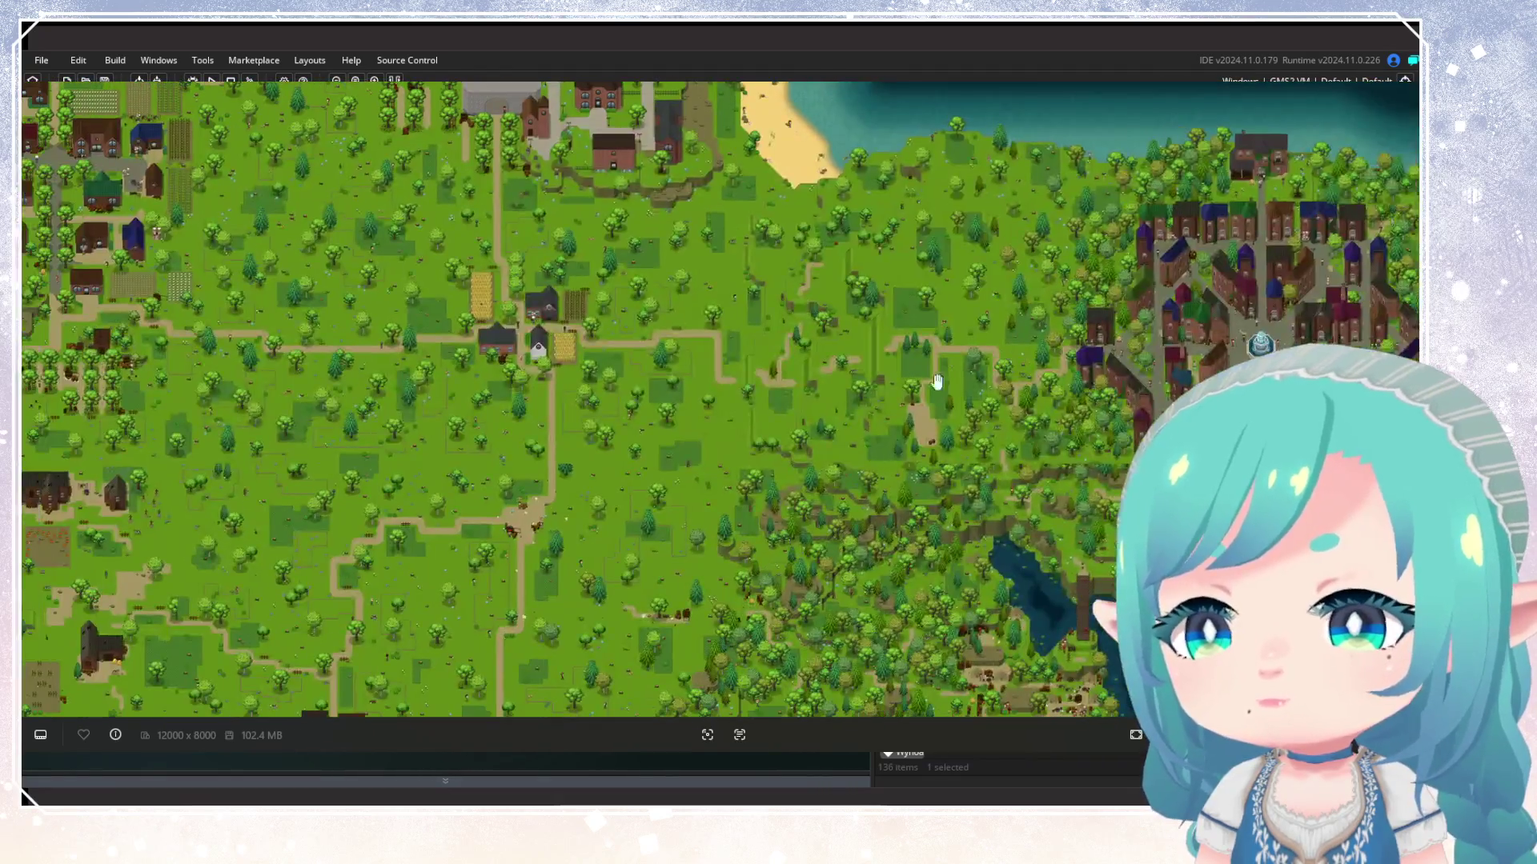
pyautogui.scroll(-1, 568, 477)
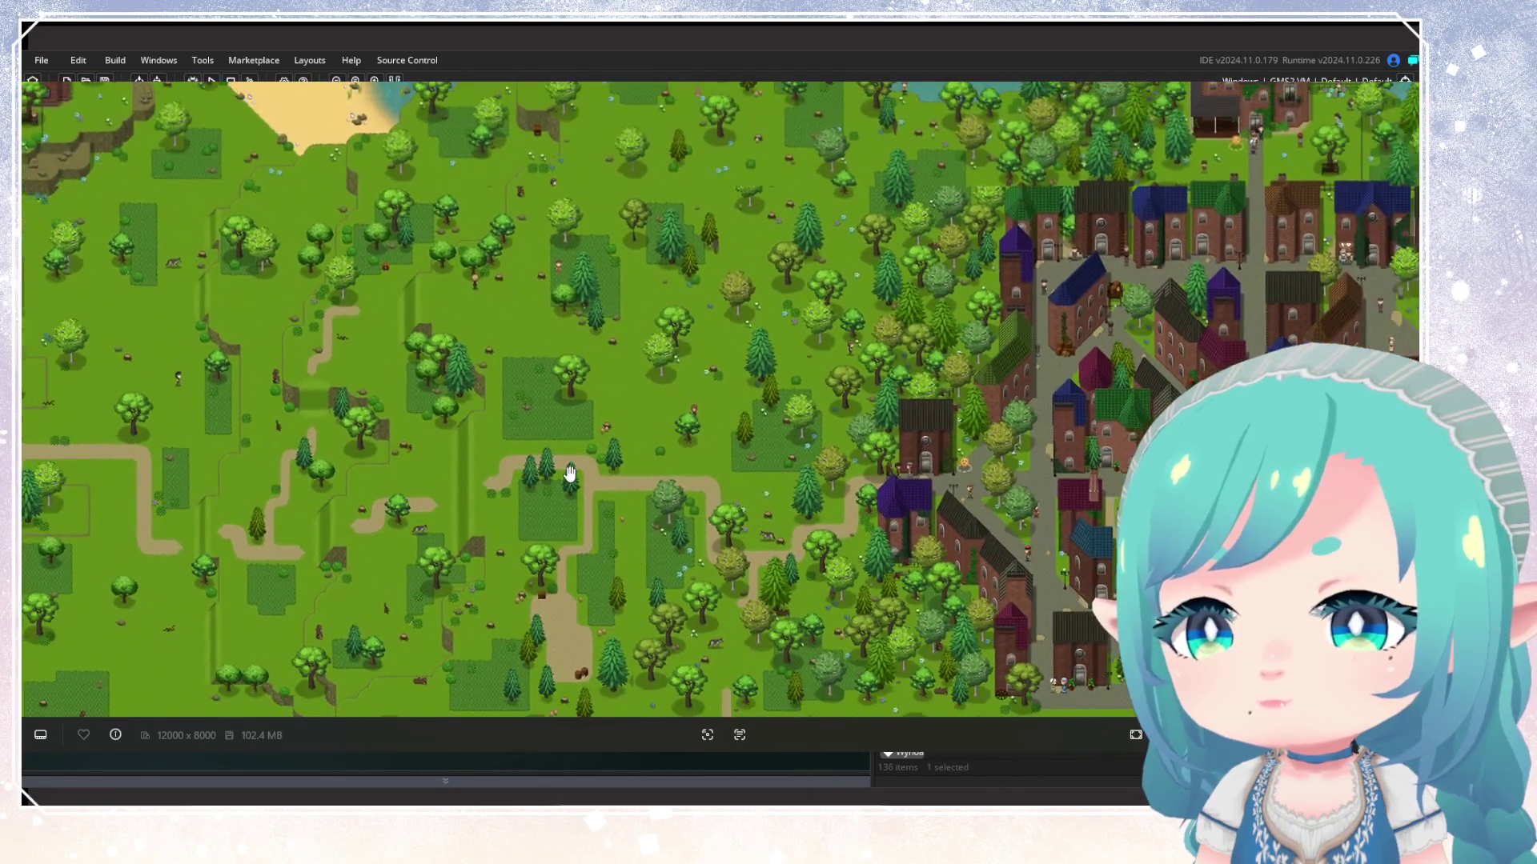
pyautogui.moveTo(570, 474); pyautogui.dragTo(1204, 220)
pyautogui.scroll(-3, 1108, 317)
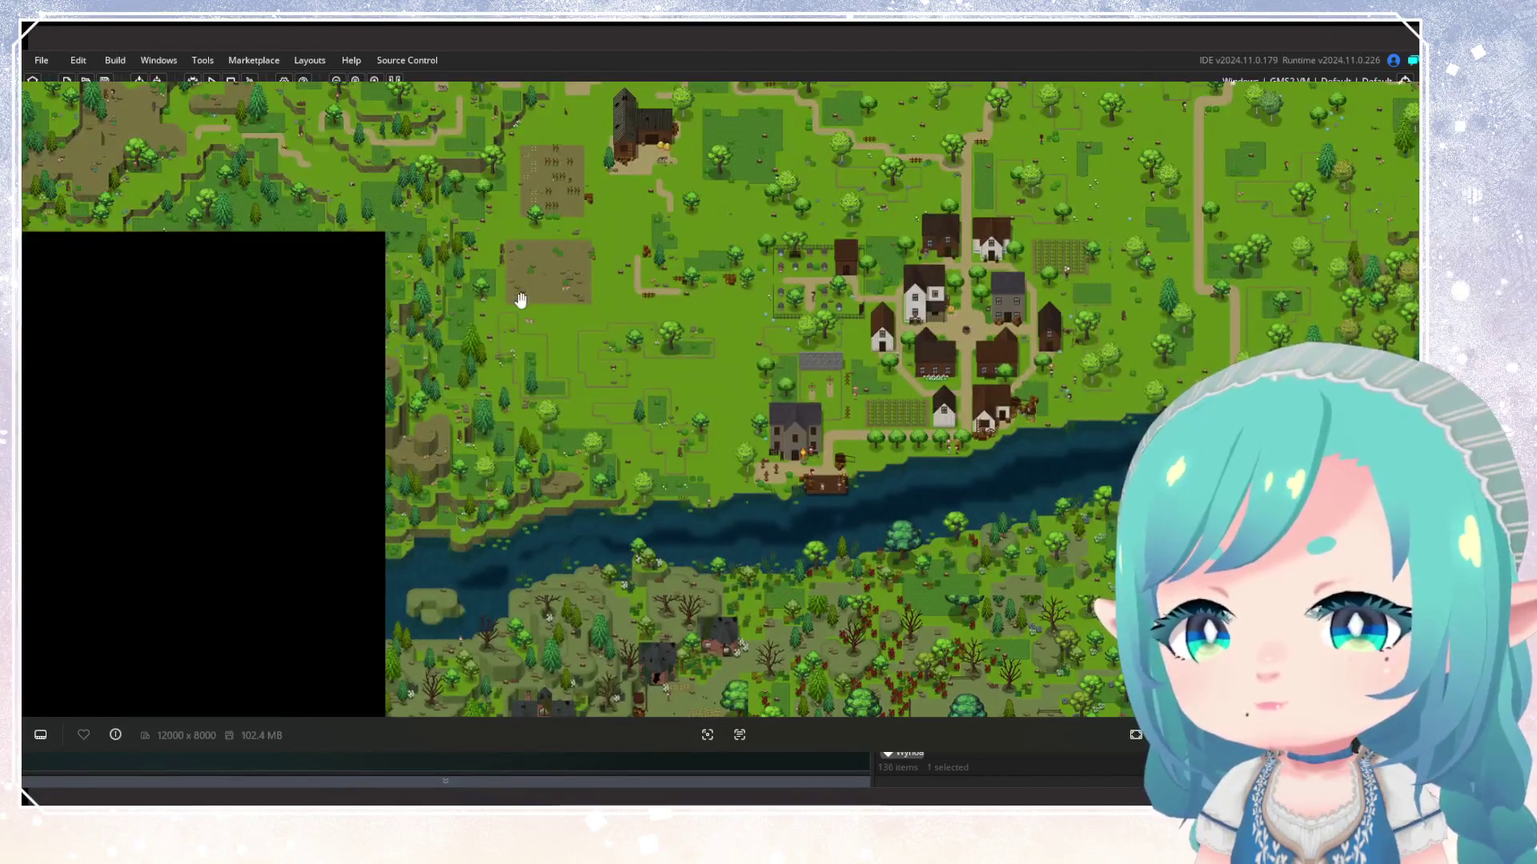
pyautogui.scroll(3, 520, 299)
pyautogui.scroll(5, 171, 405)
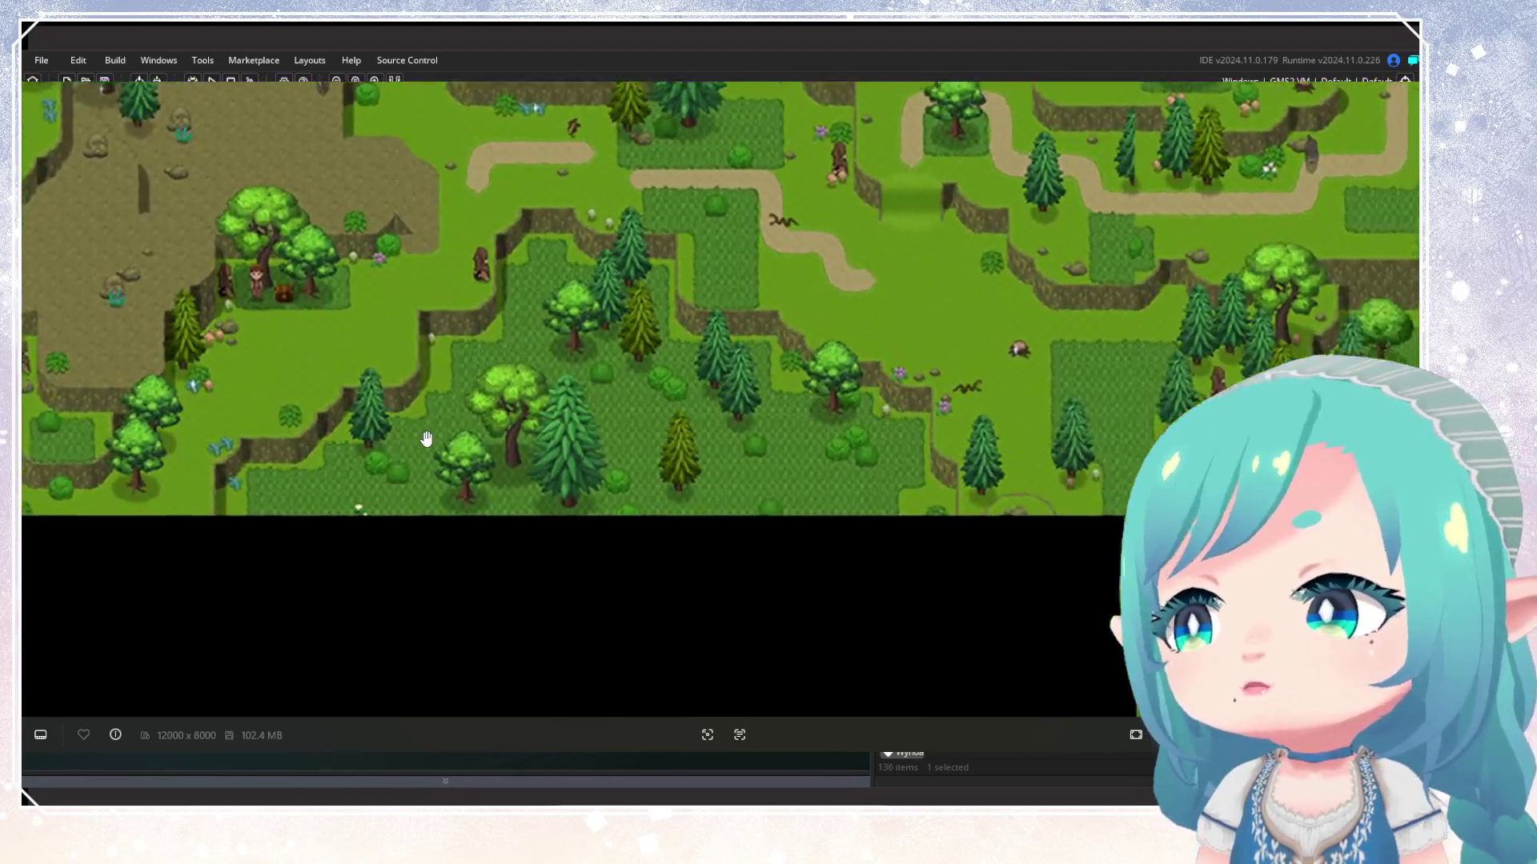
pyautogui.scroll(1, 426, 438)
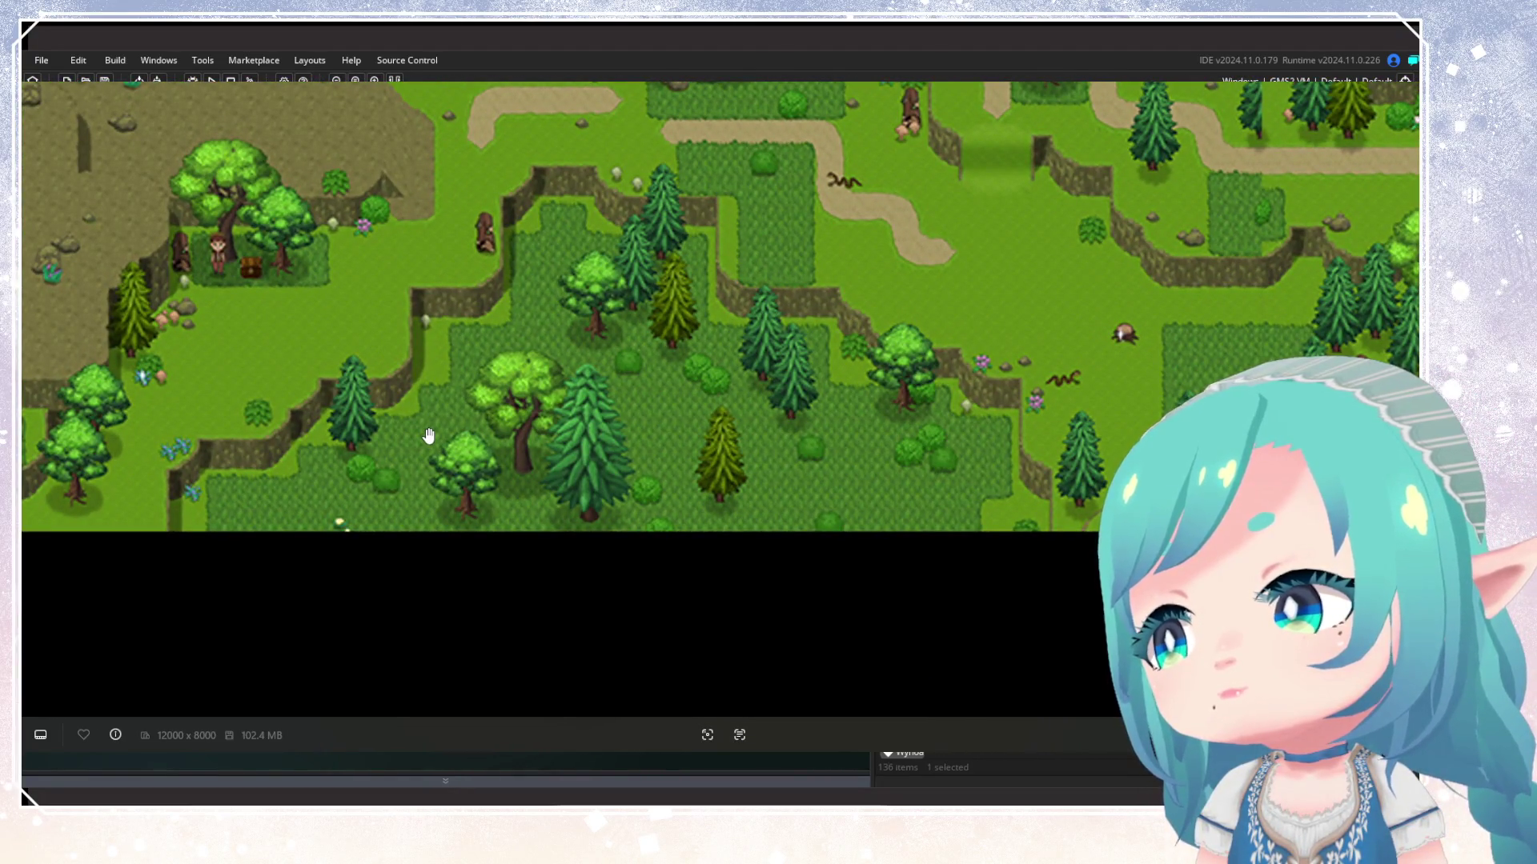
pyautogui.scroll(-10, 429, 435)
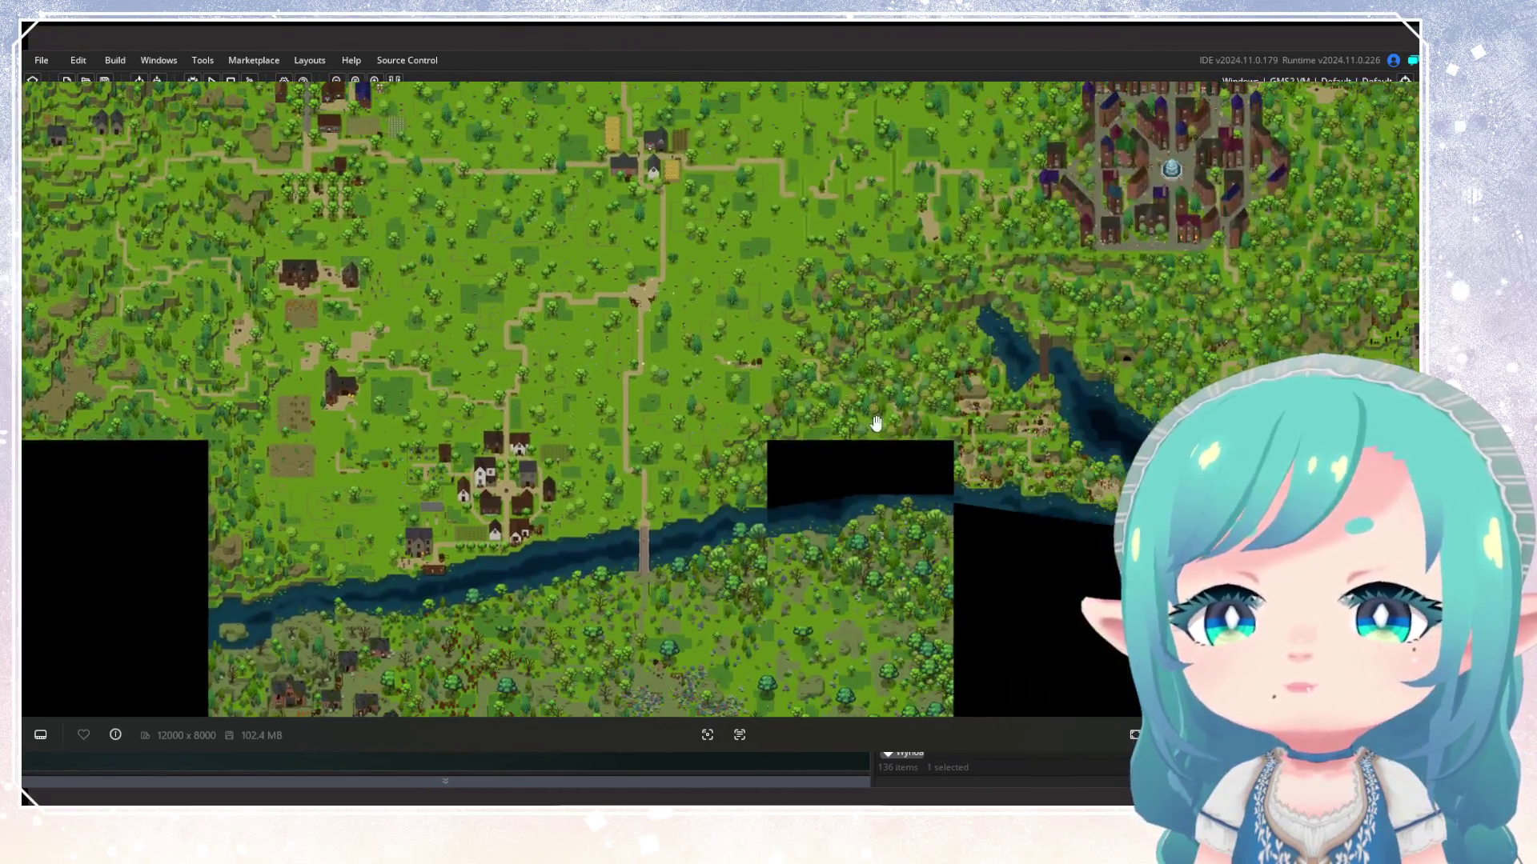
pyautogui.moveTo(876, 423)
pyautogui.mouseDown()
pyautogui.moveTo(569, 439)
pyautogui.moveTo(528, 463)
pyautogui.moveTo(793, 439)
pyautogui.mouseUp()
pyautogui.moveTo(749, 335)
pyautogui.mouseDown()
pyautogui.moveTo(747, 384)
pyautogui.moveTo(1157, 184)
pyautogui.mouseUp()
pyautogui.scroll(2, 753, 377)
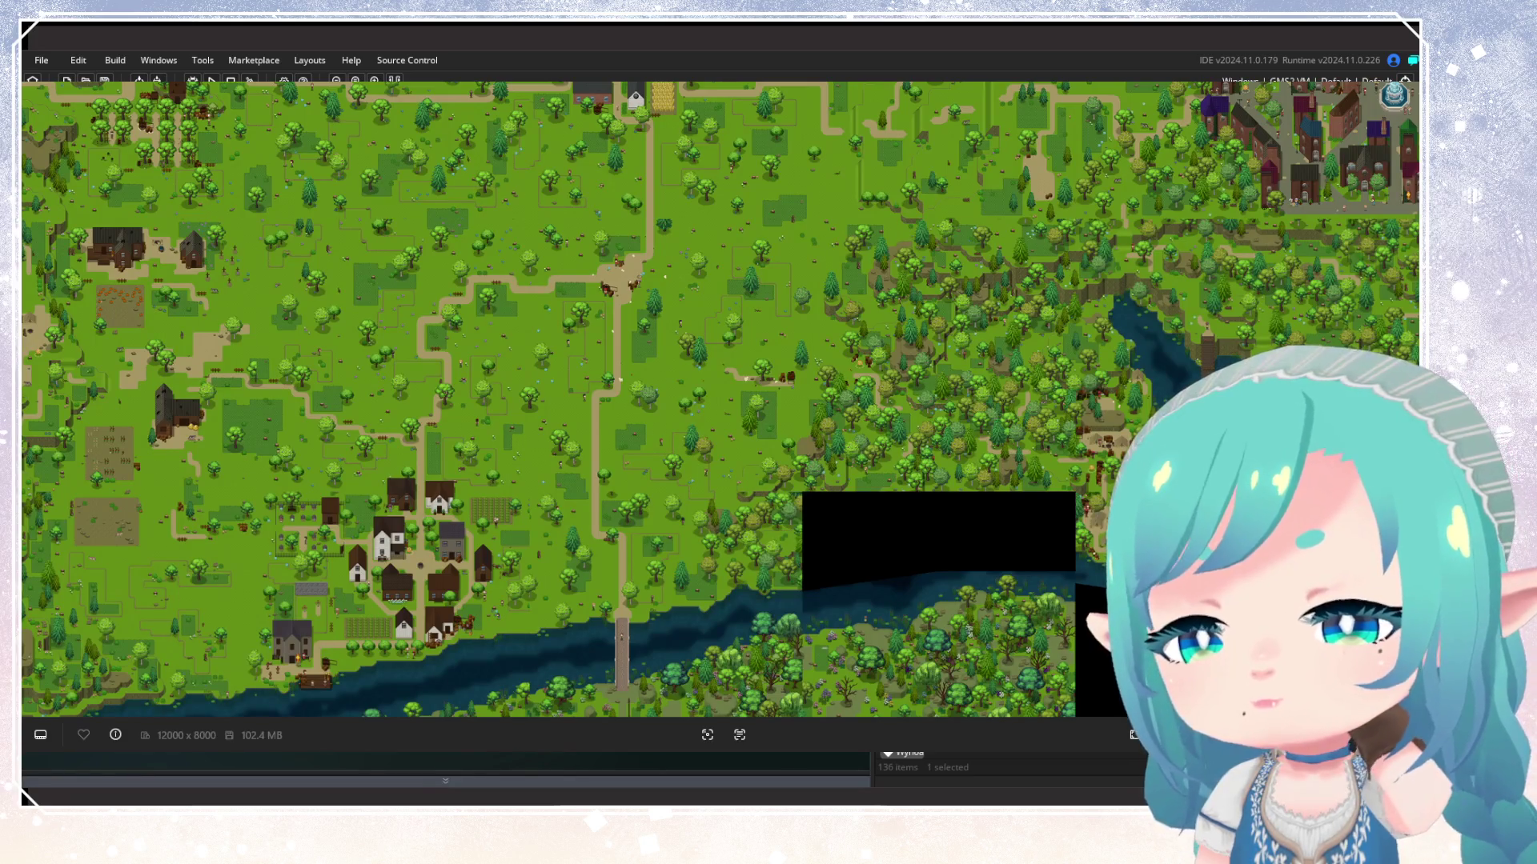
# Pan and zoom over the map's villages, bridge, riverbank, southern coast factory and river
pyautogui.moveTo(555, 512)
pyautogui.mouseDown()
pyautogui.moveTo(645, 456)
pyautogui.moveTo(833, 213)
pyautogui.moveTo(804, 200)
pyautogui.mouseUp()
pyautogui.moveTo(942, 480); pyautogui.dragTo(874, 428)
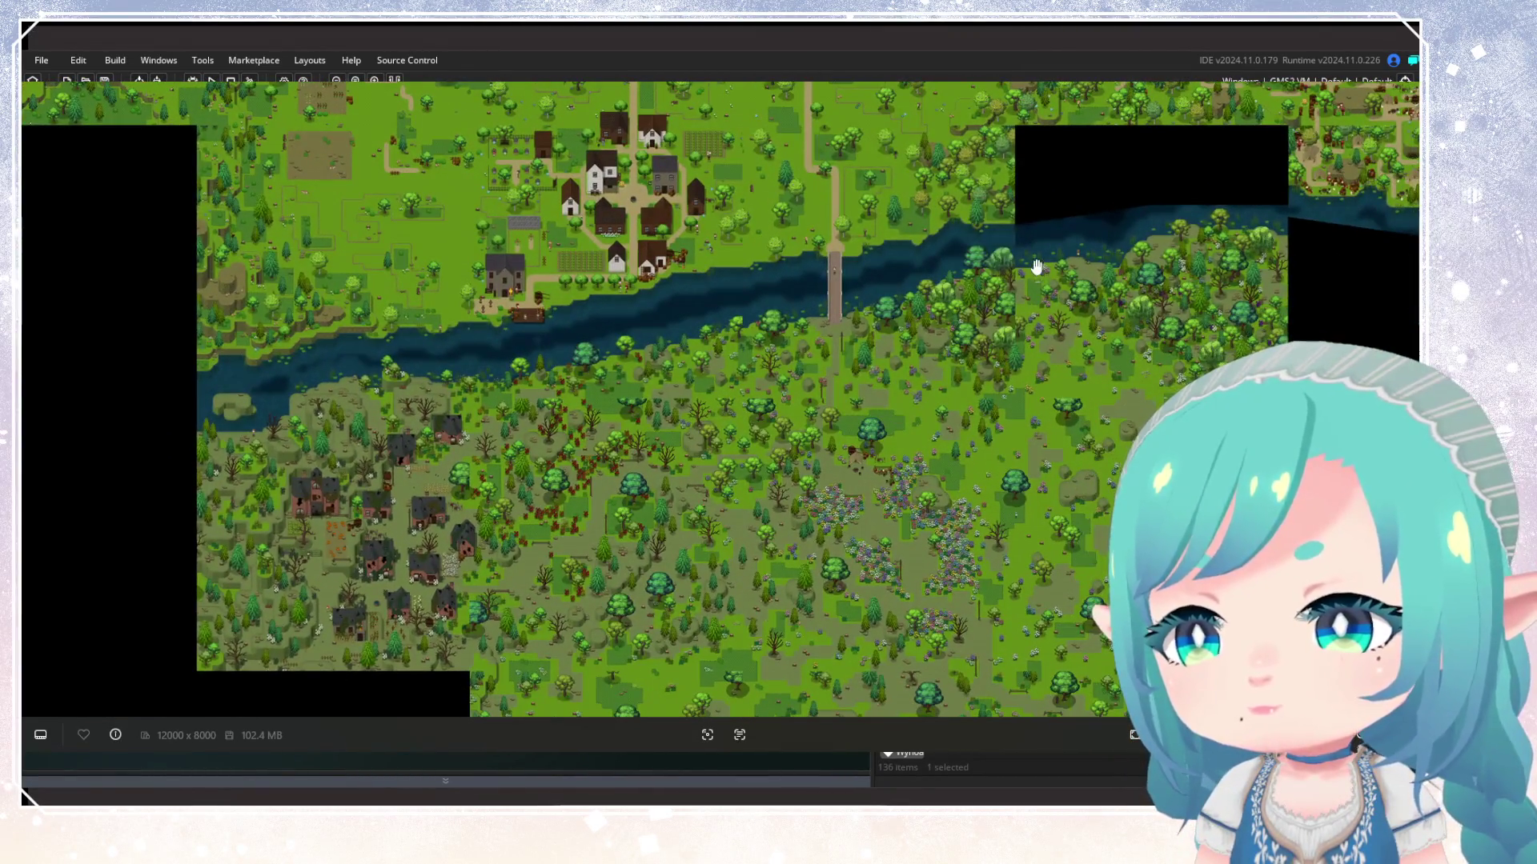
pyautogui.scroll(6, 956, 329)
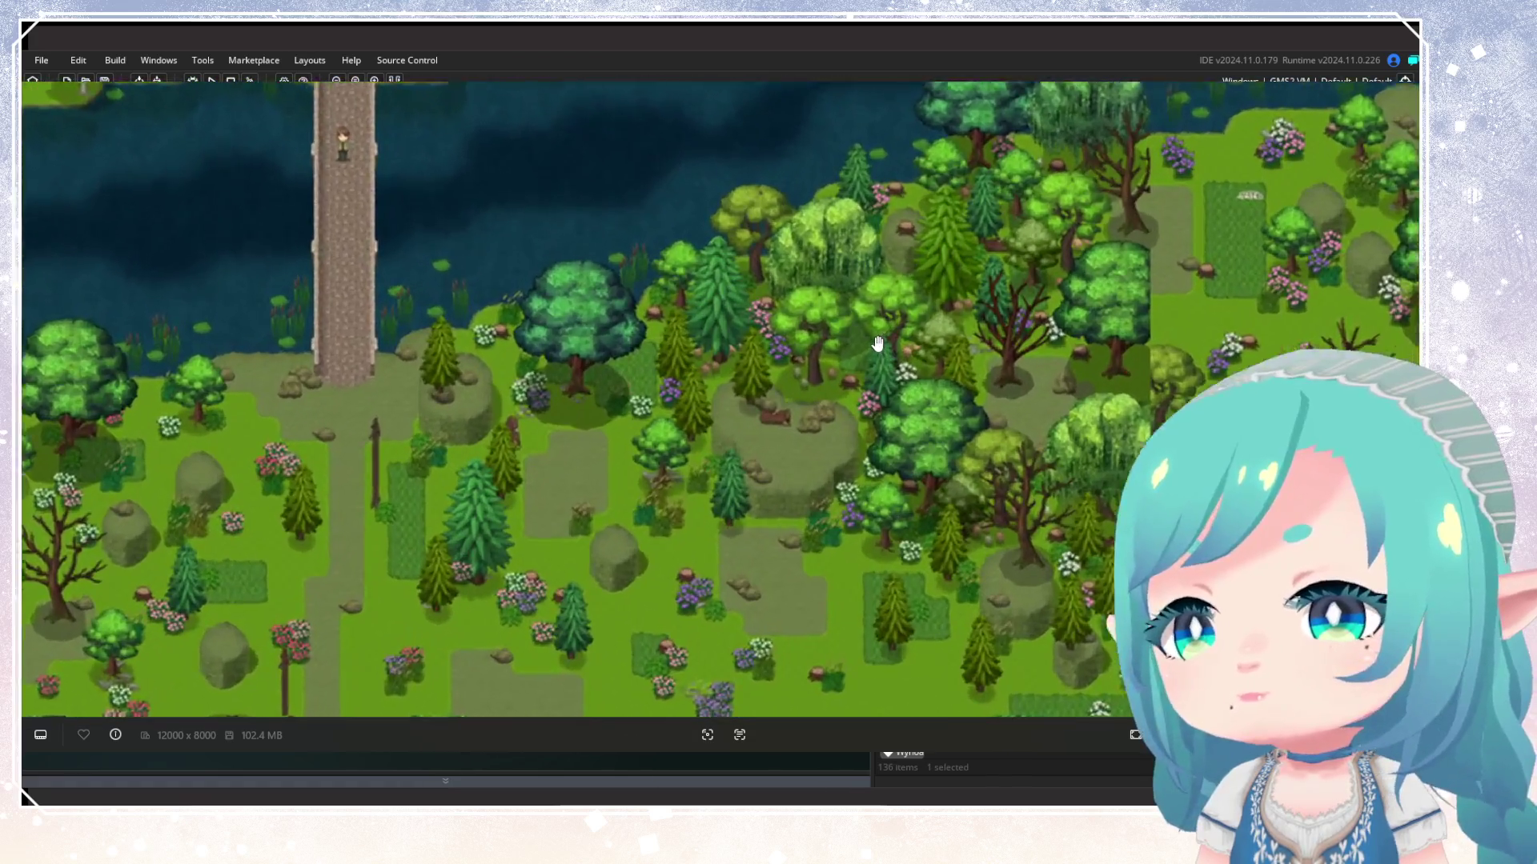
pyautogui.scroll(1, 877, 344)
pyautogui.moveTo(753, 354); pyautogui.dragTo(925, 451)
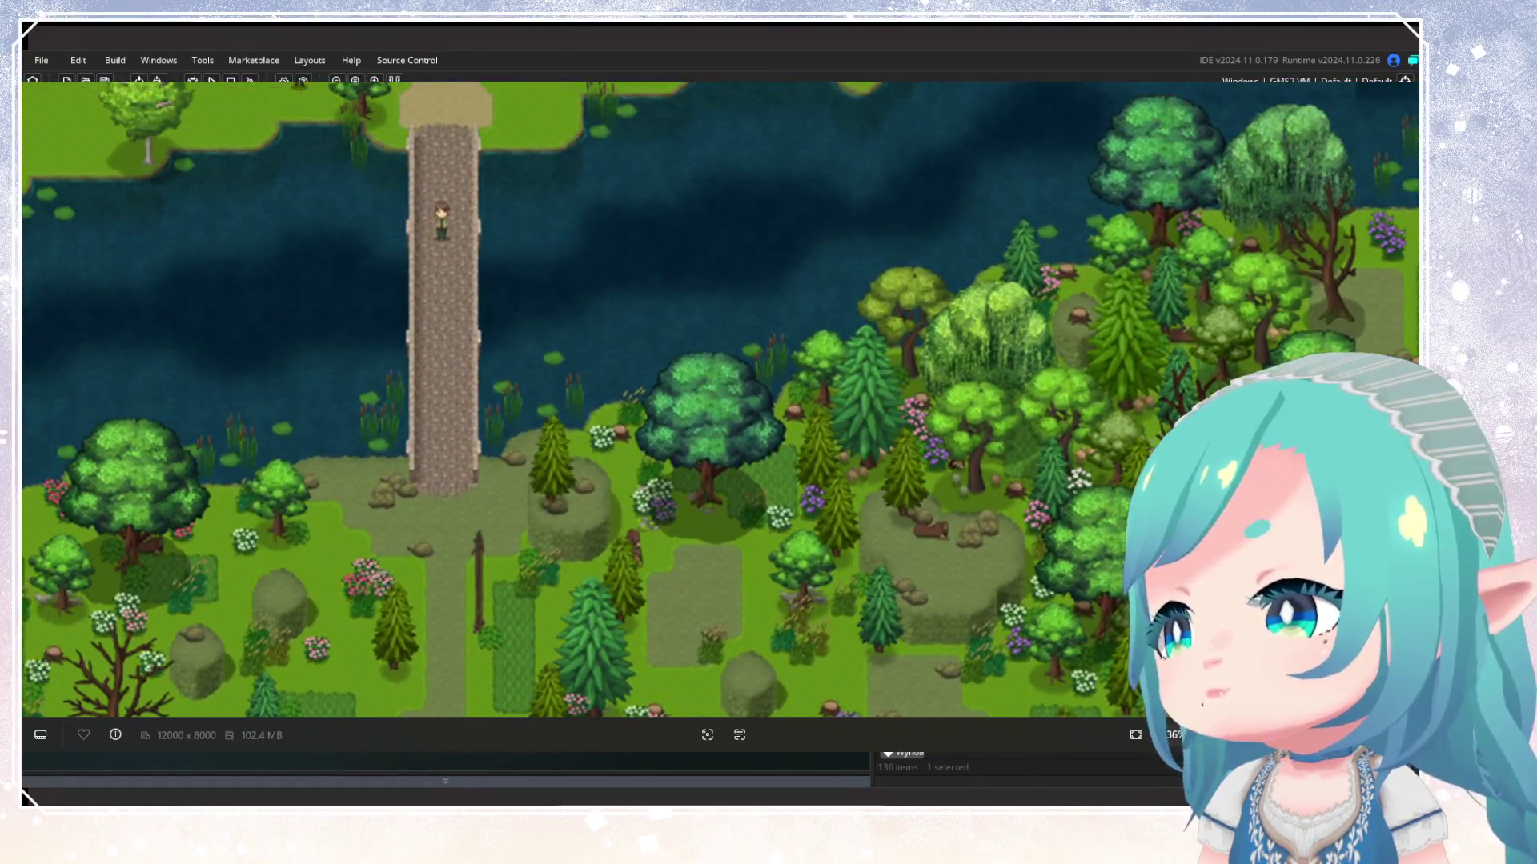
pyautogui.scroll(-8, 913, 445)
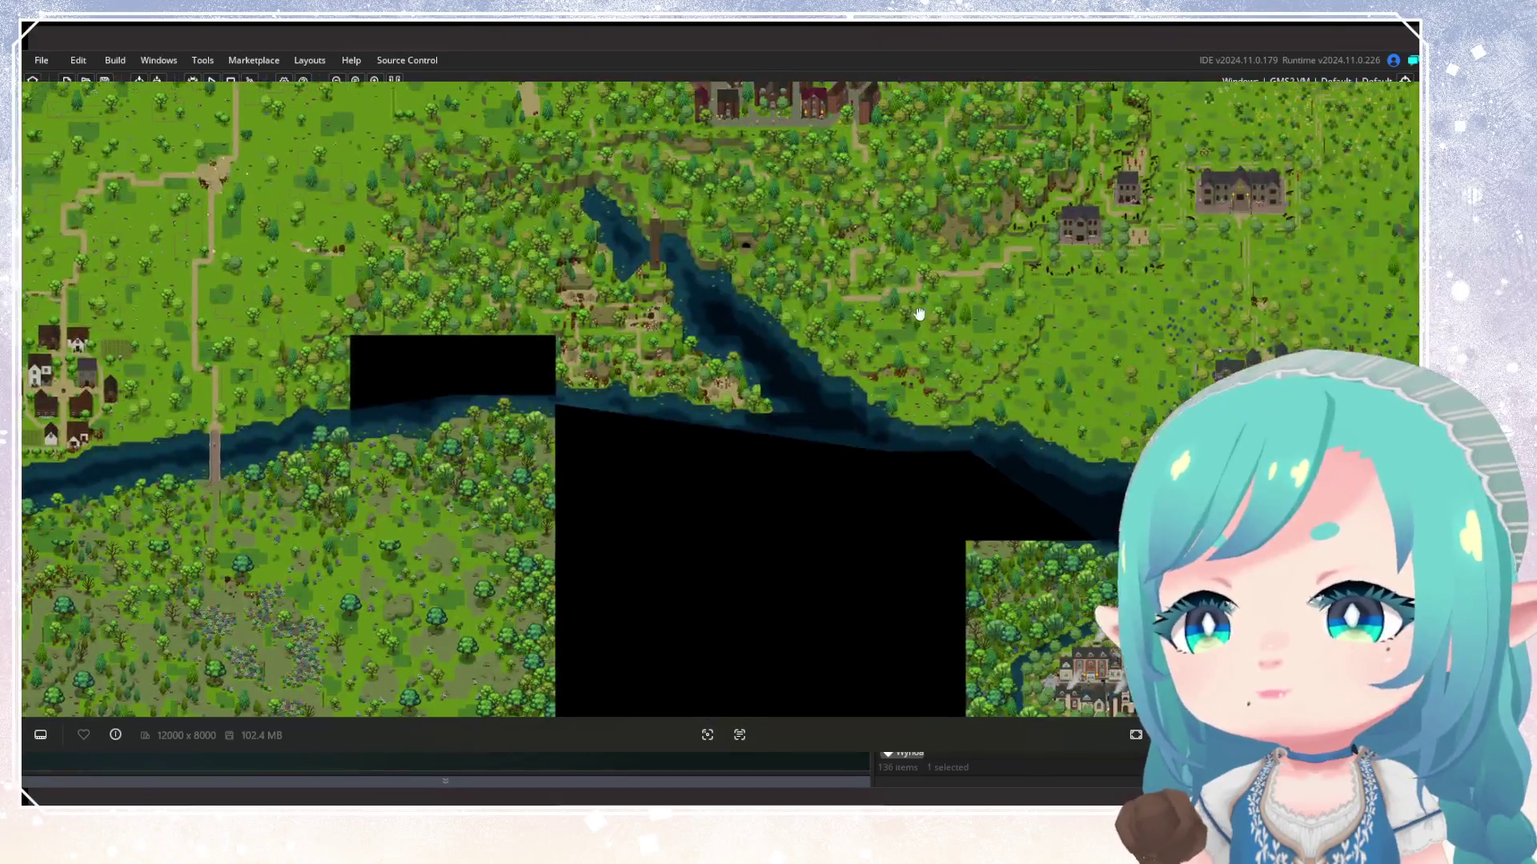
pyautogui.scroll(2, 920, 314)
pyautogui.moveTo(920, 313); pyautogui.dragTo(608, 389)
pyautogui.scroll(-3, 608, 389)
pyautogui.scroll(3, 985, 267)
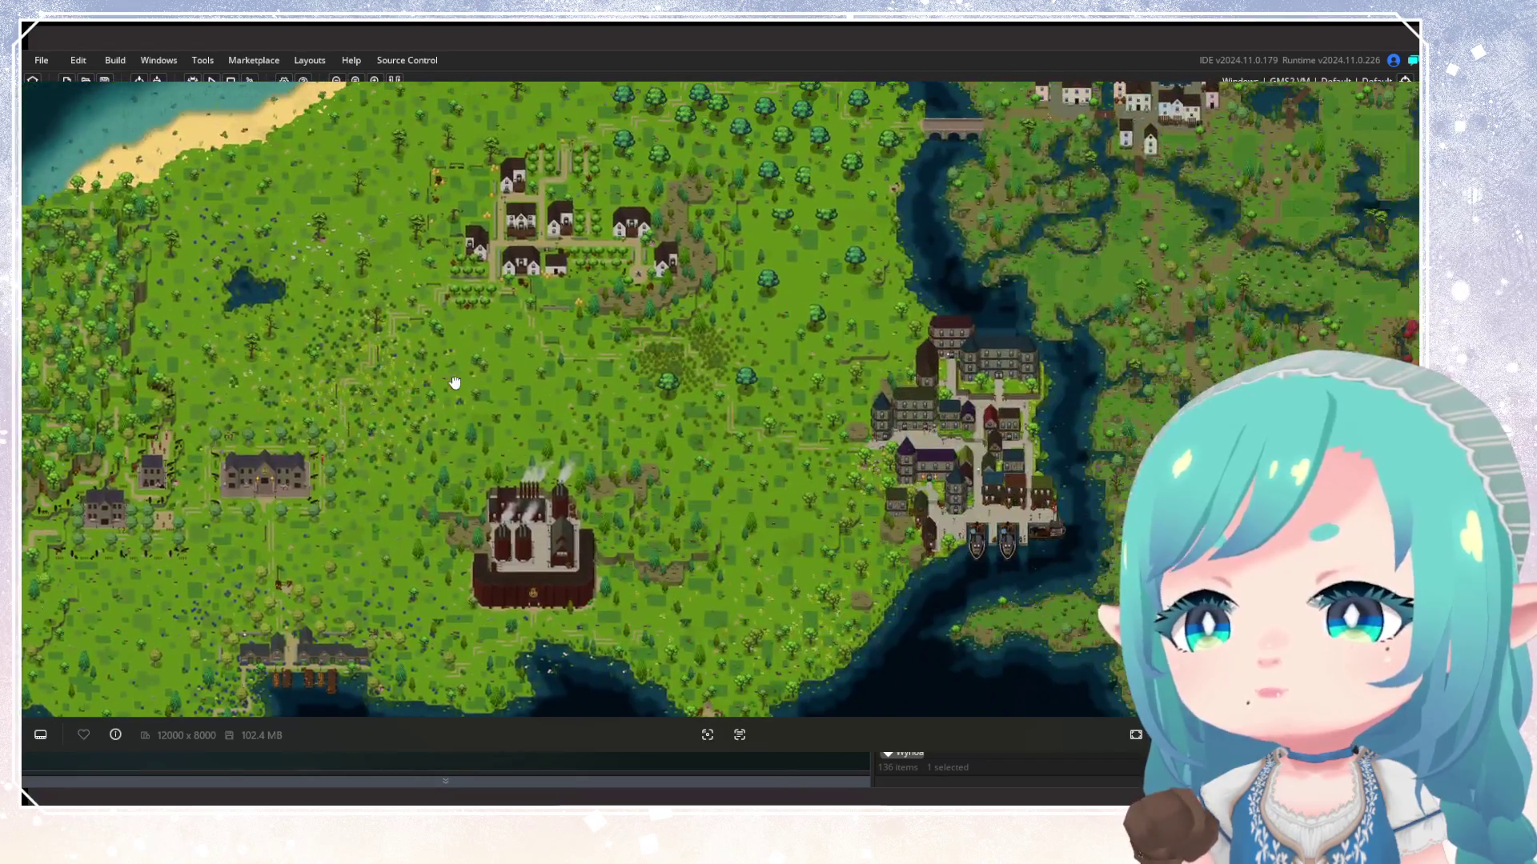
pyautogui.moveTo(453, 384); pyautogui.dragTo(609, 573)
pyautogui.moveTo(681, 480); pyautogui.dragTo(719, 430)
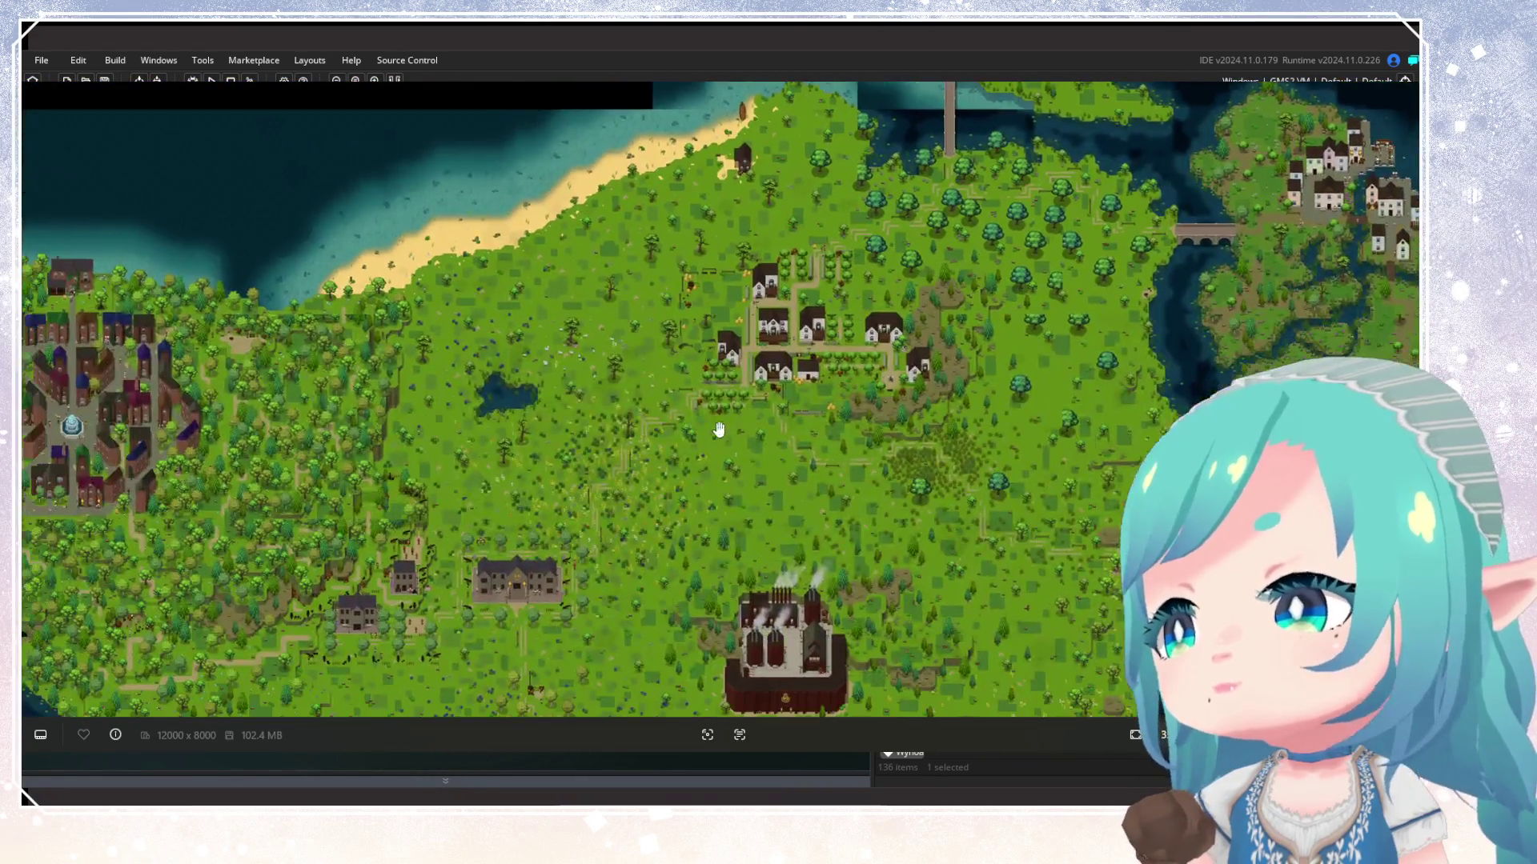
pyautogui.moveTo(605, 457)
pyautogui.mouseDown()
pyautogui.moveTo(969, 445)
pyautogui.moveTo(1162, 394)
pyautogui.mouseUp()
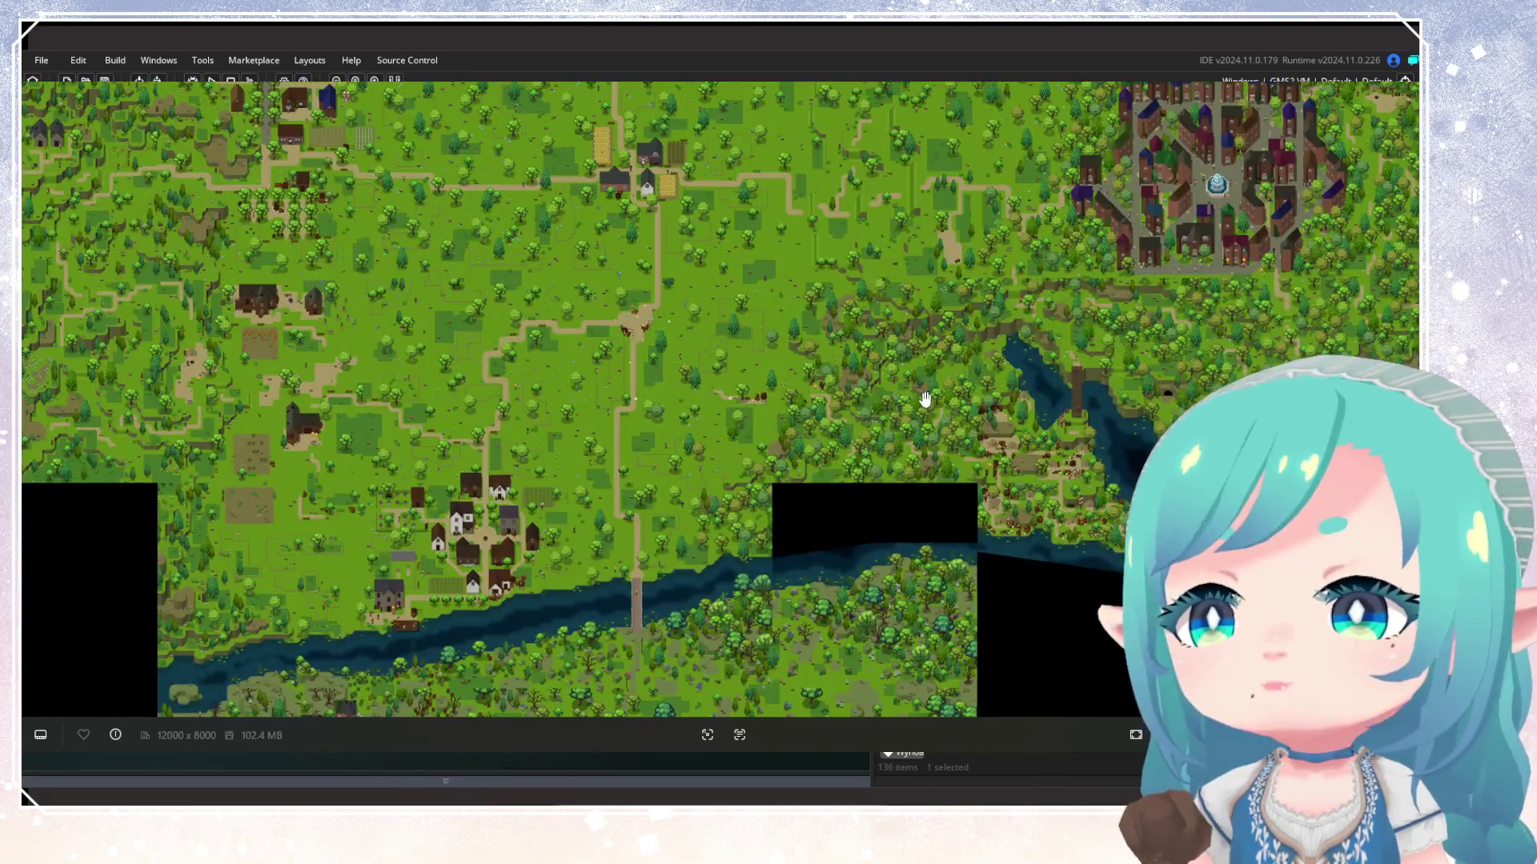
pyautogui.moveTo(883, 405)
pyautogui.mouseDown()
pyautogui.moveTo(949, 405)
pyautogui.moveTo(952, 525)
pyautogui.mouseUp()
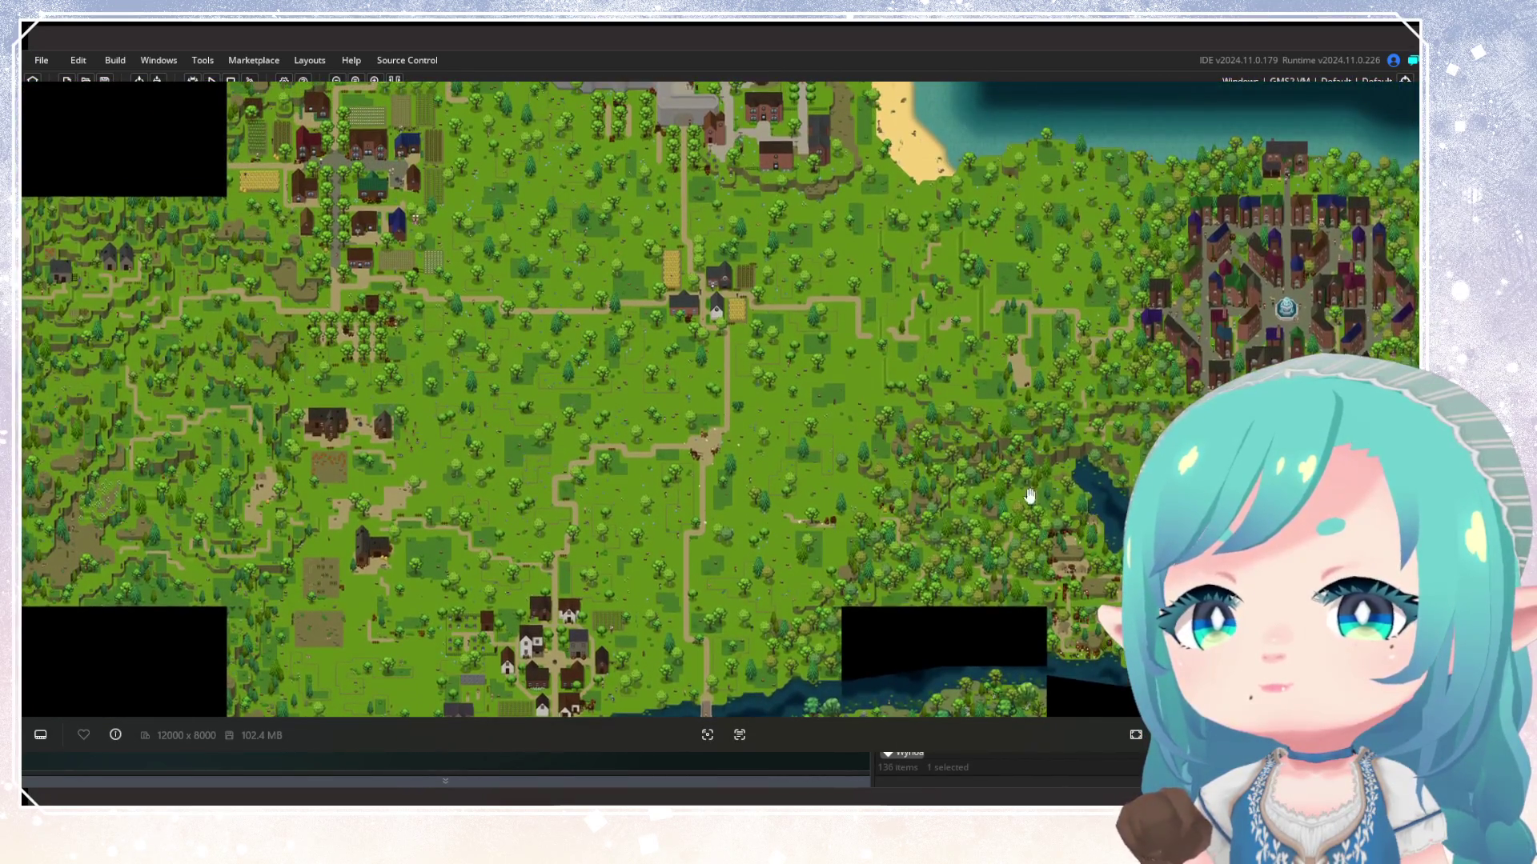
pyautogui.moveTo(1006, 401); pyautogui.dragTo(1022, 487)
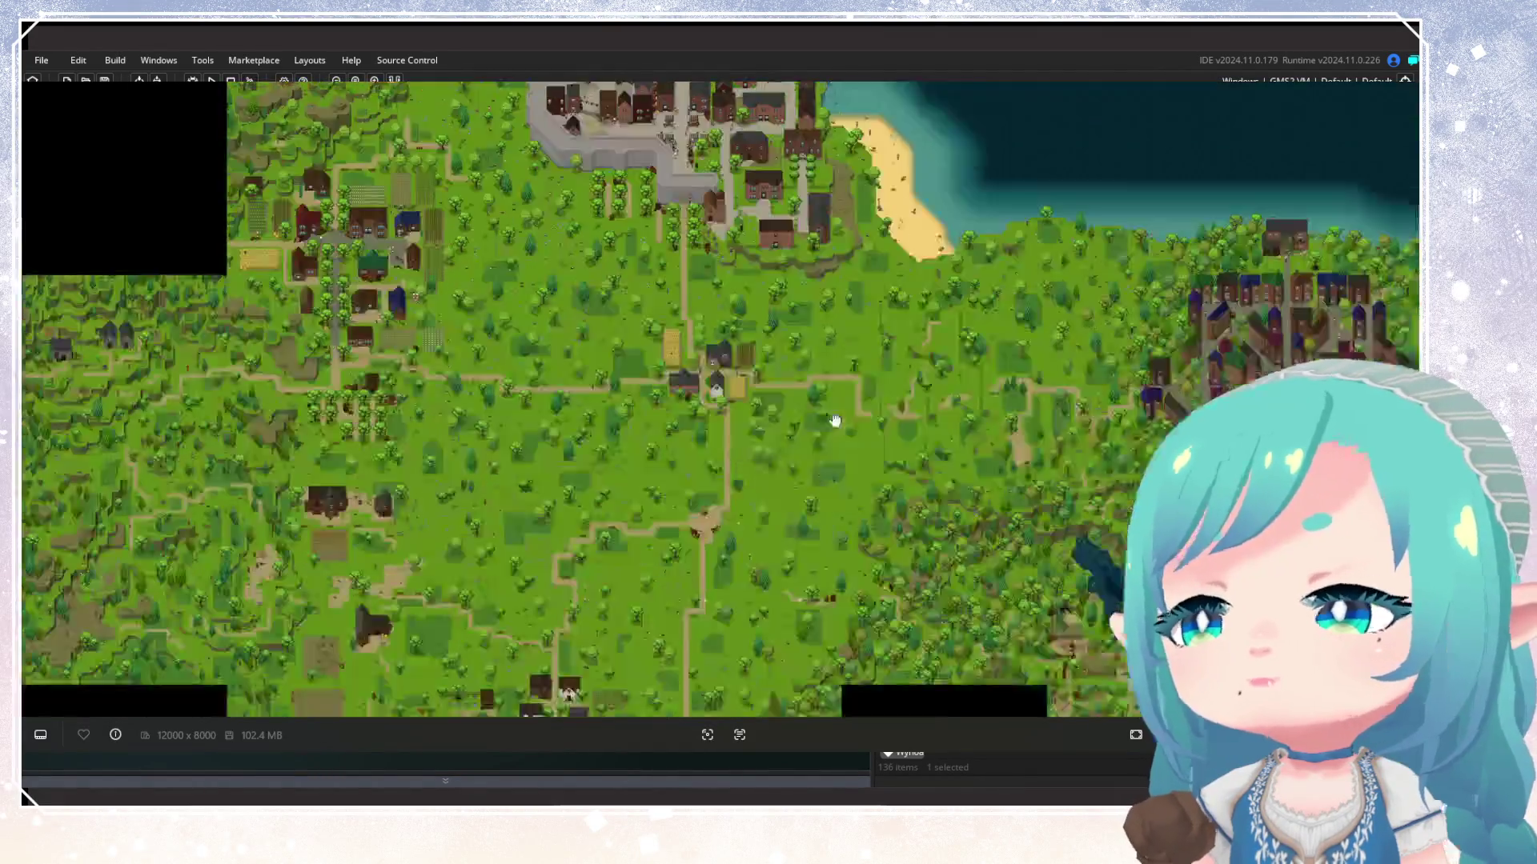
pyautogui.moveTo(835, 421); pyautogui.dragTo(850, 377)
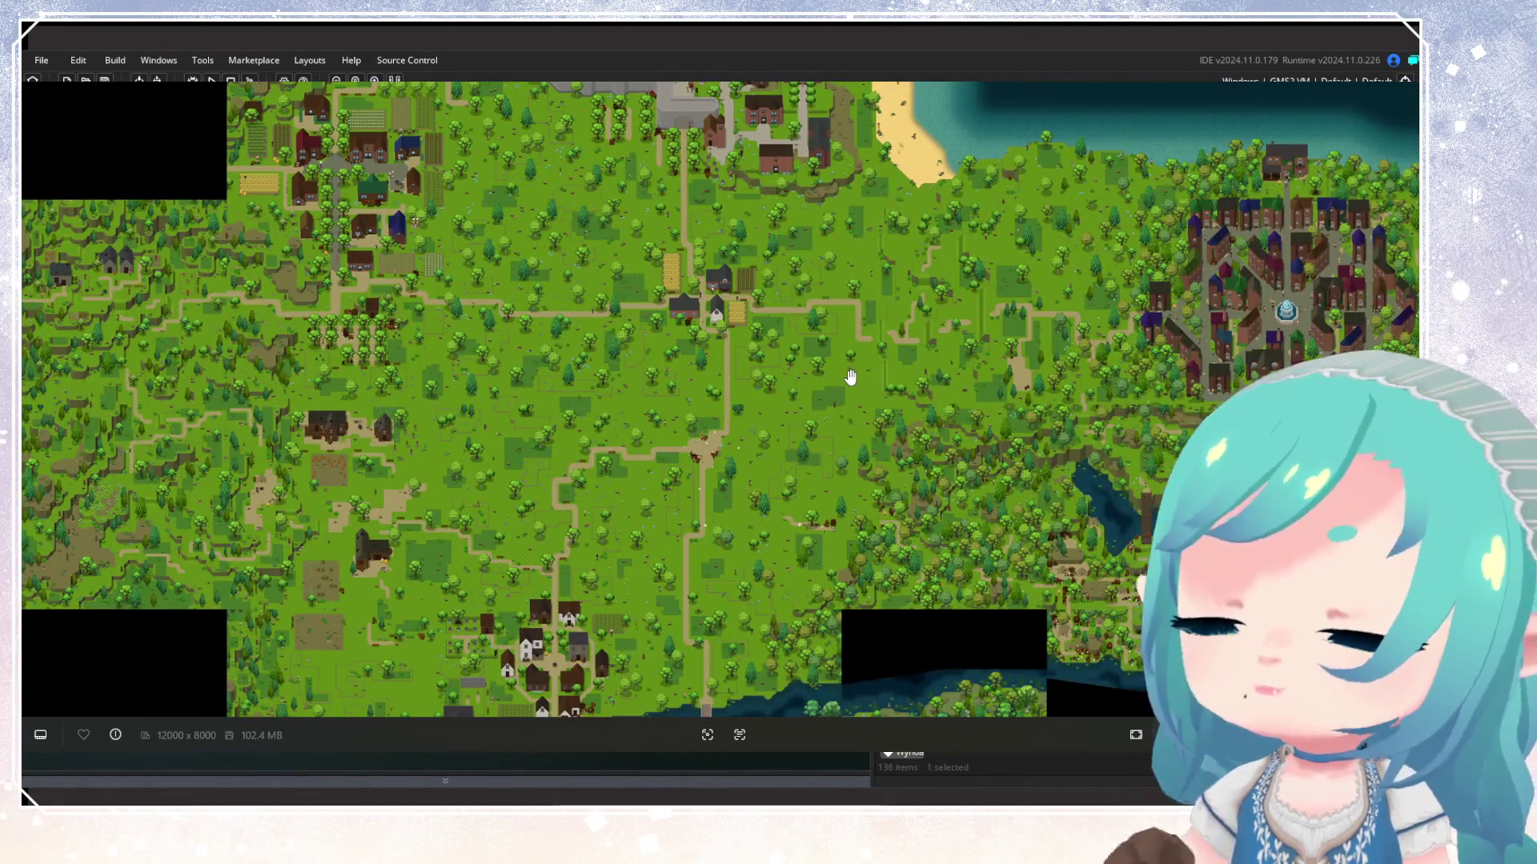
pyautogui.moveTo(645, 446)
pyautogui.mouseDown()
pyautogui.moveTo(816, 298)
pyautogui.moveTo(858, 368)
pyautogui.mouseUp()
pyautogui.scroll(-3, 858, 366)
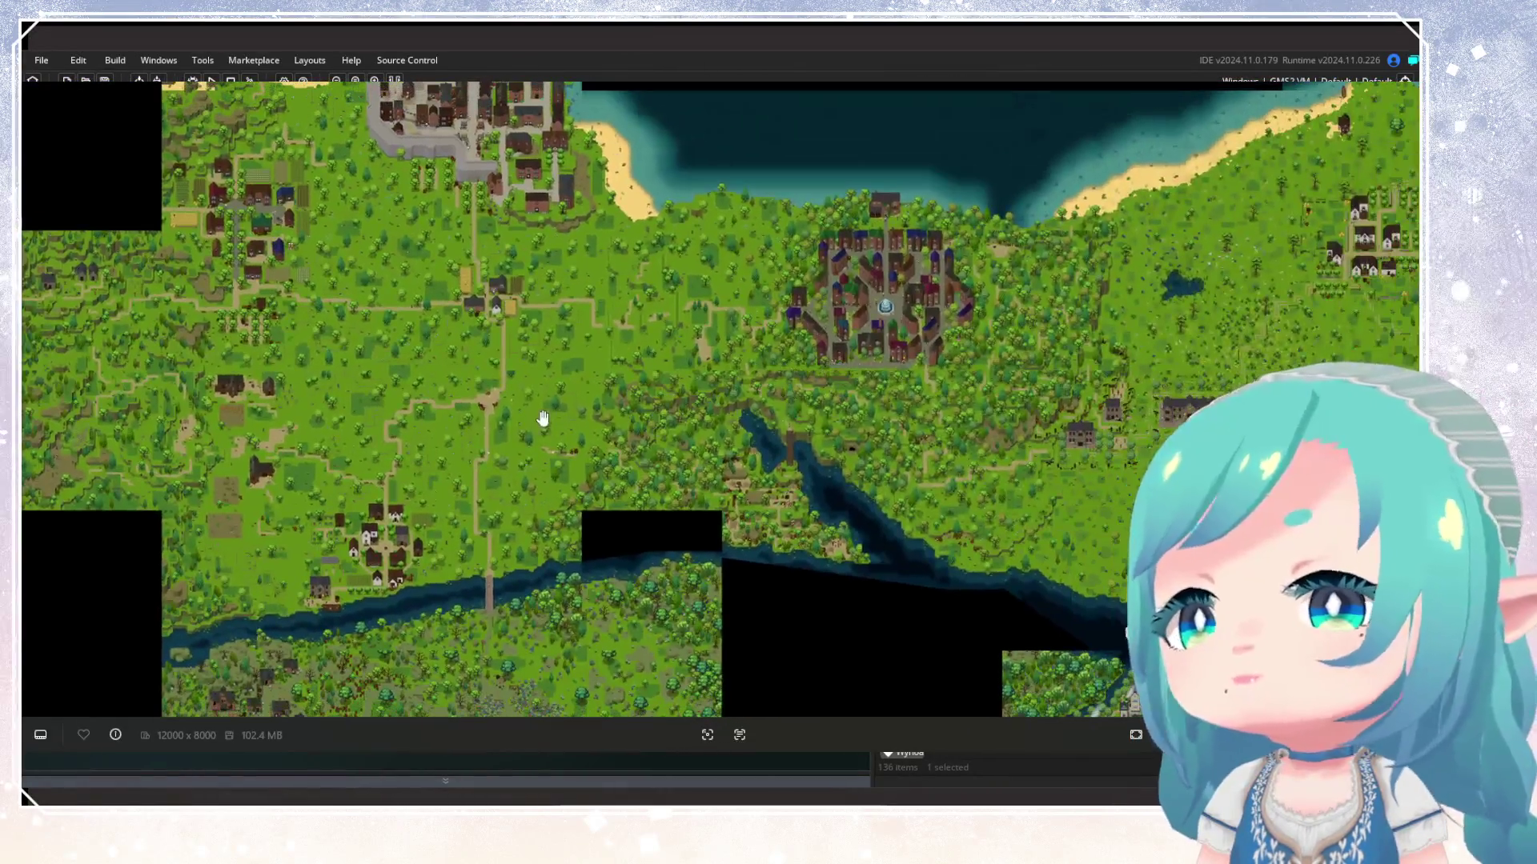
pyautogui.scroll(2, 543, 418)
# Inspect the eastern coast and walled town with its north-west port, then close the viewer
pyautogui.moveTo(1141, 413); pyautogui.dragTo(539, 386)
pyautogui.moveTo(1053, 378); pyautogui.dragTo(792, 448)
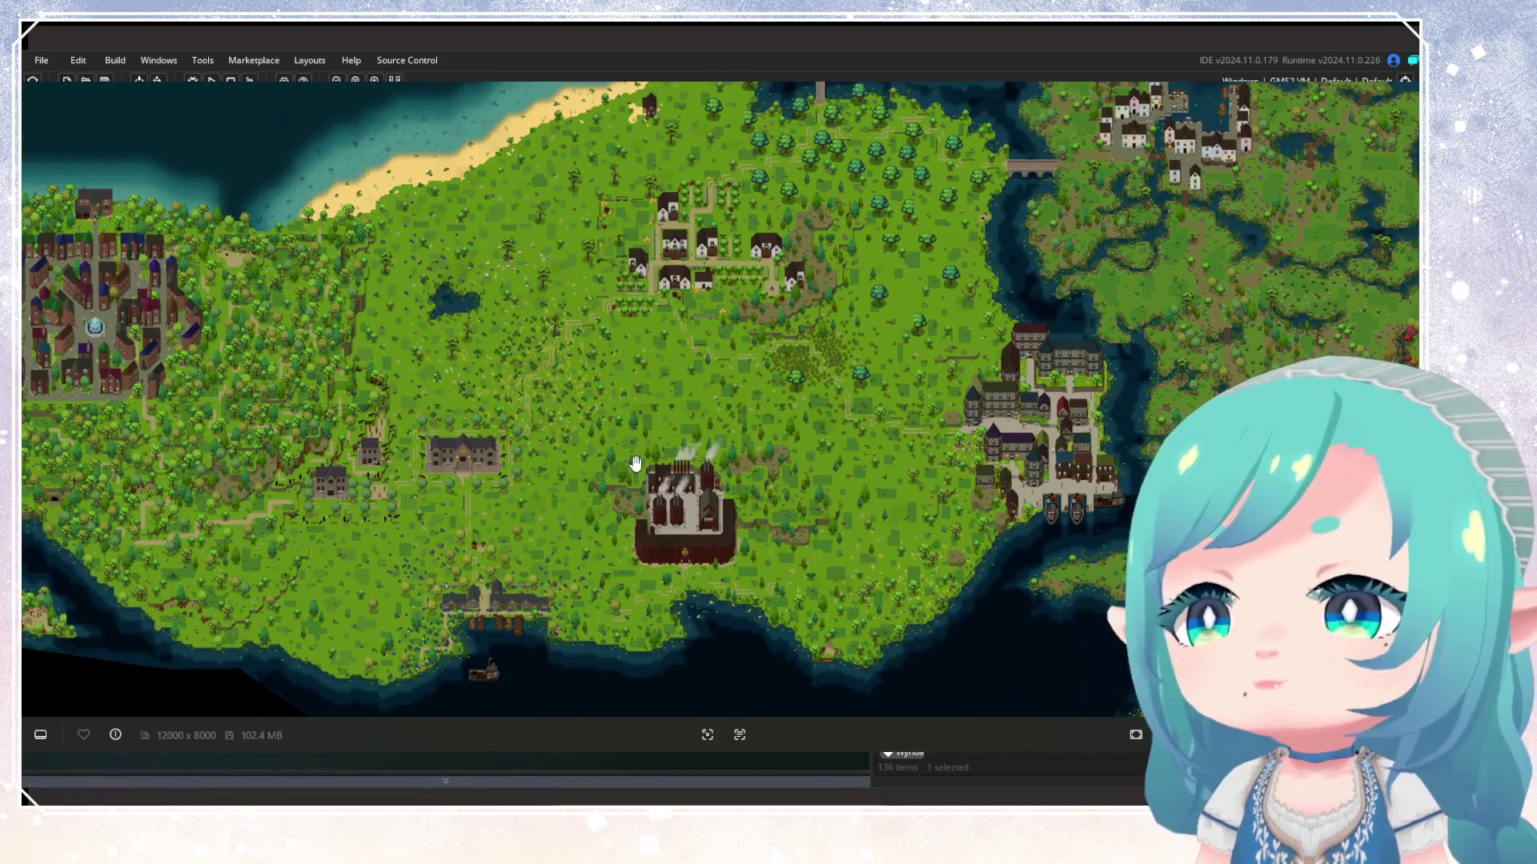
pyautogui.scroll(-1, 619, 450)
pyautogui.scroll(-1, 619, 451)
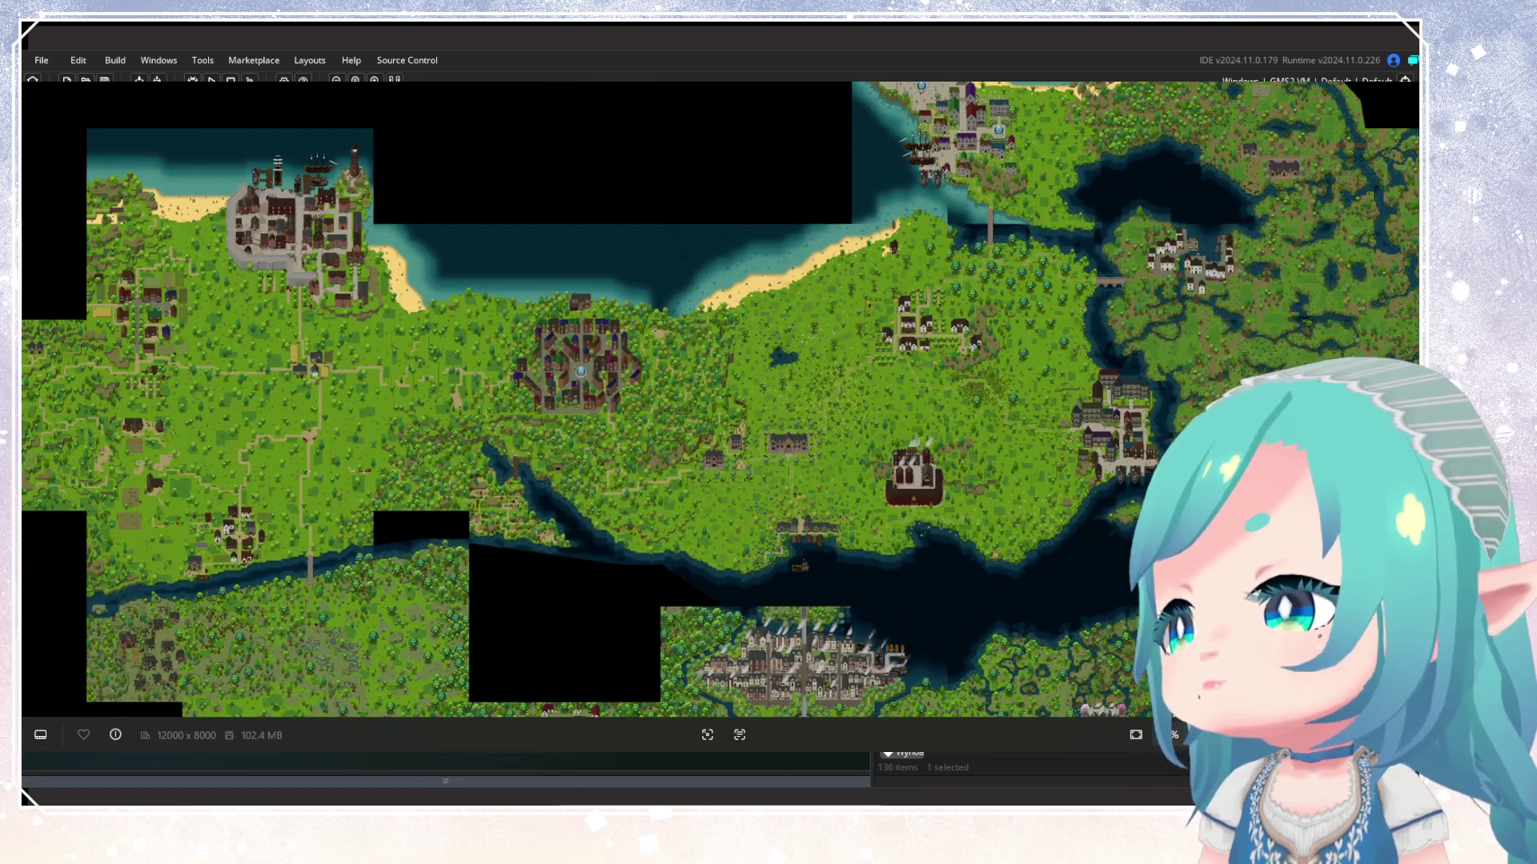
pyautogui.moveTo(781, 433); pyautogui.dragTo(795, 417)
pyautogui.scroll(1, 795, 417)
pyautogui.moveTo(343, 516); pyautogui.dragTo(635, 525)
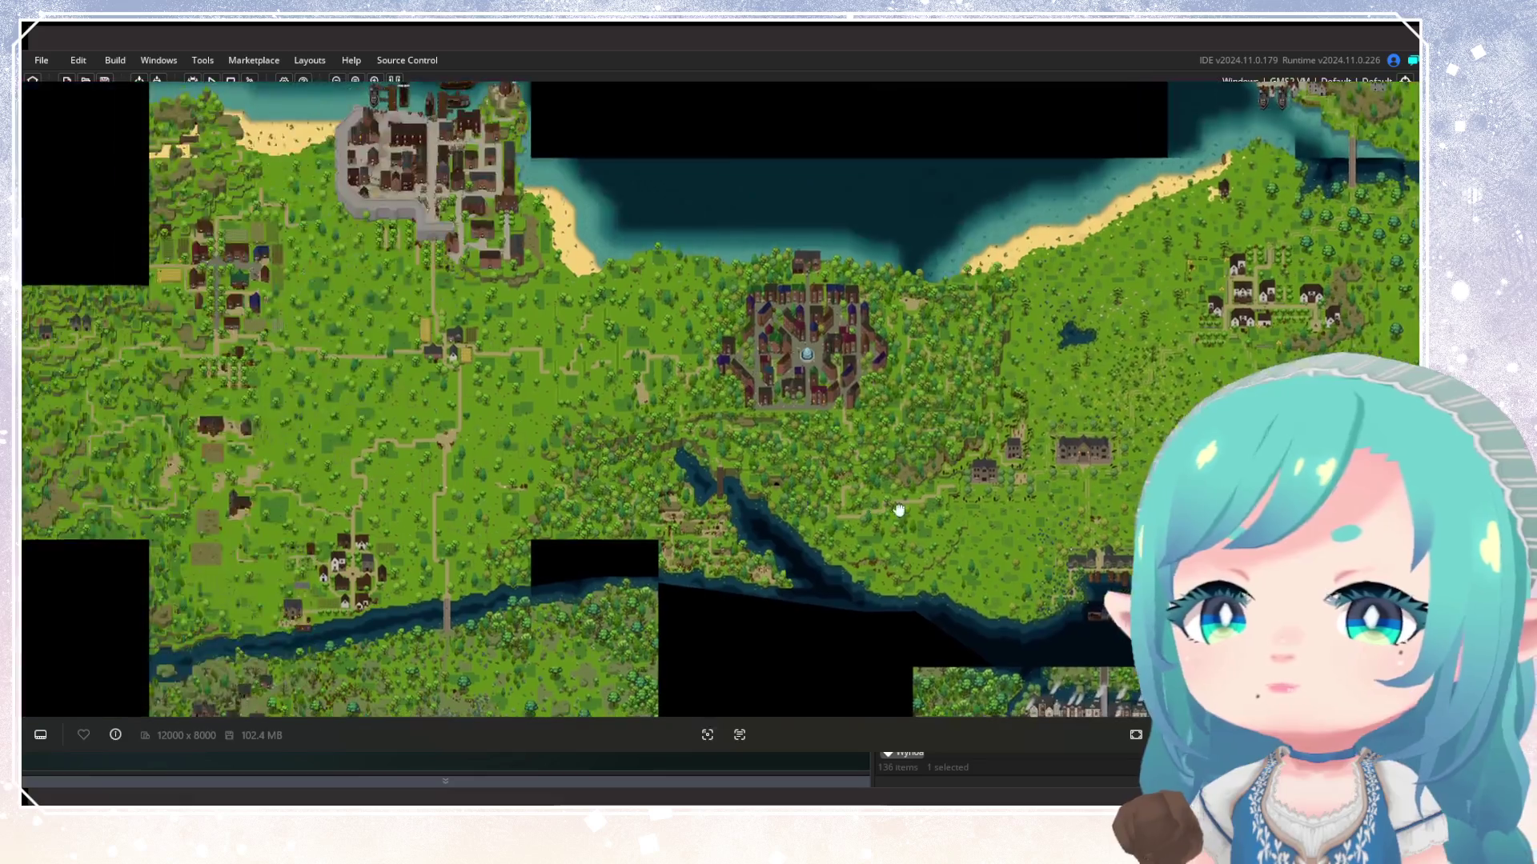
pyautogui.scroll(2, 219, 573)
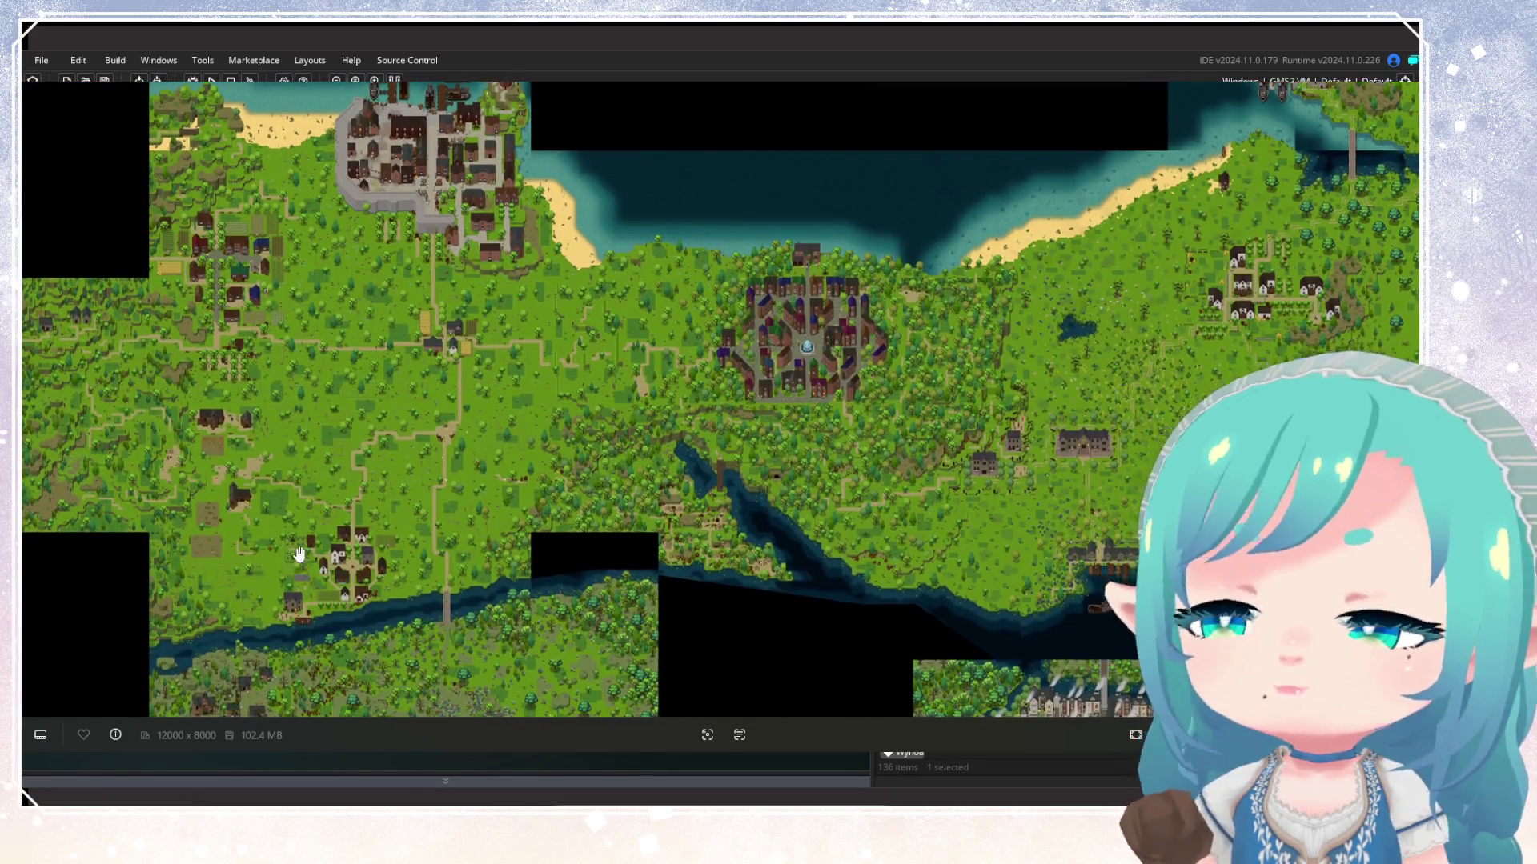
pyautogui.moveTo(392, 531); pyautogui.dragTo(593, 439)
pyautogui.moveTo(491, 368)
pyautogui.mouseDown()
pyautogui.moveTo(542, 416)
pyautogui.moveTo(891, 316)
pyautogui.mouseUp()
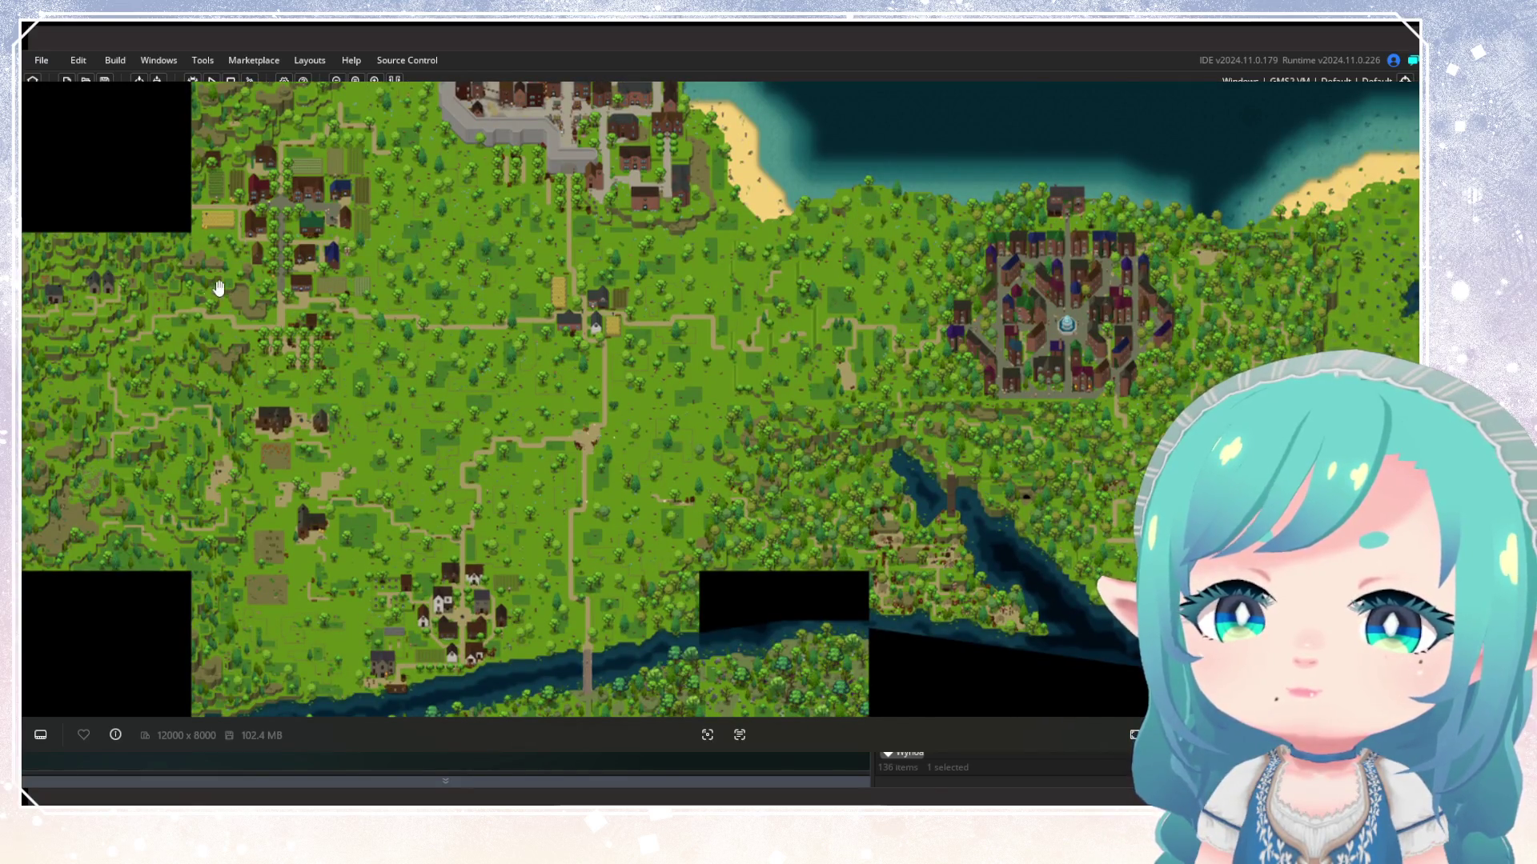
pyautogui.scroll(-2, 452, 547)
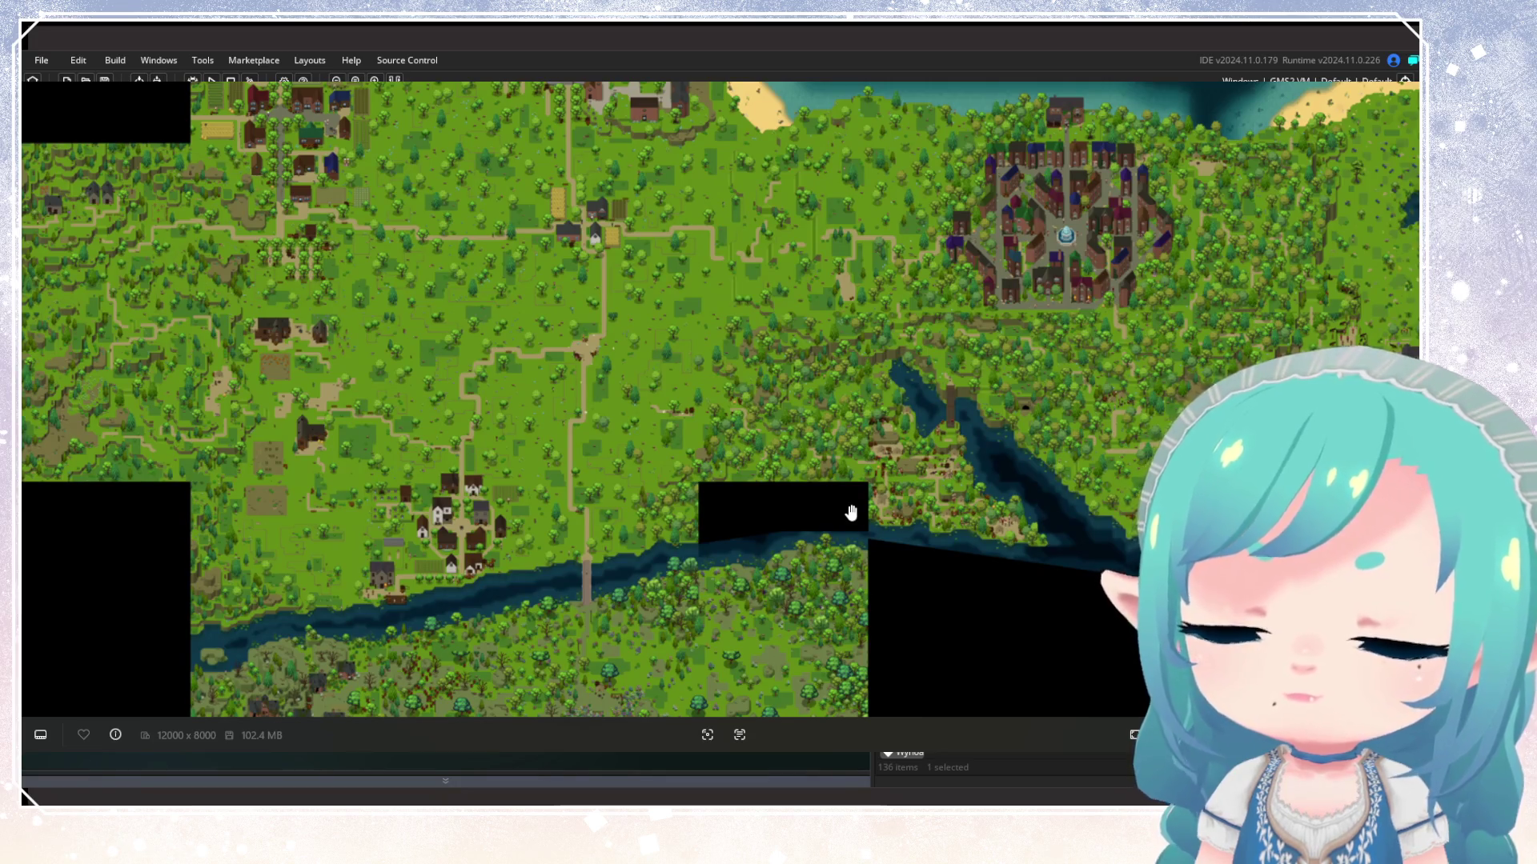
pyautogui.scroll(-1, 756, 592)
pyautogui.scroll(3, 741, 532)
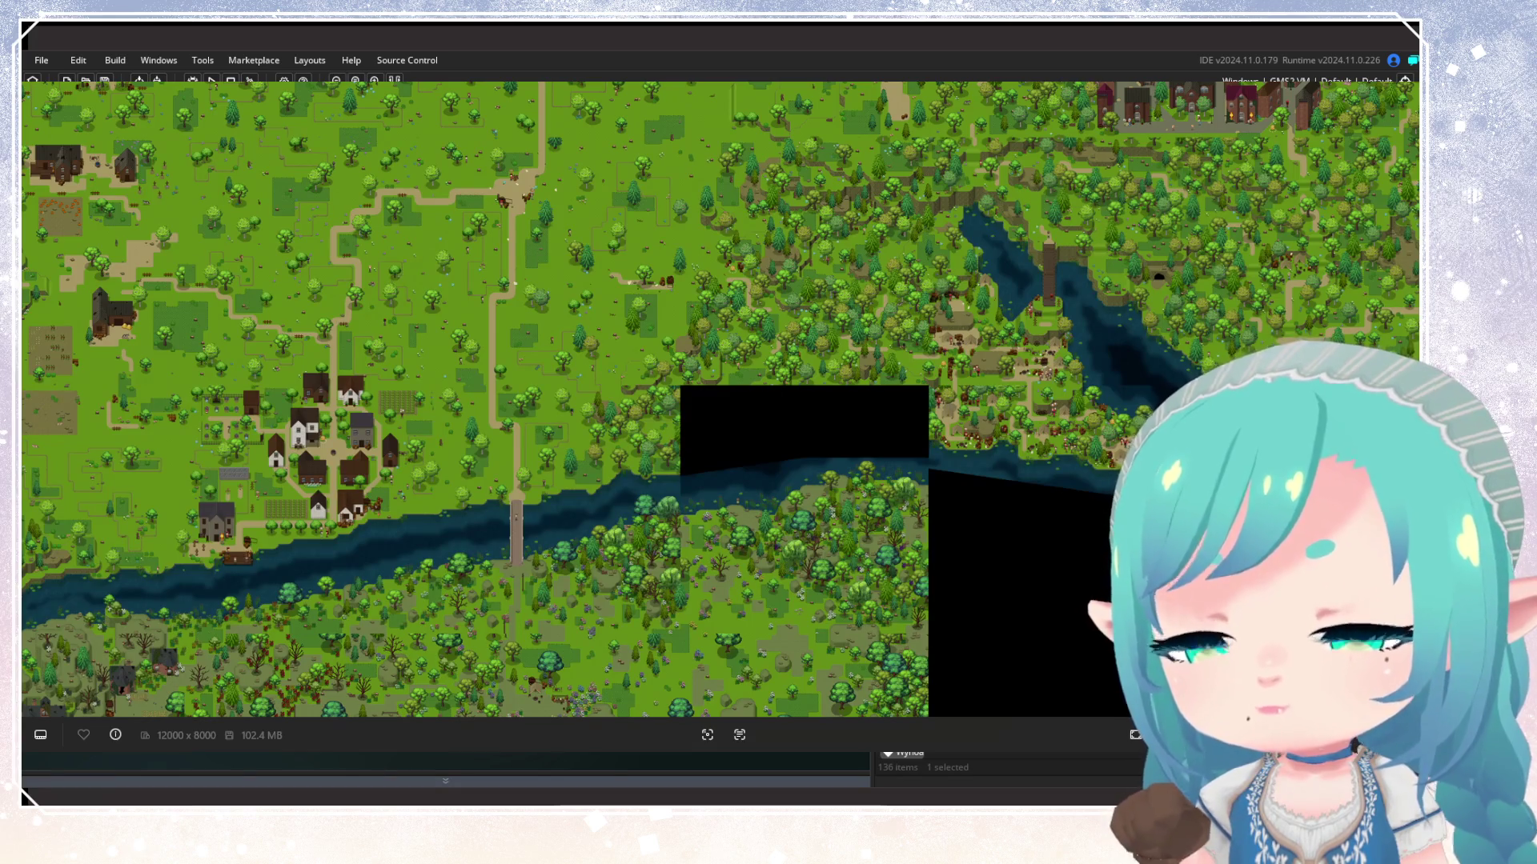
pyautogui.press('Escape')
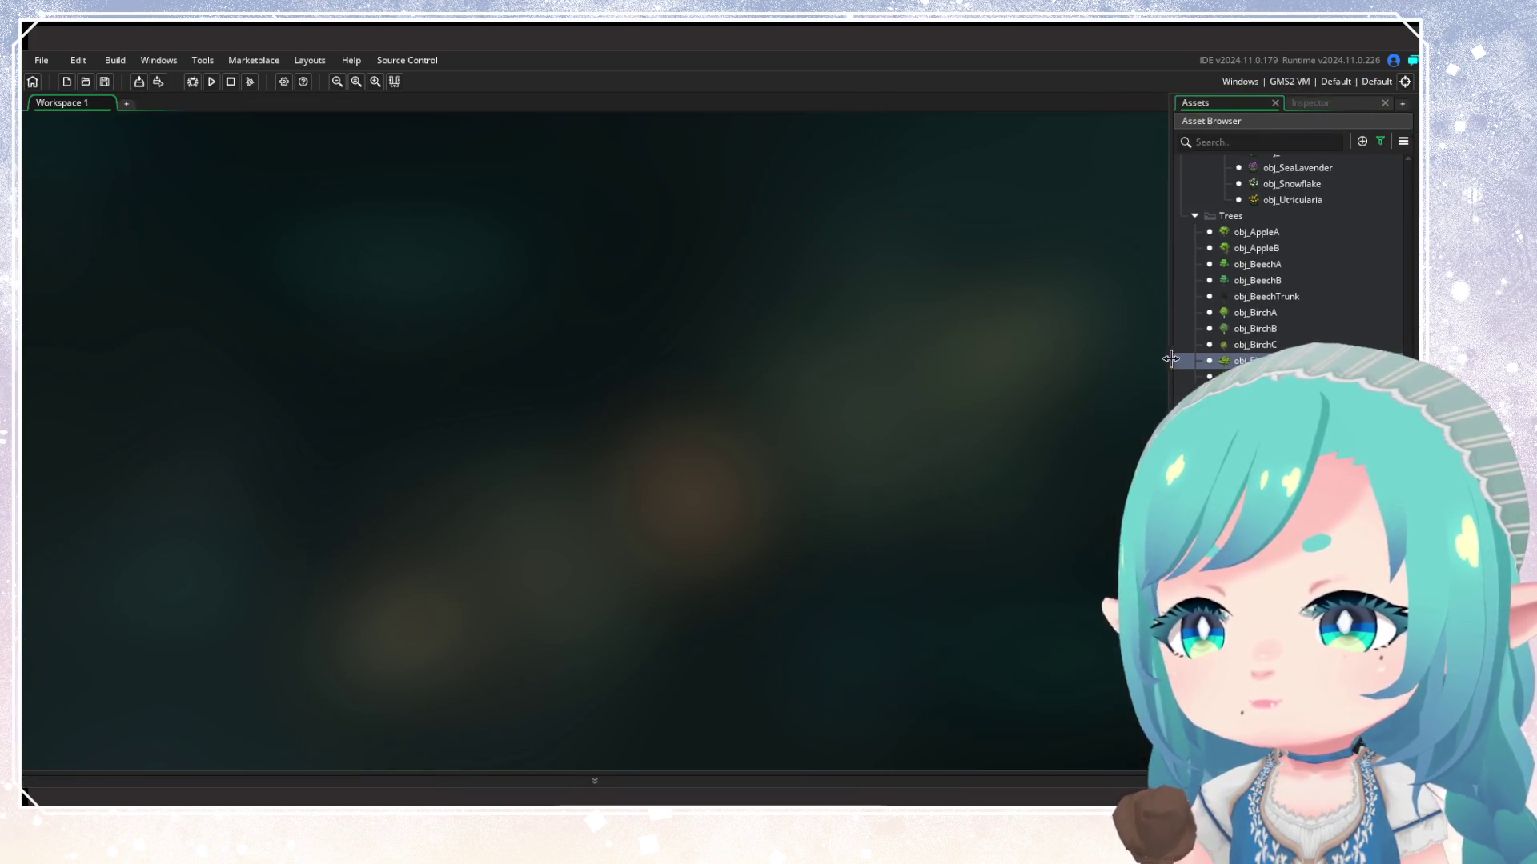
# Narrow the Asset Browser panel by dragging its left edge slightly right
pyautogui.moveTo(1171, 359); pyautogui.dragTo(1189, 357)
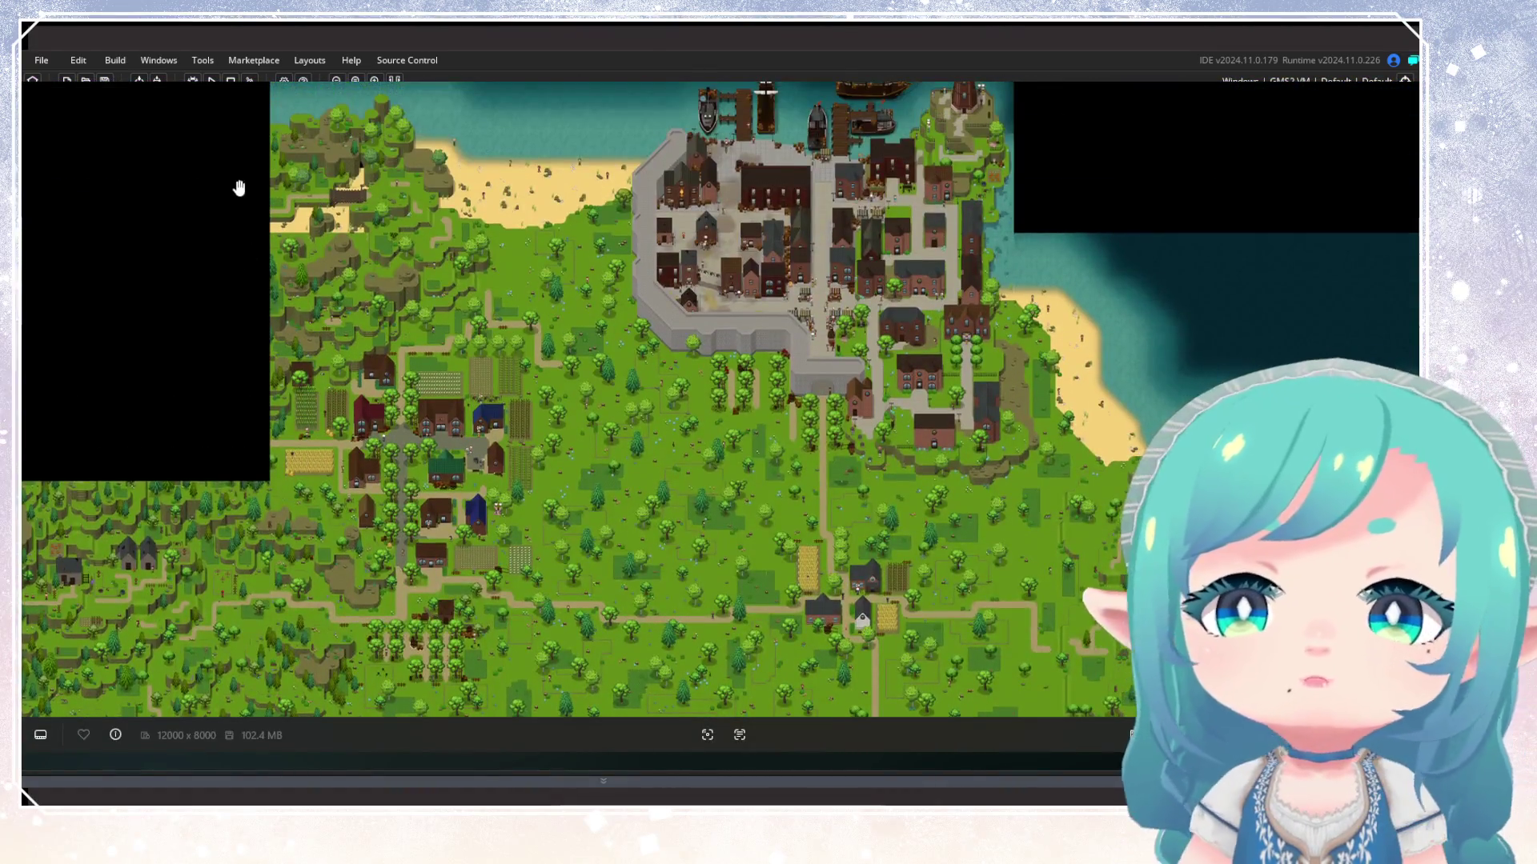
# Zoom in on the map's forest bridge area, nudge it upward, and close the viewer
pyautogui.scroll(5, 238, 188)
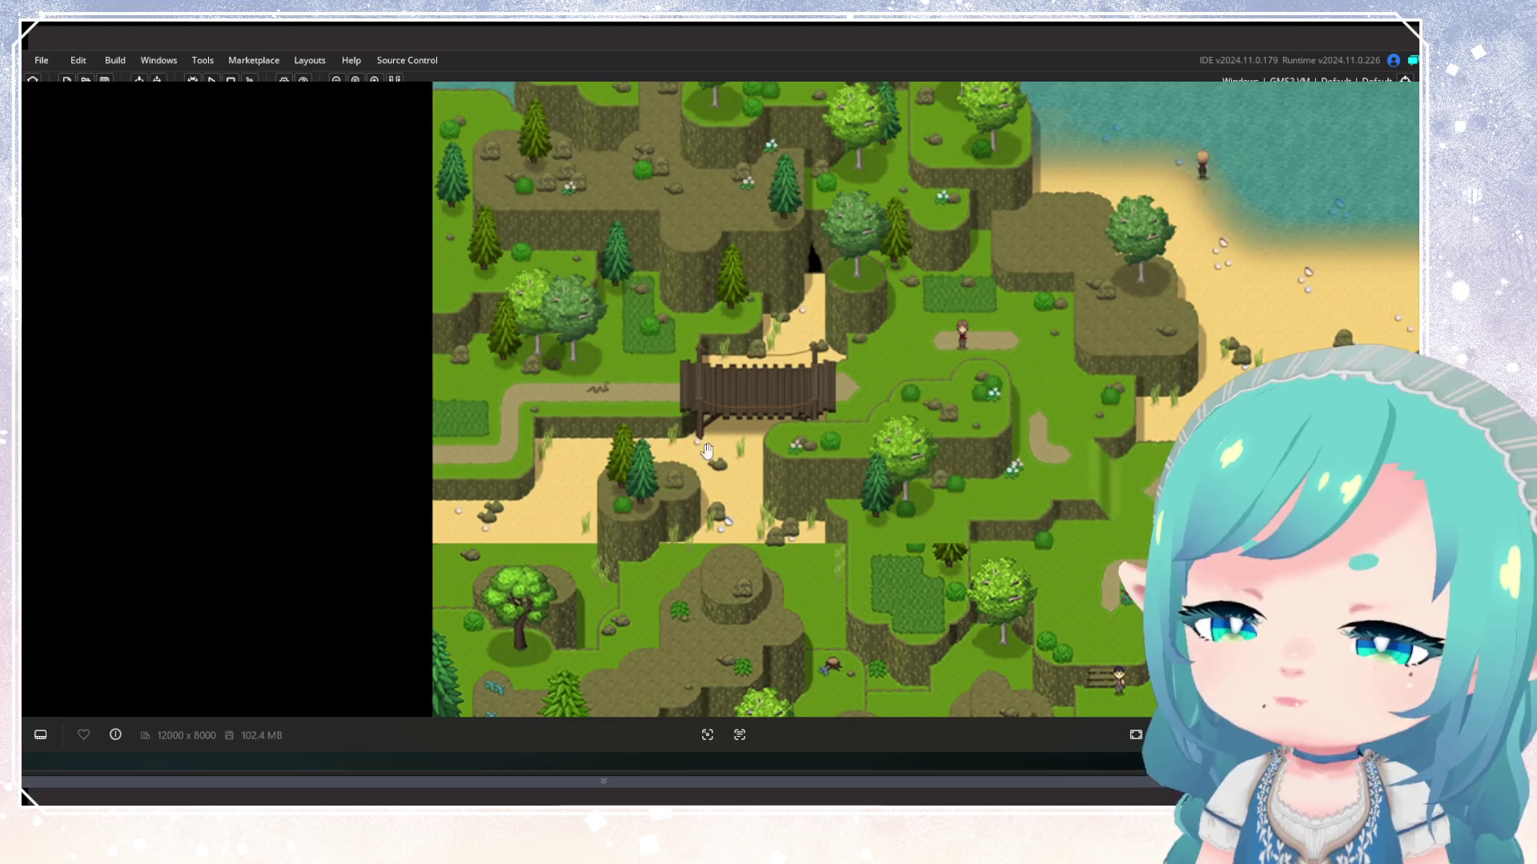
pyautogui.scroll(-1, 712, 456)
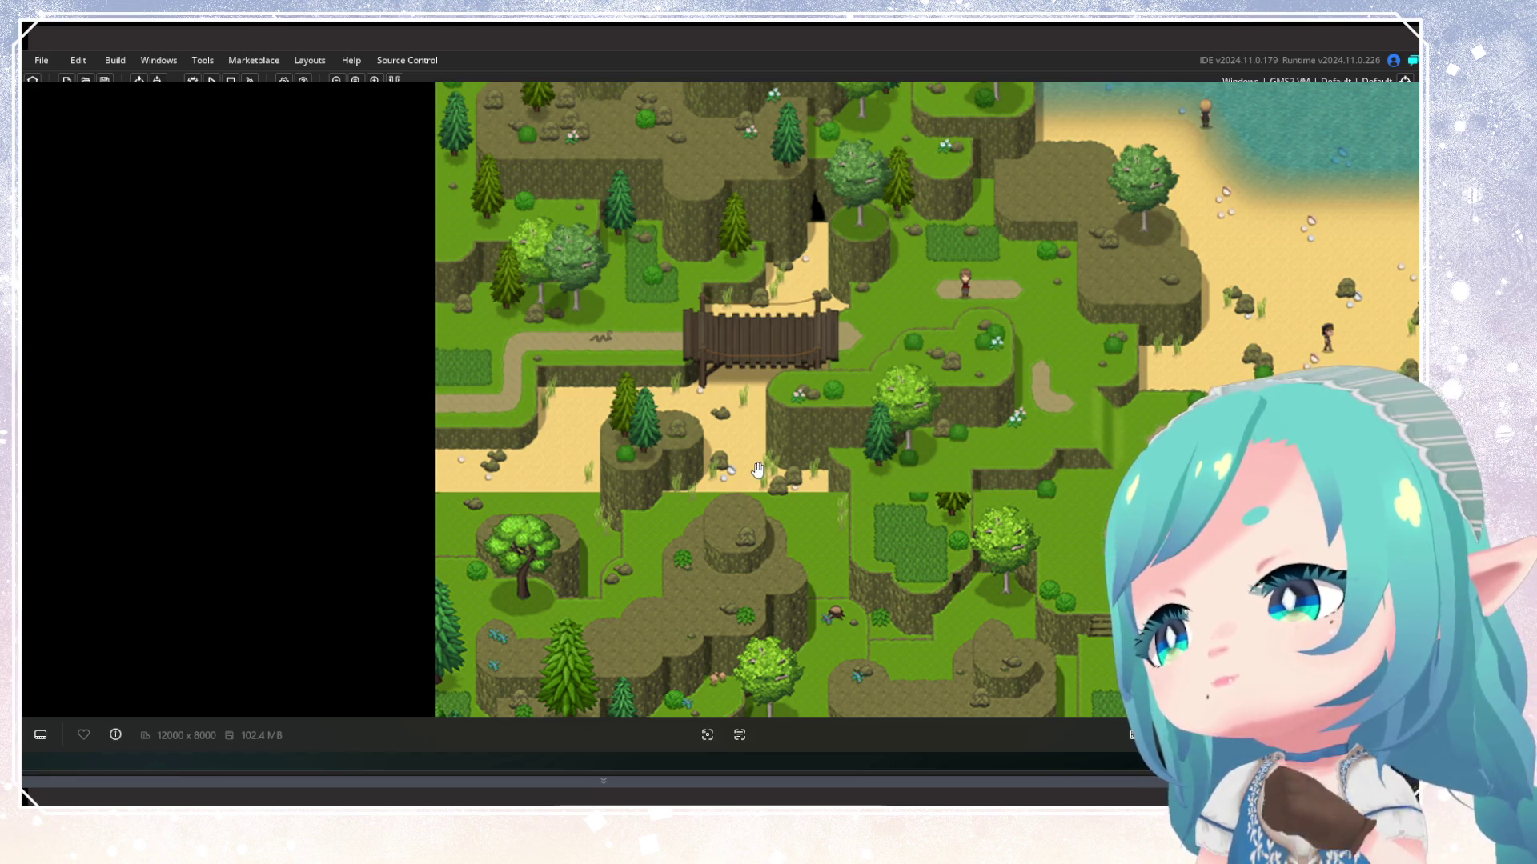
pyautogui.moveTo(757, 469)
pyautogui.mouseDown()
pyautogui.moveTo(761, 404)
pyautogui.moveTo(767, 450)
pyautogui.mouseUp()
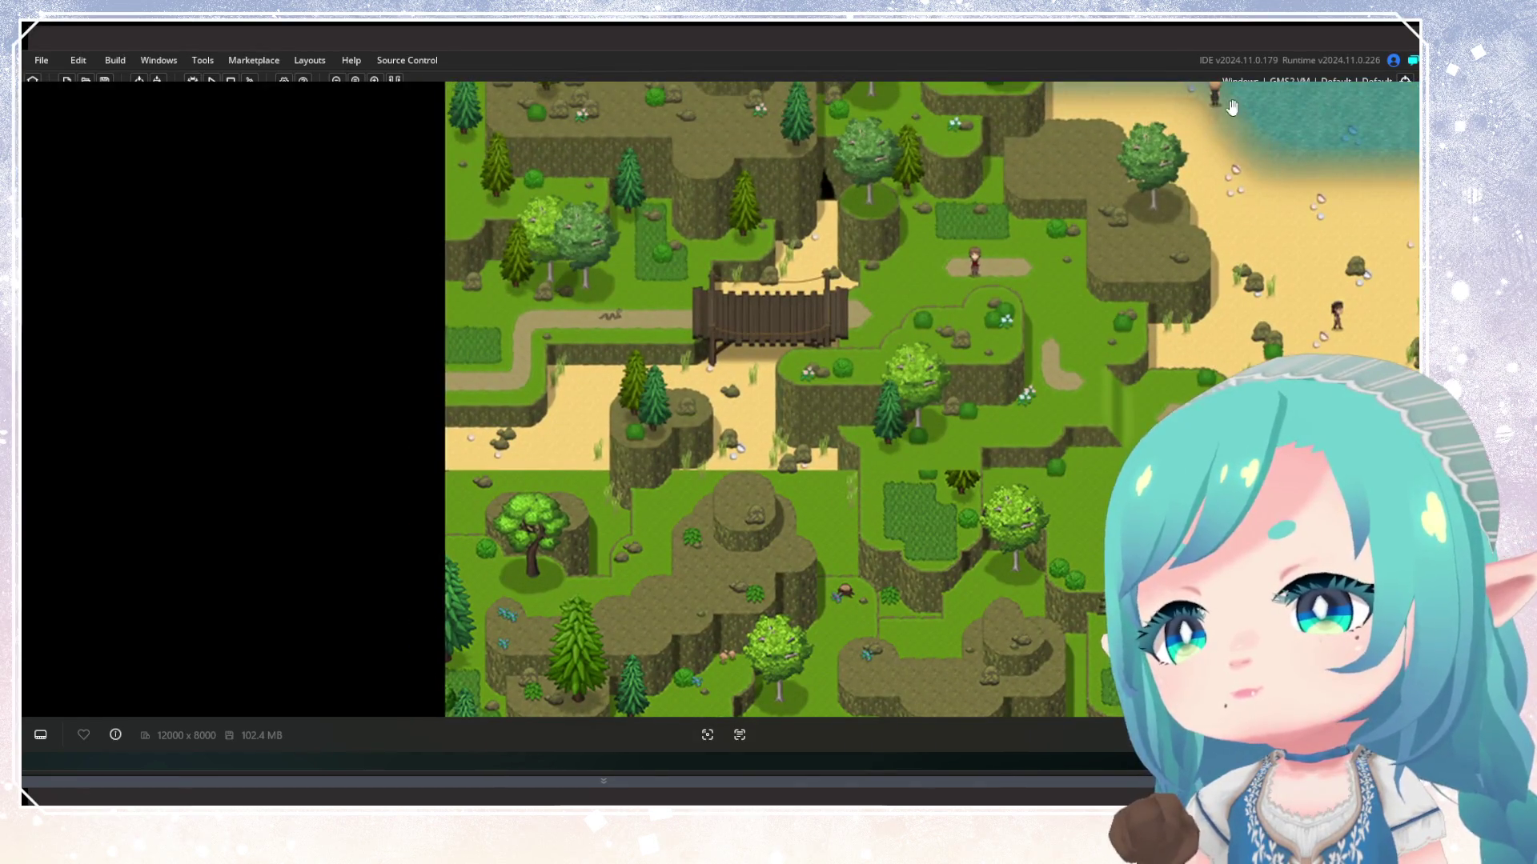
pyautogui.press('Escape')
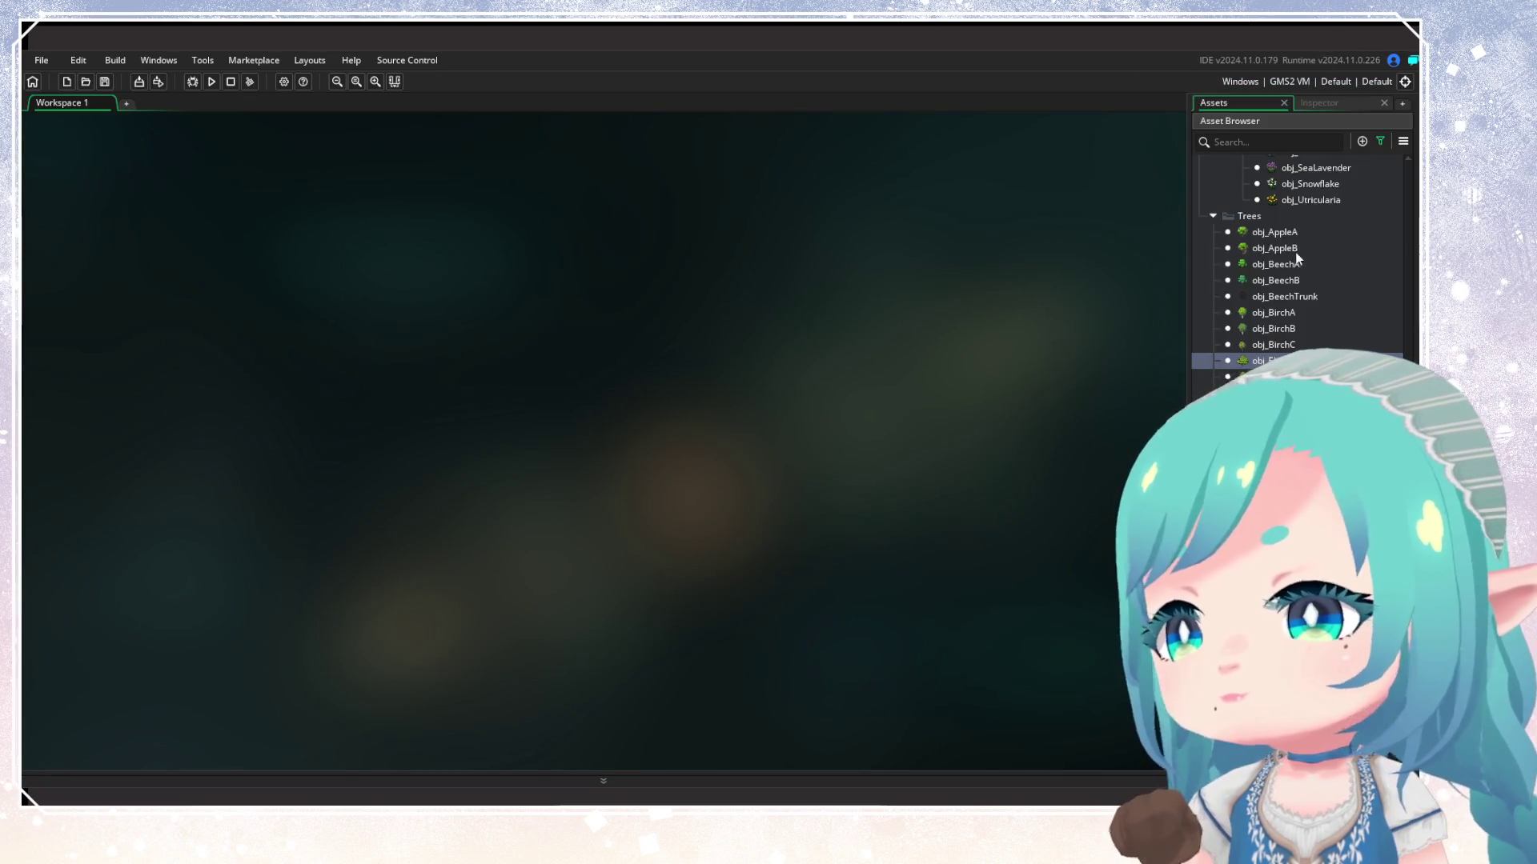
# Collapse the Characters, Tile Items and VFX folders in the Asset Browser
pyautogui.scroll(10, 1281, 264)
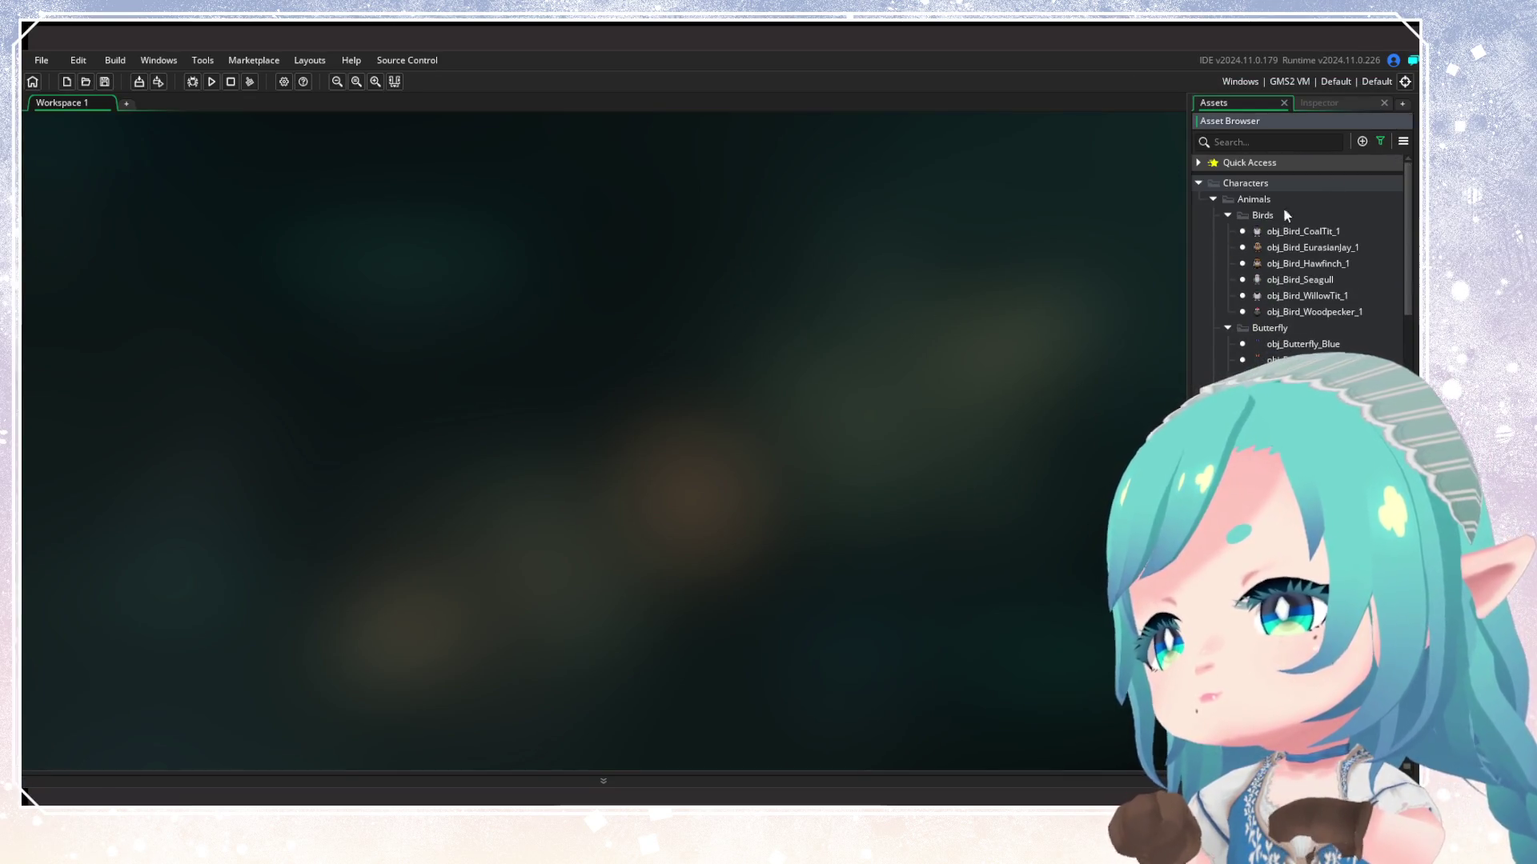
pyautogui.click(1198, 184)
pyautogui.click(1198, 199)
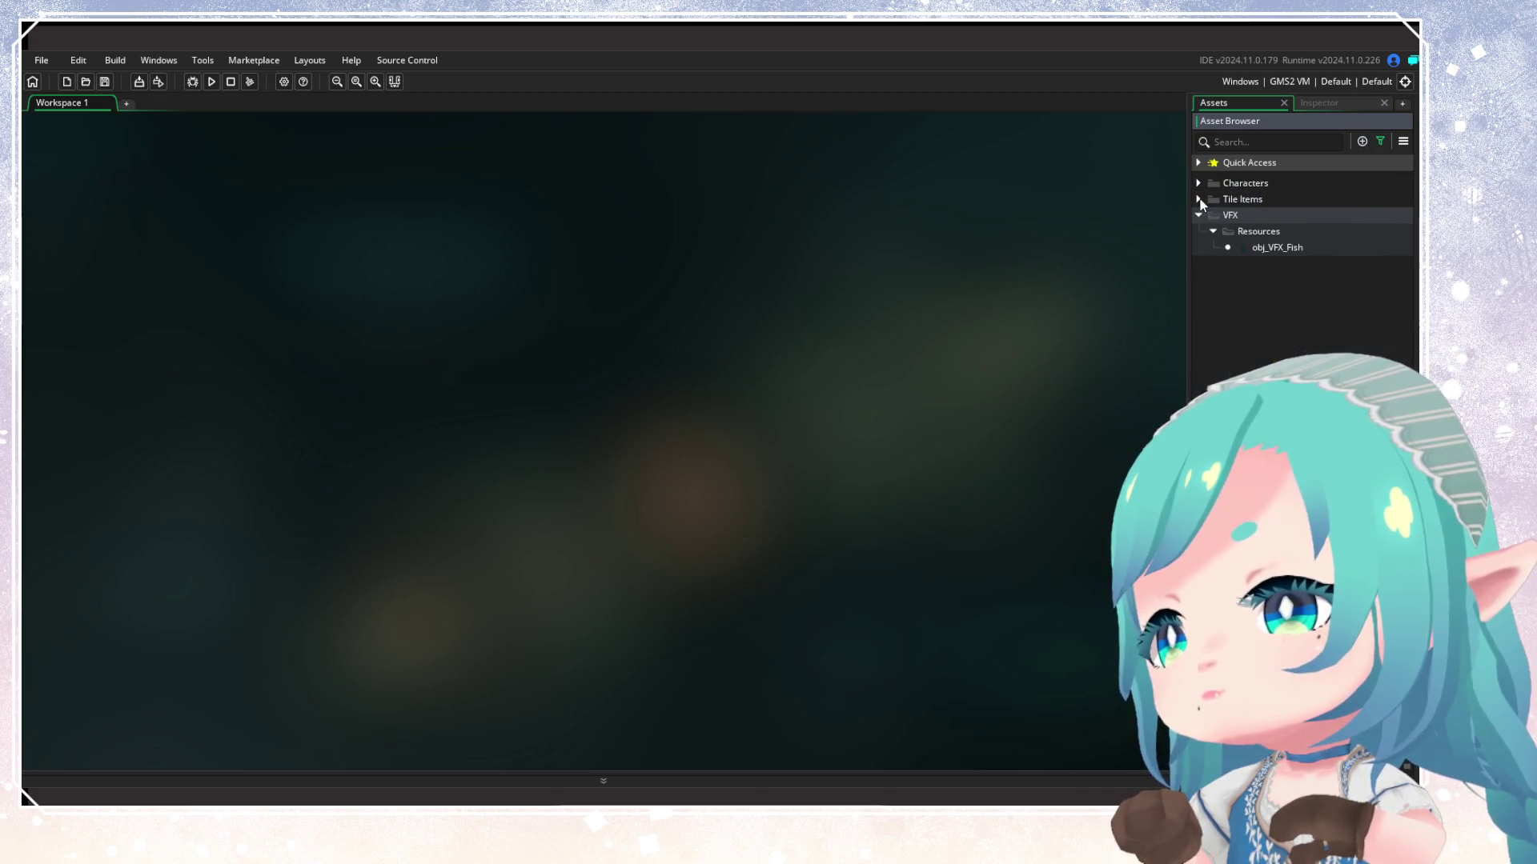
pyautogui.click(1197, 215)
pyautogui.click(1380, 141)
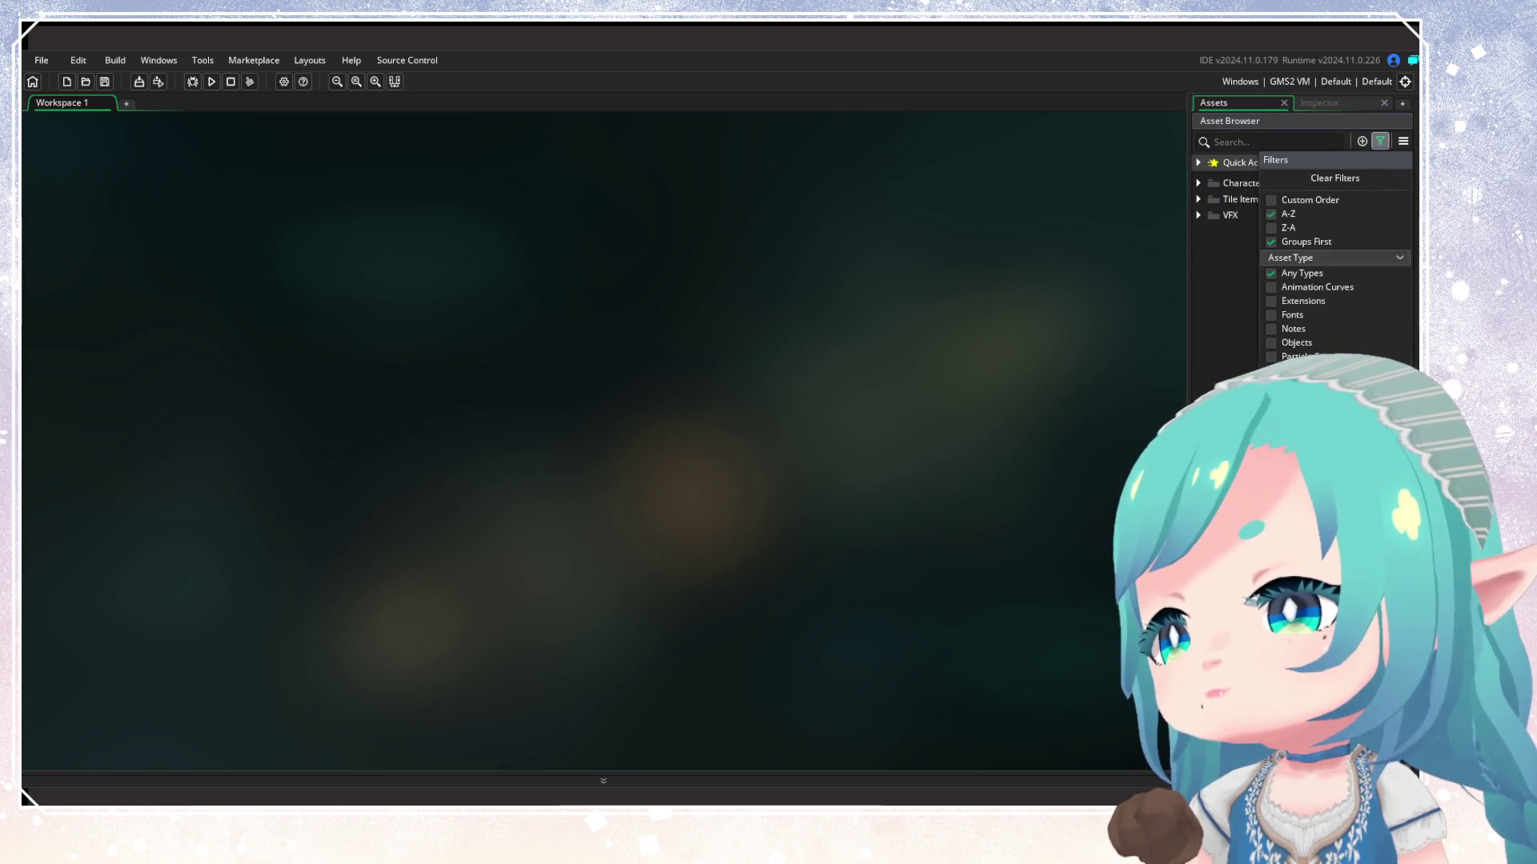
pyautogui.click(1334, 178)
pyautogui.click(1198, 200)
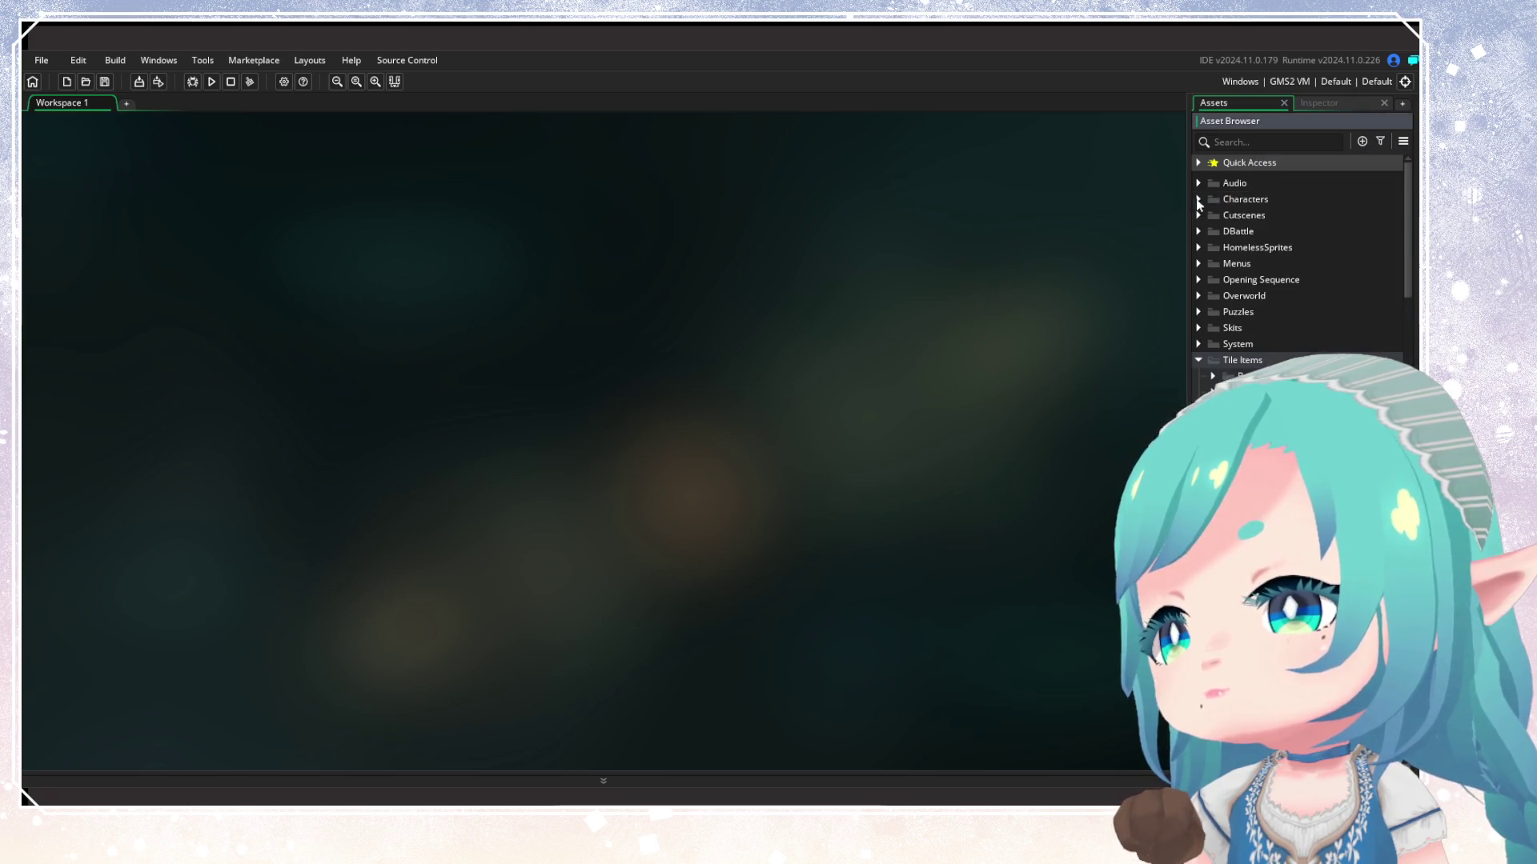
pyautogui.click(1199, 360)
pyautogui.click(1199, 361)
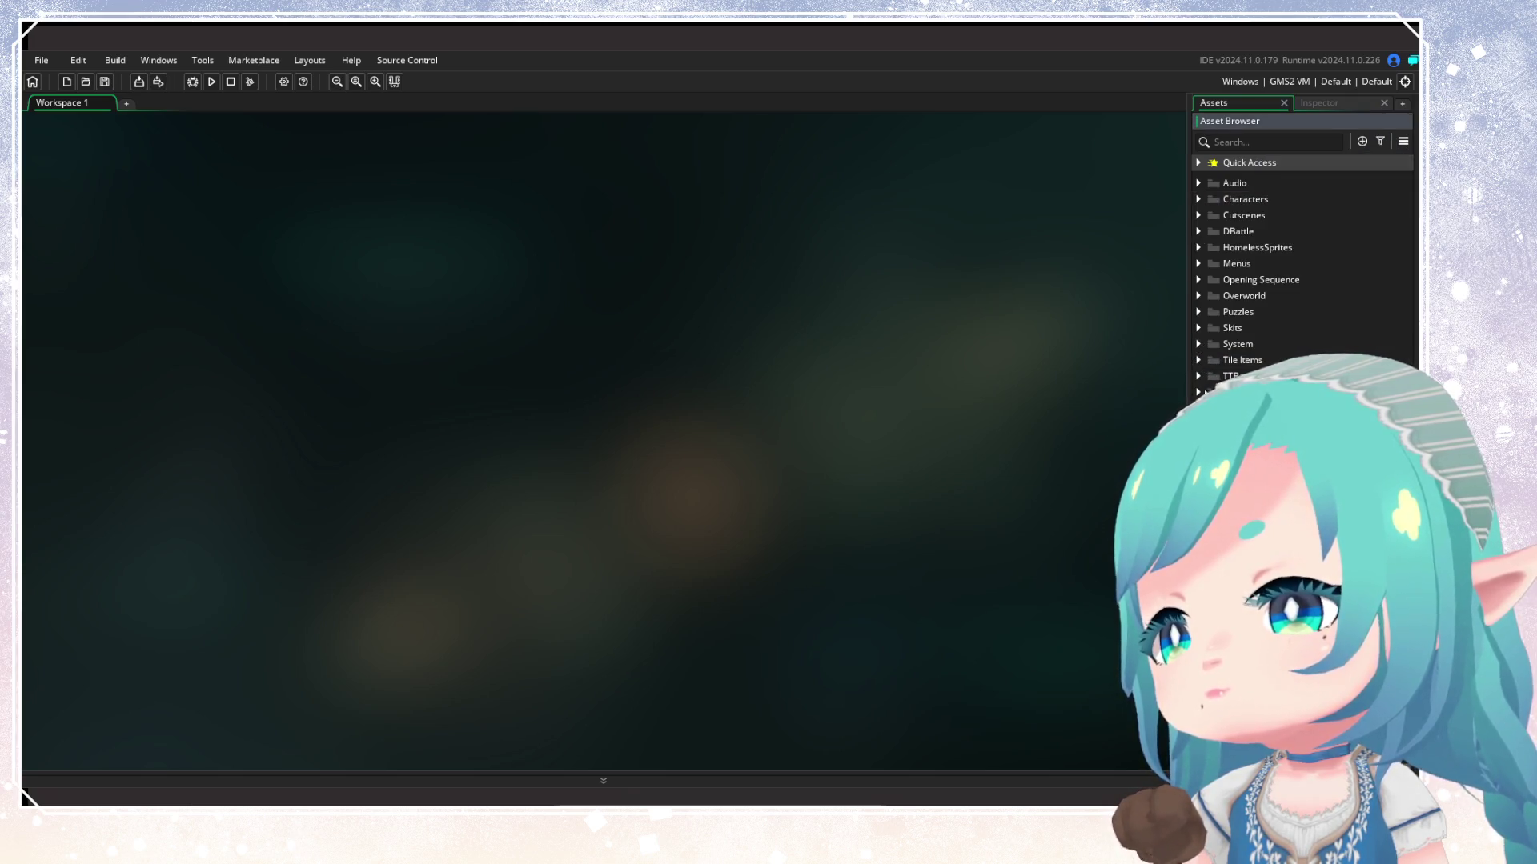
# Expand Overworld's map folders, briefly open and close Map_1_4, and scroll to Map_2_2
pyautogui.click(1198, 296)
pyautogui.click(1226, 344)
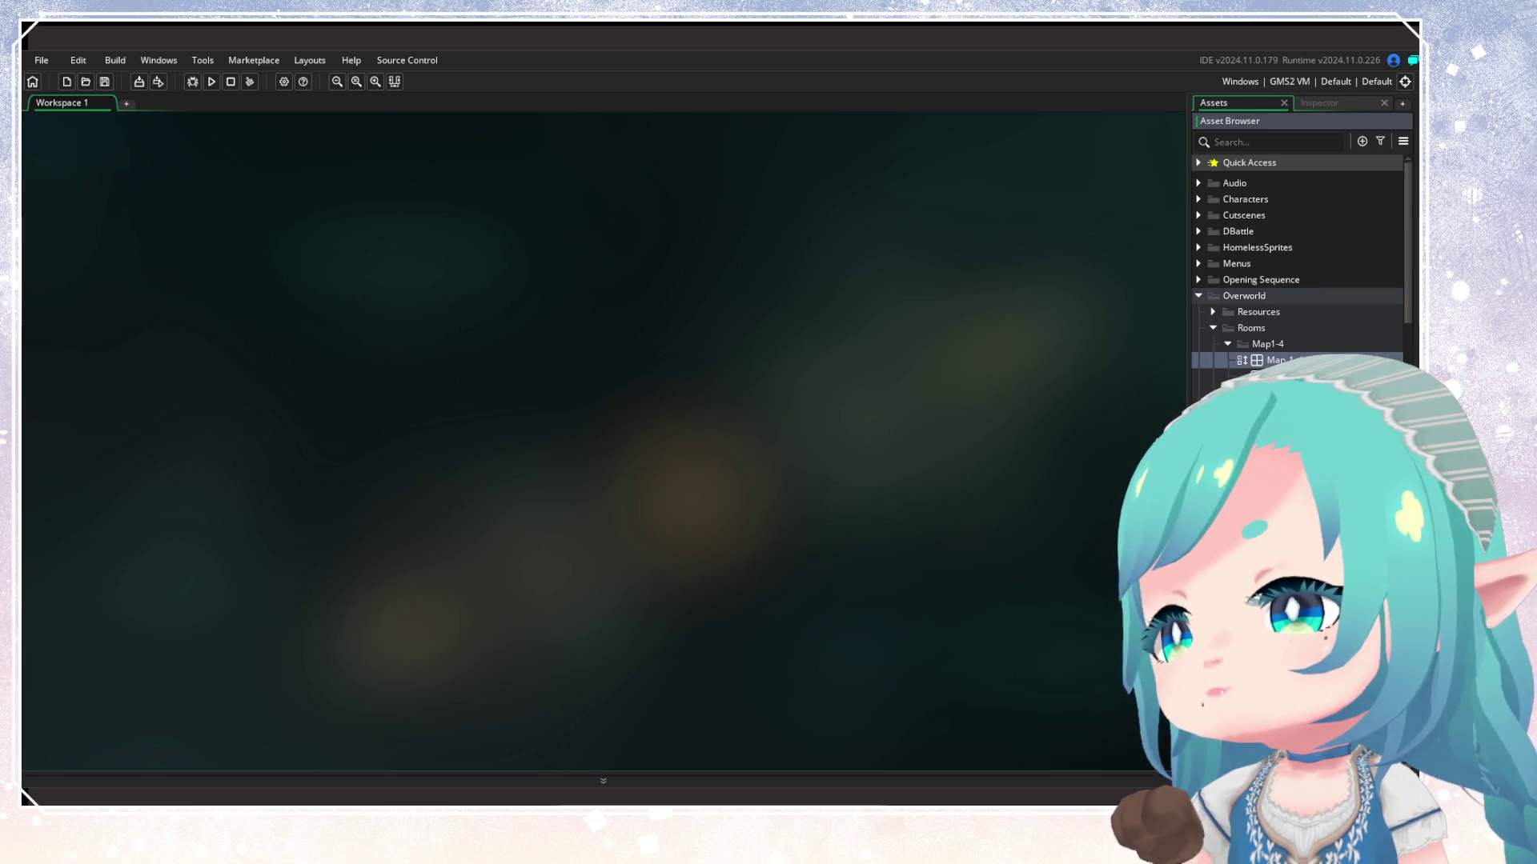
pyautogui.doubleClick(1274, 360)
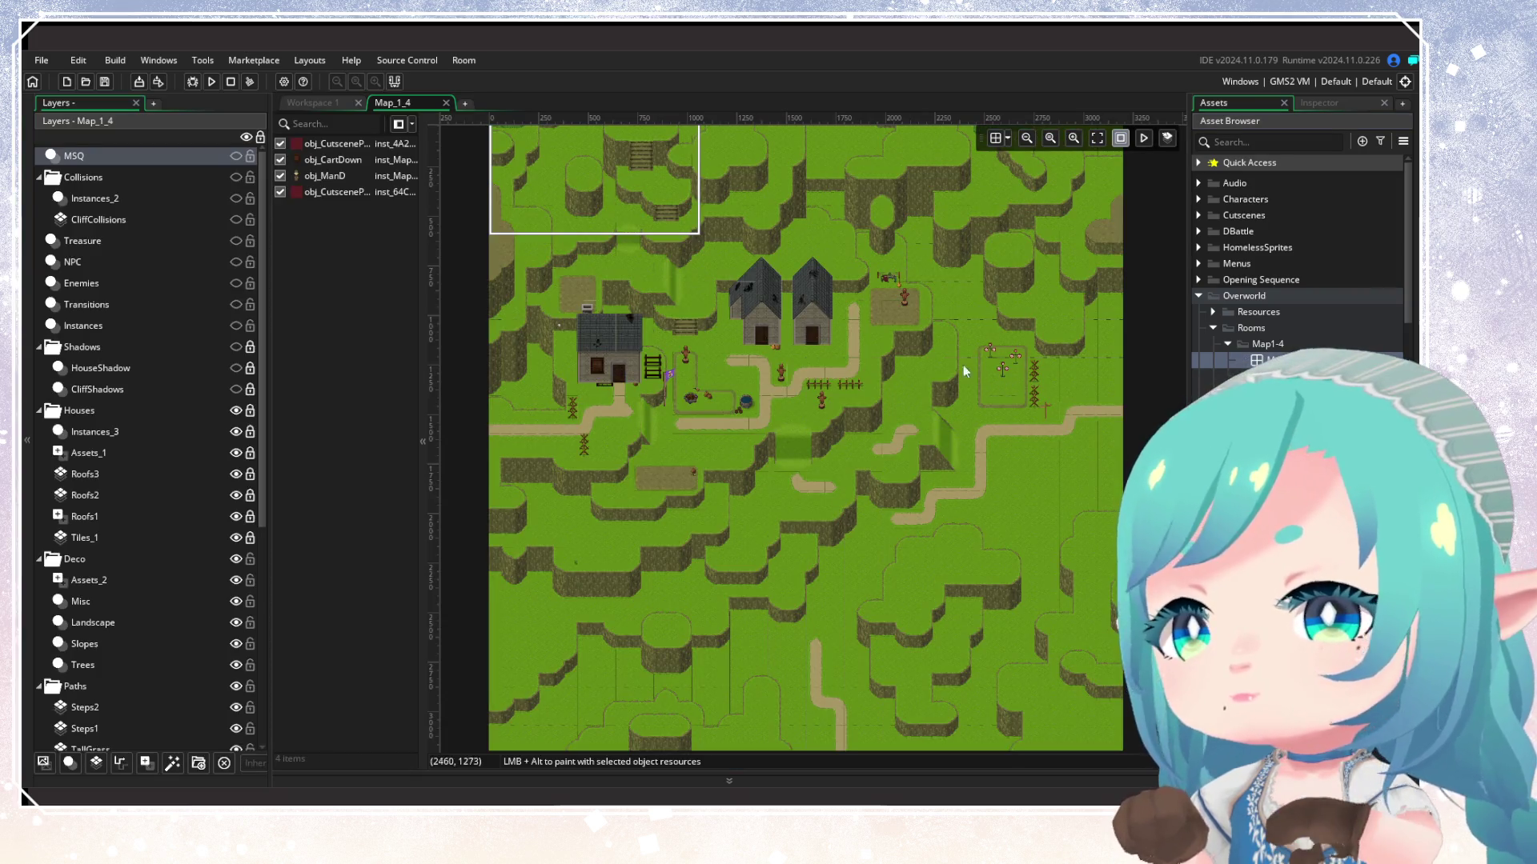
pyautogui.click(446, 103)
pyautogui.click(1227, 343)
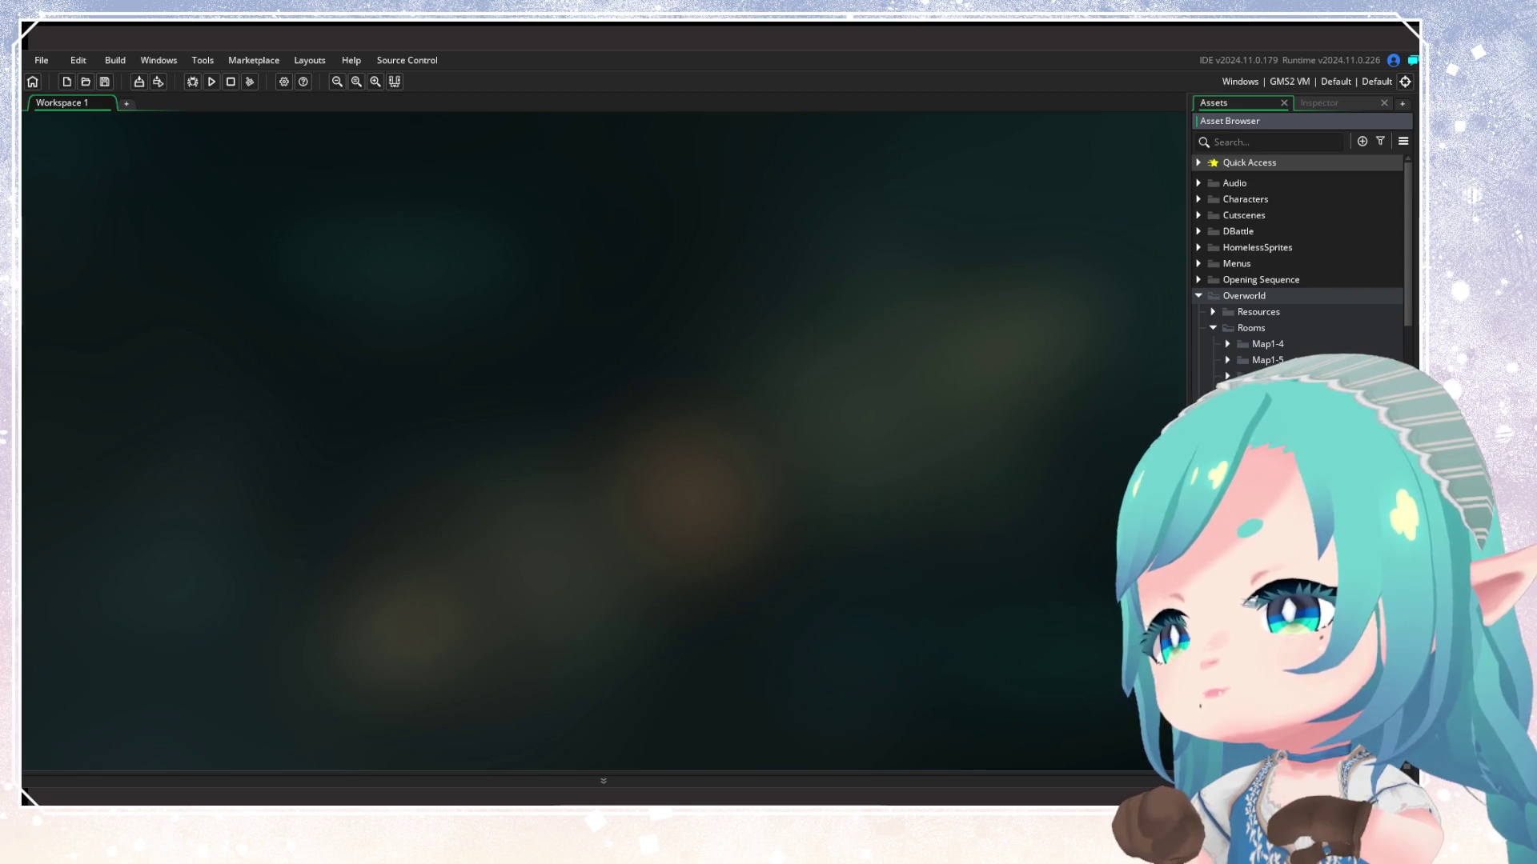
pyautogui.scroll(-1, 1233, 367)
pyautogui.scroll(-5, 1296, 264)
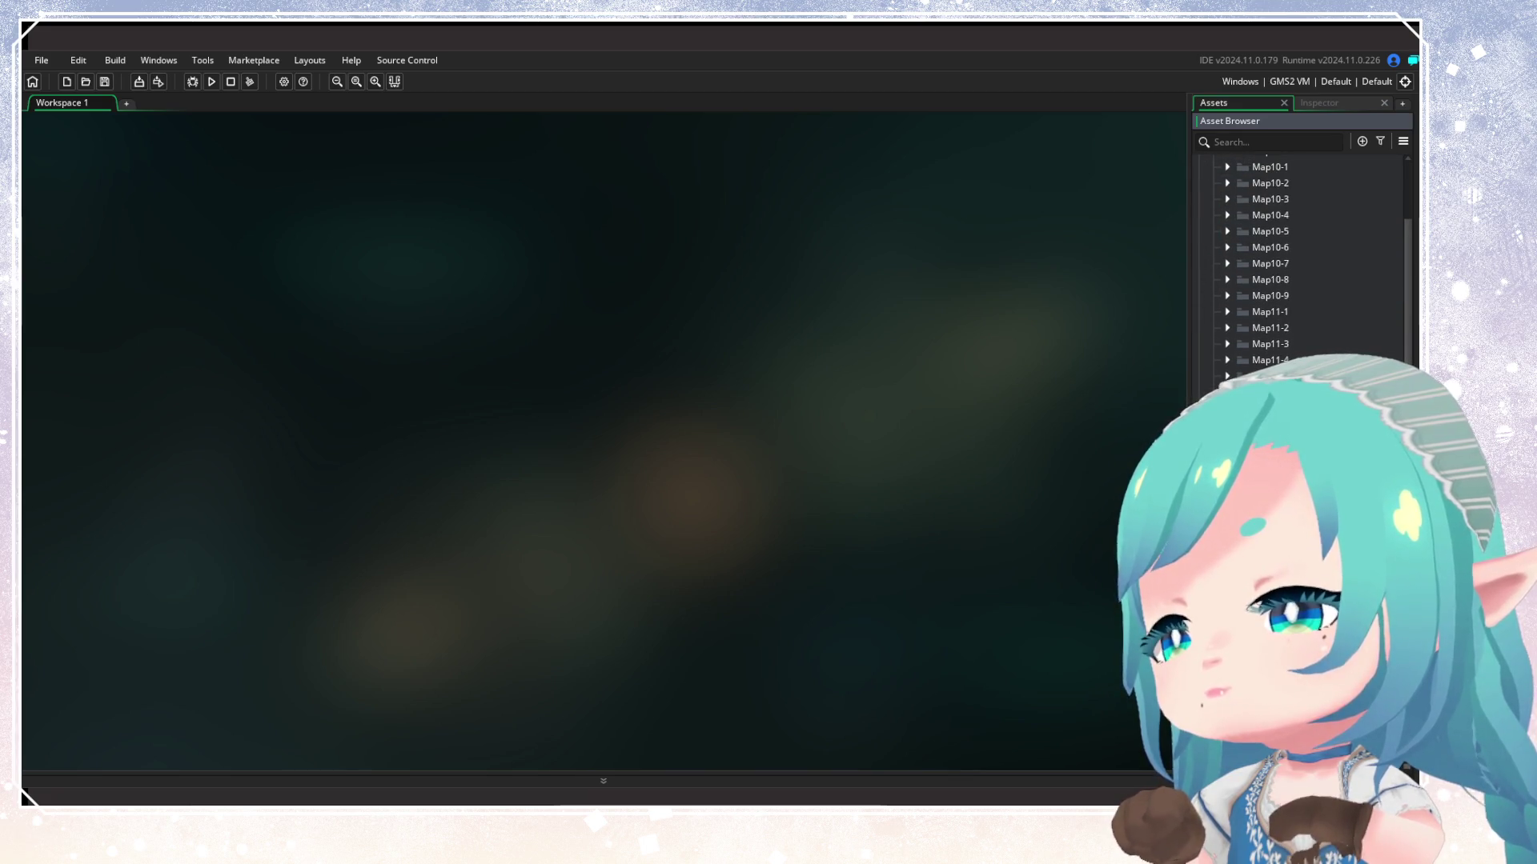
pyautogui.scroll(-5, 1296, 265)
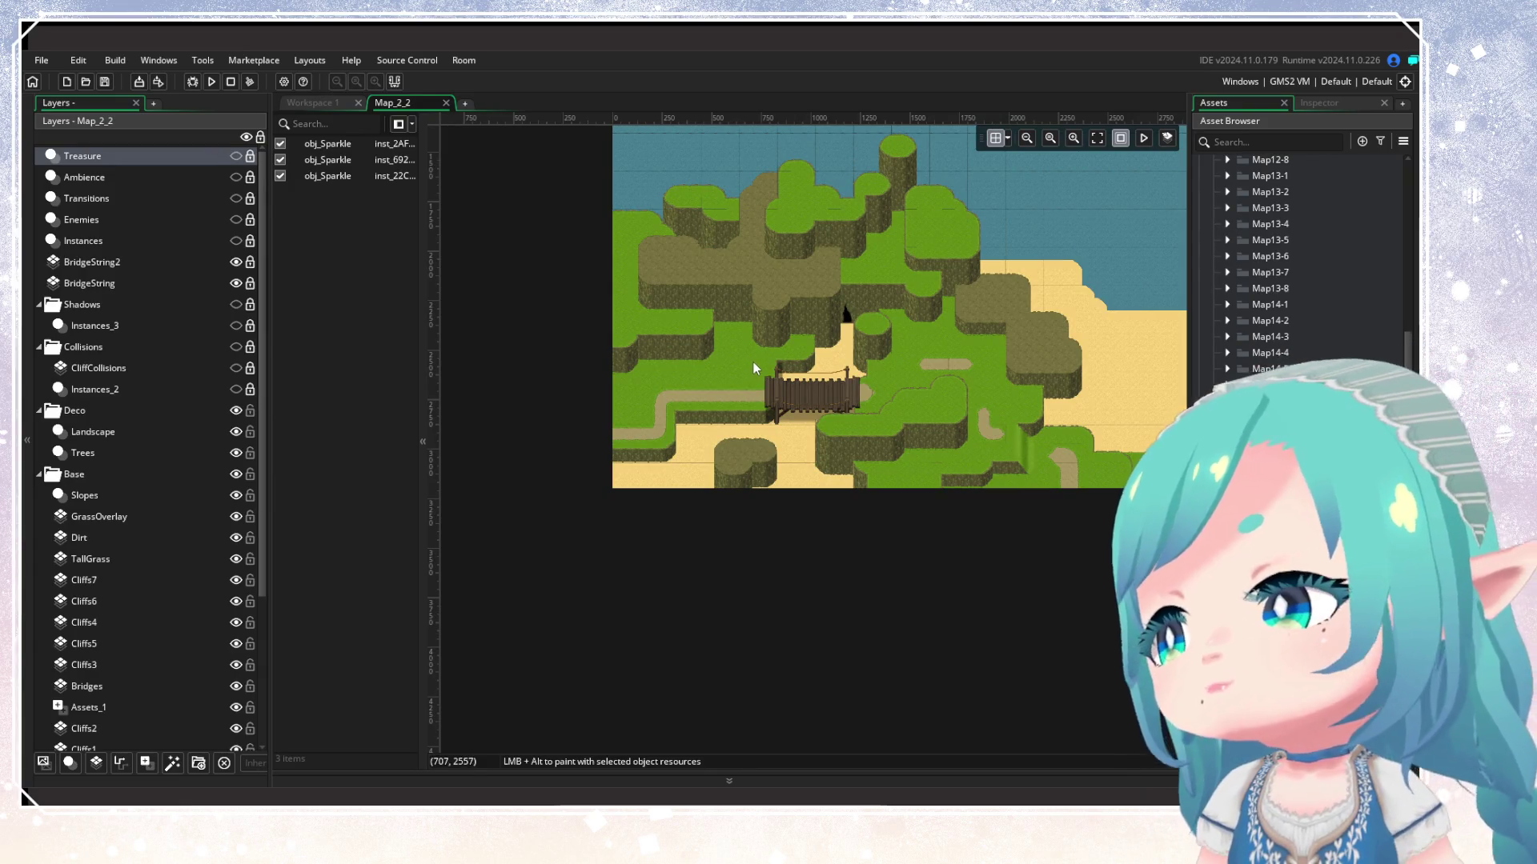
pyautogui.scroll(4, 751, 344)
# Zoom out and pan across the rendered map, then zoom in on the bridge
pyautogui.scroll(-2, 745, 356)
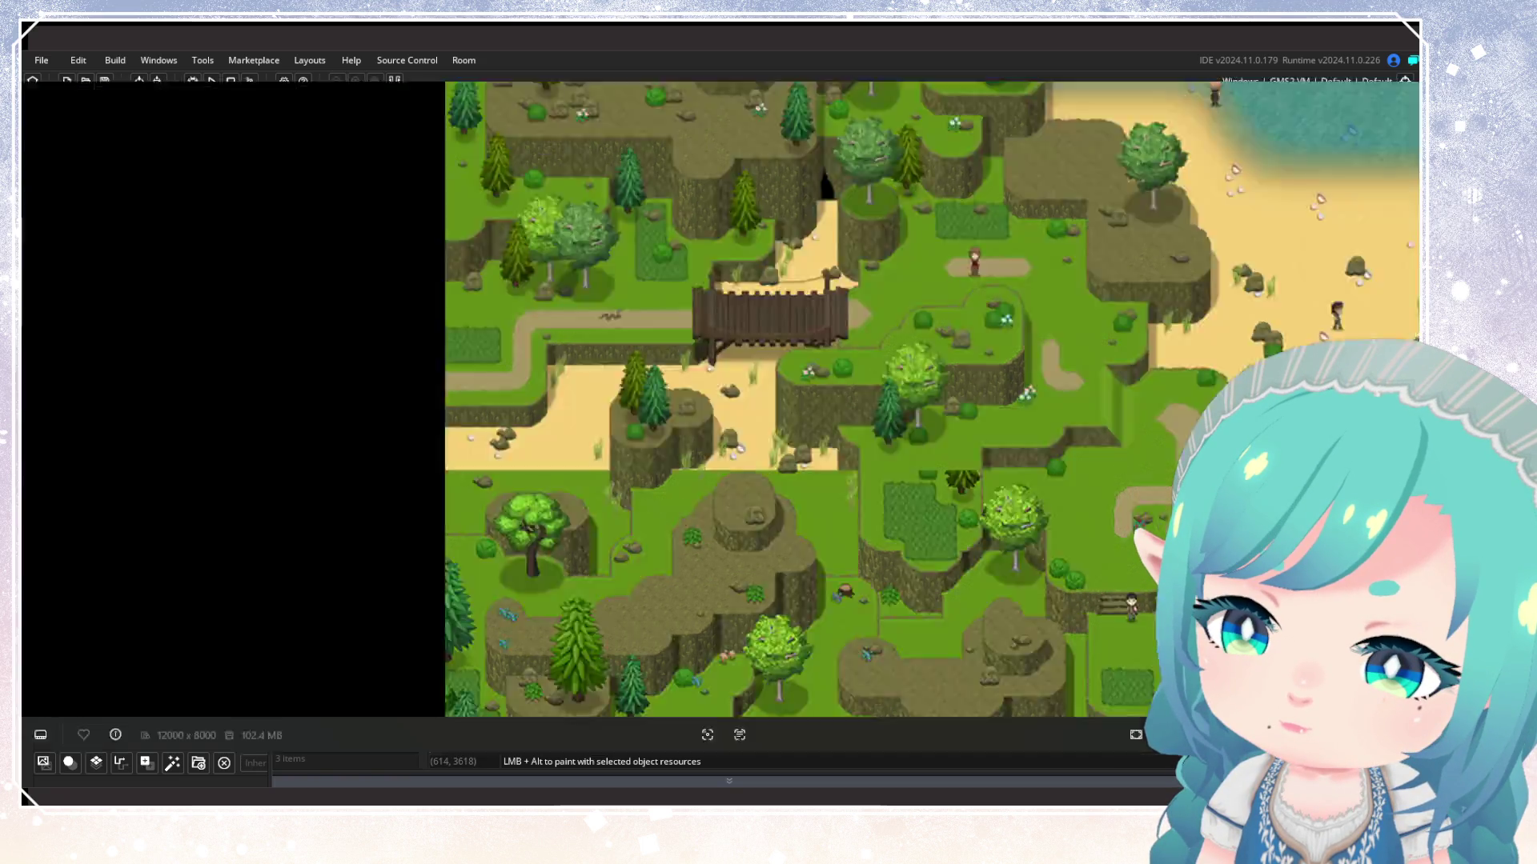
pyautogui.moveTo(431, 496); pyautogui.dragTo(745, 532)
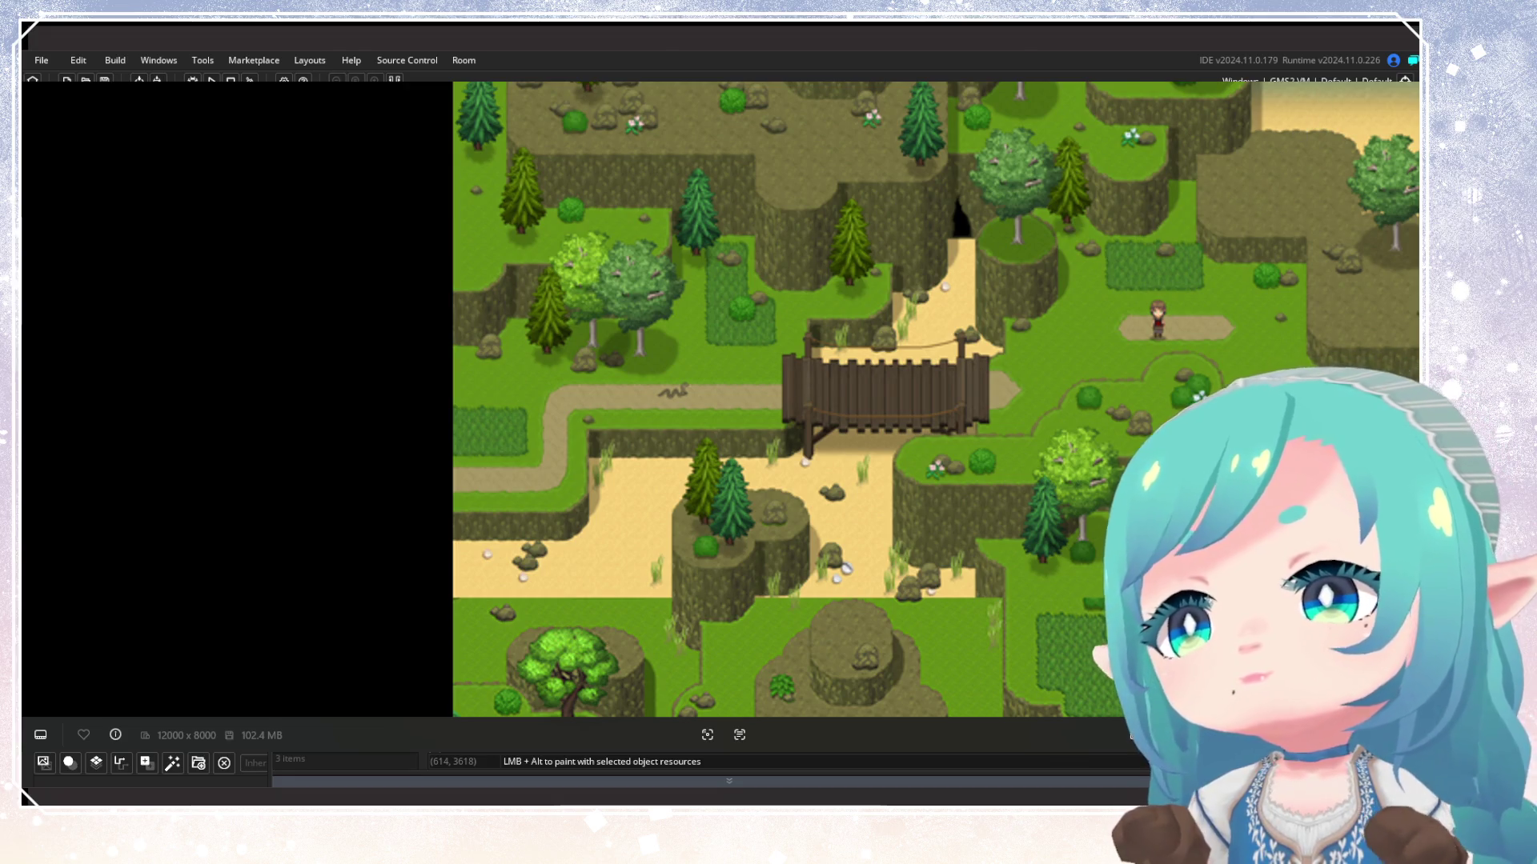
pyautogui.scroll(2, 725, 414)
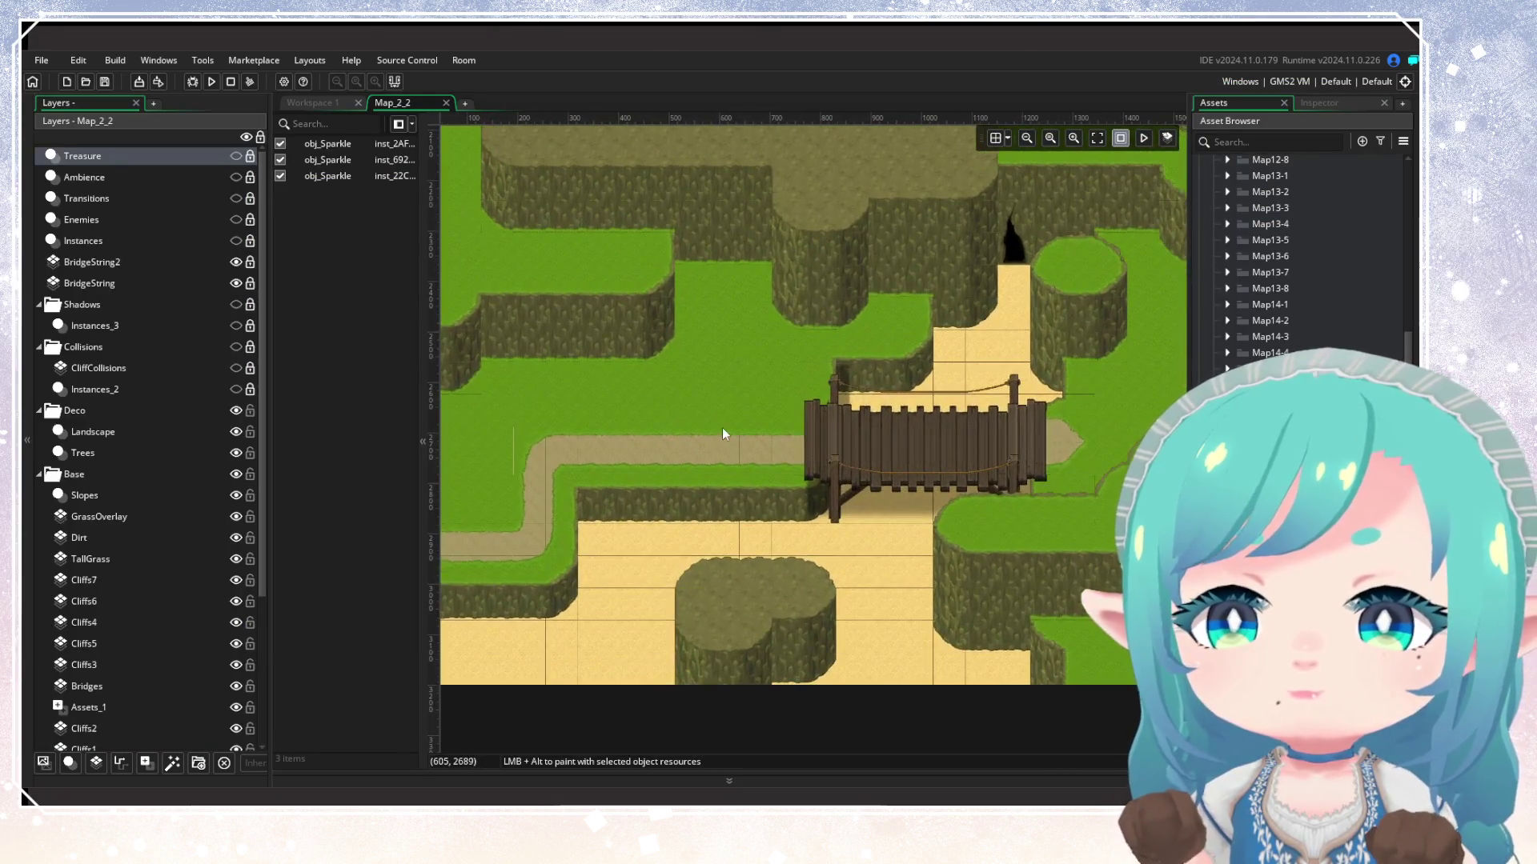
# Delete the BridgeString2 and BridgeString layers after checking their contents
pyautogui.click(132, 263)
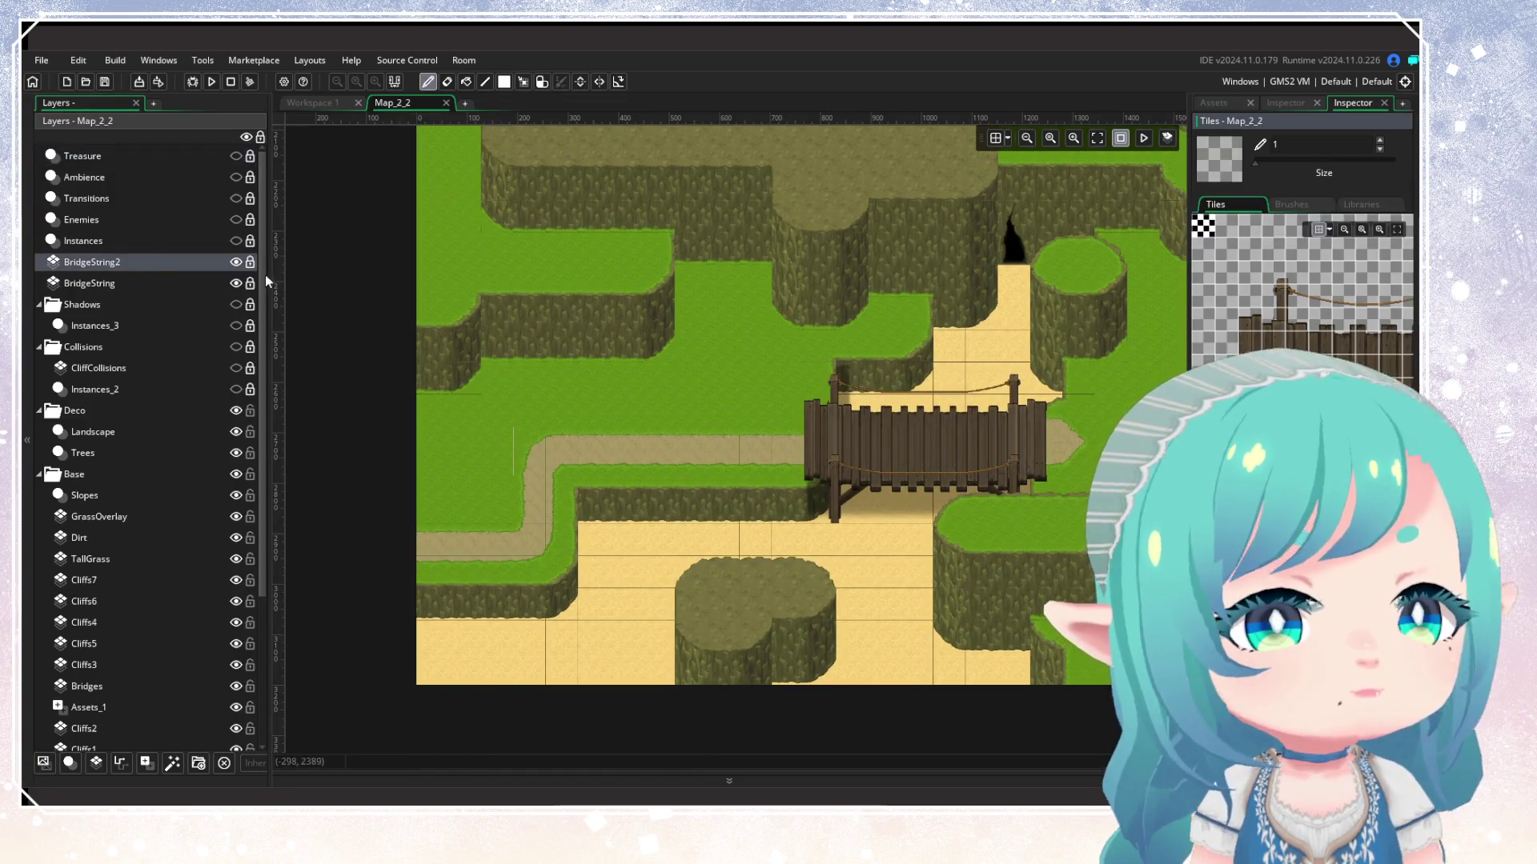
pyautogui.click(237, 263)
pyautogui.click(236, 262)
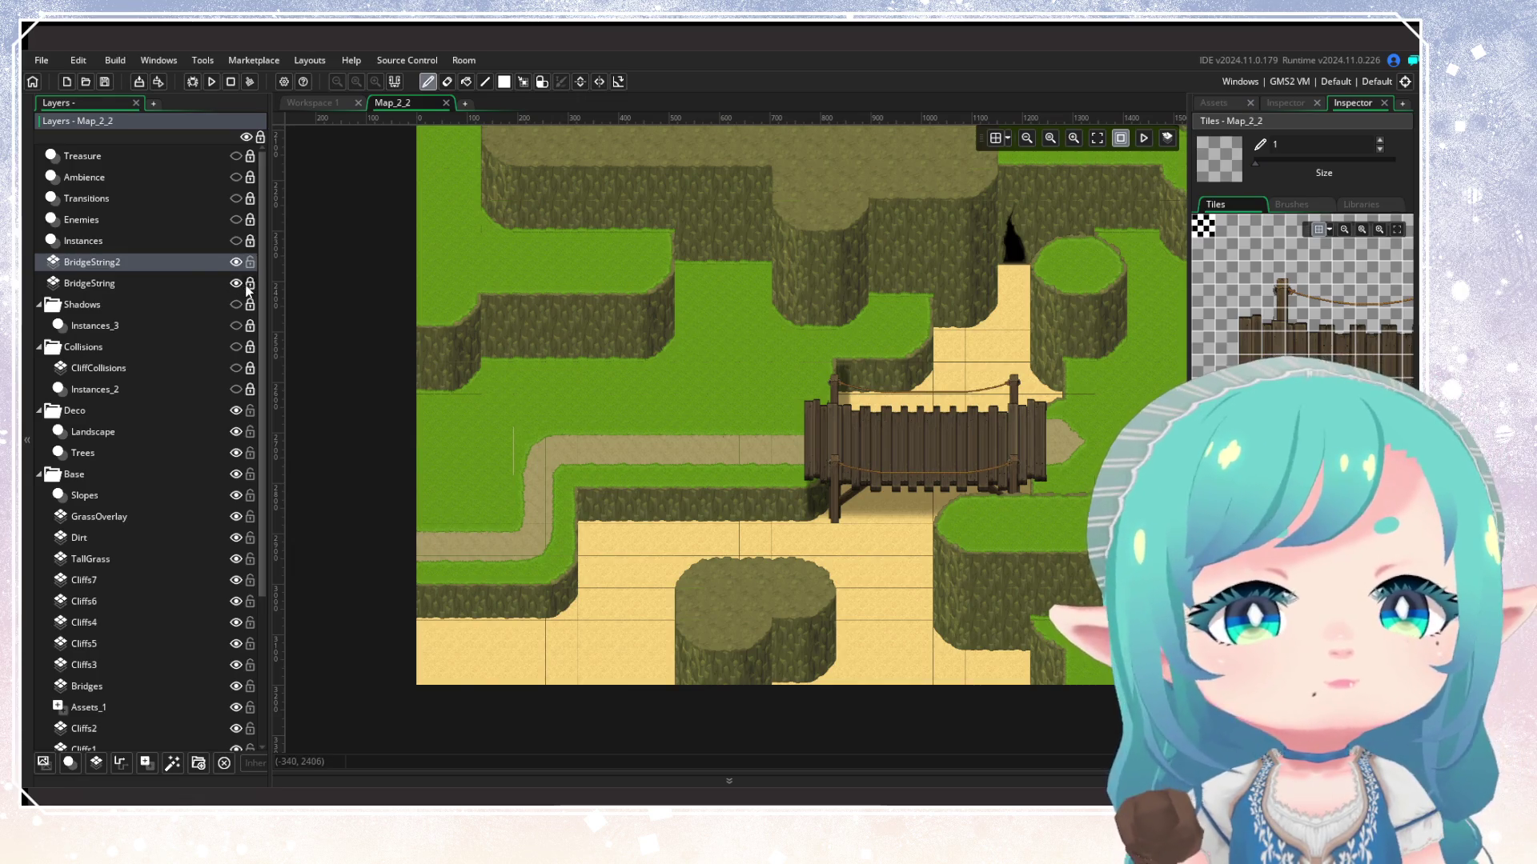
pyautogui.press('Delete')
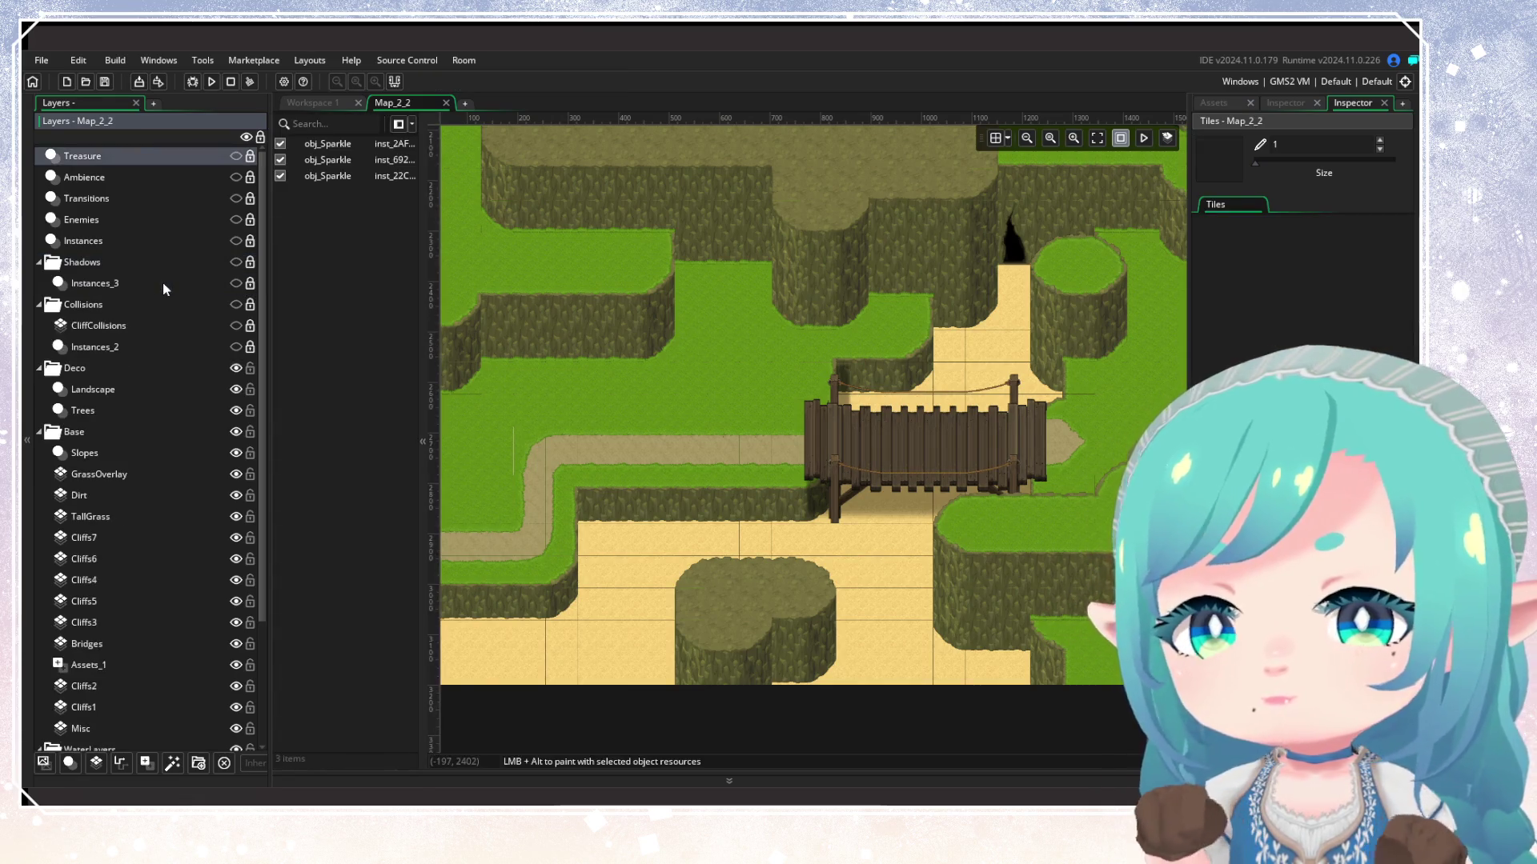
# Delete the Bridges tile layer, removing the wooden bridge from the room
pyautogui.click(155, 284)
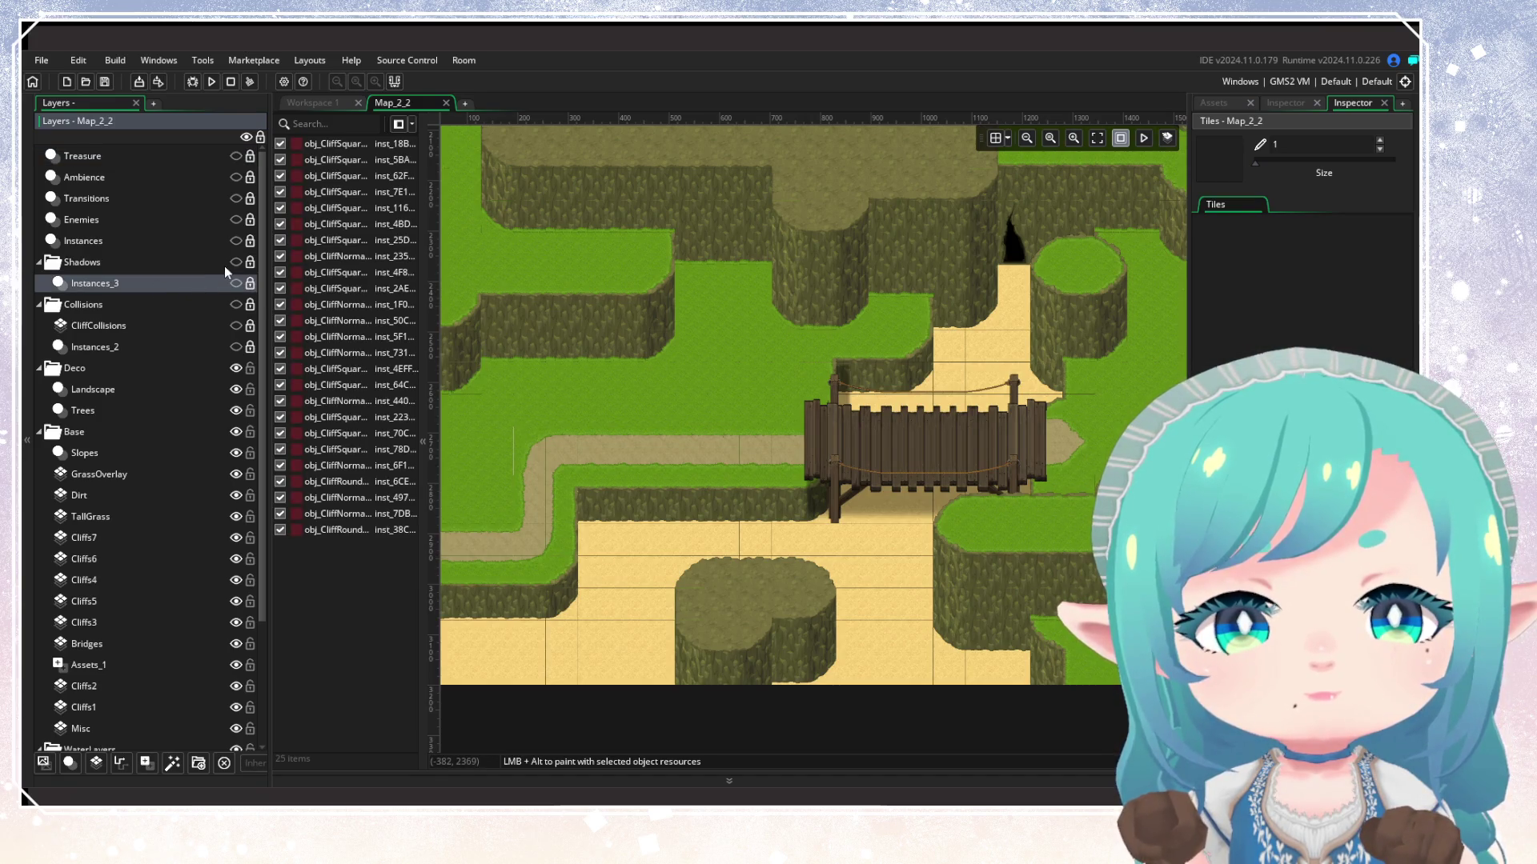
pyautogui.scroll(-4, 123, 408)
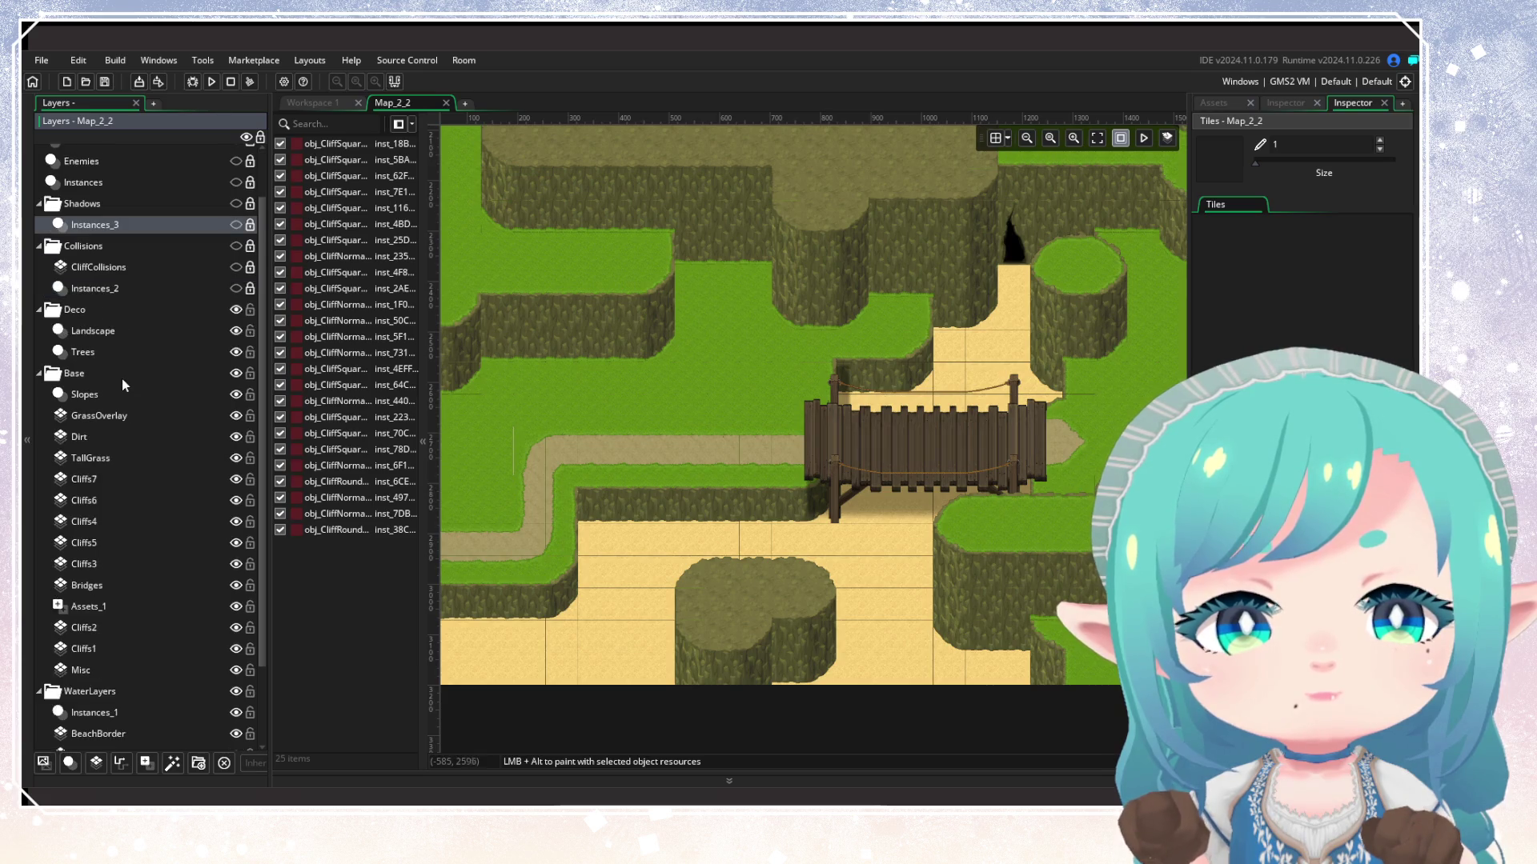
pyautogui.click(189, 489)
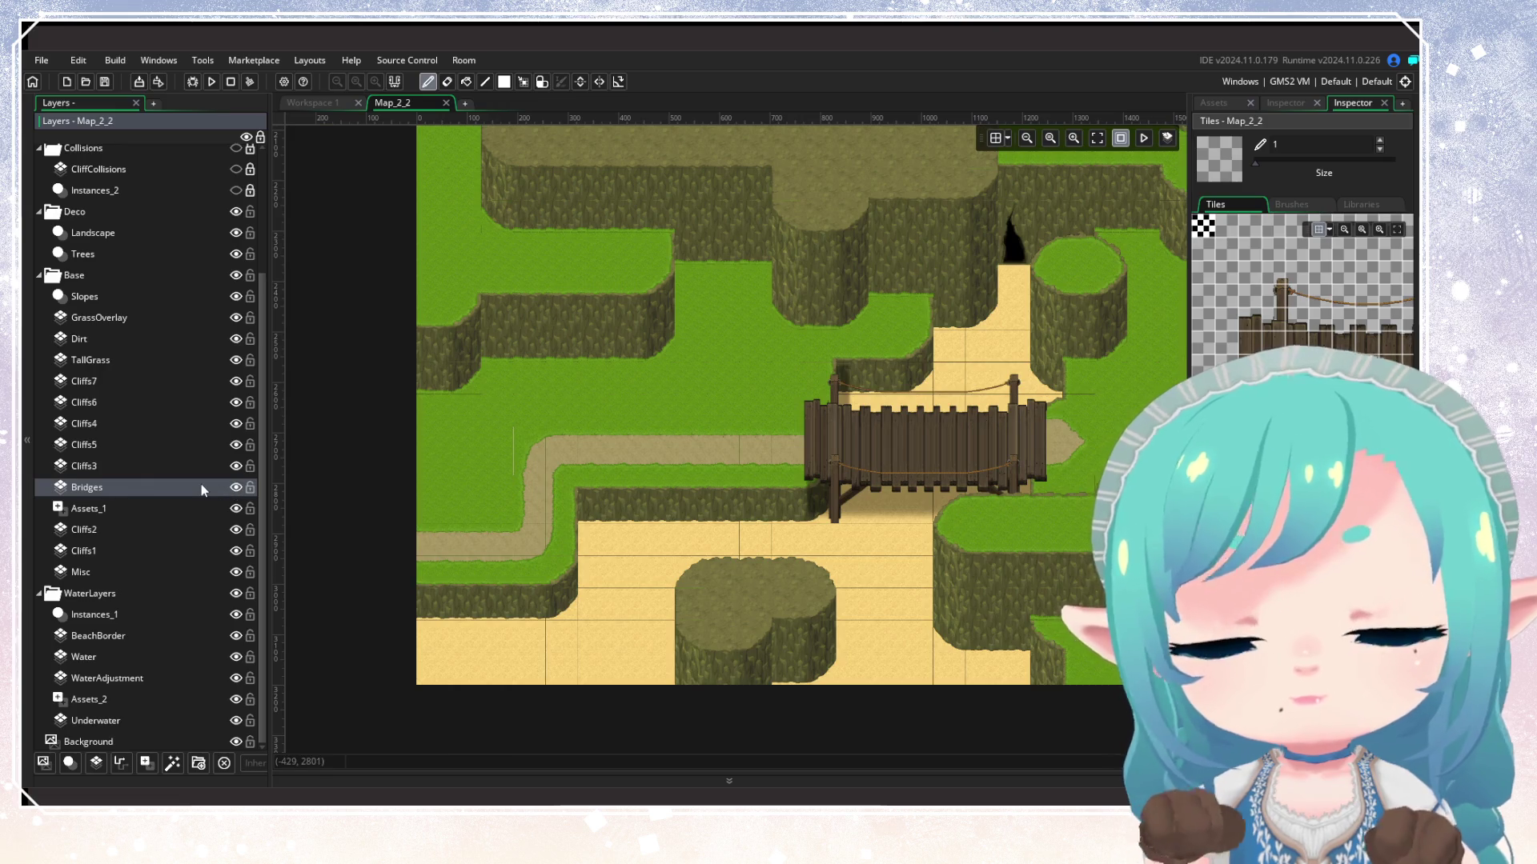
pyautogui.press('Delete')
# Delete the Assets_1 layer and select the TallGrass layer
pyautogui.scroll(-3, 630, 481)
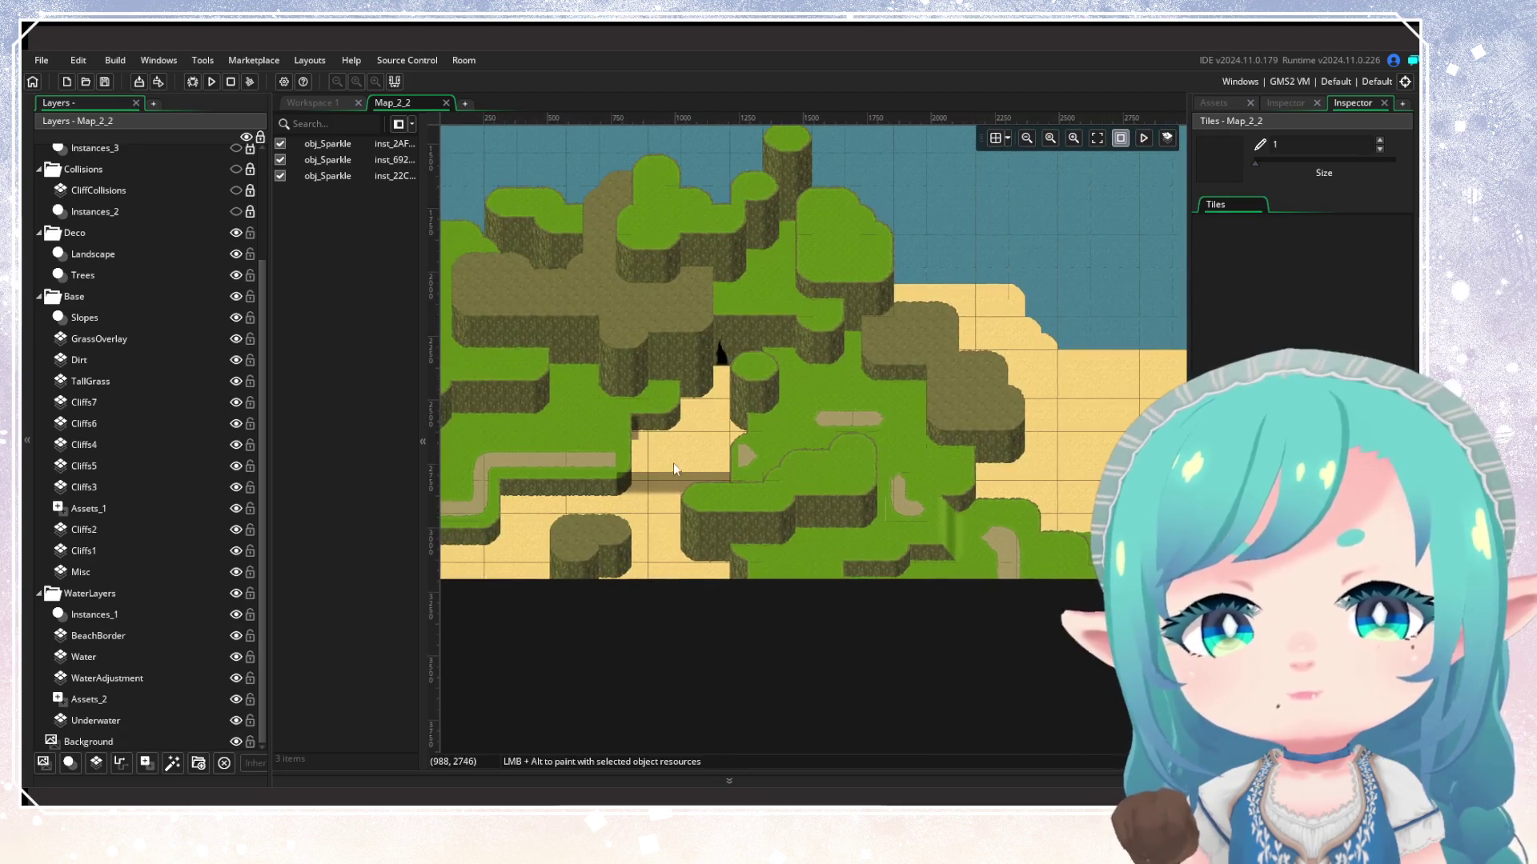
pyautogui.click(190, 511)
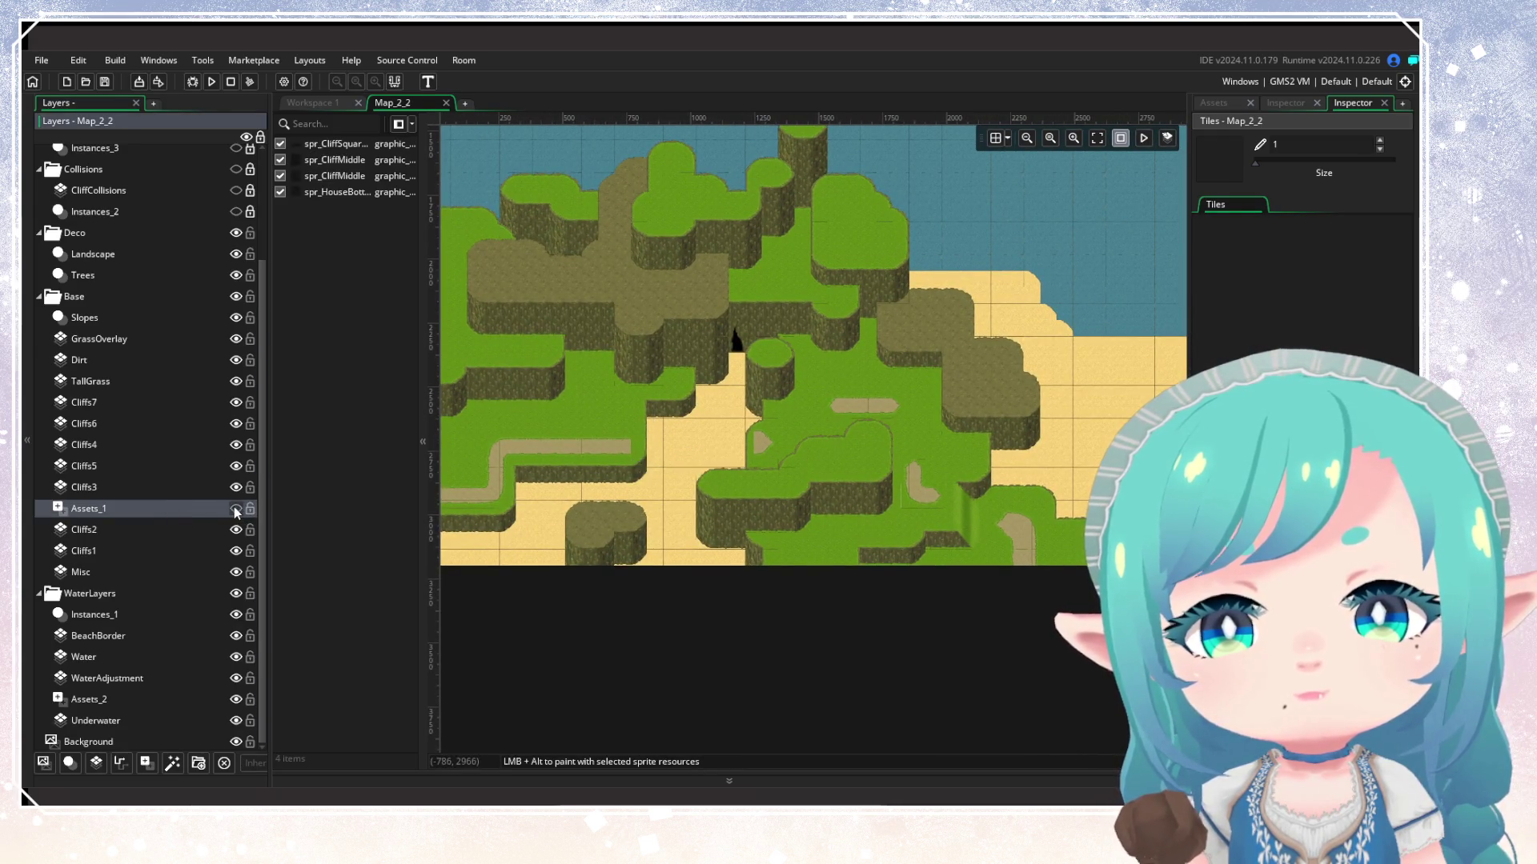
pyautogui.press('Delete')
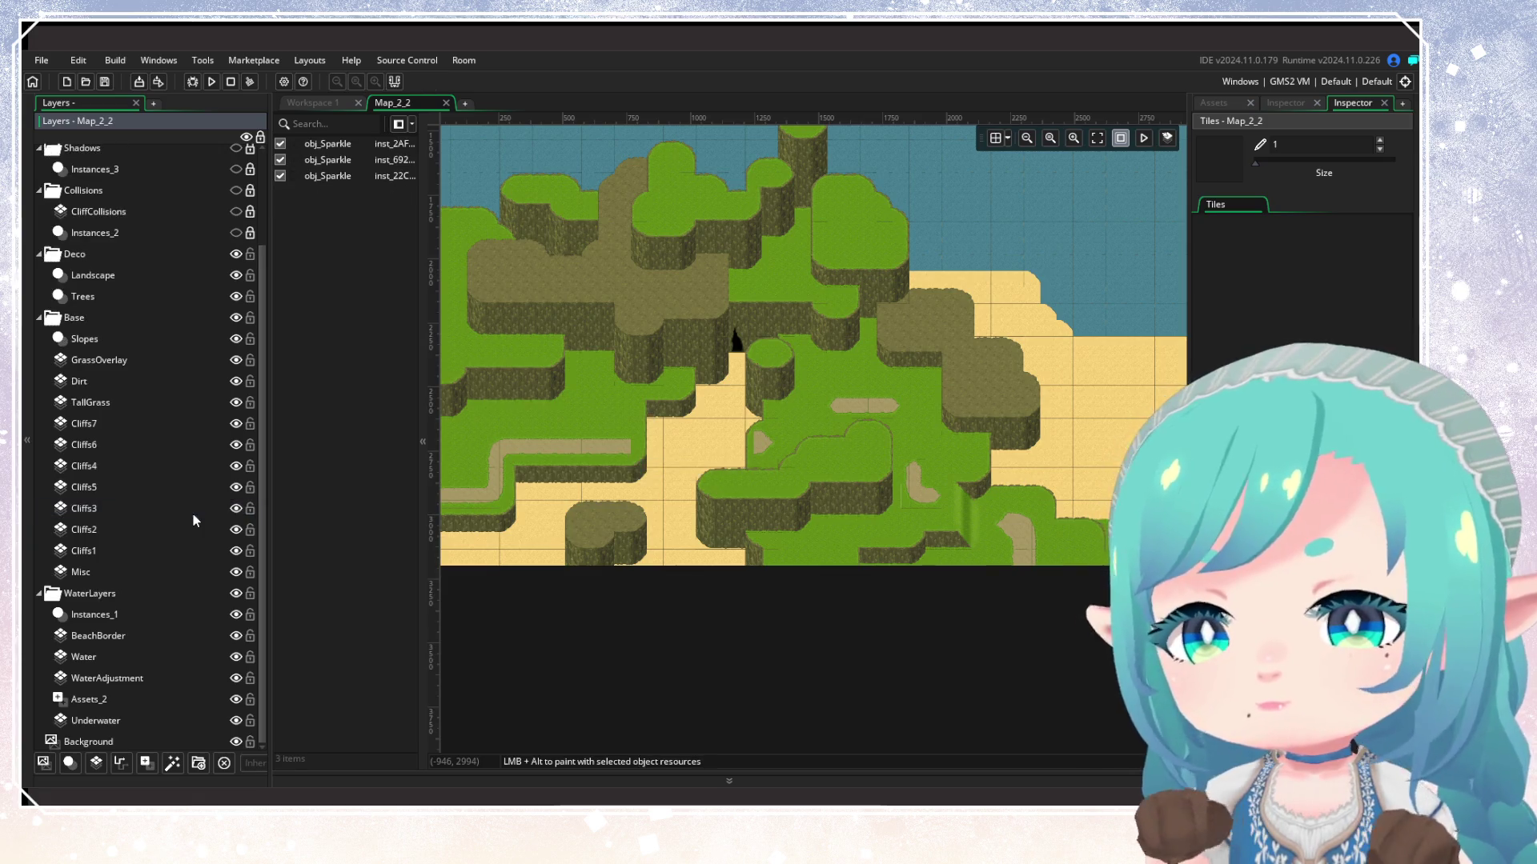
pyautogui.moveTo(795, 458); pyautogui.dragTo(874, 456)
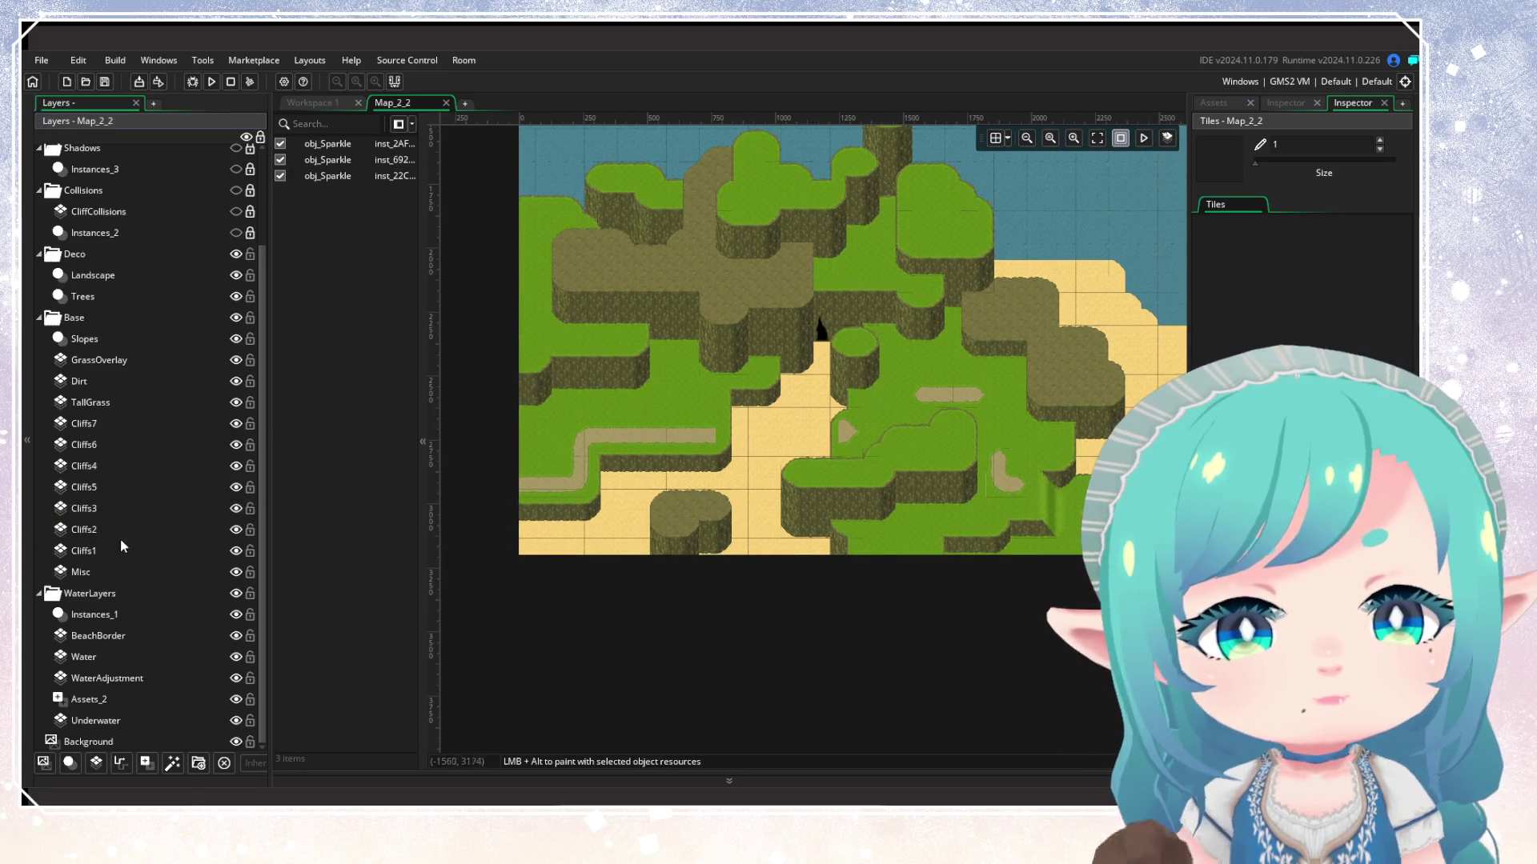
pyautogui.click(100, 402)
# Toggle the GrassOverlay layer's visibility to compare the map with and without it
pyautogui.click(120, 360)
pyautogui.click(236, 360)
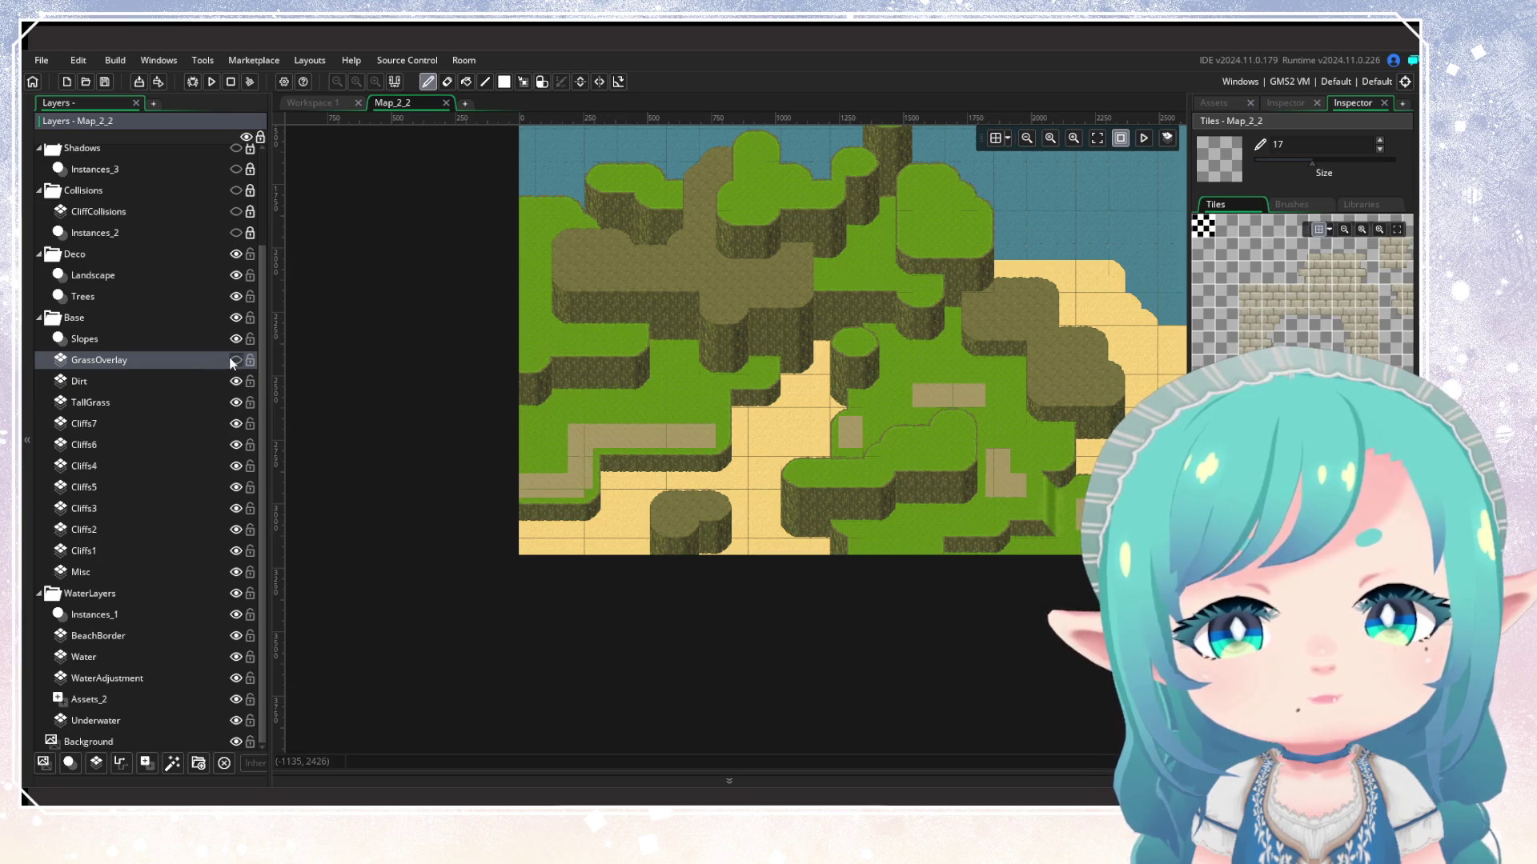
pyautogui.click(236, 360)
pyautogui.click(236, 360)
pyautogui.click(235, 360)
# Erase the dirt path stub on the Dirt layer with the Tile Eraser at size 7
pyautogui.click(202, 381)
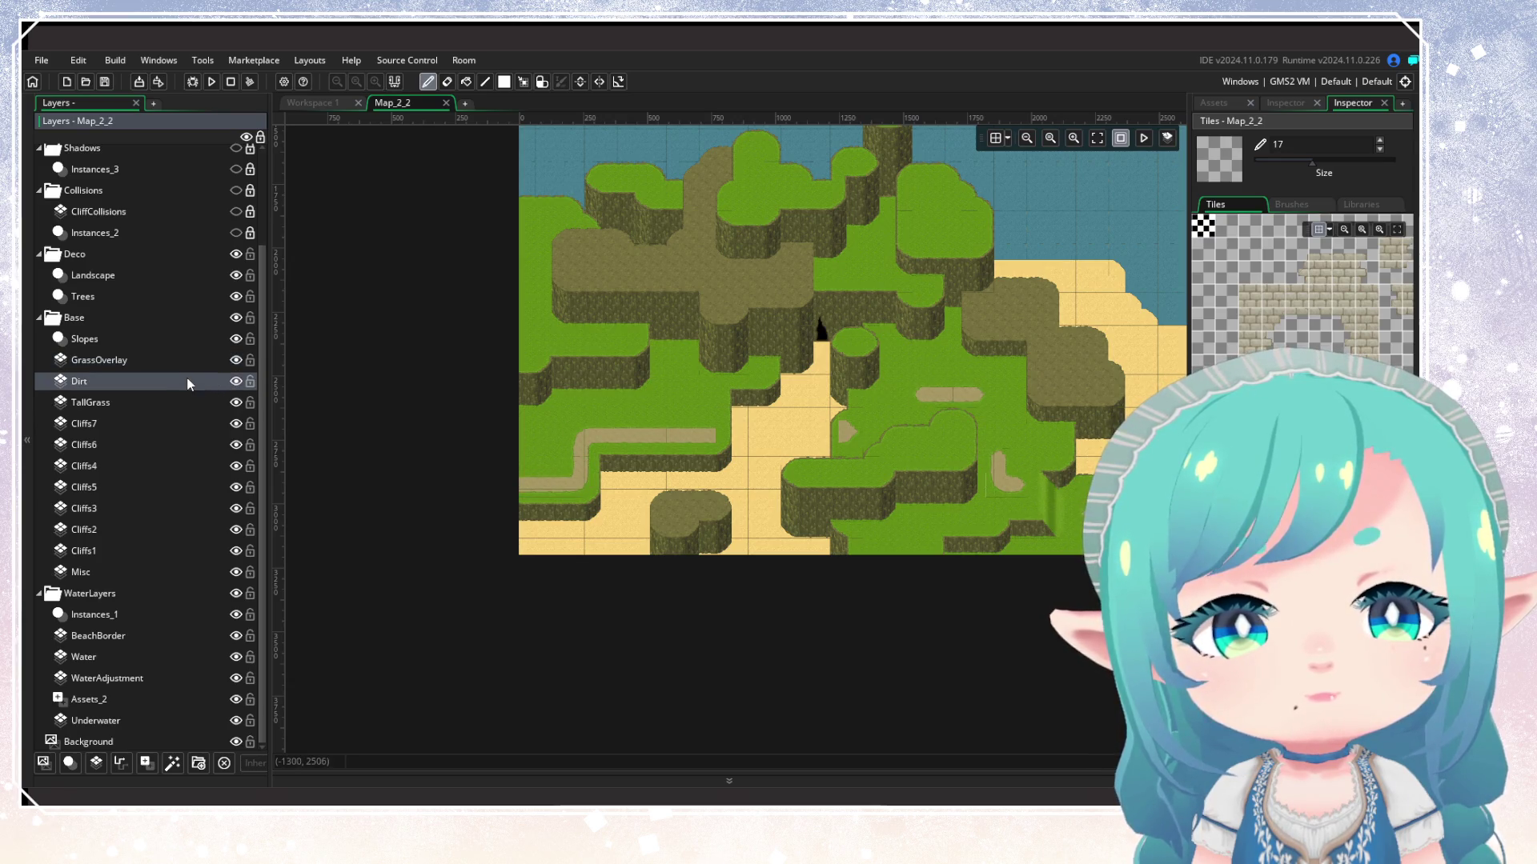
pyautogui.click(447, 83)
pyautogui.scroll(2, 635, 456)
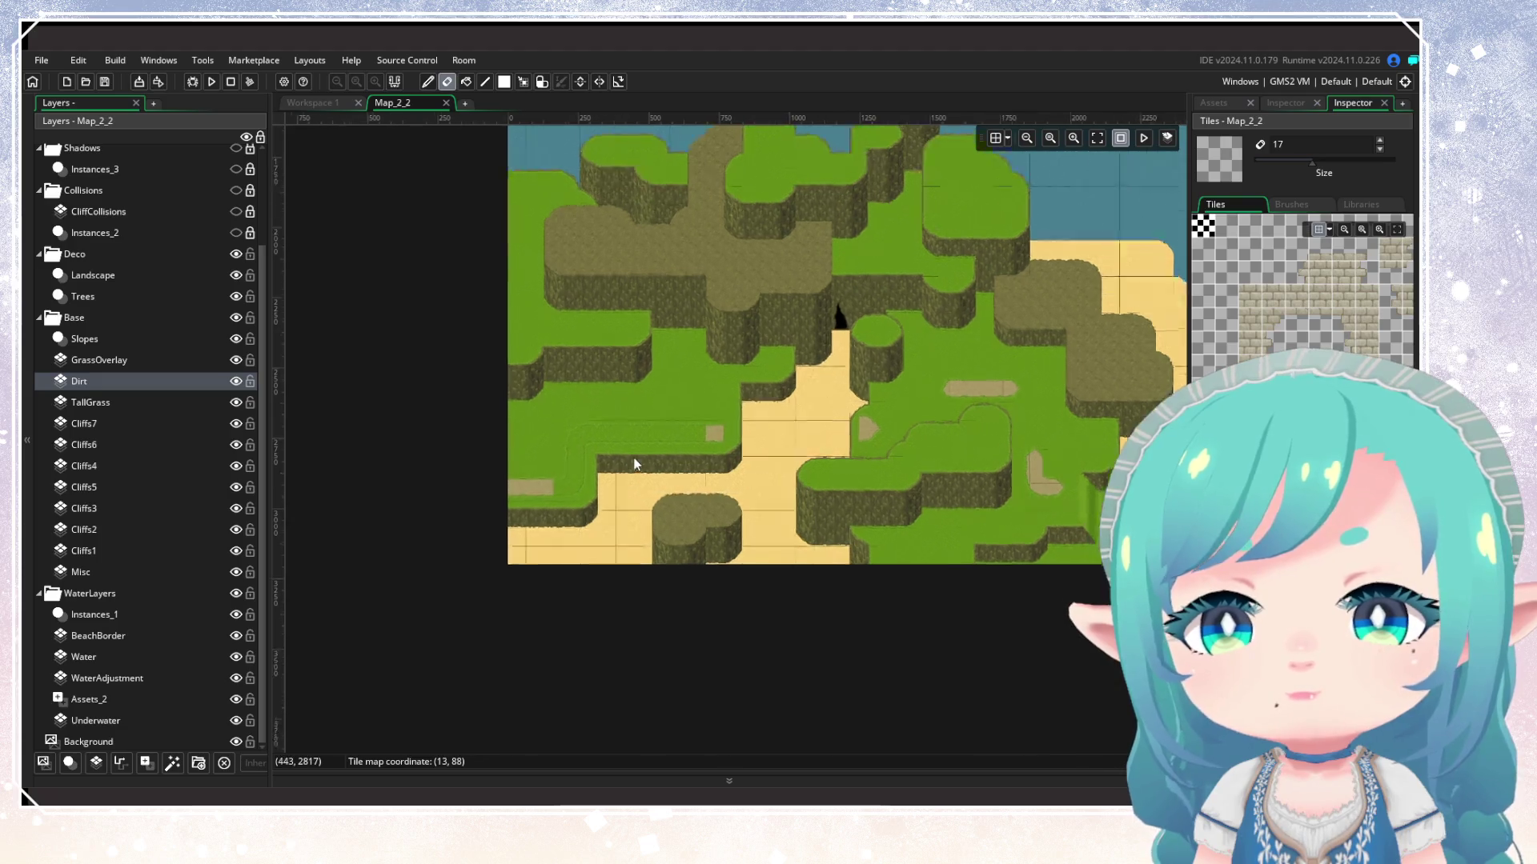
pyautogui.moveTo(1310, 162); pyautogui.dragTo(1277, 163)
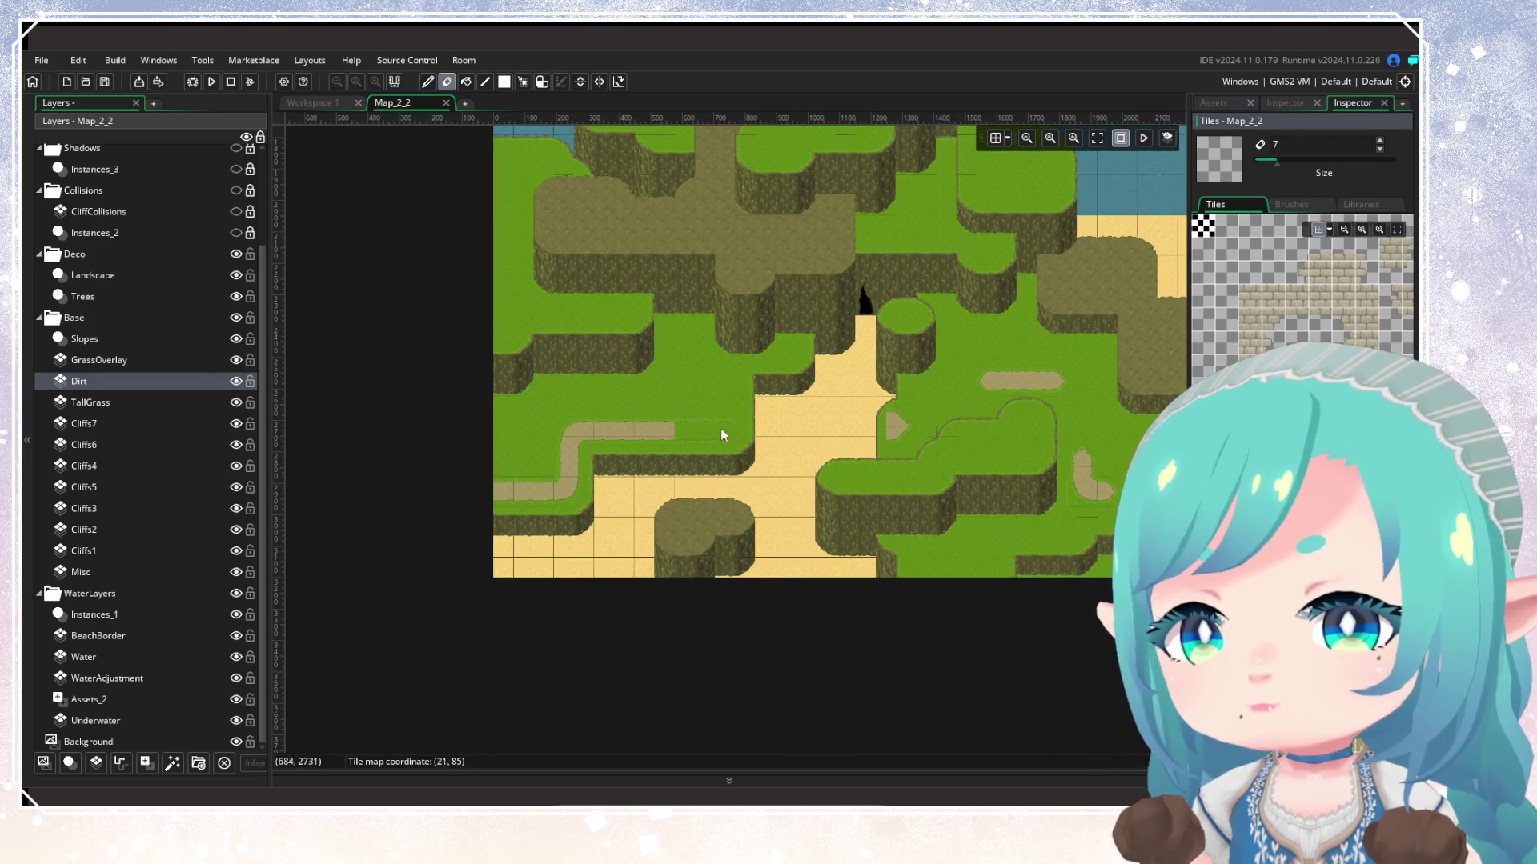
pyautogui.moveTo(720, 429); pyautogui.dragTo(564, 447)
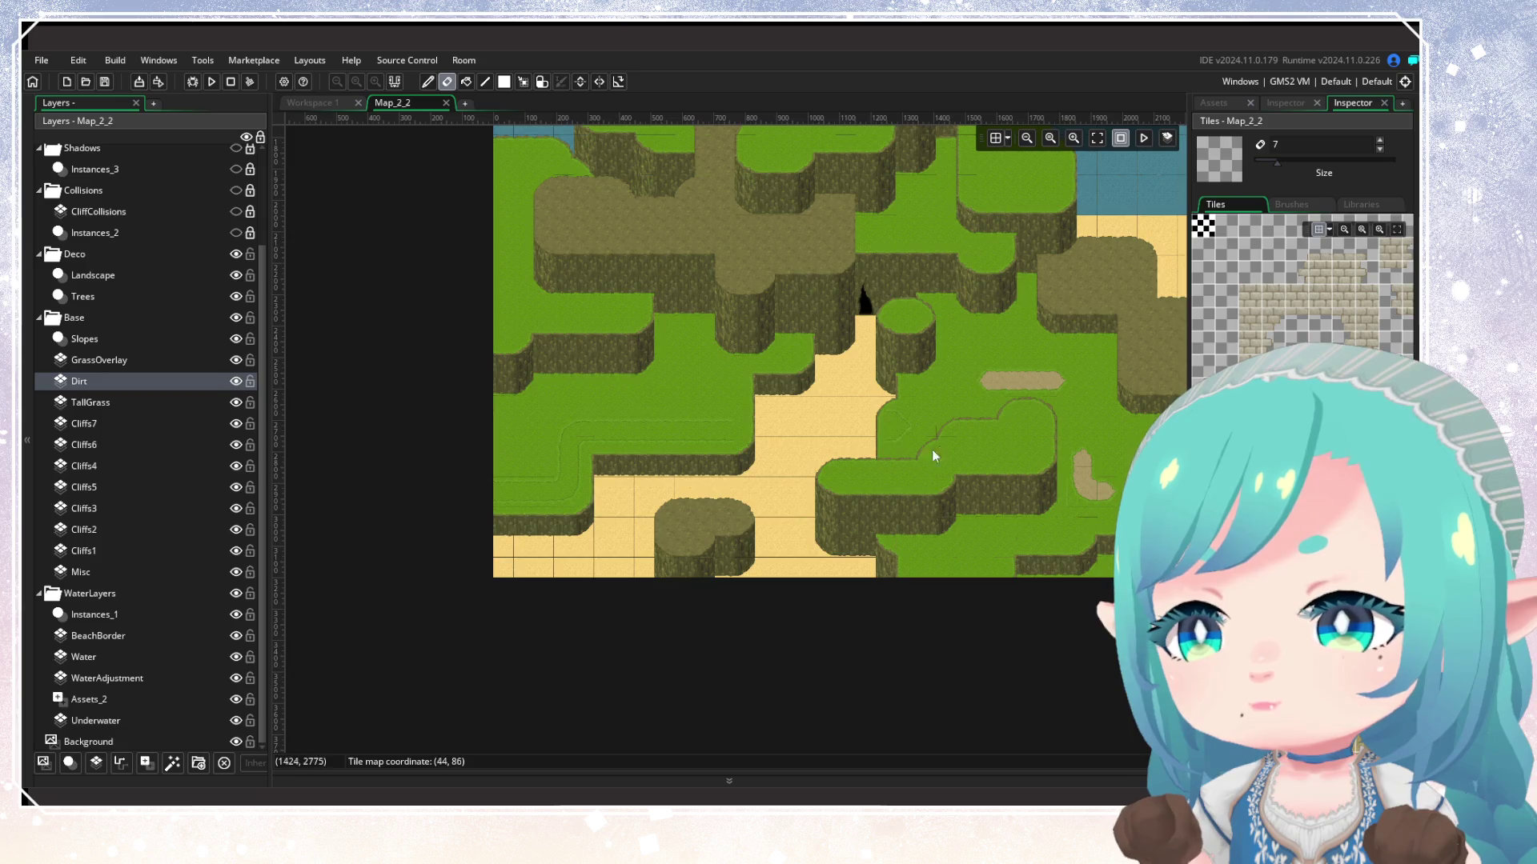
pyautogui.moveTo(933, 454)
pyautogui.mouseDown()
pyautogui.moveTo(616, 458)
pyautogui.moveTo(757, 455)
pyautogui.moveTo(928, 487)
pyautogui.mouseUp()
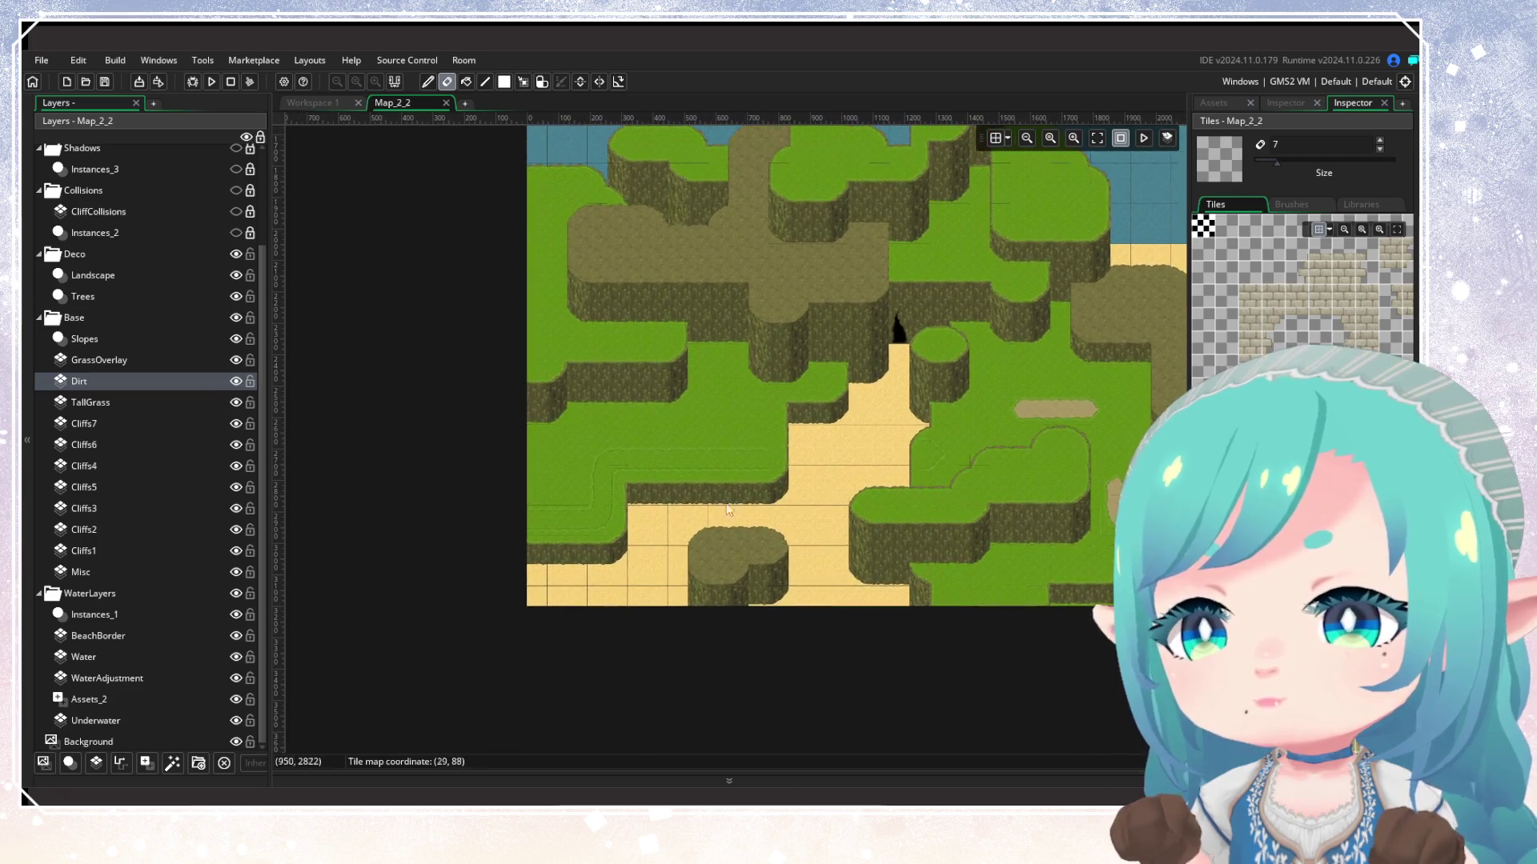
# Erase stray GrassOverlay edge tiles at the map's left, then pan toward the beach
pyautogui.click(131, 358)
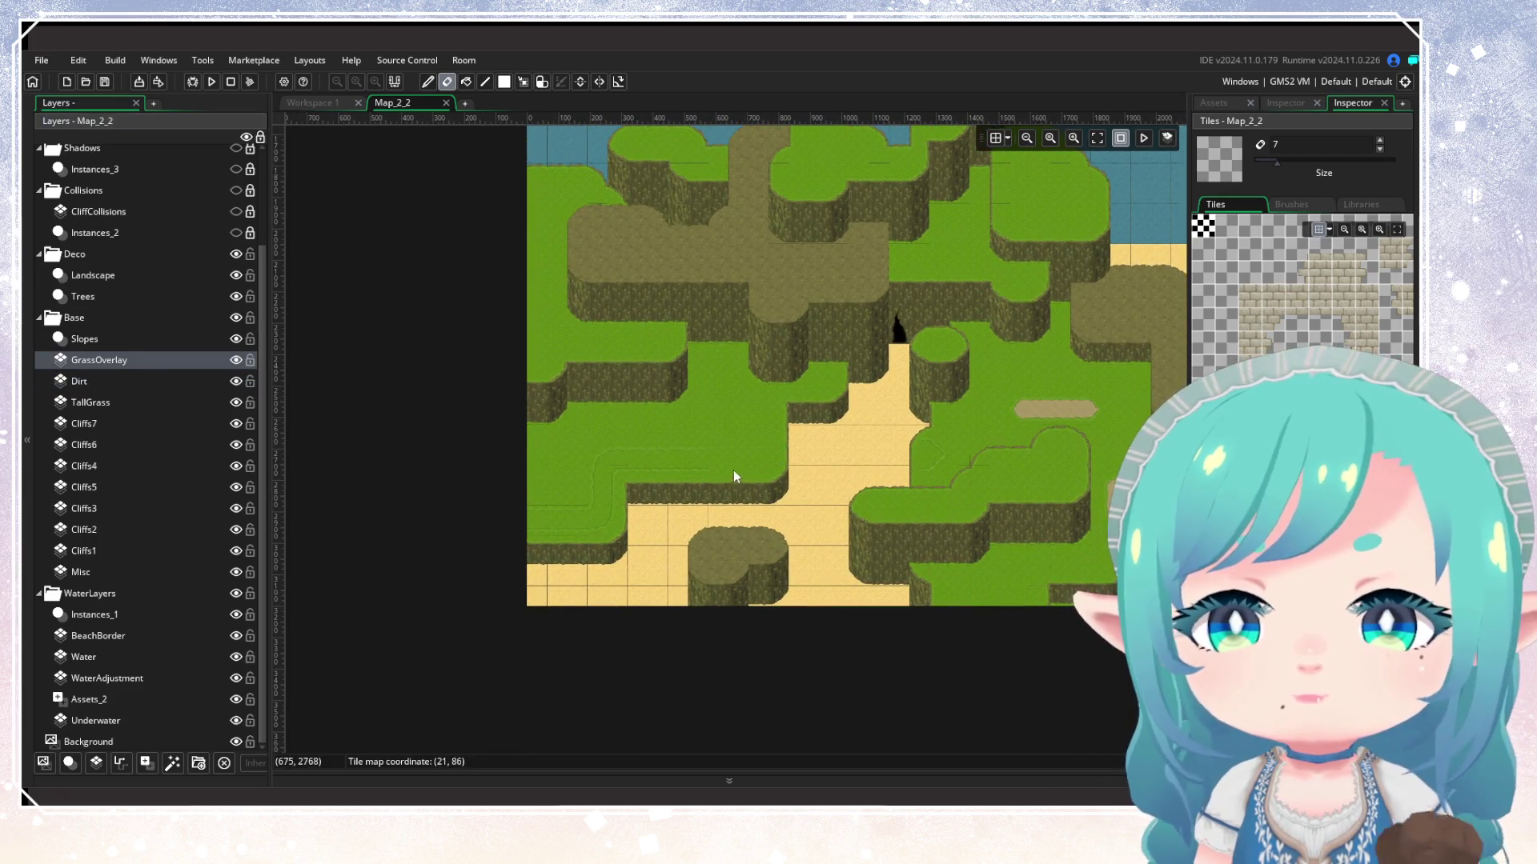
pyautogui.click(547, 526)
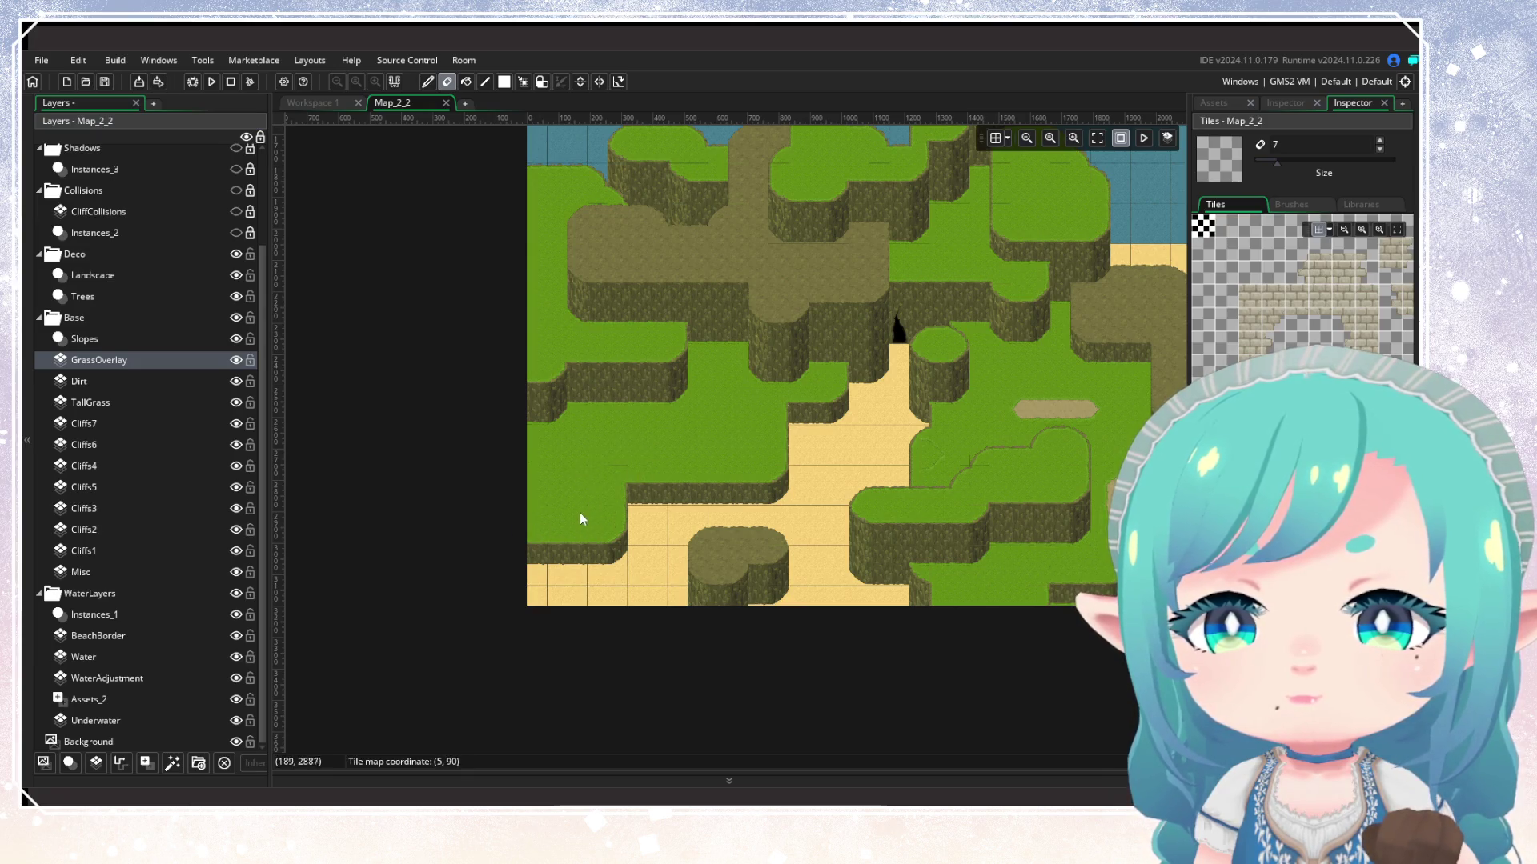
pyautogui.scroll(3, 565, 503)
pyautogui.scroll(-1, 659, 350)
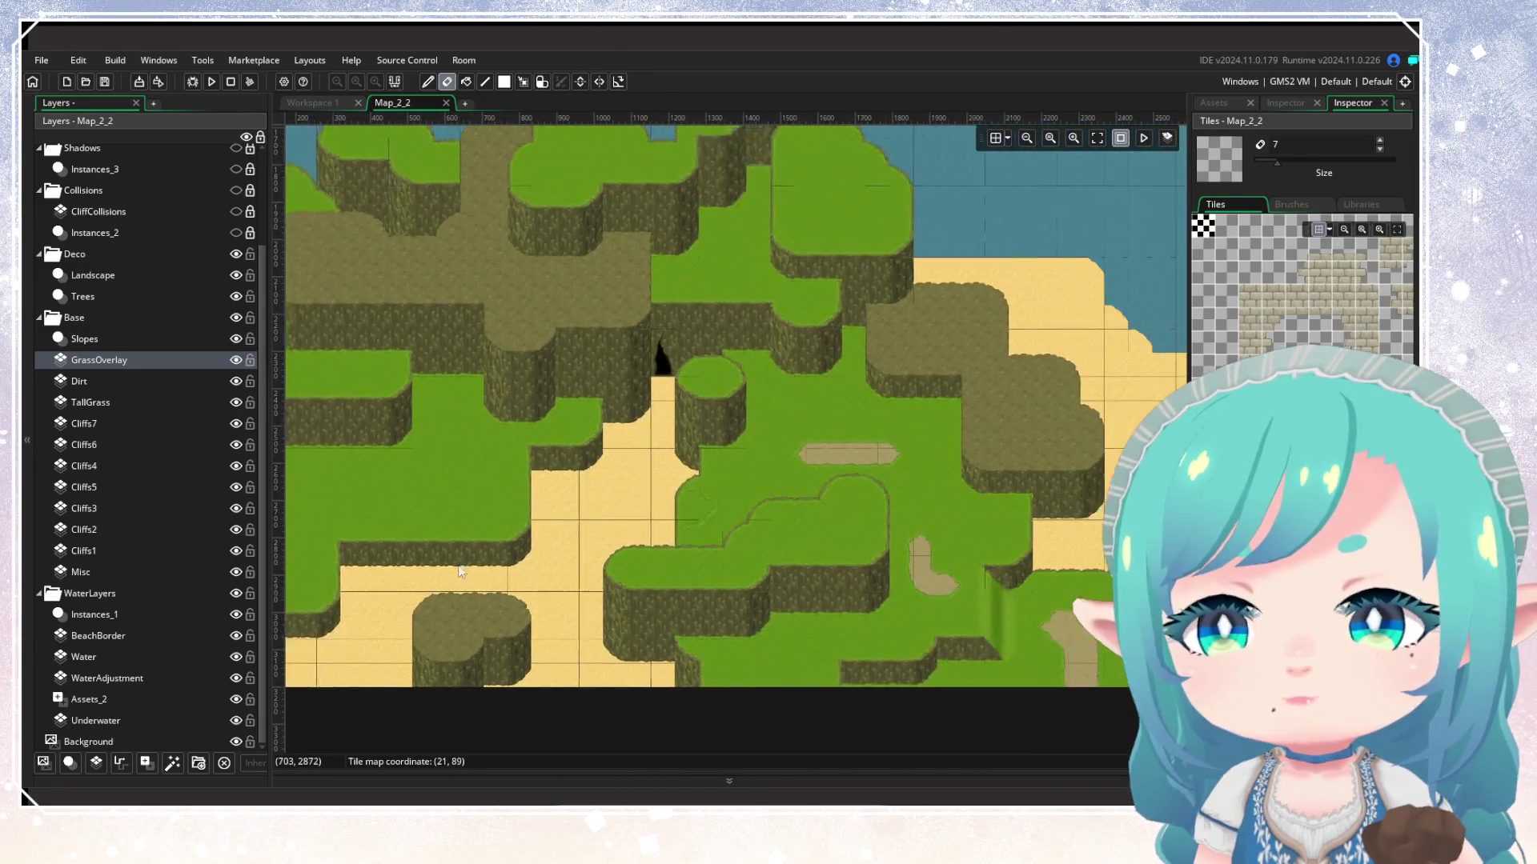
pyautogui.scroll(-3, 616, 516)
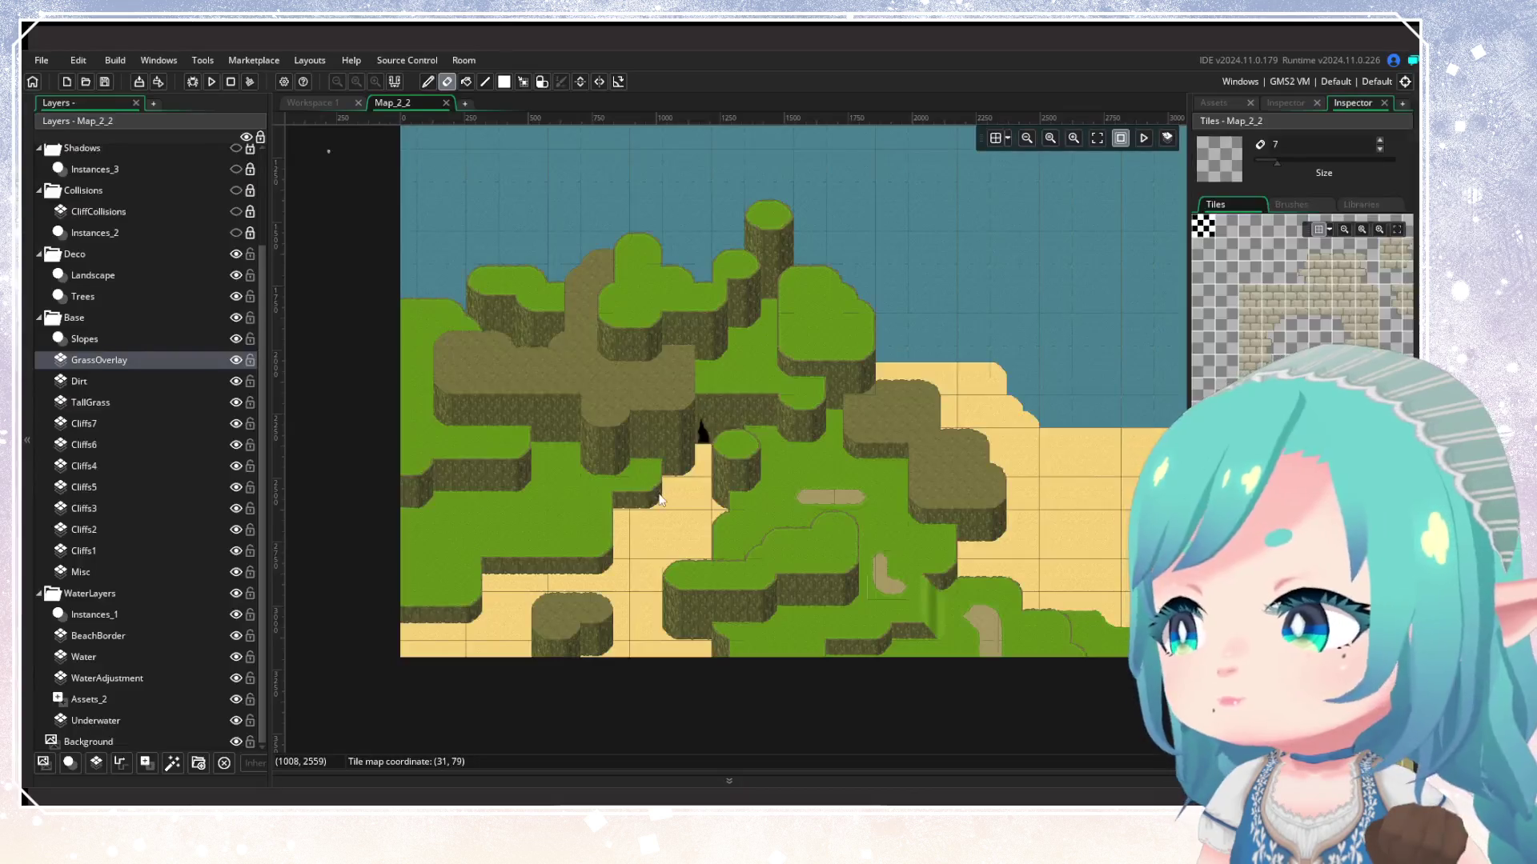
pyautogui.hscroll(5, 564, 413)
pyautogui.moveTo(497, 454); pyautogui.dragTo(701, 374)
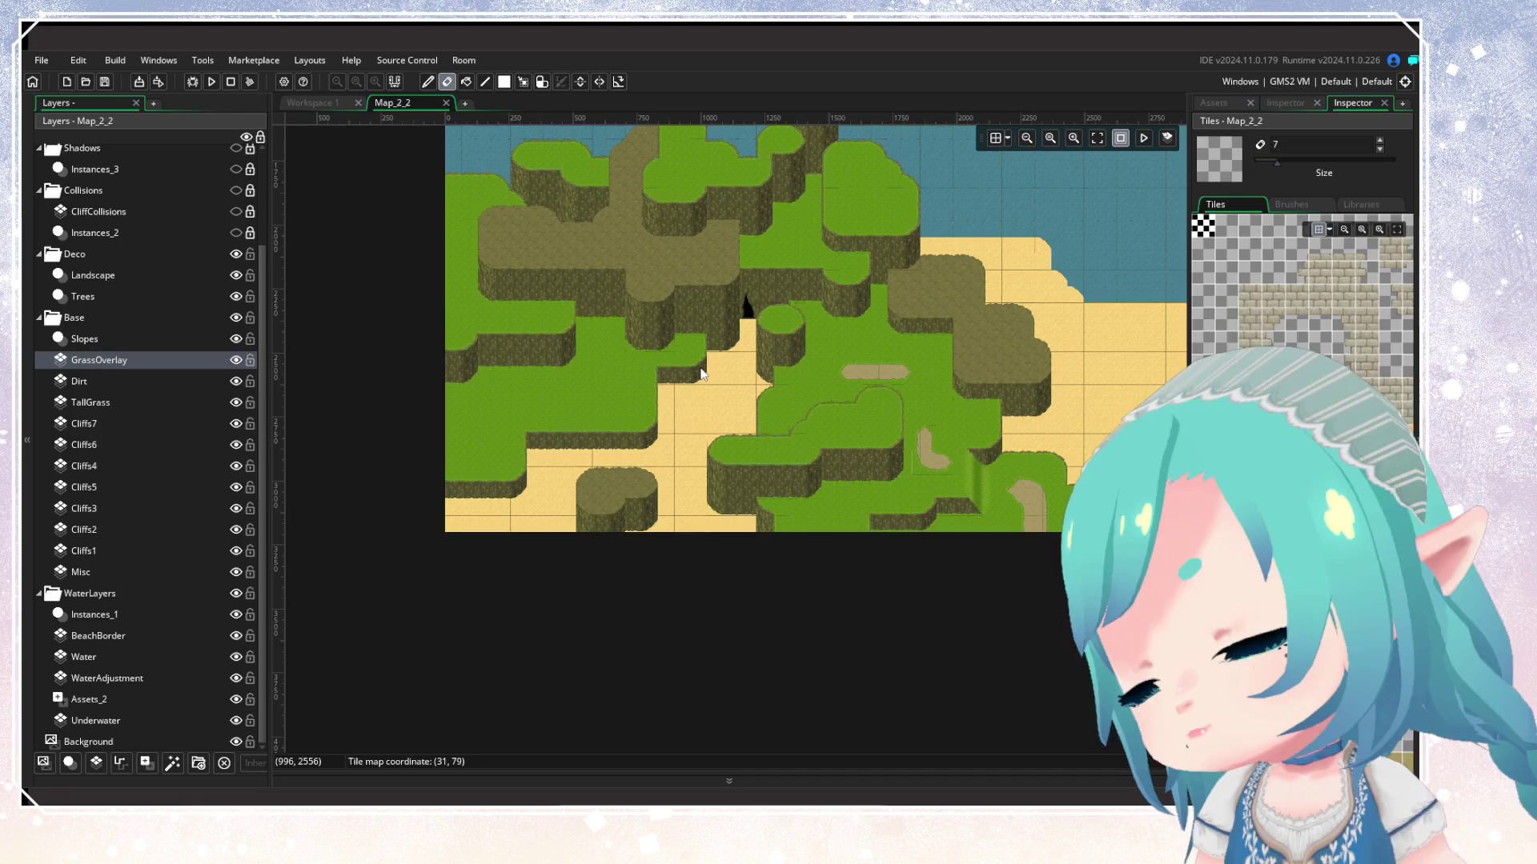
pyautogui.moveTo(701, 374); pyautogui.dragTo(743, 328)
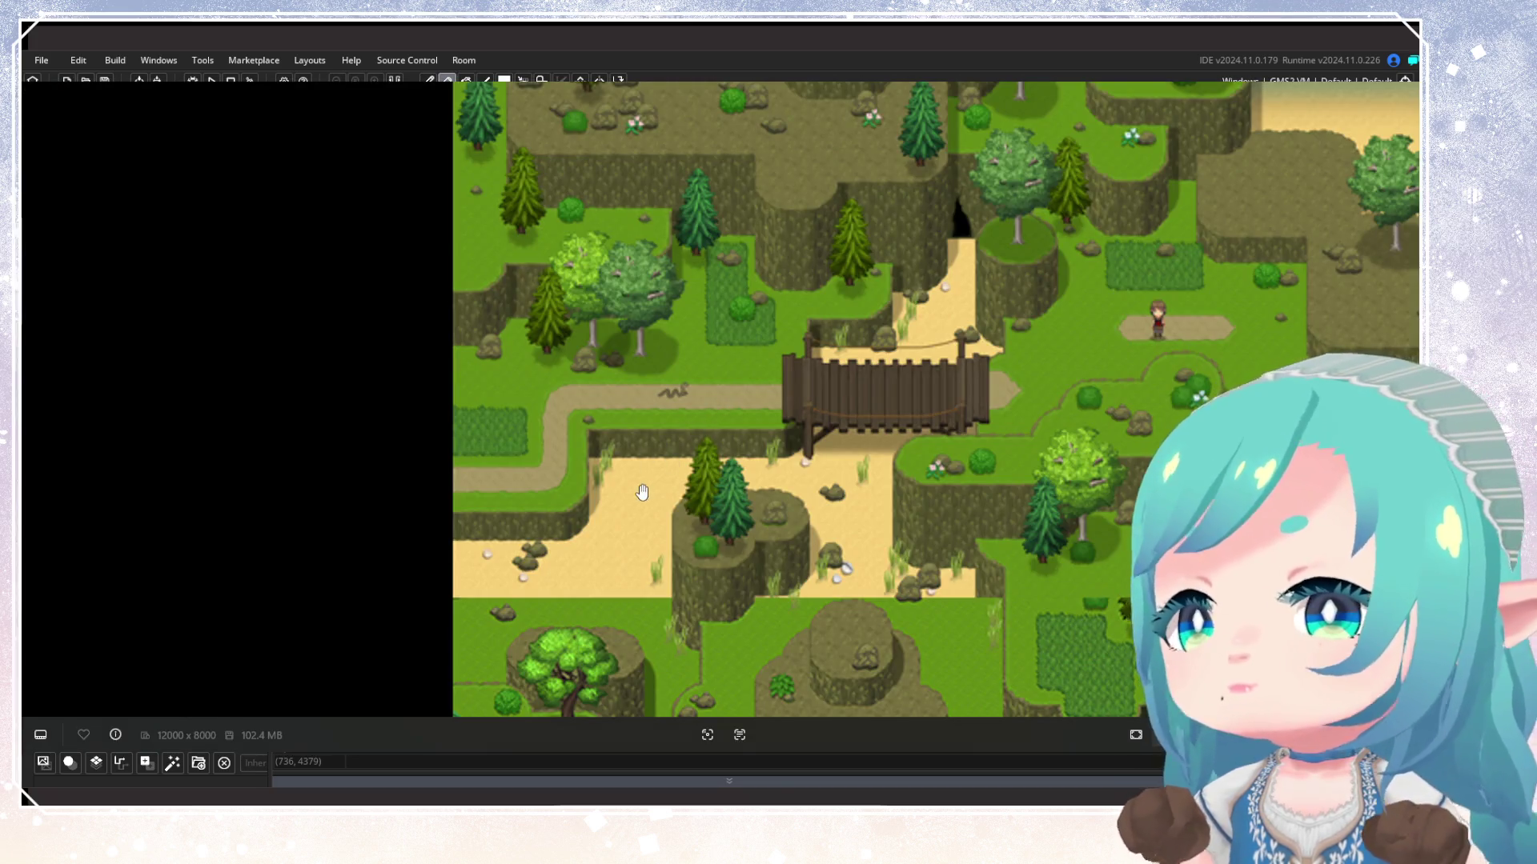
pyautogui.moveTo(642, 492); pyautogui.dragTo(628, 309)
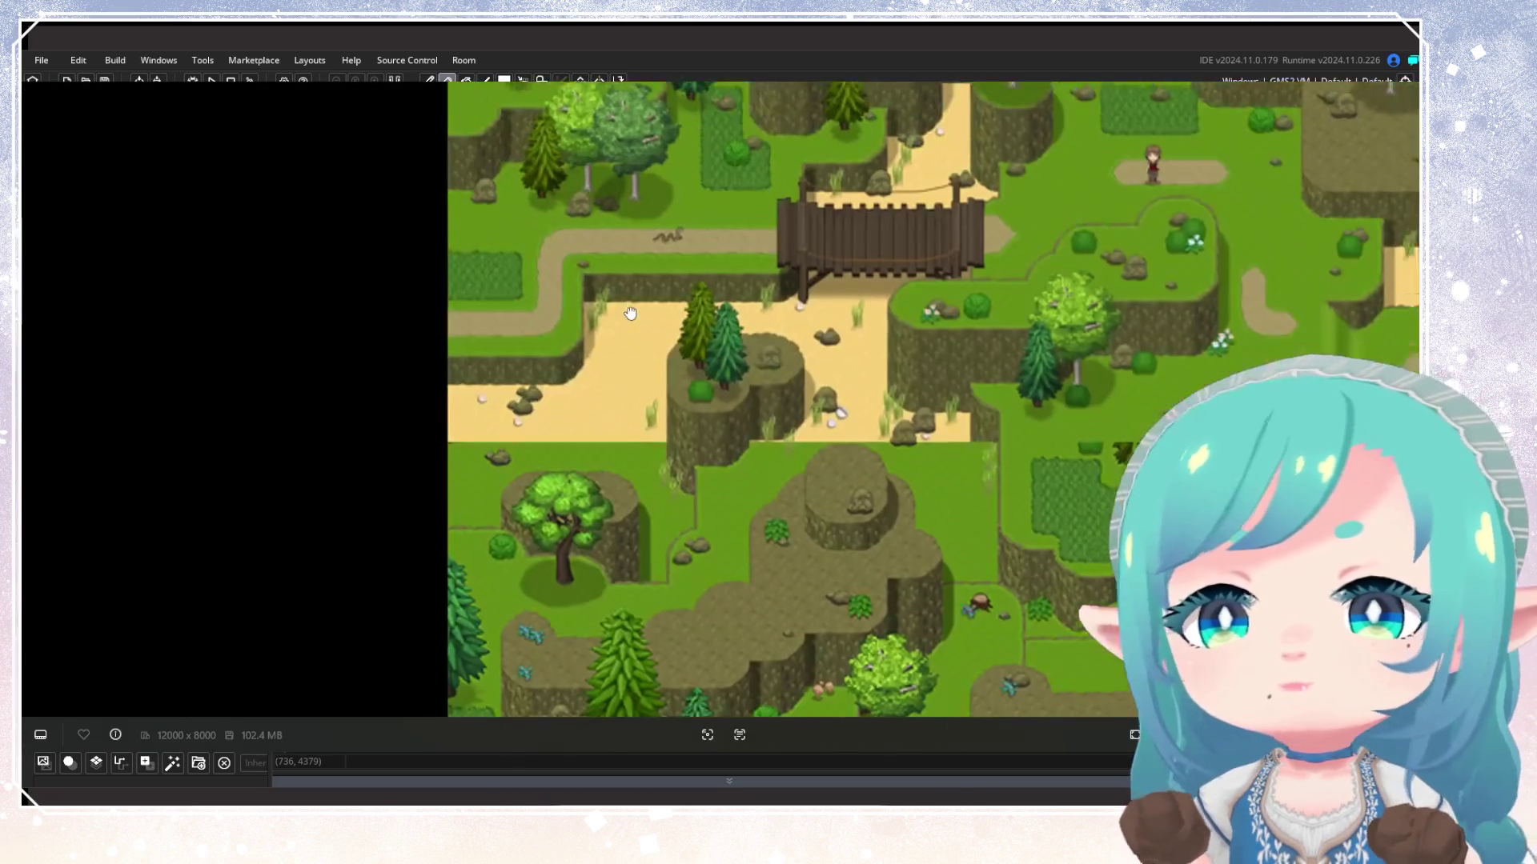
# Zoom out and pan across the beach and southern part of the map
pyautogui.scroll(-2, 618, 309)
pyautogui.moveTo(610, 257)
pyautogui.mouseDown()
pyautogui.moveTo(676, 394)
pyautogui.moveTo(632, 254)
pyautogui.mouseUp()
pyautogui.scroll(-1, 675, 394)
pyautogui.moveTo(736, 308)
pyautogui.mouseDown()
pyautogui.moveTo(684, 315)
pyautogui.moveTo(690, 425)
pyautogui.moveTo(748, 398)
pyautogui.mouseUp()
pyautogui.scroll(-1, 701, 444)
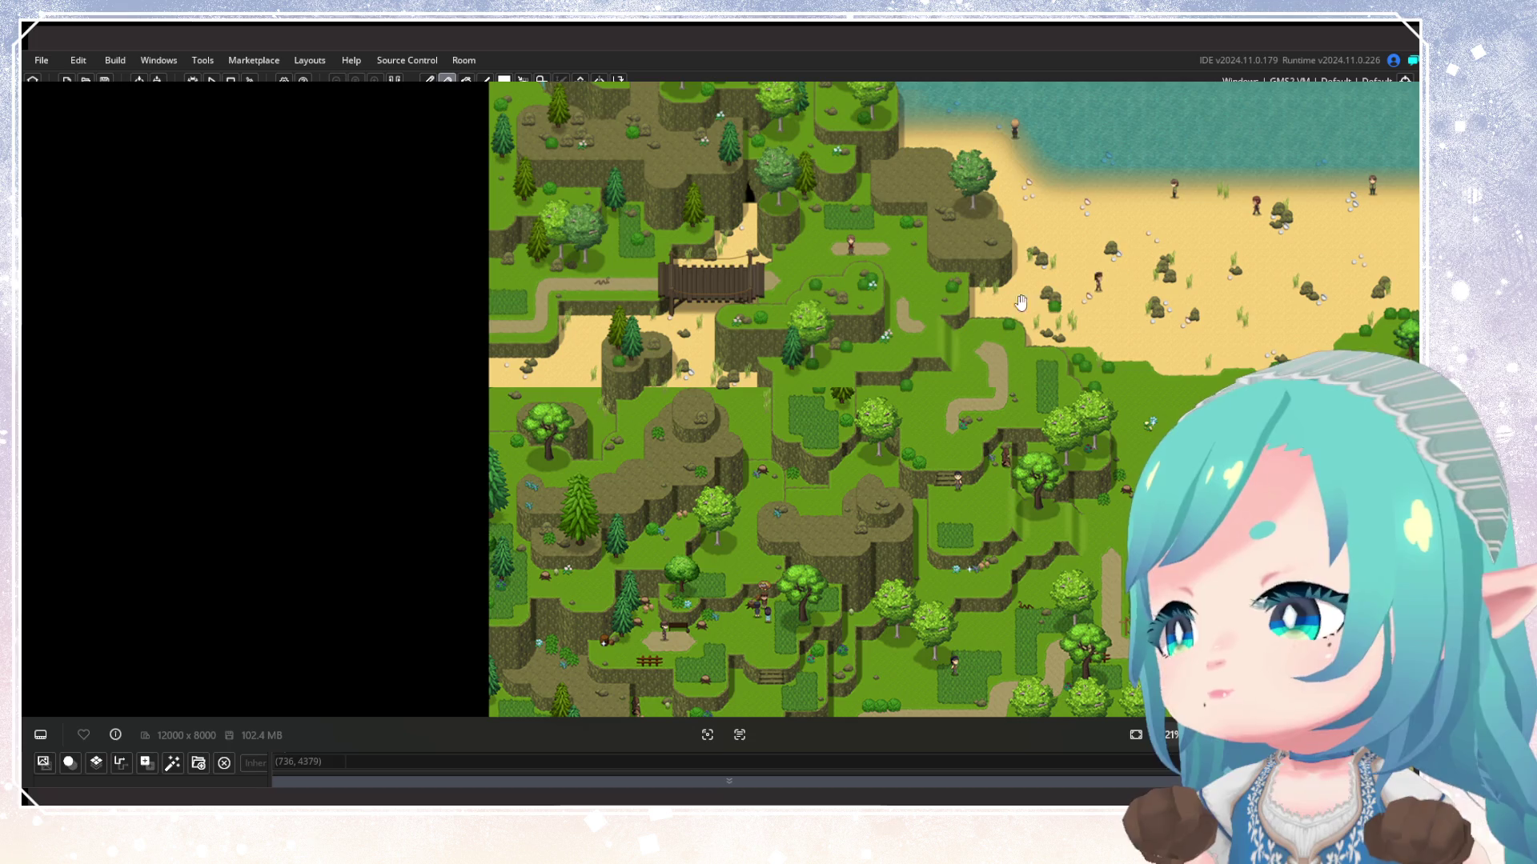
# Reposition around the bridge, cliffs and sand, then zoom out to reveal the farmhouses
pyautogui.scroll(1, 562, 406)
pyautogui.scroll(5, 562, 406)
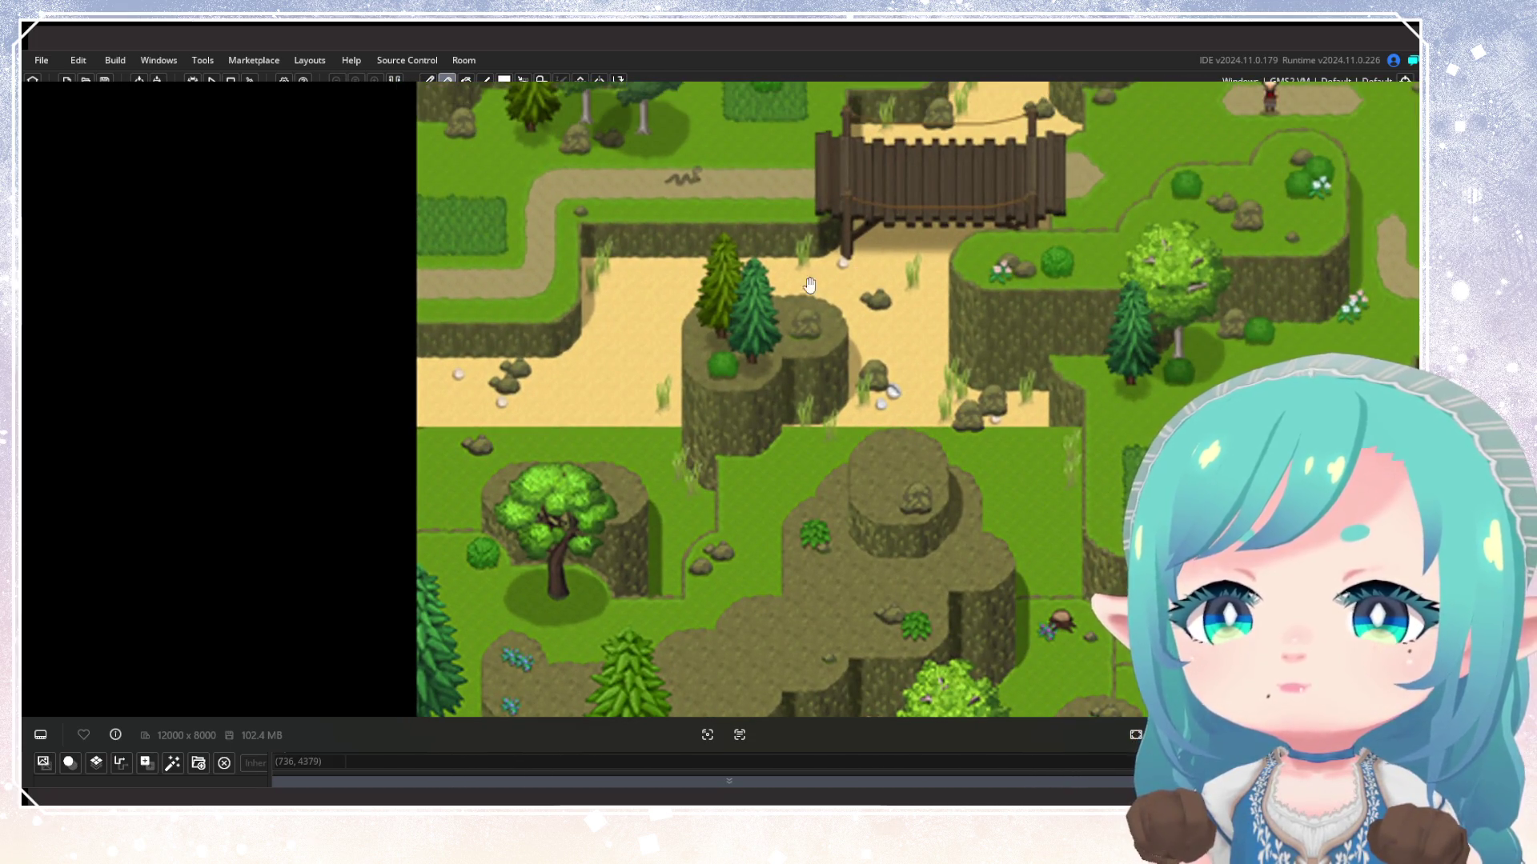
pyautogui.moveTo(939, 247)
pyautogui.mouseDown()
pyautogui.moveTo(835, 410)
pyautogui.moveTo(912, 297)
pyautogui.moveTo(713, 257)
pyautogui.mouseUp()
pyautogui.moveTo(473, 386); pyautogui.dragTo(697, 342)
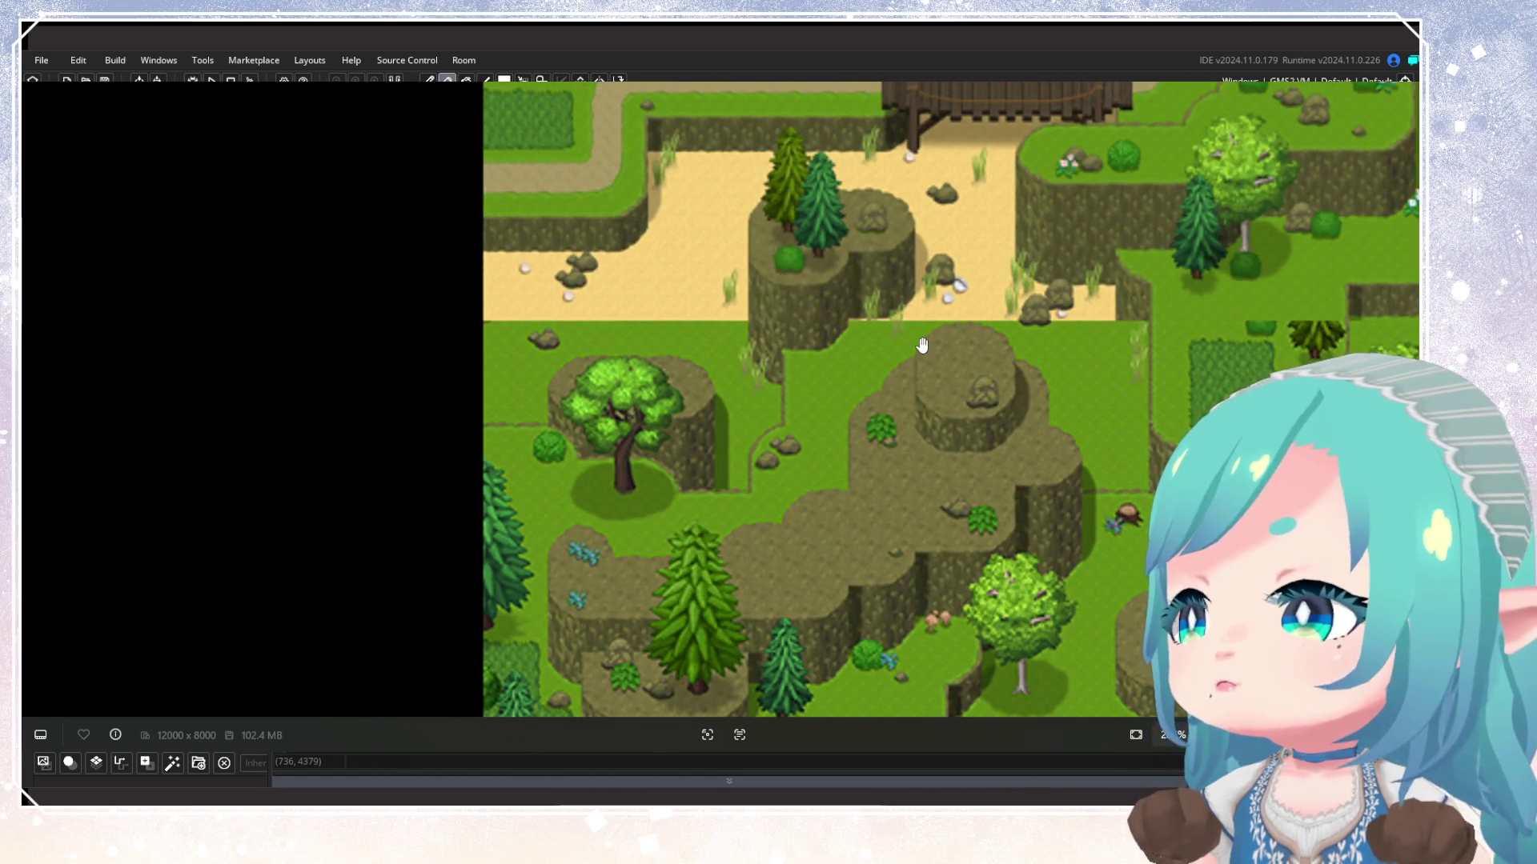
pyautogui.moveTo(730, 353); pyautogui.dragTo(646, 449)
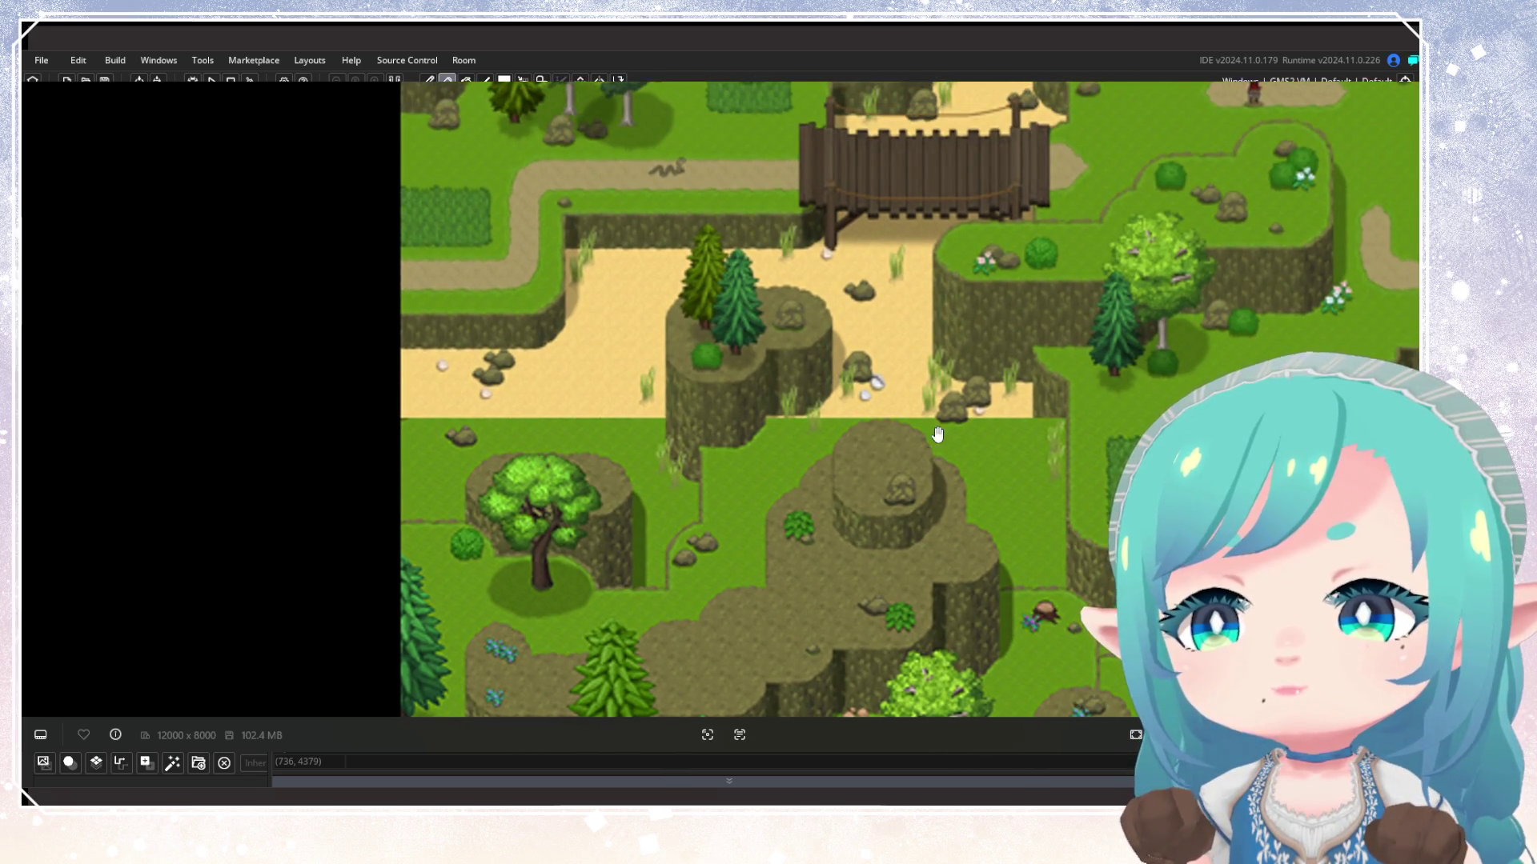
pyautogui.moveTo(672, 455)
pyautogui.mouseDown()
pyautogui.moveTo(645, 325)
pyautogui.moveTo(488, 306)
pyautogui.mouseUp()
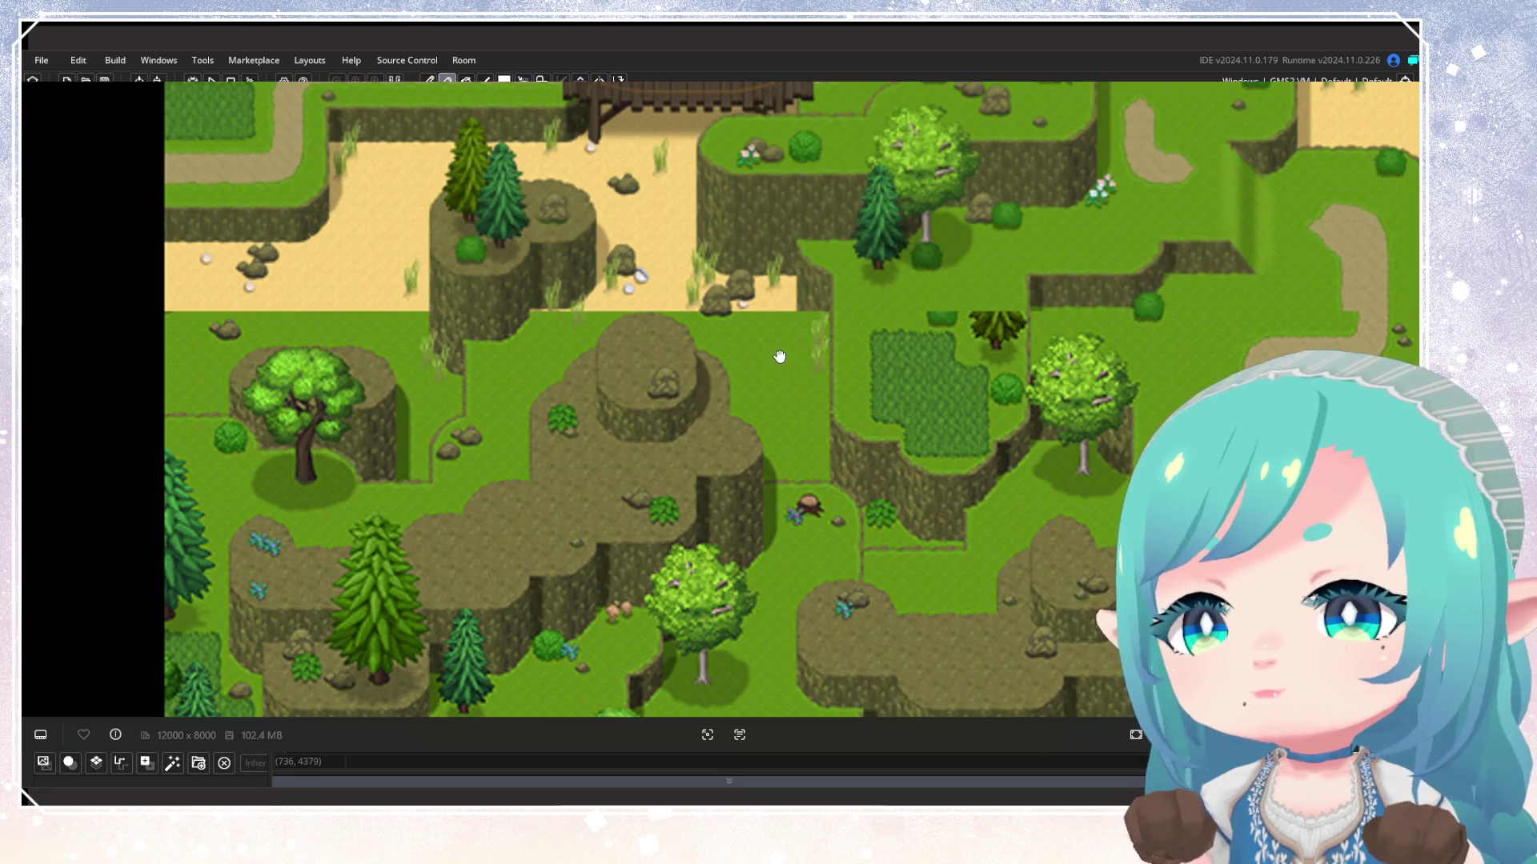
pyautogui.scroll(5, 726, 374)
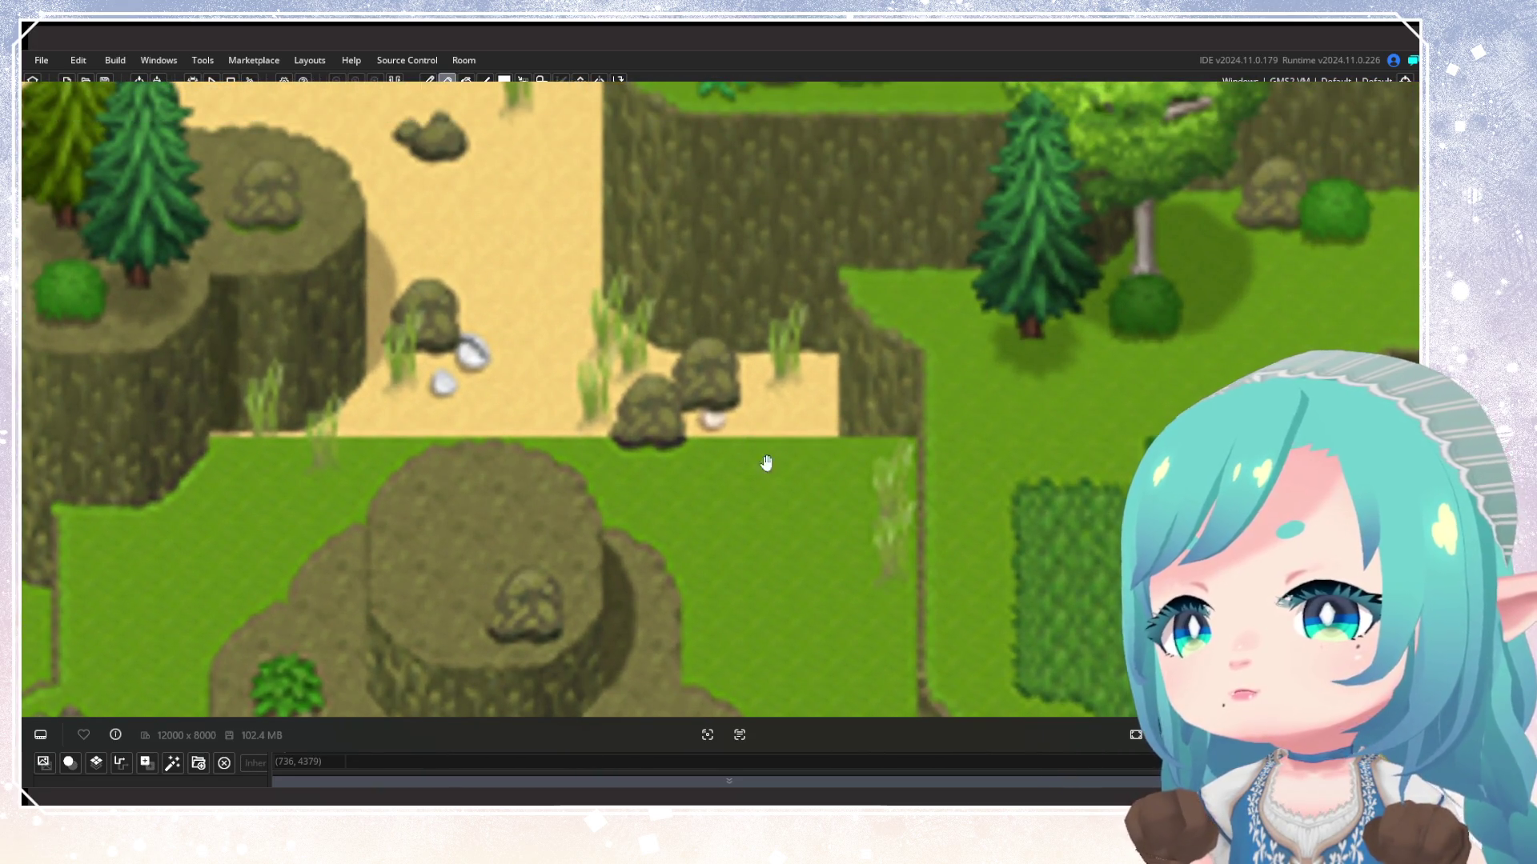
pyautogui.scroll(-6, 841, 421)
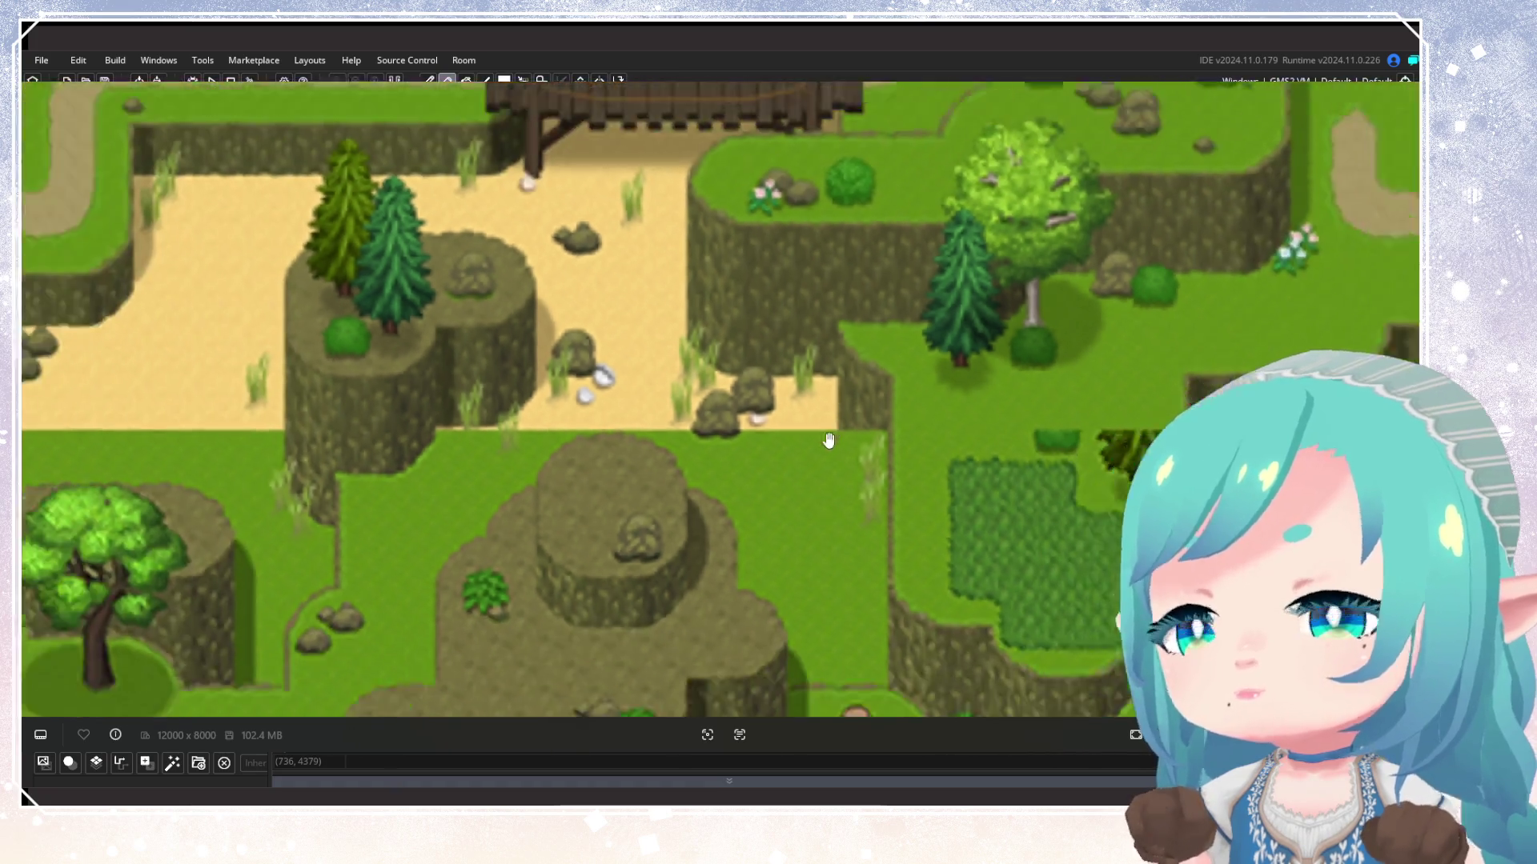
pyautogui.scroll(-3, 850, 252)
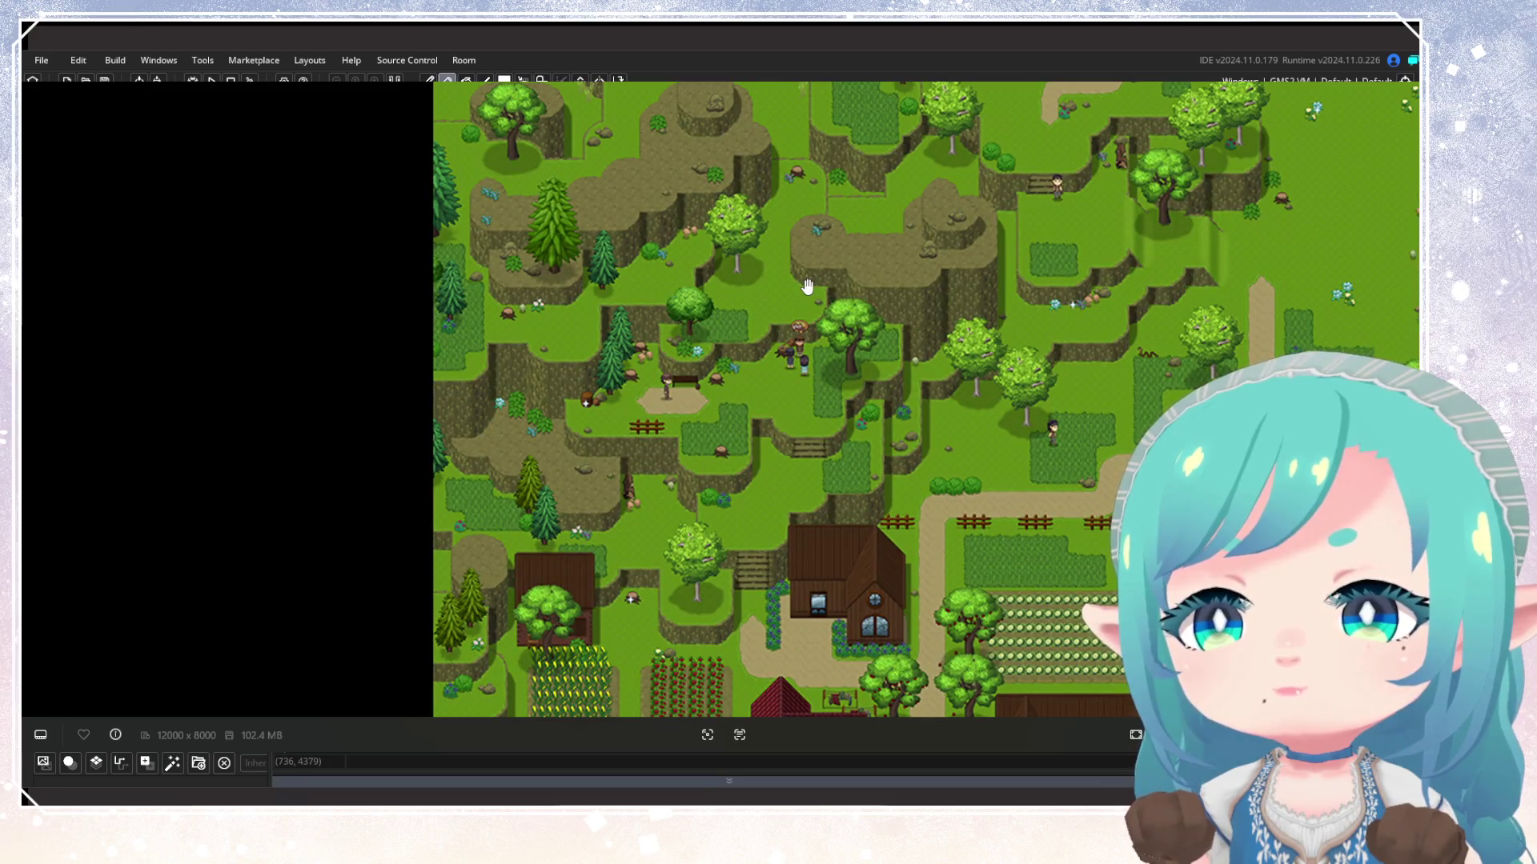
# Pan the world map up and east to show the sandy area and wooden bridge
pyautogui.moveTo(807, 286)
pyautogui.mouseDown()
pyautogui.moveTo(824, 531)
pyautogui.moveTo(830, 408)
pyautogui.moveTo(818, 464)
pyautogui.mouseUp()
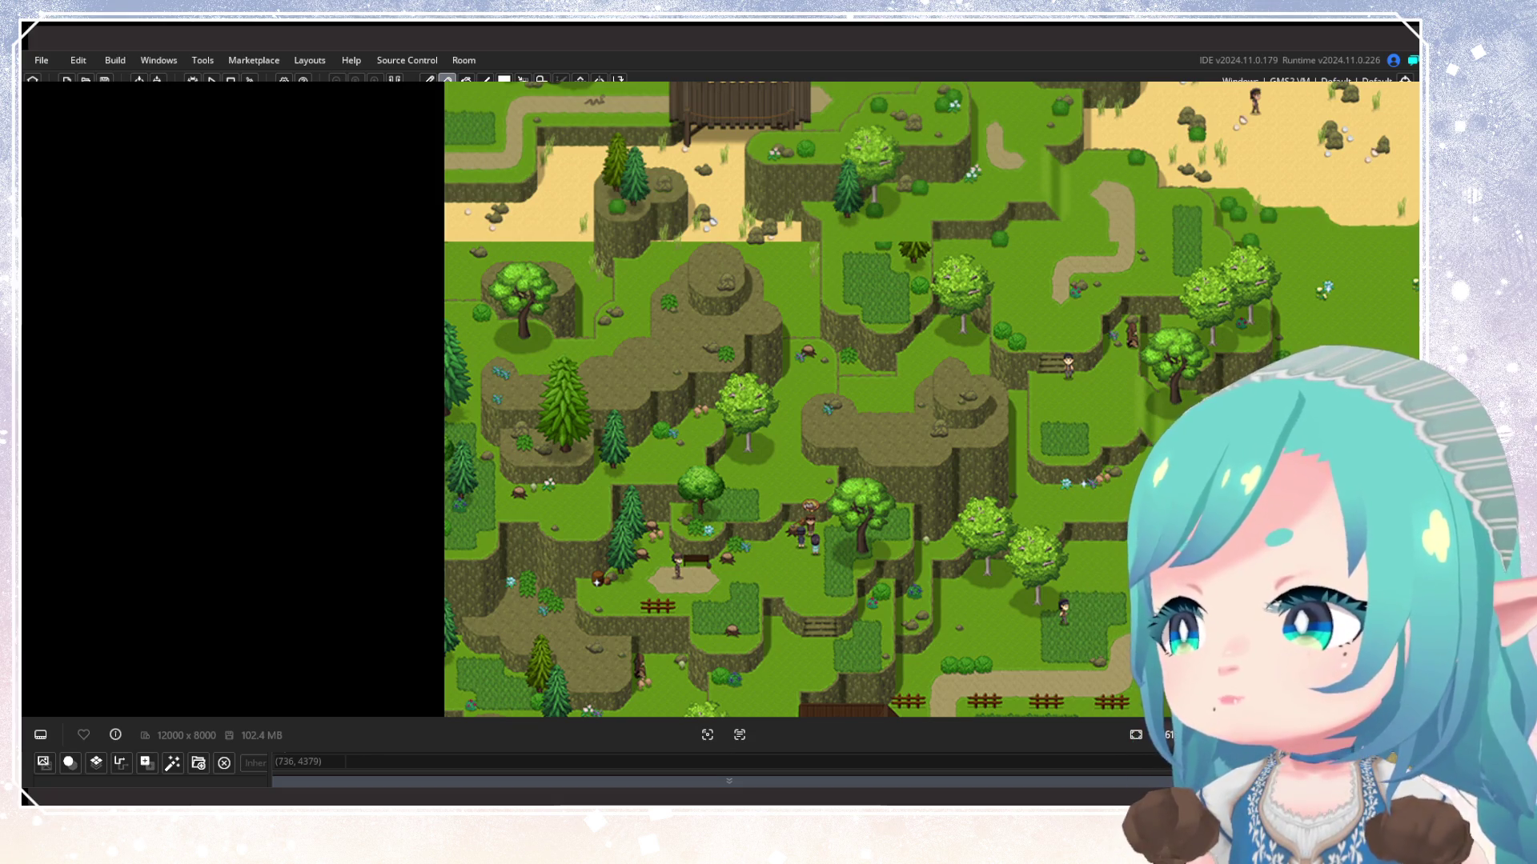
pyautogui.moveTo(1142, 414)
pyautogui.mouseDown()
pyautogui.moveTo(938, 294)
pyautogui.moveTo(936, 367)
pyautogui.moveTo(964, 382)
pyautogui.mouseUp()
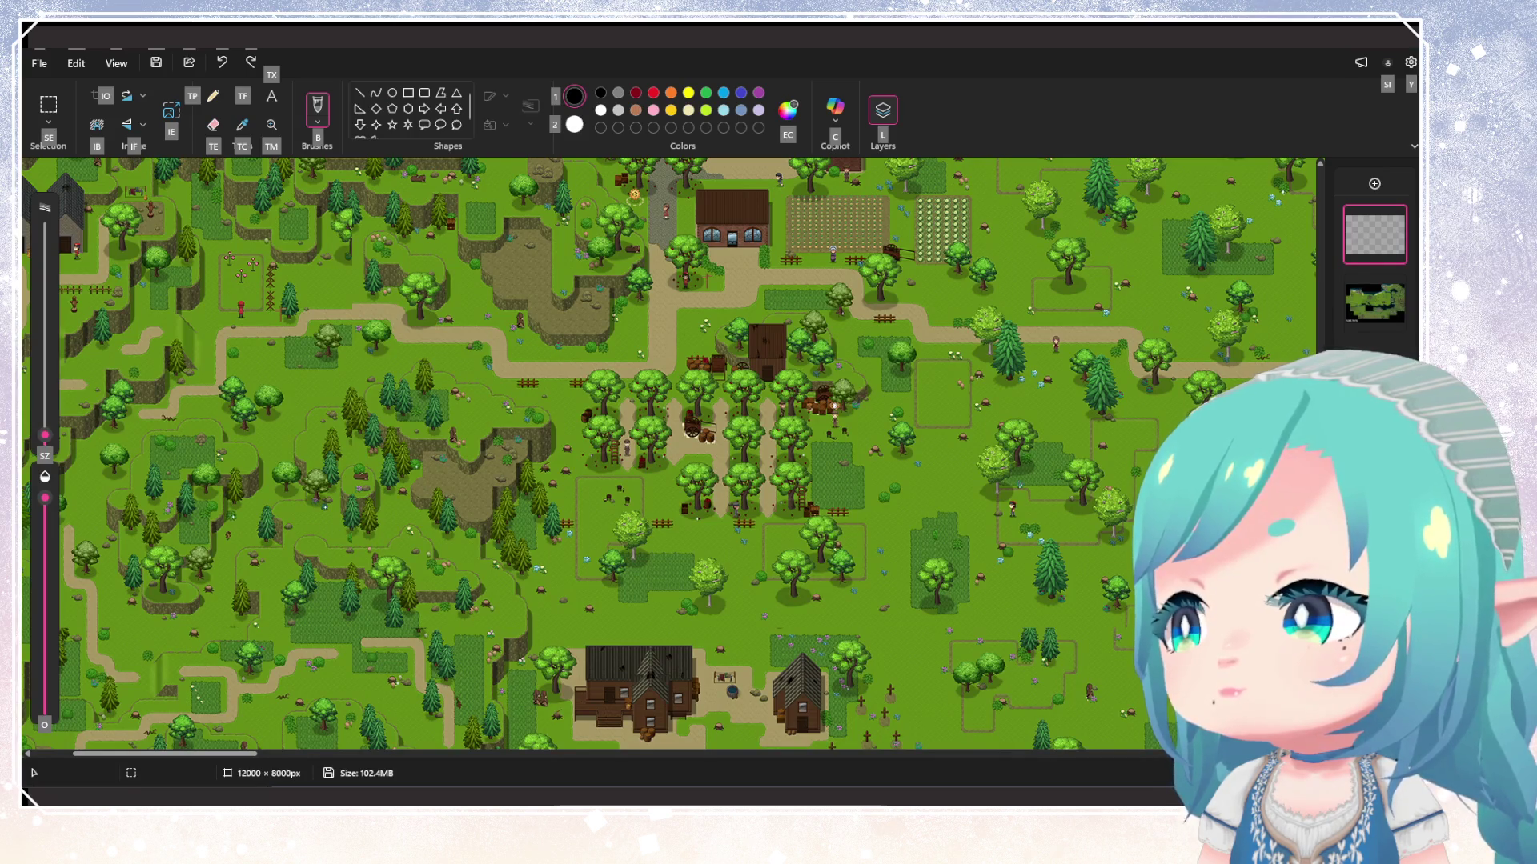
# Switch the brush colour to red and place a short red mark on the beach sand
pyautogui.press('alt')
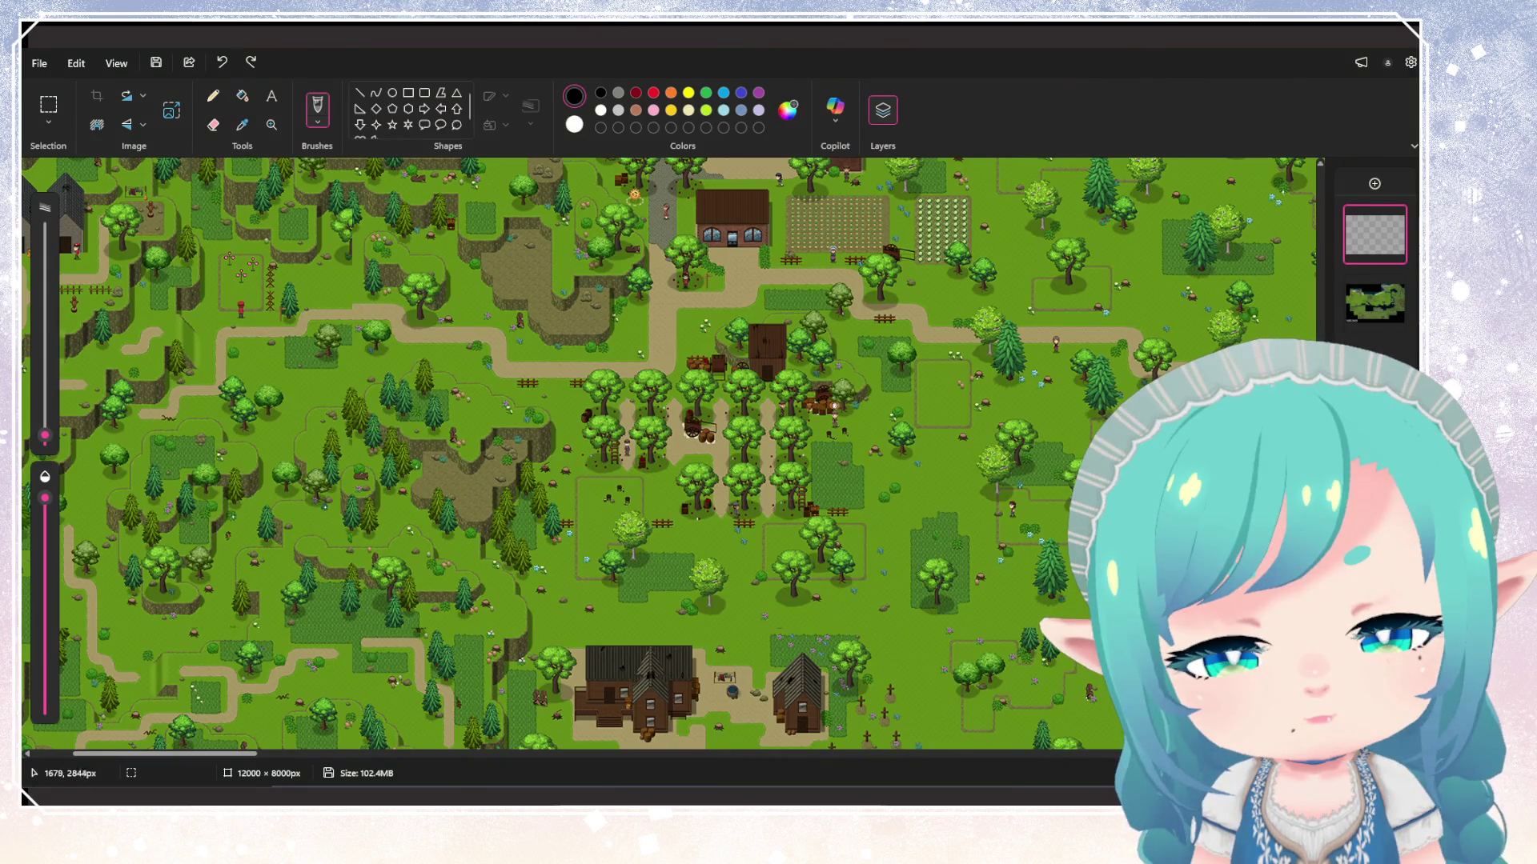
pyautogui.scroll(5, 669, 453)
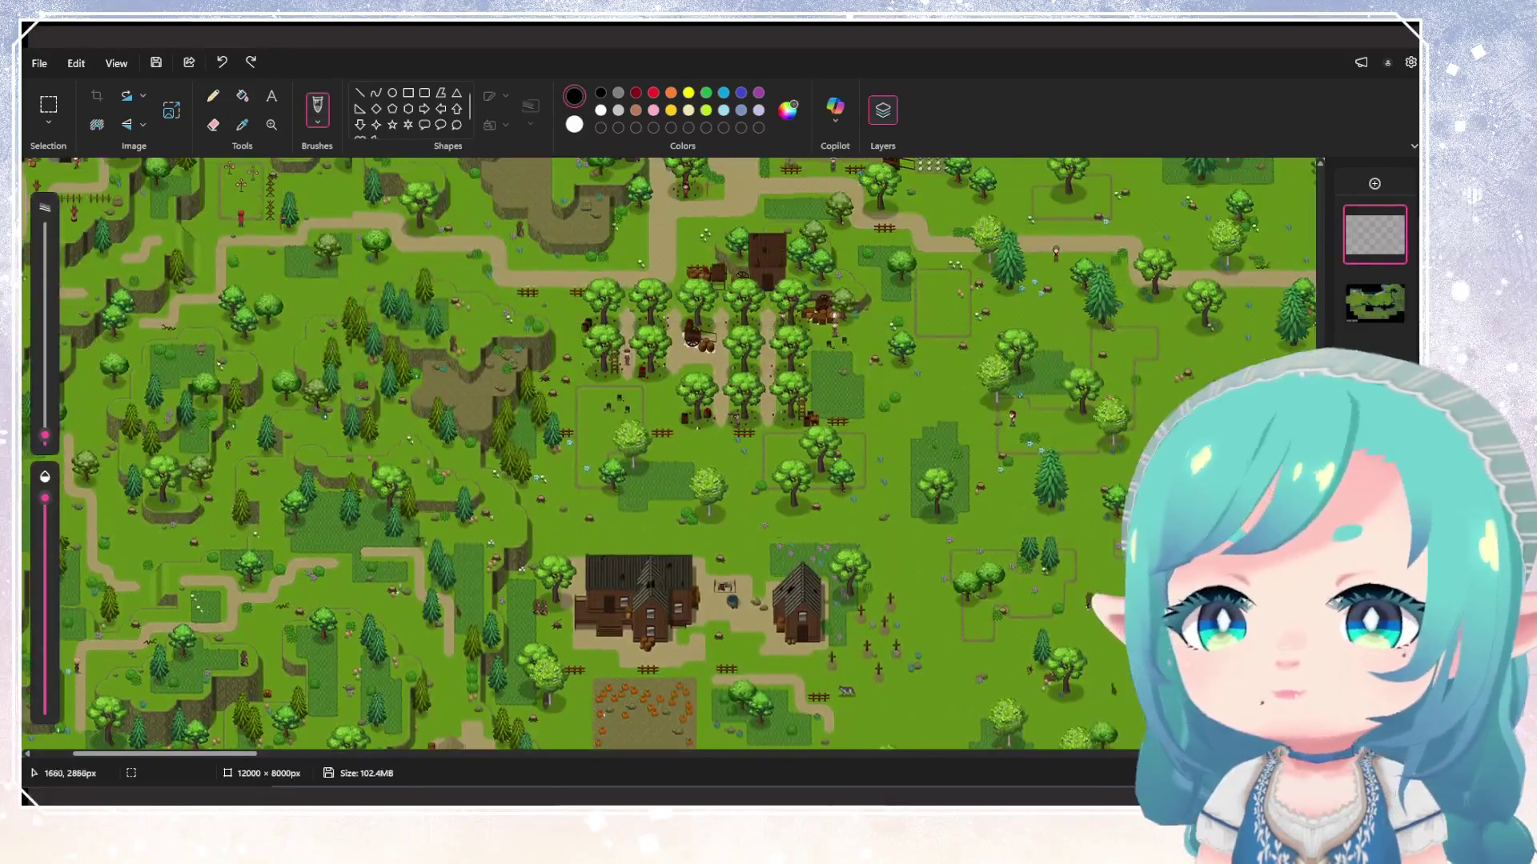
pyautogui.scroll(10, 668, 453)
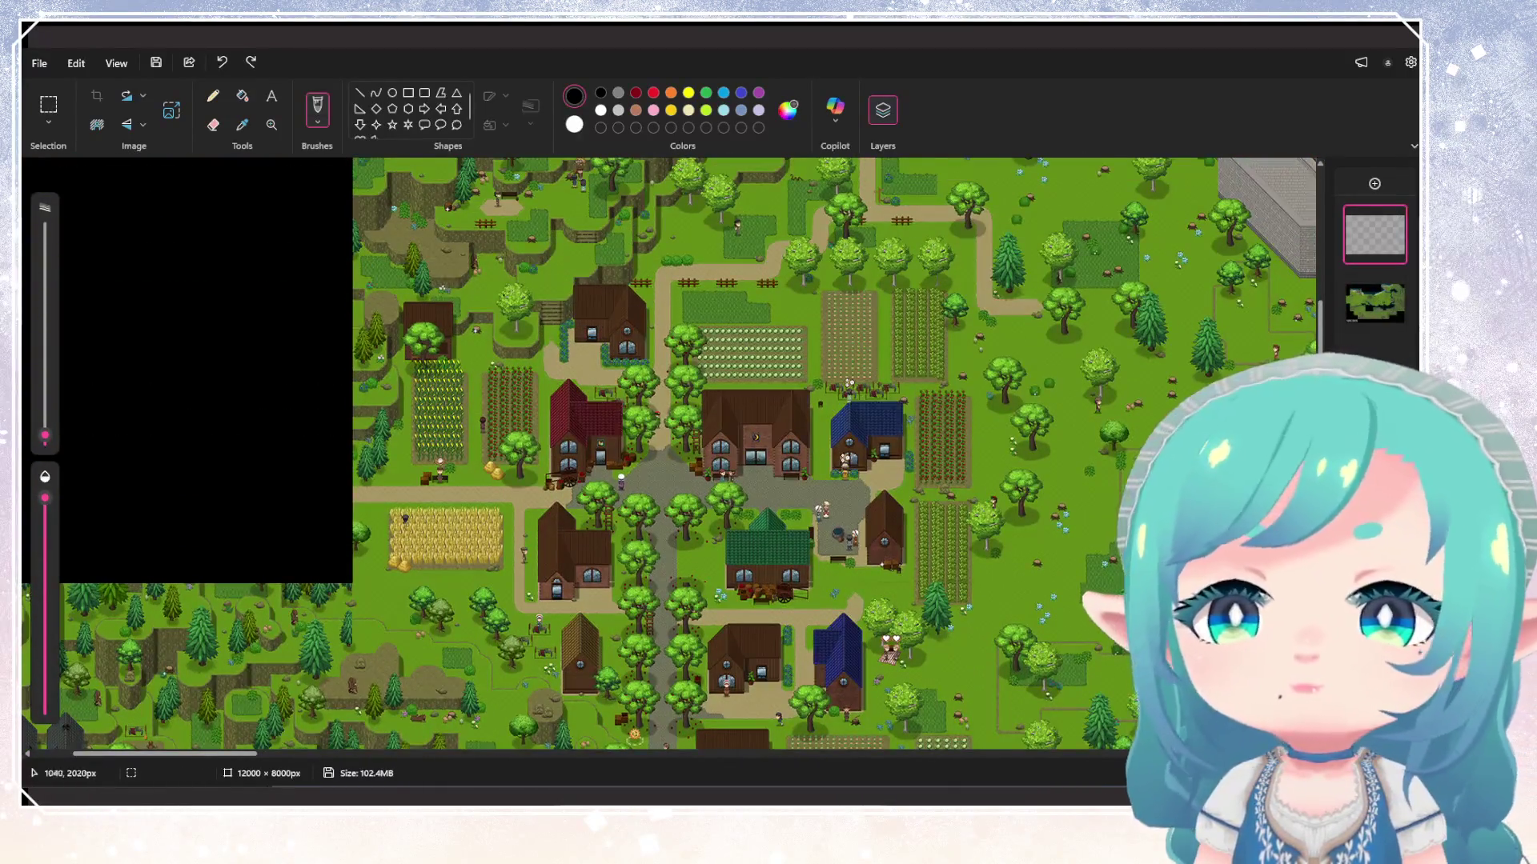
pyautogui.scroll(8, 668, 453)
pyautogui.click(636, 92)
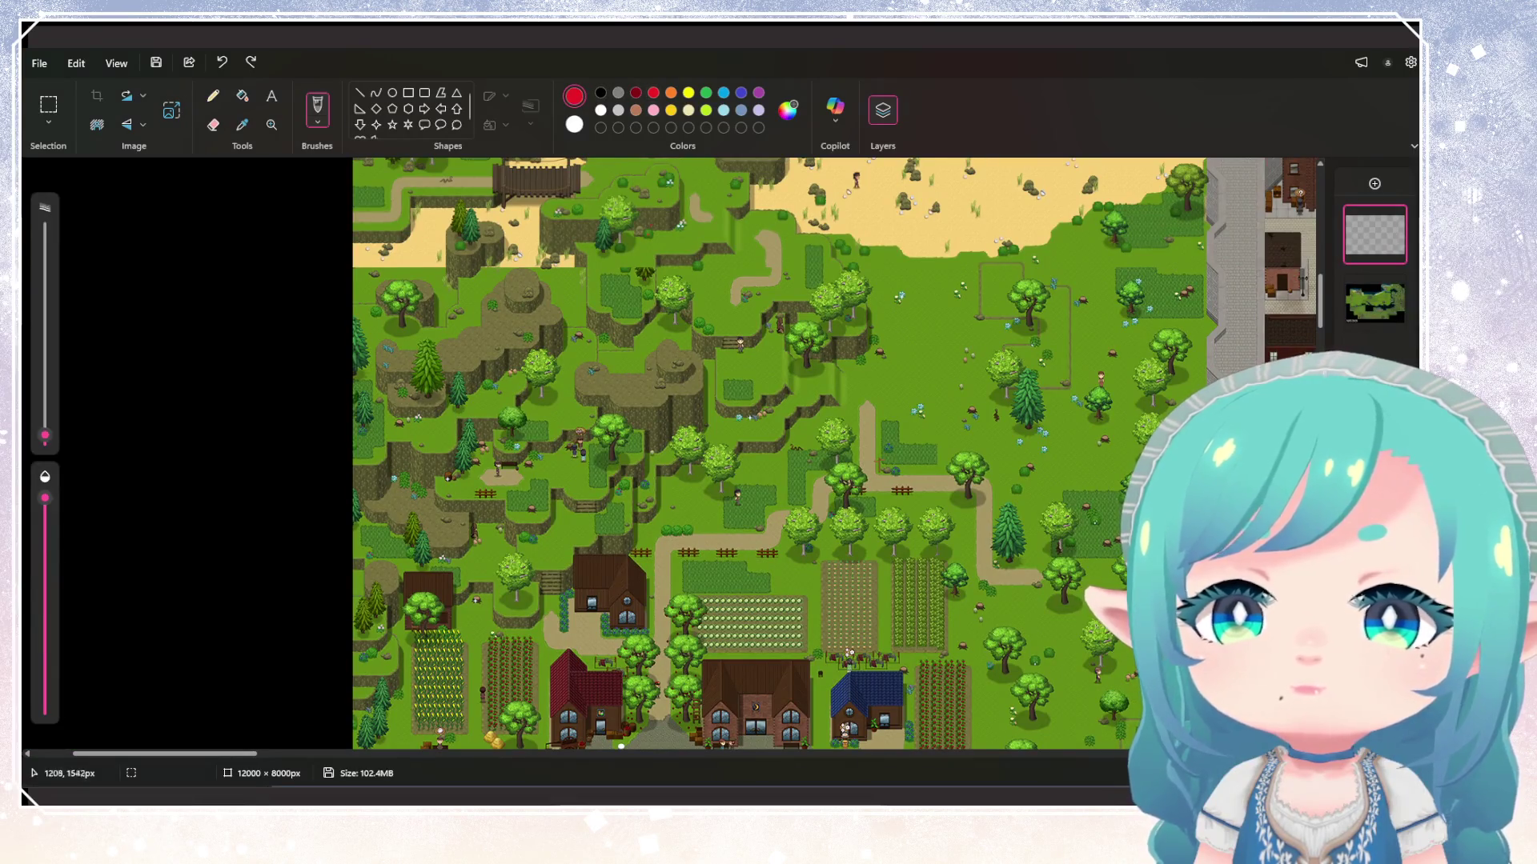
pyautogui.scroll(5, 838, 453)
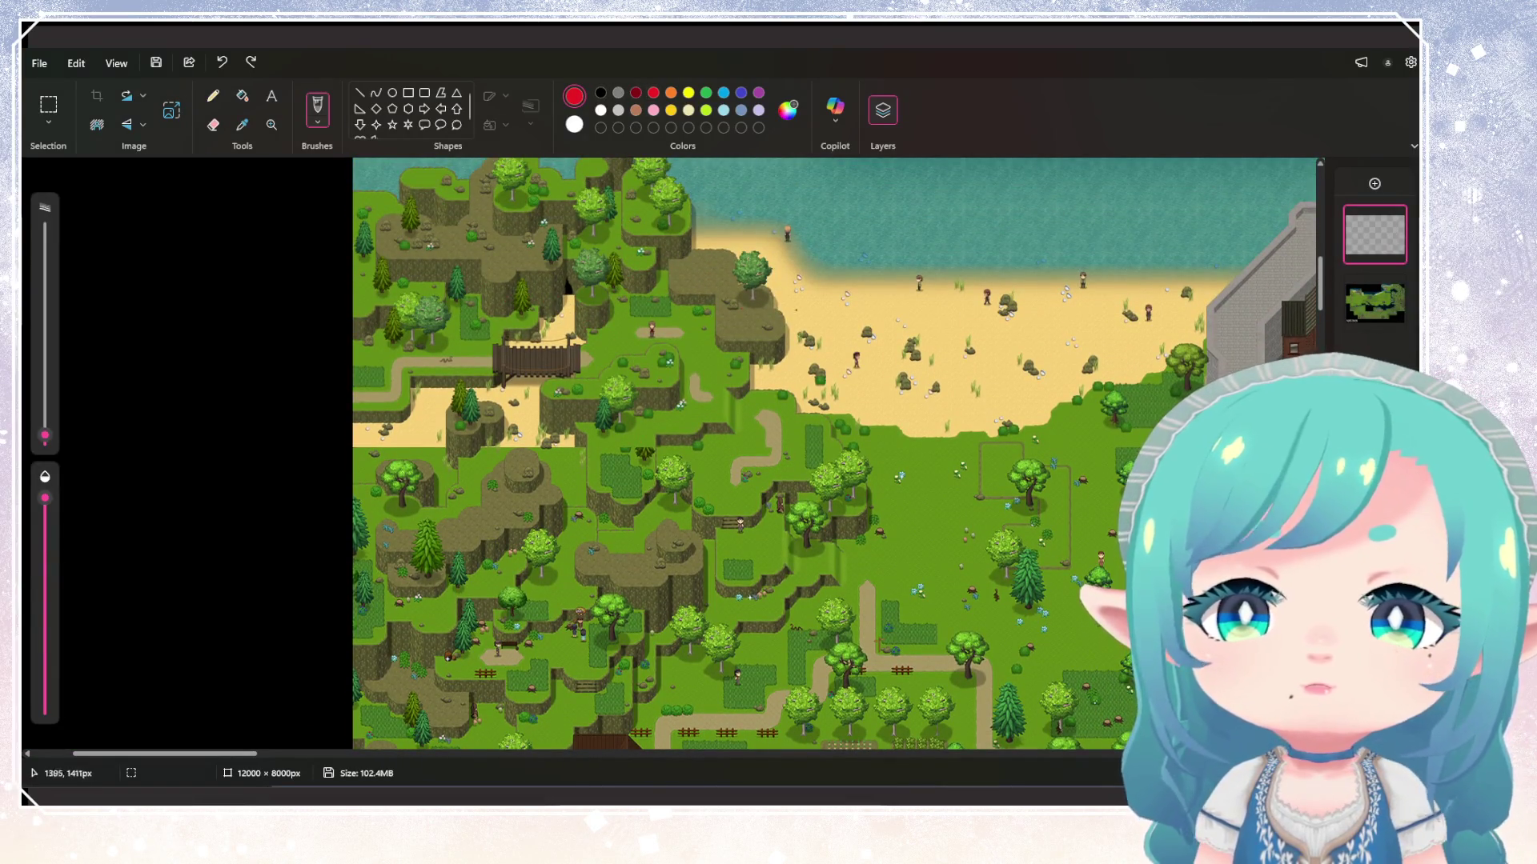
pyautogui.click(858, 373)
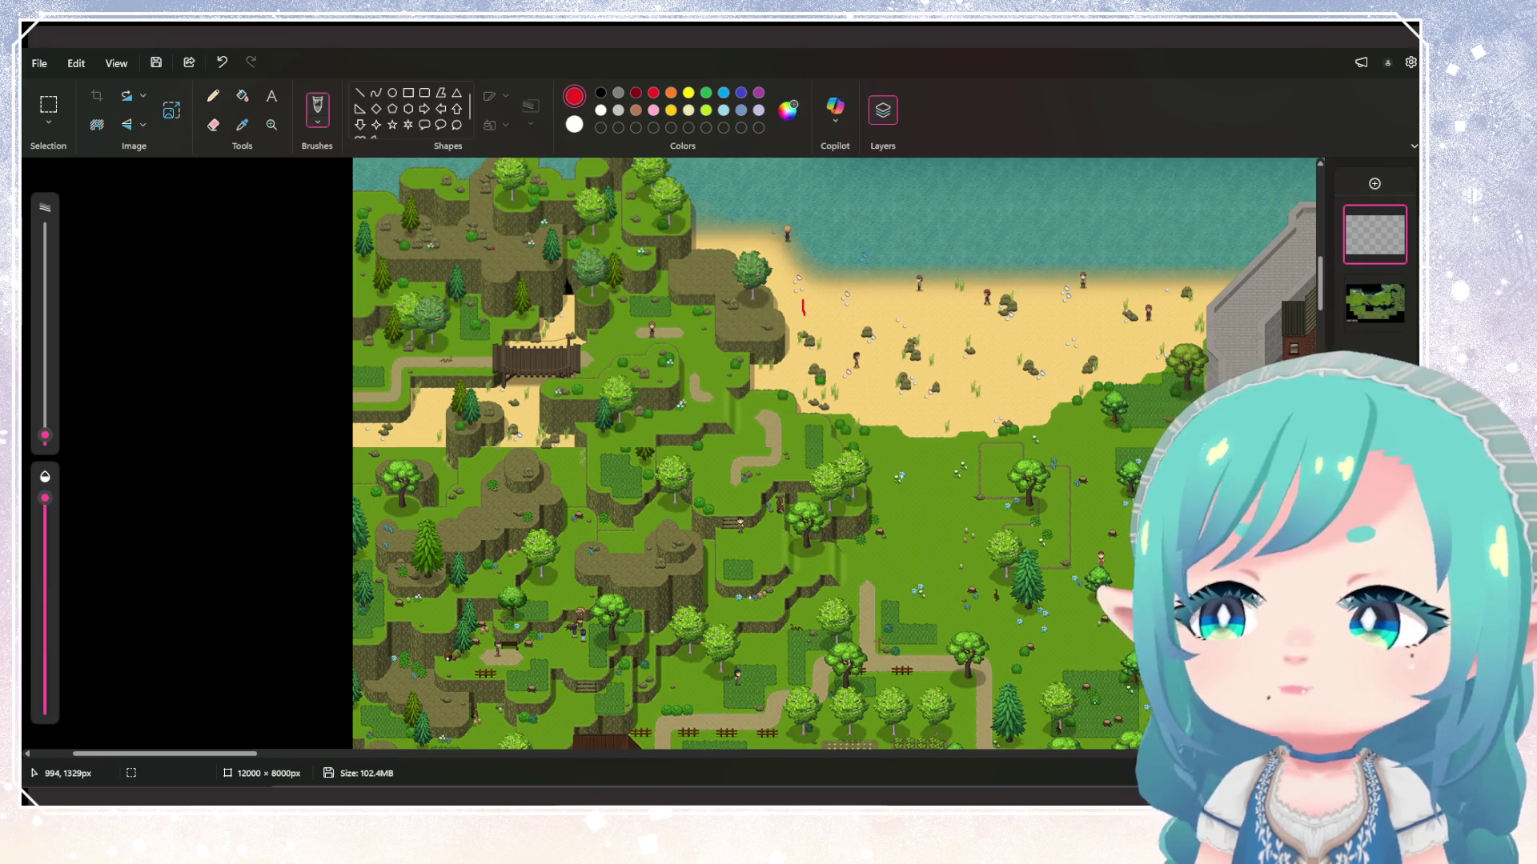
# Draw a short red boundary line by the cliff above the bridge
pyautogui.scroll(3, 833, 453)
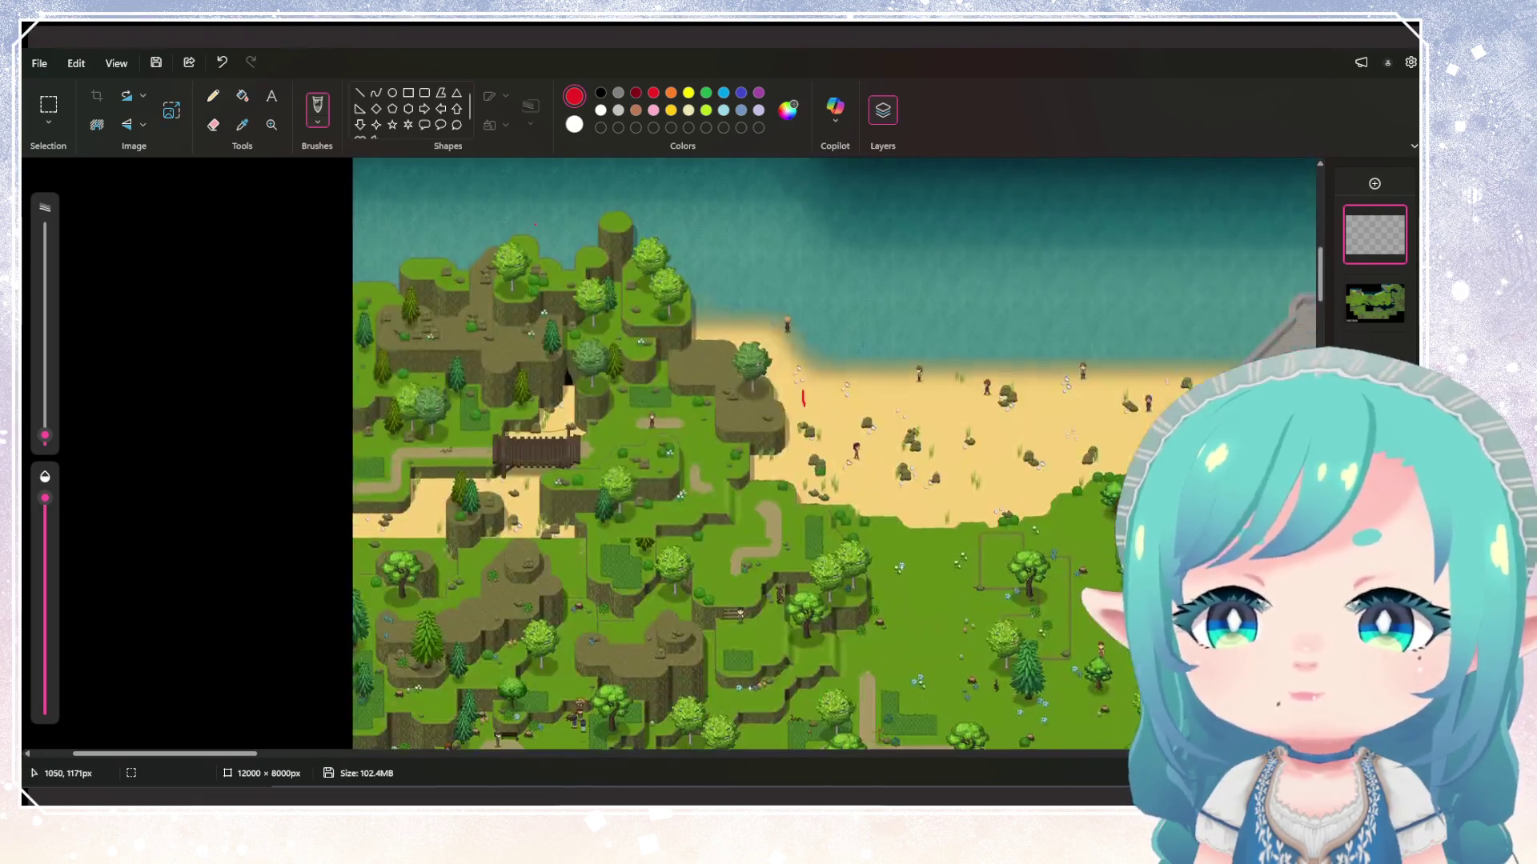
pyautogui.scroll(2, 648, 438)
pyautogui.scroll(-1, 649, 438)
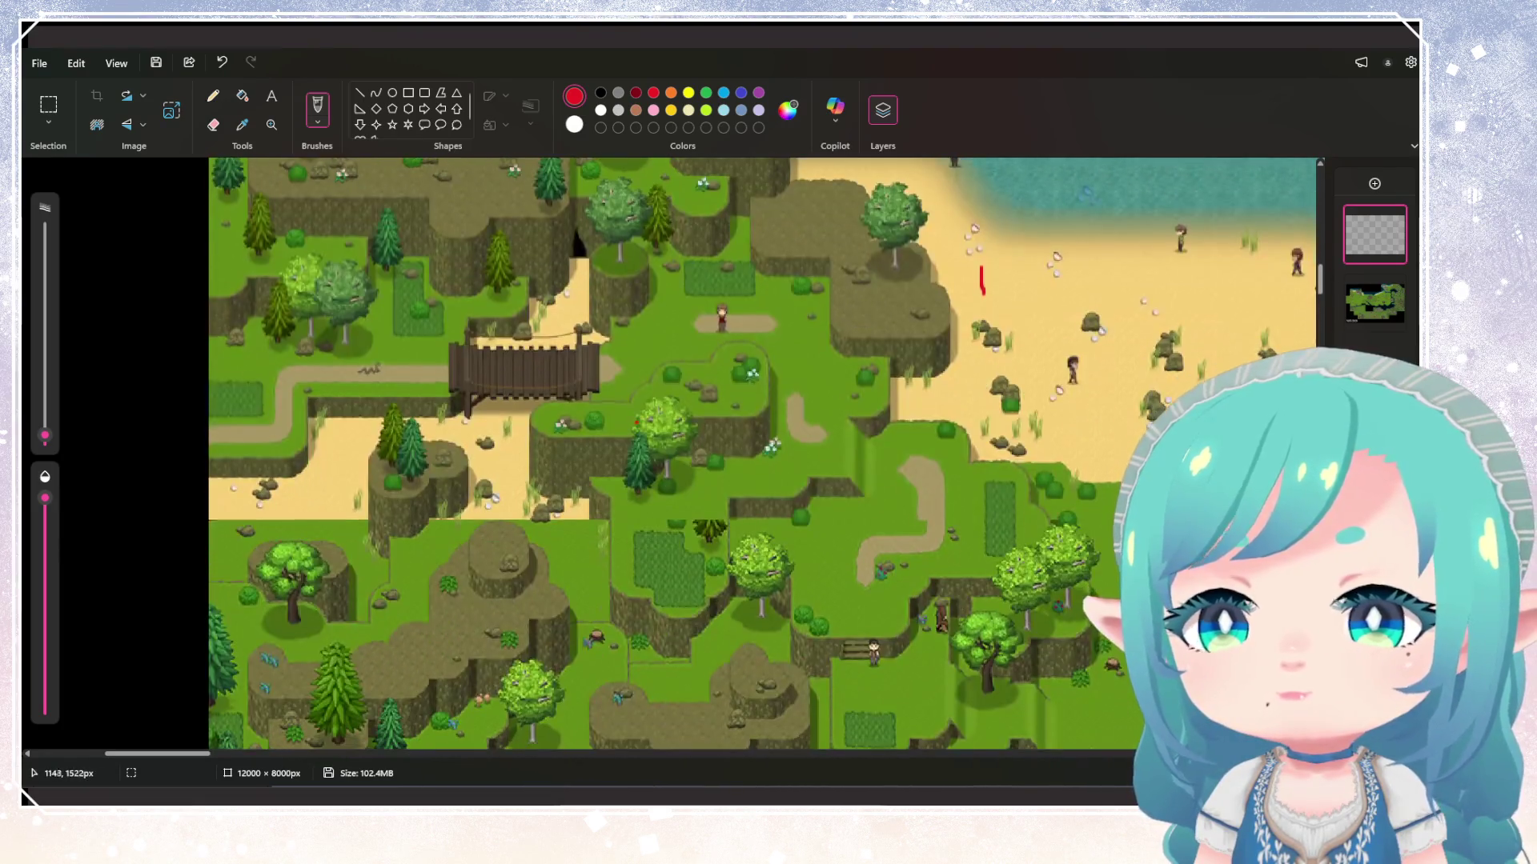
pyautogui.moveTo(581, 270); pyautogui.dragTo(580, 314)
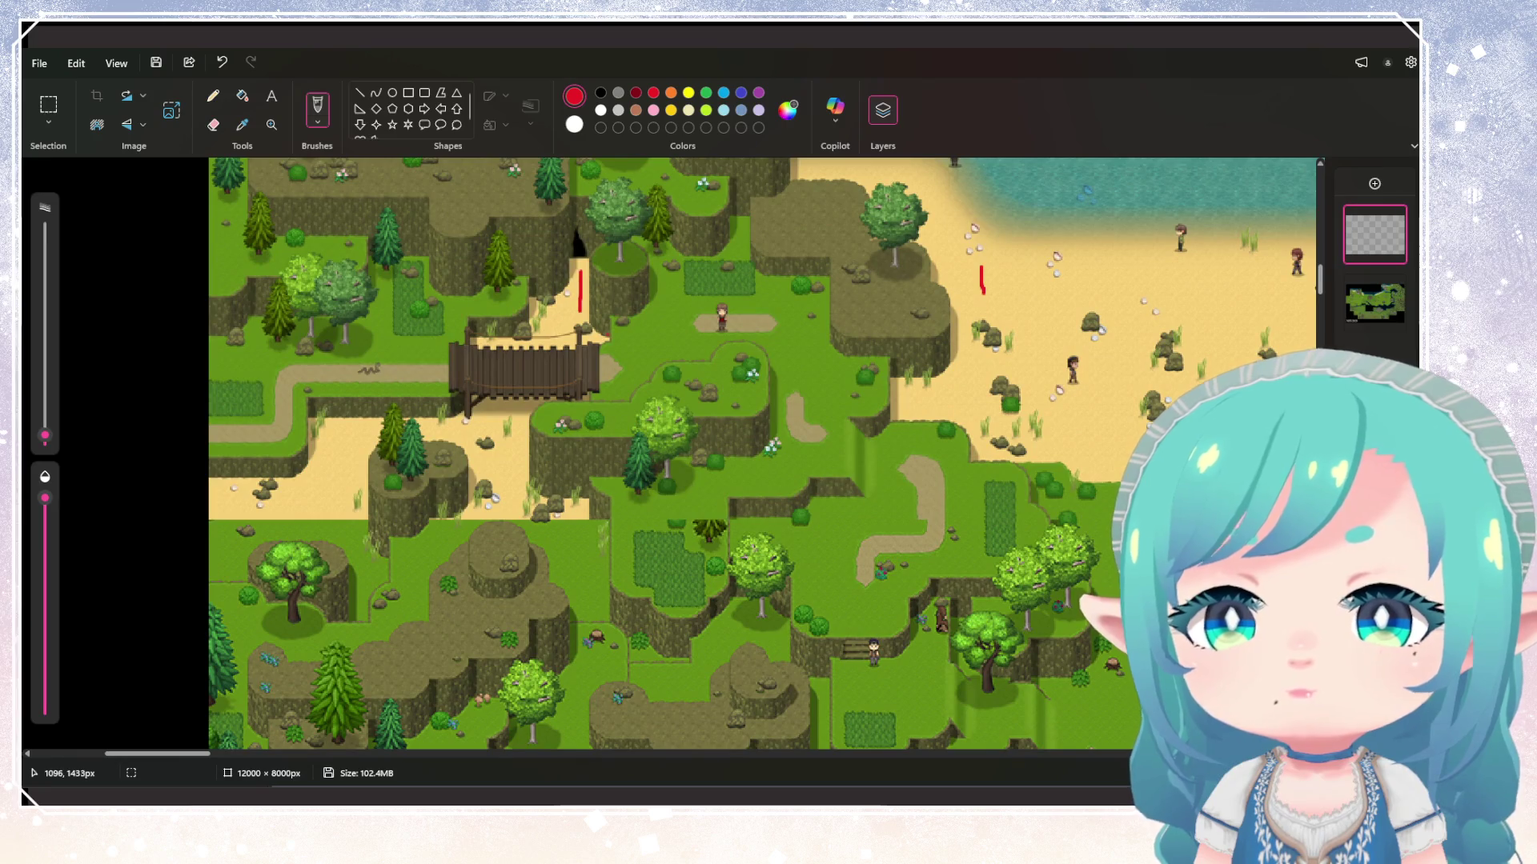
pyautogui.scroll(3, 762, 453)
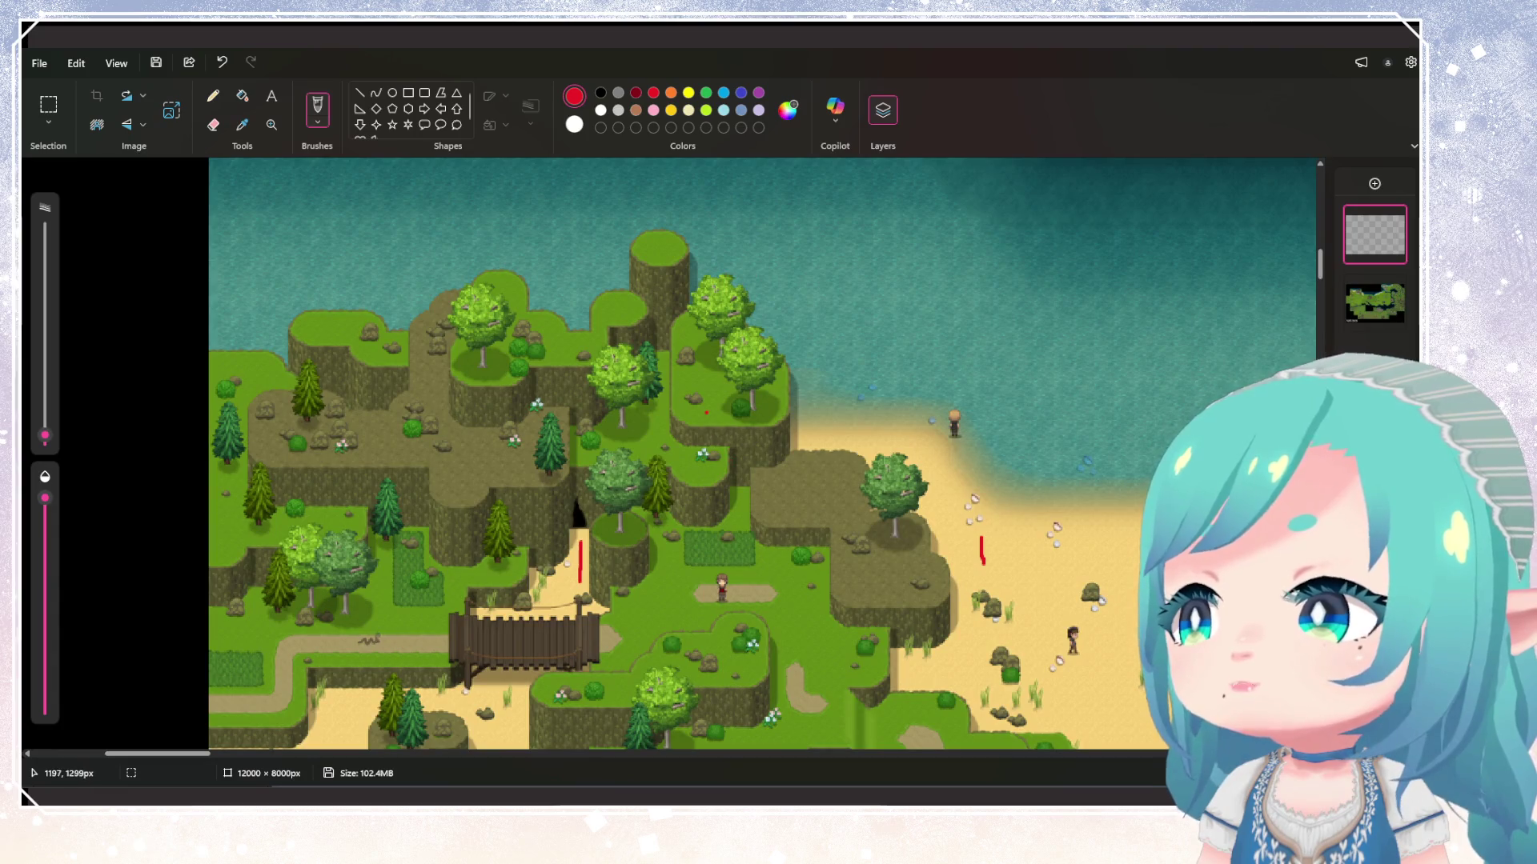
pyautogui.scroll(-4, 762, 453)
pyautogui.scroll(3, 762, 453)
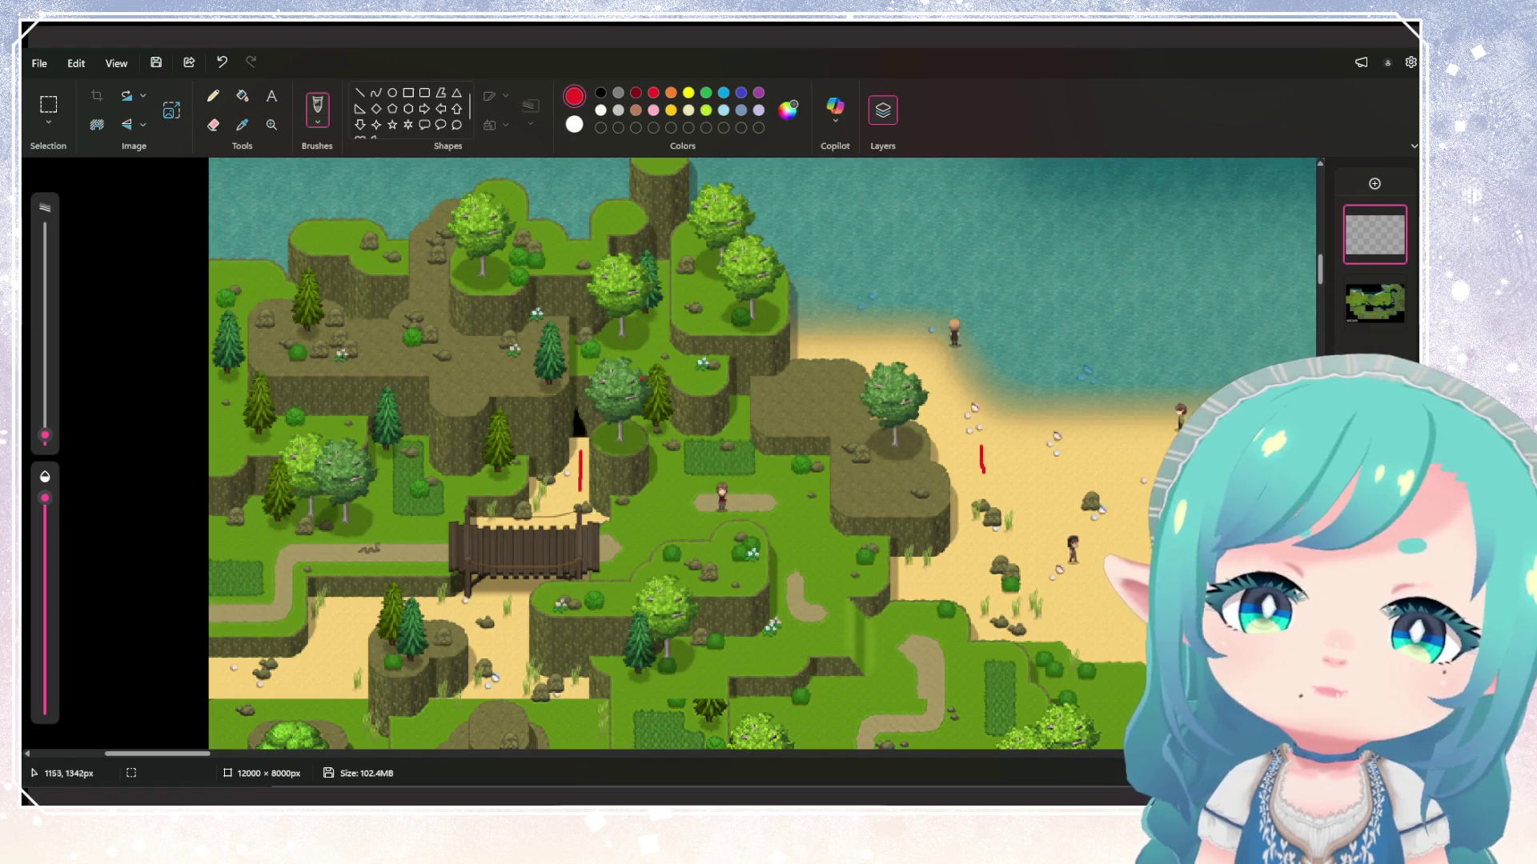
pyautogui.scroll(-1, 762, 453)
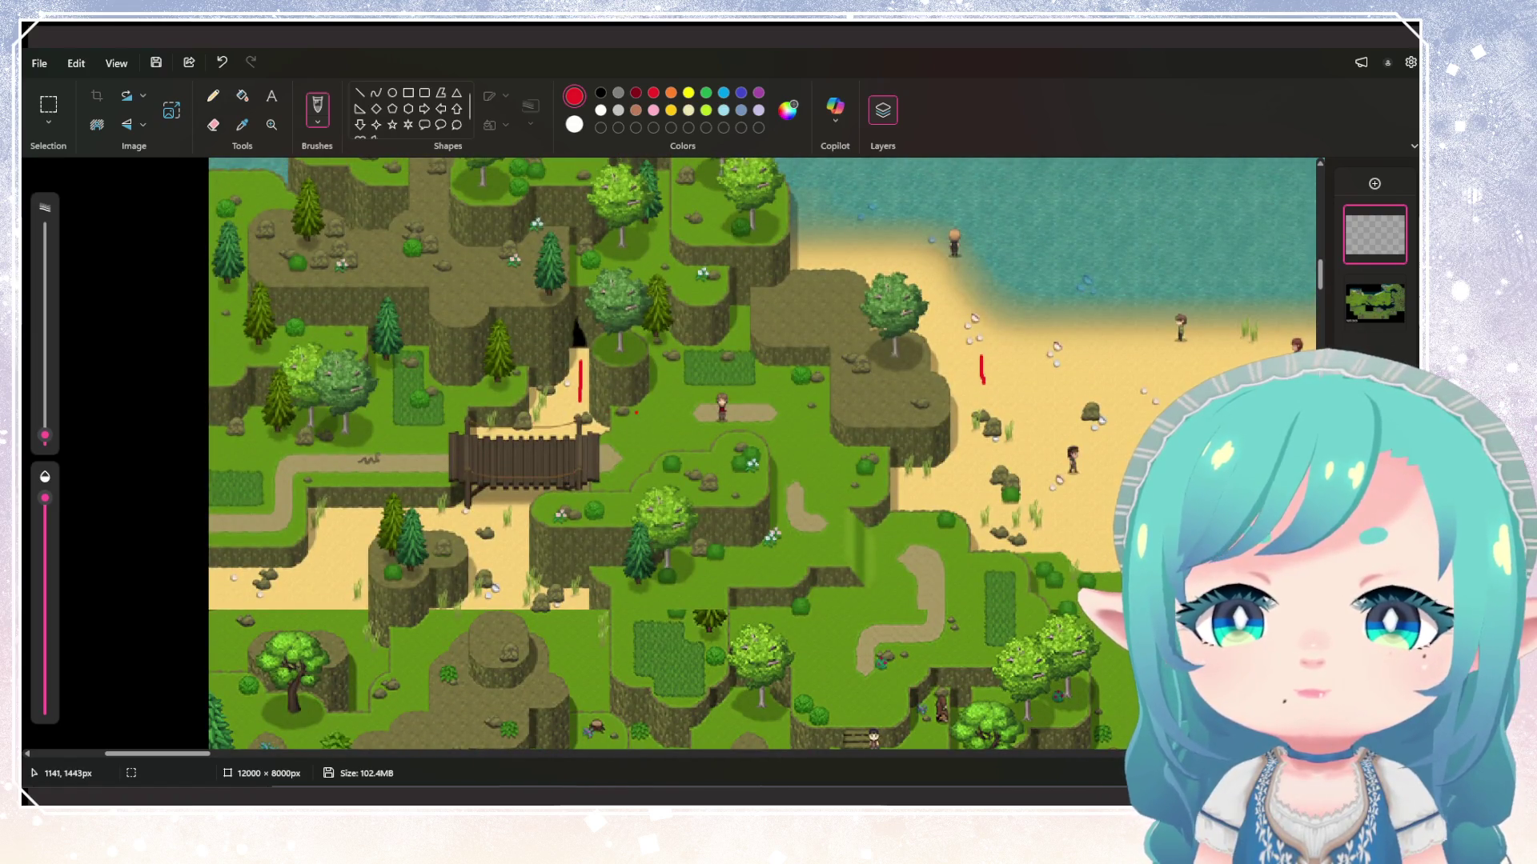
pyautogui.scroll(-2, 762, 453)
pyautogui.scroll(2, 764, 453)
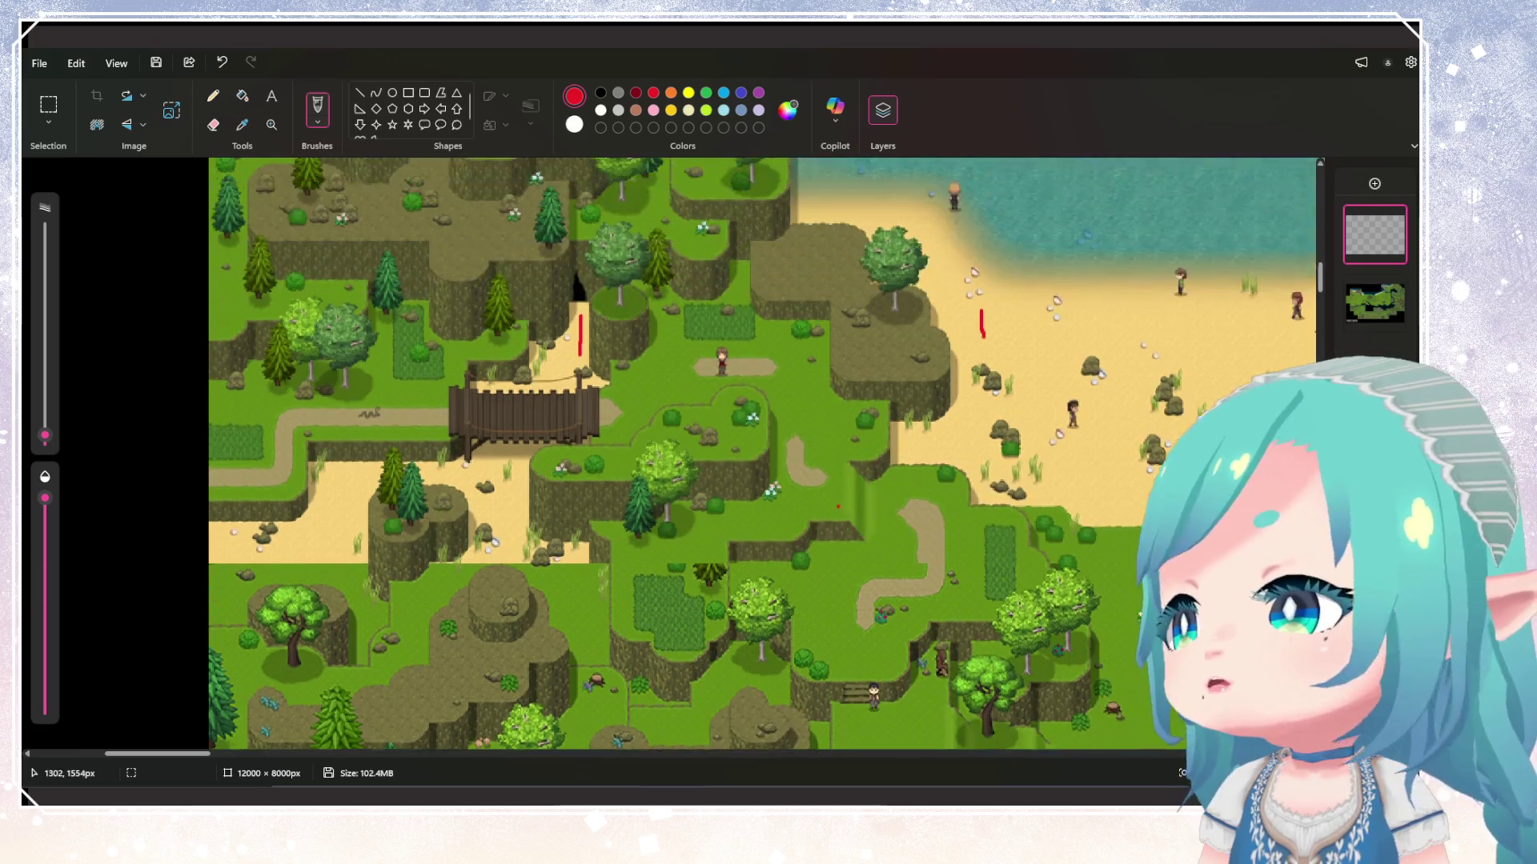
pyautogui.scroll(-1, 764, 453)
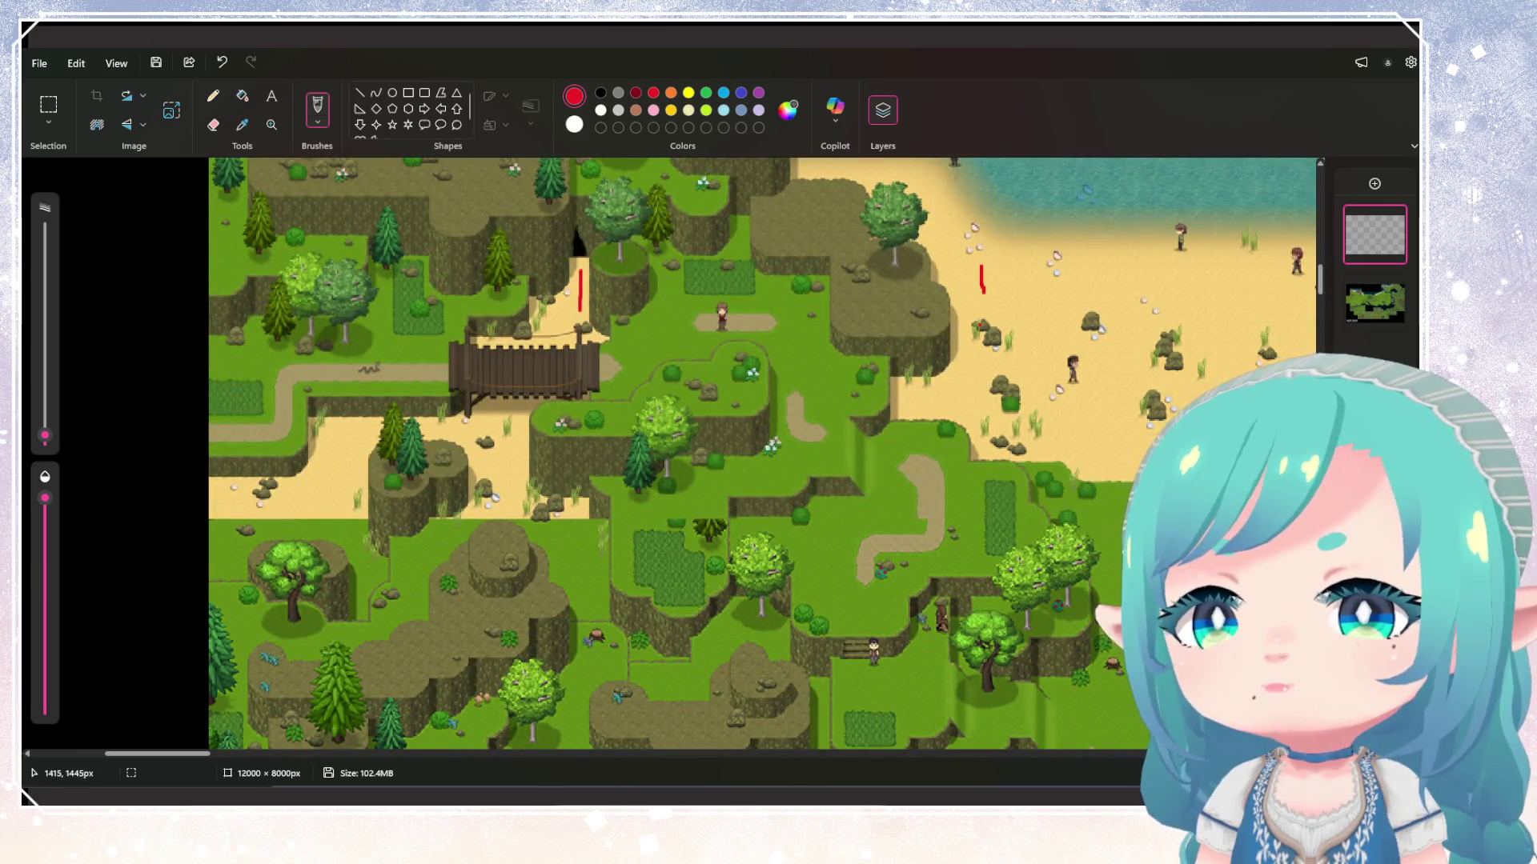
pyautogui.scroll(1, 792, 316)
pyautogui.scroll(-3, 762, 453)
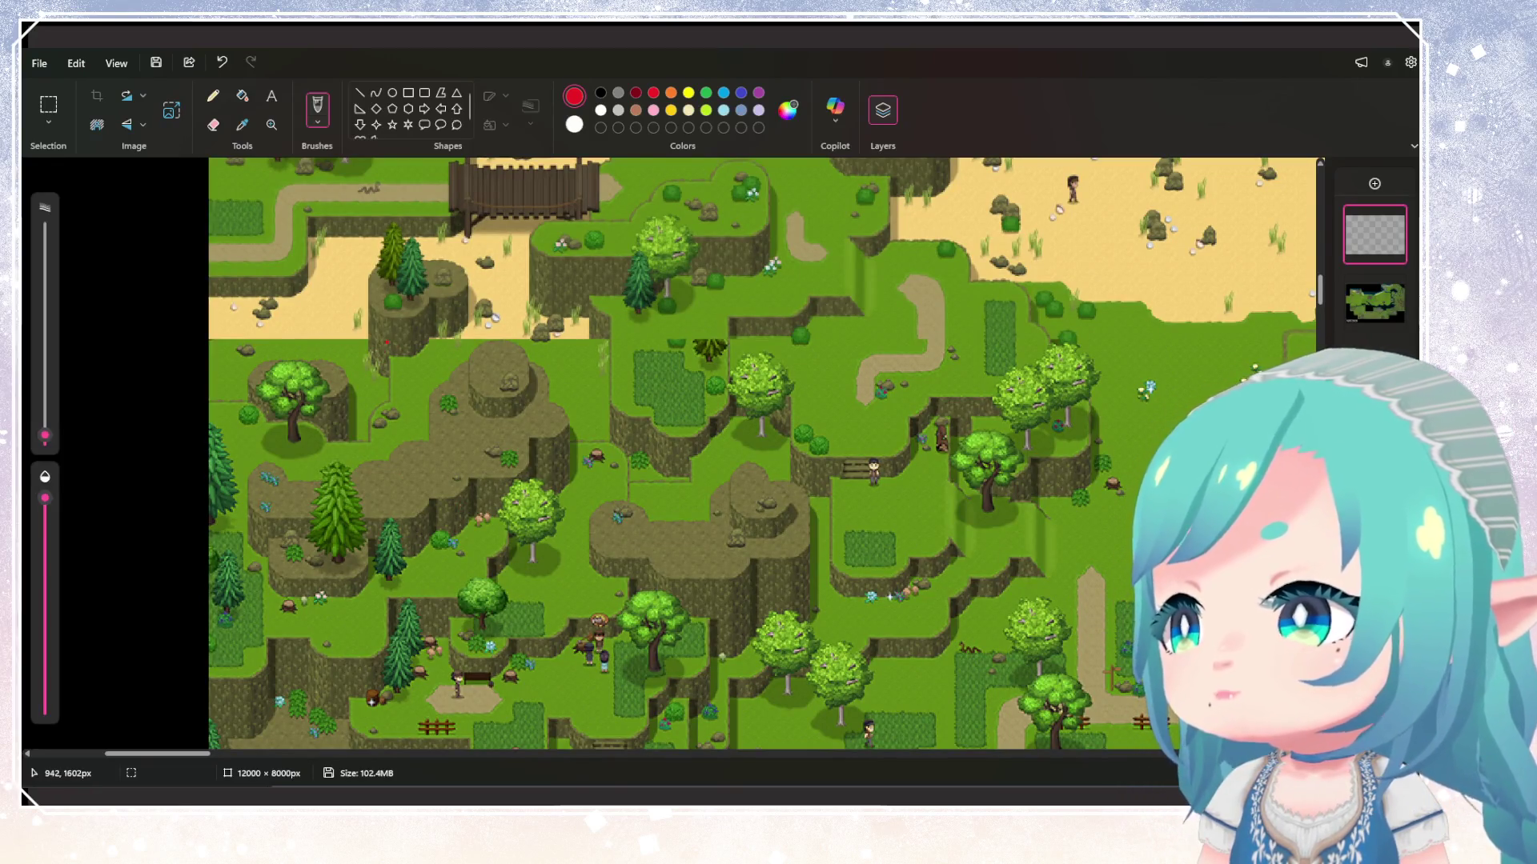
pyautogui.scroll(1, 762, 453)
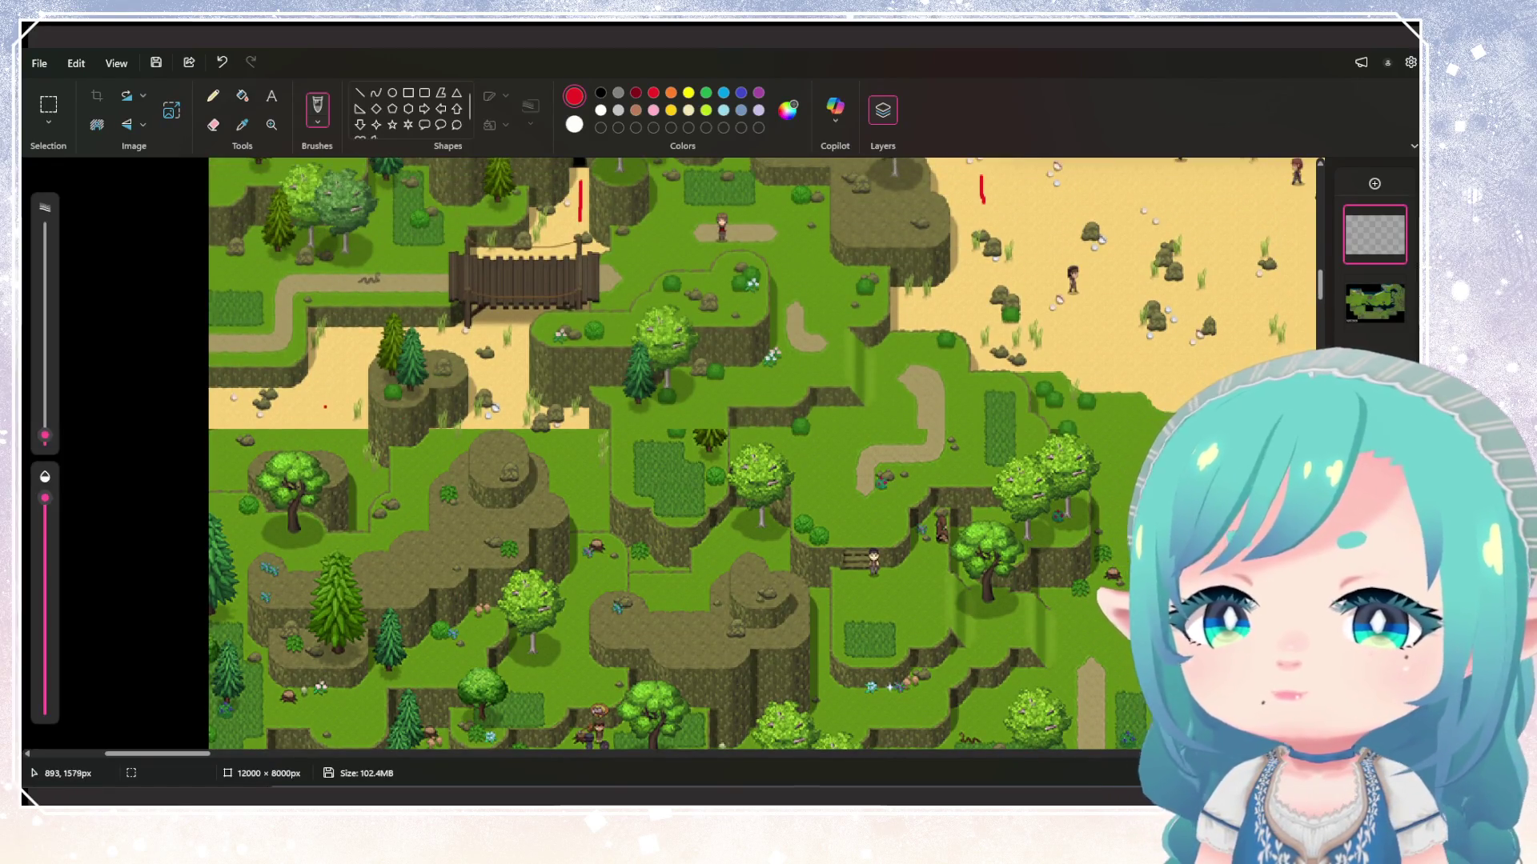
# Try red boundary marks on the sand, grass and cliff, then undo them
pyautogui.moveTo(325, 385)
pyautogui.mouseDown()
pyautogui.moveTo(325, 428)
pyautogui.moveTo(350, 464)
pyautogui.mouseUp()
pyautogui.hotkey('ctrl', 'z')
pyautogui.moveTo(575, 445); pyautogui.dragTo(577, 486)
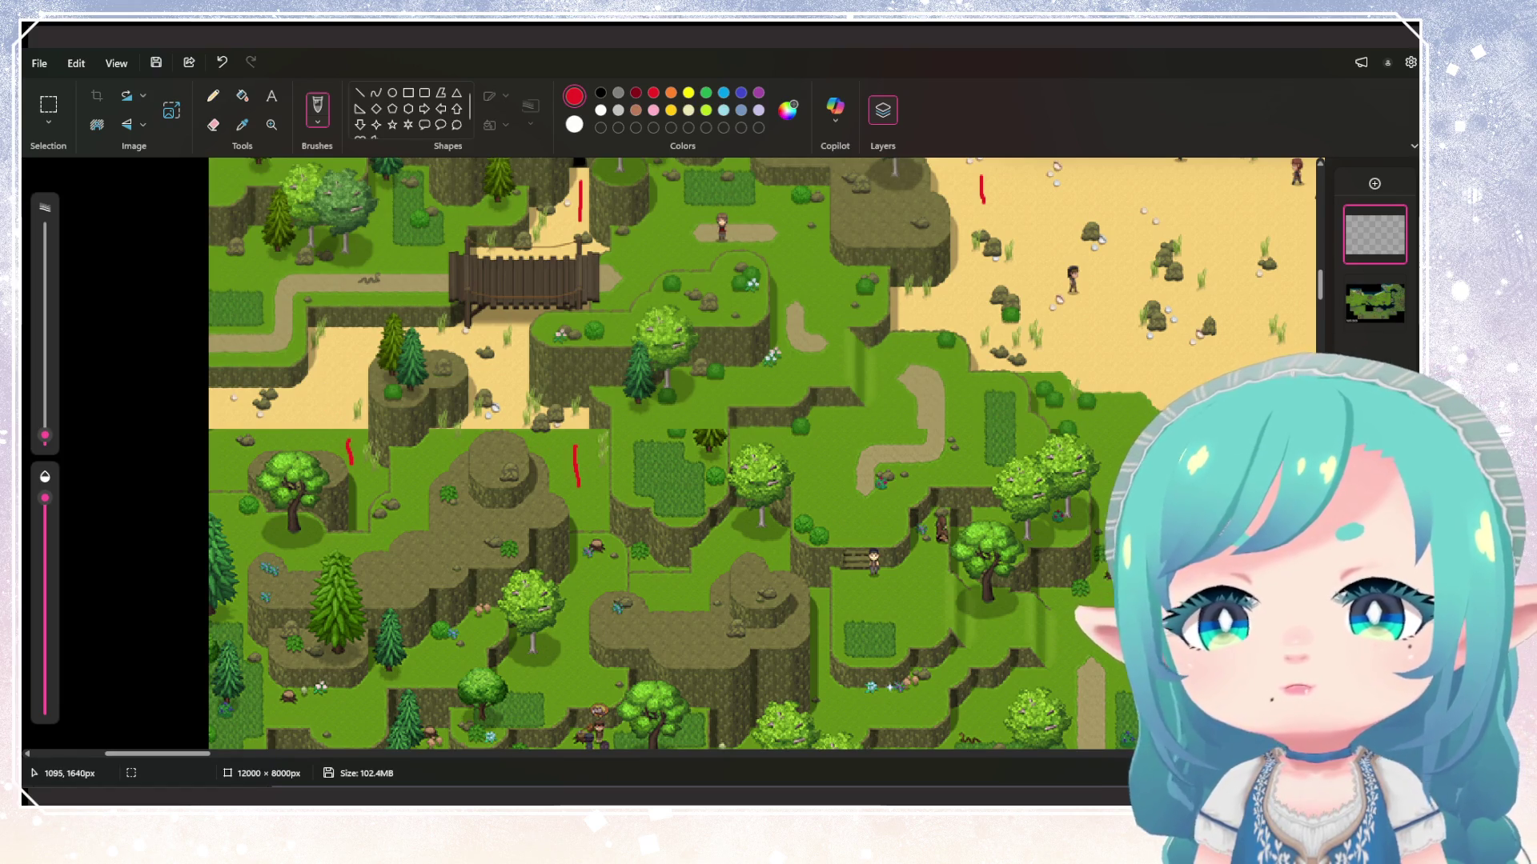
pyautogui.moveTo(371, 475); pyautogui.dragTo(425, 471)
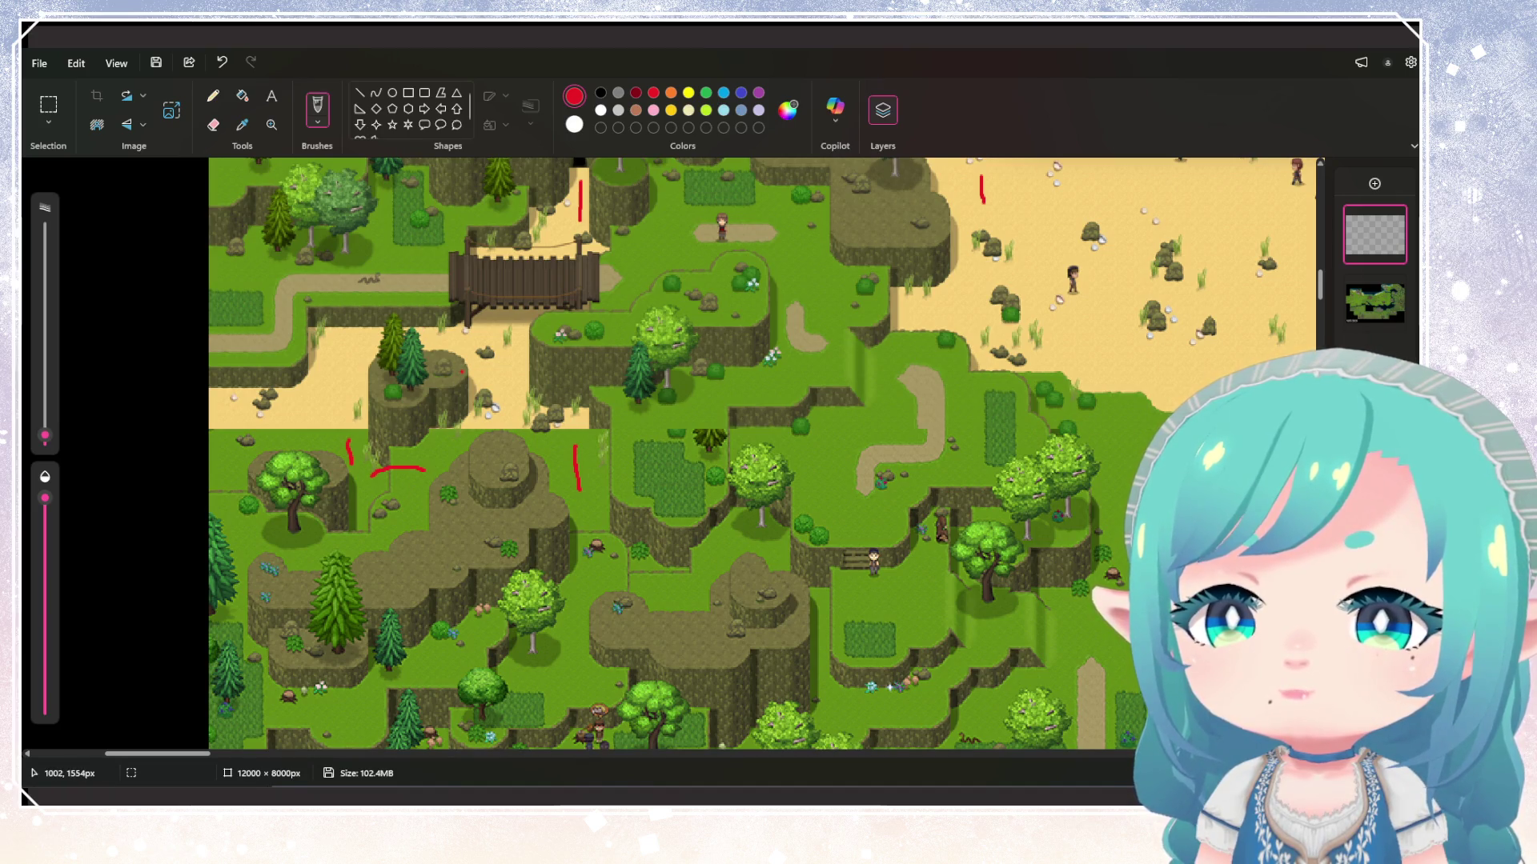
pyautogui.hotkey('ctrl', 'z')
pyautogui.hotkey('ctrl', 'z')
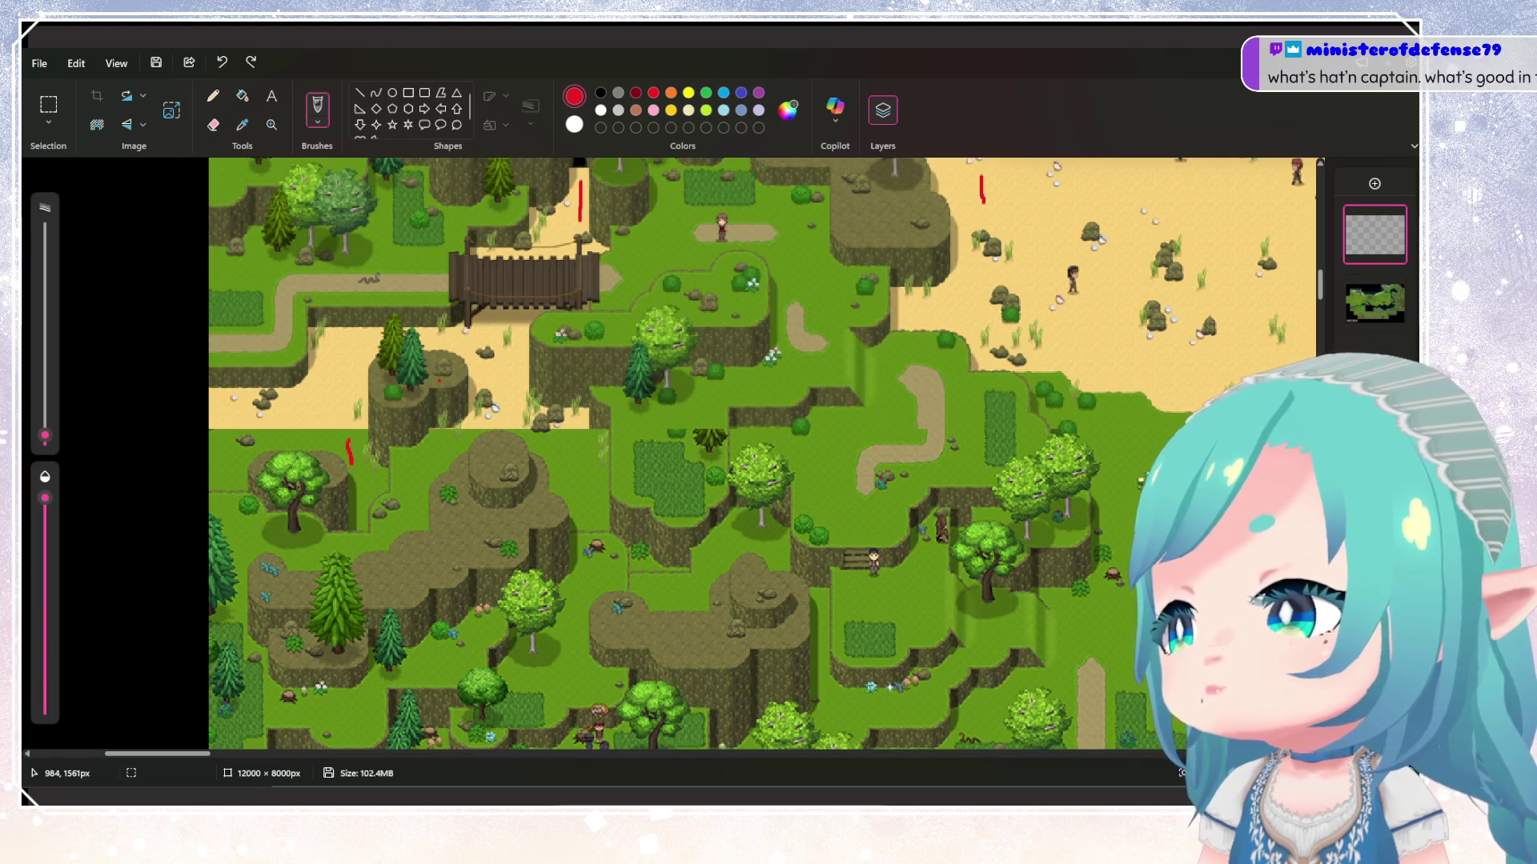
# Write a red route number 3 on the map, replacing a mistaken 2
pyautogui.scroll(5, 761, 452)
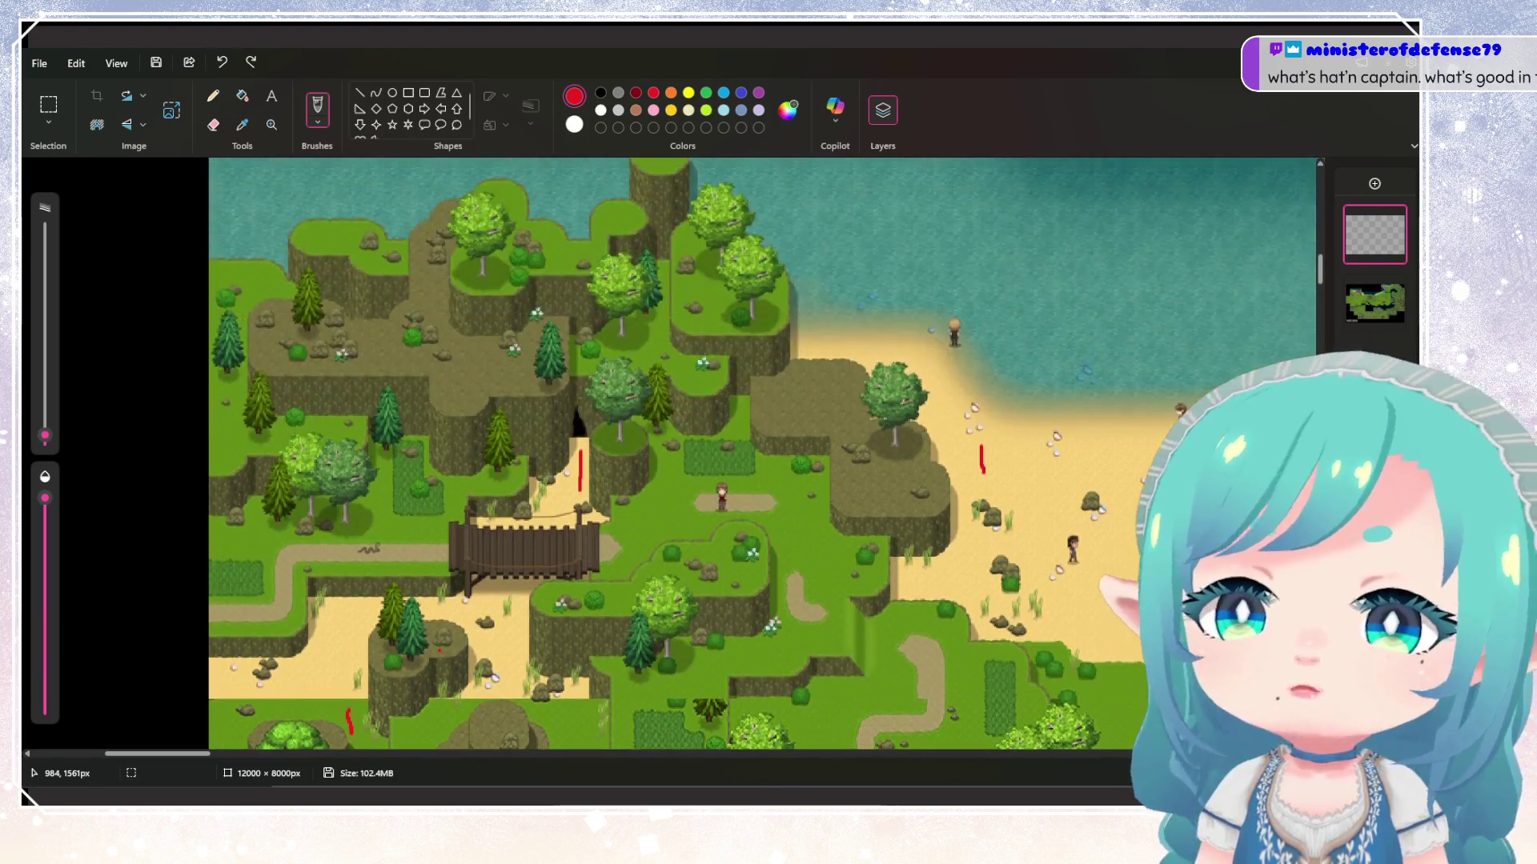
pyautogui.scroll(-4, 760, 452)
pyautogui.scroll(3, 761, 452)
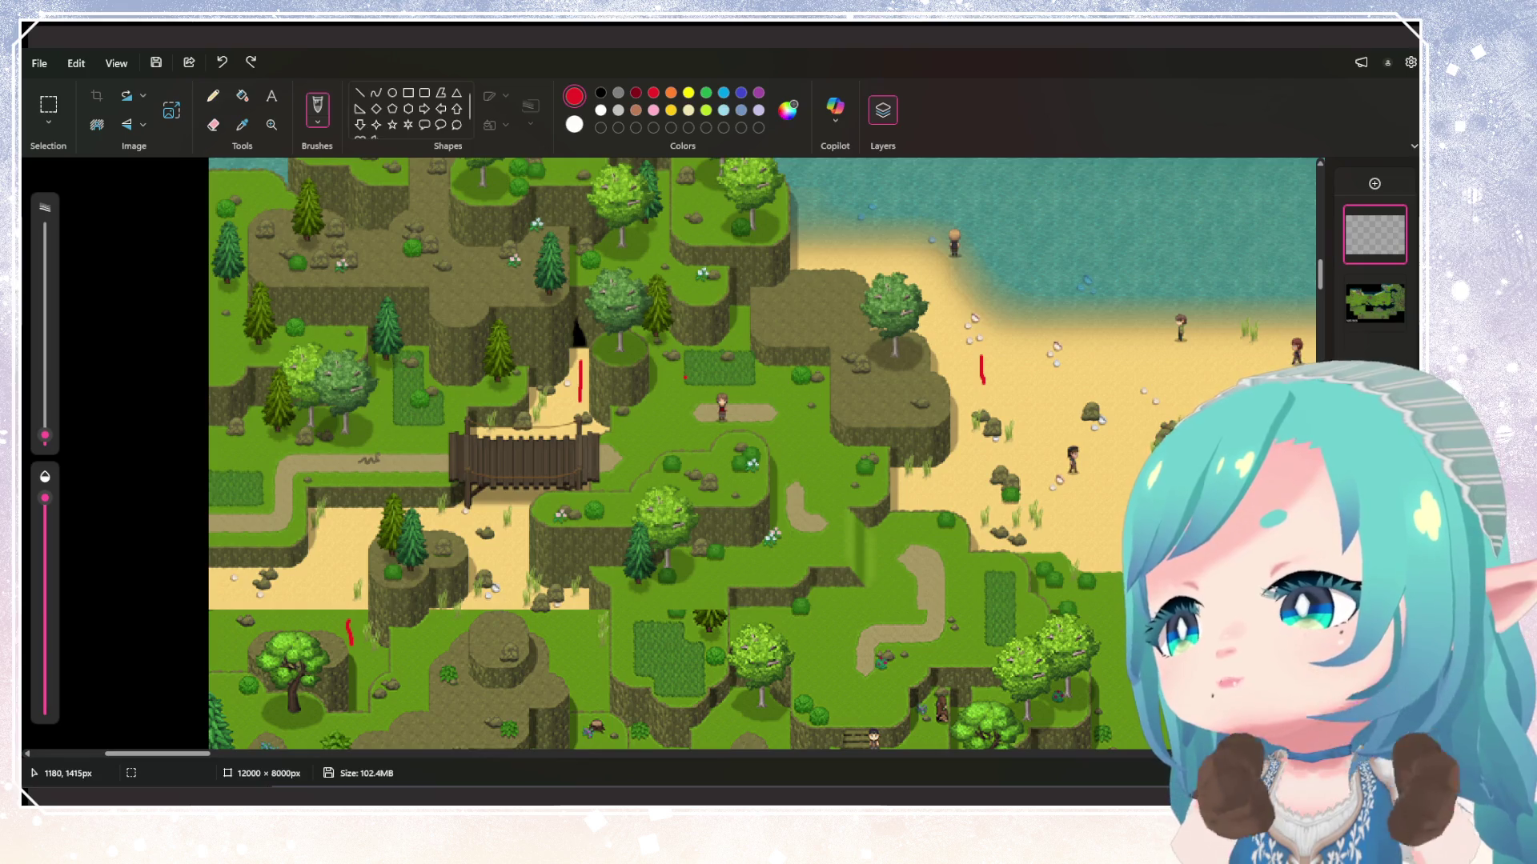
pyautogui.scroll(-3, 685, 377)
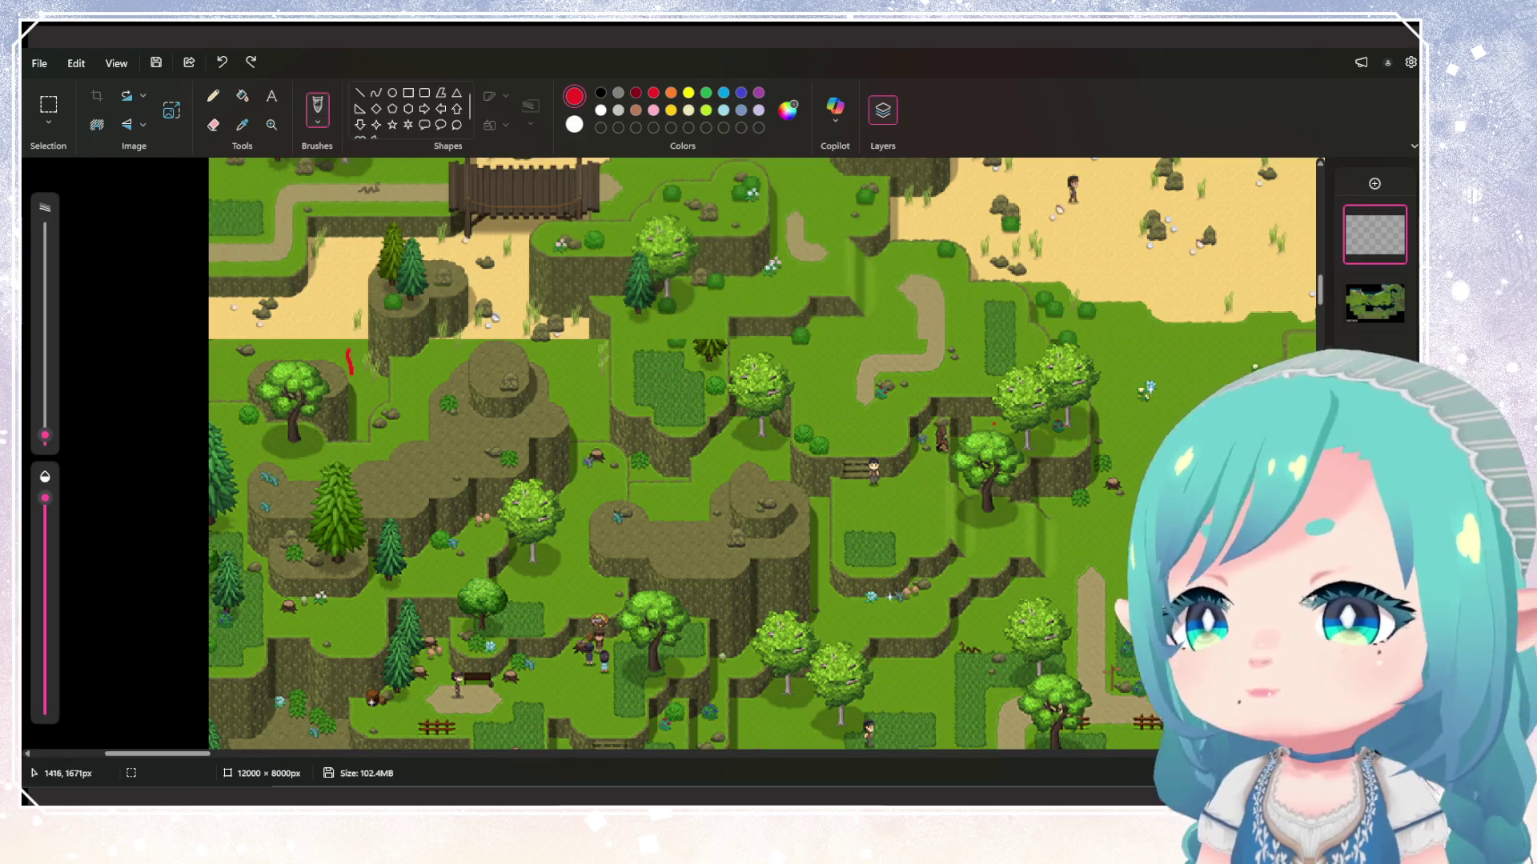
pyautogui.scroll(3, 1151, 295)
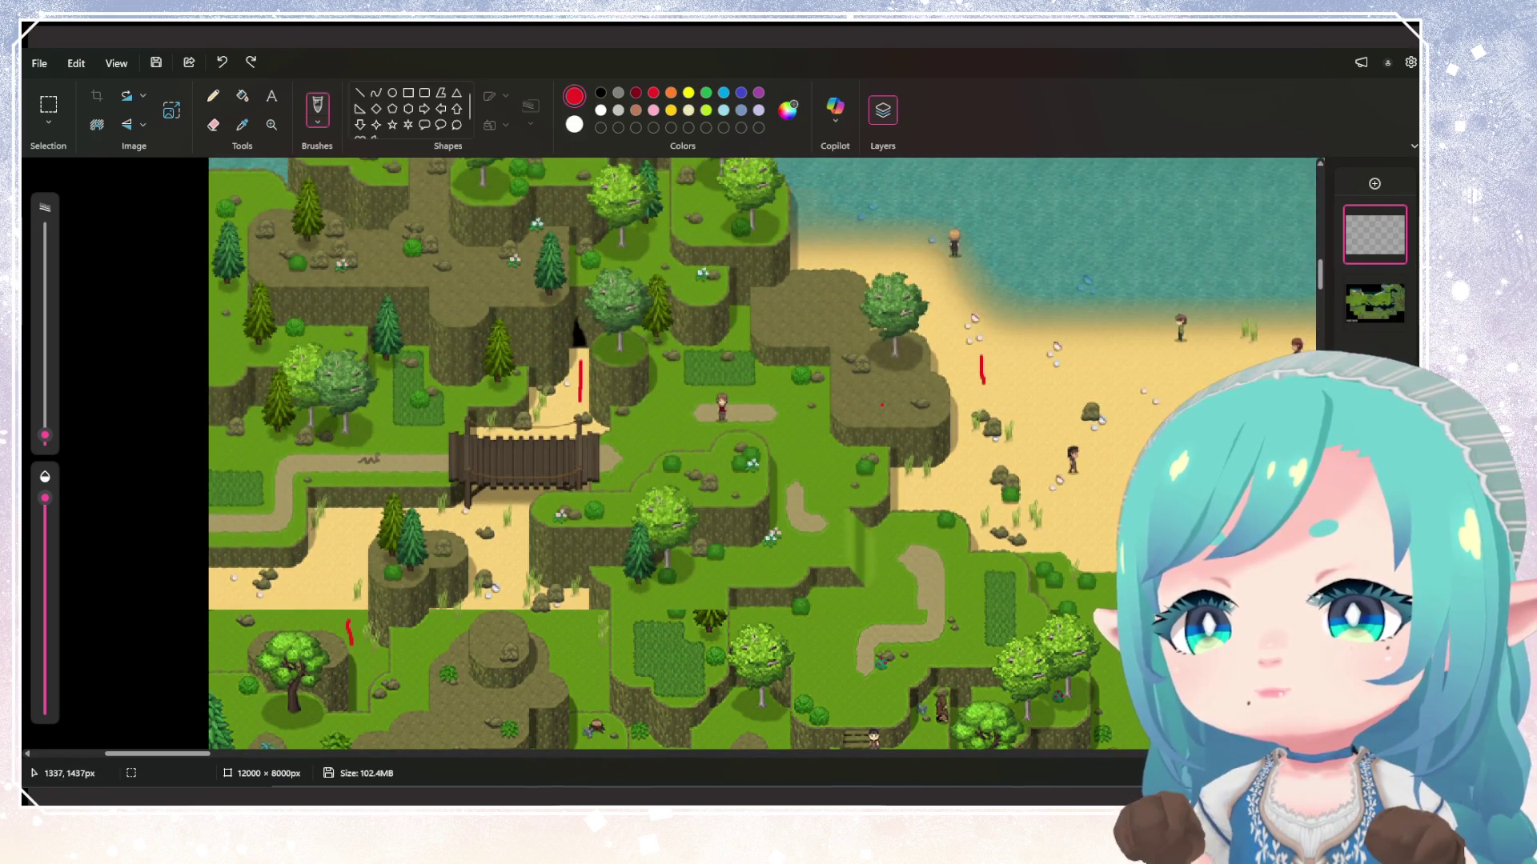
pyautogui.moveTo(888, 388); pyautogui.dragTo(906, 403)
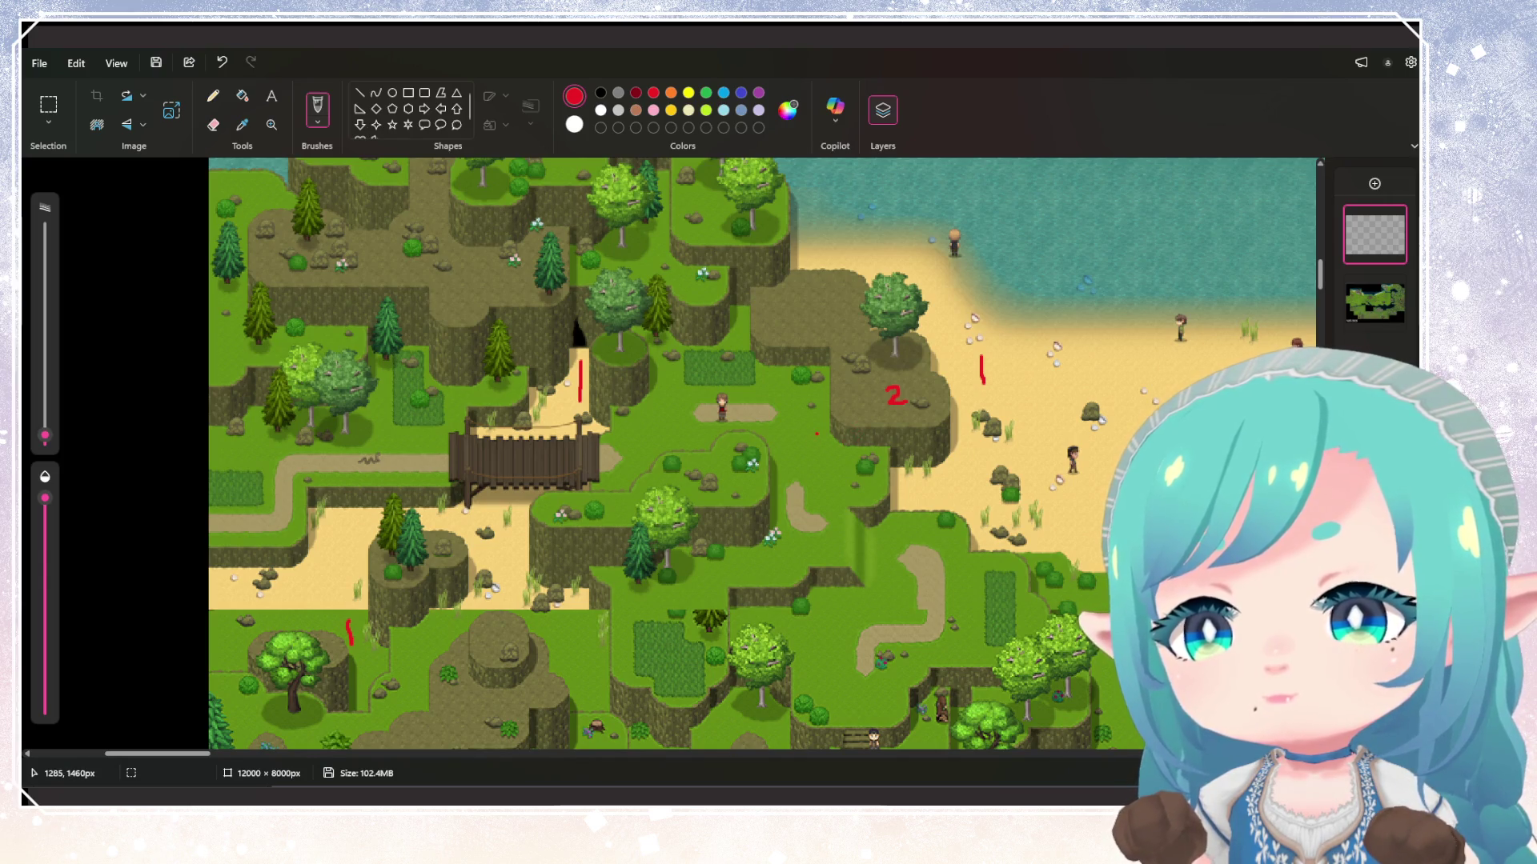
pyautogui.moveTo(816, 434); pyautogui.dragTo(814, 465)
pyautogui.hotkey('ctrl', 'z')
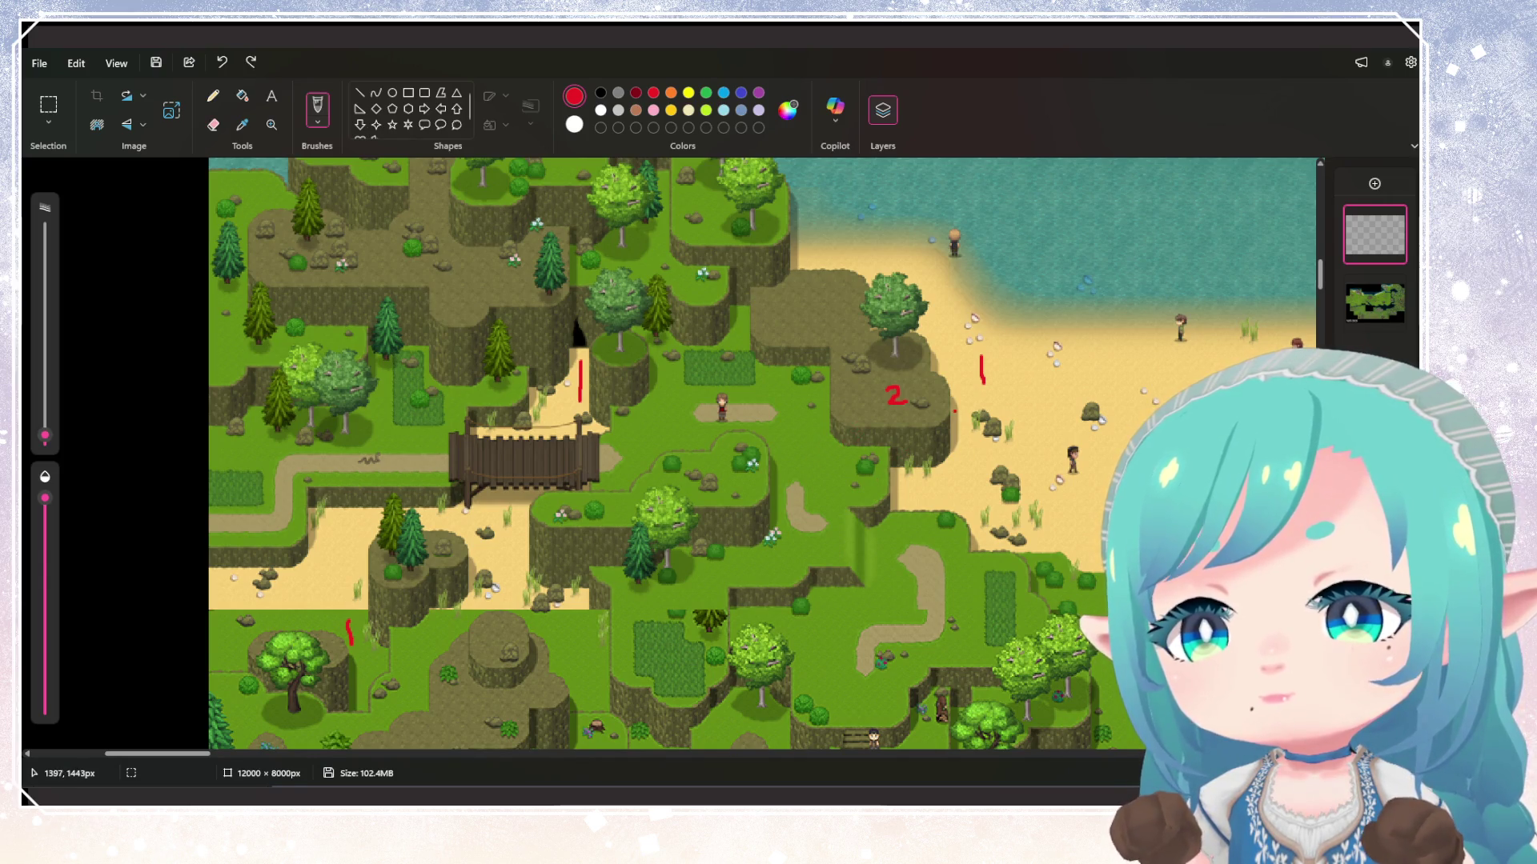
pyautogui.hotkey('ctrl', 'z')
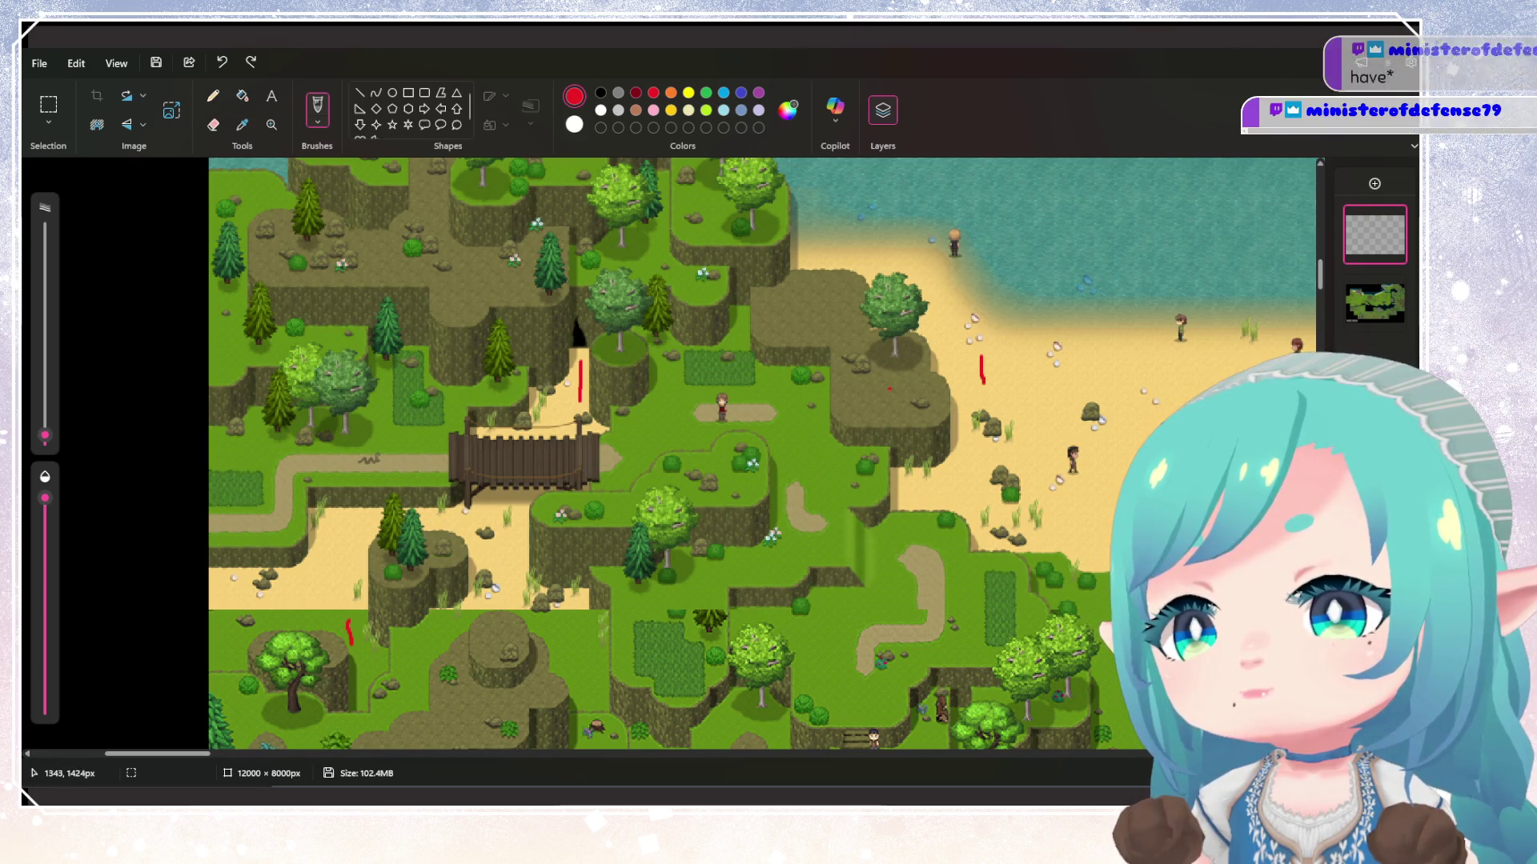
pyautogui.moveTo(887, 384); pyautogui.dragTo(881, 414)
# Write a red 5 on the cliff island and draw a red arrow to it from the beach
pyautogui.scroll(-2, 907, 444)
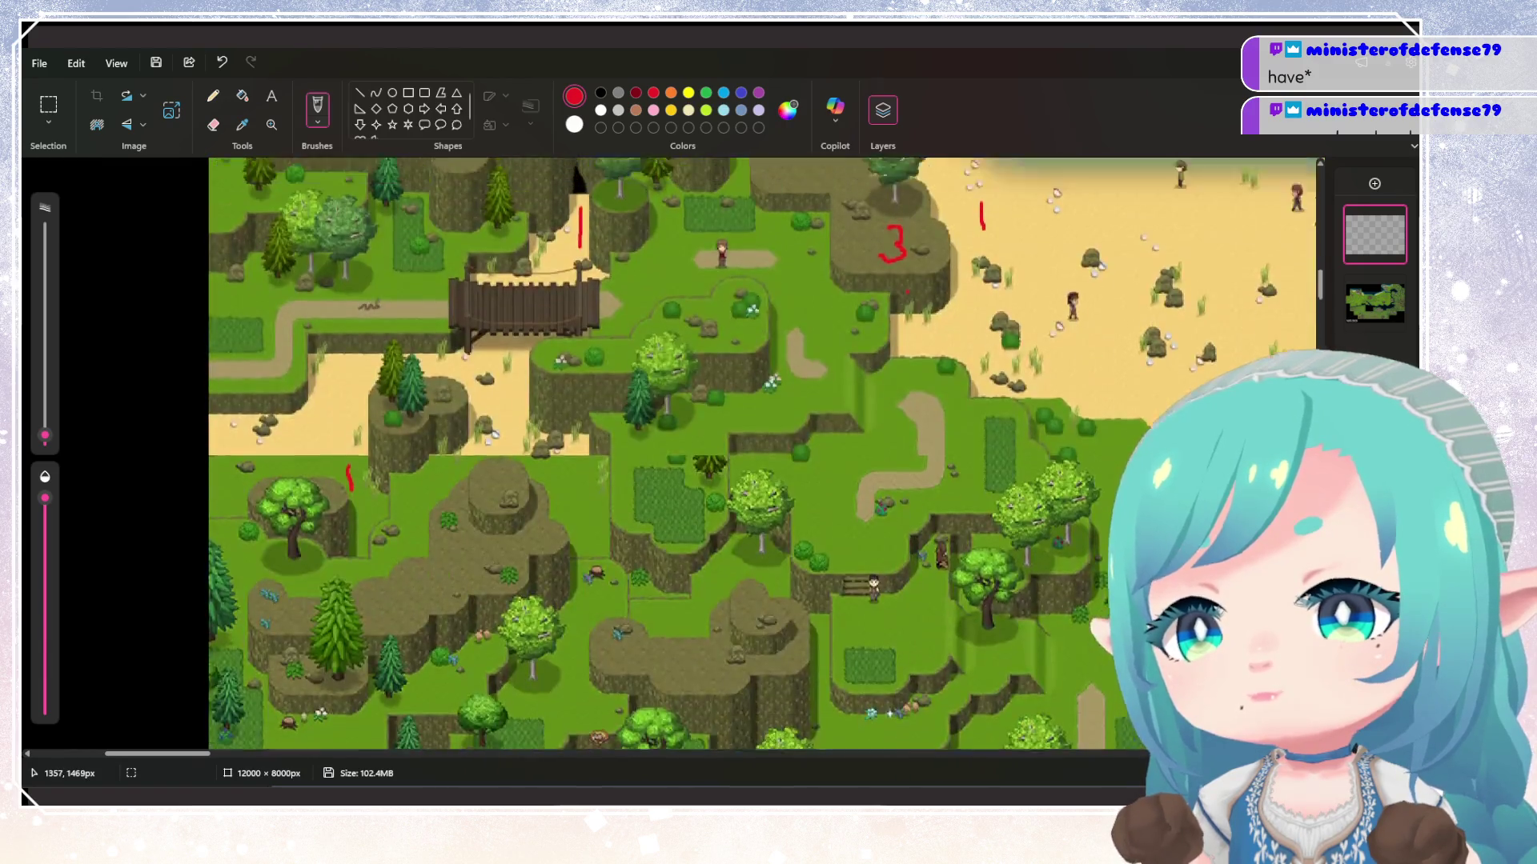
pyautogui.scroll(3, 928, 480)
pyautogui.moveTo(711, 279); pyautogui.dragTo(693, 309)
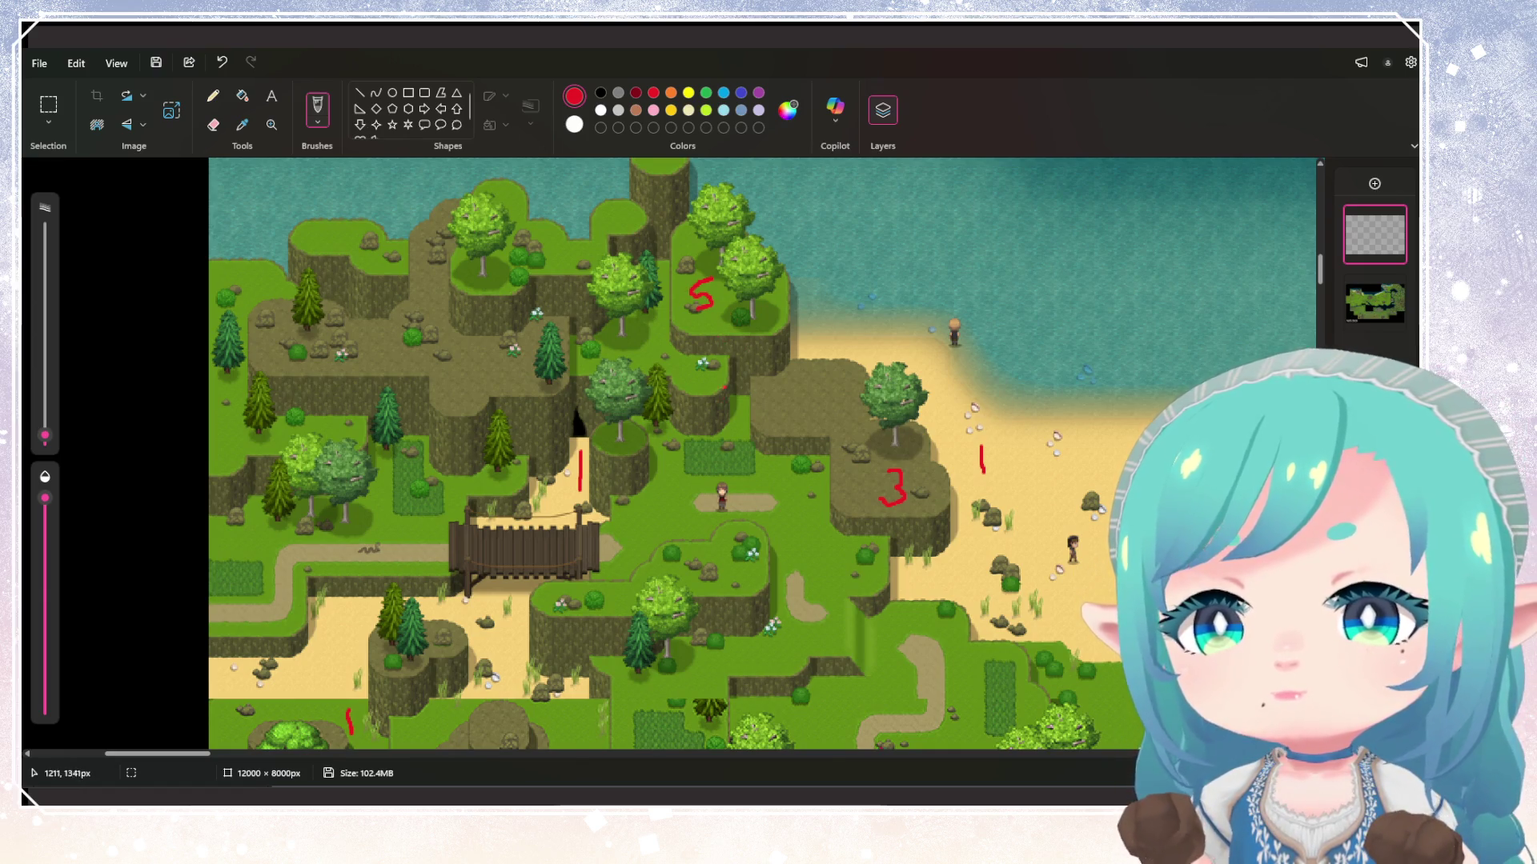
pyautogui.scroll(1, 725, 387)
pyautogui.scroll(-1, 1050, 454)
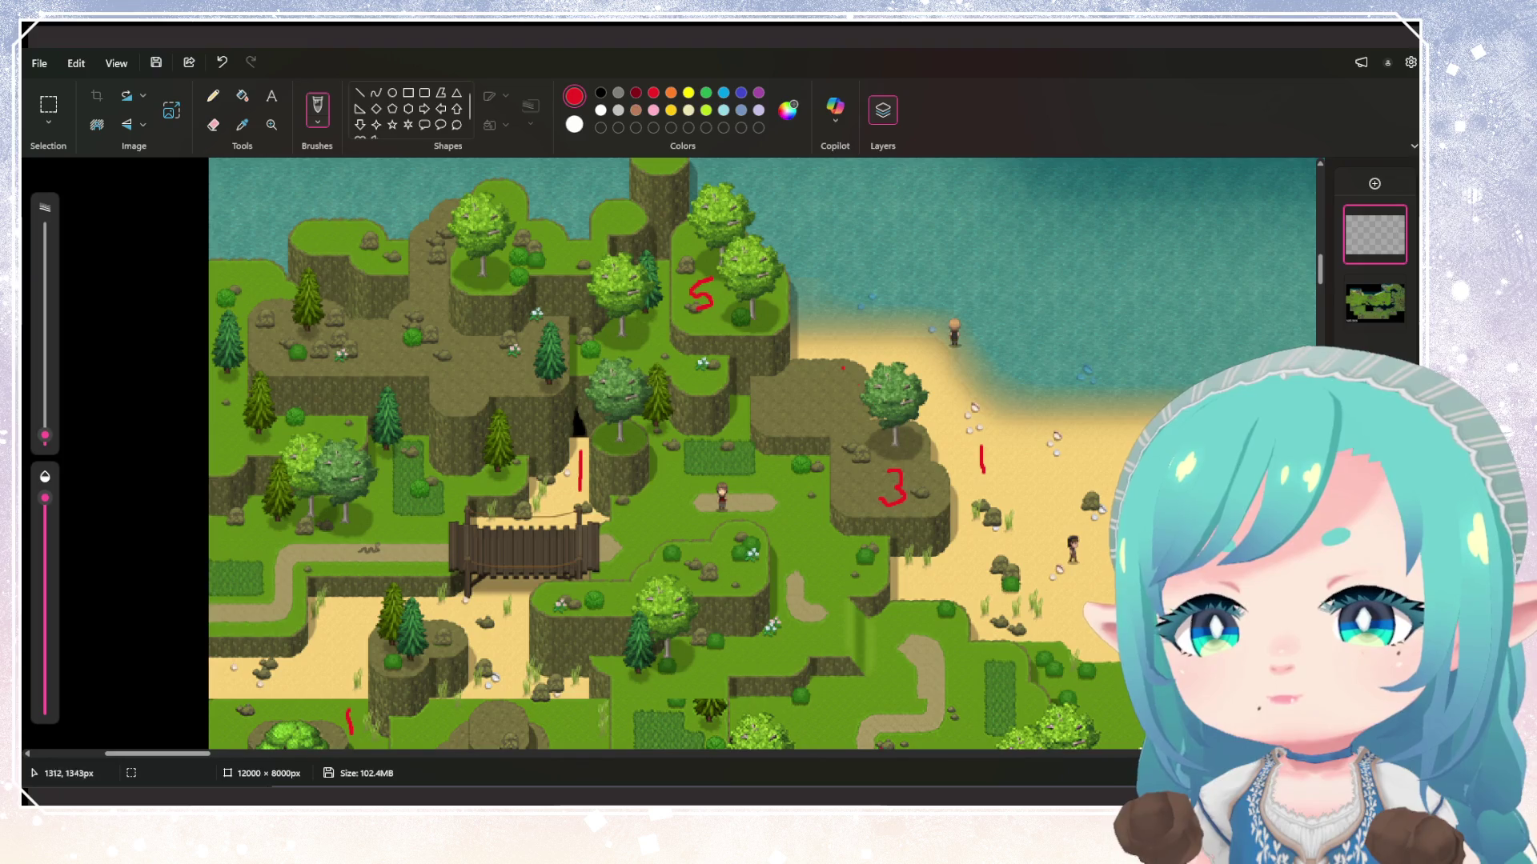
pyautogui.moveTo(997, 409)
pyautogui.mouseDown()
pyautogui.moveTo(944, 304)
pyautogui.moveTo(805, 254)
pyautogui.moveTo(822, 265)
pyautogui.mouseUp()
pyautogui.scroll(-2, 936, 408)
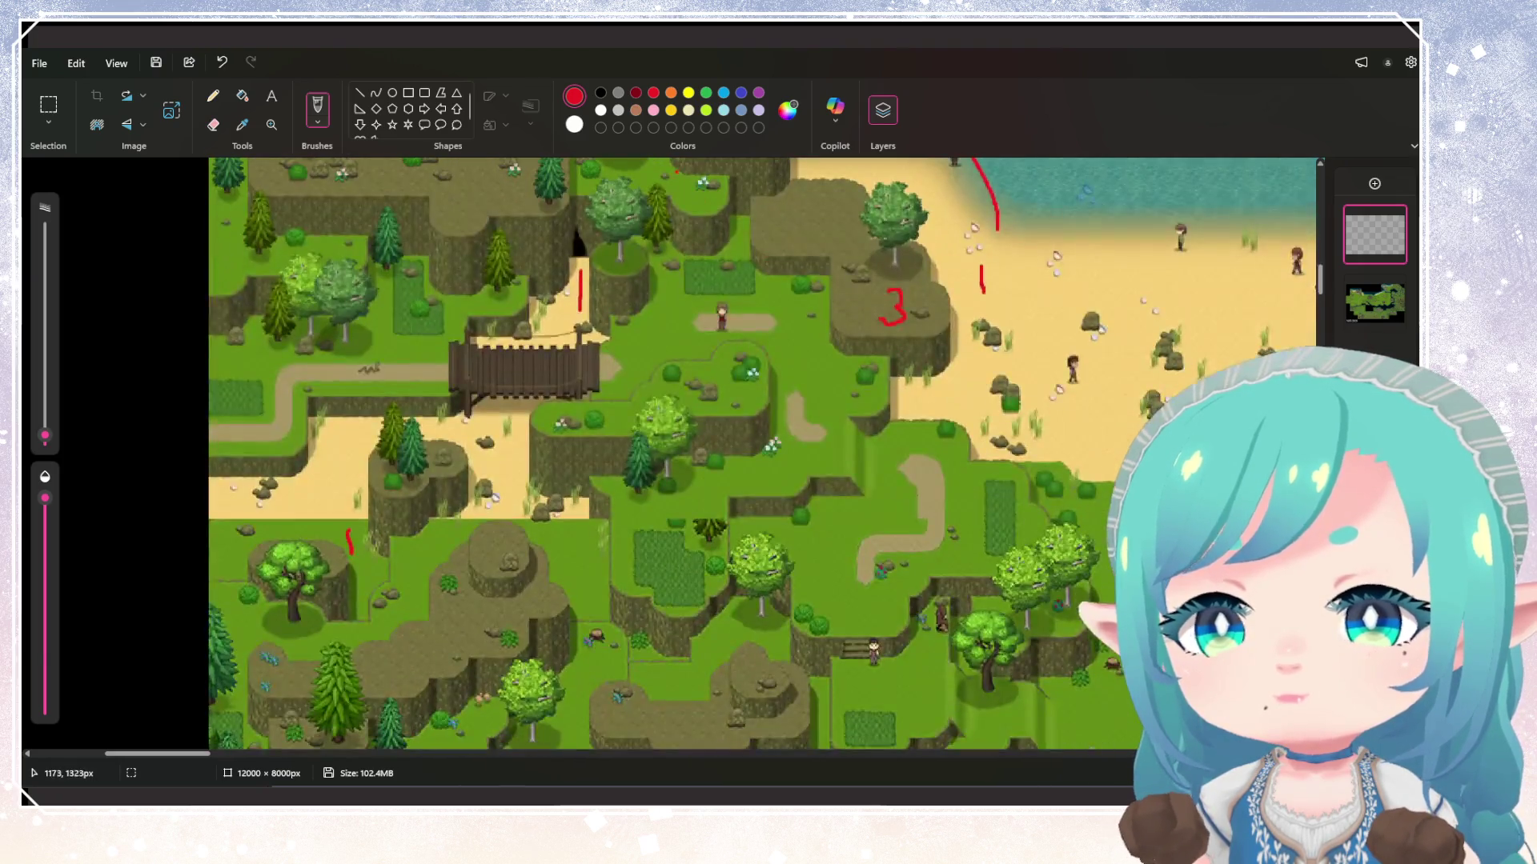
pyautogui.click(759, 92)
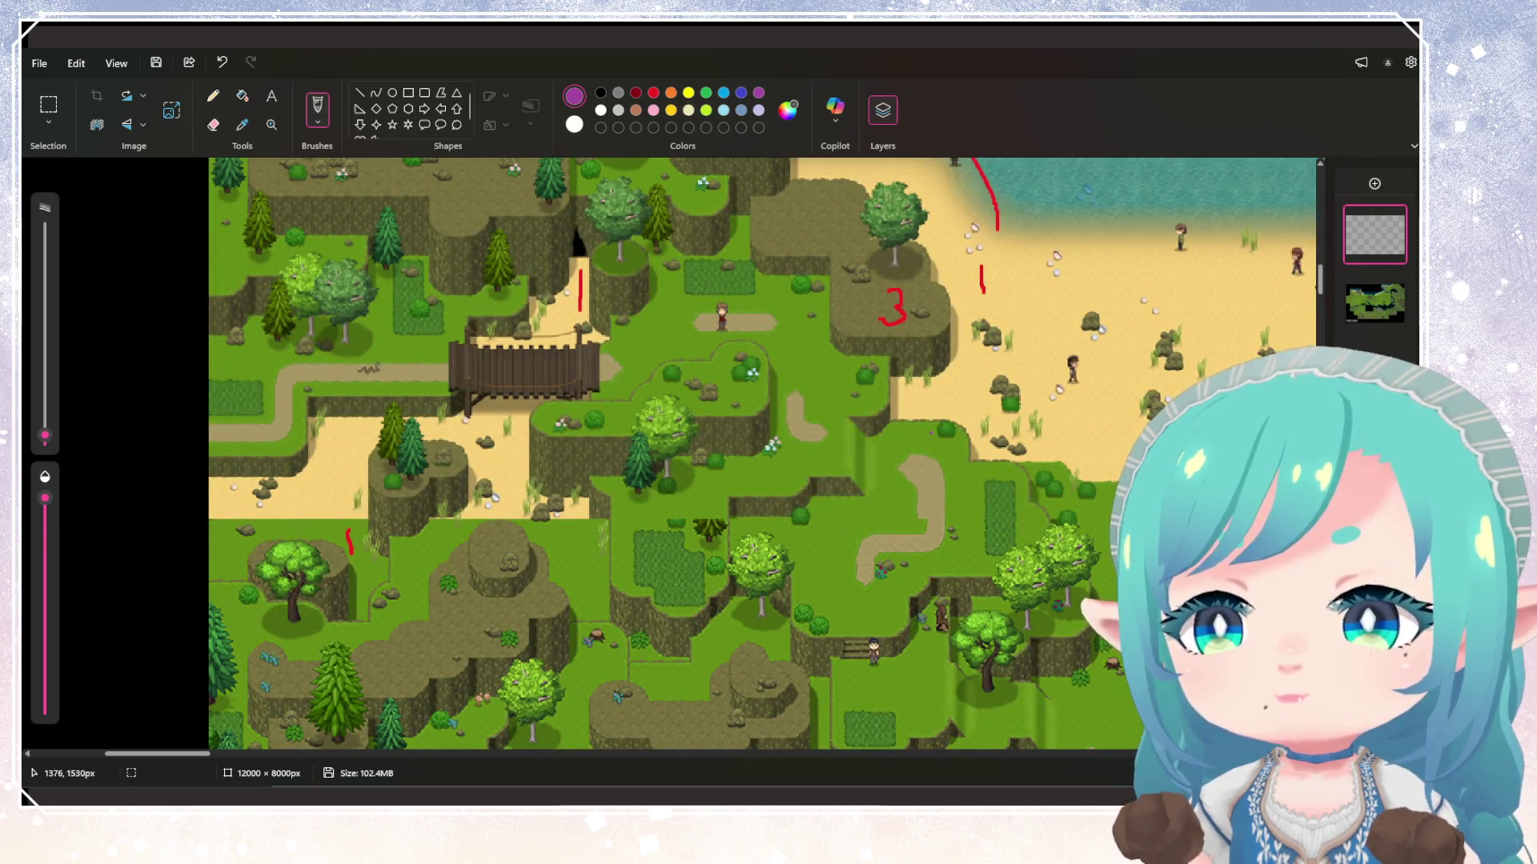
# Write purple route numbers 1, 2, 3, 4 and 5 across the forest terraces
pyautogui.scroll(-3, 936, 505)
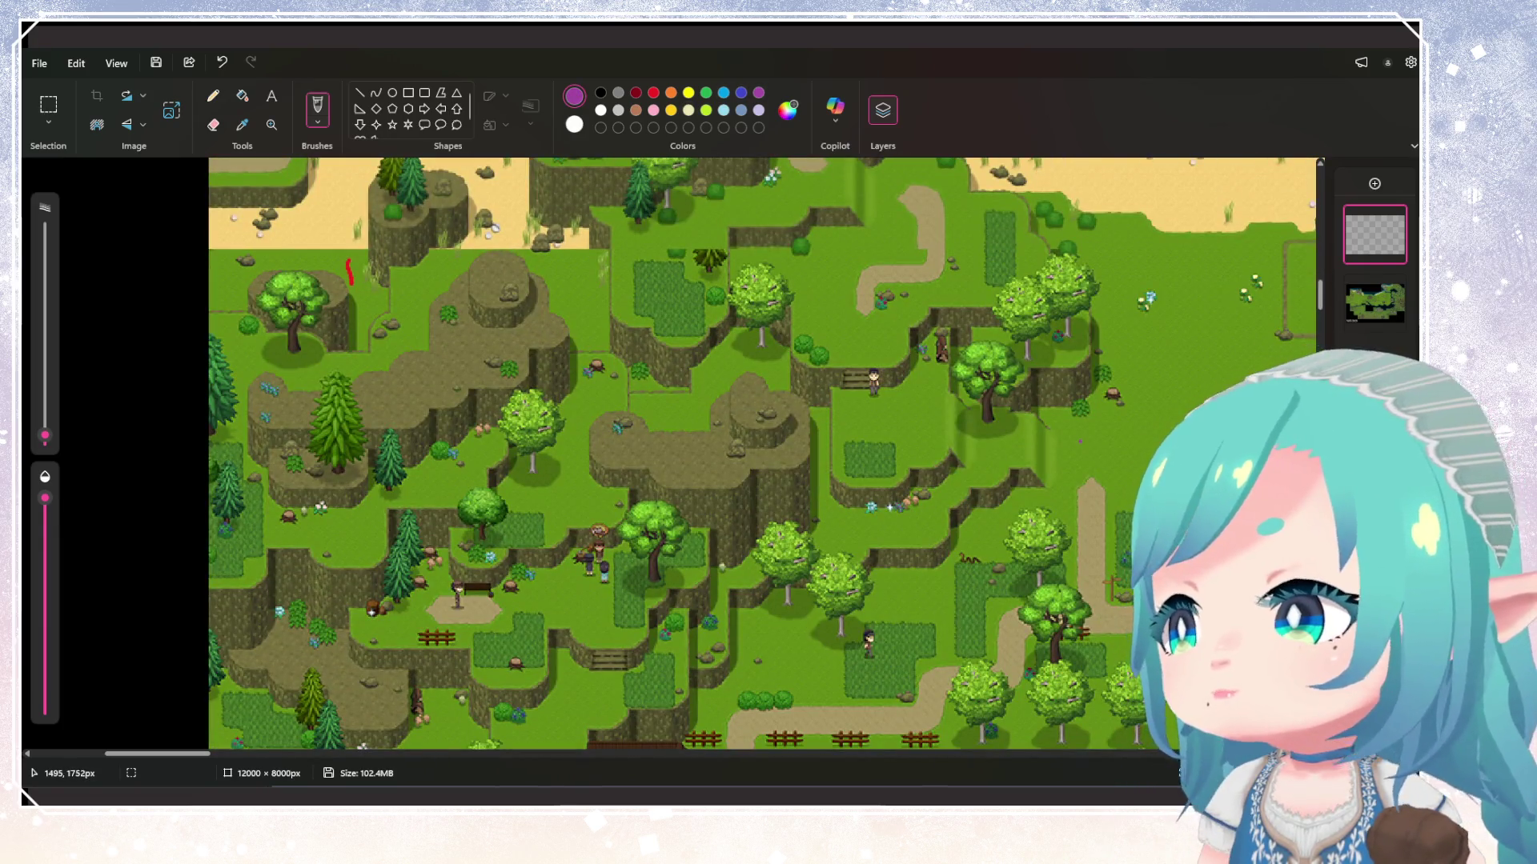
pyautogui.moveTo(1074, 433); pyautogui.dragTo(1074, 460)
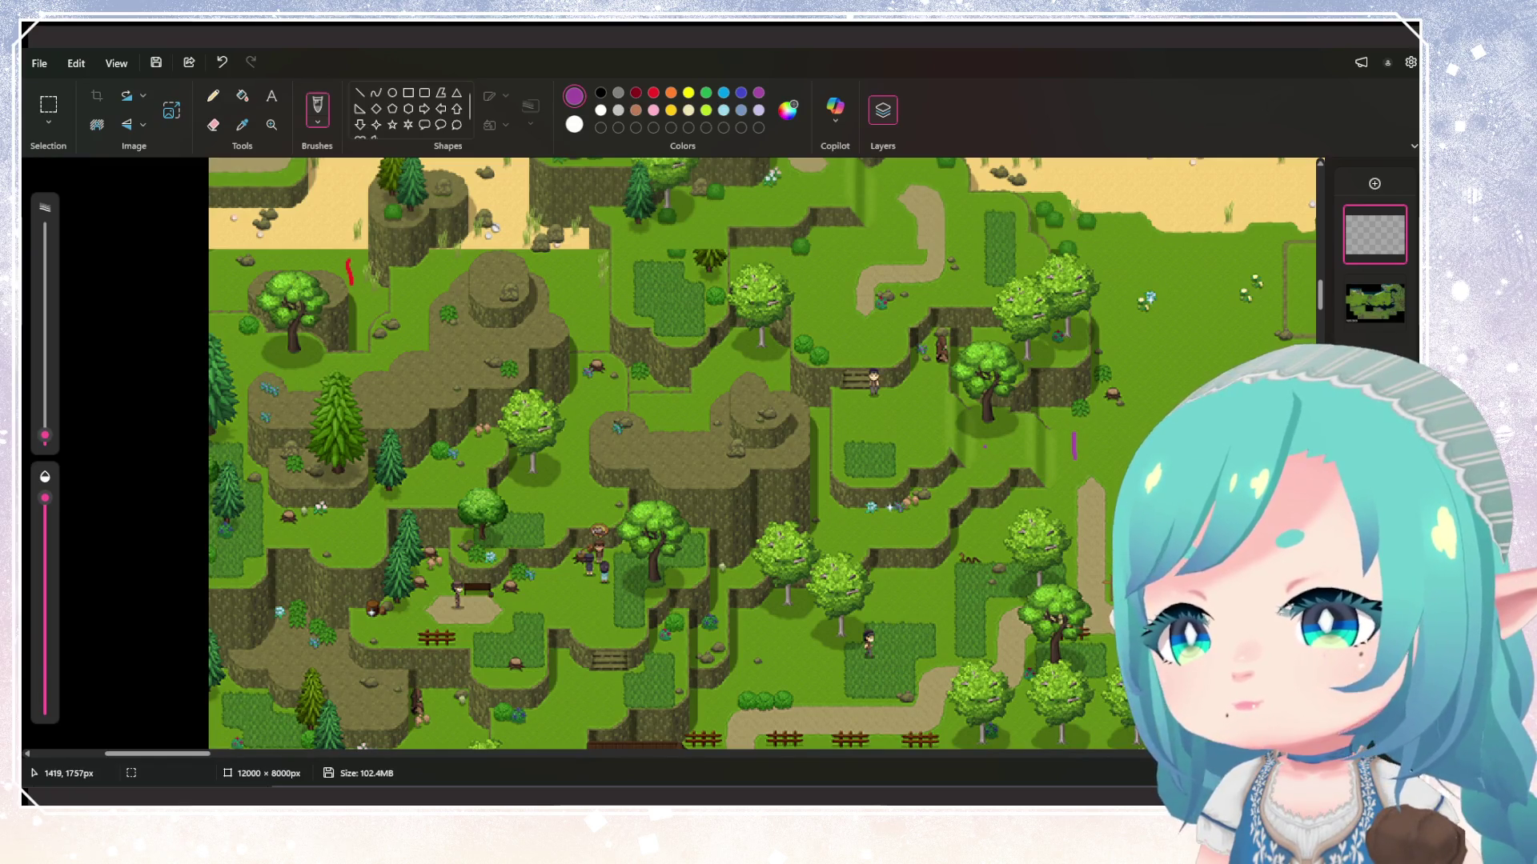
pyautogui.moveTo(985, 446); pyautogui.dragTo(986, 459)
pyautogui.moveTo(895, 416); pyautogui.dragTo(893, 440)
pyautogui.moveTo(845, 309); pyautogui.dragTo(863, 325)
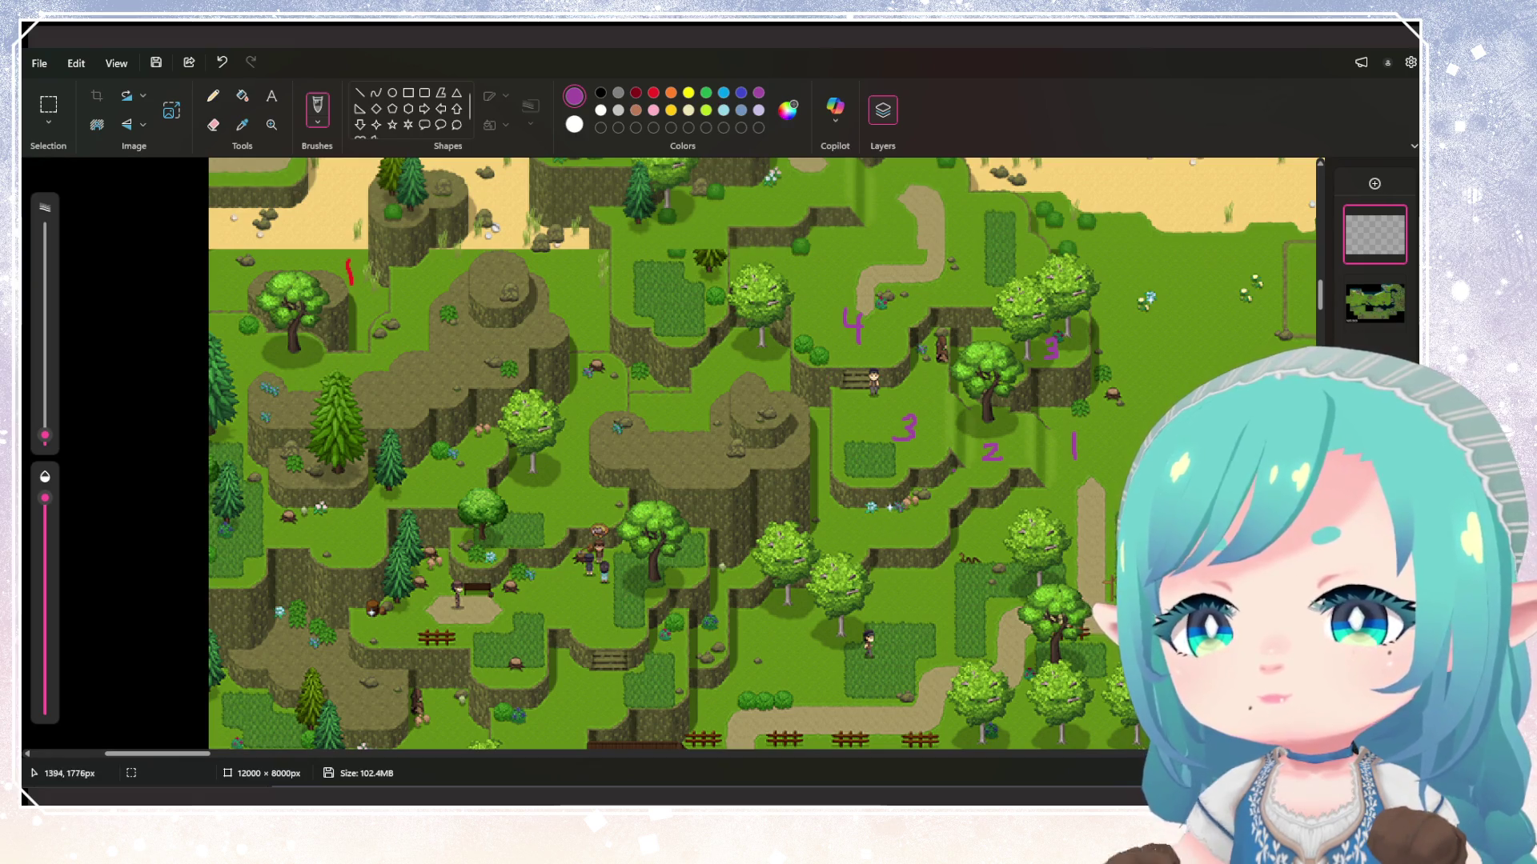
pyautogui.scroll(3, 761, 454)
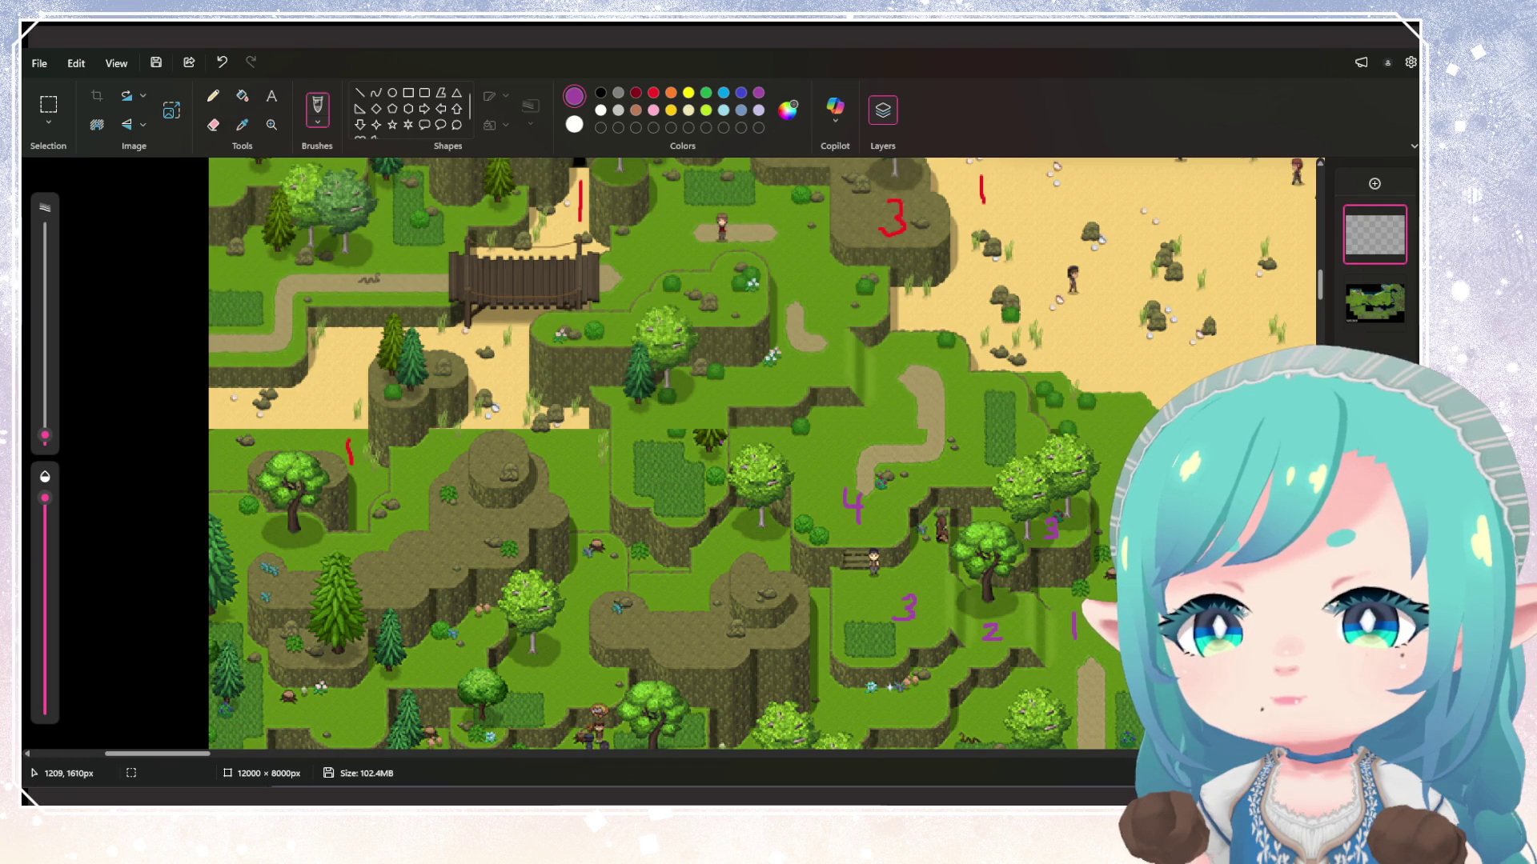
pyautogui.scroll(2, 675, 471)
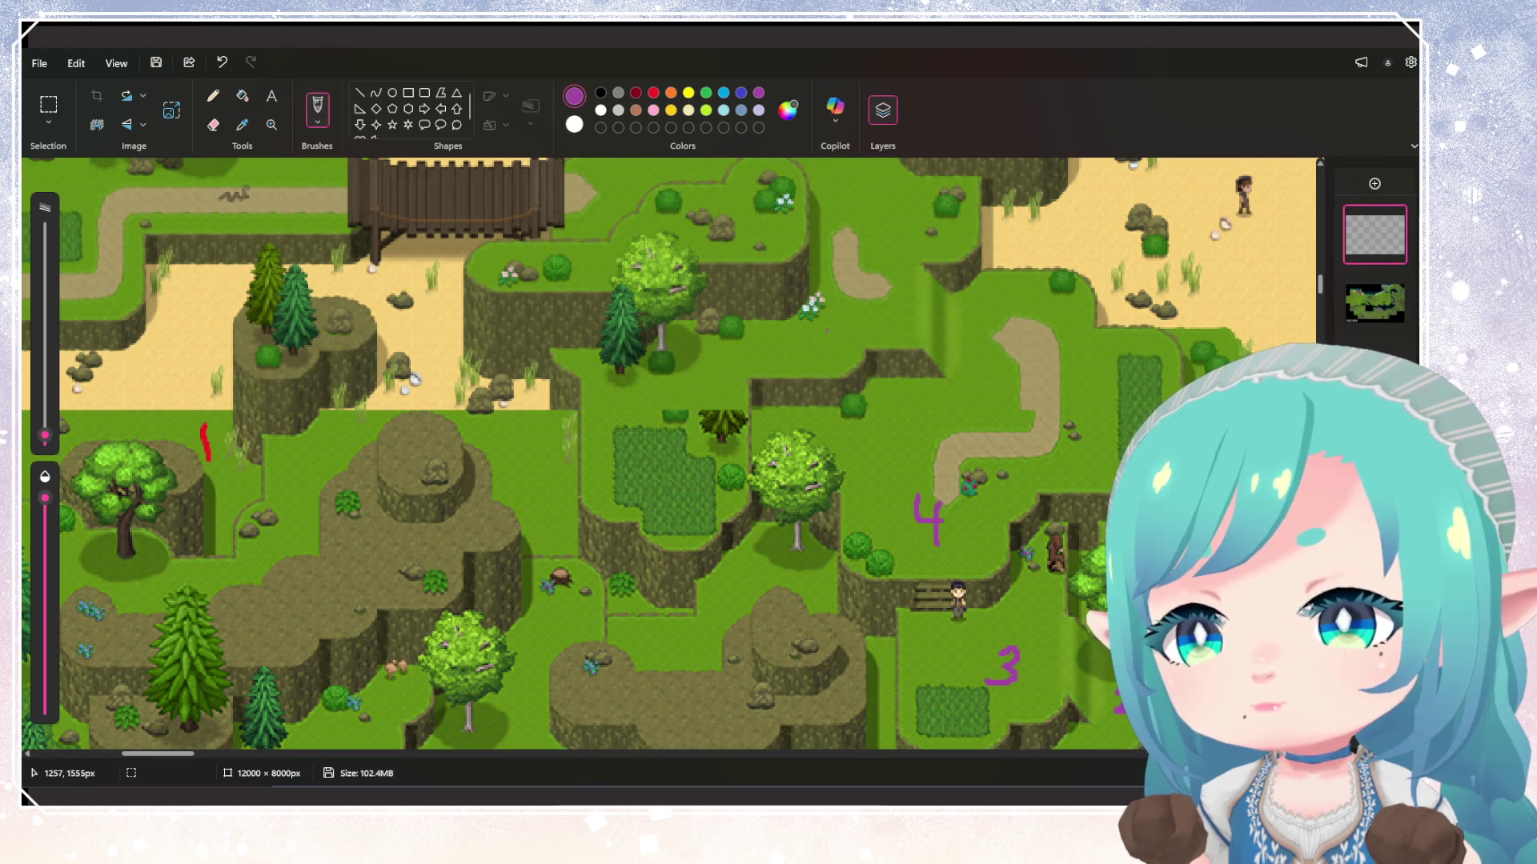
pyautogui.moveTo(843, 322); pyautogui.dragTo(815, 354)
# Label the central grass patch 3-5 in purple, undoing a stray stroke
pyautogui.scroll(-2, 787, 415)
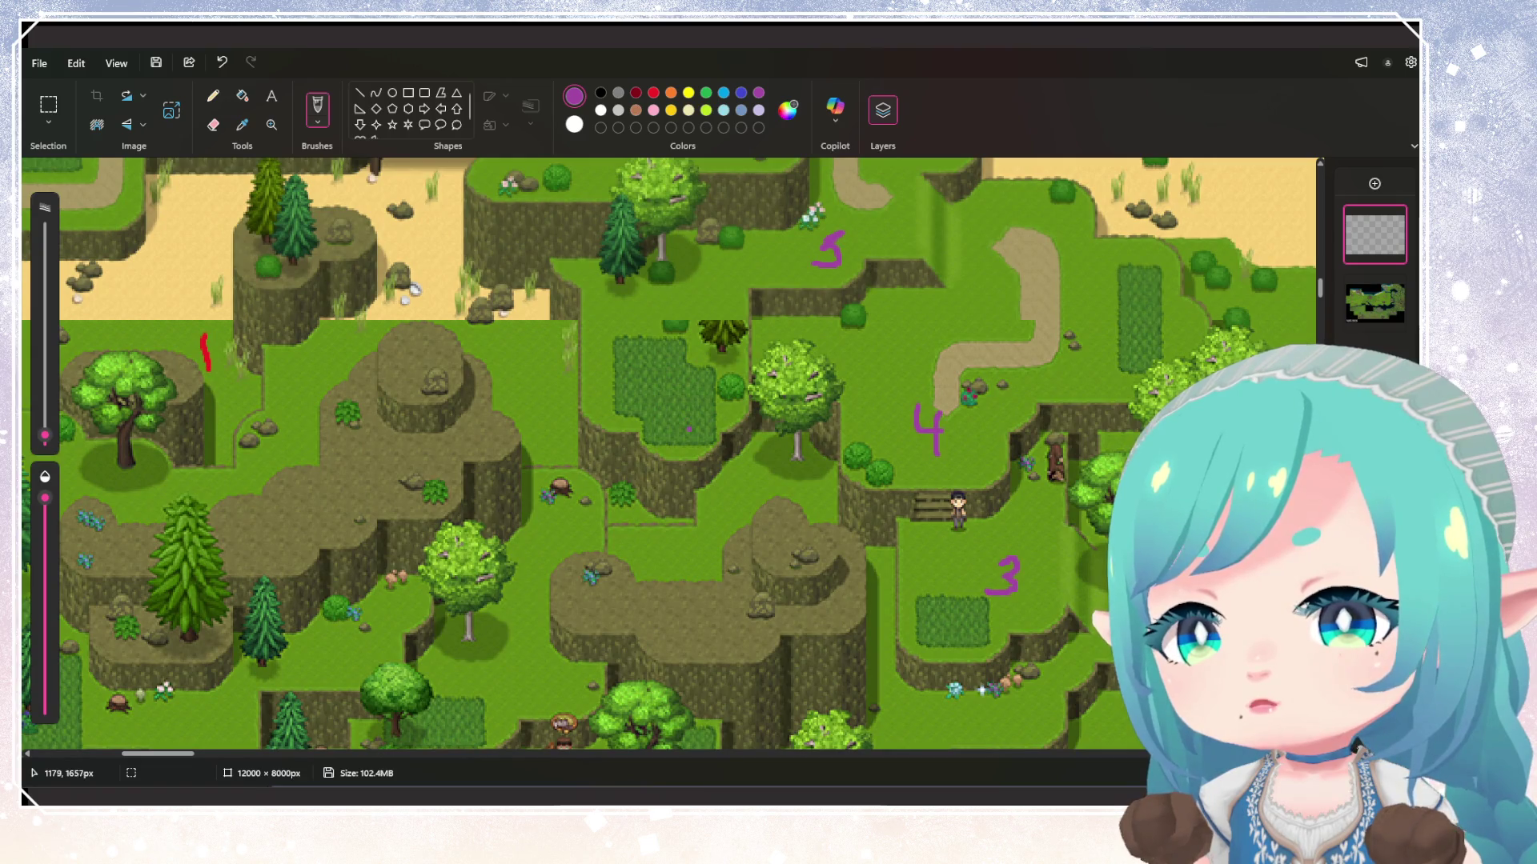
pyautogui.scroll(-4, 728, 479)
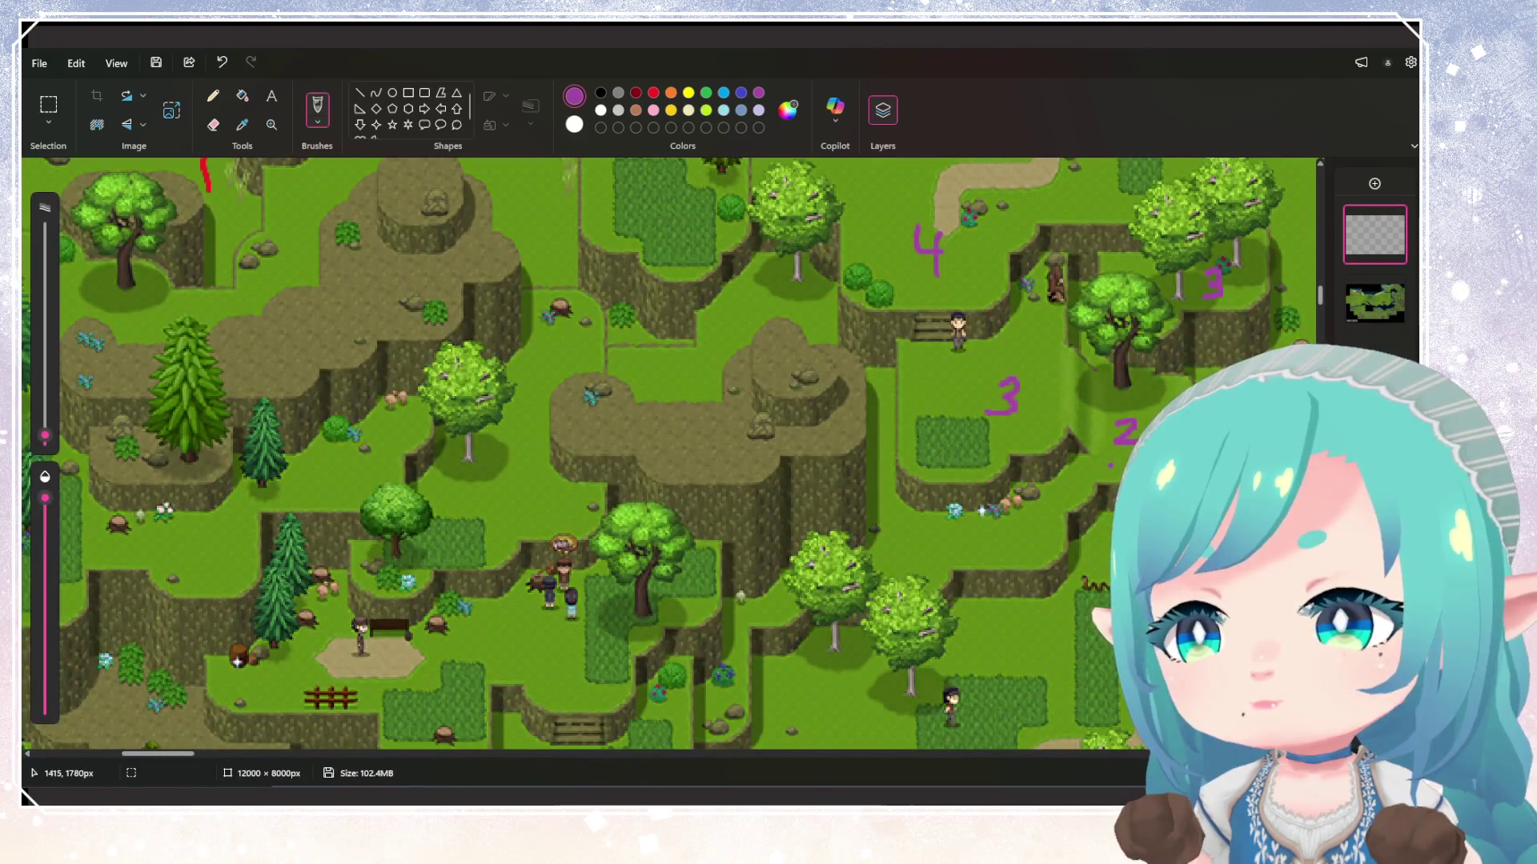
pyautogui.scroll(4, 734, 356)
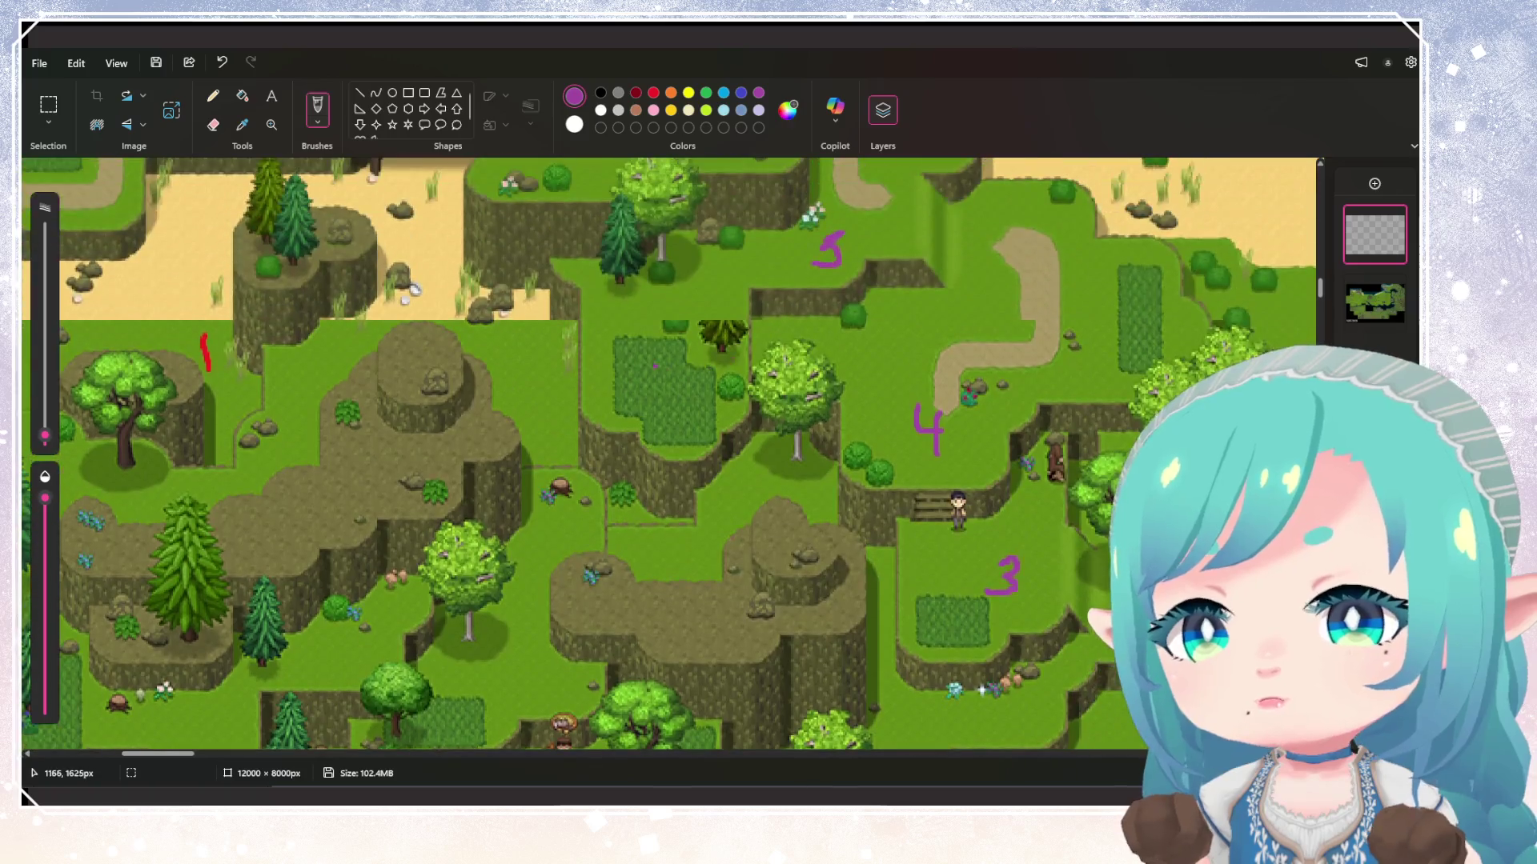
pyautogui.moveTo(598, 364)
pyautogui.mouseDown()
pyautogui.moveTo(612, 370)
pyautogui.moveTo(601, 394)
pyautogui.mouseUp()
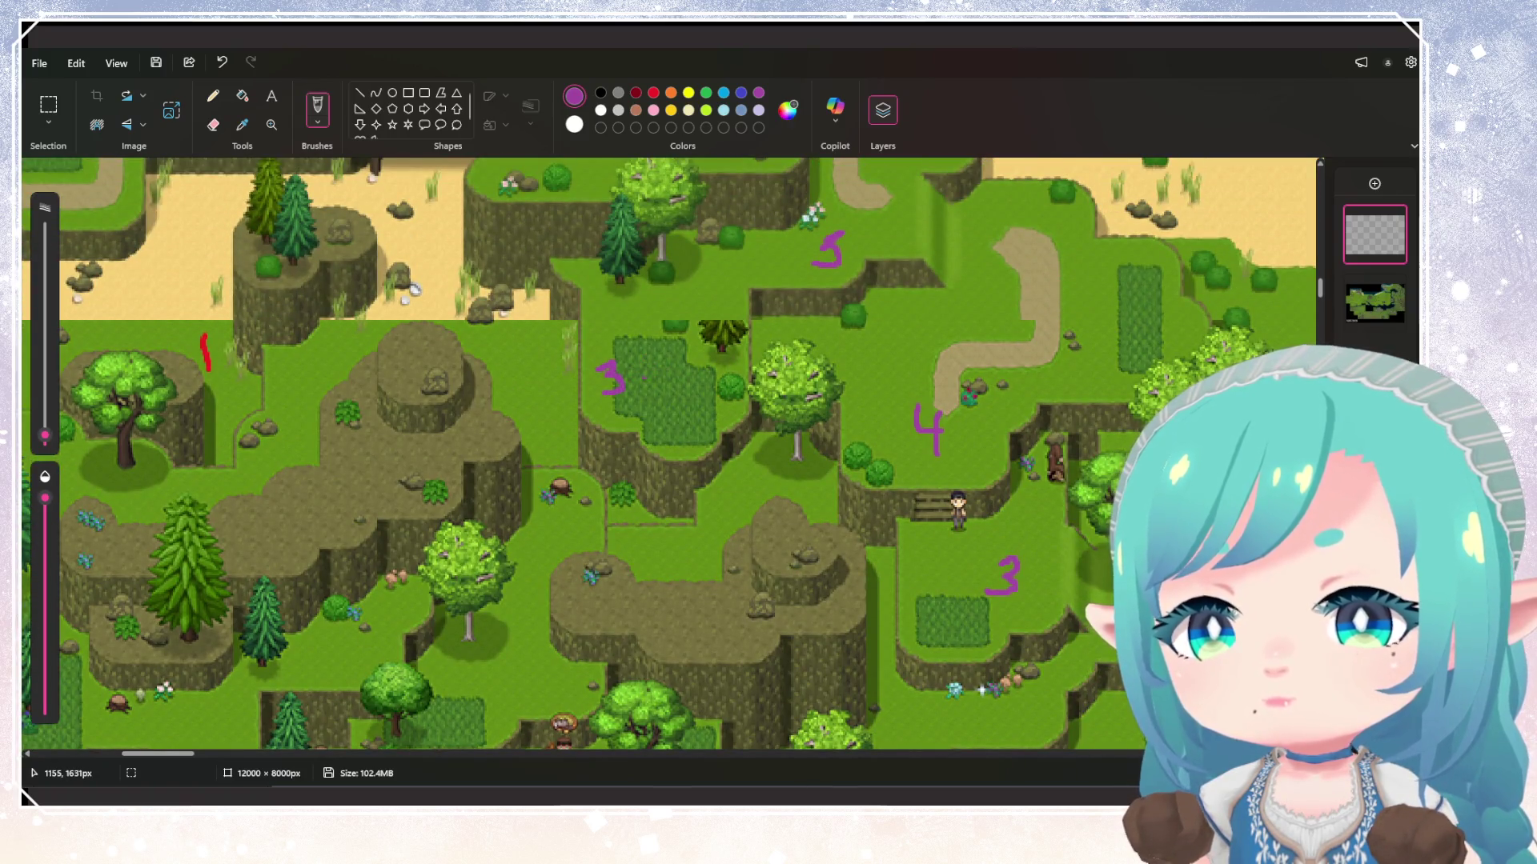
pyautogui.hotkey('ctrl', 'z')
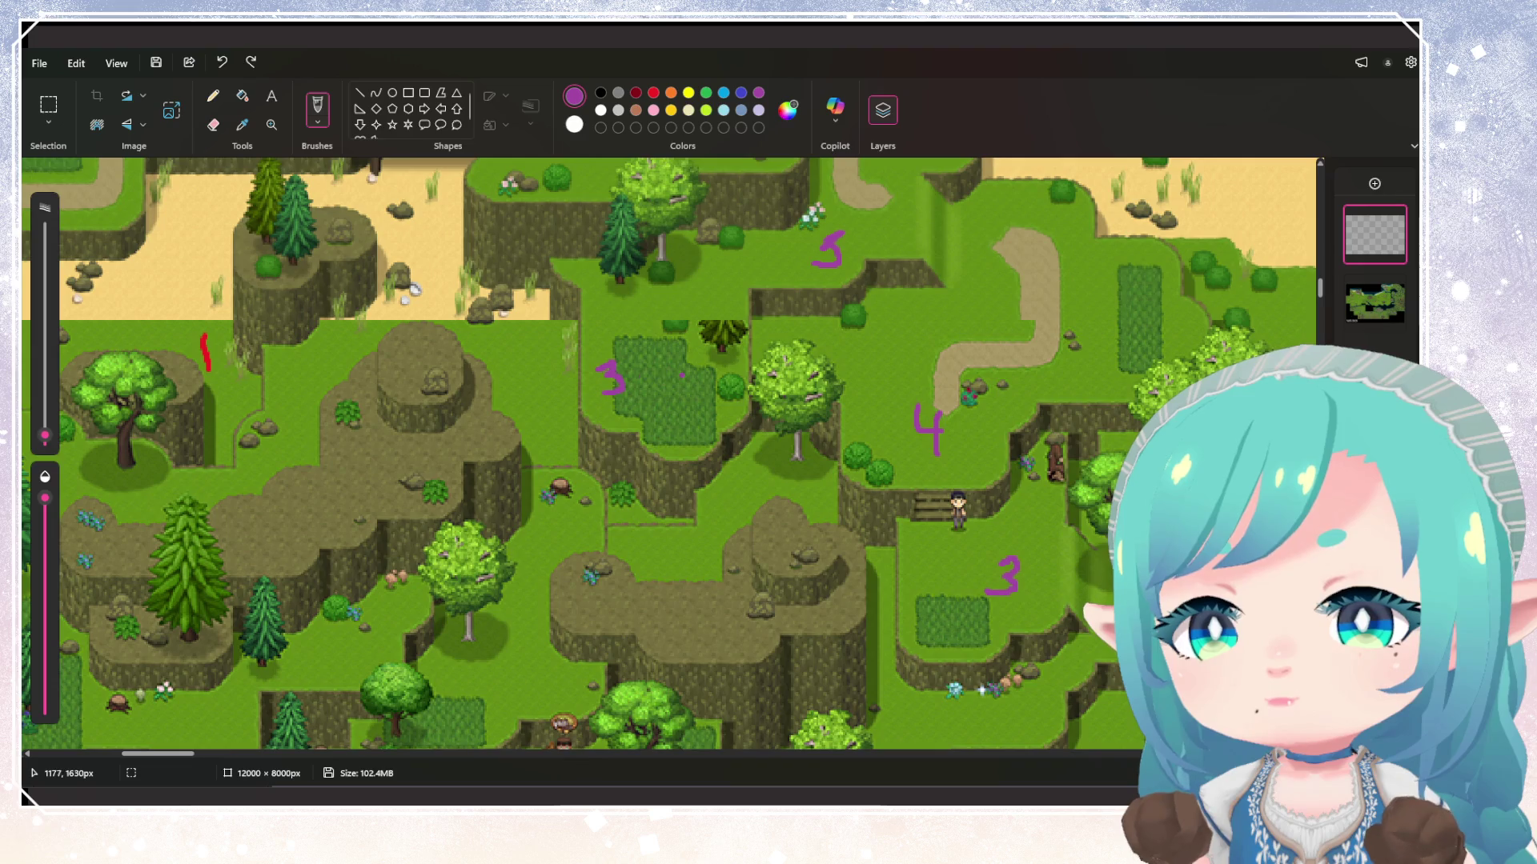
pyautogui.moveTo(638, 393); pyautogui.dragTo(652, 404)
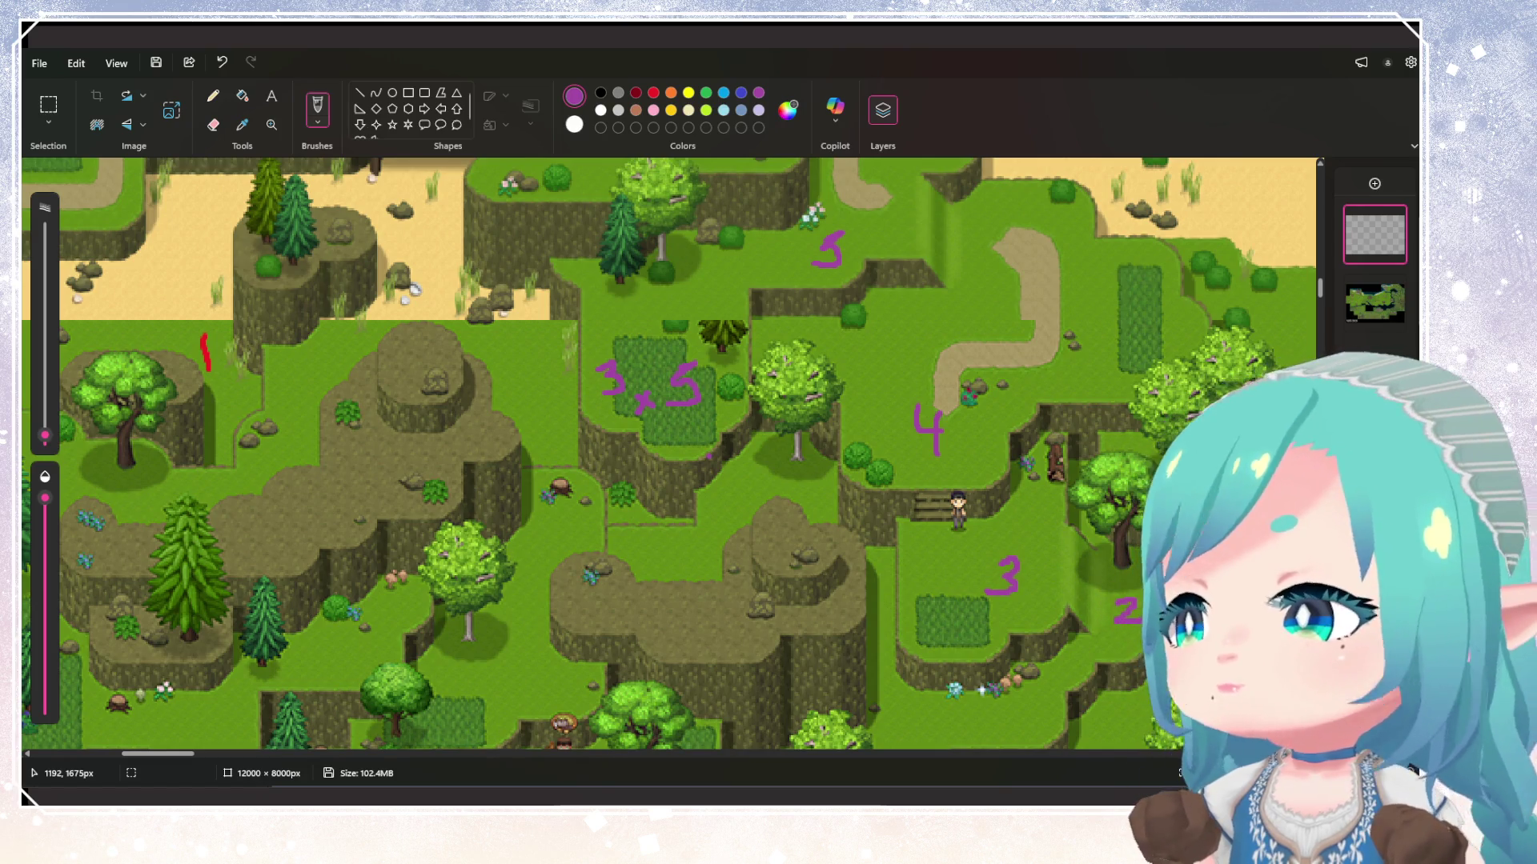
pyautogui.scroll(1, 708, 456)
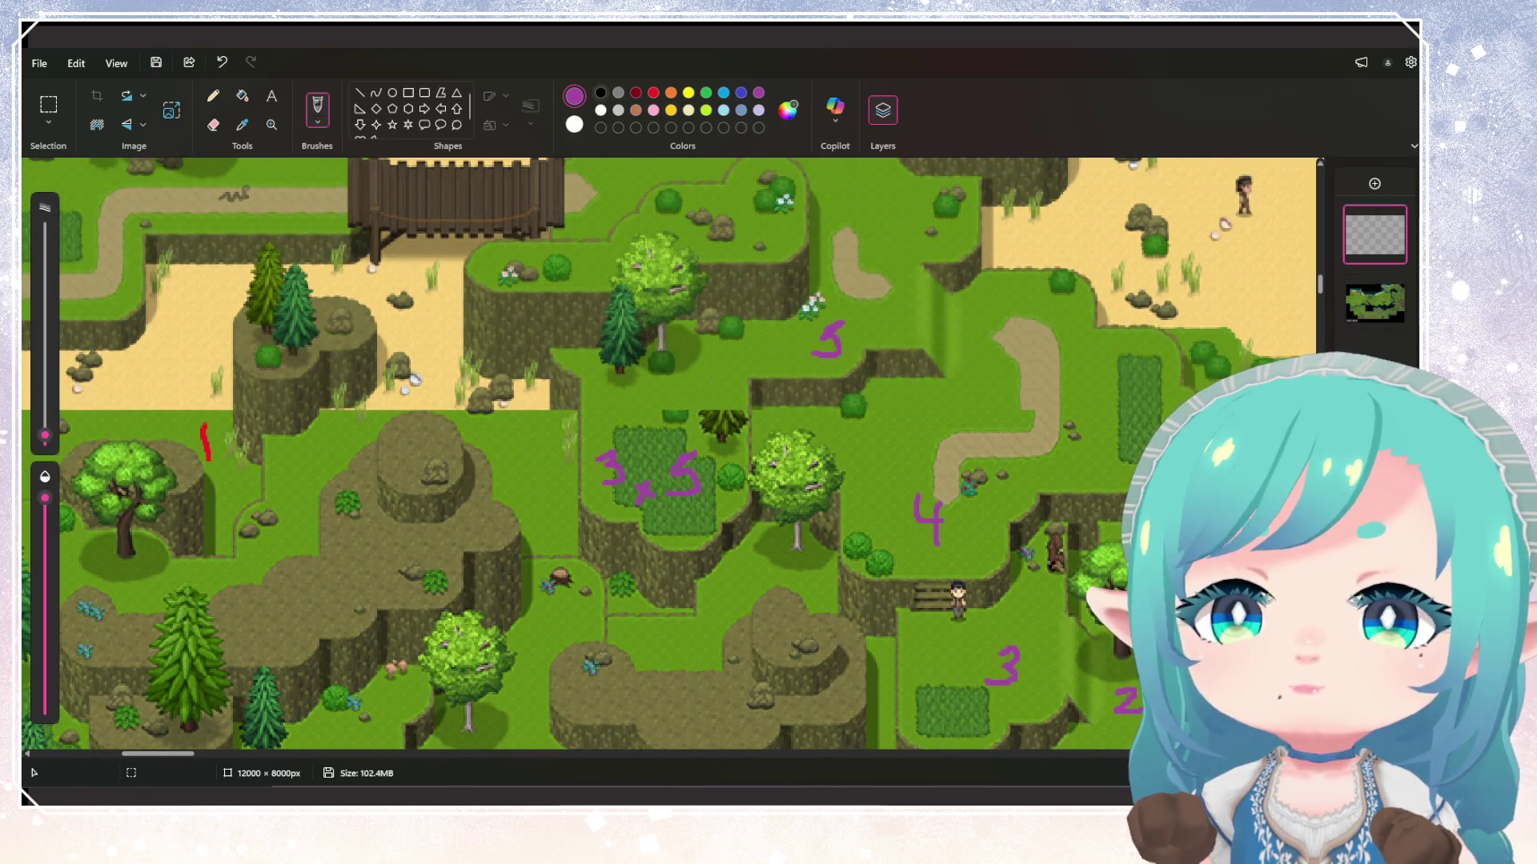
# Draw a black boundary line through the 3-5 label and write a purple 6 beside the red 3
pyautogui.click(600, 92)
pyautogui.moveTo(578, 473); pyautogui.dragTo(743, 481)
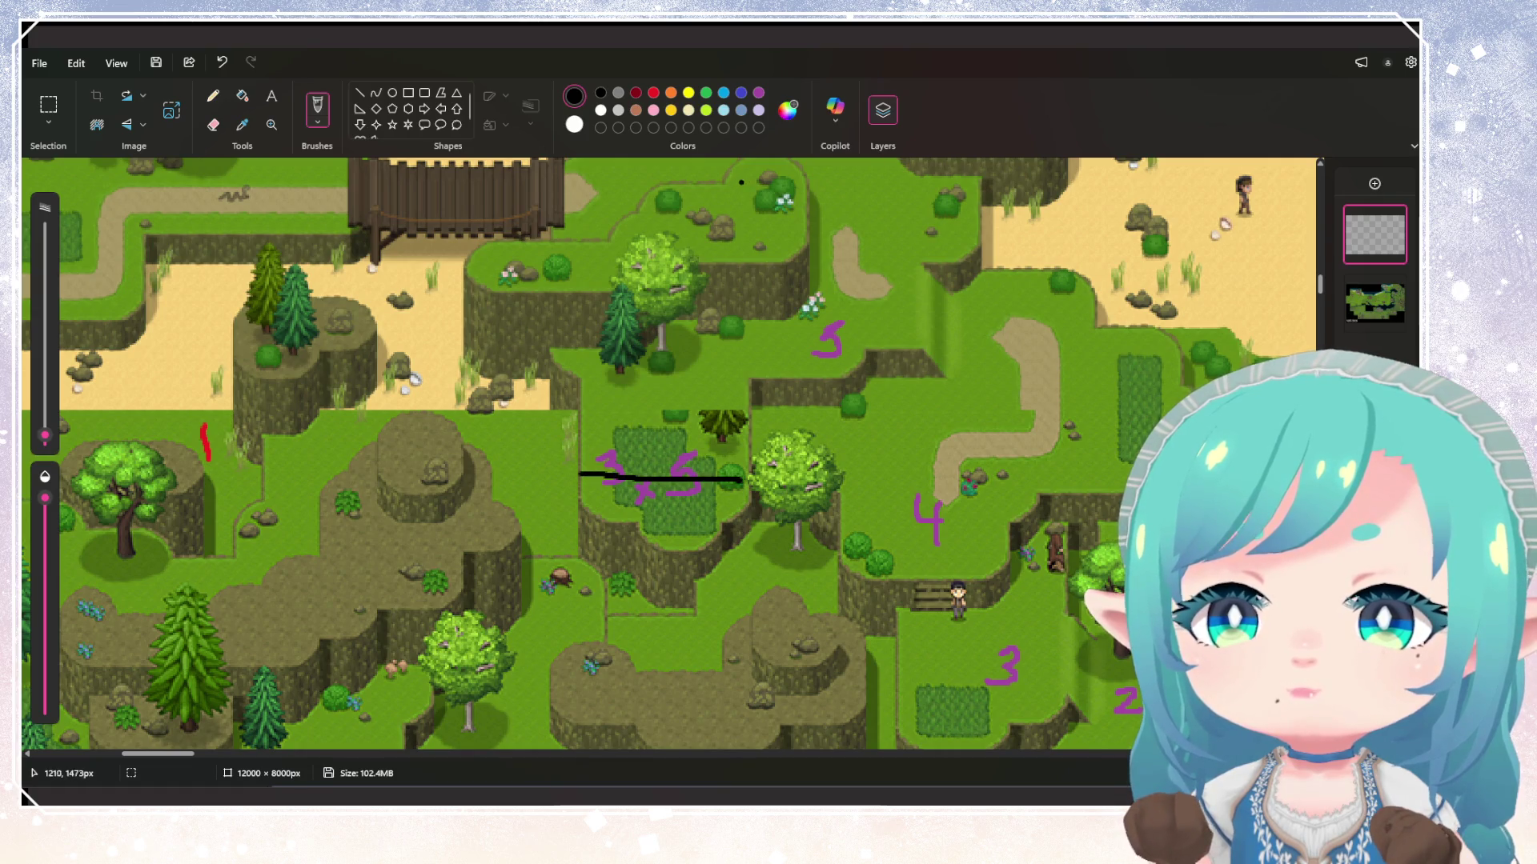
pyautogui.click(758, 92)
pyautogui.scroll(3, 668, 452)
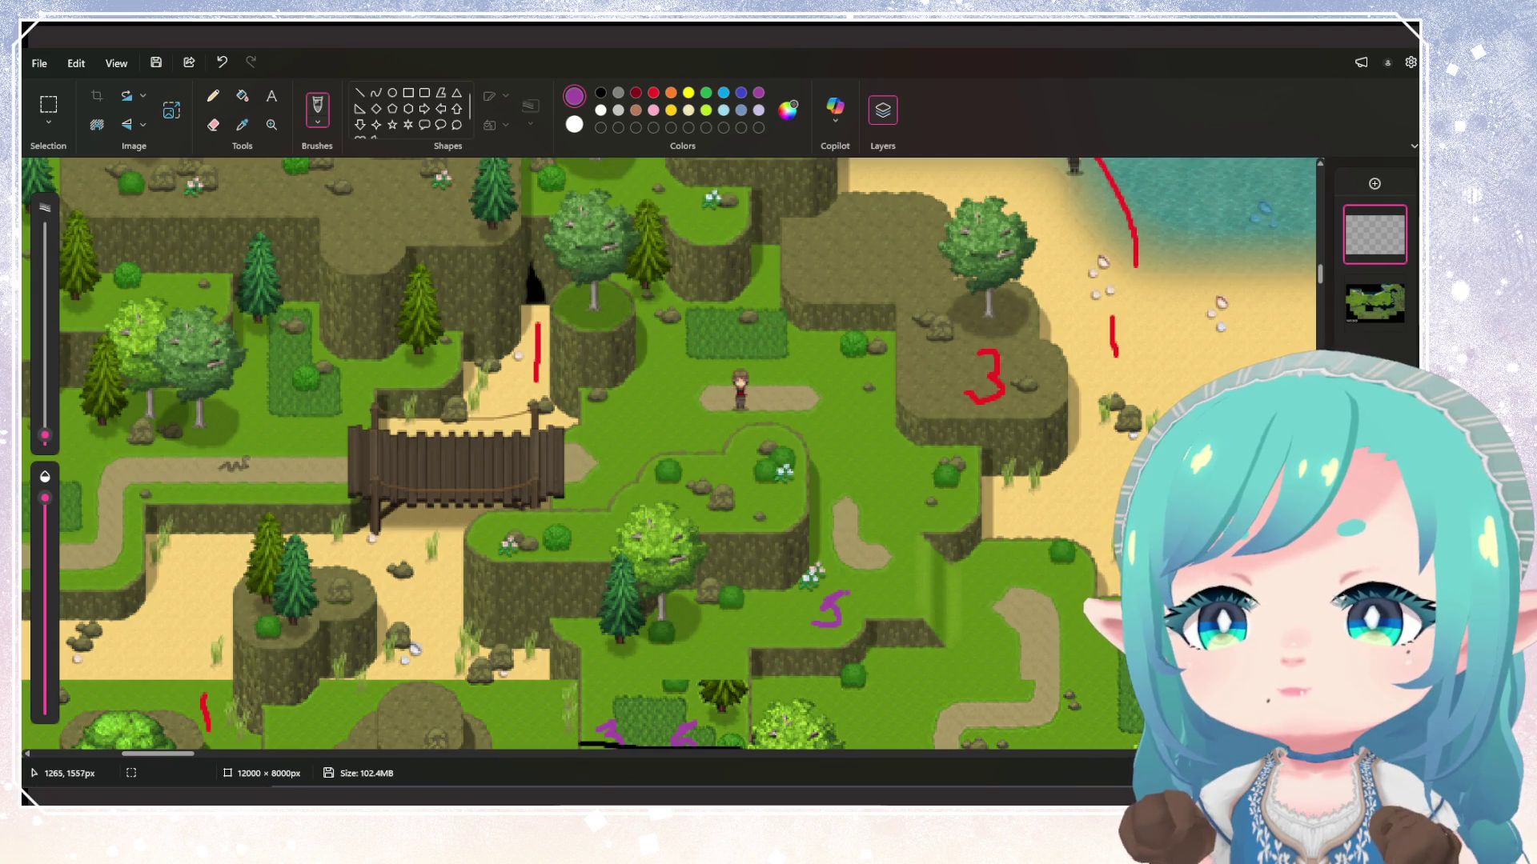
pyautogui.moveTo(920, 357); pyautogui.dragTo(927, 378)
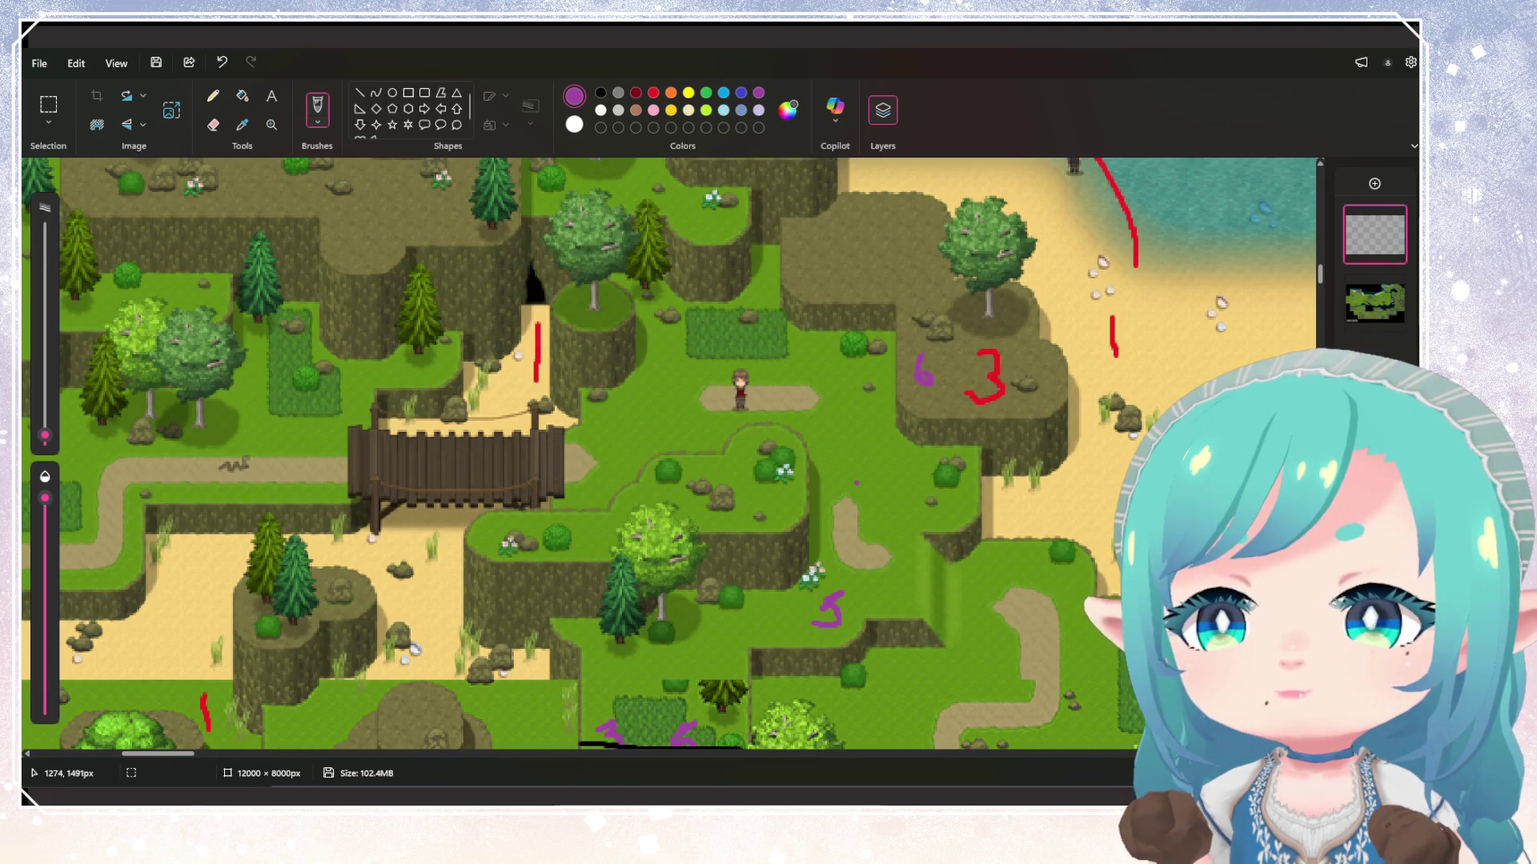
# Draw a black boundary line through the 6 and 3 labels
pyautogui.scroll(3, 856, 479)
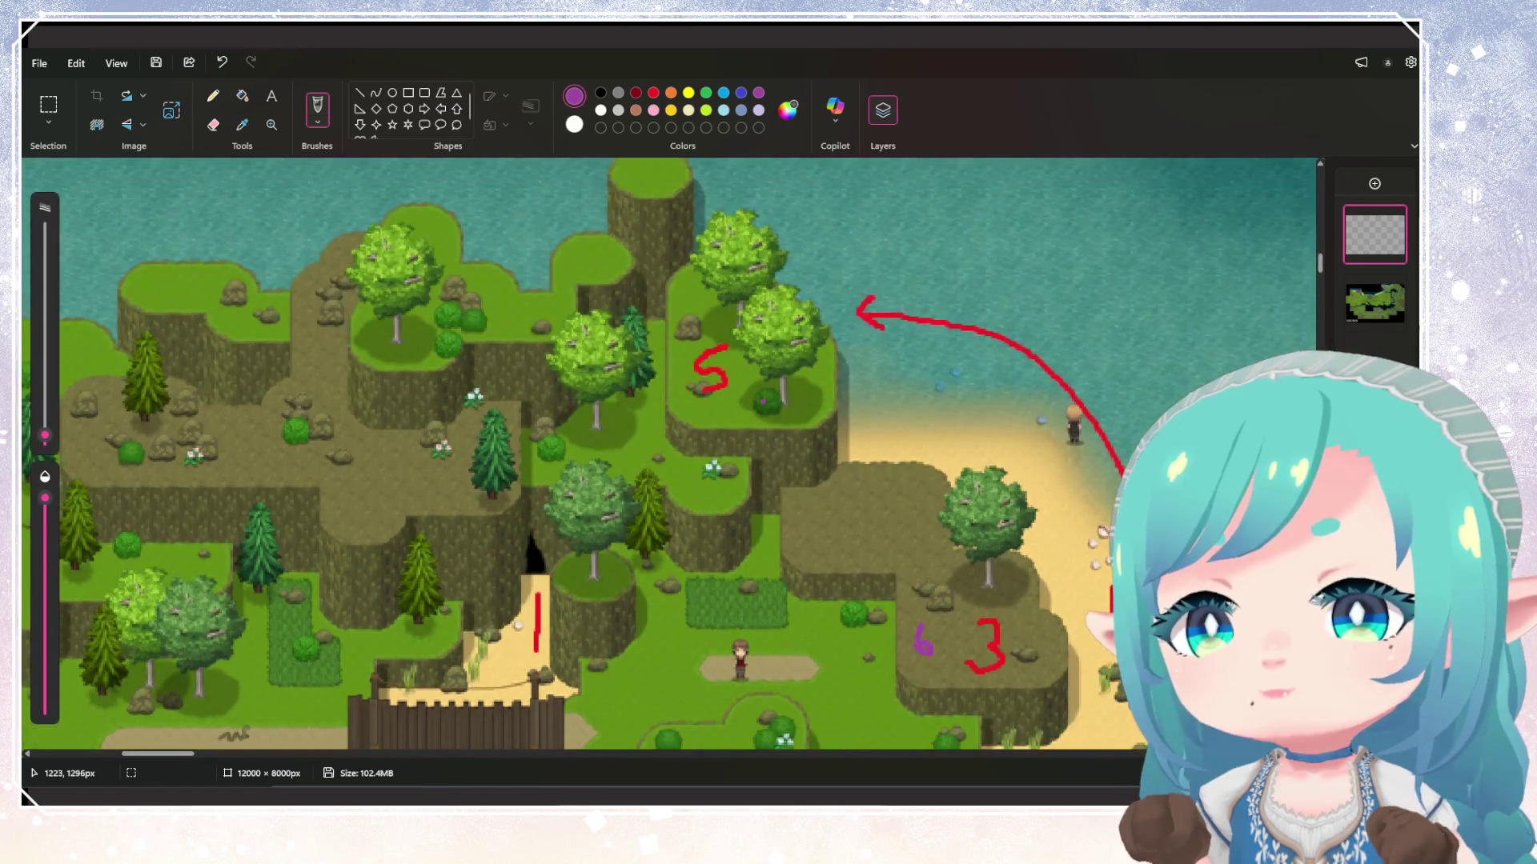
pyautogui.scroll(-3, 856, 478)
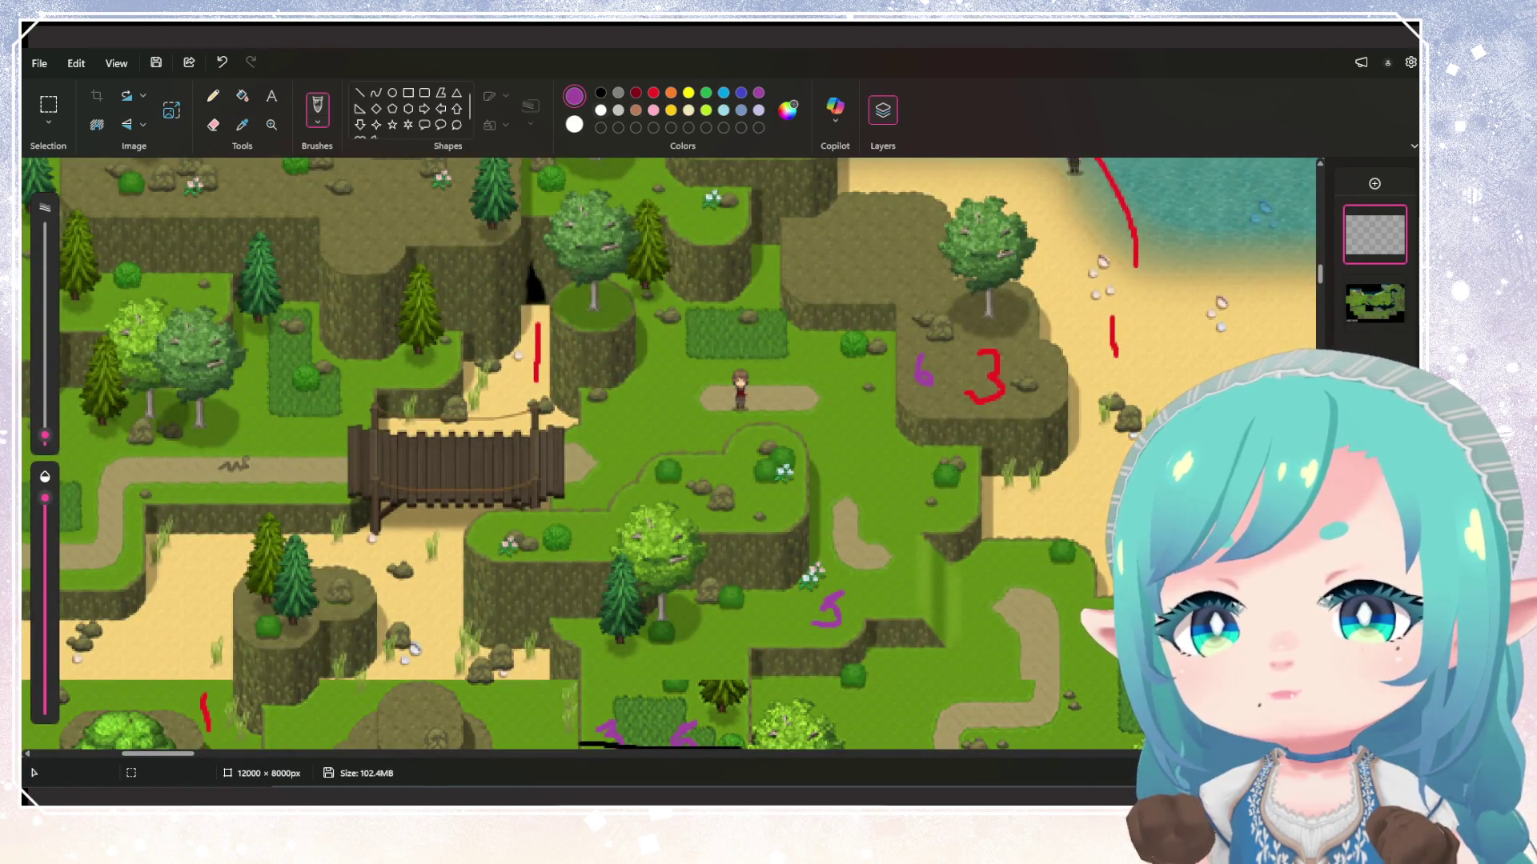
pyautogui.click(601, 92)
pyautogui.moveTo(874, 366); pyautogui.dragTo(1053, 384)
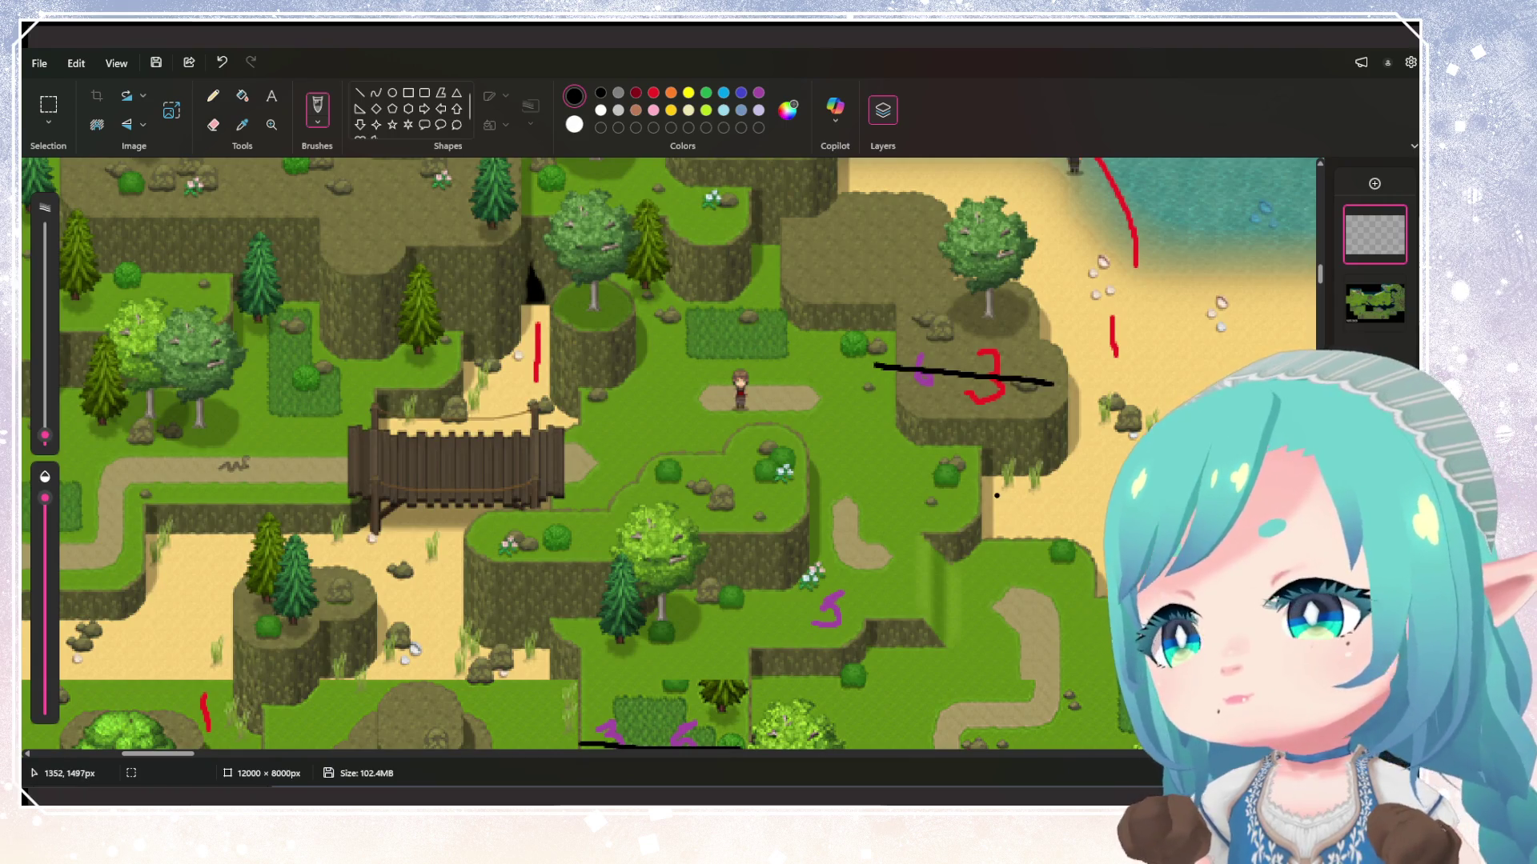
# Draw a purple curved arrow from the lower terraces up to the 3-5 patch
pyautogui.scroll(-2, 996, 496)
pyautogui.scroll(5, 995, 530)
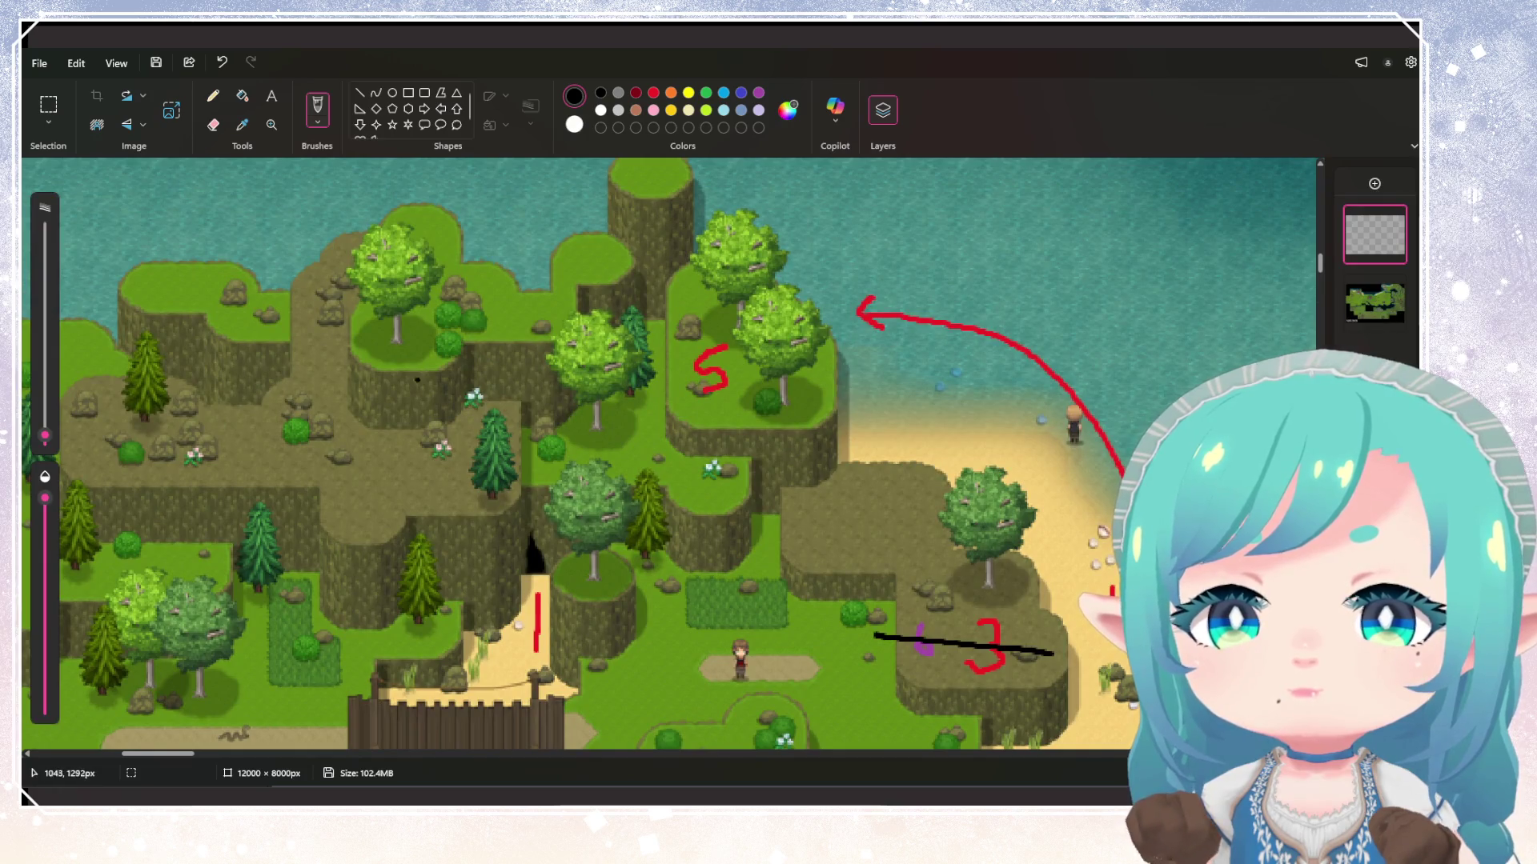
pyautogui.scroll(-10, 789, 507)
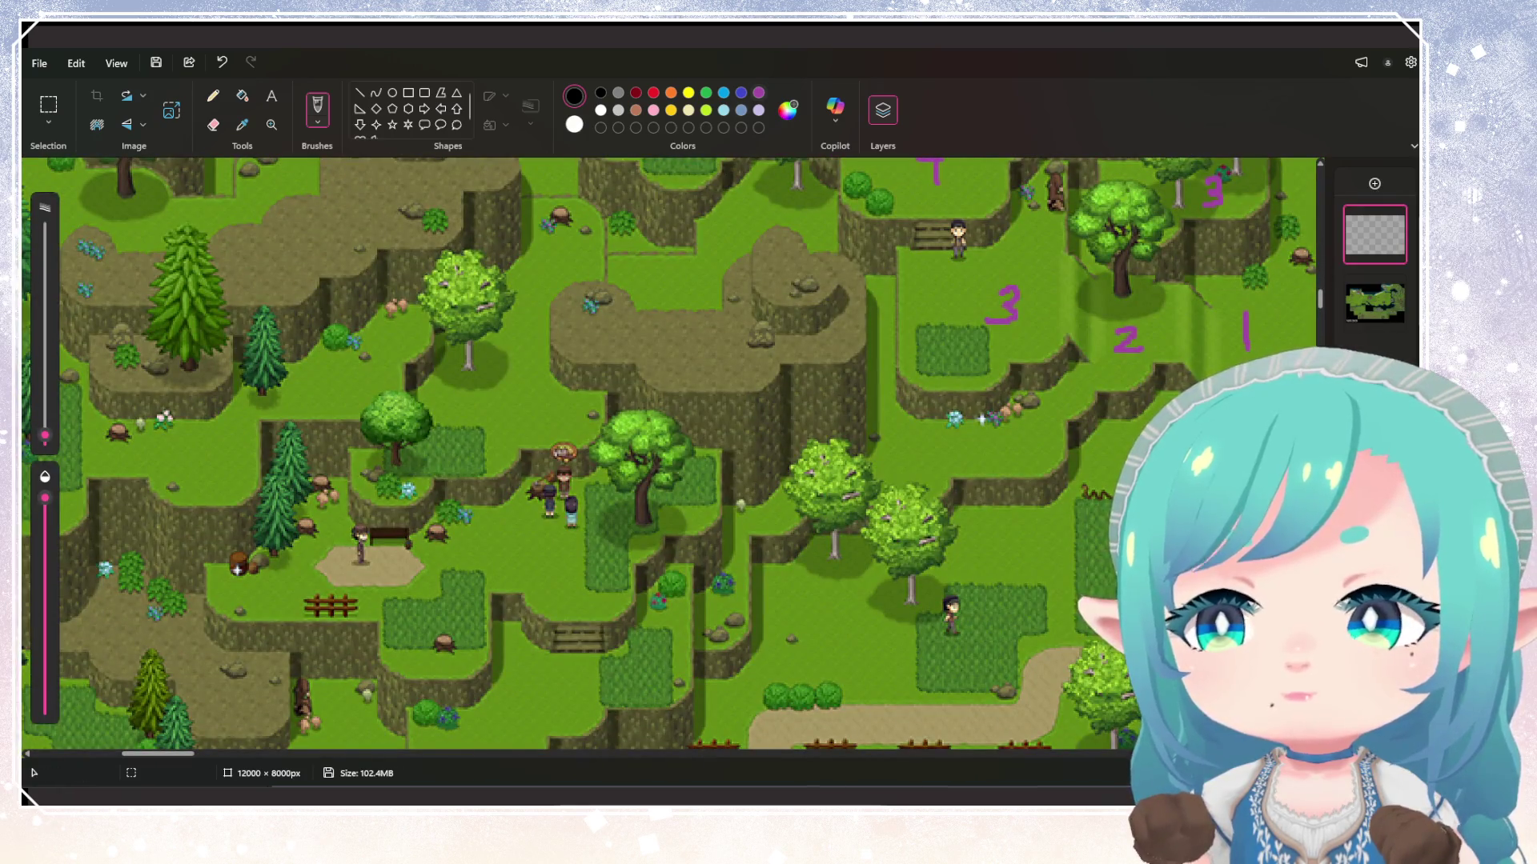
pyautogui.scroll(5, 981, 419)
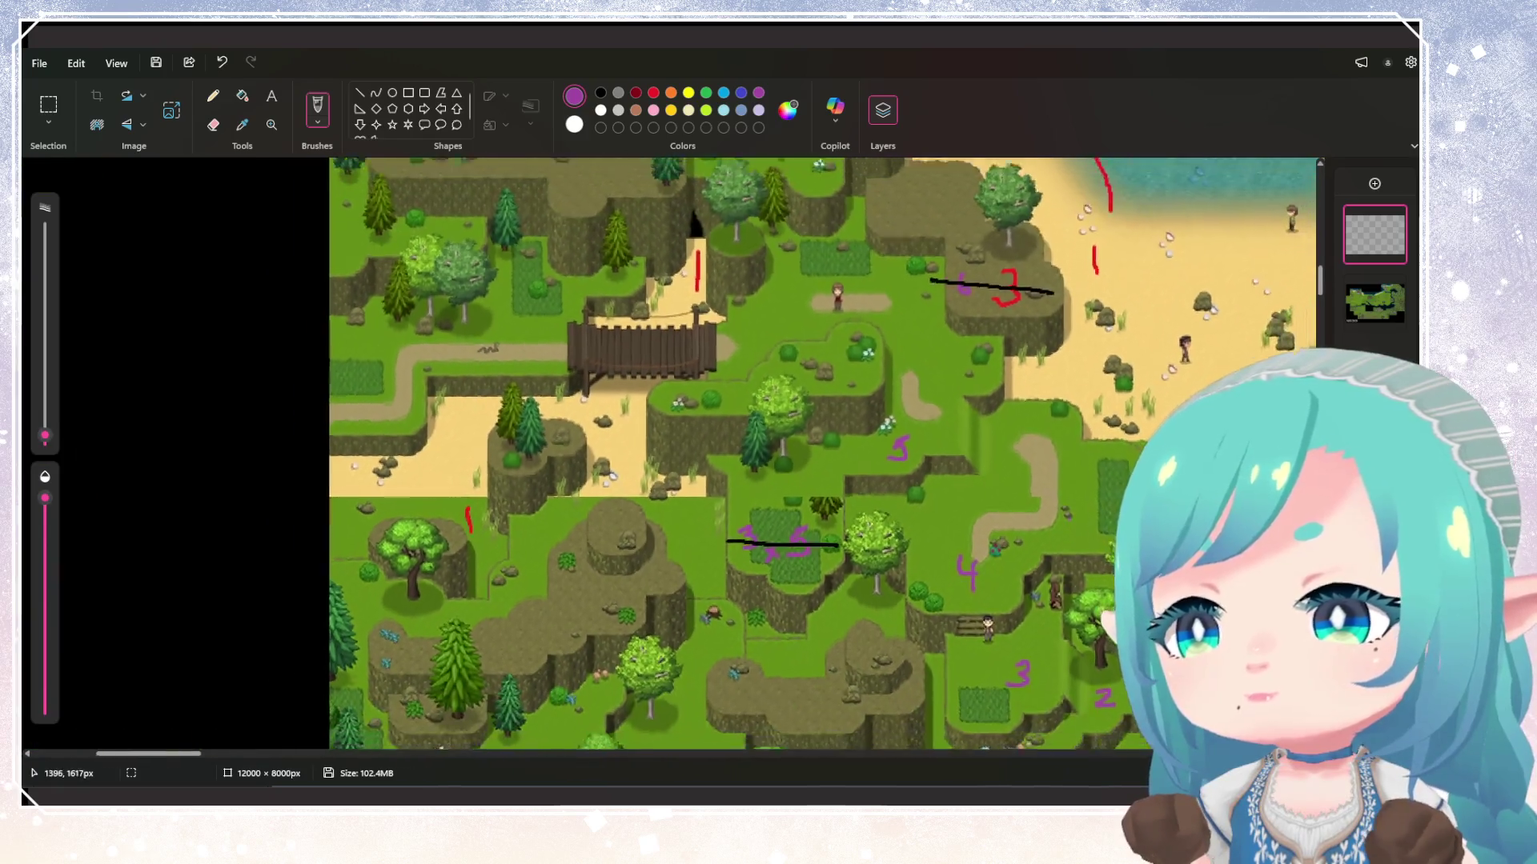
pyautogui.scroll(-5, 824, 454)
pyautogui.scroll(6, 825, 454)
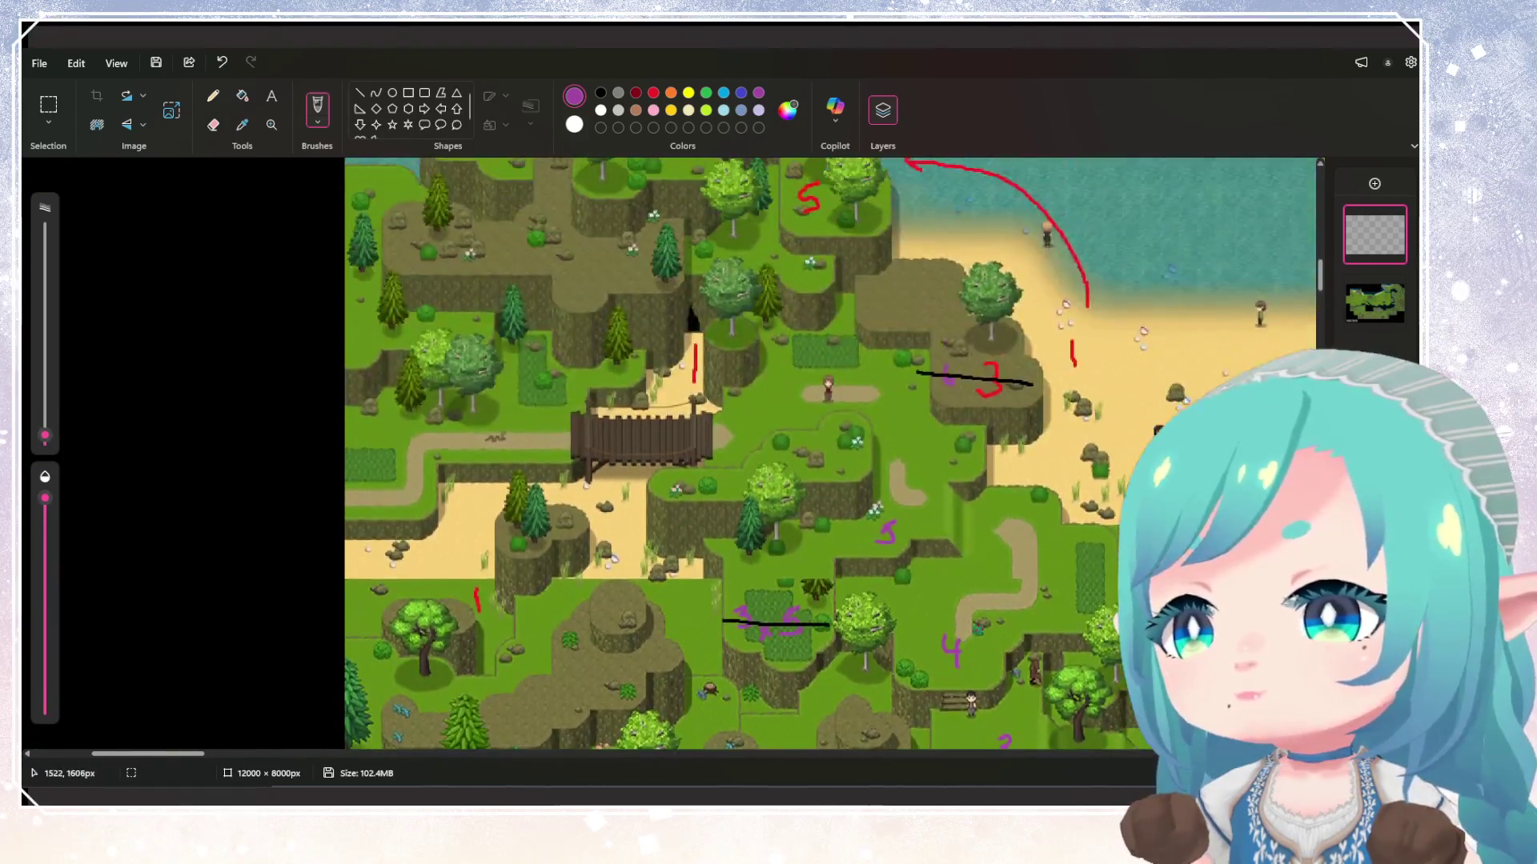
pyautogui.scroll(-5, 829, 454)
pyautogui.moveTo(1121, 645)
pyautogui.mouseDown()
pyautogui.moveTo(957, 626)
pyautogui.moveTo(863, 448)
pyautogui.mouseUp()
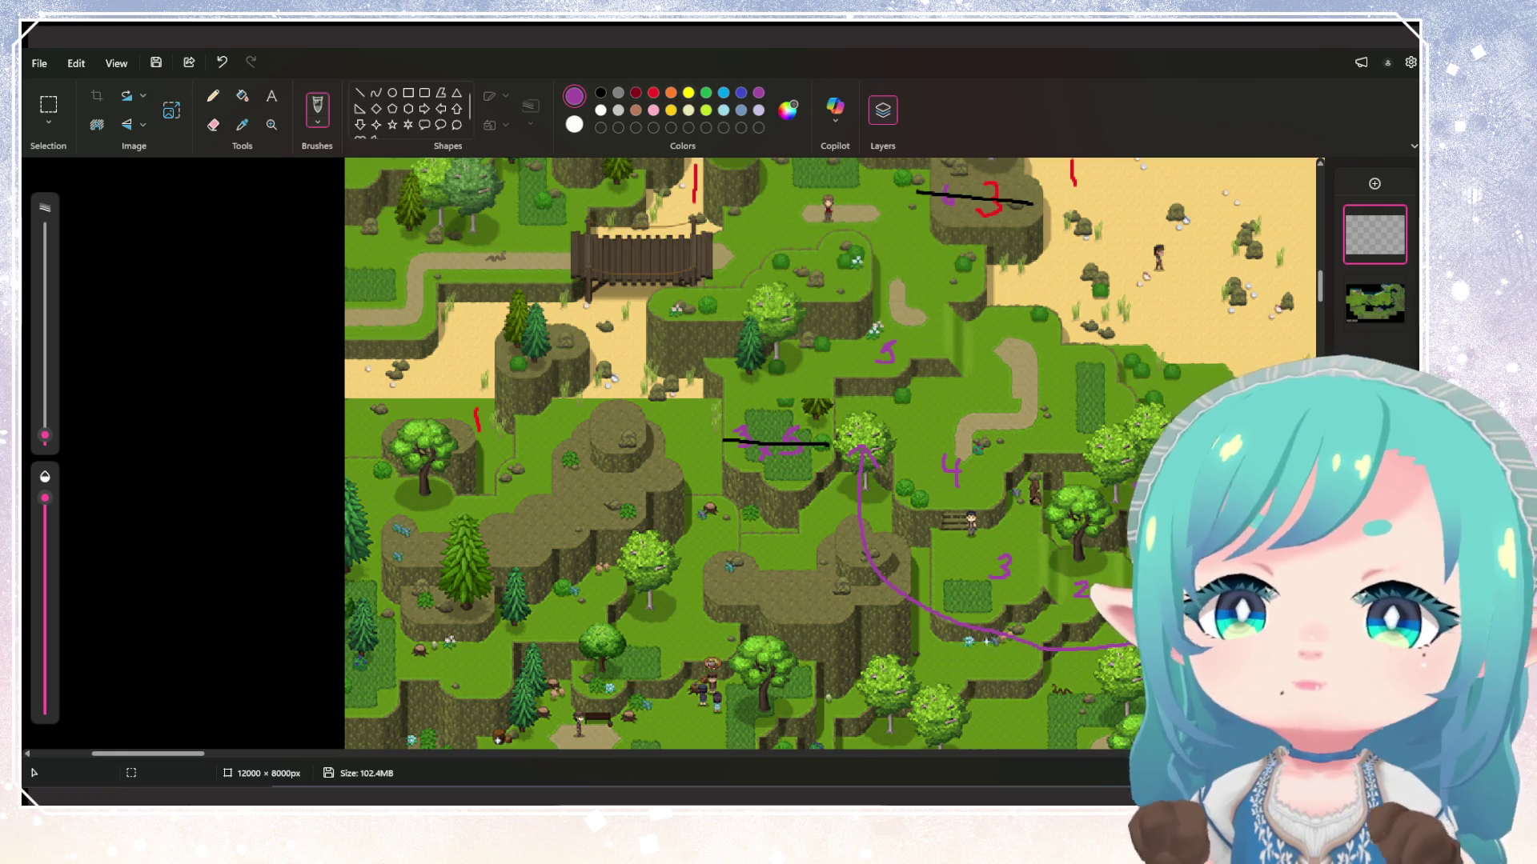
pyautogui.scroll(-7, 829, 454)
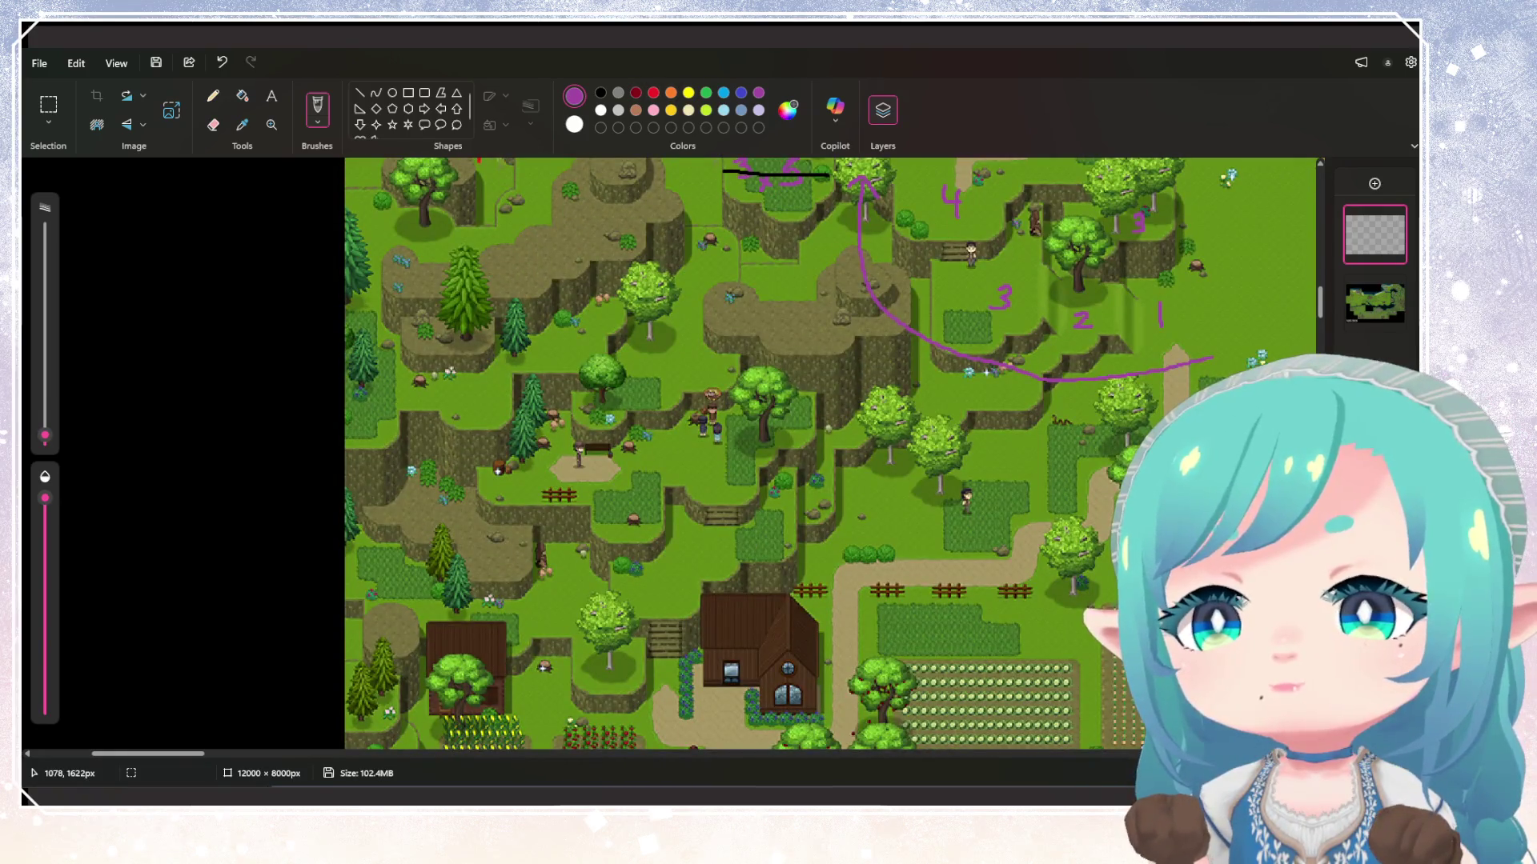
pyautogui.scroll(-2, 829, 454)
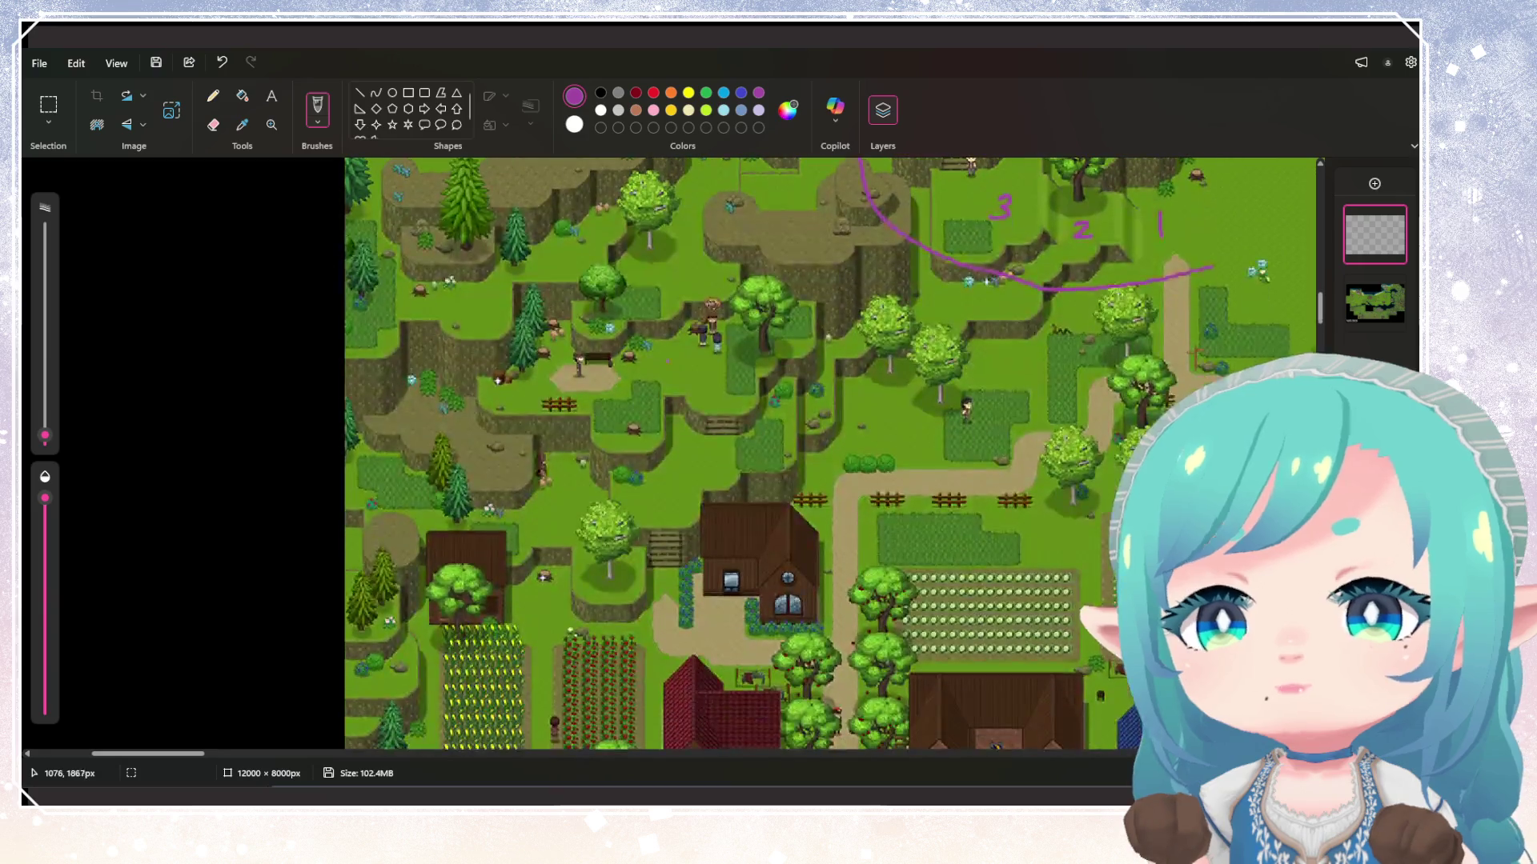
pyautogui.scroll(-2, 830, 454)
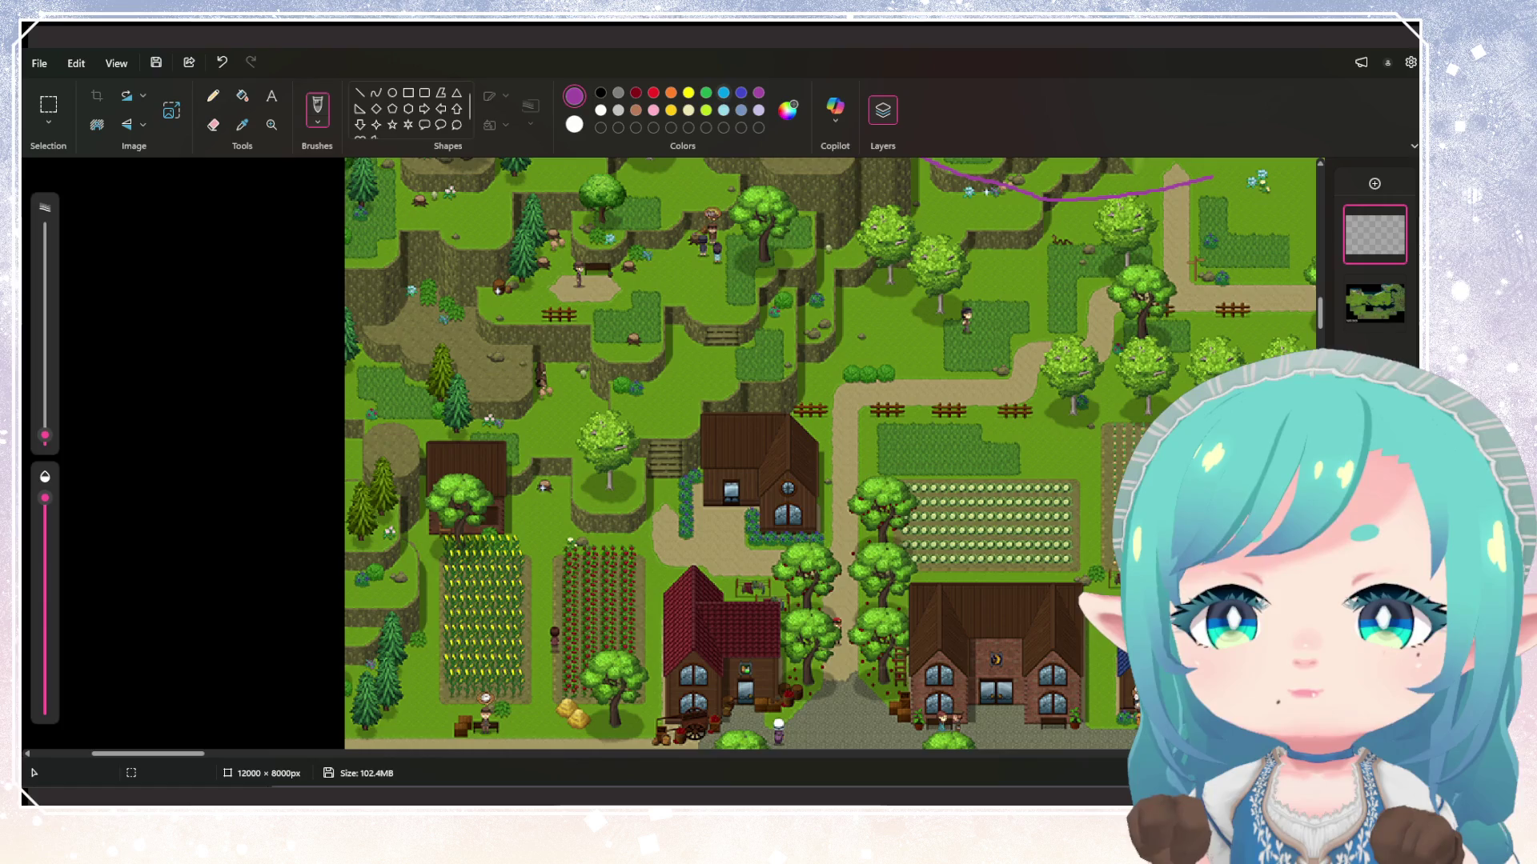
# Switch to light blue and label two hill areas with blue 3 and 6
pyautogui.click(724, 93)
pyautogui.scroll(2, 829, 454)
pyautogui.scroll(-4, 829, 454)
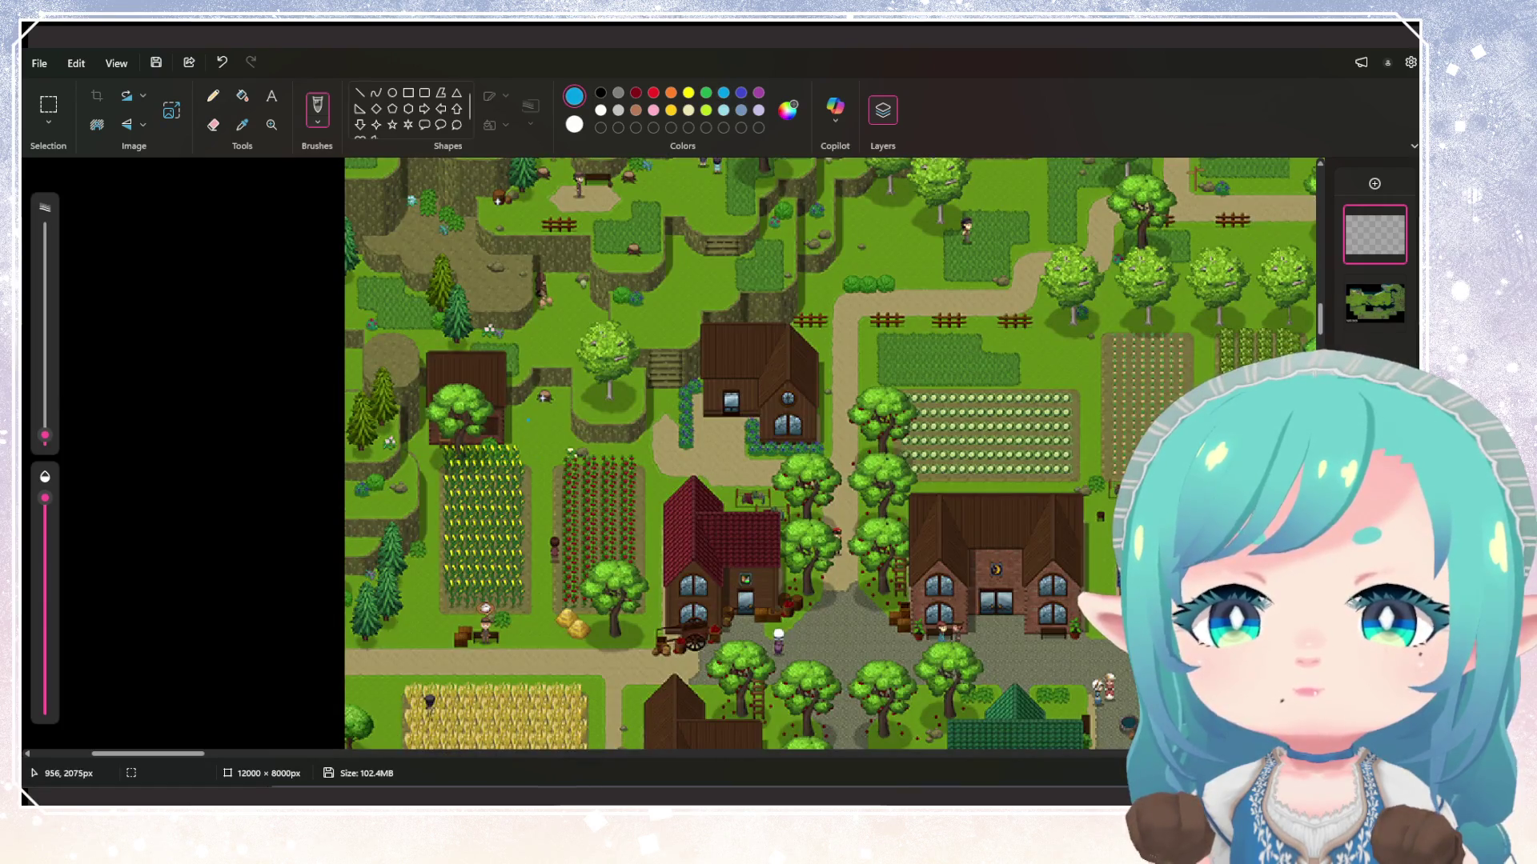
pyautogui.scroll(1, 529, 429)
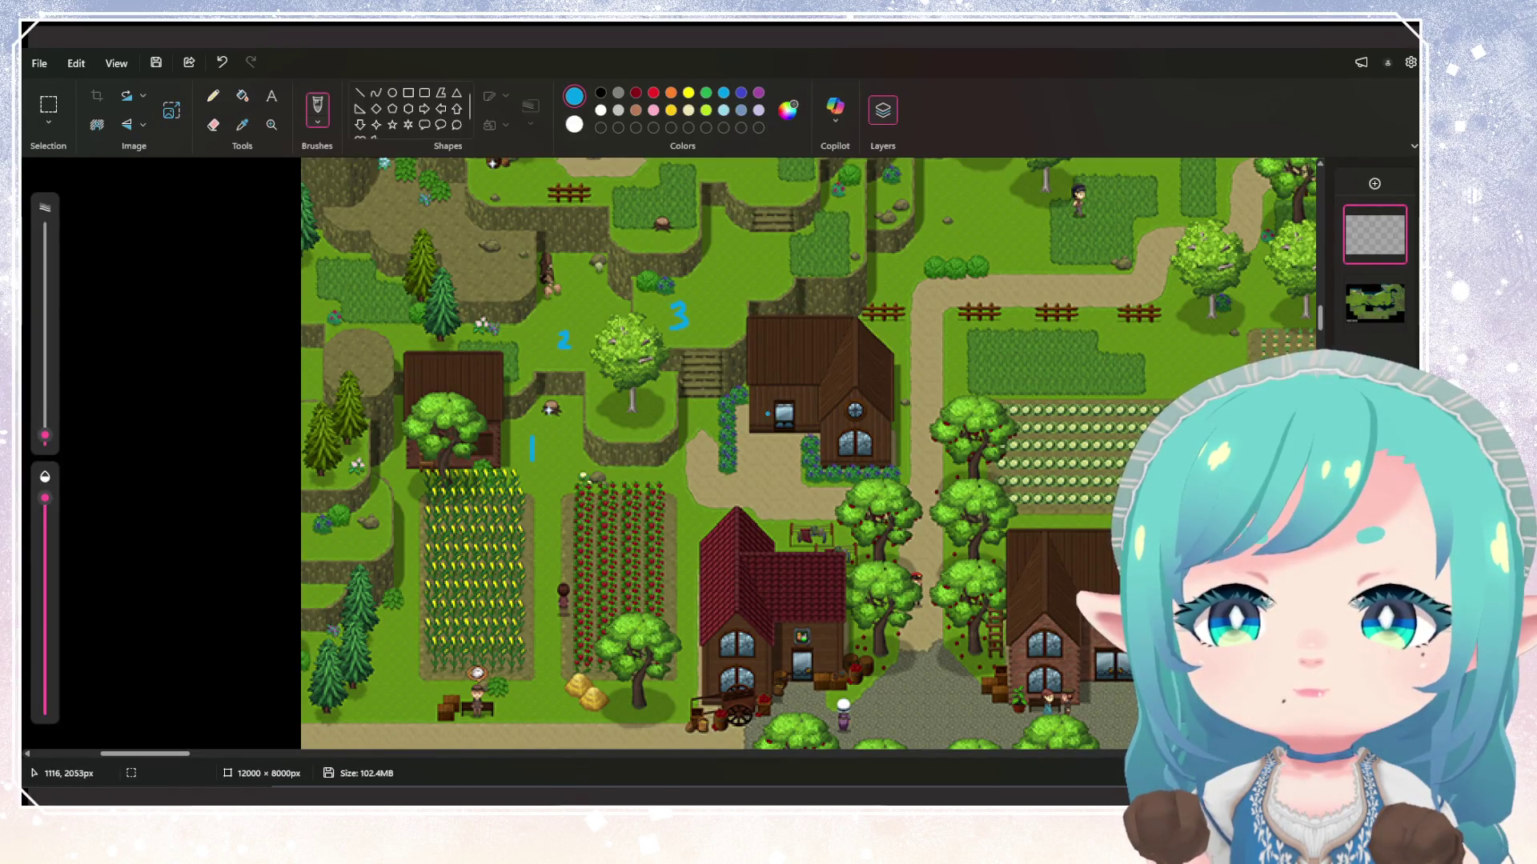
pyautogui.scroll(5, 808, 454)
pyautogui.scroll(-2, 809, 454)
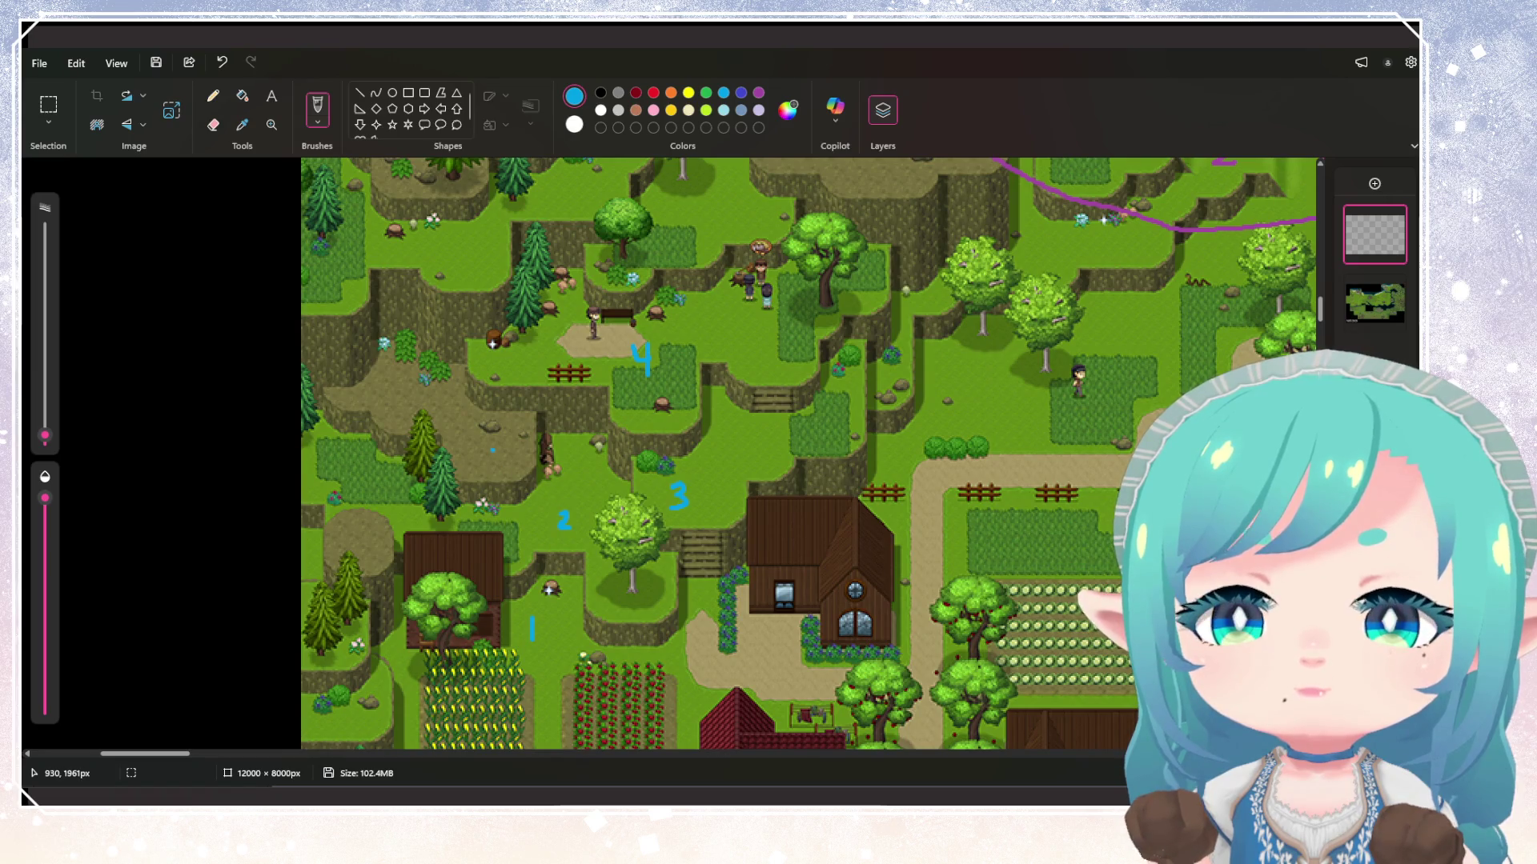
pyautogui.moveTo(478, 438); pyautogui.dragTo(481, 464)
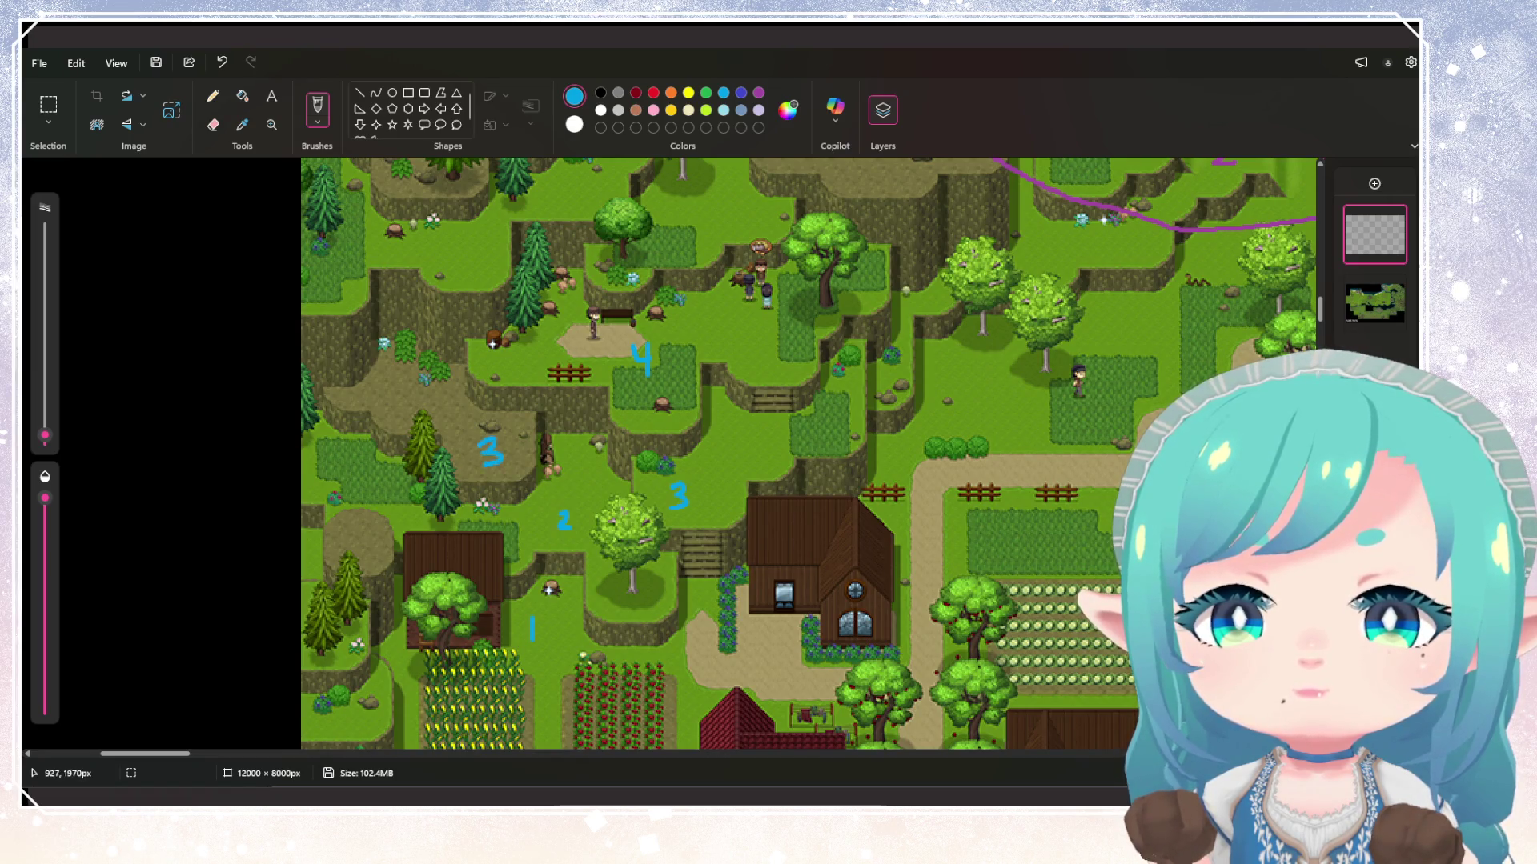
pyautogui.scroll(3, 579, 496)
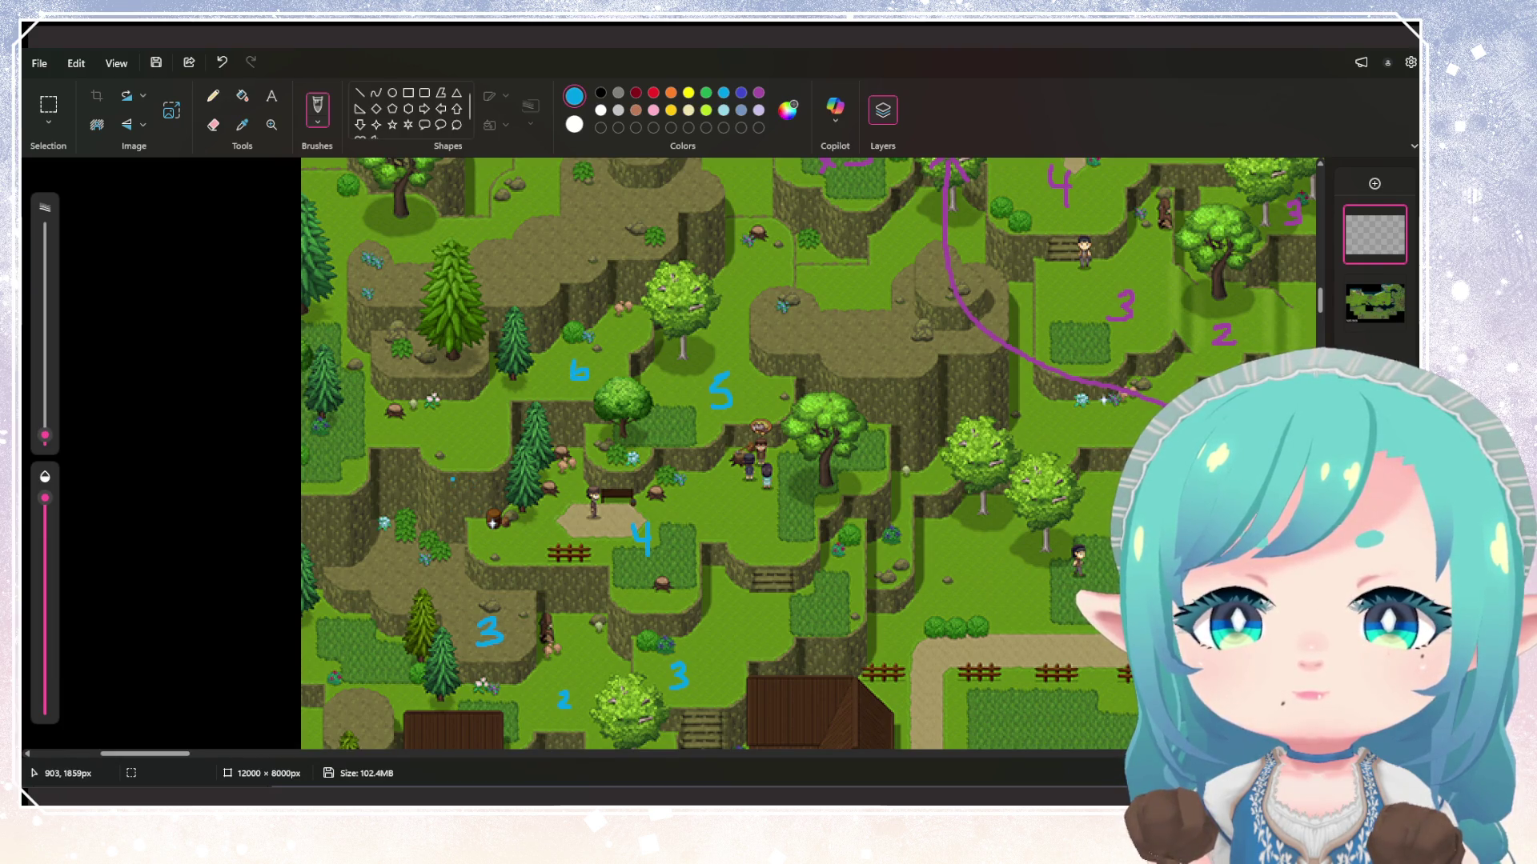
pyautogui.scroll(2, 759, 436)
pyautogui.moveTo(845, 425); pyautogui.dragTo(849, 442)
# Label the left hill, a plateau and the upper plateau with blue 7, 8 and 9
pyautogui.scroll(-2, 929, 531)
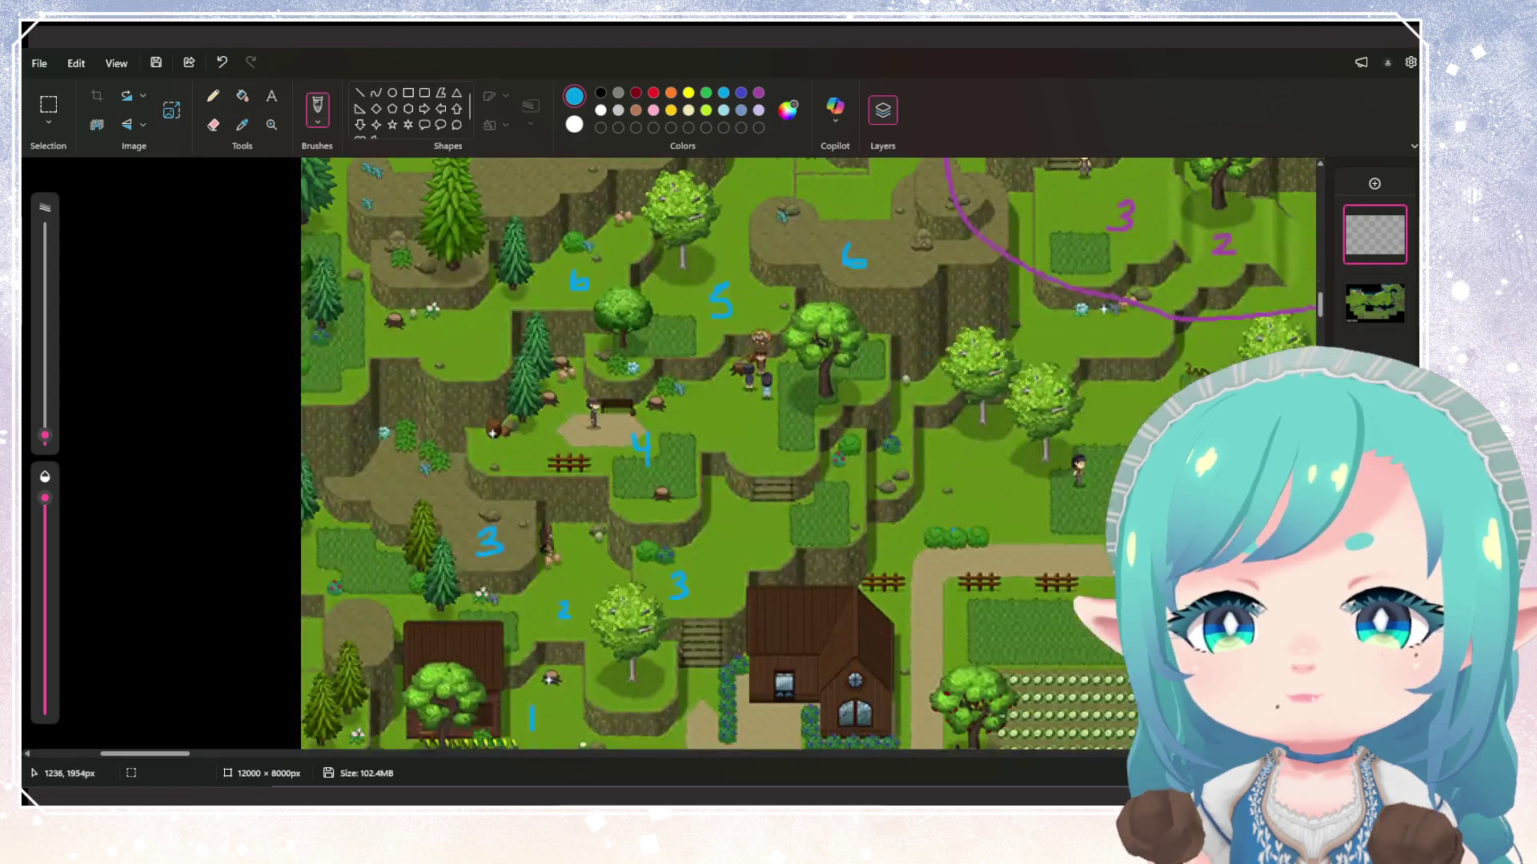
pyautogui.scroll(1, 945, 516)
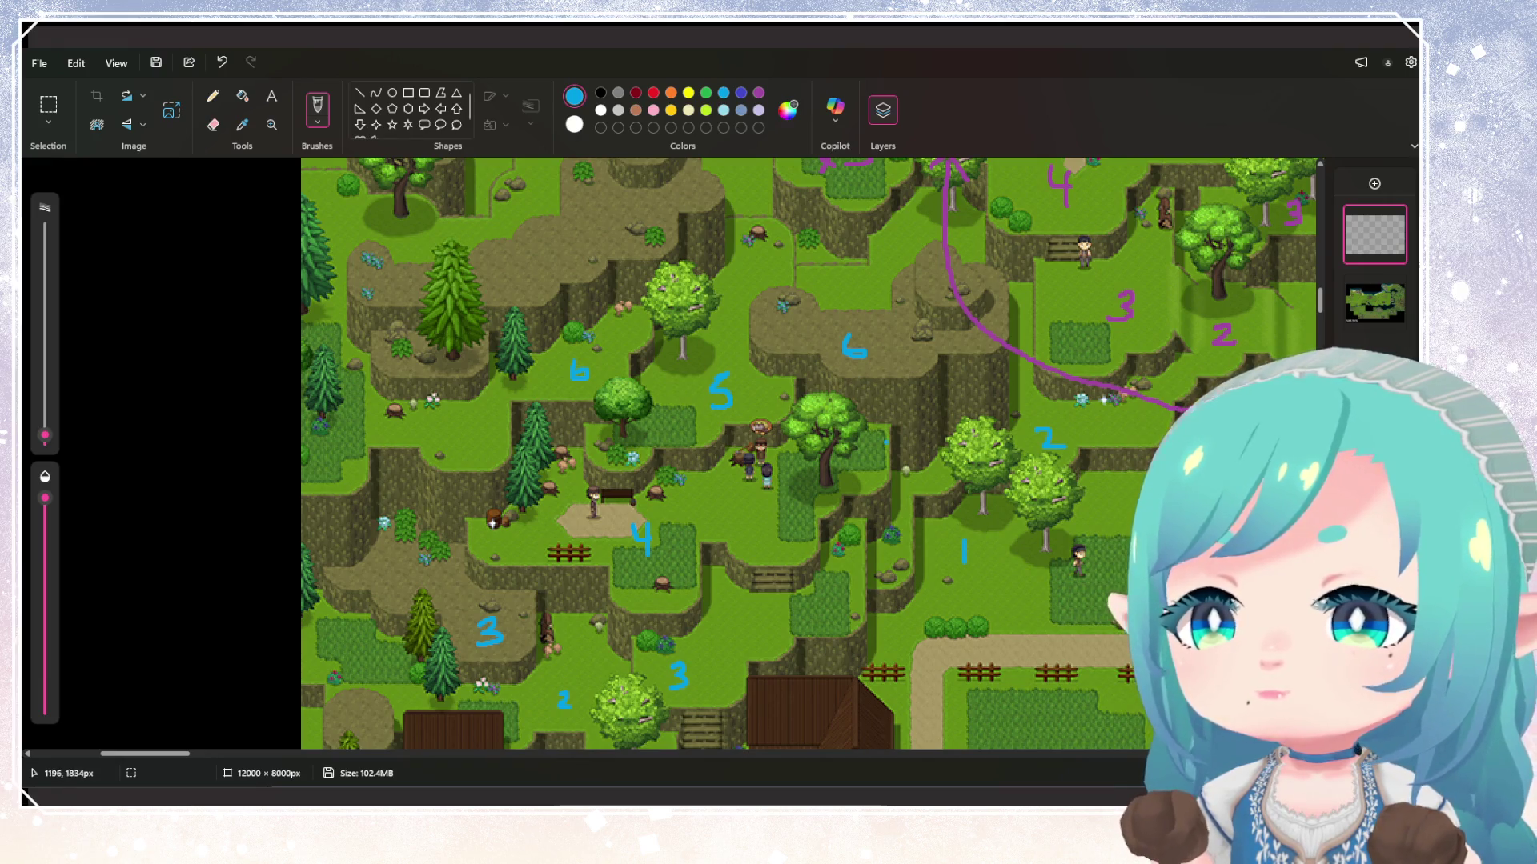
pyautogui.scroll(2, 896, 437)
pyautogui.scroll(-2, 684, 475)
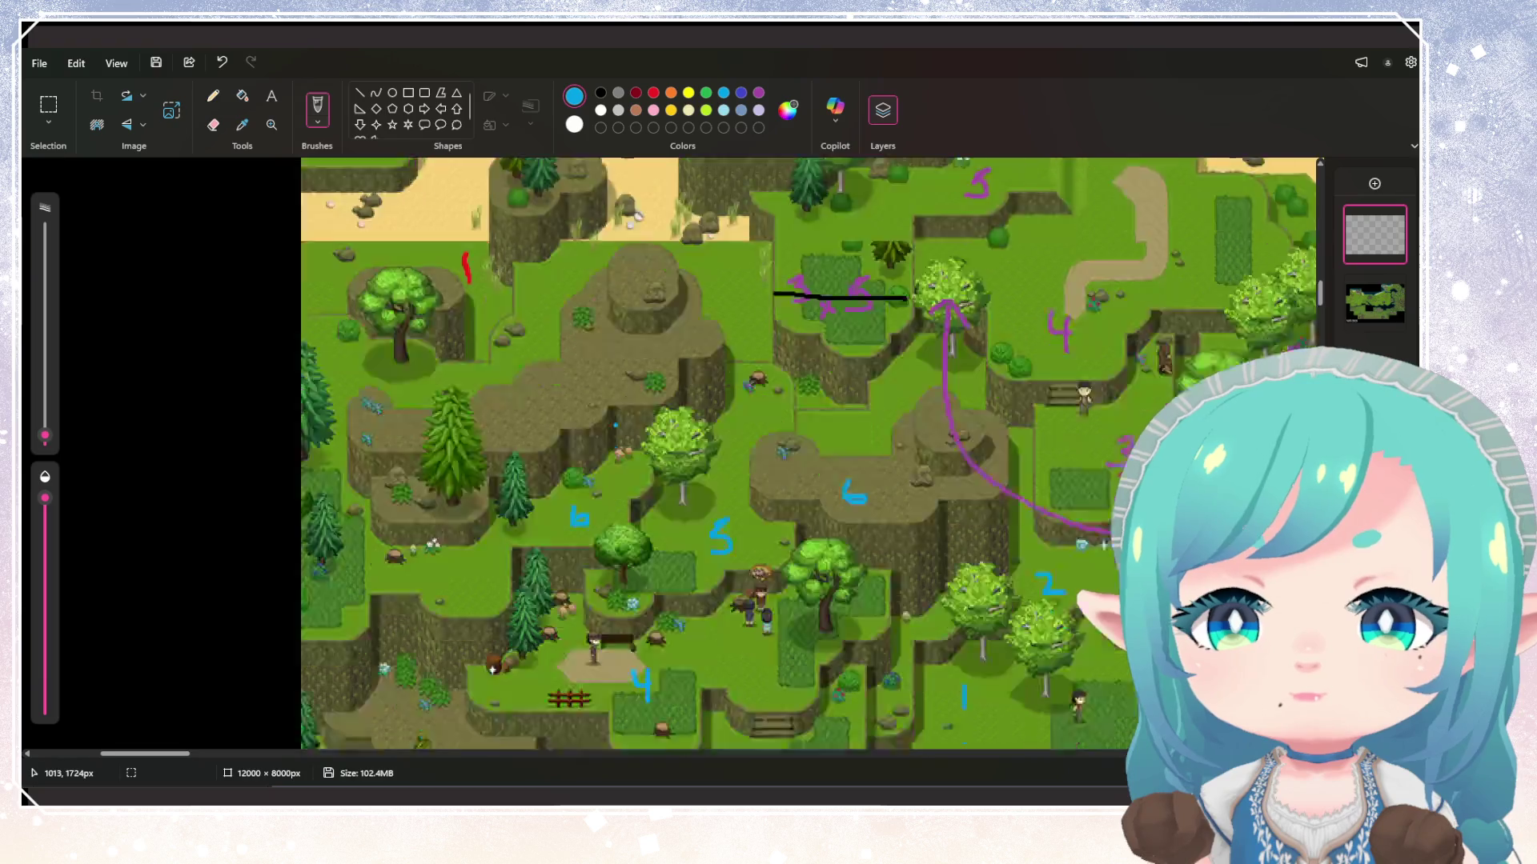
pyautogui.scroll(2, 561, 418)
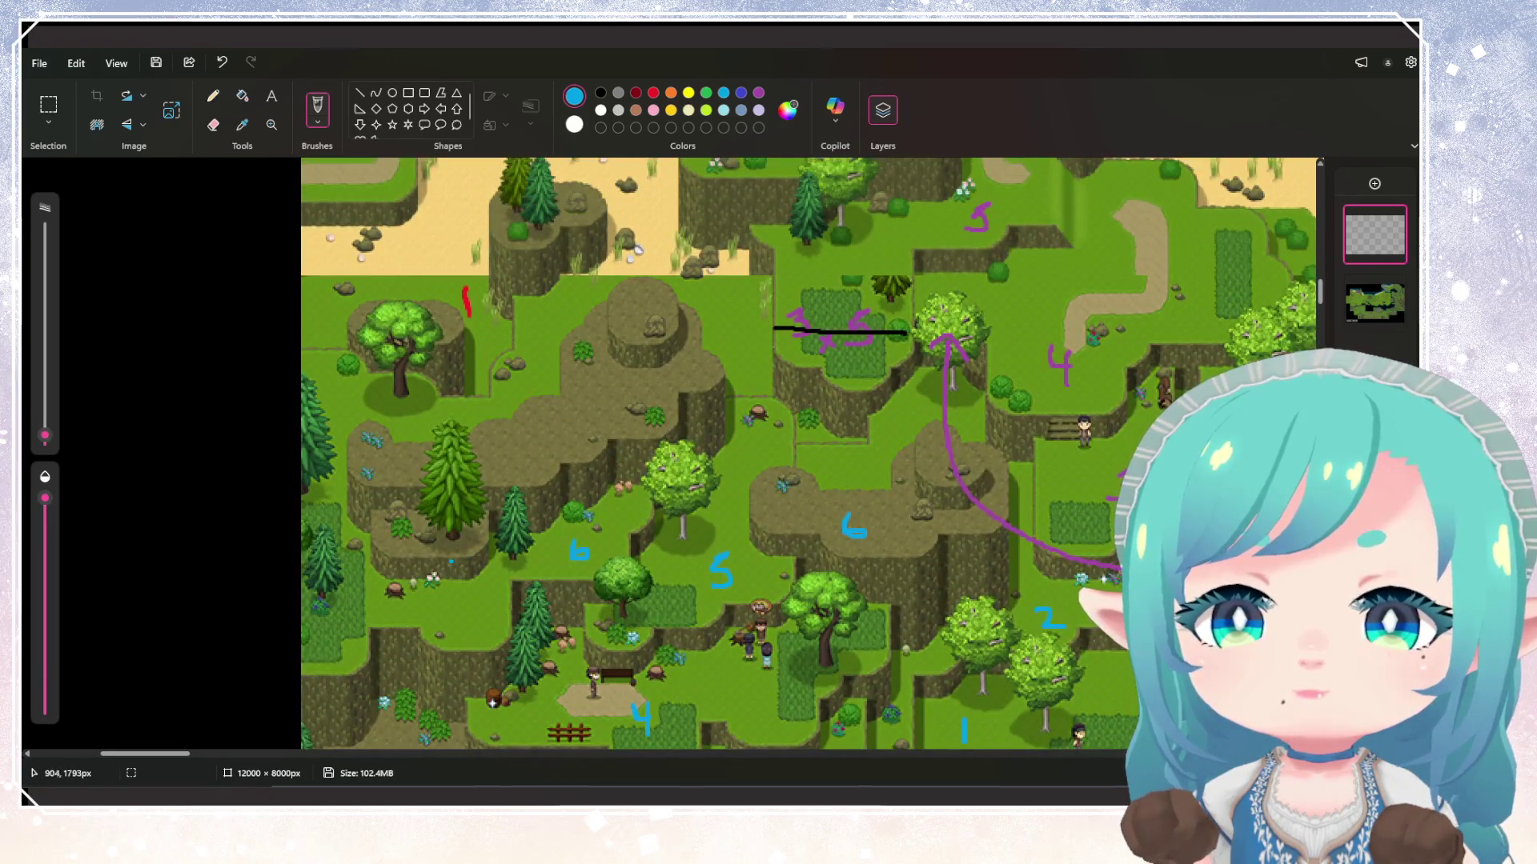
pyautogui.moveTo(396, 528)
pyautogui.mouseDown()
pyautogui.moveTo(417, 525)
pyautogui.moveTo(411, 543)
pyautogui.moveTo(421, 529)
pyautogui.mouseUp()
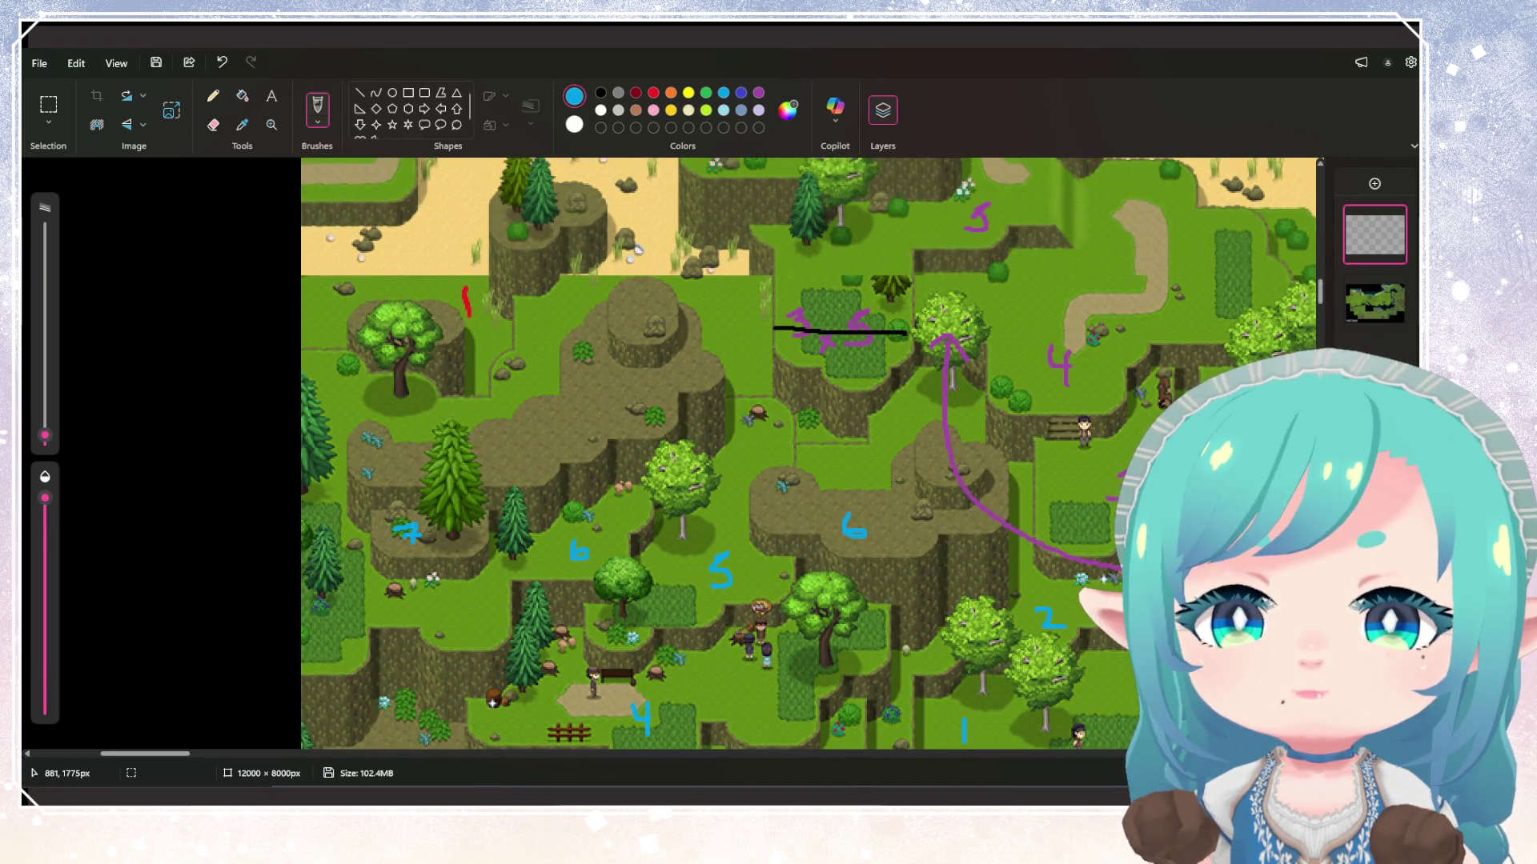
pyautogui.moveTo(514, 432); pyautogui.dragTo(519, 459)
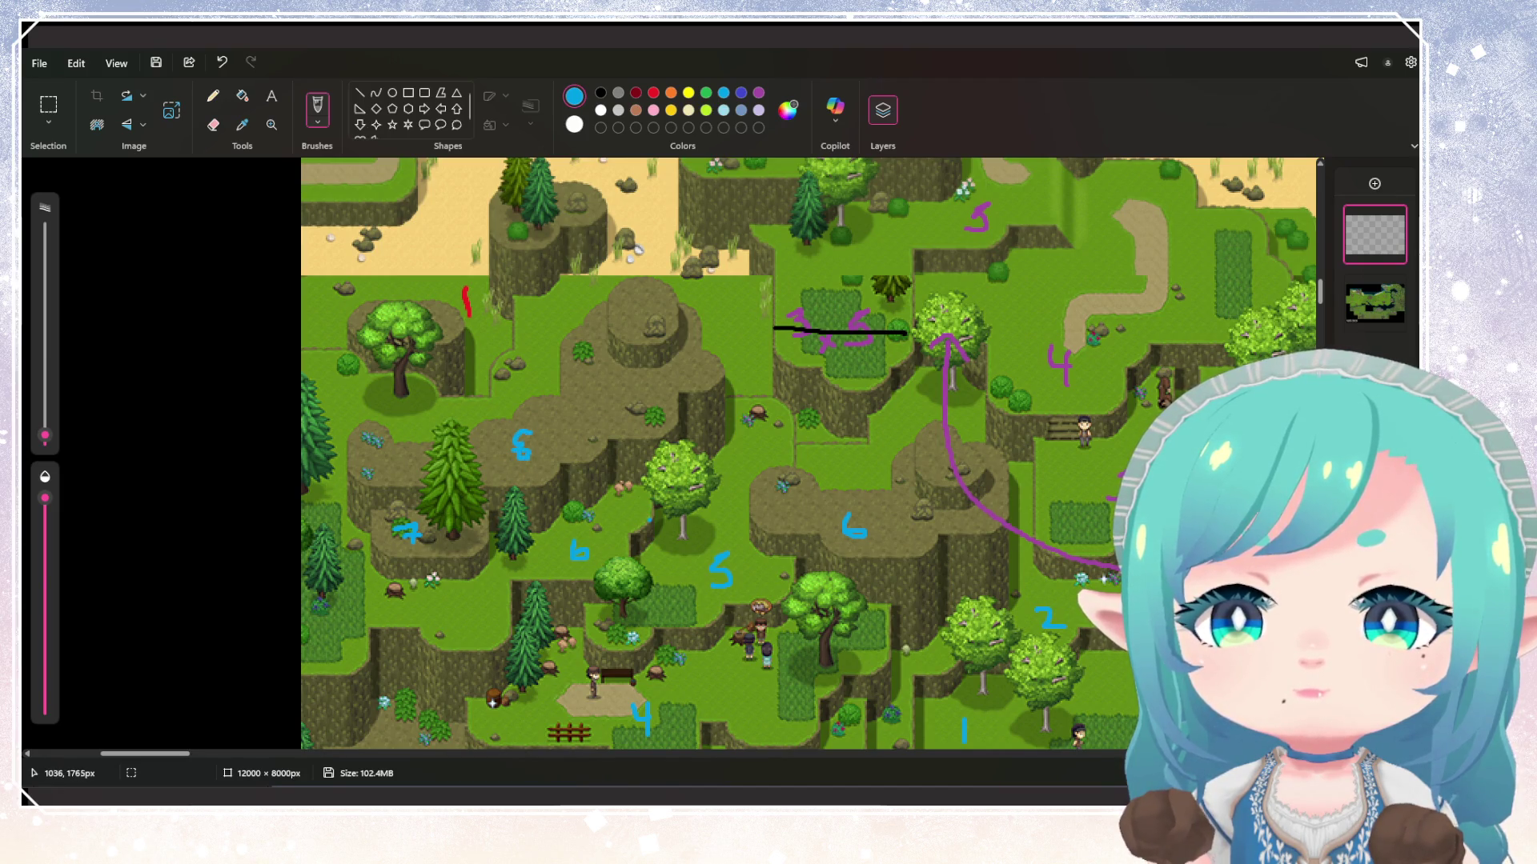
pyautogui.moveTo(642, 299); pyautogui.dragTo(641, 331)
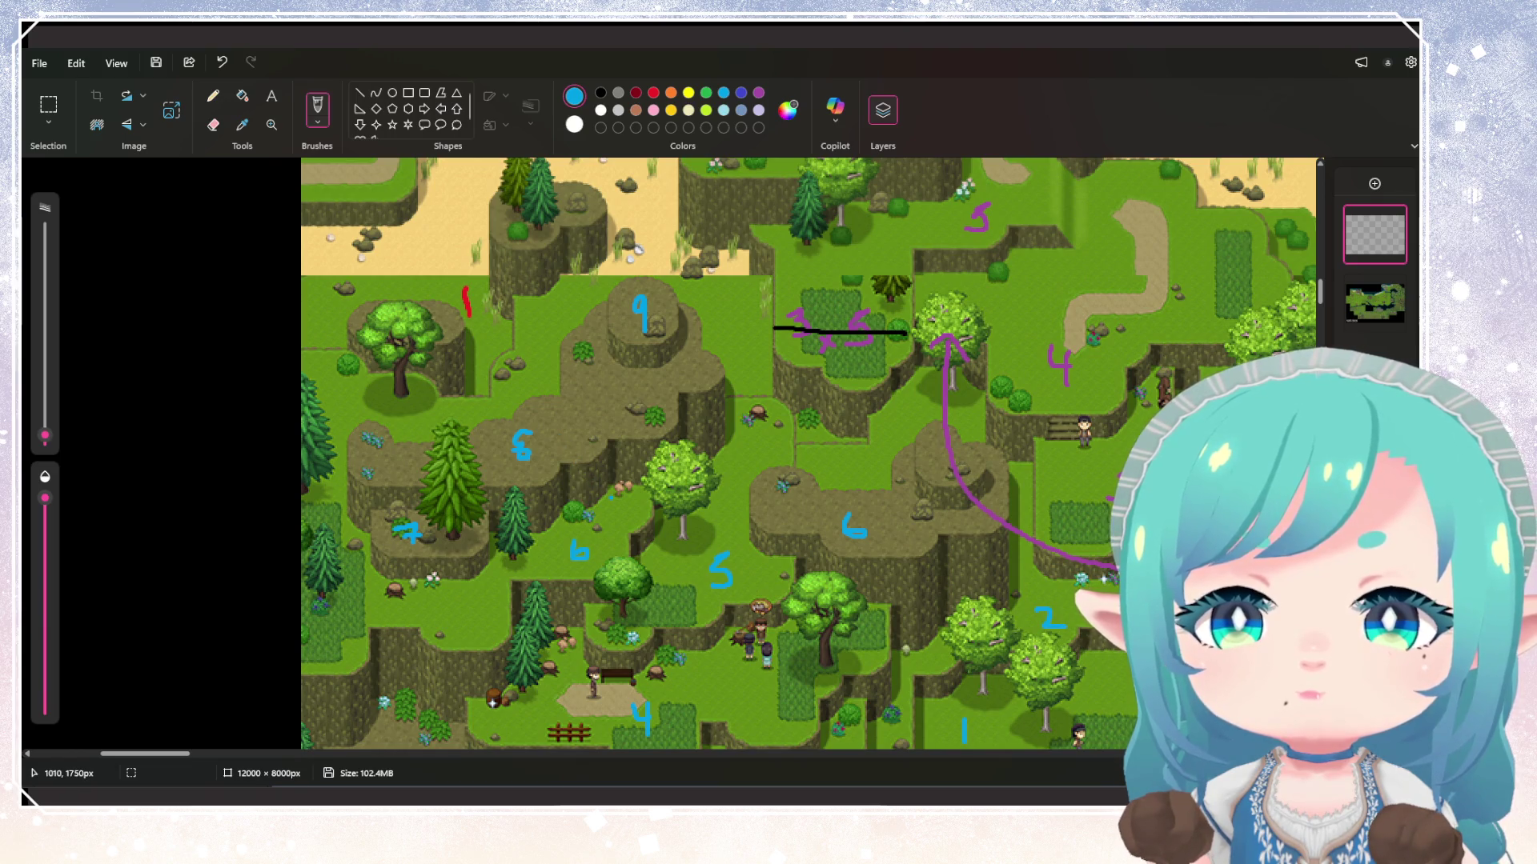
pyautogui.scroll(-2, 812, 453)
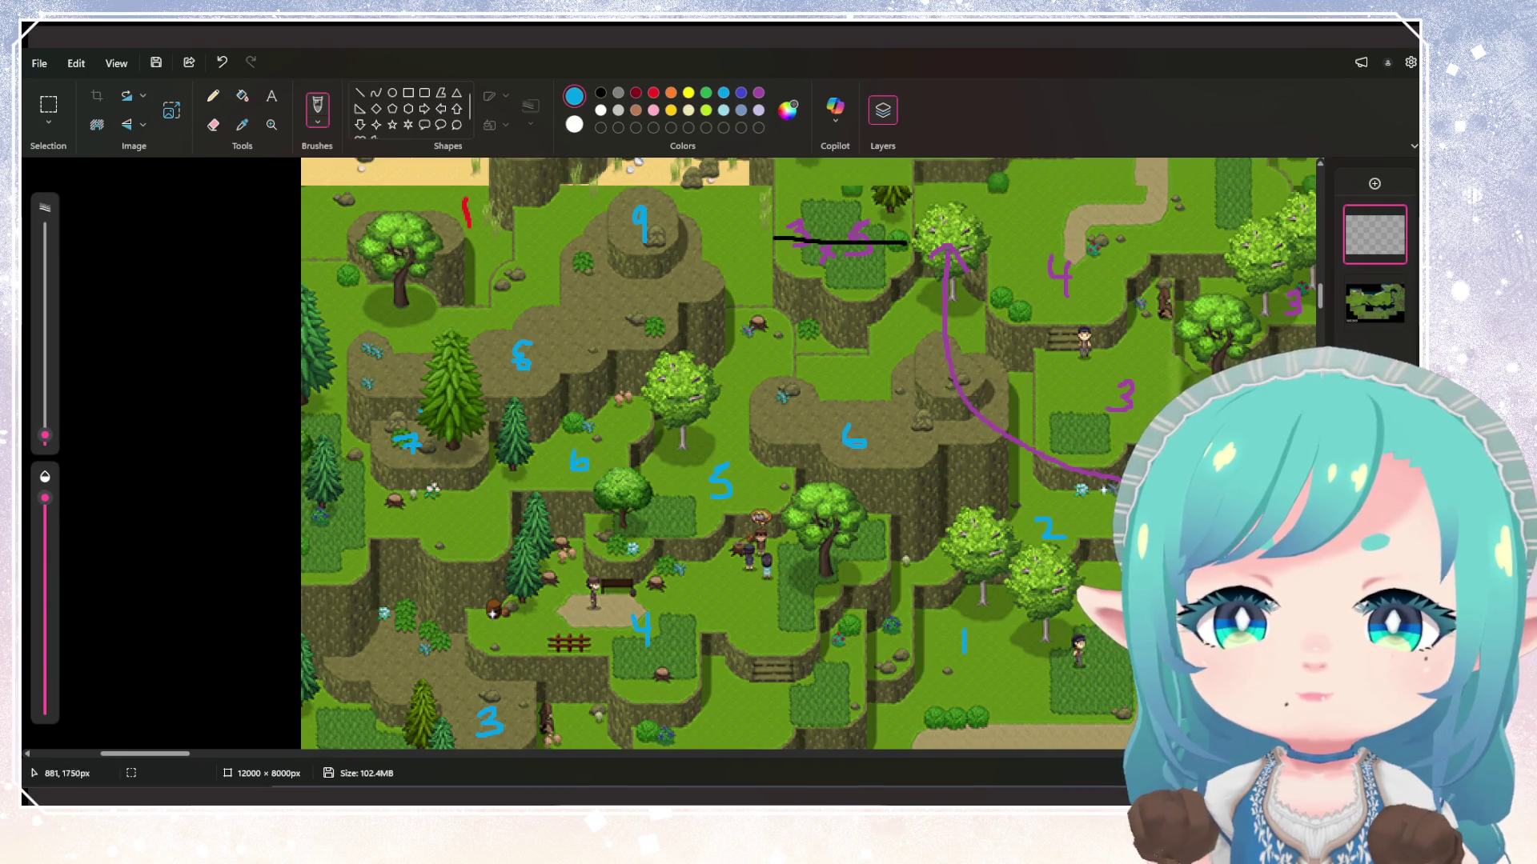
pyautogui.scroll(2, 812, 453)
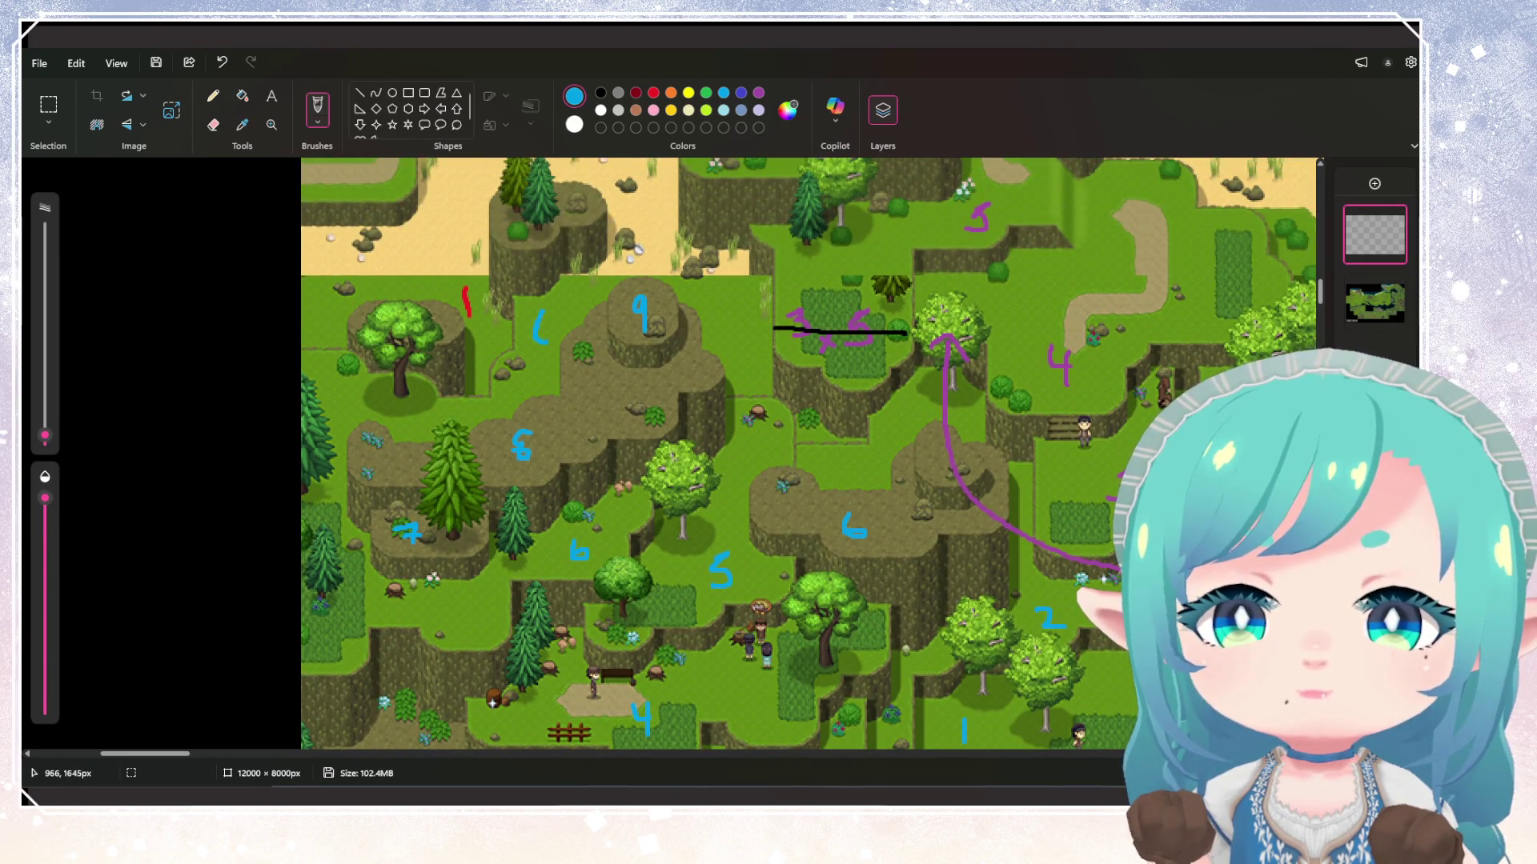
pyautogui.scroll(4, 811, 454)
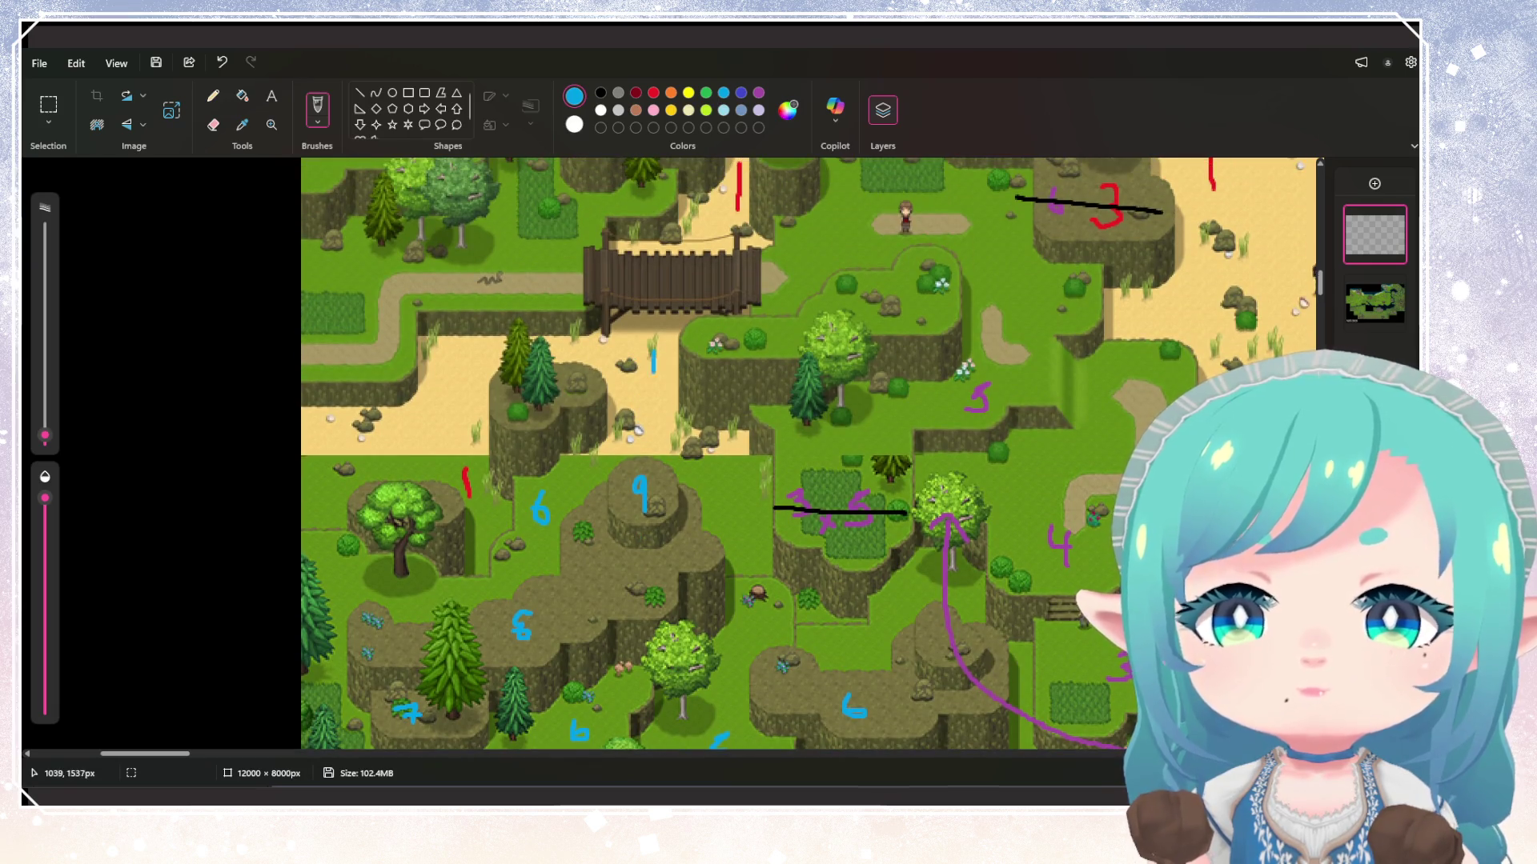
# Extend the blue stroke under the bridge, then brush a black diagonal from the western terraces to the bridge
pyautogui.moveTo(653, 373); pyautogui.dragTo(653, 397)
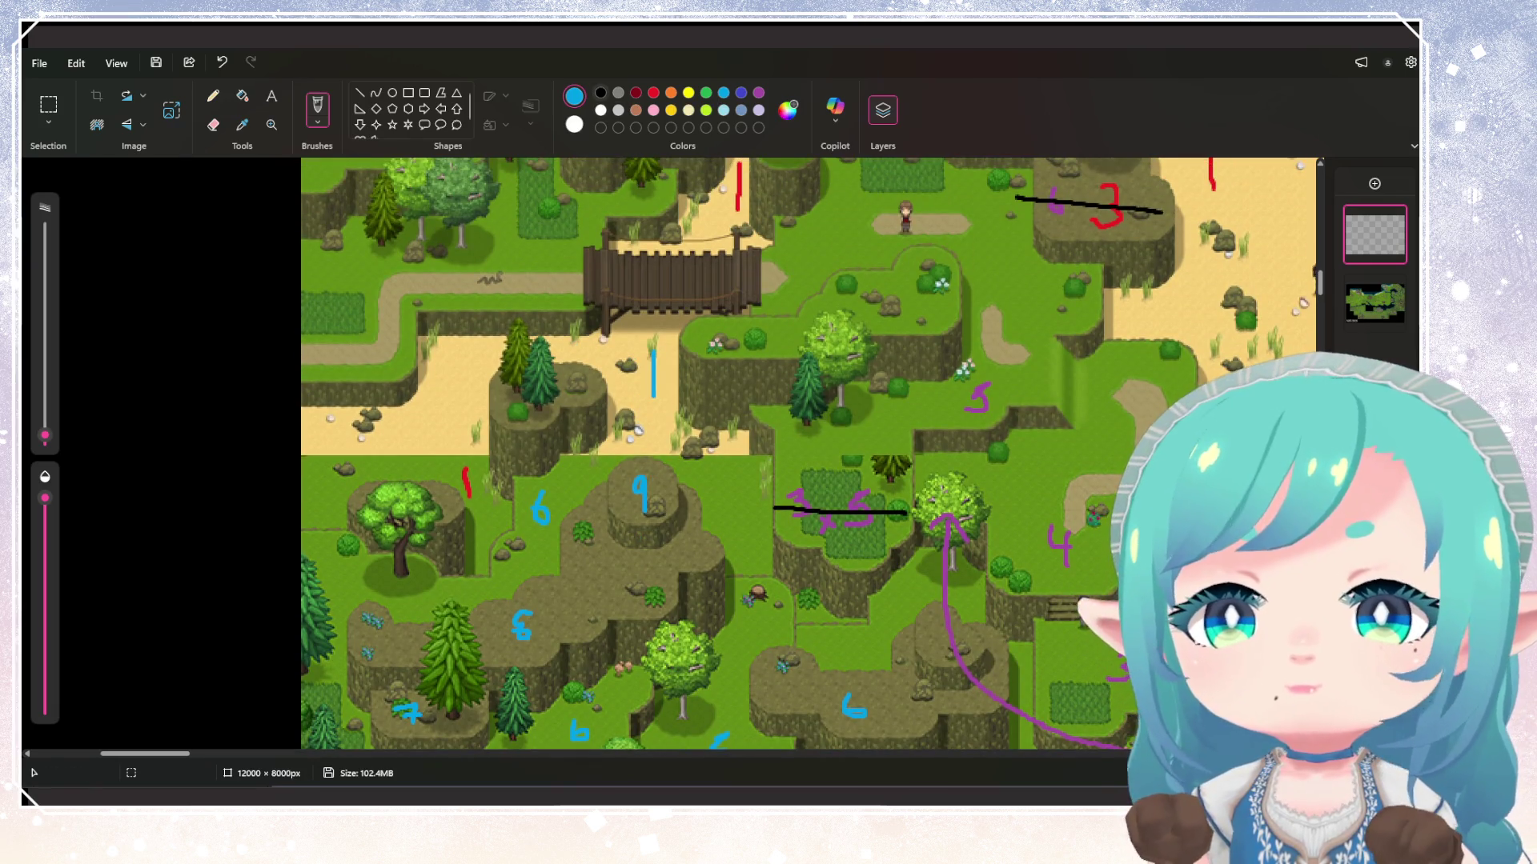
pyautogui.click(600, 93)
pyautogui.moveTo(522, 529); pyautogui.dragTo(654, 337)
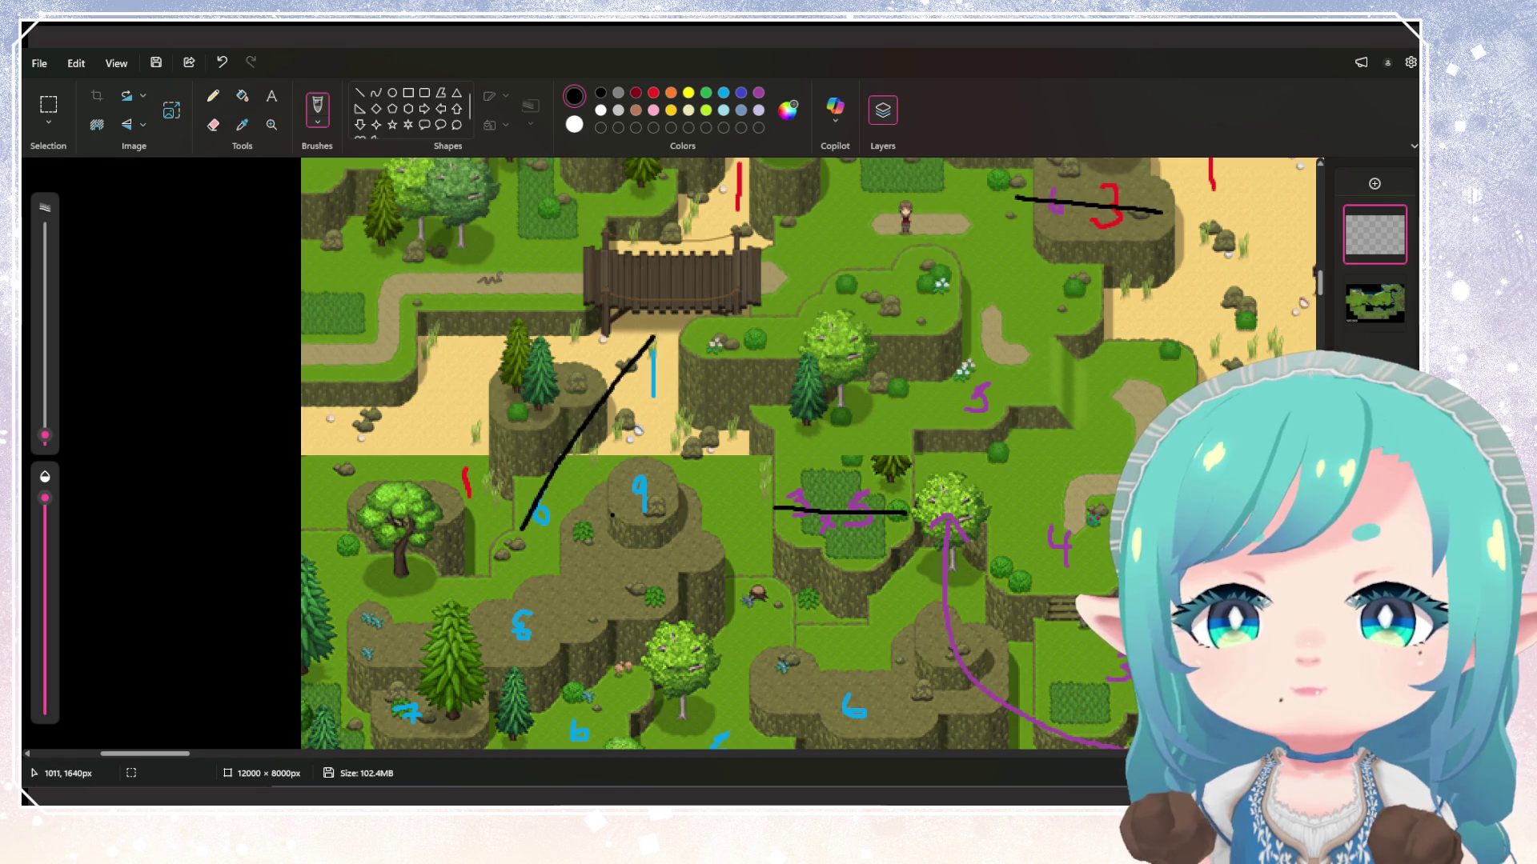
pyautogui.scroll(-2, 761, 453)
pyautogui.scroll(-3, 761, 453)
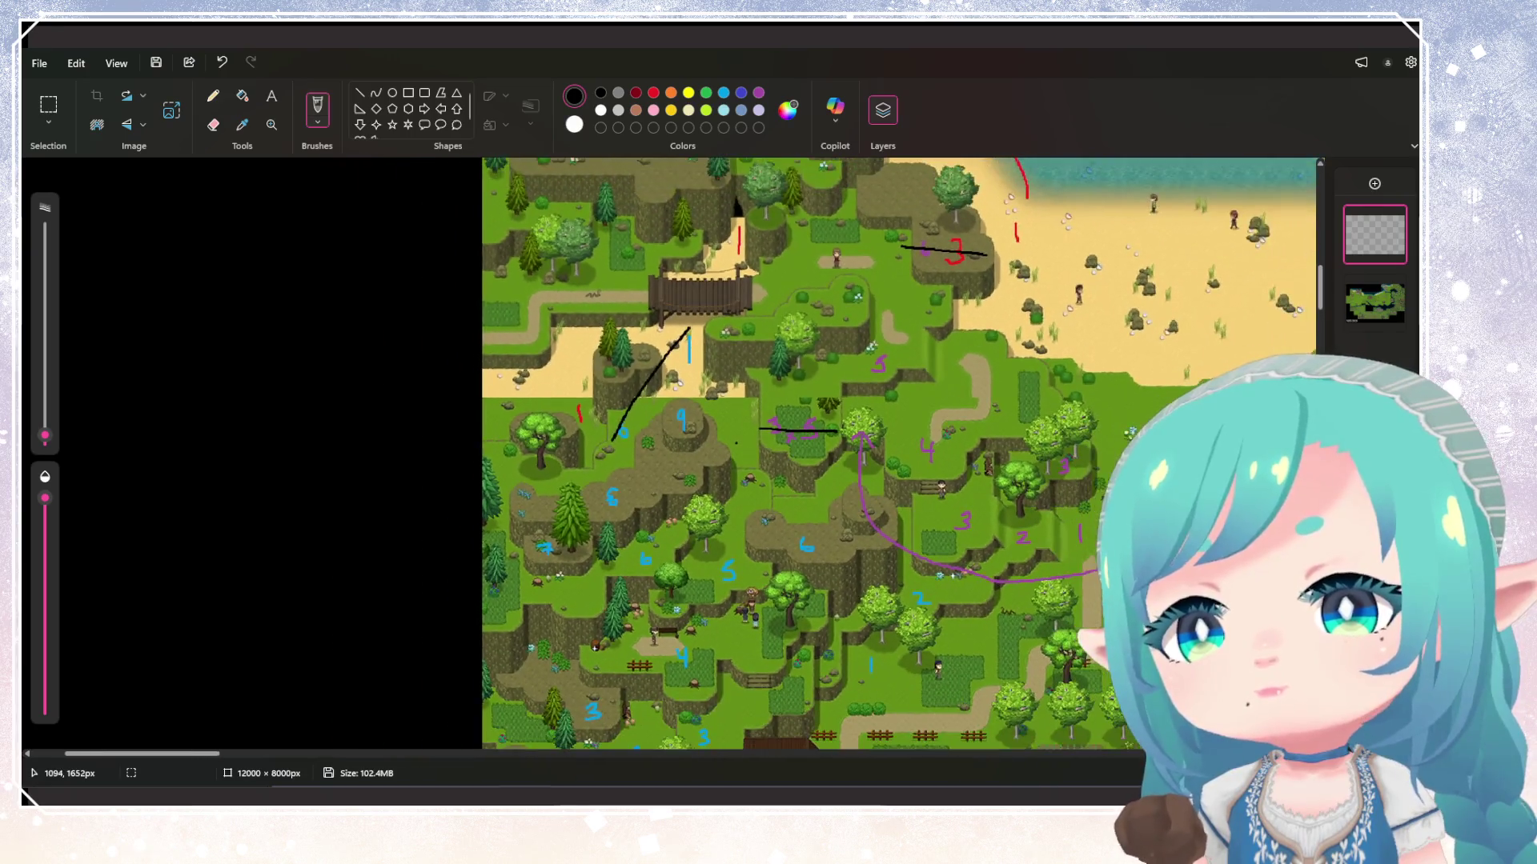
pyautogui.scroll(1, 842, 457)
pyautogui.scroll(1, 842, 457)
pyautogui.scroll(-2, 842, 457)
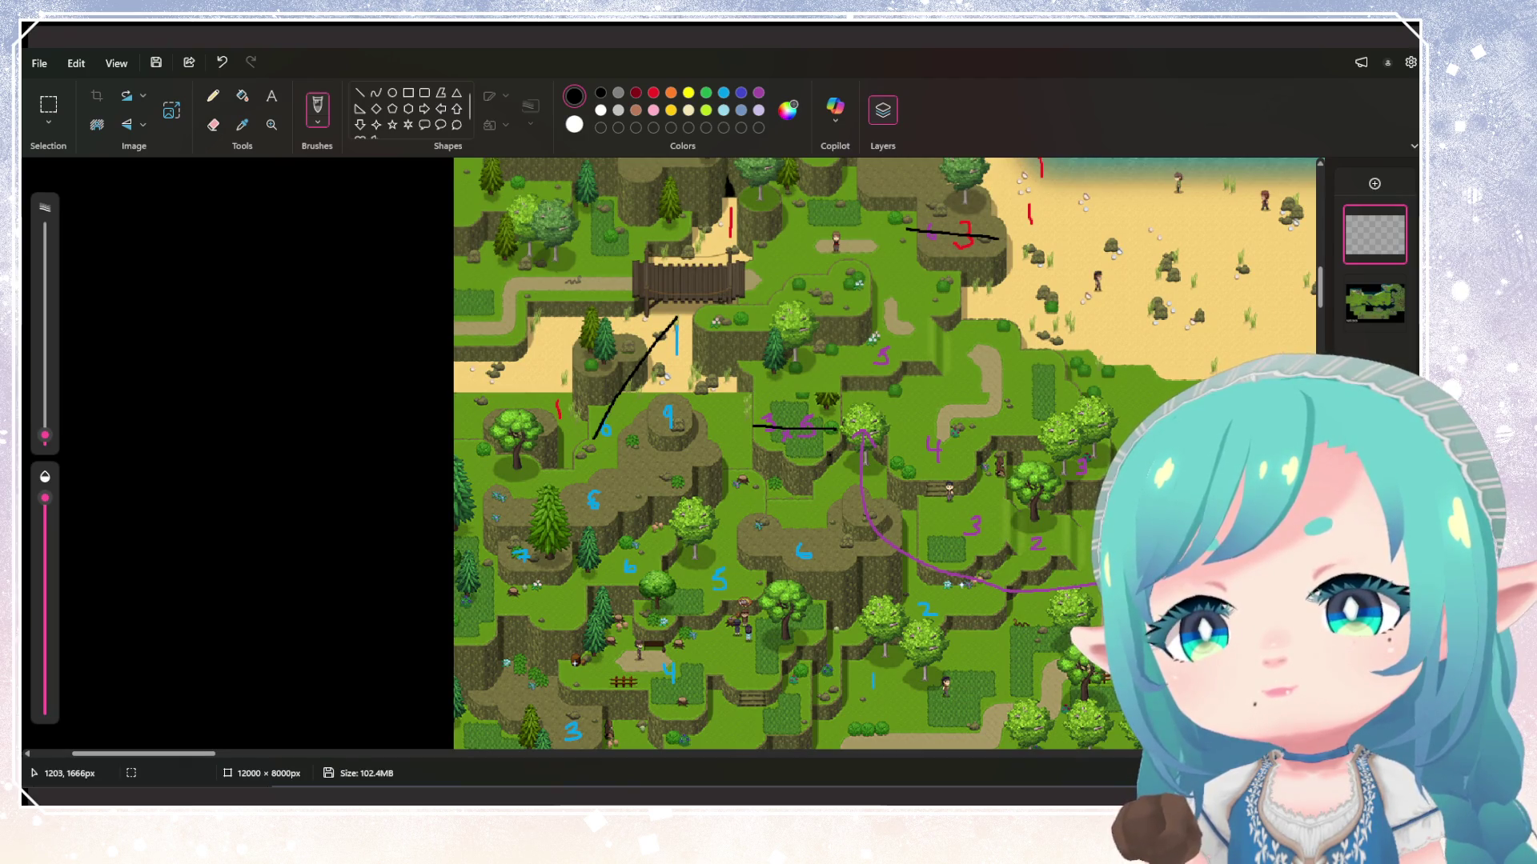
pyautogui.scroll(-1, 836, 453)
pyautogui.scroll(-3, 837, 453)
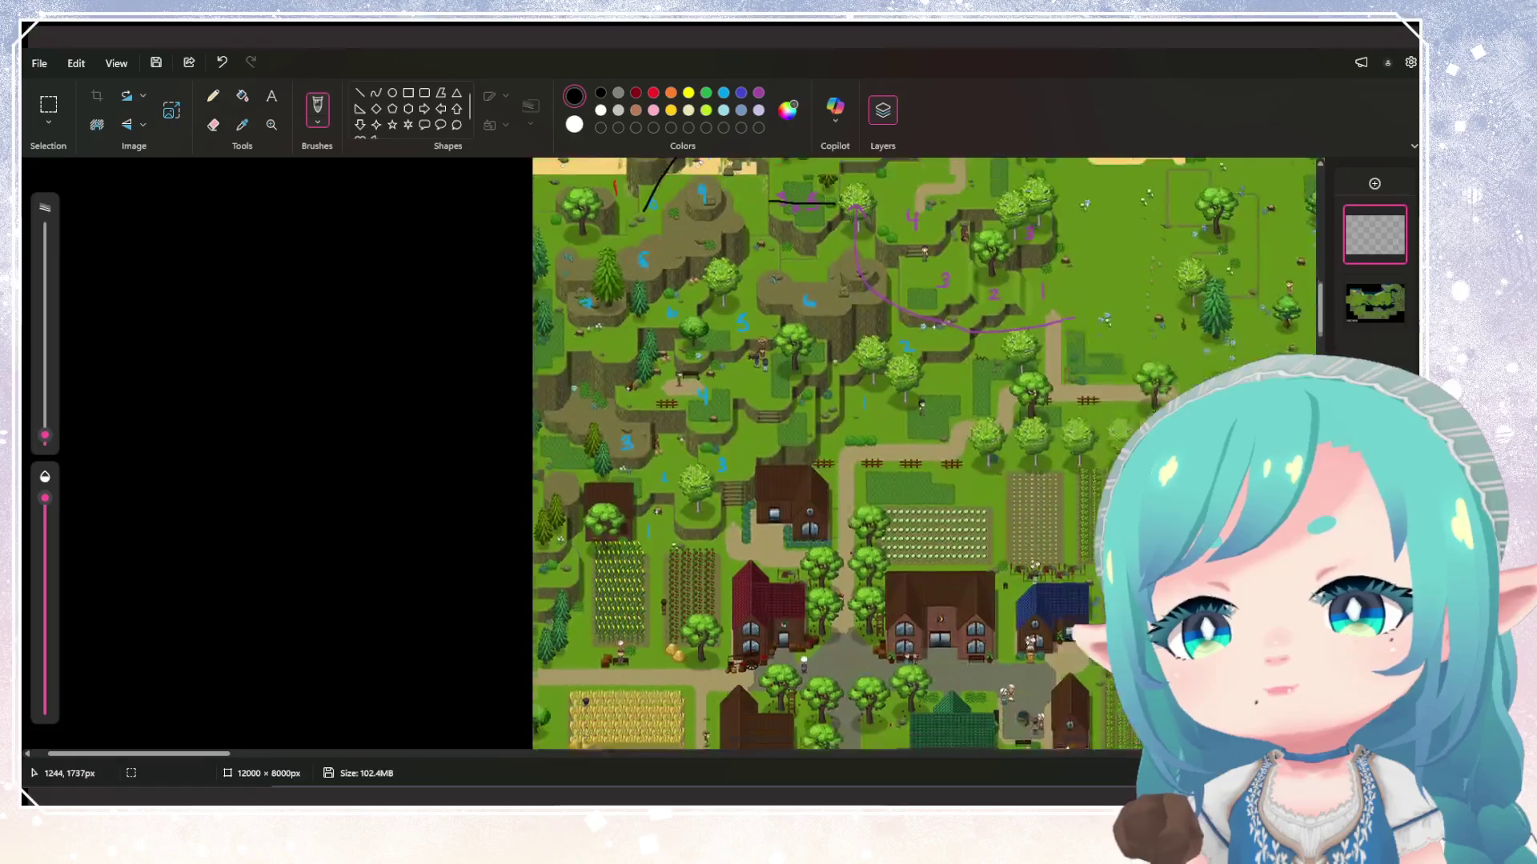
pyautogui.scroll(-3, 668, 454)
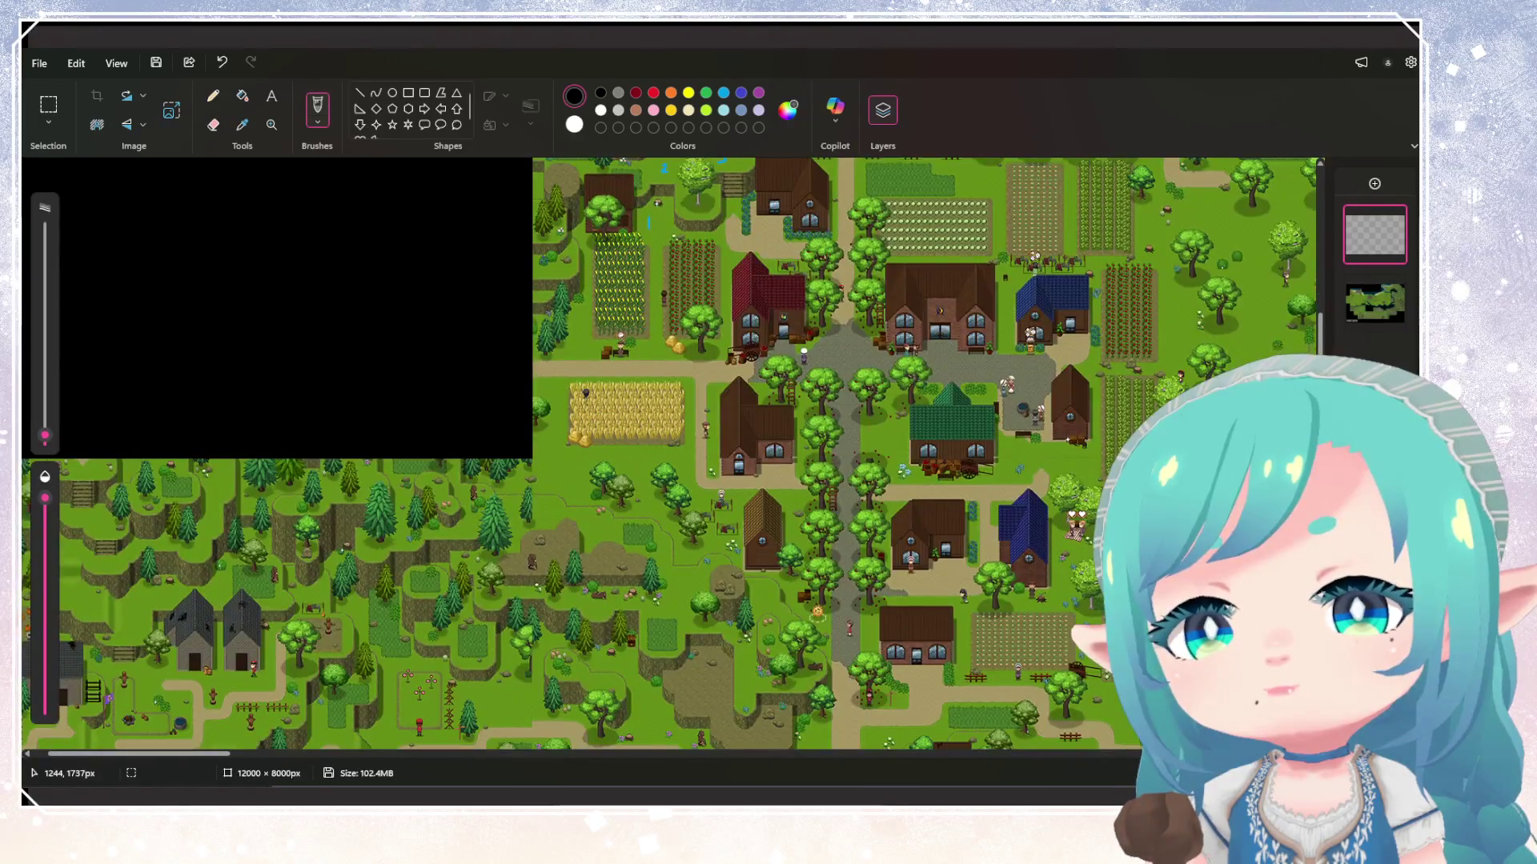
pyautogui.scroll(-2, 668, 454)
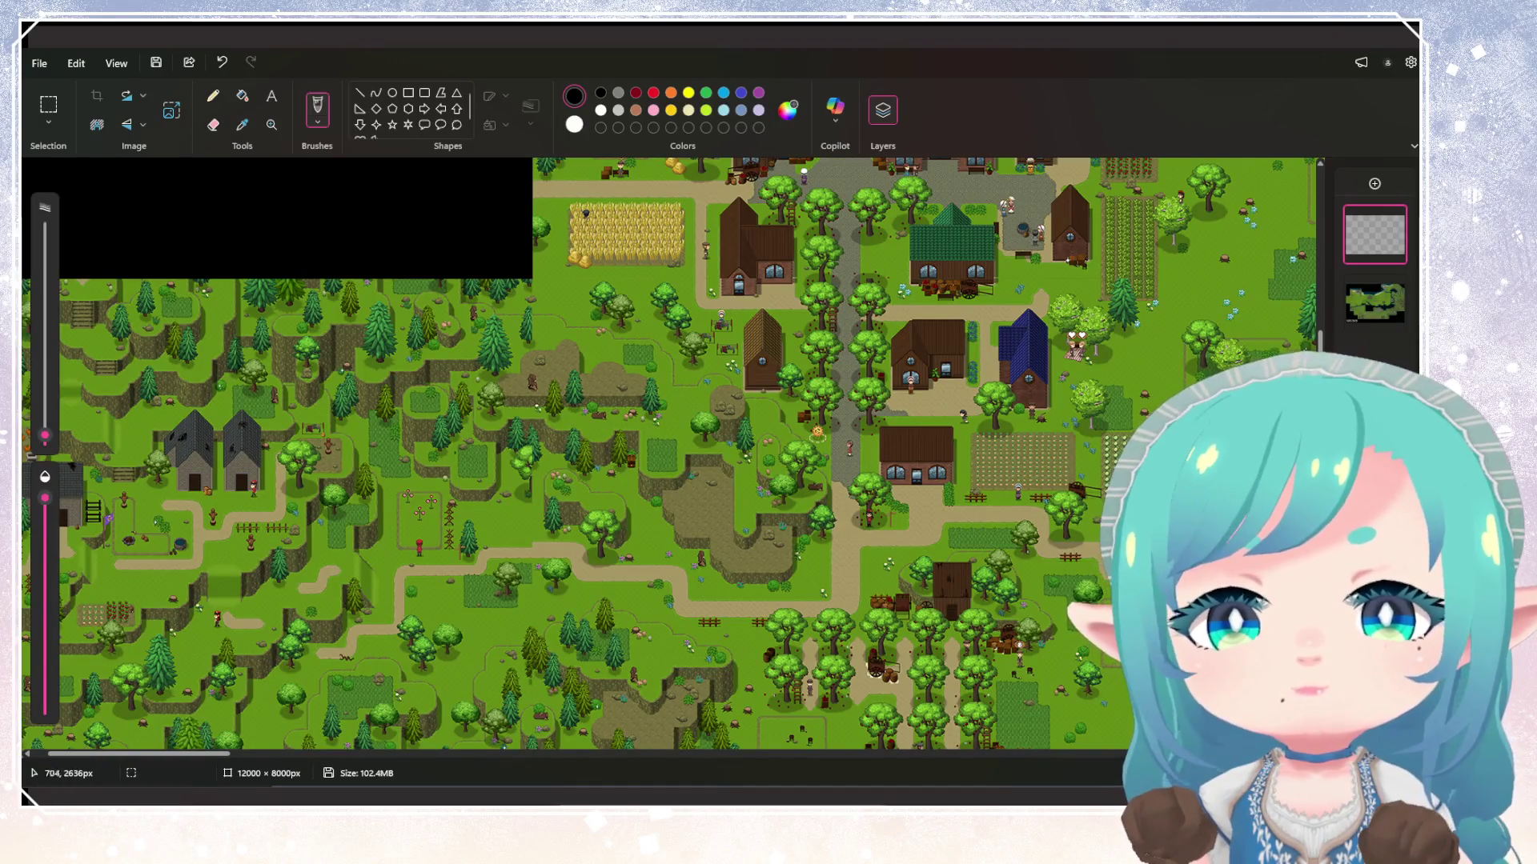
pyautogui.scroll(-2, 669, 454)
pyautogui.scroll(-2, 668, 454)
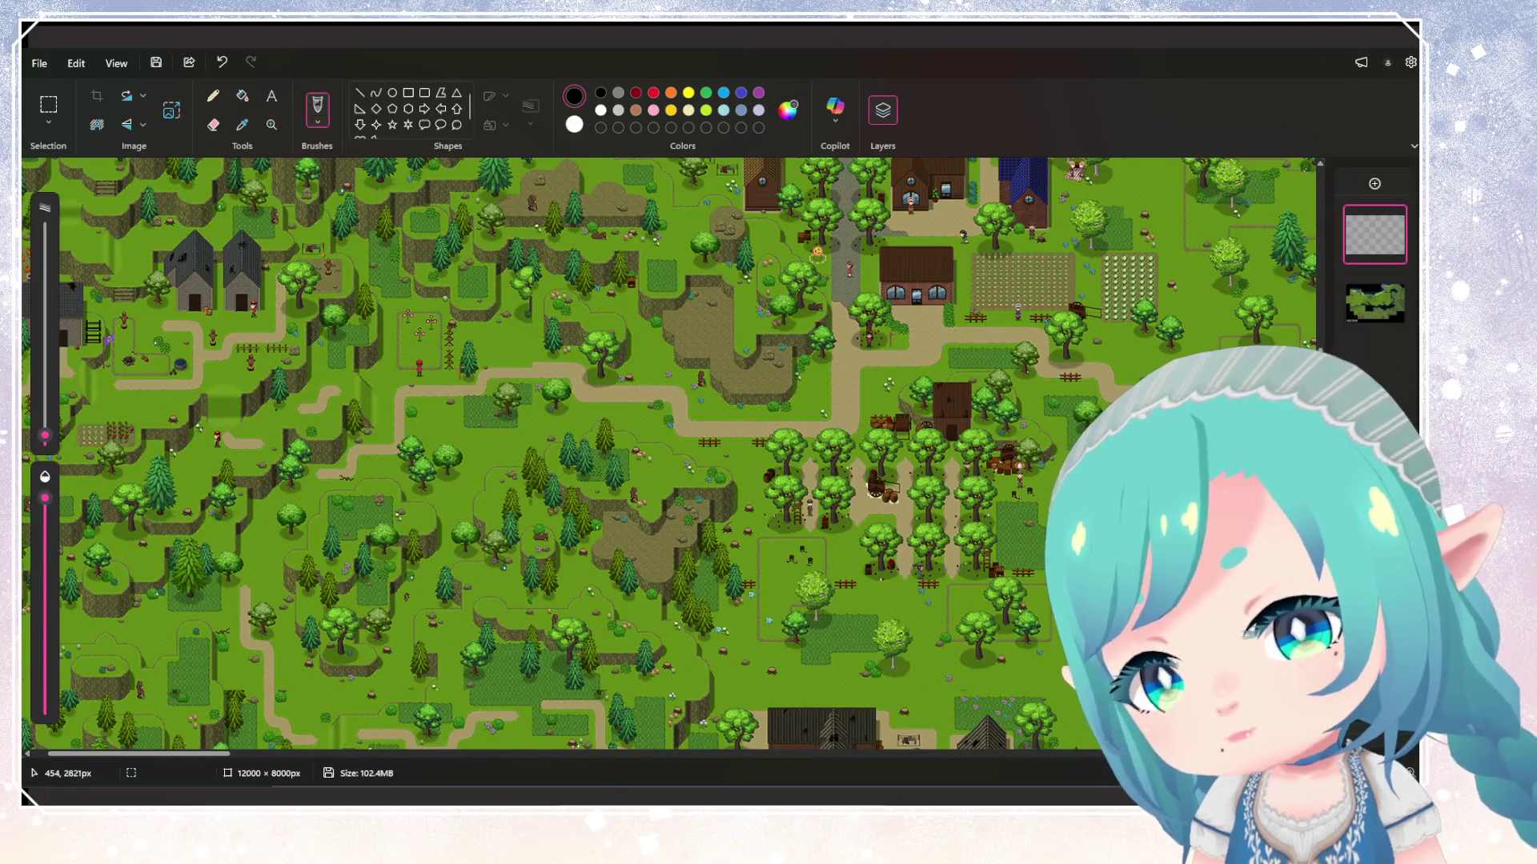
pyautogui.scroll(2, 669, 453)
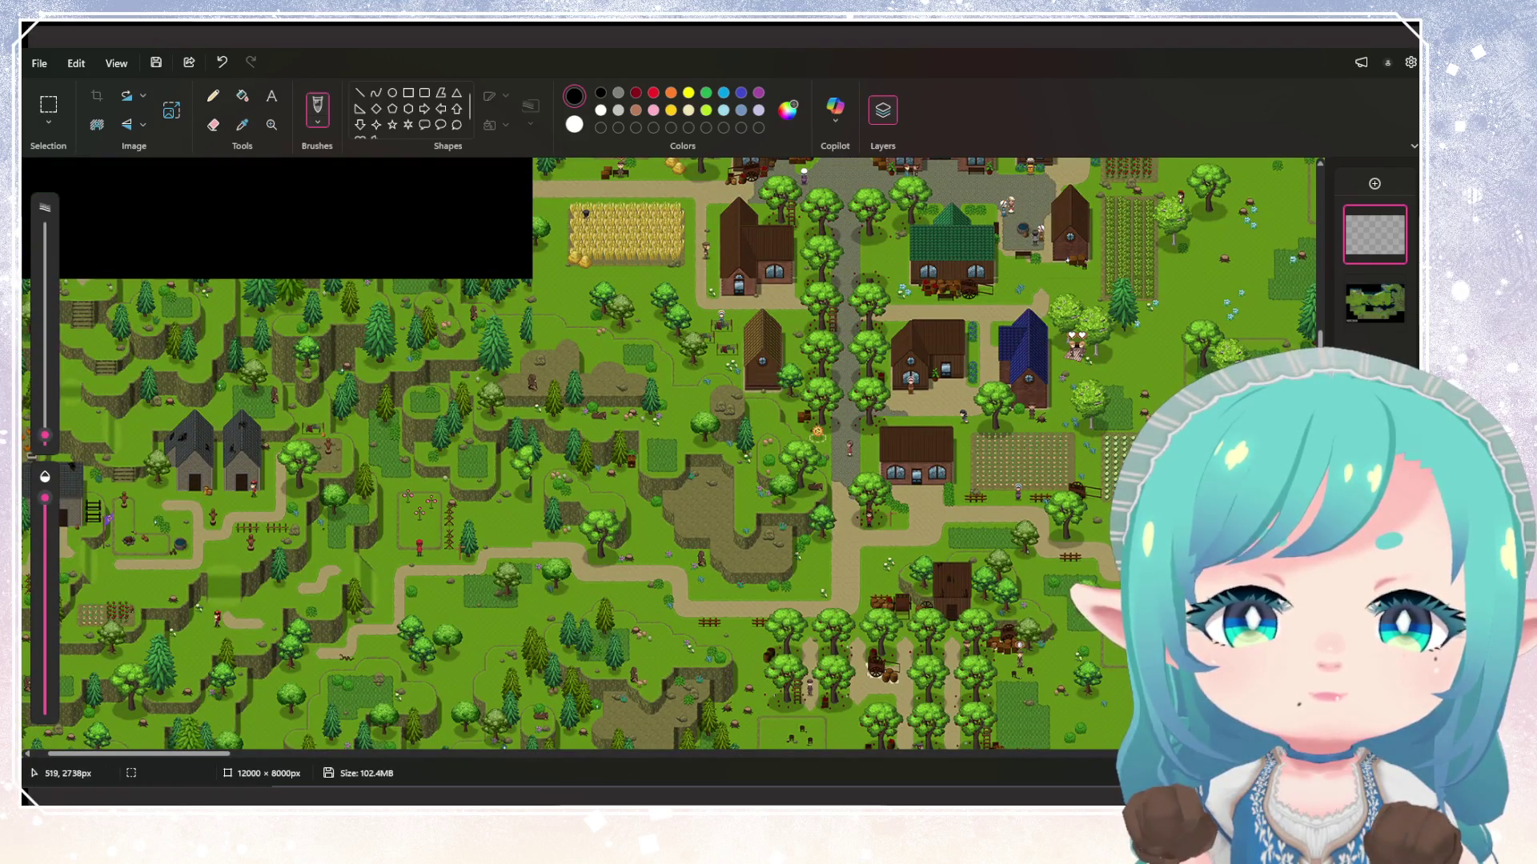
pyautogui.moveTo(322, 530); pyautogui.dragTo(466, 520)
pyautogui.hotkey('ctrl', 'z')
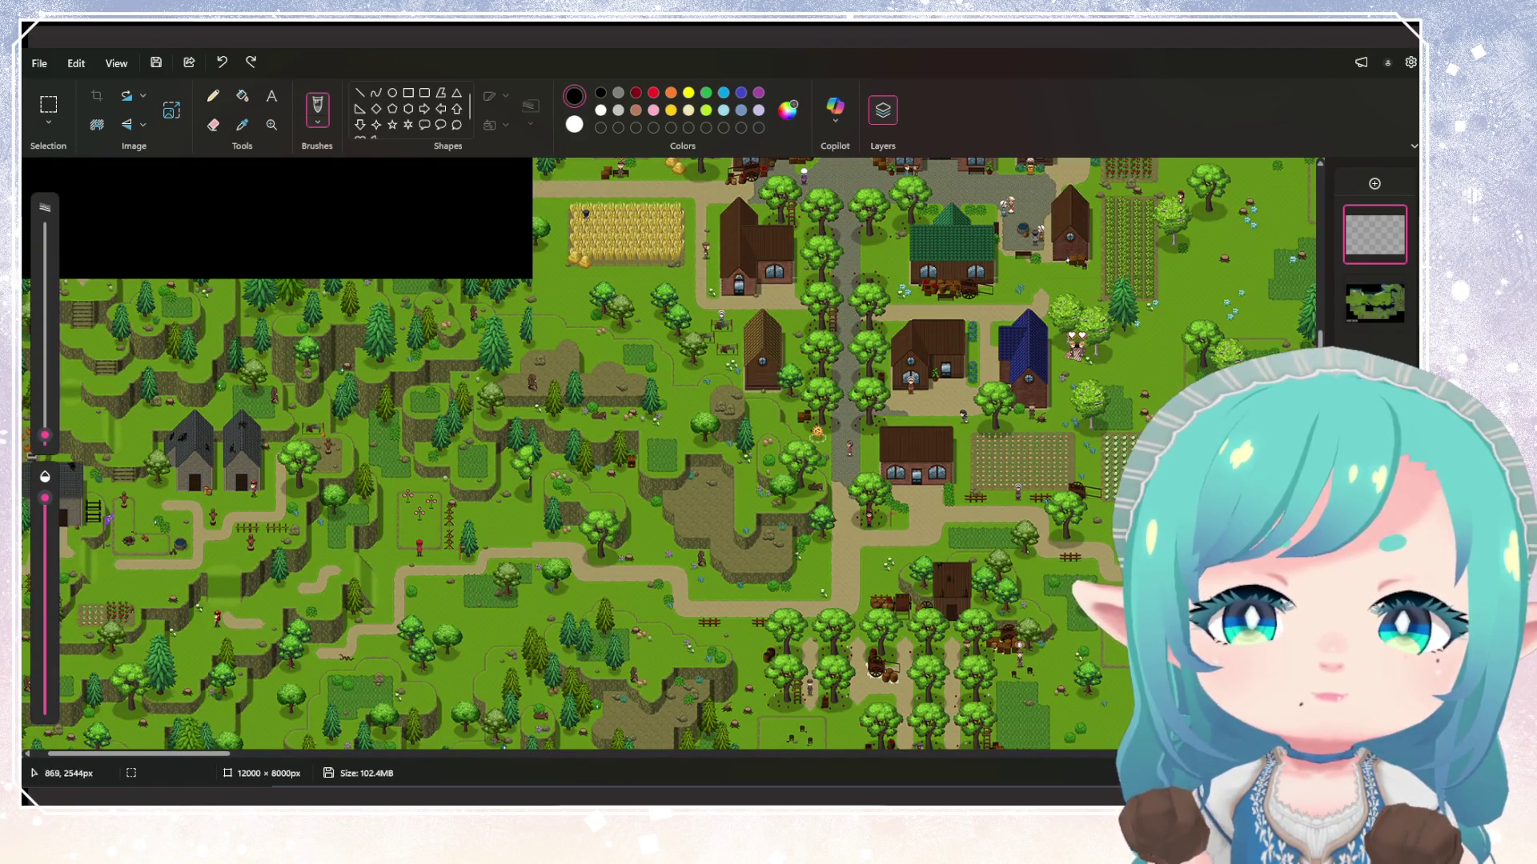
pyautogui.scroll(5, 668, 454)
pyautogui.keyDown('ctrl'); pyautogui.scroll(-2, 800, 454); pyautogui.keyUp('ctrl')
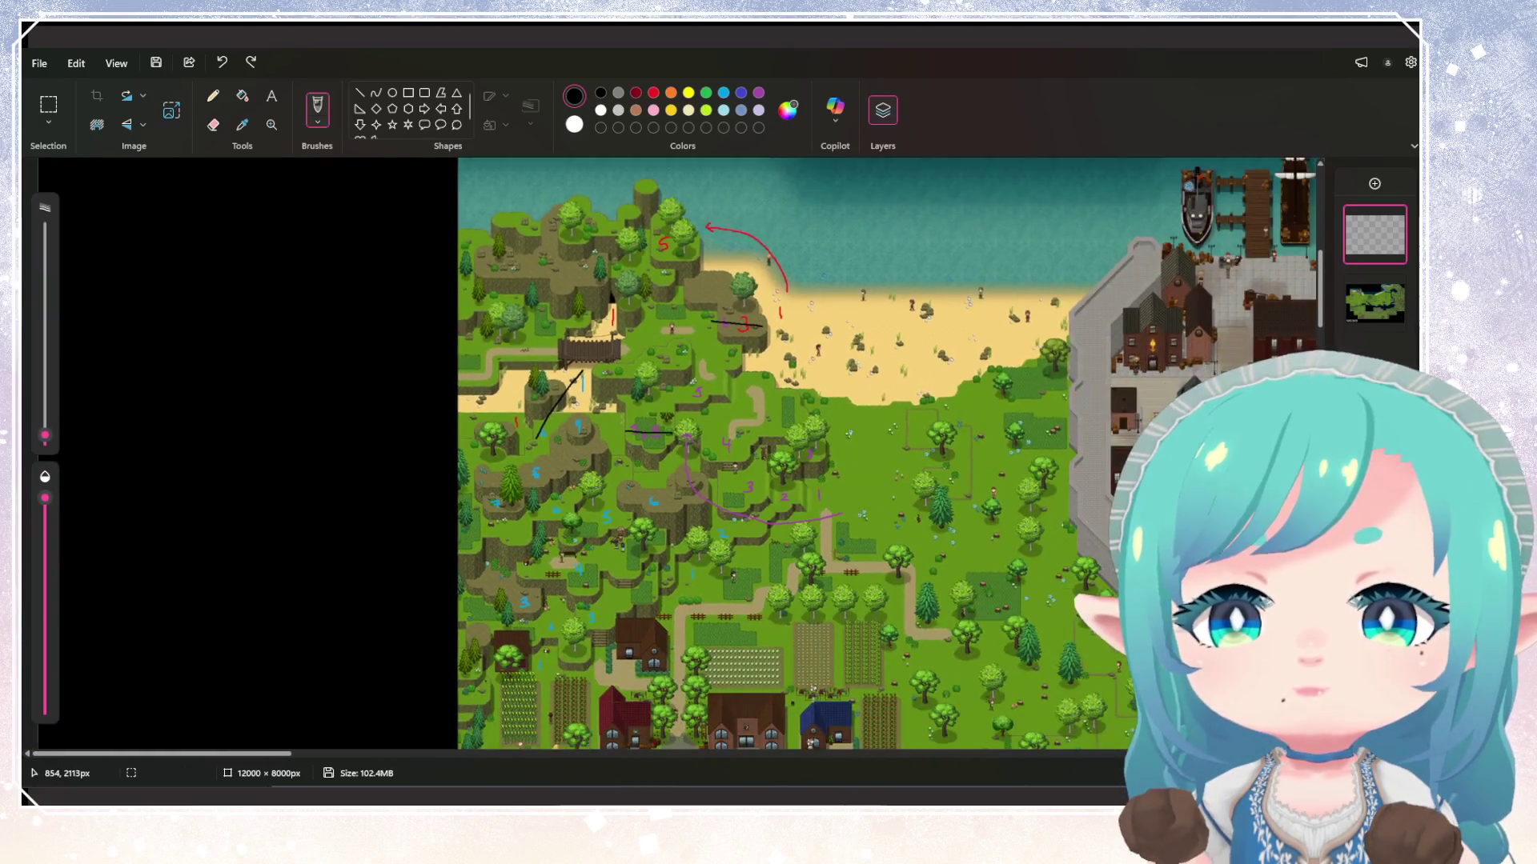
pyautogui.scroll(-1, 800, 453)
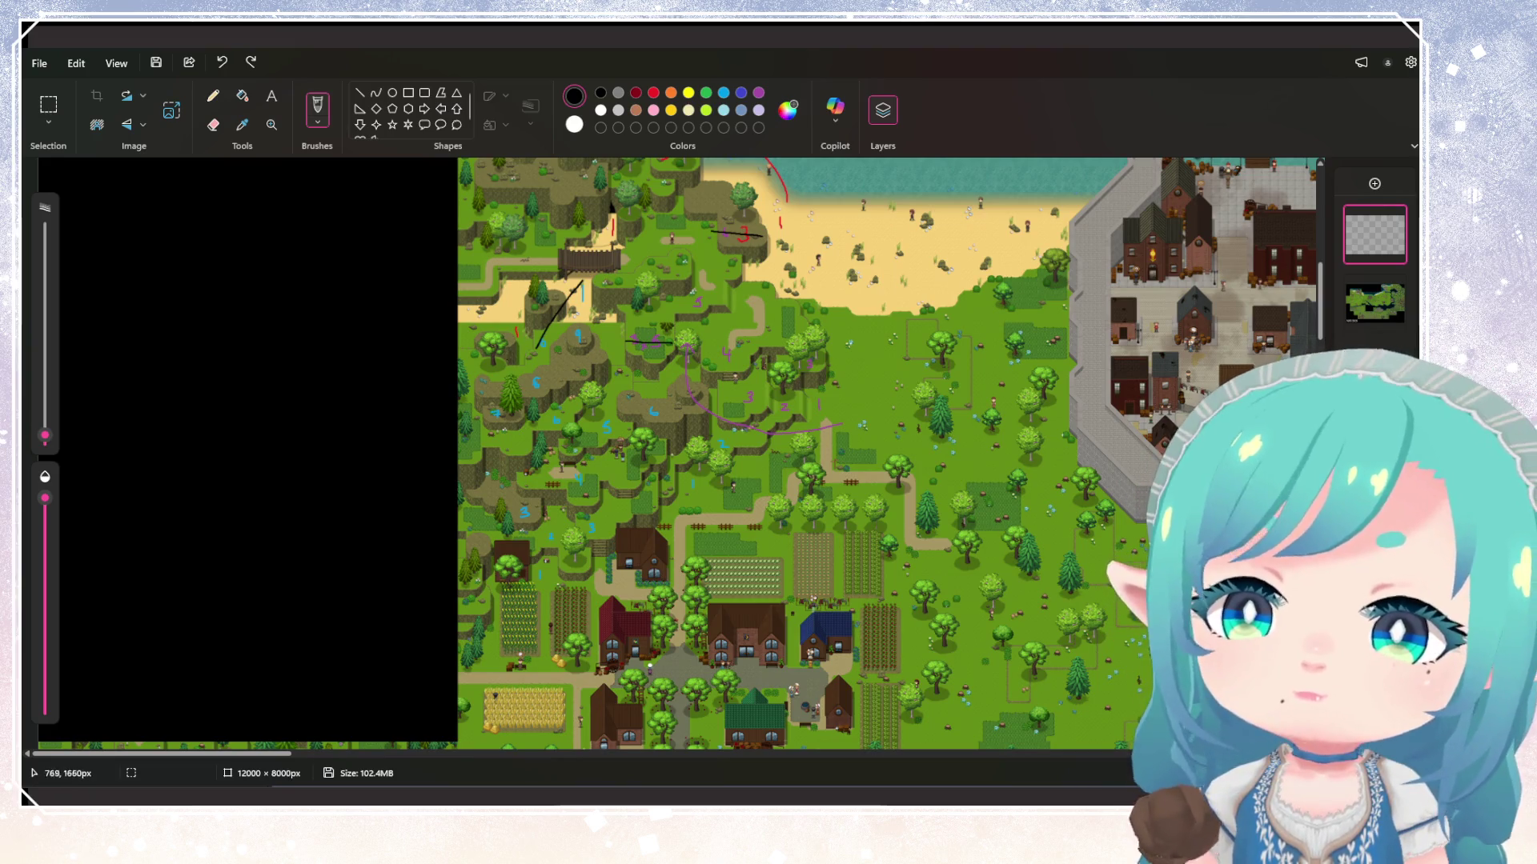
pyautogui.scroll(3, 888, 452)
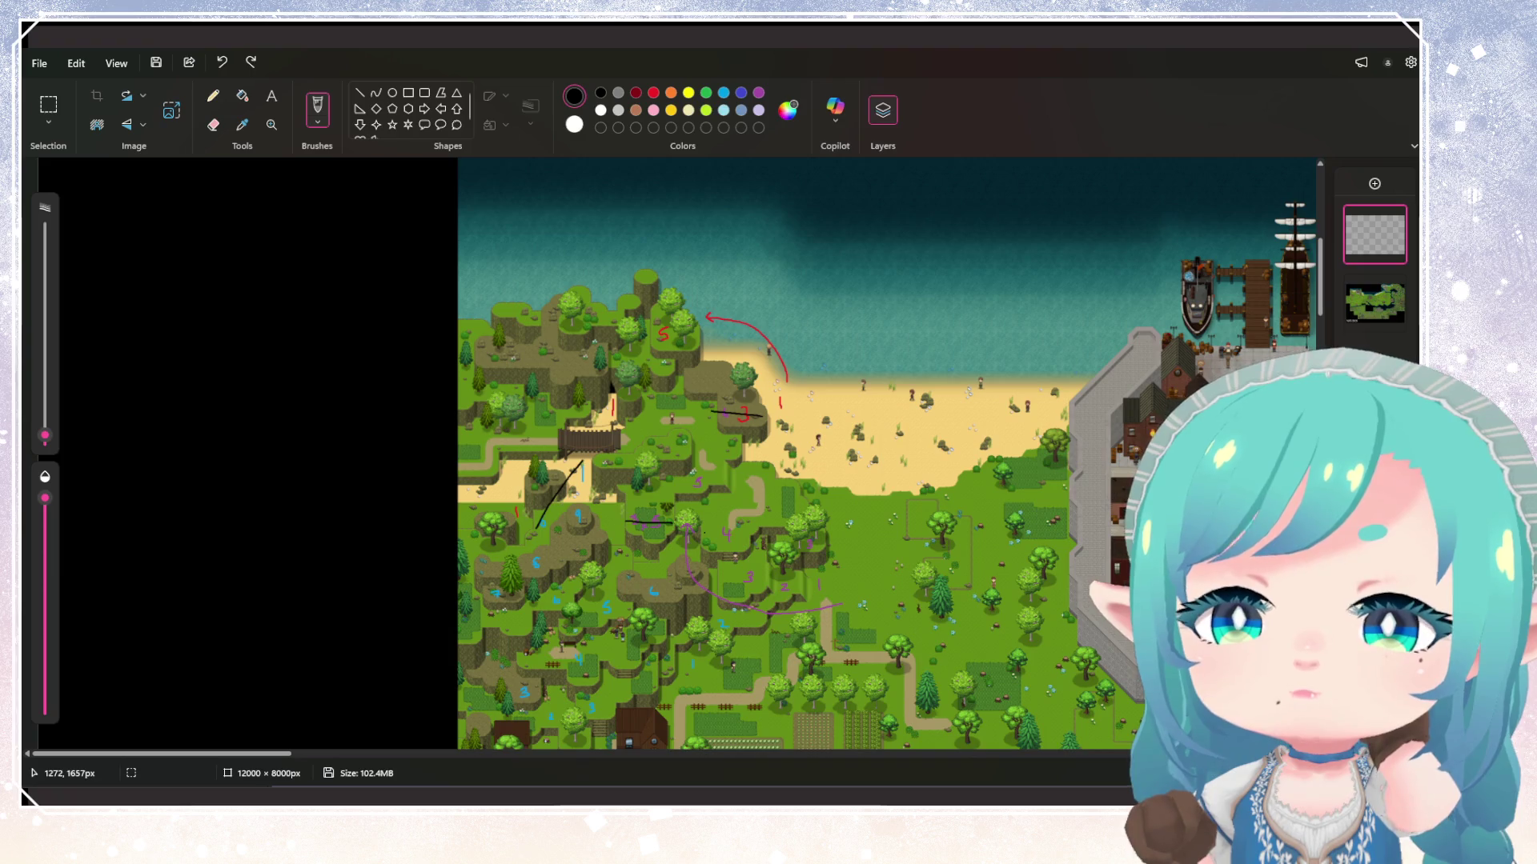
pyautogui.scroll(-2, 888, 452)
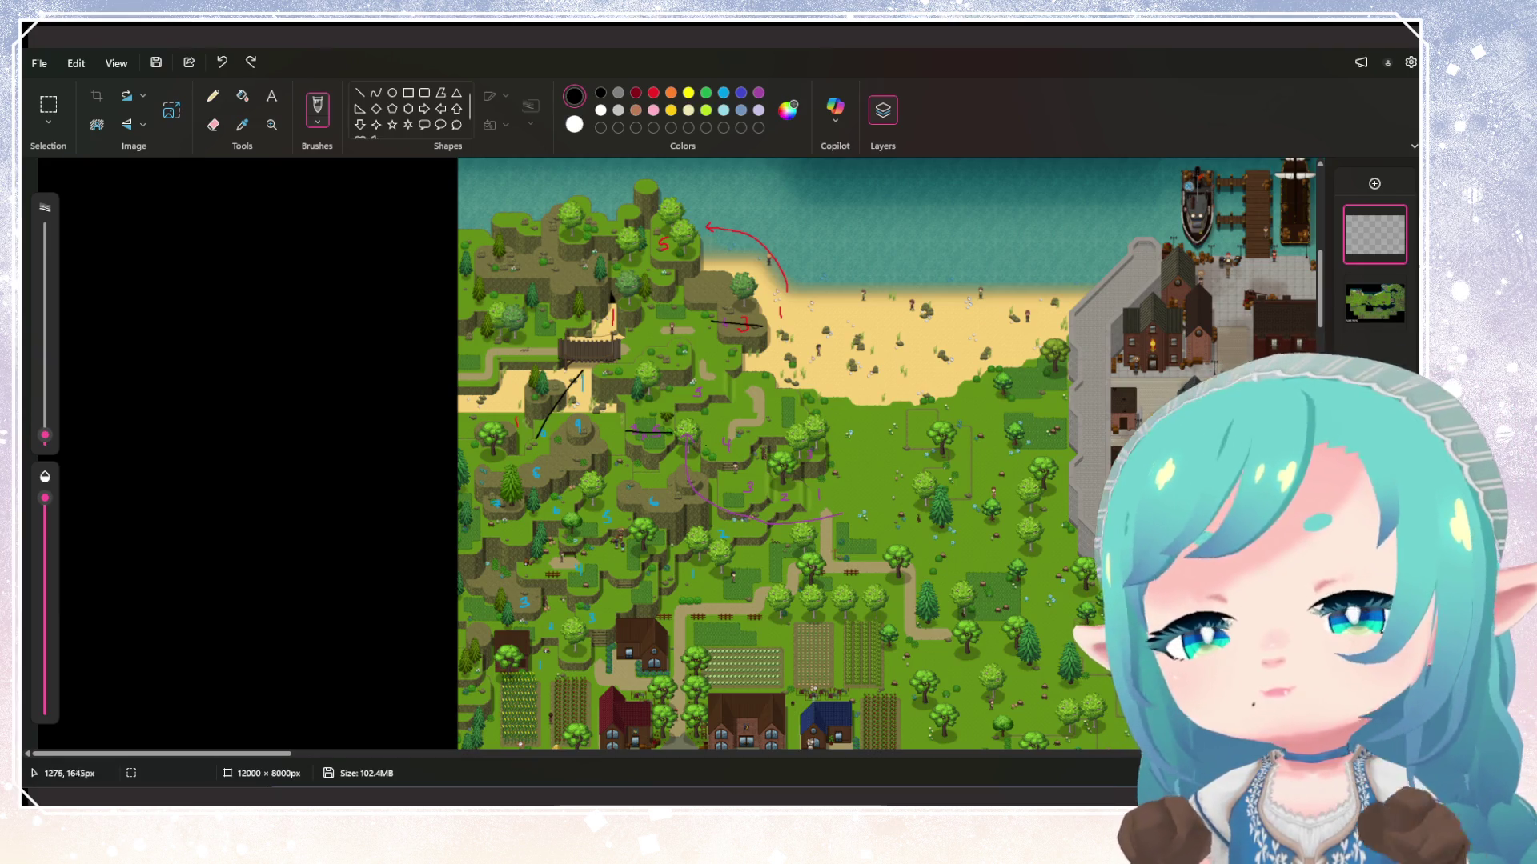
pyautogui.scroll(1, 632, 561)
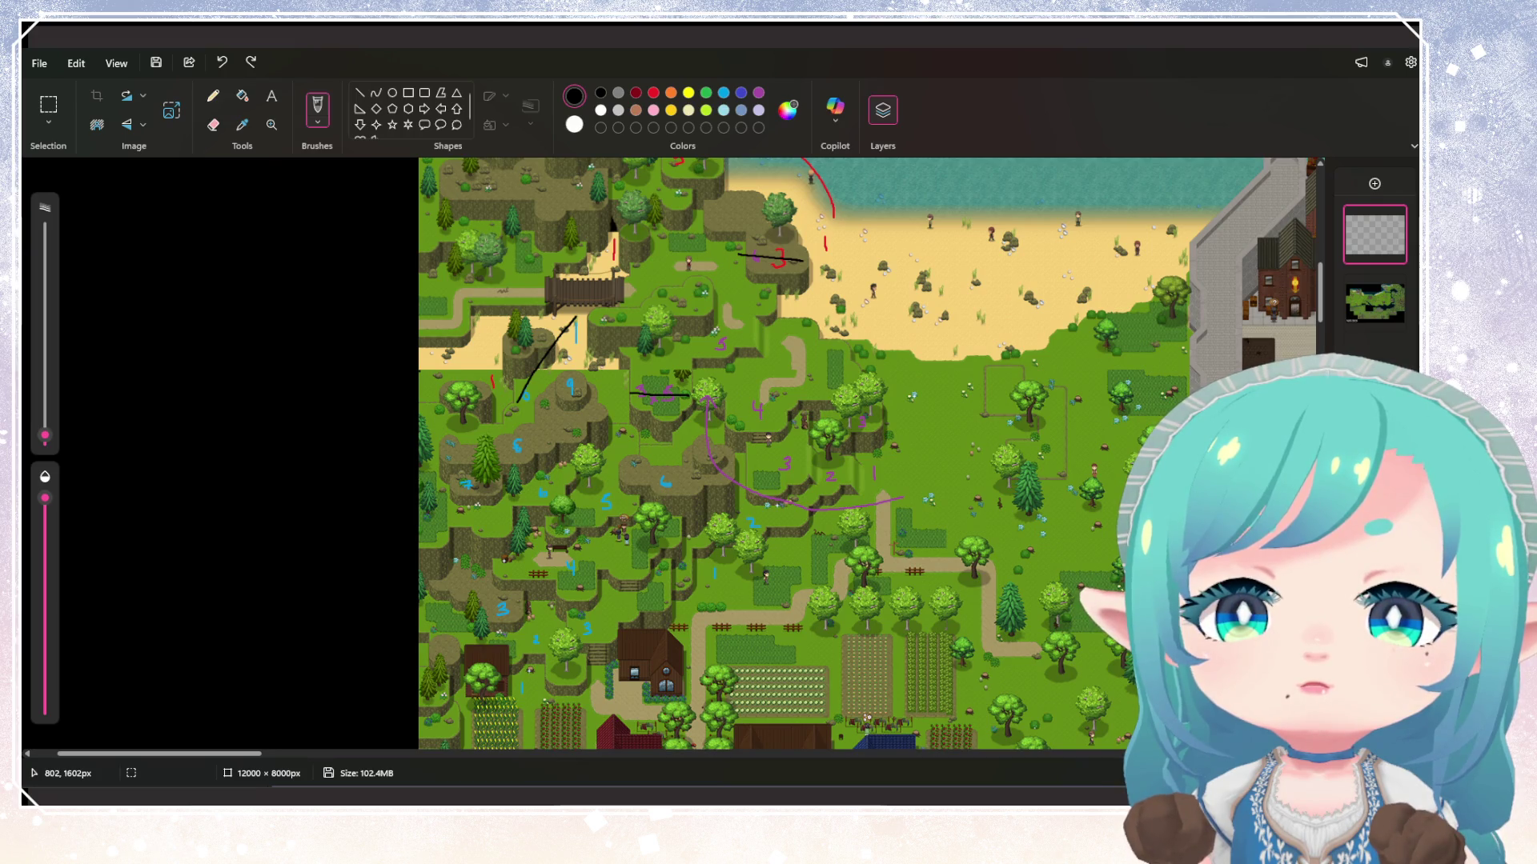
pyautogui.moveTo(483, 373)
pyautogui.mouseDown()
pyautogui.moveTo(503, 334)
pyautogui.moveTo(563, 340)
pyautogui.moveTo(575, 357)
pyautogui.mouseUp()
# Draw black boundary strokes along the terraces' top and eastern side, enclosing the farming village
pyautogui.moveTo(485, 339)
pyautogui.mouseDown()
pyautogui.moveTo(483, 373)
pyautogui.moveTo(968, 379)
pyautogui.moveTo(983, 591)
pyautogui.mouseUp()
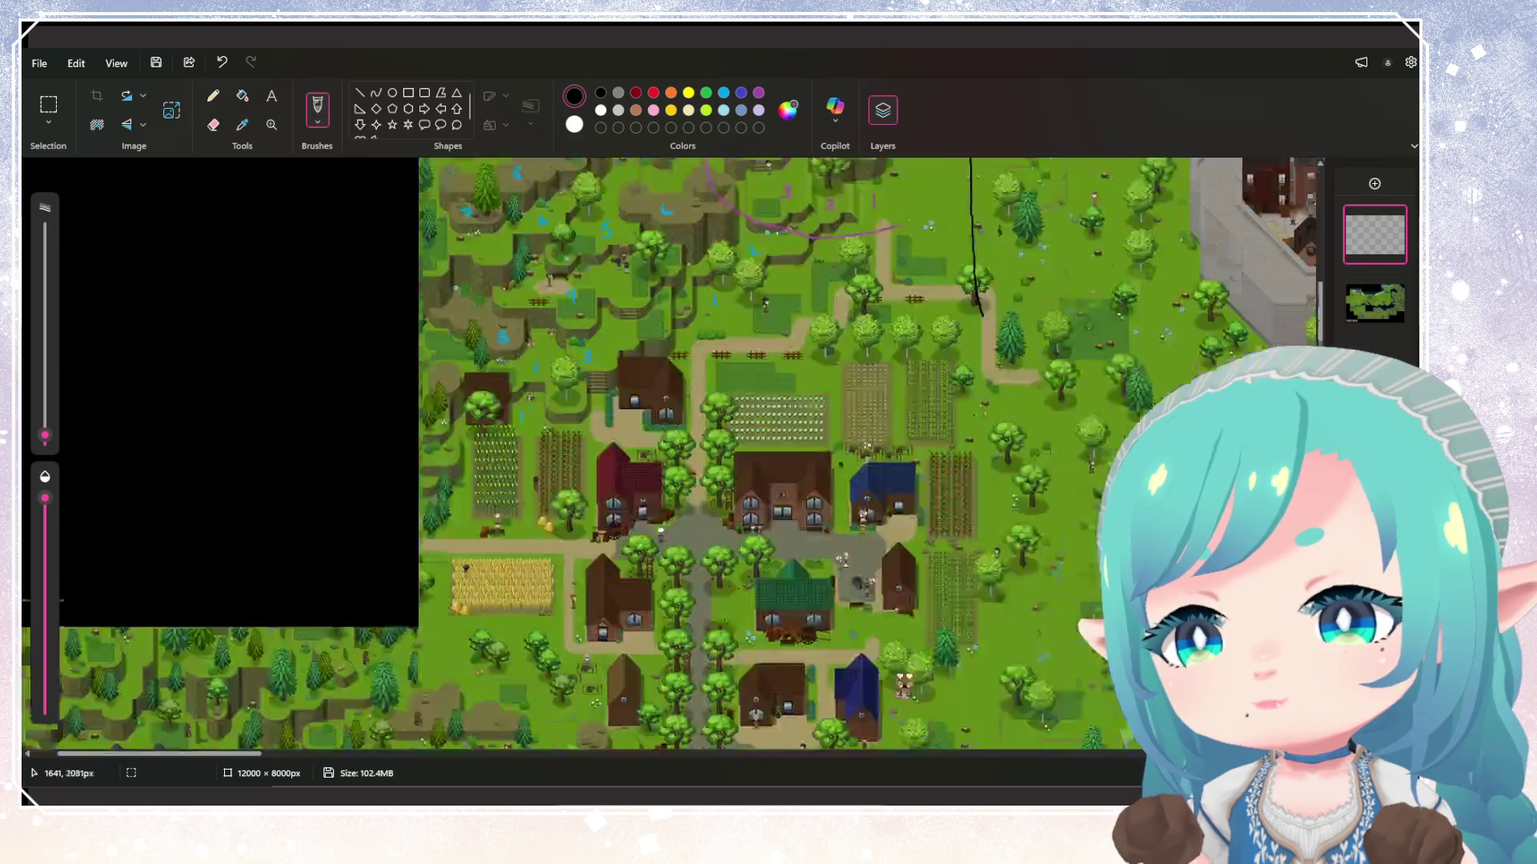
pyautogui.scroll(-5, 983, 590)
pyautogui.scroll(3, 983, 591)
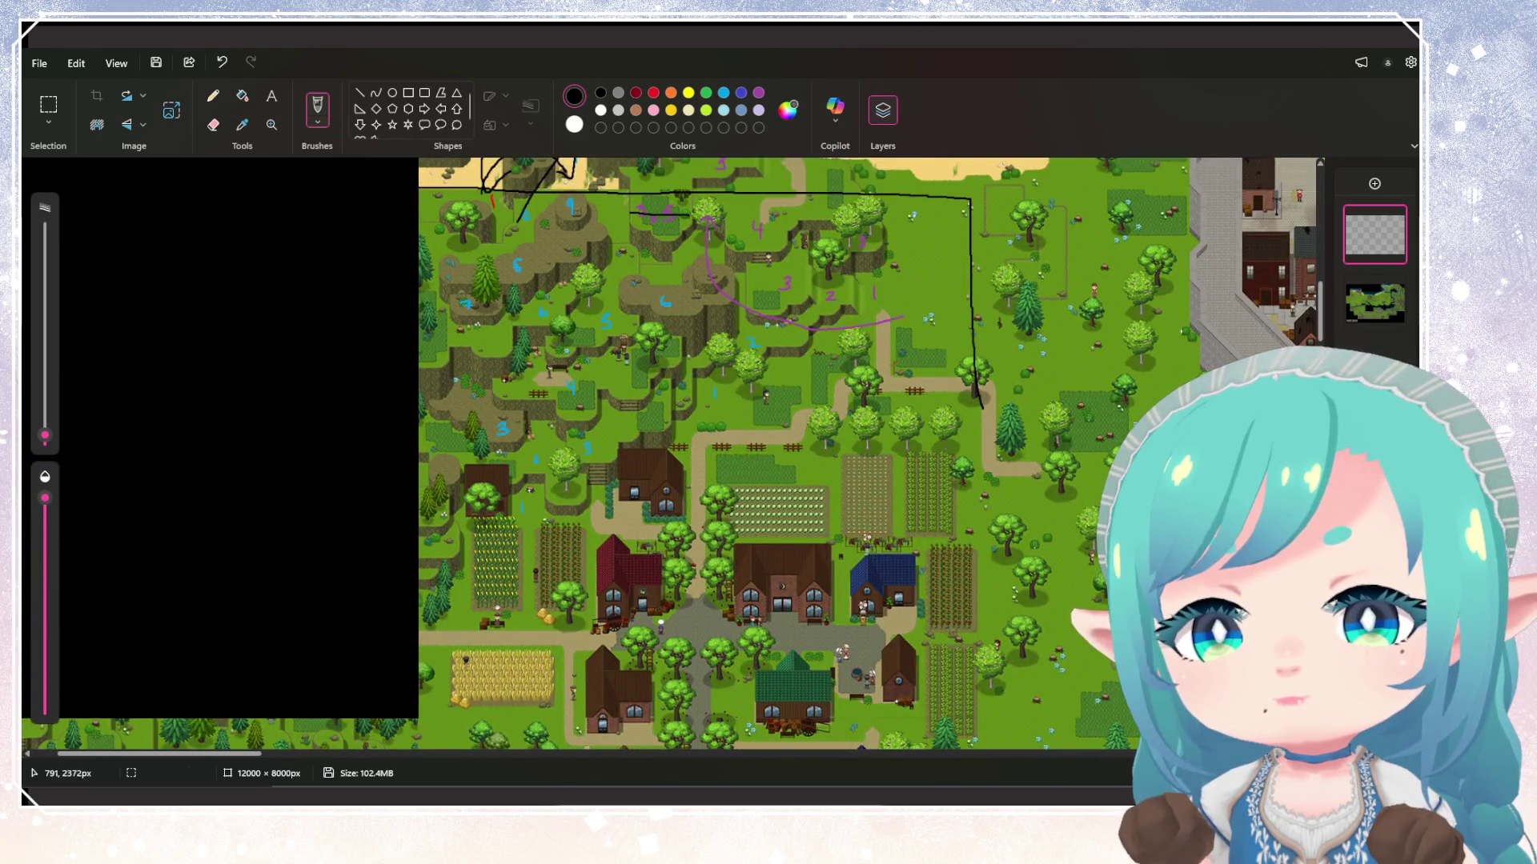
pyautogui.moveTo(439, 715)
pyautogui.mouseDown()
pyautogui.moveTo(1000, 728)
pyautogui.moveTo(975, 404)
pyautogui.mouseUp()
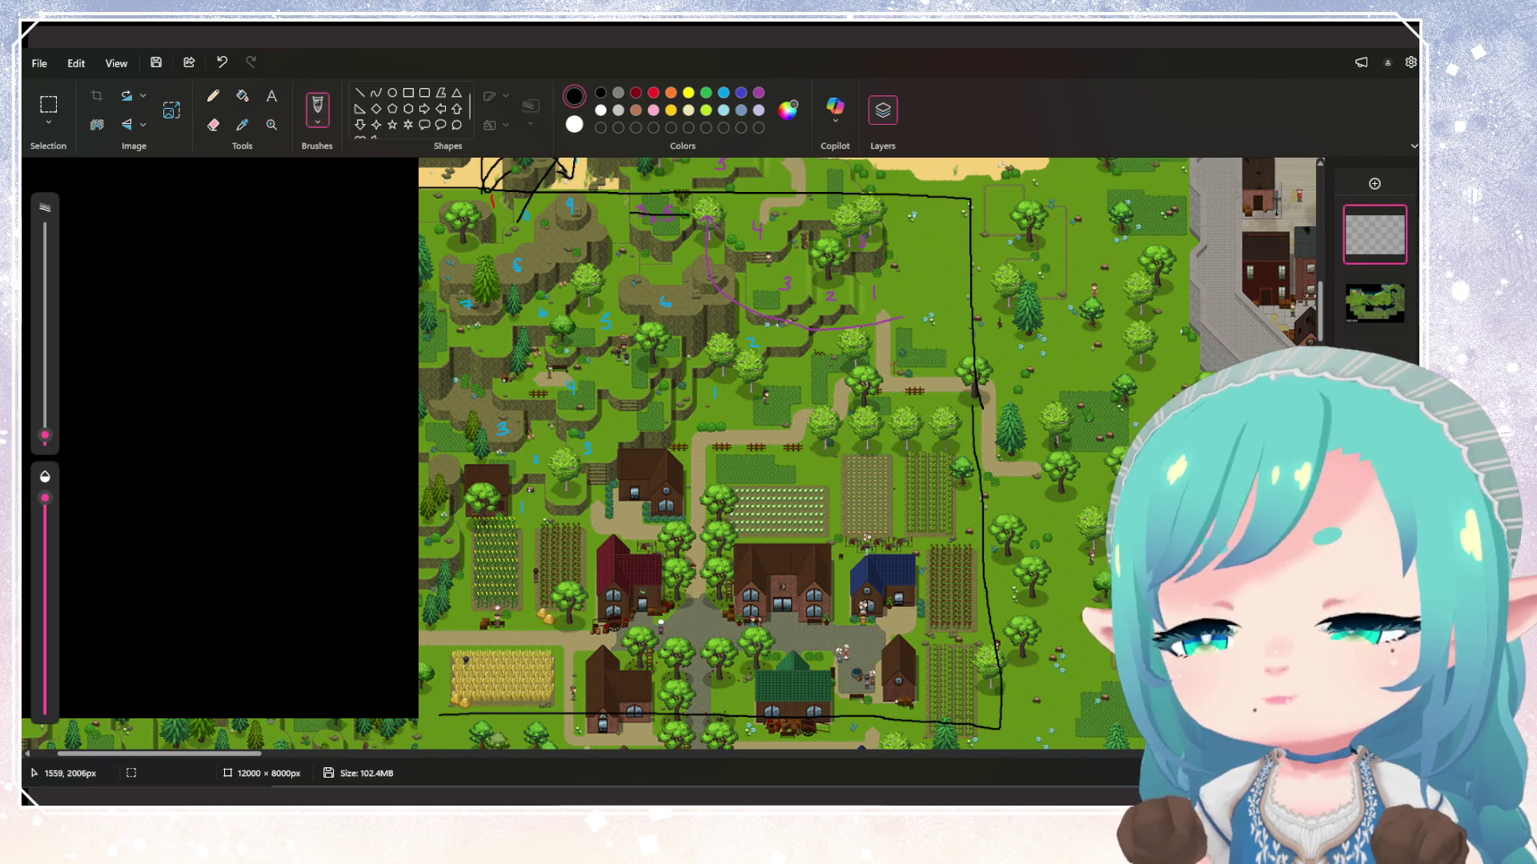
pyautogui.scroll(2, 672, 457)
pyautogui.scroll(3, 518, 240)
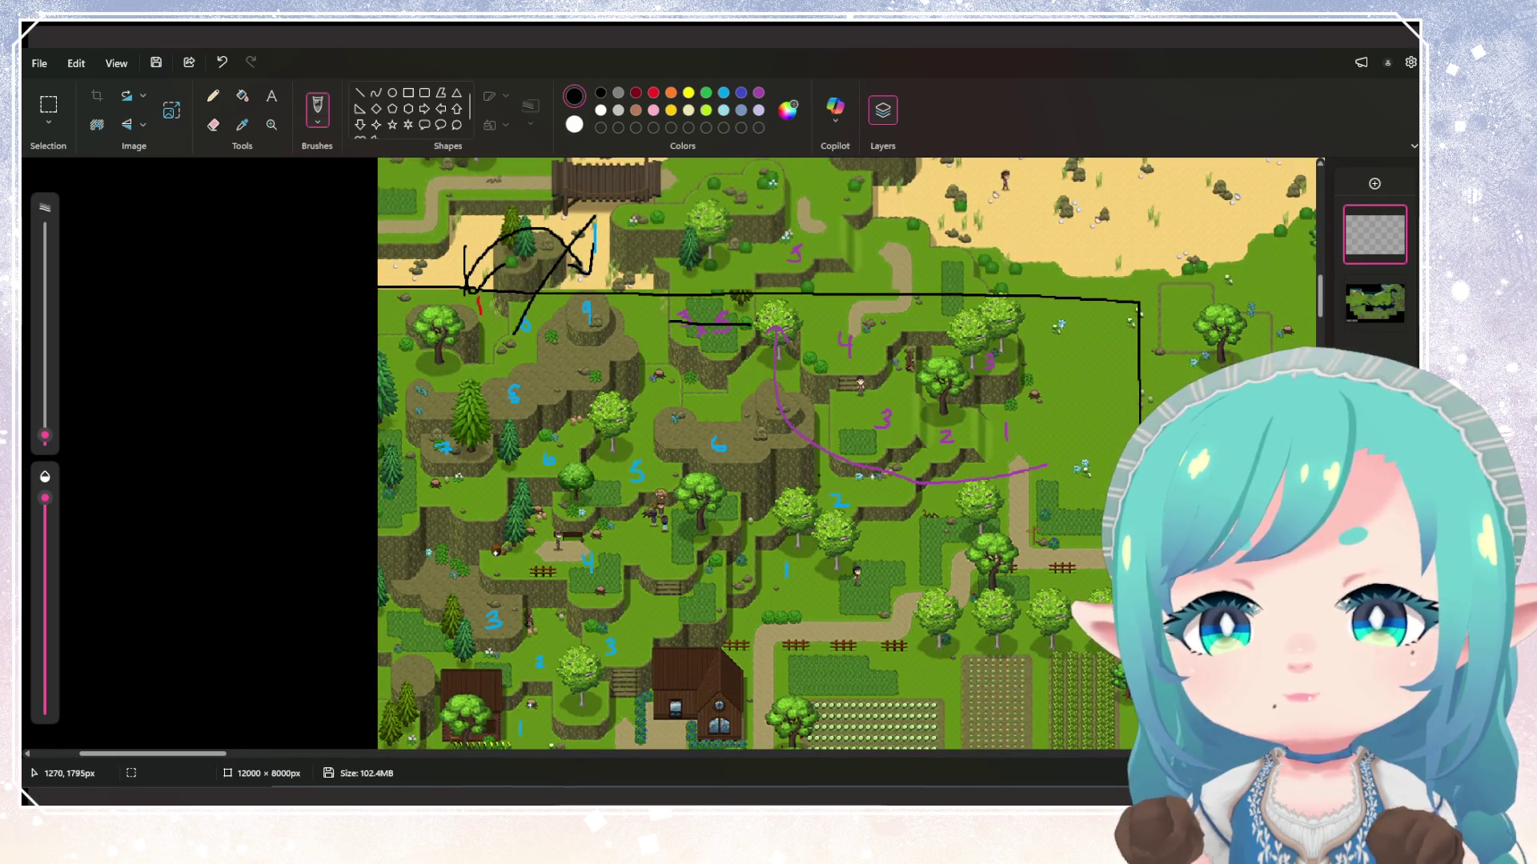
pyautogui.scroll(5, 848, 453)
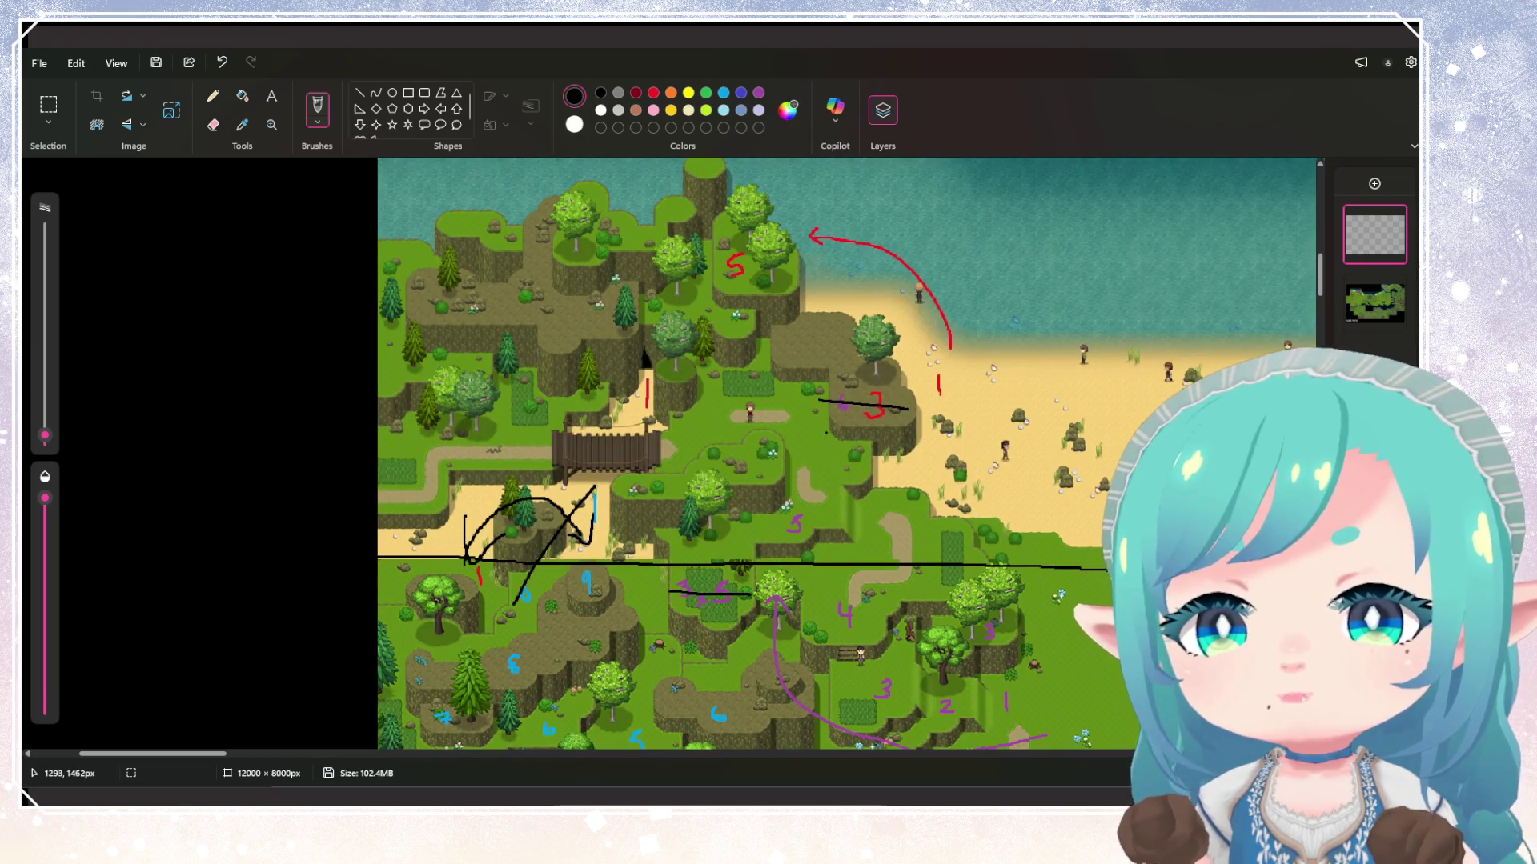
pyautogui.scroll(-2, 848, 452)
pyautogui.scroll(1, 848, 452)
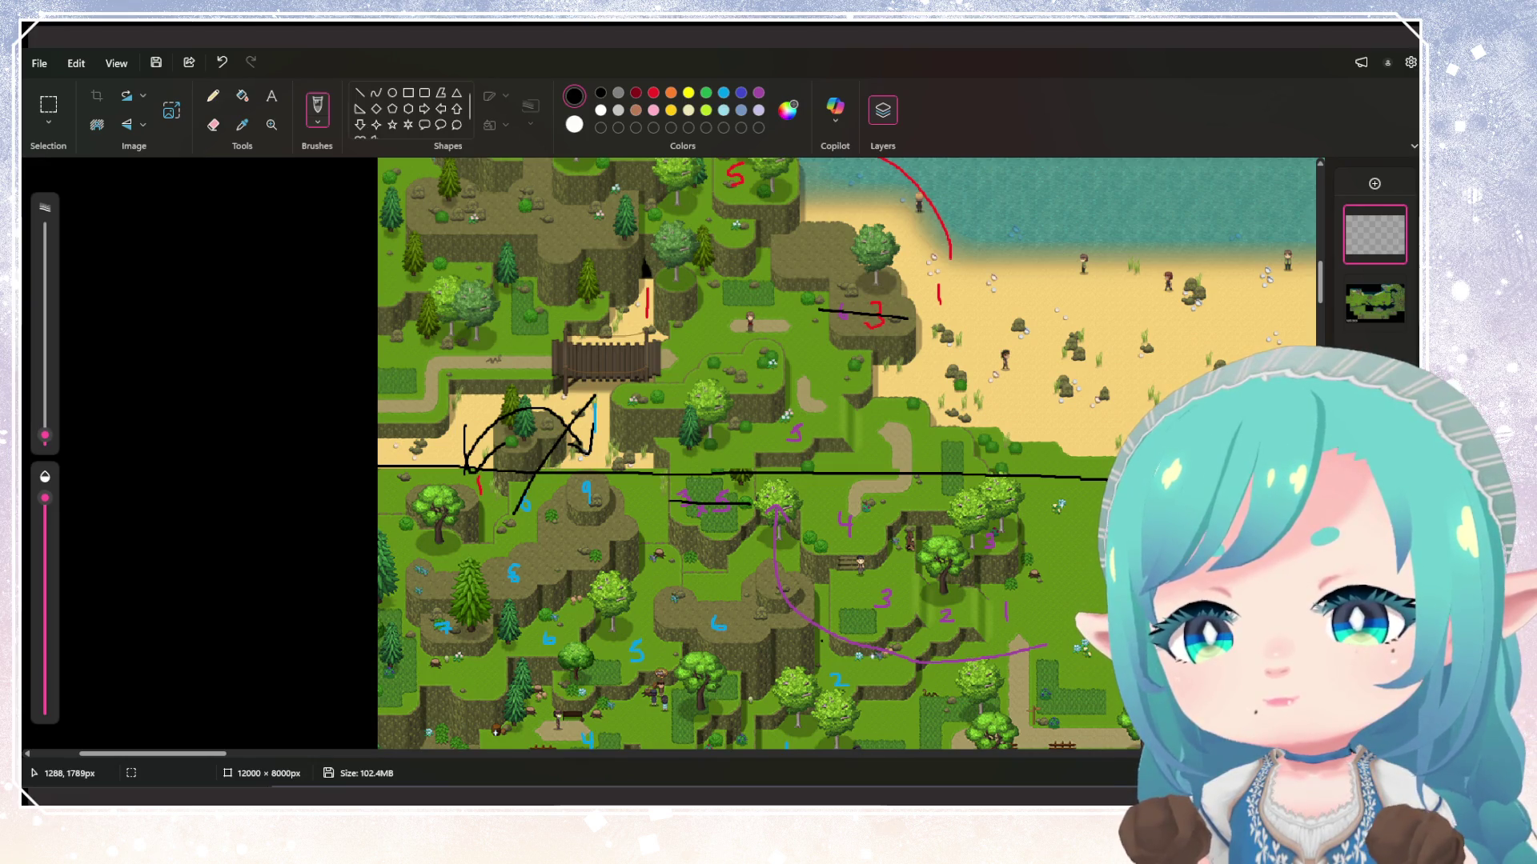
pyautogui.scroll(3, 813, 506)
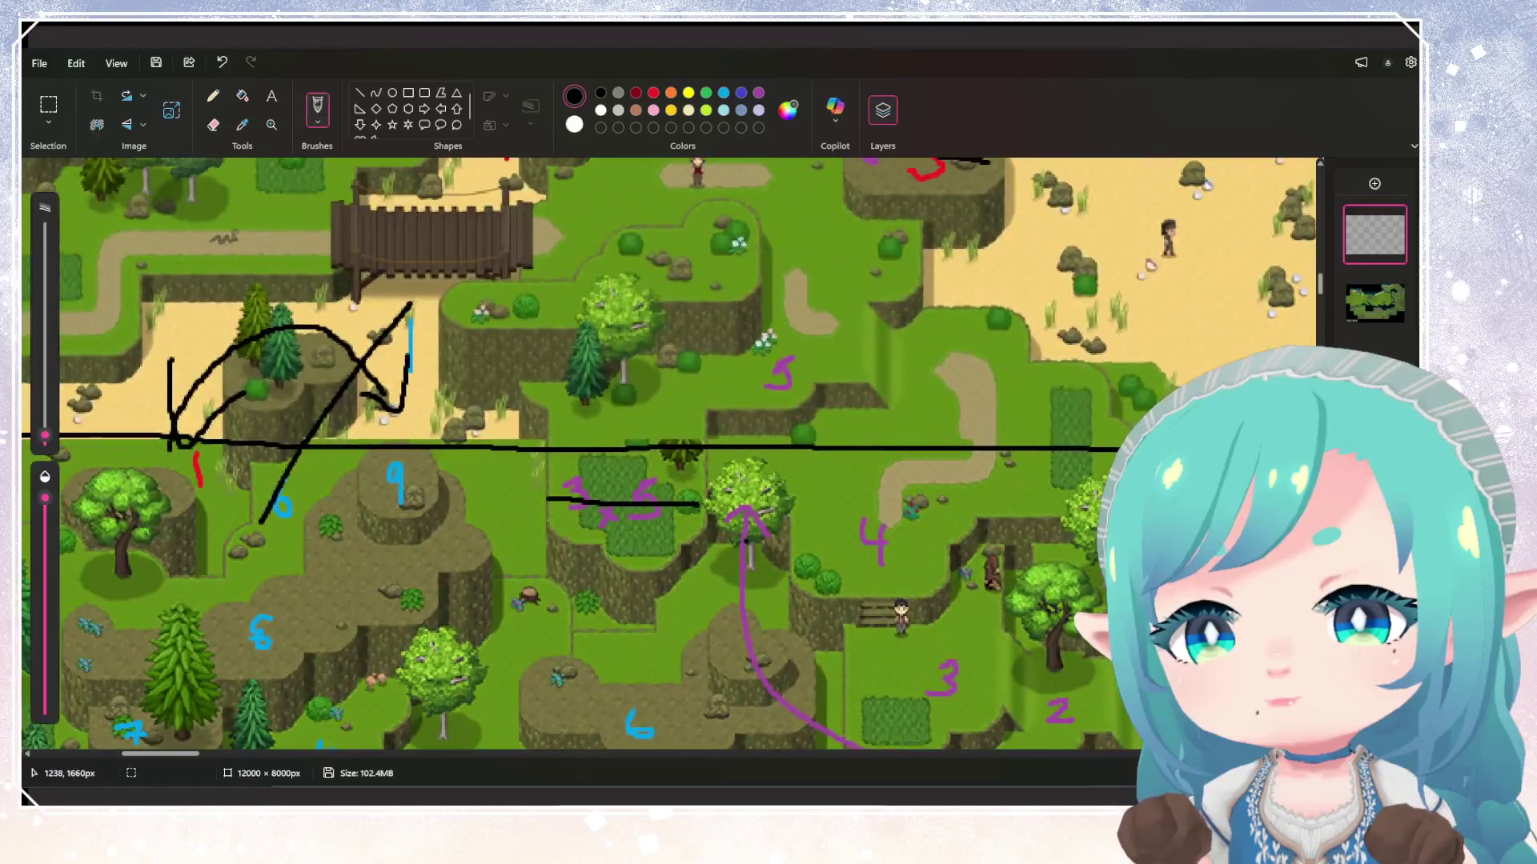
pyautogui.scroll(-1, 813, 506)
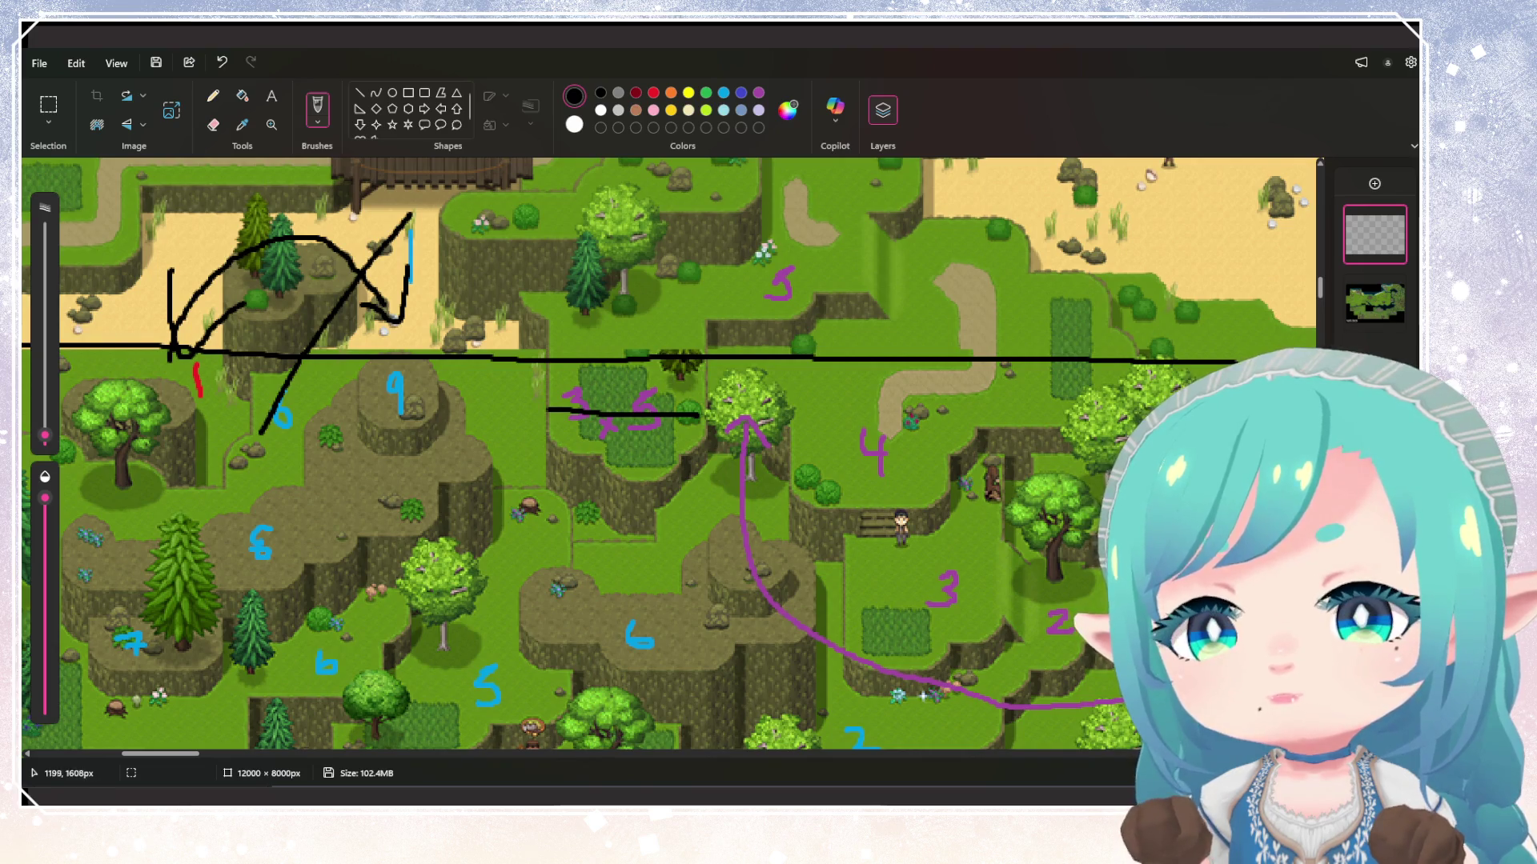
pyautogui.moveTo(680, 286)
pyautogui.mouseDown()
pyautogui.moveTo(739, 436)
pyautogui.moveTo(664, 288)
pyautogui.mouseUp()
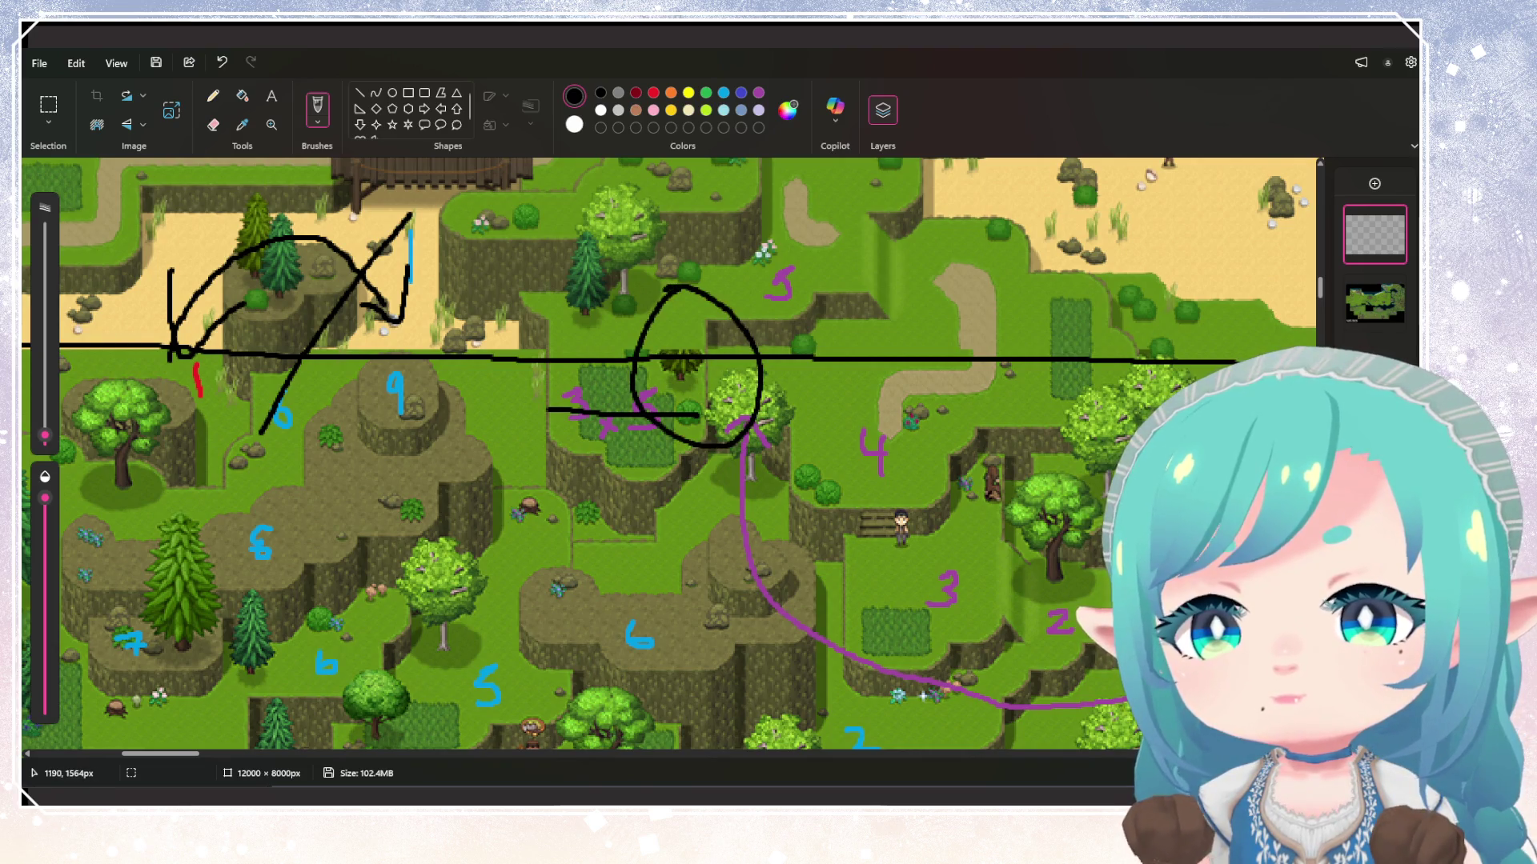
pyautogui.scroll(-3, 753, 477)
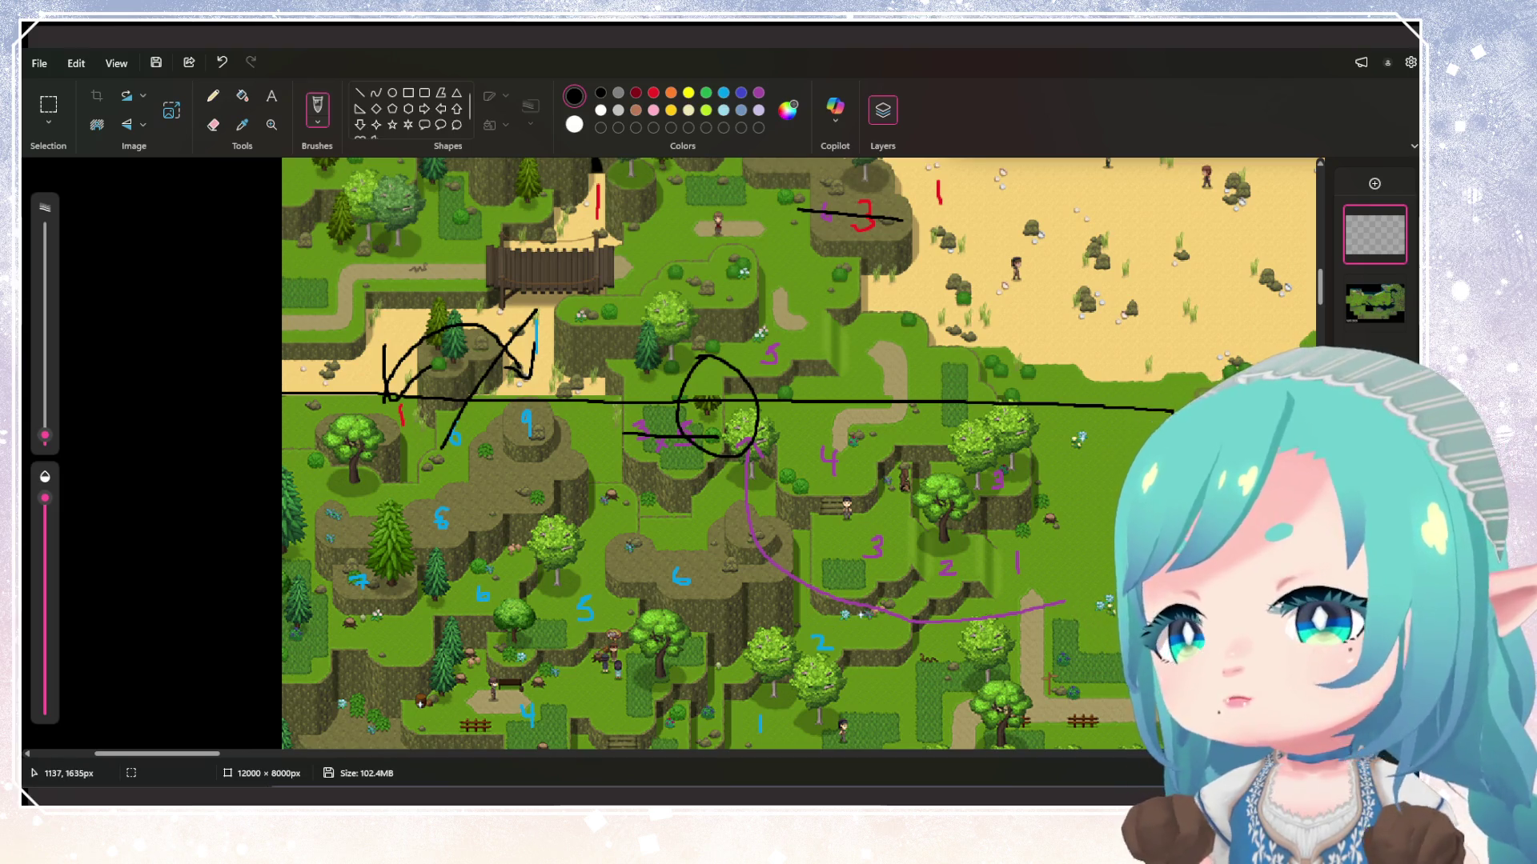
pyautogui.scroll(3, 692, 394)
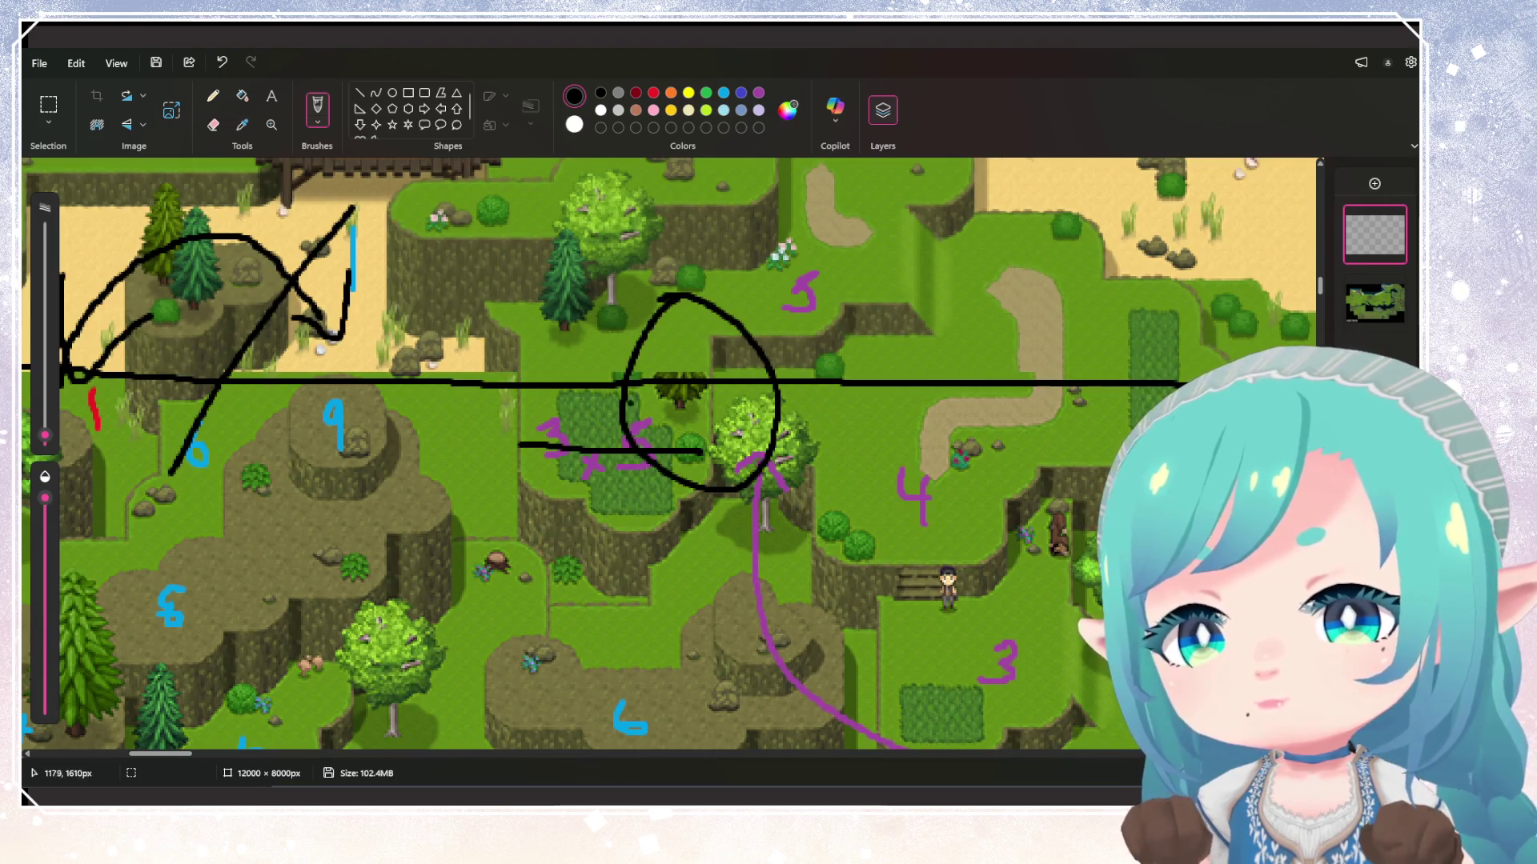
pyautogui.scroll(-3, 804, 464)
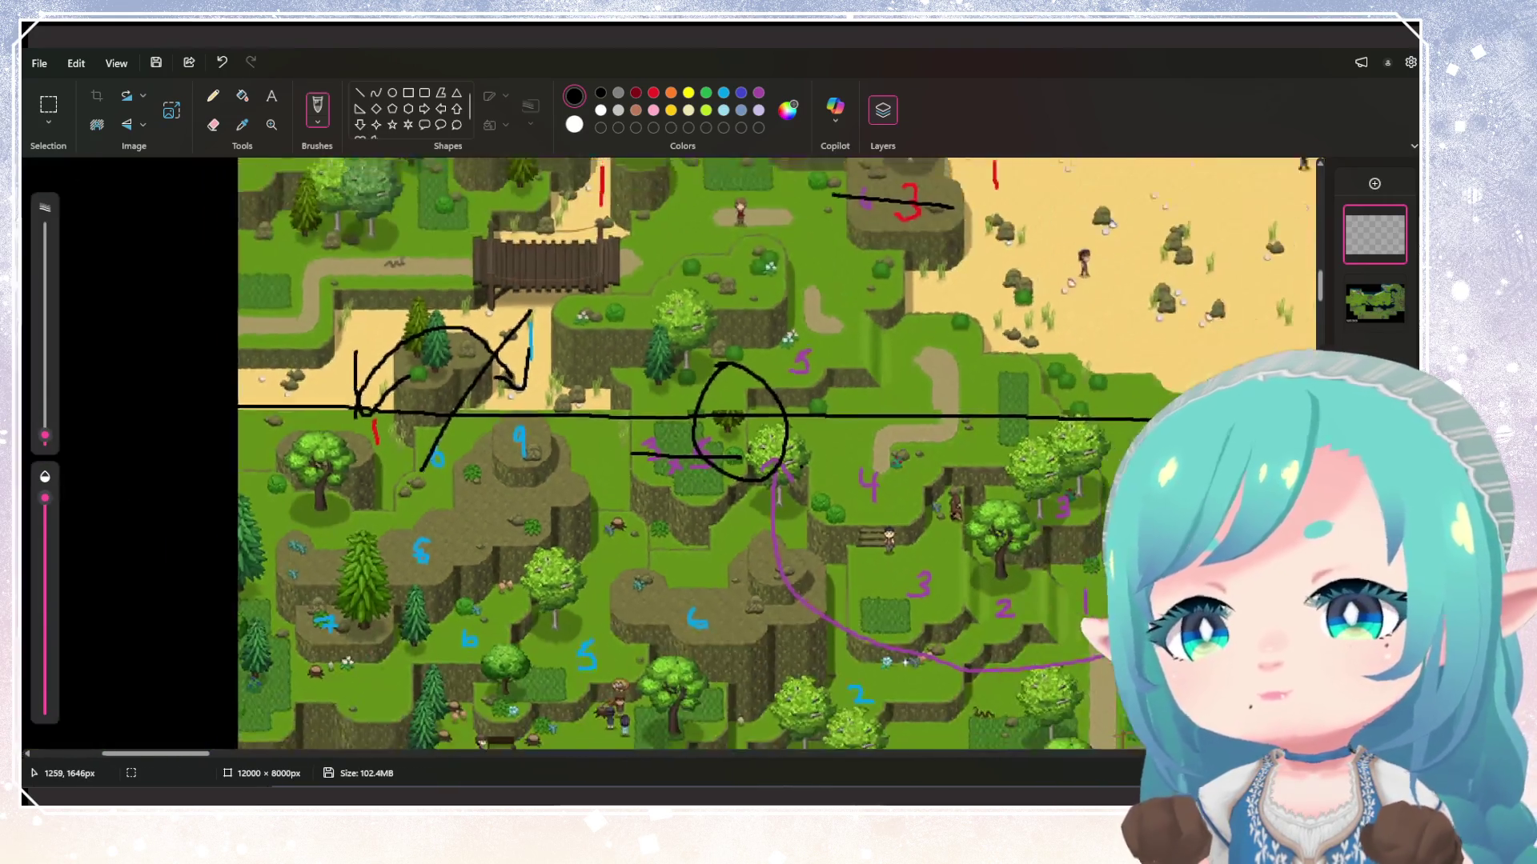
pyautogui.scroll(-2, 803, 467)
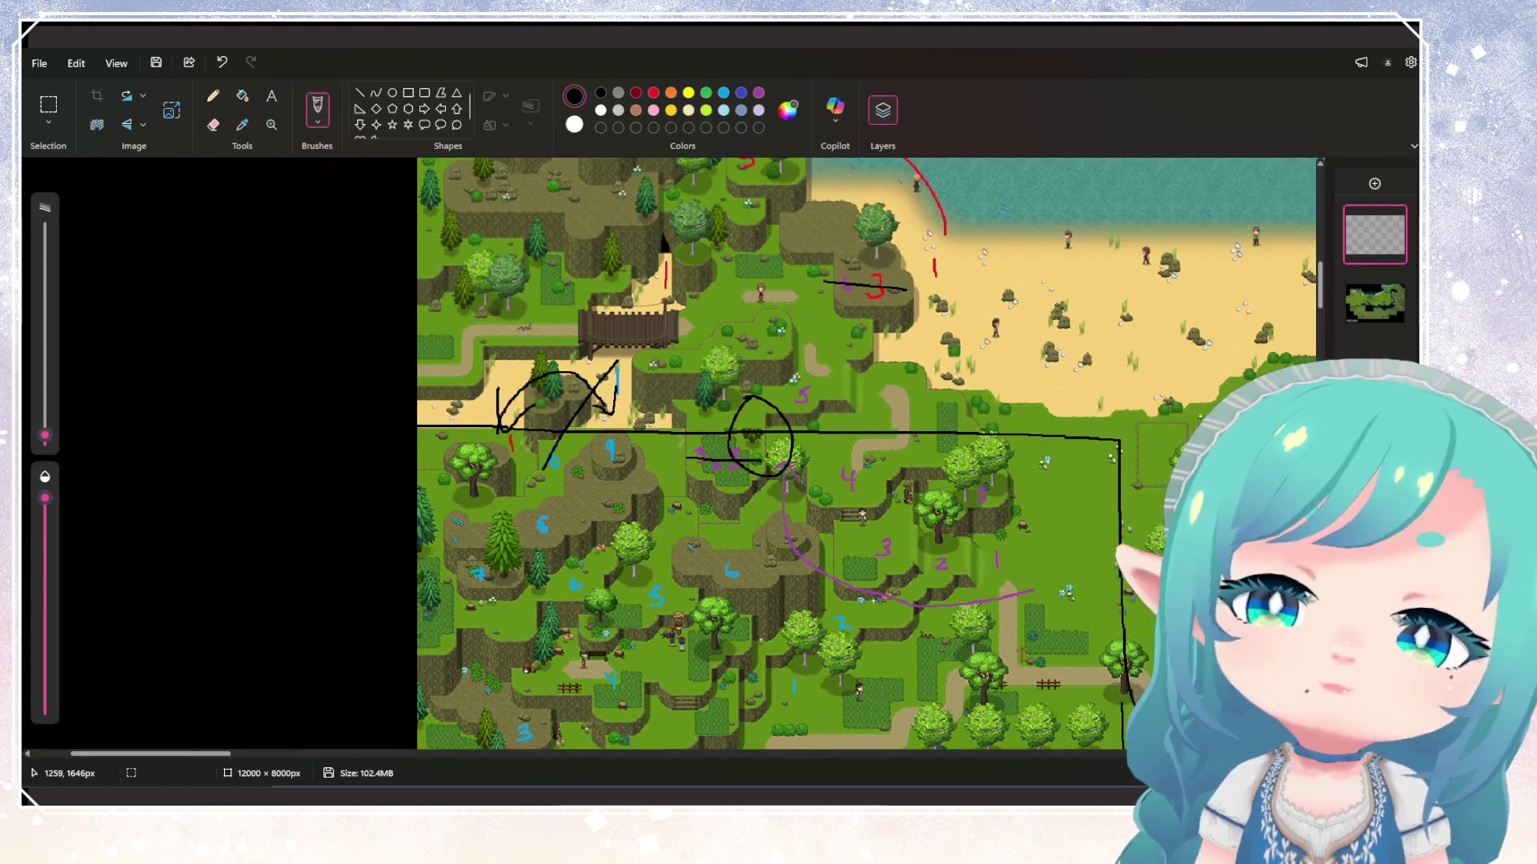
pyautogui.scroll(3, 805, 490)
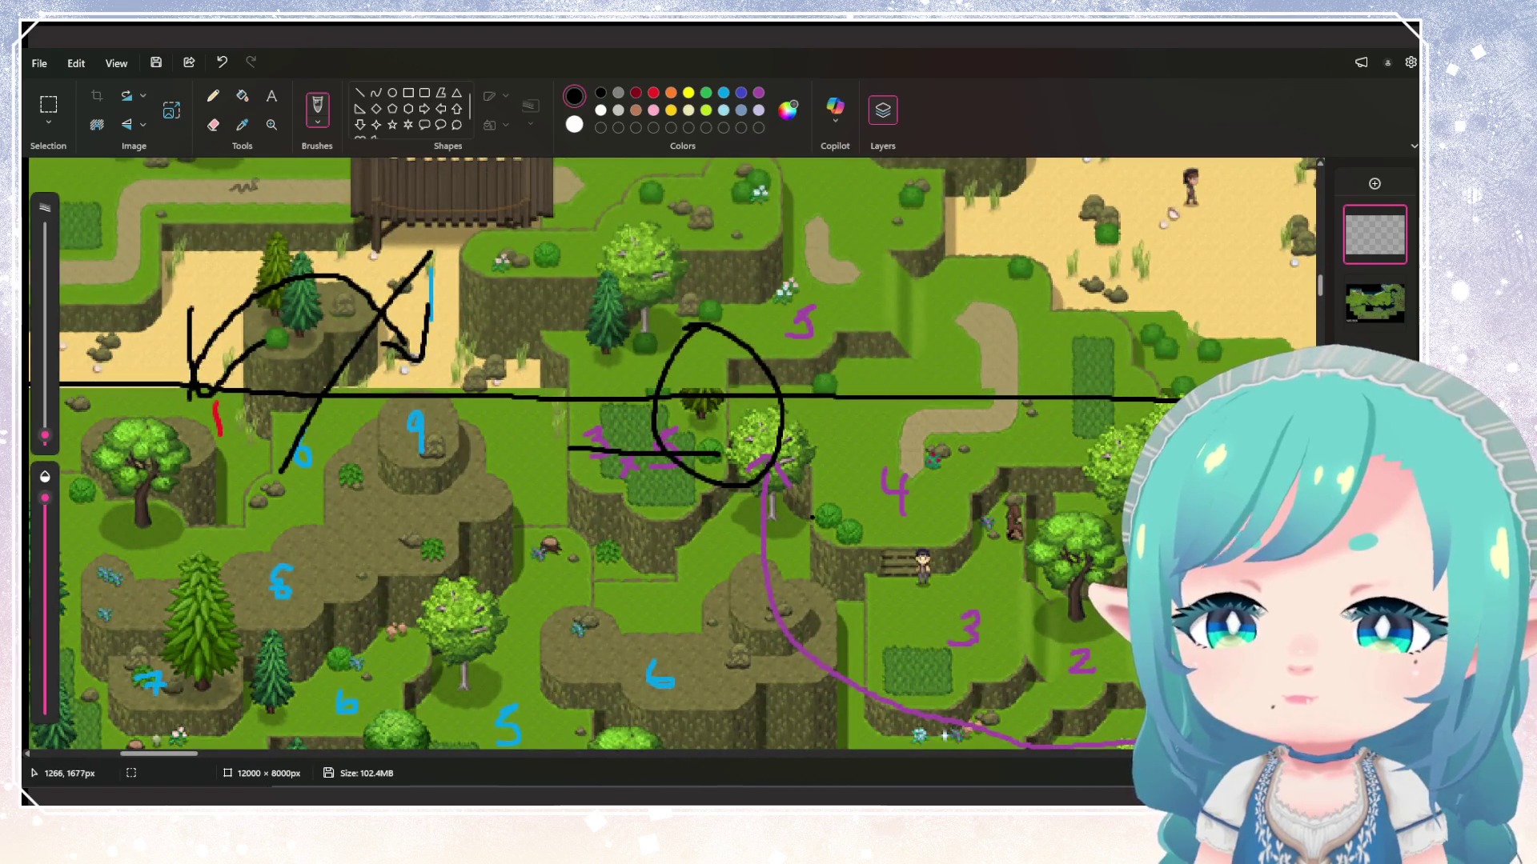
pyautogui.scroll(-3, 806, 513)
pyautogui.scroll(3, 557, 412)
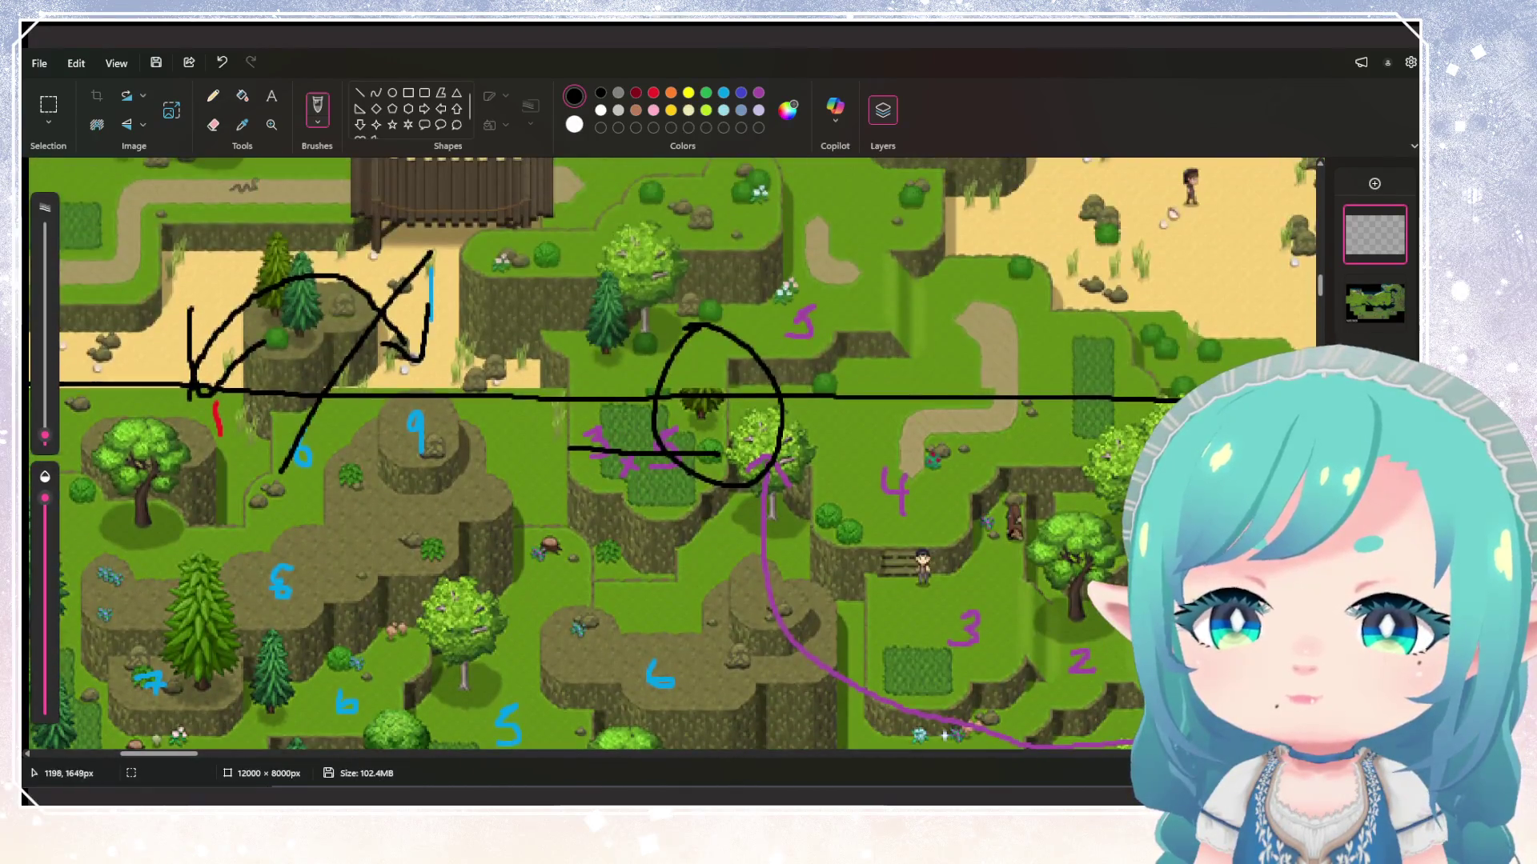
pyautogui.scroll(-2, 568, 484)
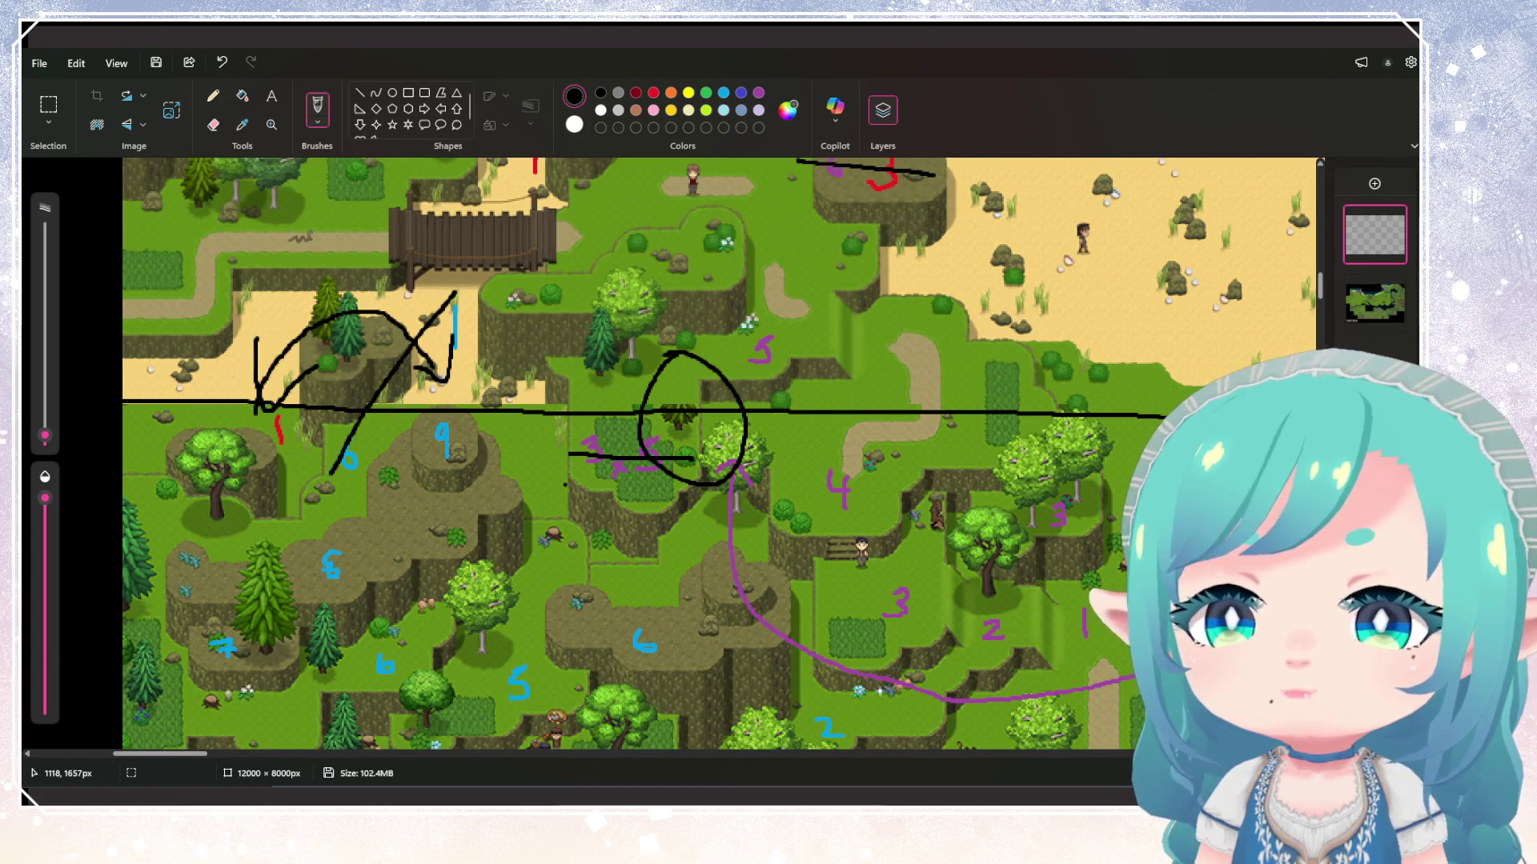
pyautogui.scroll(-5, 565, 484)
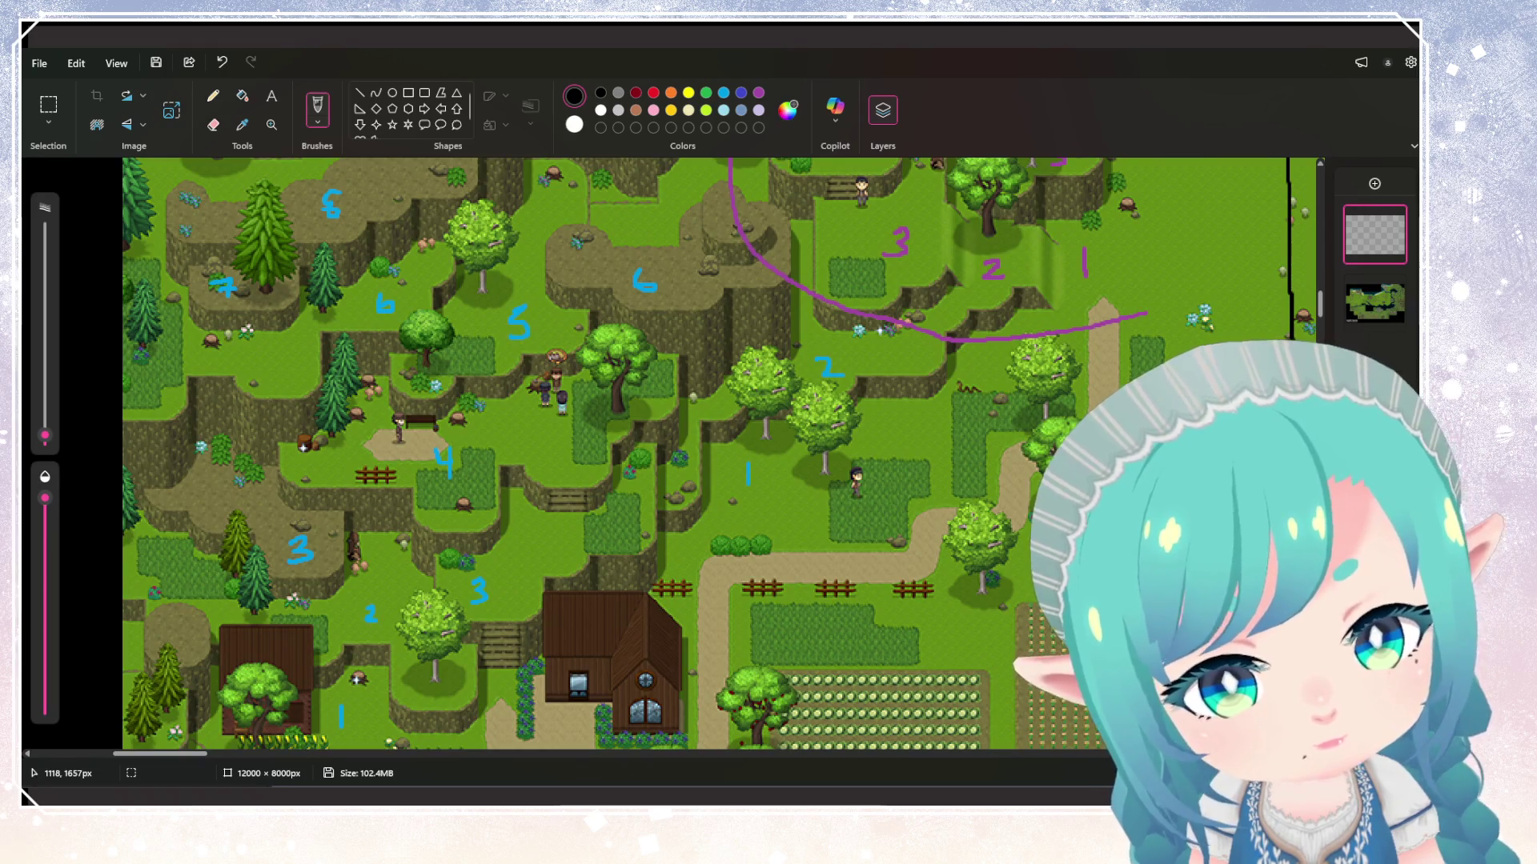
pyautogui.scroll(5, 720, 453)
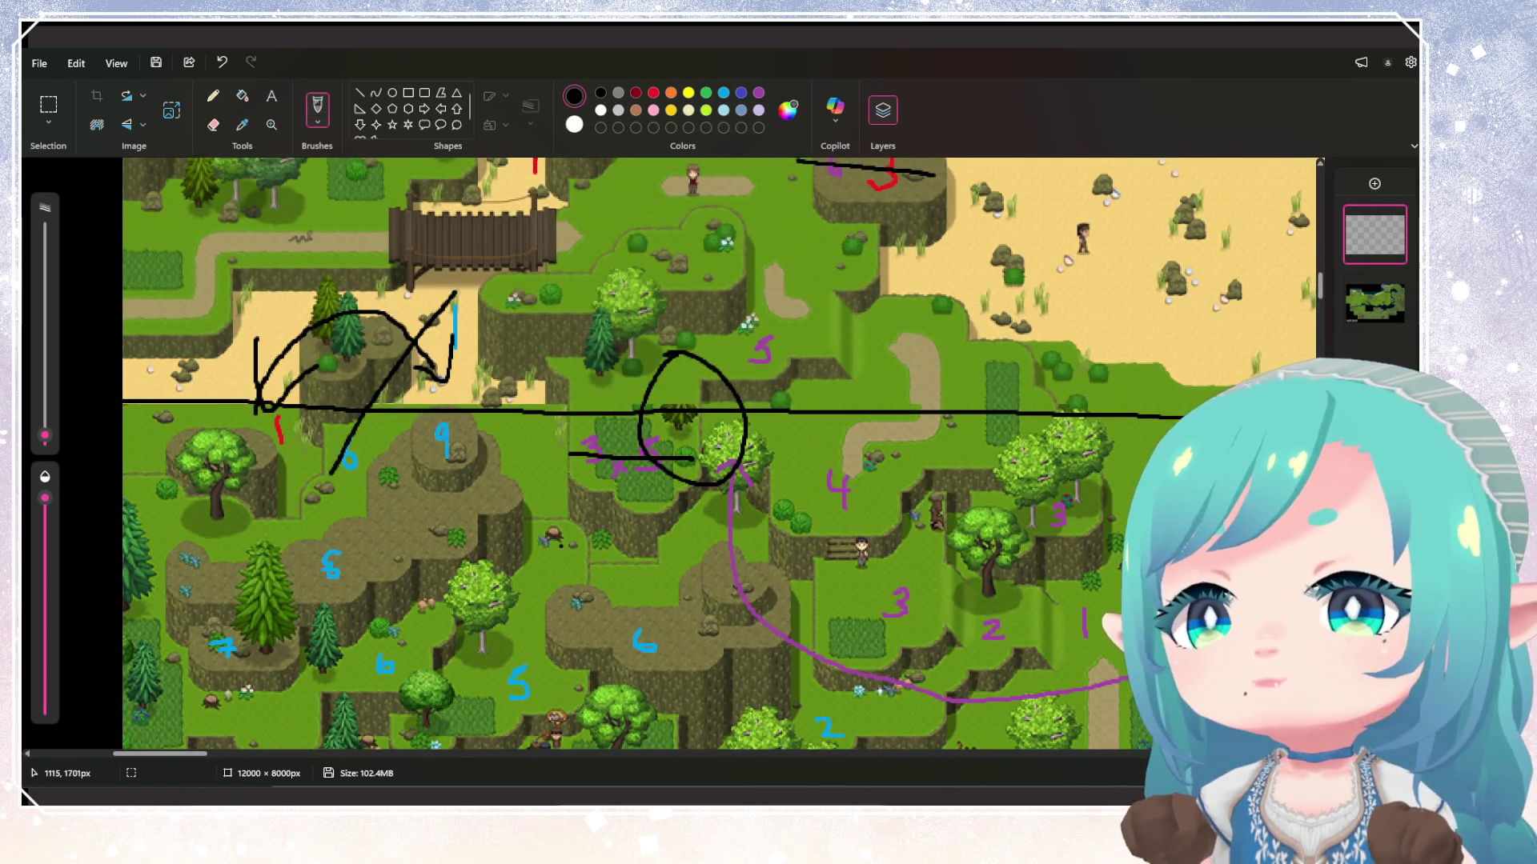
pyautogui.scroll(1, 560, 546)
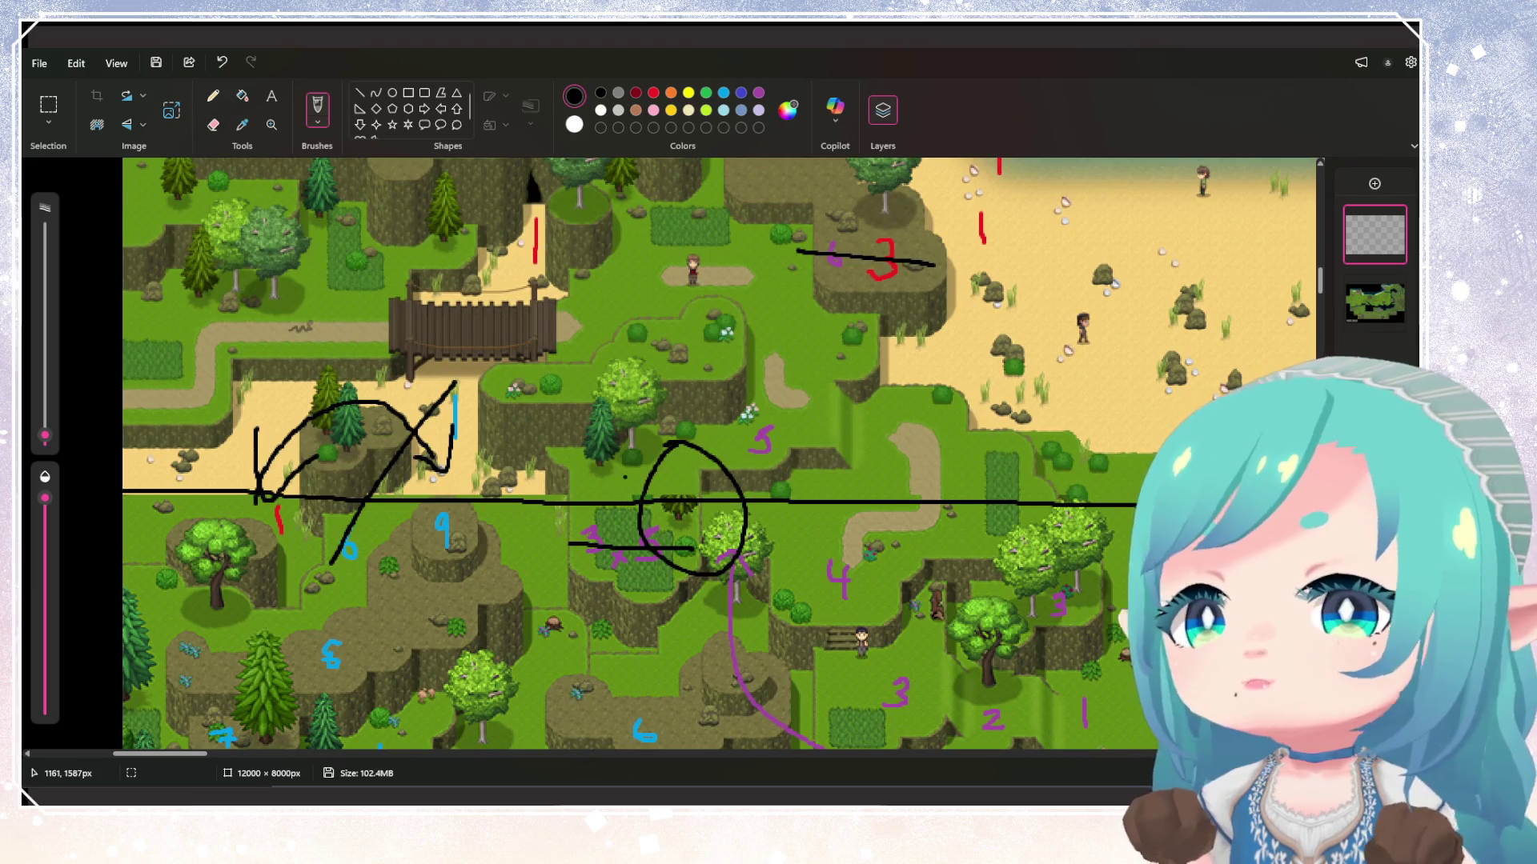
pyautogui.scroll(3, 625, 477)
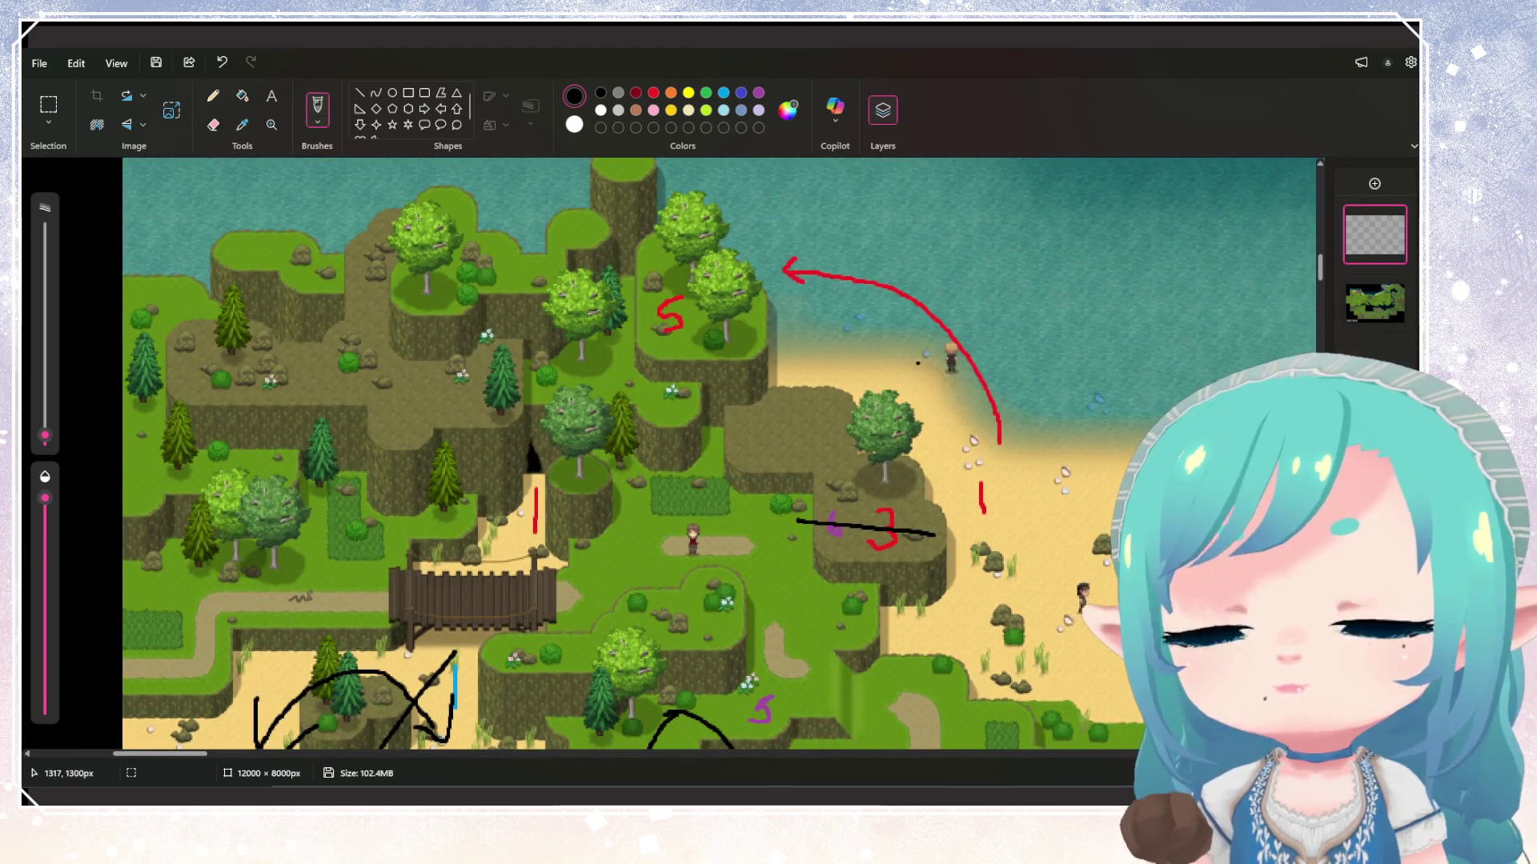
pyautogui.scroll(-2, 1000, 472)
pyautogui.keyDown('ctrl'); pyautogui.scroll(-3, 1001, 472); pyautogui.keyUp('ctrl')
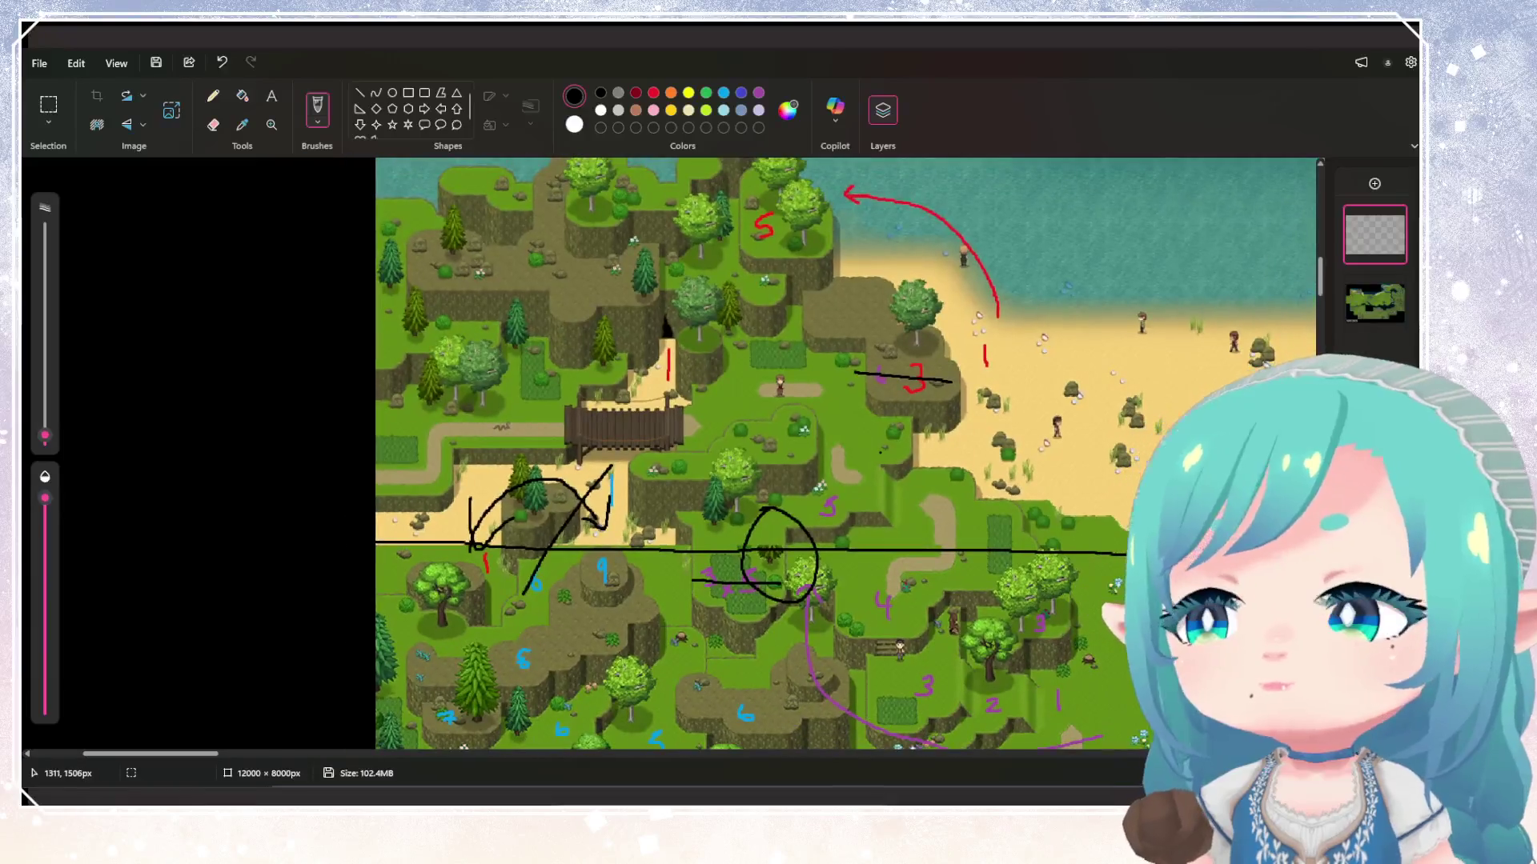
pyautogui.keyDown('ctrl'); pyautogui.scroll(2, 577, 436); pyautogui.keyUp('ctrl')
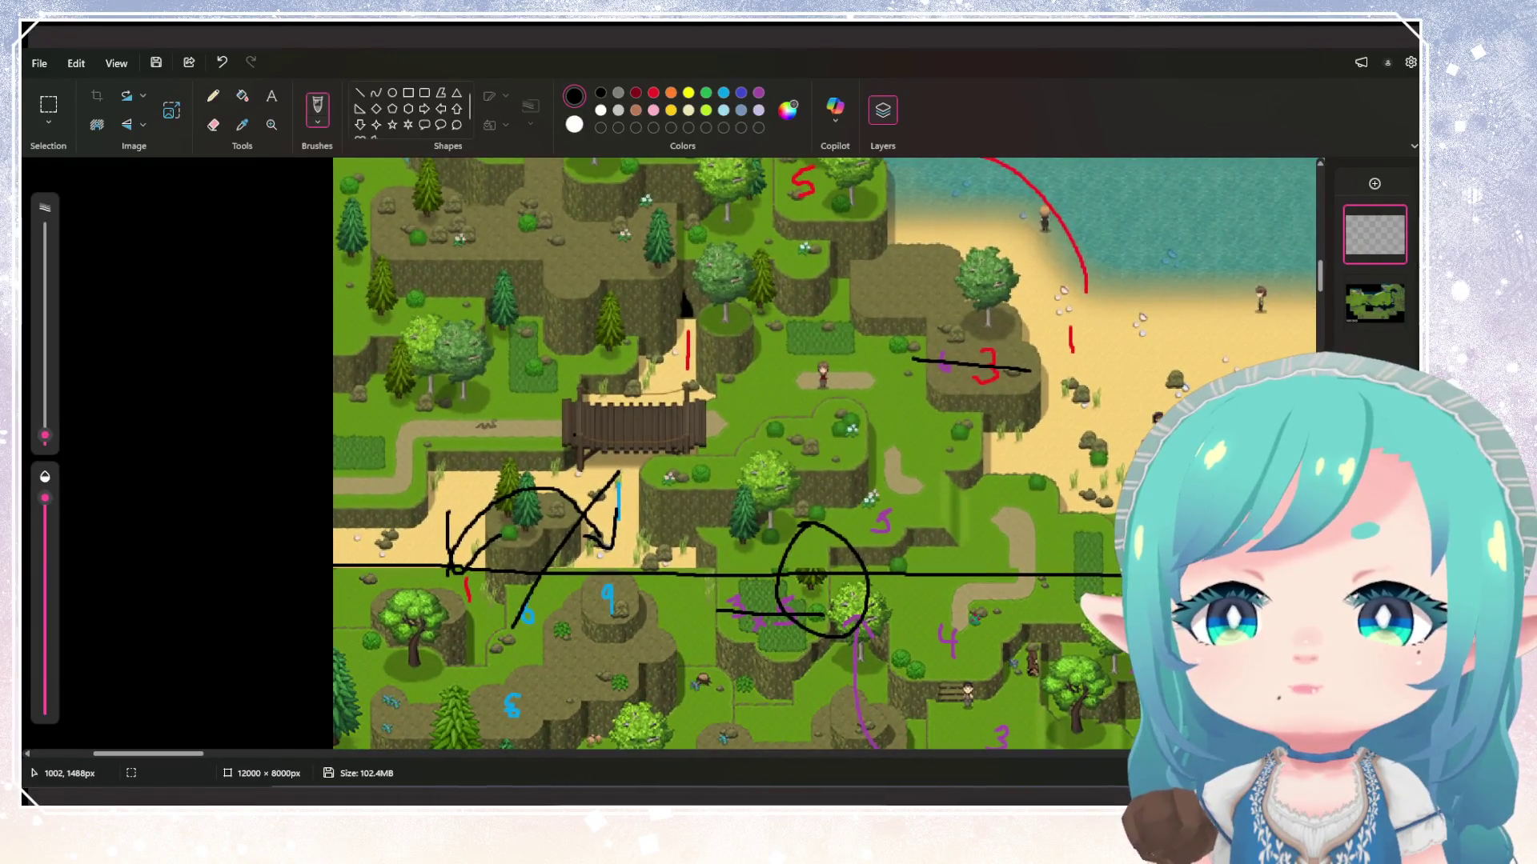
pyautogui.scroll(-3, 828, 454)
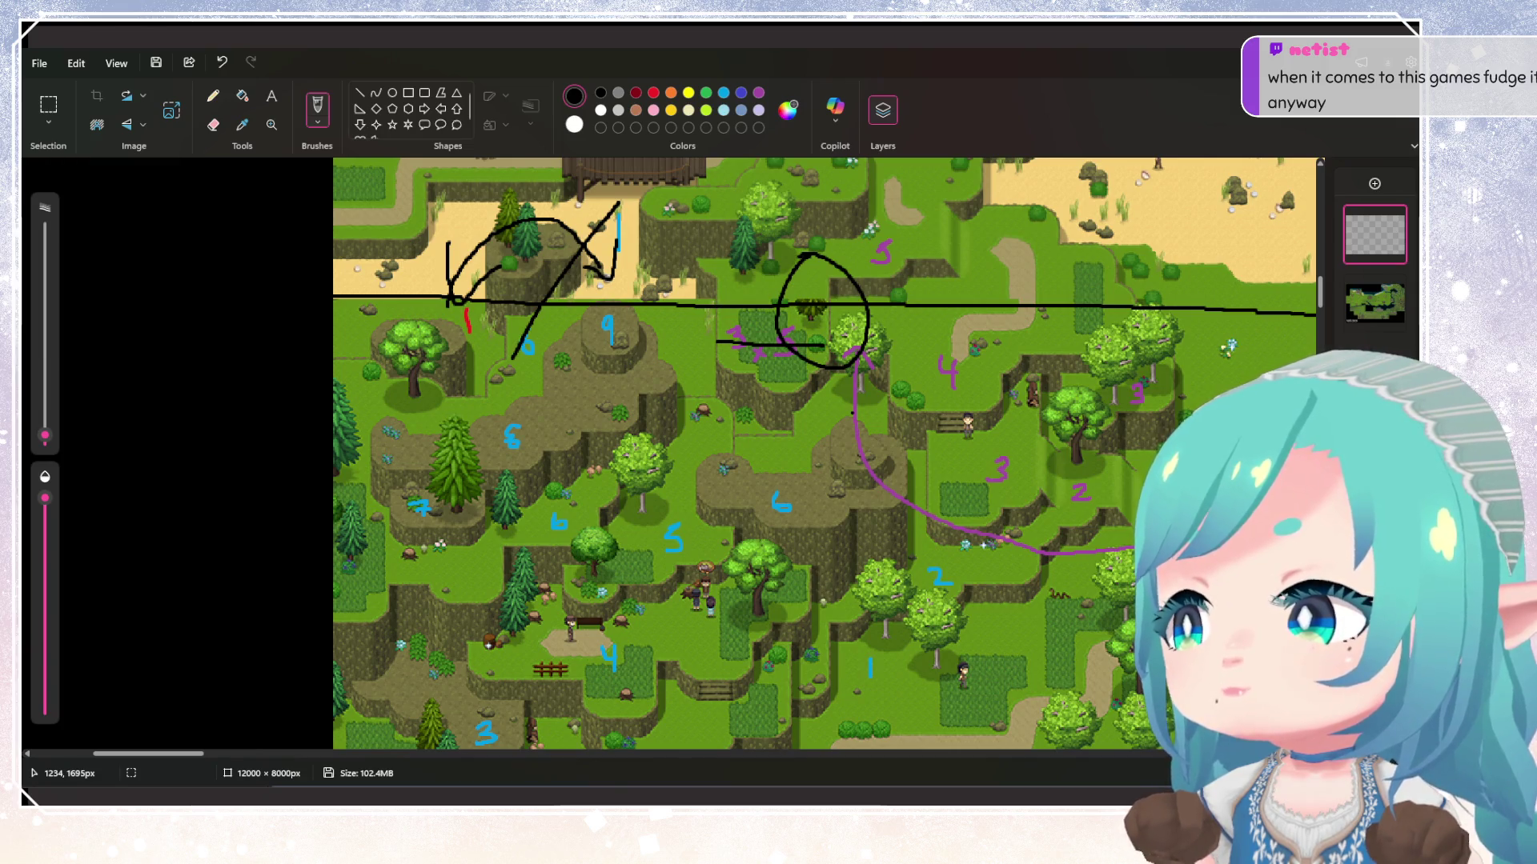
pyautogui.scroll(-6, 824, 452)
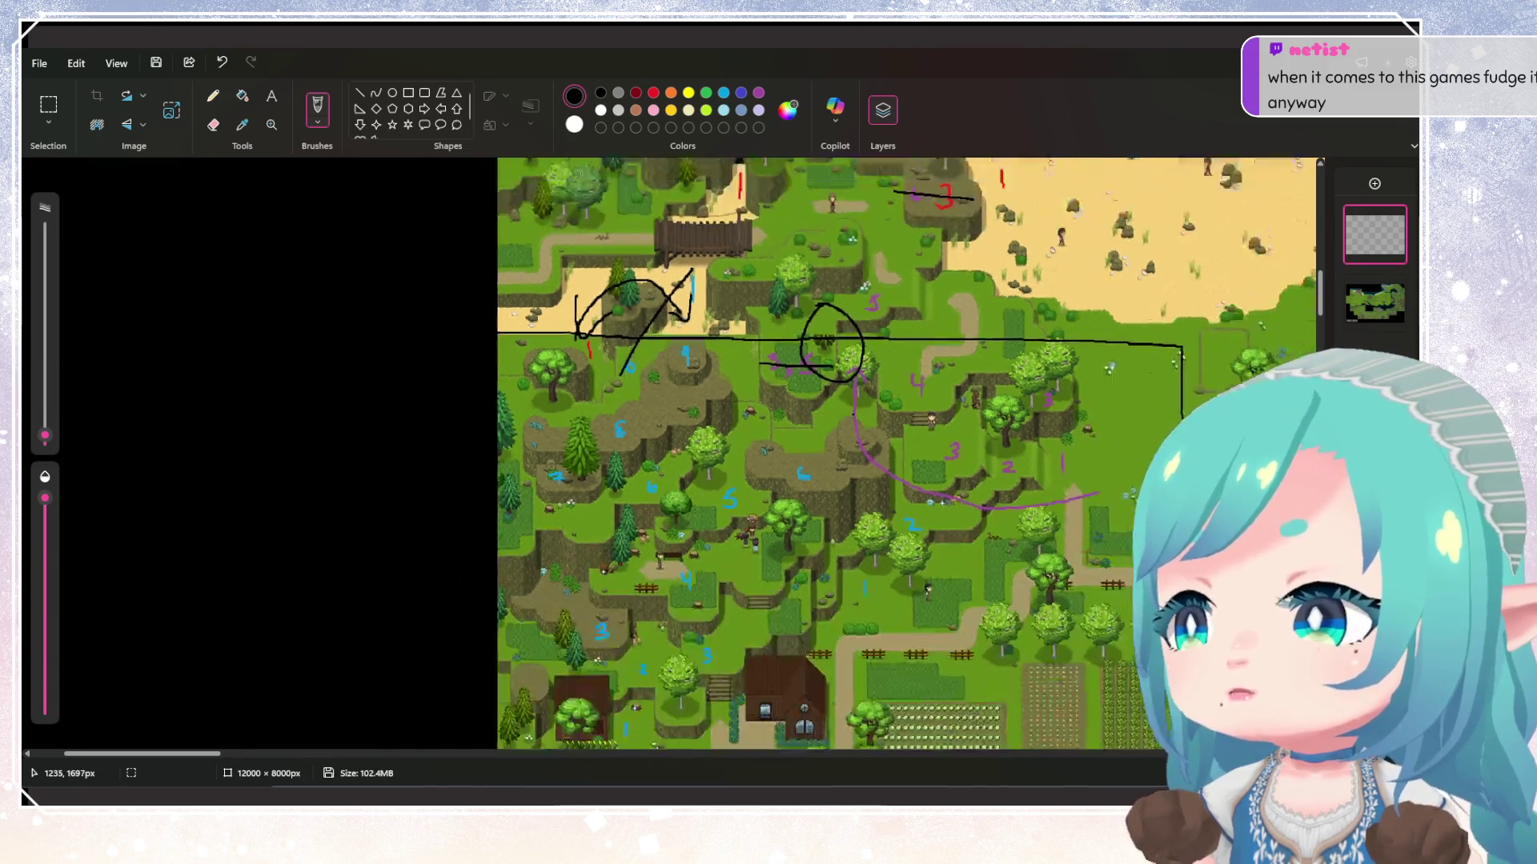
pyautogui.scroll(3, 560, 325)
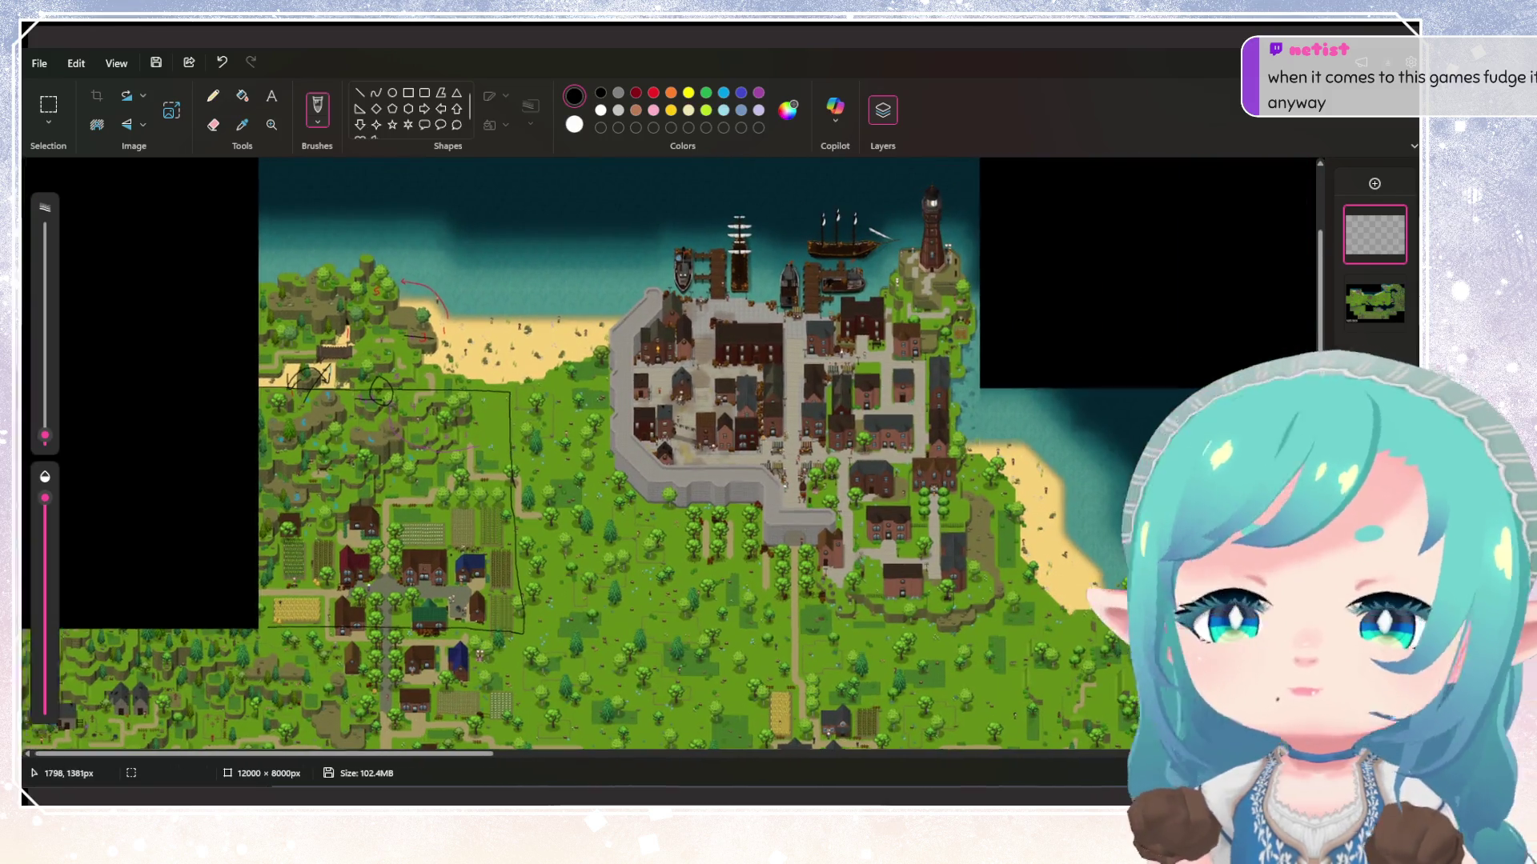
pyautogui.scroll(-5, 765, 364)
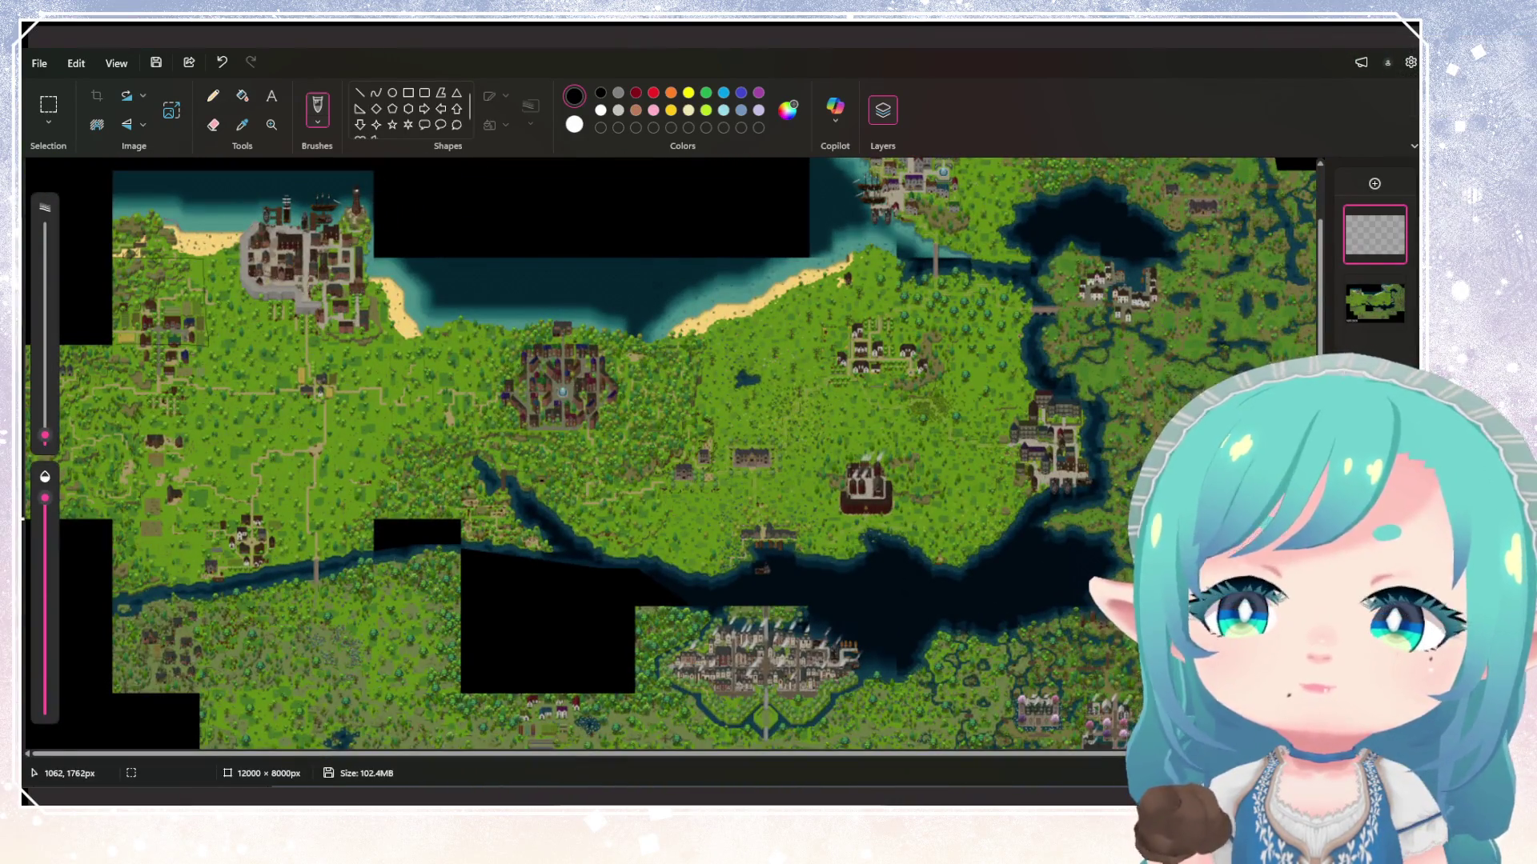
pyautogui.scroll(5, 160, 256)
pyautogui.keyDown('ctrl'); pyautogui.scroll(3, 80, 256); pyautogui.keyUp('ctrl')
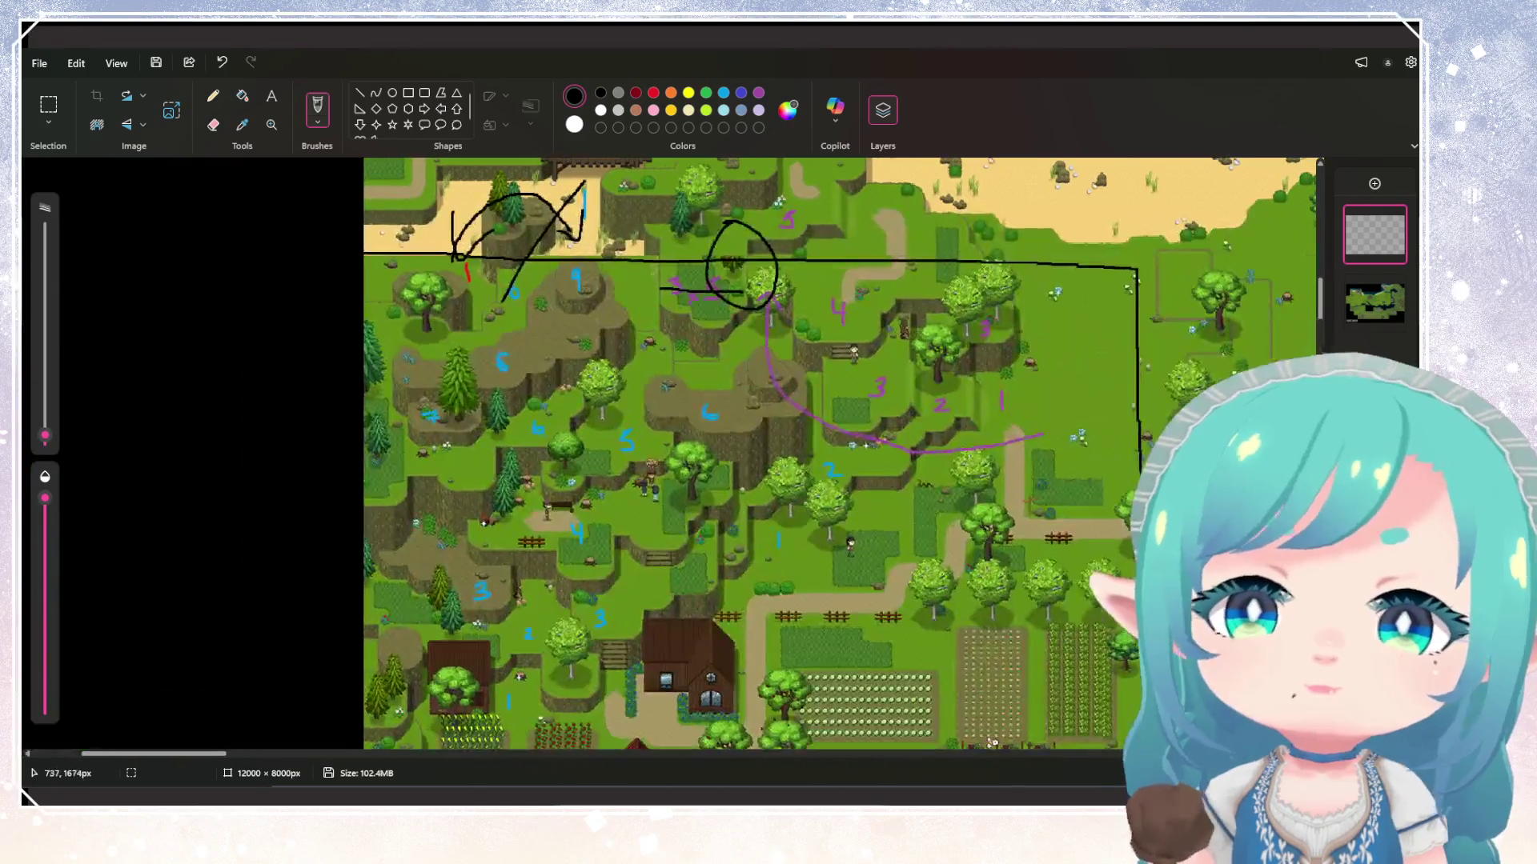
pyautogui.scroll(2, 841, 453)
pyautogui.keyDown('ctrl'); pyautogui.scroll(2, 776, 387); pyautogui.keyUp('ctrl')
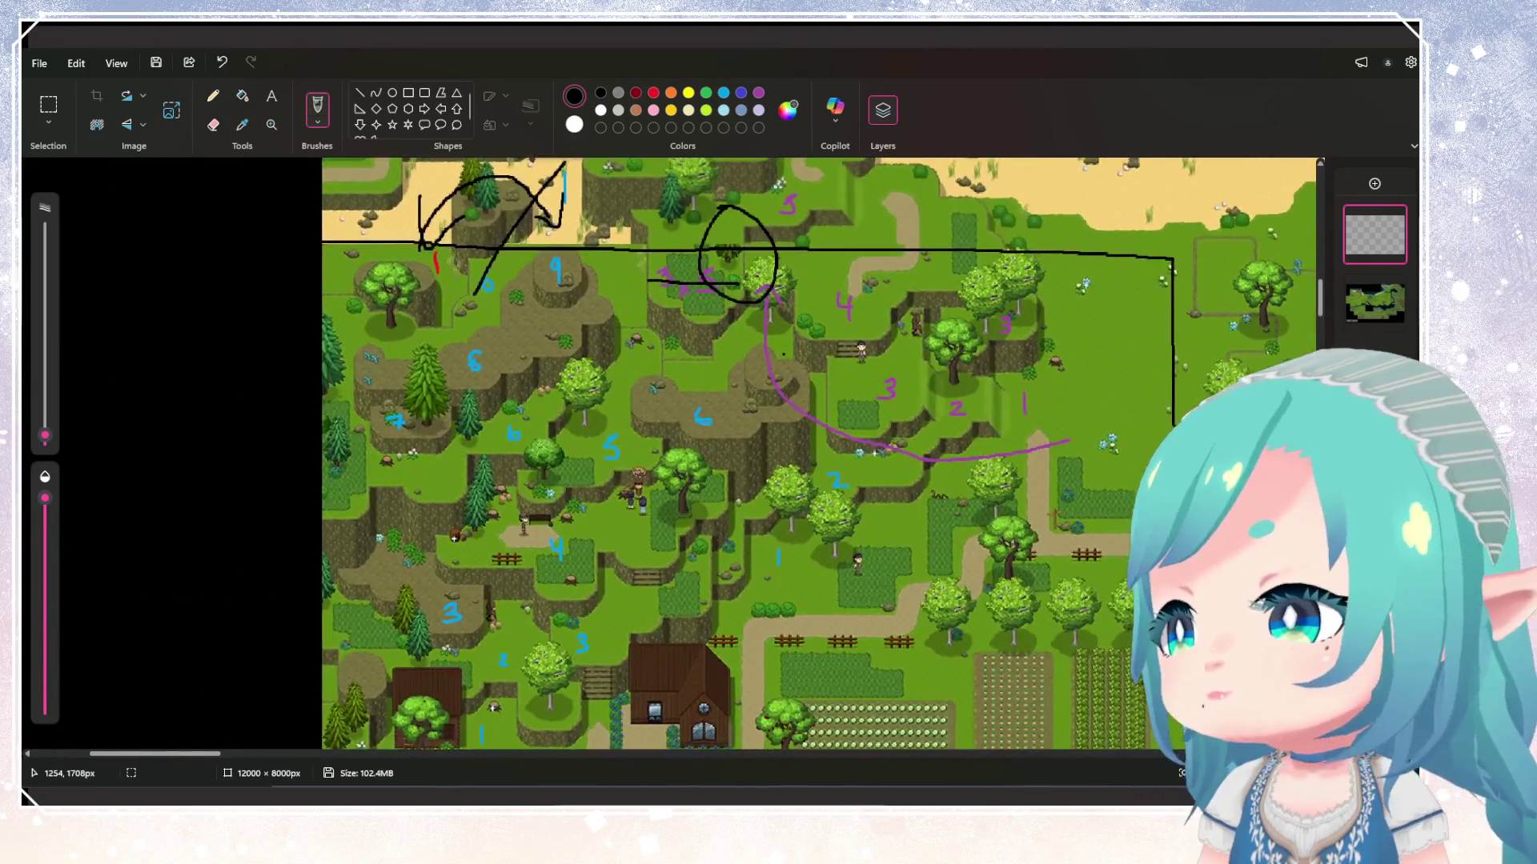
pyautogui.scroll(1, 776, 387)
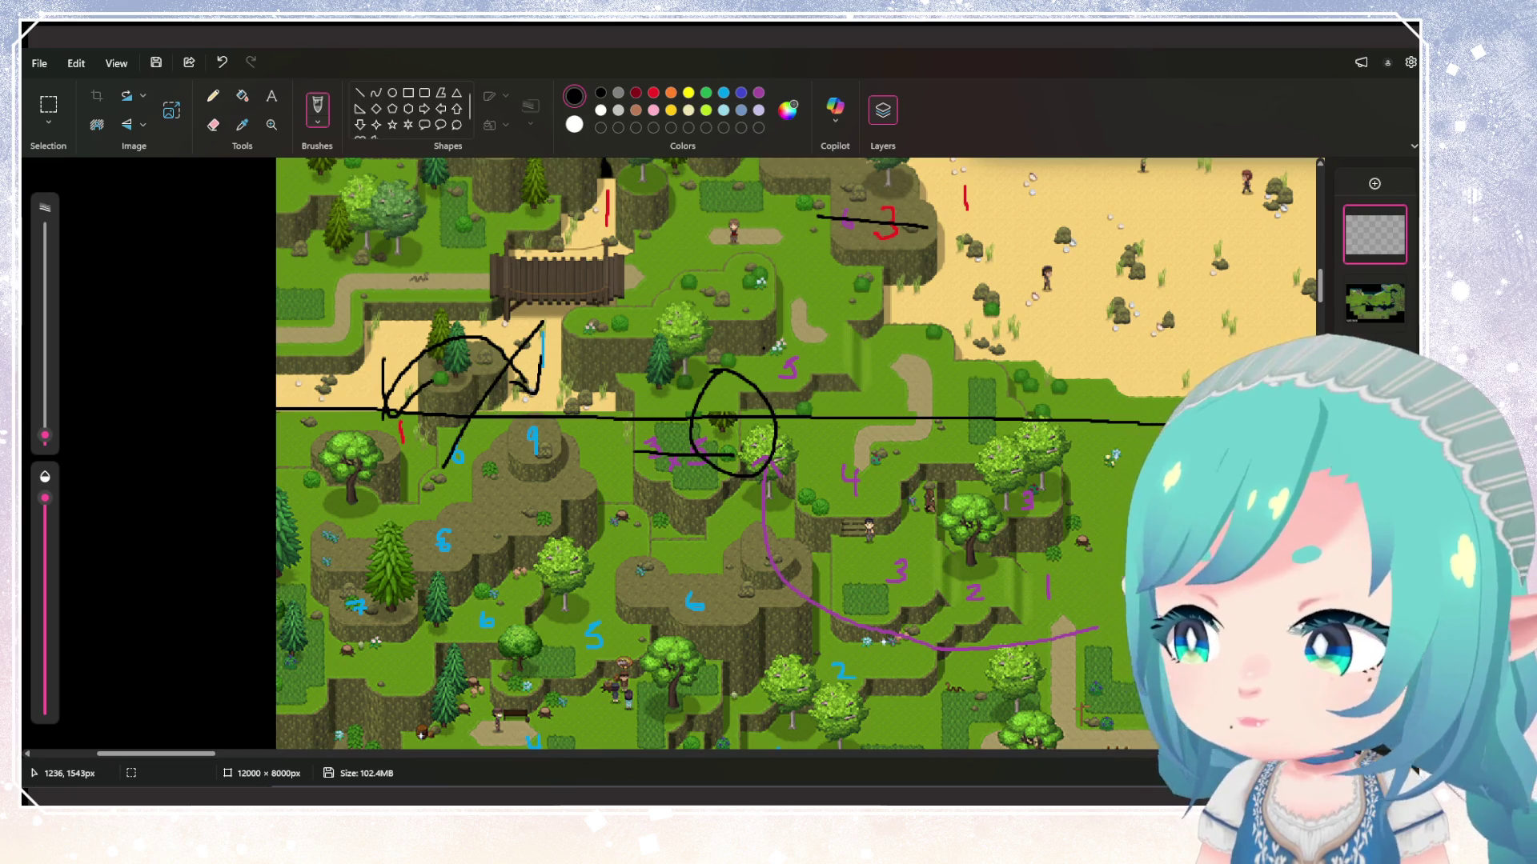
pyautogui.scroll(3, 797, 454)
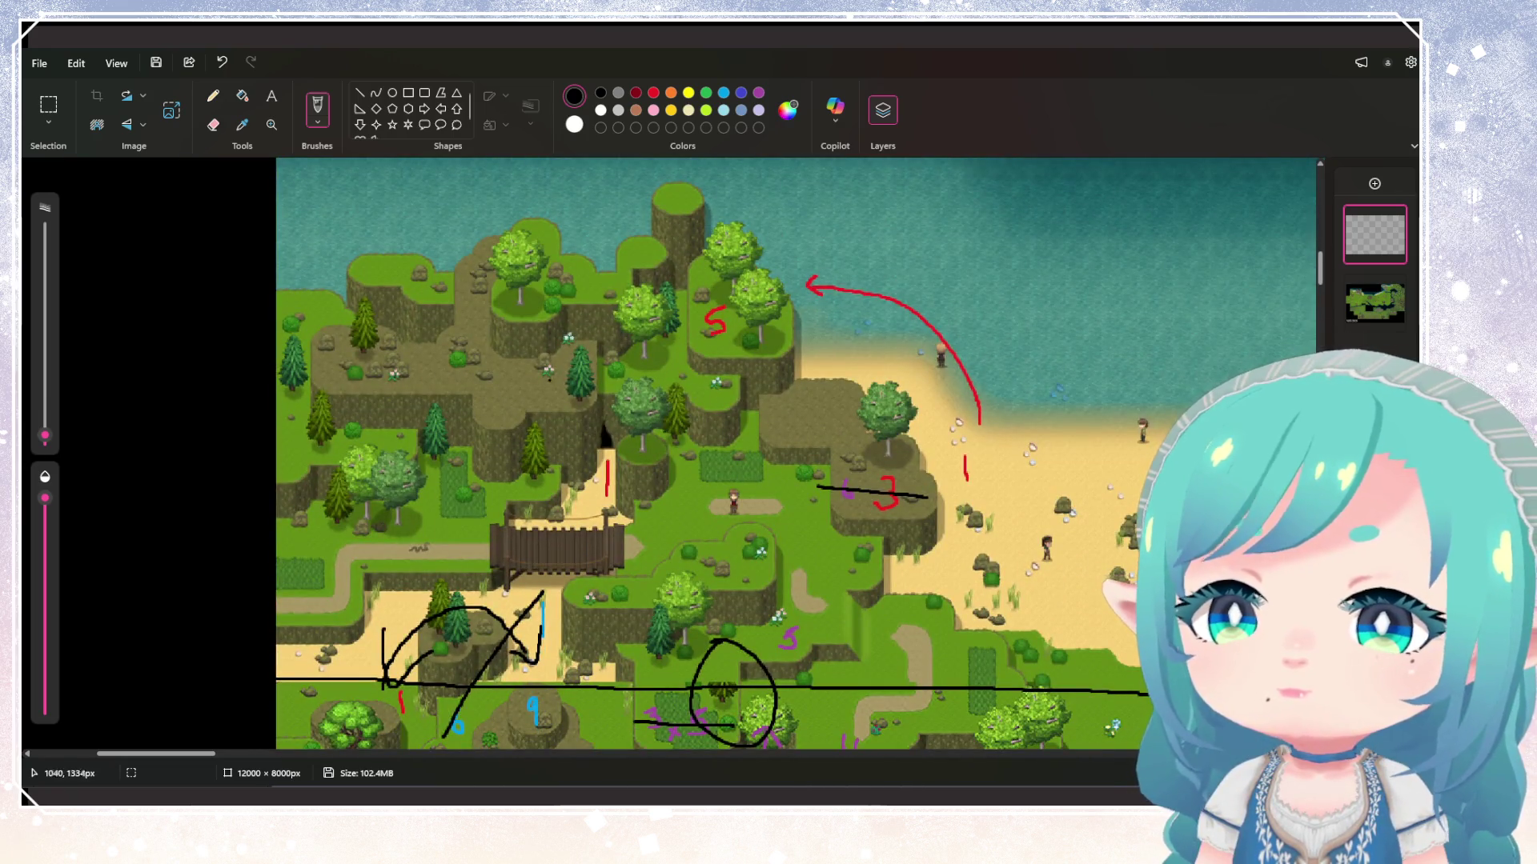
pyautogui.moveTo(548, 424)
pyautogui.mouseDown()
pyautogui.moveTo(548, 315)
pyautogui.moveTo(532, 328)
pyautogui.moveTo(562, 312)
pyautogui.mouseUp()
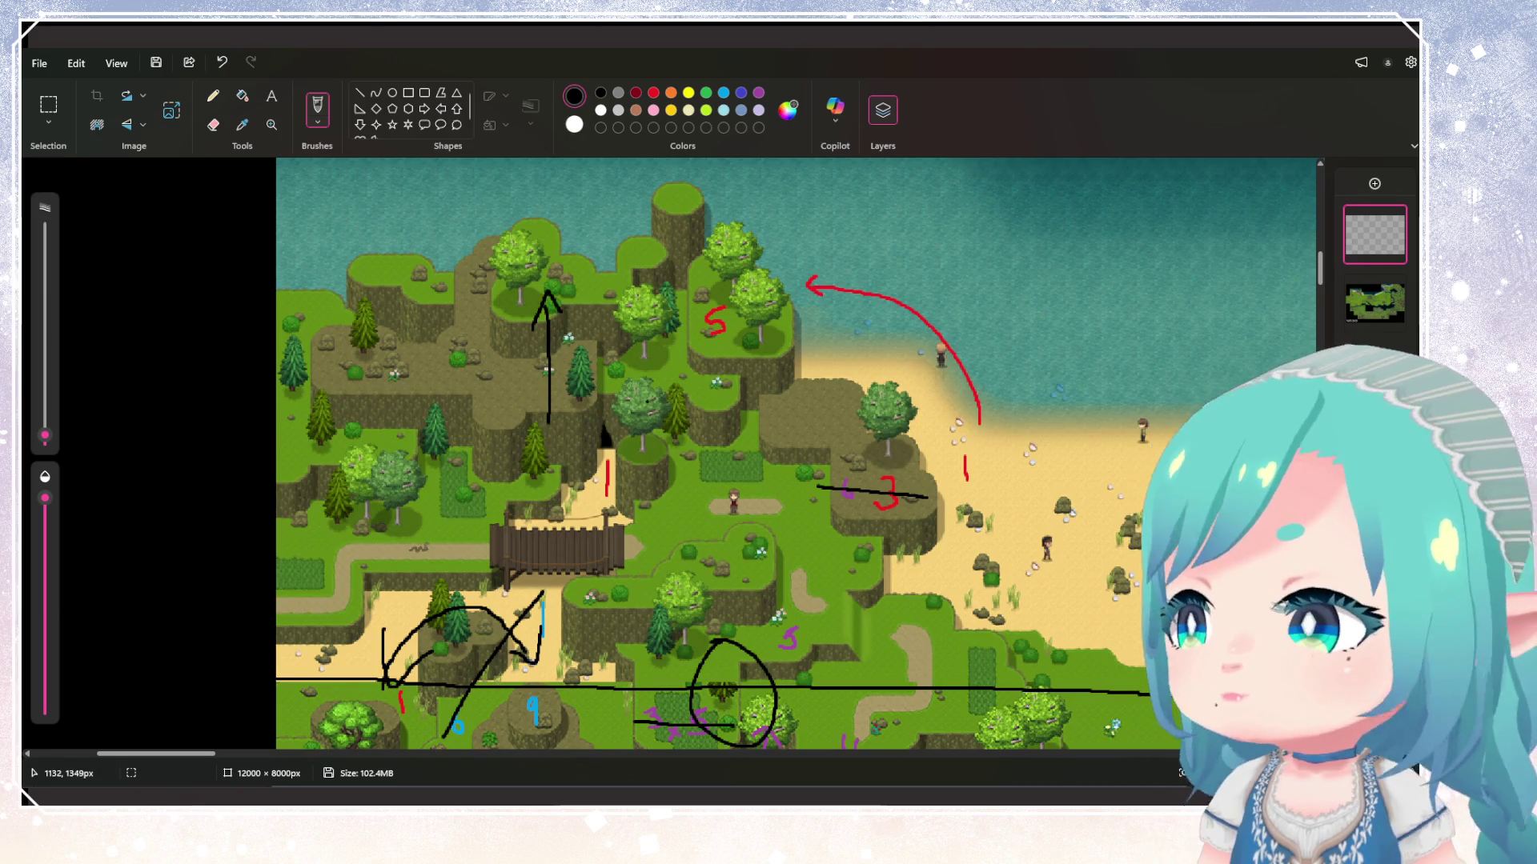
pyautogui.scroll(-2, 796, 454)
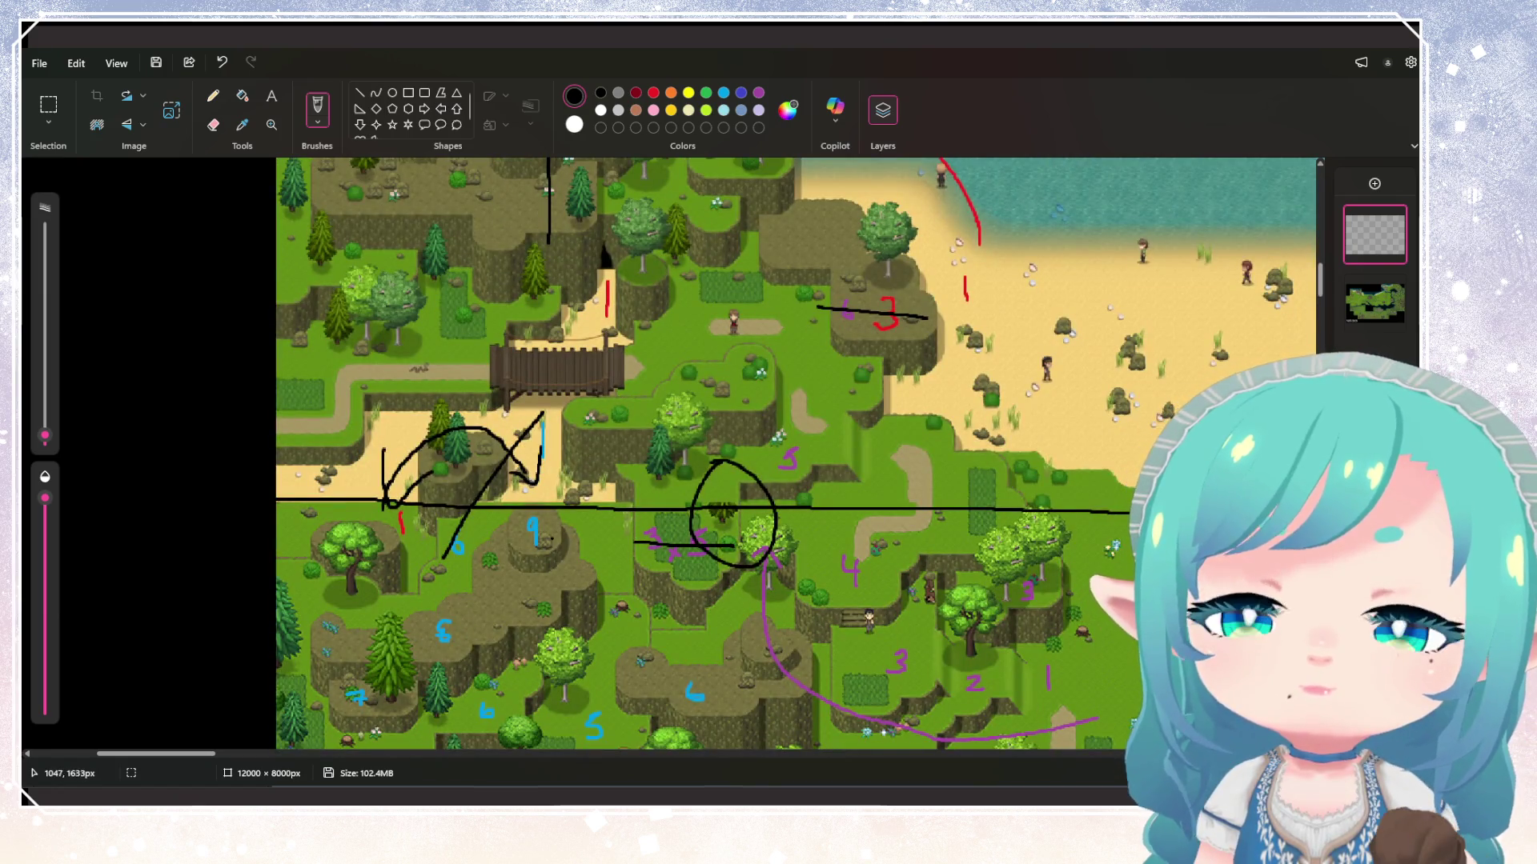
pyautogui.scroll(-2, 797, 454)
pyautogui.scroll(2, 797, 454)
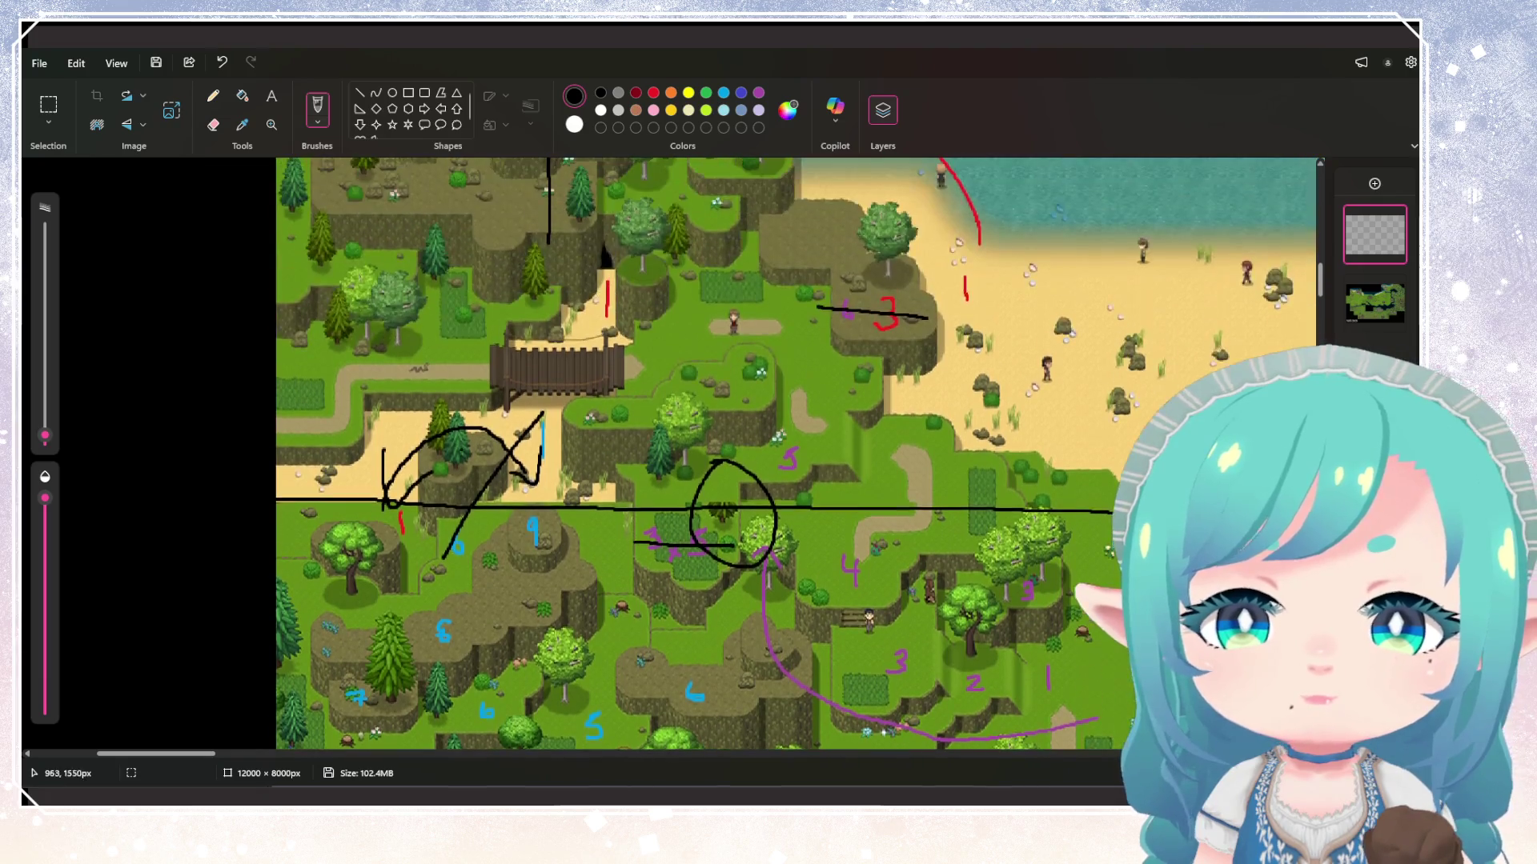
pyautogui.keyDown('ctrl'); pyautogui.scroll(2, 443, 547); pyautogui.keyUp('ctrl')
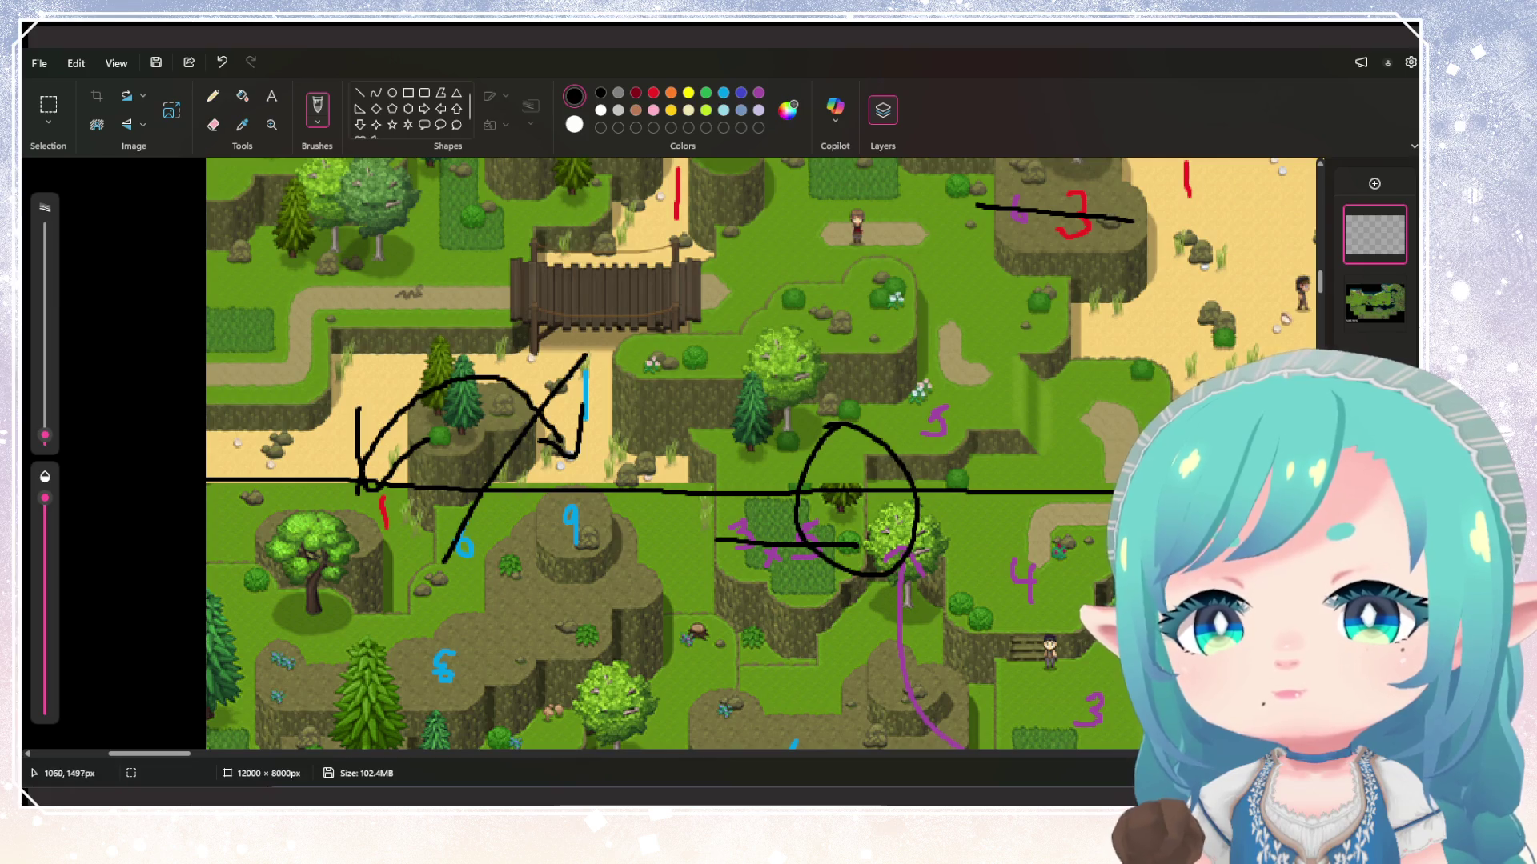
pyautogui.scroll(3, 797, 454)
pyautogui.scroll(-4, 796, 454)
pyautogui.scroll(2, 796, 454)
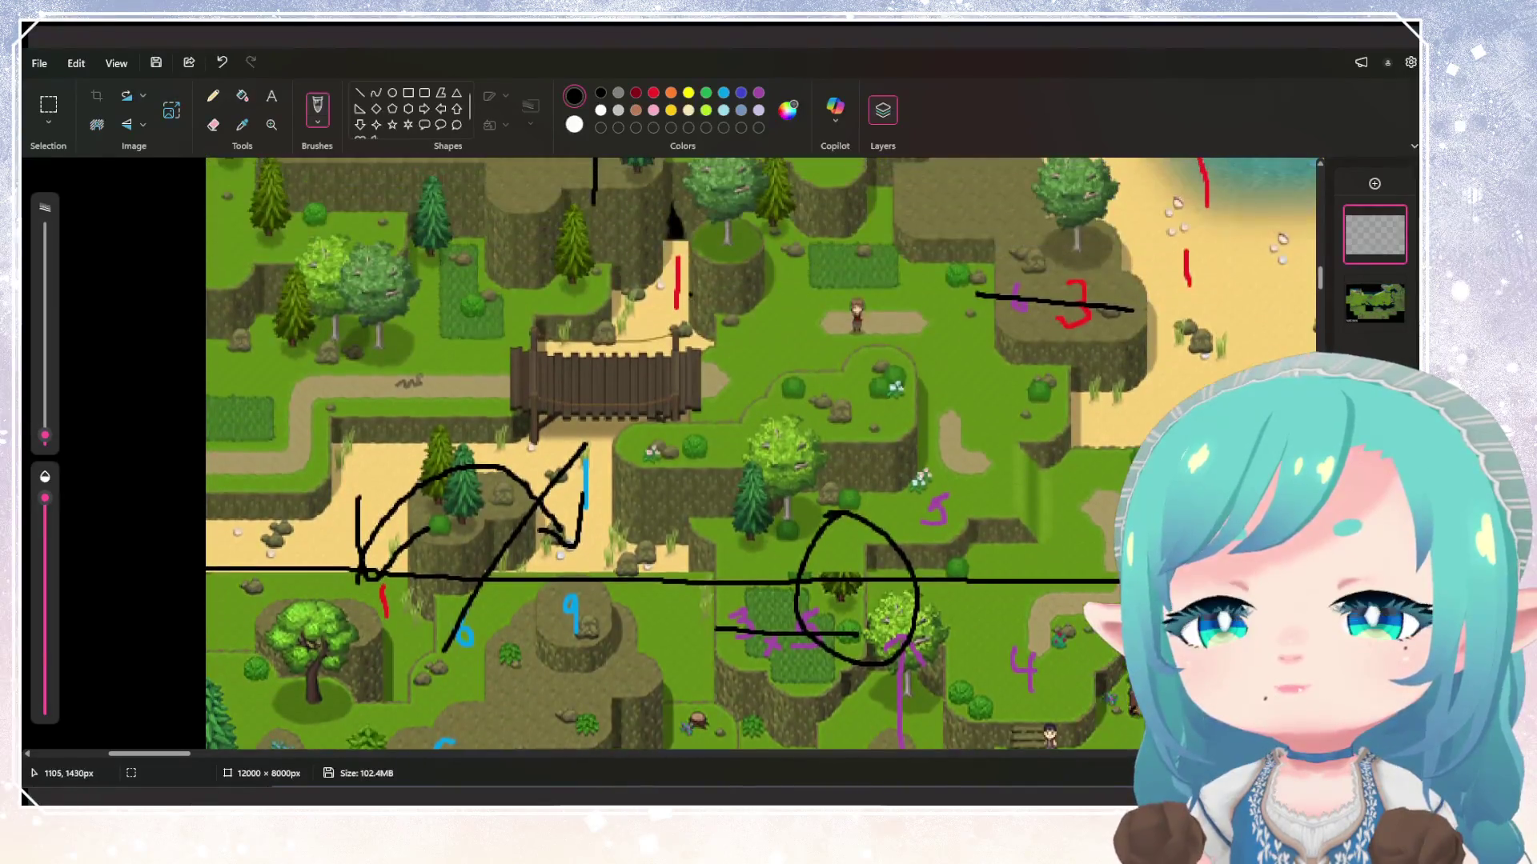
pyautogui.scroll(-1, 361, 471)
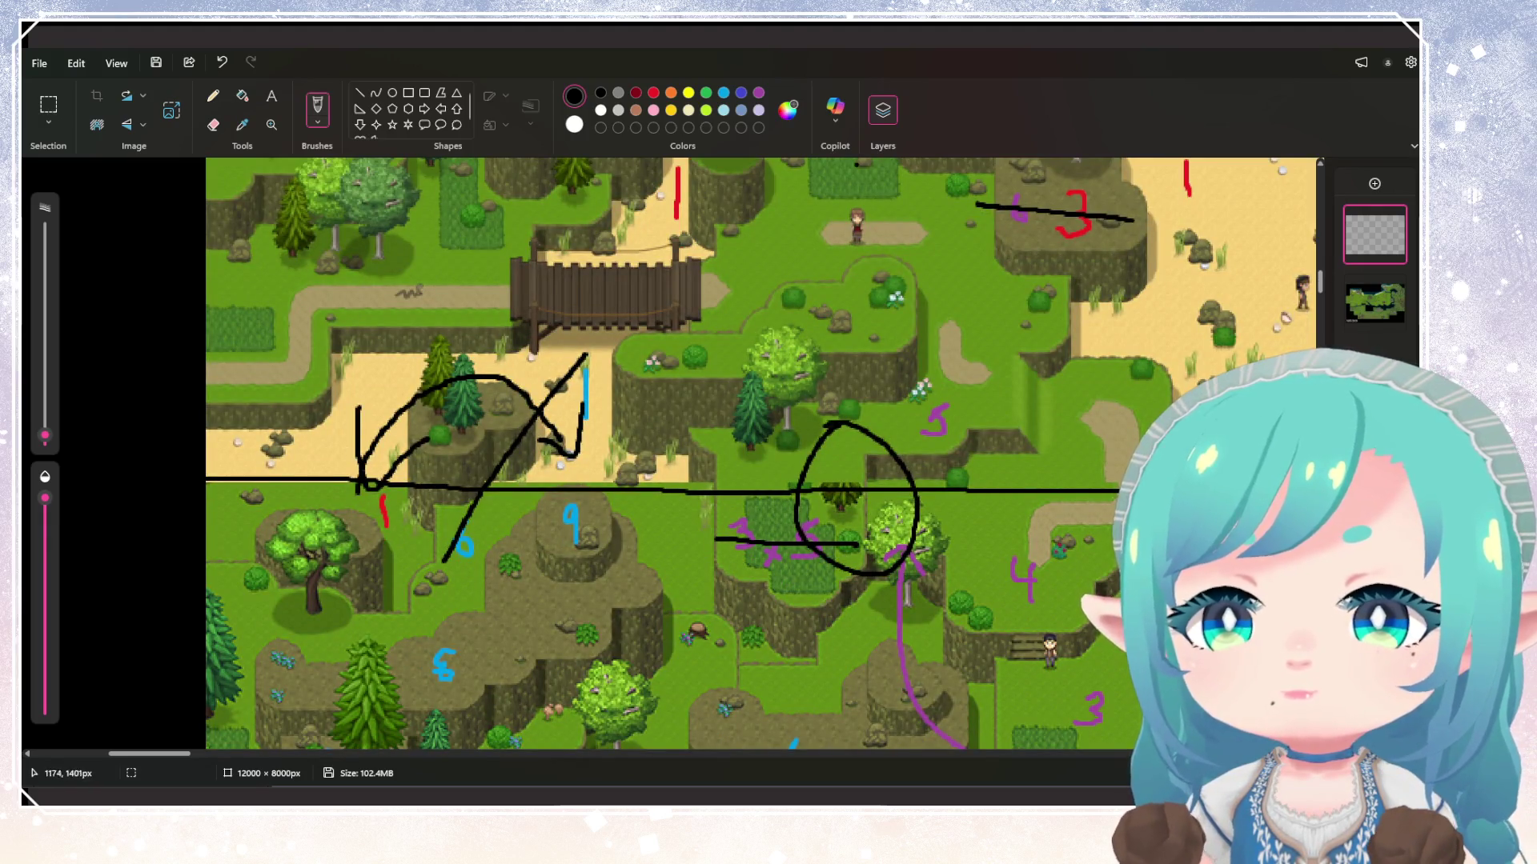
# Add a new empty layer in the Layers panel and make it the active layer
pyautogui.click(1375, 183)
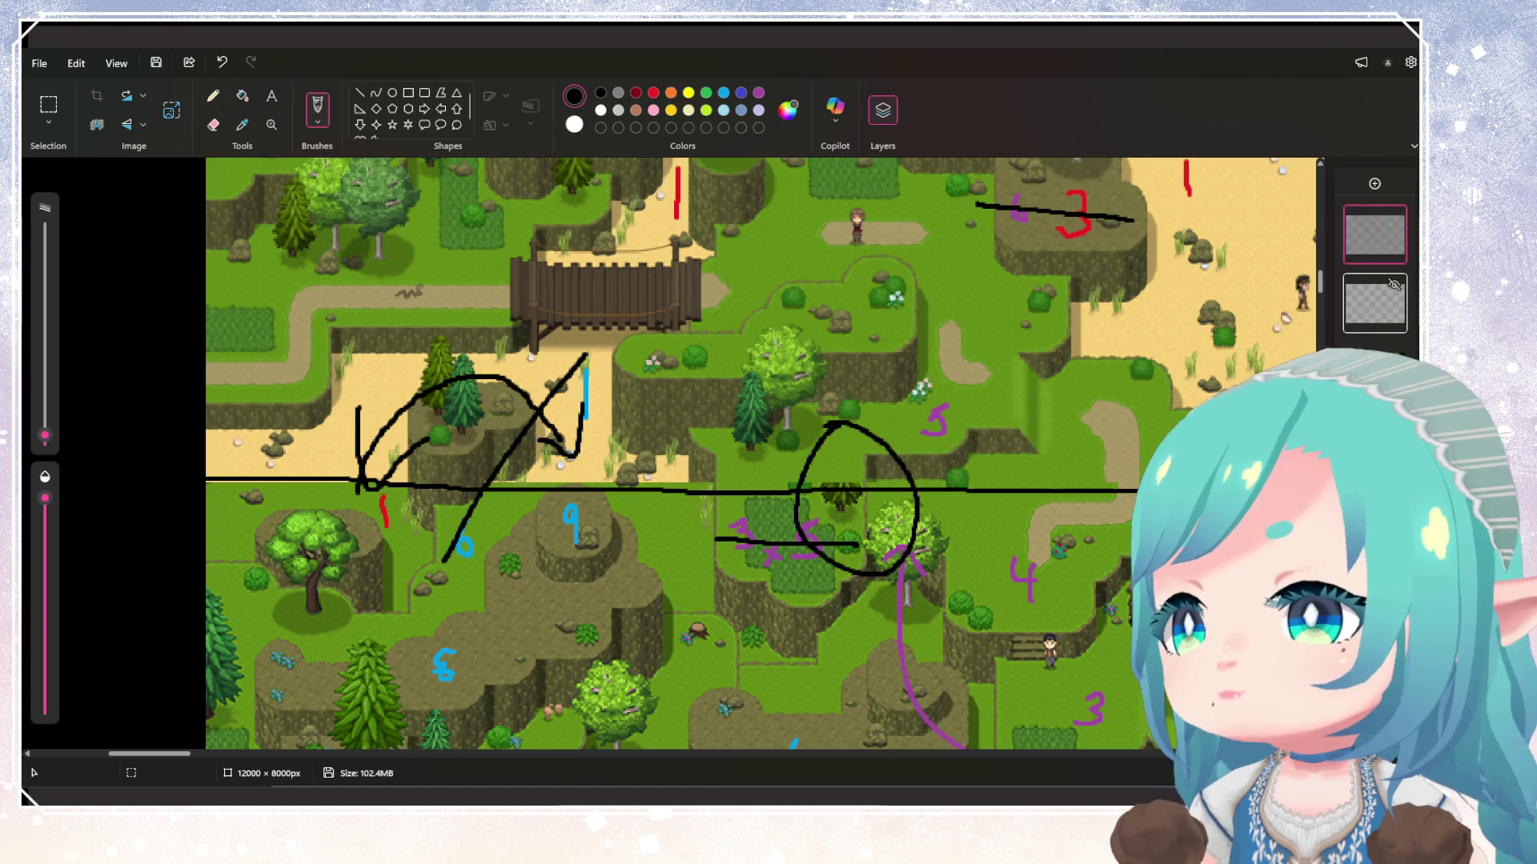
pyautogui.click(1374, 302)
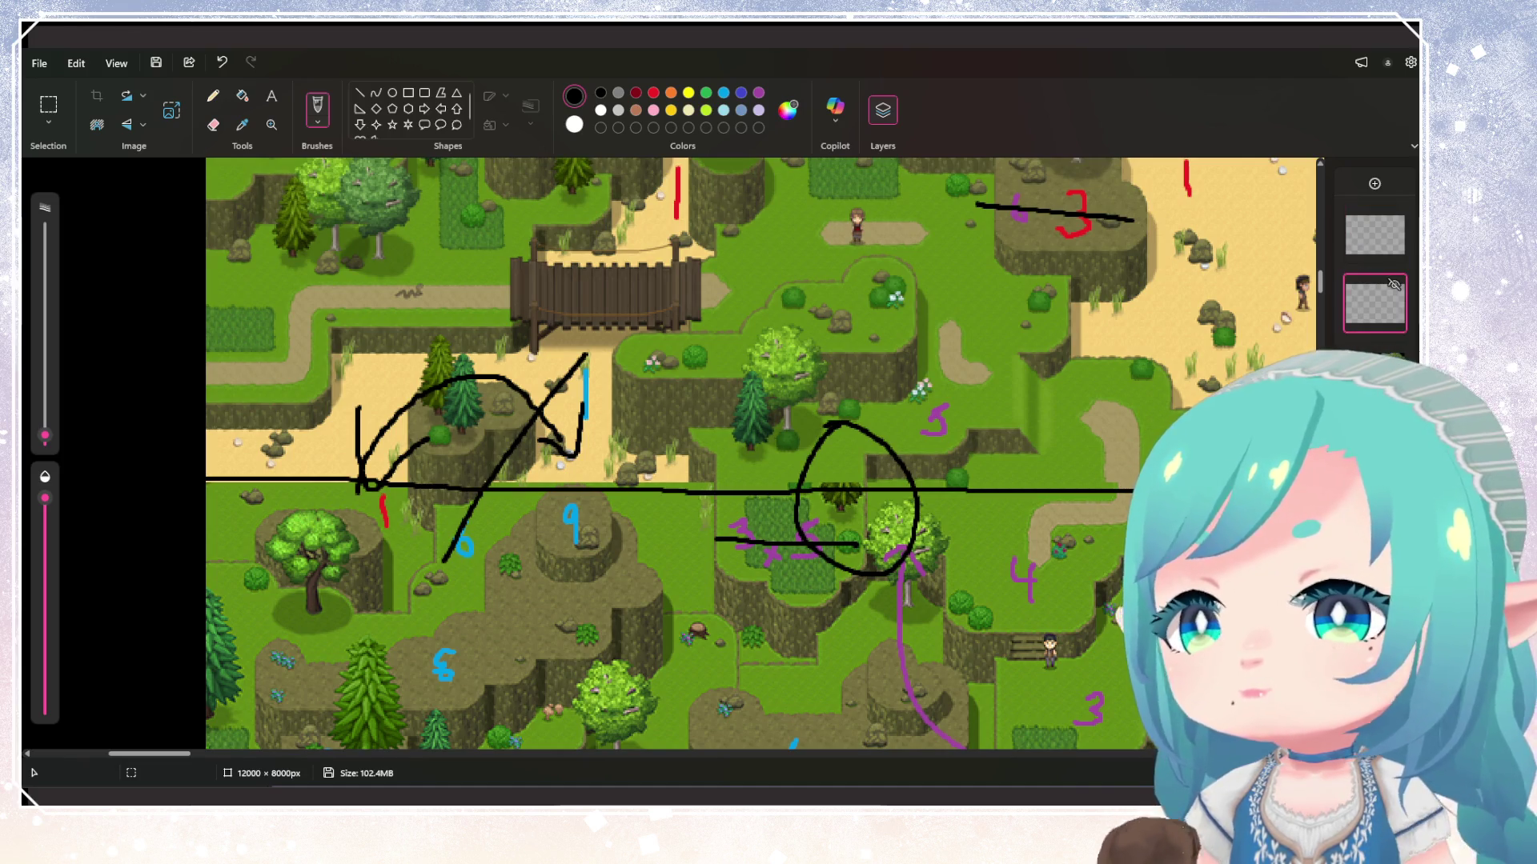
pyautogui.rightClick(1375, 302)
pyautogui.press('Escape')
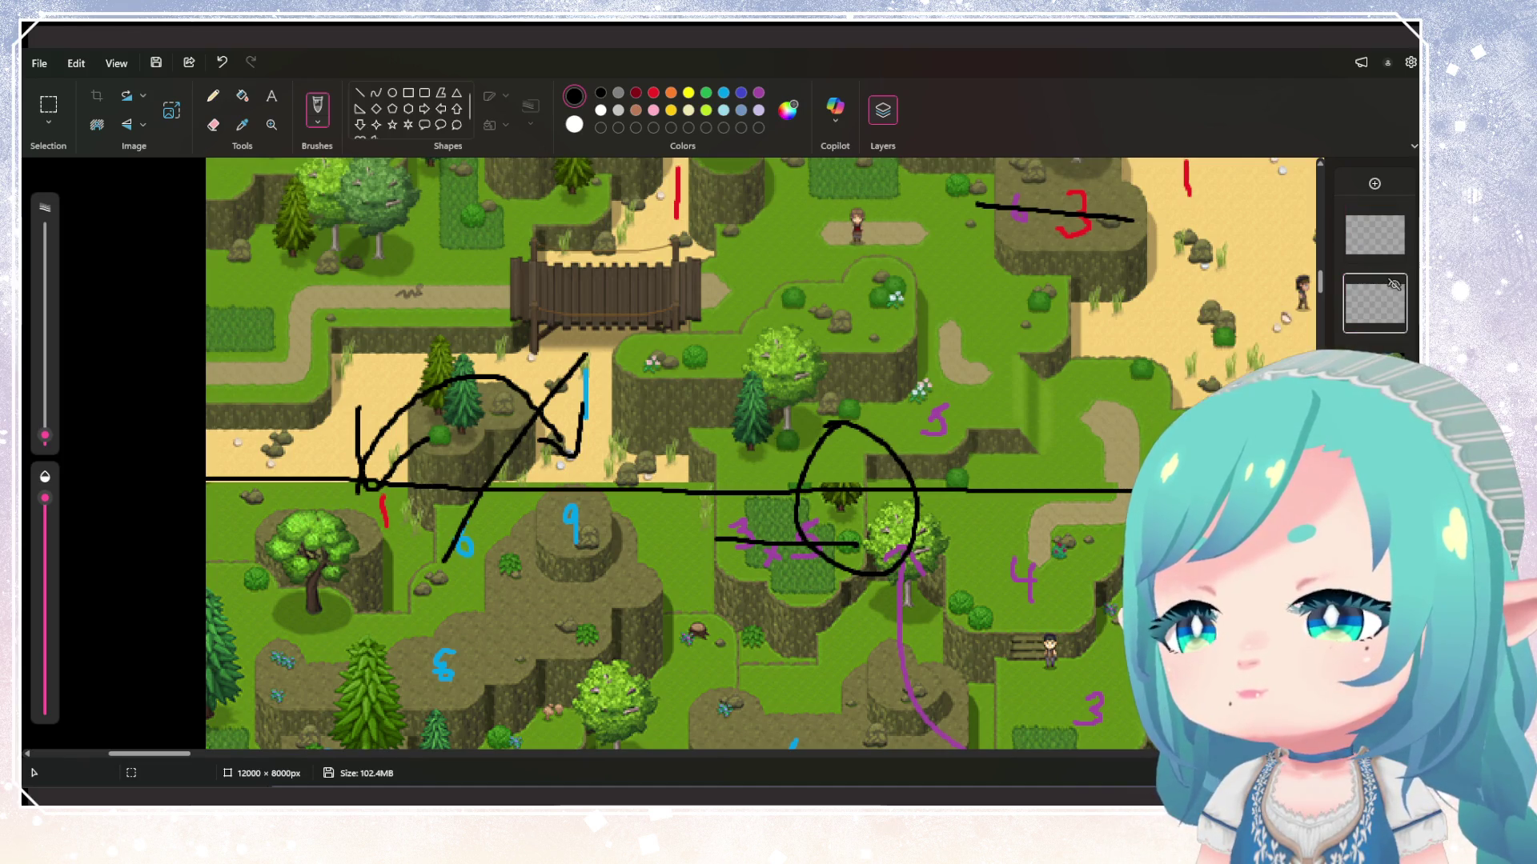
pyautogui.click(1374, 234)
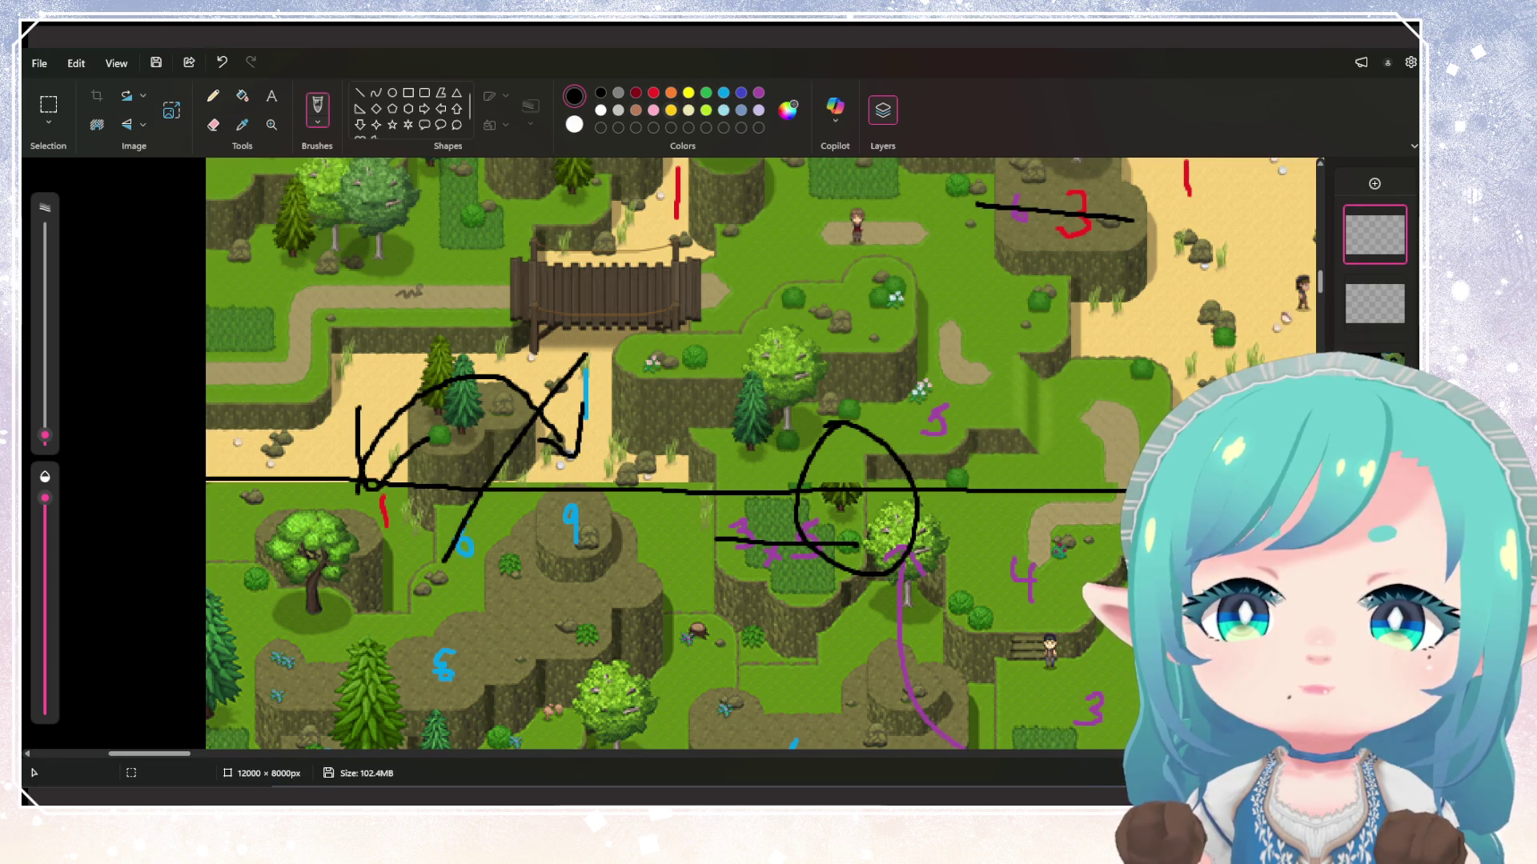
# Test yellow and lime green strokes, undo them, and settle on orange
pyautogui.click(688, 92)
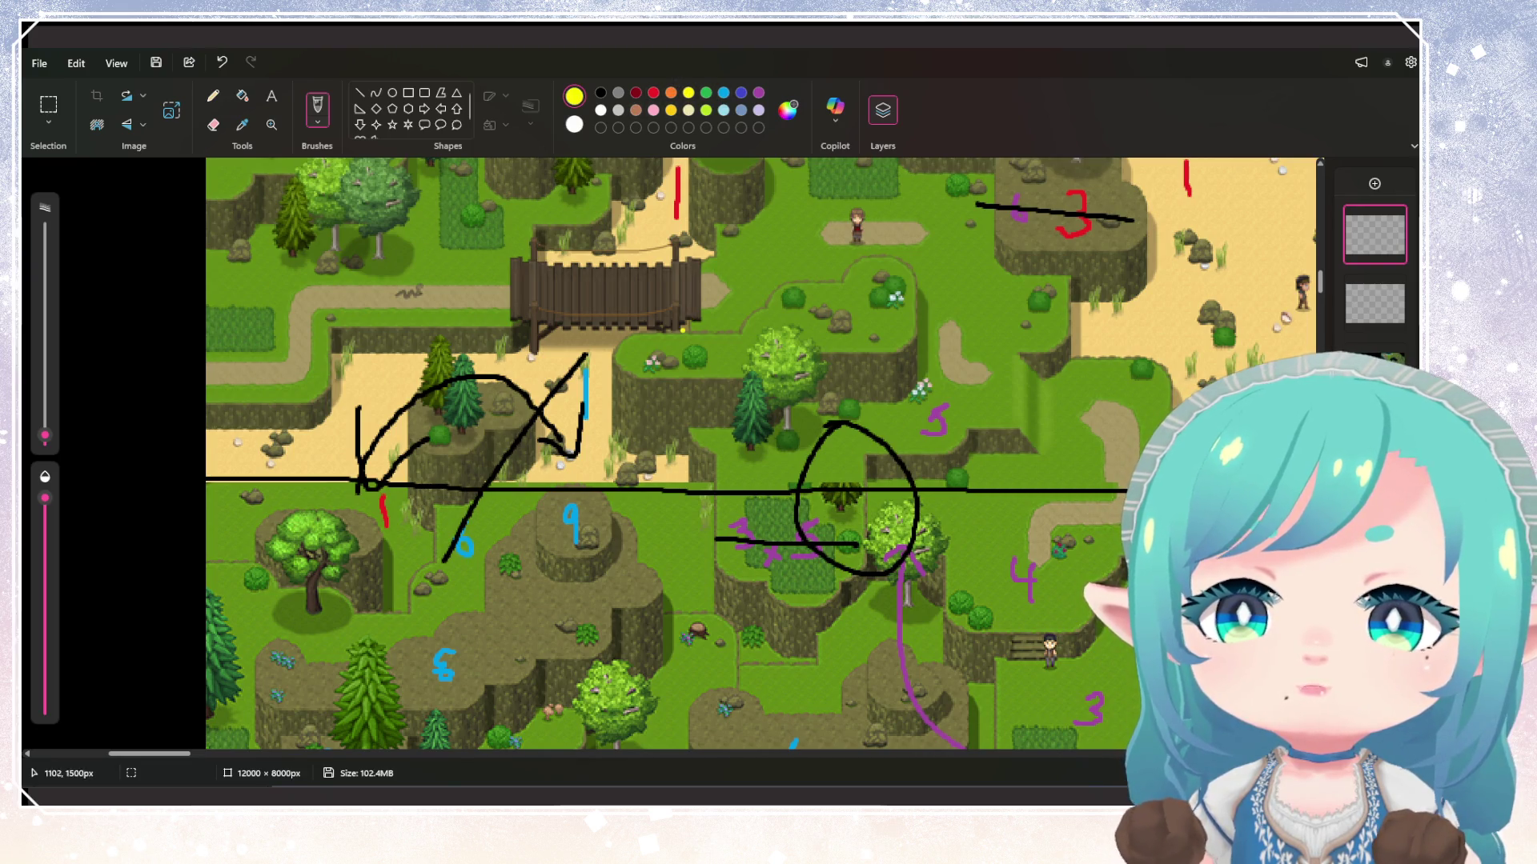
pyautogui.moveTo(617, 409); pyautogui.dragTo(612, 434)
pyautogui.hotkey('ctrl', 'z')
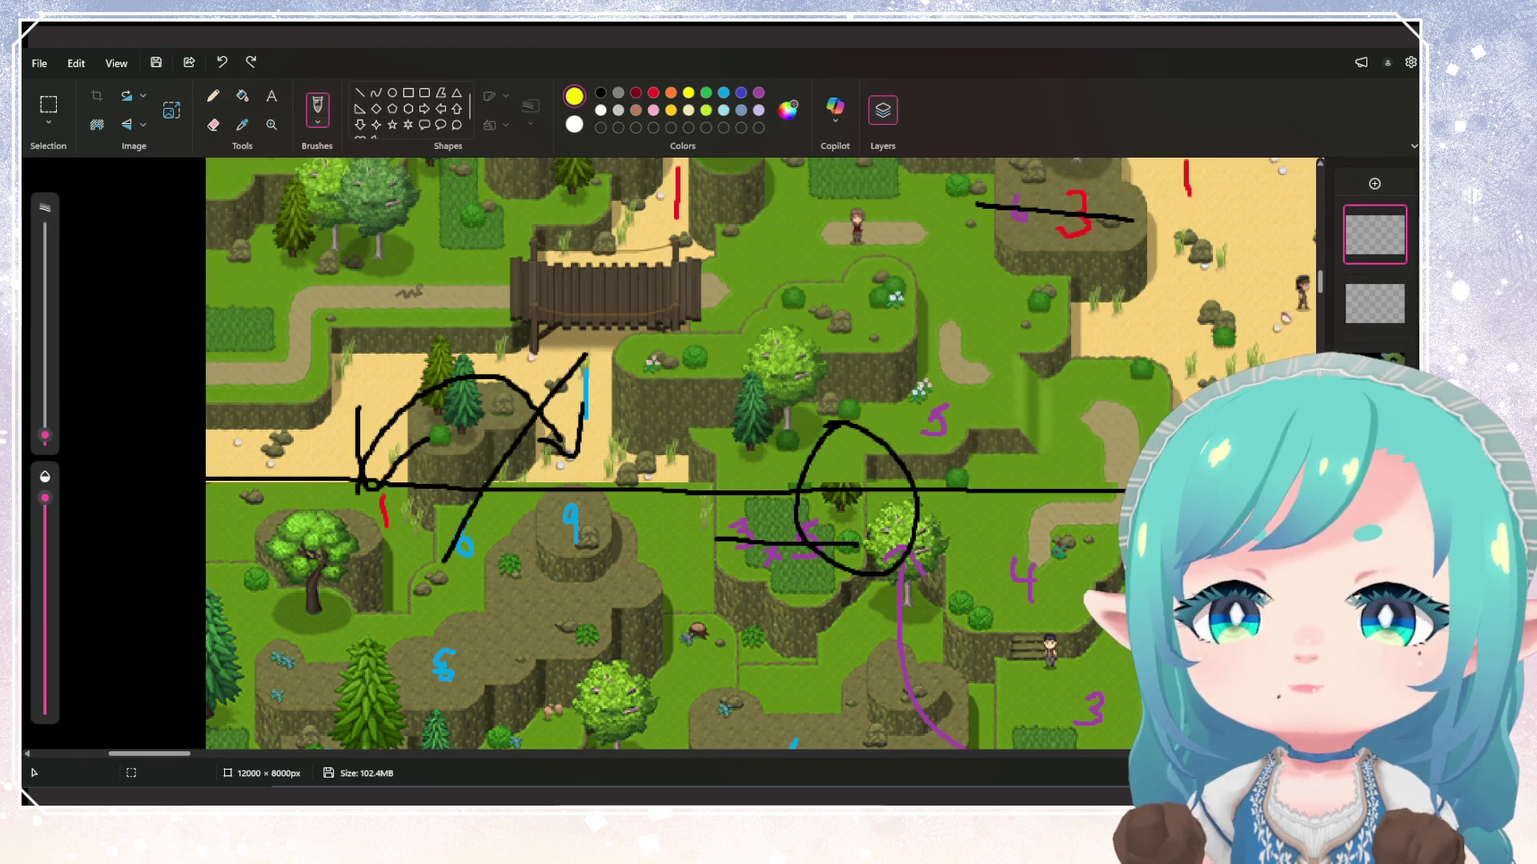
pyautogui.click(706, 109)
pyautogui.moveTo(663, 342); pyautogui.dragTo(608, 445)
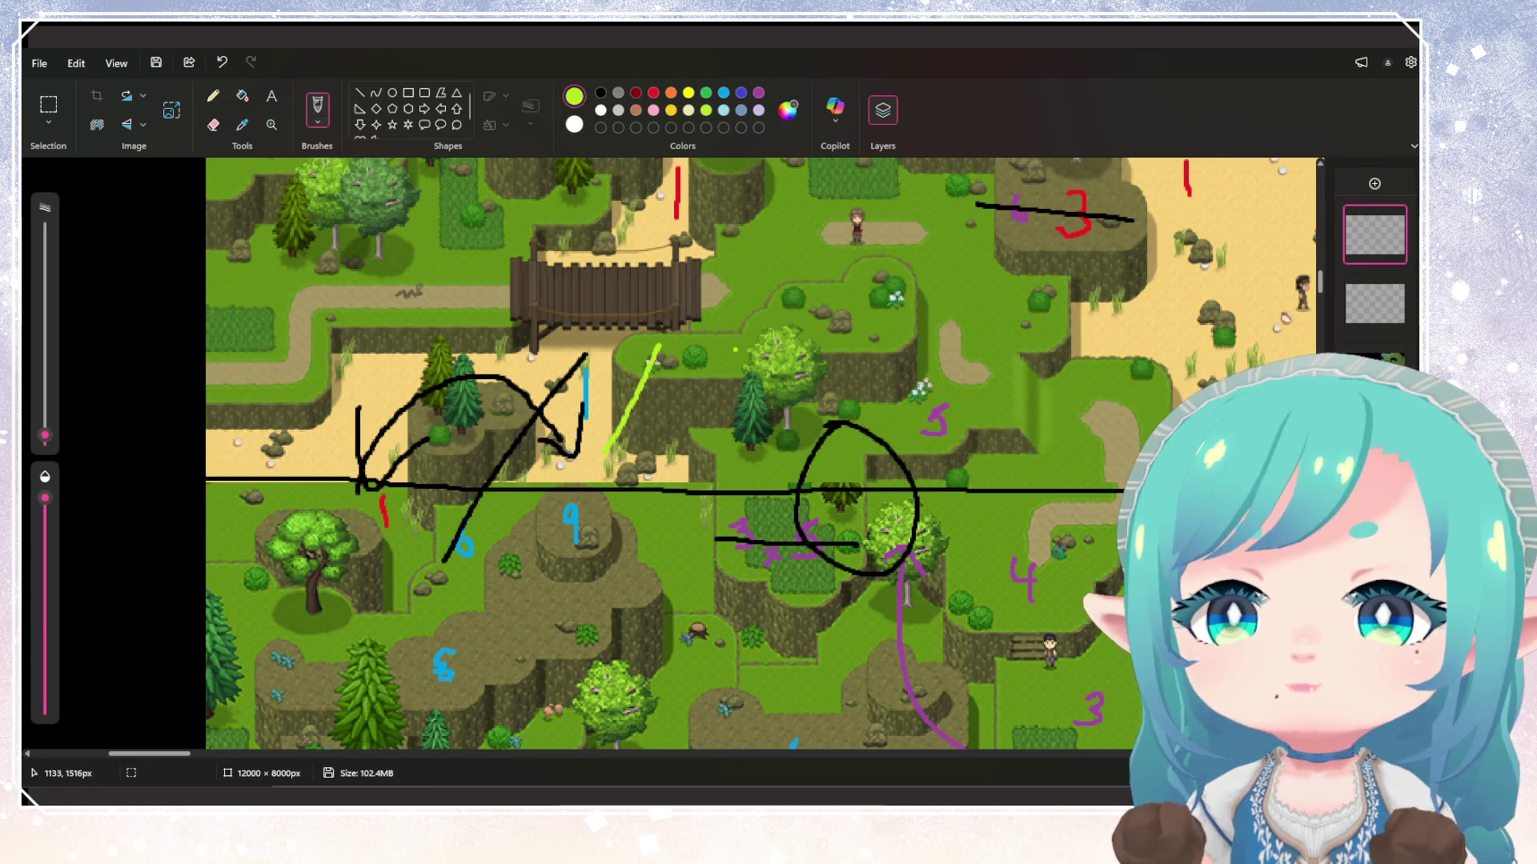
pyautogui.hotkey('ctrl', 'z')
pyautogui.click(670, 92)
pyautogui.moveTo(736, 329); pyautogui.dragTo(658, 479)
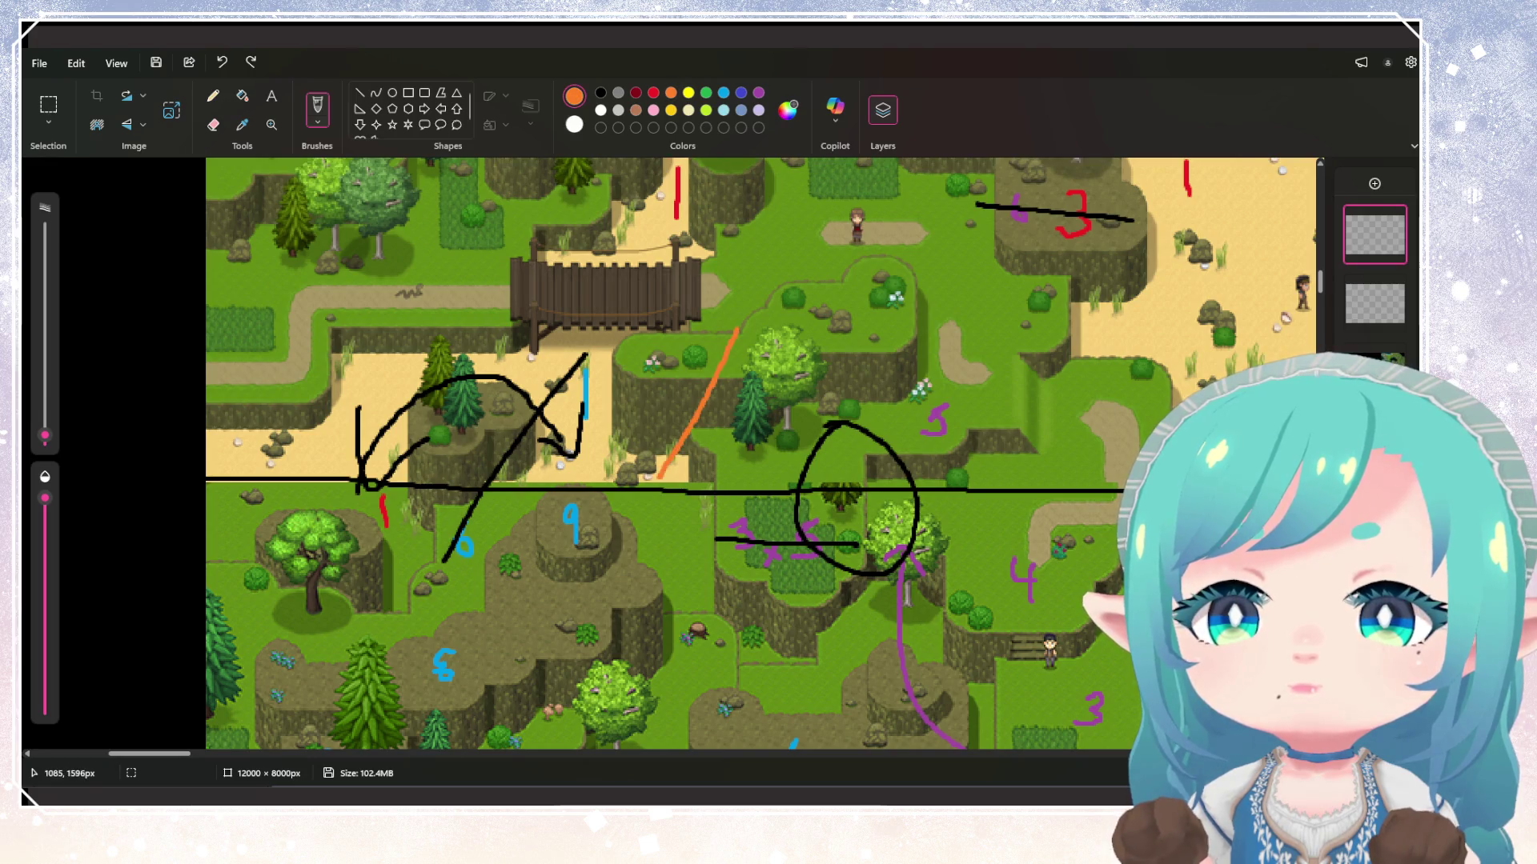
# Hide the layer holding the earlier annotations
pyautogui.scroll(-5, 412, 598)
pyautogui.scroll(5, 413, 598)
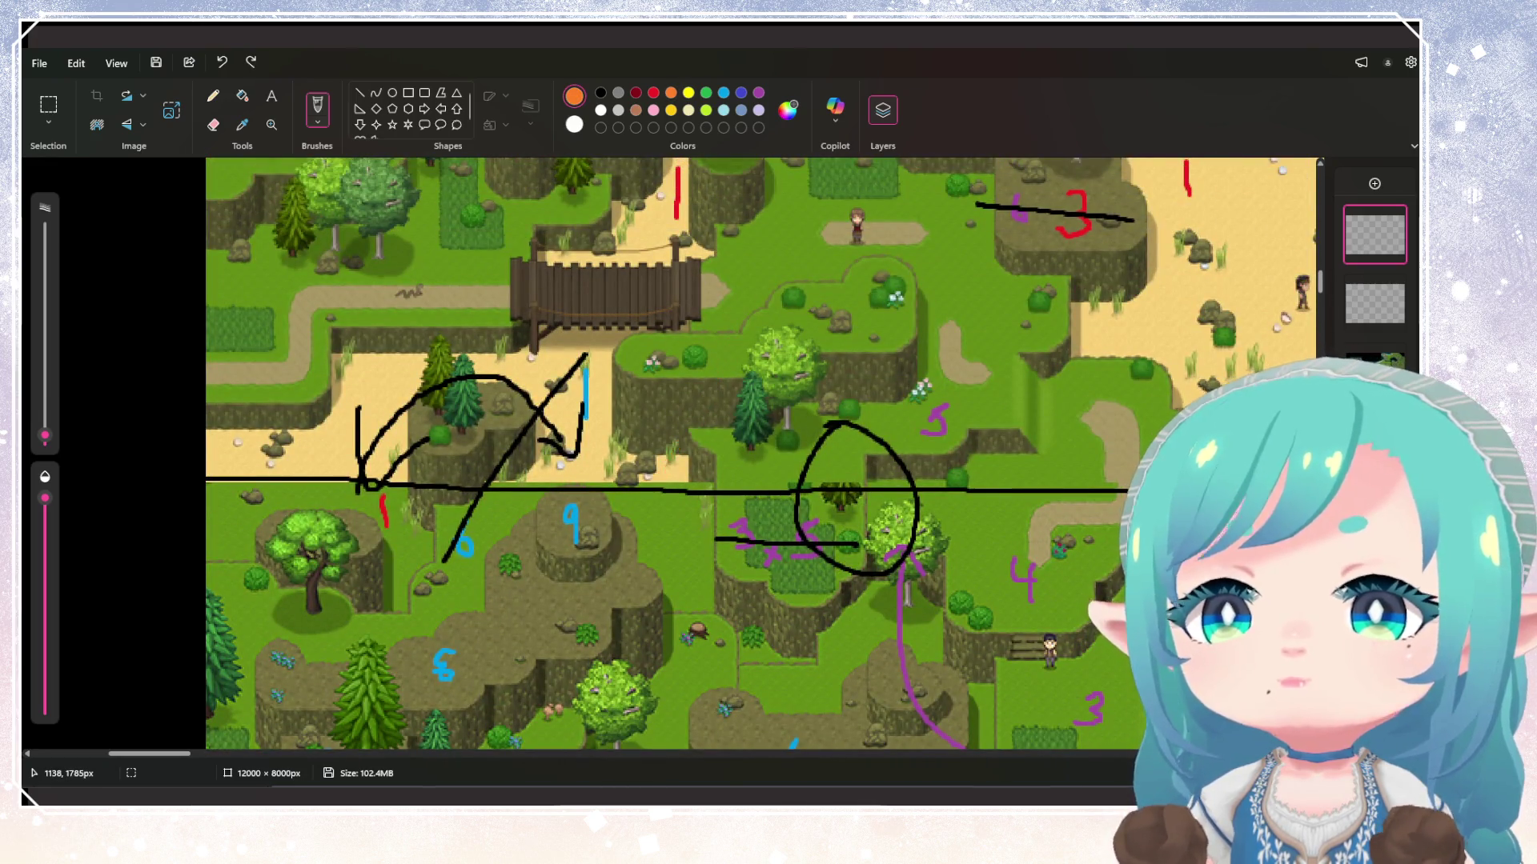
pyautogui.scroll(-5, 412, 593)
pyautogui.scroll(5, 412, 593)
pyautogui.press('alt')
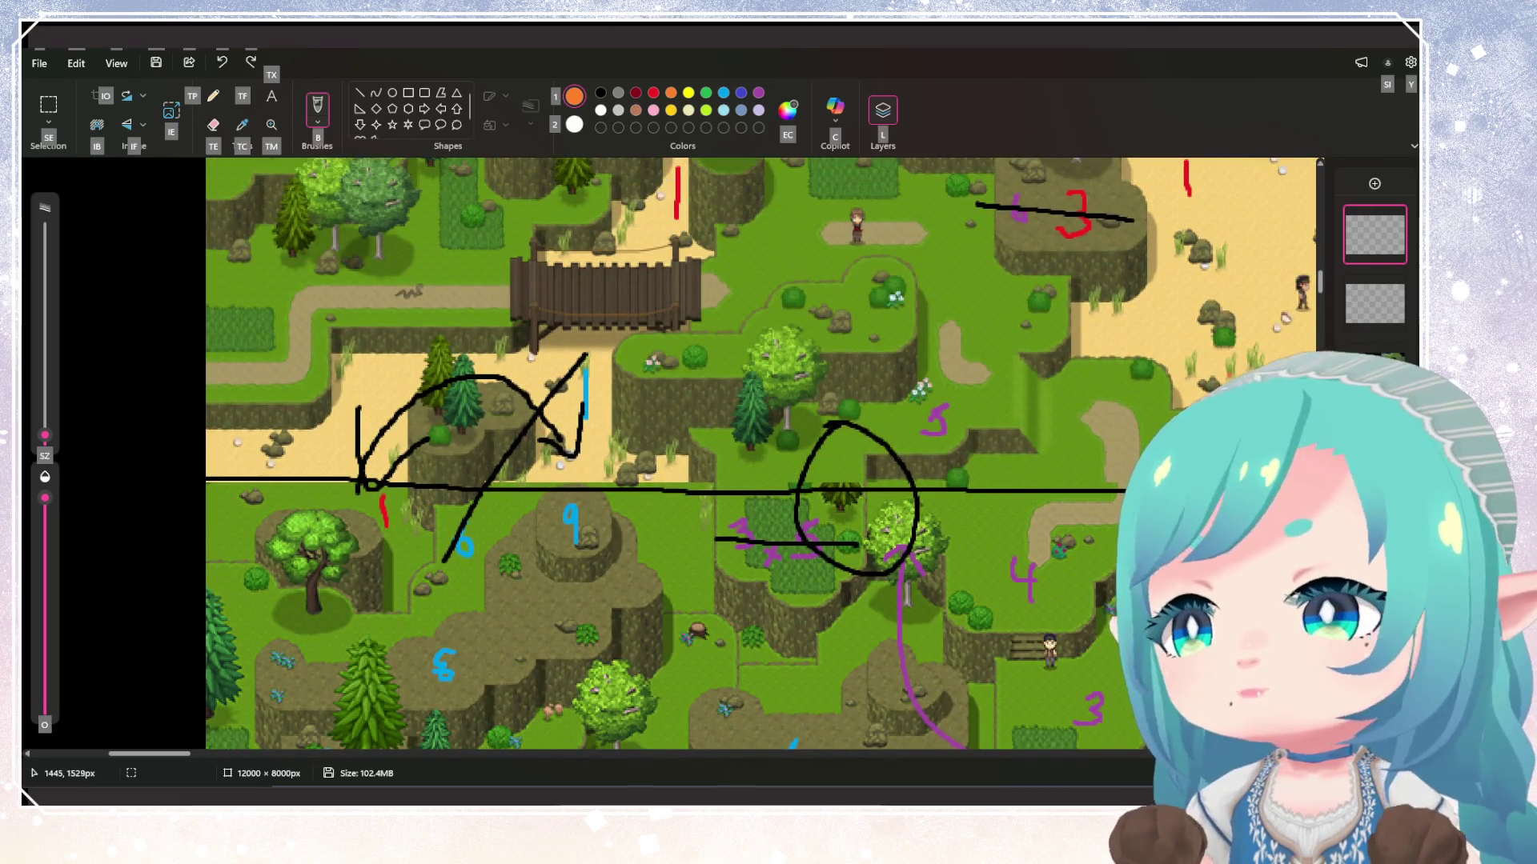
pyautogui.click(1393, 285)
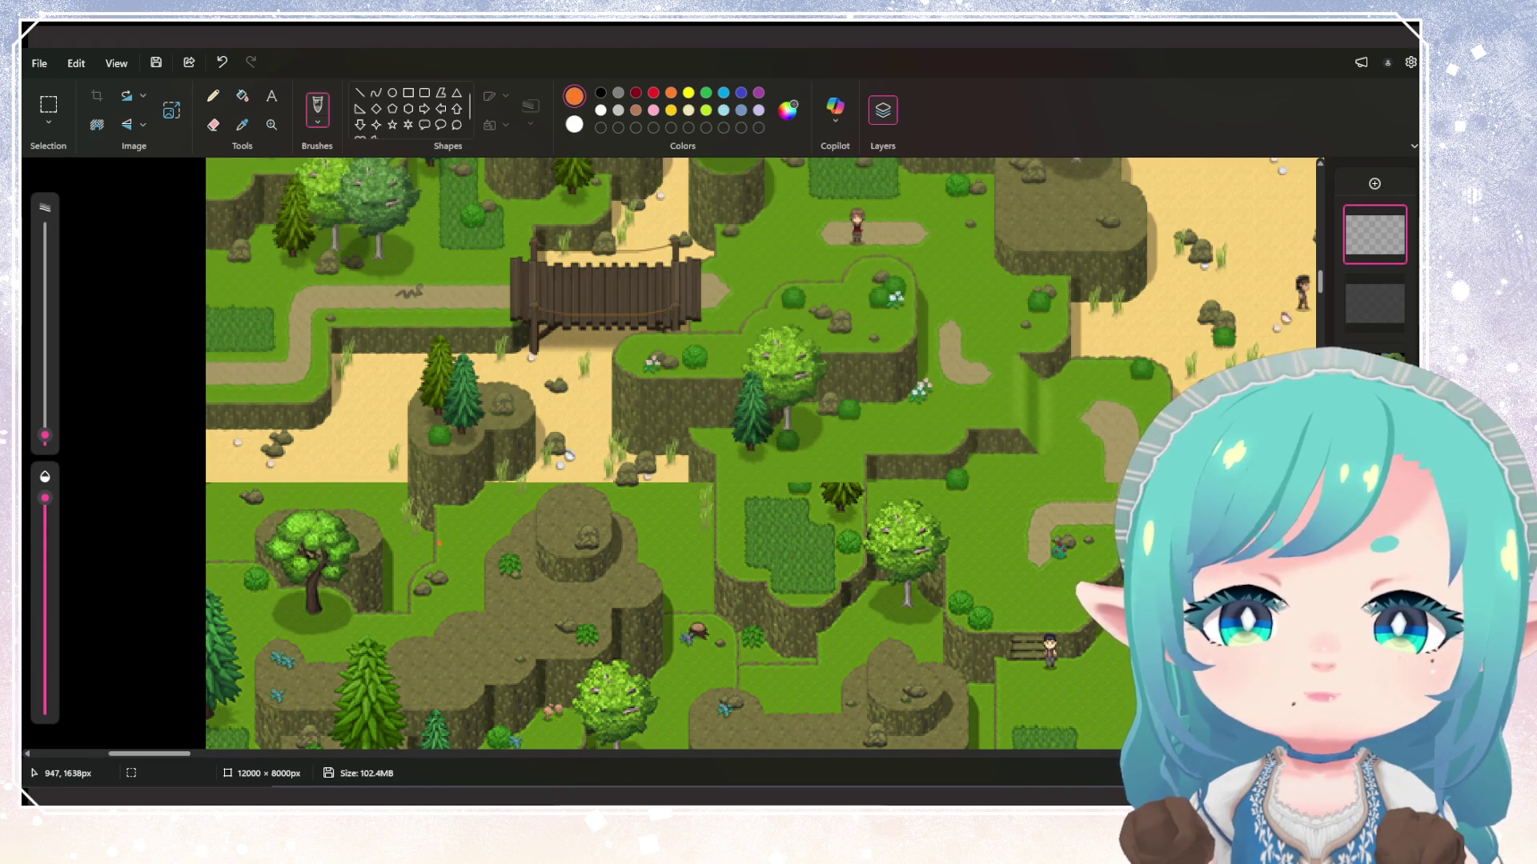
# Draw an orange curved route over the central cliffs, a 6 below it, and a mark on the sand path
pyautogui.moveTo(438, 543)
pyautogui.mouseDown()
pyautogui.moveTo(455, 468)
pyautogui.moveTo(594, 436)
pyautogui.moveTo(686, 437)
pyautogui.moveTo(504, 449)
pyautogui.moveTo(482, 458)
pyautogui.moveTo(656, 438)
pyautogui.moveTo(692, 445)
pyautogui.moveTo(703, 468)
pyautogui.mouseUp()
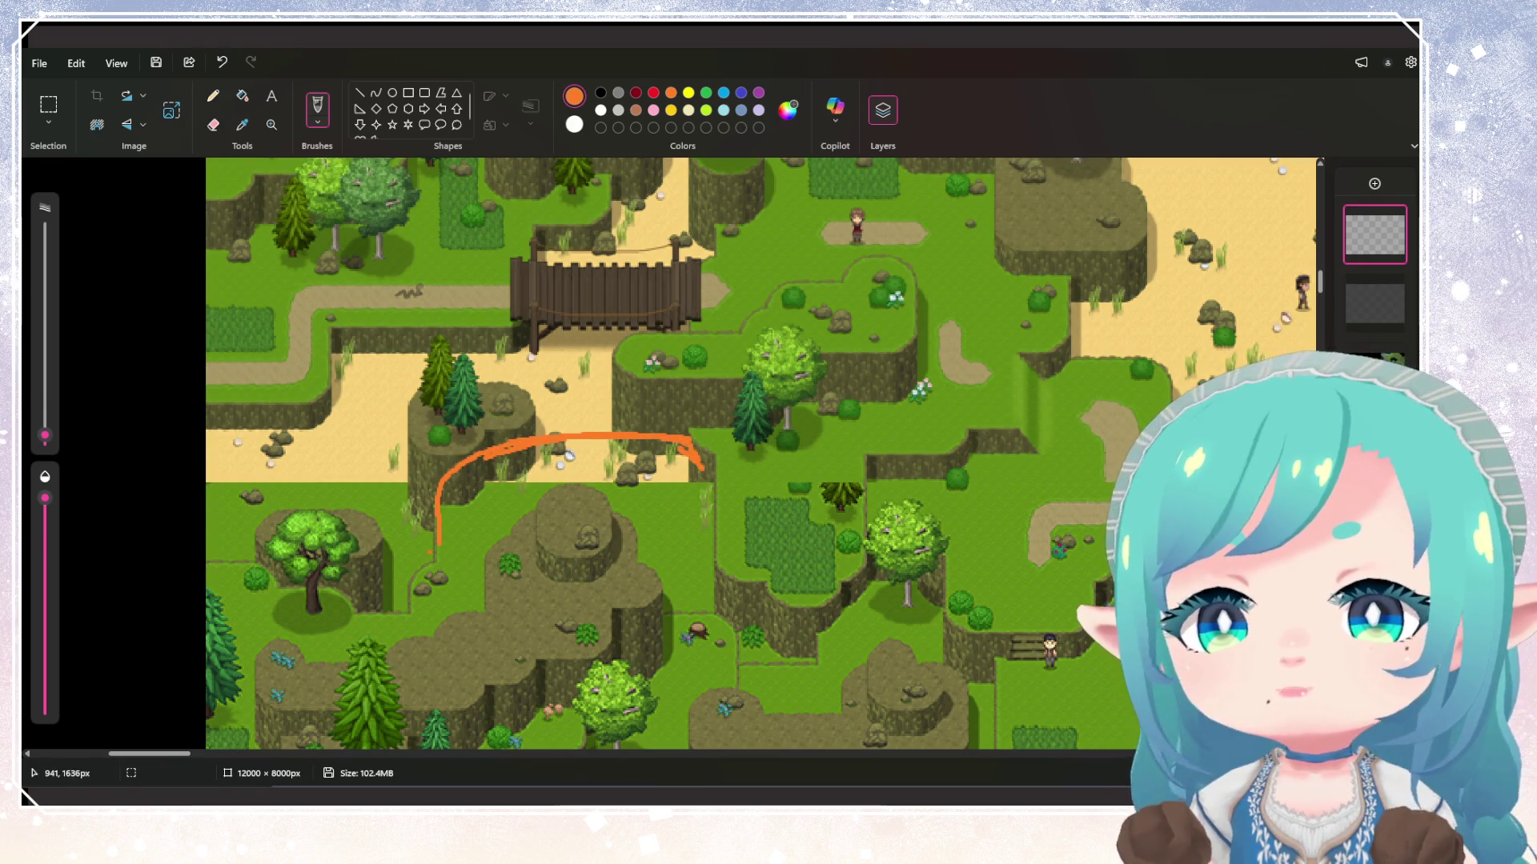
pyautogui.moveTo(464, 484); pyautogui.dragTo(479, 514)
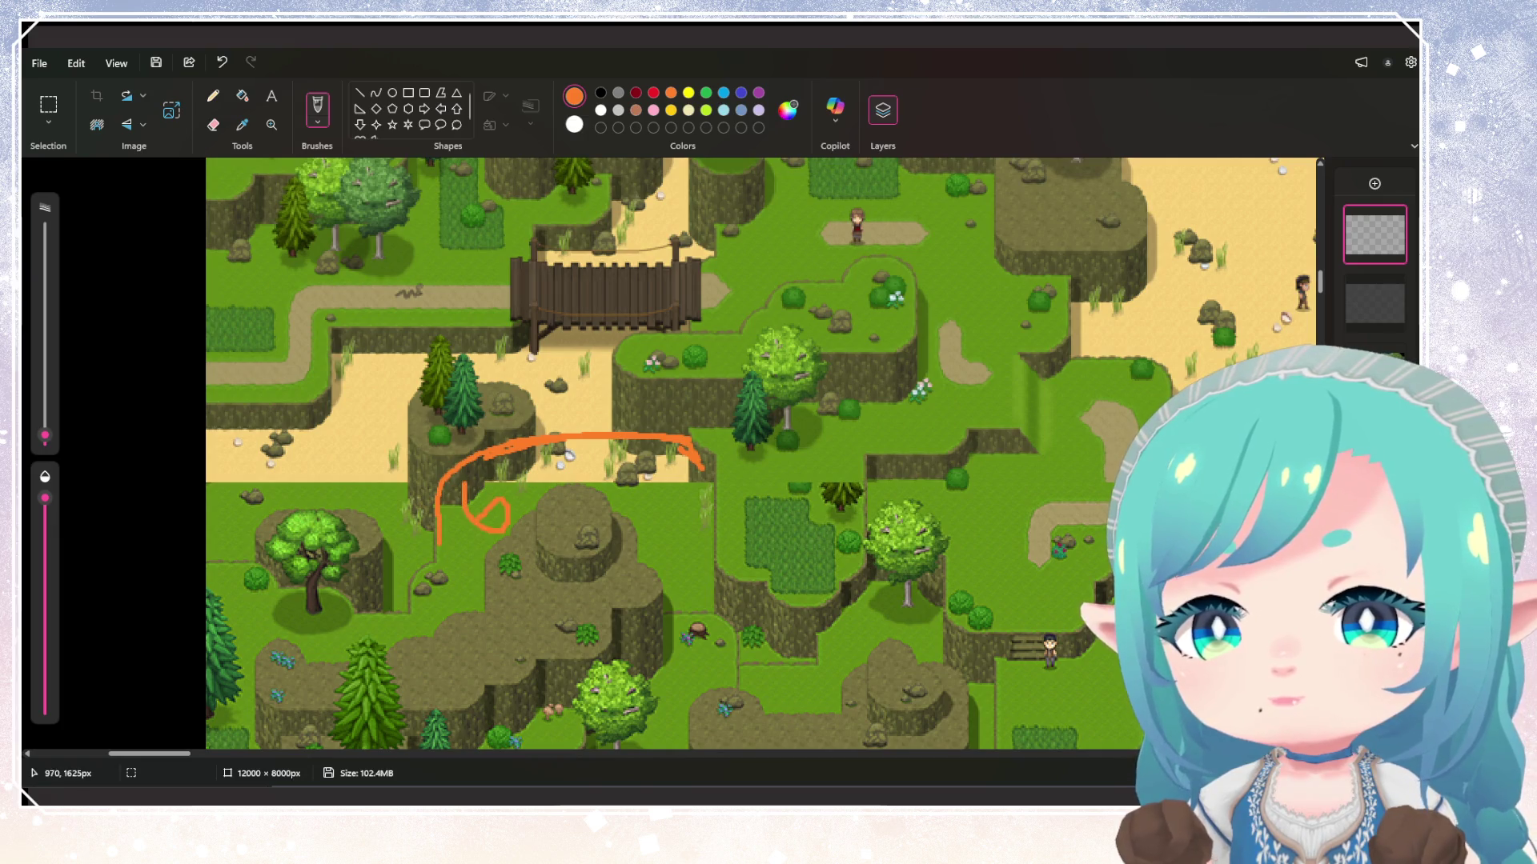
pyautogui.moveTo(351, 455); pyautogui.dragTo(354, 497)
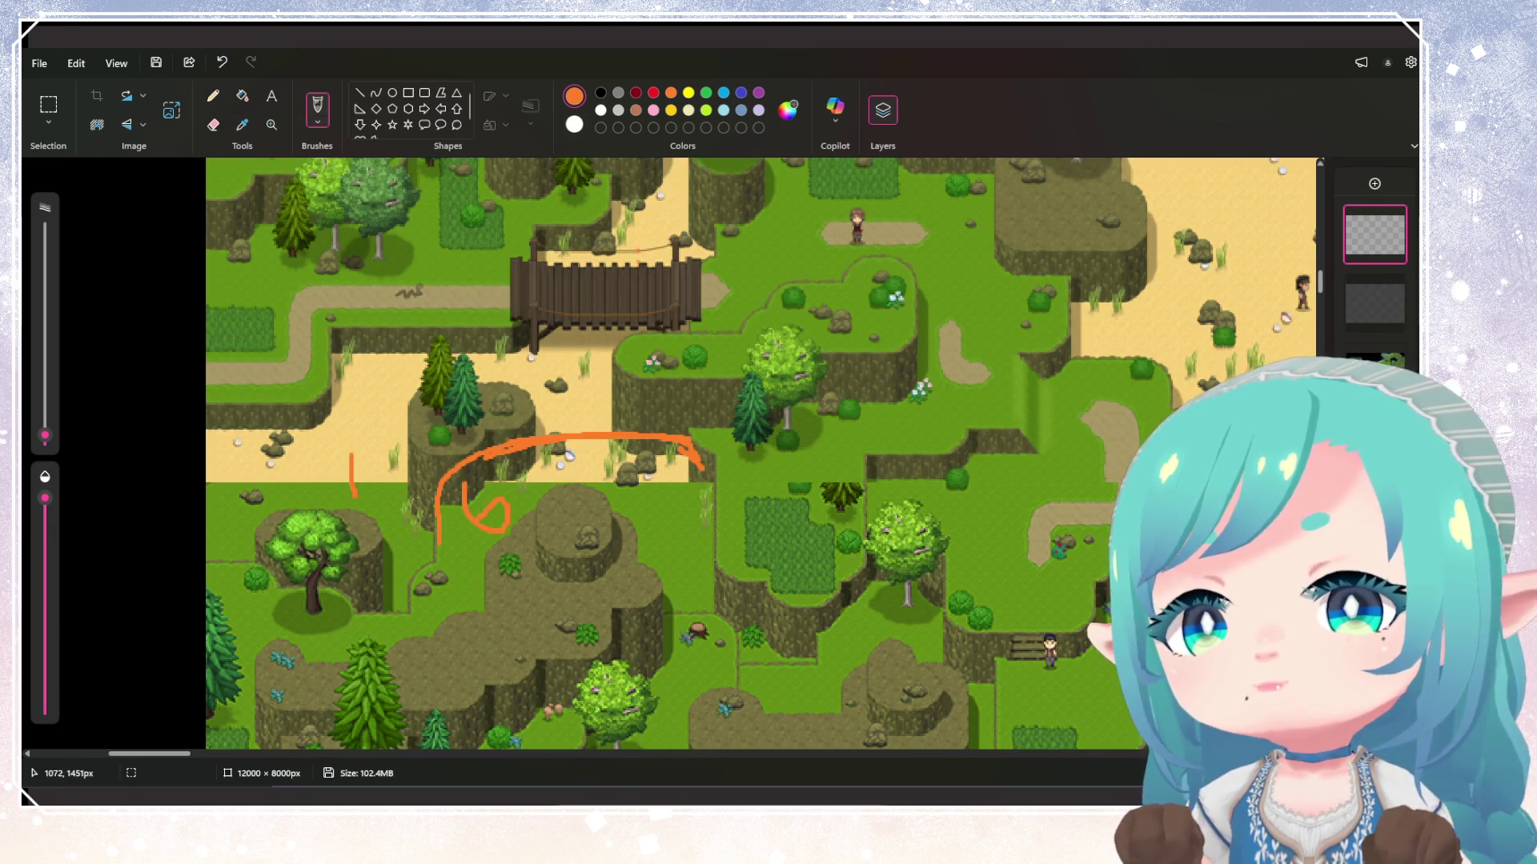
pyautogui.scroll(3, 760, 454)
pyautogui.scroll(-2, 760, 454)
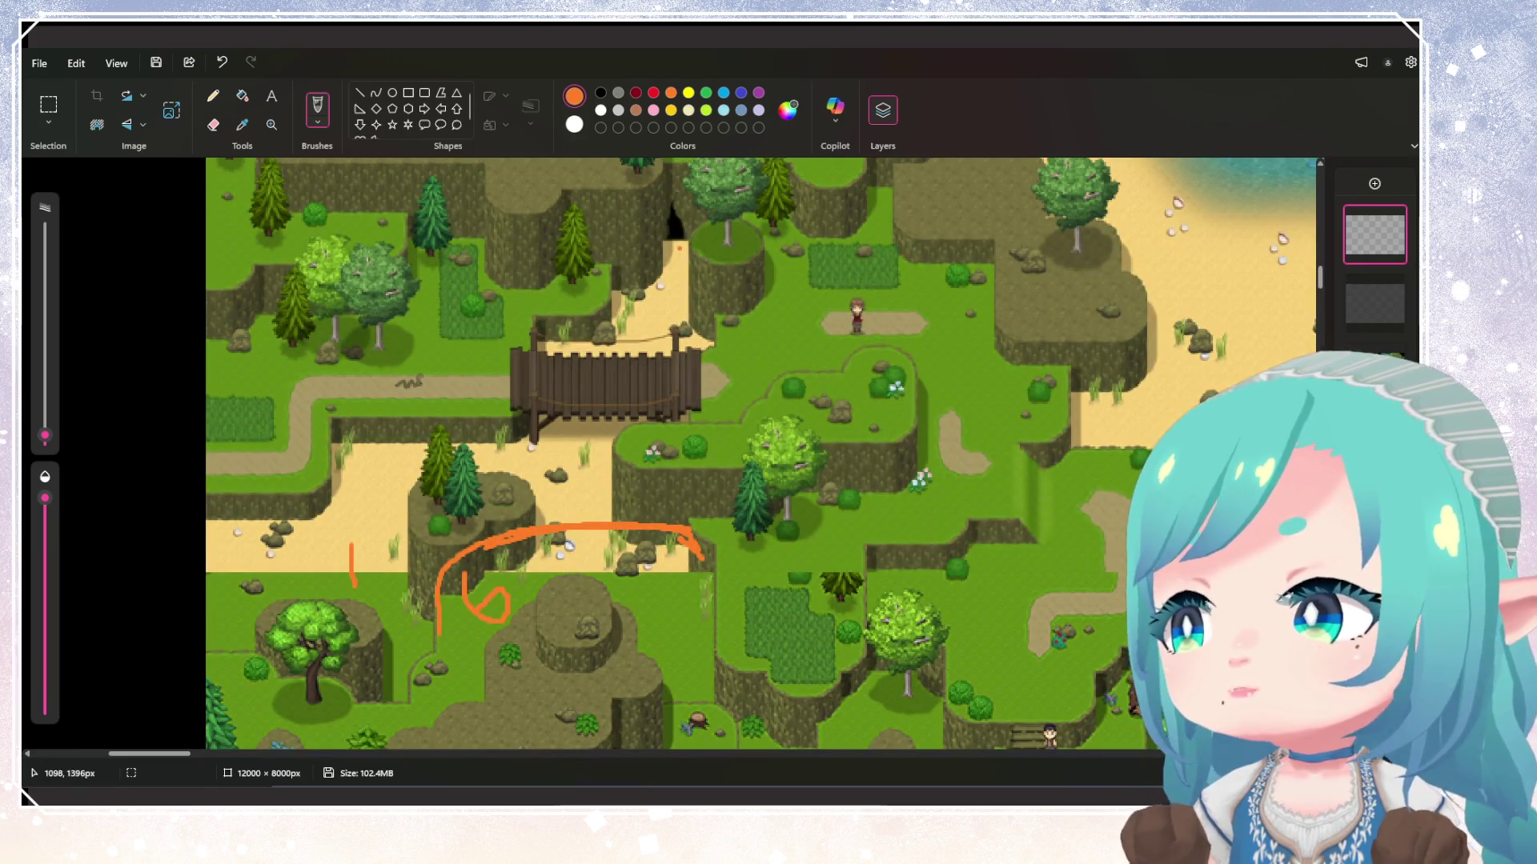
# Draw an orange route from the cliff top across the bridge ending in an arrowhead, plus a beach mark
pyautogui.moveTo(680, 248)
pyautogui.mouseDown()
pyautogui.moveTo(579, 436)
pyautogui.moveTo(449, 464)
pyautogui.moveTo(355, 528)
pyautogui.moveTo(352, 588)
pyautogui.moveTo(377, 570)
pyautogui.mouseUp()
pyautogui.moveTo(284, 552); pyautogui.dragTo(287, 578)
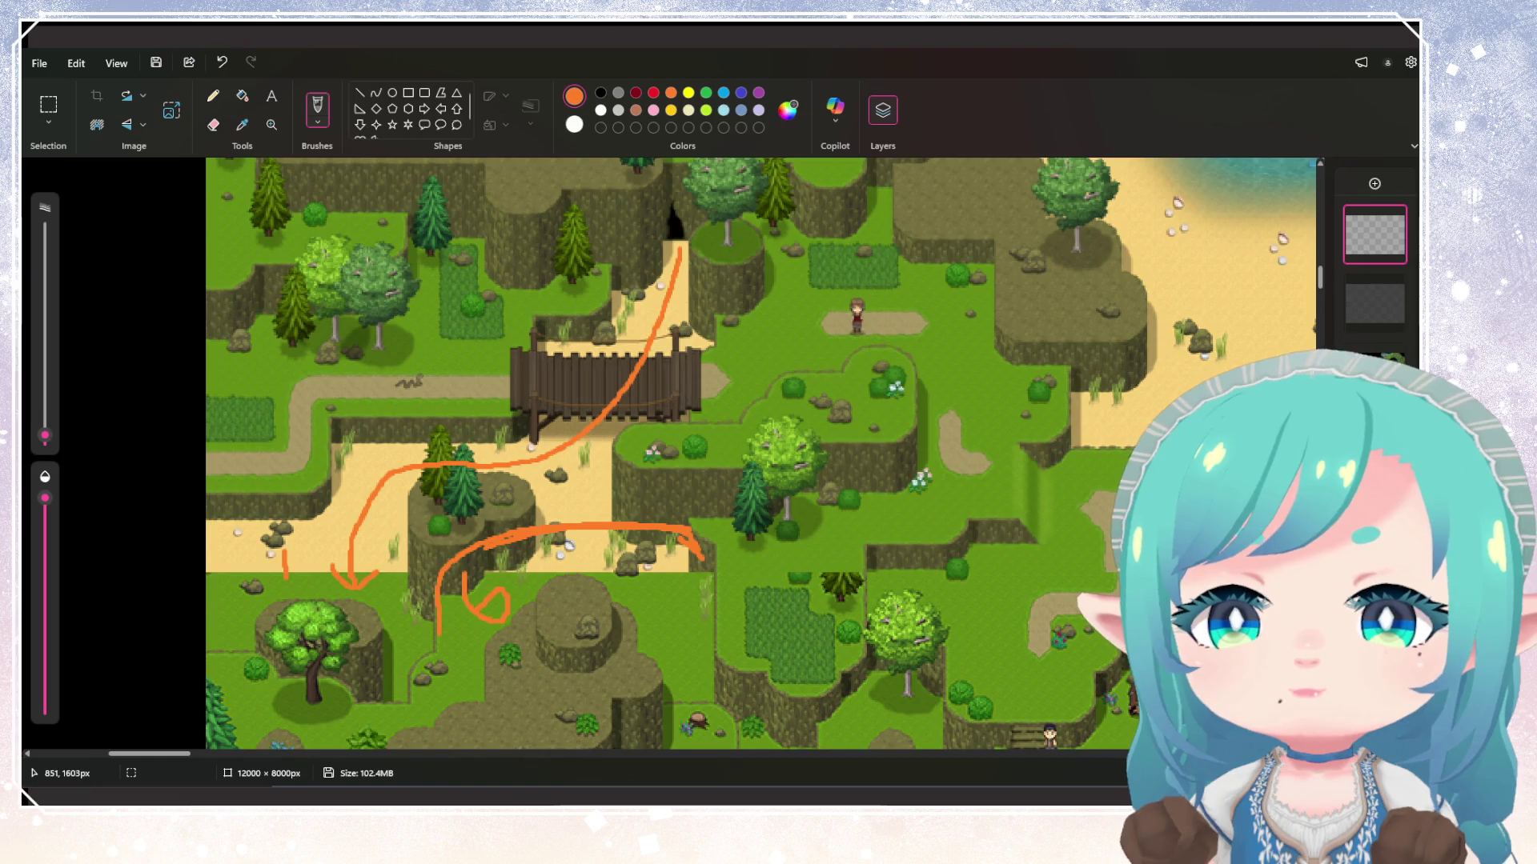
pyautogui.moveTo(1177, 242); pyautogui.dragTo(1184, 280)
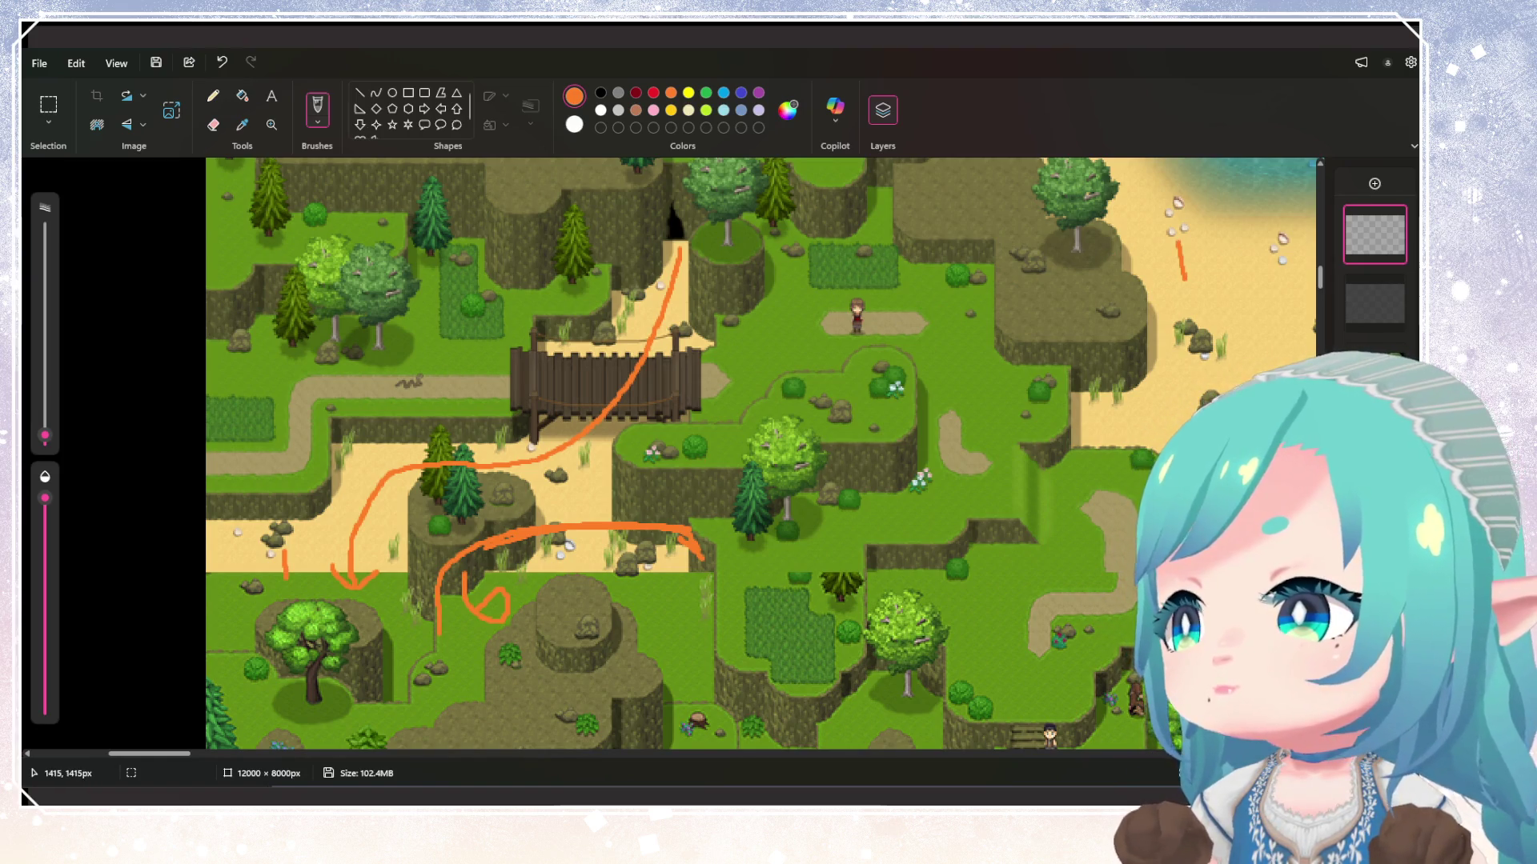
pyautogui.scroll(-5, 462, 408)
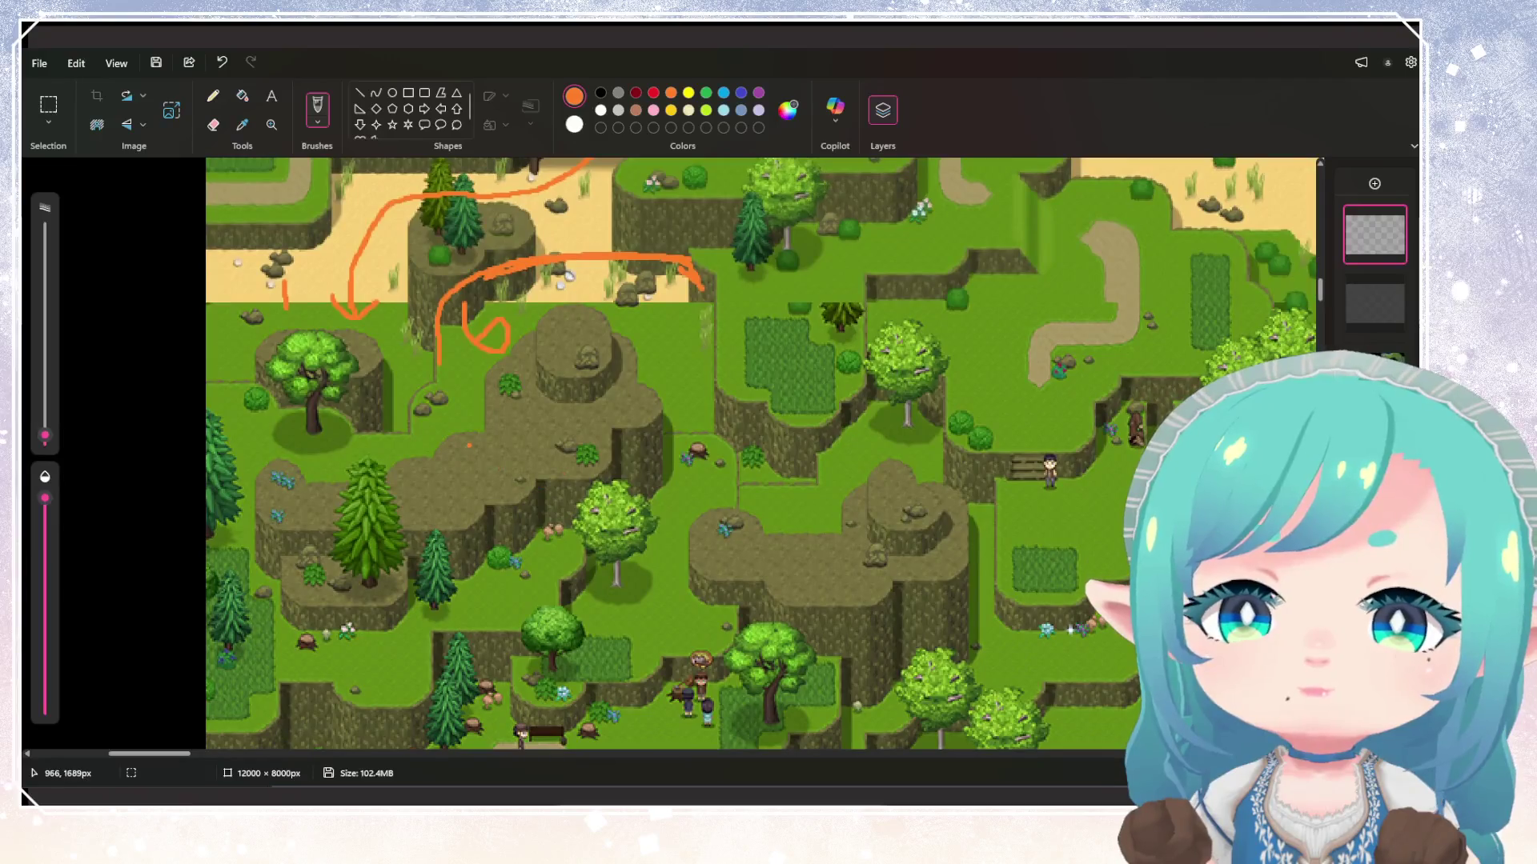
pyautogui.scroll(3, 464, 463)
pyautogui.scroll(-3, 465, 463)
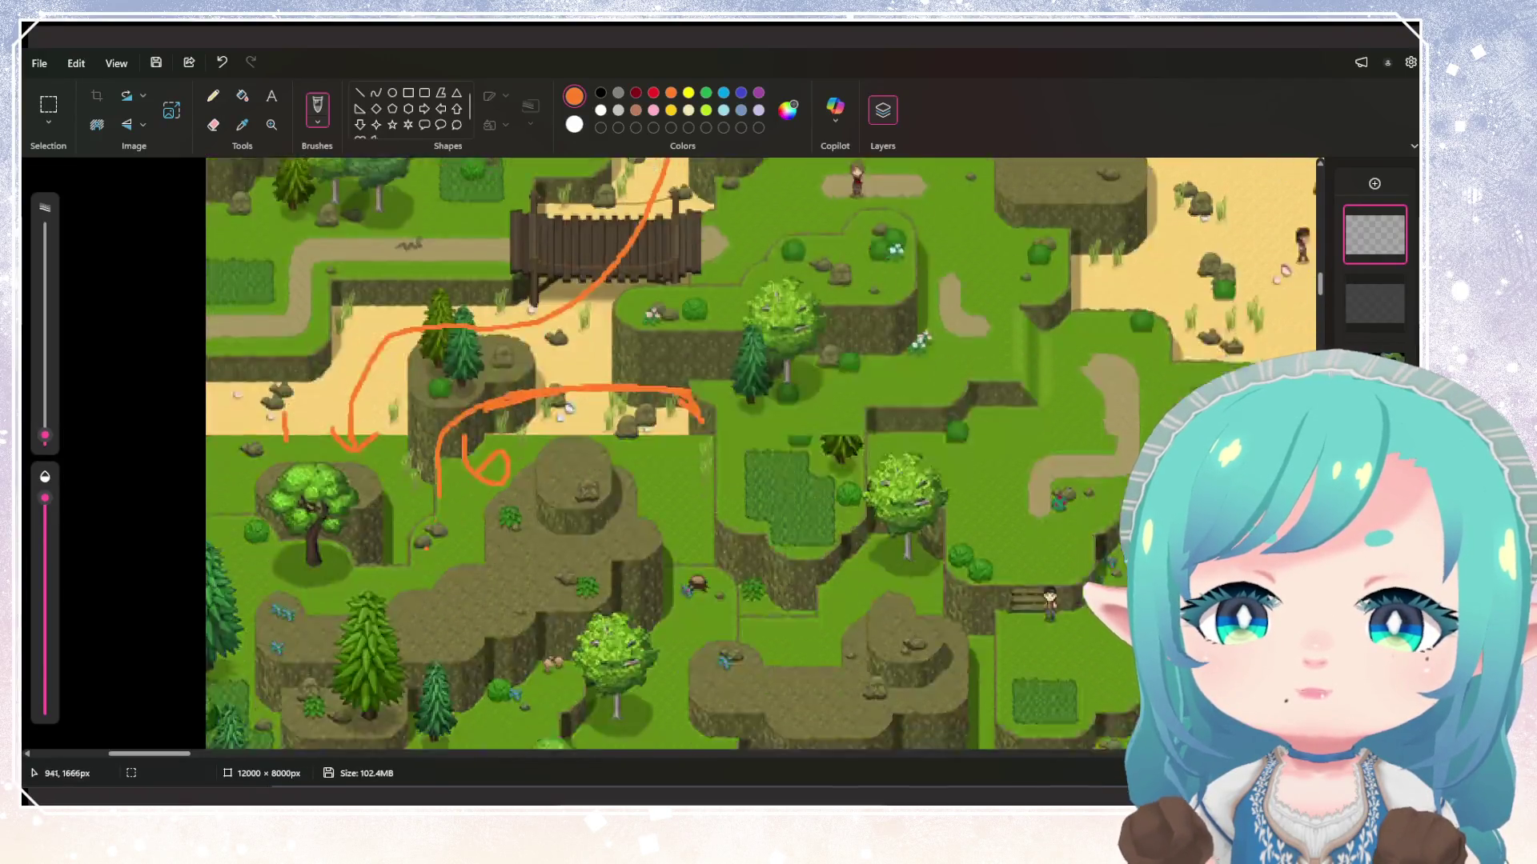
# Cross out the round tree with an orange X
pyautogui.moveTo(300, 352)
pyautogui.mouseDown()
pyautogui.moveTo(383, 399)
pyautogui.moveTo(334, 404)
pyautogui.mouseUp()
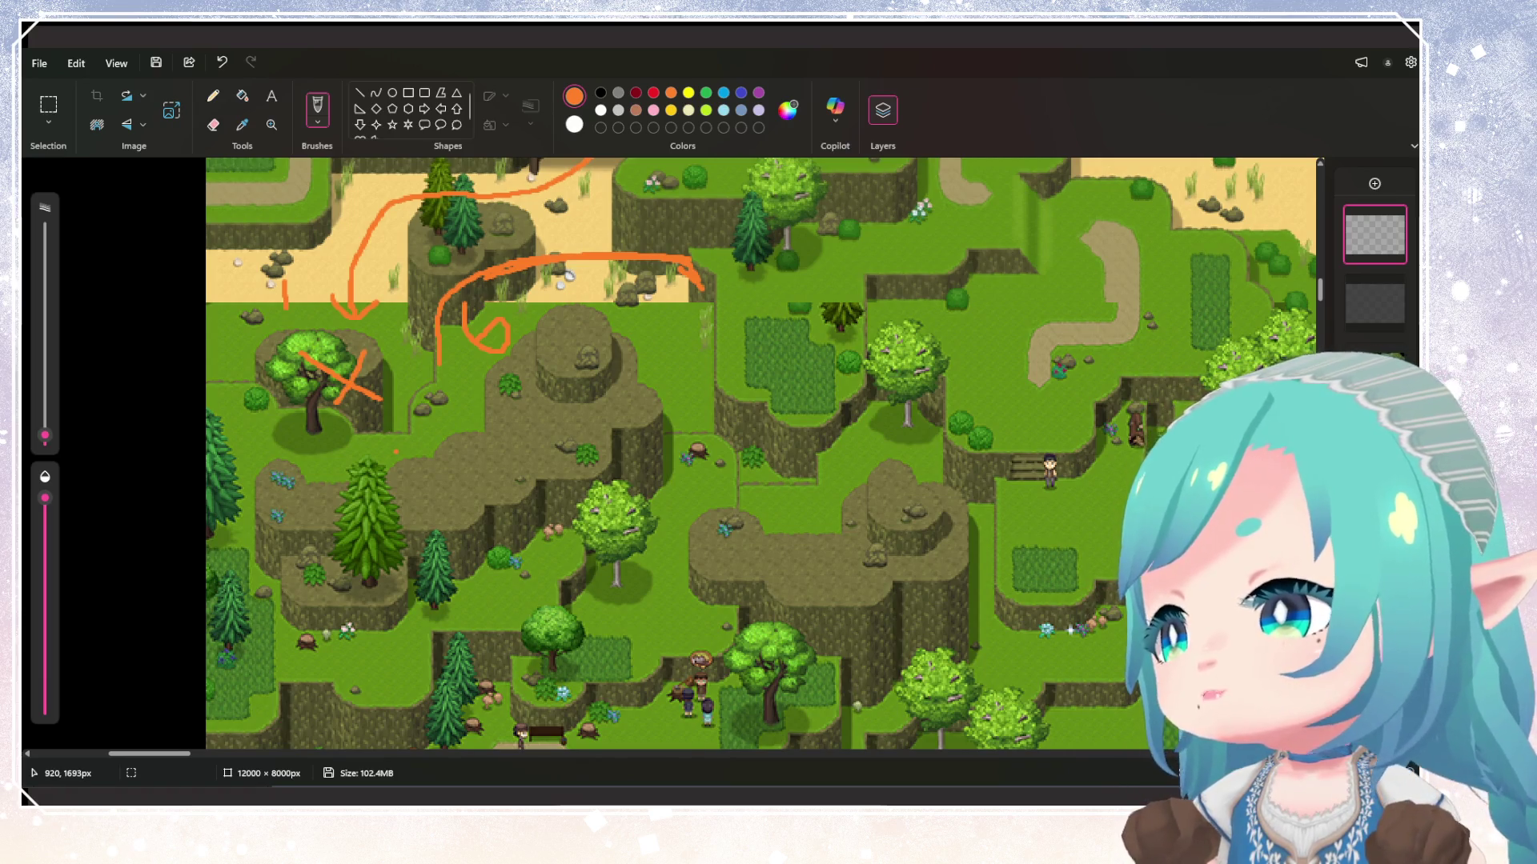
pyautogui.scroll(-3, 761, 454)
pyautogui.scroll(10, 760, 454)
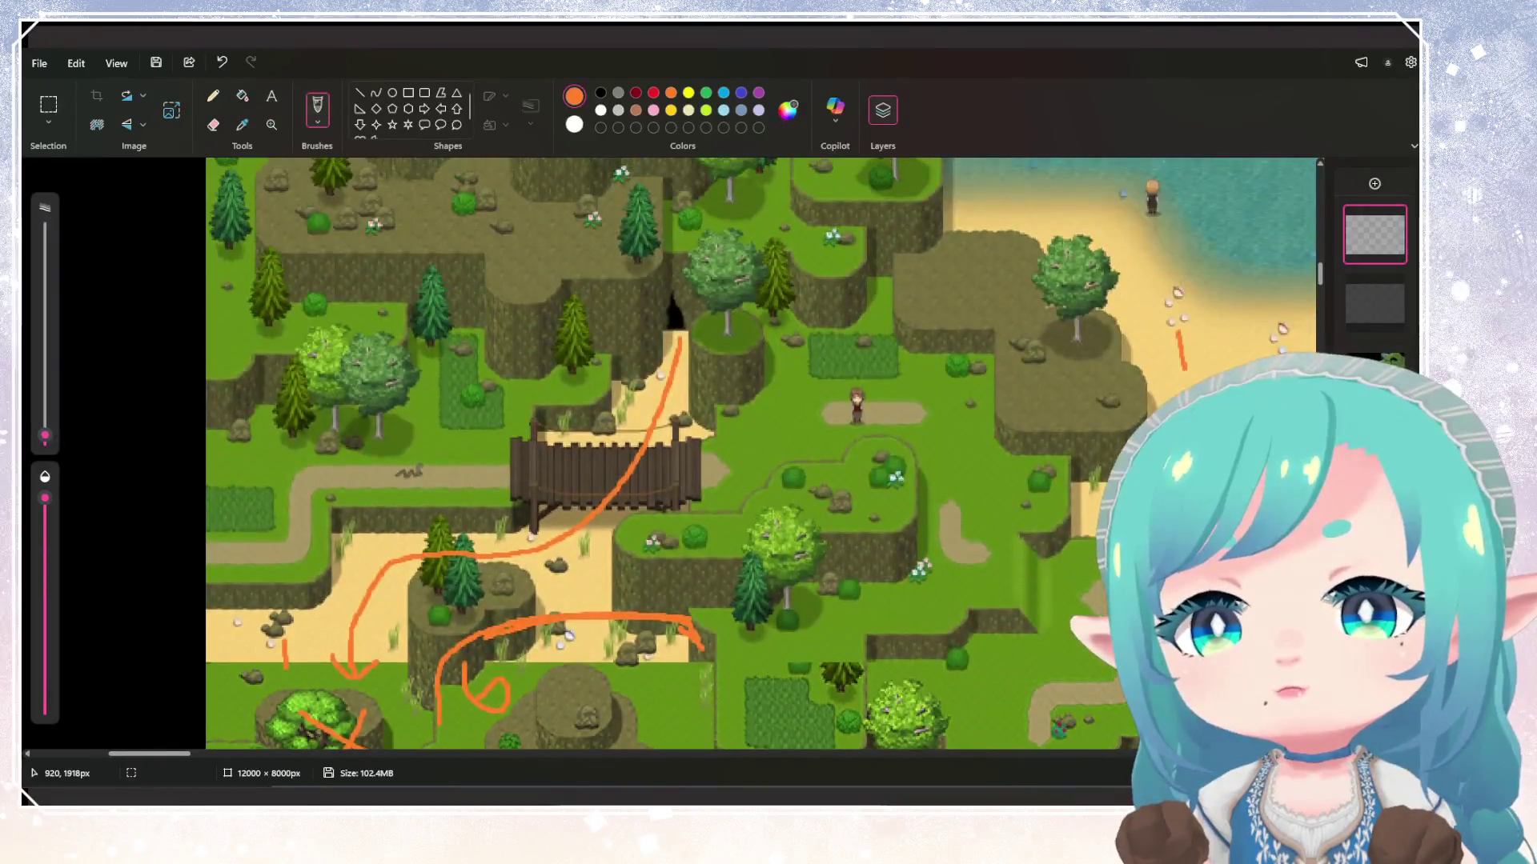
pyautogui.scroll(-3, 761, 454)
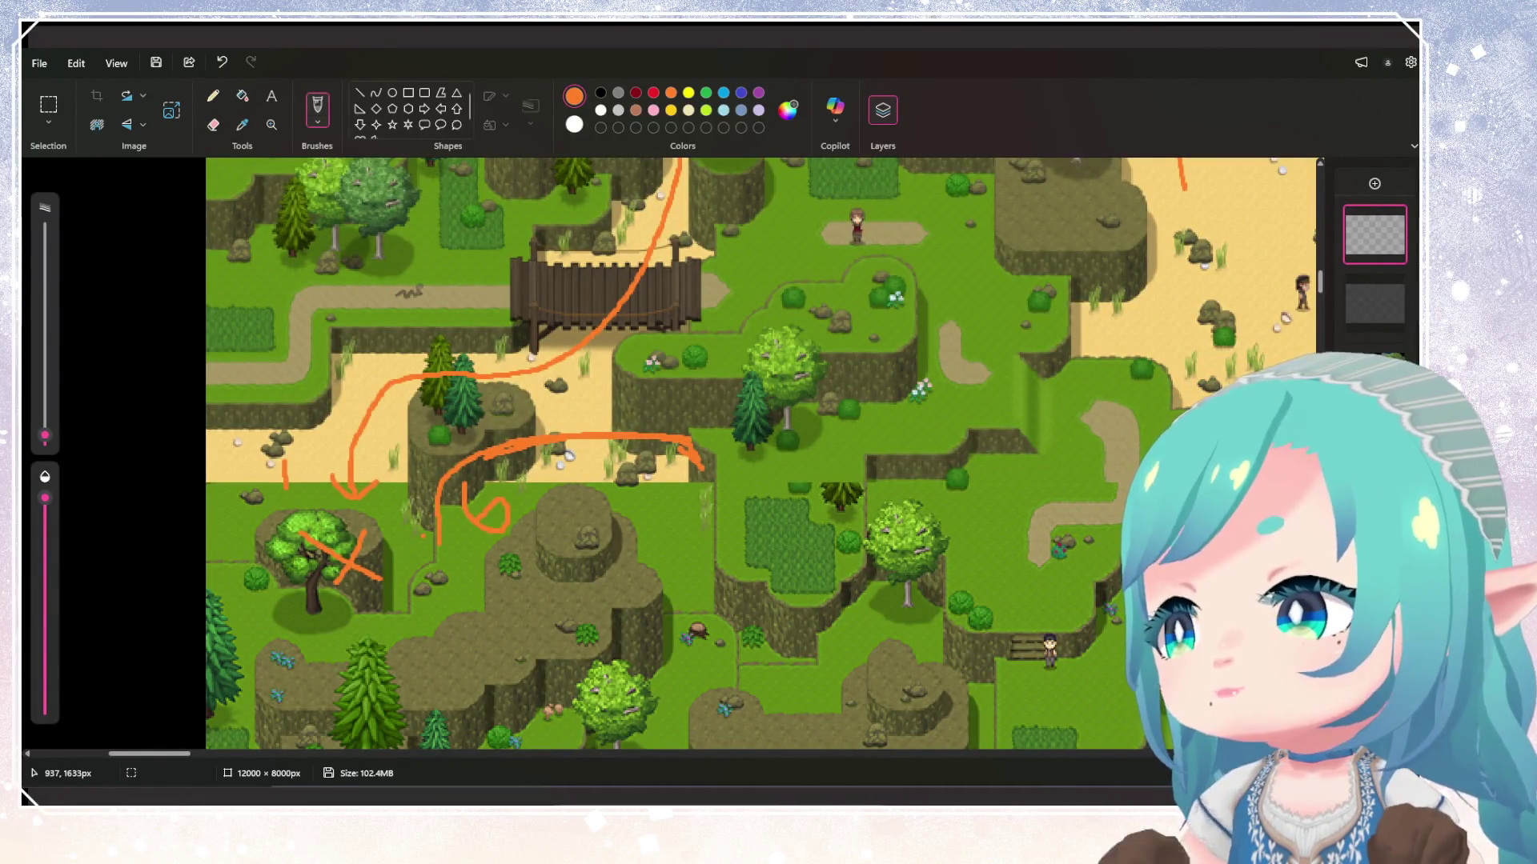
pyautogui.scroll(2, 480, 528)
pyautogui.scroll(-2, 600, 513)
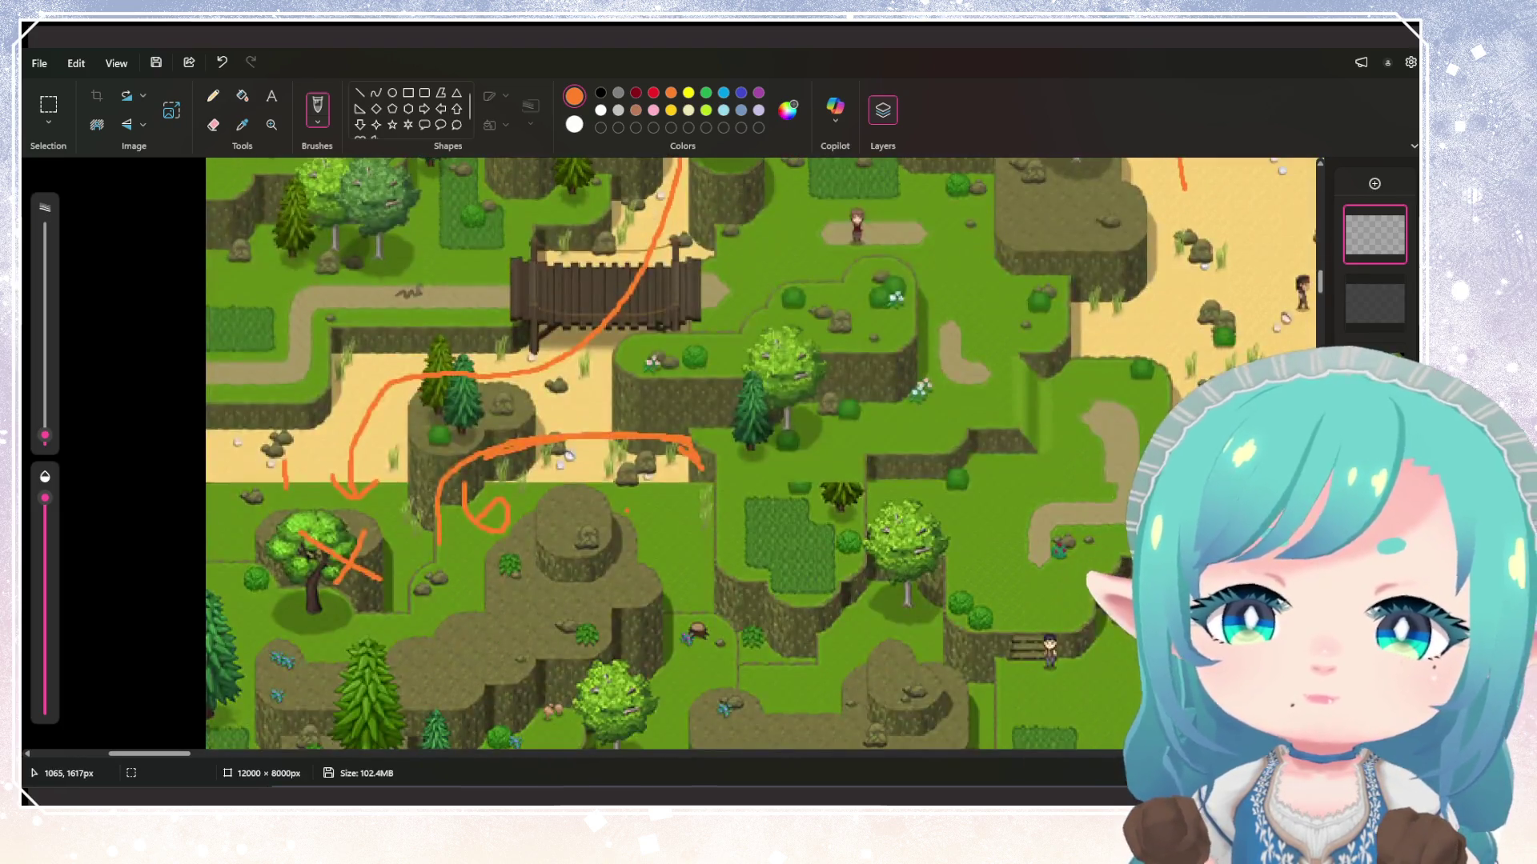
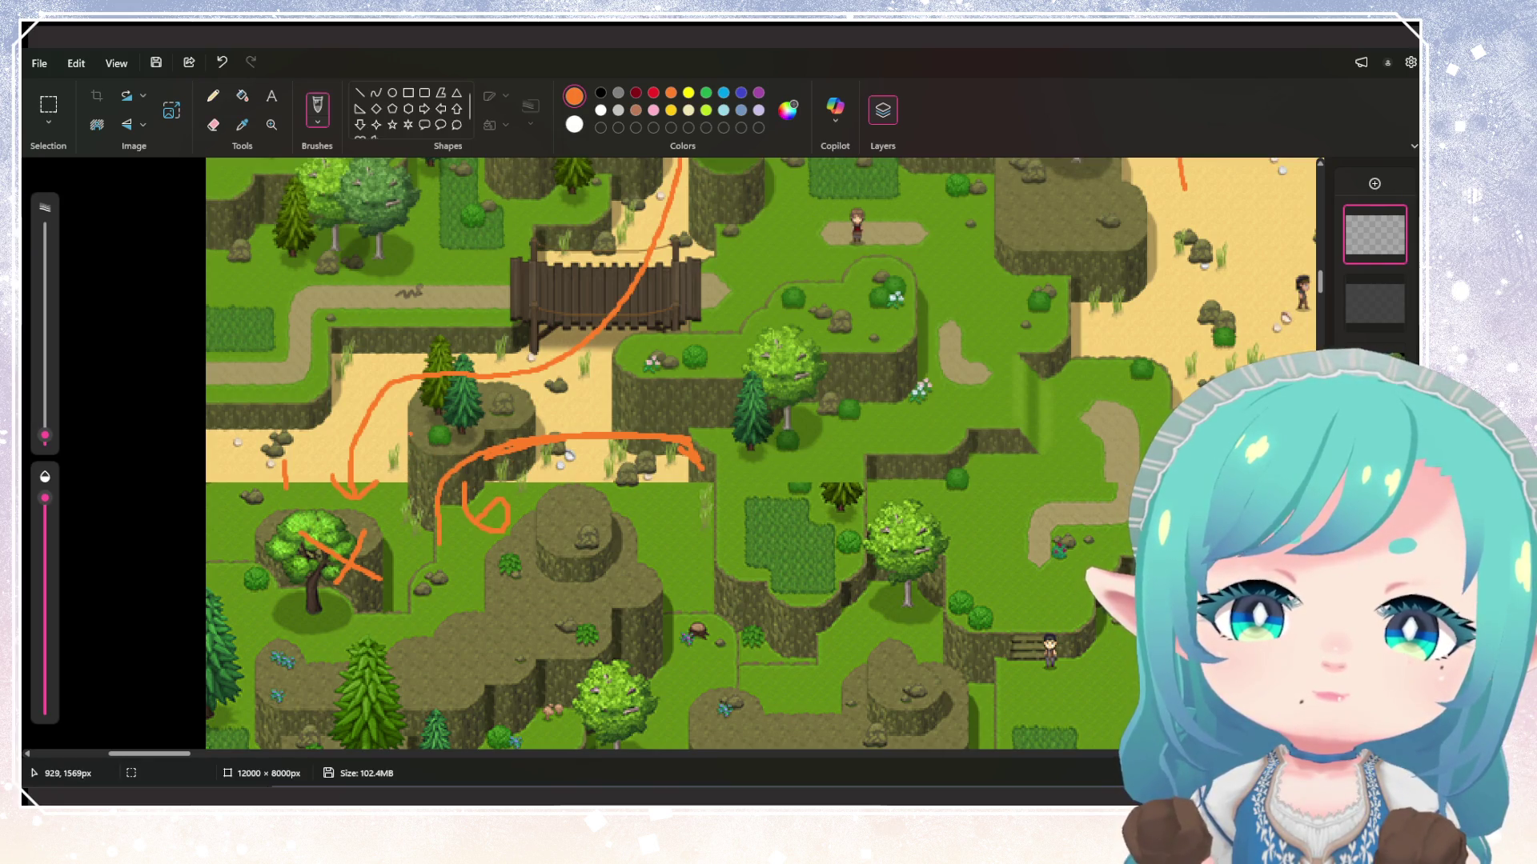
# Undo a stray orange stroke and mark the pine-tree hill with an orange 8
pyautogui.moveTo(410, 435); pyautogui.dragTo(408, 591)
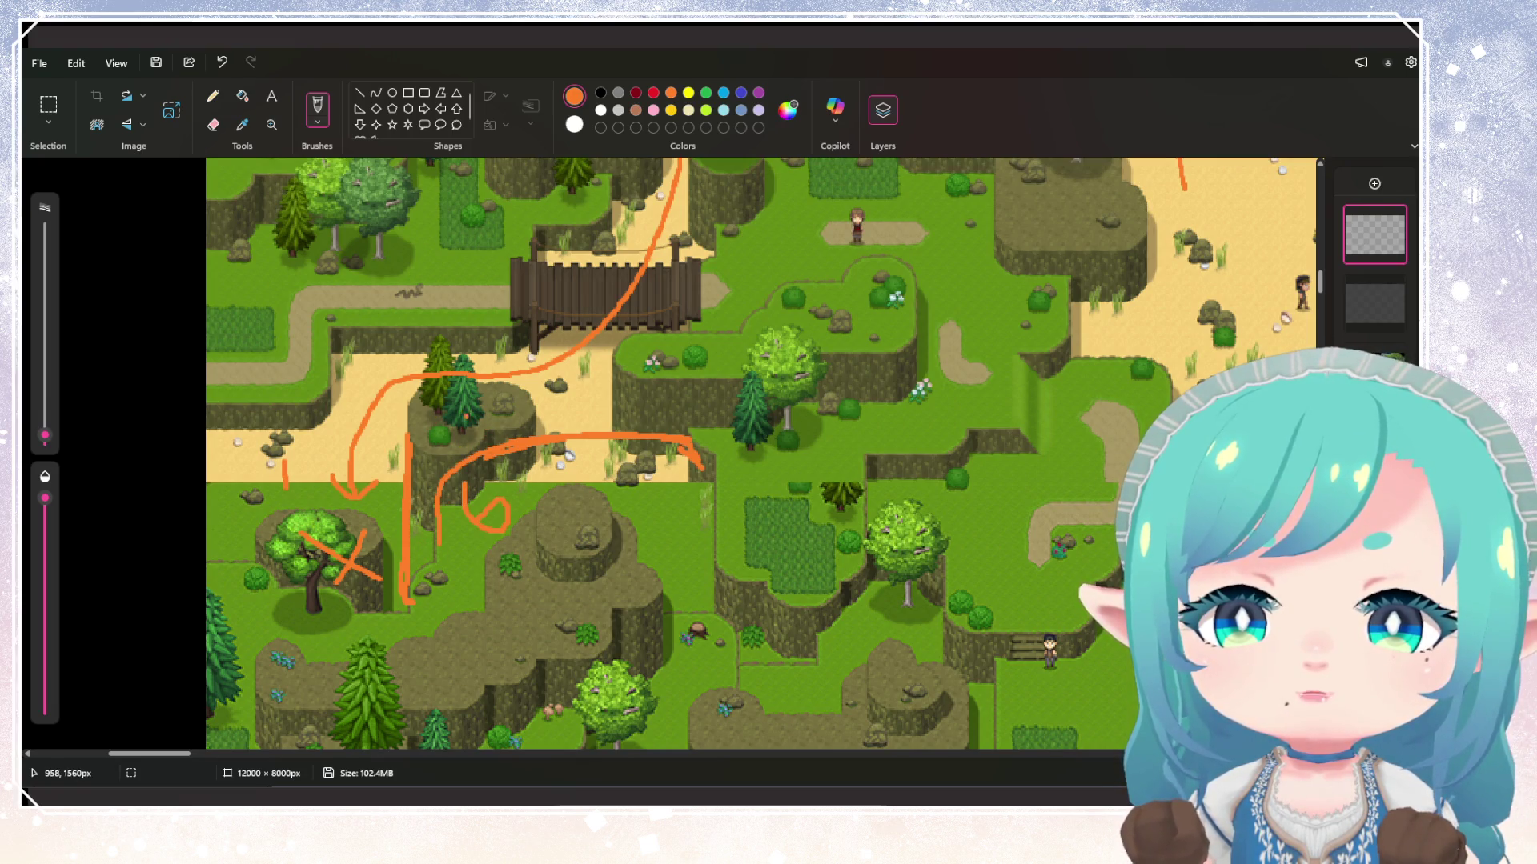
pyautogui.hotkey('ctrl', 'z')
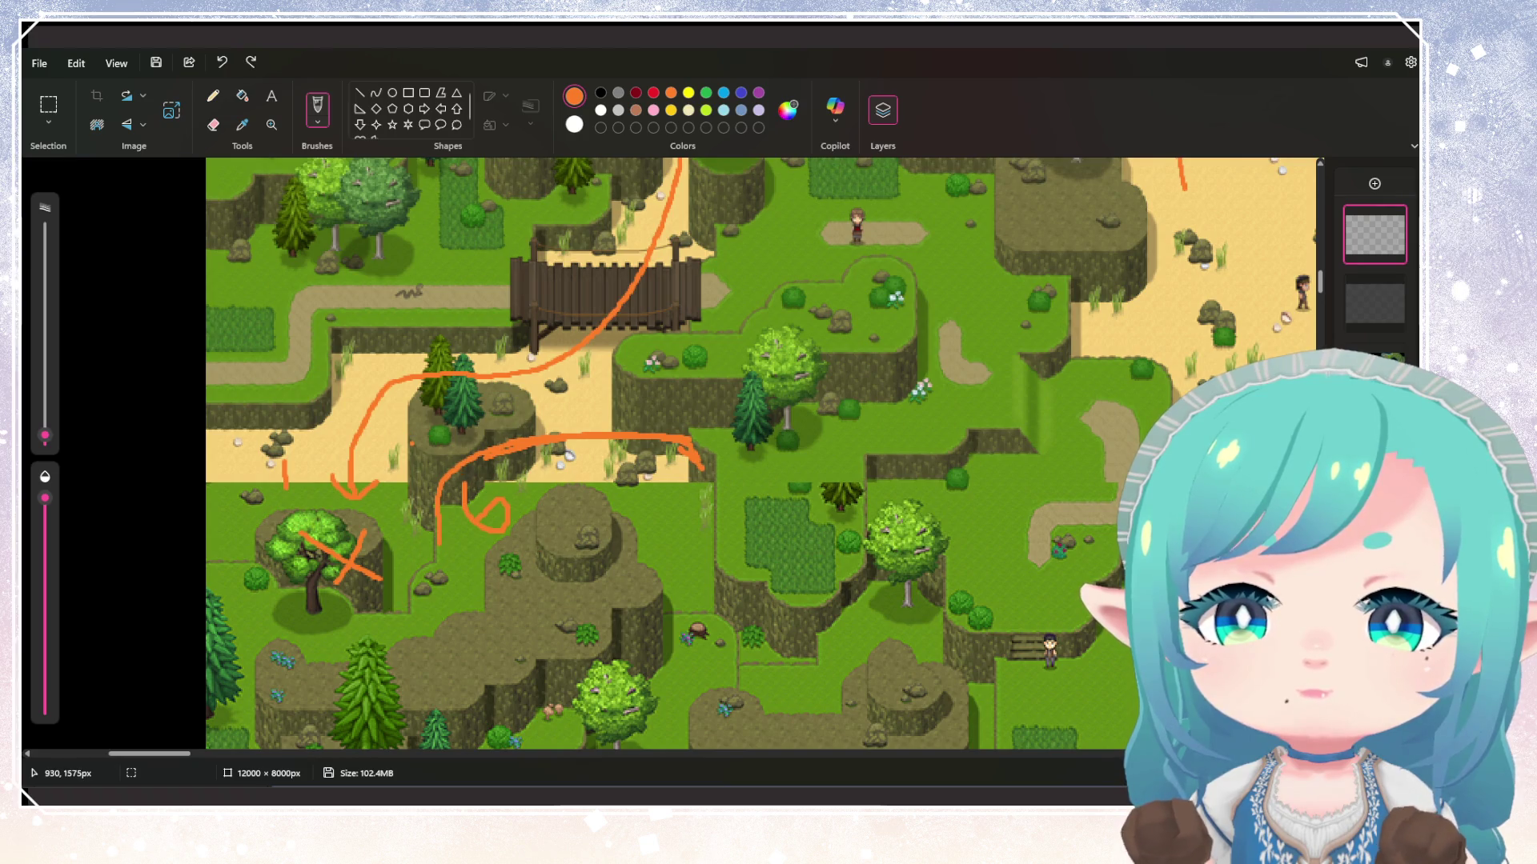
pyautogui.moveTo(436, 410)
pyautogui.mouseDown()
pyautogui.moveTo(422, 428)
pyautogui.moveTo(440, 413)
pyautogui.moveTo(439, 432)
pyautogui.mouseUp()
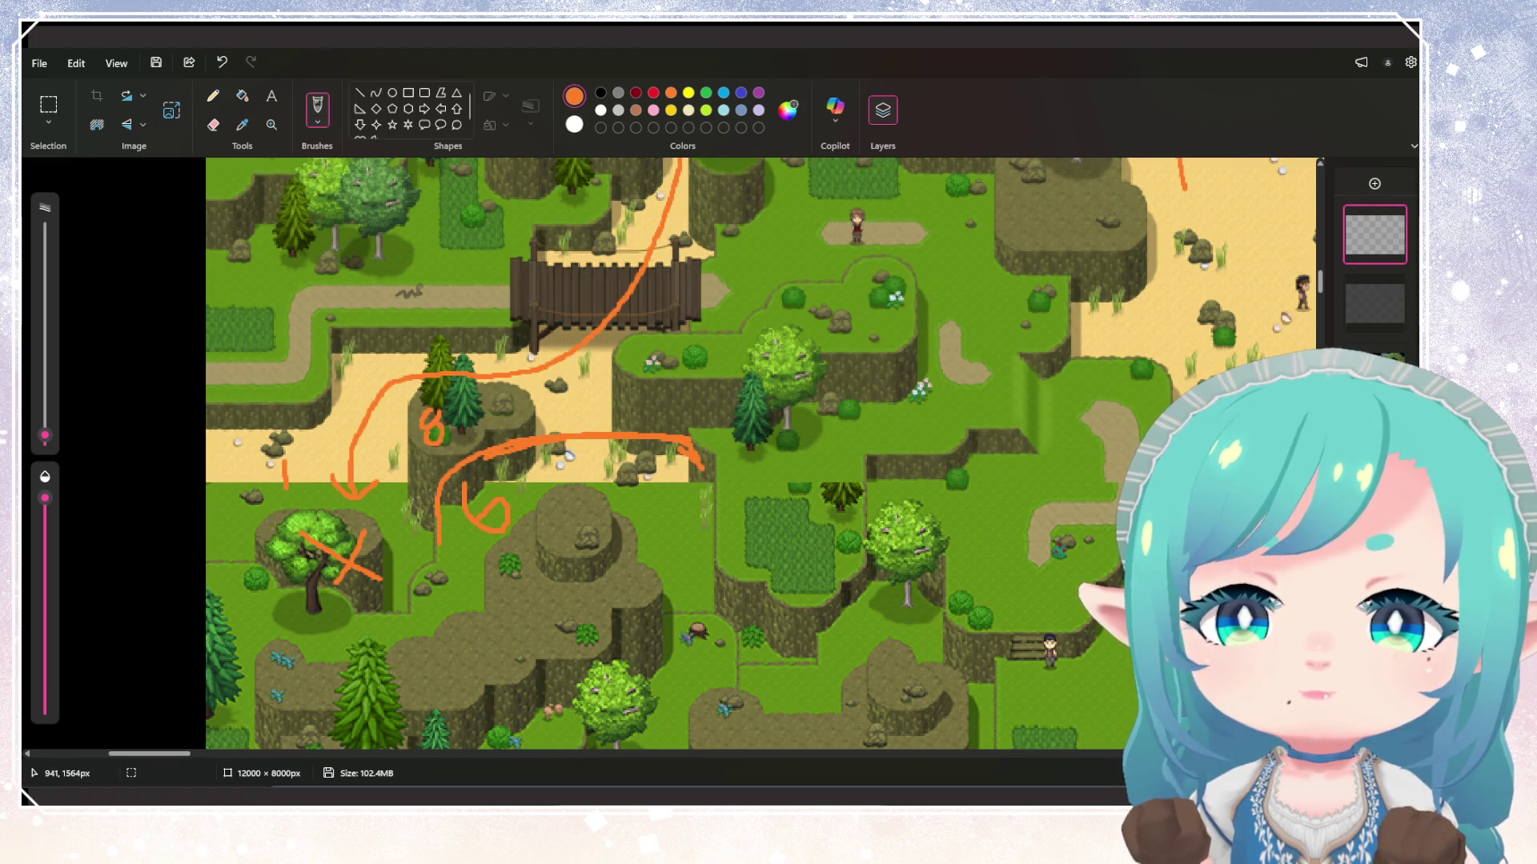
pyautogui.scroll(-5, 635, 510)
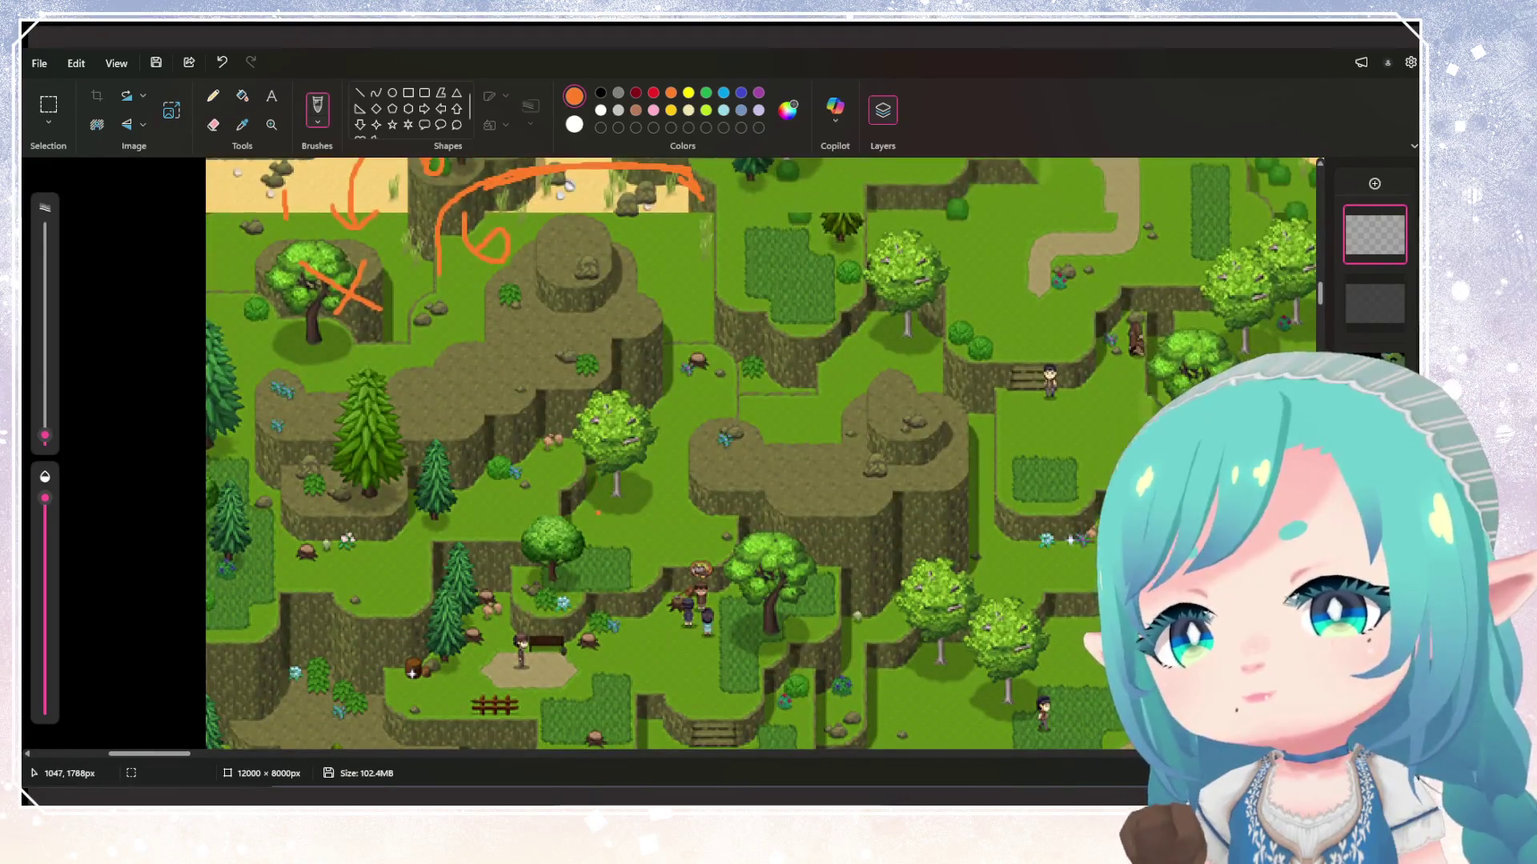
pyautogui.scroll(3, 631, 476)
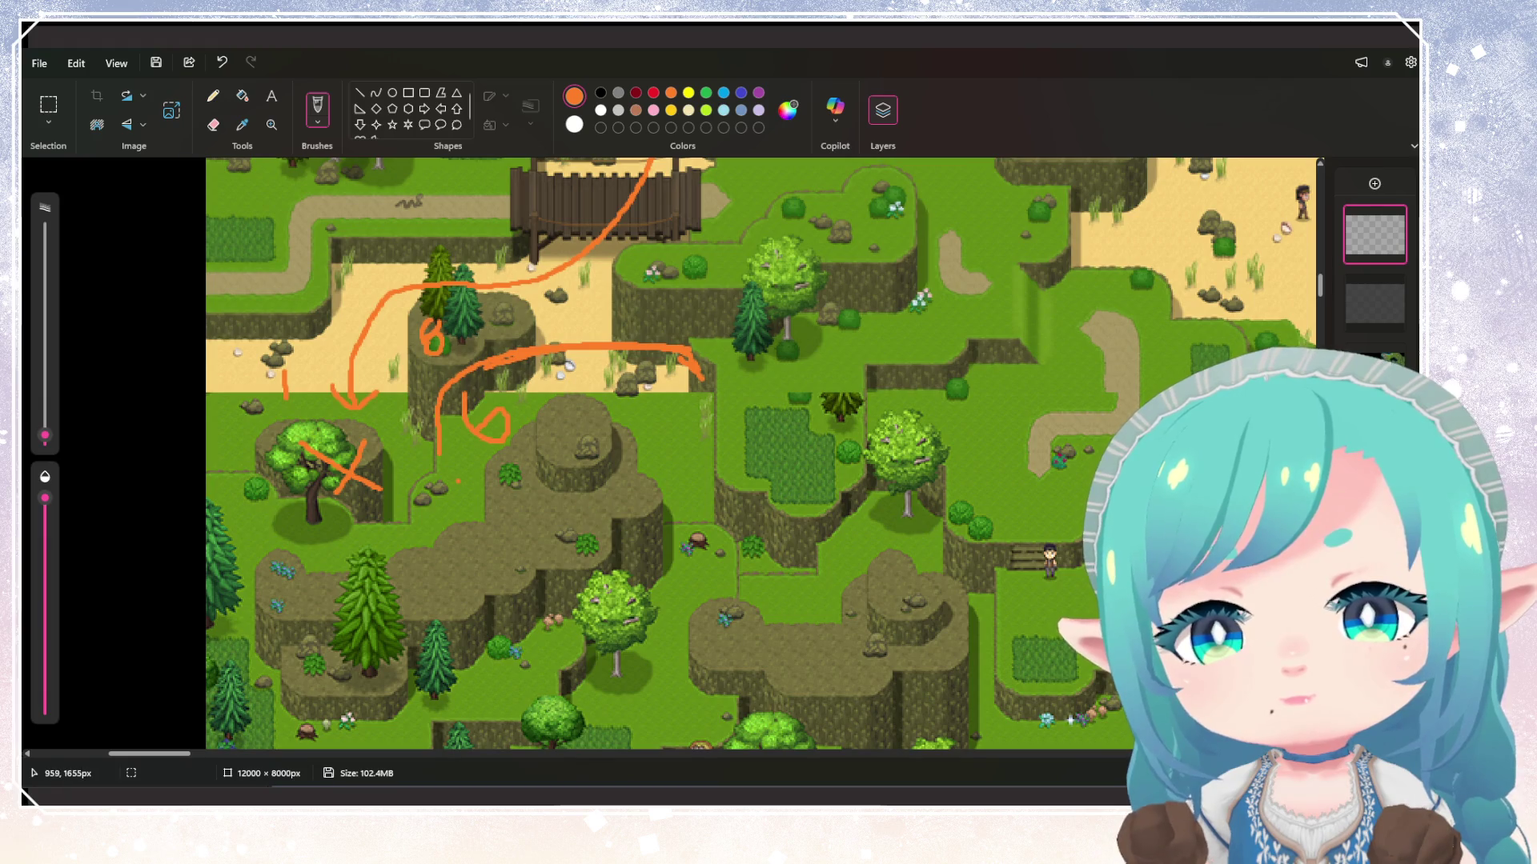
pyautogui.scroll(-5, 412, 583)
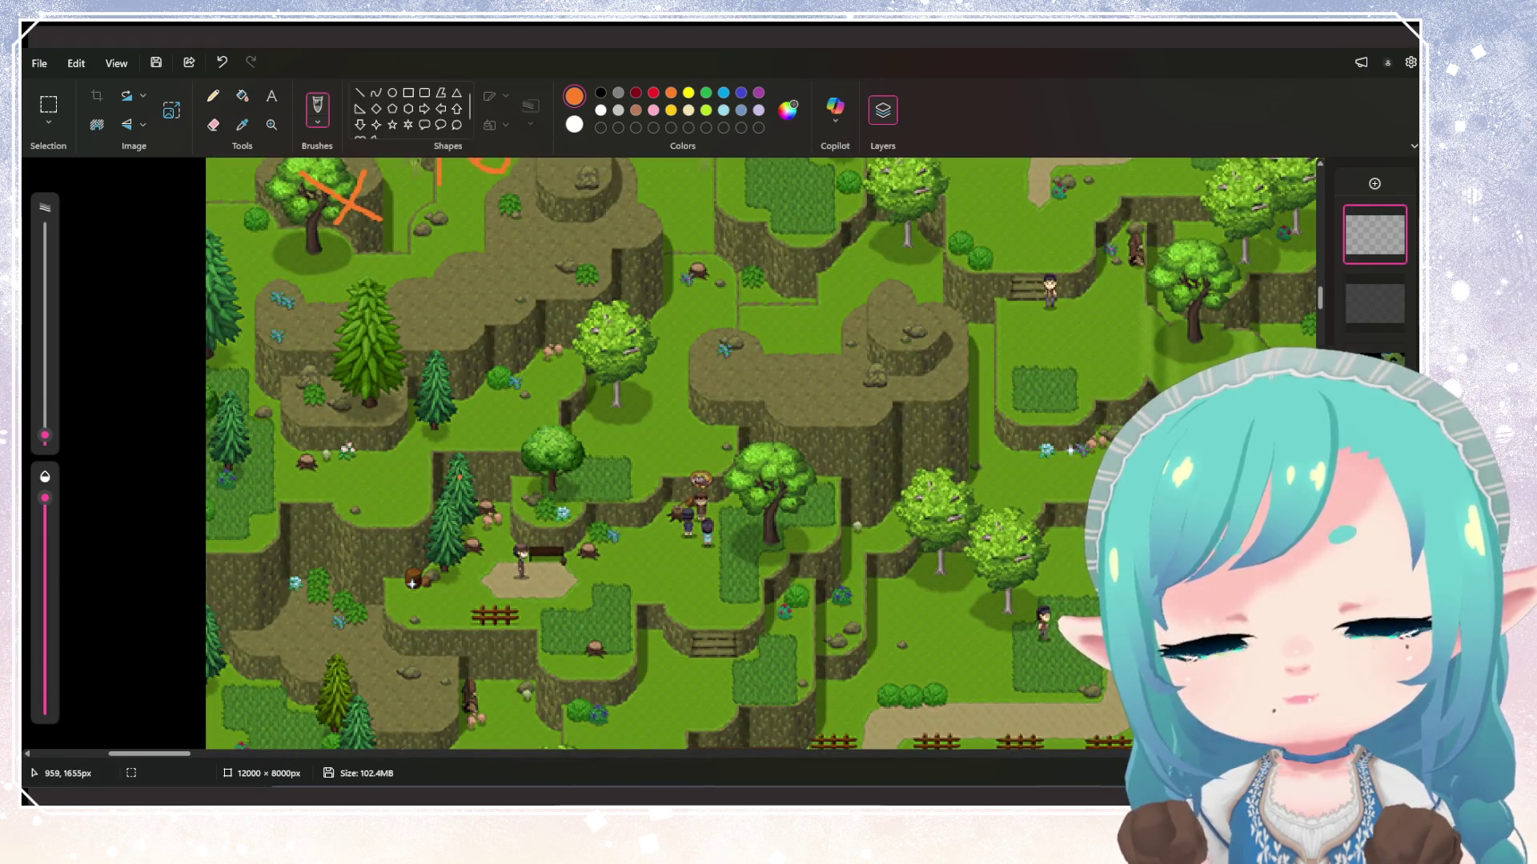
# Show the hidden annotation layer and draw a small orange box below the cliff
pyautogui.click(1393, 286)
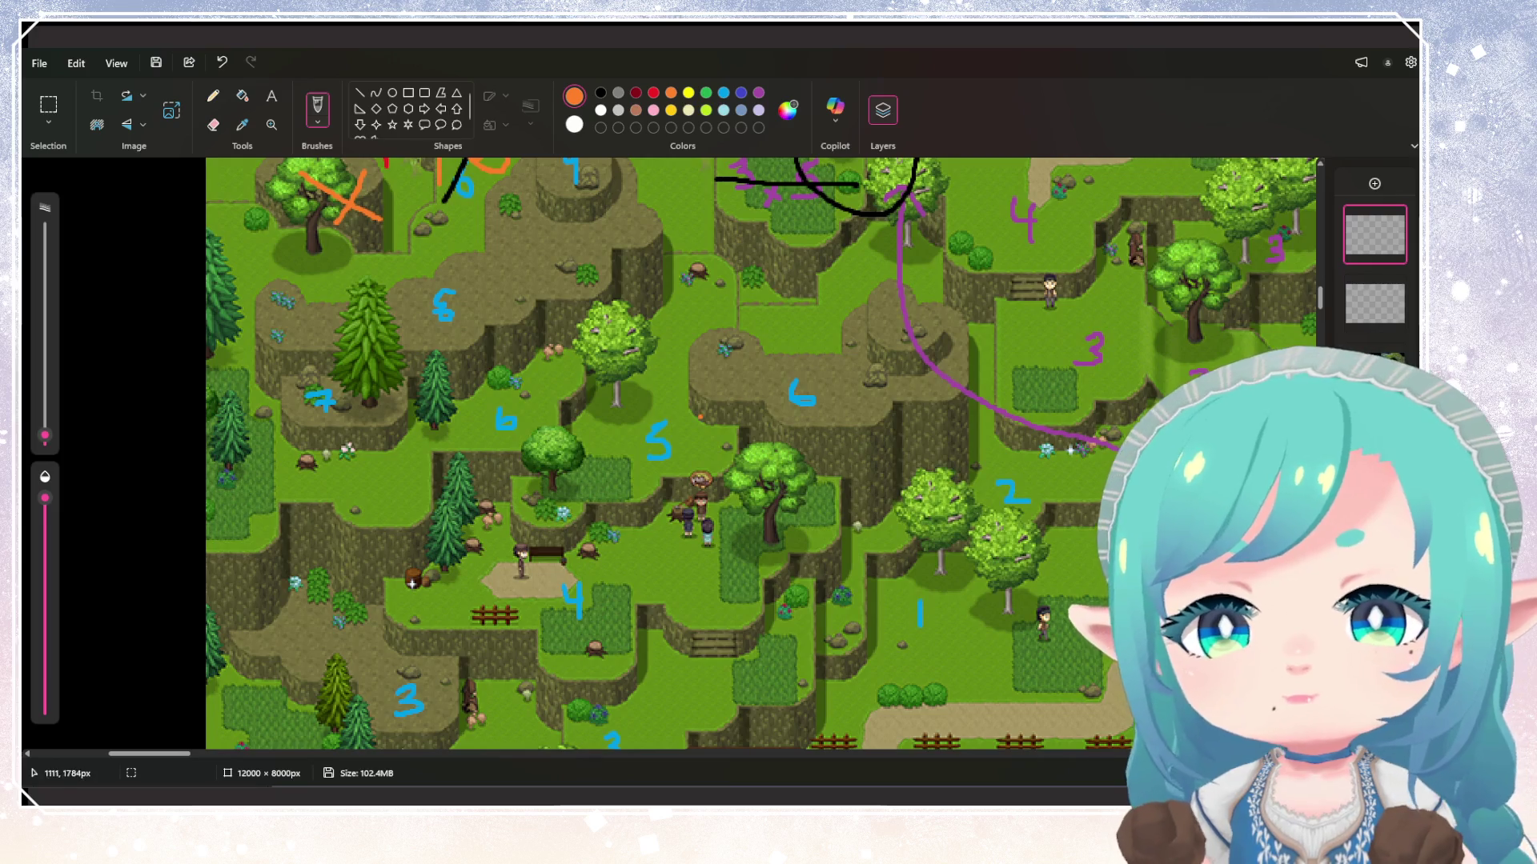
pyautogui.scroll(2, 763, 454)
pyautogui.scroll(3, 413, 673)
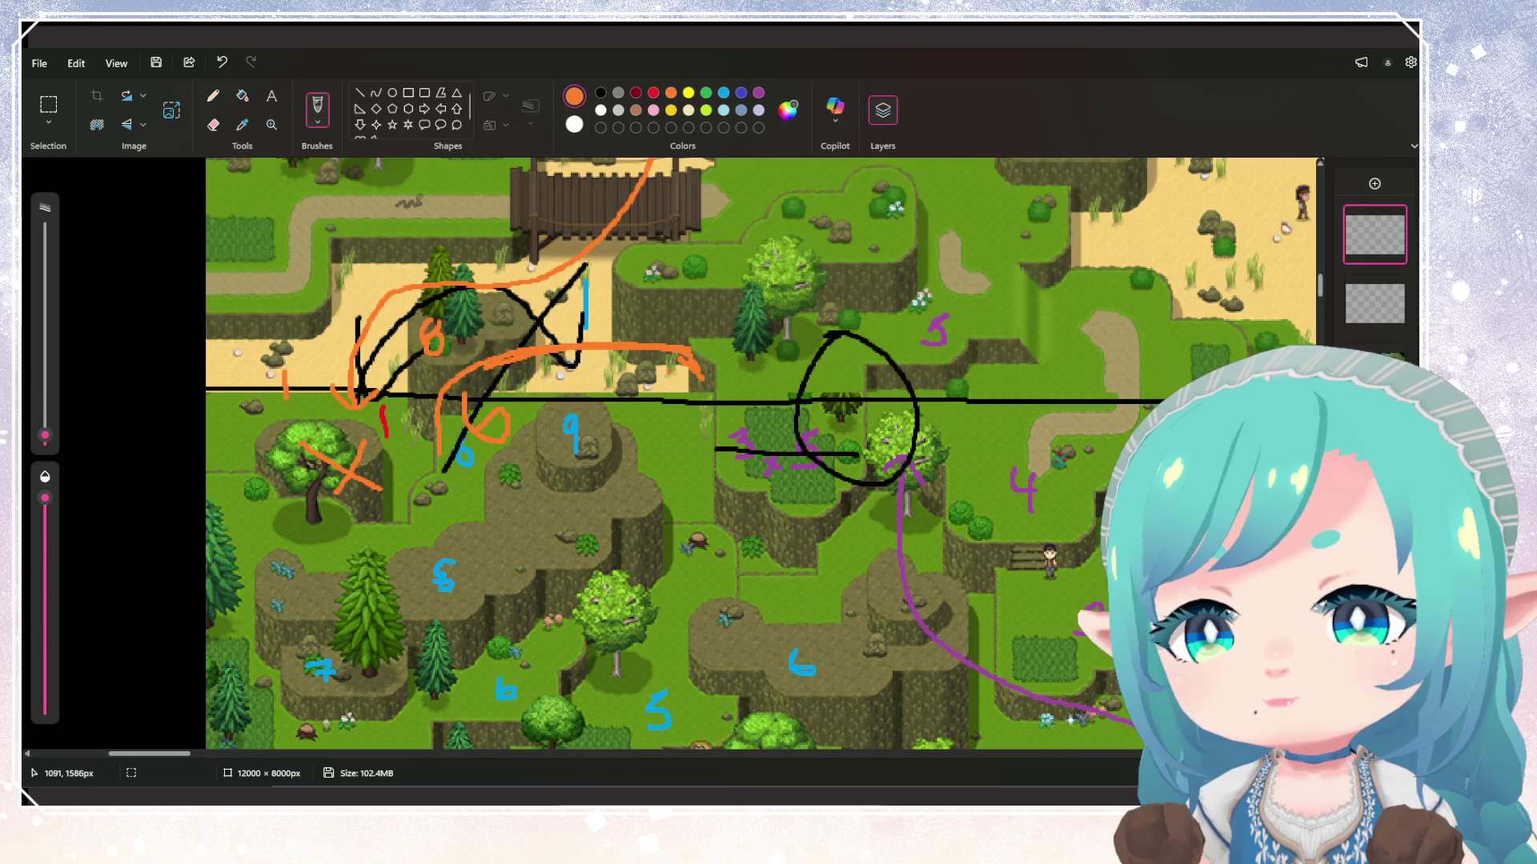
pyautogui.scroll(-3, 709, 470)
pyautogui.scroll(3, 848, 501)
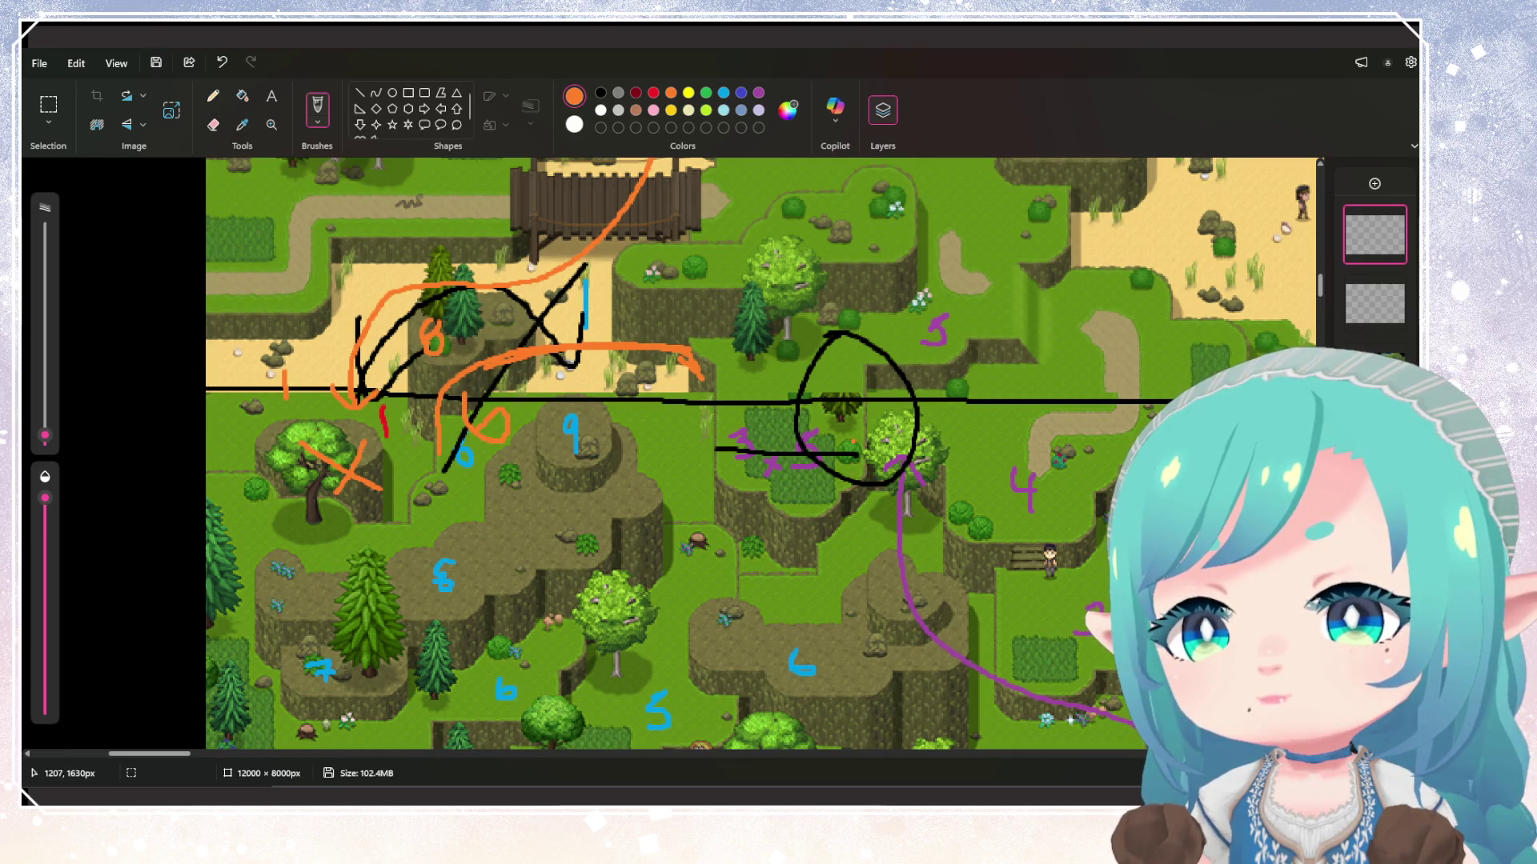
pyautogui.scroll(-2, 854, 441)
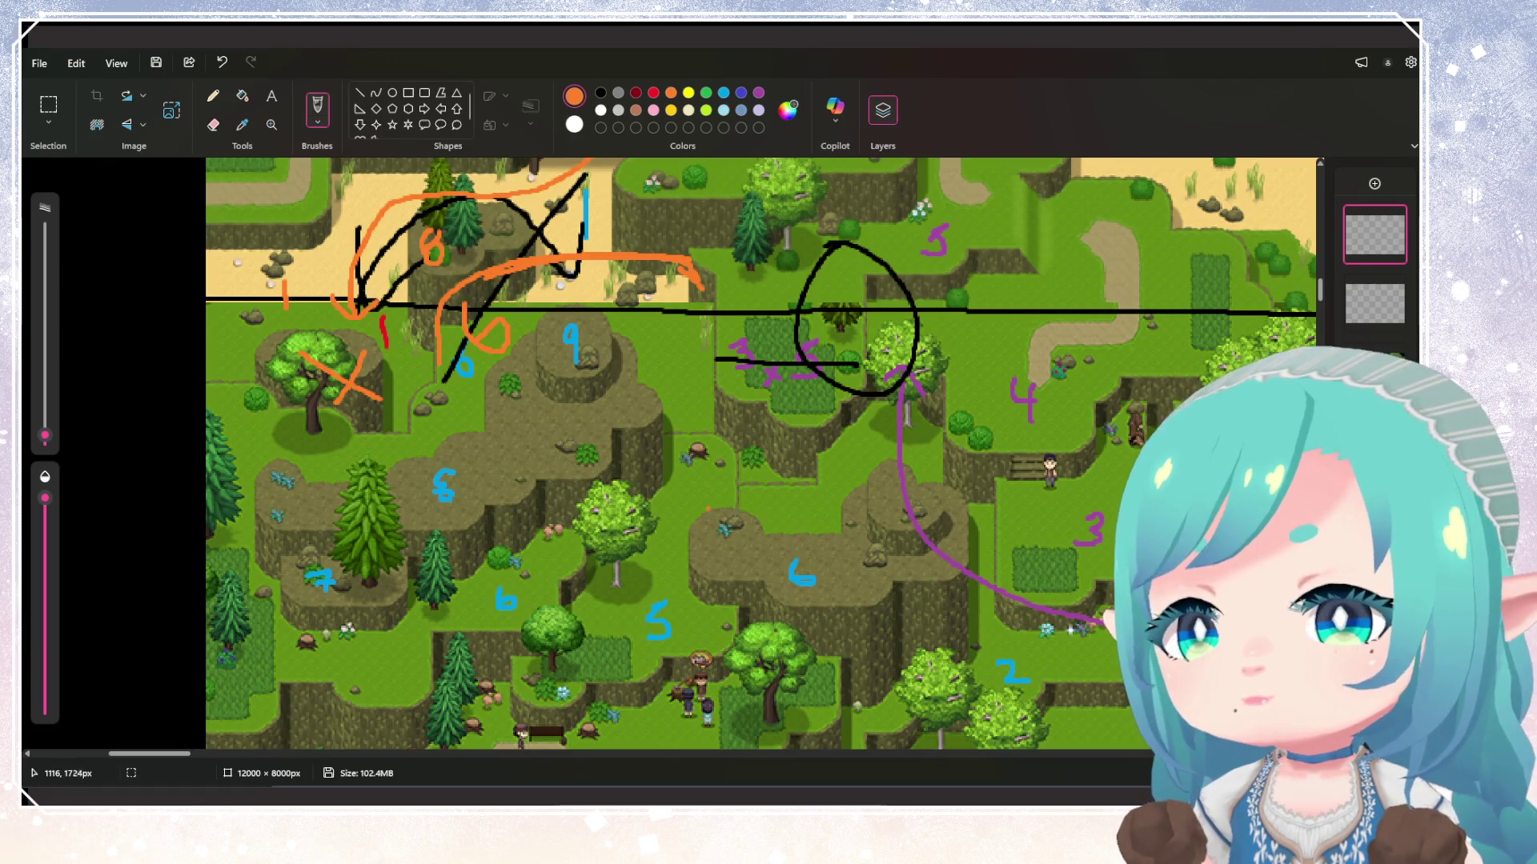
pyautogui.scroll(-2, 764, 454)
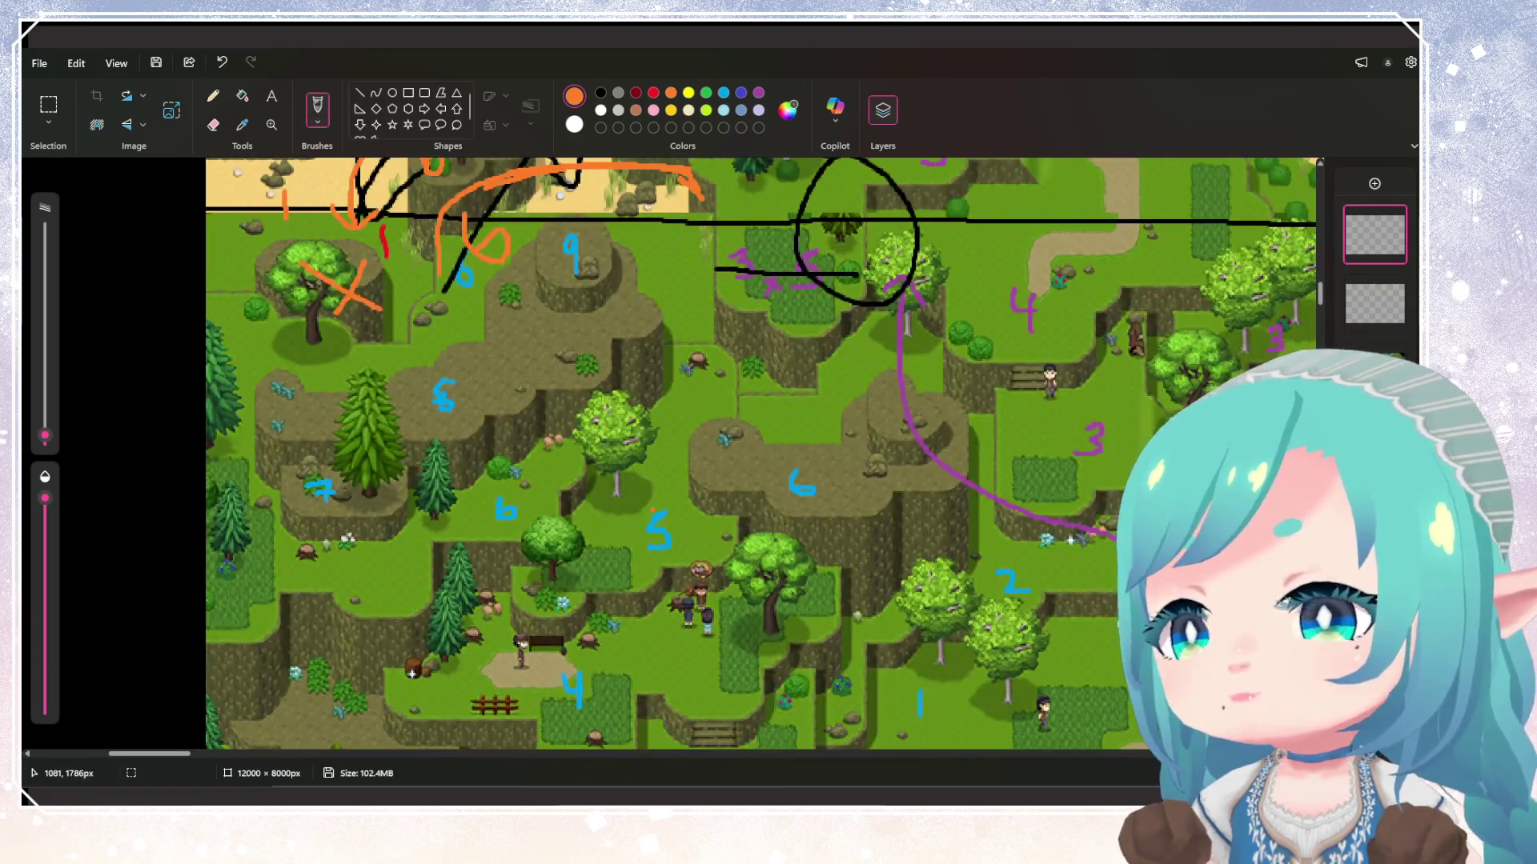
pyautogui.scroll(2, 732, 547)
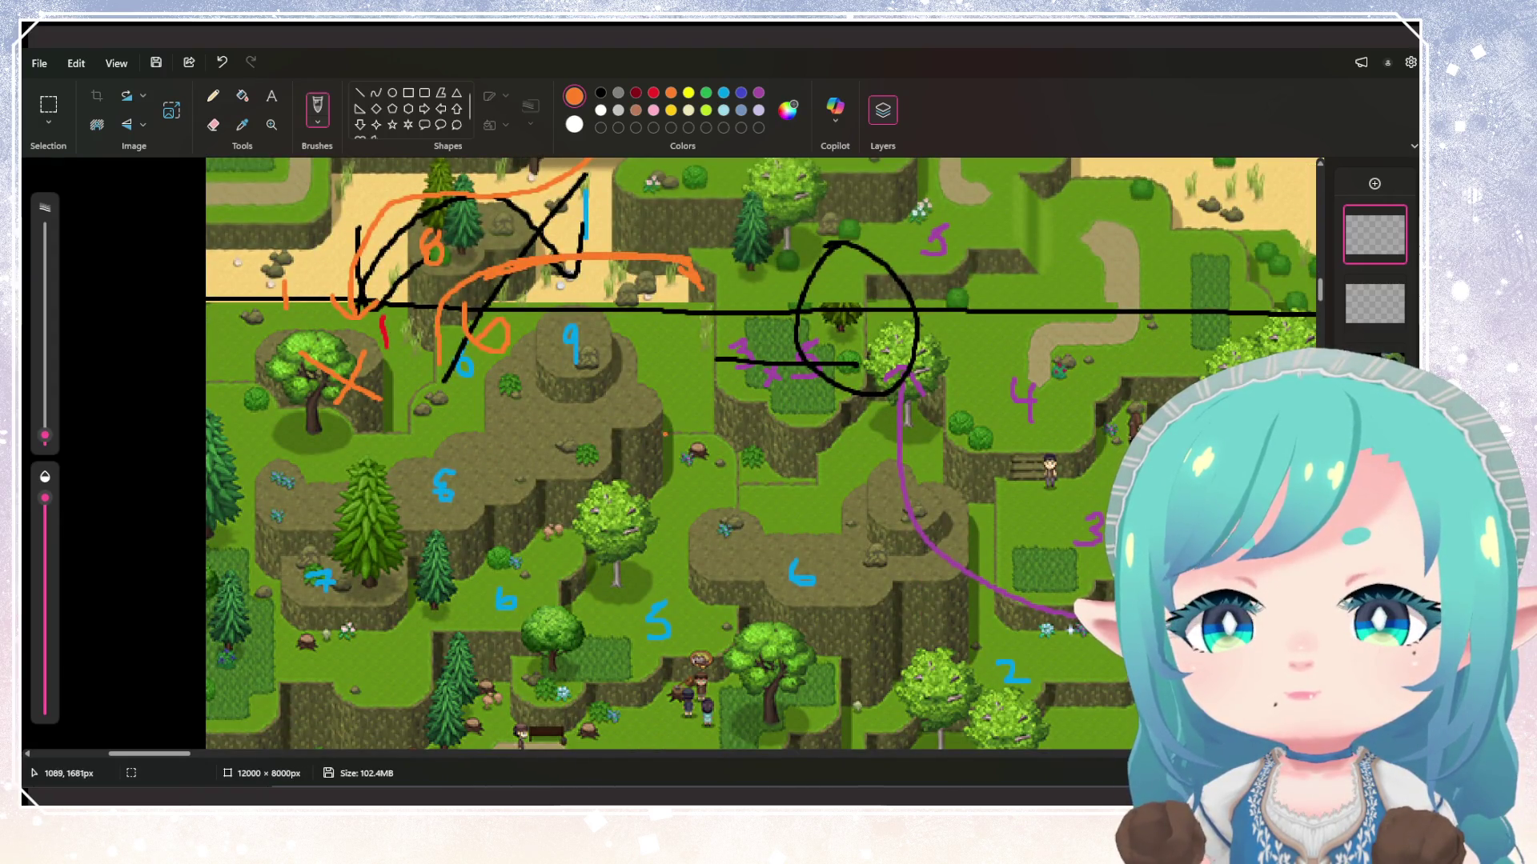
pyautogui.moveTo(664, 422)
pyautogui.mouseDown()
pyautogui.moveTo(718, 411)
pyautogui.moveTo(646, 433)
pyautogui.mouseUp()
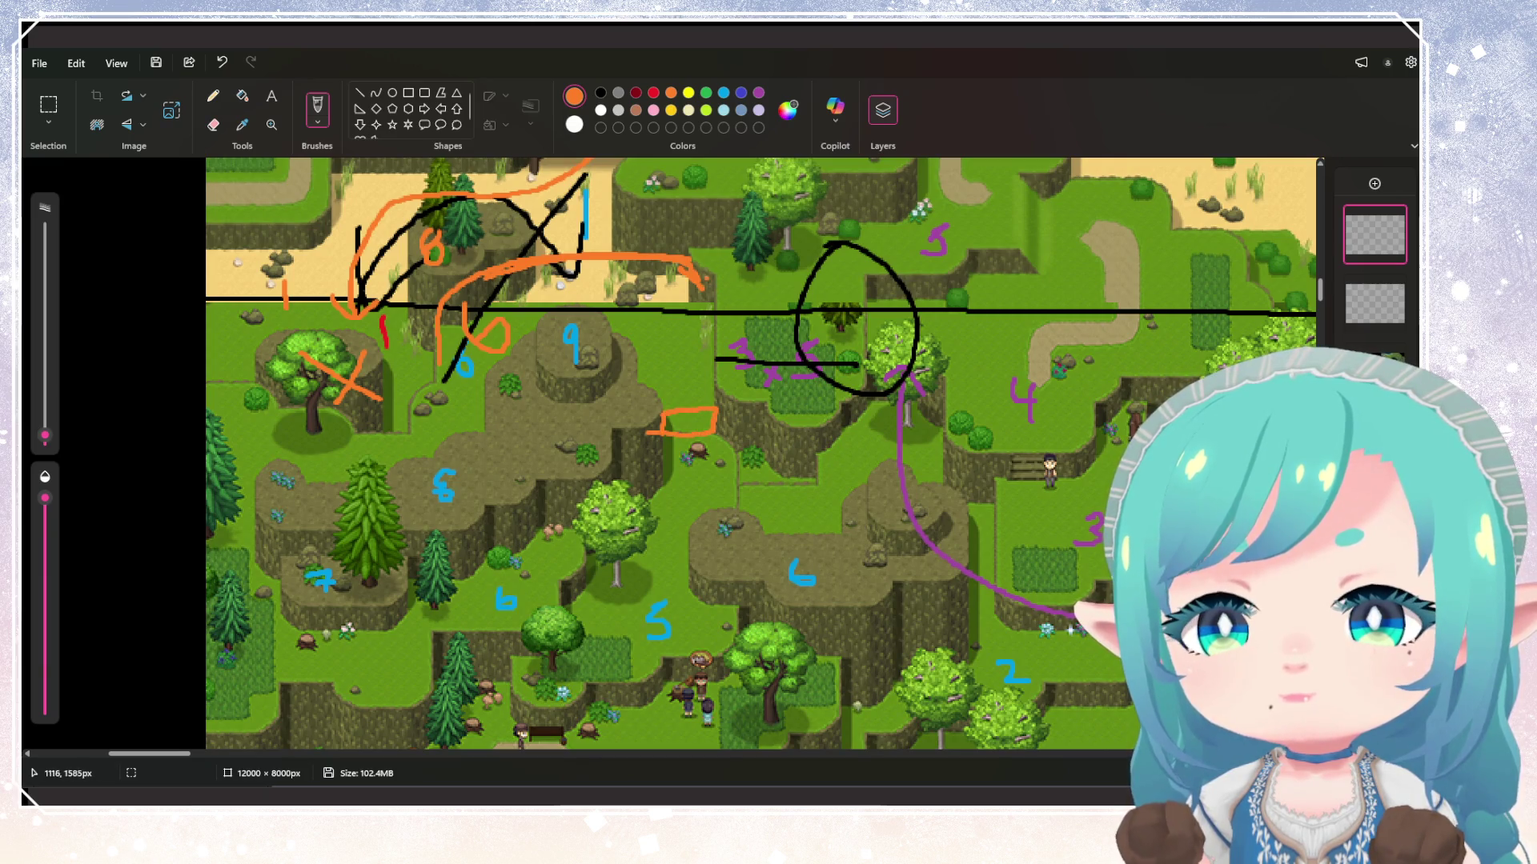
# Close the orange outline around the cliff area
pyautogui.moveTo(693, 264)
pyautogui.mouseDown()
pyautogui.moveTo(721, 408)
pyautogui.moveTo(721, 320)
pyautogui.moveTo(615, 252)
pyautogui.mouseUp()
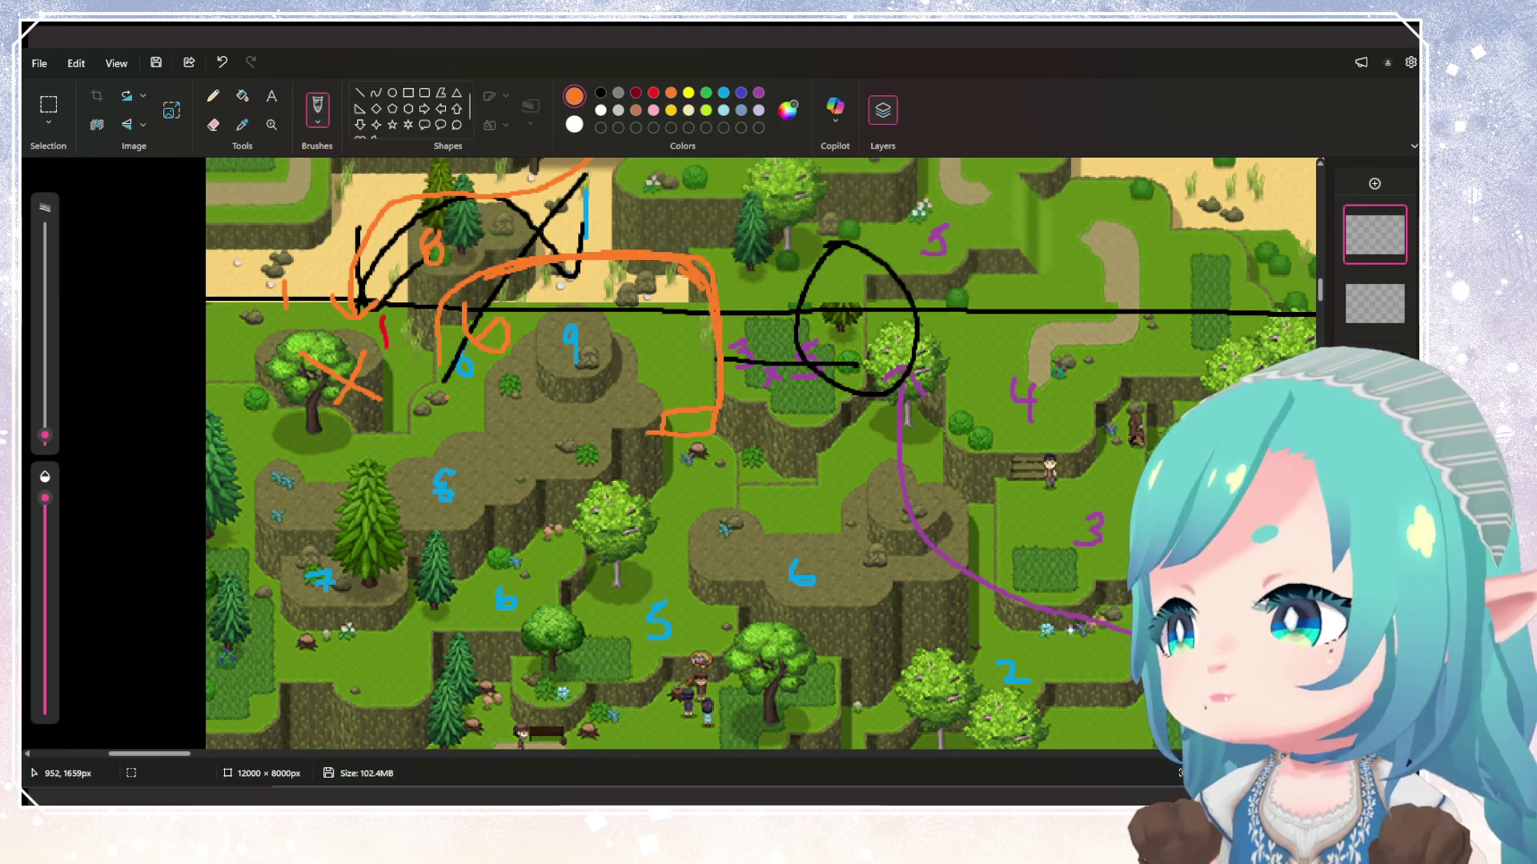
pyautogui.scroll(-1, 412, 674)
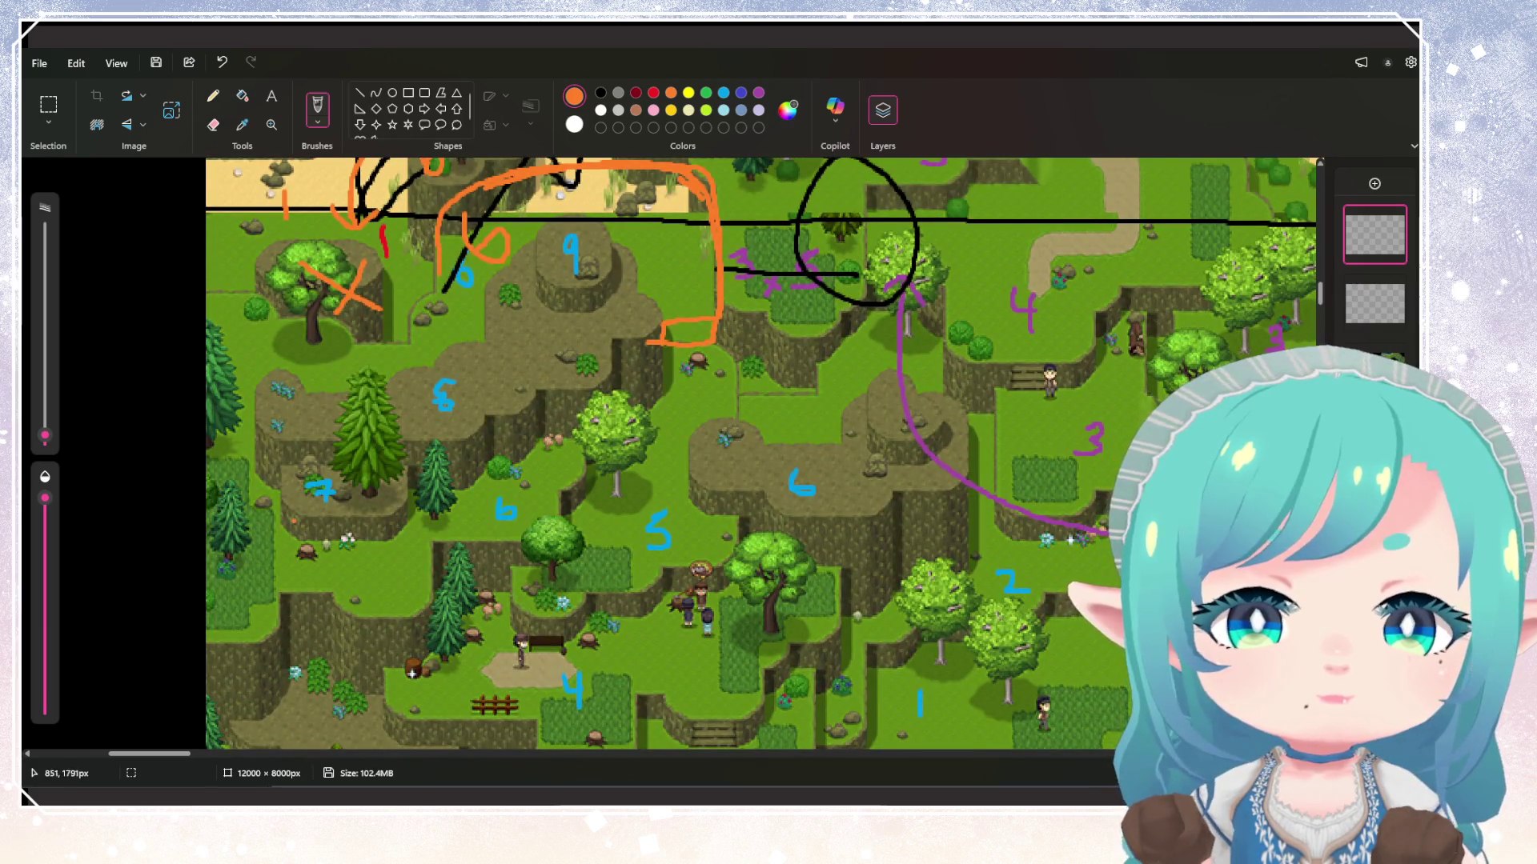
pyautogui.scroll(2, 630, 551)
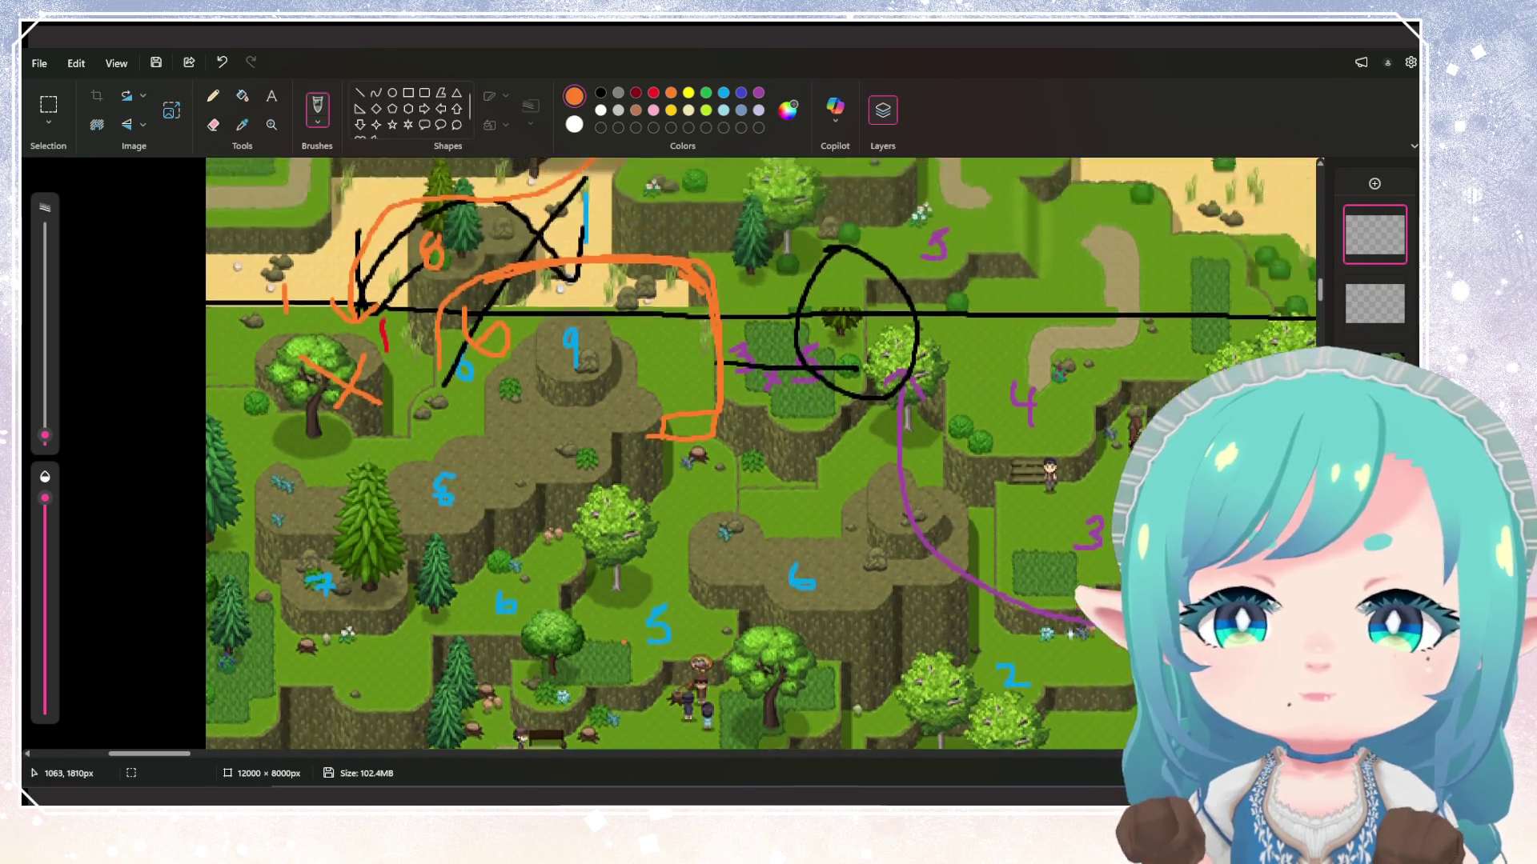
pyautogui.scroll(-2, 897, 541)
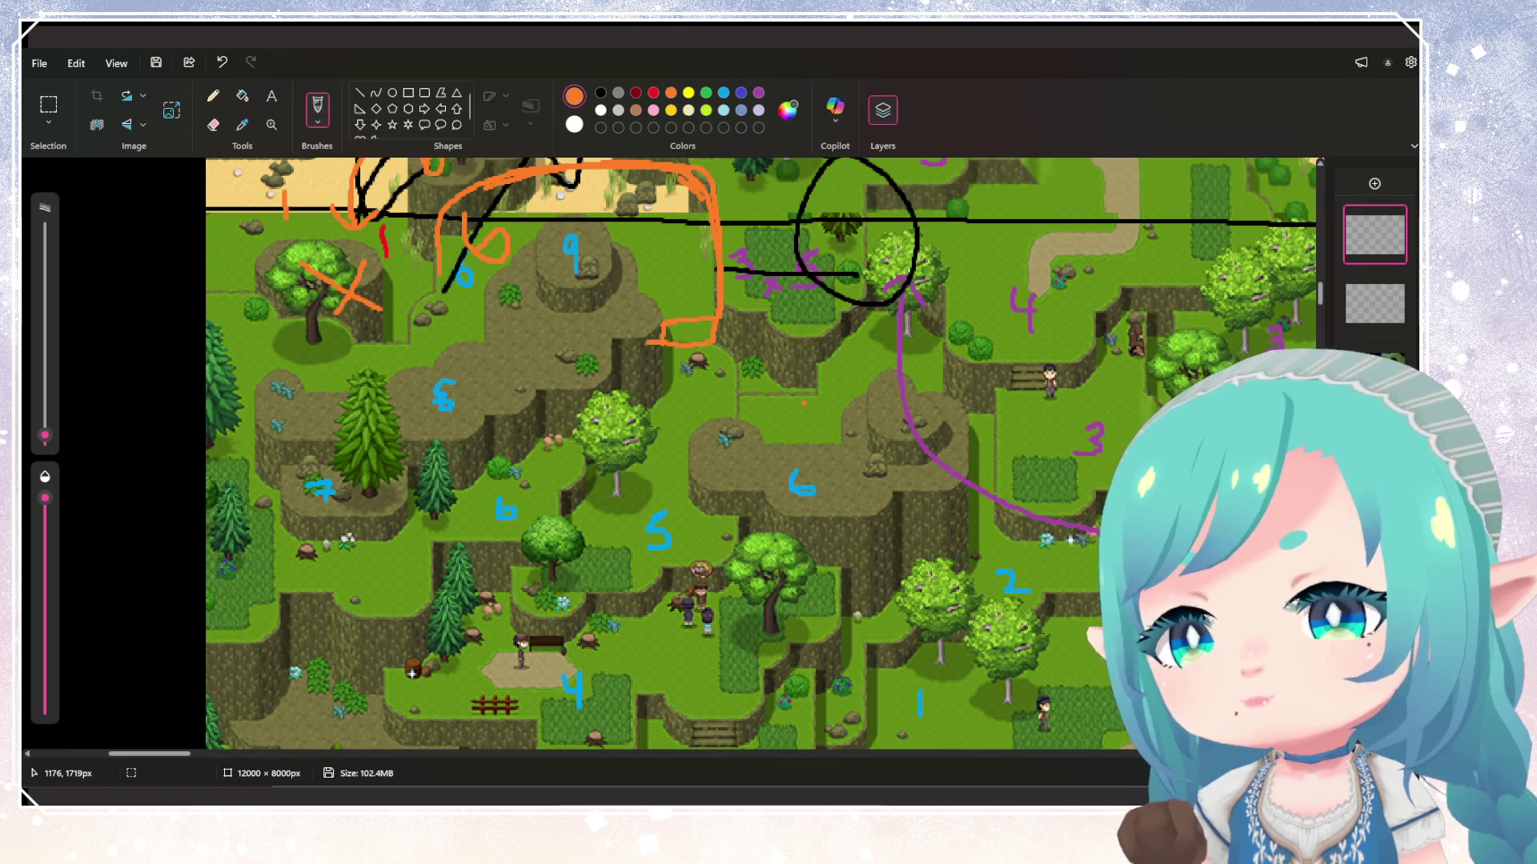
pyautogui.scroll(1, 804, 403)
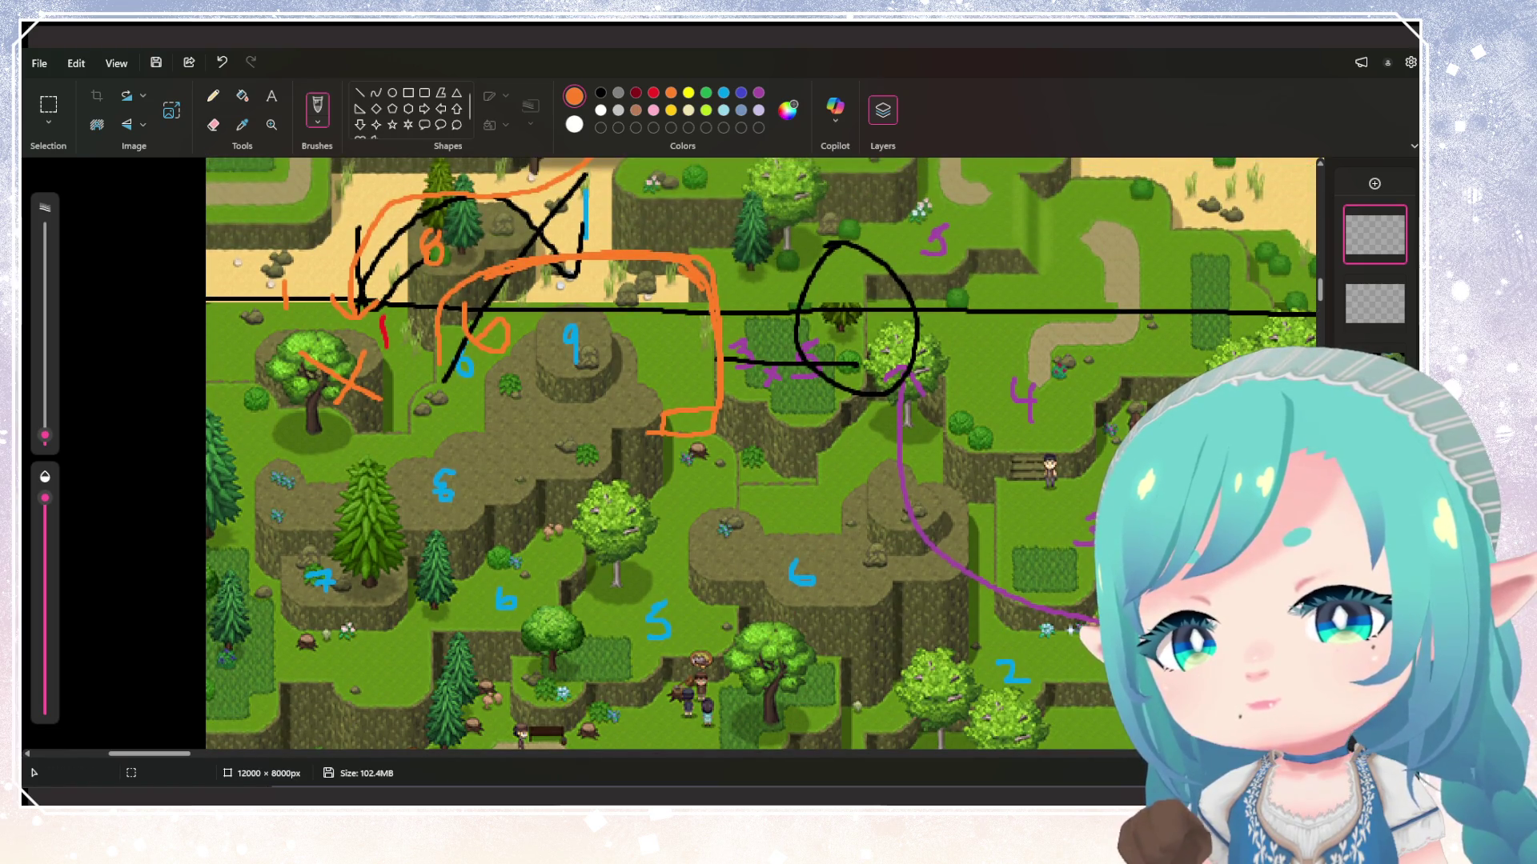
pyautogui.hscroll(5, 668, 456)
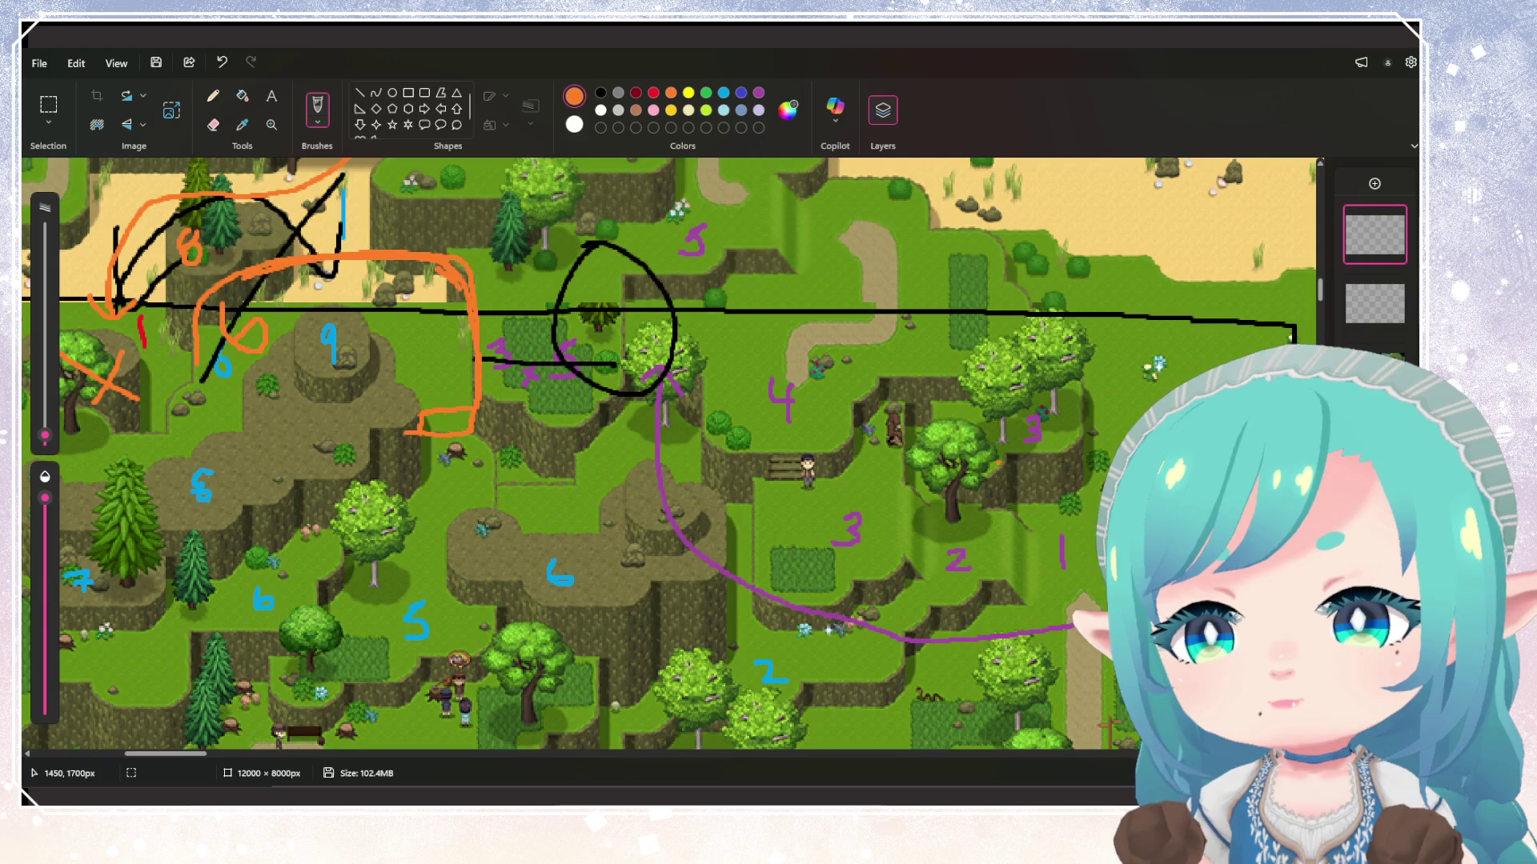
pyautogui.scroll(2, 673, 454)
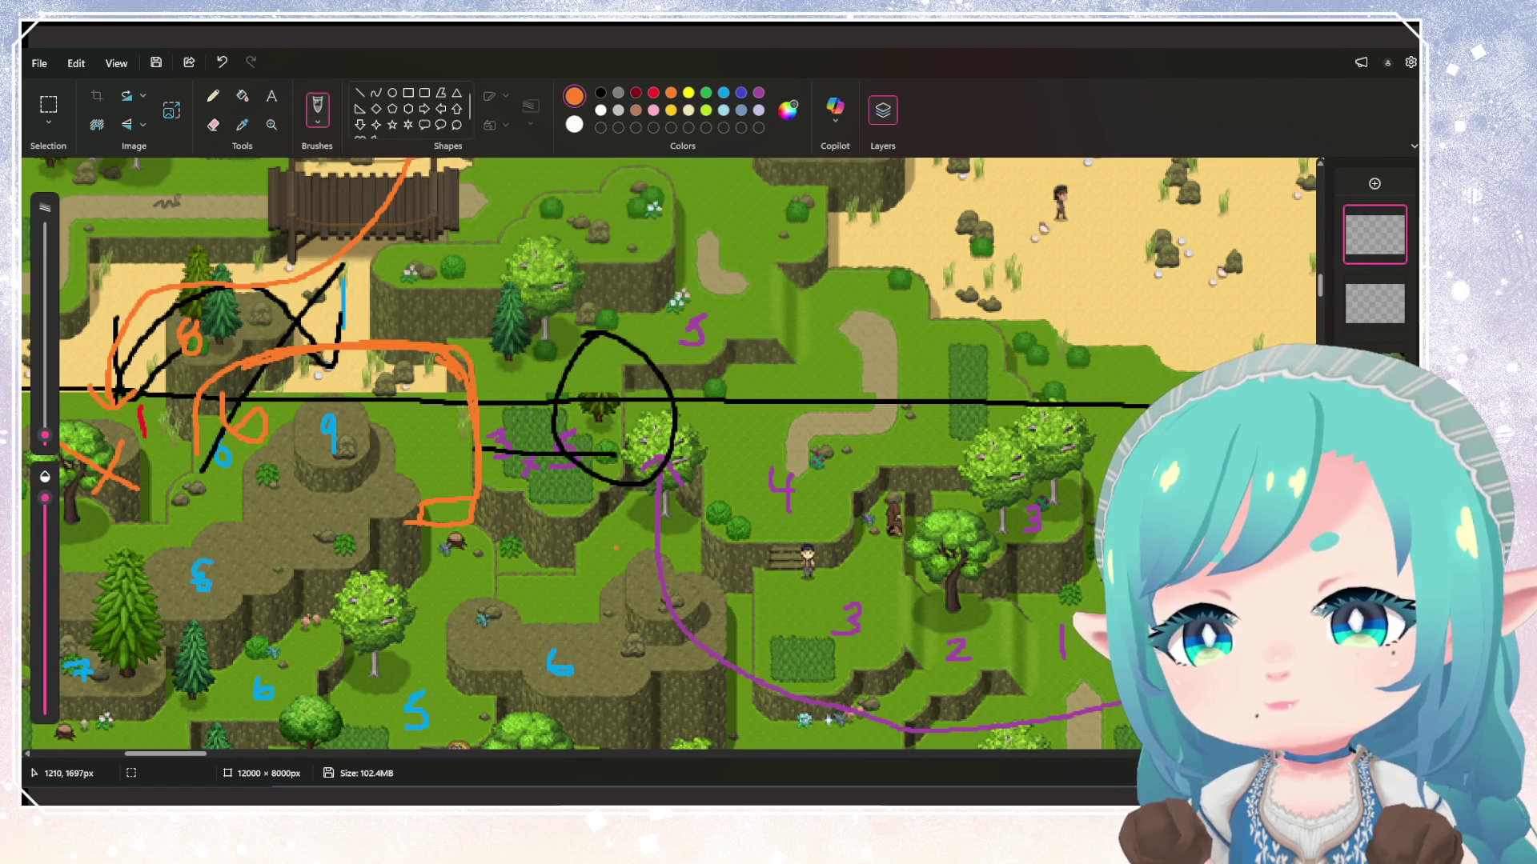
pyautogui.scroll(-2, 616, 548)
pyautogui.scroll(2, 637, 521)
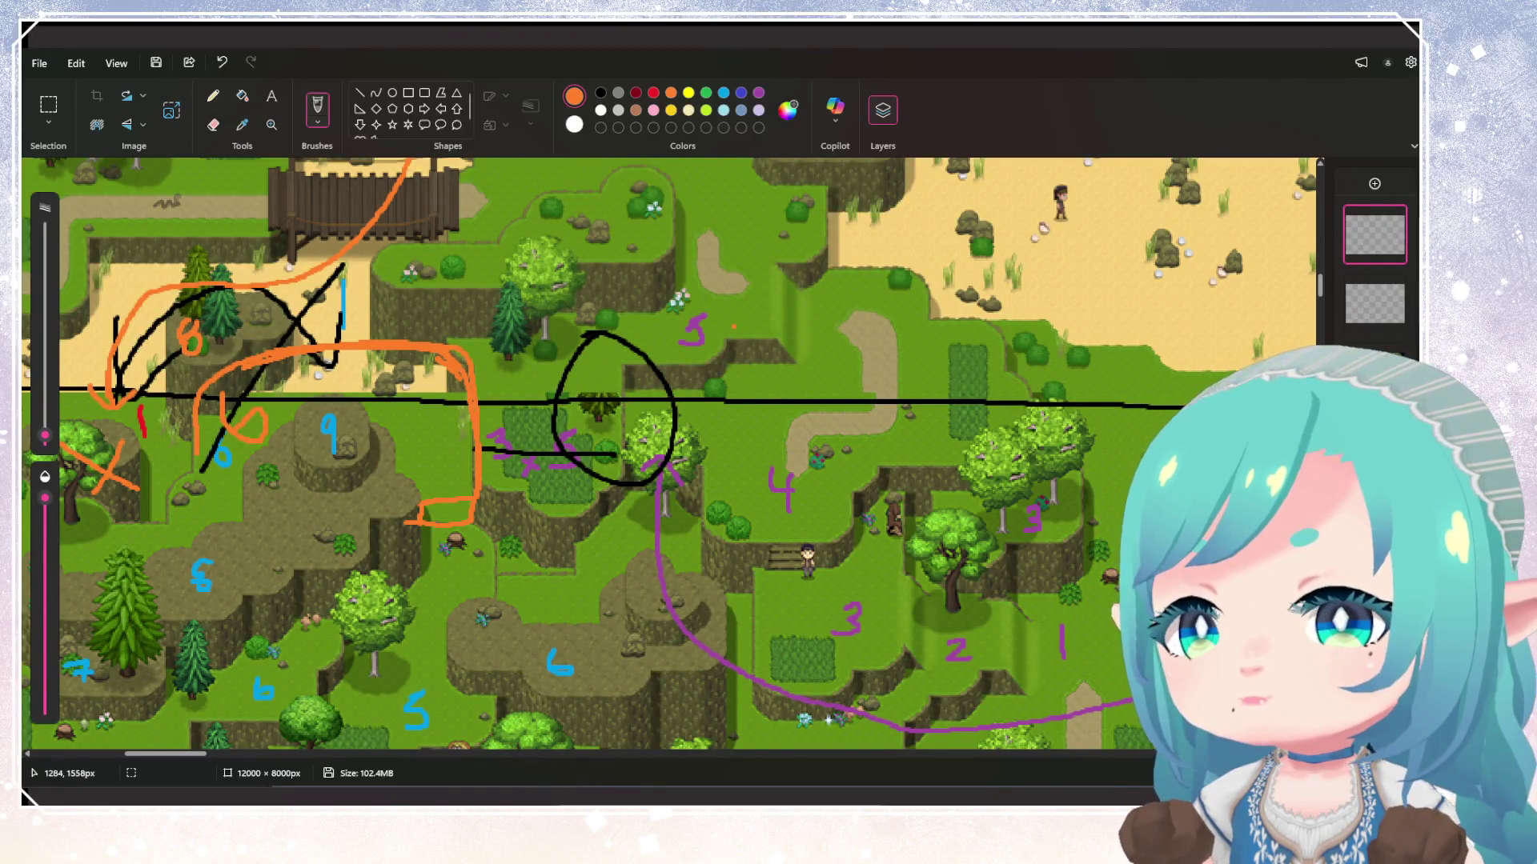
# Rewrite the 5 in orange and draw a line through the black circle, extending it diagonally left
pyautogui.moveTo(526, 441)
pyautogui.mouseDown()
pyautogui.moveTo(557, 424)
pyautogui.moveTo(569, 460)
pyautogui.moveTo(532, 470)
pyautogui.mouseUp()
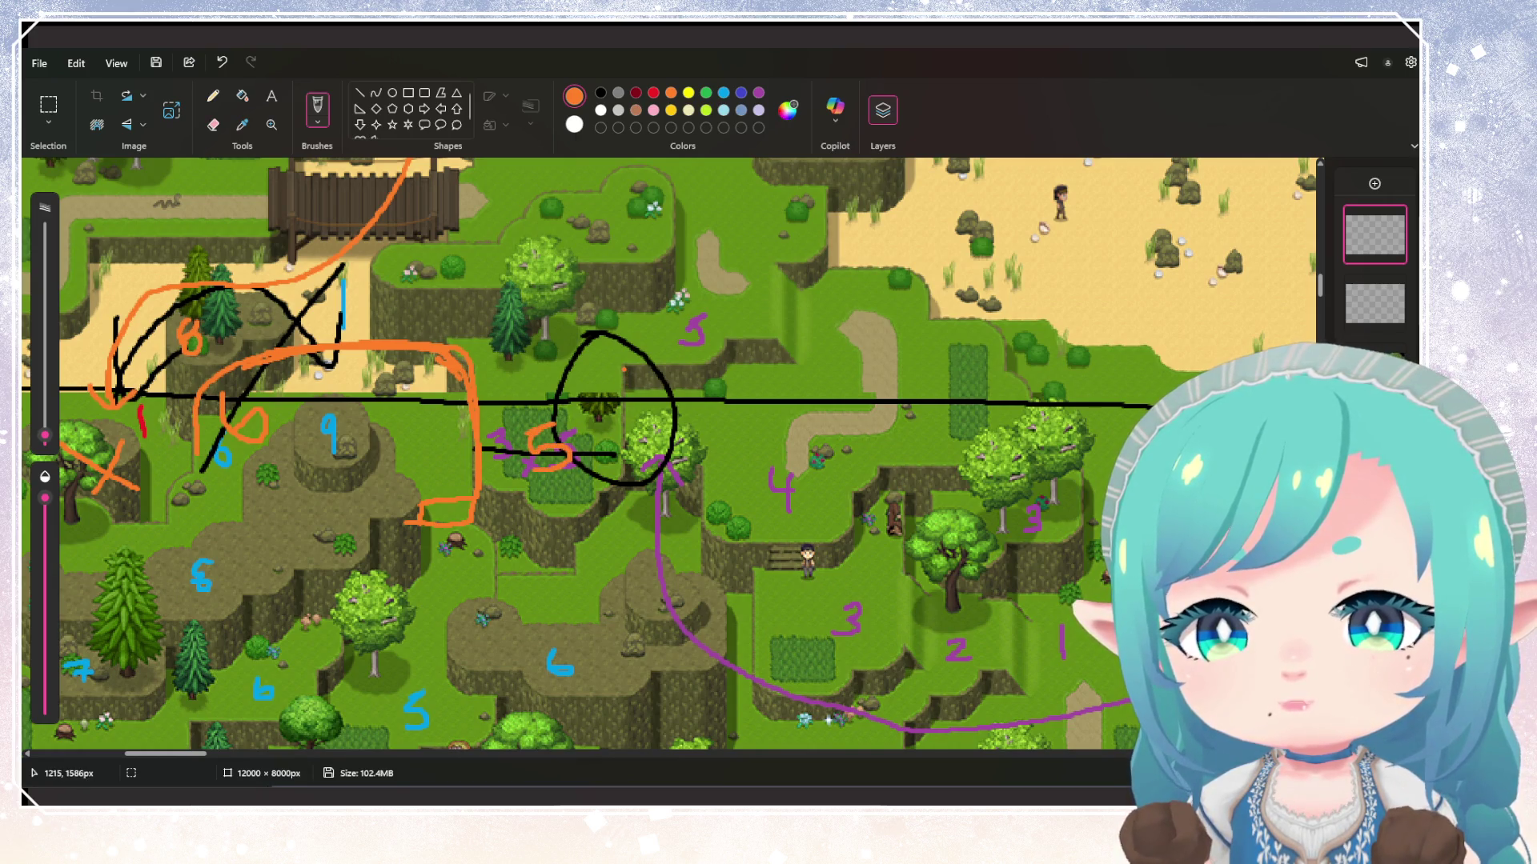
pyautogui.moveTo(624, 369)
pyautogui.mouseDown()
pyautogui.moveTo(633, 434)
pyautogui.moveTo(622, 412)
pyautogui.mouseUp()
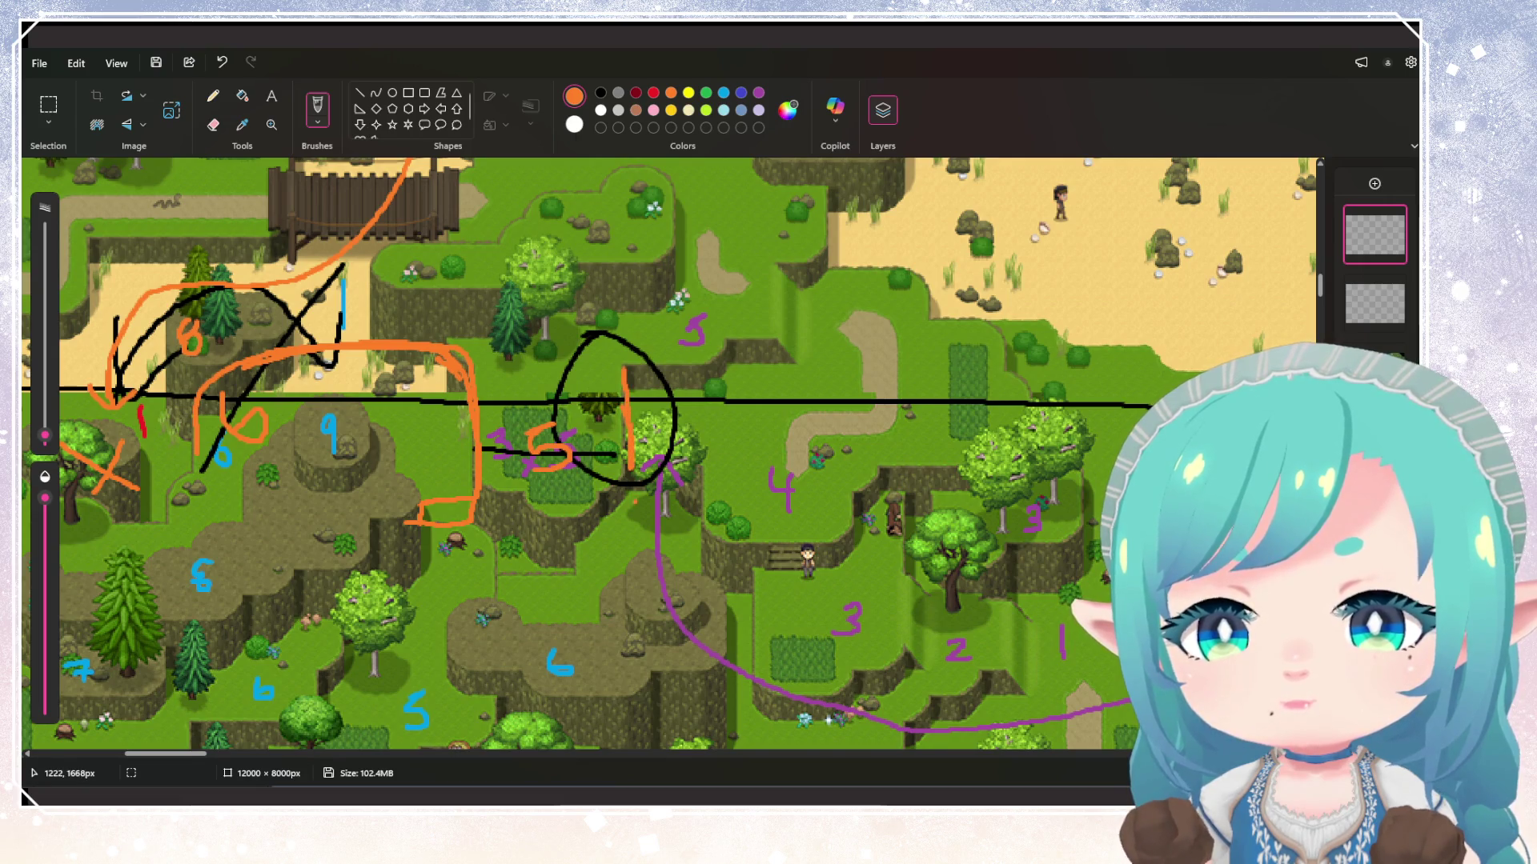
pyautogui.scroll(-1, 628, 503)
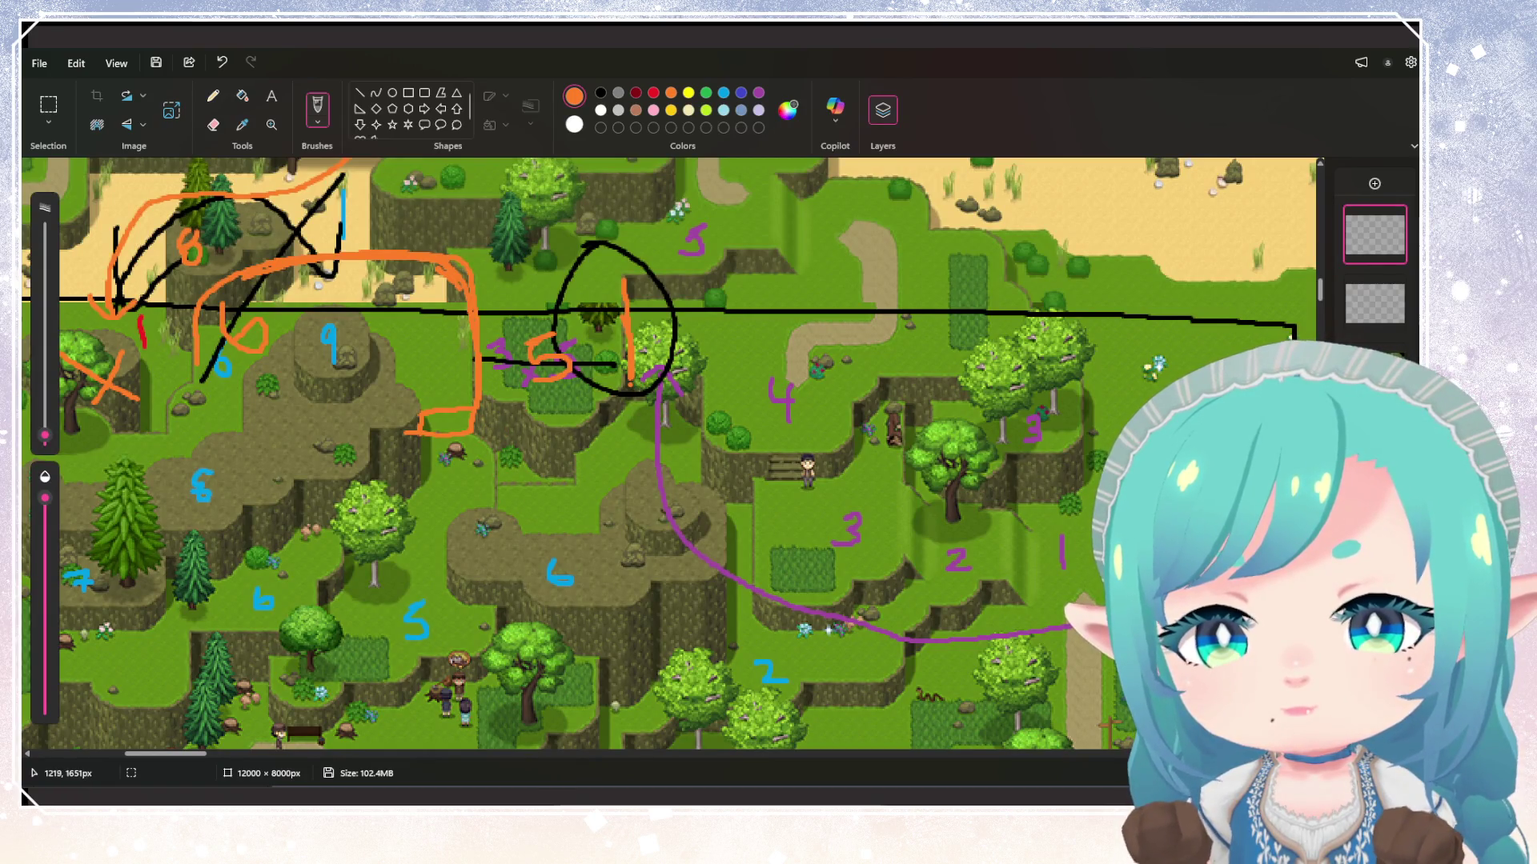
pyautogui.moveTo(630, 383)
pyautogui.mouseDown()
pyautogui.moveTo(637, 457)
pyautogui.moveTo(573, 502)
pyautogui.moveTo(512, 496)
pyautogui.moveTo(506, 450)
pyautogui.moveTo(481, 435)
pyautogui.moveTo(488, 405)
pyautogui.moveTo(596, 407)
pyautogui.moveTo(630, 383)
pyautogui.moveTo(592, 468)
pyautogui.moveTo(545, 484)
pyautogui.mouseUp()
# Hatch inside the new orange outline and scribble-shade the small box on the stump ledge
pyautogui.moveTo(544, 445)
pyautogui.mouseDown()
pyautogui.moveTo(533, 469)
pyautogui.moveTo(517, 441)
pyautogui.mouseUp()
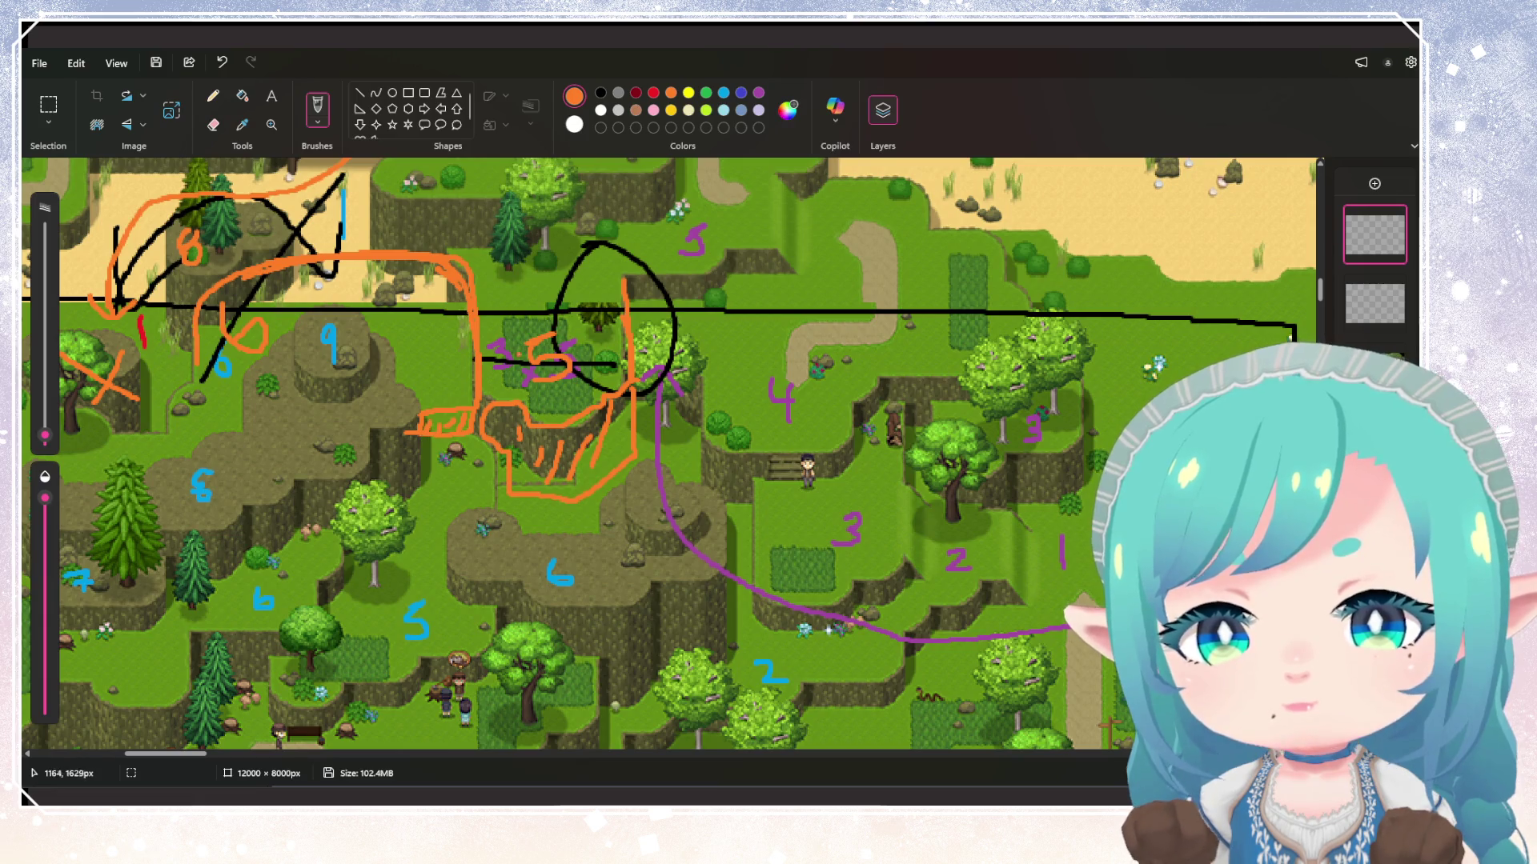
pyautogui.scroll(2, 589, 548)
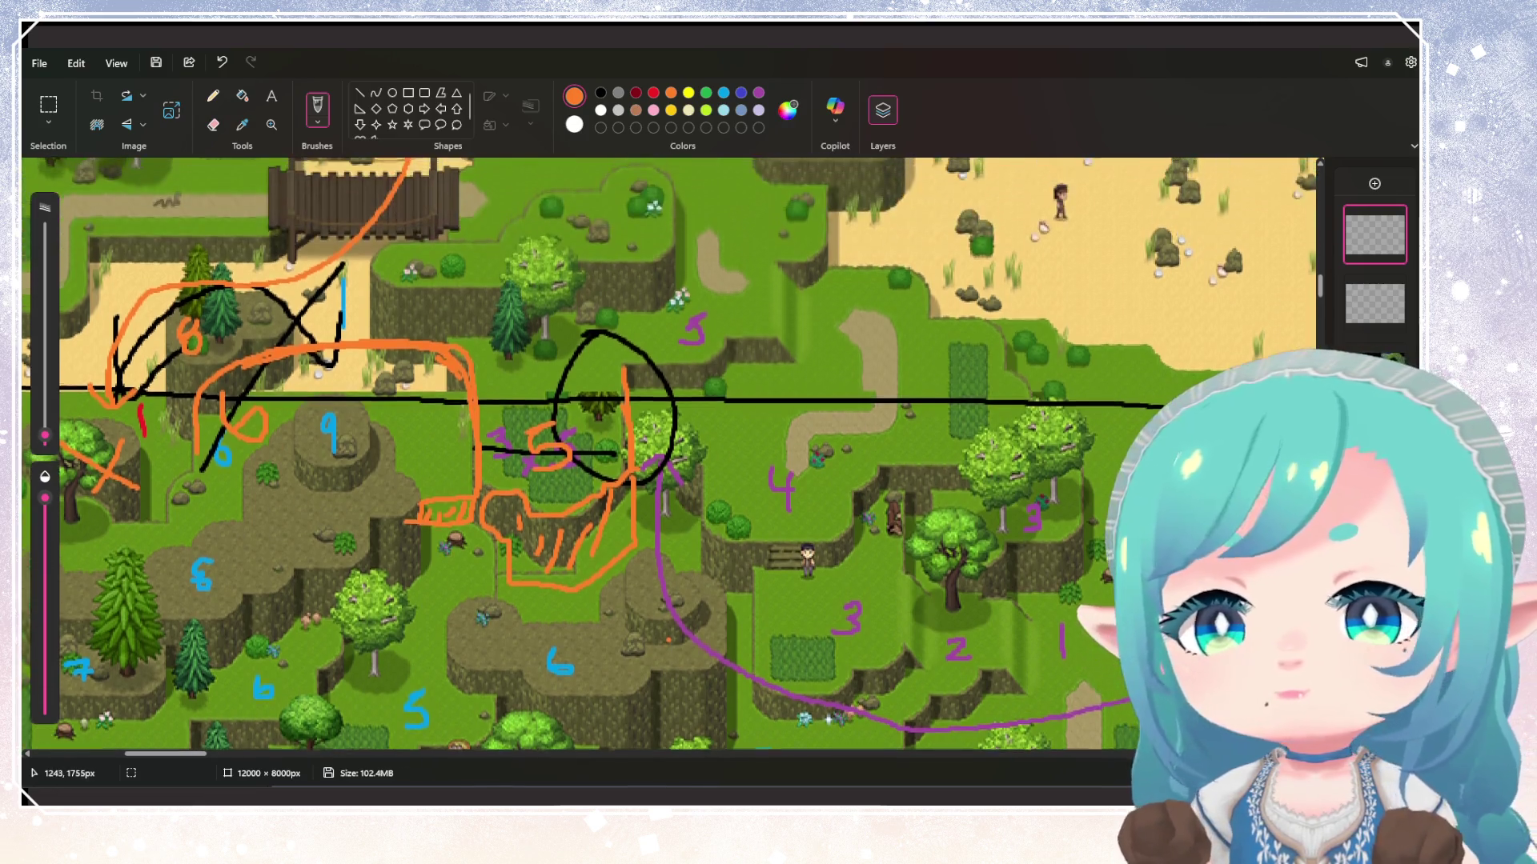
pyautogui.scroll(-5, 672, 454)
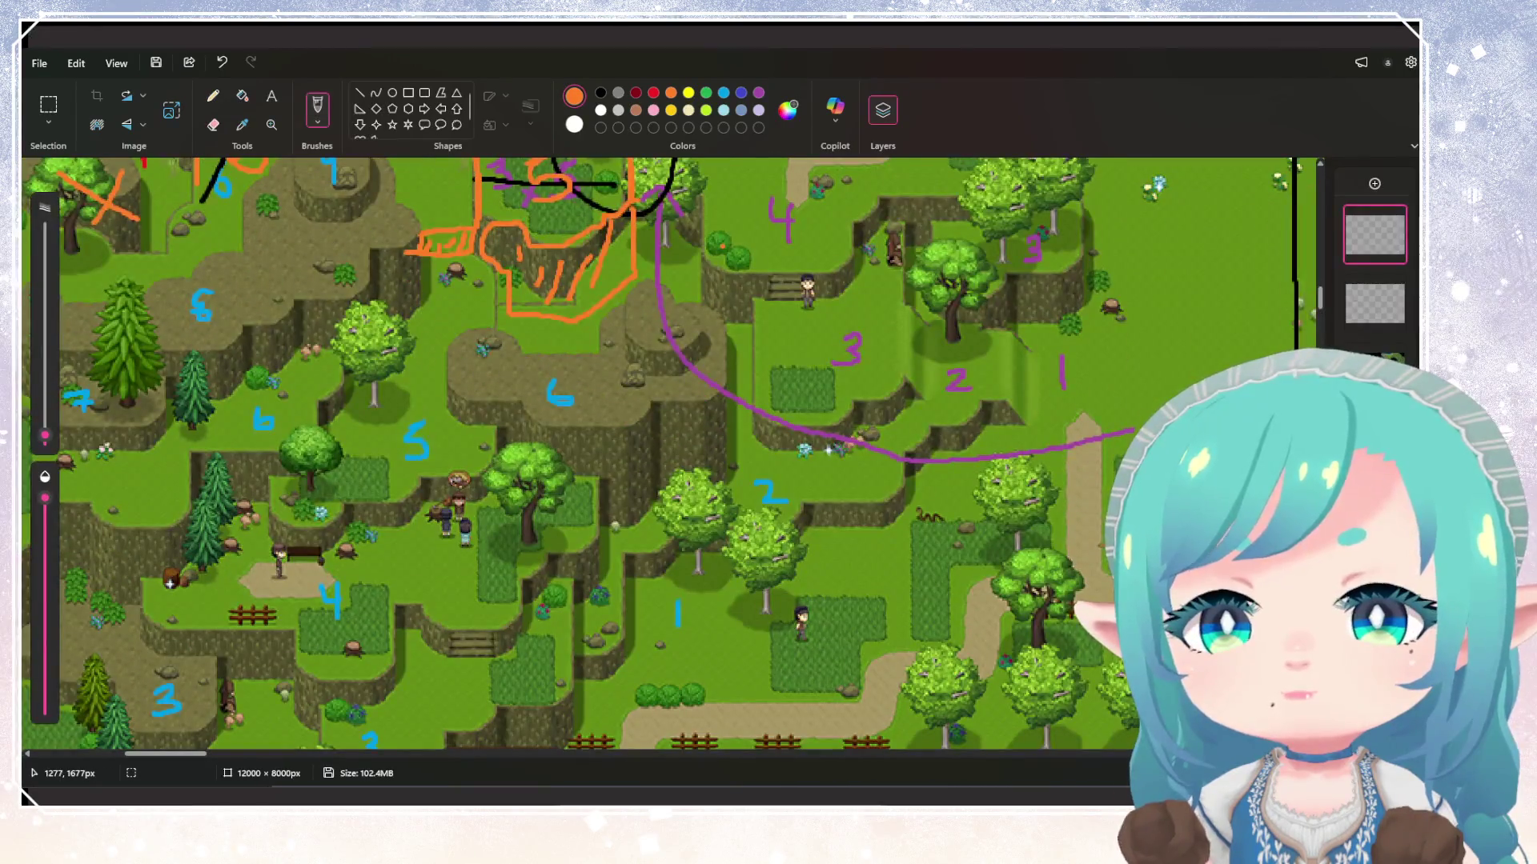
pyautogui.scroll(2, 680, 320)
pyautogui.moveTo(664, 346); pyautogui.dragTo(693, 368)
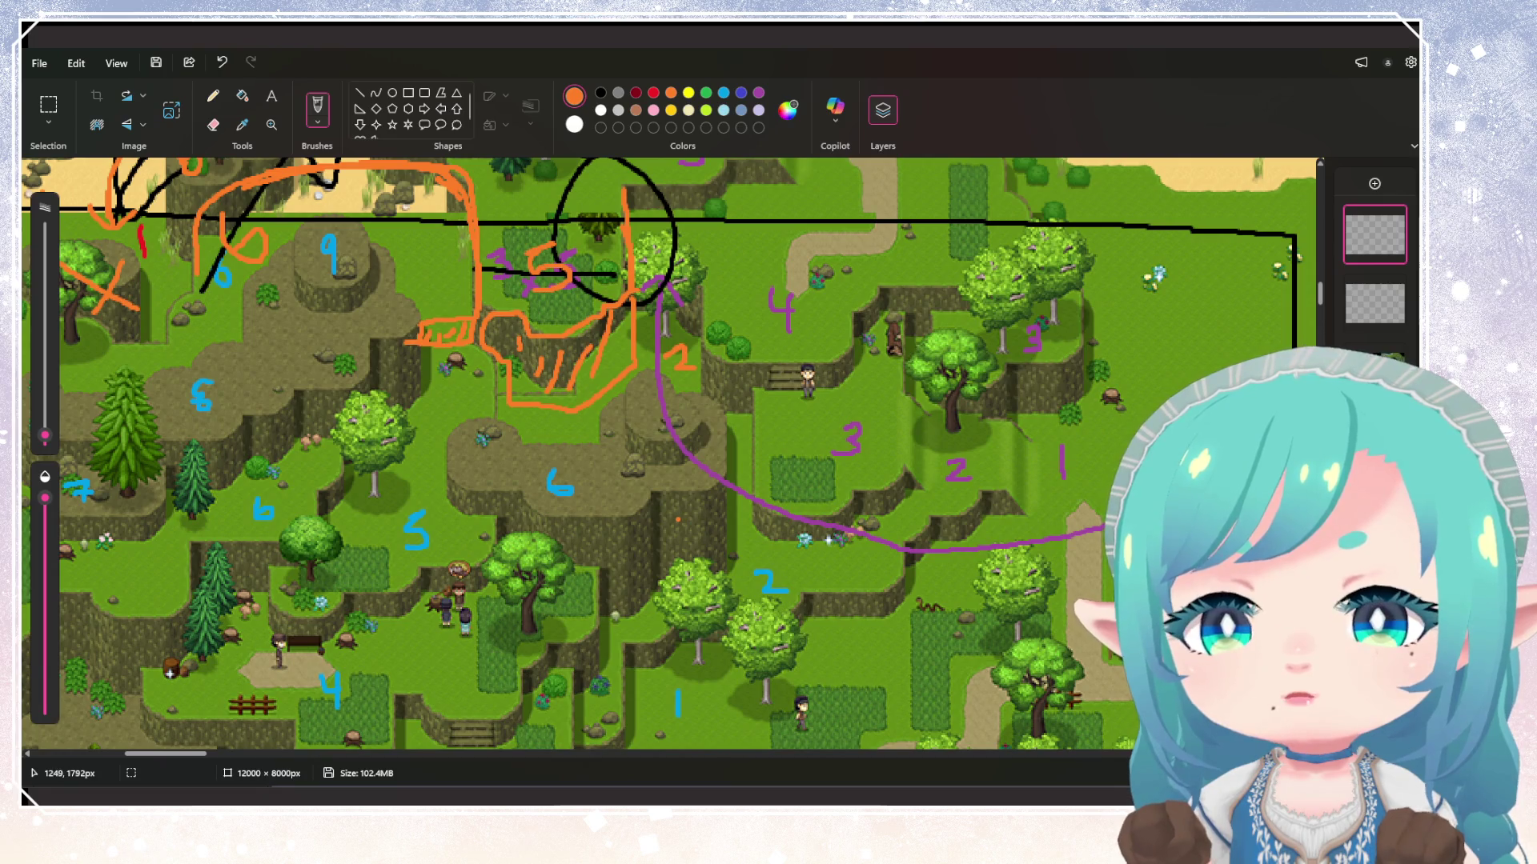
pyautogui.scroll(4, 668, 453)
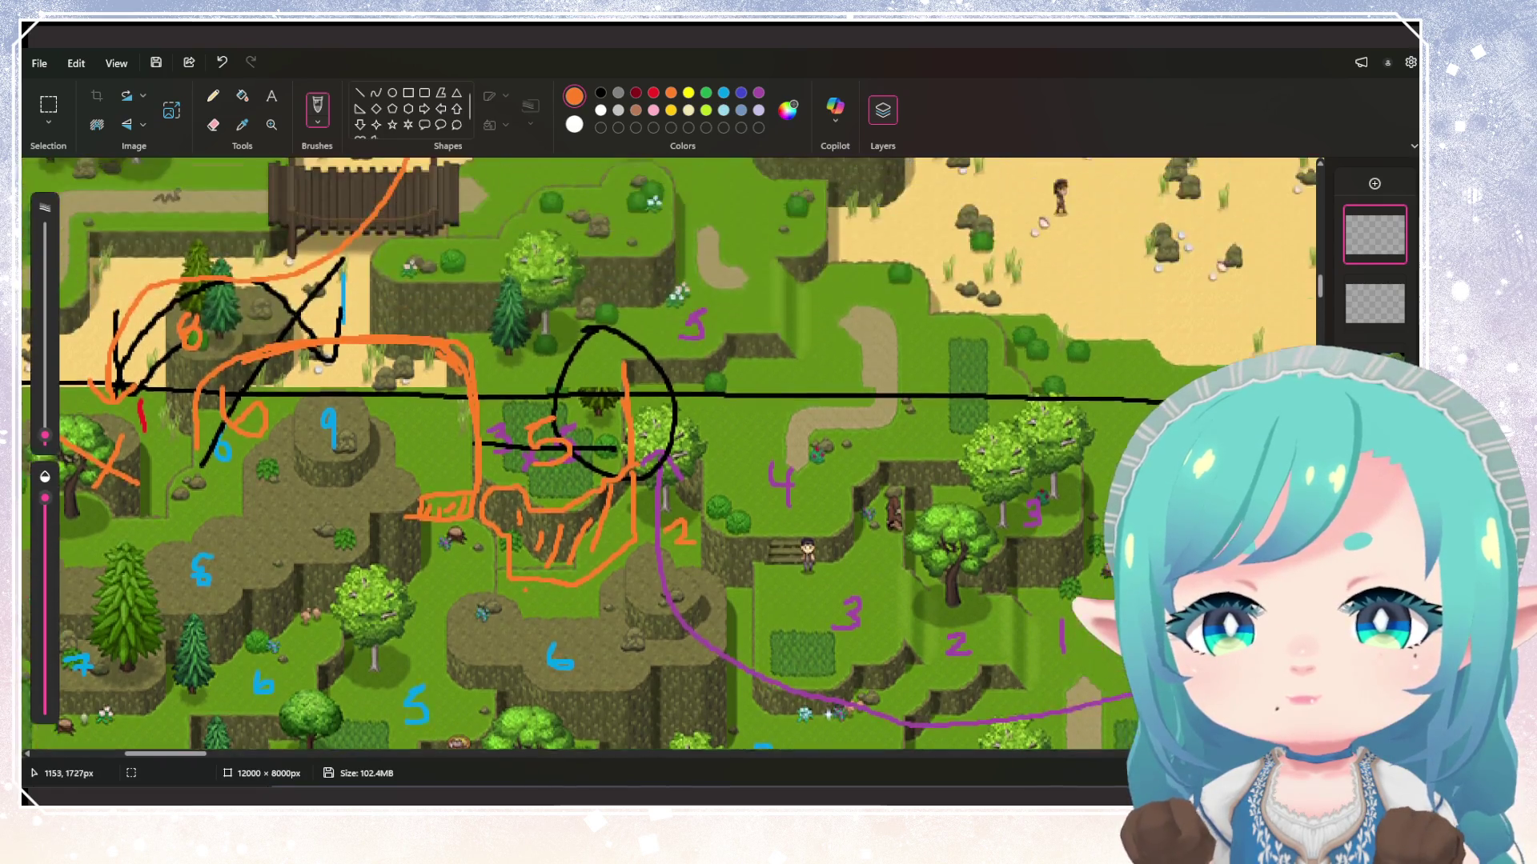
pyautogui.scroll(-2, 673, 454)
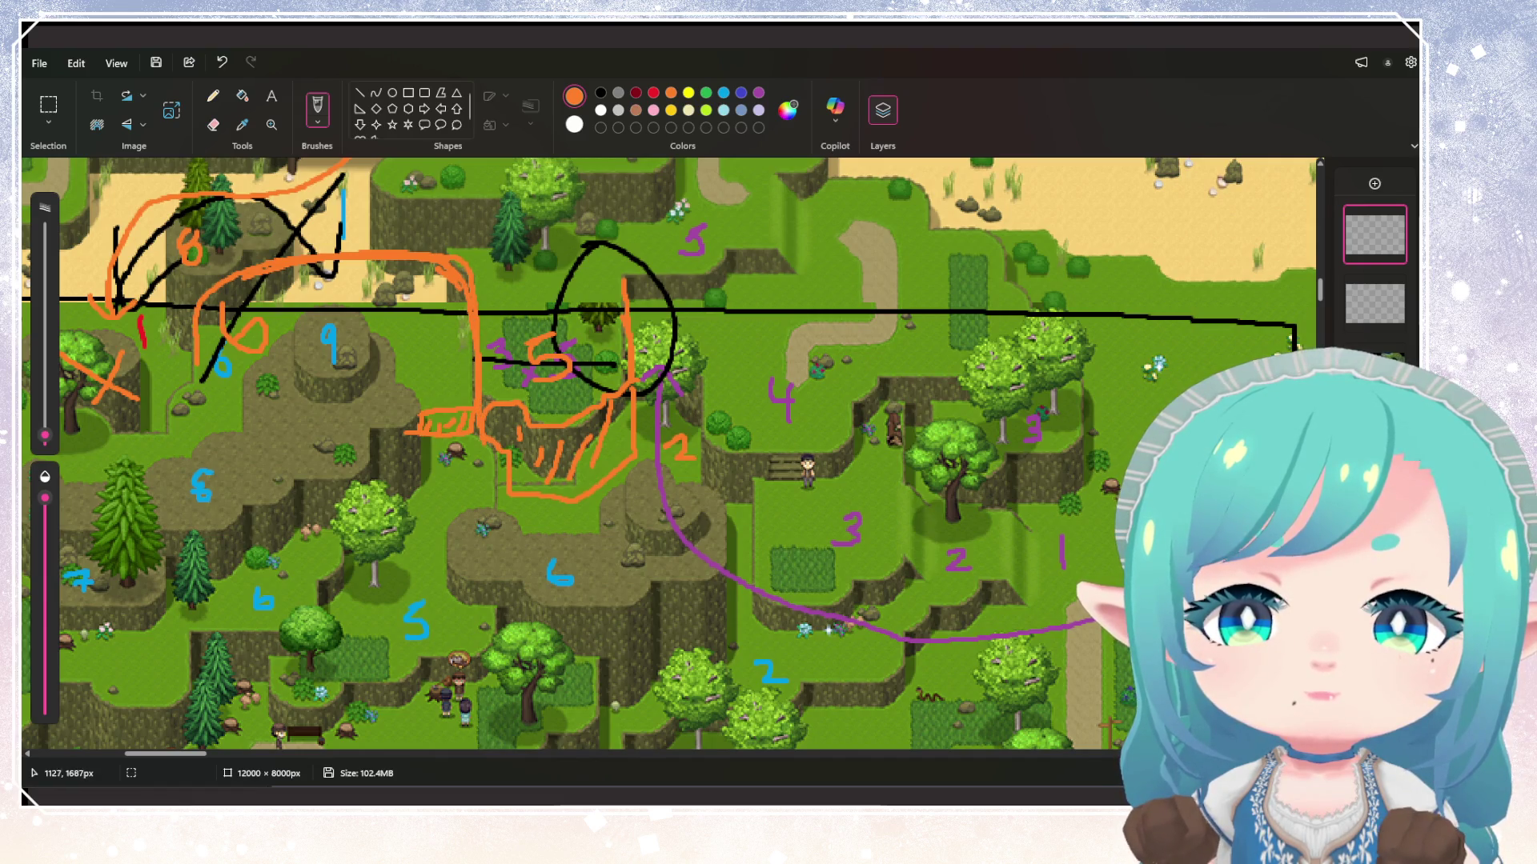
pyautogui.moveTo(488, 464)
pyautogui.mouseDown()
pyautogui.moveTo(463, 469)
pyautogui.moveTo(416, 438)
pyautogui.moveTo(472, 438)
pyautogui.moveTo(480, 464)
pyautogui.mouseUp()
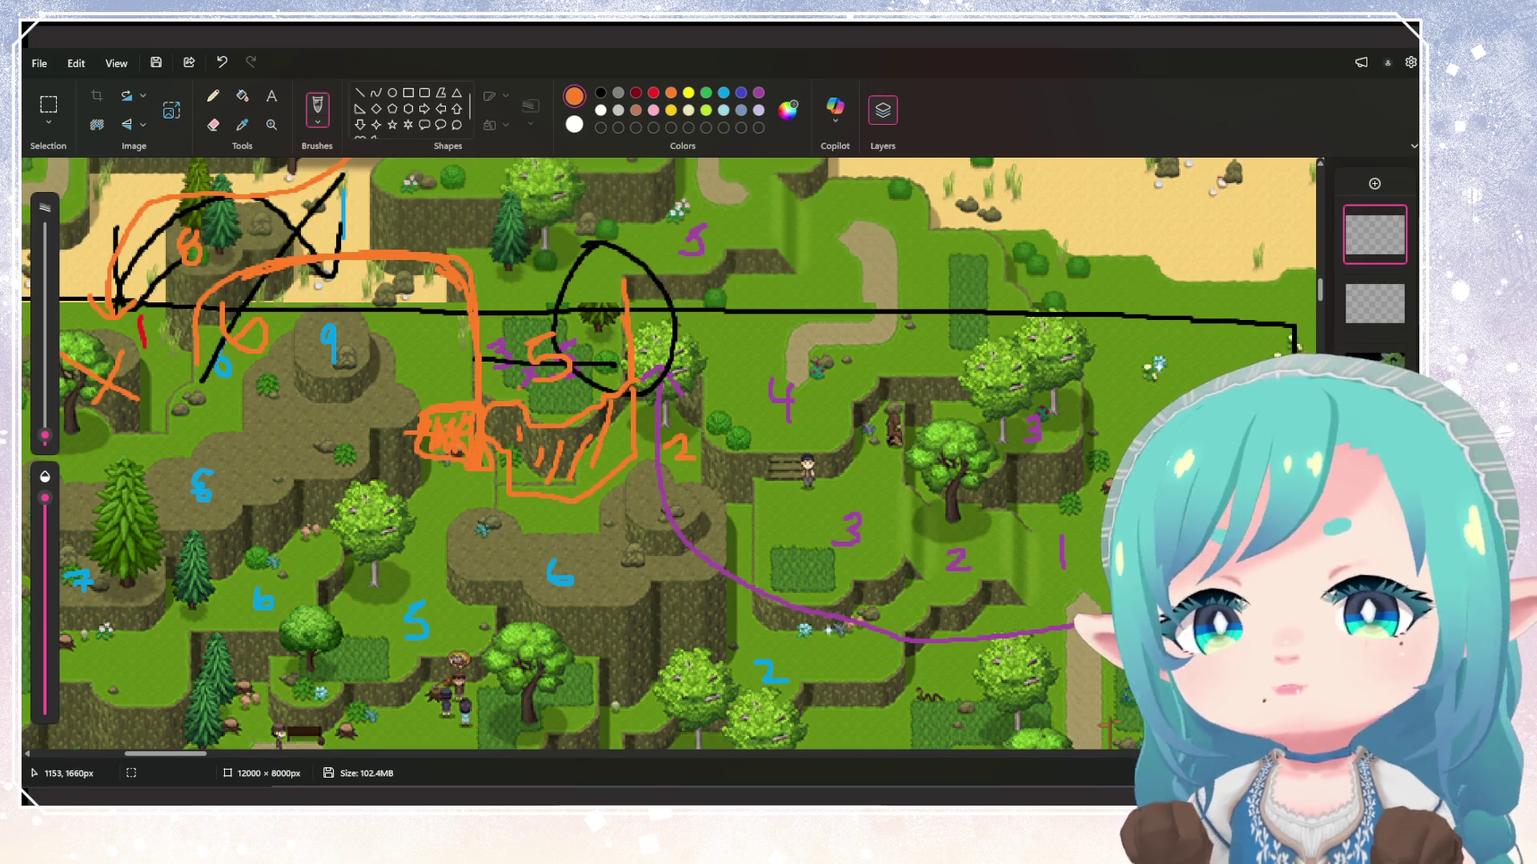
pyautogui.scroll(3, 672, 454)
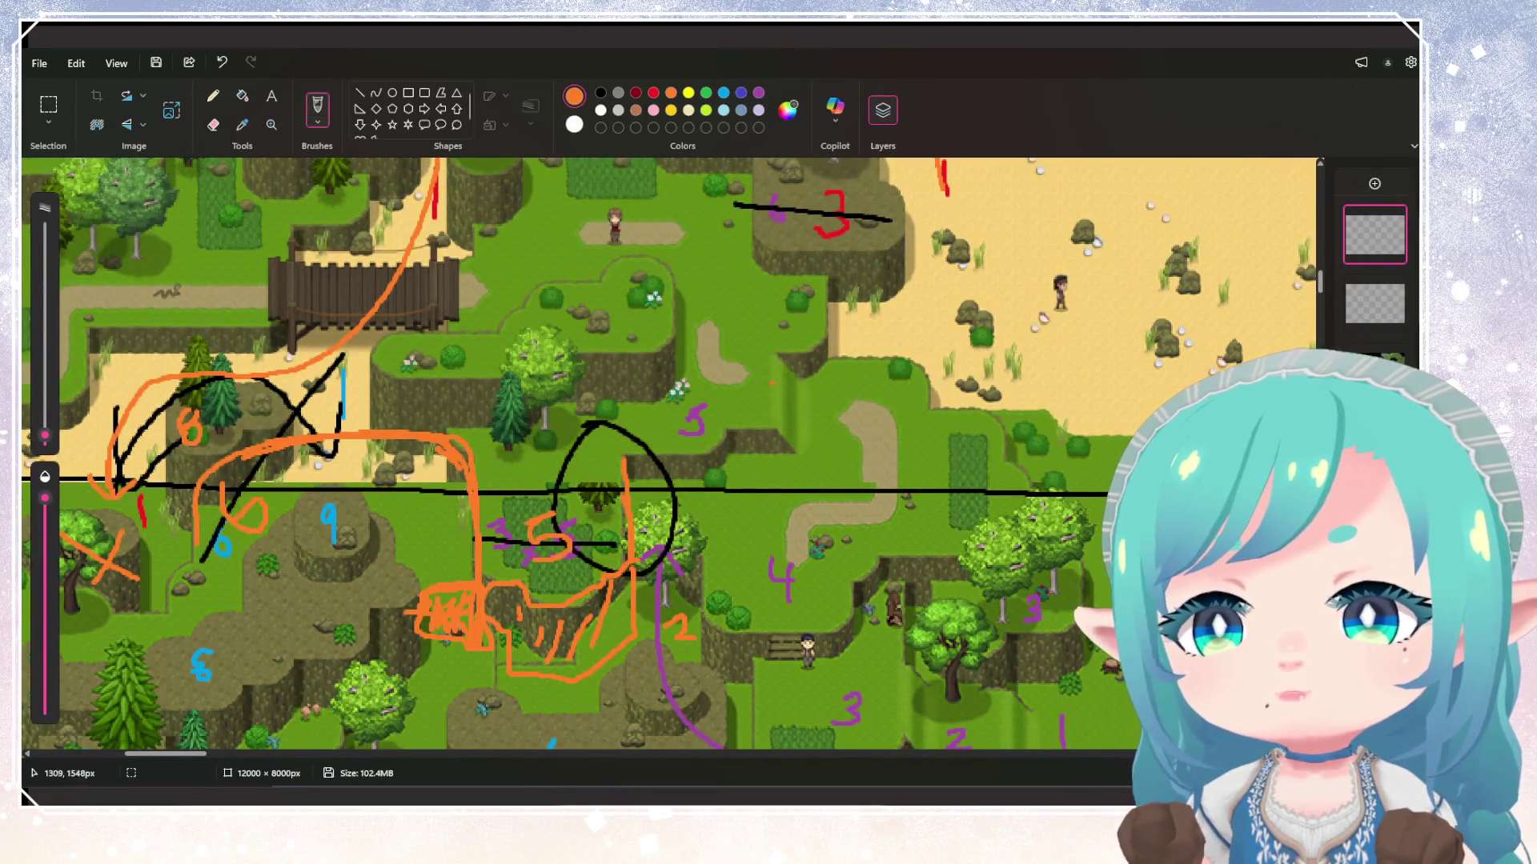
# Label the plateau east of the trees 5 and the plateau below the bridge 7
pyautogui.scroll(5, 672, 454)
pyautogui.scroll(-3, 672, 455)
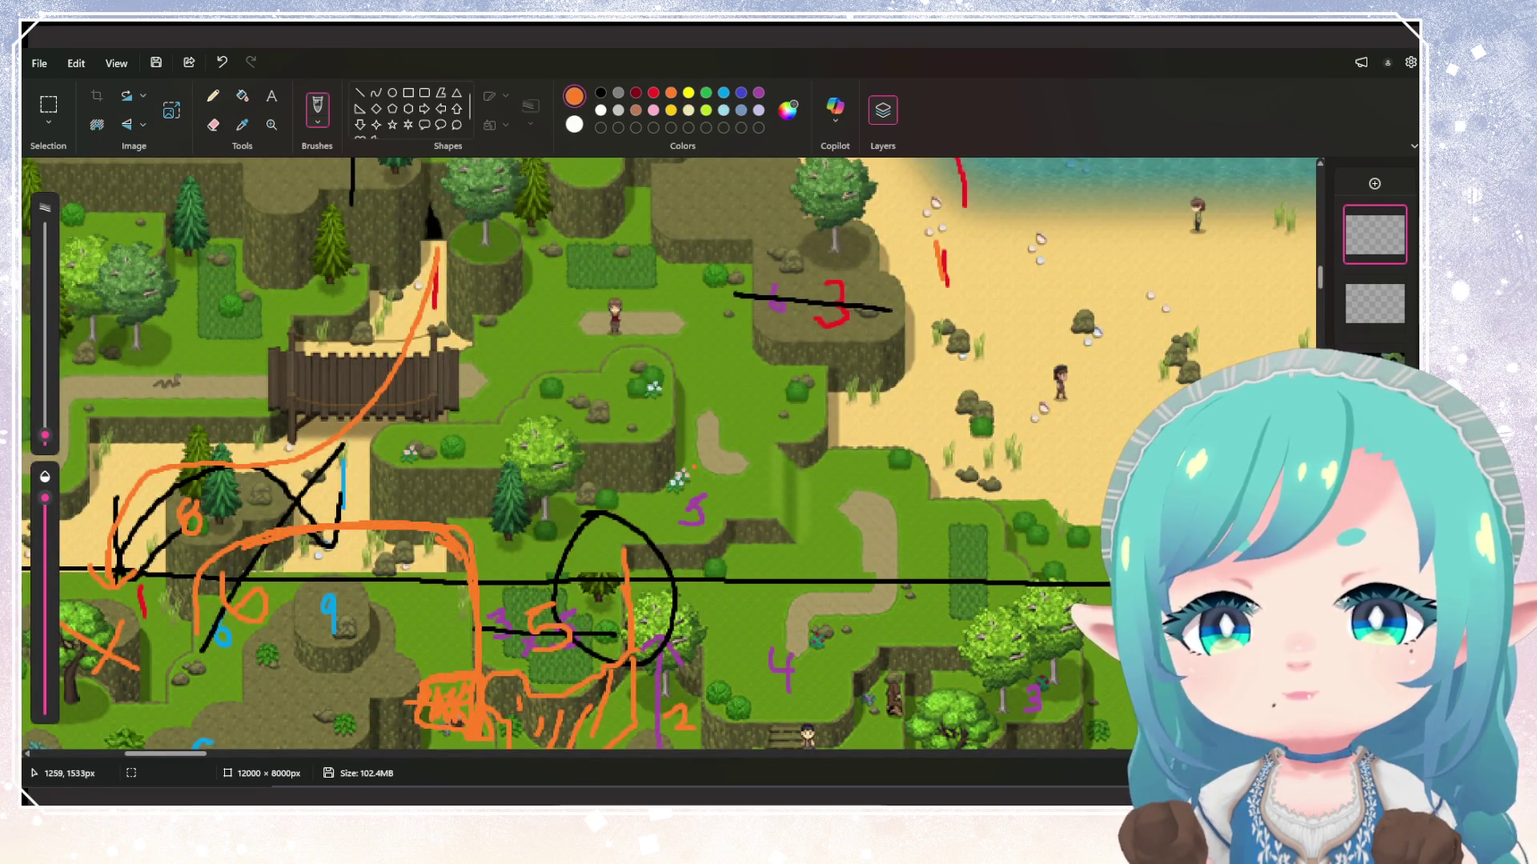
pyautogui.moveTo(708, 384)
pyautogui.mouseDown()
pyautogui.moveTo(722, 378)
pyautogui.moveTo(698, 424)
pyautogui.mouseUp()
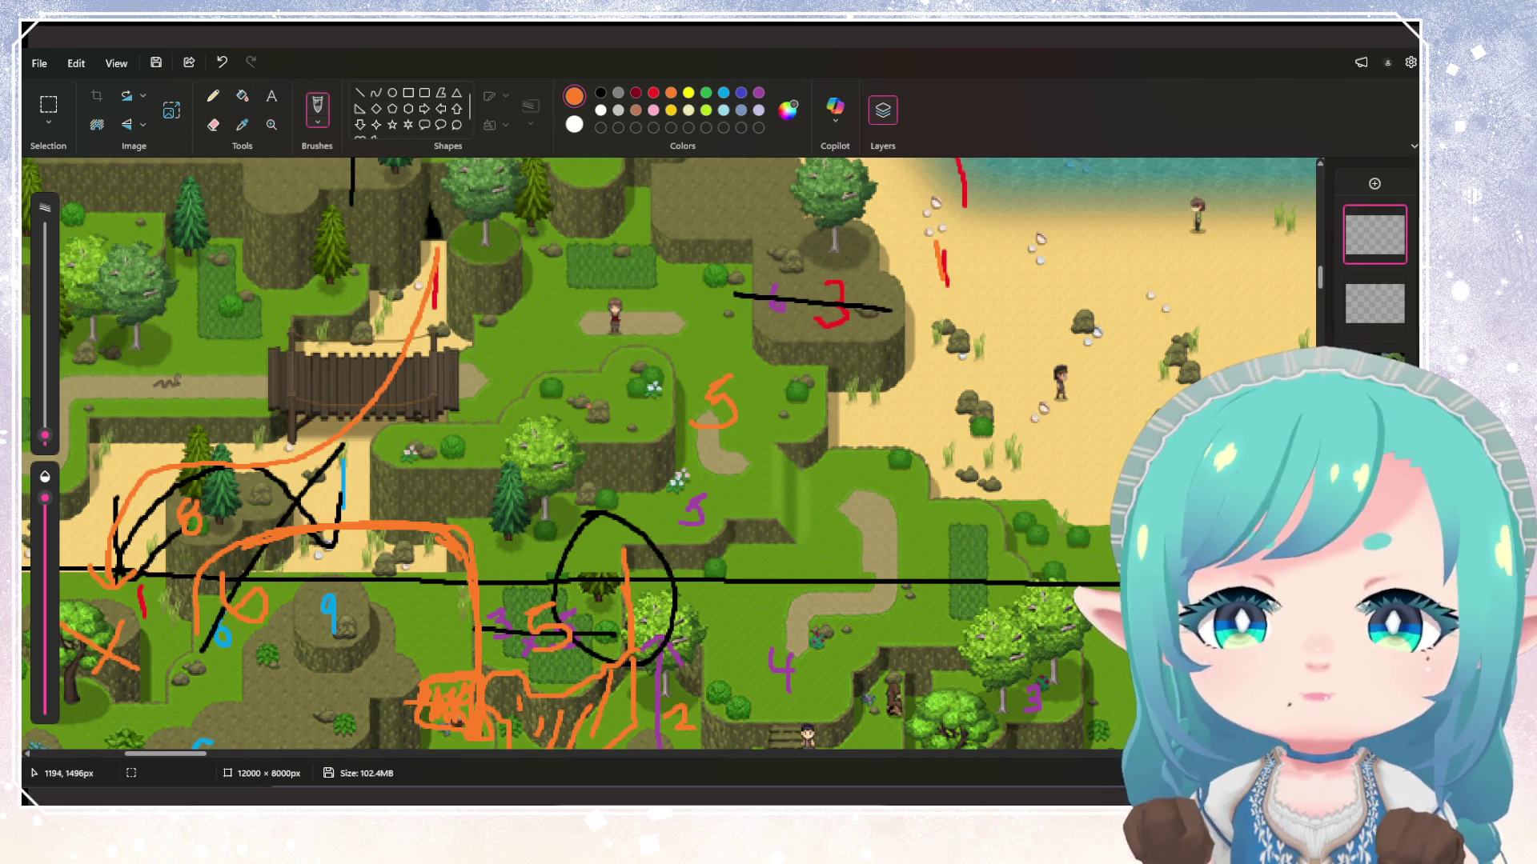
pyautogui.moveTo(588, 397)
pyautogui.mouseDown()
pyautogui.moveTo(602, 424)
pyautogui.moveTo(606, 411)
pyautogui.mouseUp()
pyautogui.scroll(1, 606, 411)
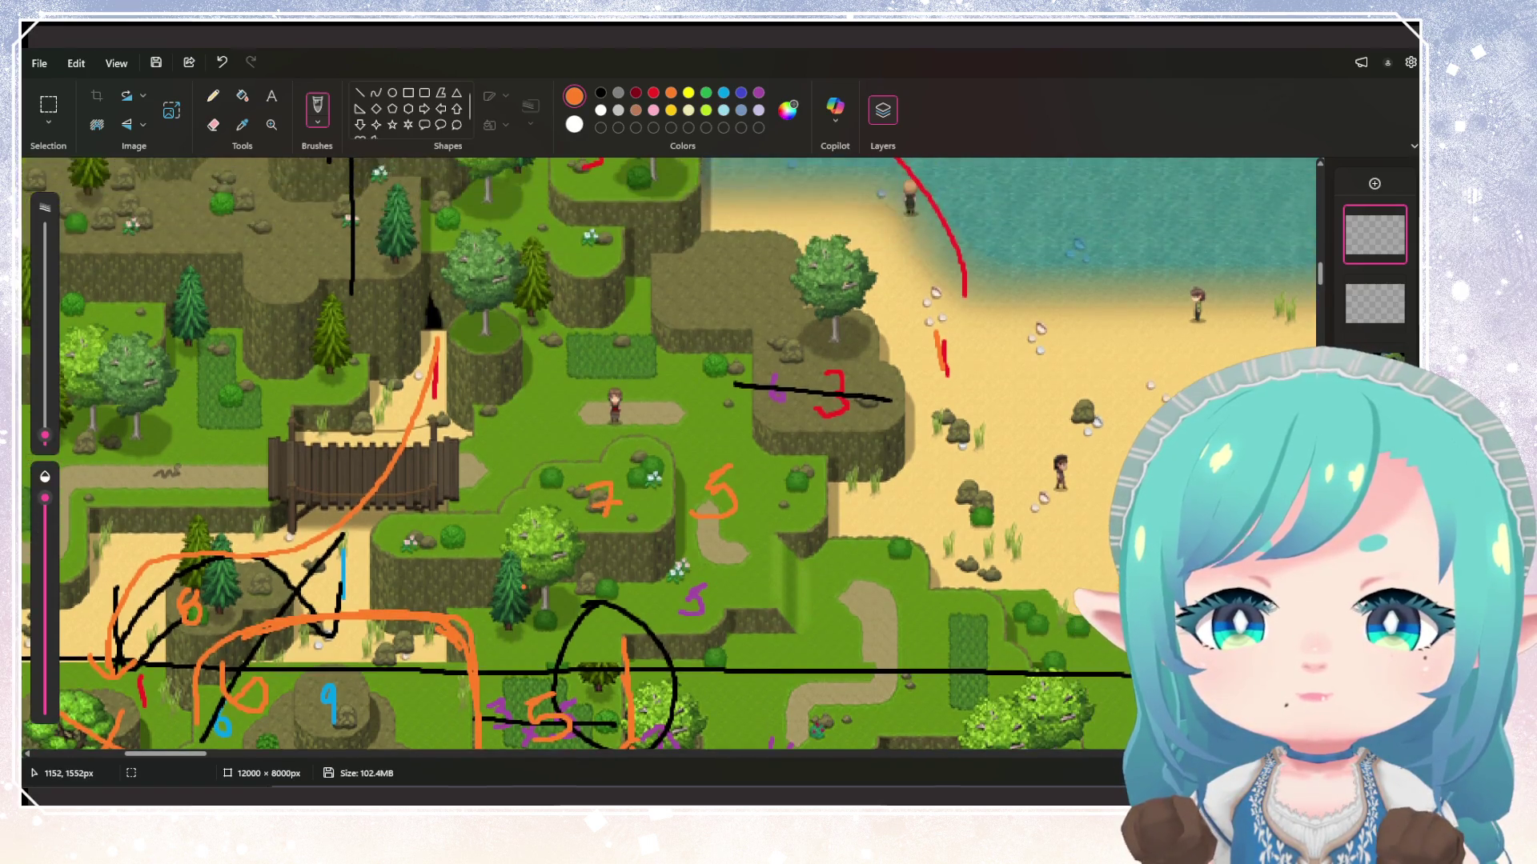
pyautogui.scroll(-2, 606, 411)
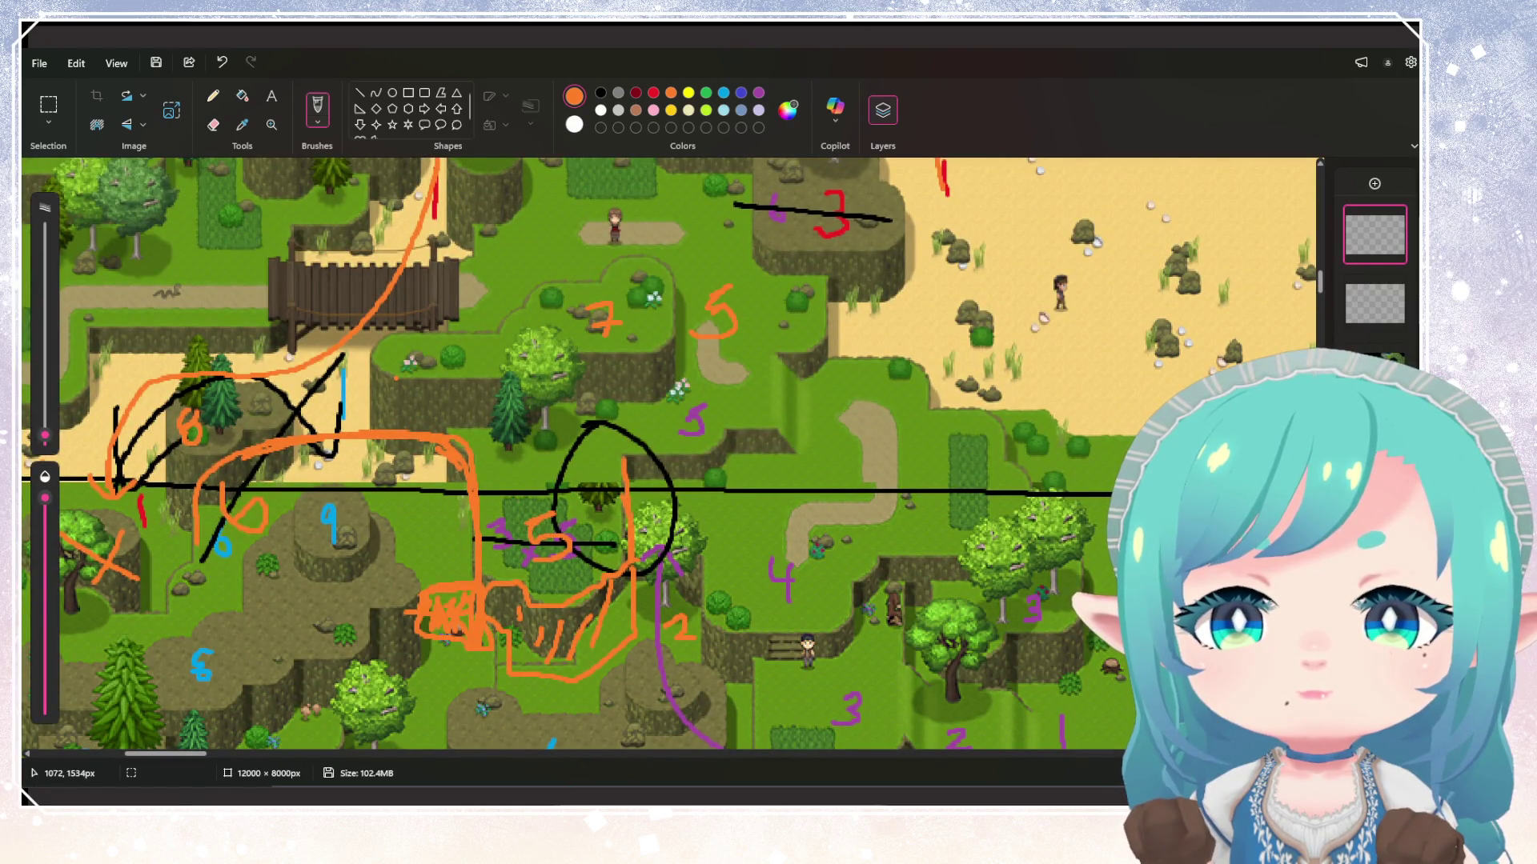
# Draw an orange boundary line running past the bridge
pyautogui.moveTo(370, 361)
pyautogui.mouseDown()
pyautogui.moveTo(408, 401)
pyautogui.moveTo(440, 401)
pyautogui.mouseUp()
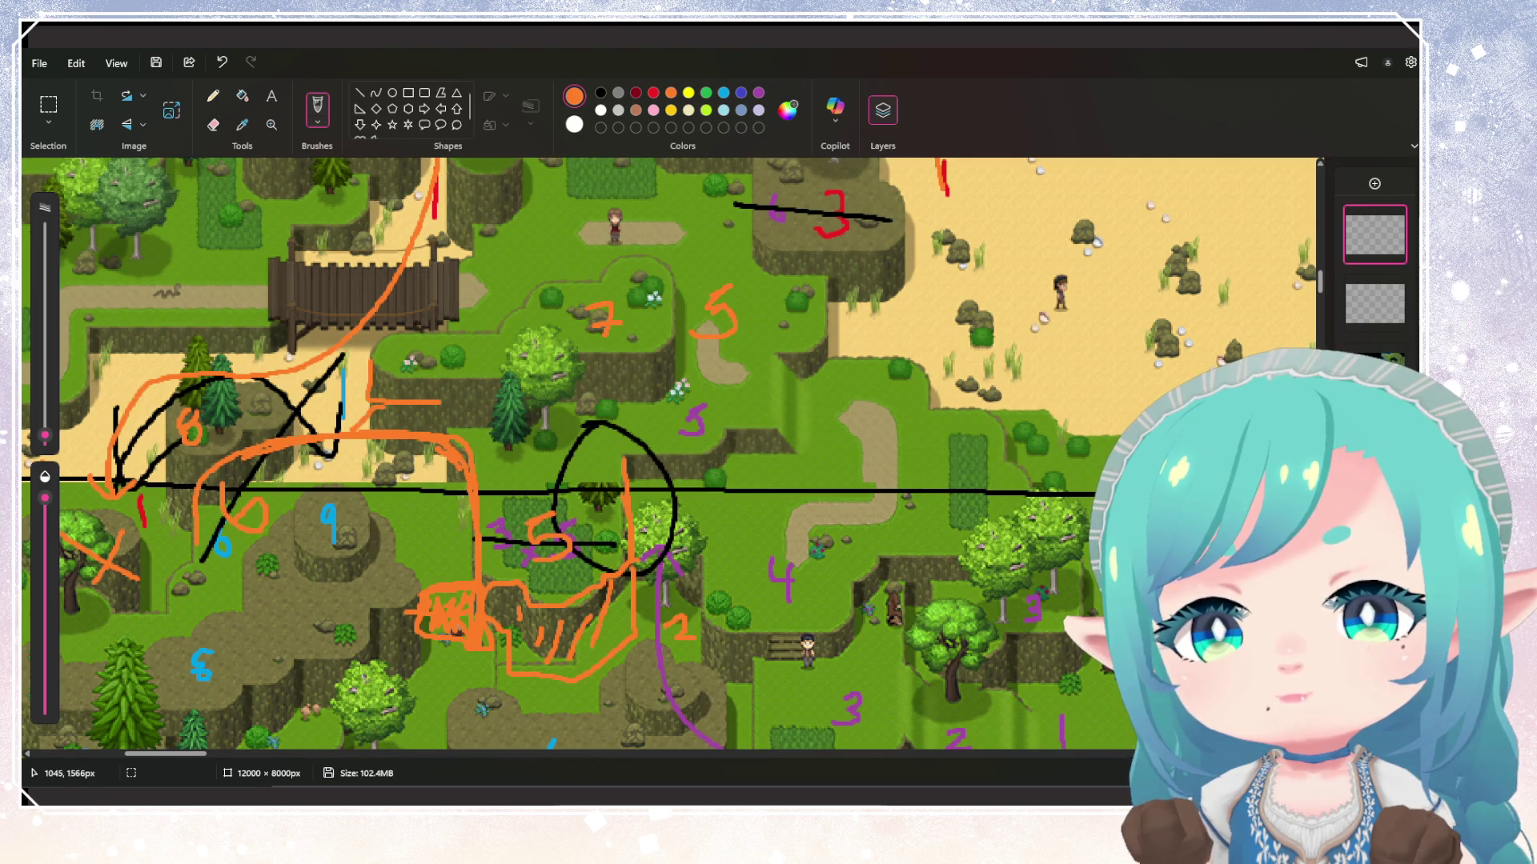
pyautogui.moveTo(369, 417)
pyautogui.mouseDown()
pyautogui.moveTo(408, 404)
pyautogui.moveTo(468, 442)
pyautogui.moveTo(453, 397)
pyautogui.mouseUp()
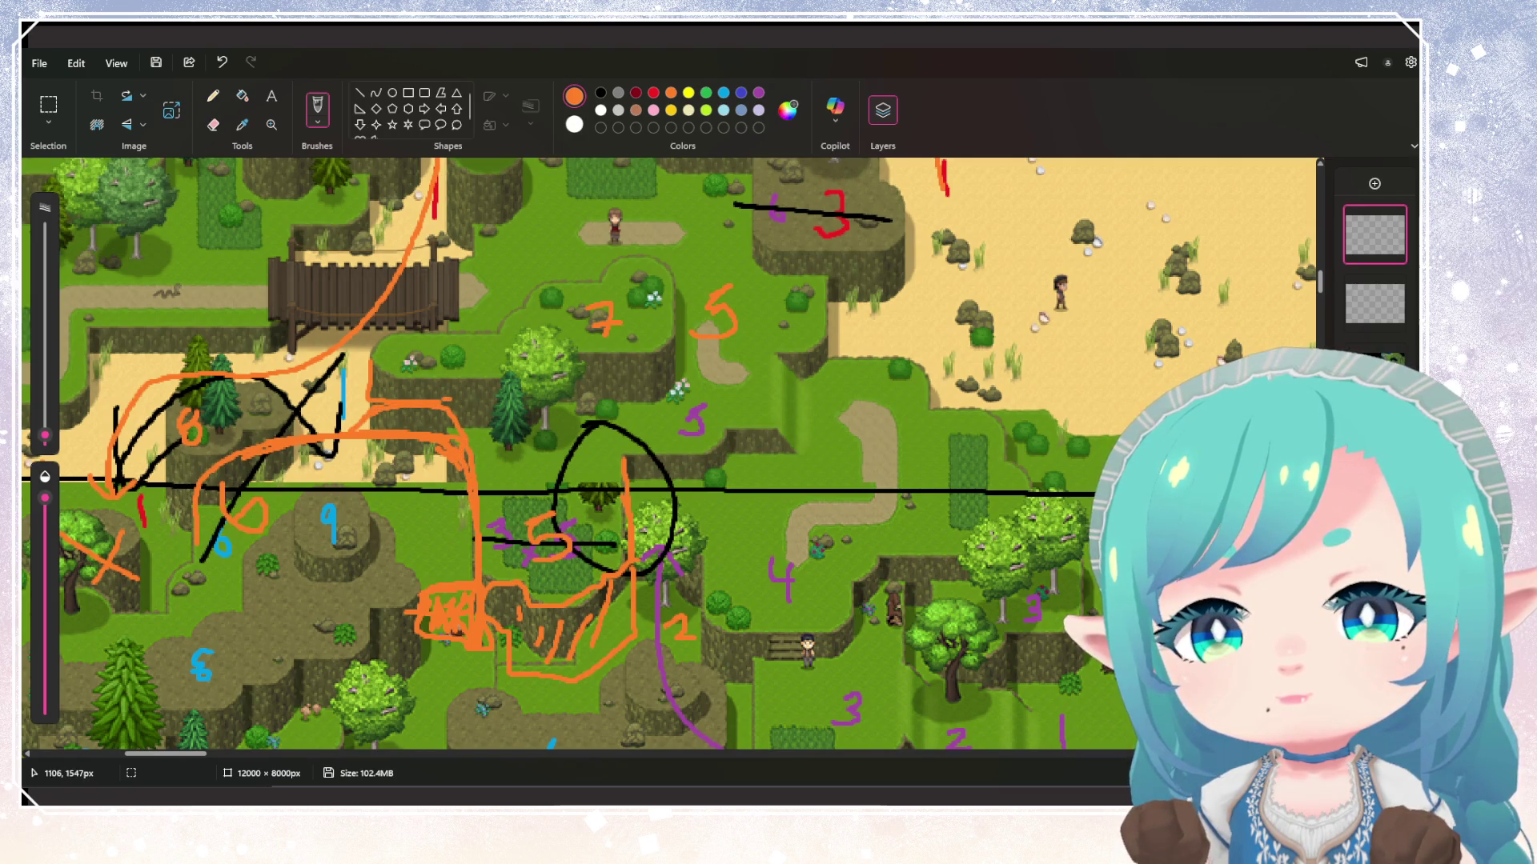
pyautogui.scroll(5, 660, 448)
pyautogui.scroll(-3, 624, 445)
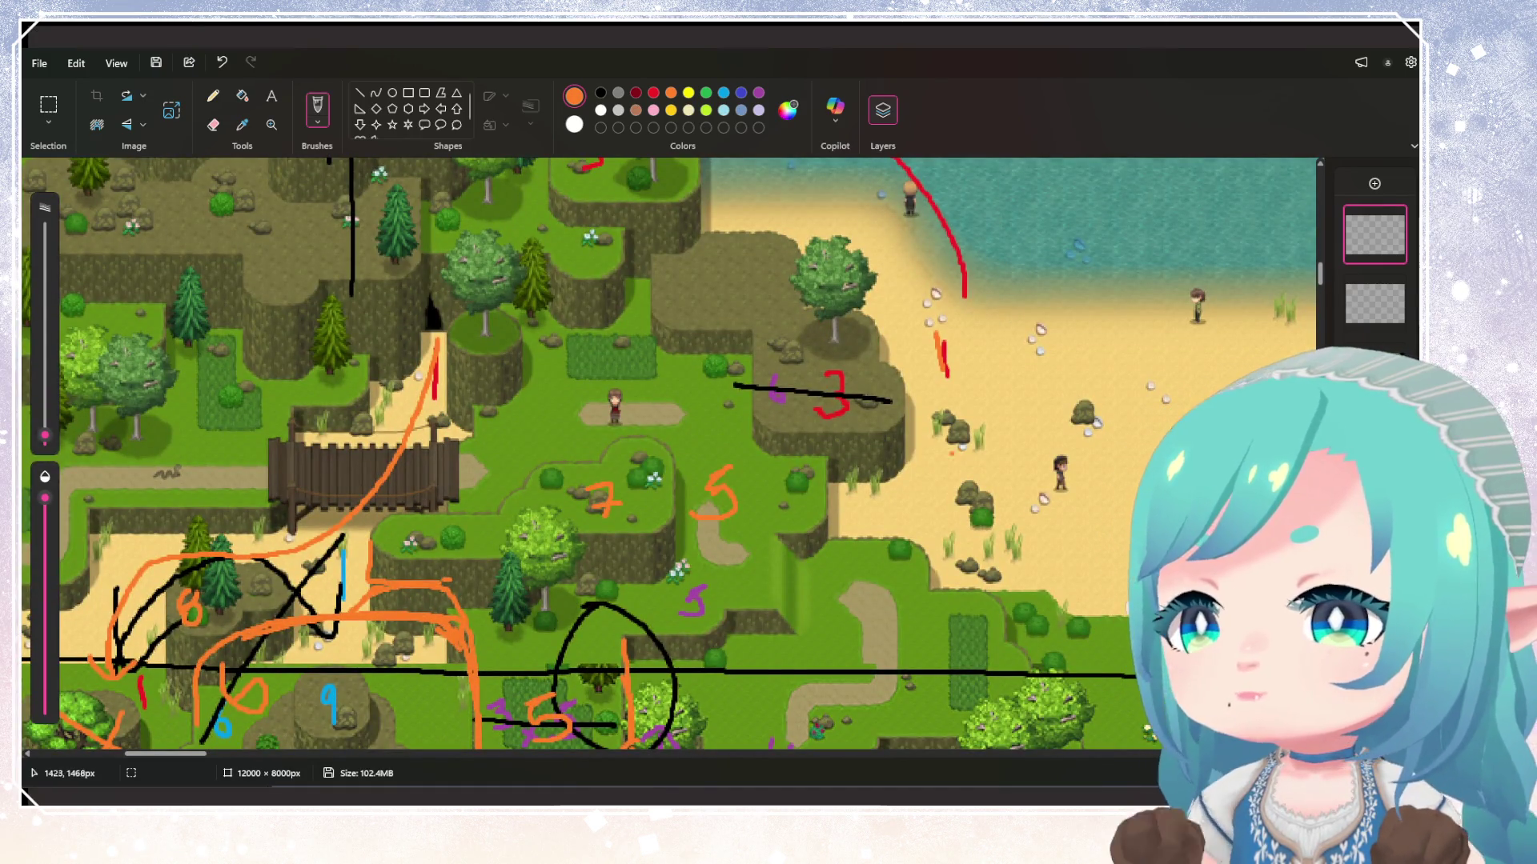
pyautogui.scroll(-3, 660, 449)
pyautogui.scroll(3, 660, 449)
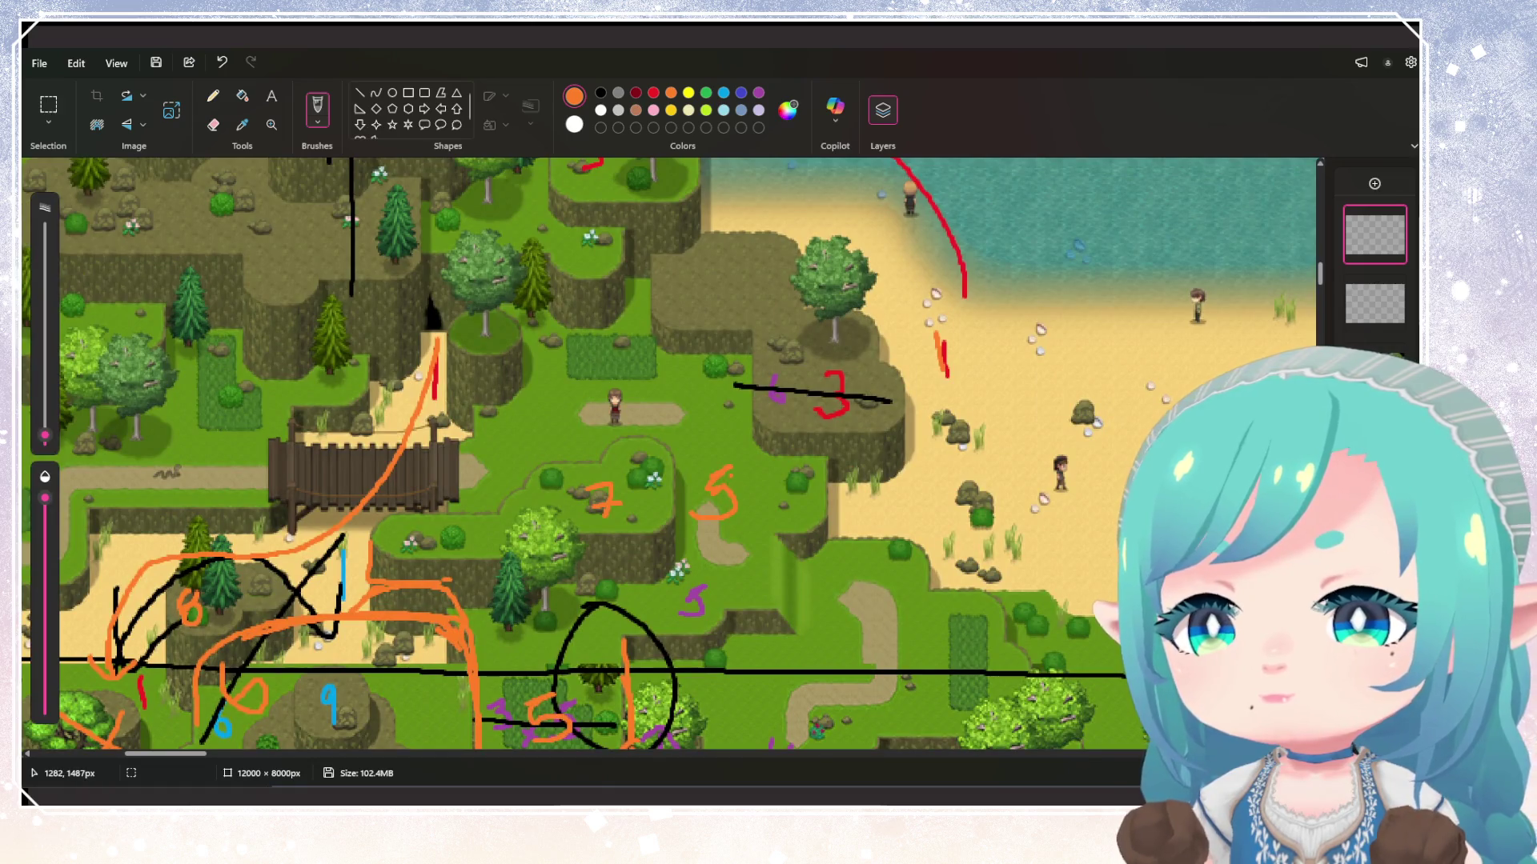
# Label the cliff plateau near the beach 6 and mark a boxed X along the beach edge
pyautogui.moveTo(718, 267); pyautogui.dragTo(713, 291)
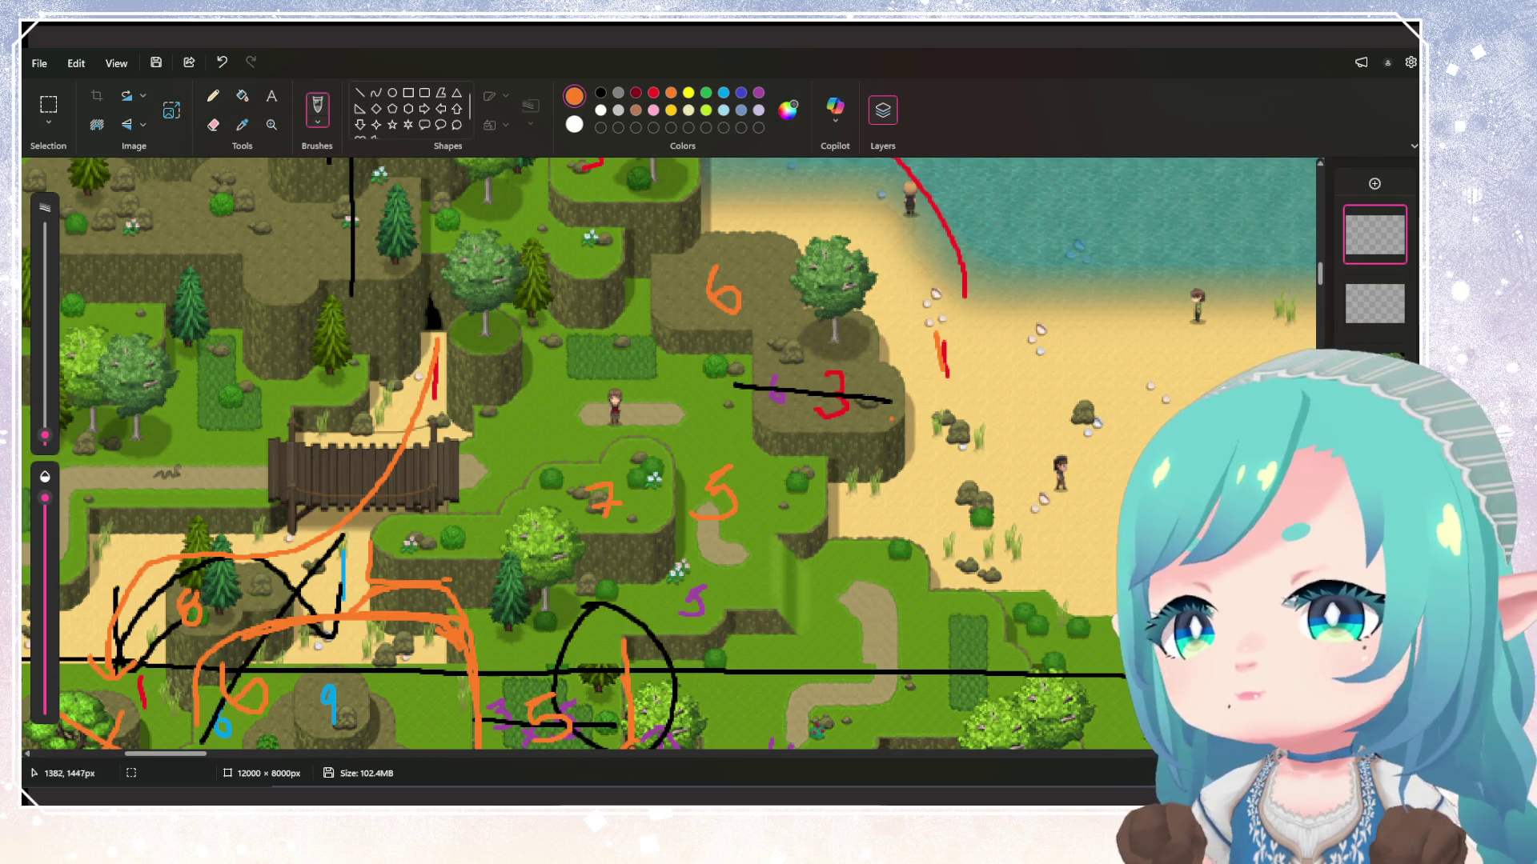
pyautogui.moveTo(901, 391)
pyautogui.mouseDown()
pyautogui.moveTo(912, 523)
pyautogui.moveTo(824, 543)
pyautogui.moveTo(825, 465)
pyautogui.moveTo(891, 525)
pyautogui.mouseUp()
pyautogui.moveTo(880, 461); pyautogui.dragTo(844, 533)
pyautogui.scroll(3, 829, 562)
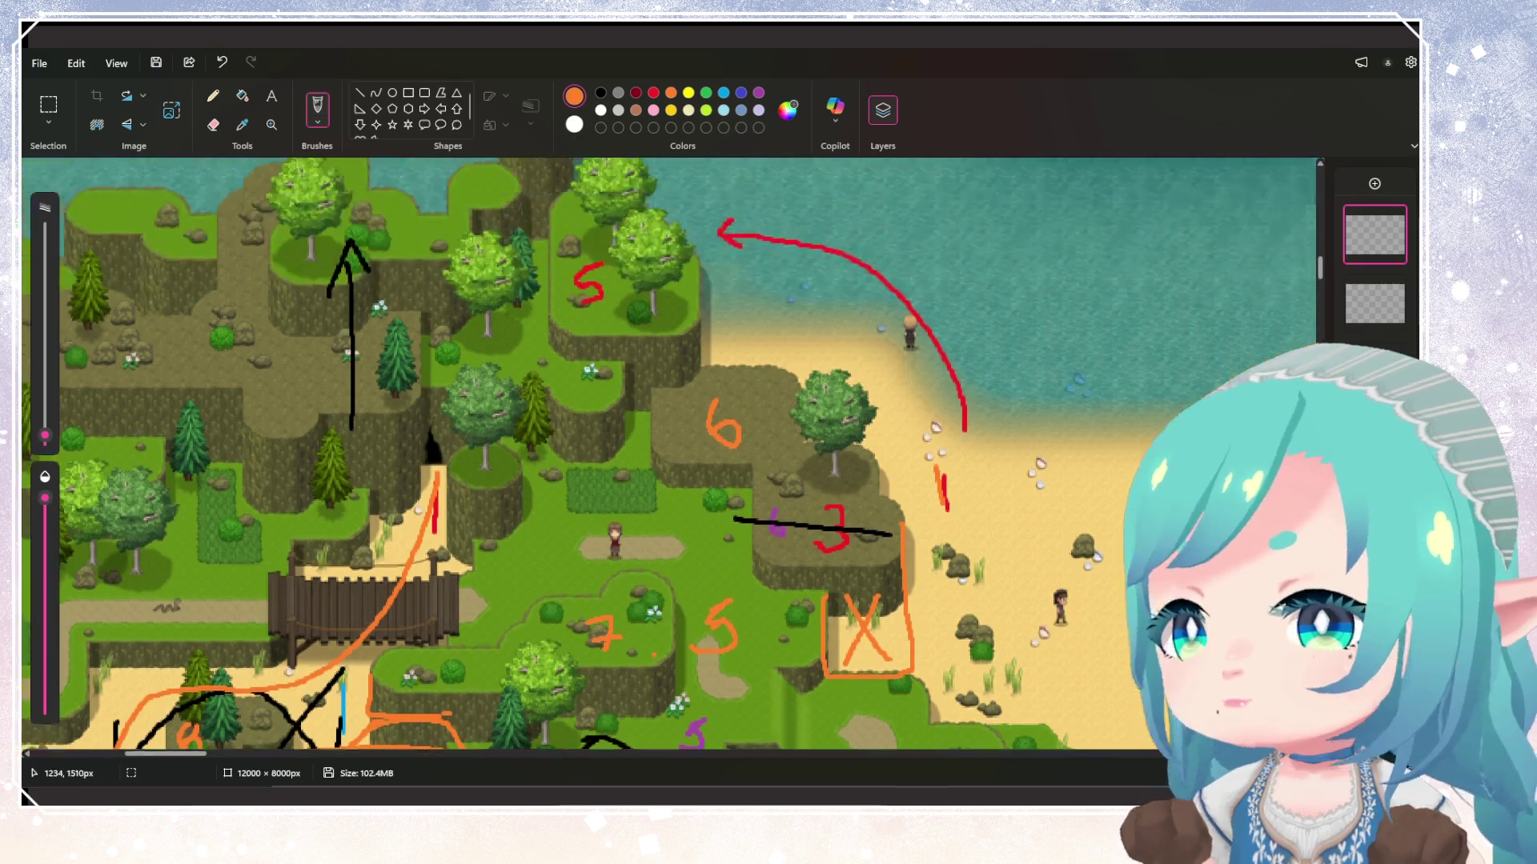
pyautogui.scroll(-3, 670, 515)
pyautogui.scroll(4, 665, 509)
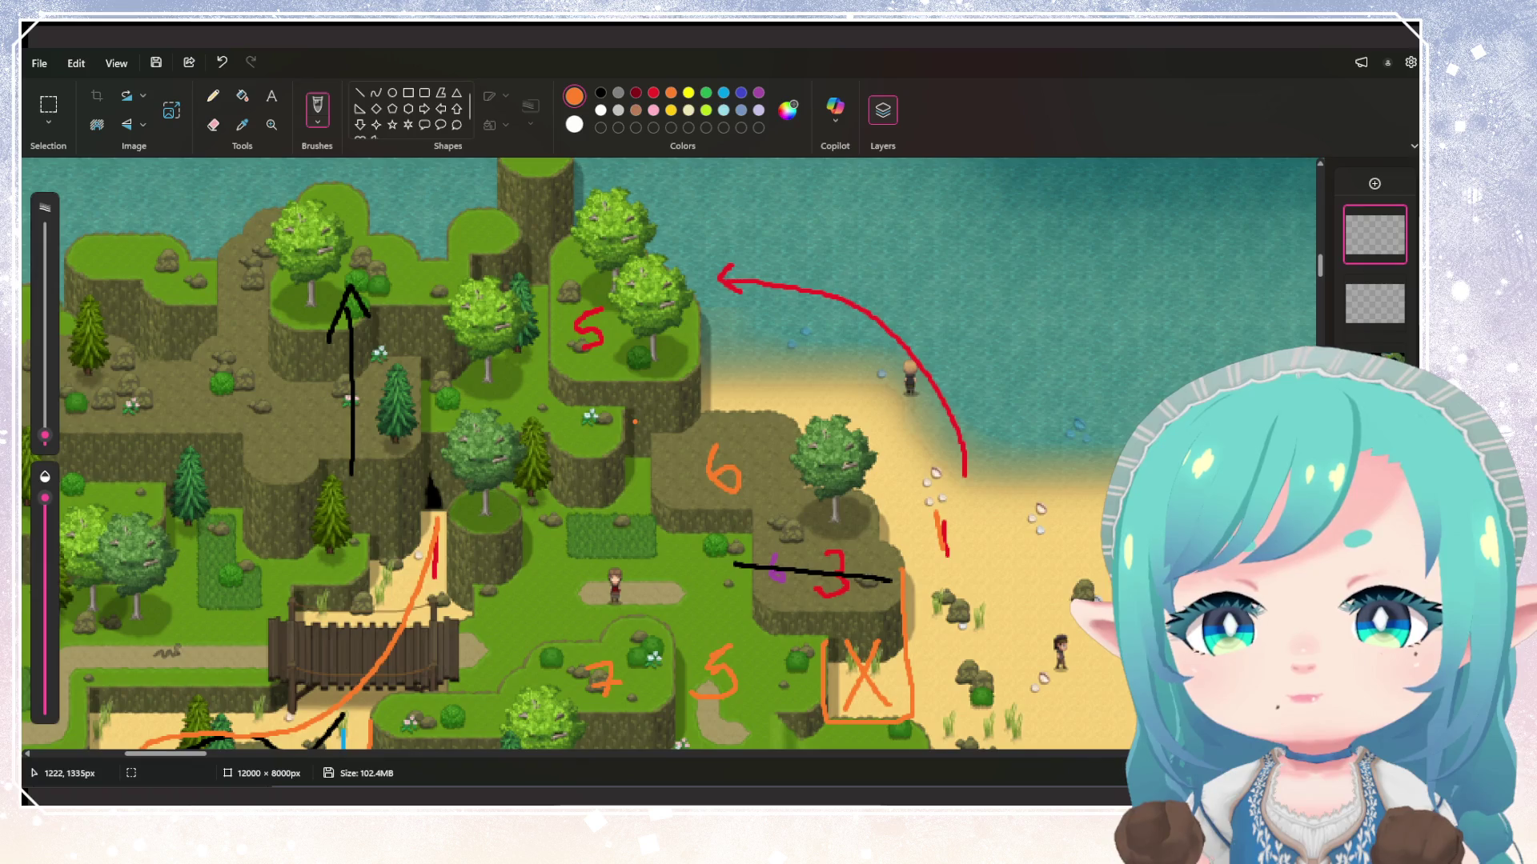
pyautogui.scroll(-2, 670, 457)
pyautogui.scroll(-2, 670, 457)
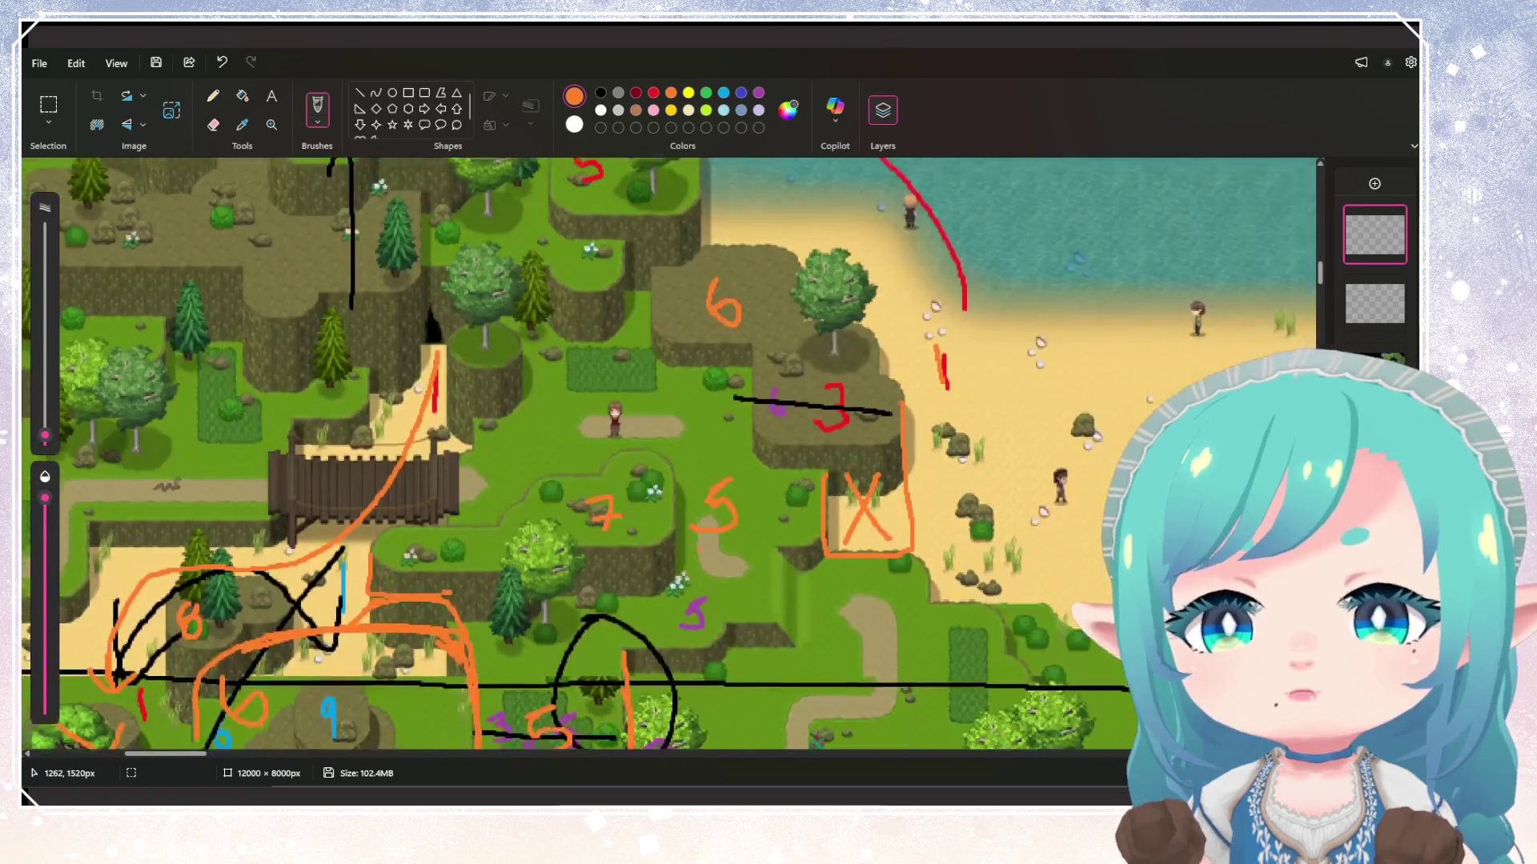
pyautogui.scroll(2, 670, 457)
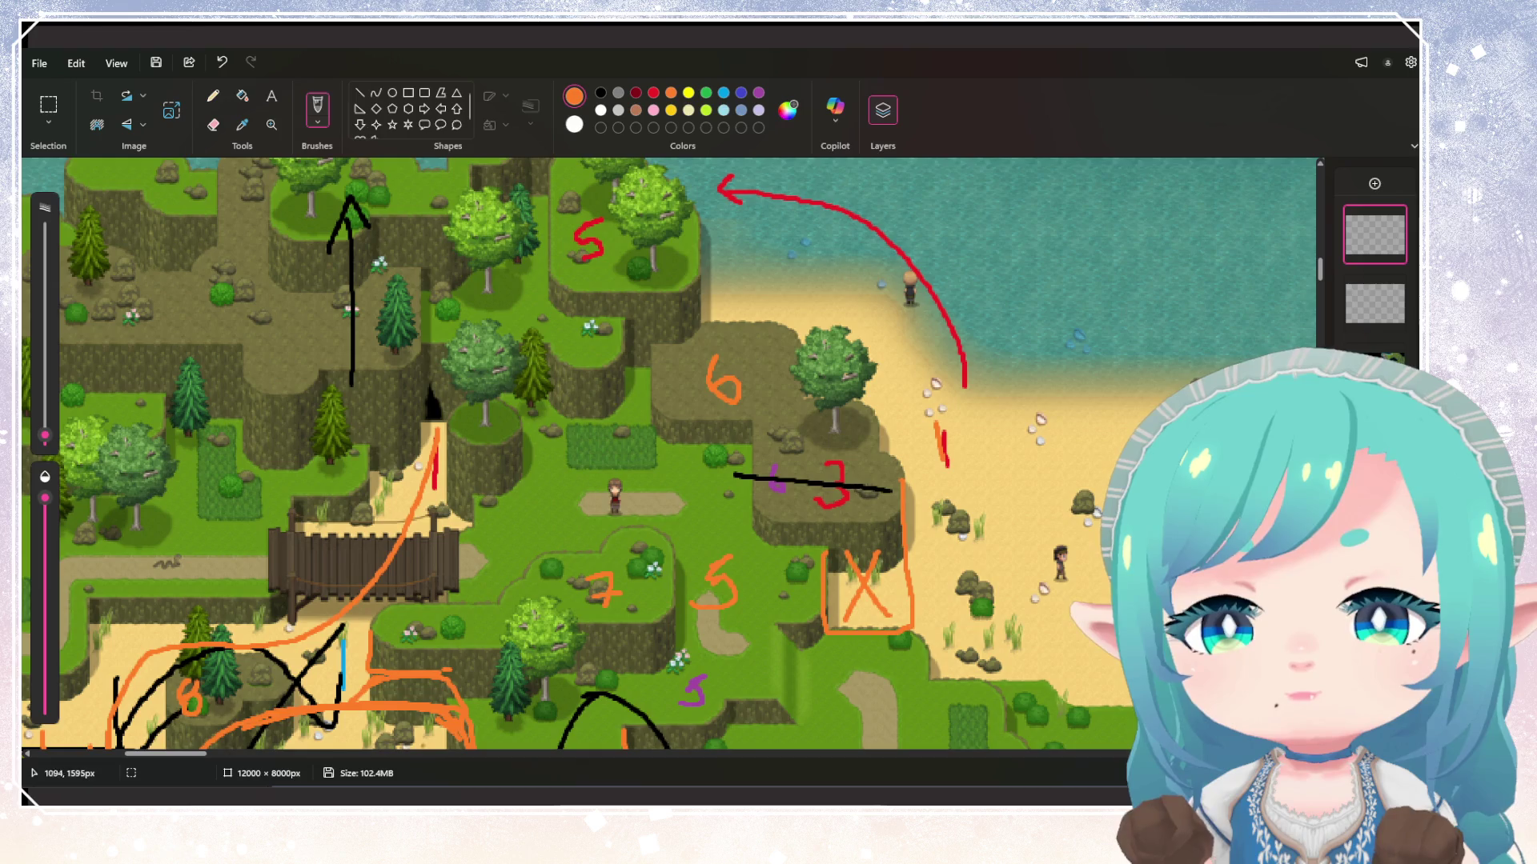
pyautogui.hscroll(-10, 671, 457)
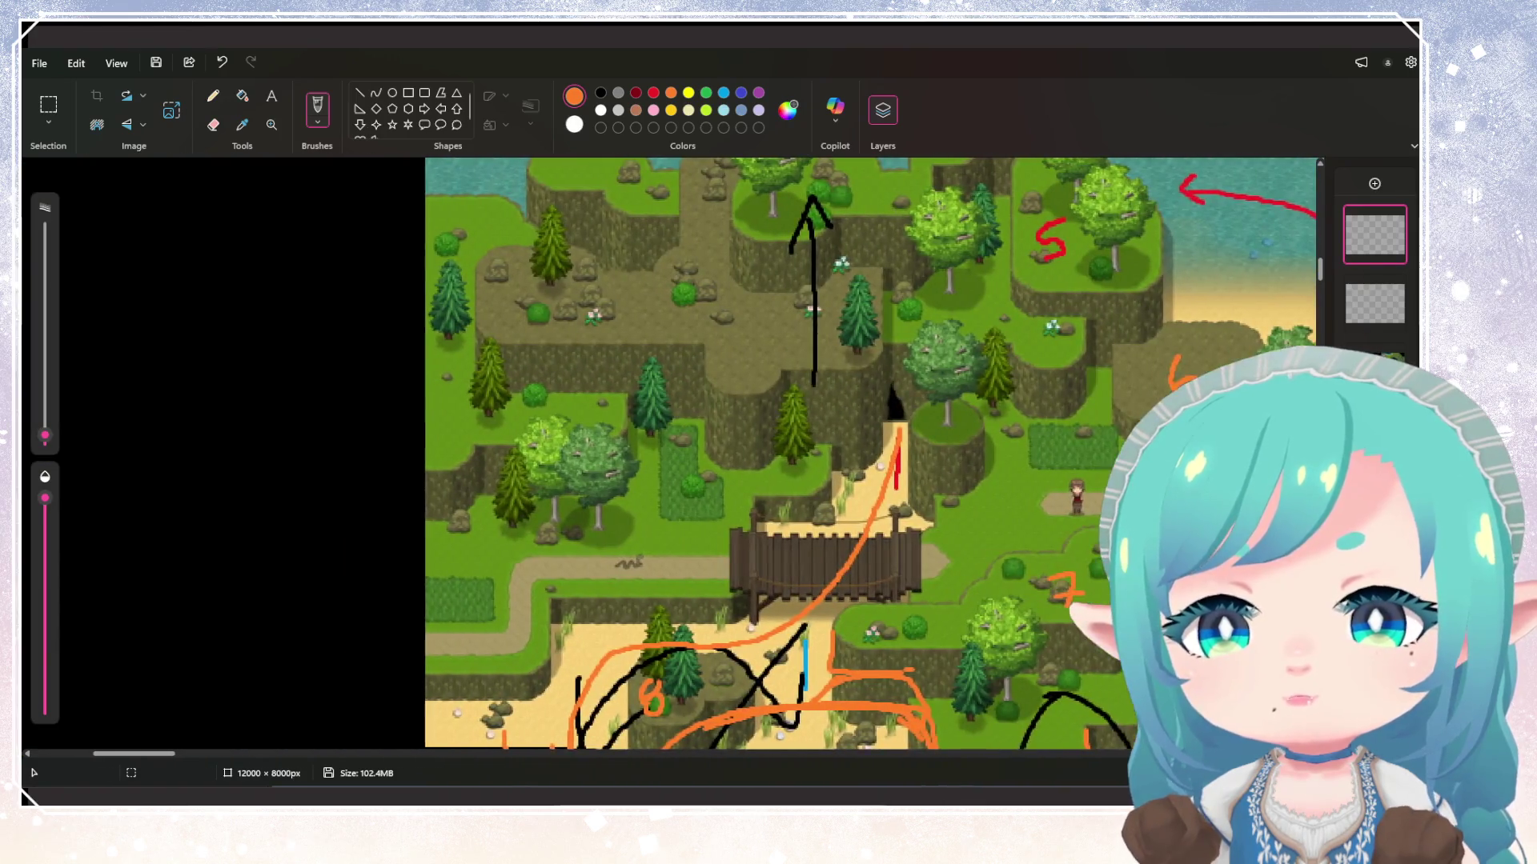
pyautogui.scroll(-2, 671, 457)
pyautogui.scroll(2, 670, 457)
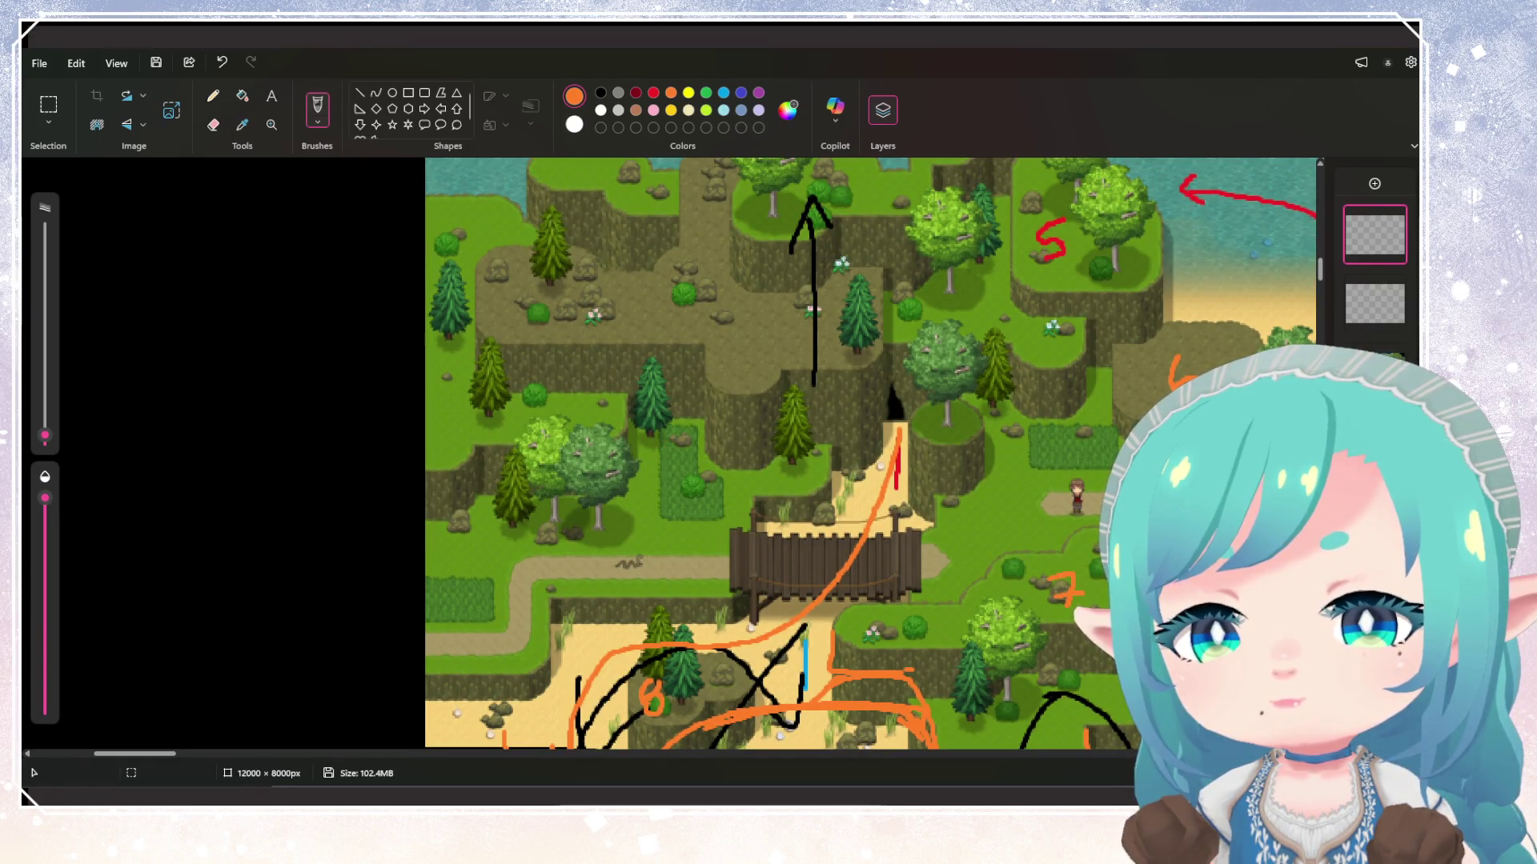
pyautogui.hscroll(3, 671, 457)
pyautogui.scroll(-4, 670, 457)
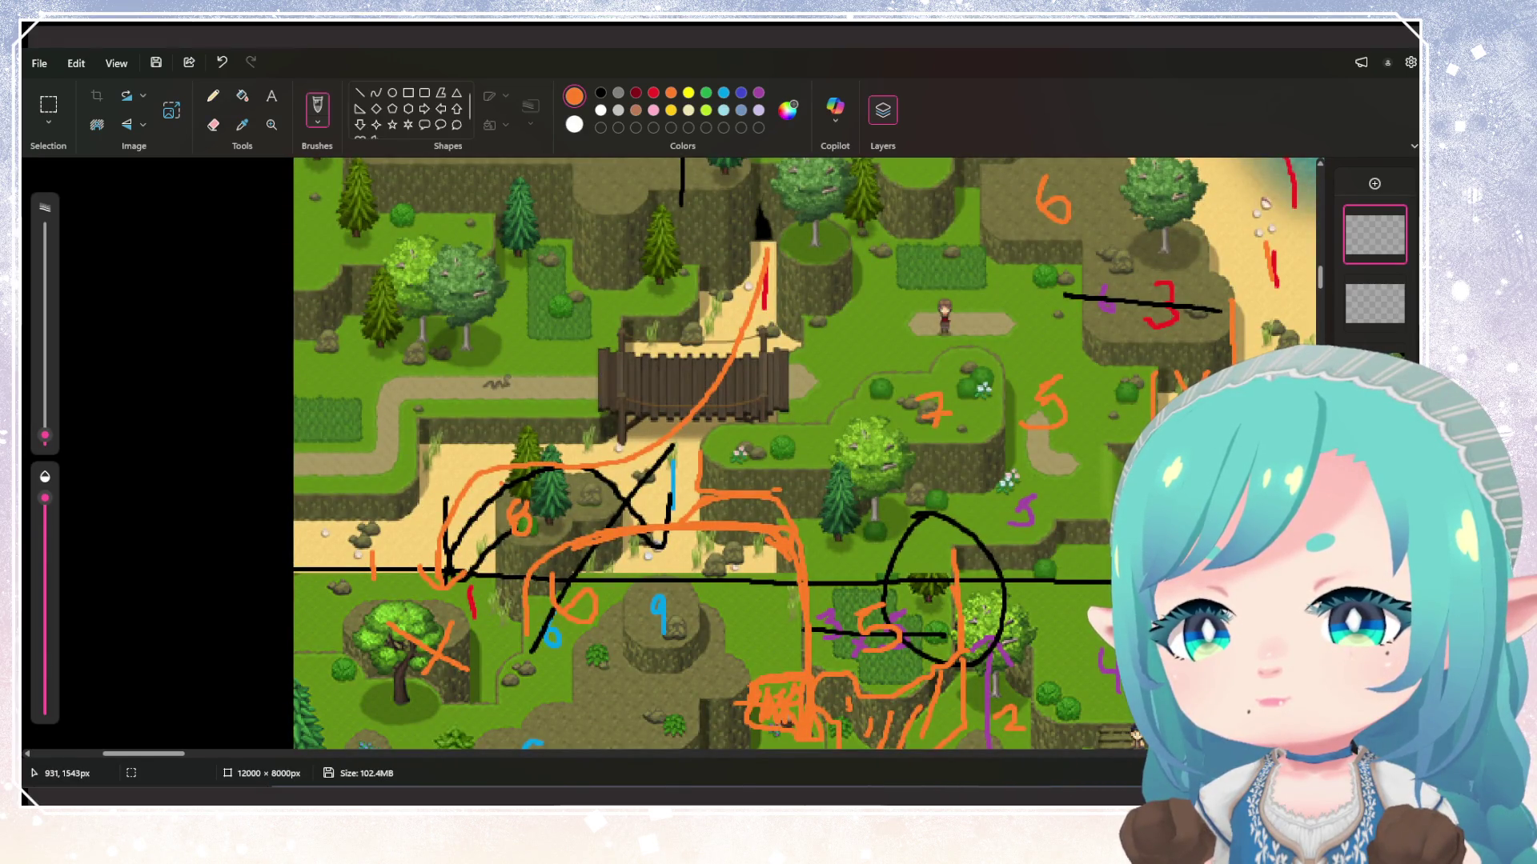
pyautogui.scroll(2, 671, 457)
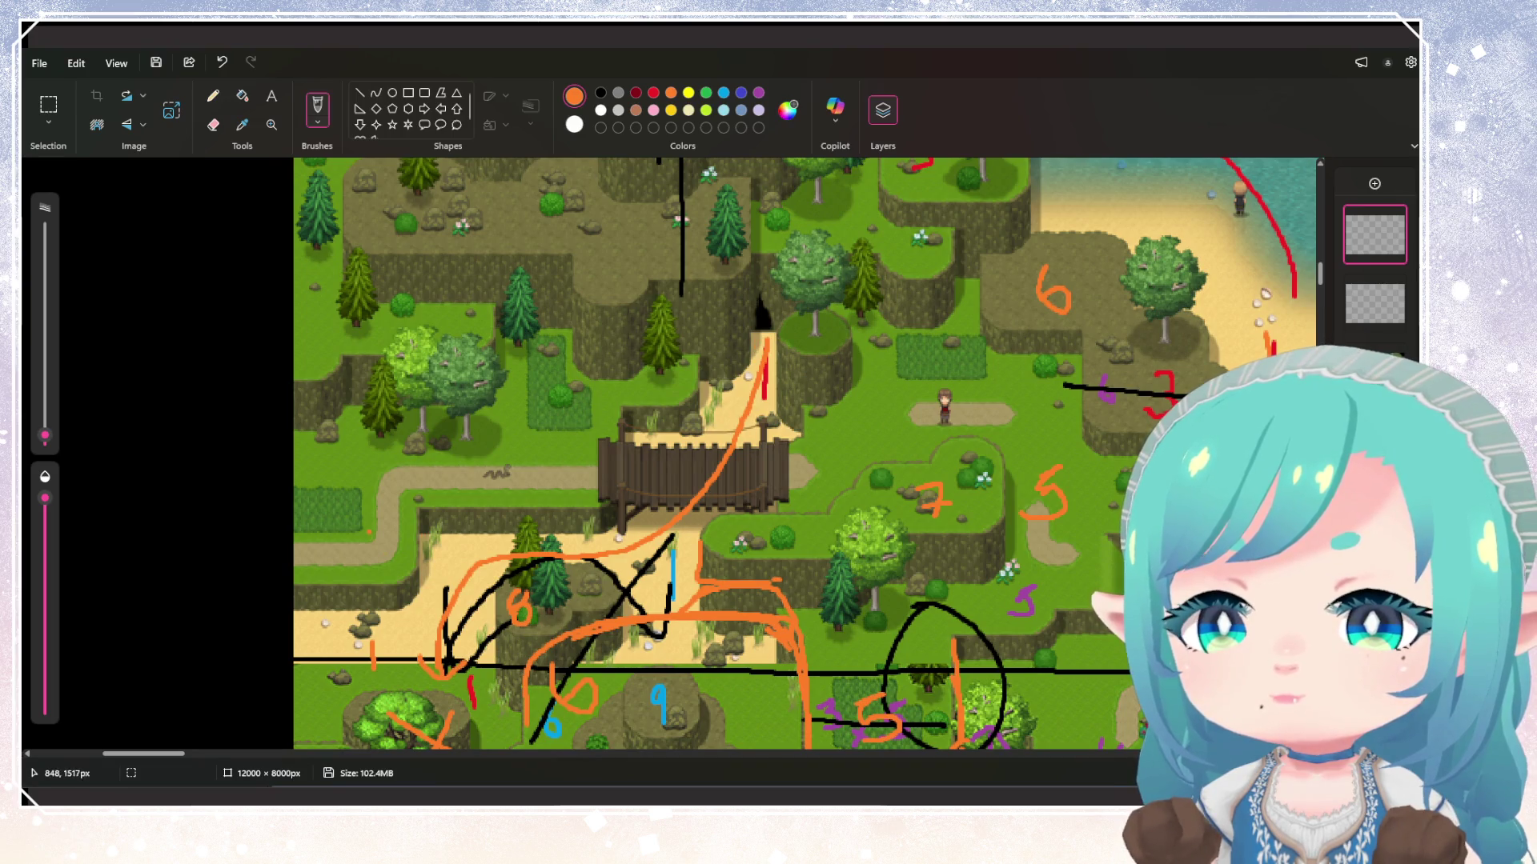
# Draw an orange 2 by the western path and undo a stray stroke near the bridge
pyautogui.moveTo(364, 519); pyautogui.dragTo(367, 541)
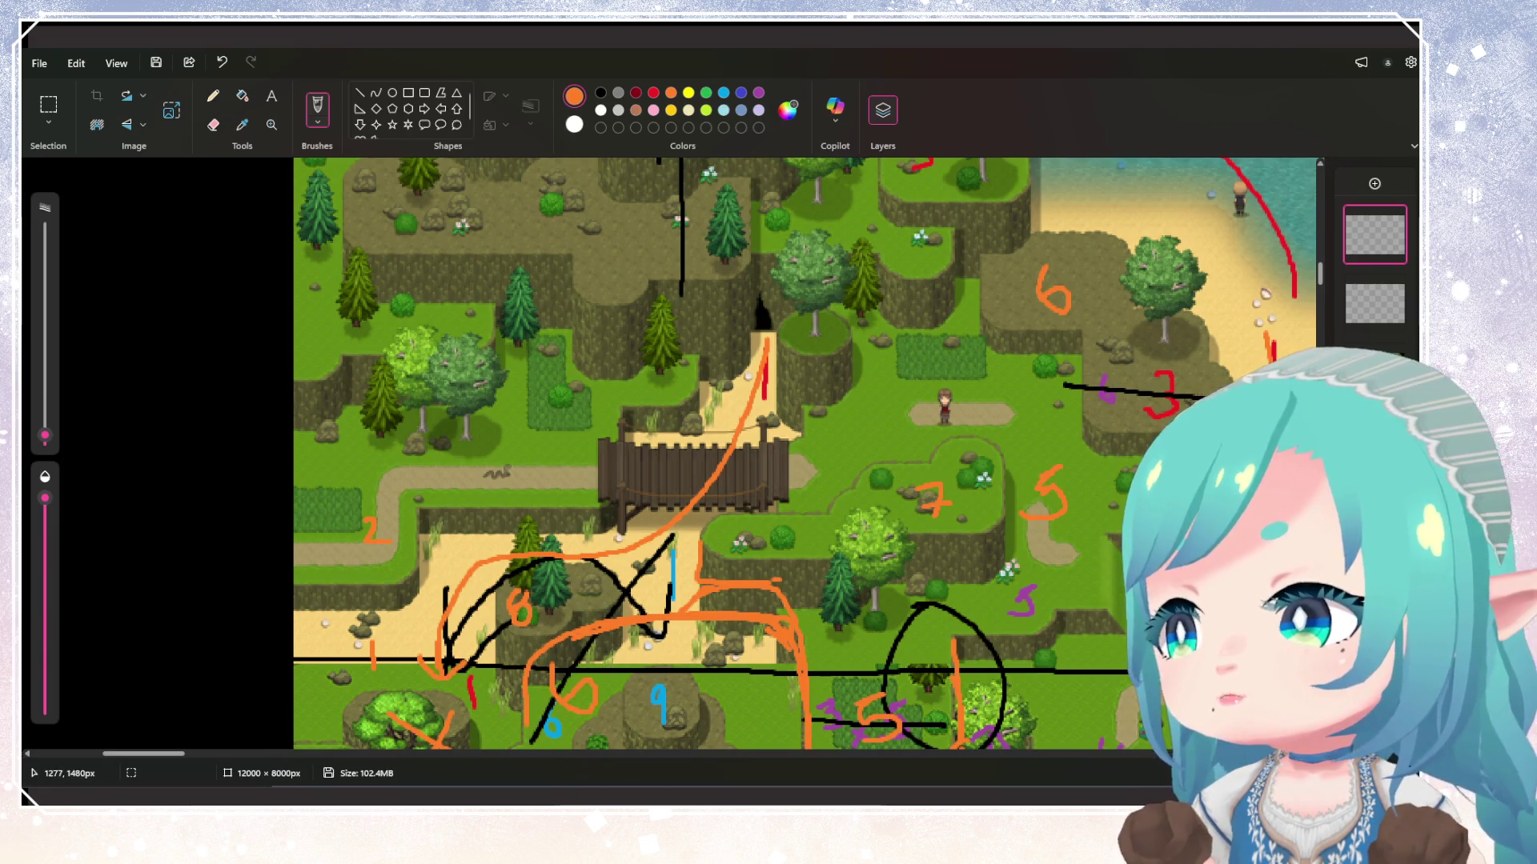
pyautogui.click(212, 124)
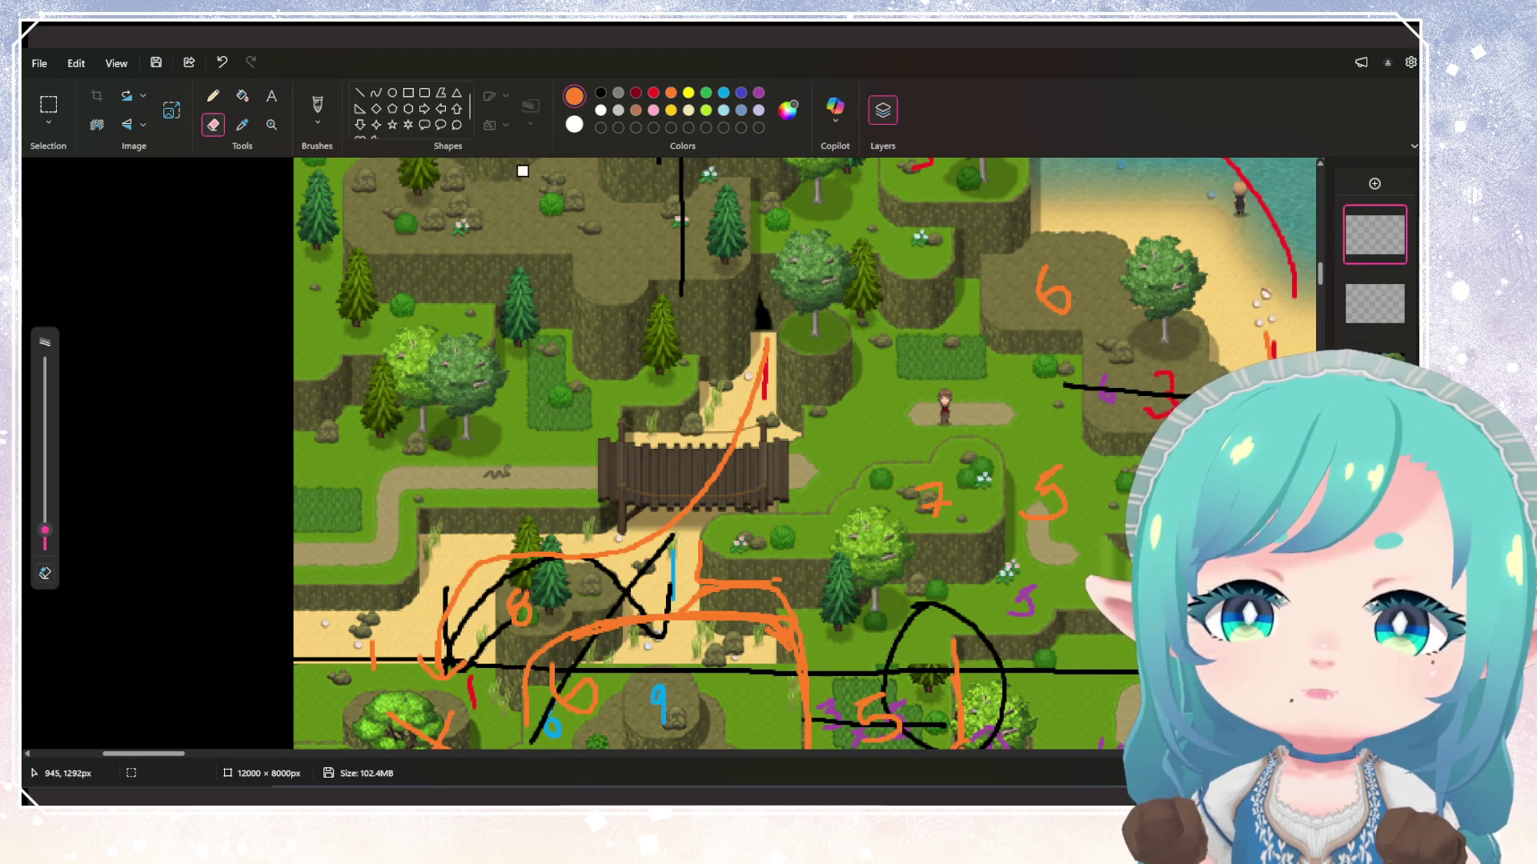
pyautogui.click(317, 106)
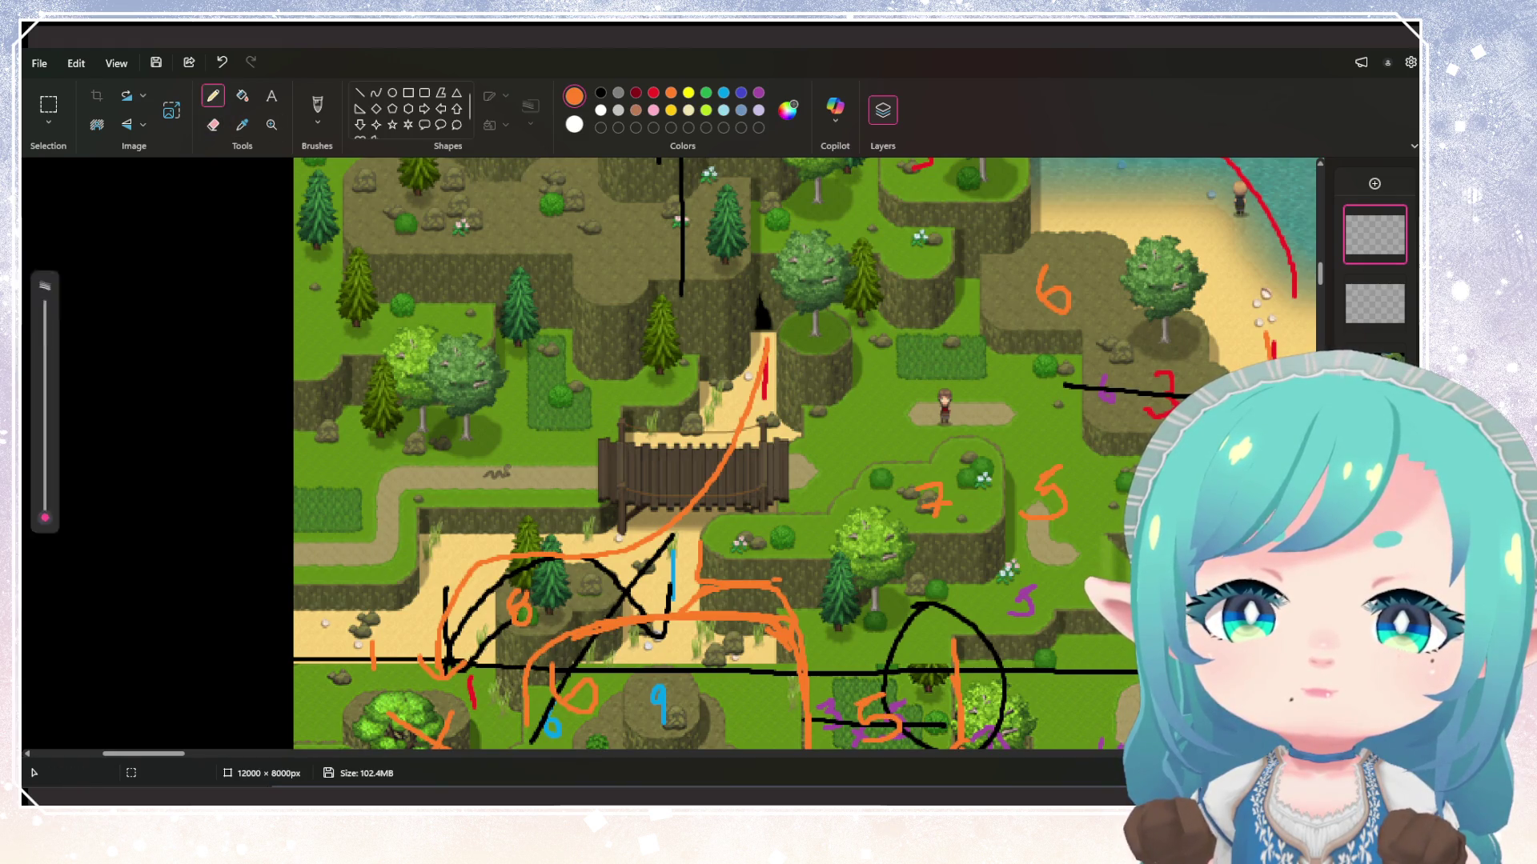
pyautogui.moveTo(572, 465); pyautogui.dragTo(568, 448)
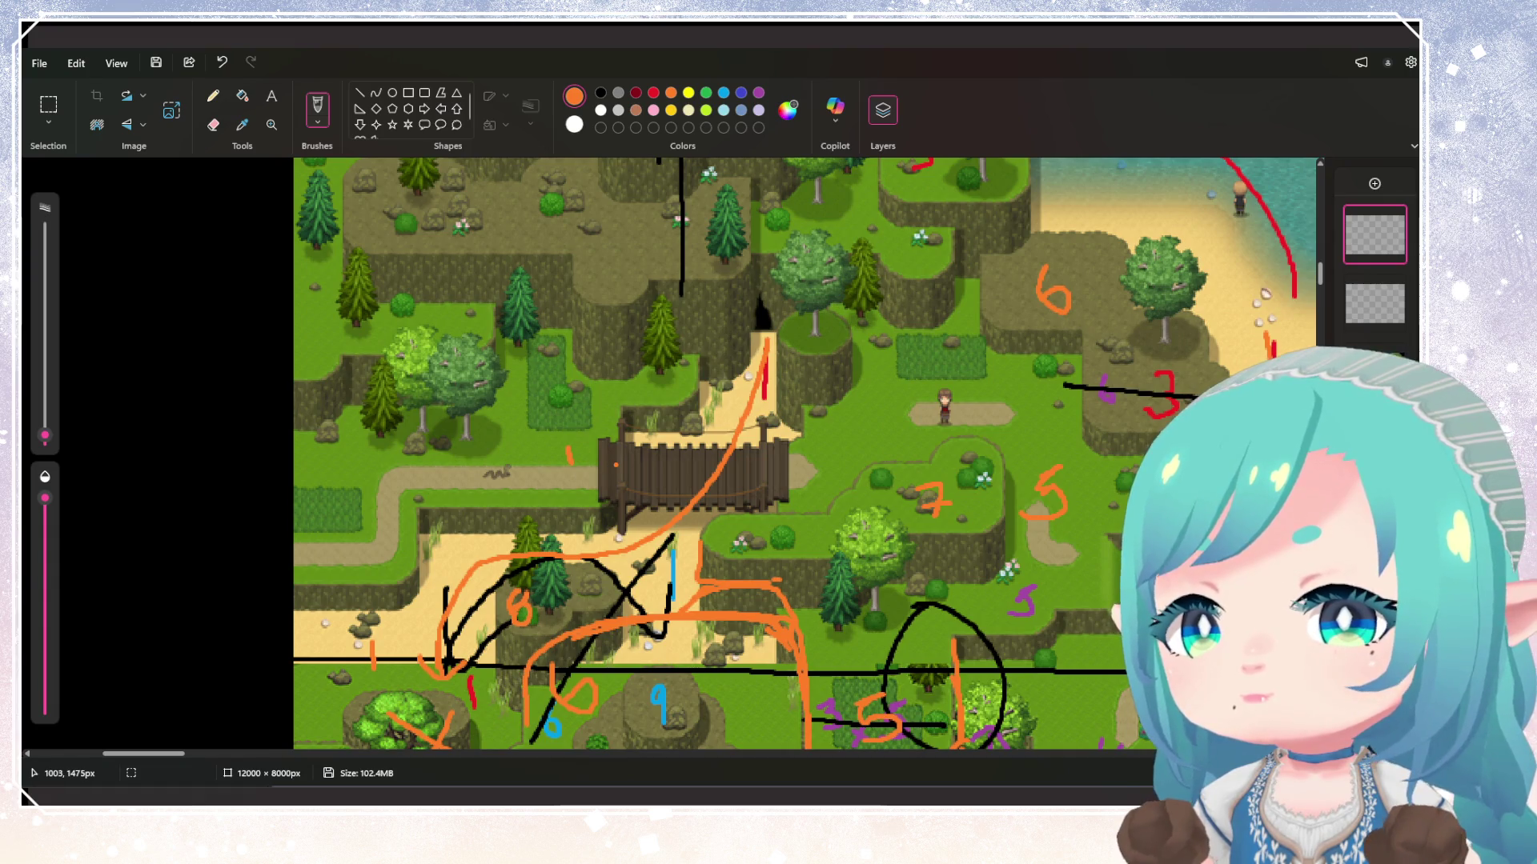
pyautogui.hotkey('ctrl', 'z')
# Paint an orange 8 over the northern red 5 and hide the black-and-red sketch layer
pyautogui.scroll(-5, 805, 455)
pyautogui.scroll(5, 804, 455)
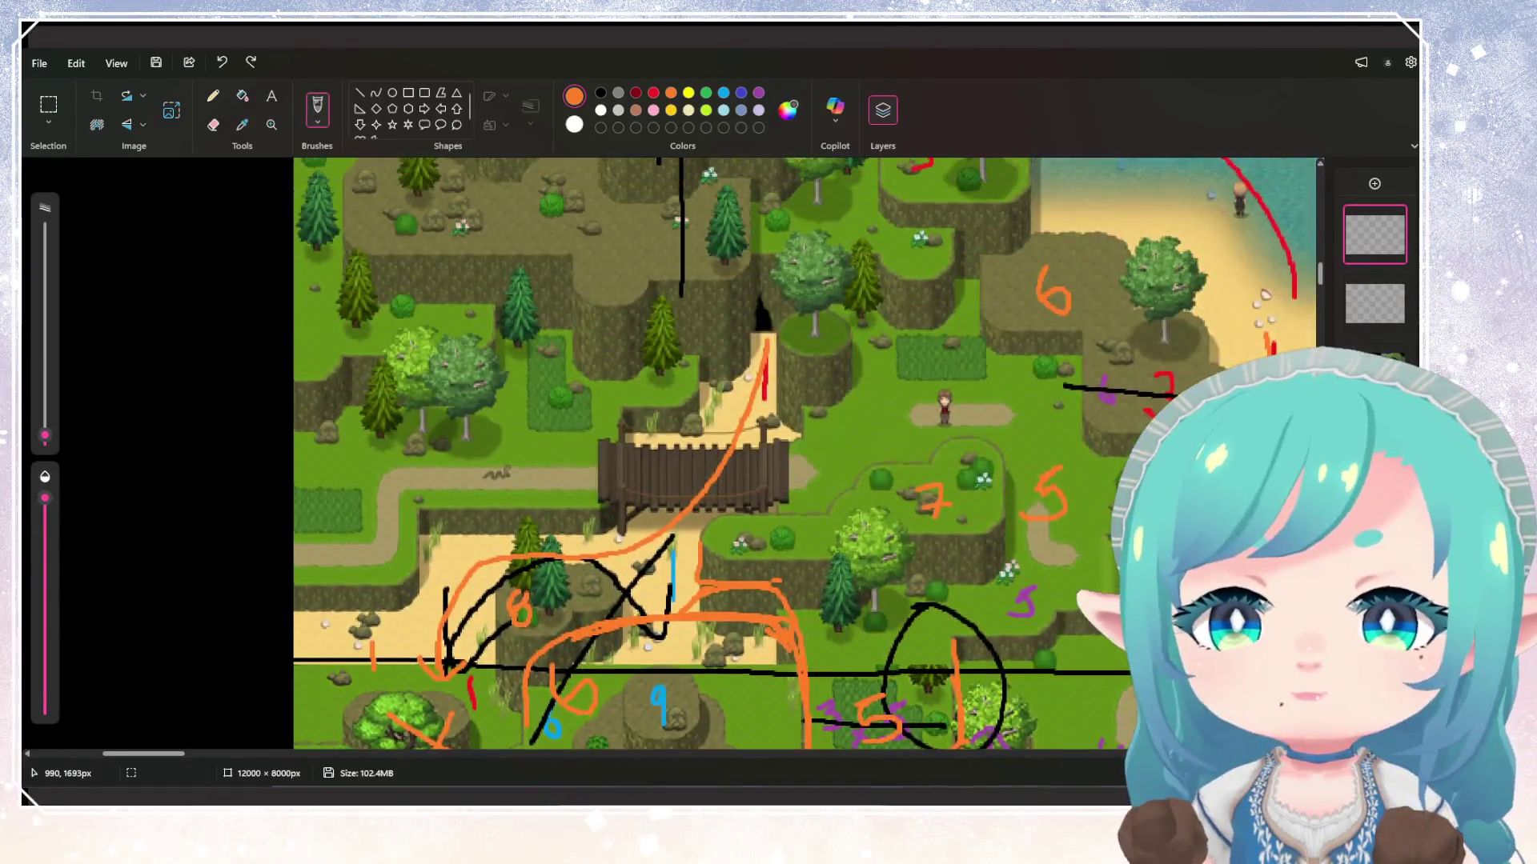
pyautogui.scroll(5, 805, 455)
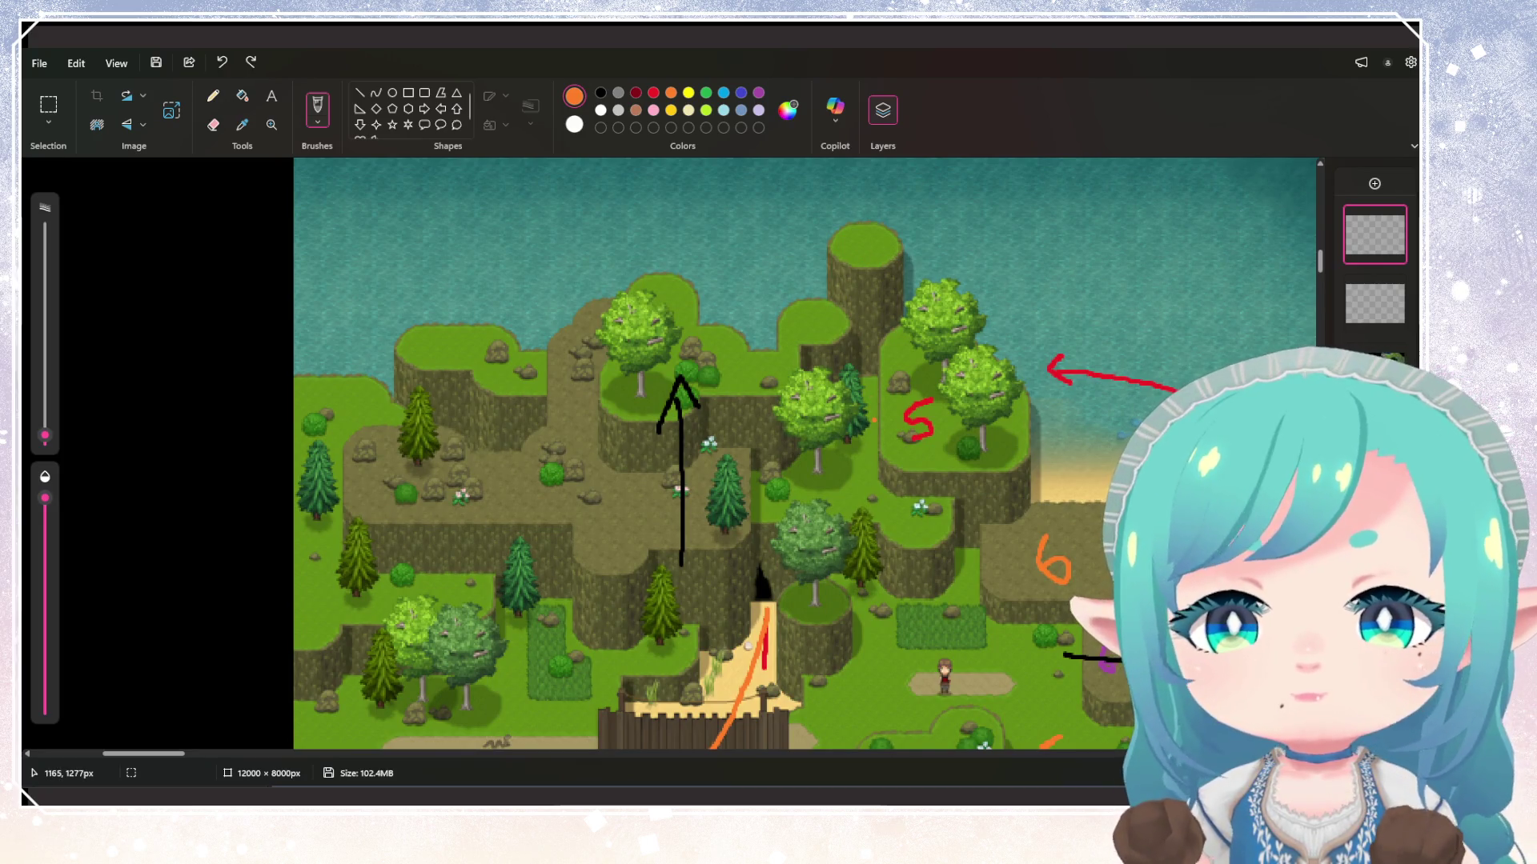
pyautogui.scroll(3, 474, 390)
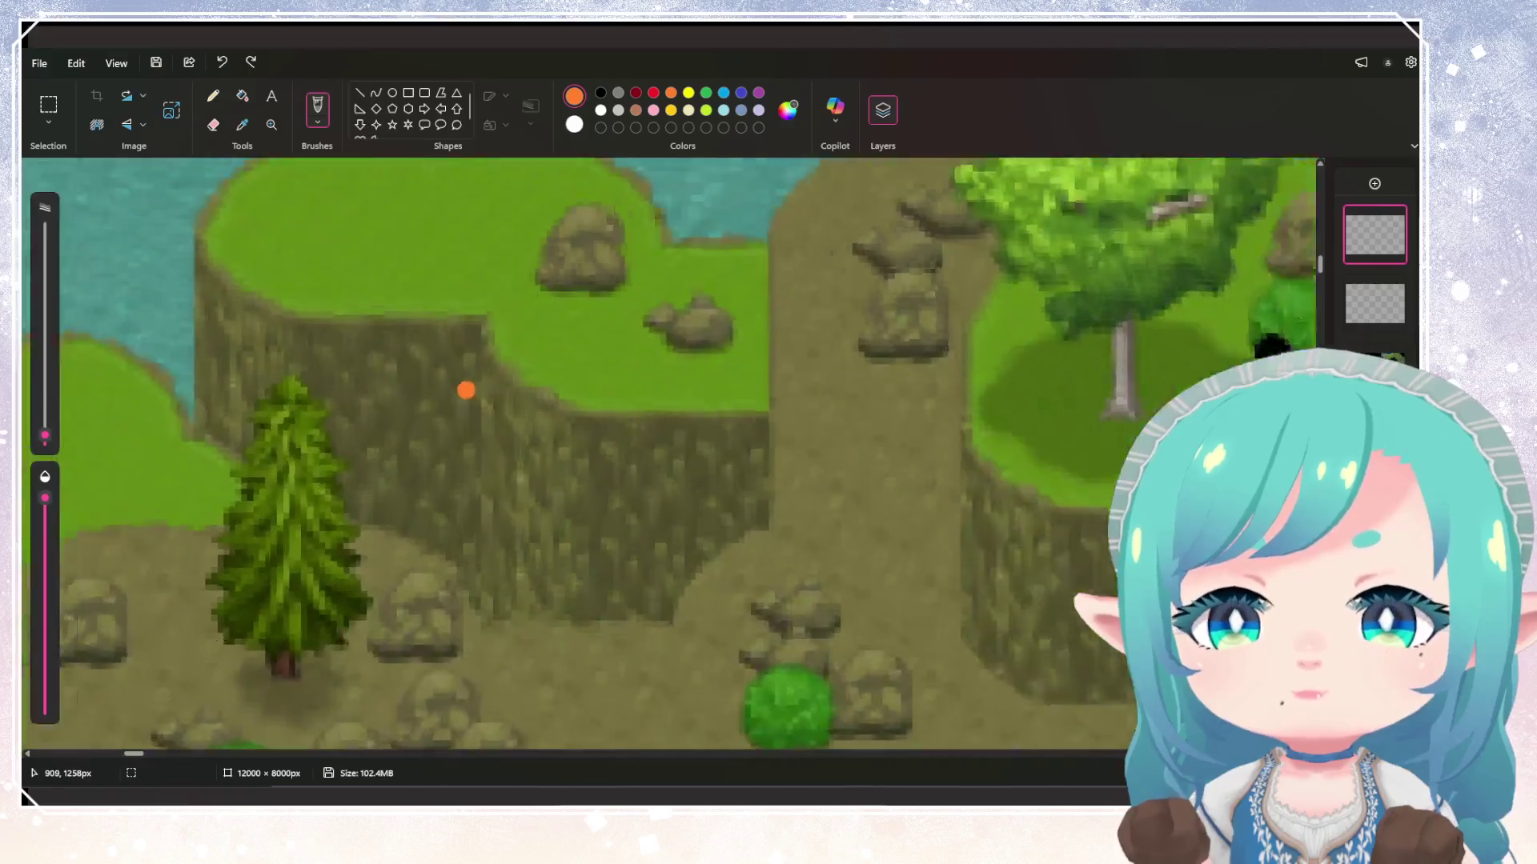
pyautogui.scroll(-4, 470, 390)
pyautogui.scroll(-4, 472, 390)
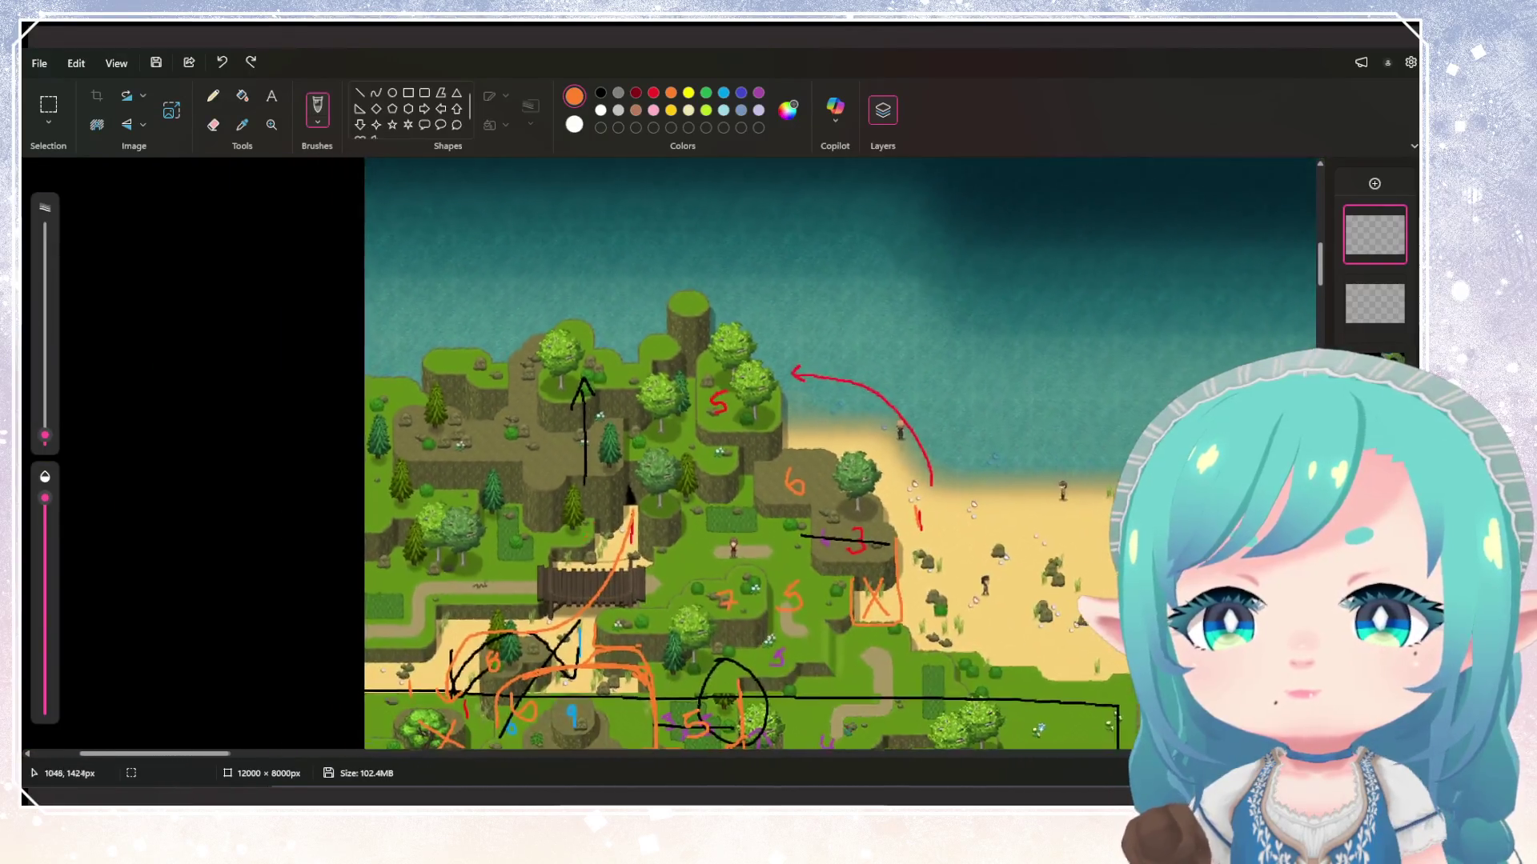
pyautogui.scroll(4, 512, 448)
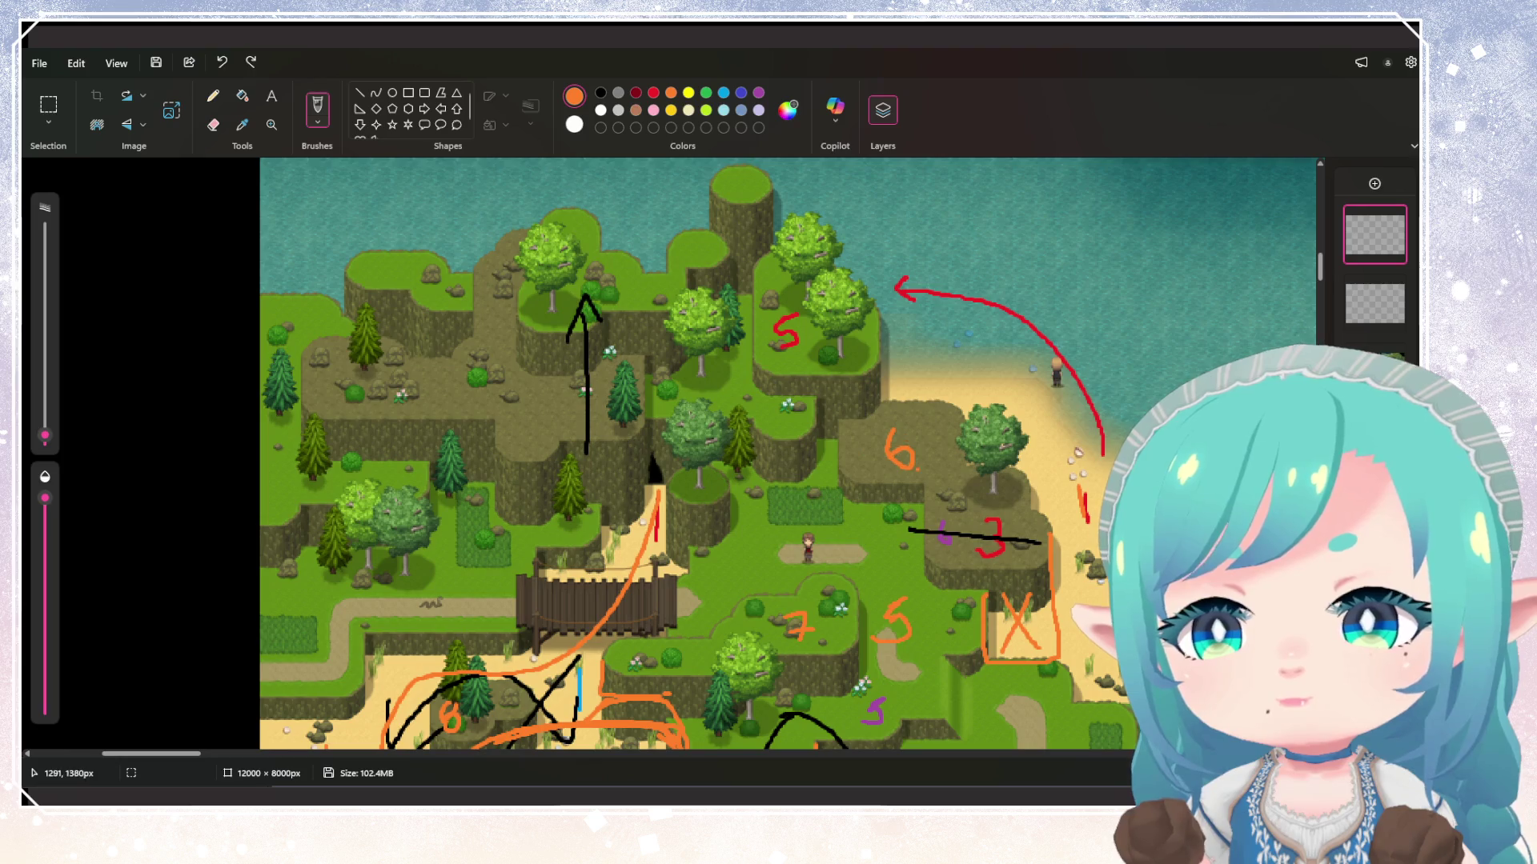
pyautogui.scroll(2, 904, 368)
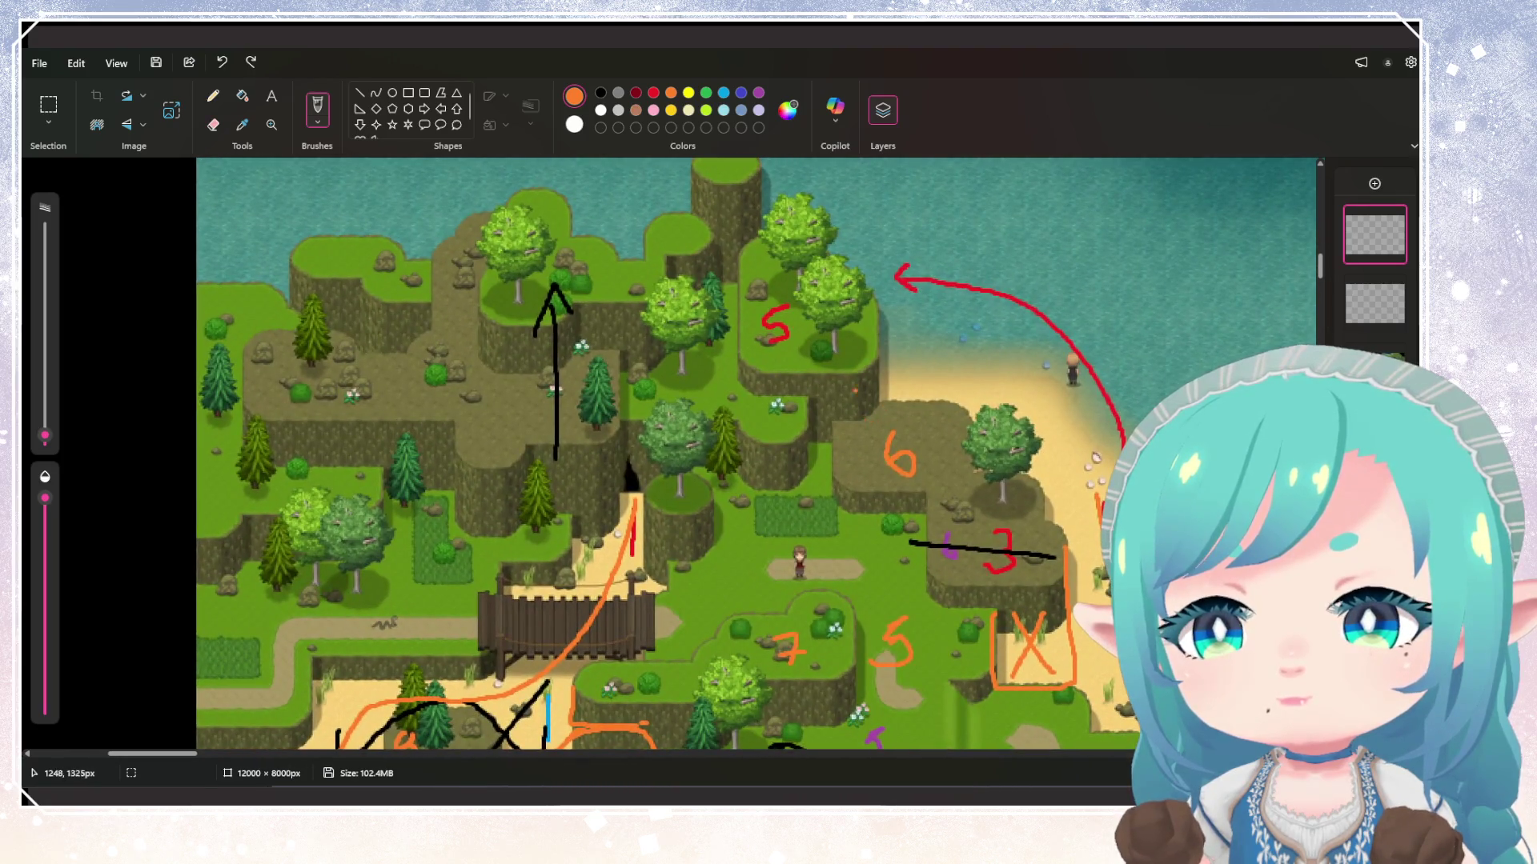
pyautogui.moveTo(786, 312)
pyautogui.mouseDown()
pyautogui.moveTo(764, 333)
pyautogui.moveTo(781, 359)
pyautogui.mouseUp()
pyautogui.click(1395, 287)
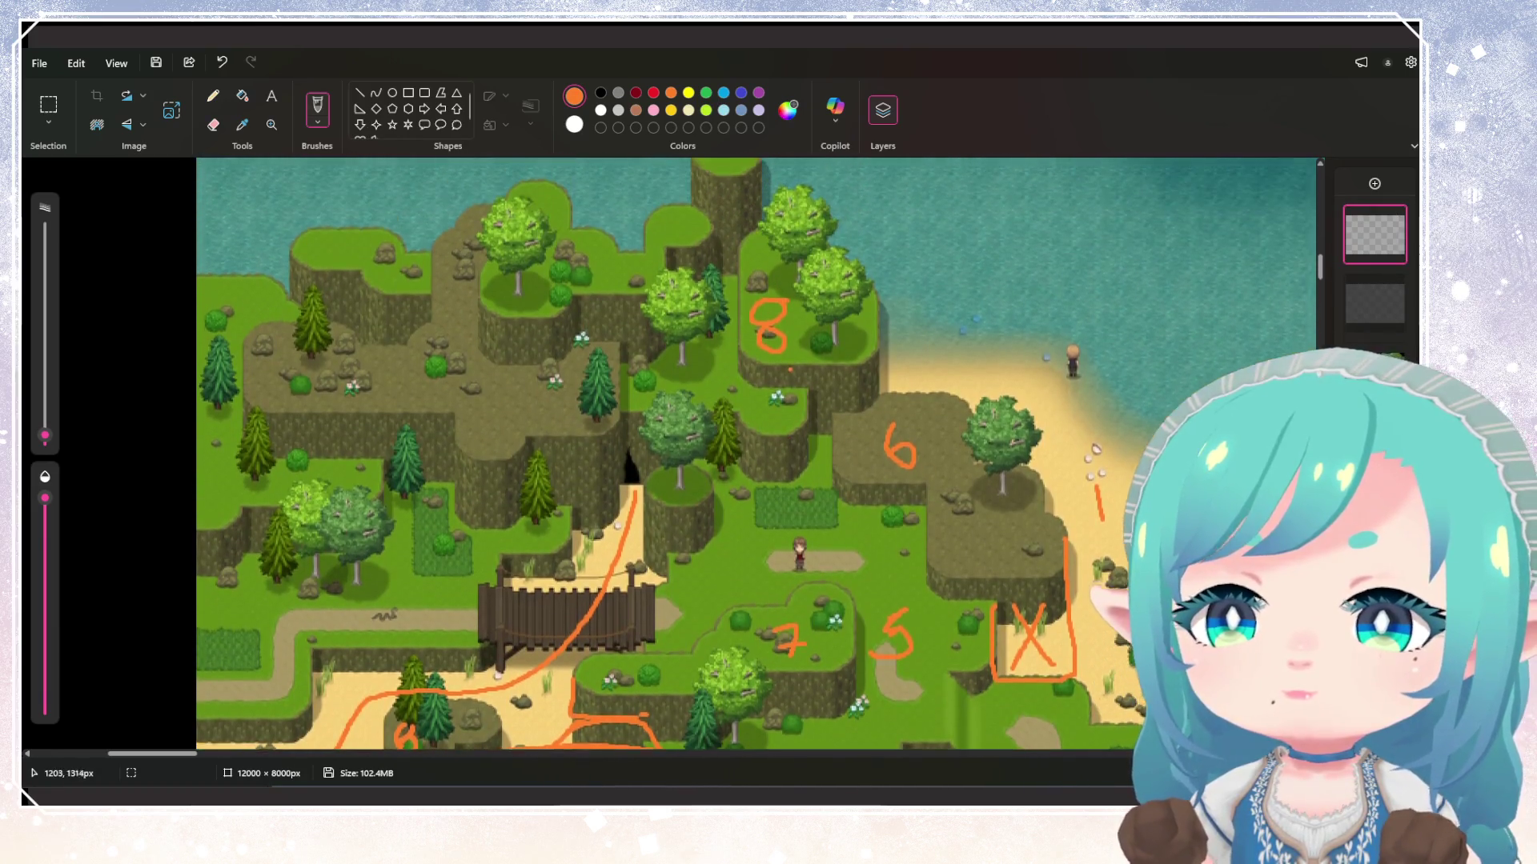
# Add an orange dot and 7s on the plateaus, undoing the misplaced 7 and 9
pyautogui.click(920, 474)
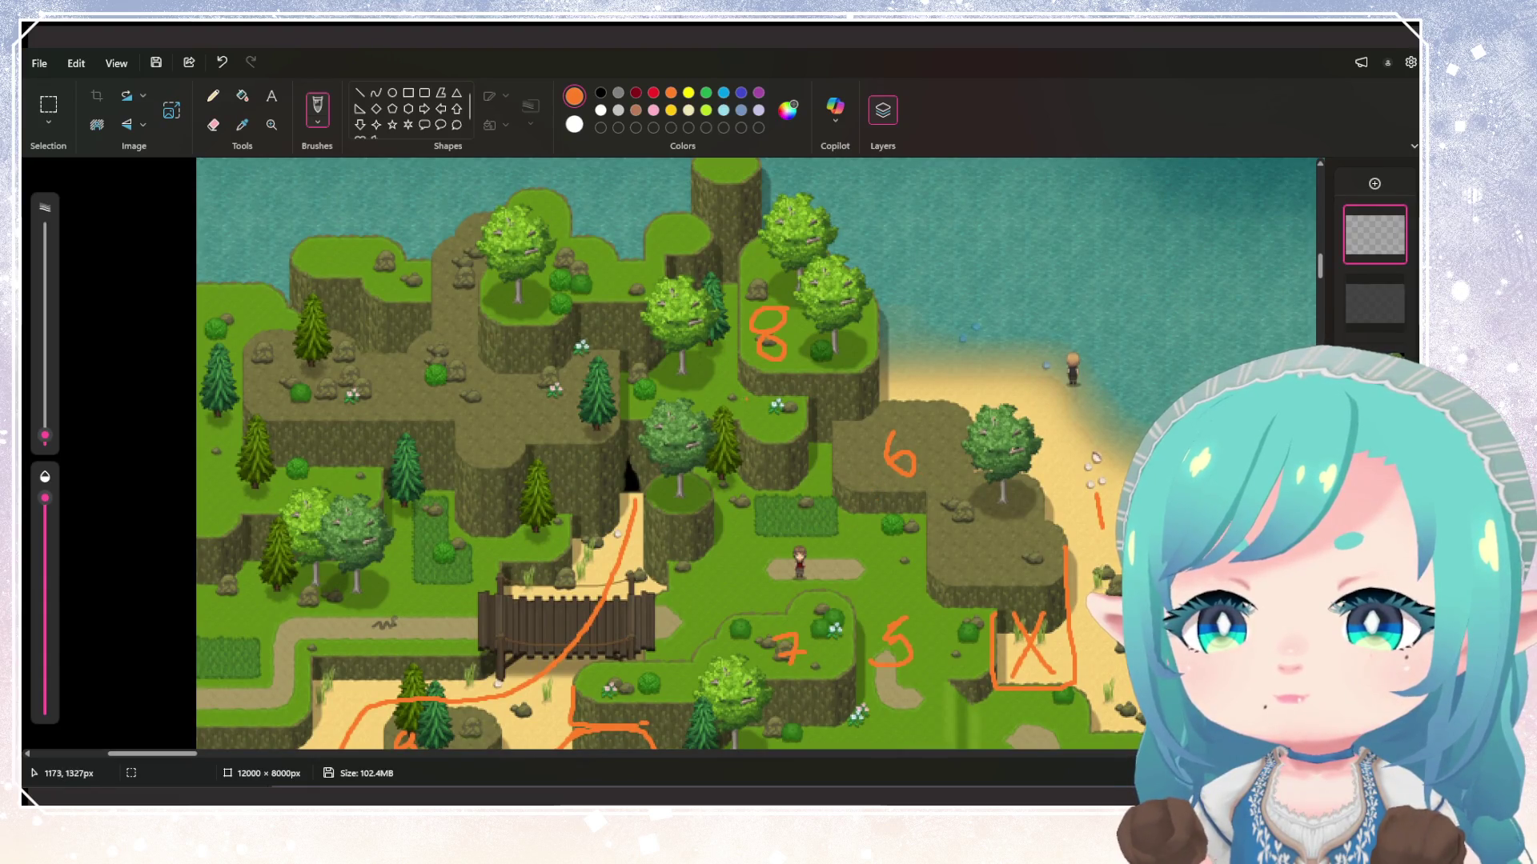
pyautogui.moveTo(744, 399)
pyautogui.mouseDown()
pyautogui.moveTo(766, 431)
pyautogui.moveTo(783, 417)
pyautogui.mouseUp()
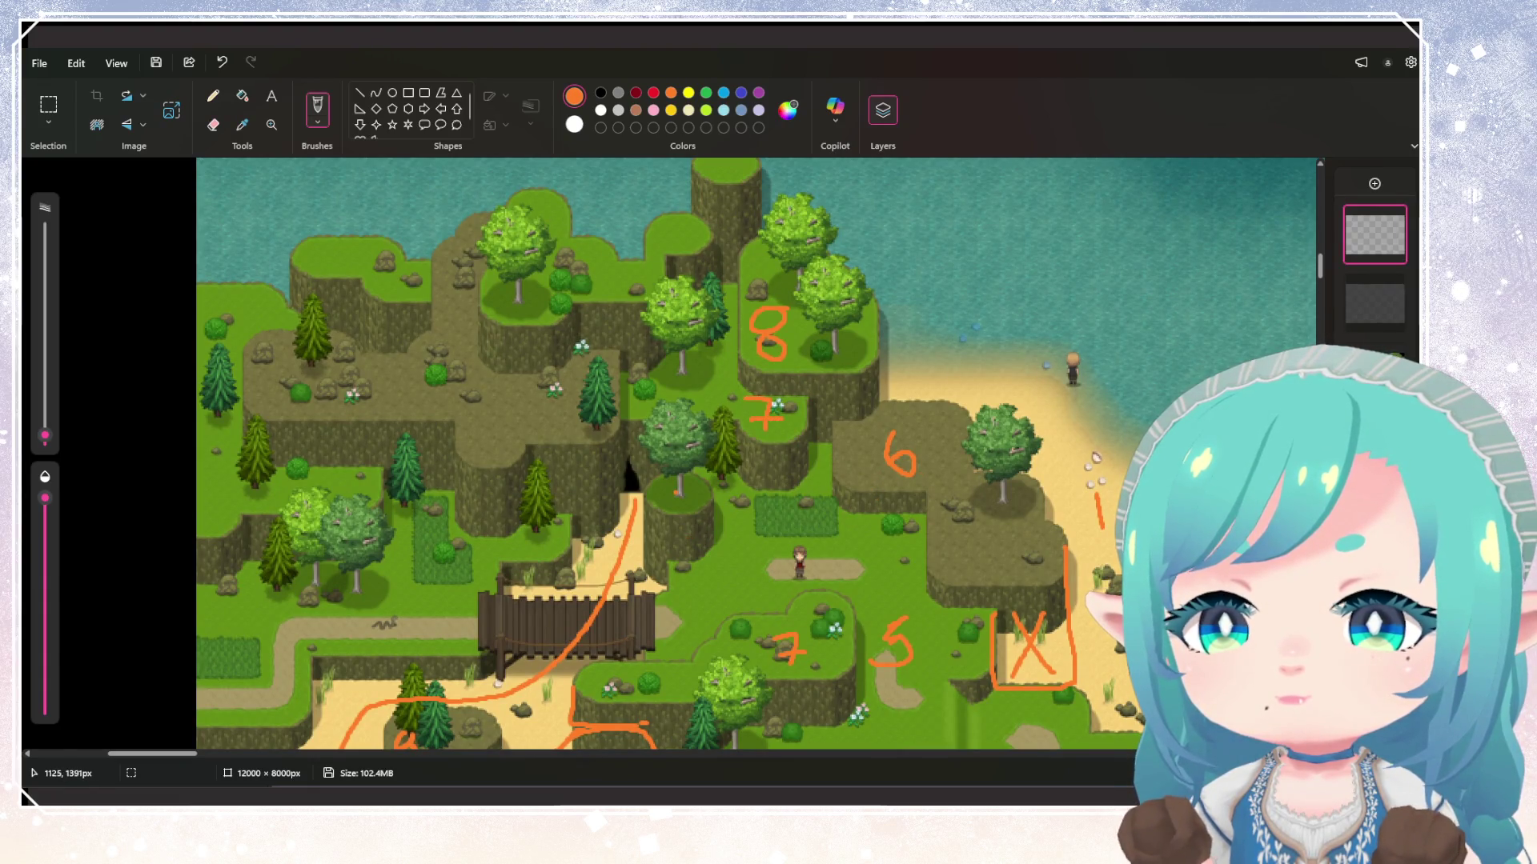
pyautogui.moveTo(664, 484)
pyautogui.mouseDown()
pyautogui.moveTo(690, 485)
pyautogui.moveTo(686, 510)
pyautogui.moveTo(698, 496)
pyautogui.mouseUp()
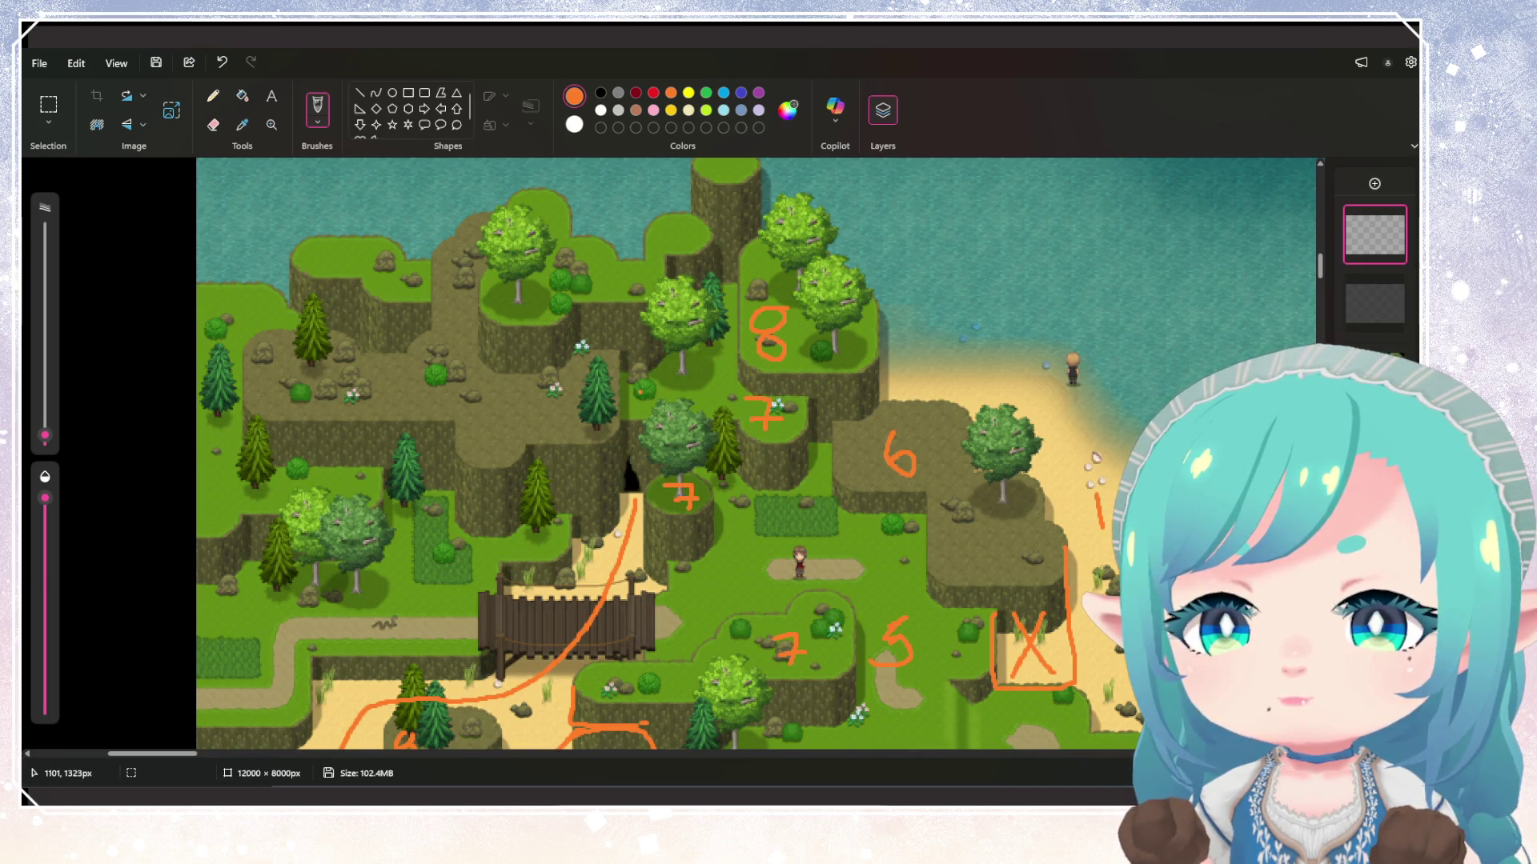
pyautogui.scroll(2, 640, 321)
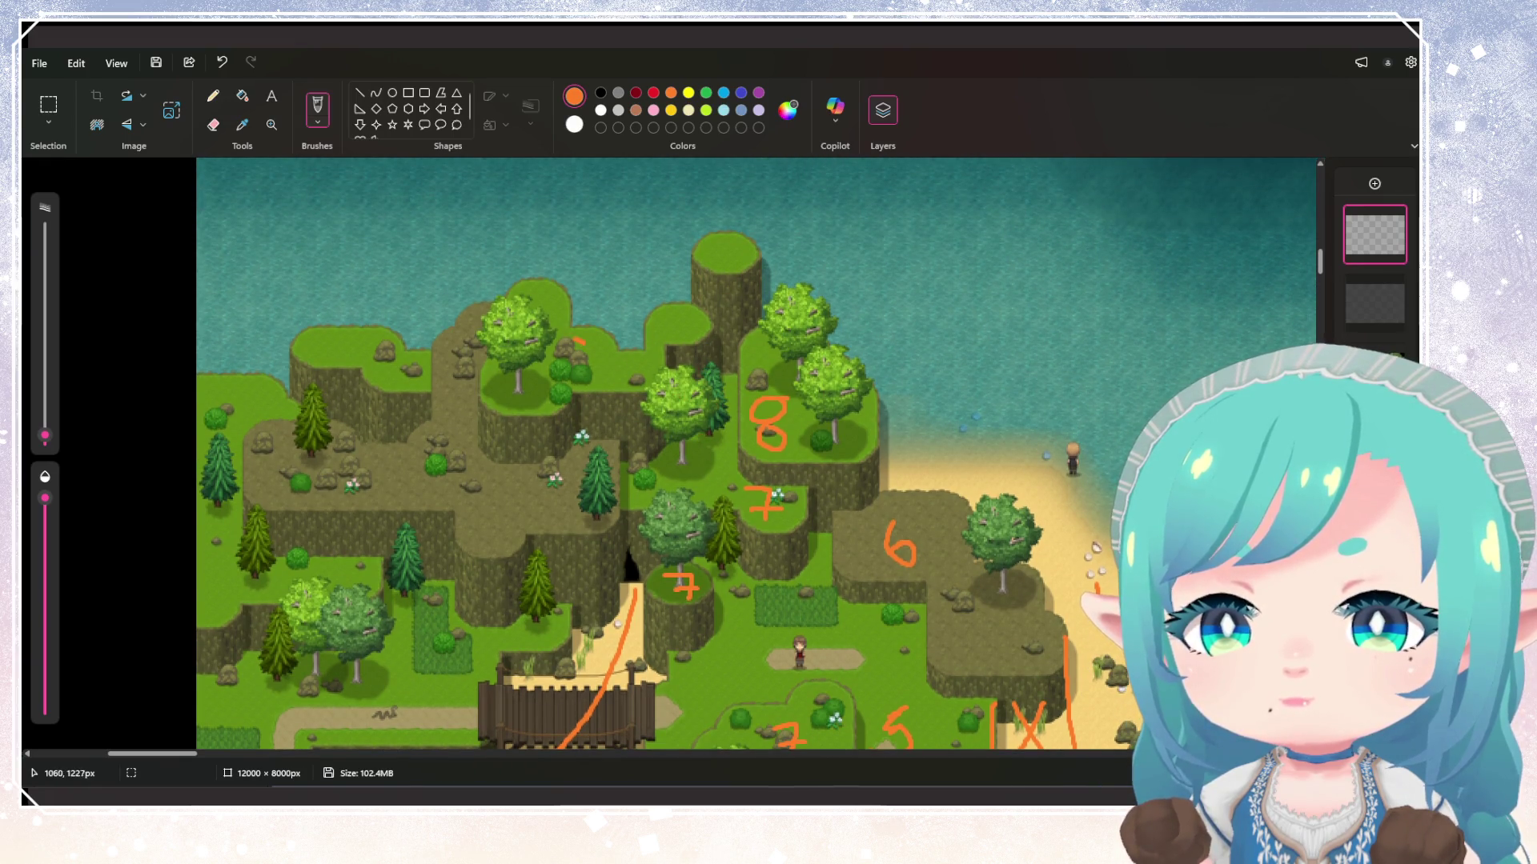
pyautogui.moveTo(582, 340); pyautogui.dragTo(587, 374)
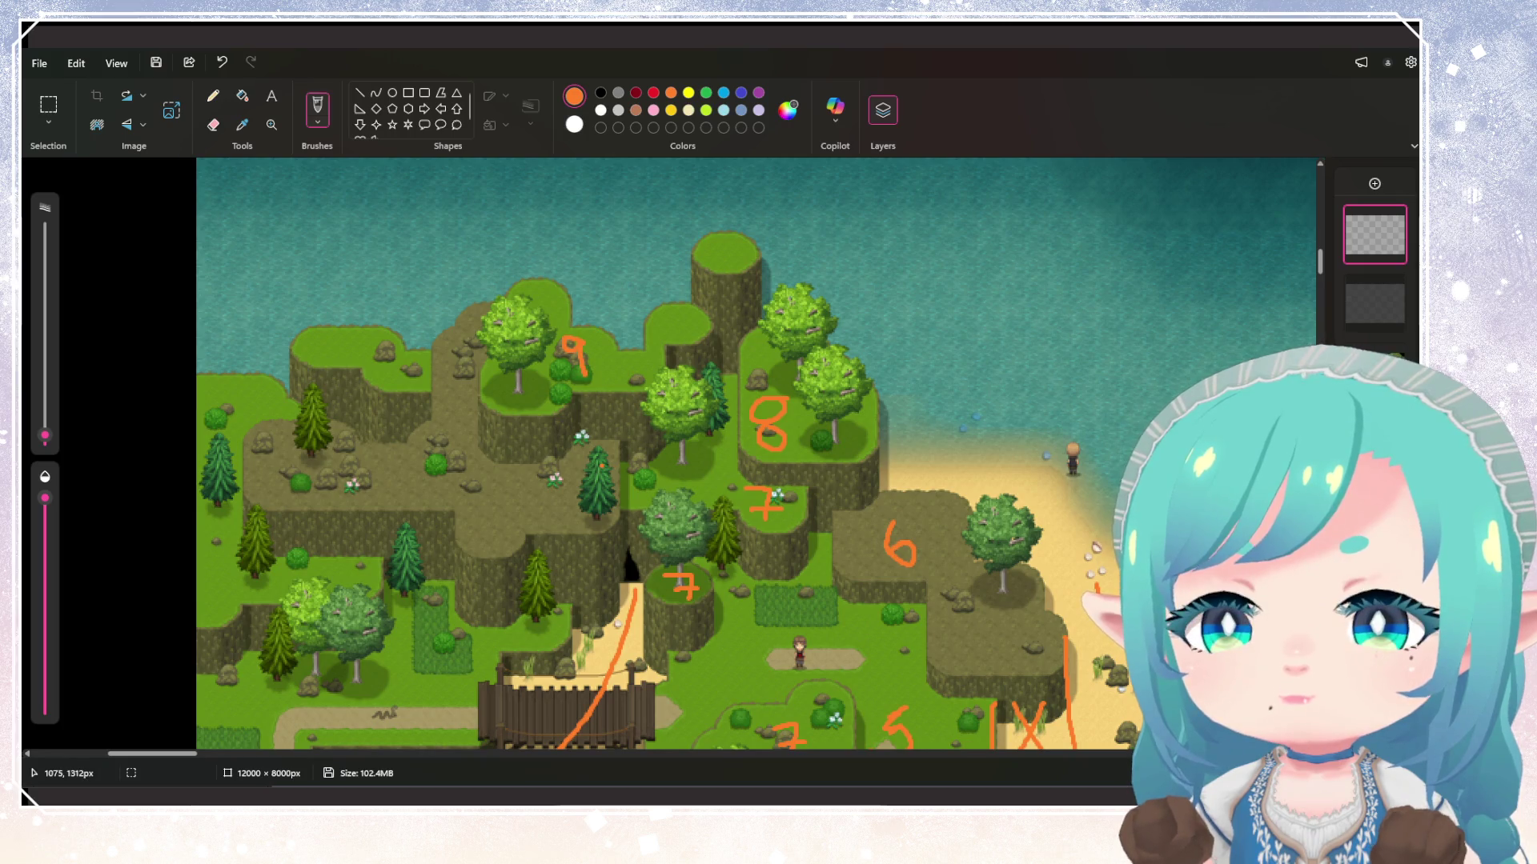
pyautogui.moveTo(519, 488)
pyautogui.mouseDown()
pyautogui.moveTo(552, 514)
pyautogui.moveTo(577, 501)
pyautogui.mouseUp()
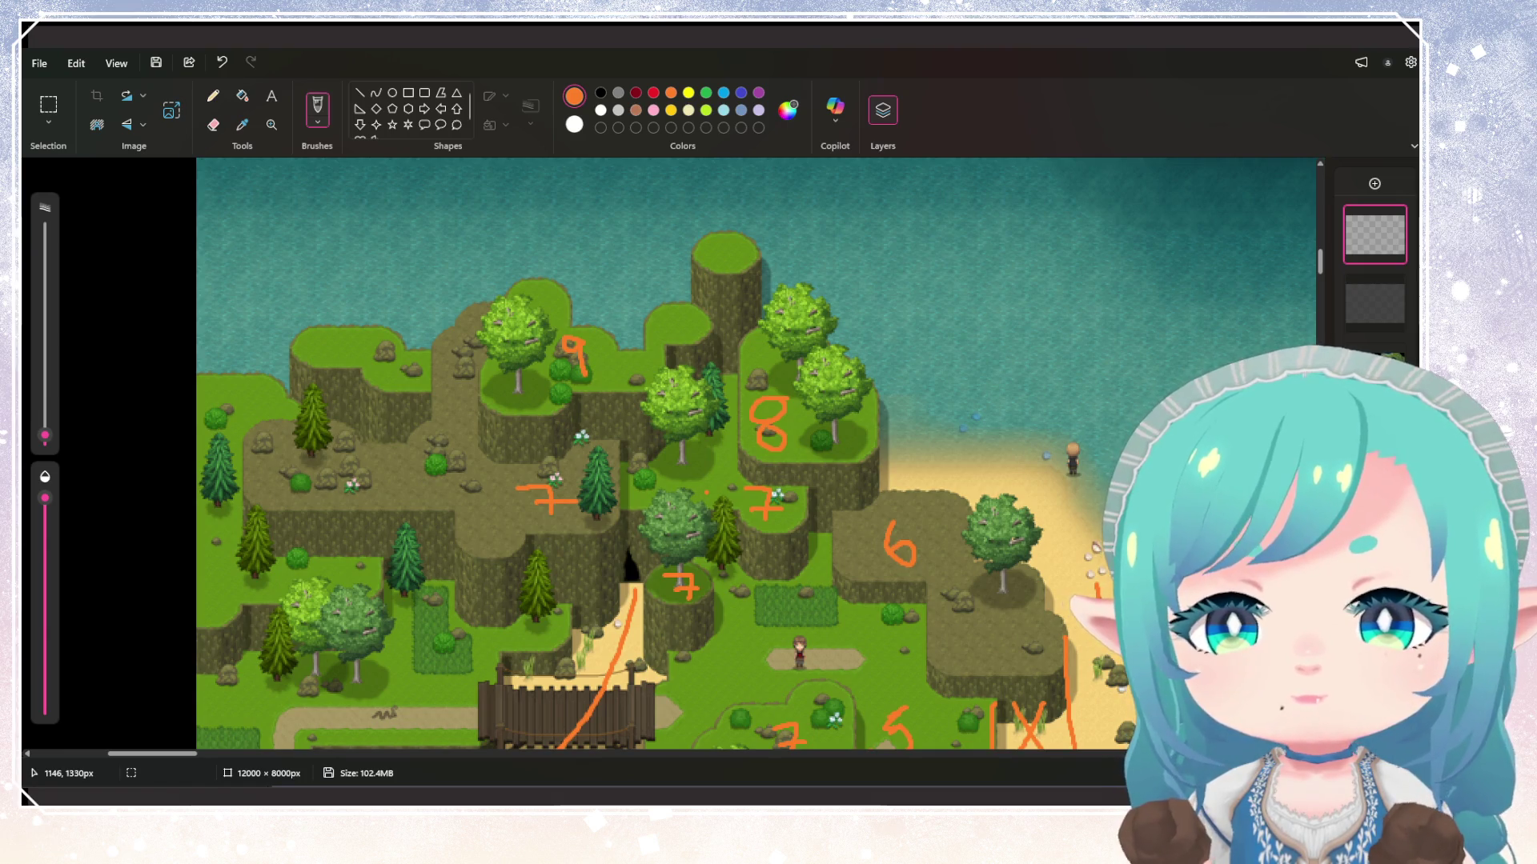
pyautogui.hotkey('ctrl', 'z')
pyautogui.hotkey('ctrl', 'z')
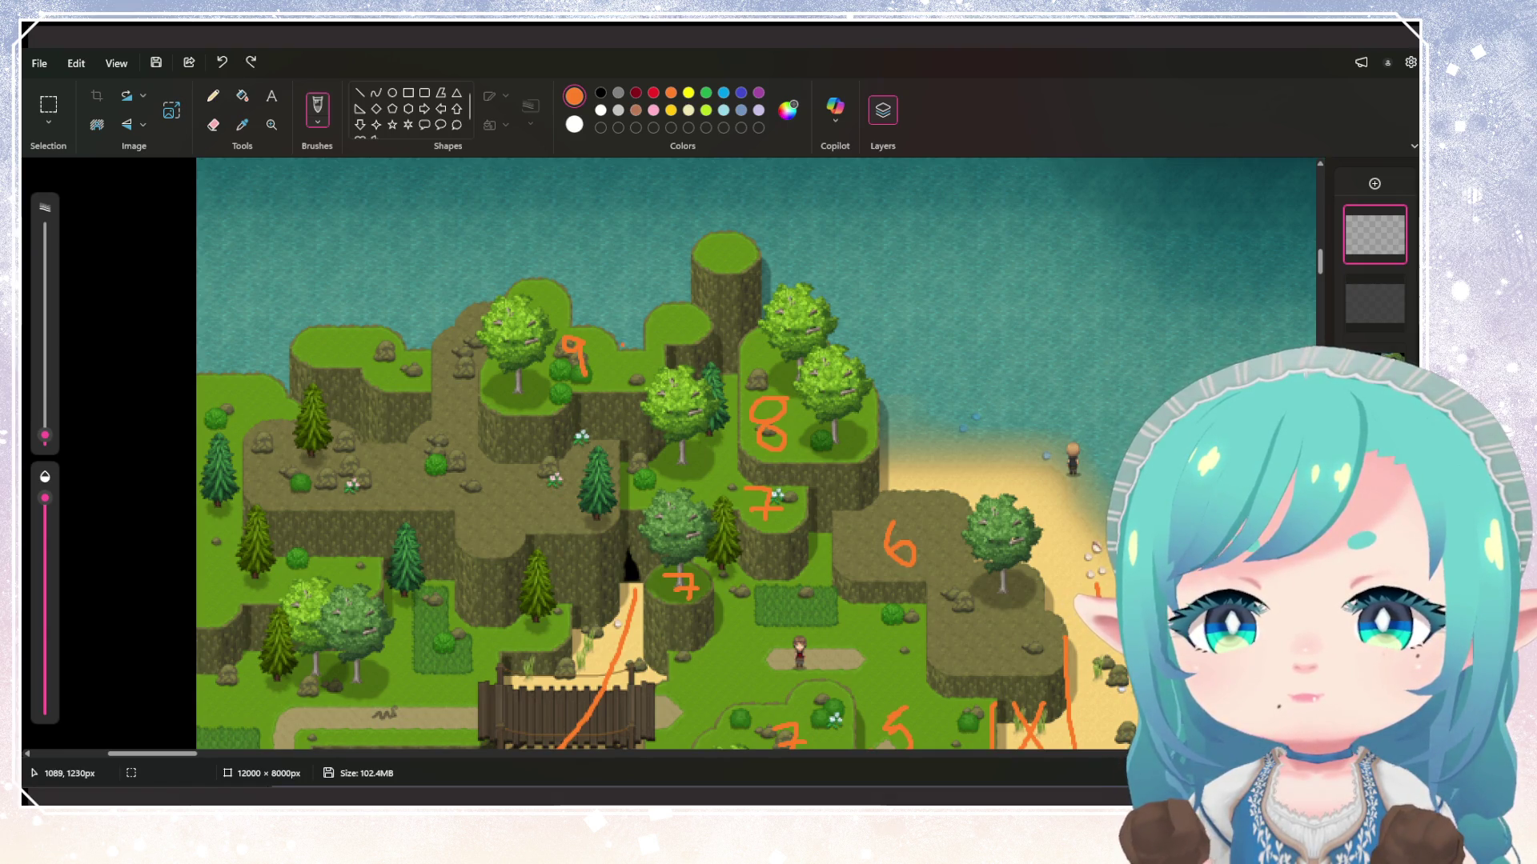
pyautogui.hotkey('ctrl', 'z')
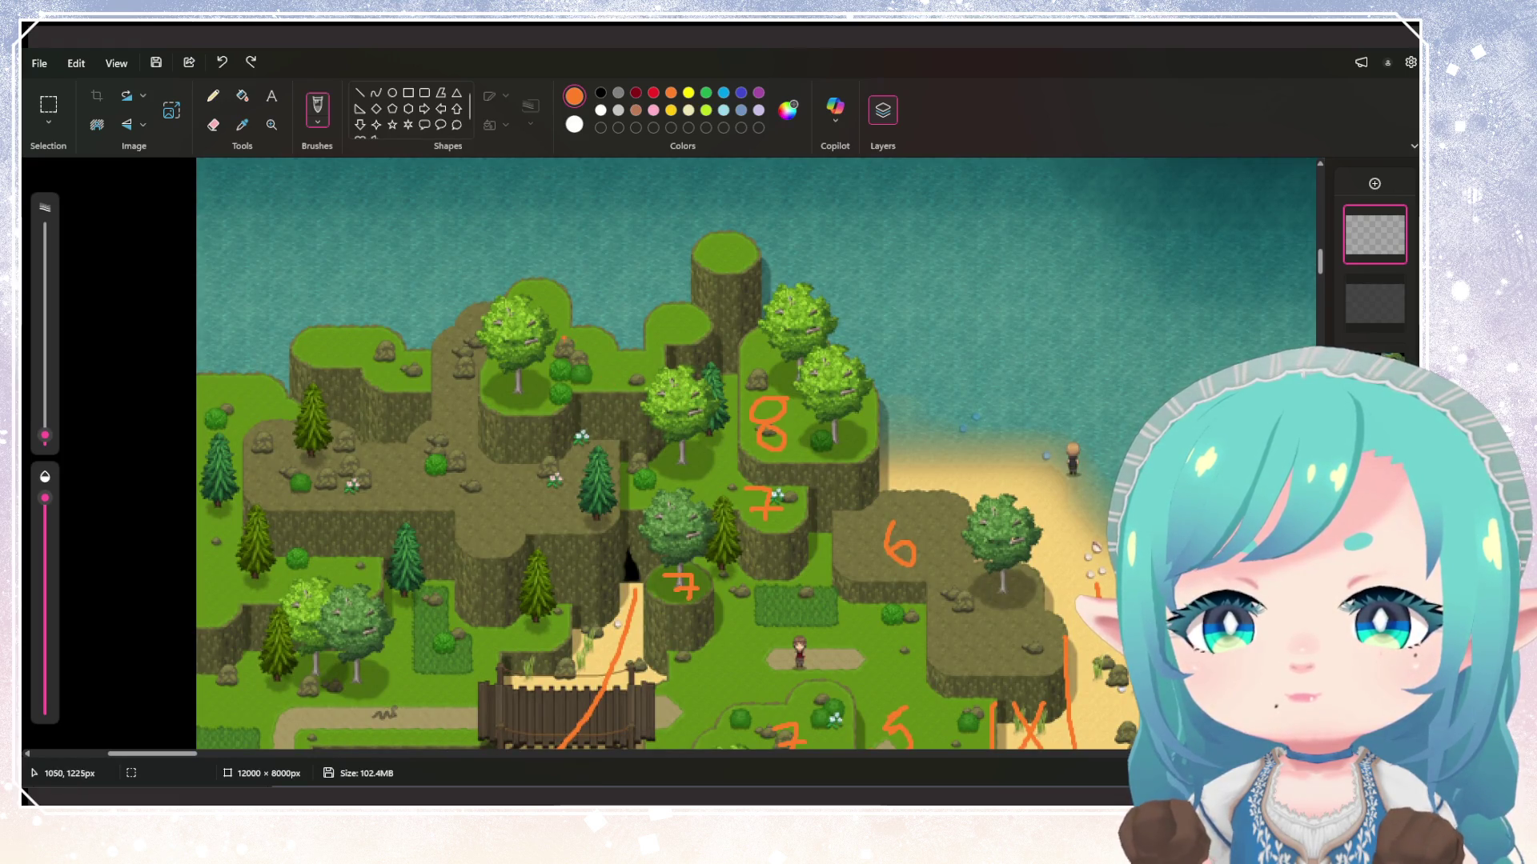
# Label the treetop plateau 10, the left plateau 8, the tall pillar 2 and upper-left plateau 1
pyautogui.moveTo(563, 338)
pyautogui.mouseDown()
pyautogui.moveTo(567, 366)
pyautogui.moveTo(579, 360)
pyautogui.mouseUp()
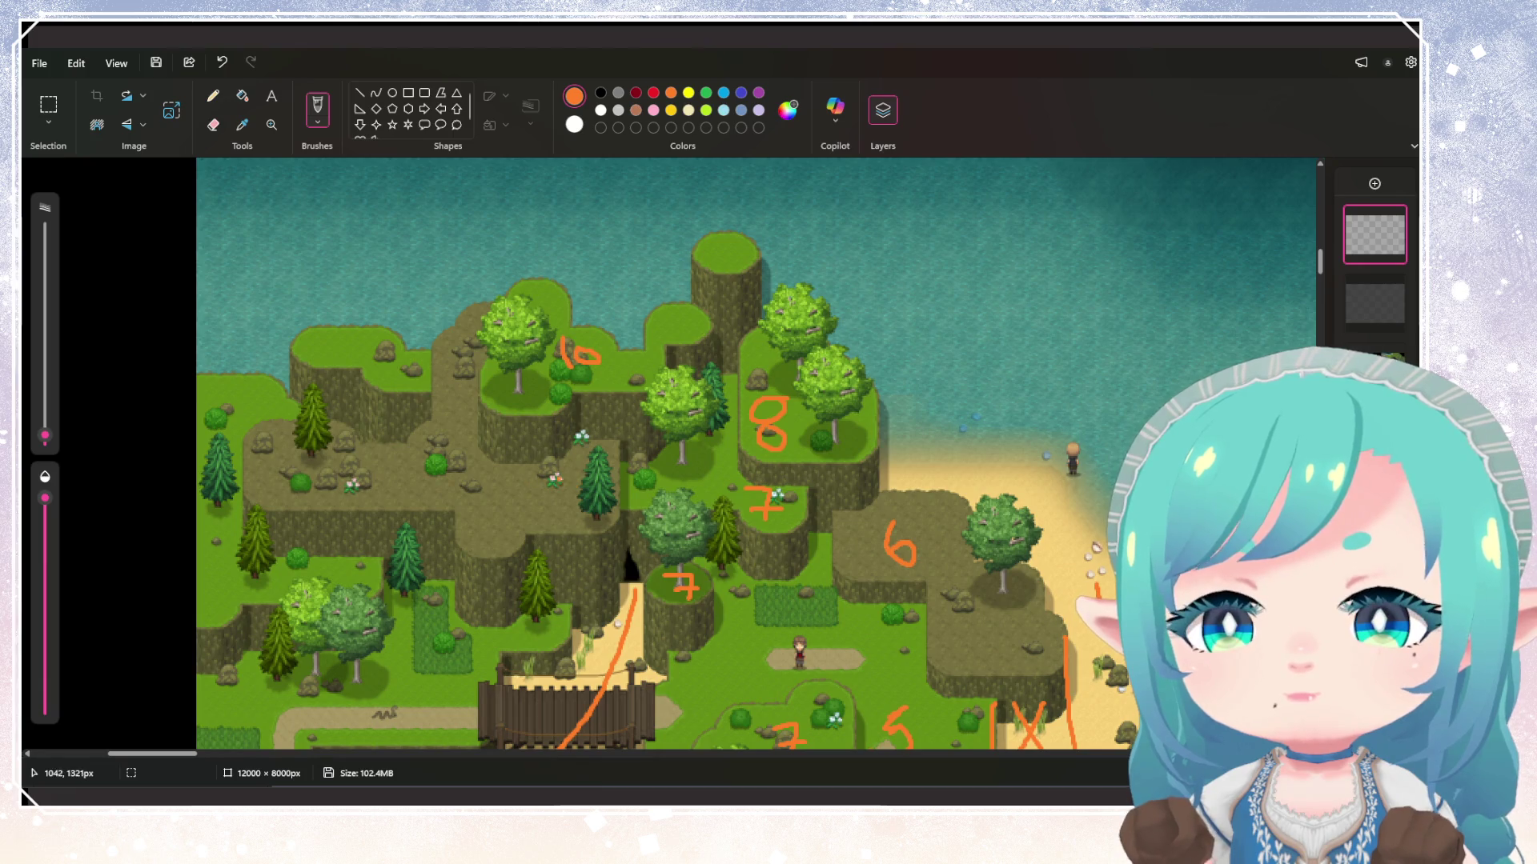
pyautogui.moveTo(558, 468); pyautogui.dragTo(569, 509)
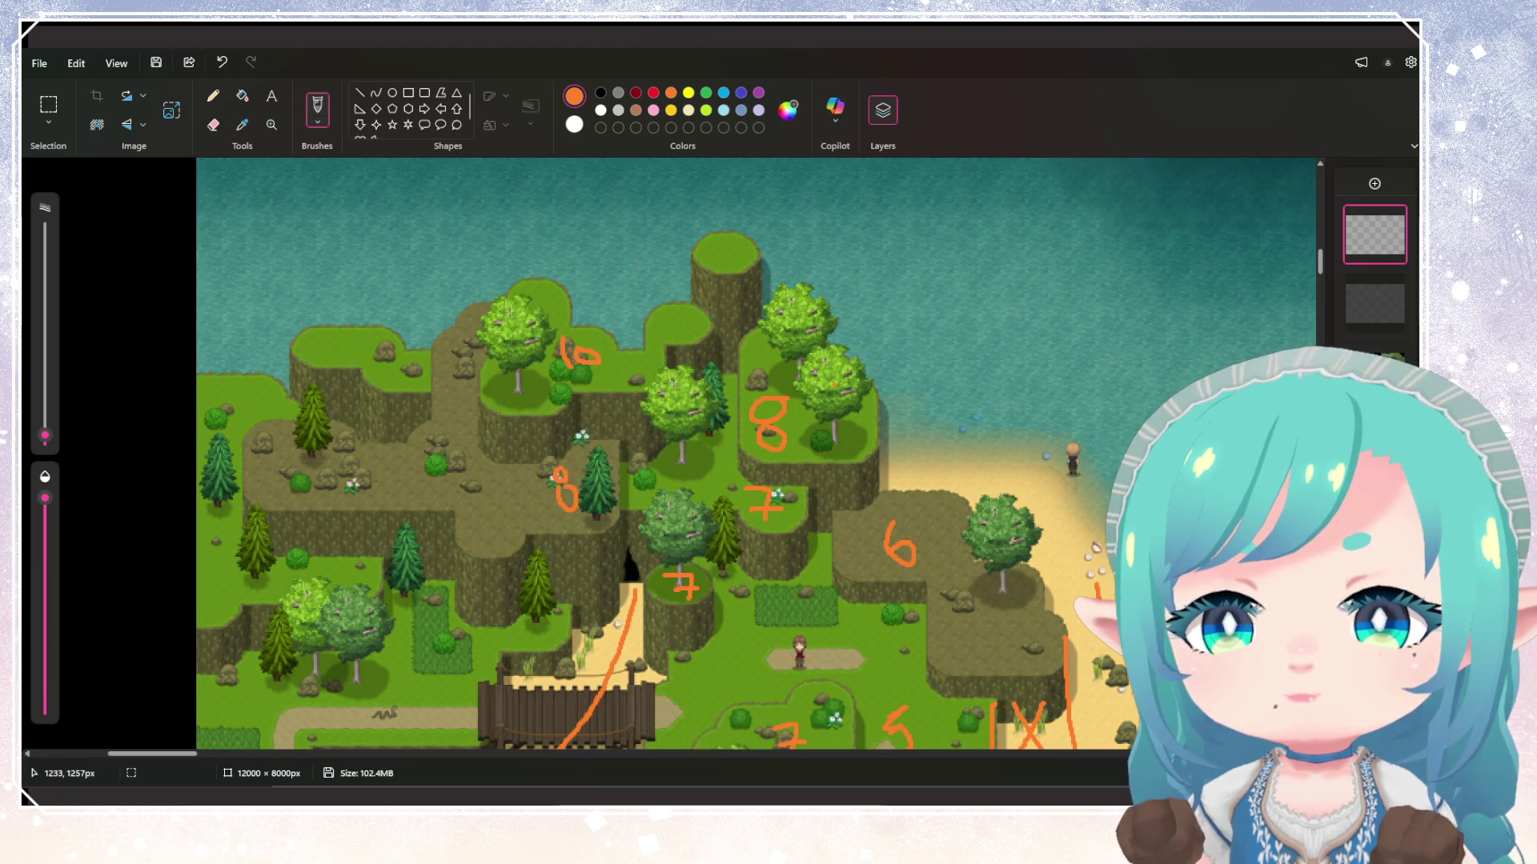
pyautogui.moveTo(724, 243); pyautogui.dragTo(729, 266)
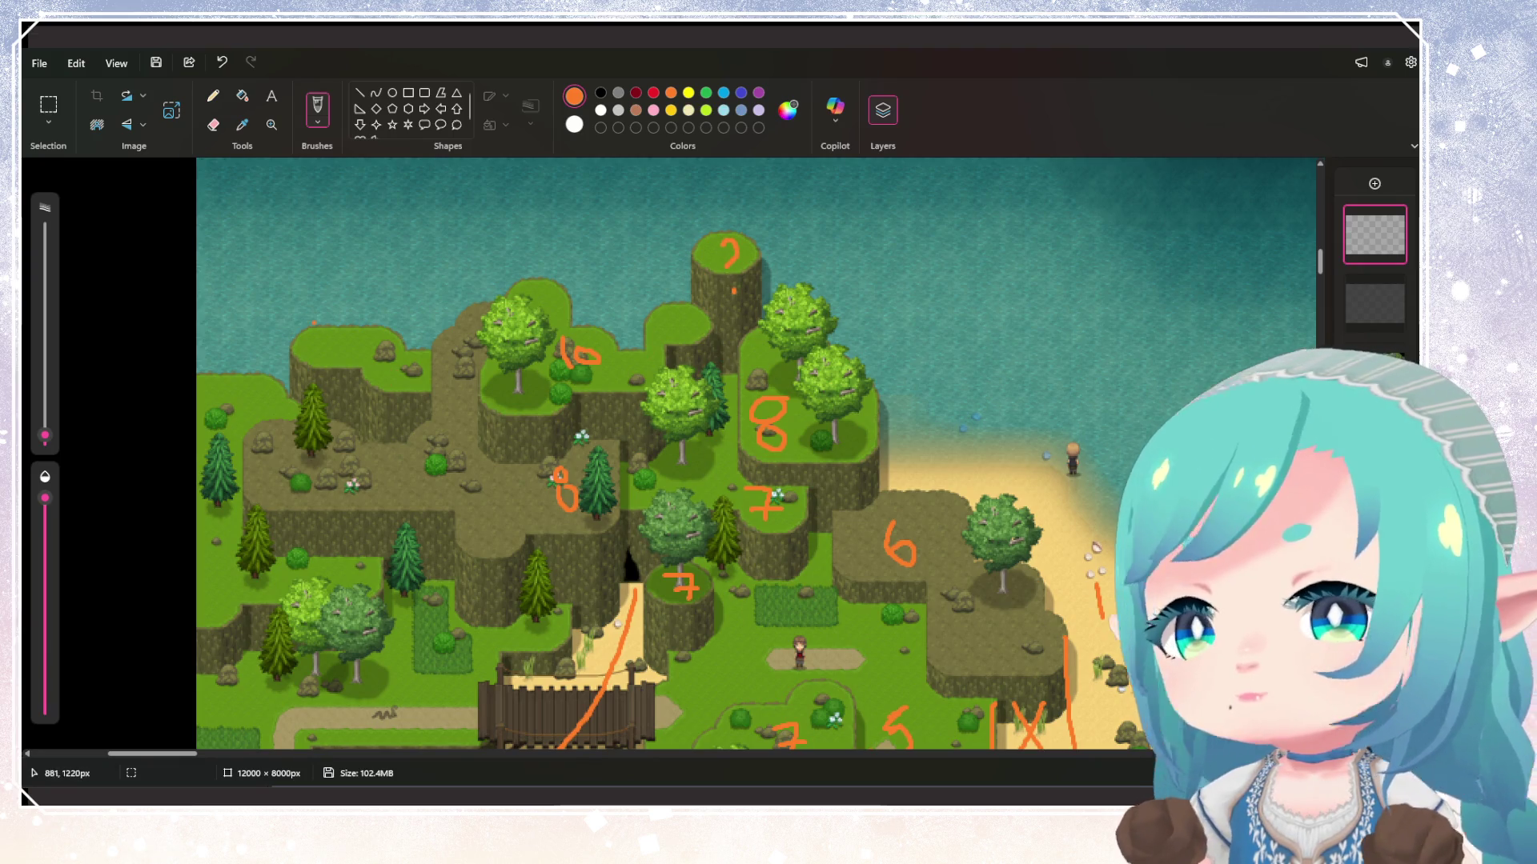
pyautogui.moveTo(333, 345); pyautogui.dragTo(350, 362)
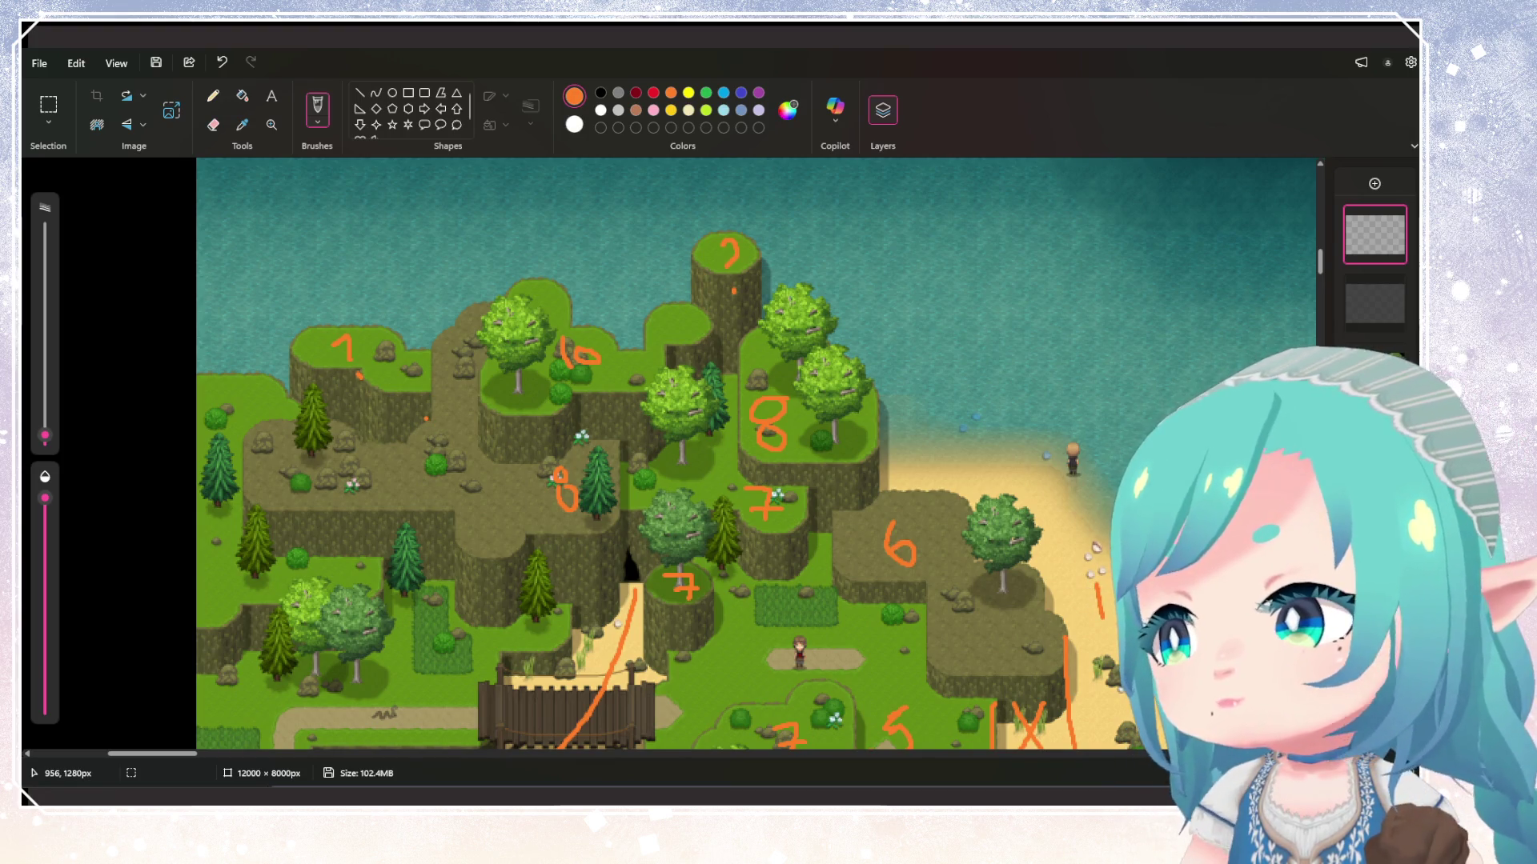
pyautogui.scroll(-2, 756, 453)
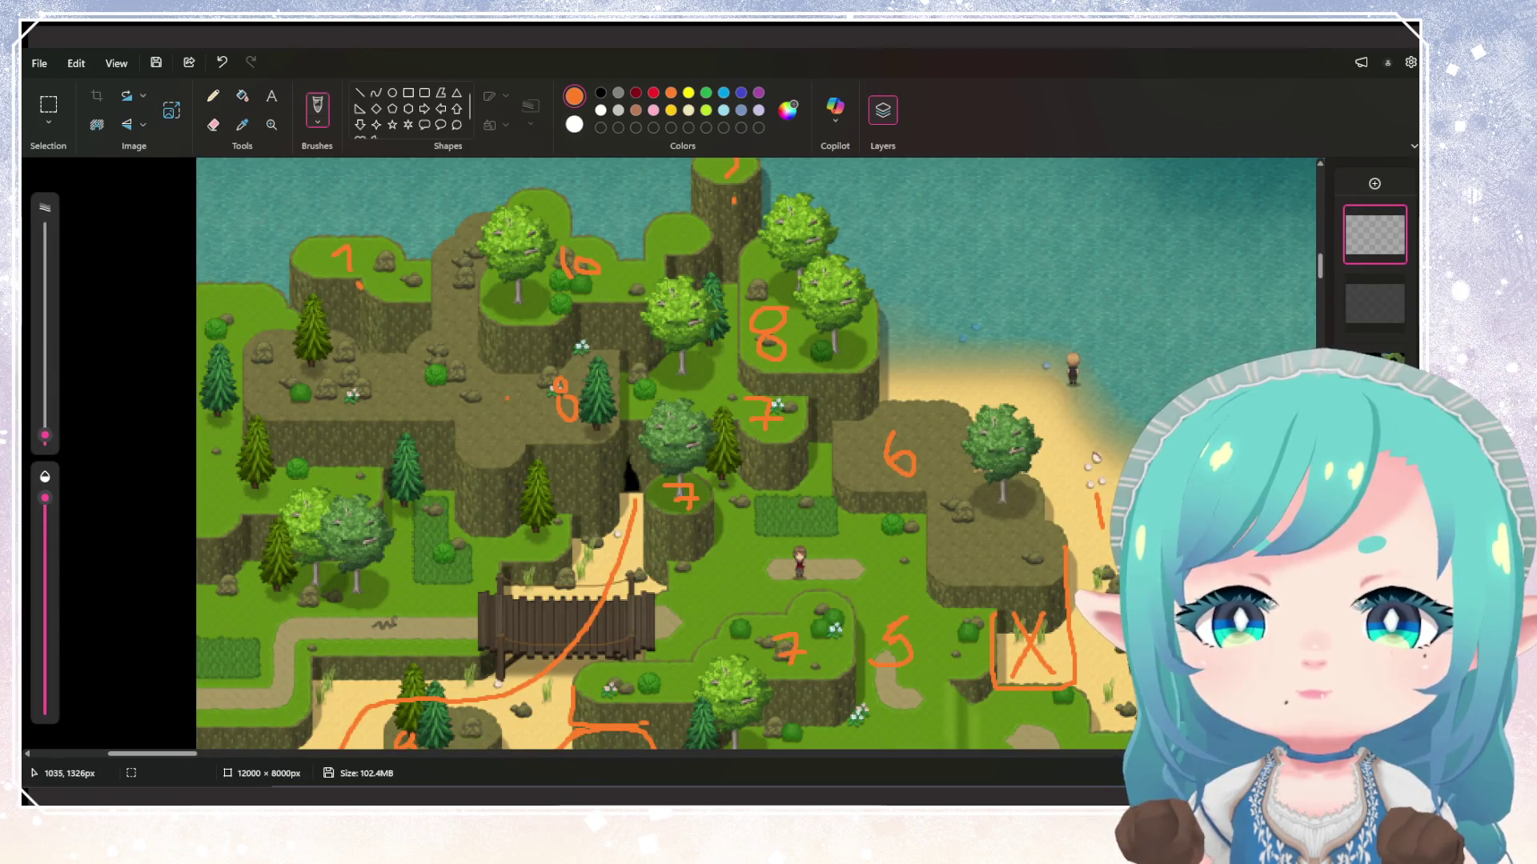
pyautogui.moveTo(226, 468)
pyautogui.mouseDown()
pyautogui.moveTo(224, 498)
pyautogui.moveTo(218, 485)
pyautogui.mouseUp()
# Outline the slope up to the bridge, label the lower-left area 5, and zigzag-shade inside
pyautogui.scroll(-4, 756, 453)
pyautogui.scroll(2, 755, 453)
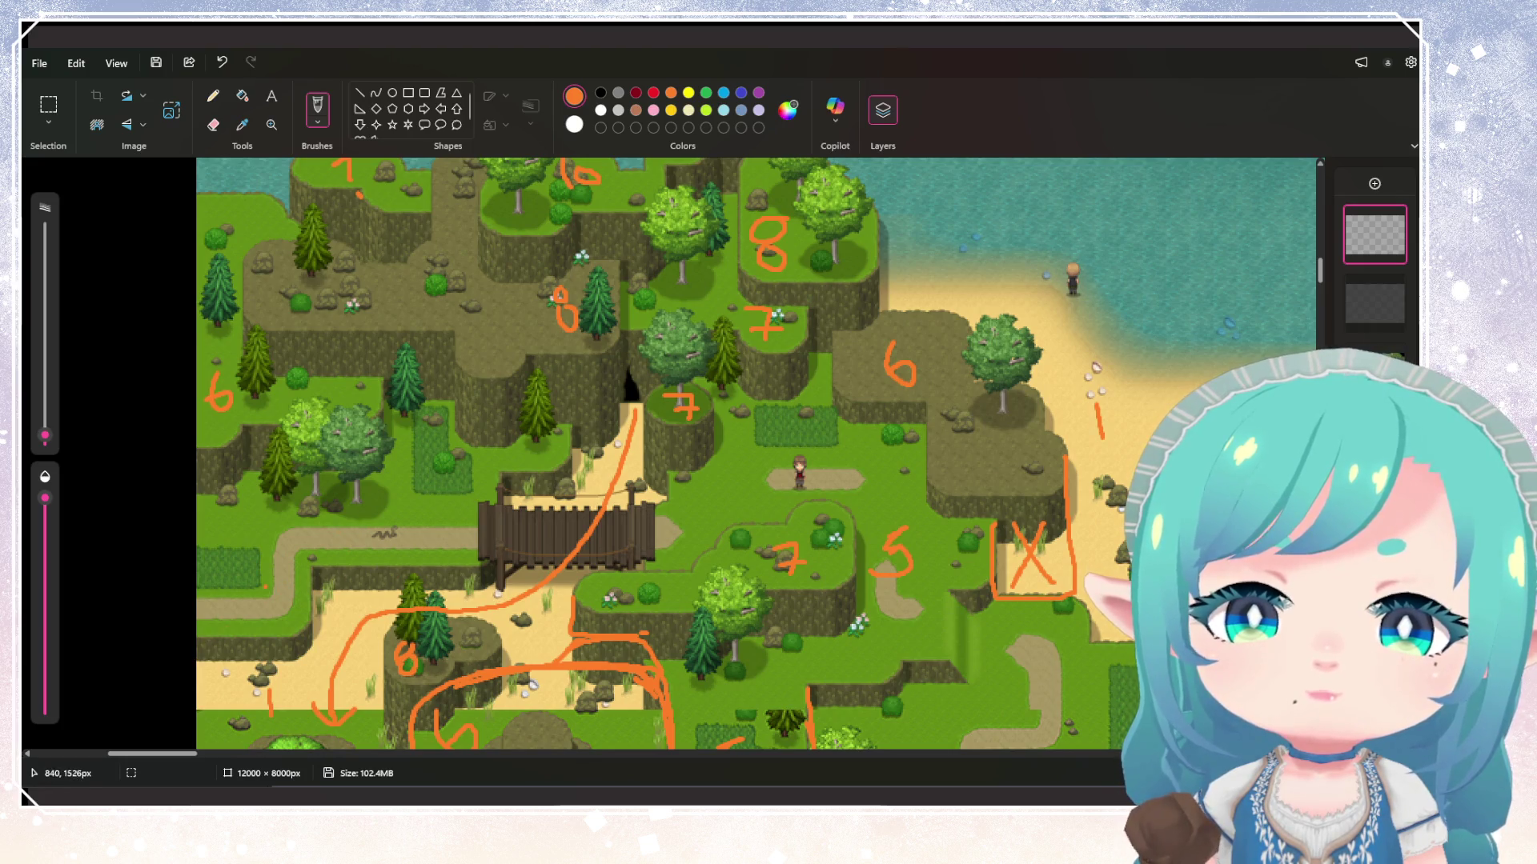
pyautogui.moveTo(193, 657)
pyautogui.mouseDown()
pyautogui.moveTo(242, 665)
pyautogui.moveTo(512, 547)
pyautogui.moveTo(559, 502)
pyautogui.moveTo(580, 429)
pyautogui.mouseUp()
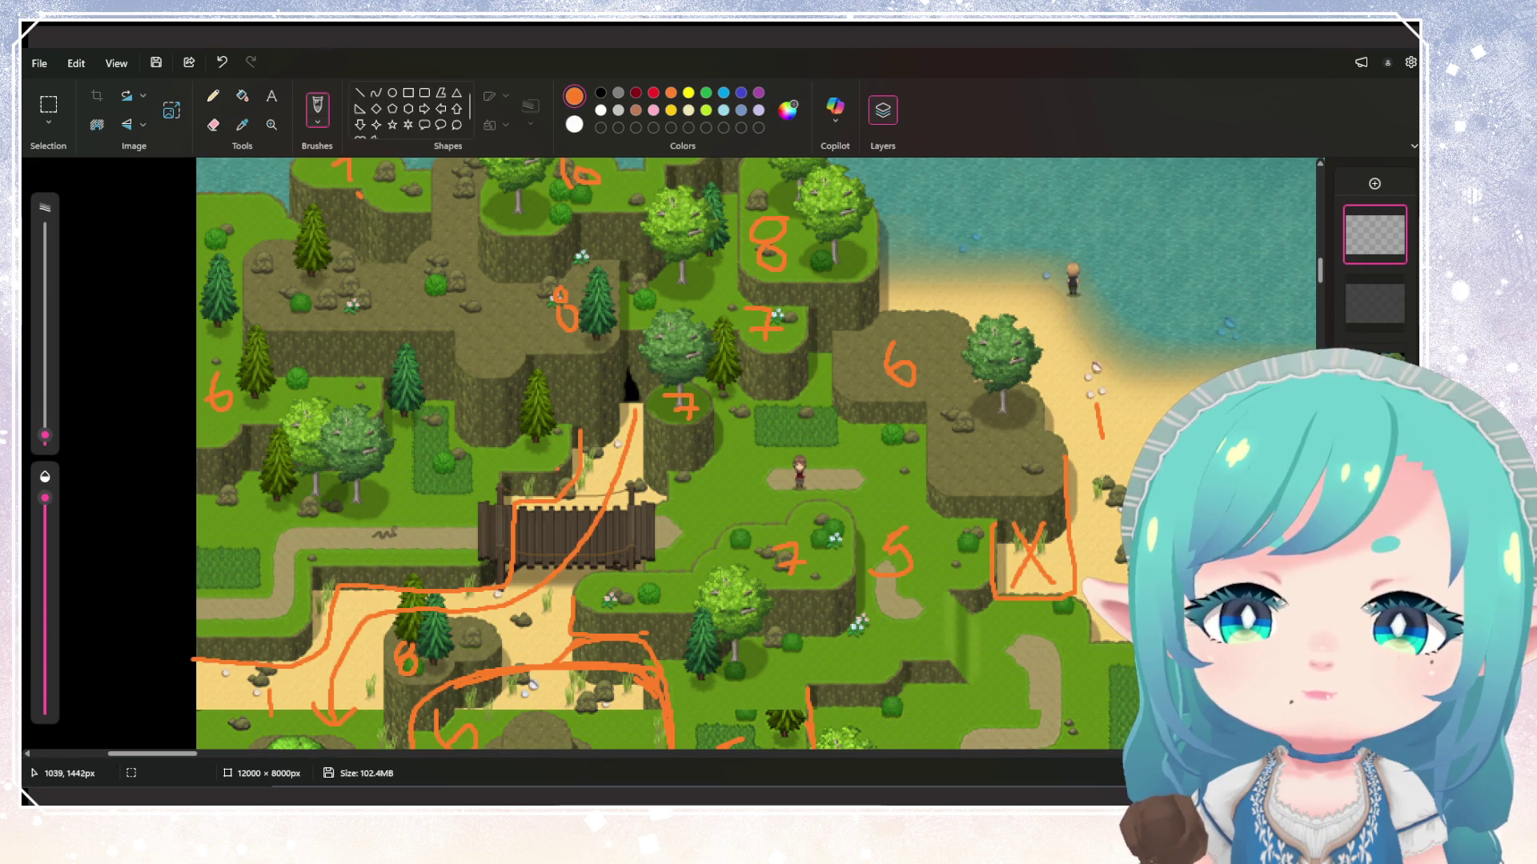
pyautogui.moveTo(258, 517)
pyautogui.mouseDown()
pyautogui.moveTo(240, 522)
pyautogui.moveTo(261, 535)
pyautogui.moveTo(228, 586)
pyautogui.moveTo(543, 417)
pyautogui.mouseUp()
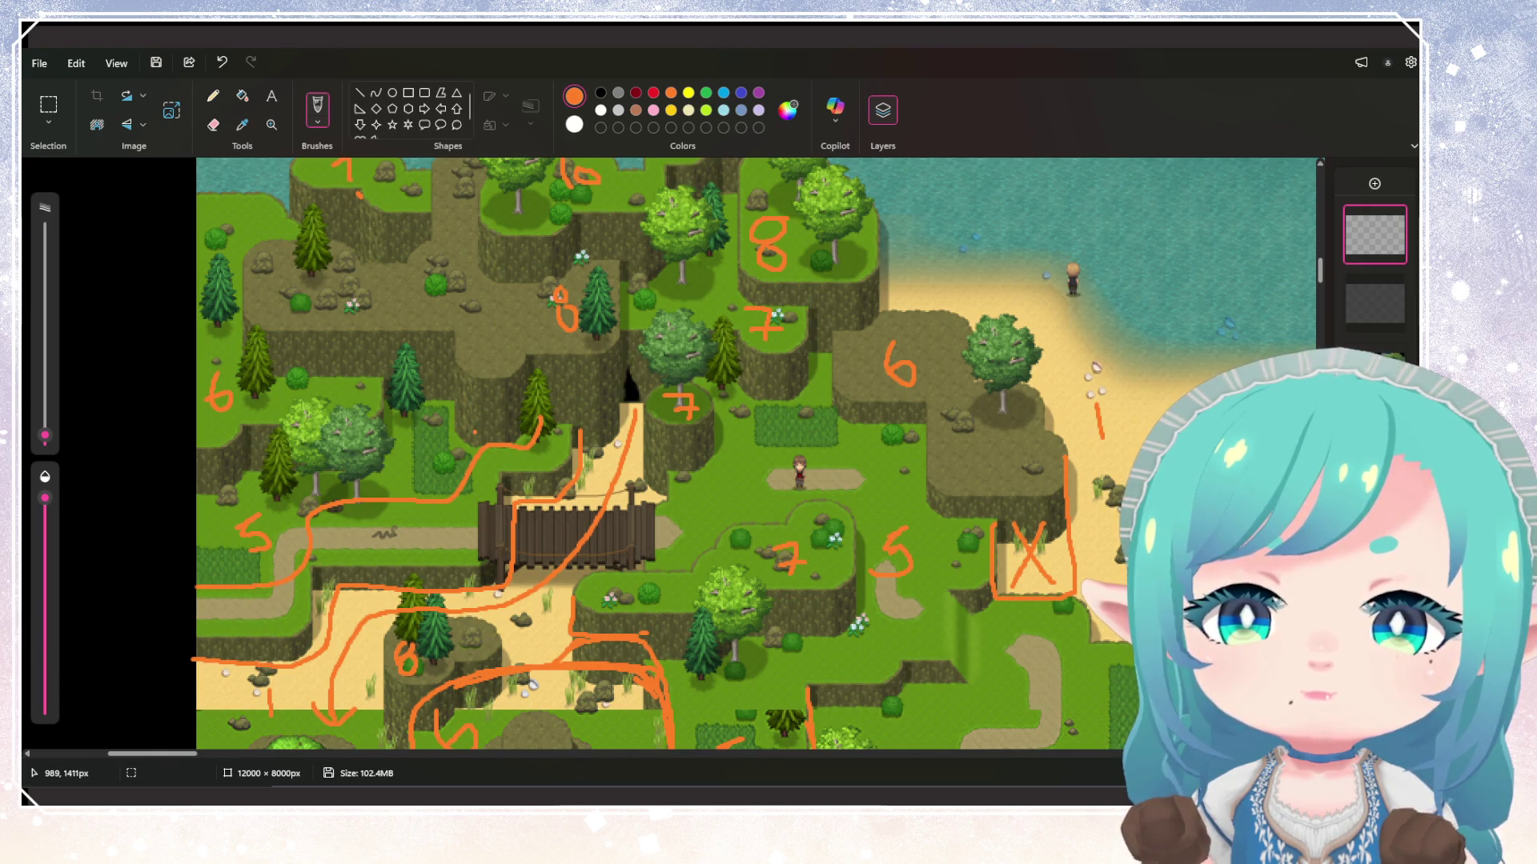
pyautogui.moveTo(228, 637)
pyautogui.mouseDown()
pyautogui.moveTo(357, 551)
pyautogui.moveTo(432, 573)
pyautogui.moveTo(508, 553)
pyautogui.moveTo(576, 436)
pyautogui.moveTo(545, 420)
pyautogui.mouseUp()
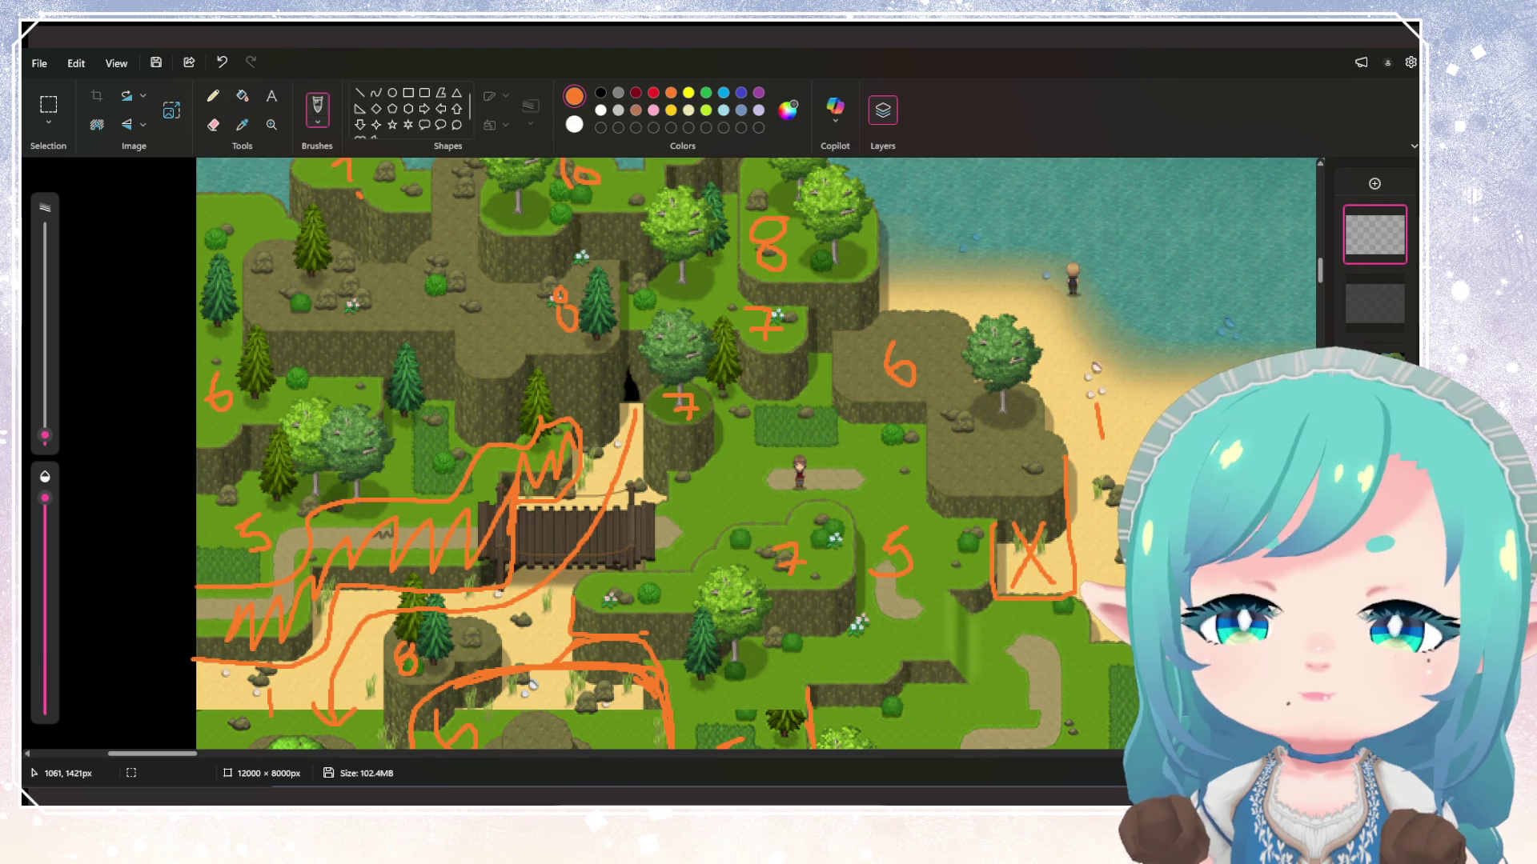
# Zoom around the map to review the new orange plateau labels
pyautogui.scroll(-3, 576, 432)
pyautogui.scroll(3, 752, 454)
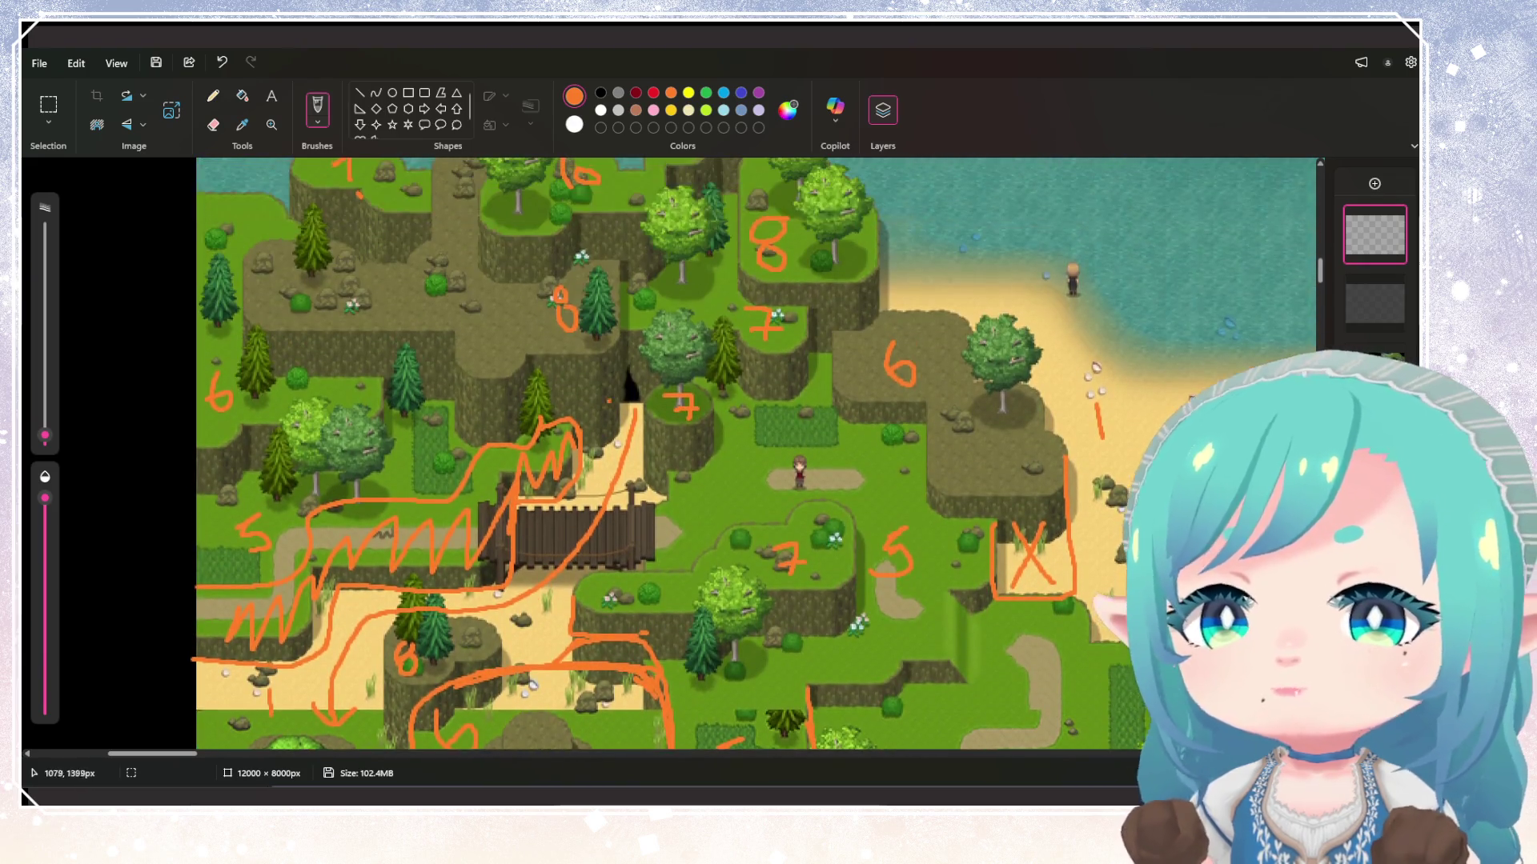
pyautogui.scroll(-2, 757, 454)
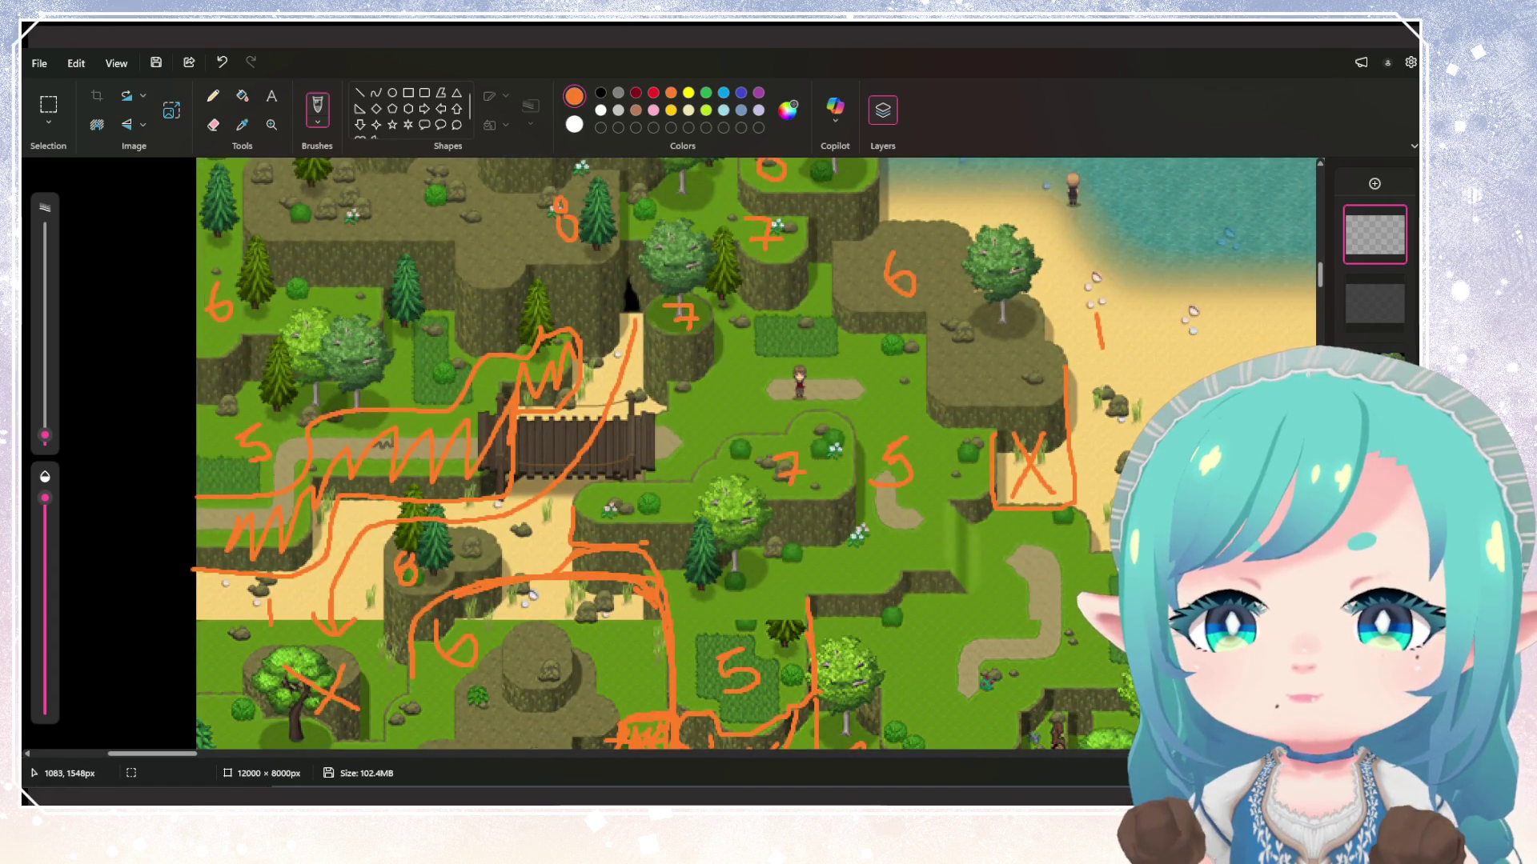
pyautogui.scroll(-3, 605, 541)
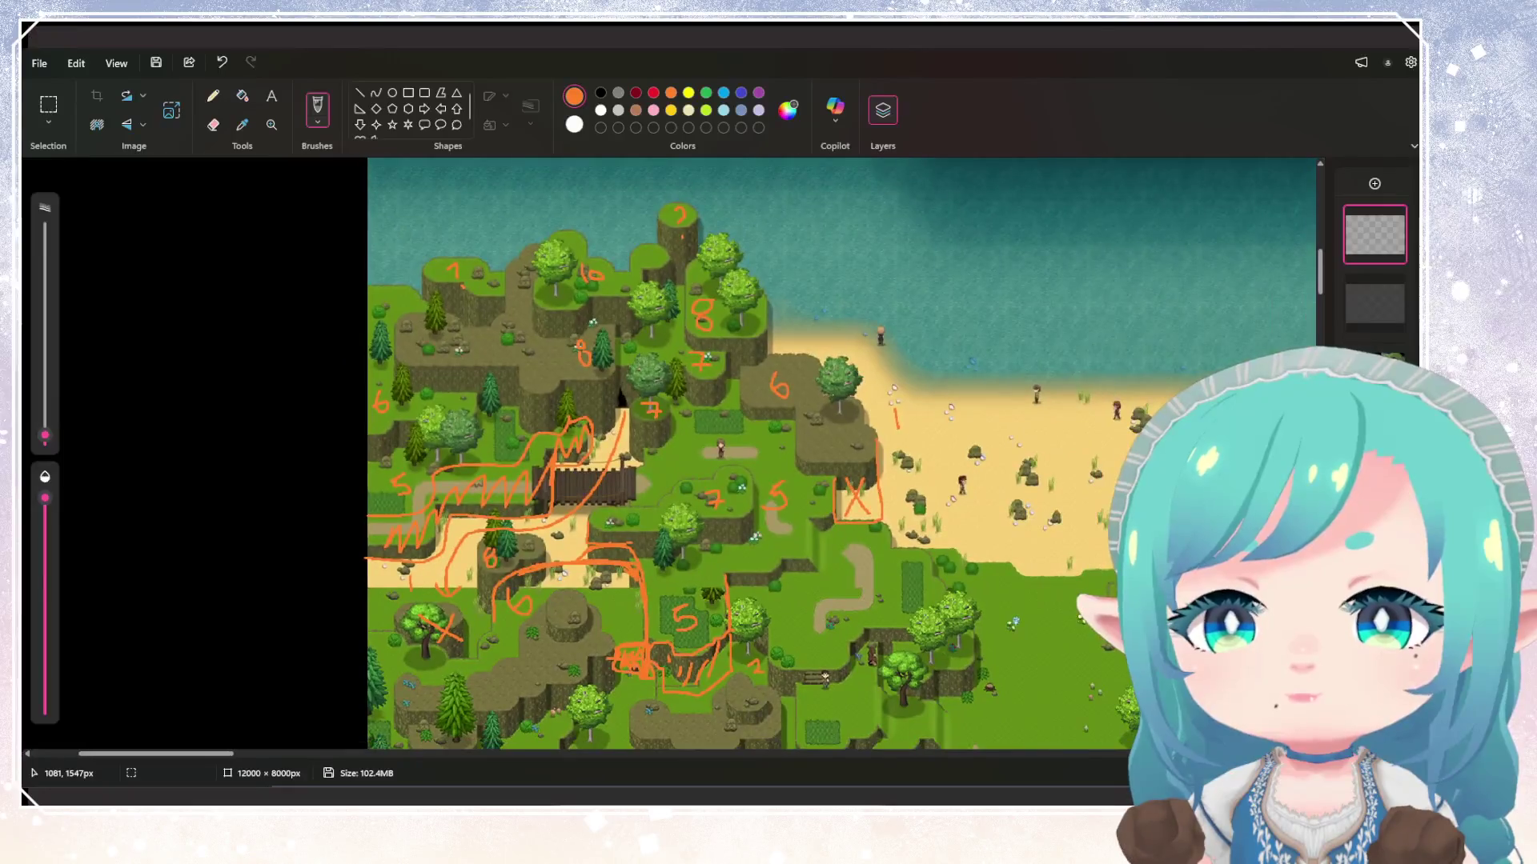
pyautogui.scroll(1, 605, 536)
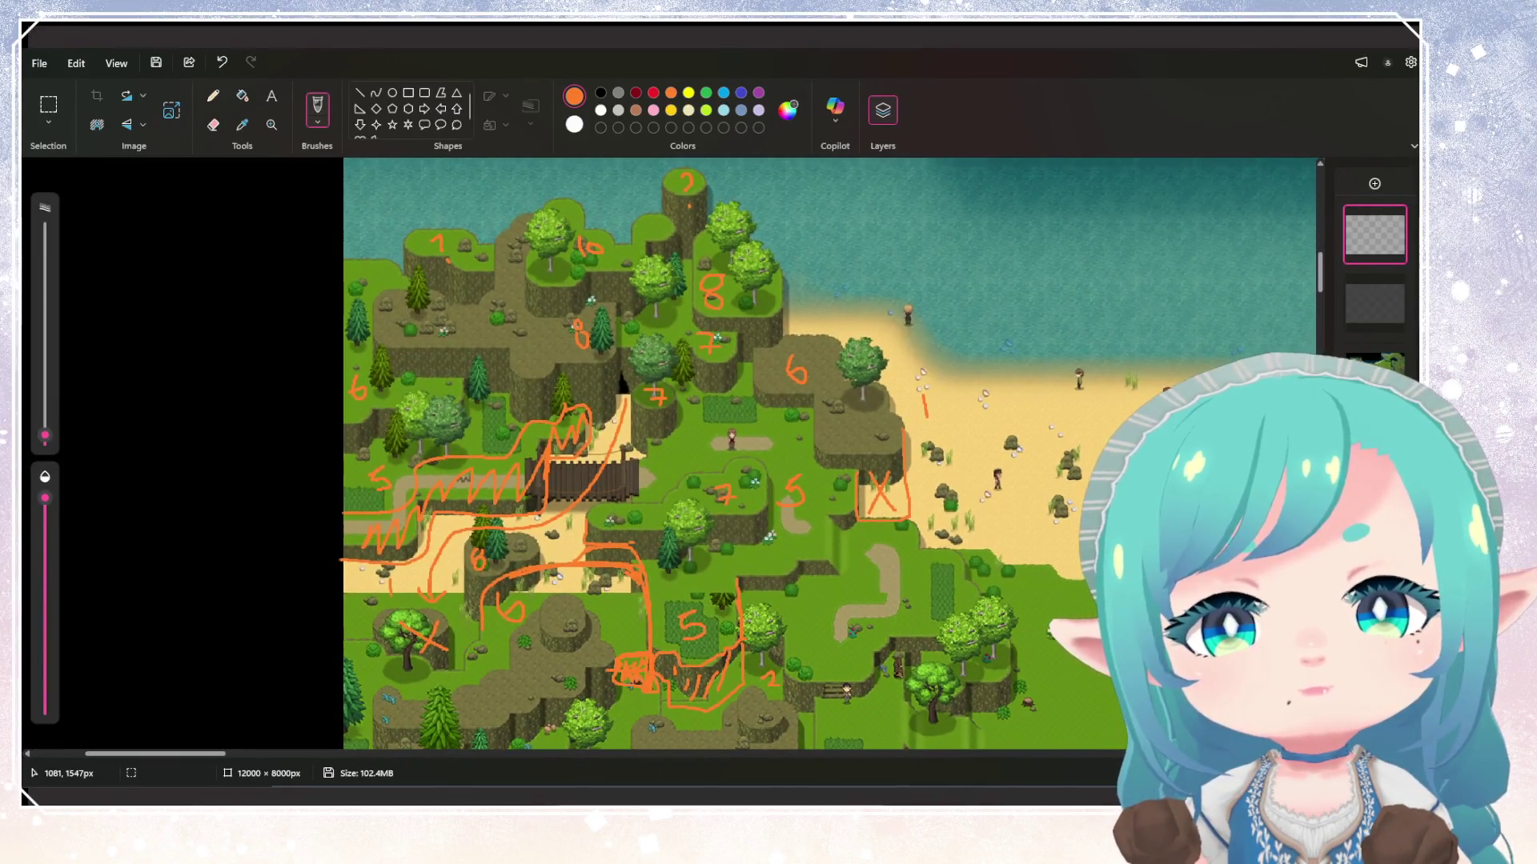
pyautogui.scroll(-2, 537, 527)
pyautogui.scroll(6, 537, 527)
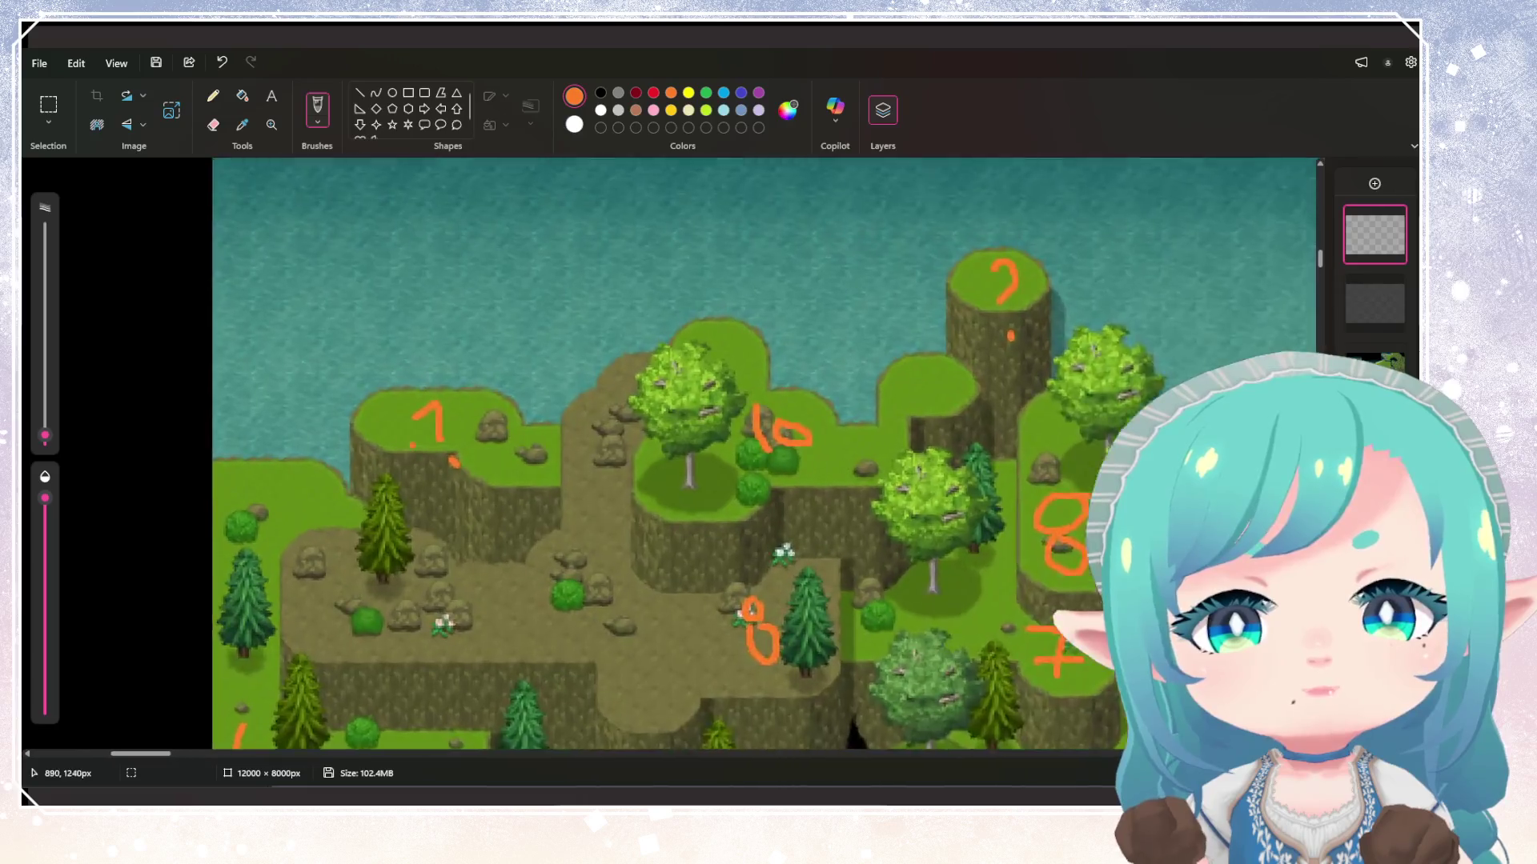
pyautogui.scroll(-5, 537, 527)
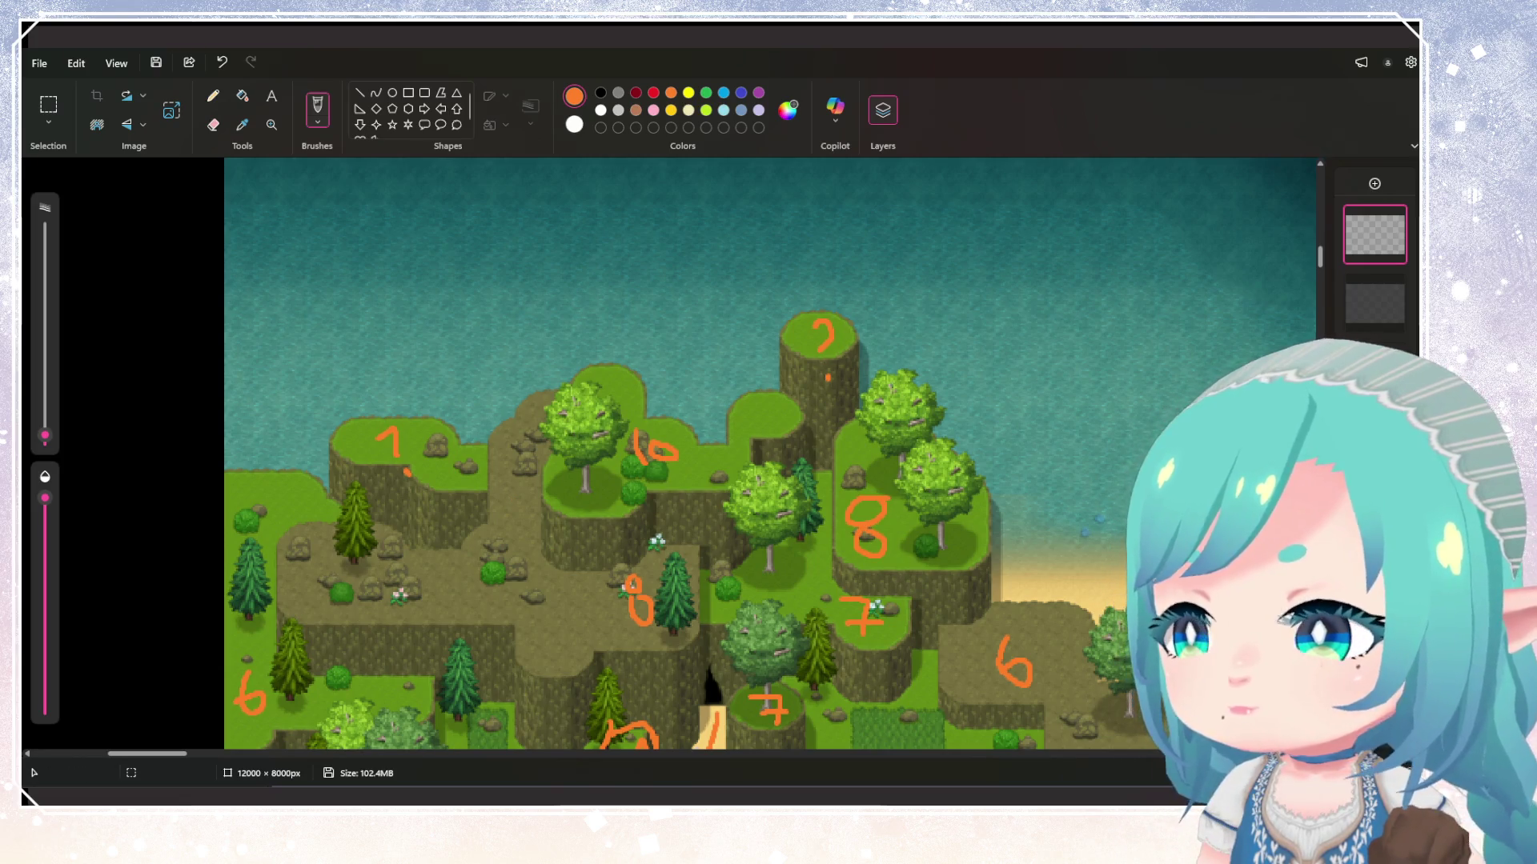
pyautogui.scroll(-5, 788, 568)
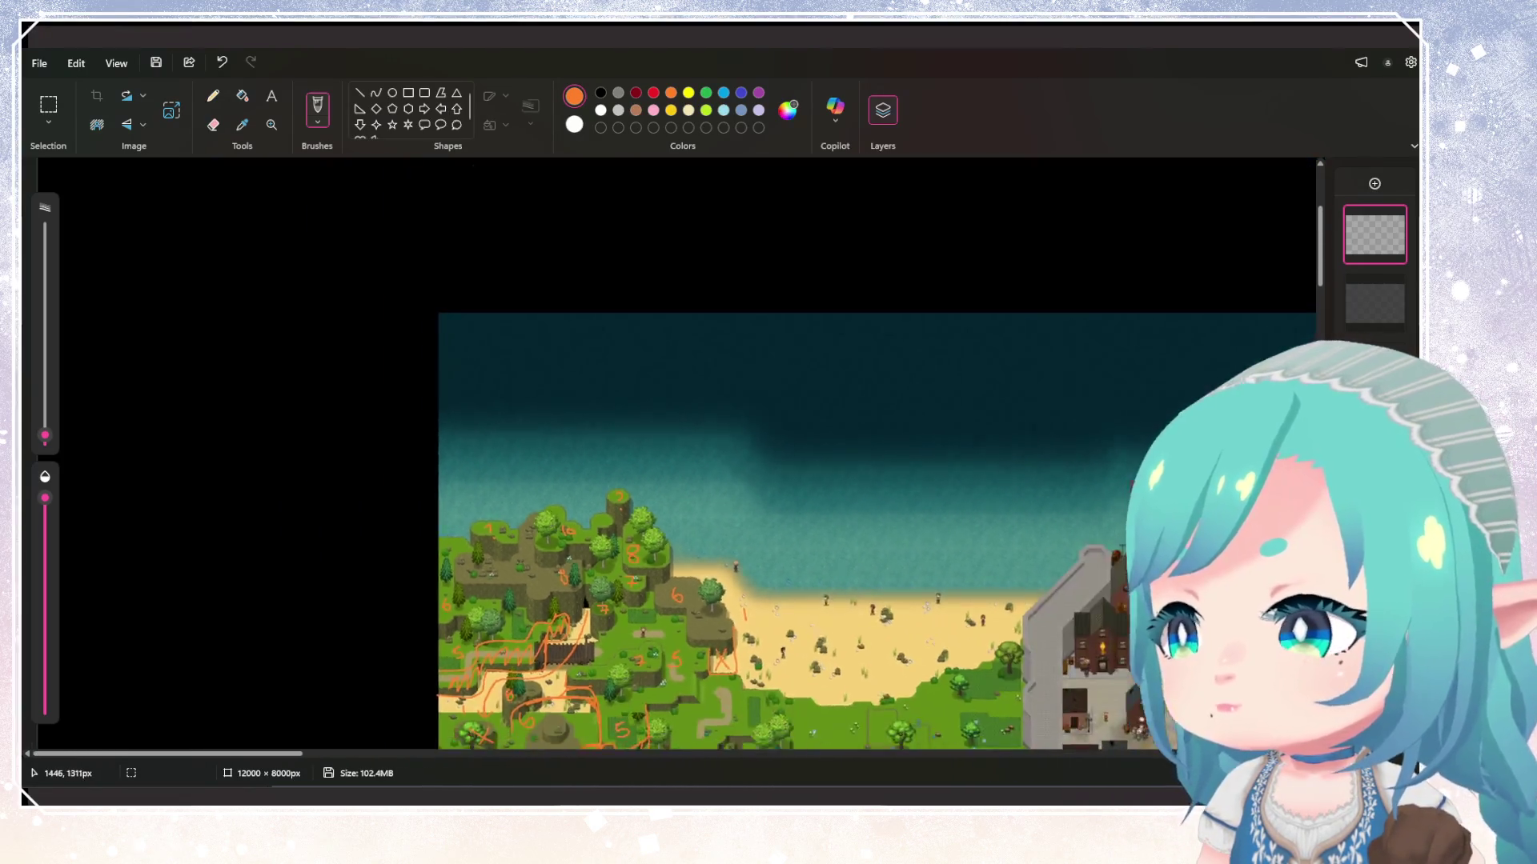
pyautogui.scroll(-5, 788, 568)
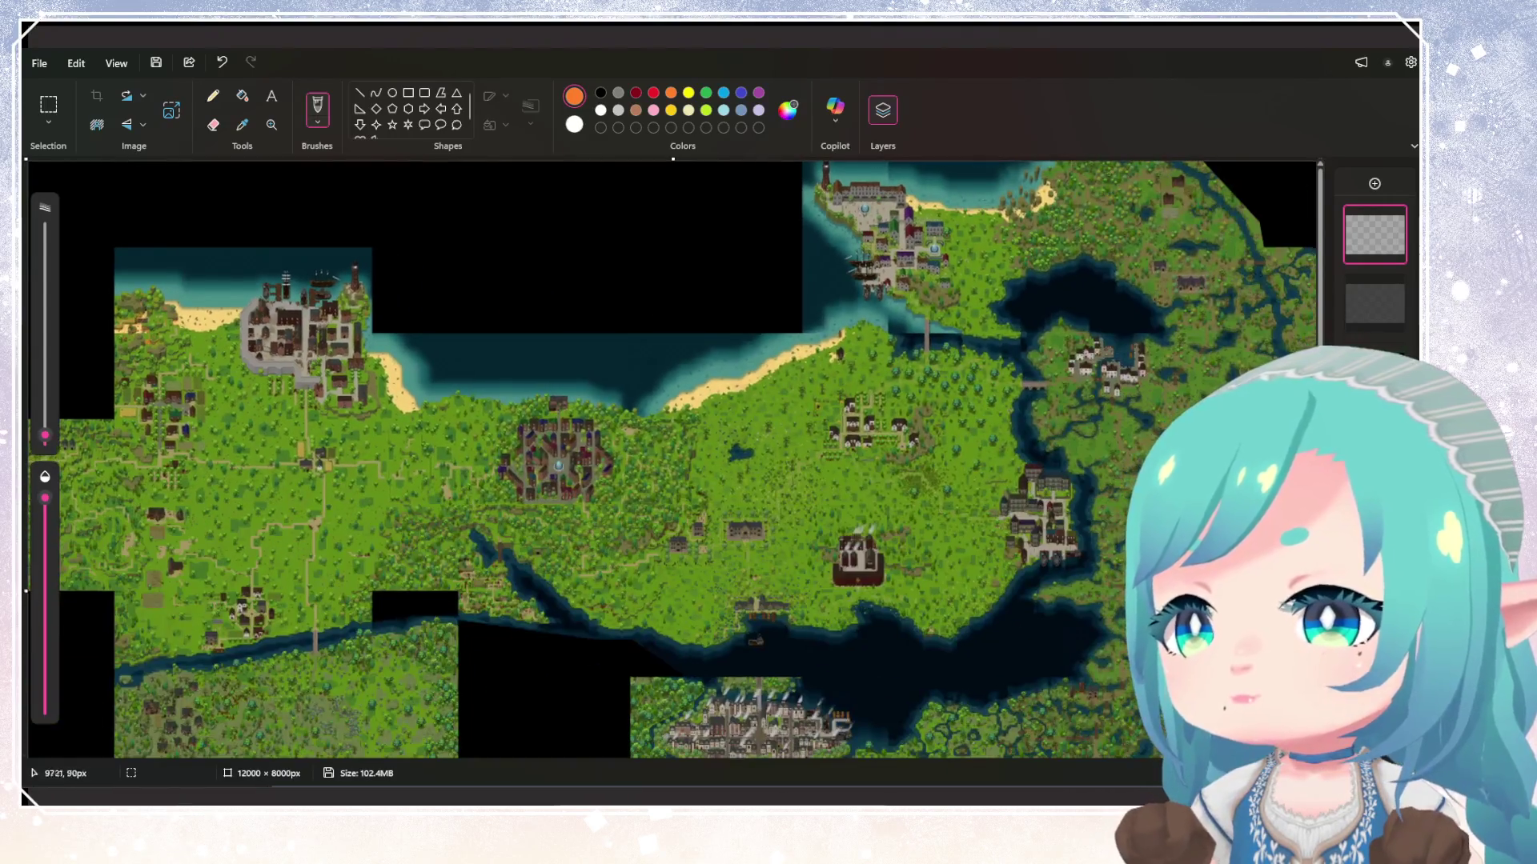
pyautogui.scroll(5, 960, 360)
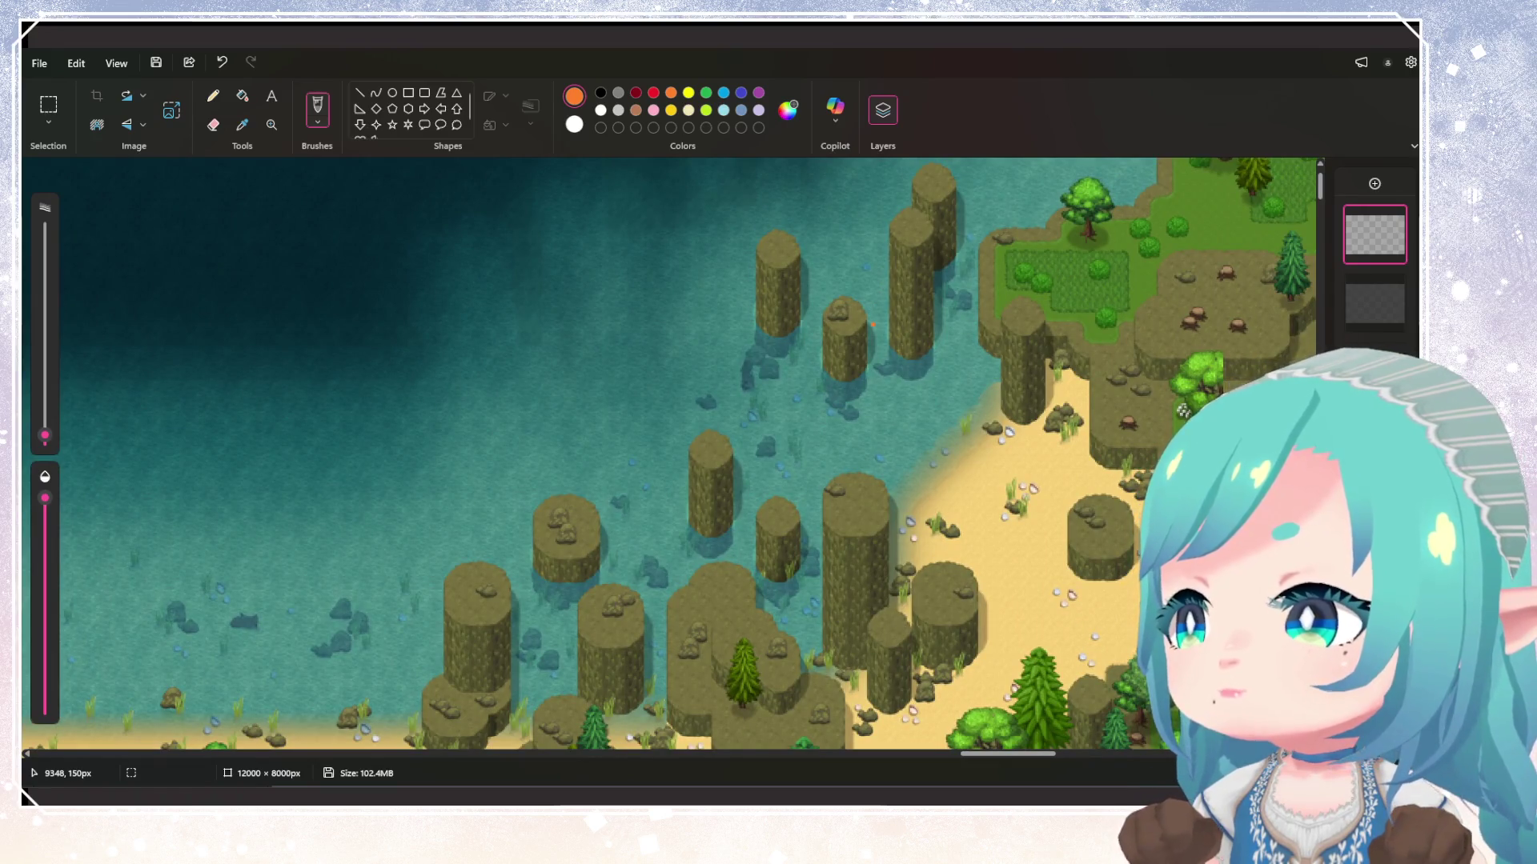
pyautogui.scroll(-2, 880, 336)
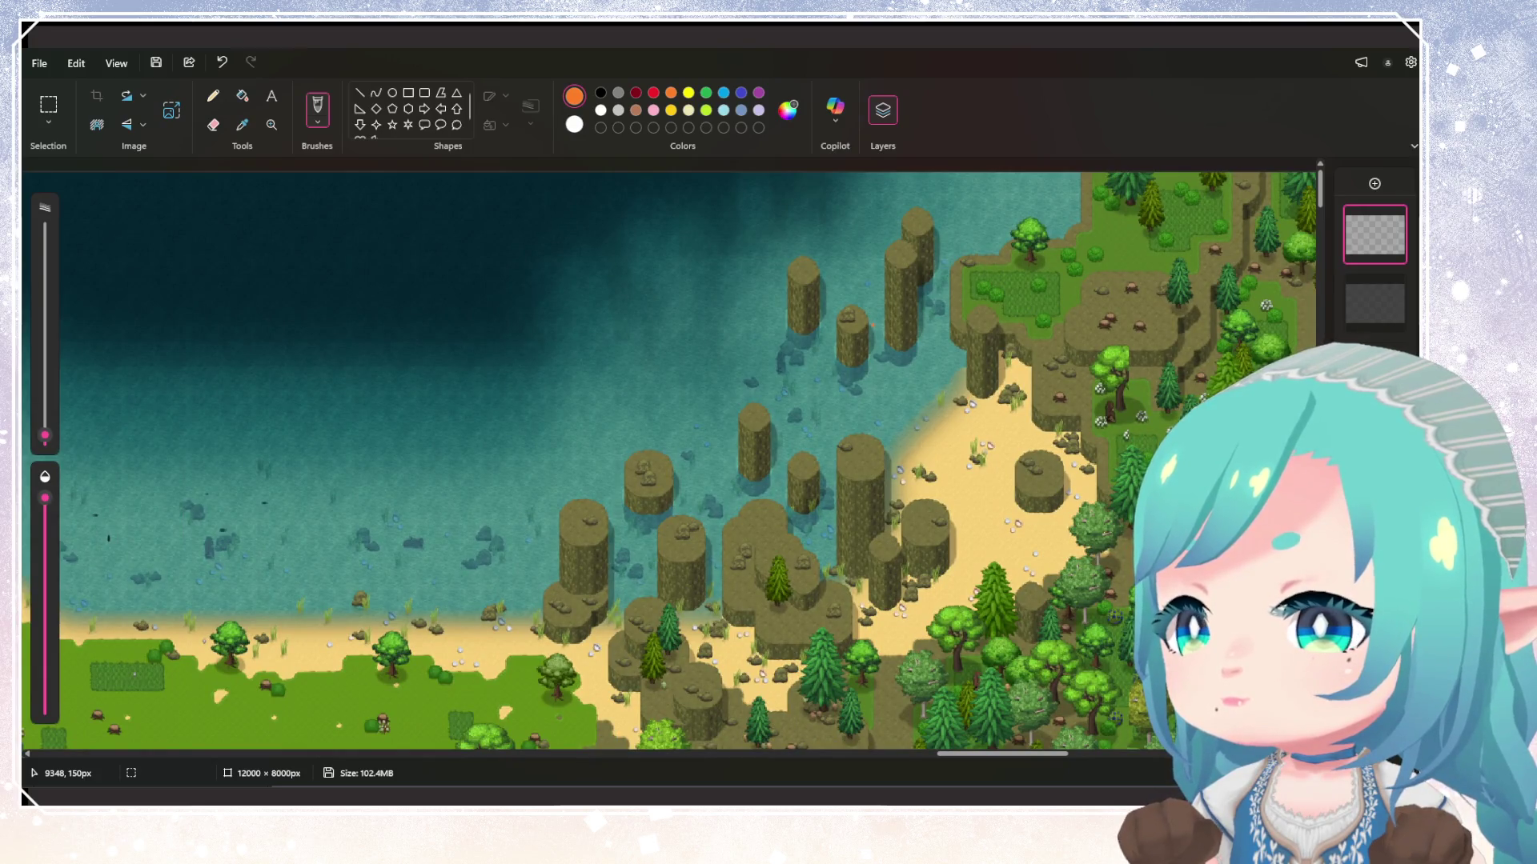
pyautogui.scroll(-6, 791, 332)
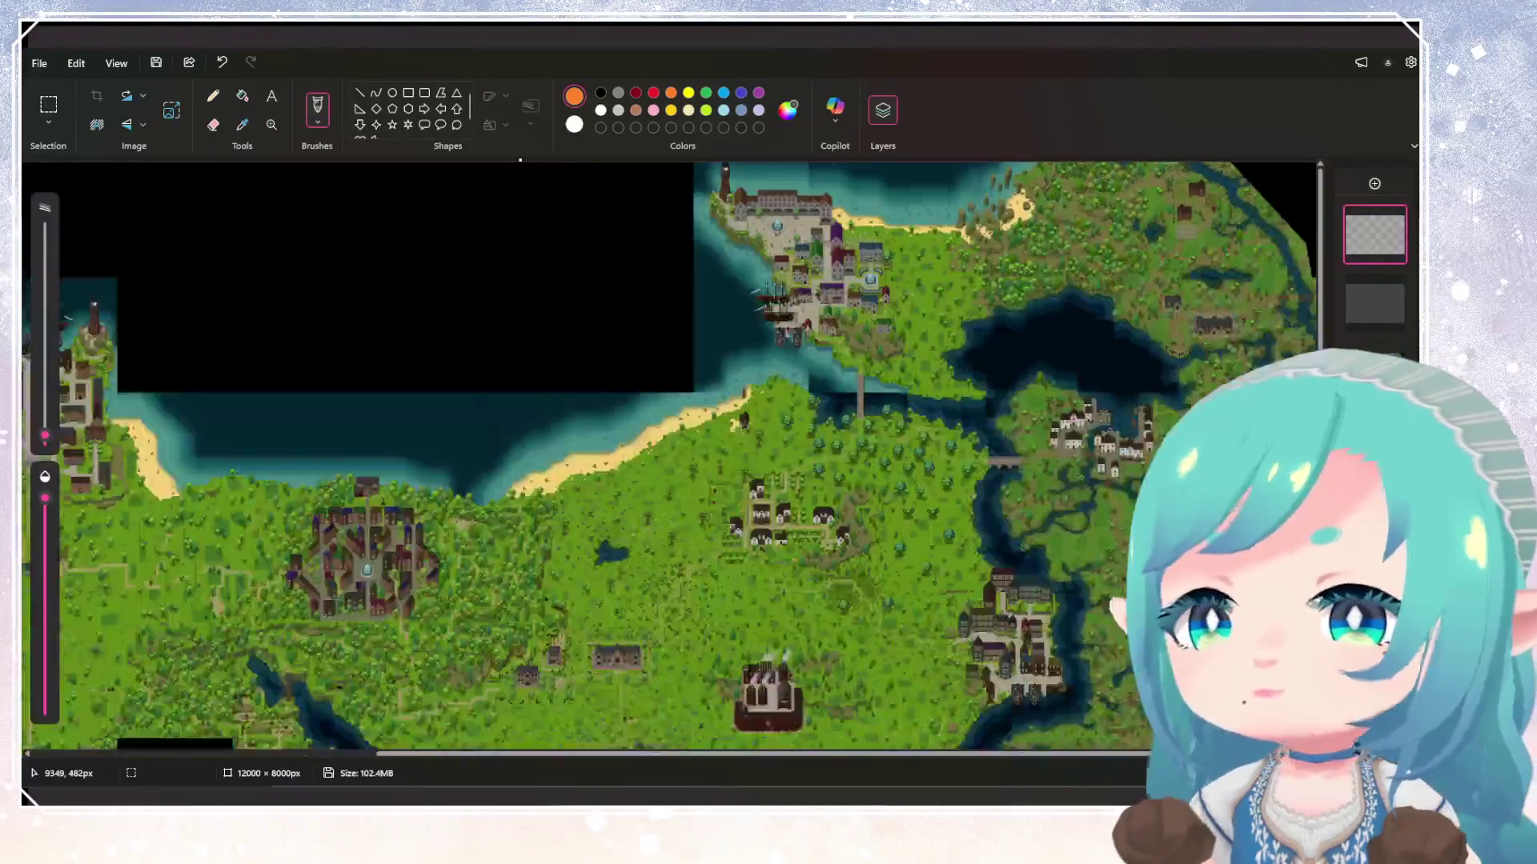
pyautogui.scroll(6, 256, 276)
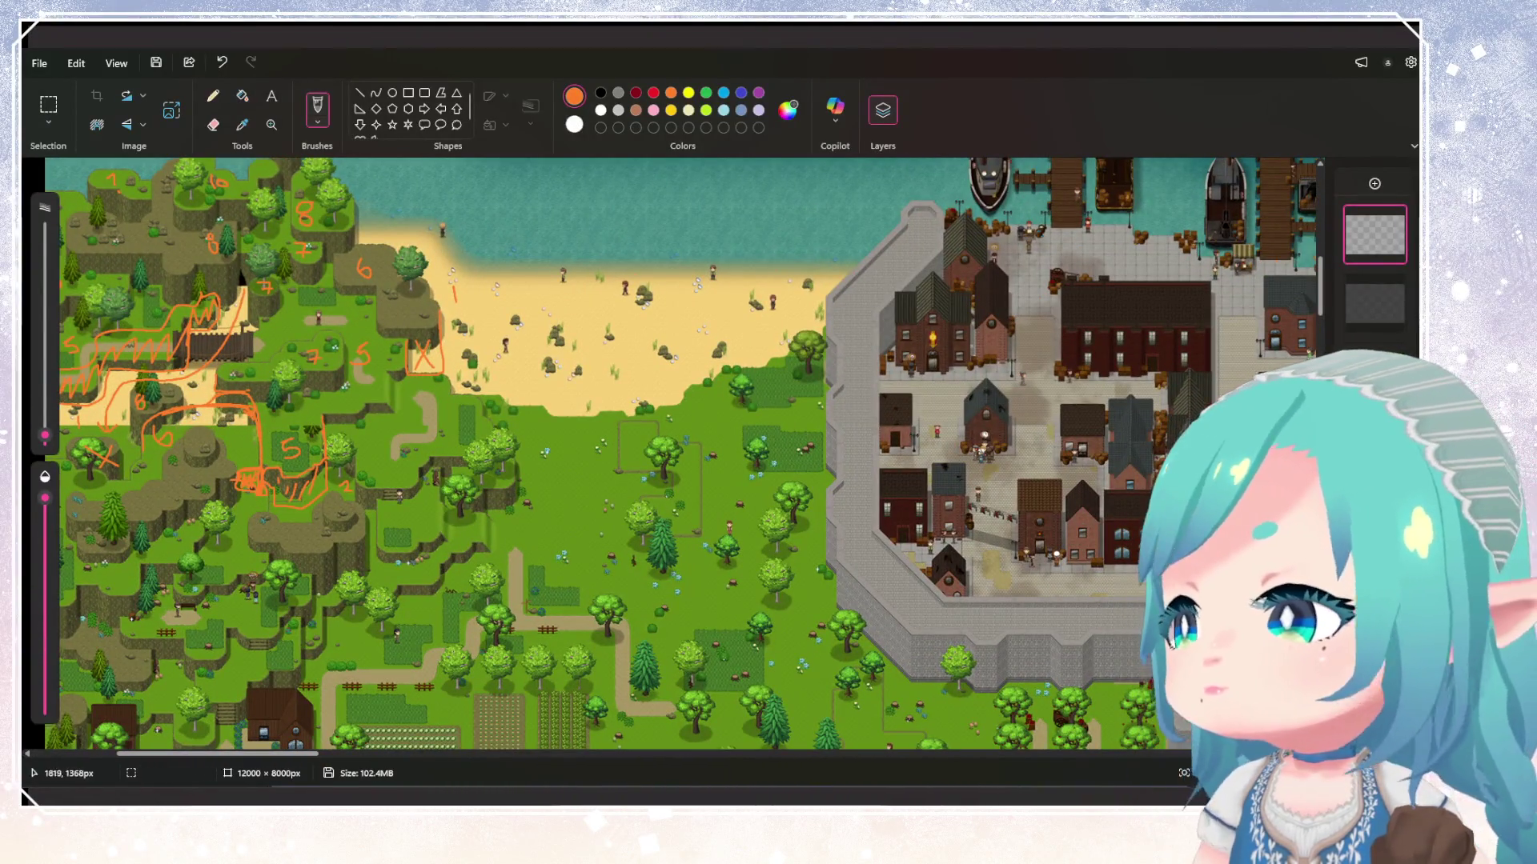
pyautogui.scroll(-3, 693, 308)
pyautogui.scroll(5, 320, 232)
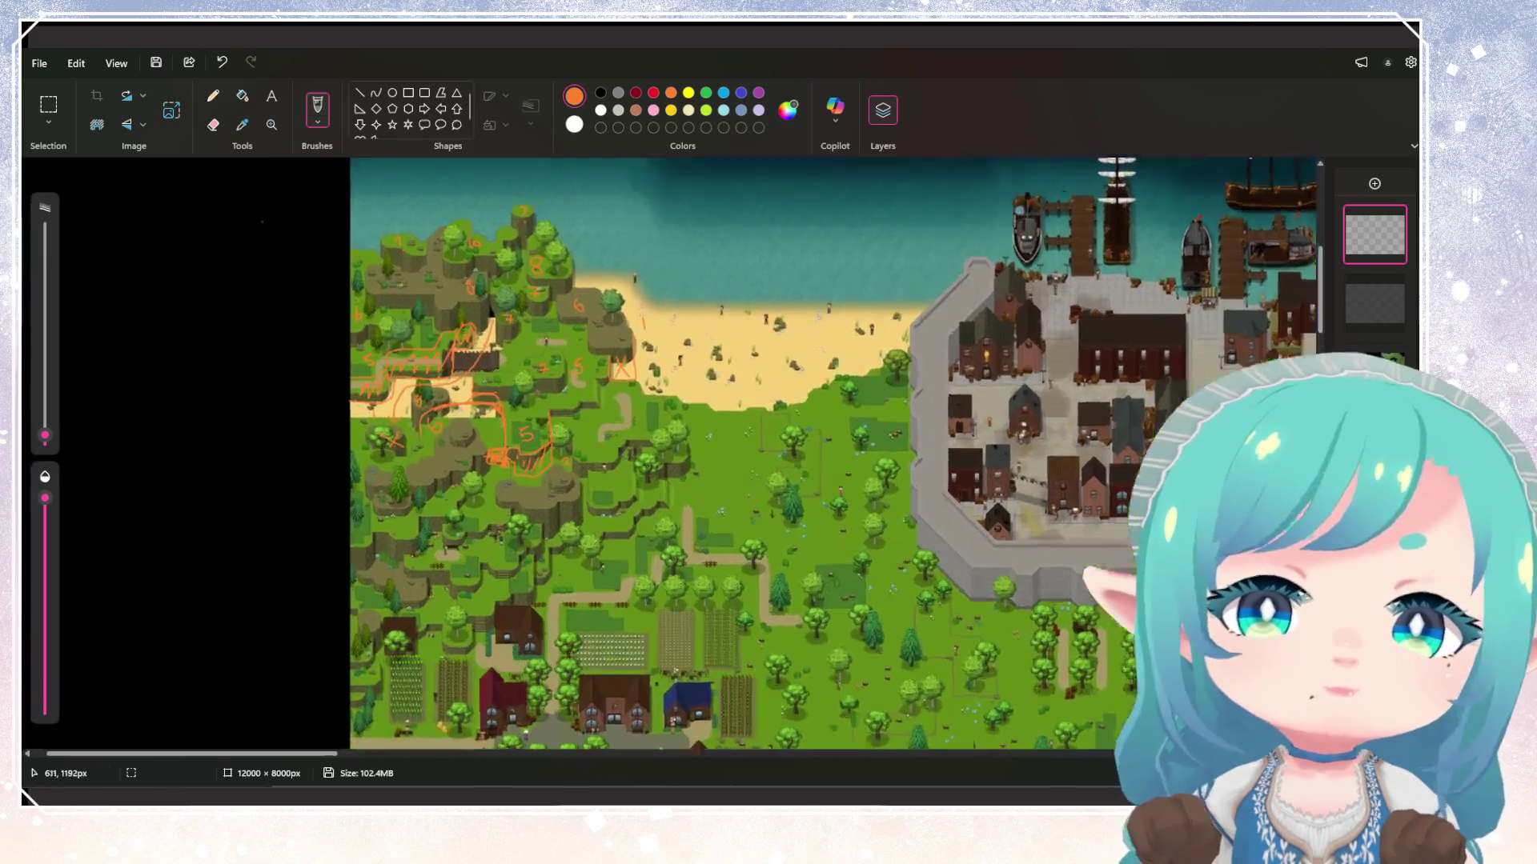
pyautogui.scroll(5, 789, 453)
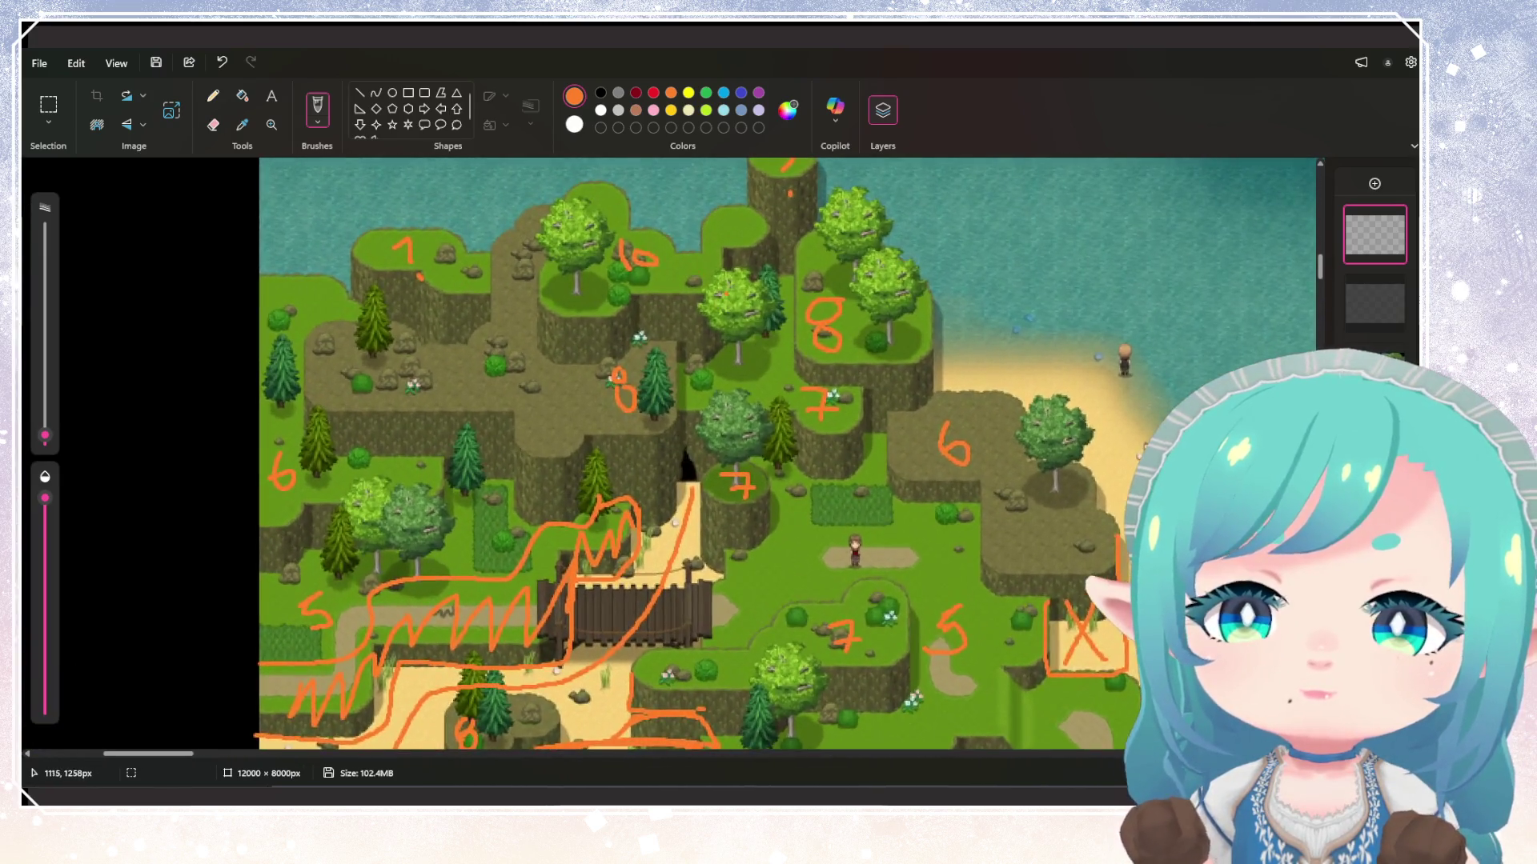
pyautogui.scroll(-1, 681, 480)
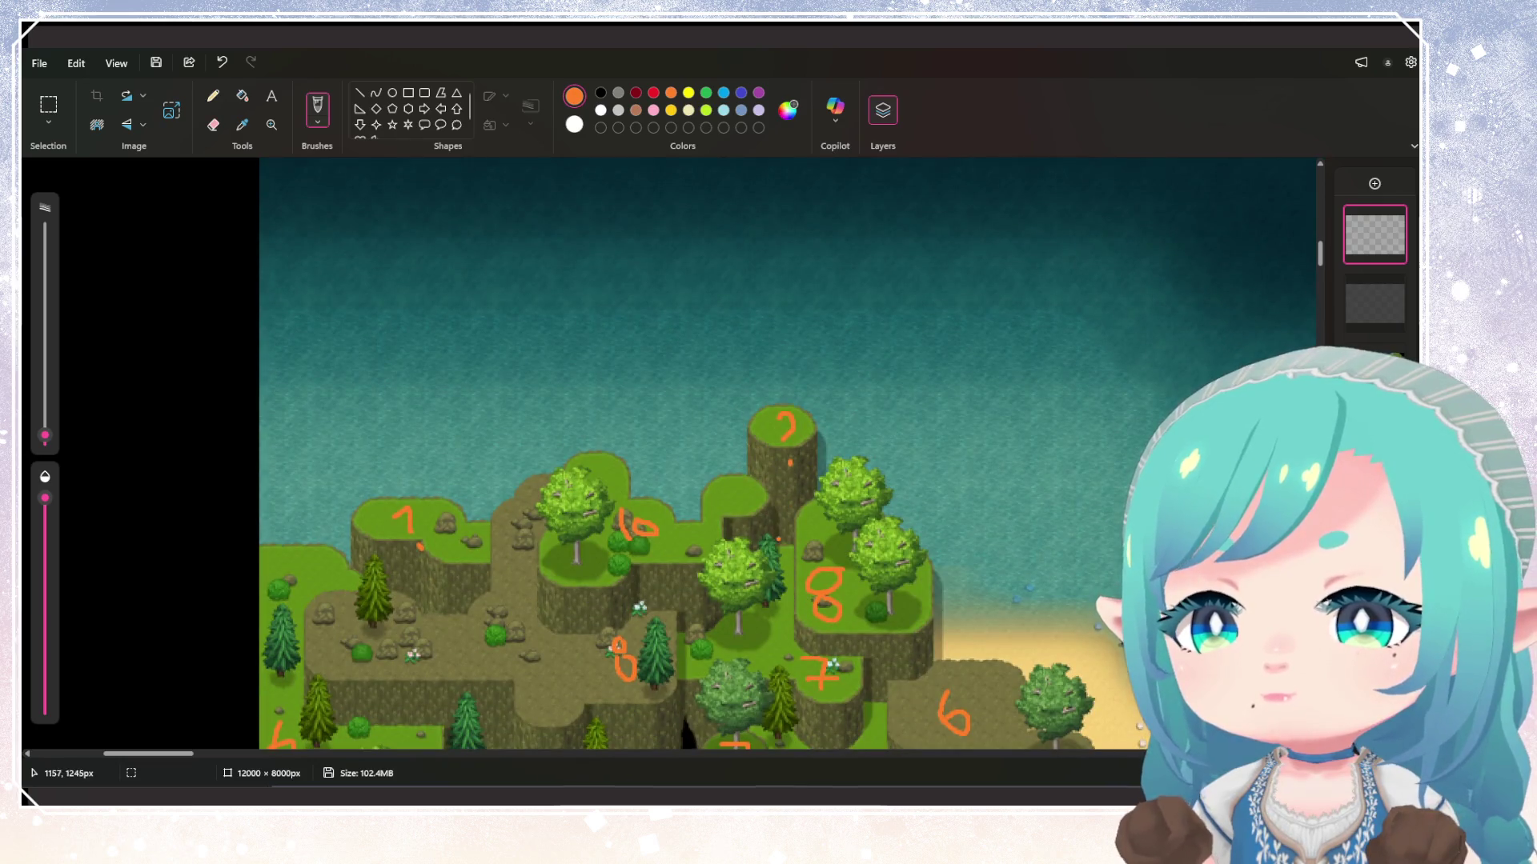
# Sketch an orange 8 beside the 2, loops around the 1 and on the sea, and a bracket by the cliff trees
pyautogui.moveTo(917, 415)
pyautogui.mouseDown()
pyautogui.moveTo(900, 464)
pyautogui.moveTo(945, 444)
pyautogui.mouseUp()
pyautogui.moveTo(655, 387)
pyautogui.mouseDown()
pyautogui.moveTo(639, 476)
pyautogui.moveTo(695, 399)
pyautogui.mouseUp()
pyautogui.moveTo(400, 488)
pyautogui.mouseDown()
pyautogui.moveTo(367, 491)
pyautogui.moveTo(366, 506)
pyautogui.moveTo(412, 473)
pyautogui.mouseUp()
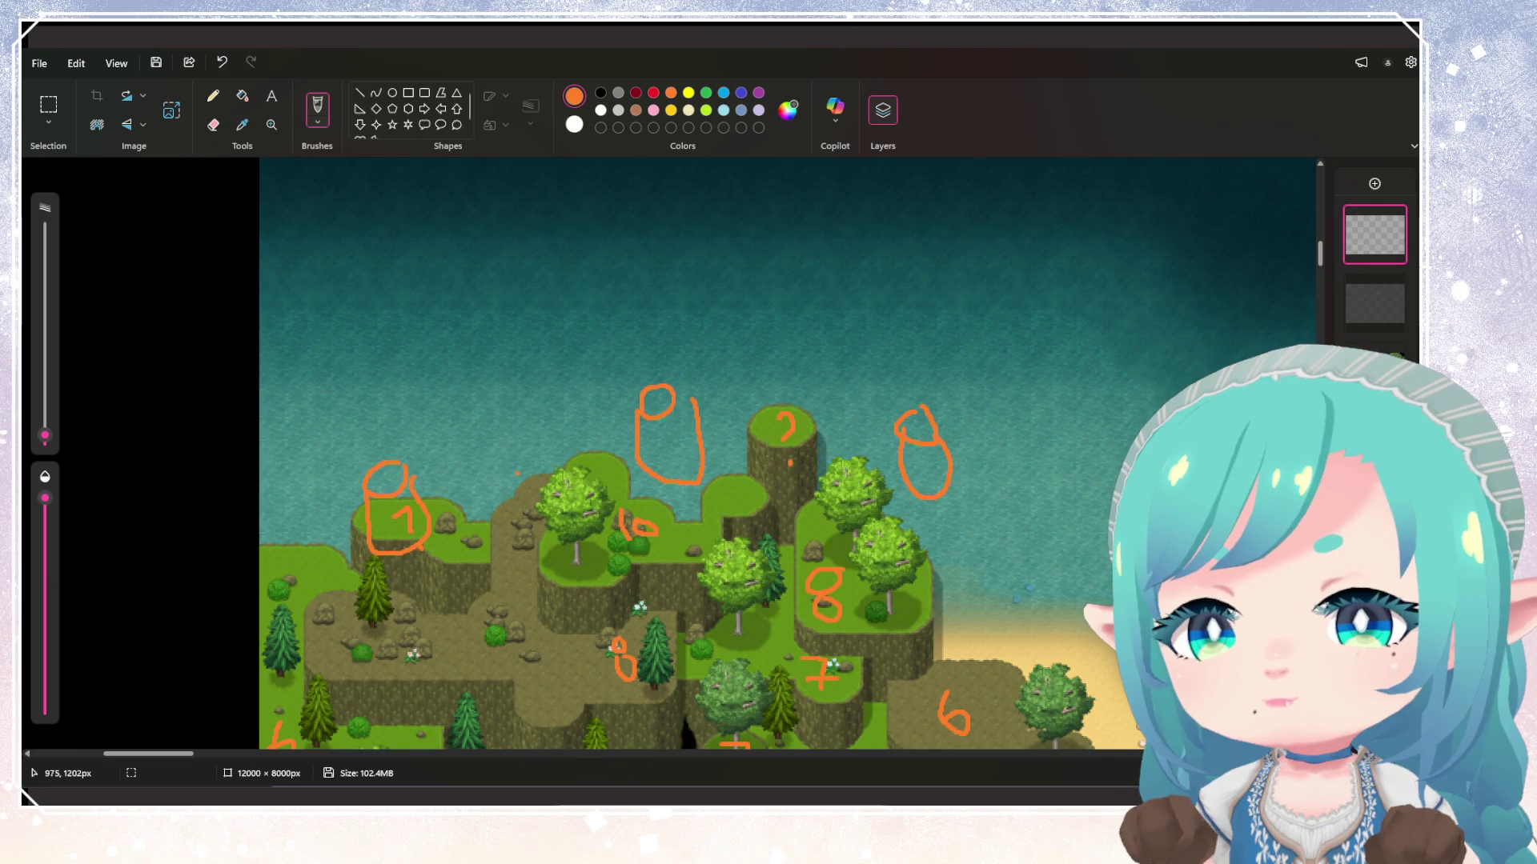
pyautogui.moveTo(529, 466)
pyautogui.mouseDown()
pyautogui.moveTo(493, 487)
pyautogui.moveTo(512, 495)
pyautogui.moveTo(550, 465)
pyautogui.mouseUp()
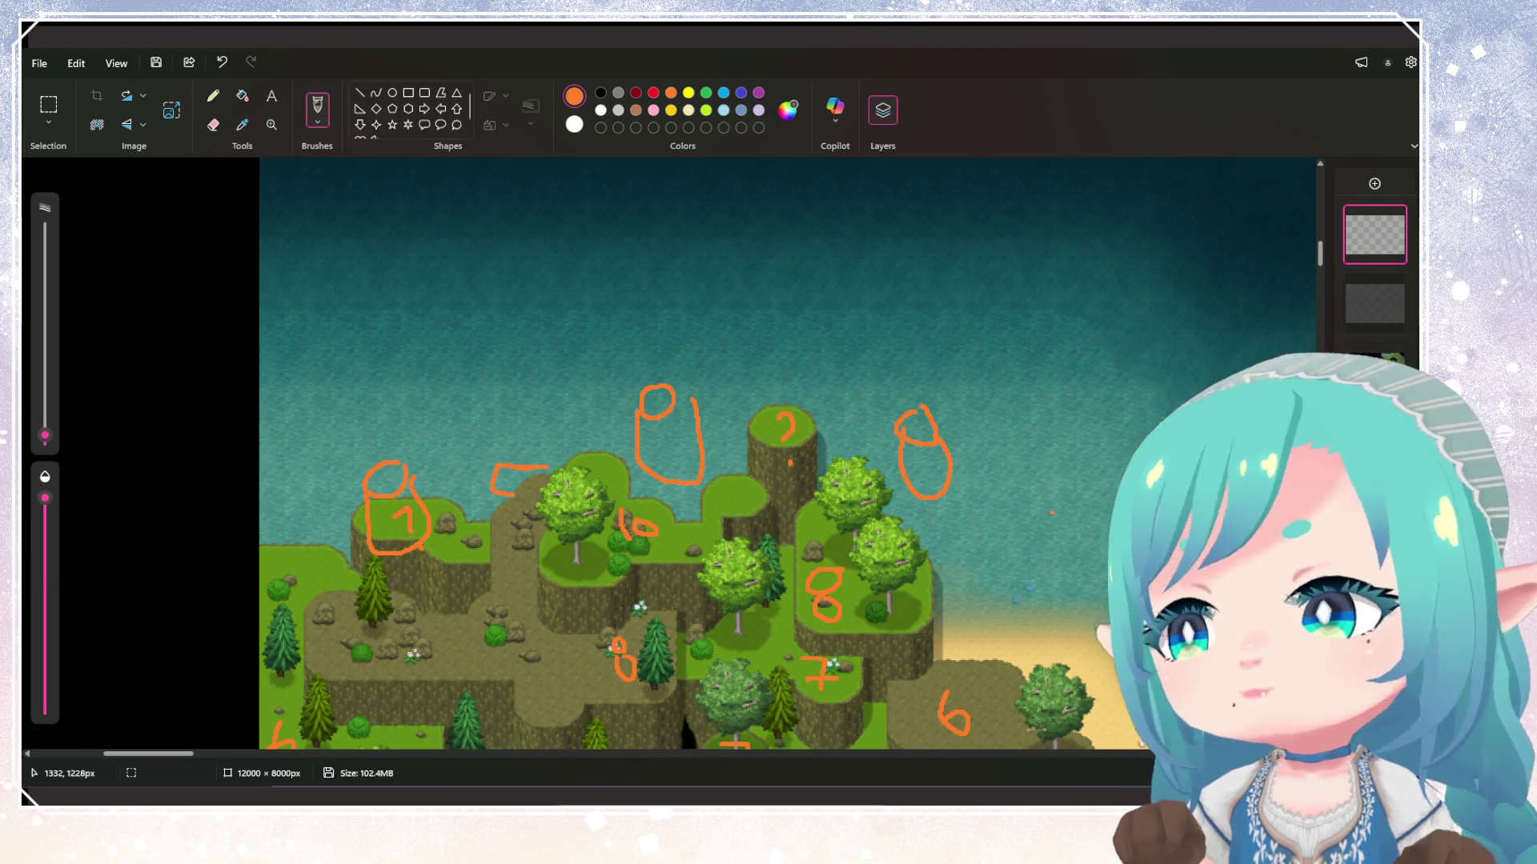
pyautogui.moveTo(837, 286)
pyautogui.mouseDown()
pyautogui.moveTo(849, 282)
pyautogui.moveTo(884, 344)
pyautogui.moveTo(885, 300)
pyautogui.mouseUp()
pyautogui.scroll(-5, 873, 308)
pyautogui.scroll(-2, 896, 449)
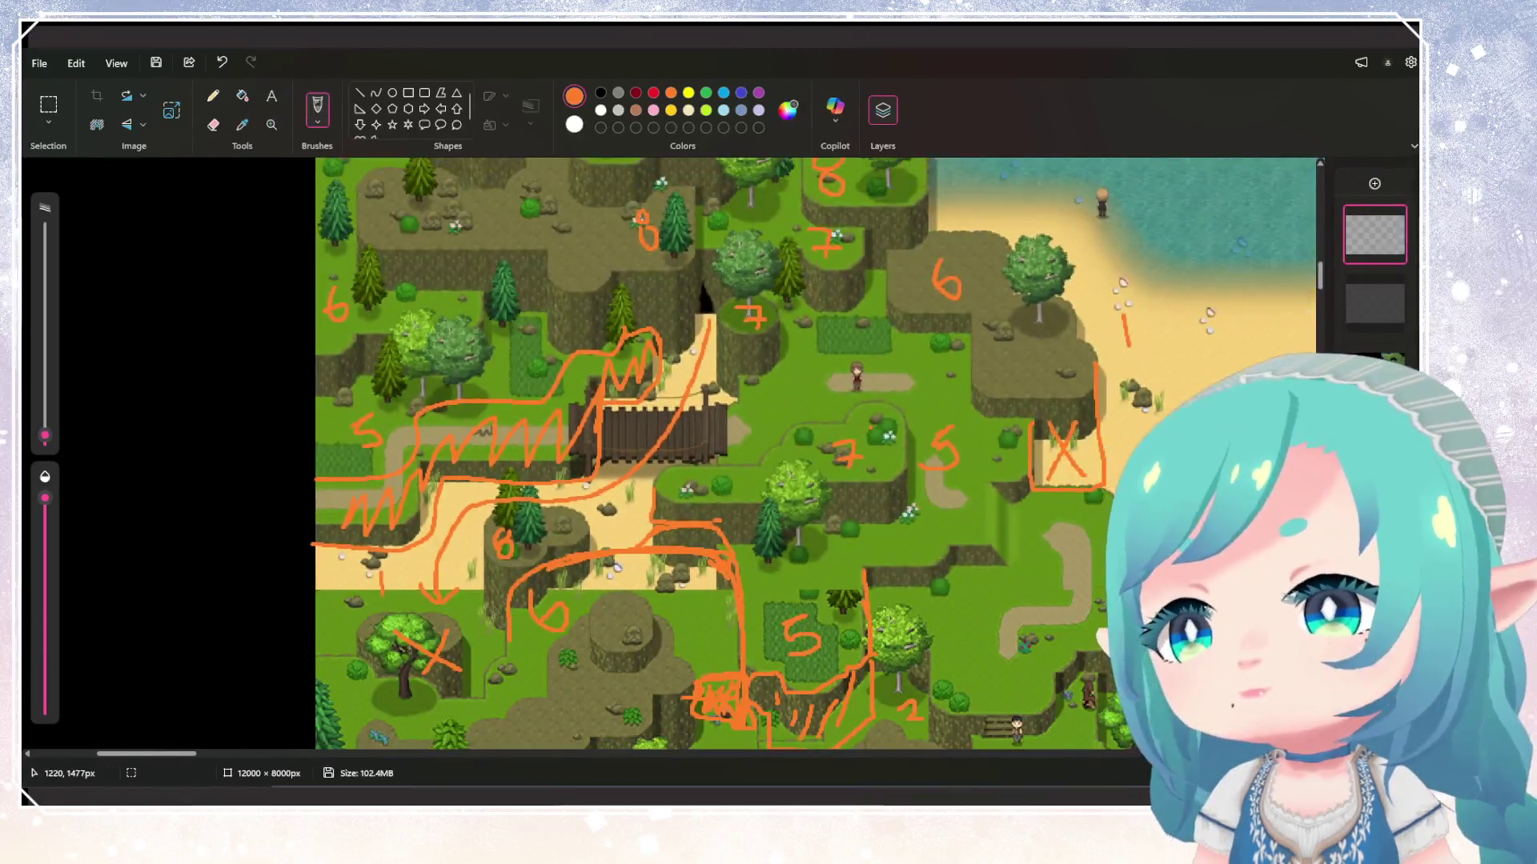
pyautogui.scroll(-3, 816, 453)
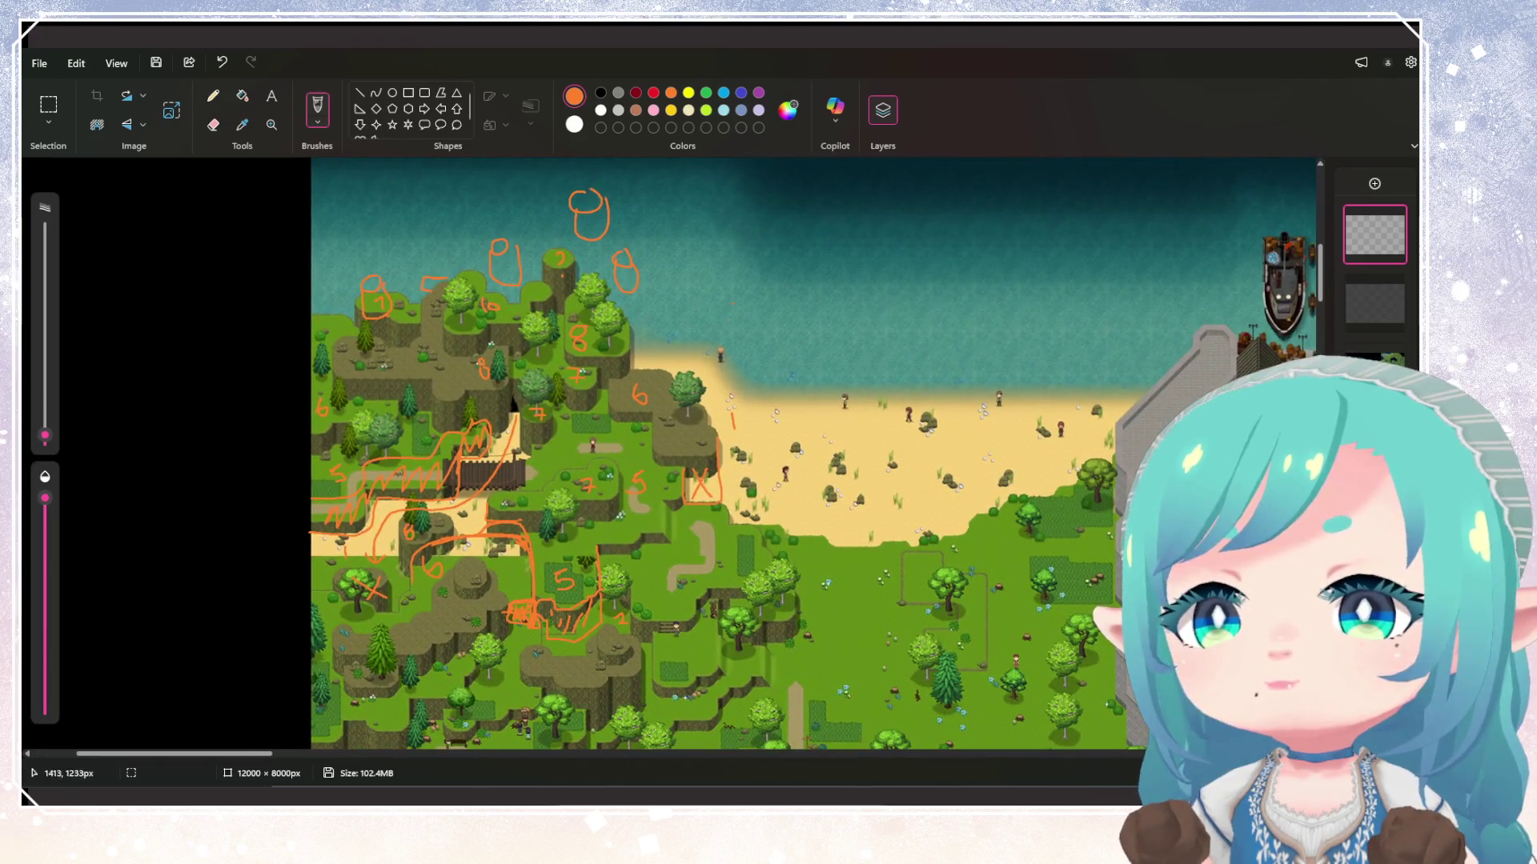
pyautogui.moveTo(720, 302); pyautogui.dragTo(725, 304)
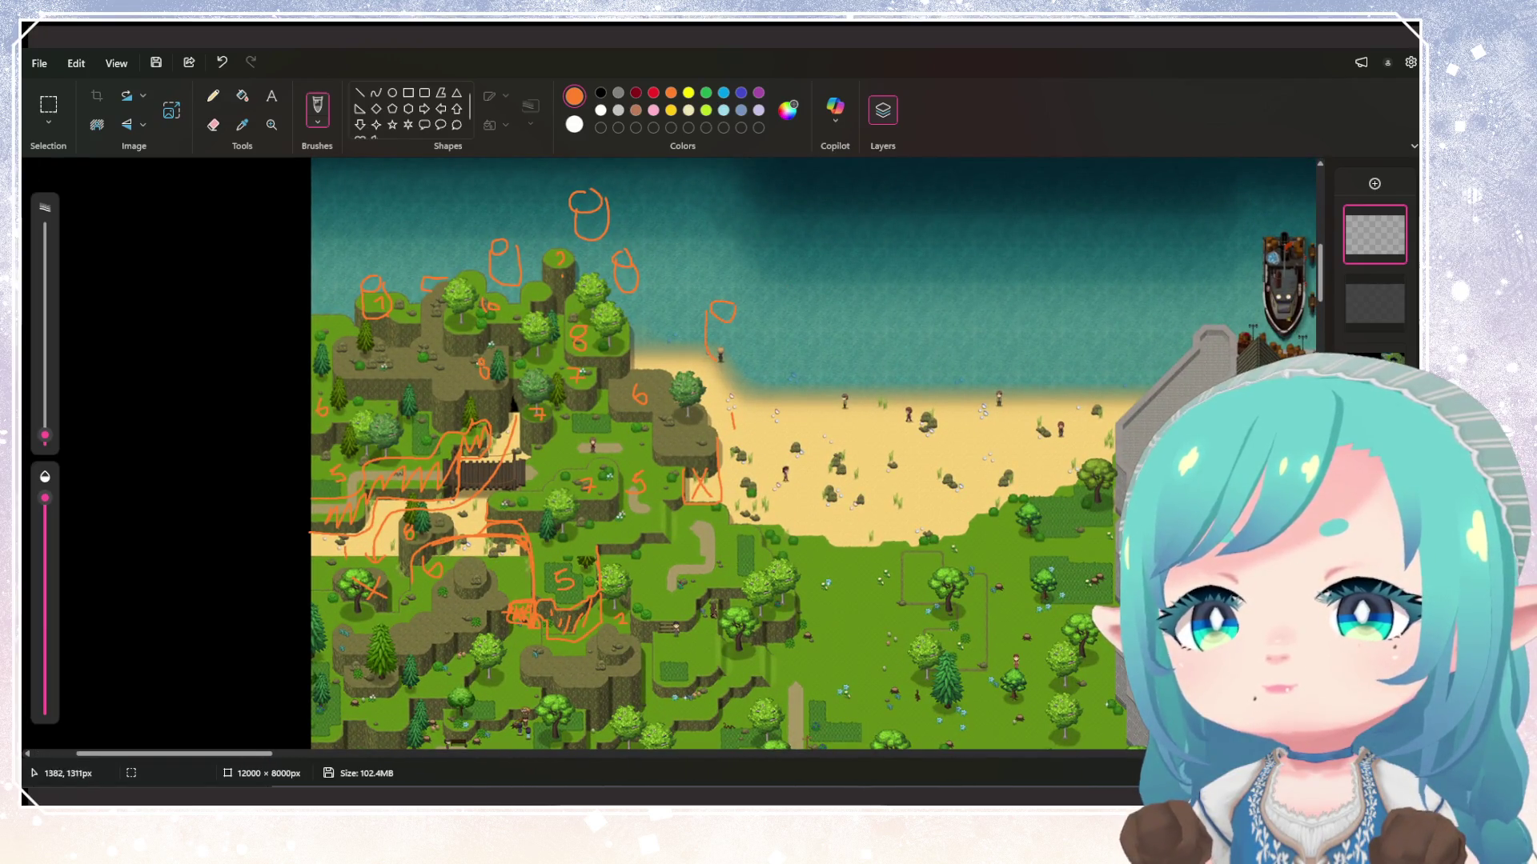
pyautogui.scroll(-3, 732, 416)
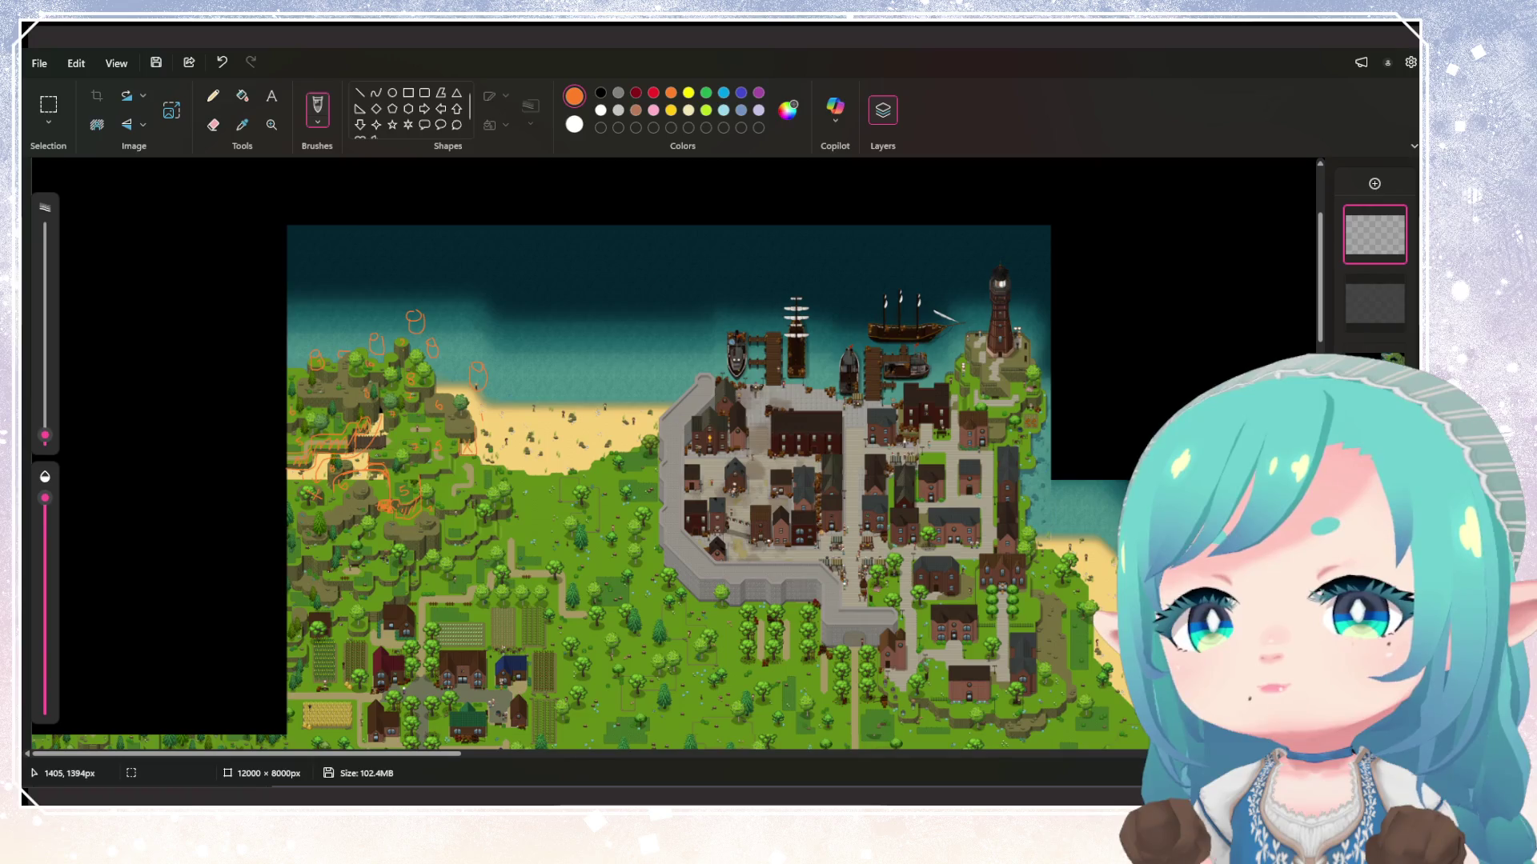
pyautogui.scroll(3, 672, 480)
pyautogui.scroll(-3, 672, 480)
pyautogui.scroll(2, 458, 361)
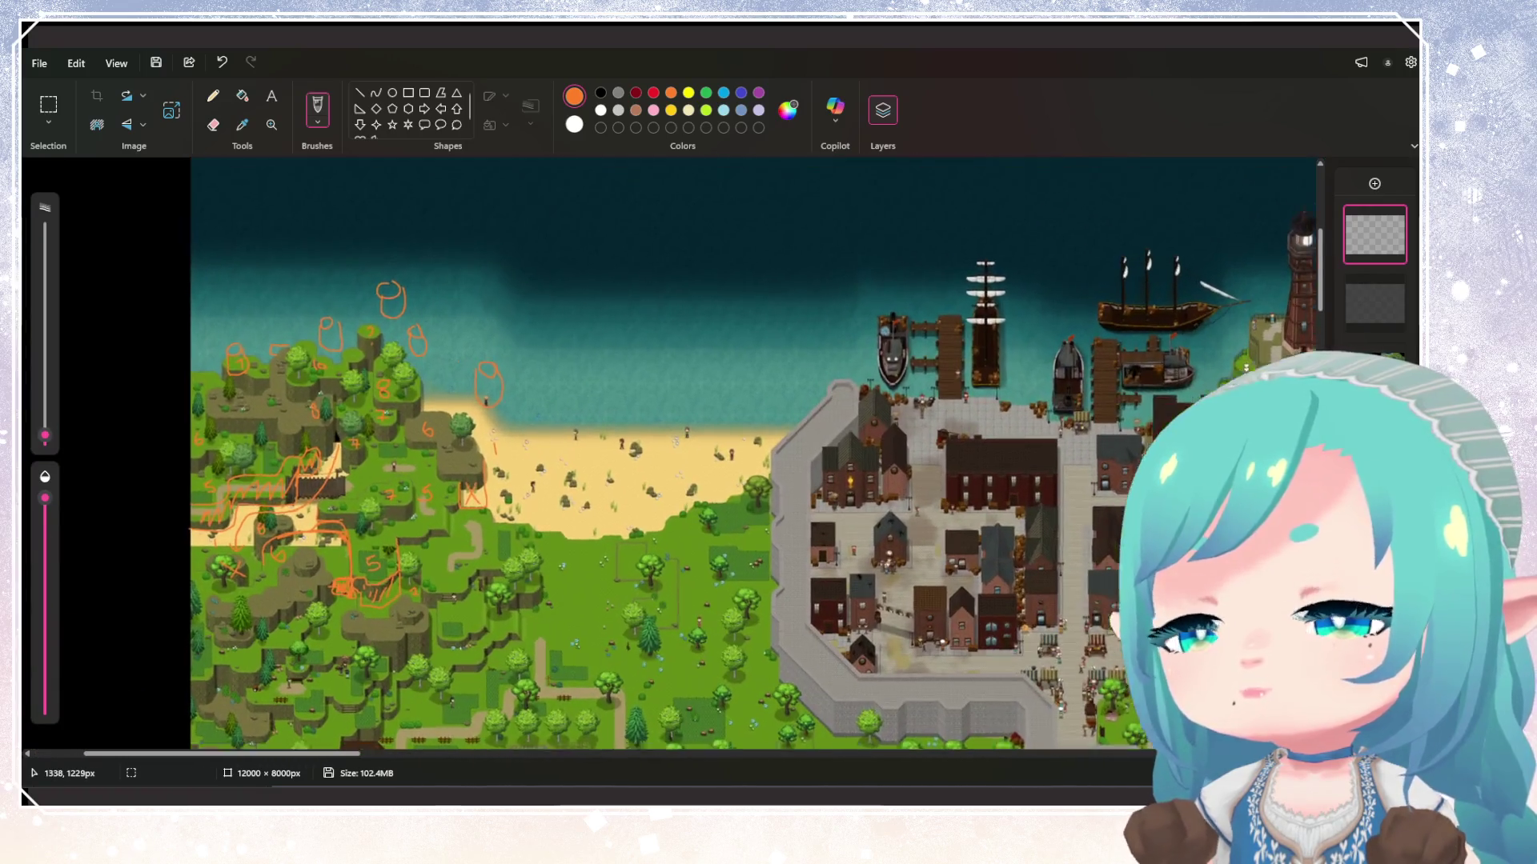
pyautogui.scroll(-3, 673, 452)
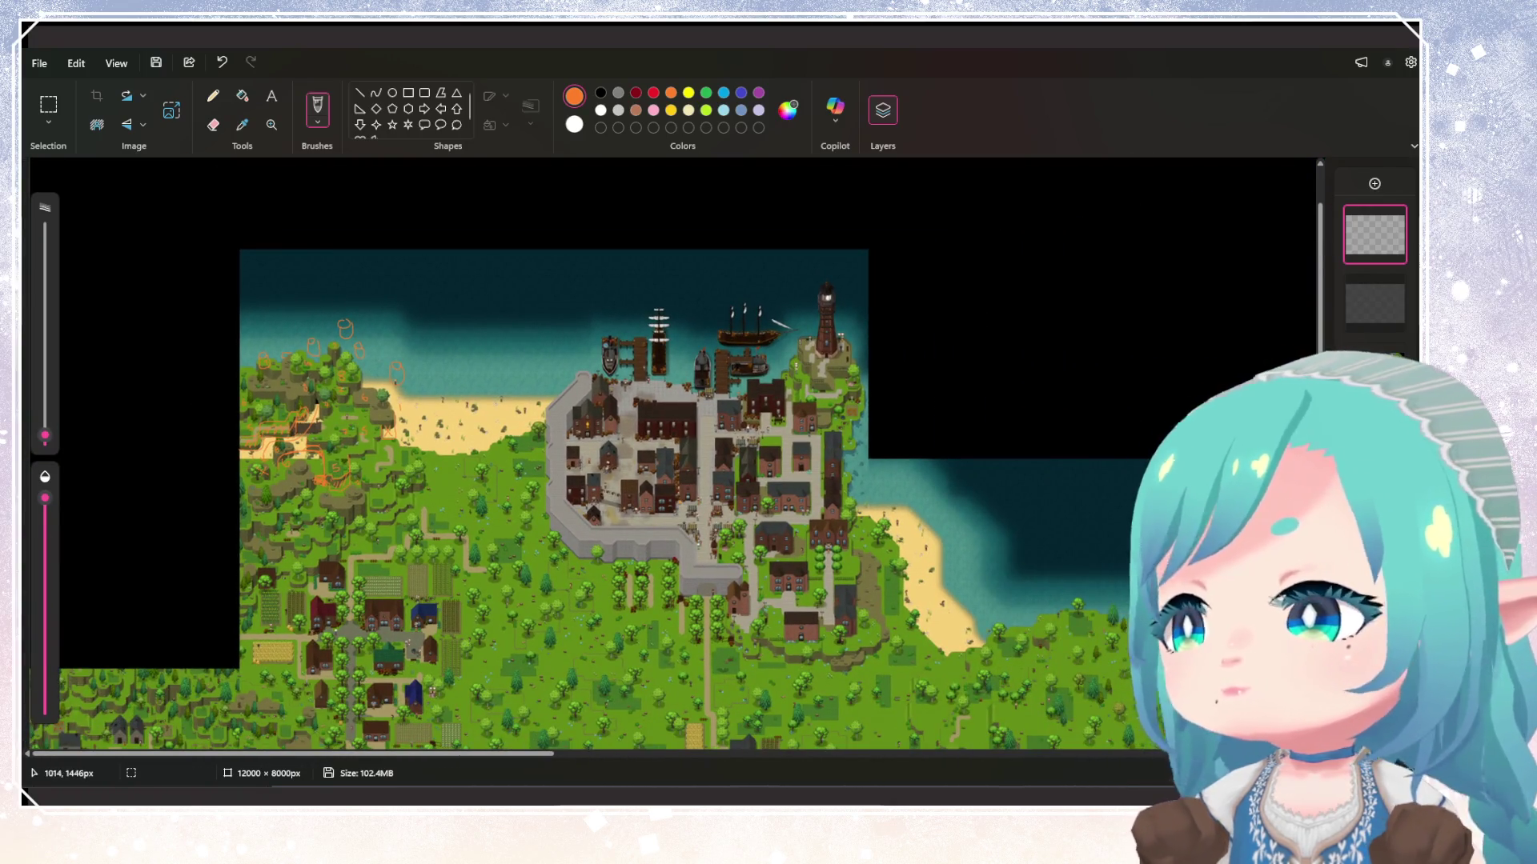
pyautogui.scroll(1, 284, 368)
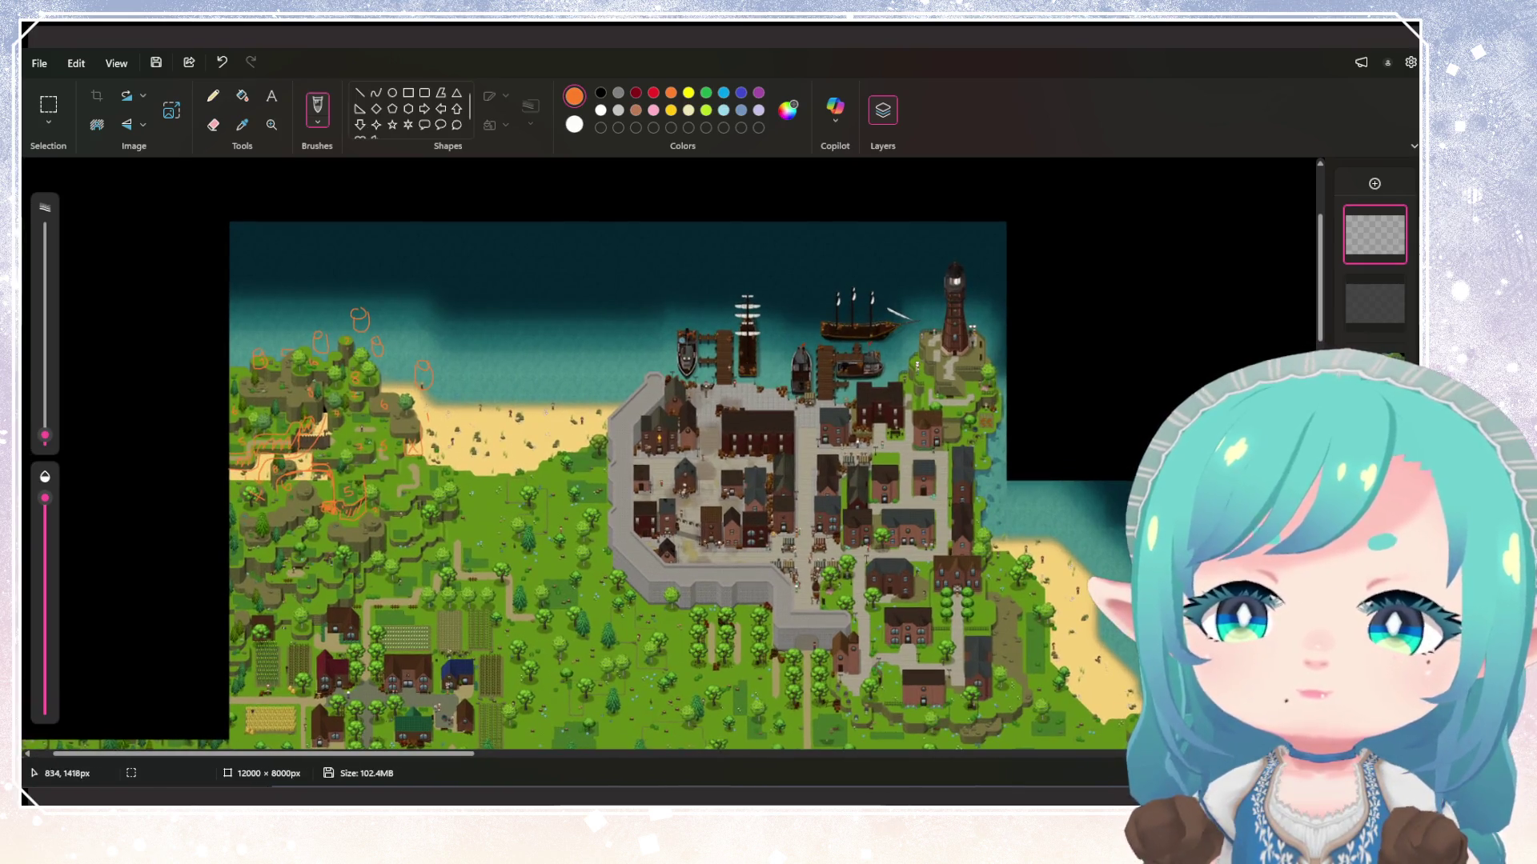
pyautogui.scroll(4, 212, 426)
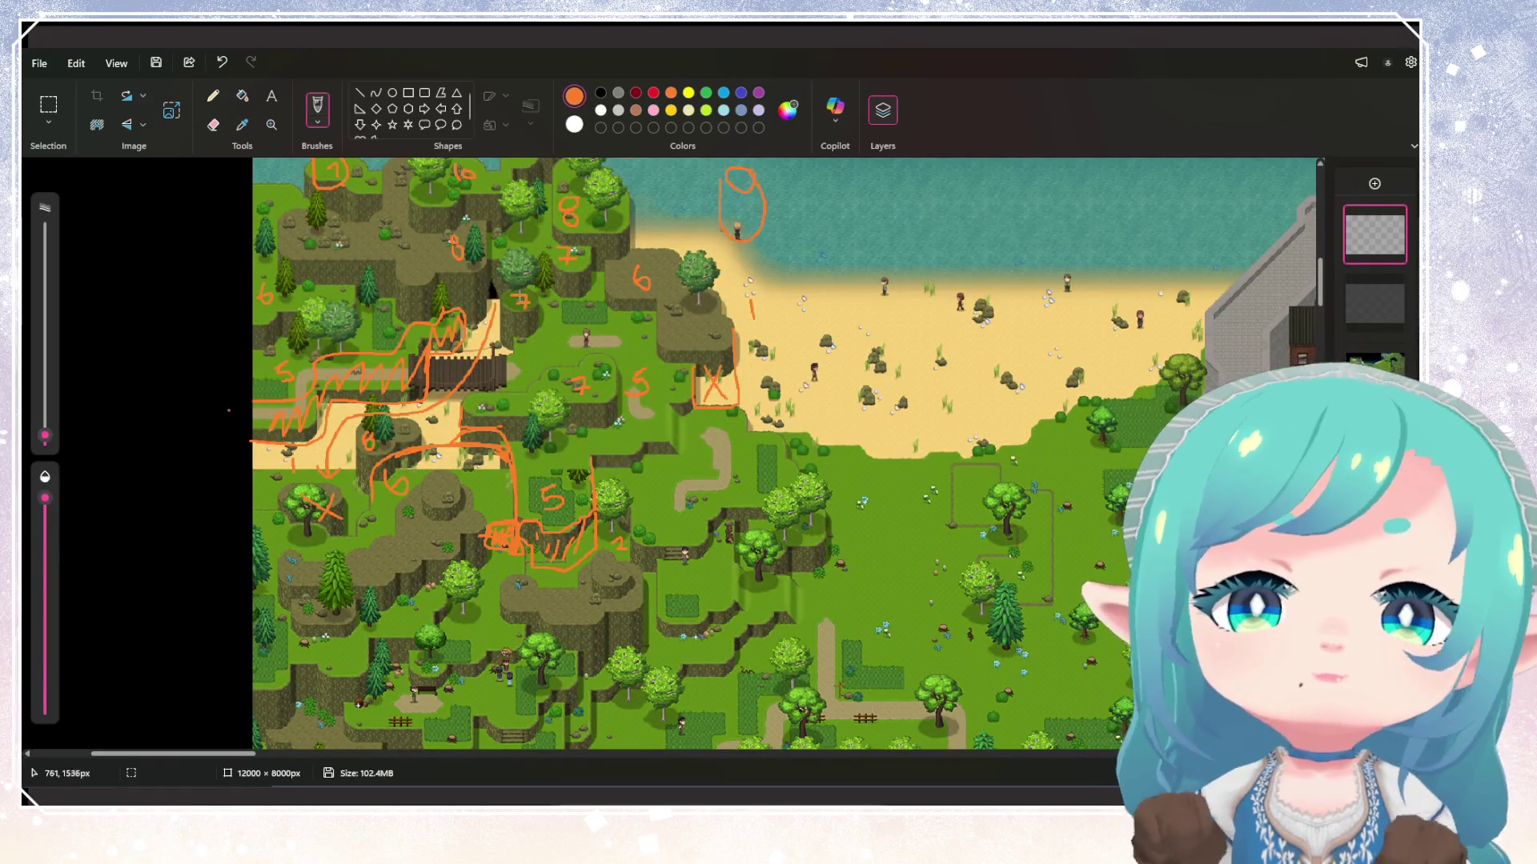
pyautogui.scroll(2, 212, 423)
pyautogui.scroll(-2, 469, 436)
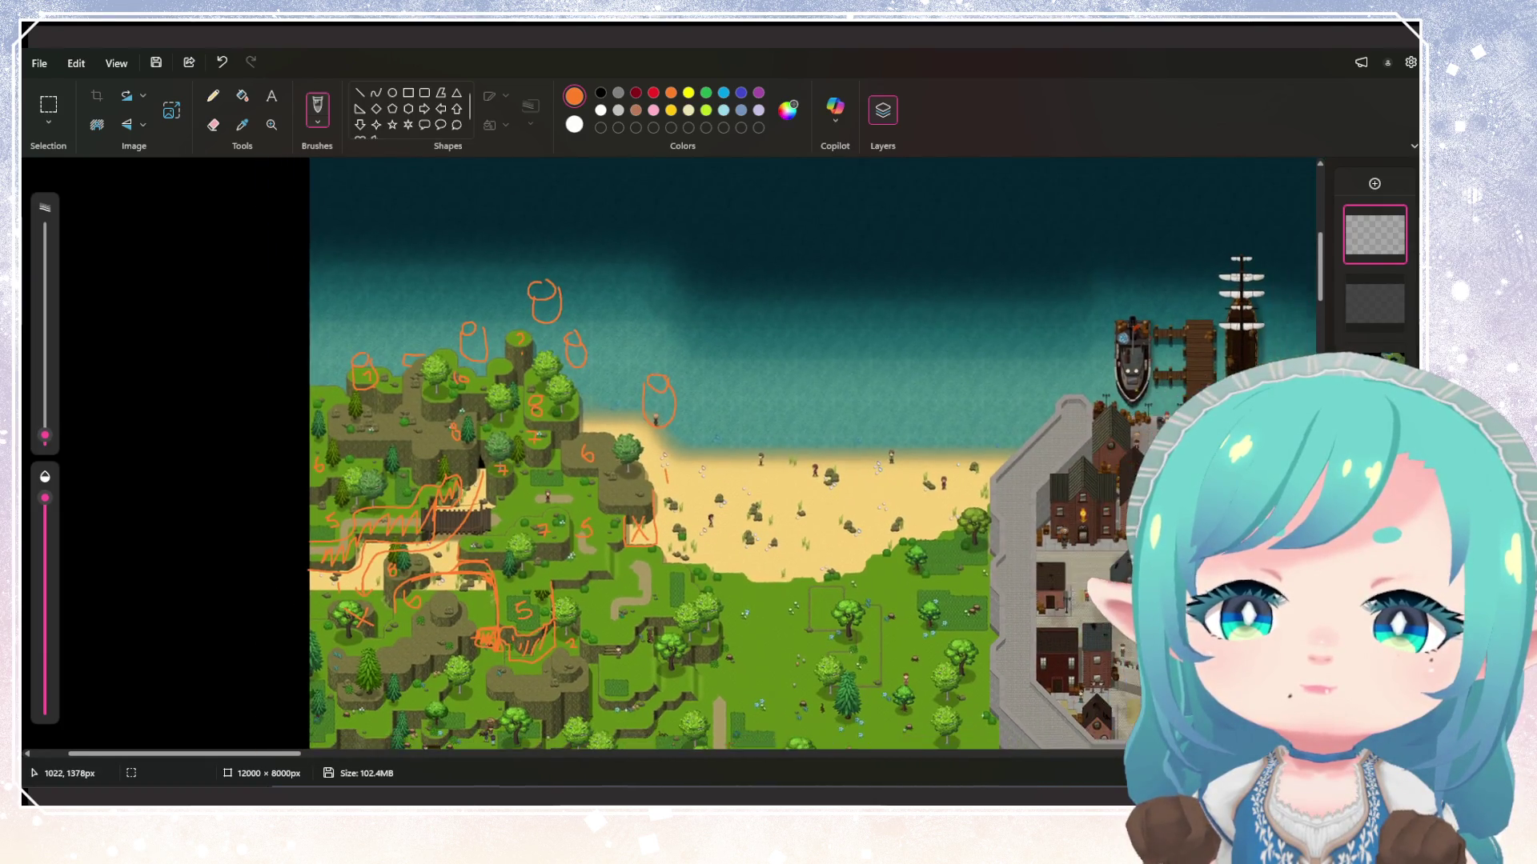
pyautogui.scroll(3, 434, 460)
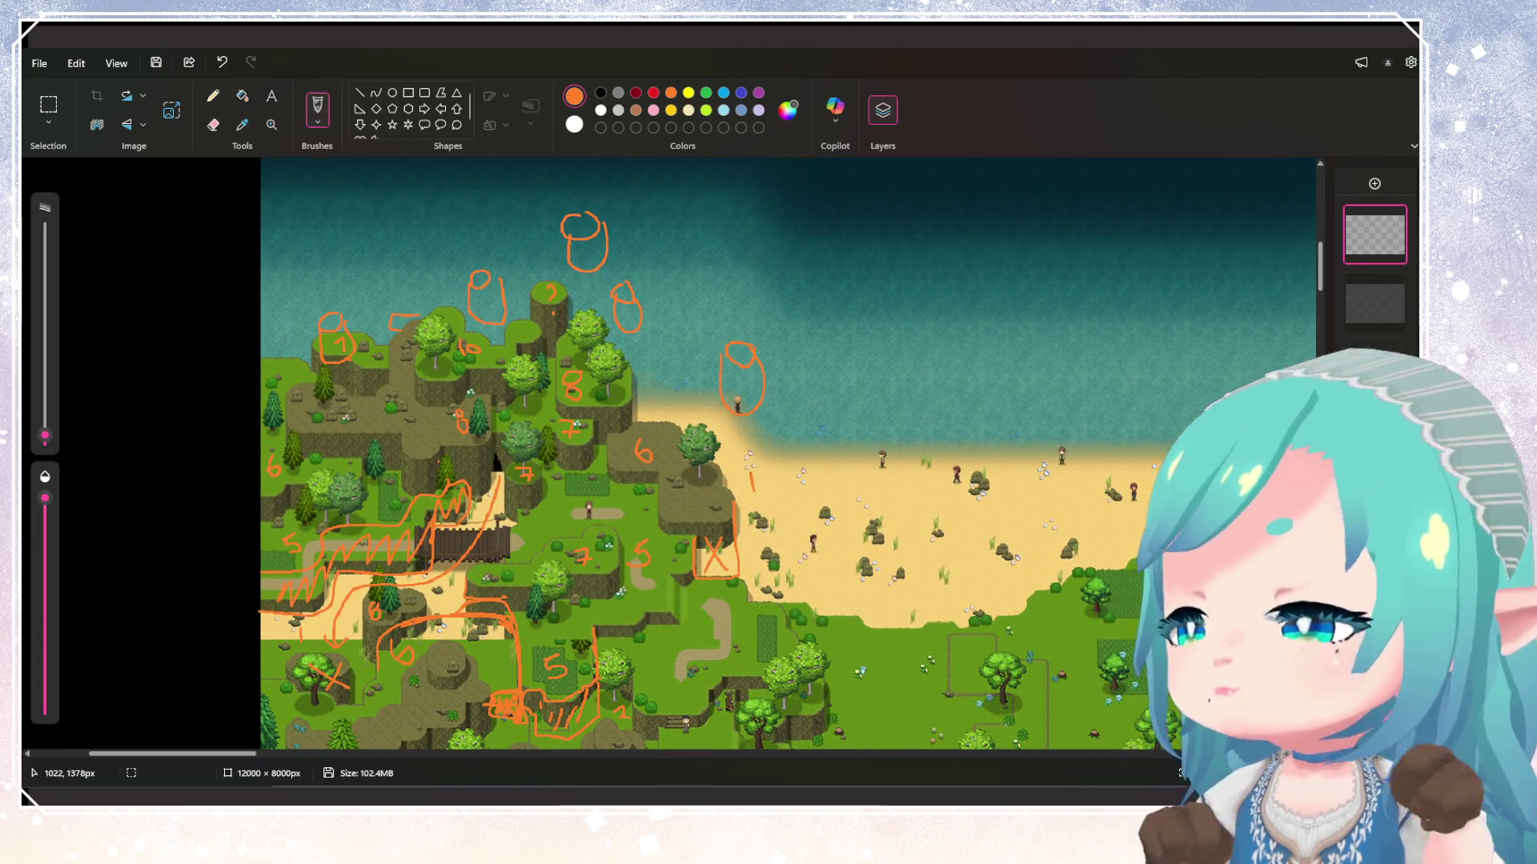
pyautogui.scroll(-10, 788, 454)
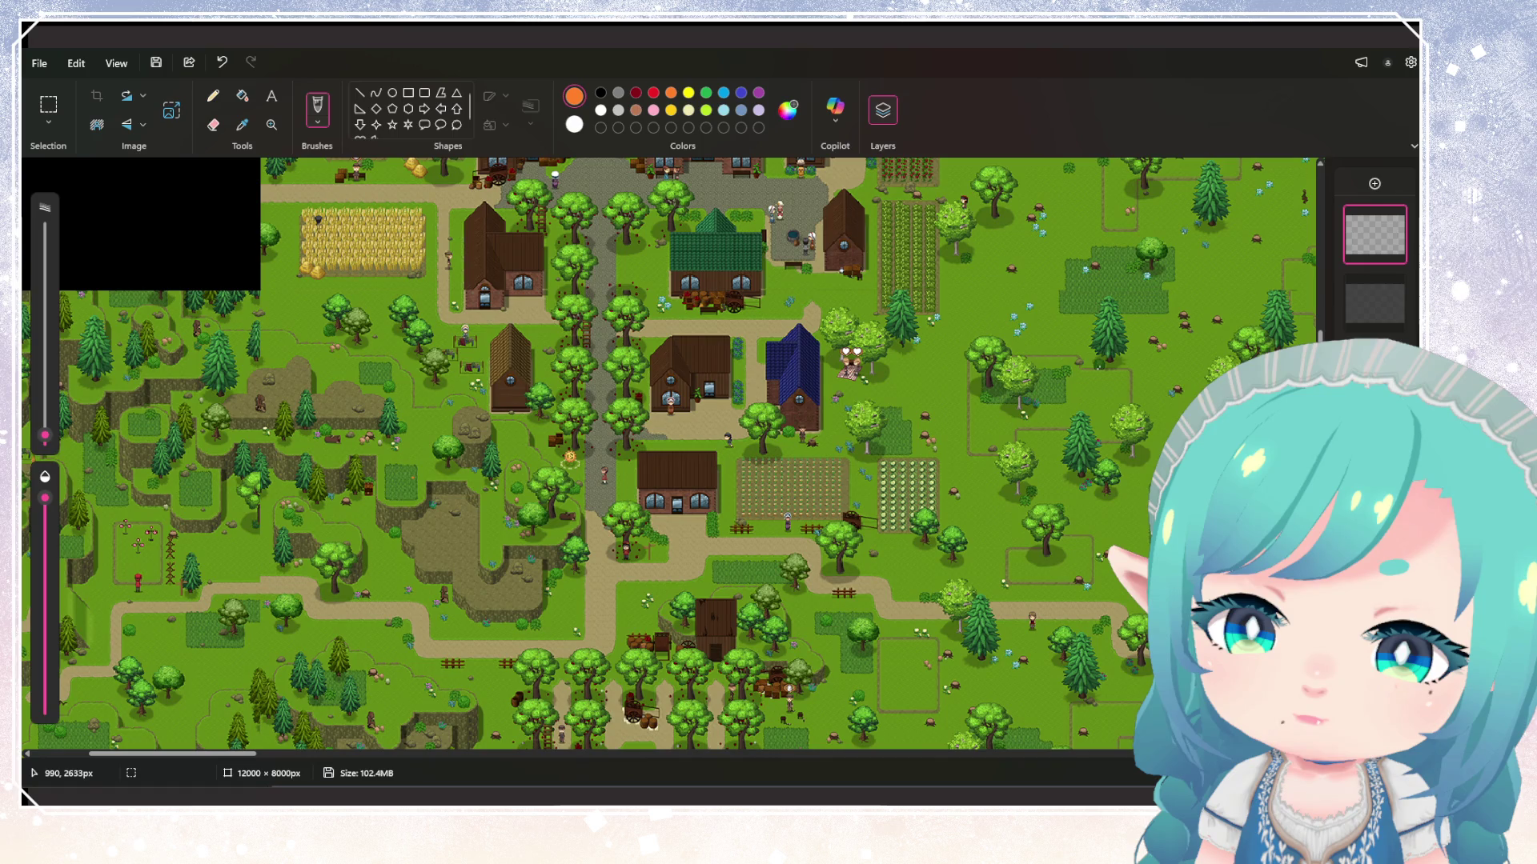
pyautogui.moveTo(172, 753); pyautogui.dragTo(116, 753)
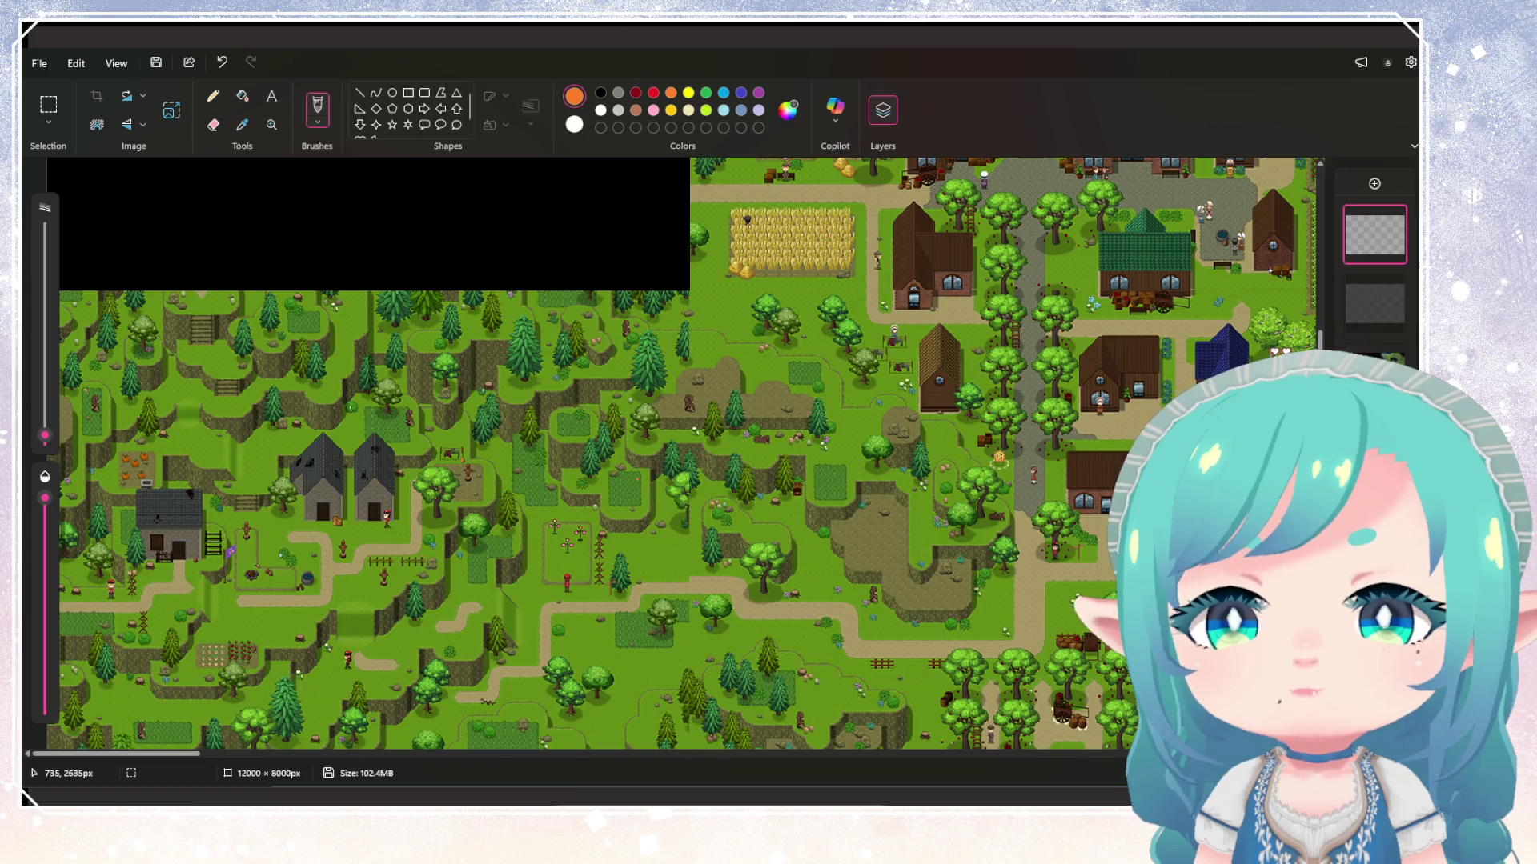
pyautogui.scroll(15, 684, 454)
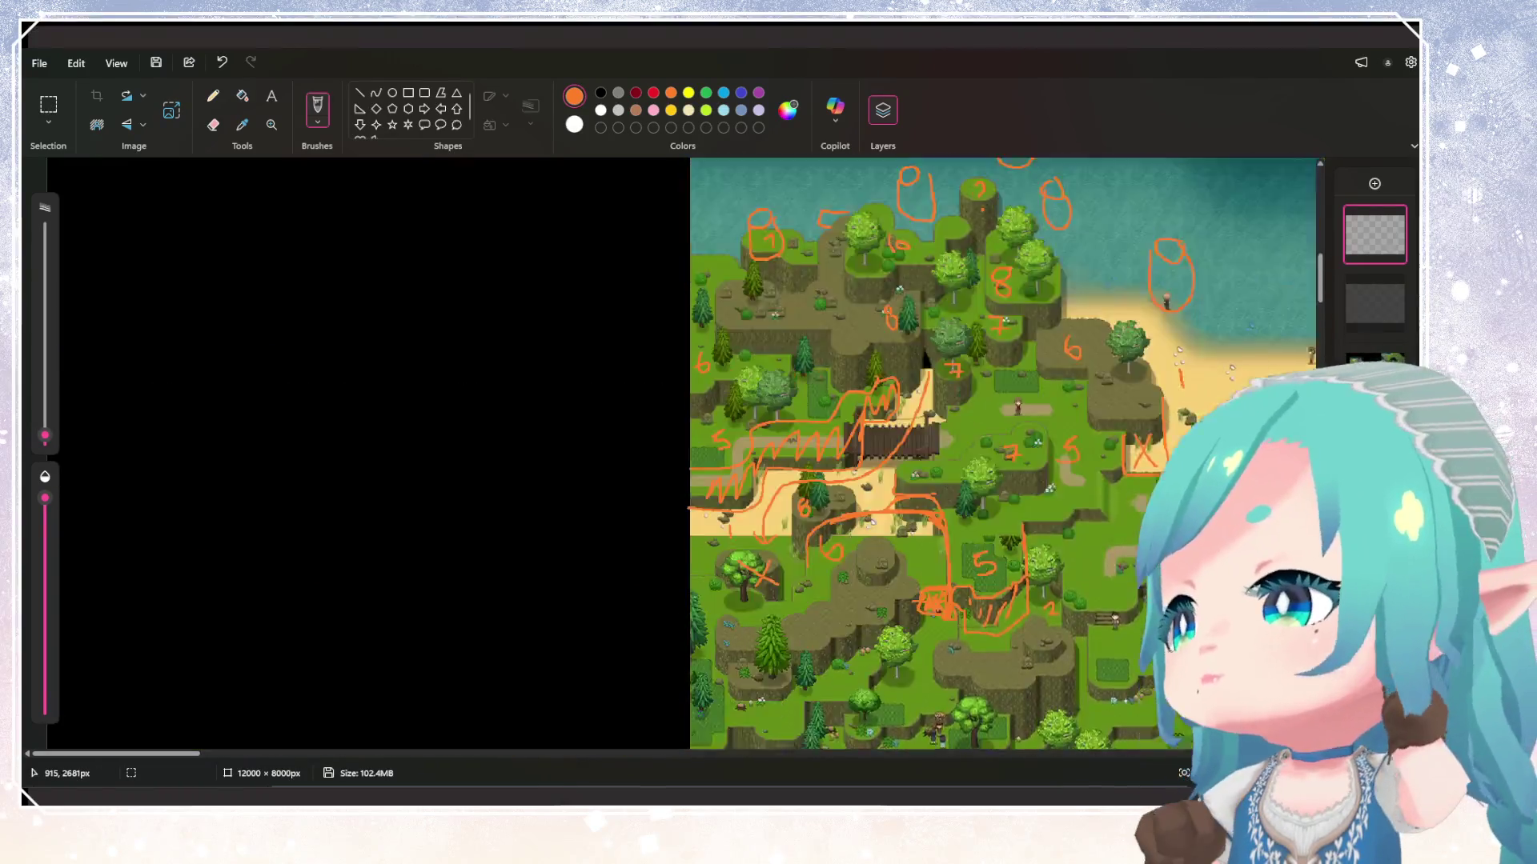
pyautogui.scroll(-5, 1005, 454)
pyautogui.scroll(3, 1005, 453)
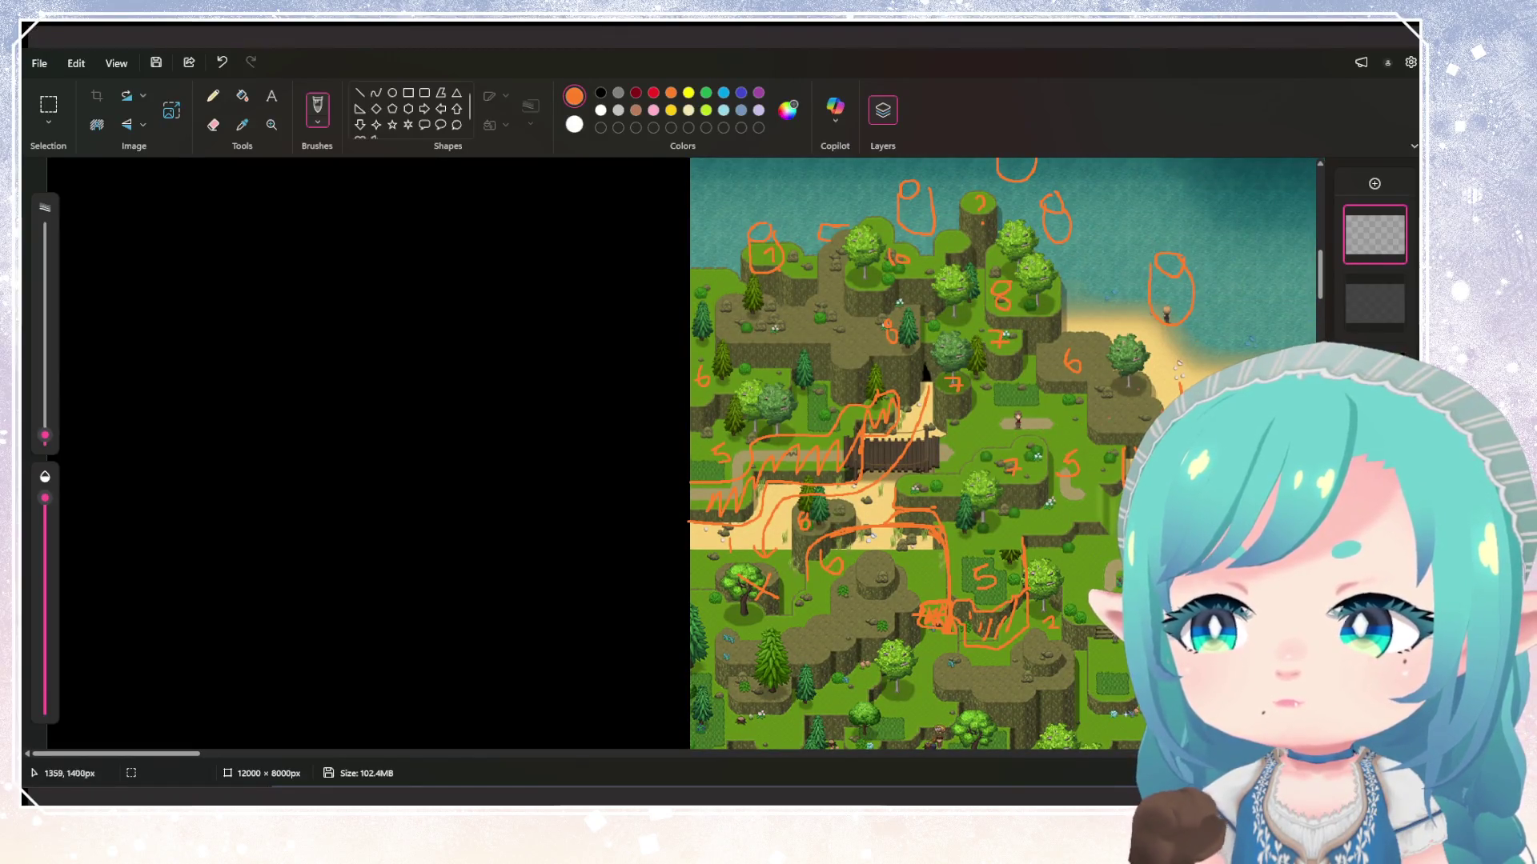
pyautogui.hscroll(5, 800, 454)
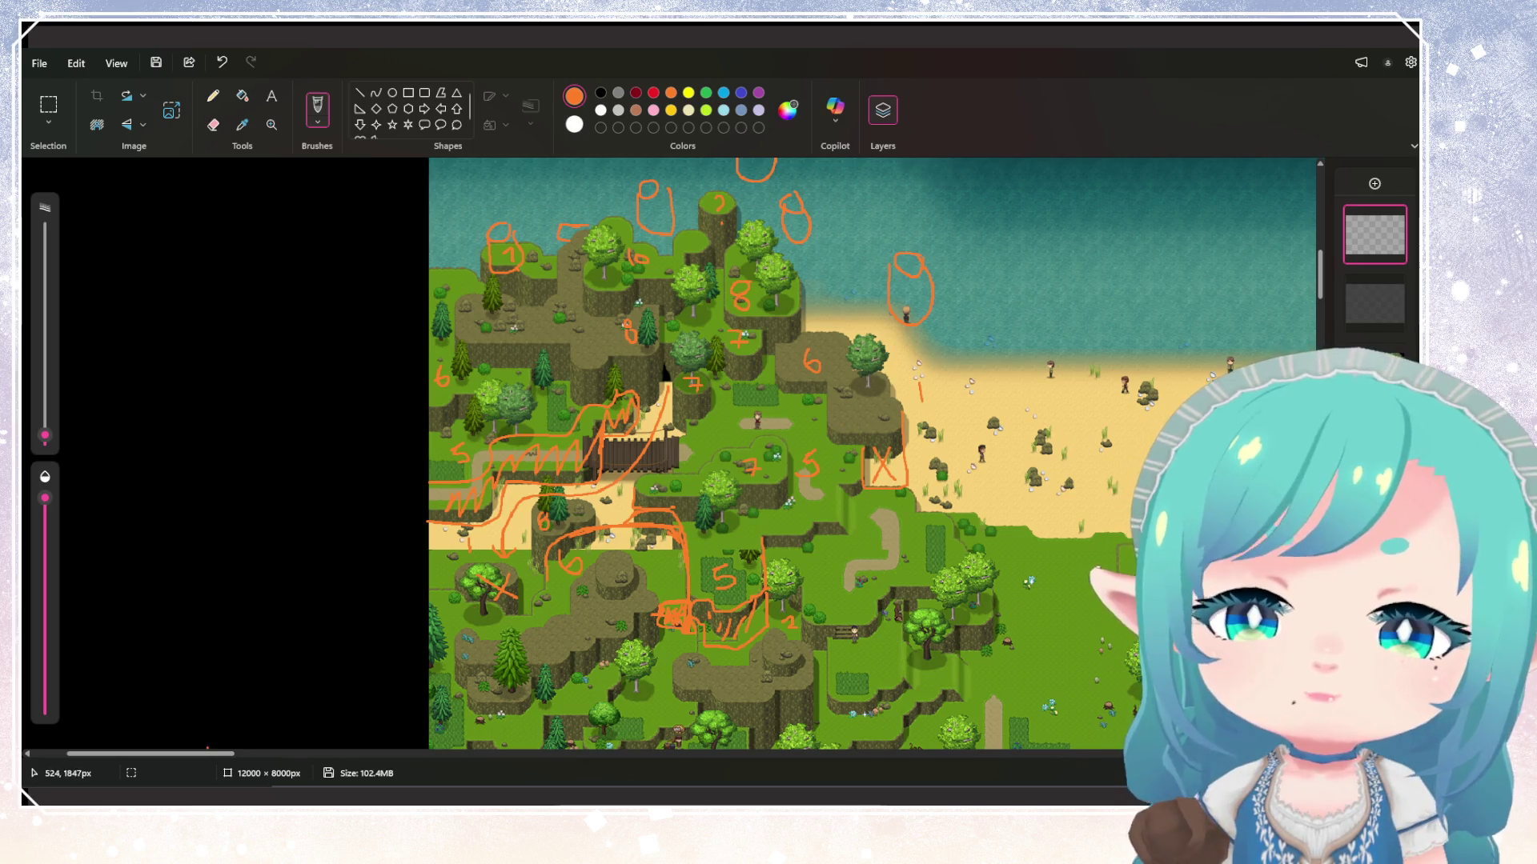
pyautogui.hscroll(15, 672, 454)
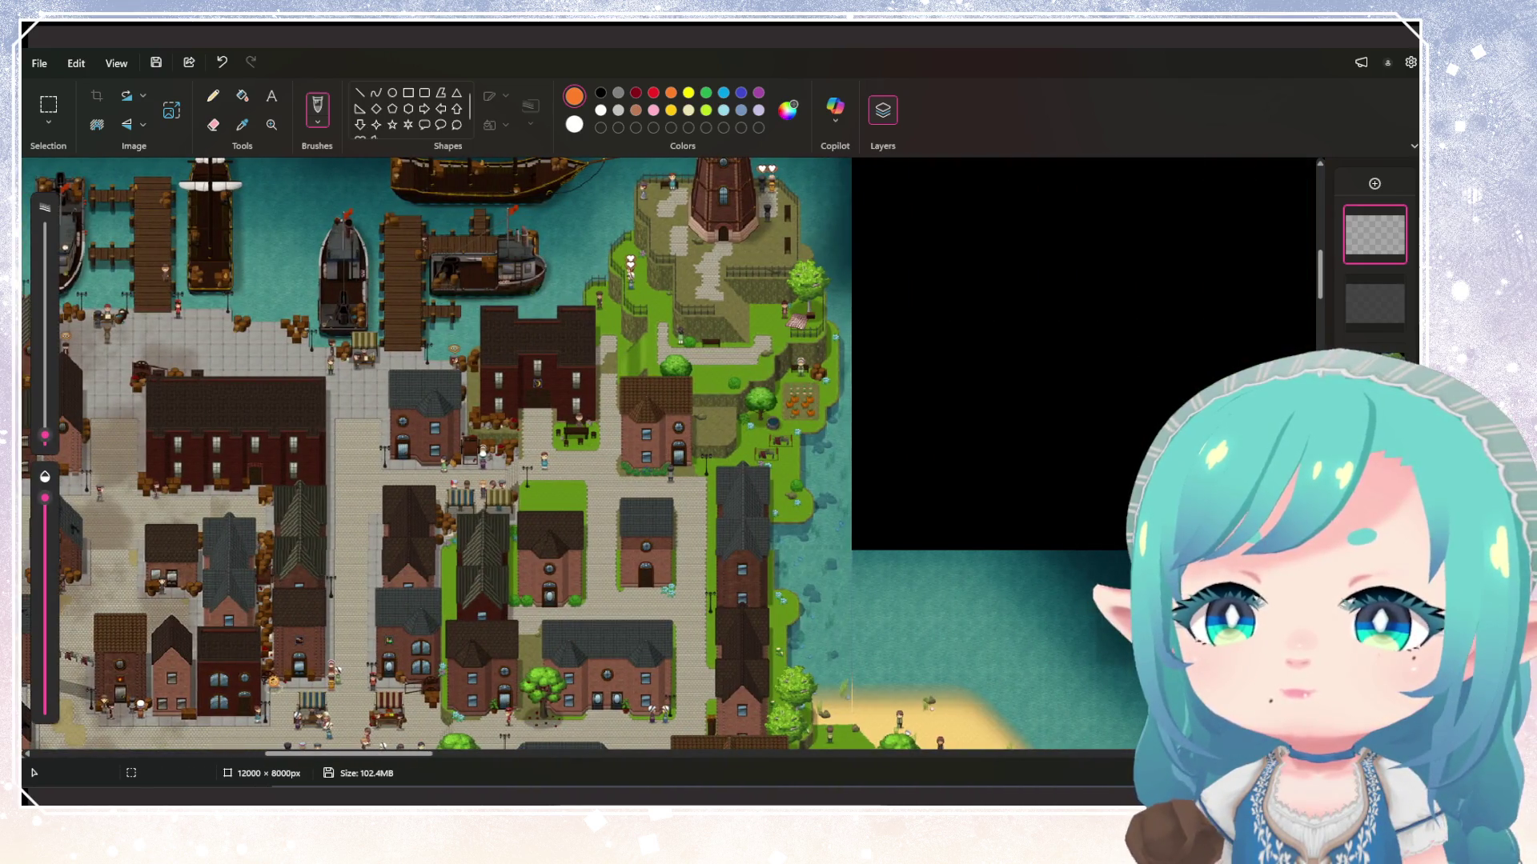
# Survey the whole world map, then hide the top orange annotation layer
pyautogui.scroll(-3, 548, 454)
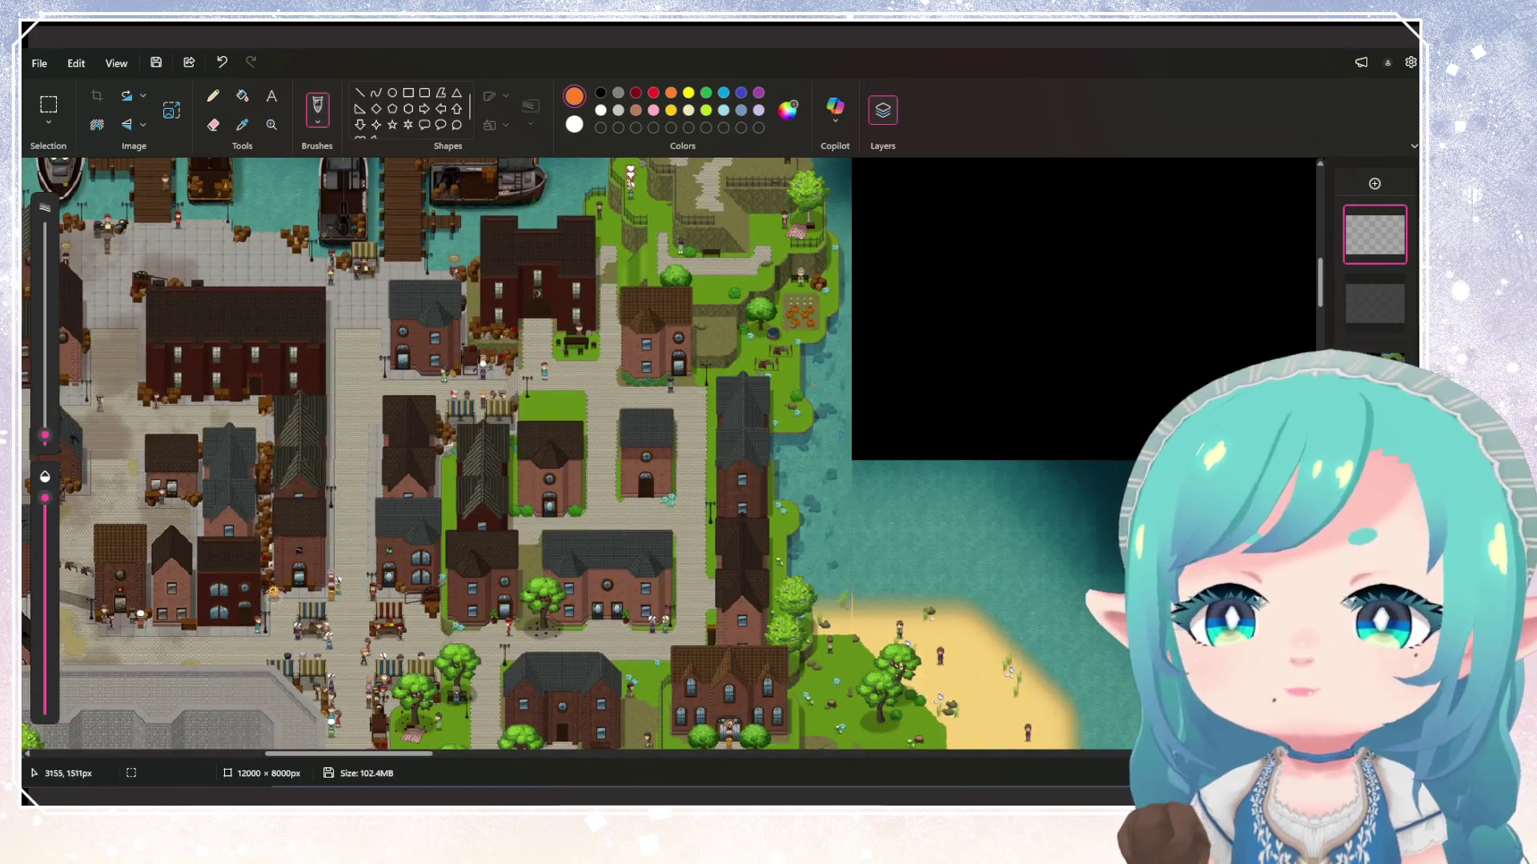
pyautogui.scroll(-2, 436, 453)
pyautogui.scroll(5, 436, 454)
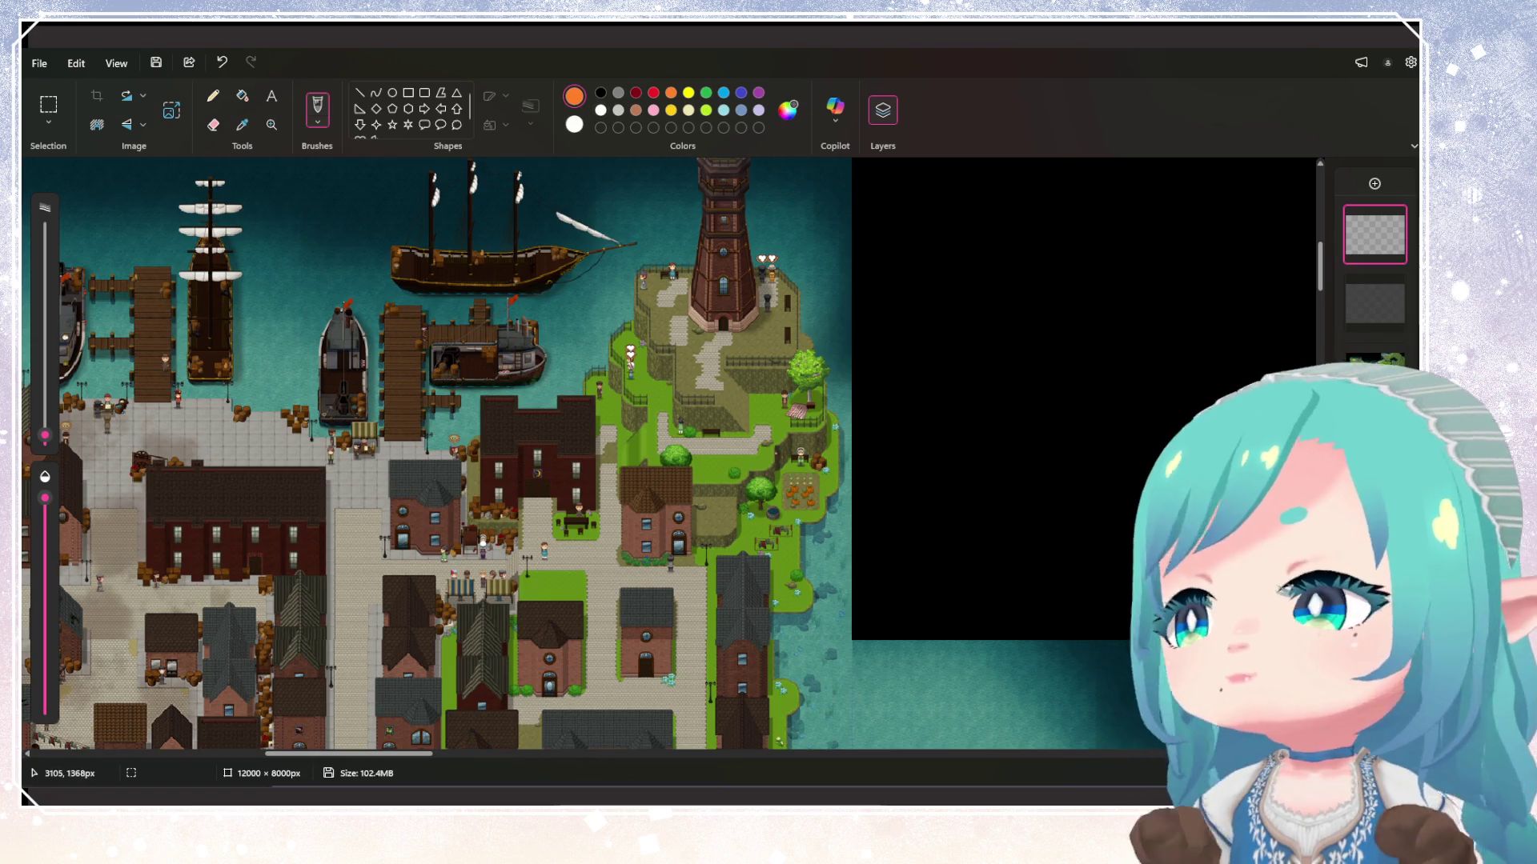
pyautogui.scroll(-5, 842, 669)
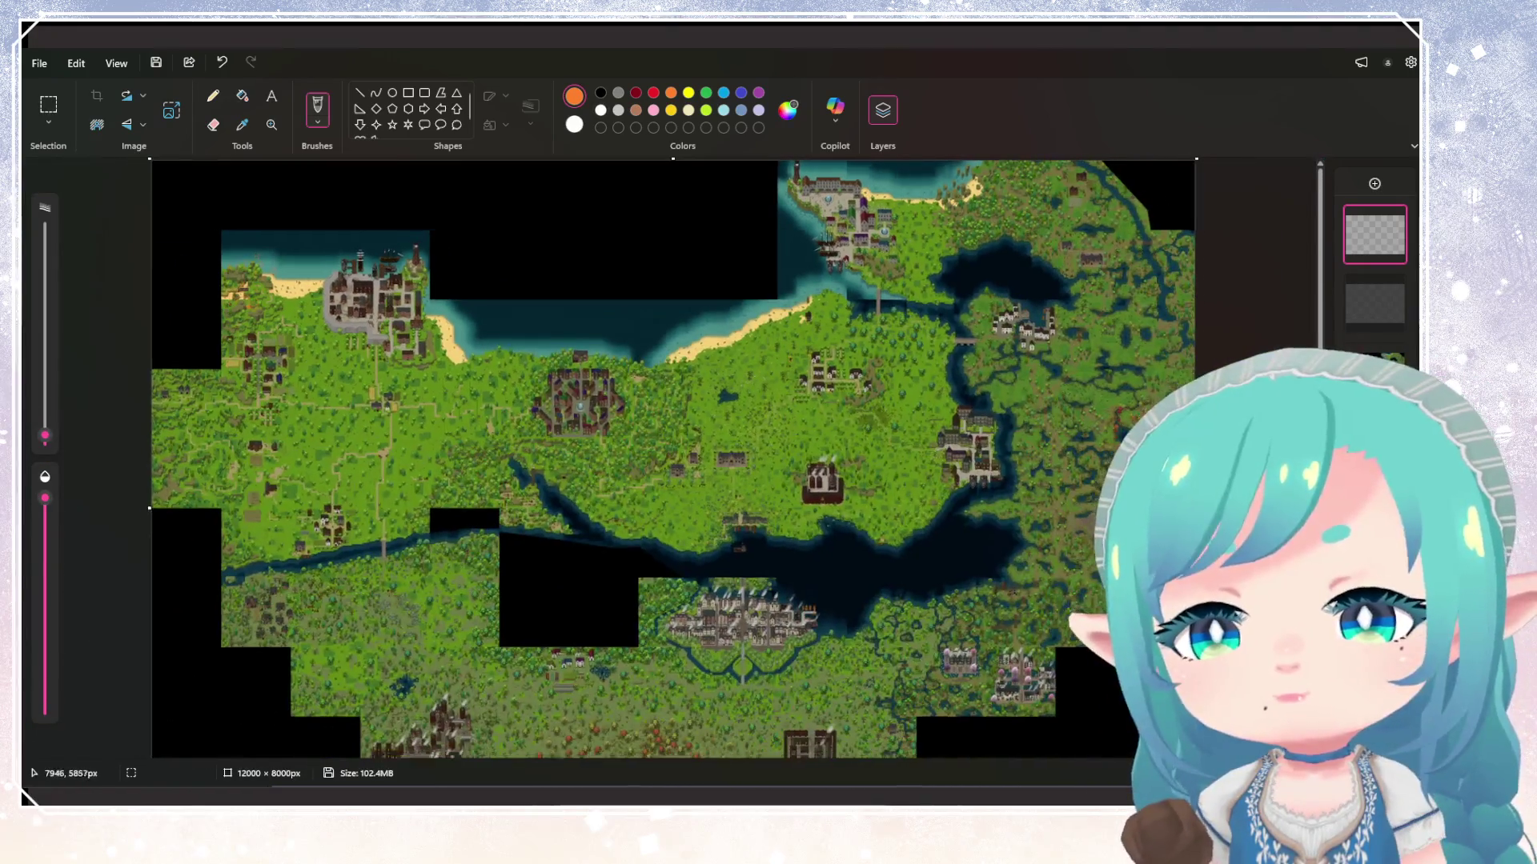
pyautogui.scroll(5, 609, 720)
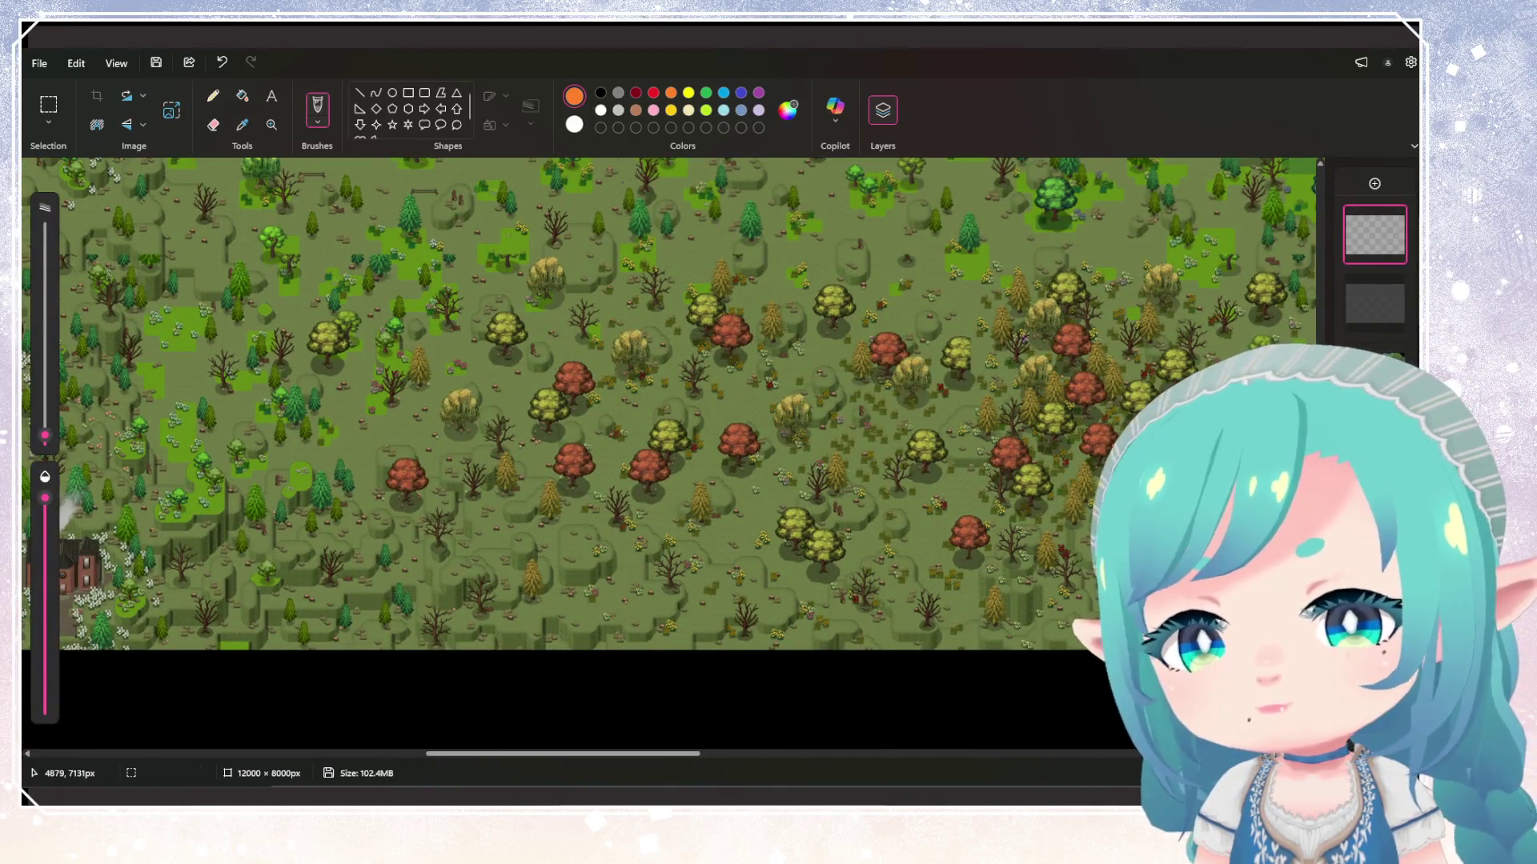
pyautogui.scroll(-5, 668, 400)
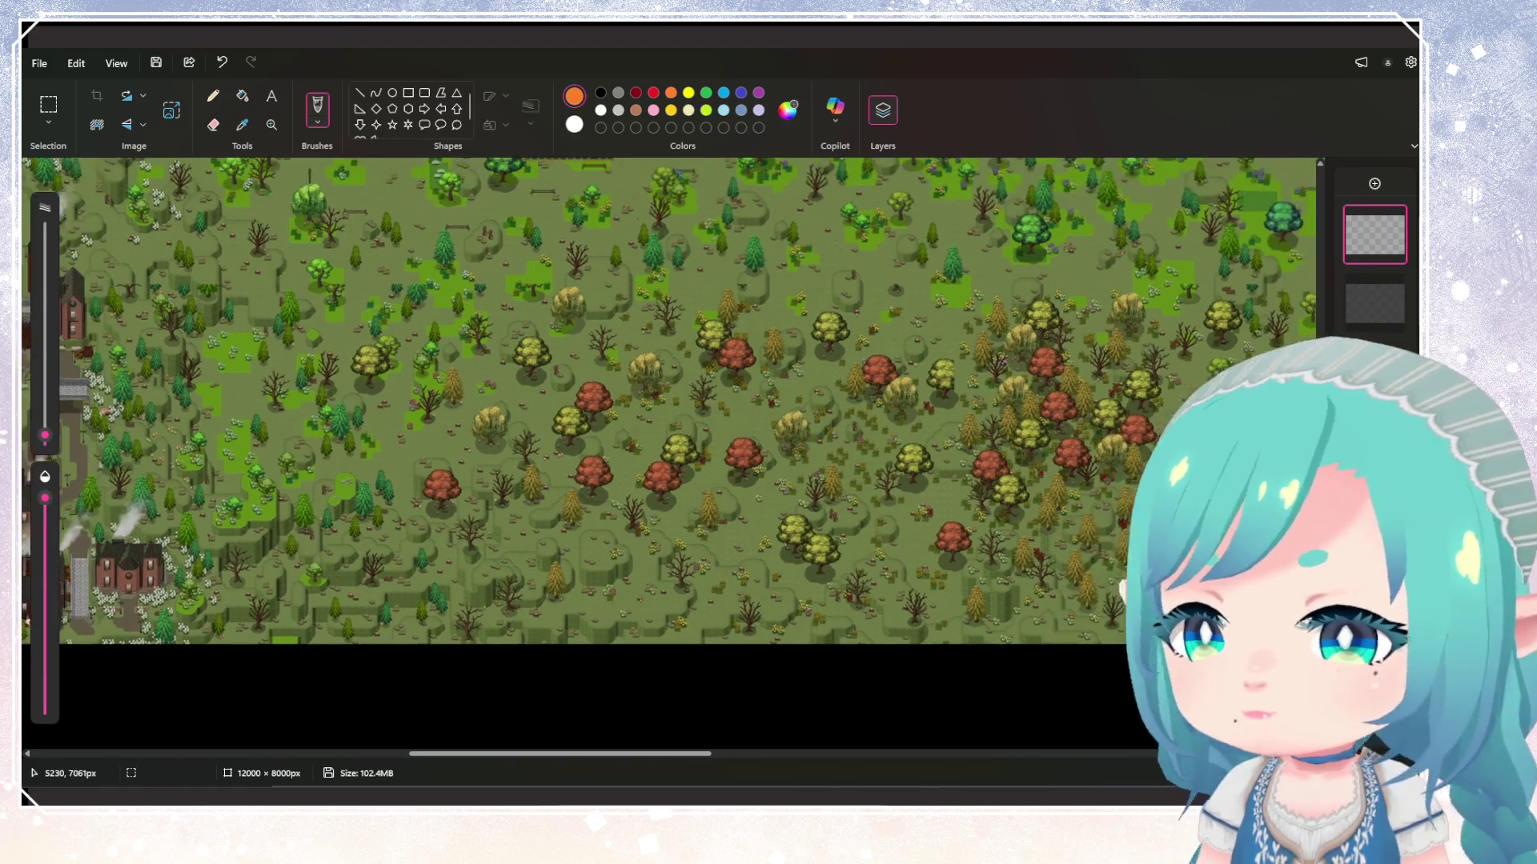
pyautogui.scroll(-3, 668, 400)
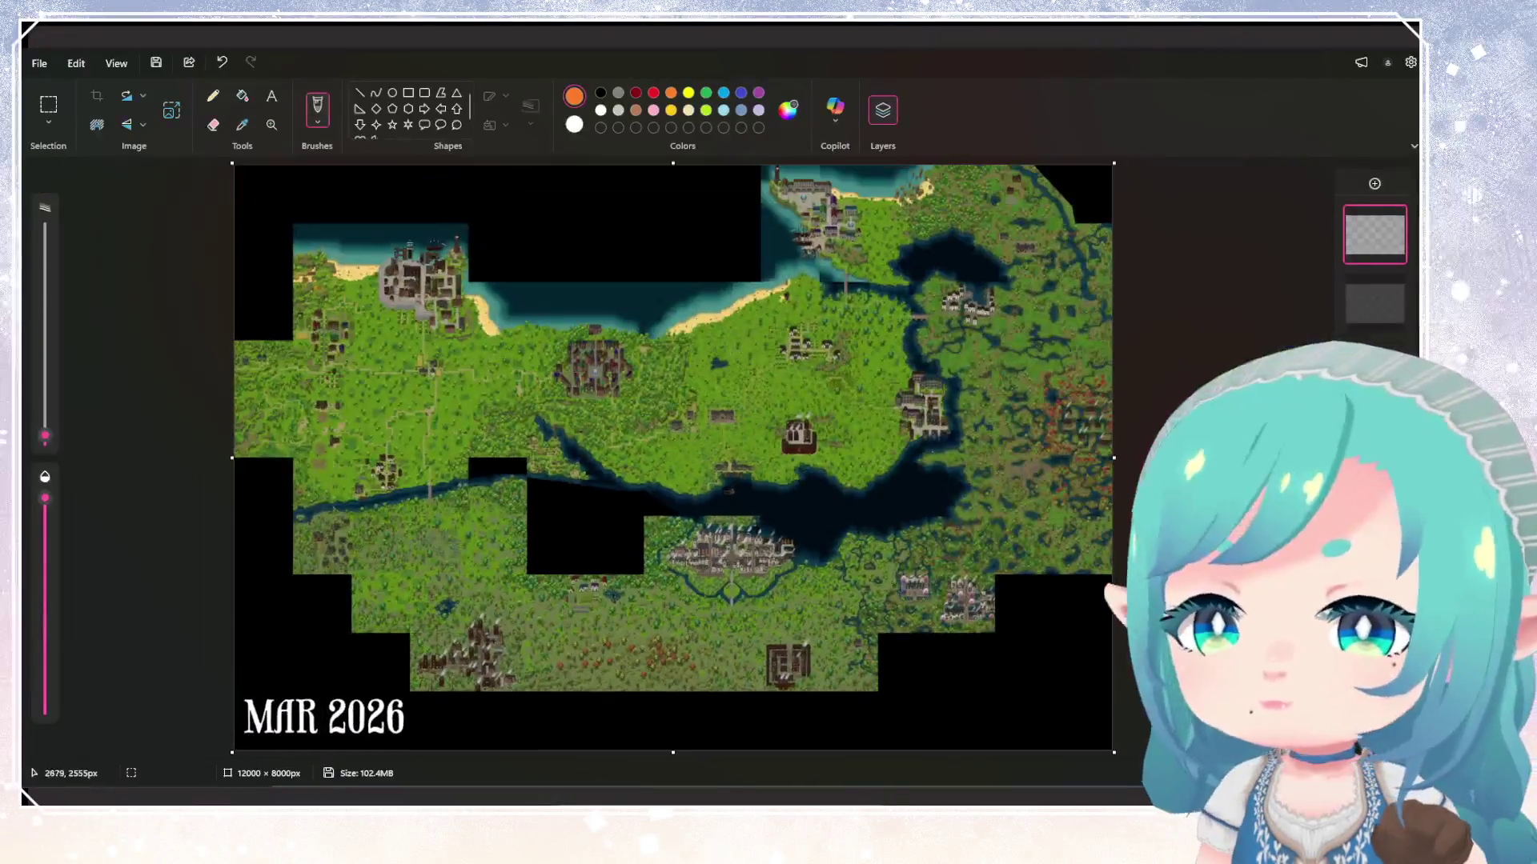
pyautogui.scroll(4, 120, 336)
pyautogui.scroll(5, 128, 320)
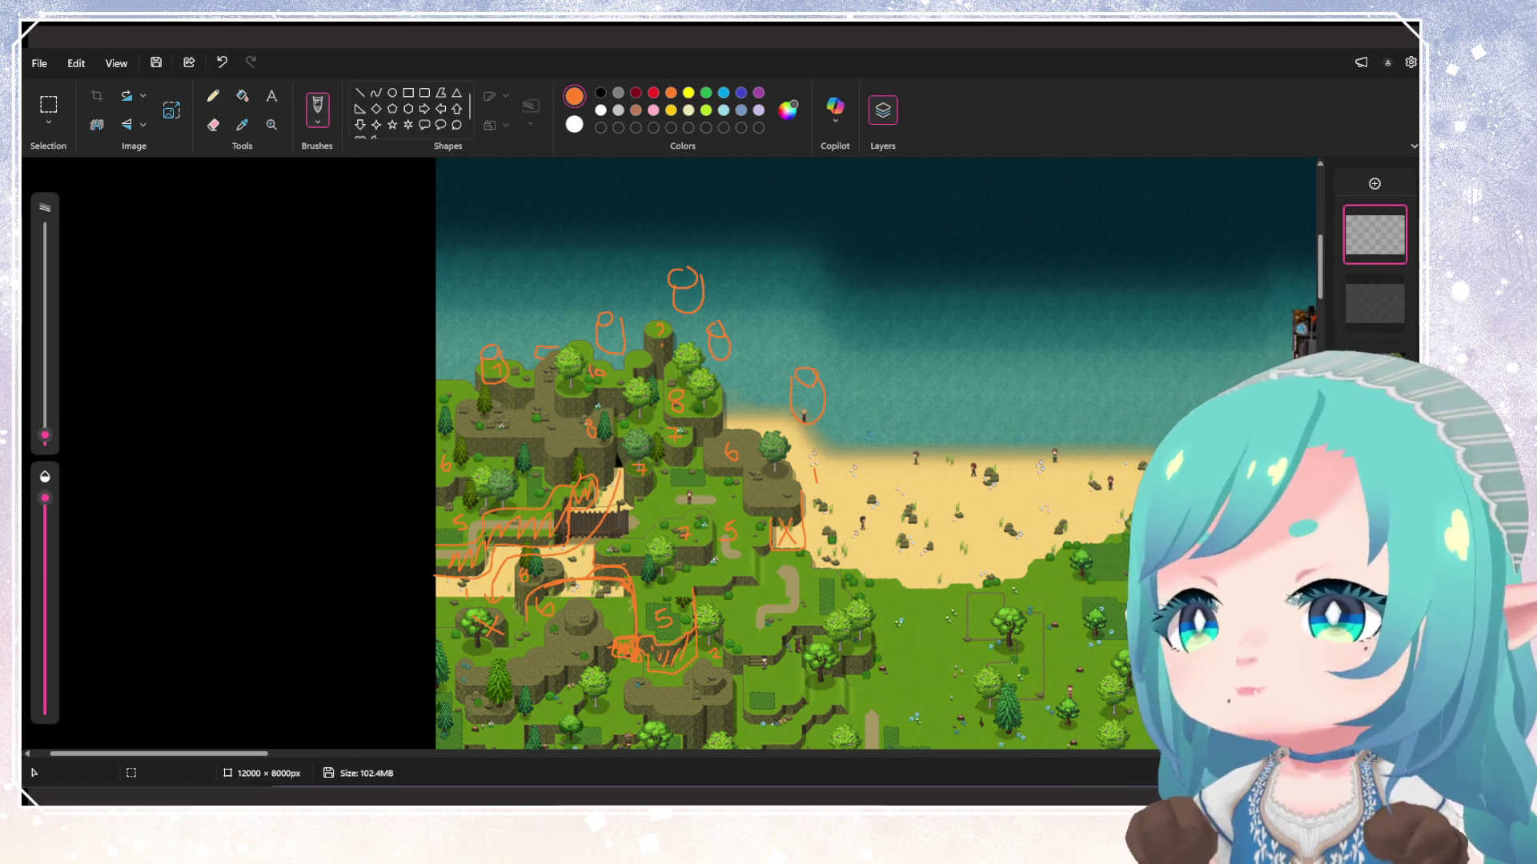
pyautogui.click(1393, 216)
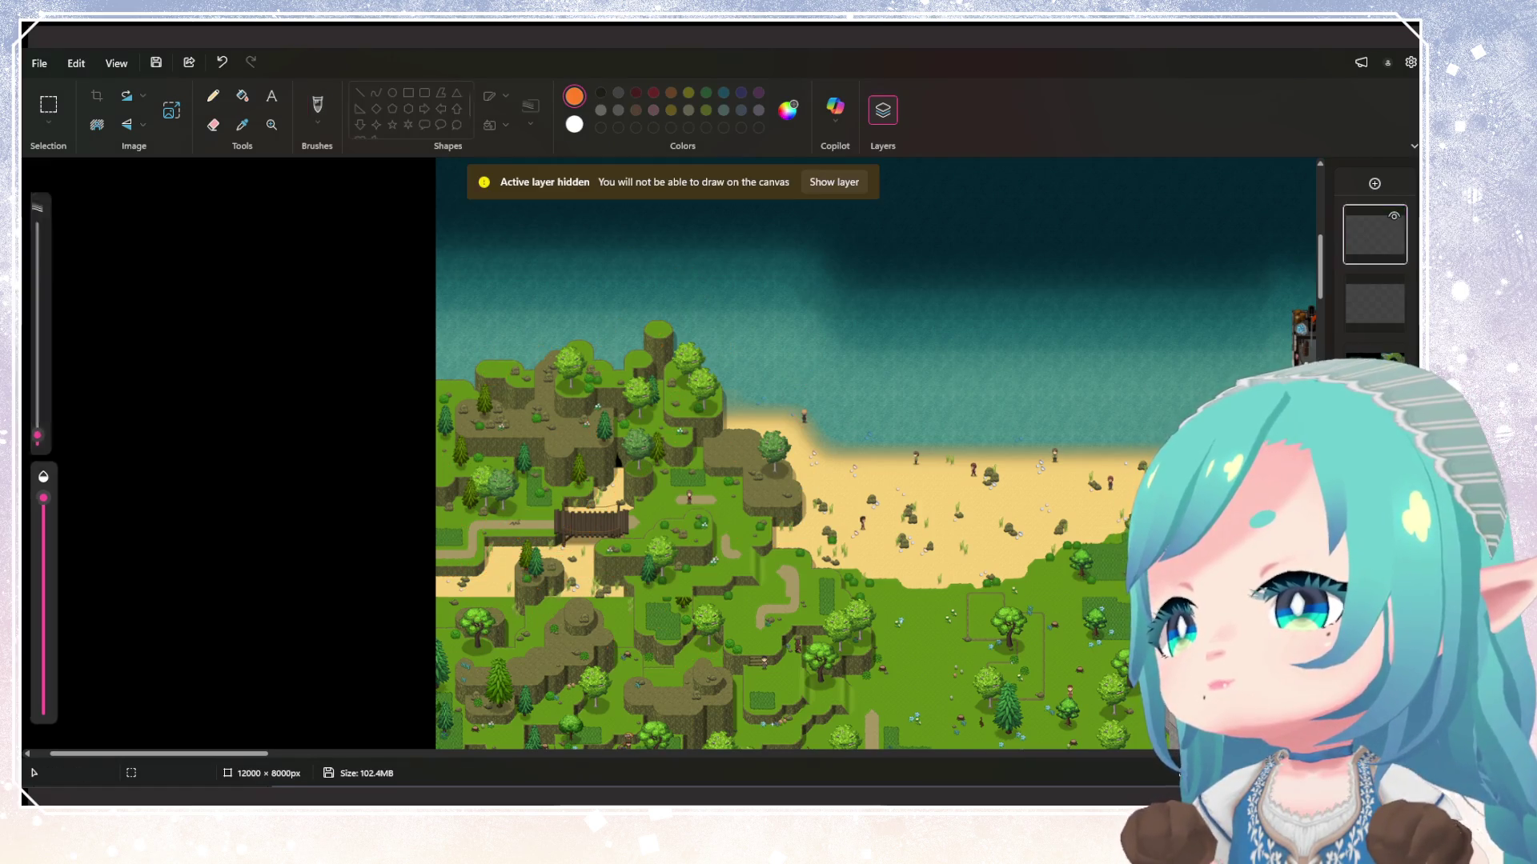
# In the Layers panel, re-show the orange sketch layer and keep the black, red and purple layer hidden
pyautogui.click(1393, 284)
pyautogui.scroll(-4, 881, 453)
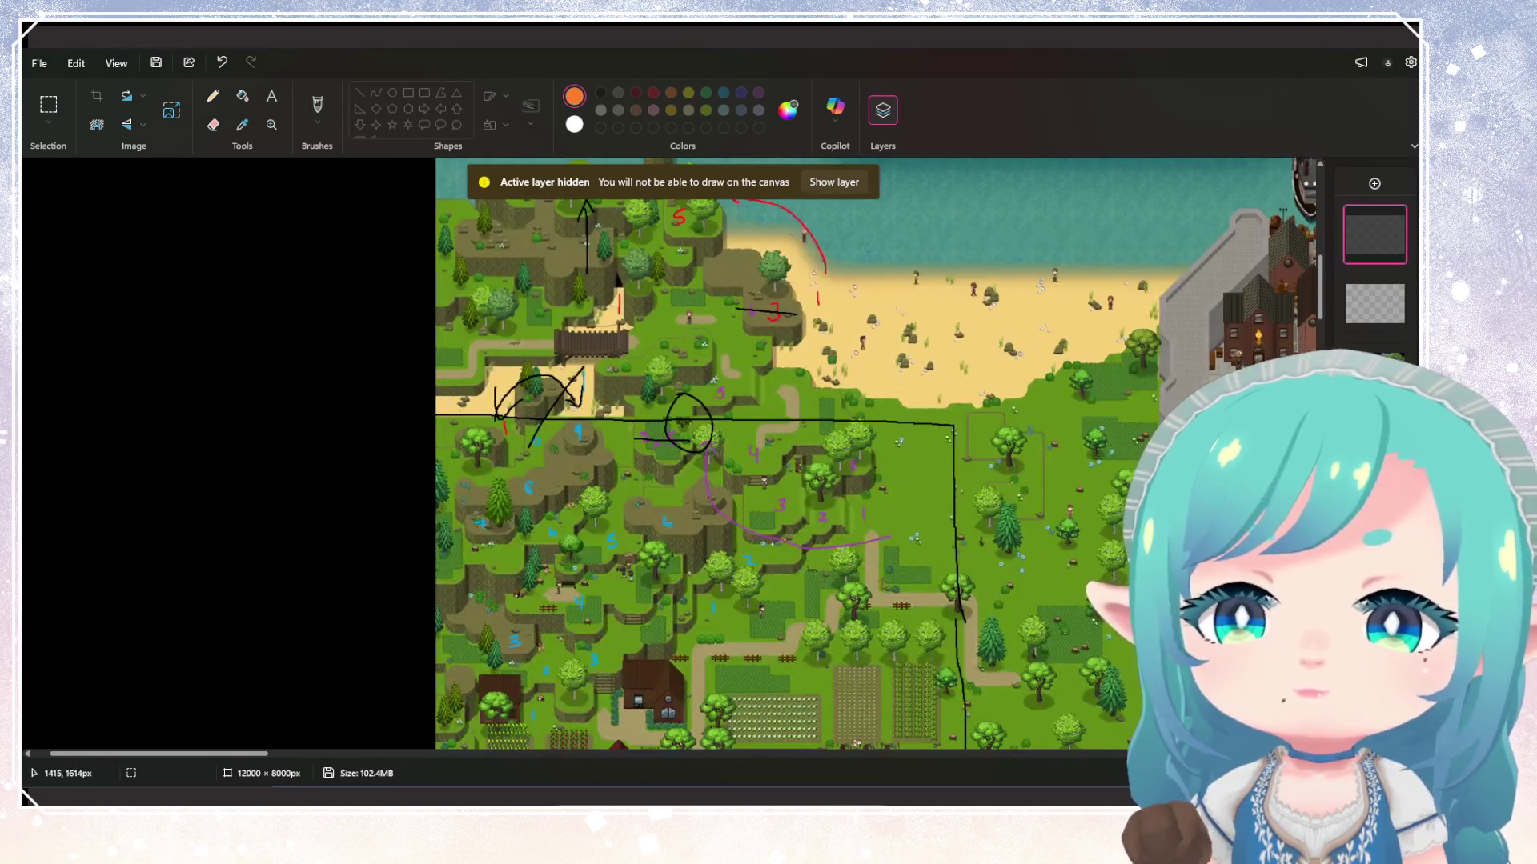
pyautogui.scroll(-5, 880, 452)
pyautogui.scroll(6, 880, 453)
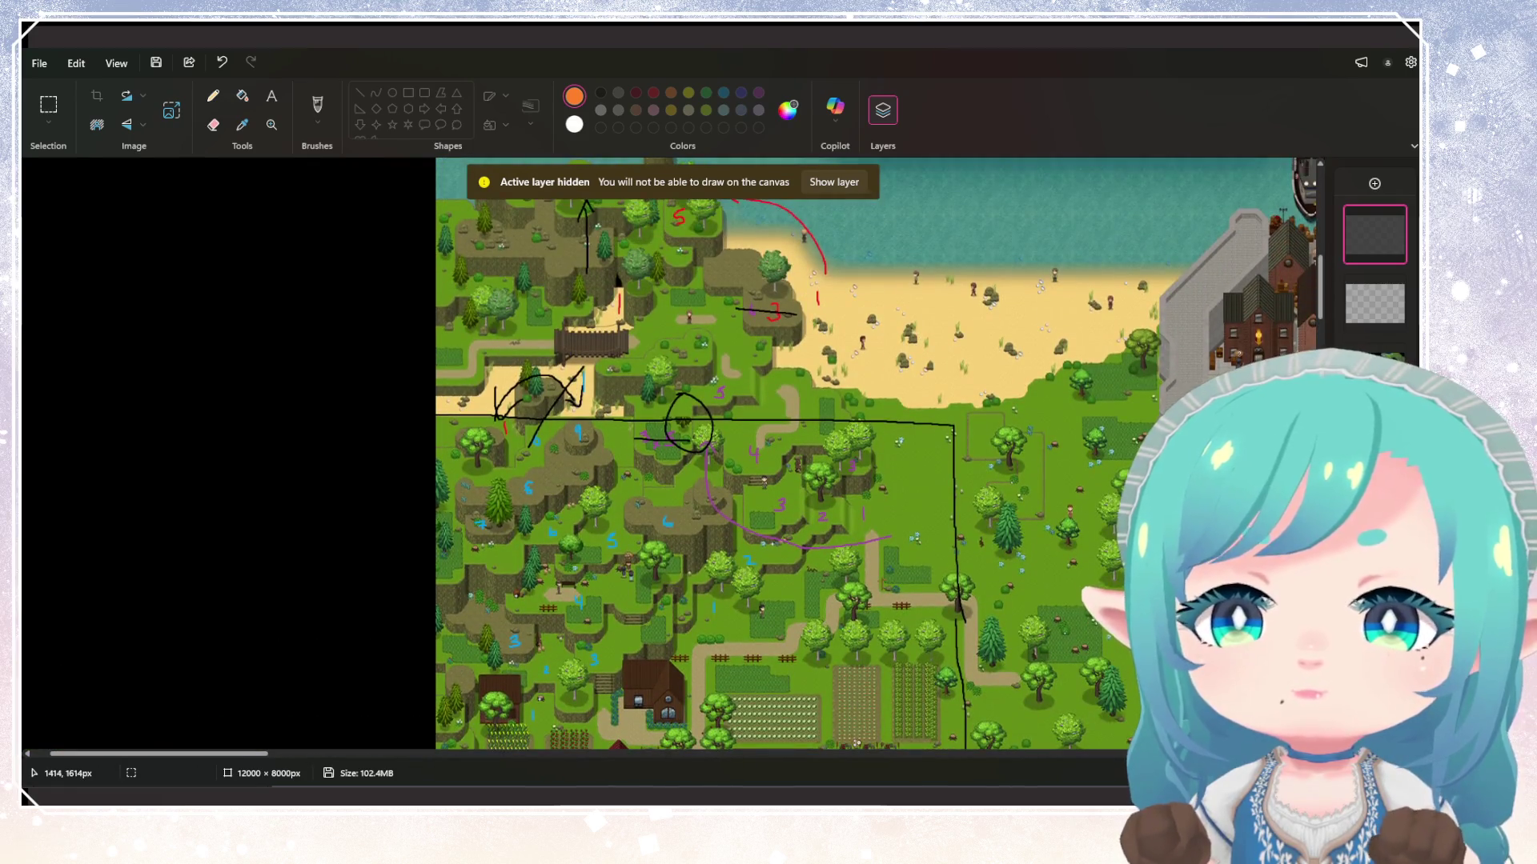
pyautogui.keyDown('ctrl'); pyautogui.scroll(-2, 880, 452); pyautogui.keyUp('ctrl')
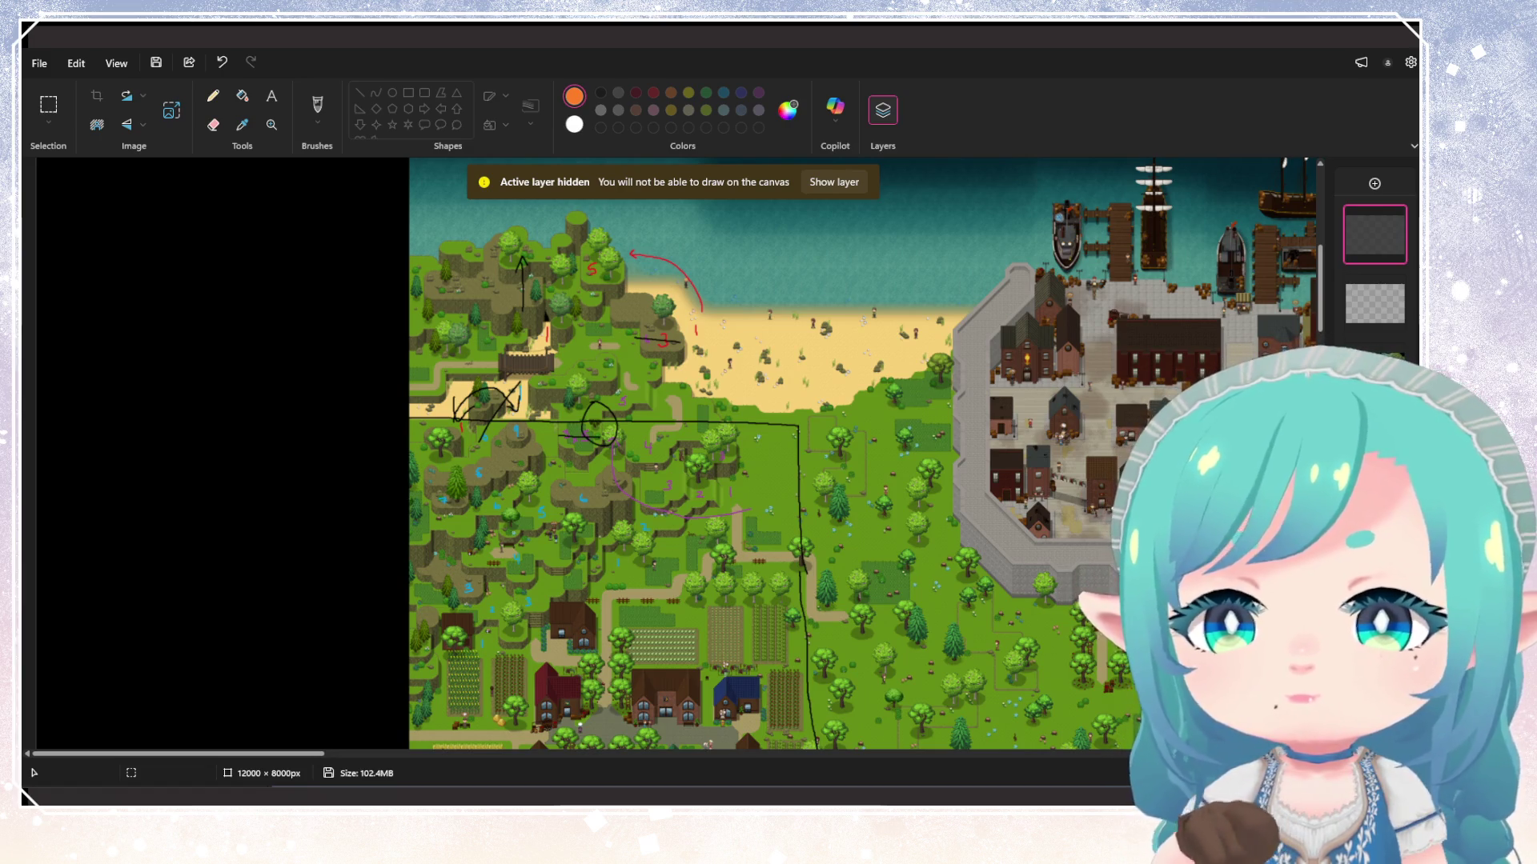
pyautogui.click(1394, 216)
pyautogui.click(1393, 284)
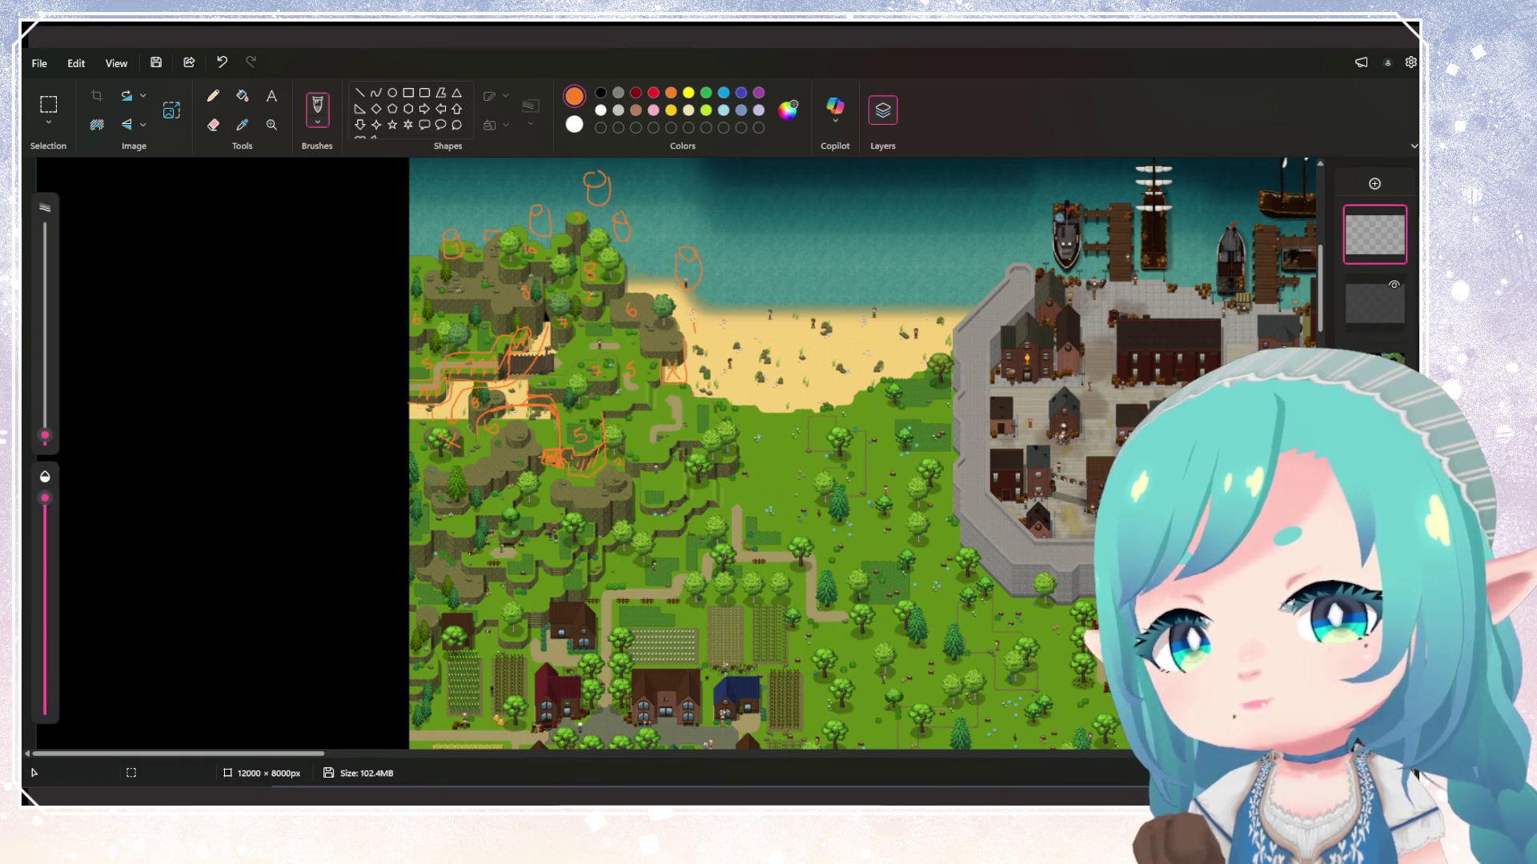
# Review the orange-annotated coastline, then zoom out until the harbour town and nearby coast show
pyautogui.scroll(3, 704, 480)
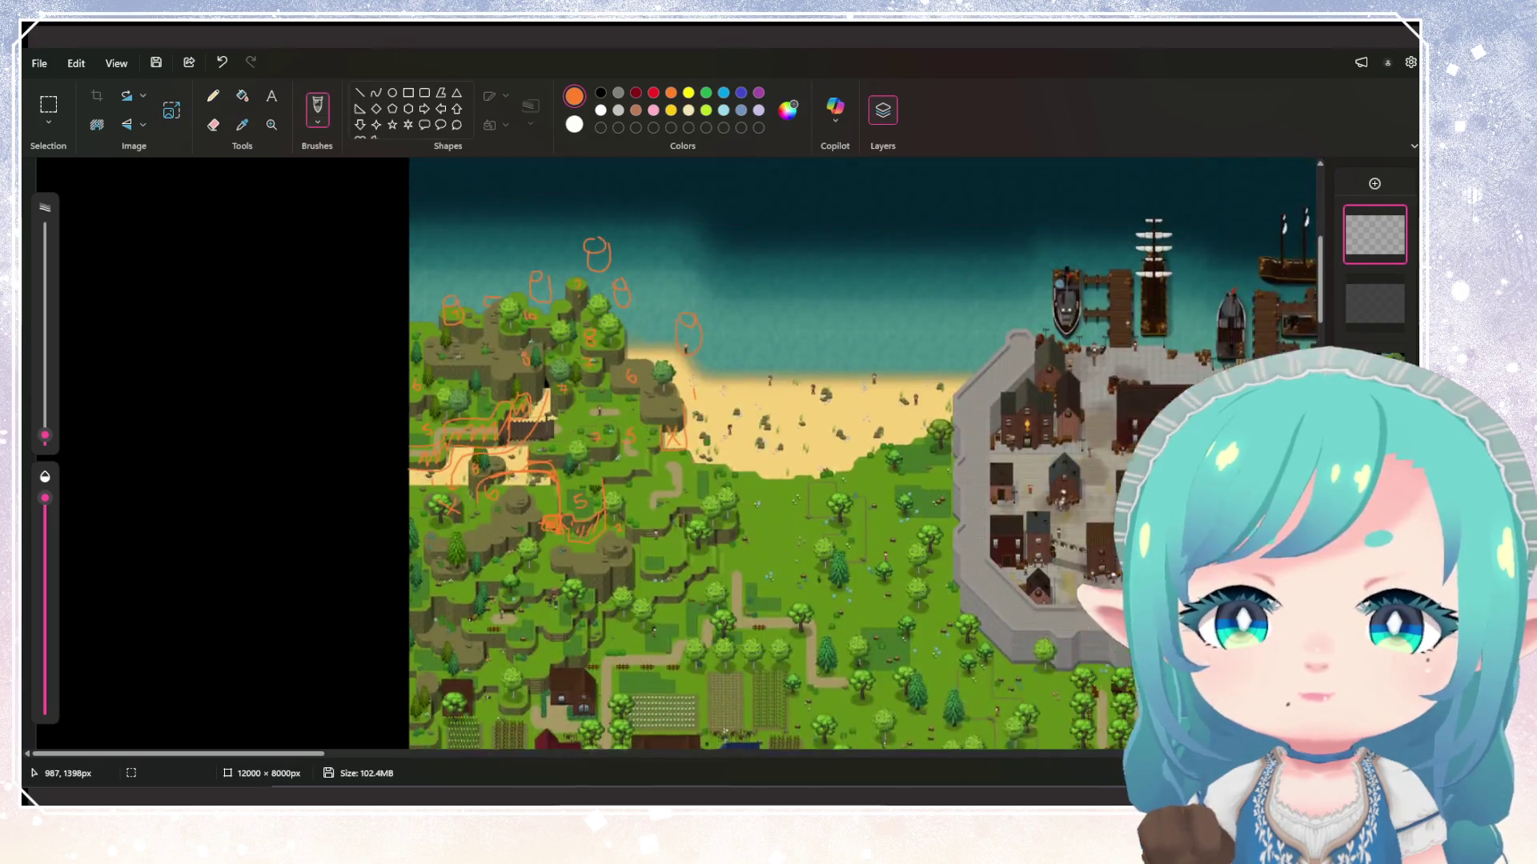
pyautogui.scroll(1, 448, 457)
pyautogui.scroll(1, 462, 424)
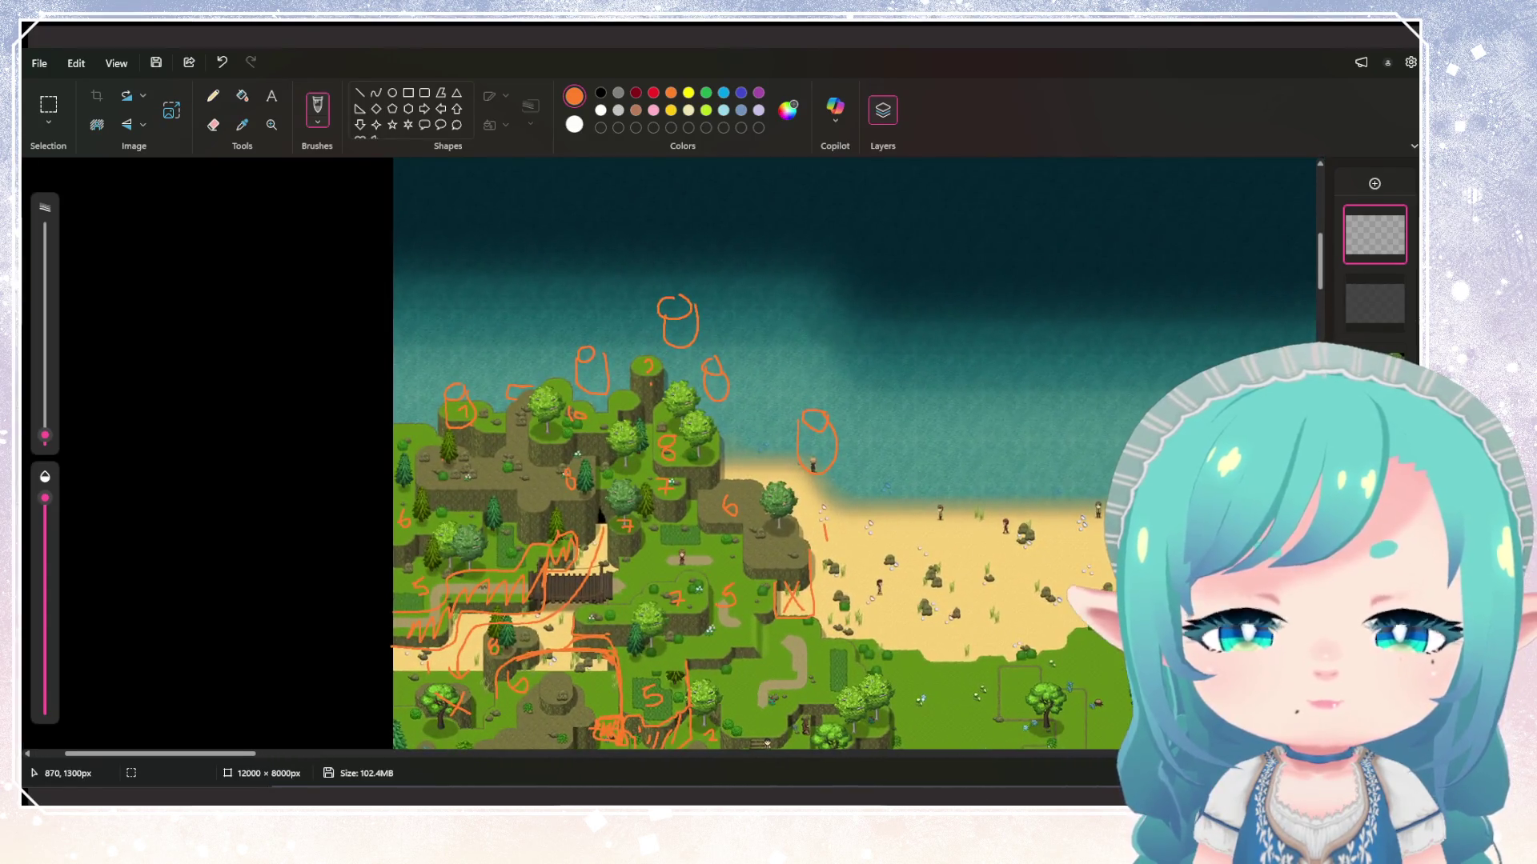
pyautogui.scroll(-1, 462, 424)
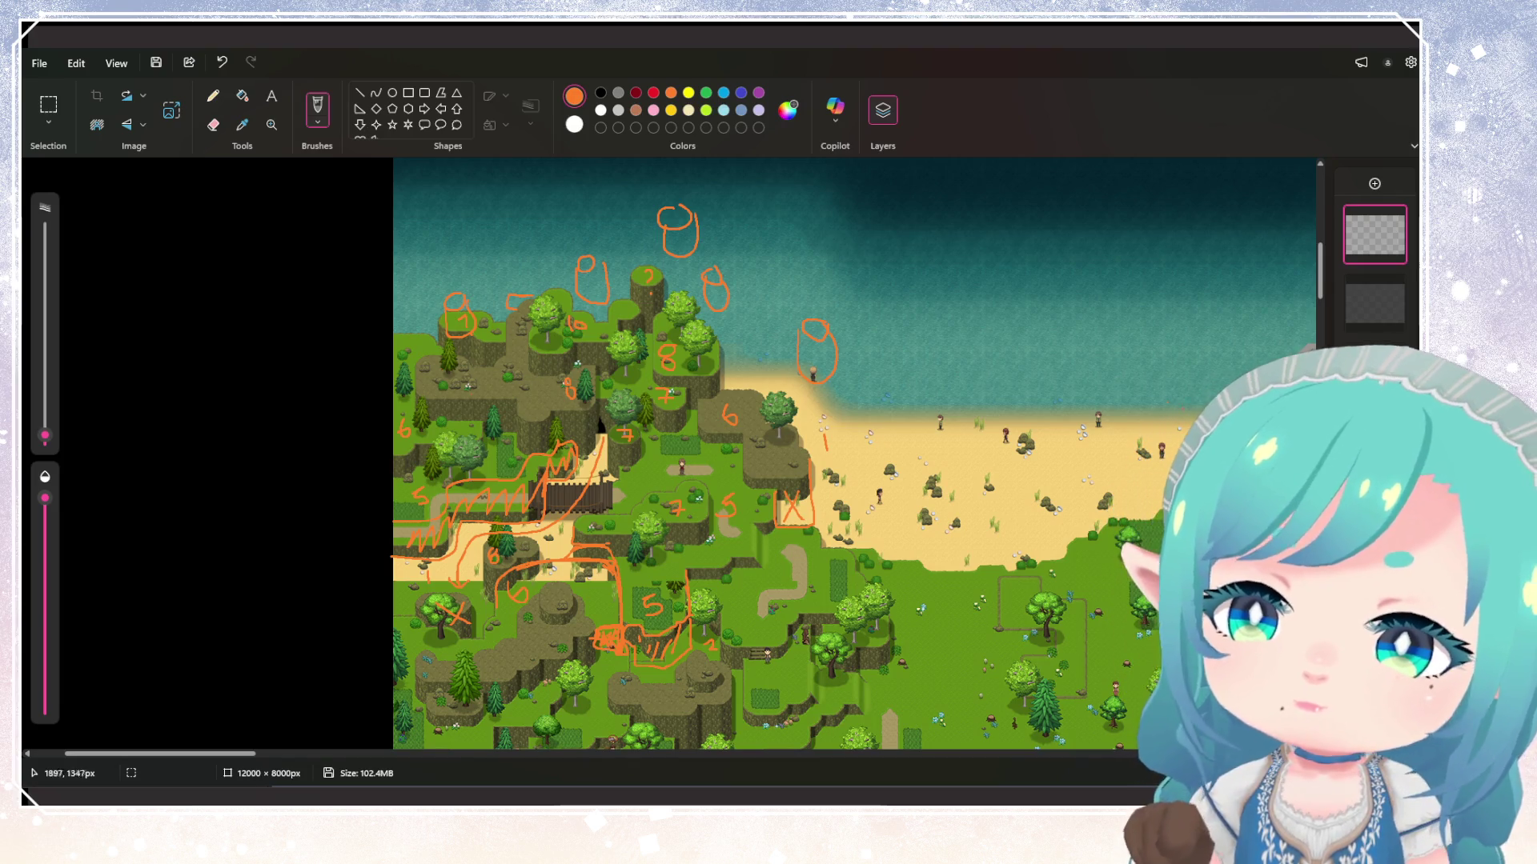
pyautogui.scroll(-3, 856, 454)
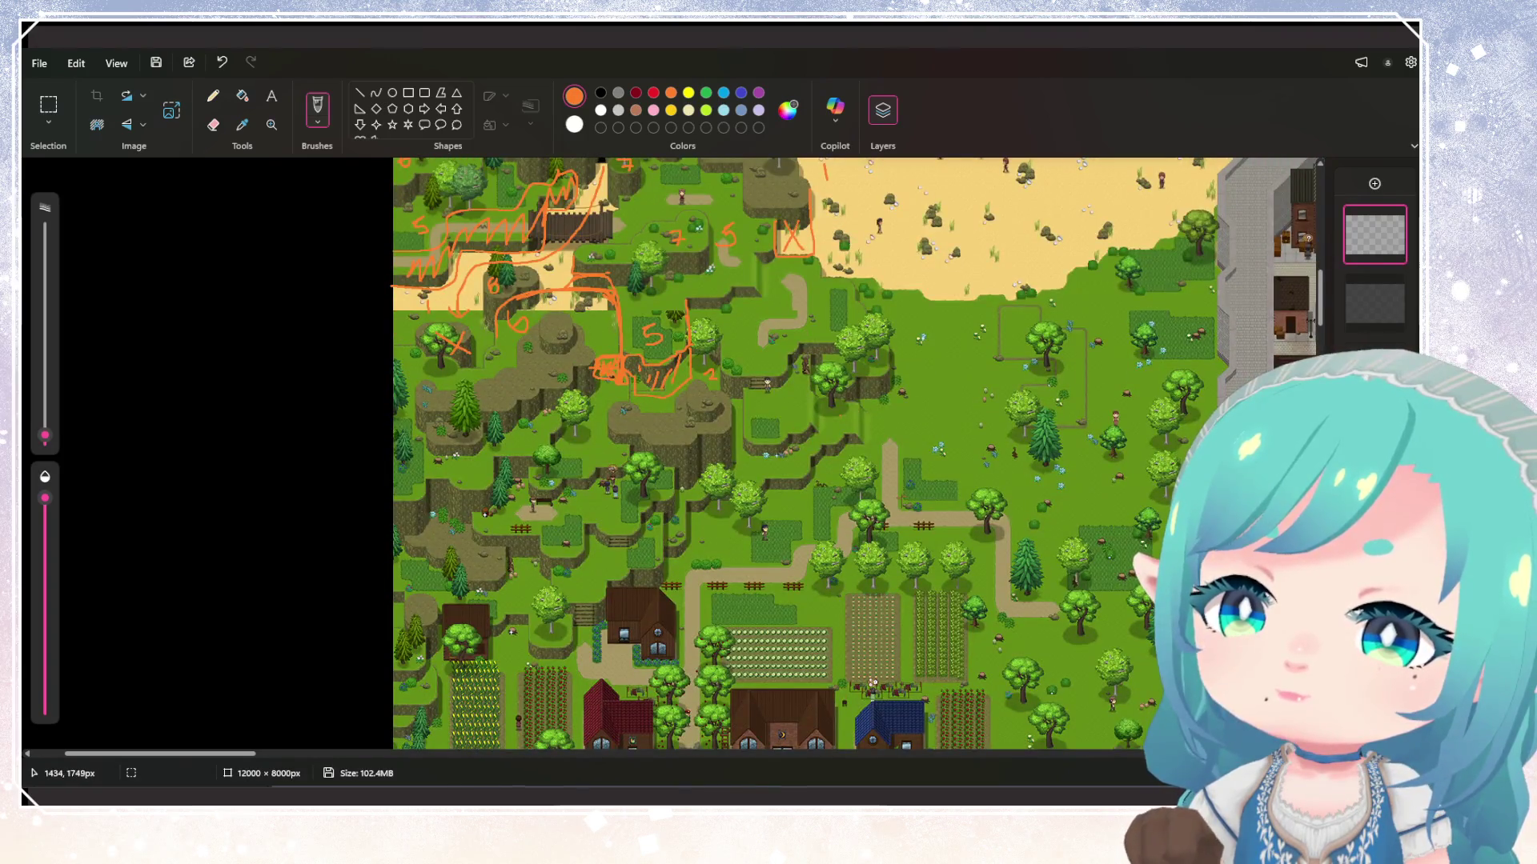
pyautogui.scroll(2, 857, 453)
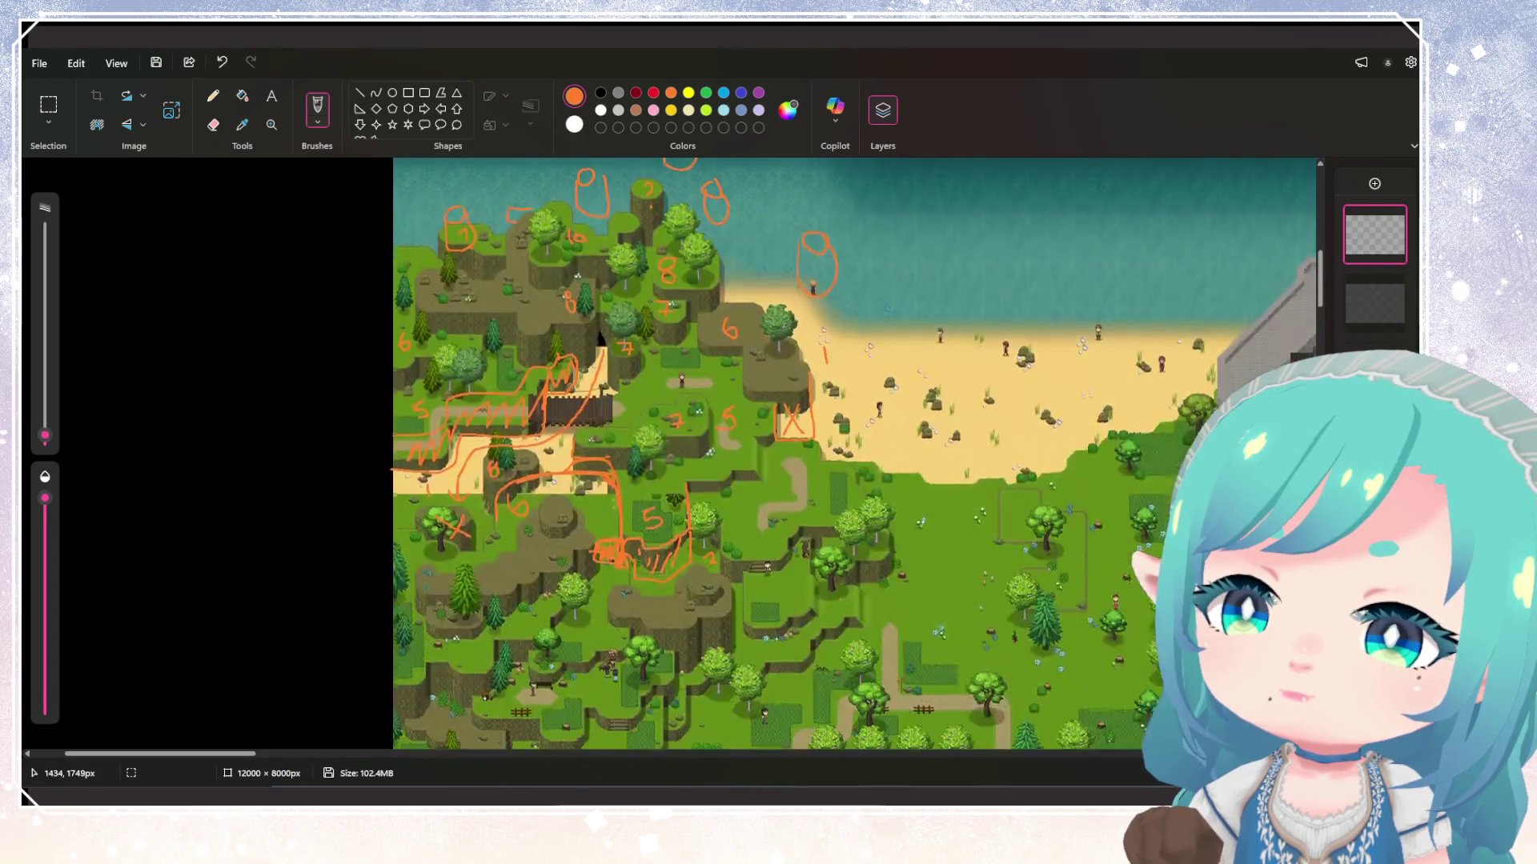
pyautogui.scroll(1, 856, 454)
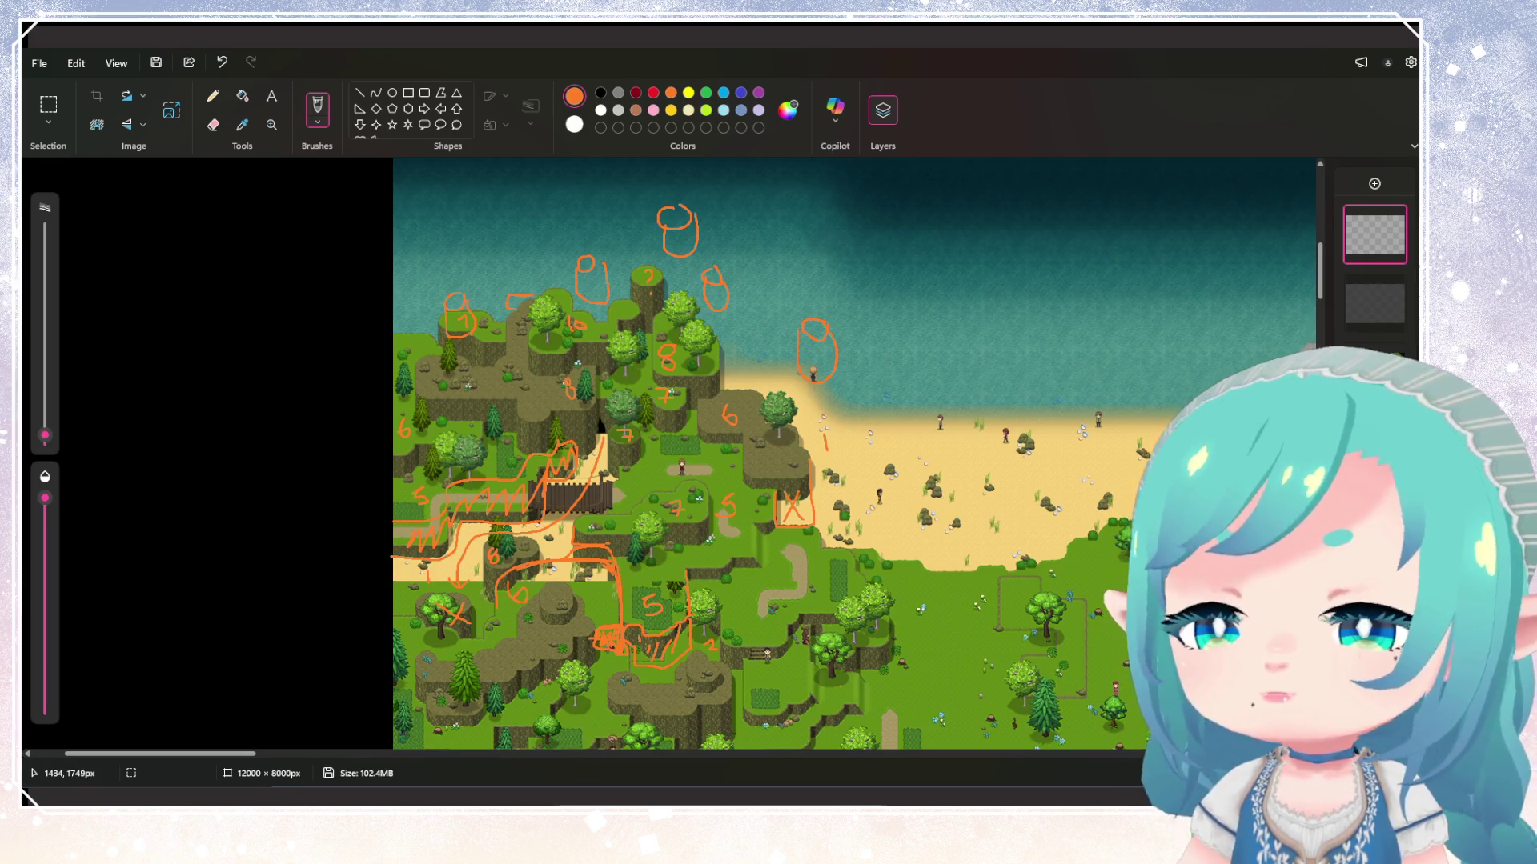
pyautogui.keyDown('ctrl'); pyautogui.scroll(-5, 599, 424); pyautogui.keyUp('ctrl')
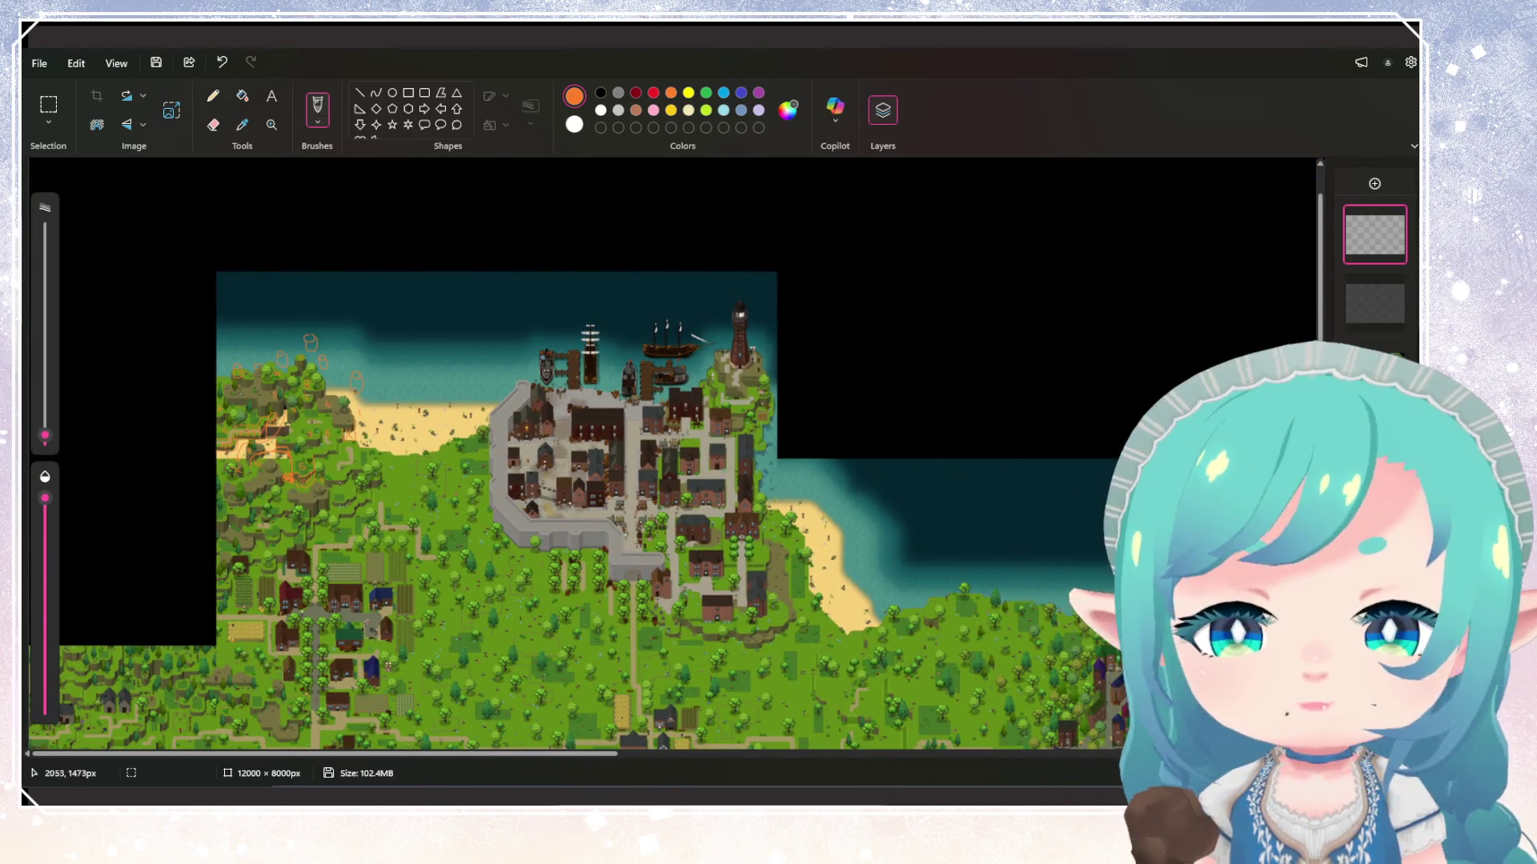
# Zoom in and out around the map's harbour, river, forests and villages
pyautogui.keyDown('ctrl'); pyautogui.scroll(4, 232, 404); pyautogui.keyUp('ctrl')
pyautogui.keyDown('ctrl'); pyautogui.scroll(-4, 228, 407); pyautogui.keyUp('ctrl')
pyautogui.keyDown('ctrl'); pyautogui.scroll(3, 228, 406); pyautogui.keyUp('ctrl')
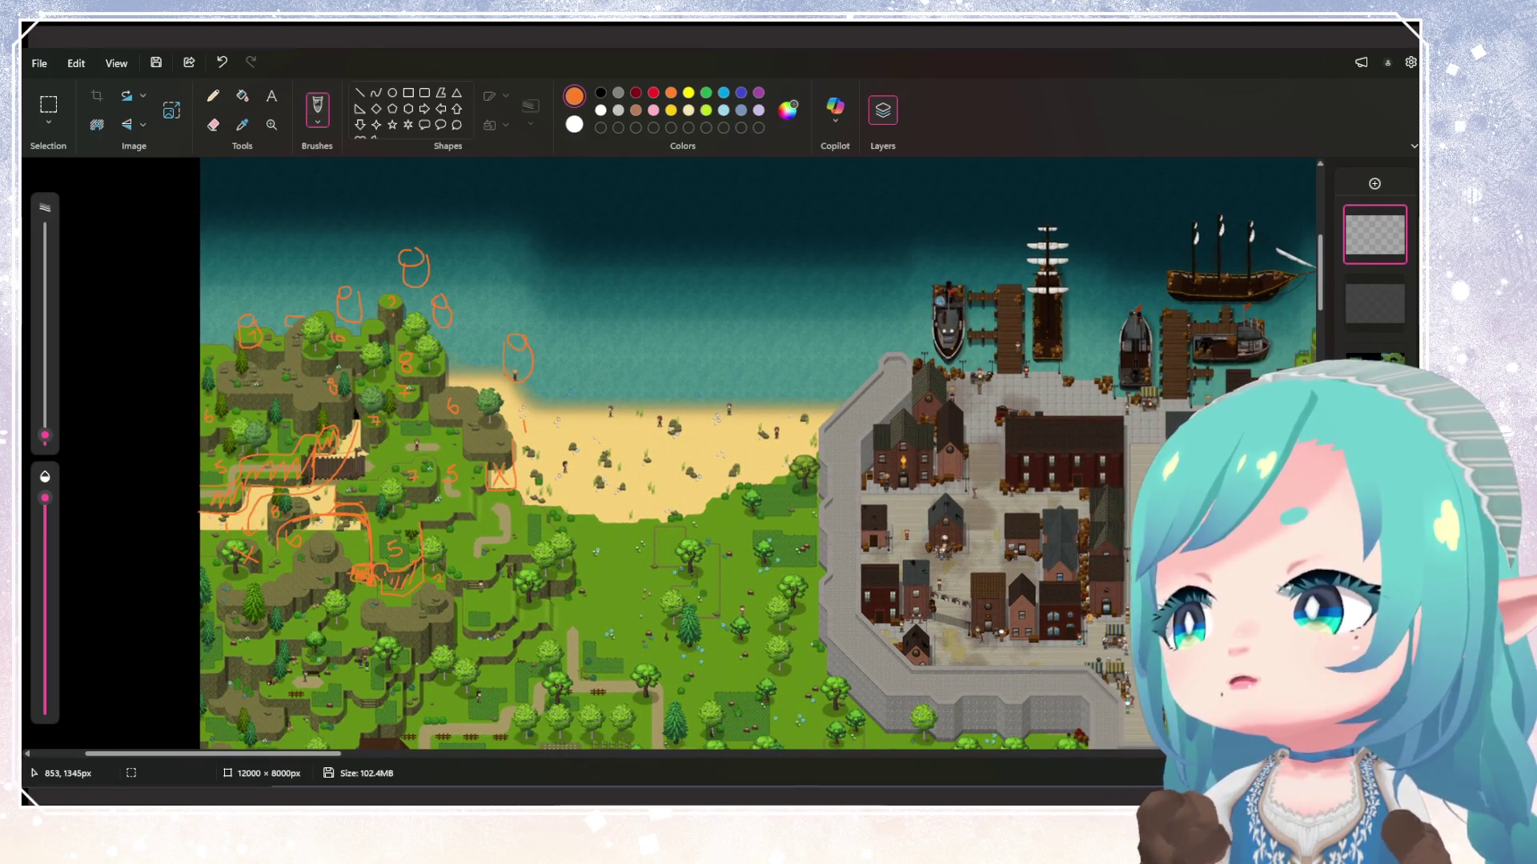
pyautogui.keyDown('ctrl'); pyautogui.scroll(-5, 357, 412); pyautogui.keyUp('ctrl')
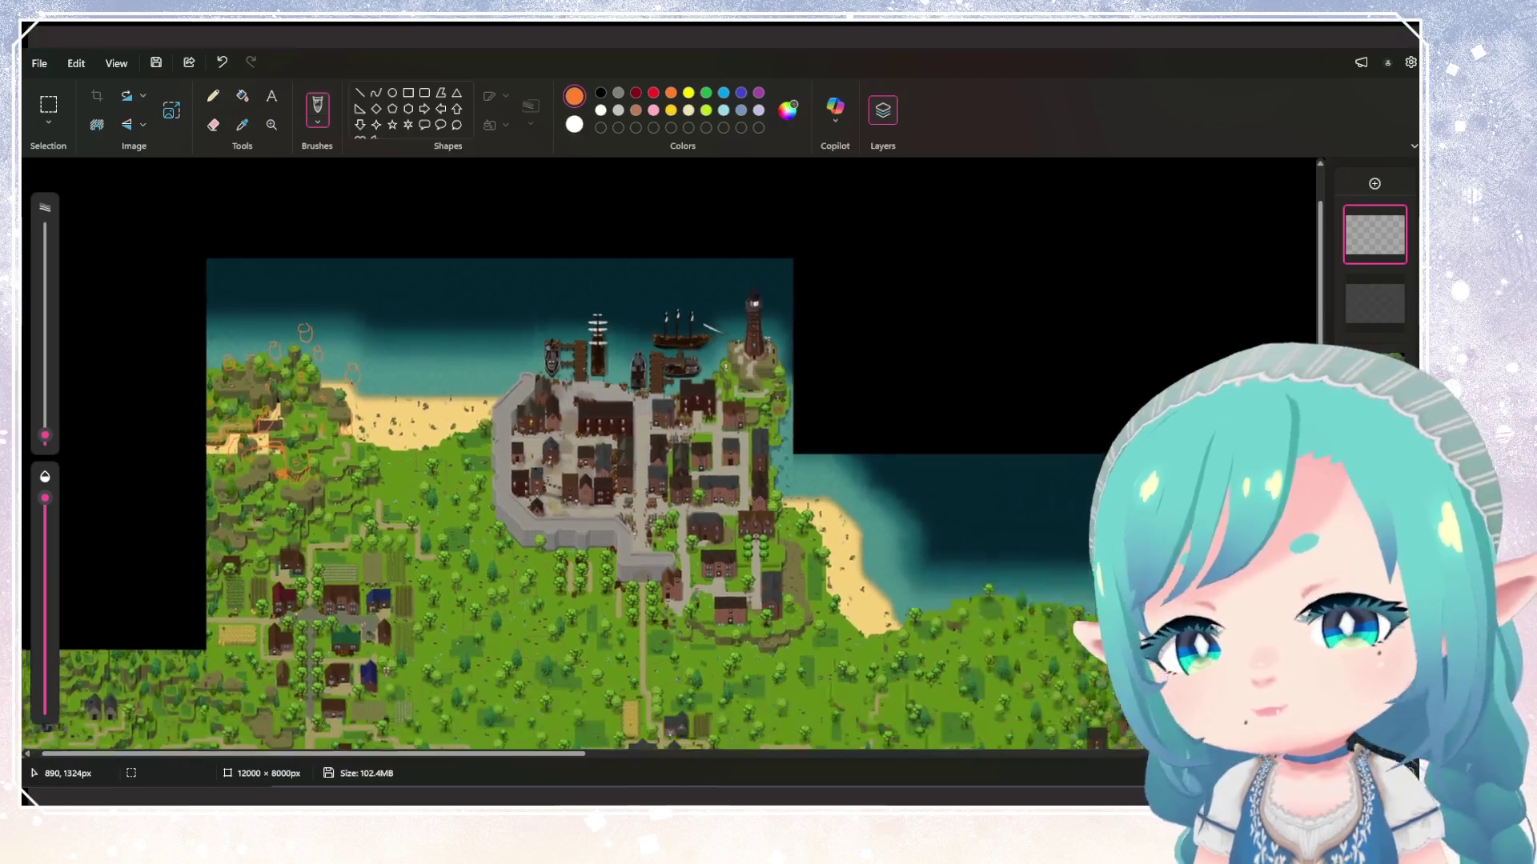
pyautogui.keyDown('ctrl'); pyautogui.scroll(-3, 88, 228); pyautogui.keyUp('ctrl')
pyautogui.keyDown('ctrl'); pyautogui.scroll(5, 448, 561); pyautogui.keyUp('ctrl')
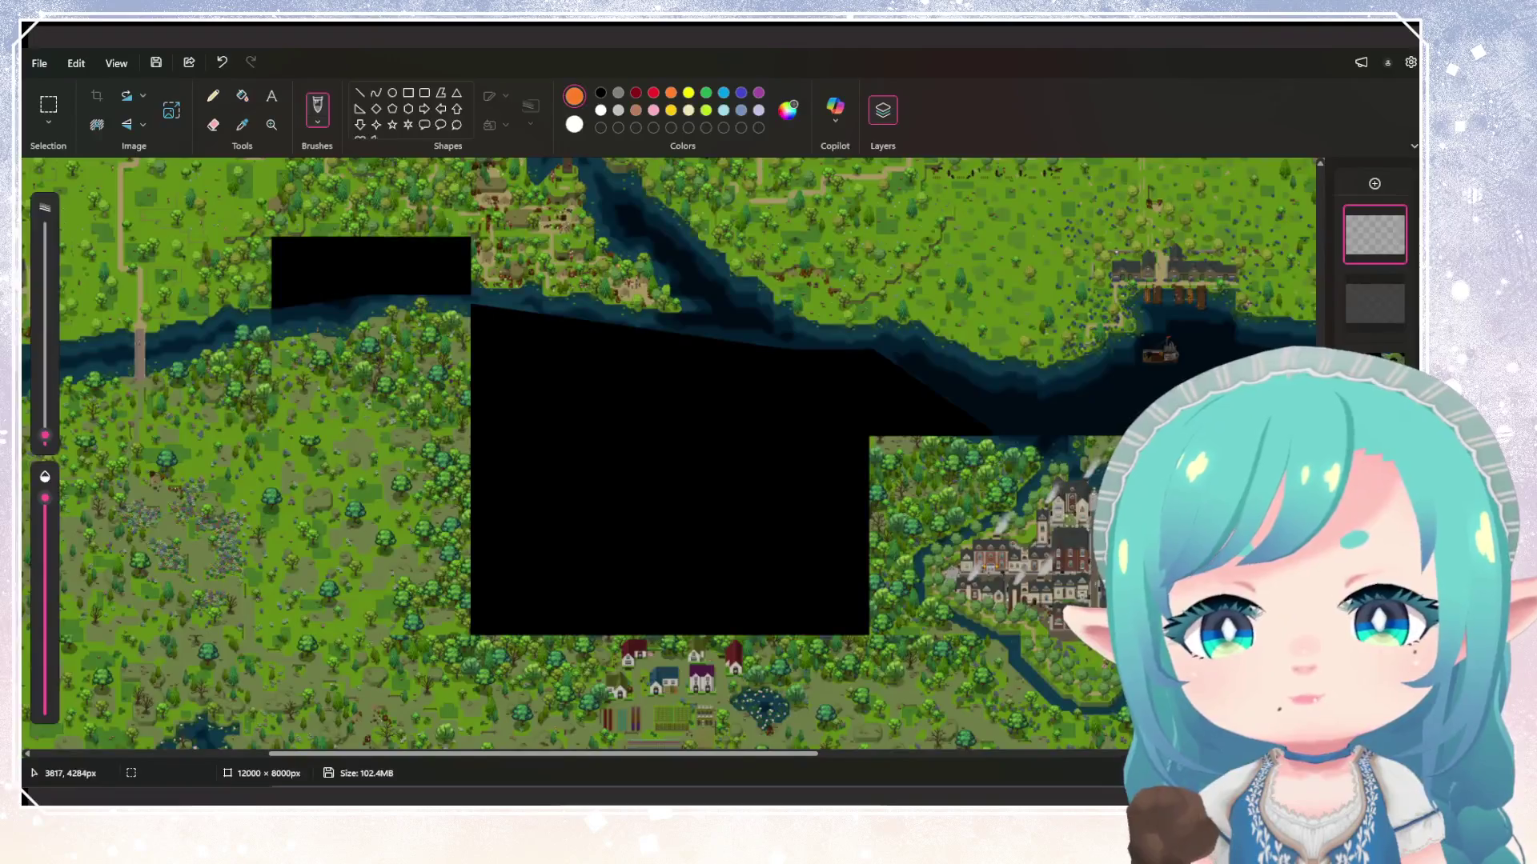
pyautogui.scroll(2, 363, 258)
pyautogui.keyDown('ctrl'); pyautogui.scroll(4, 364, 257); pyautogui.keyUp('ctrl')
pyautogui.keyDown('ctrl'); pyautogui.scroll(-4, 332, 256); pyautogui.keyUp('ctrl')
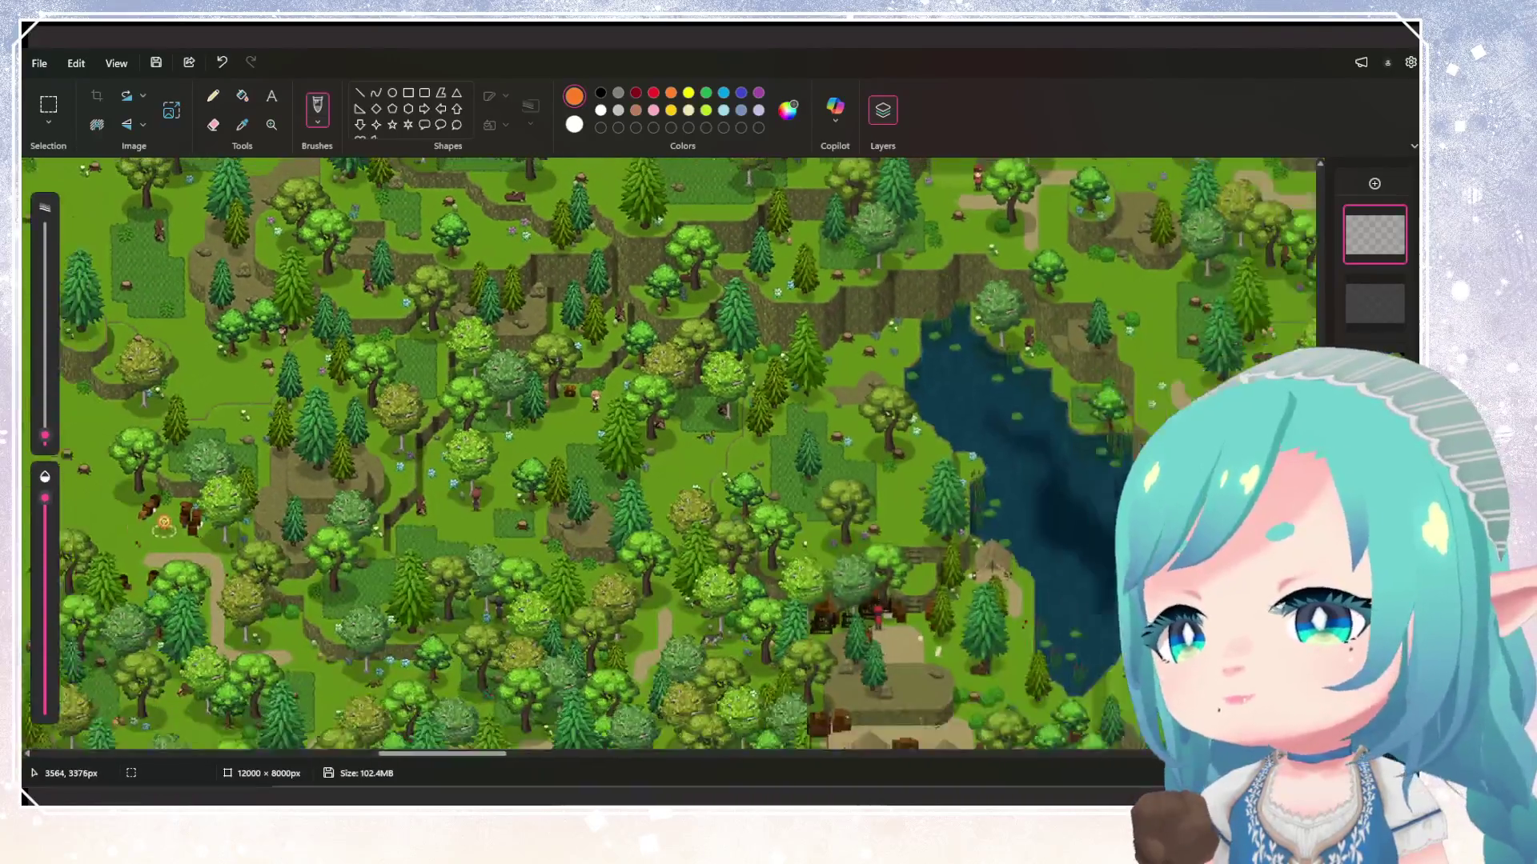
pyautogui.keyDown('ctrl'); pyautogui.scroll(2, 332, 257); pyautogui.keyUp('ctrl')
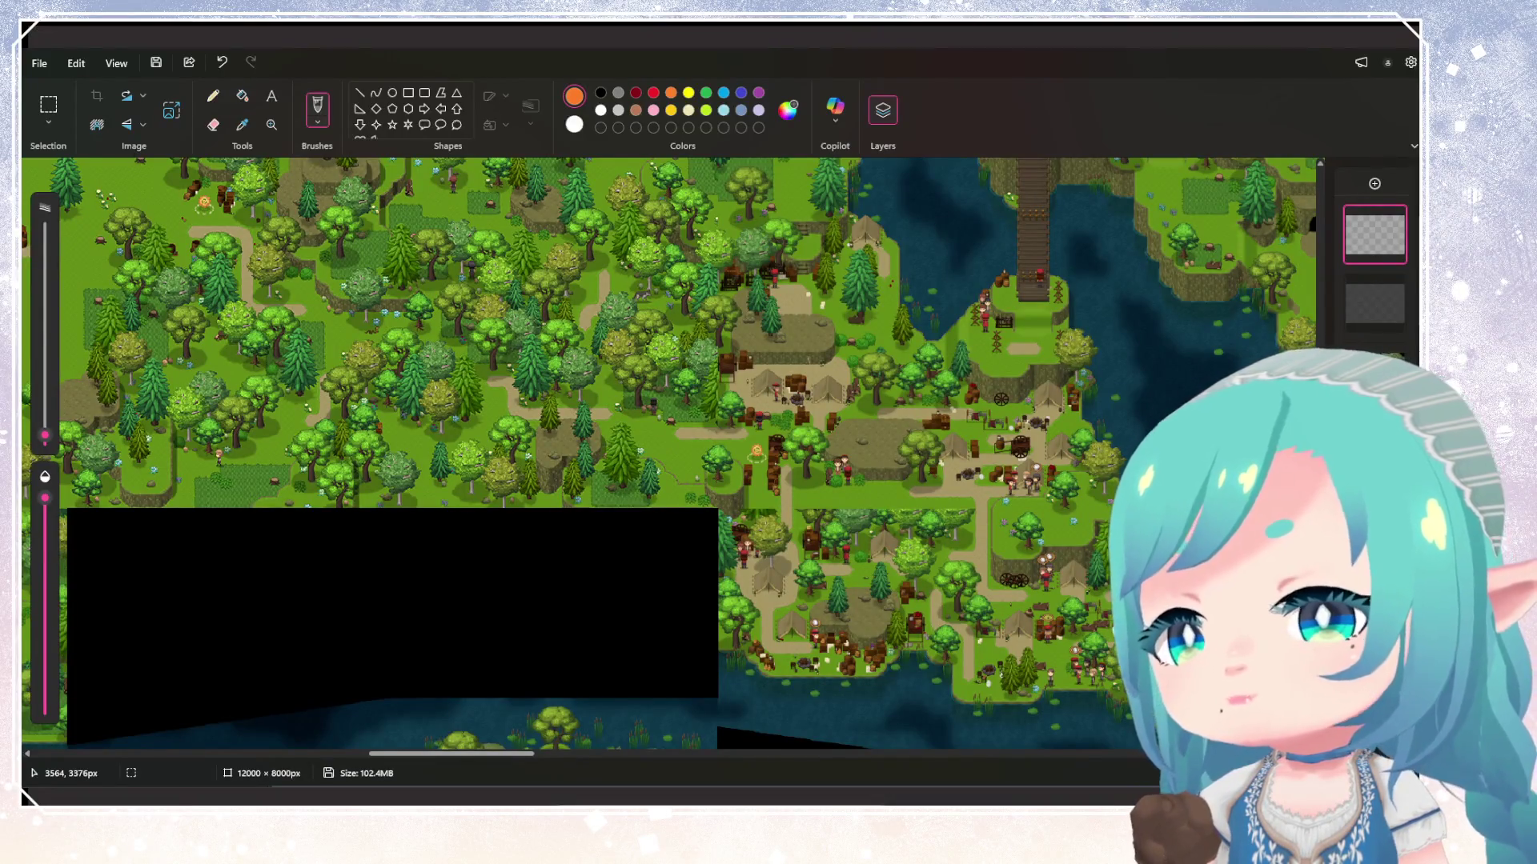
# Zoom out to a wide overview of the northern coast and towns
pyautogui.keyDown('ctrl'); pyautogui.scroll(-5, 333, 256); pyautogui.keyUp('ctrl')
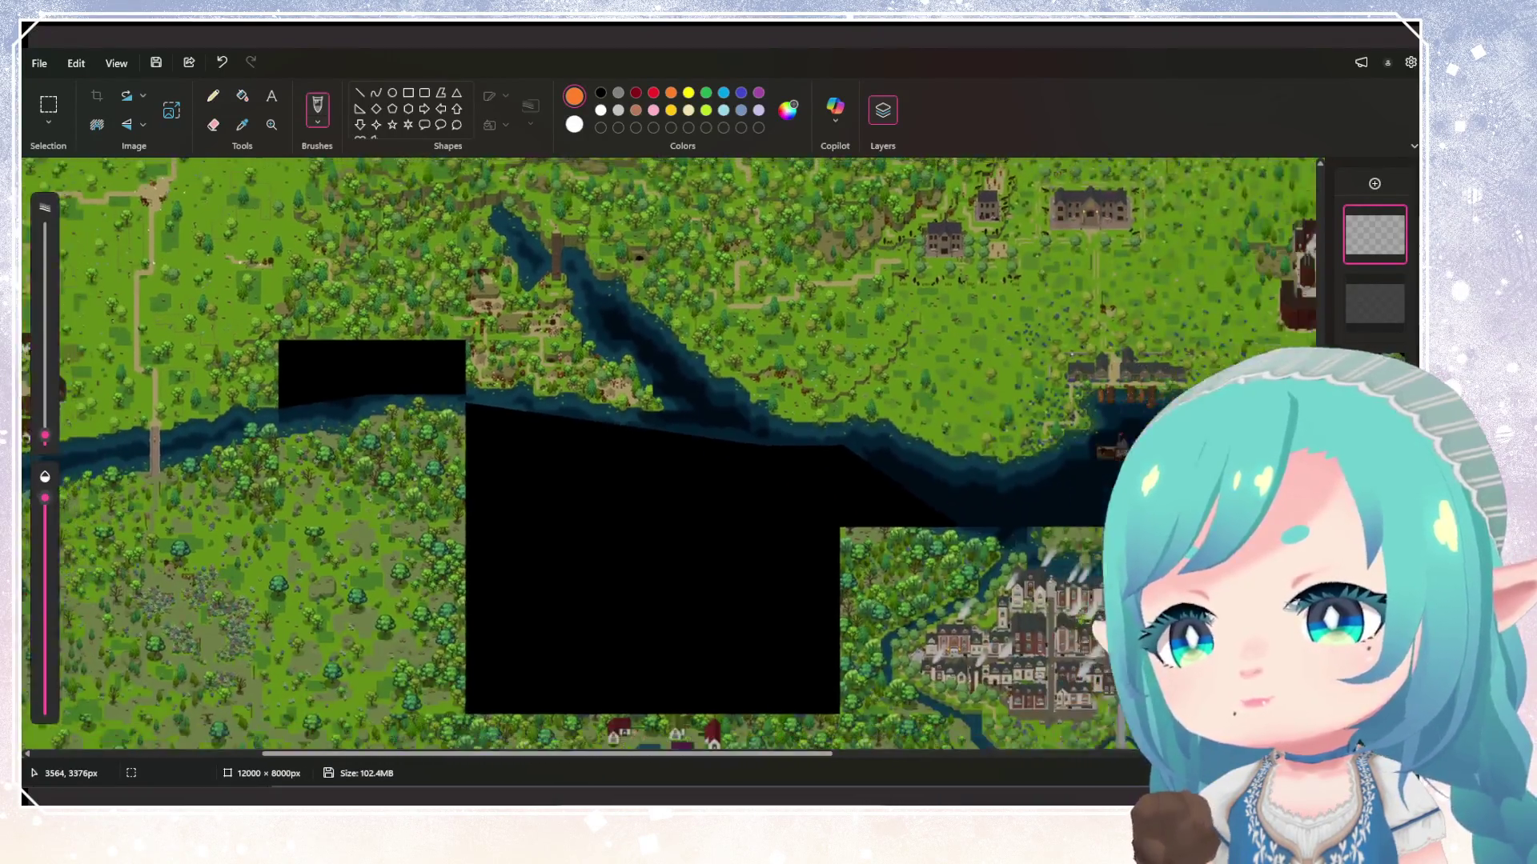
pyautogui.keyDown('ctrl'); pyautogui.scroll(-3, 332, 256); pyautogui.keyUp('ctrl')
pyautogui.keyDown('ctrl'); pyautogui.scroll(5, 240, 264); pyautogui.keyUp('ctrl')
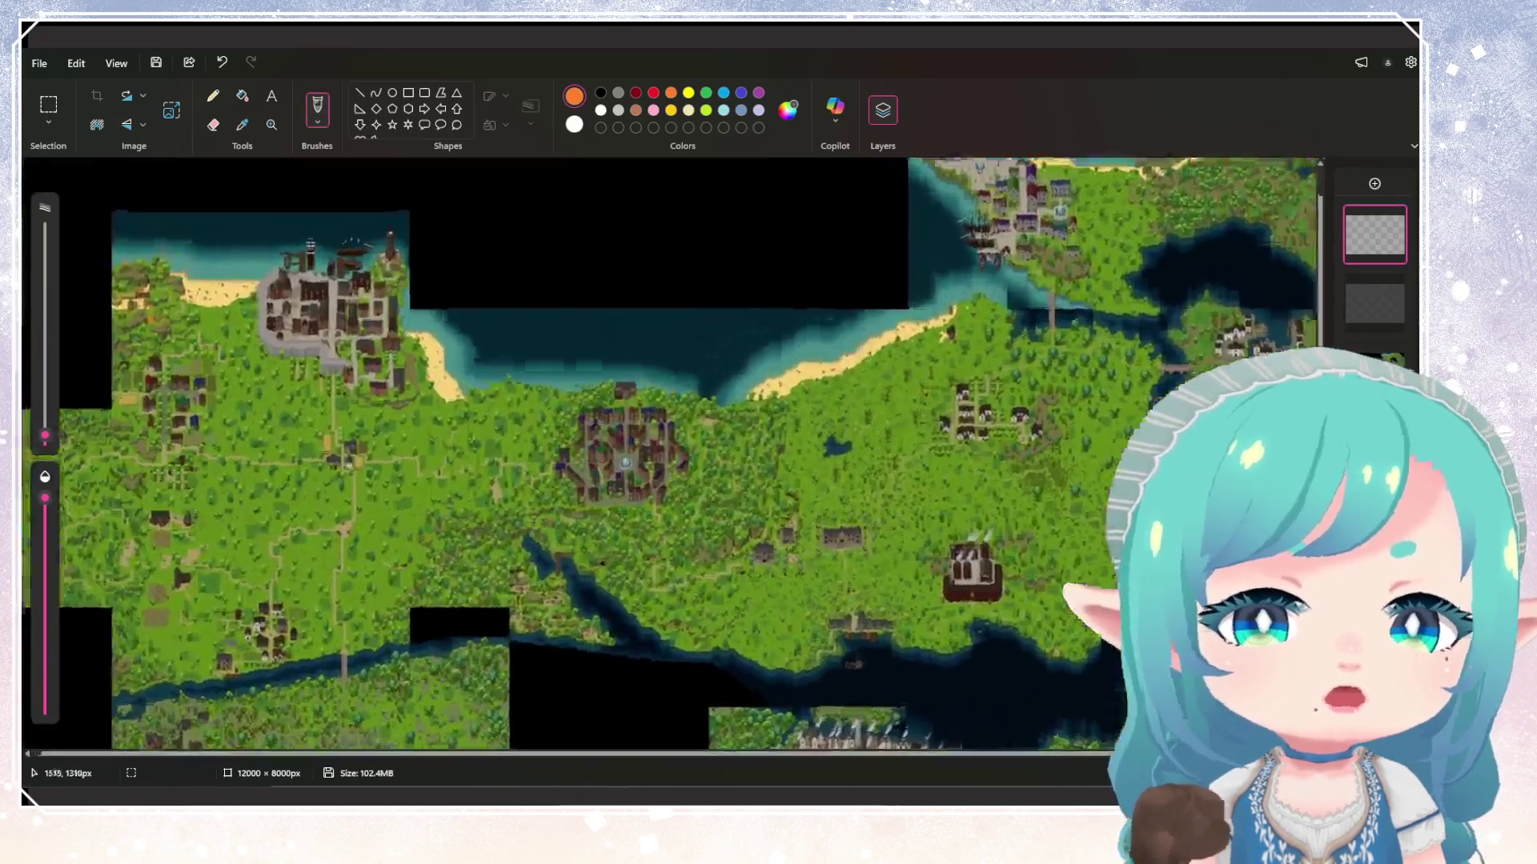
pyautogui.keyDown('ctrl'); pyautogui.scroll(5, 112, 313); pyautogui.keyUp('ctrl')
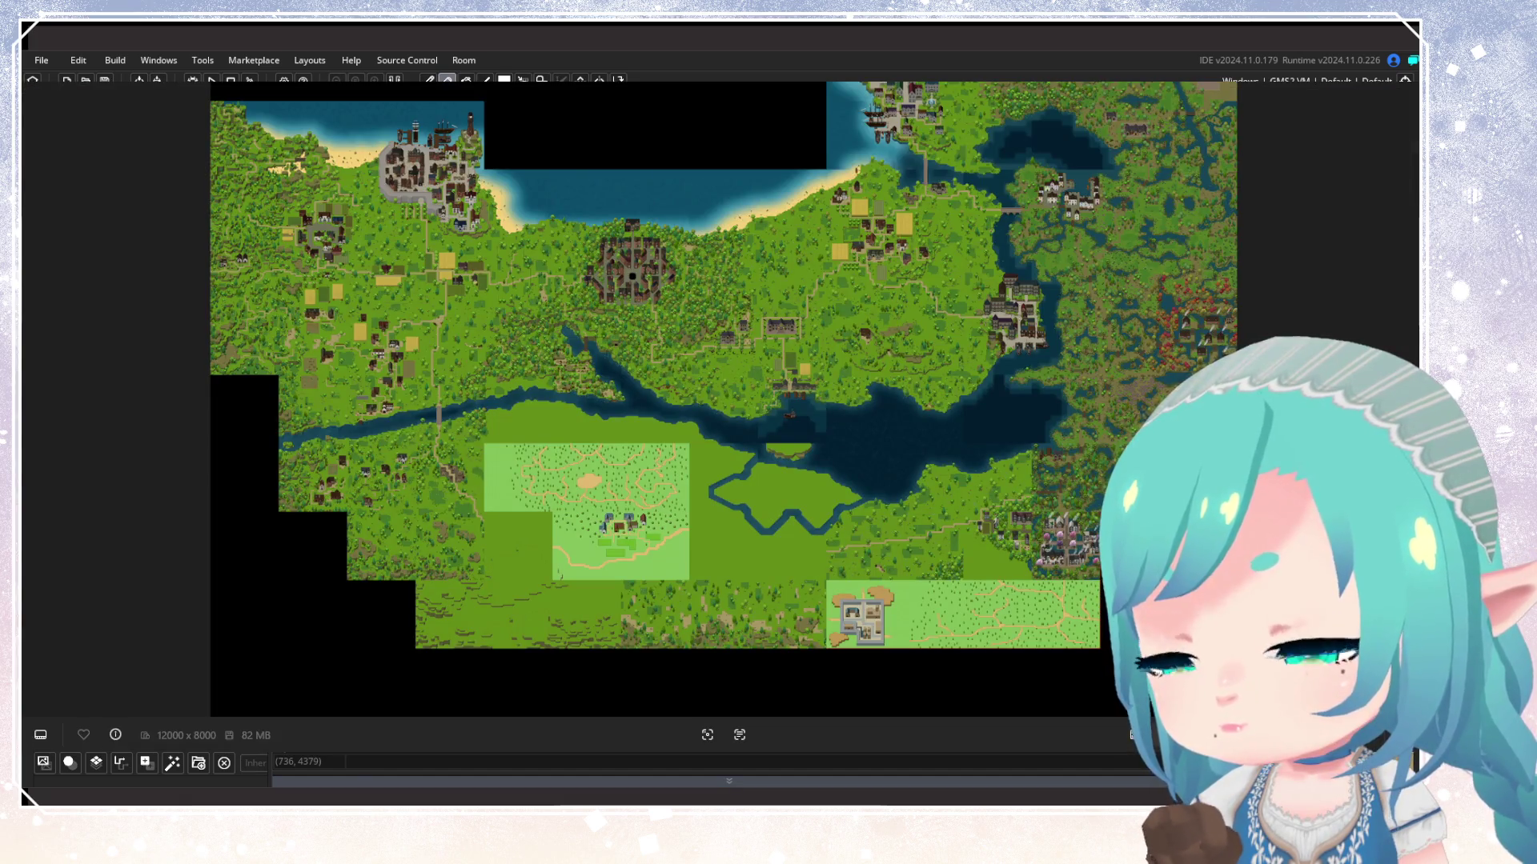
# Zoom out to view the entire world map with its towns, fields, river and coastline
pyautogui.scroll(3, 652, 368)
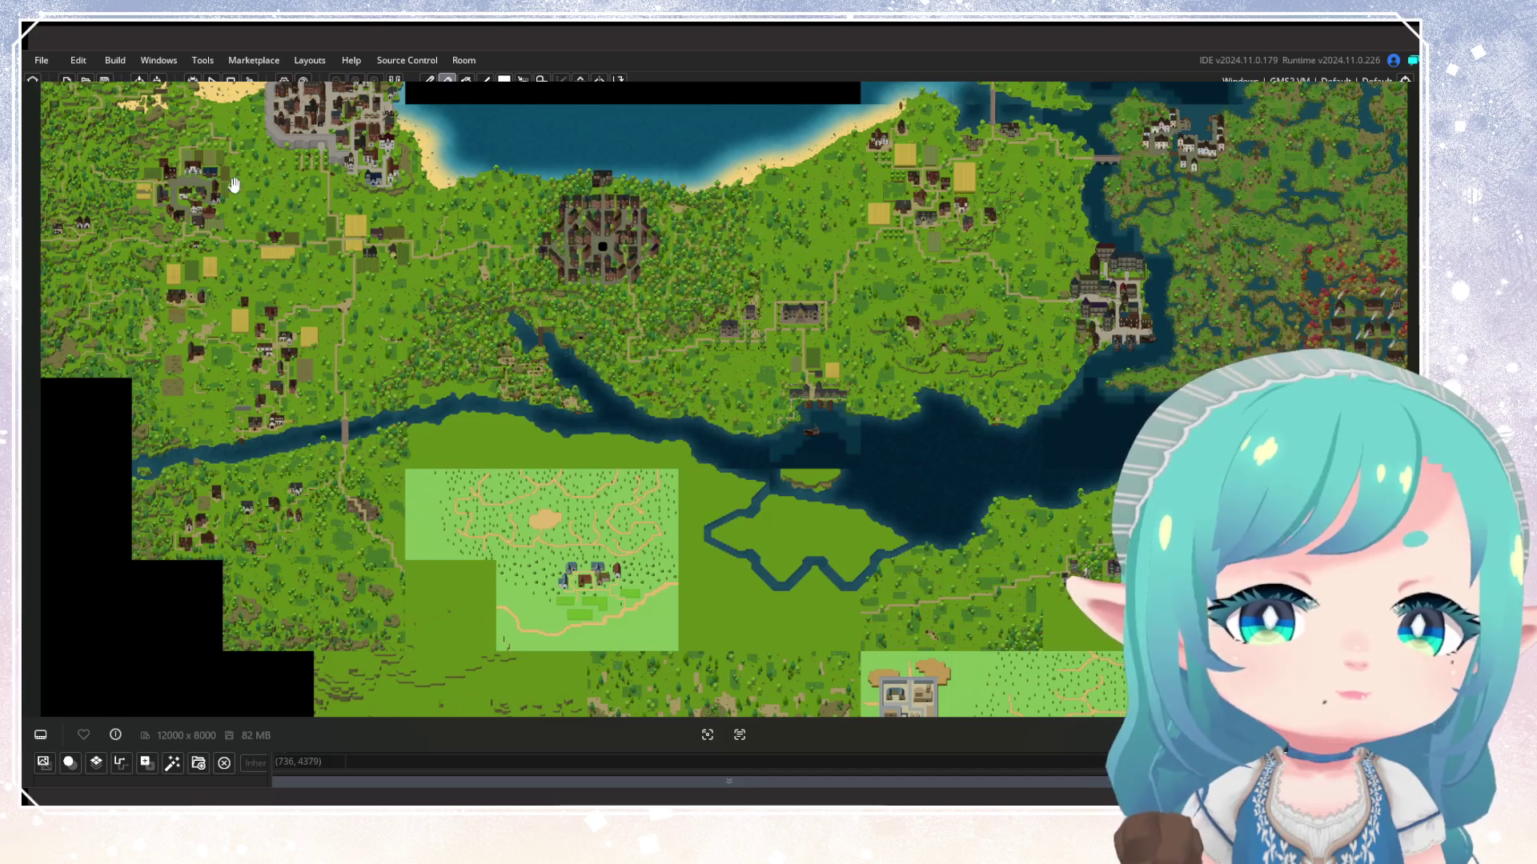
pyautogui.scroll(2, 136, 160)
pyautogui.scroll(4, 144, 171)
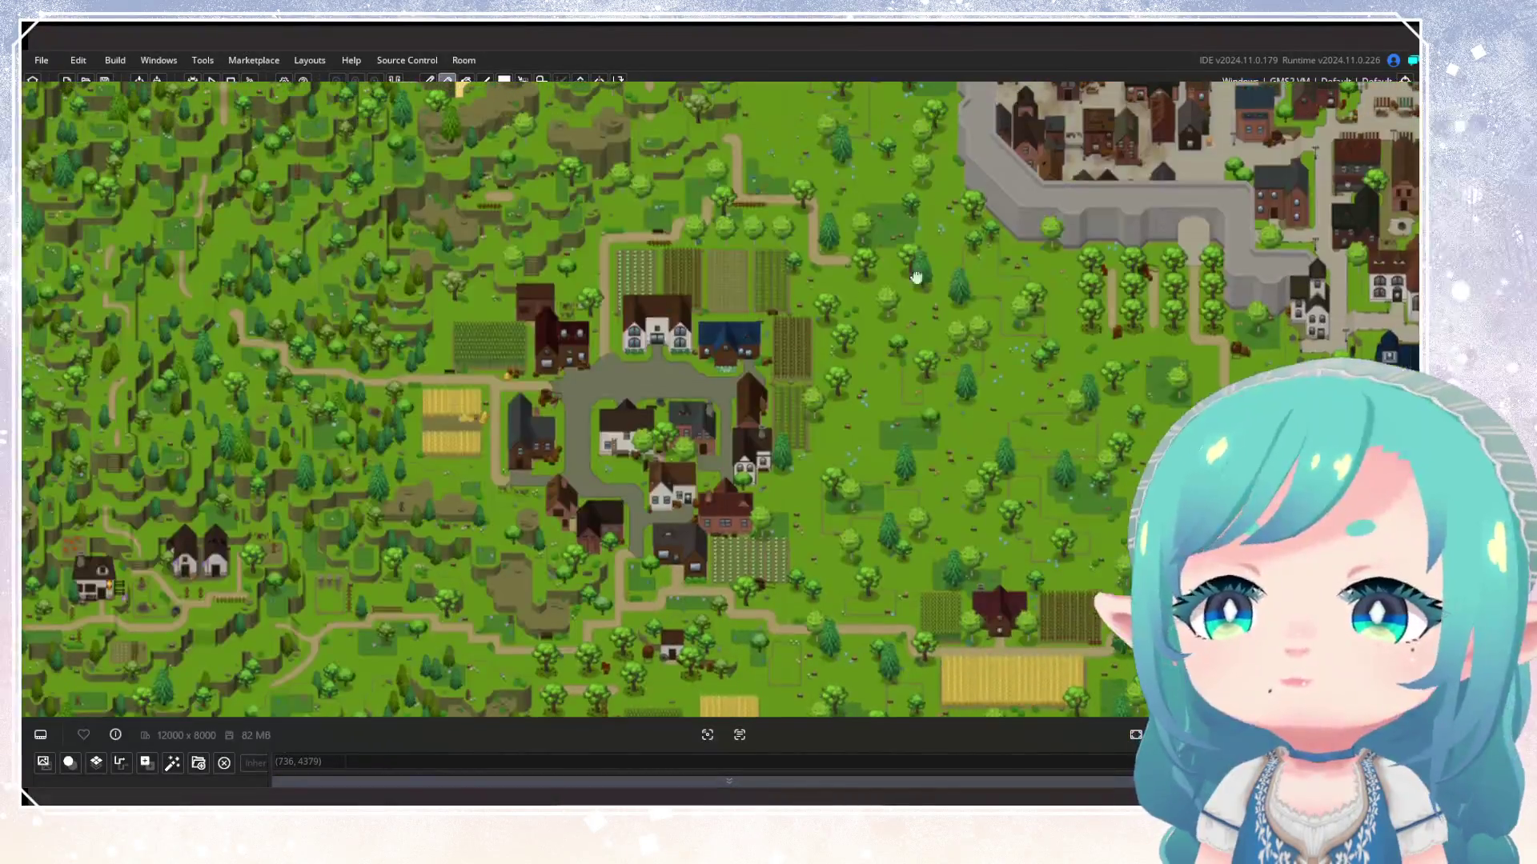
pyautogui.scroll(-2, 319, 284)
pyautogui.scroll(2, 223, 285)
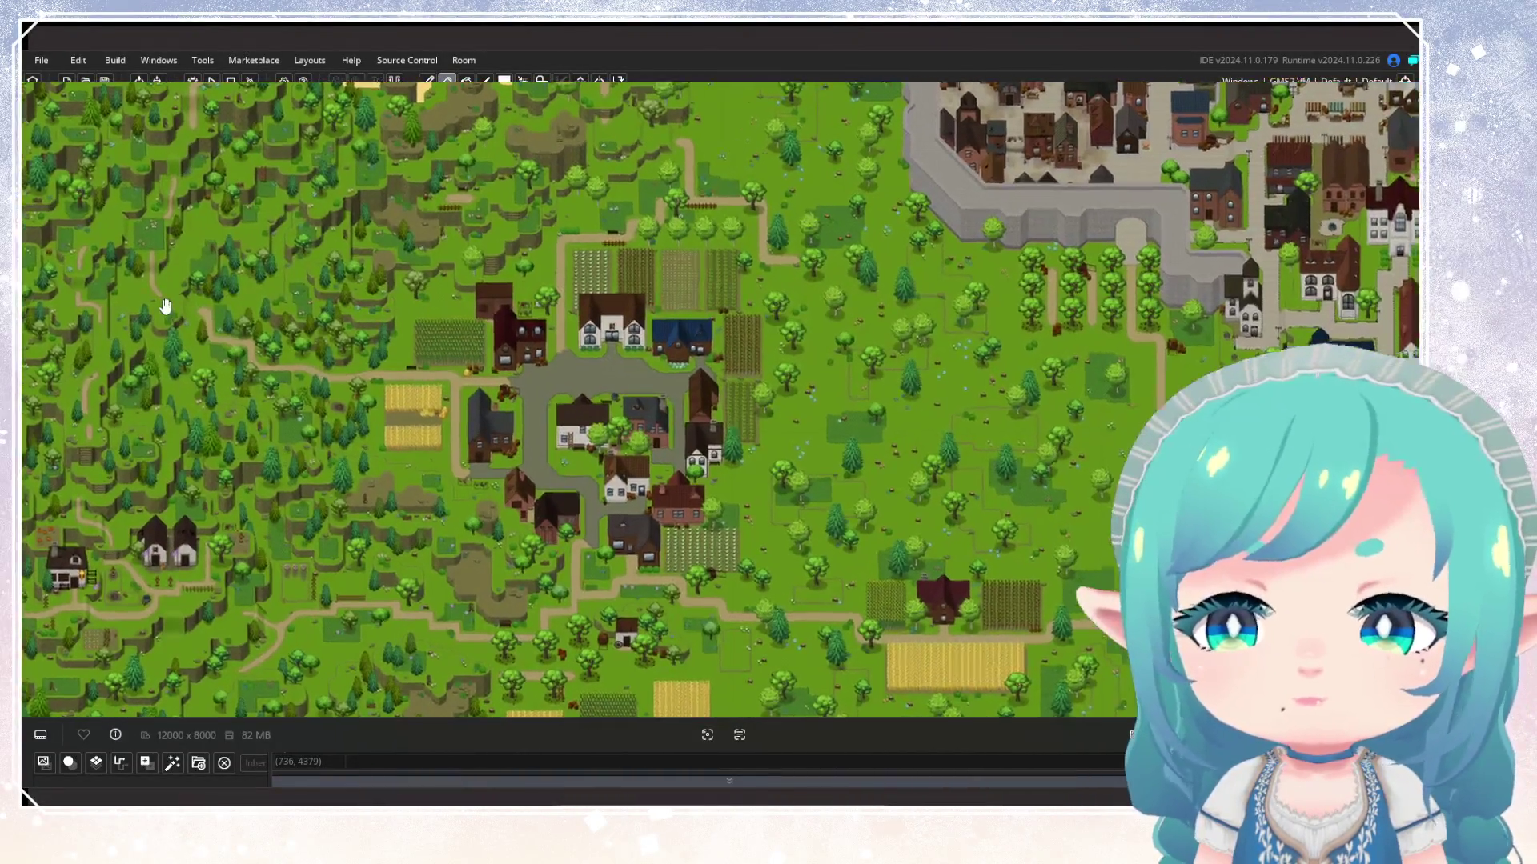
pyautogui.scroll(1, 36, 376)
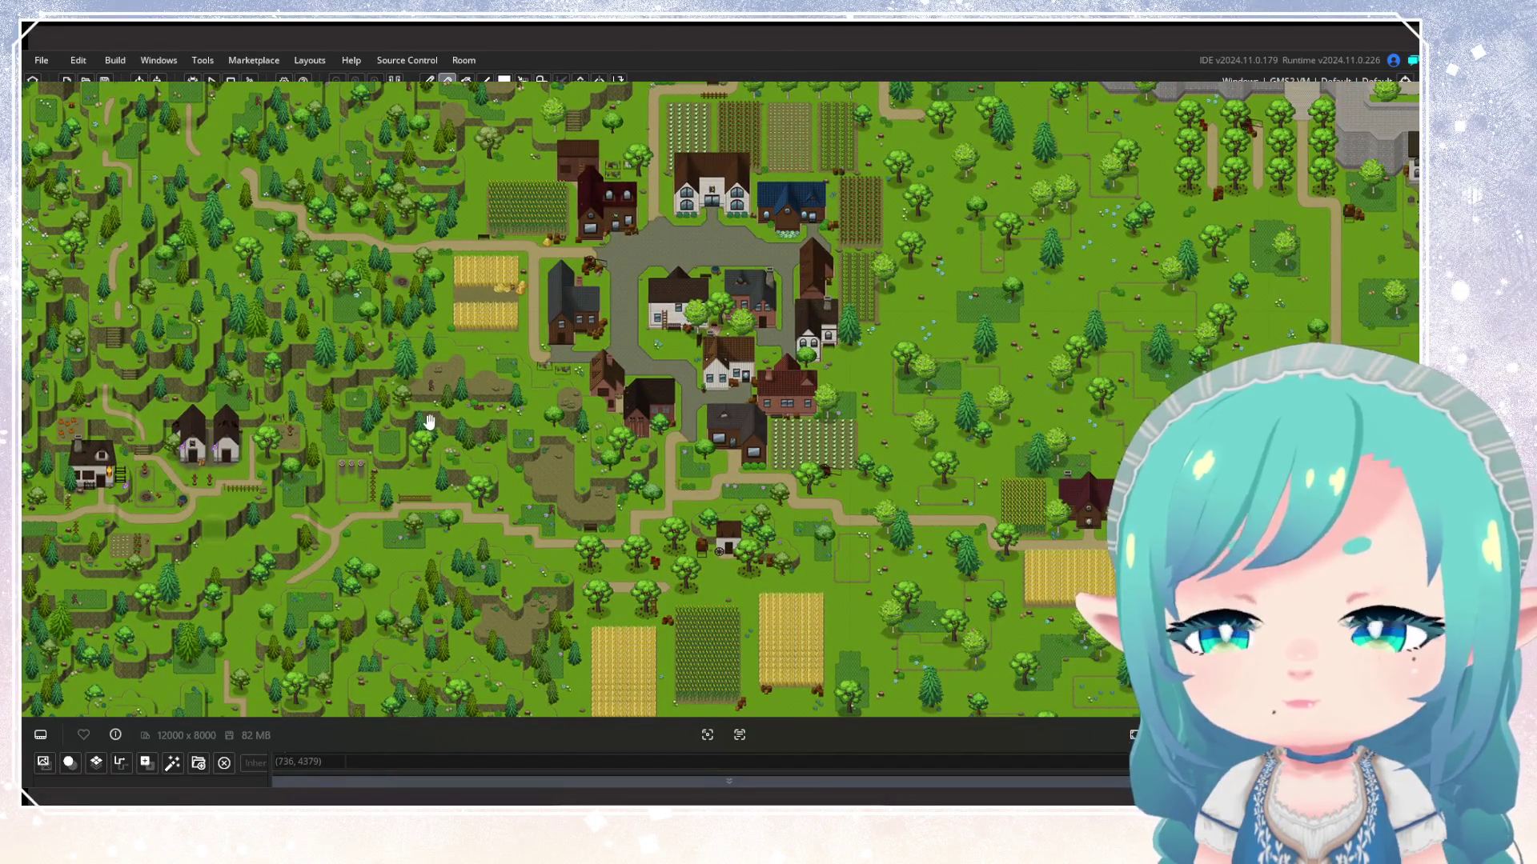
pyautogui.scroll(2, 315, 456)
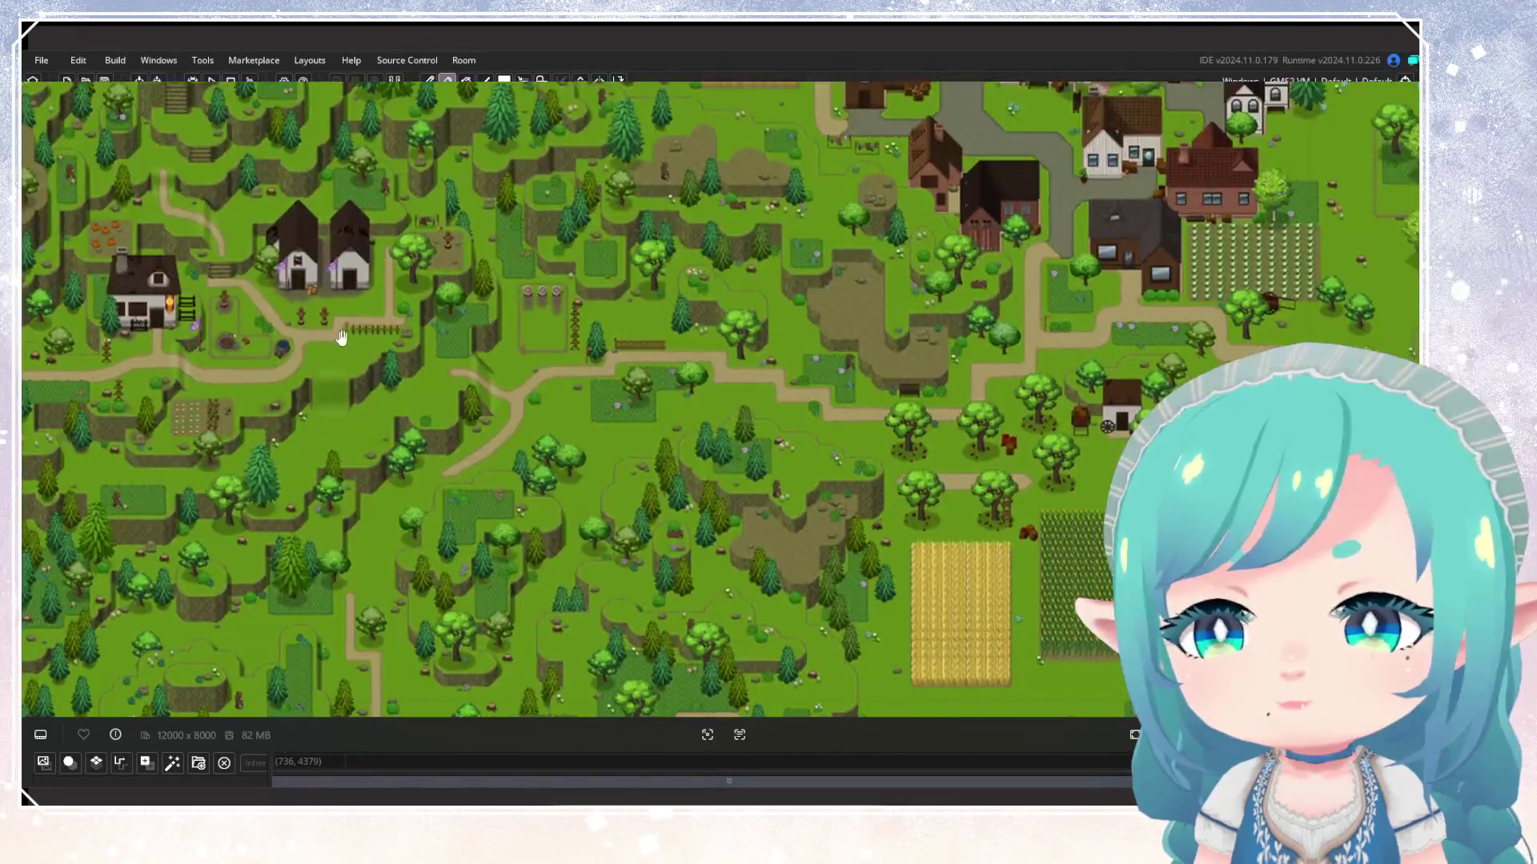
pyautogui.scroll(5, 340, 352)
pyautogui.scroll(-2, 334, 415)
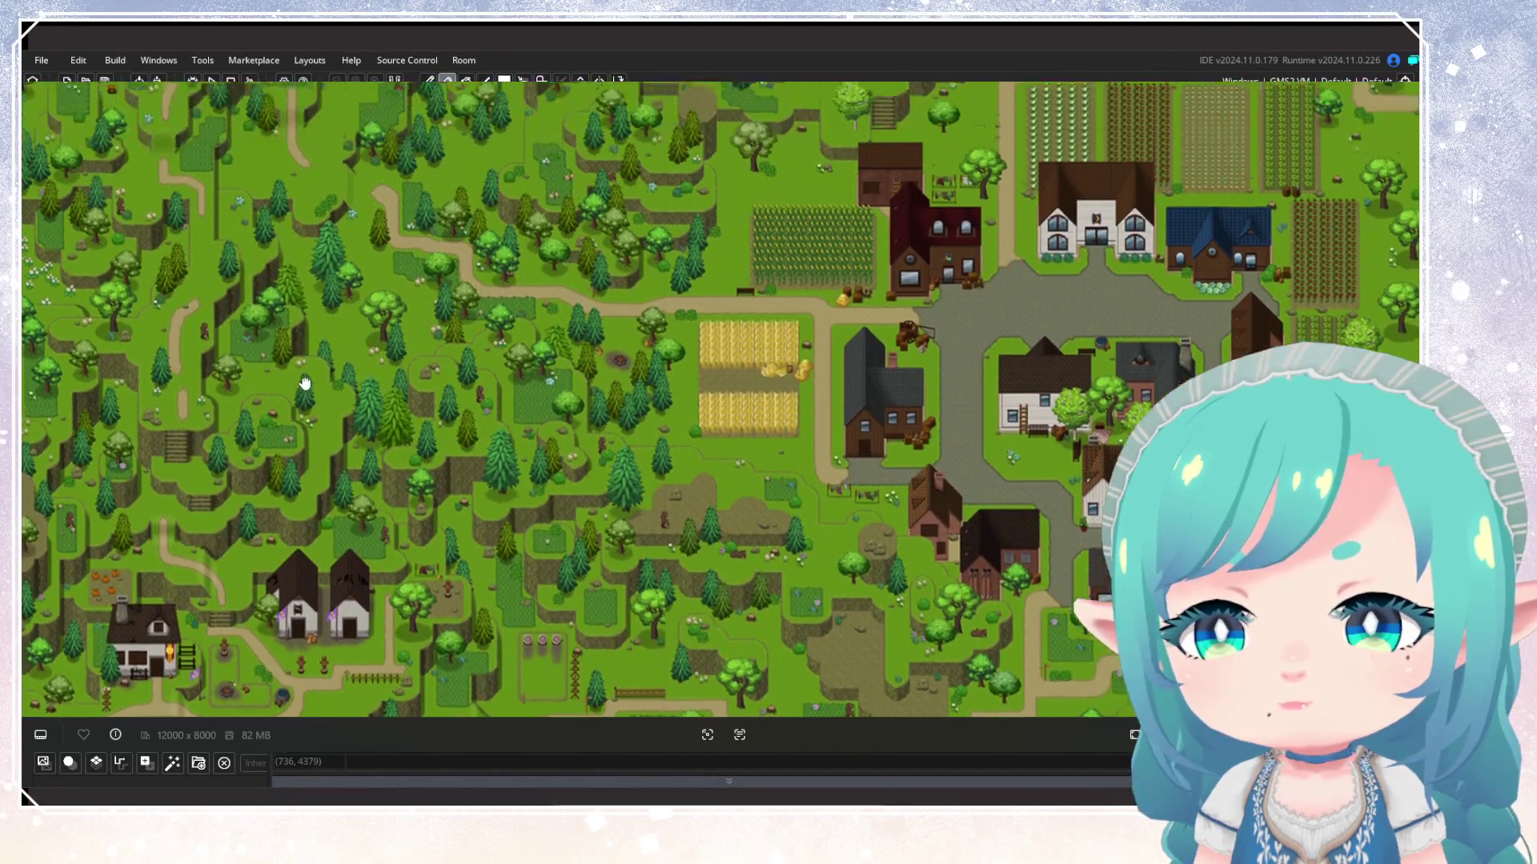
pyautogui.scroll(-2, 265, 425)
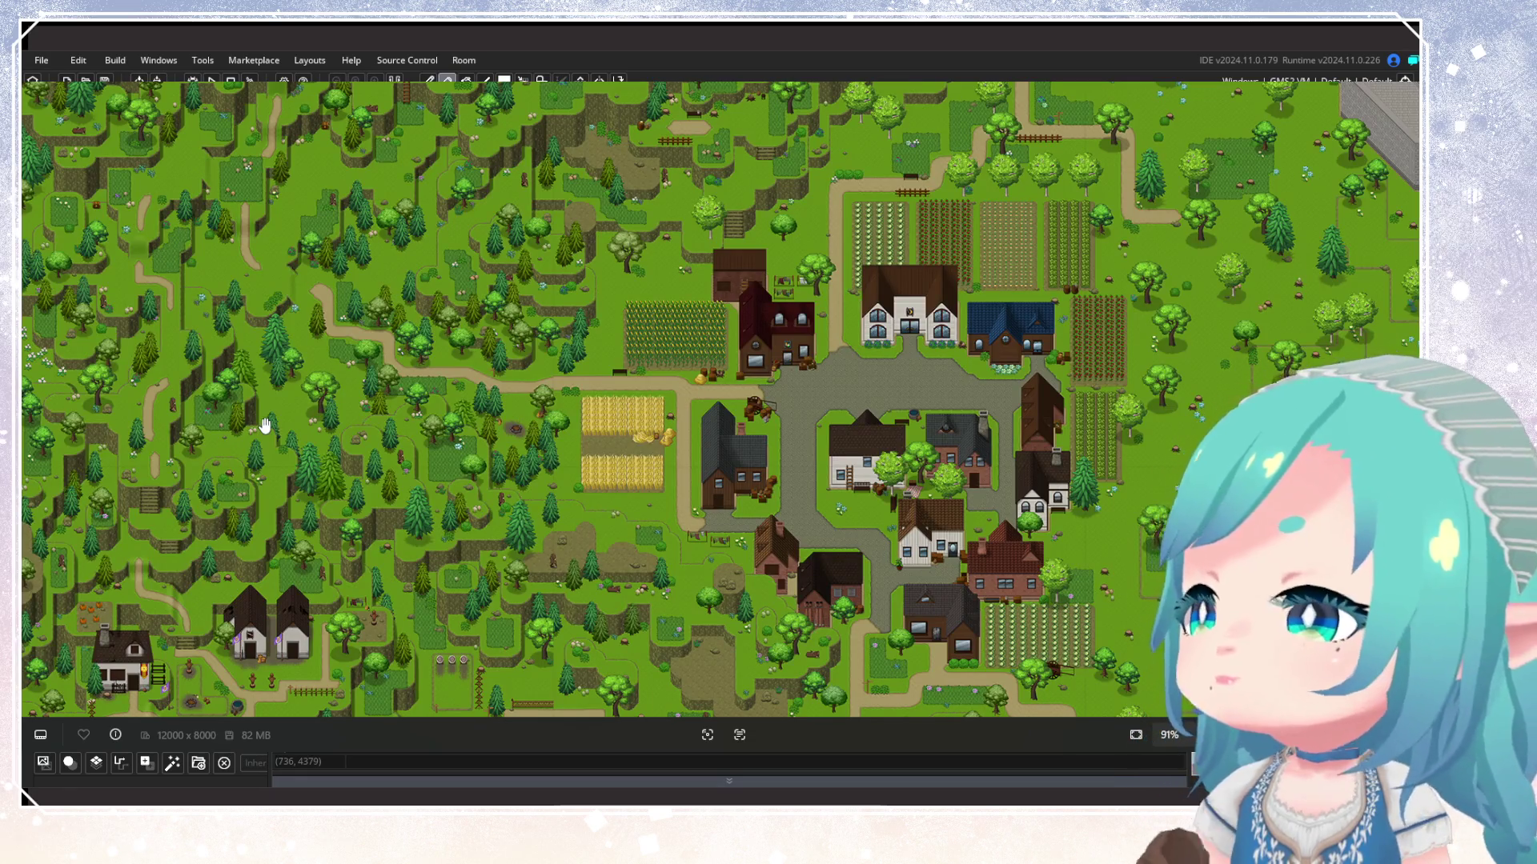
pyautogui.scroll(-1, 358, 477)
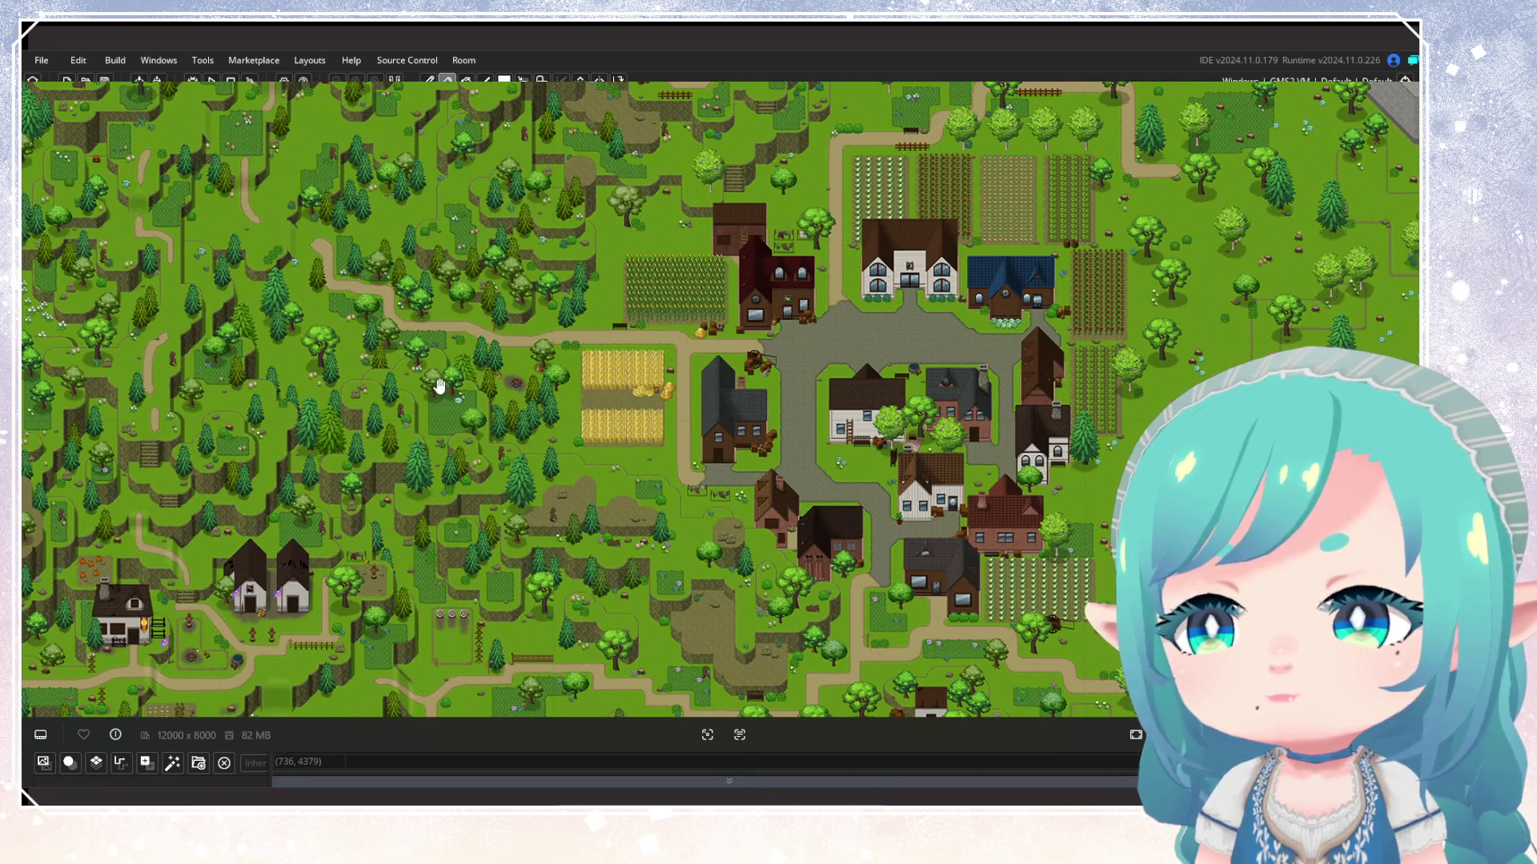
pyautogui.scroll(-1, 526, 318)
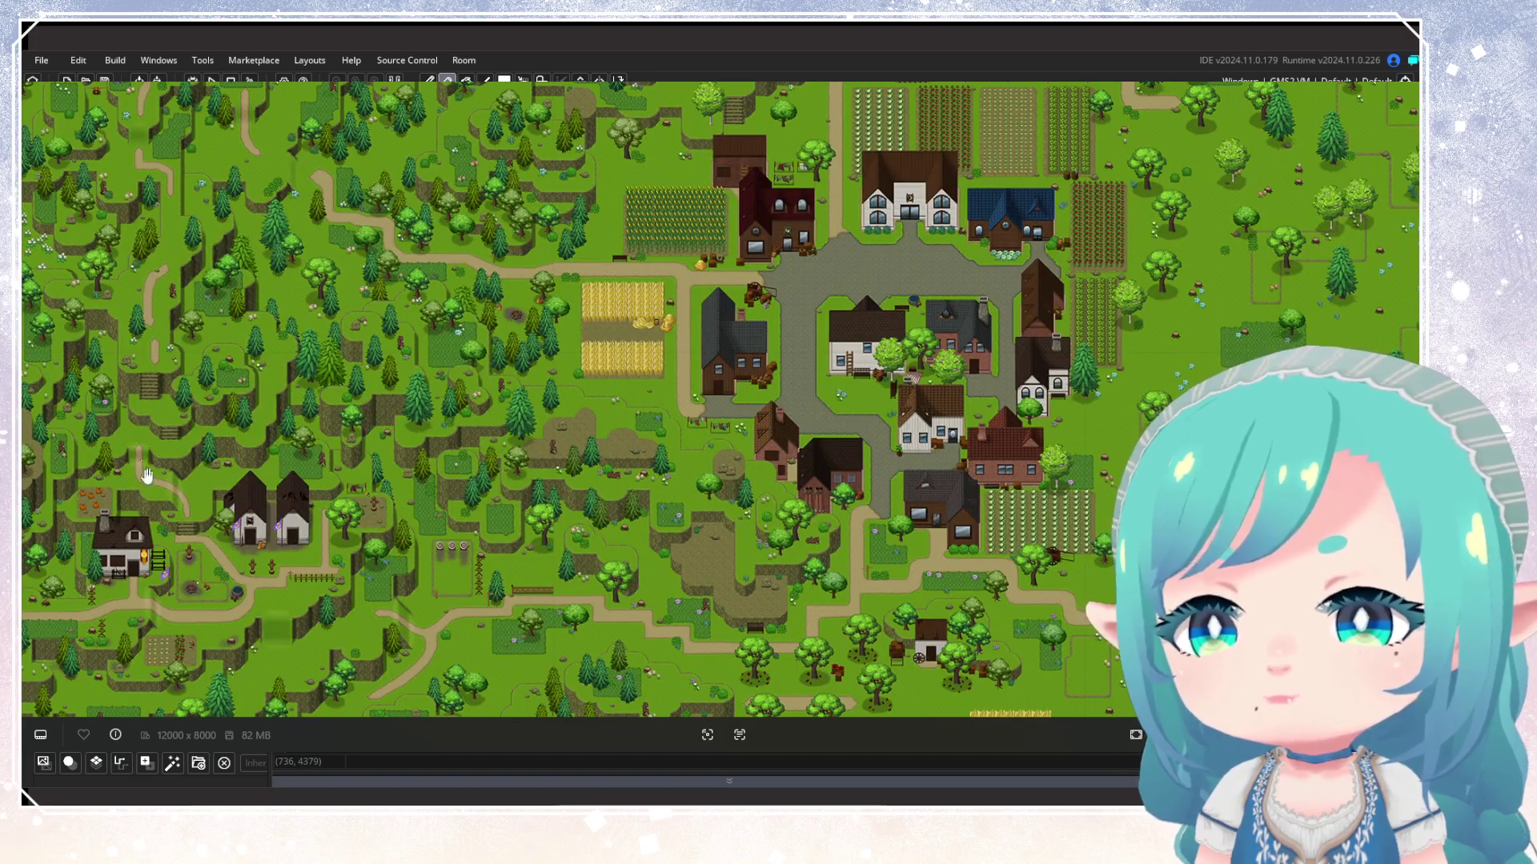
pyautogui.scroll(5, 150, 280)
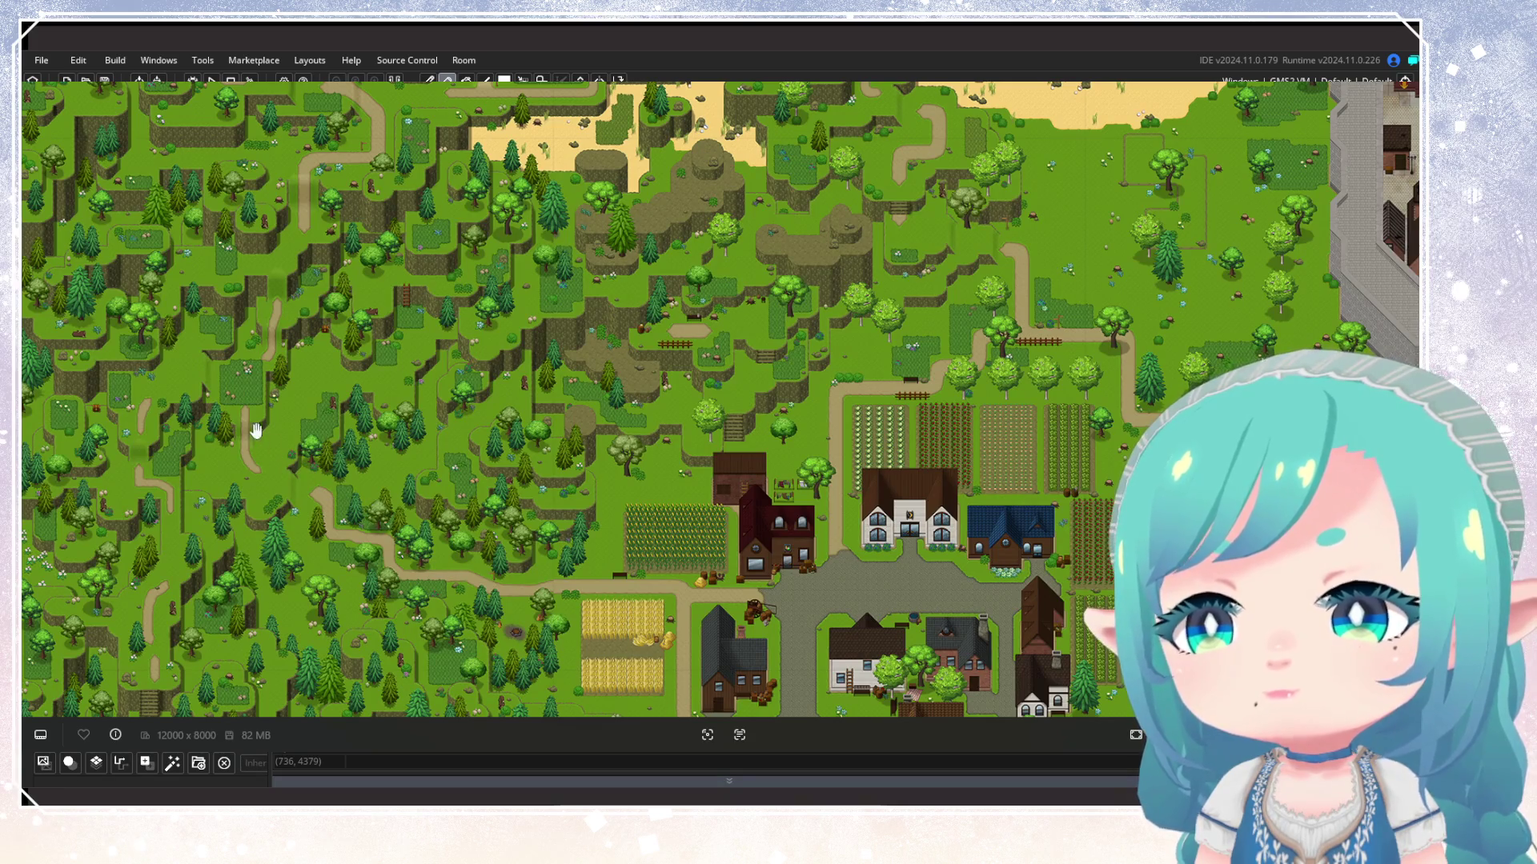
pyautogui.scroll(4, 275, 276)
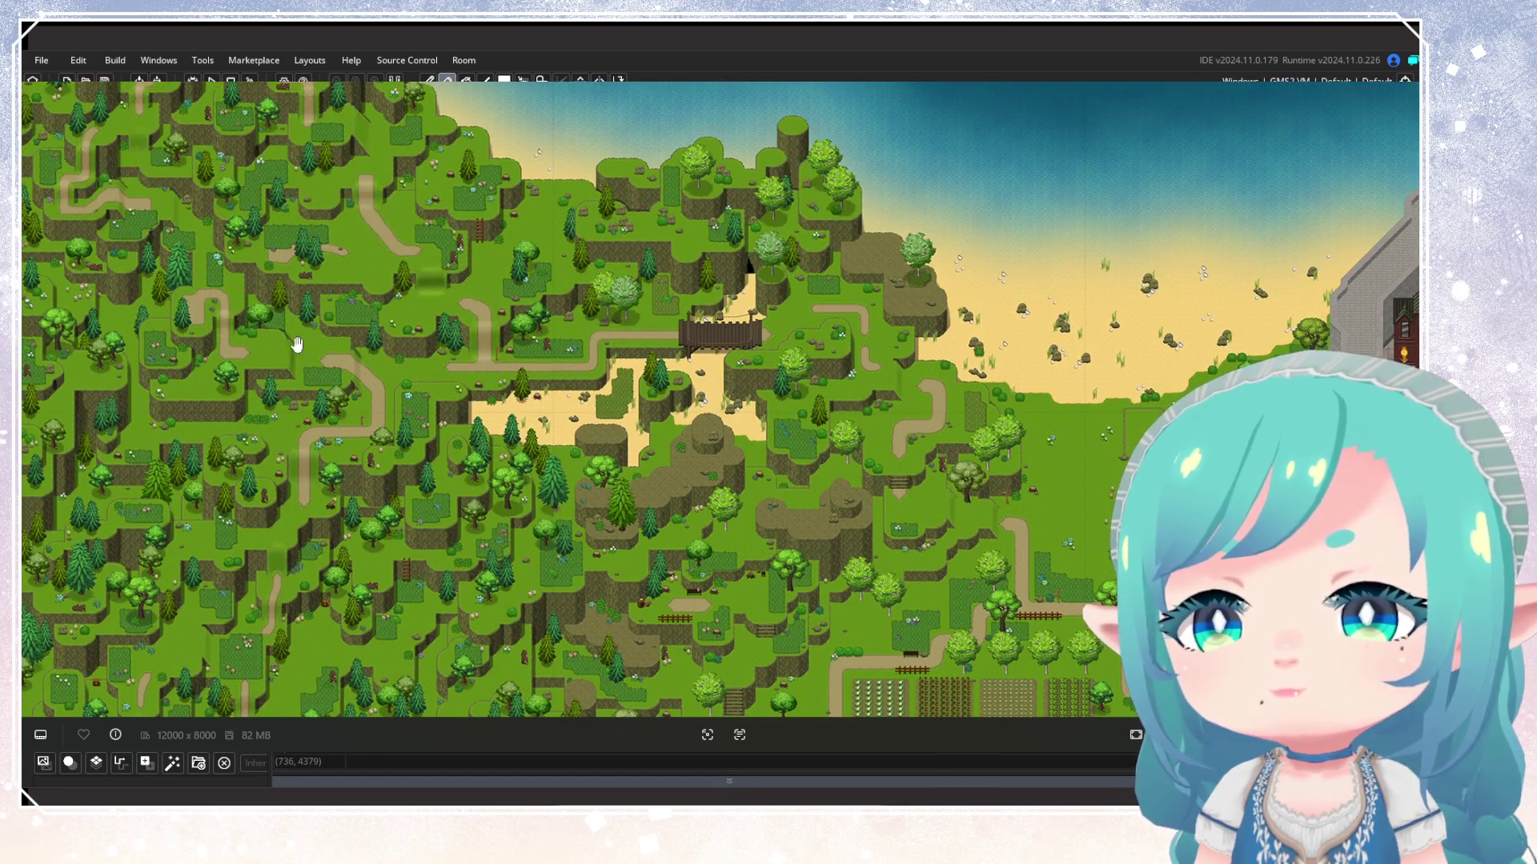
pyautogui.scroll(3, 235, 496)
pyautogui.scroll(2, 109, 240)
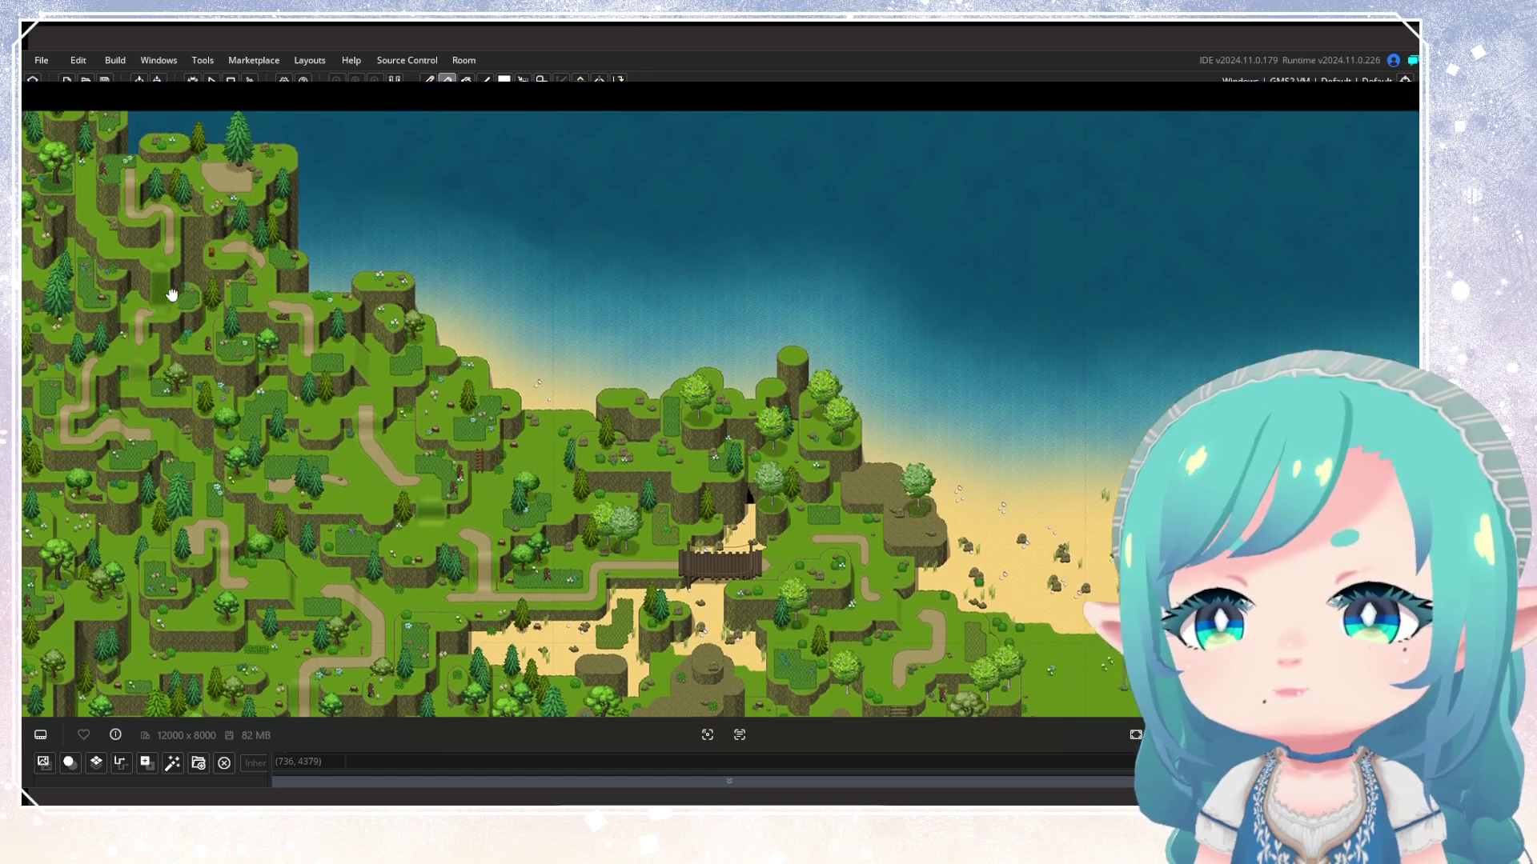
pyautogui.scroll(5, 175, 391)
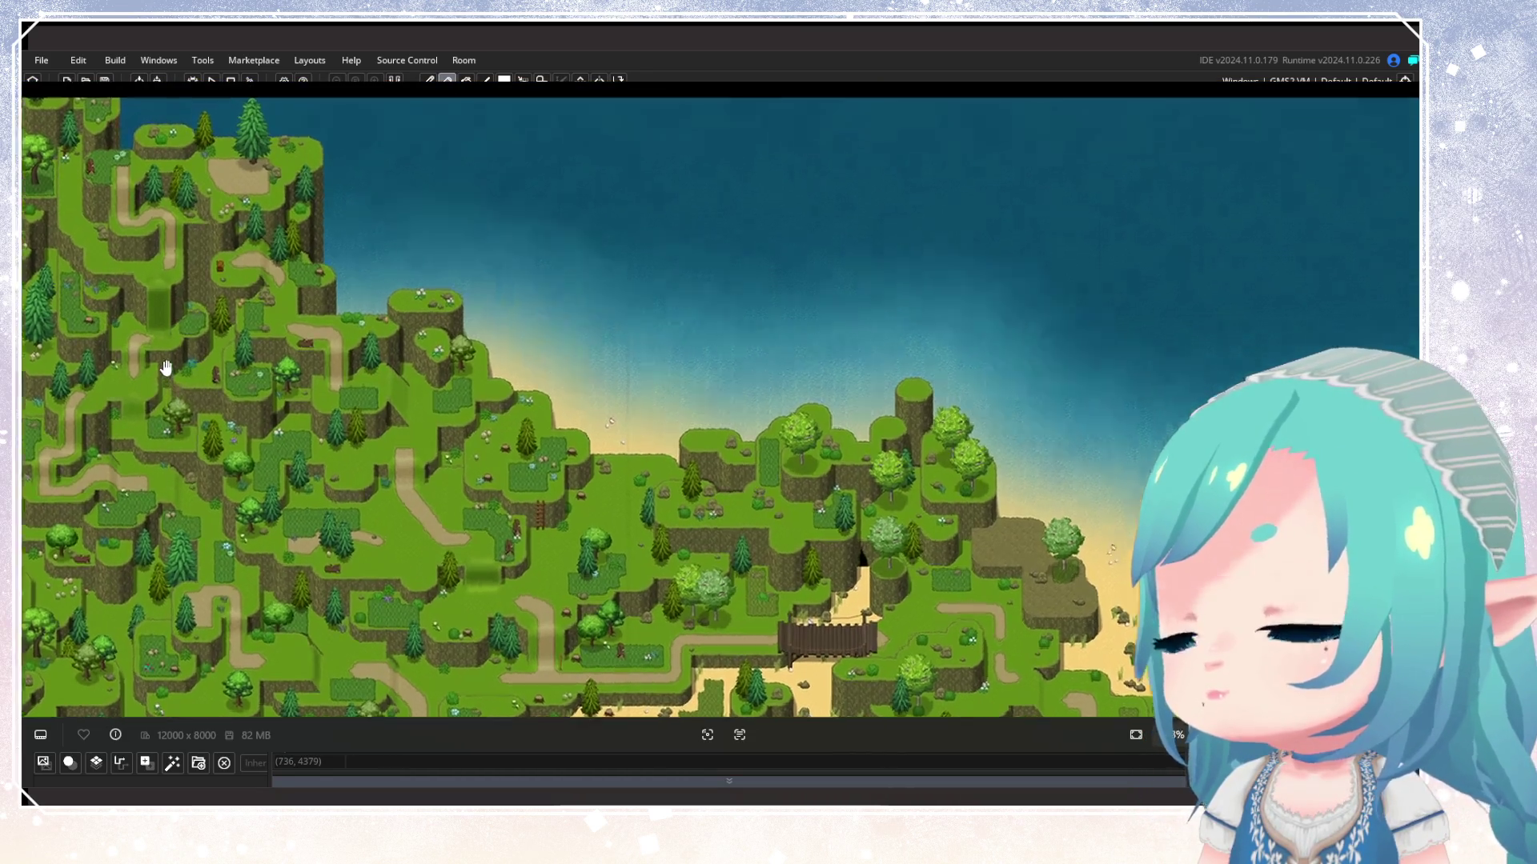
pyautogui.scroll(-5, 344, 458)
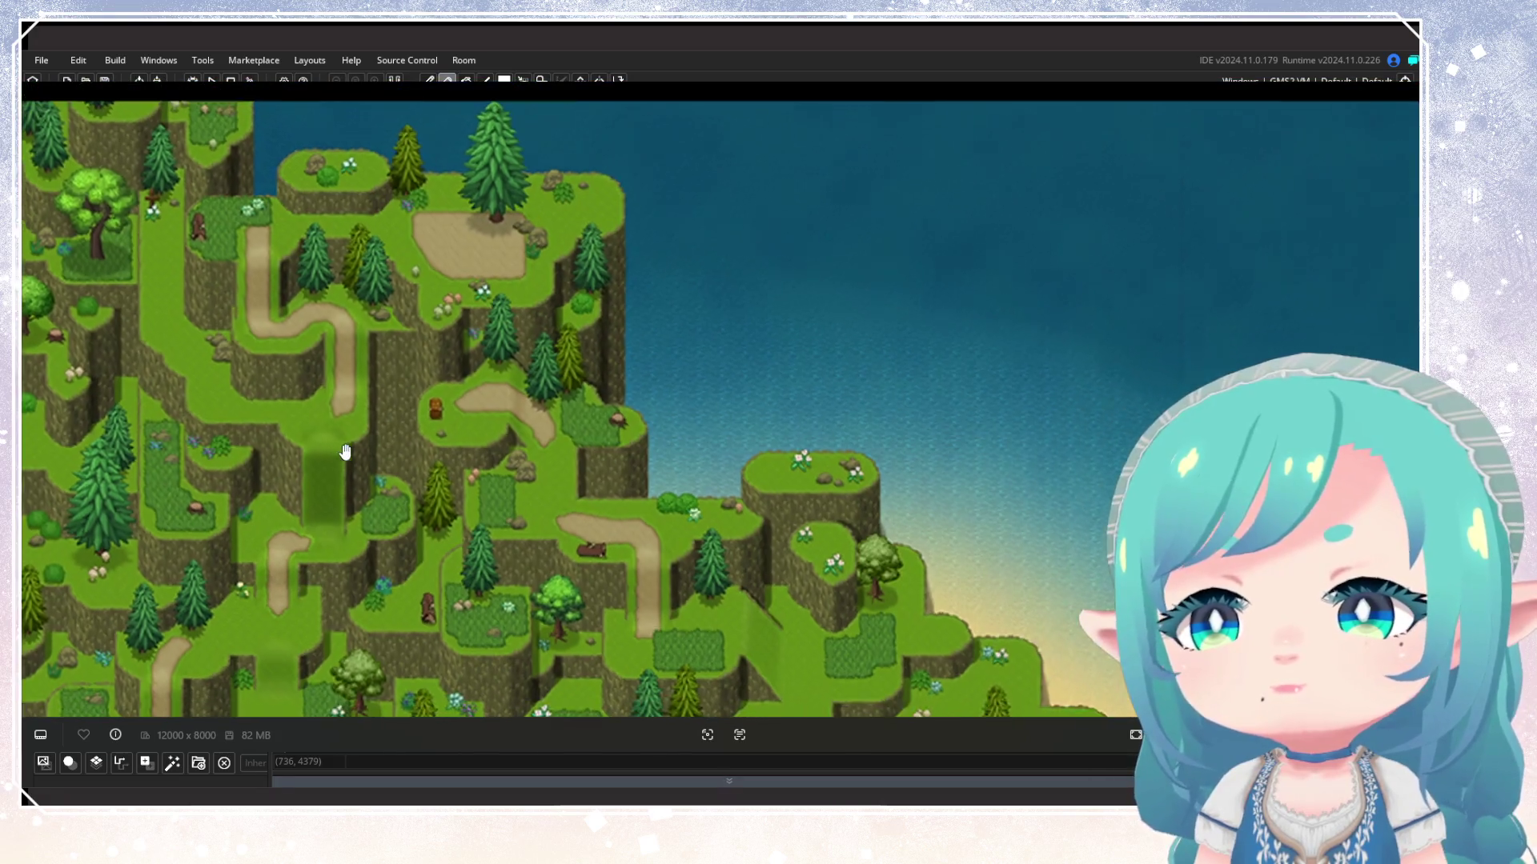
pyautogui.scroll(-5, 420, 304)
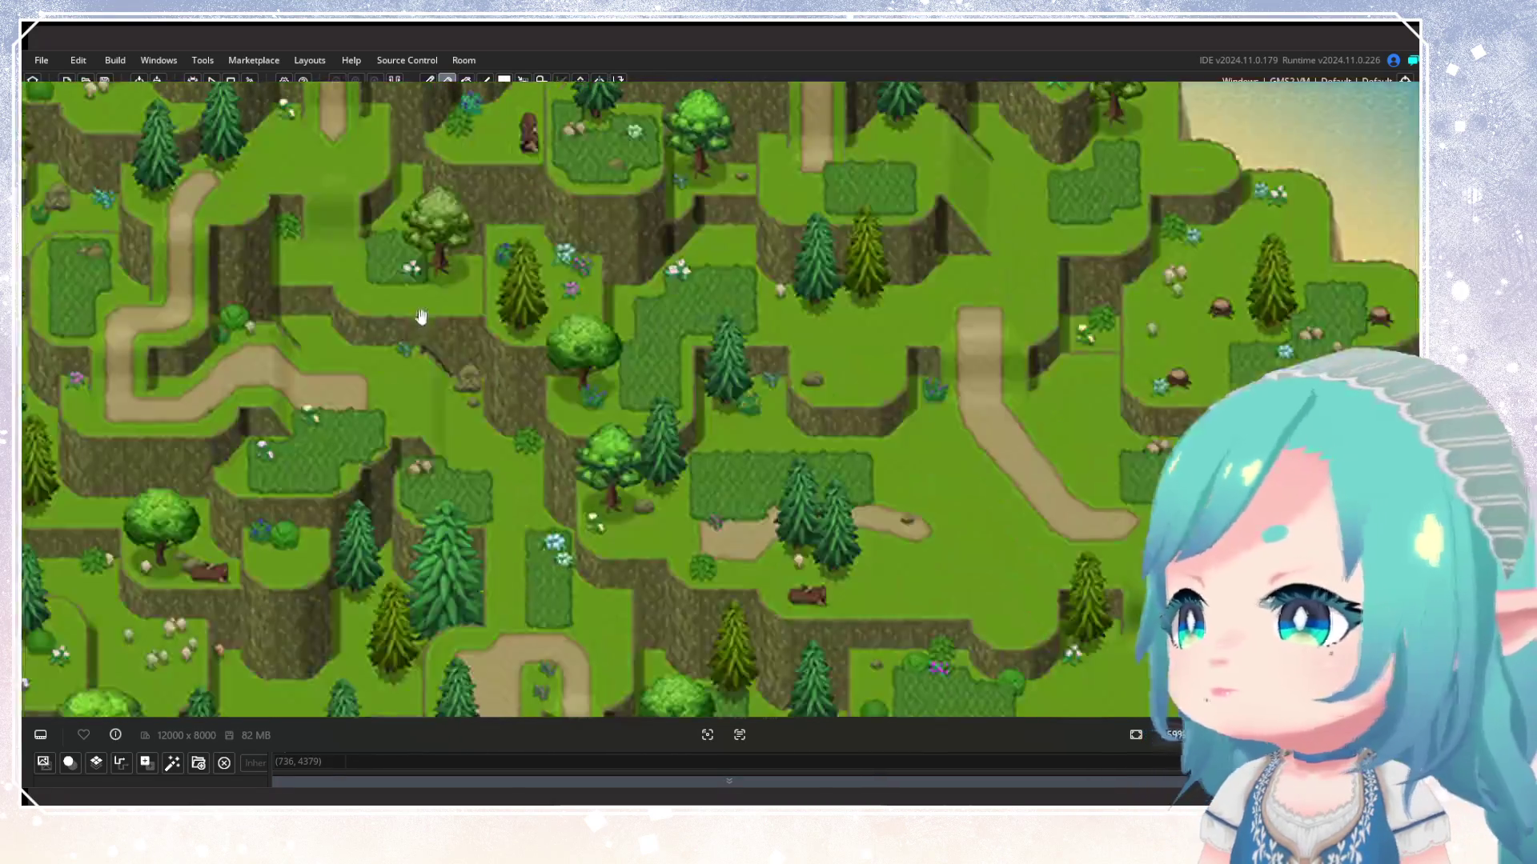
pyautogui.scroll(-5, 488, 362)
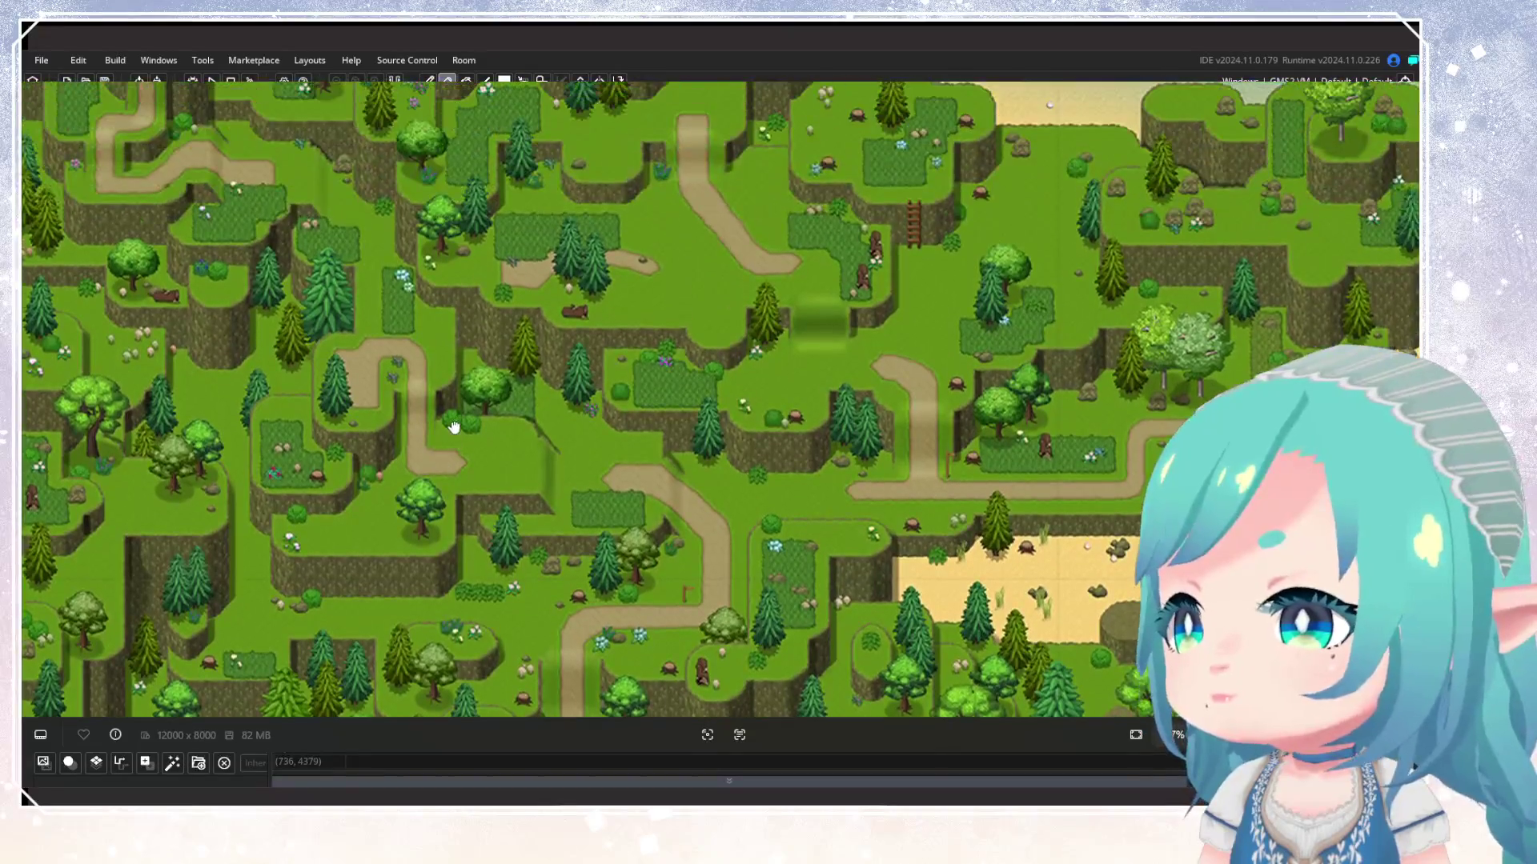
pyautogui.scroll(5, 709, 432)
pyautogui.scroll(-3, 709, 432)
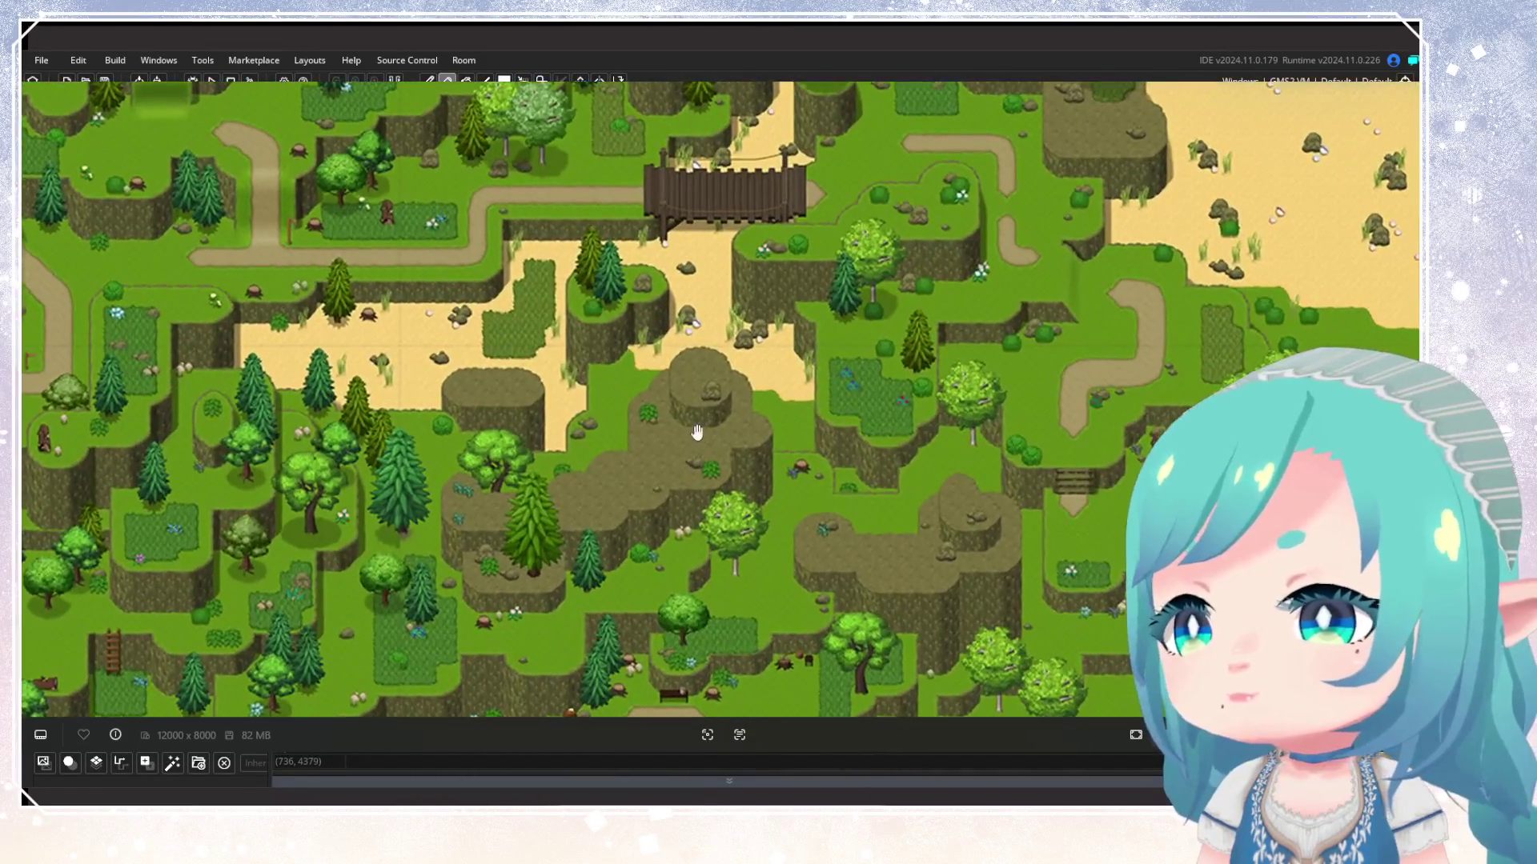
pyautogui.scroll(3, 644, 480)
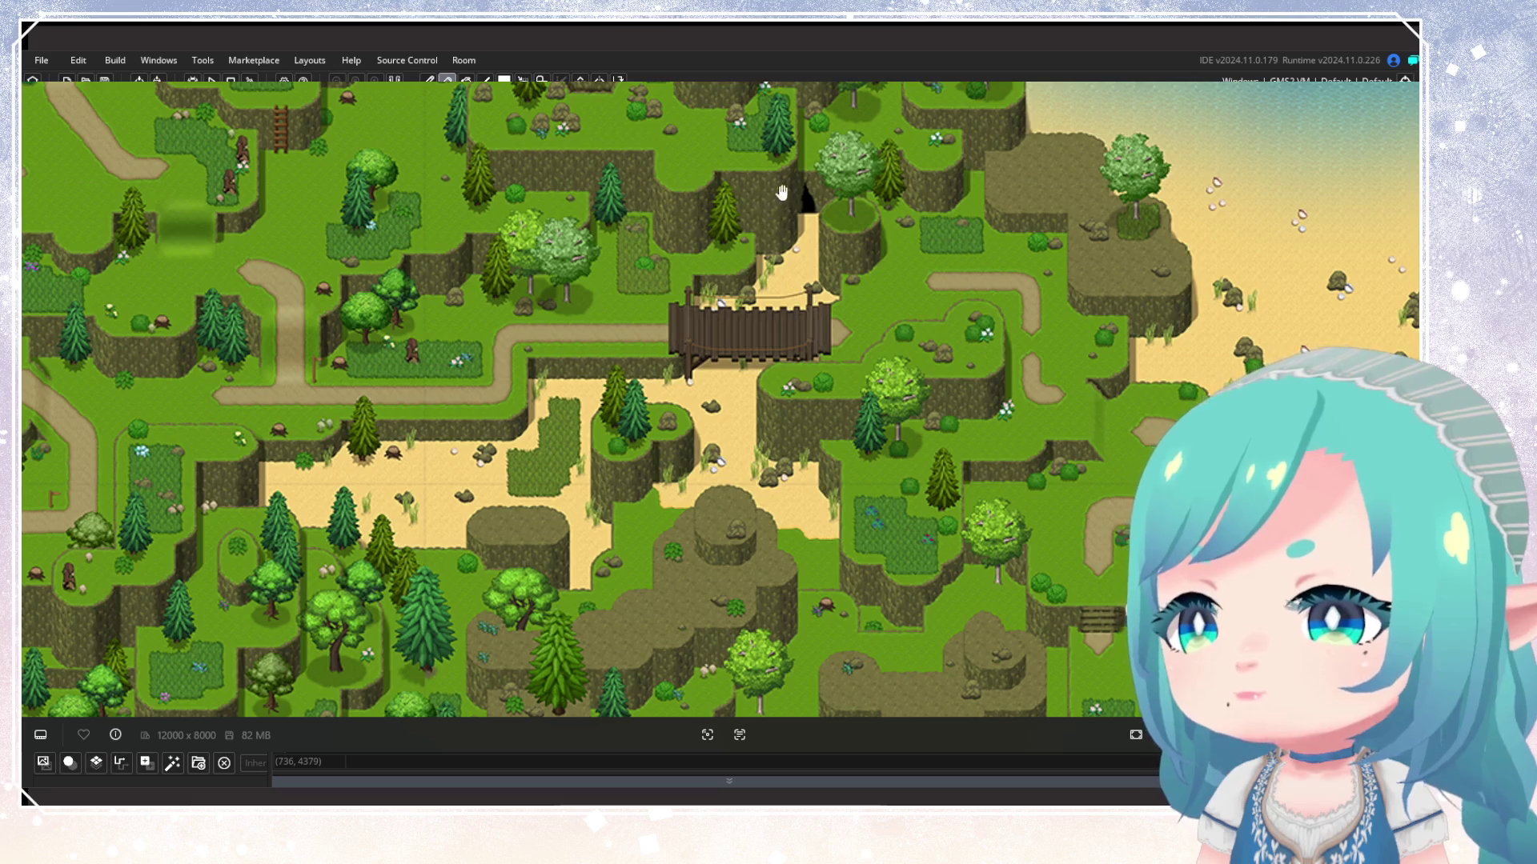
pyautogui.scroll(1, 804, 230)
pyautogui.moveTo(656, 440); pyautogui.dragTo(665, 376)
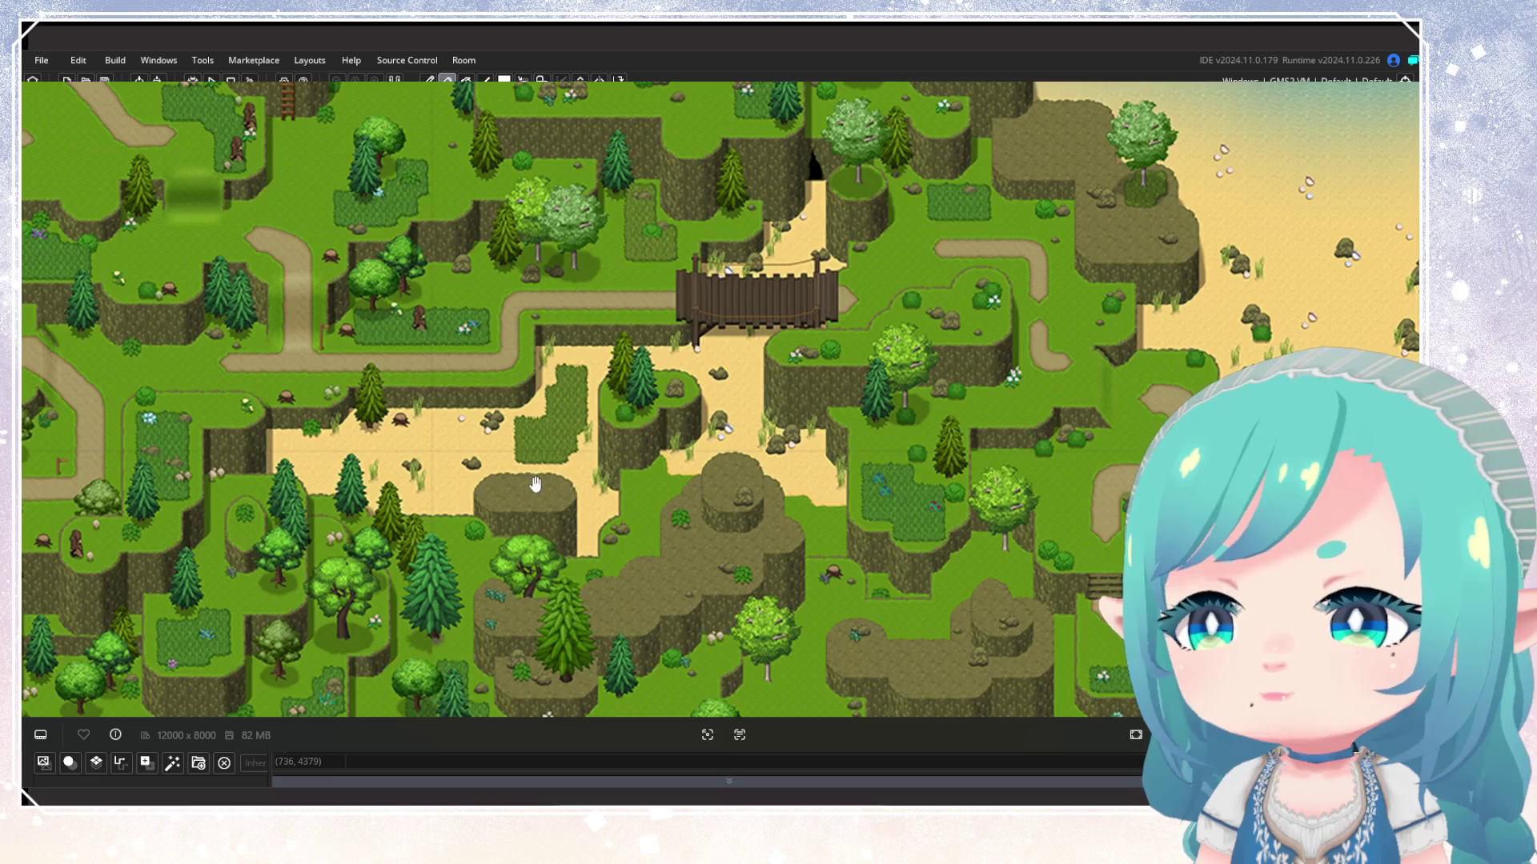
pyautogui.scroll(-2, 320, 240)
pyautogui.scroll(2, 482, 301)
pyautogui.moveTo(682, 285); pyautogui.dragTo(471, 391)
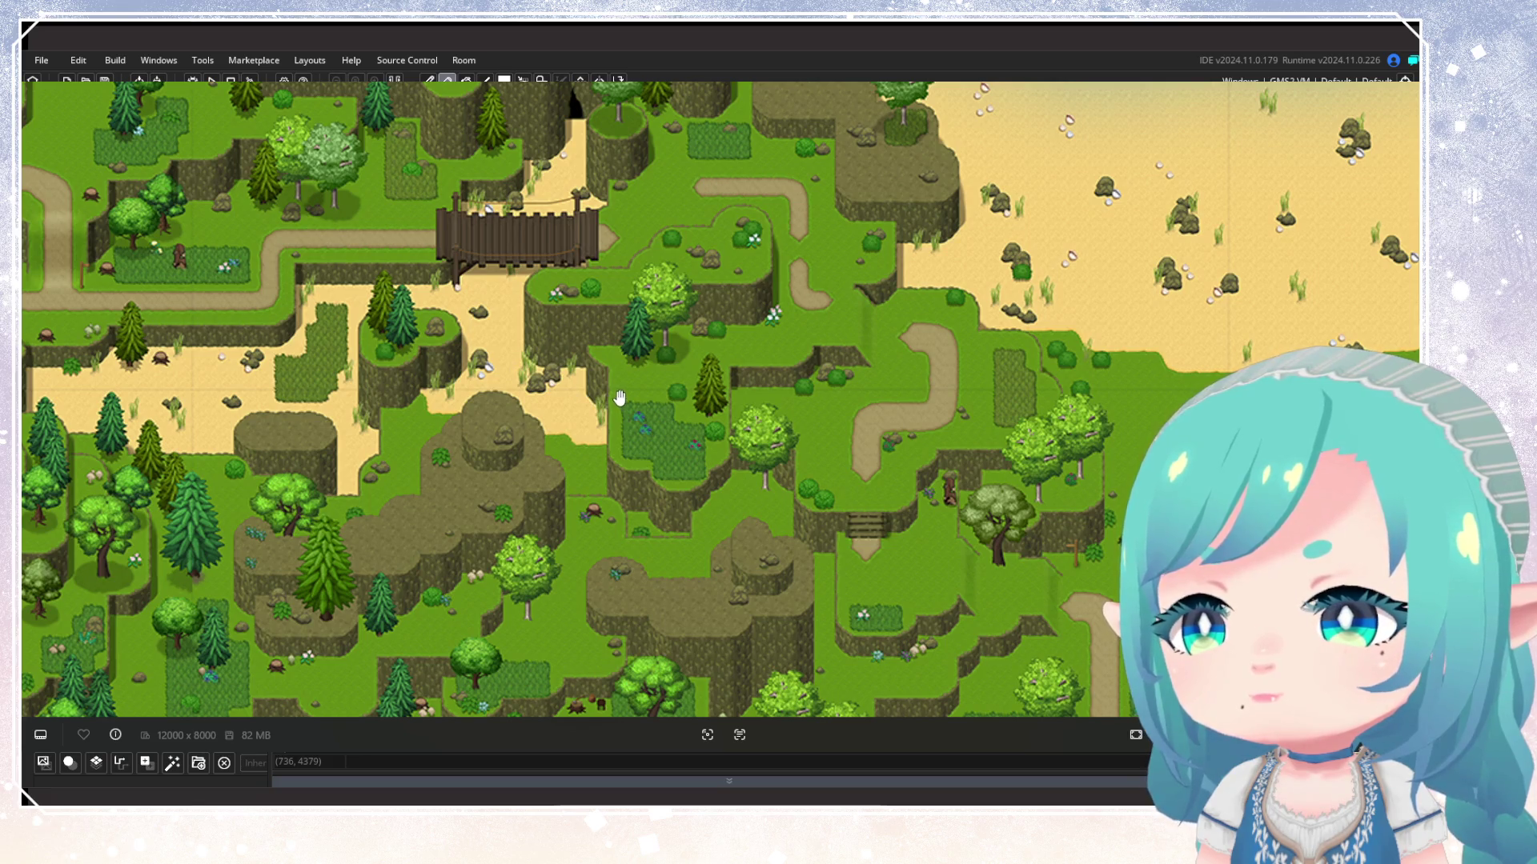
pyautogui.scroll(1, 620, 397)
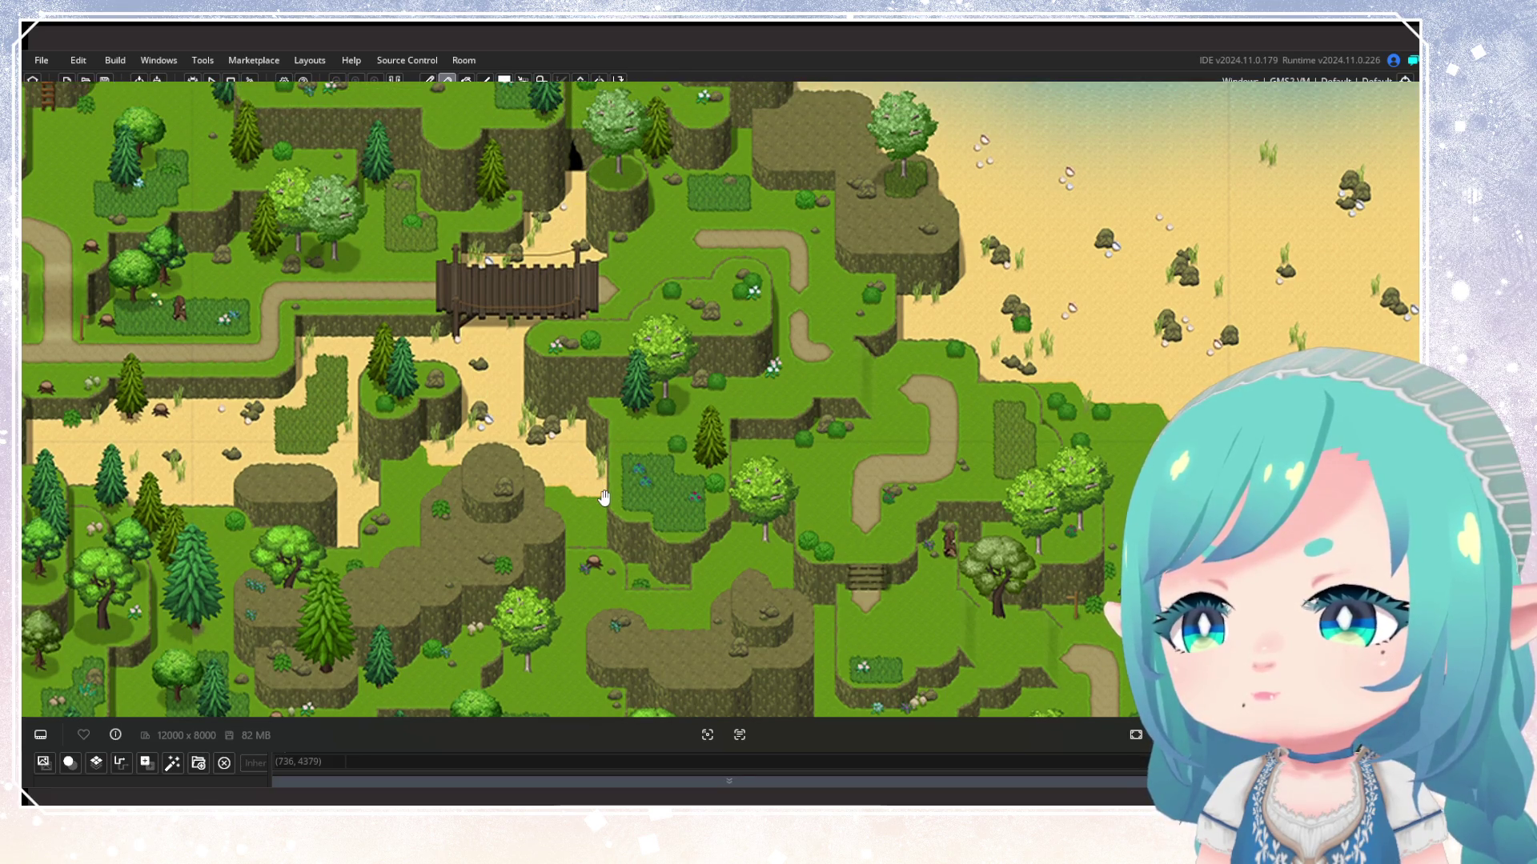
pyautogui.scroll(-5, 606, 497)
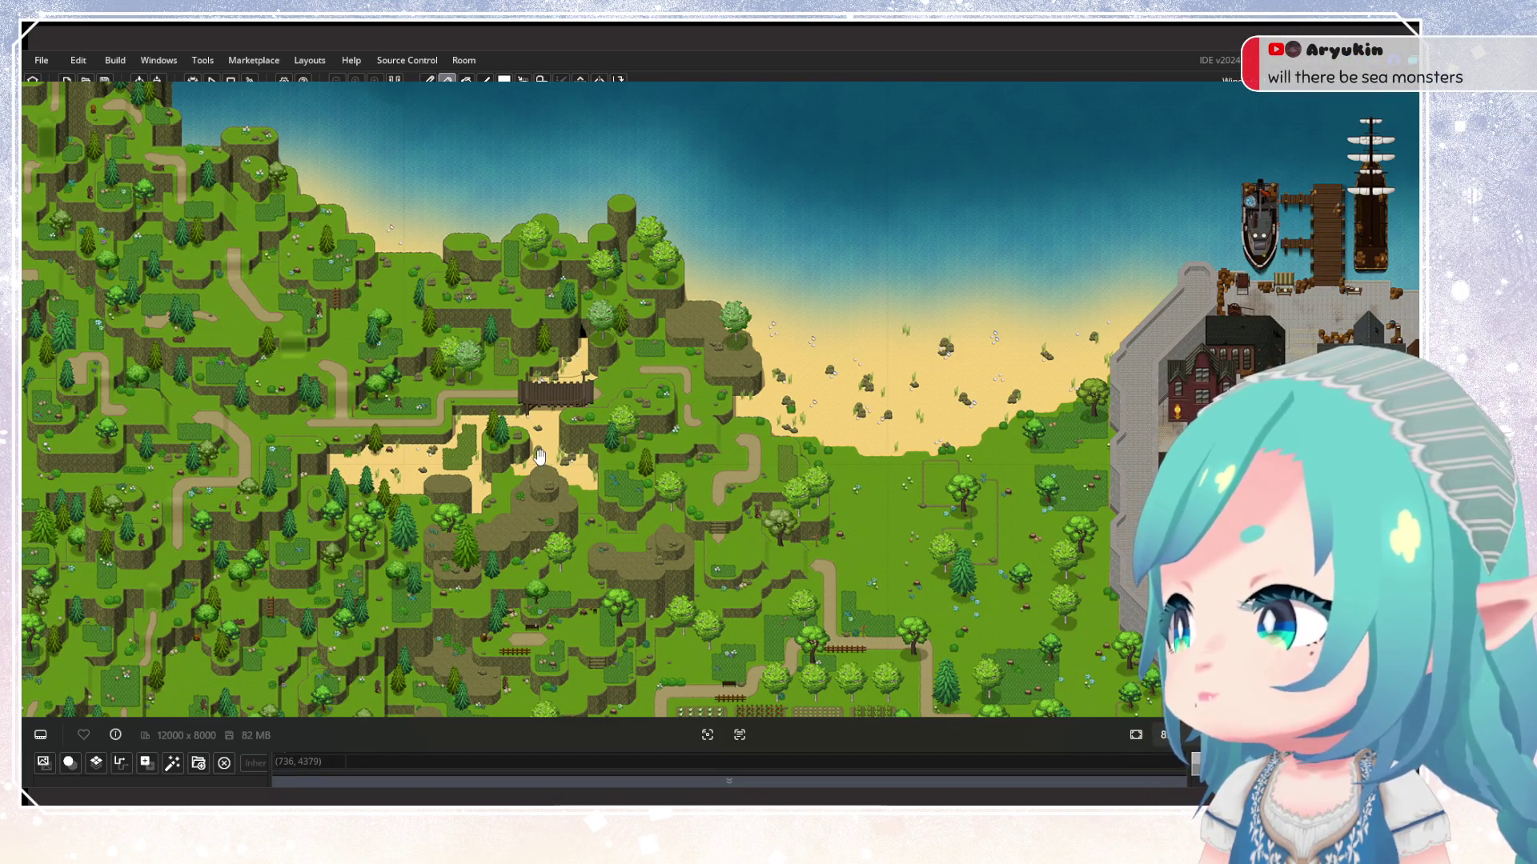
pyautogui.hscroll(5, 552, 416)
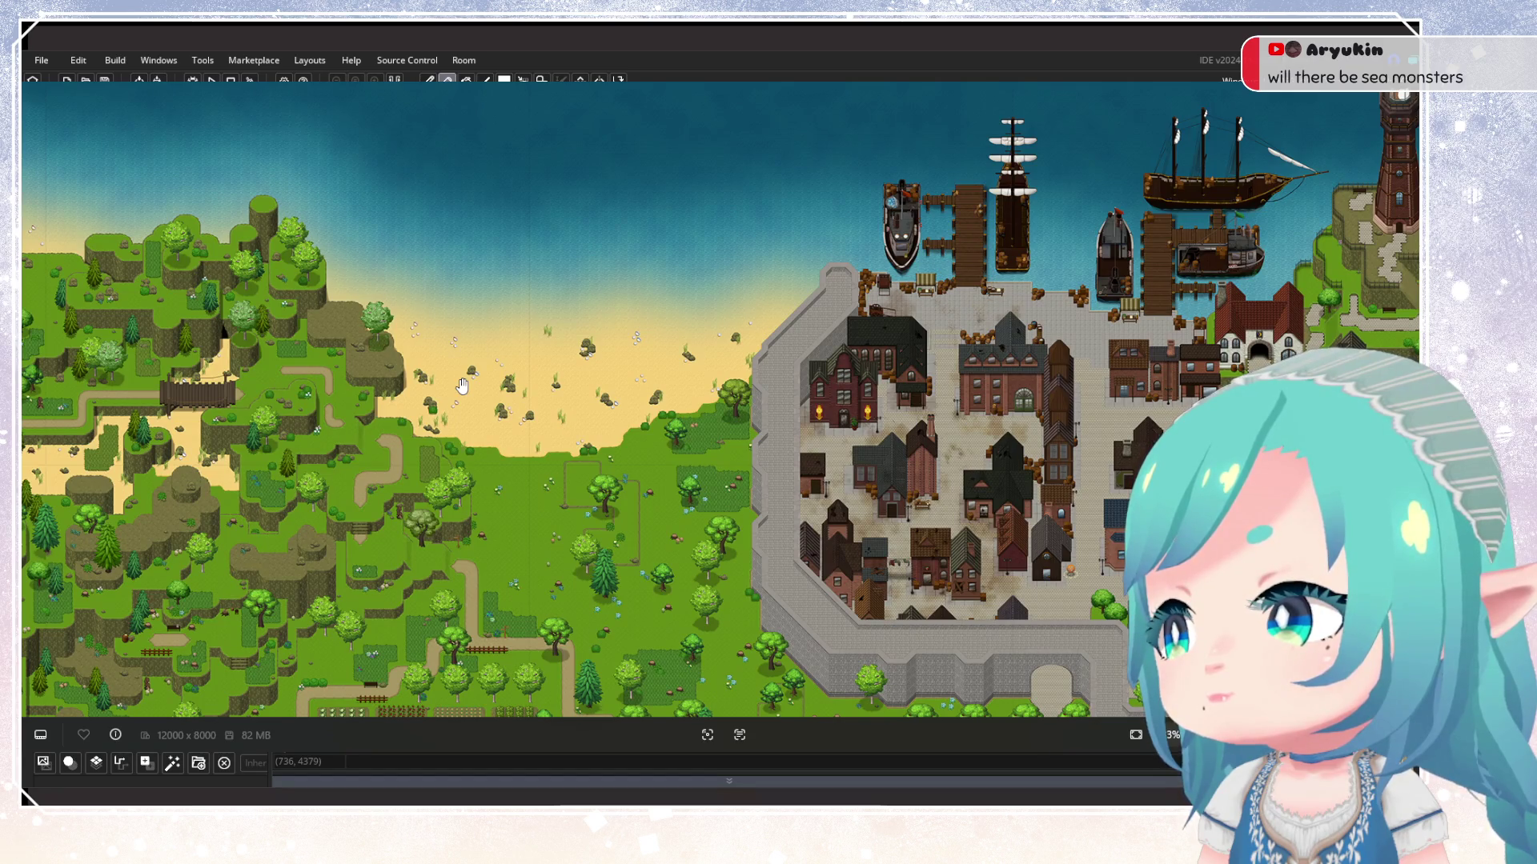
pyautogui.hscroll(-5, 462, 387)
pyautogui.scroll(2, 461, 386)
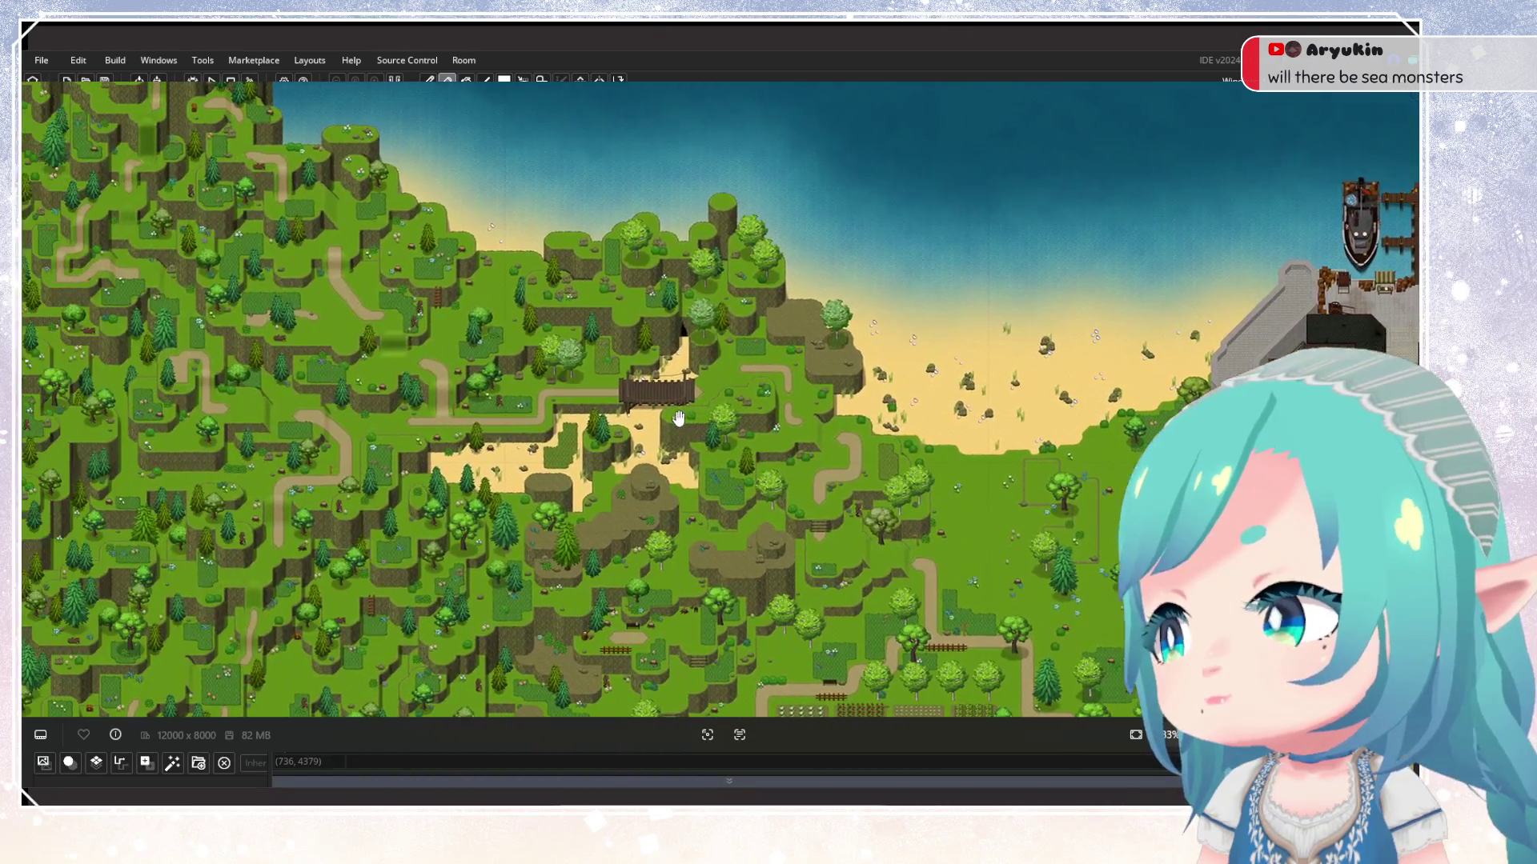
pyautogui.scroll(-5, 619, 403)
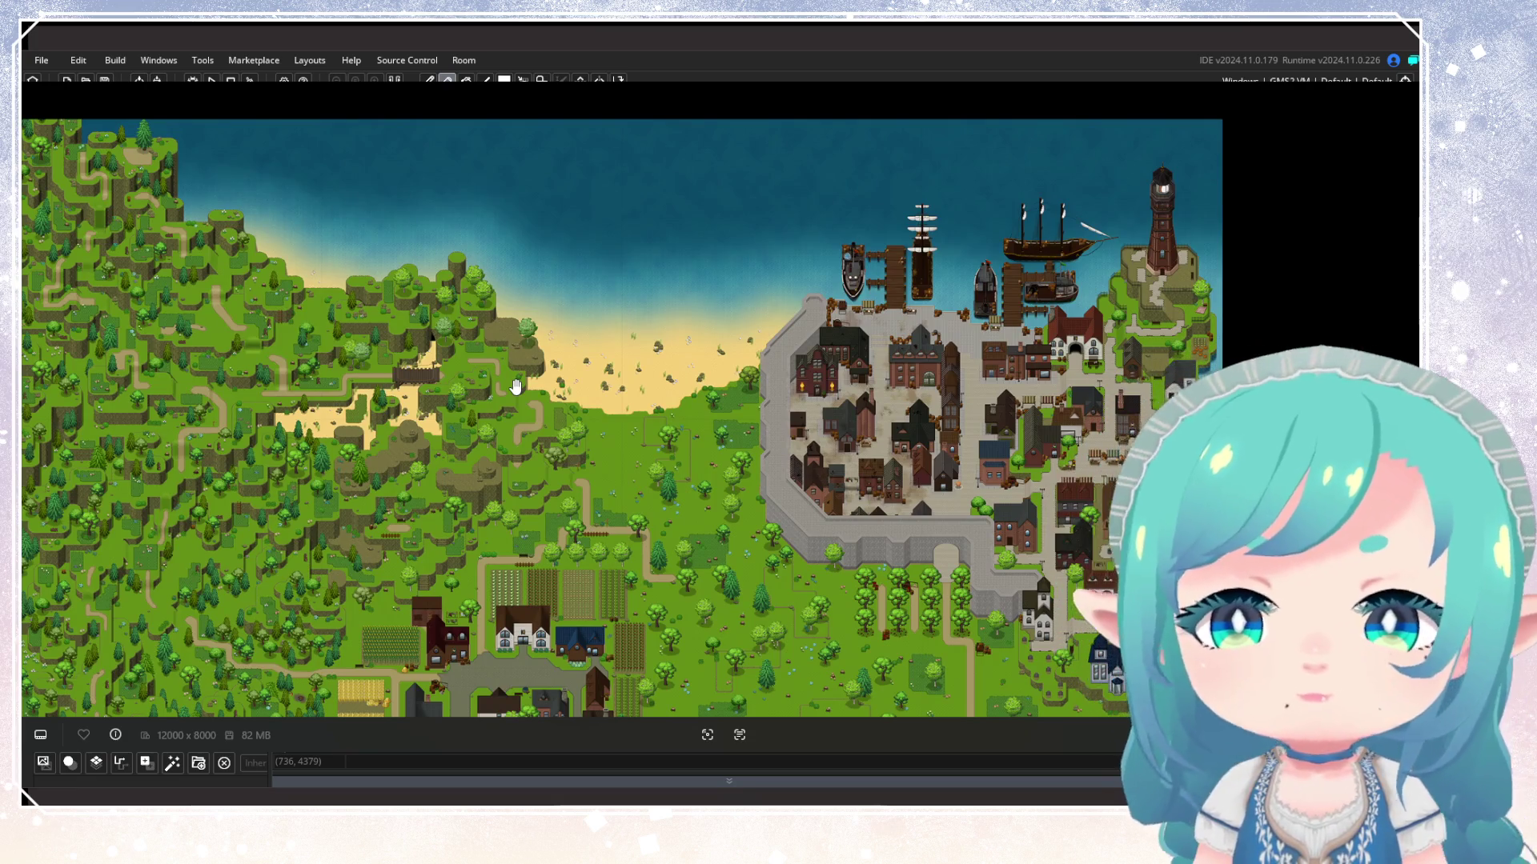
pyautogui.scroll(1, 315, 350)
pyautogui.scroll(4, 315, 349)
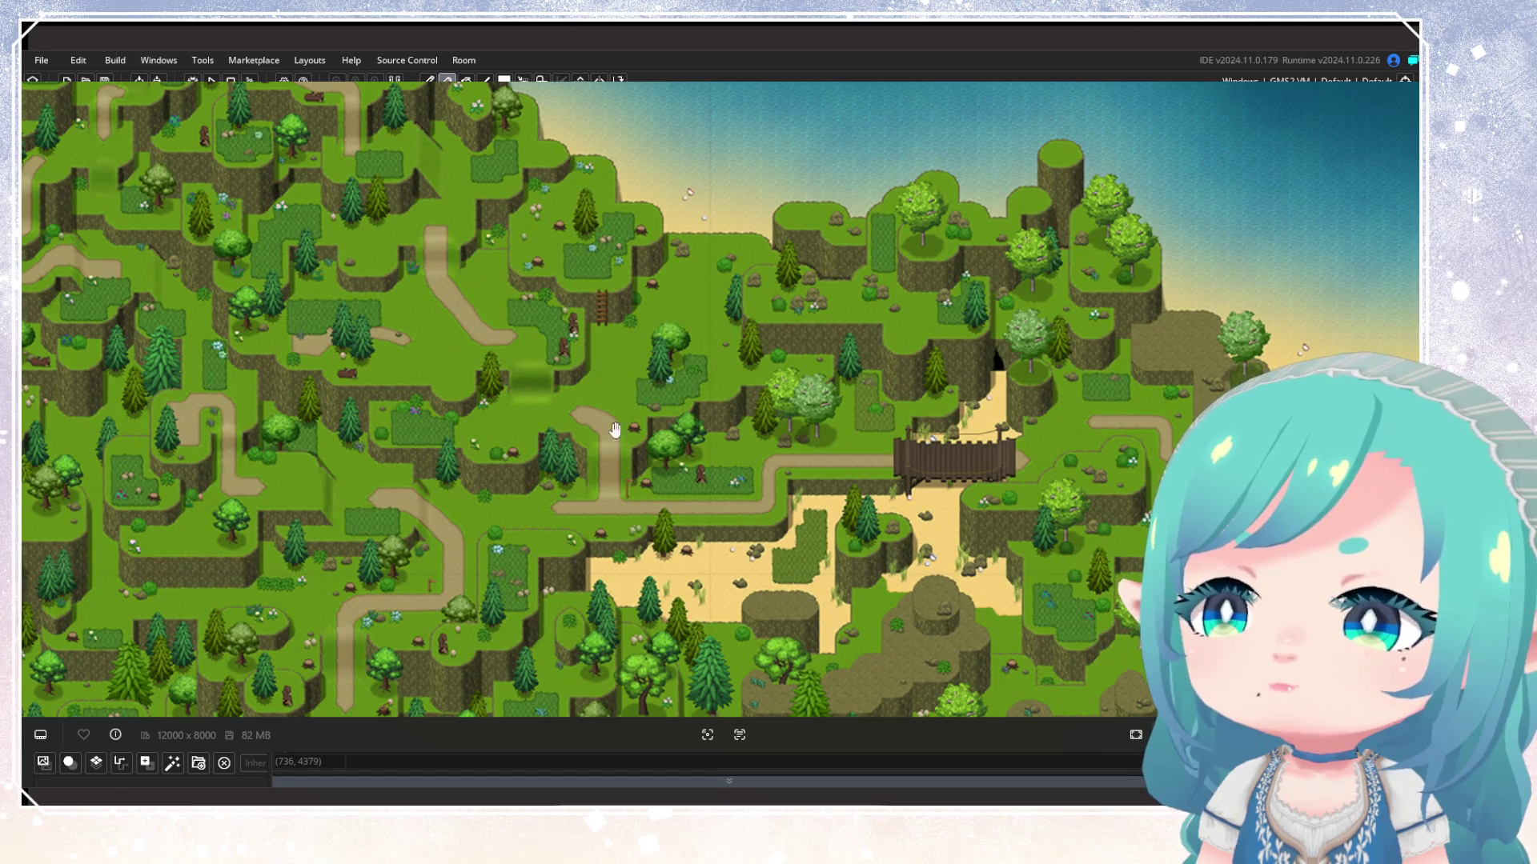
pyautogui.moveTo(486, 517)
pyautogui.mouseDown()
pyautogui.moveTo(589, 344)
pyautogui.moveTo(549, 332)
pyautogui.moveTo(160, 362)
pyautogui.mouseUp()
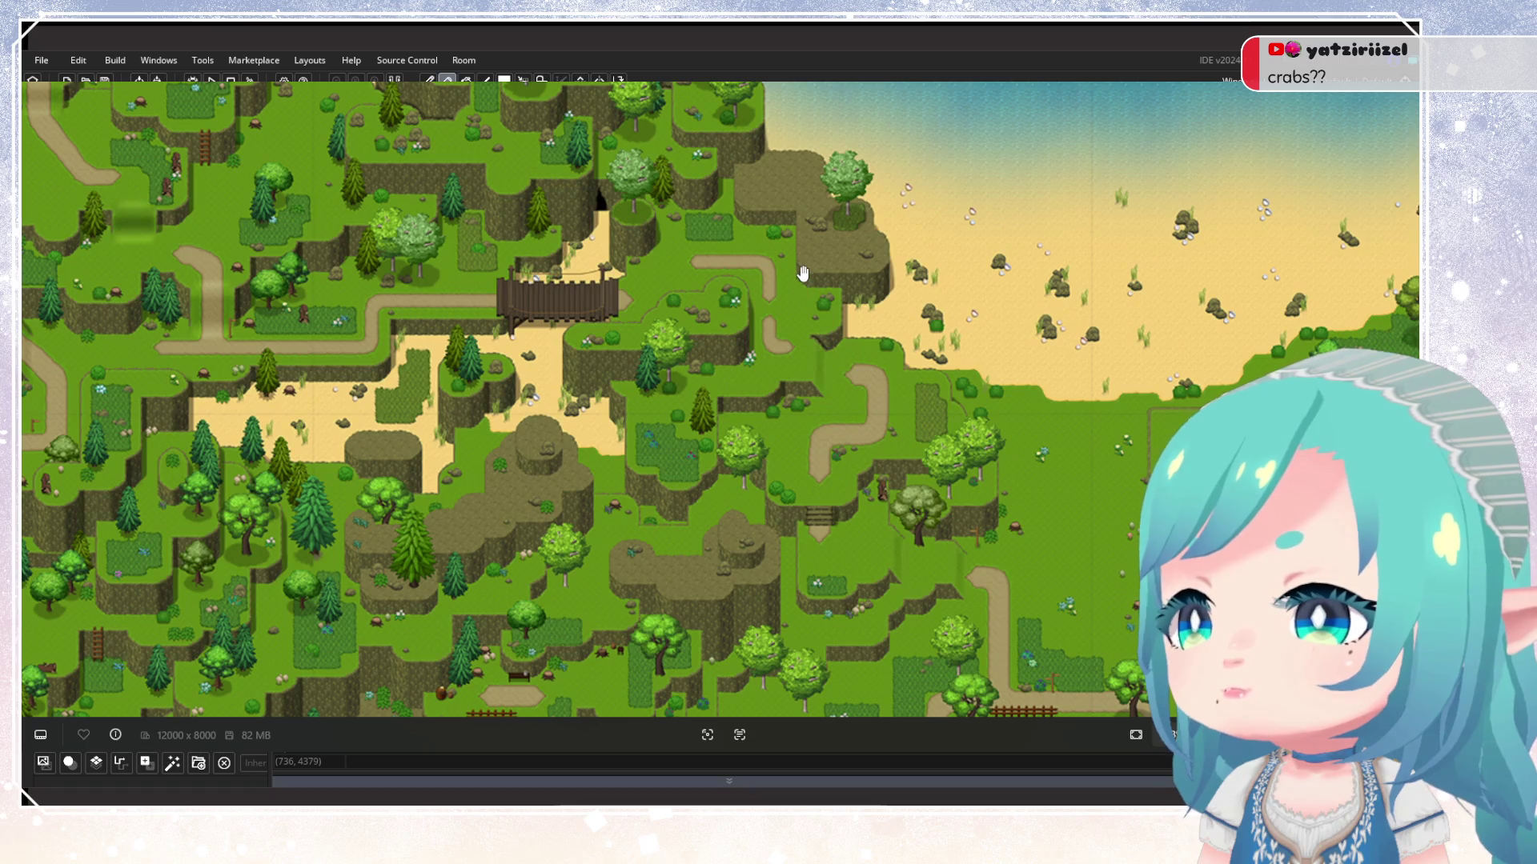
pyautogui.scroll(-3, 688, 389)
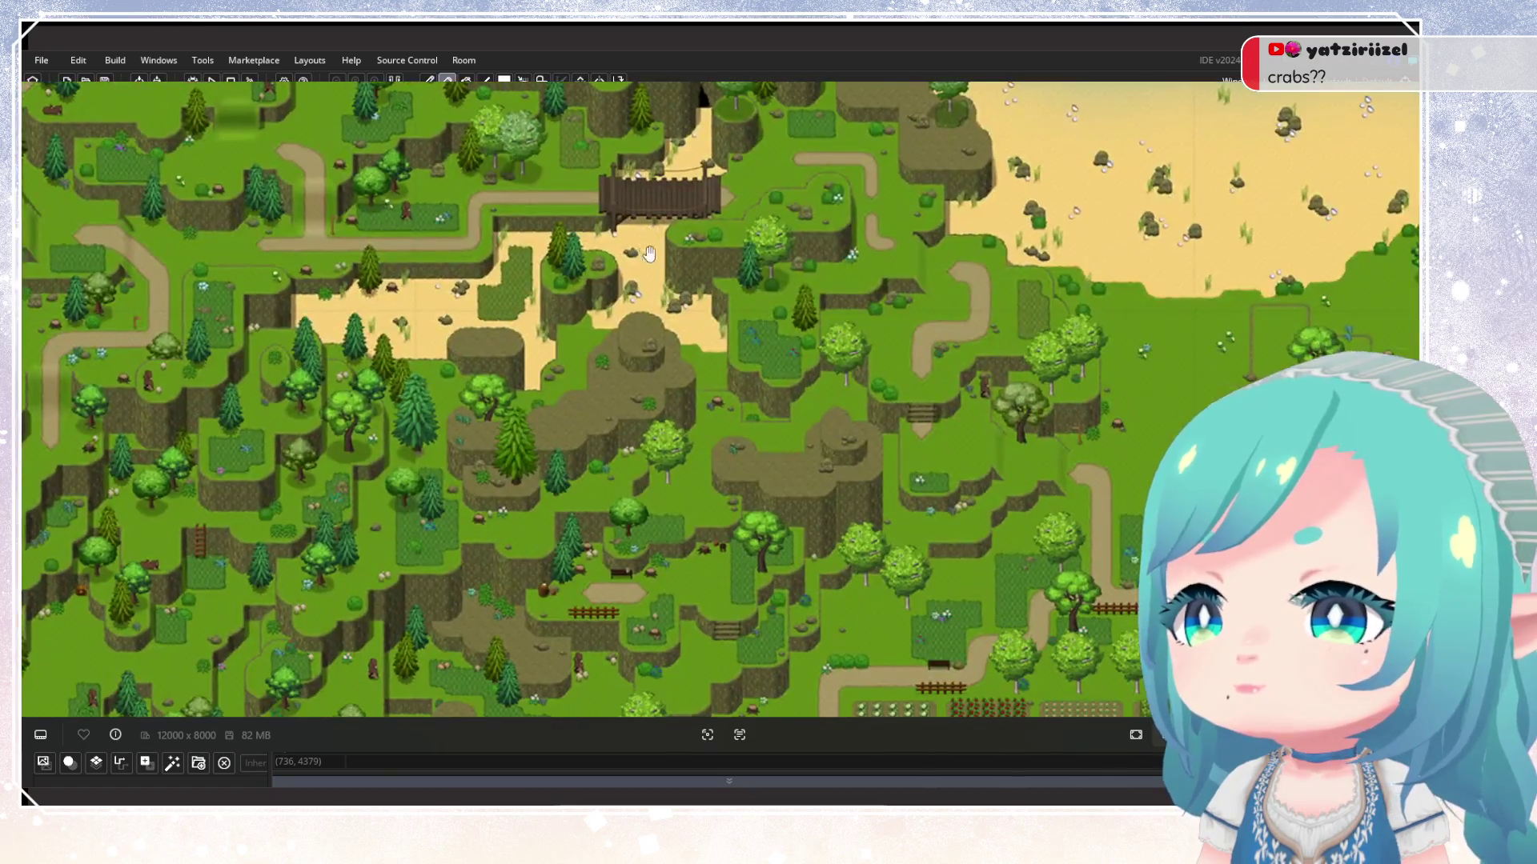
pyautogui.scroll(1, 817, 346)
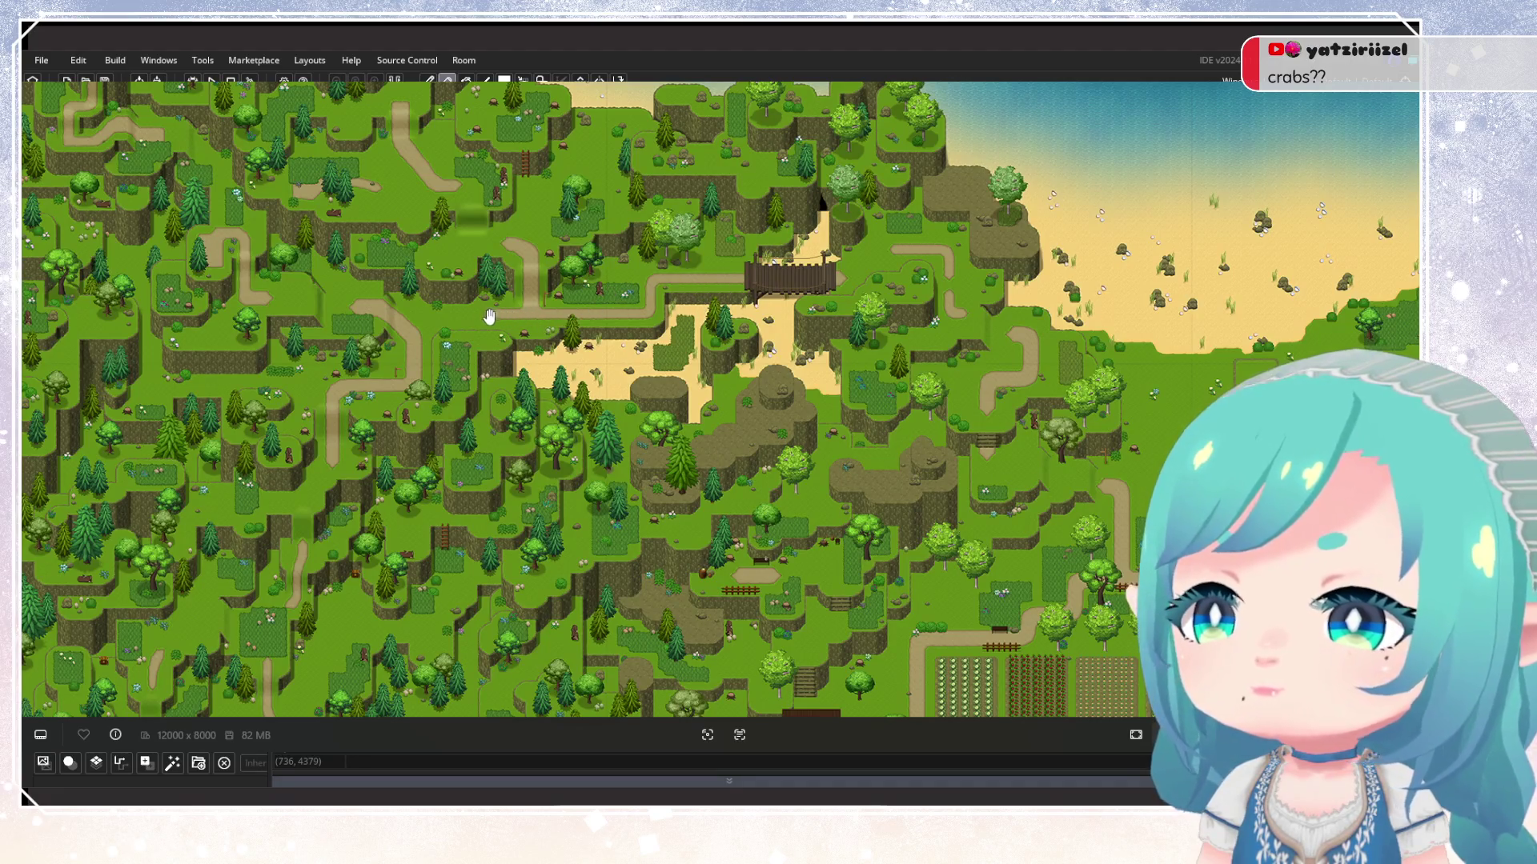
pyautogui.moveTo(324, 476); pyautogui.dragTo(350, 236)
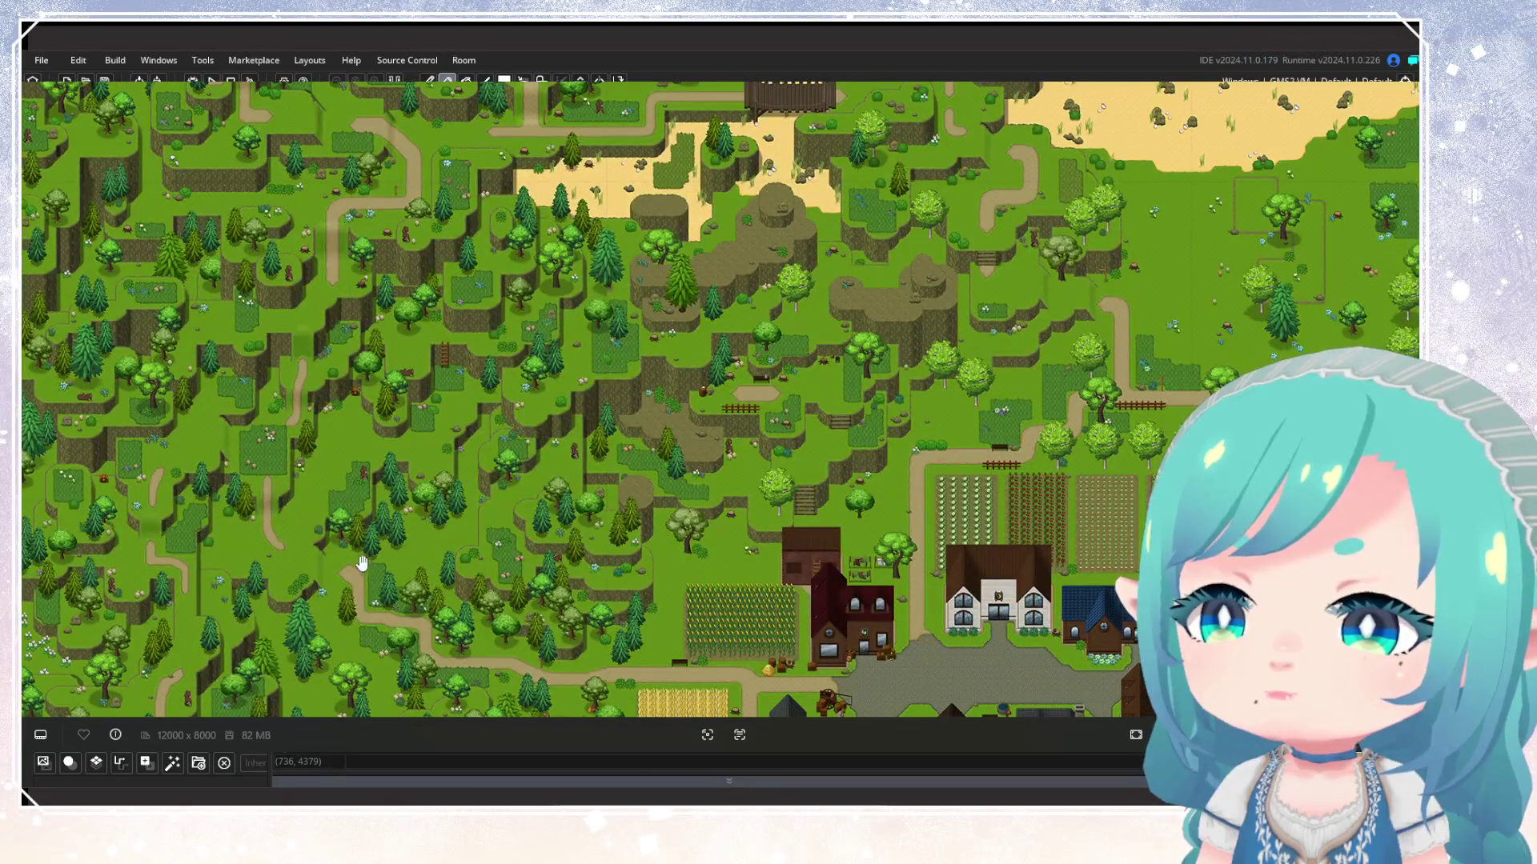
pyautogui.moveTo(408, 616); pyautogui.dragTo(398, 461)
pyautogui.moveTo(617, 401); pyautogui.dragTo(684, 585)
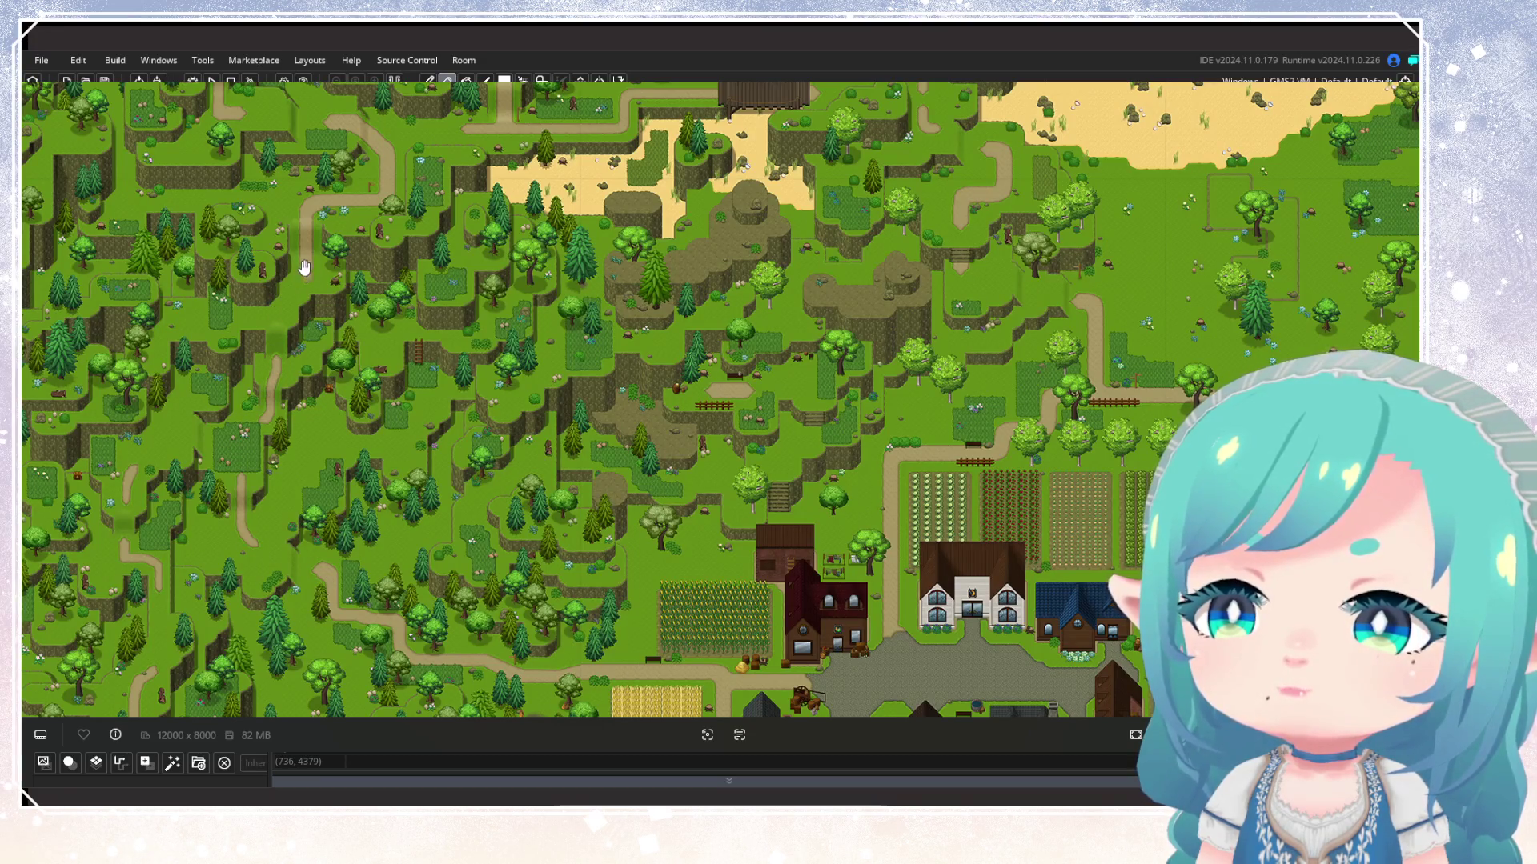
pyautogui.scroll(4, 319, 258)
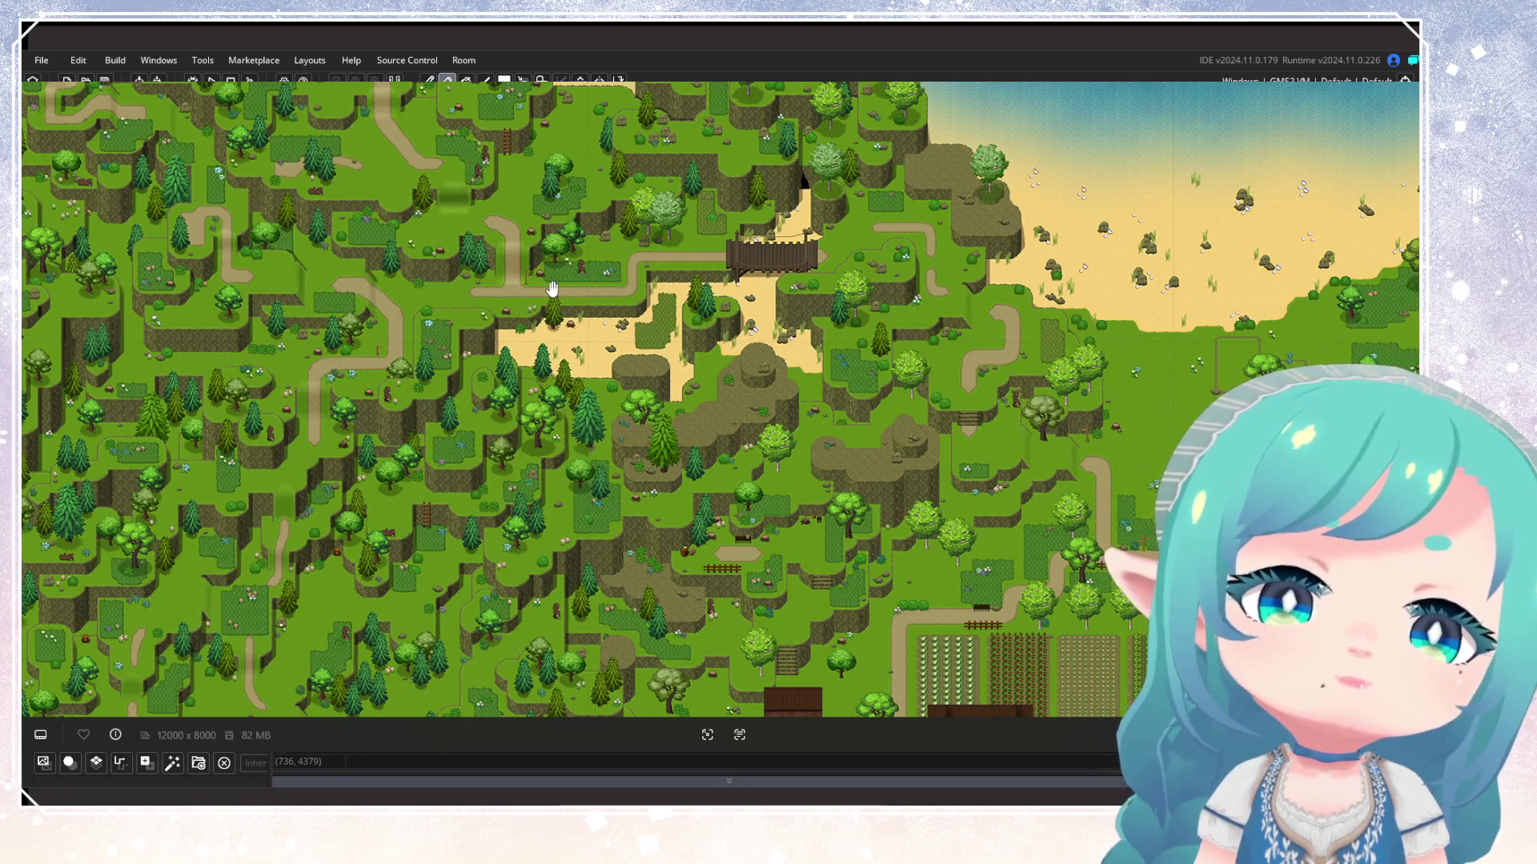
pyautogui.scroll(5, 472, 224)
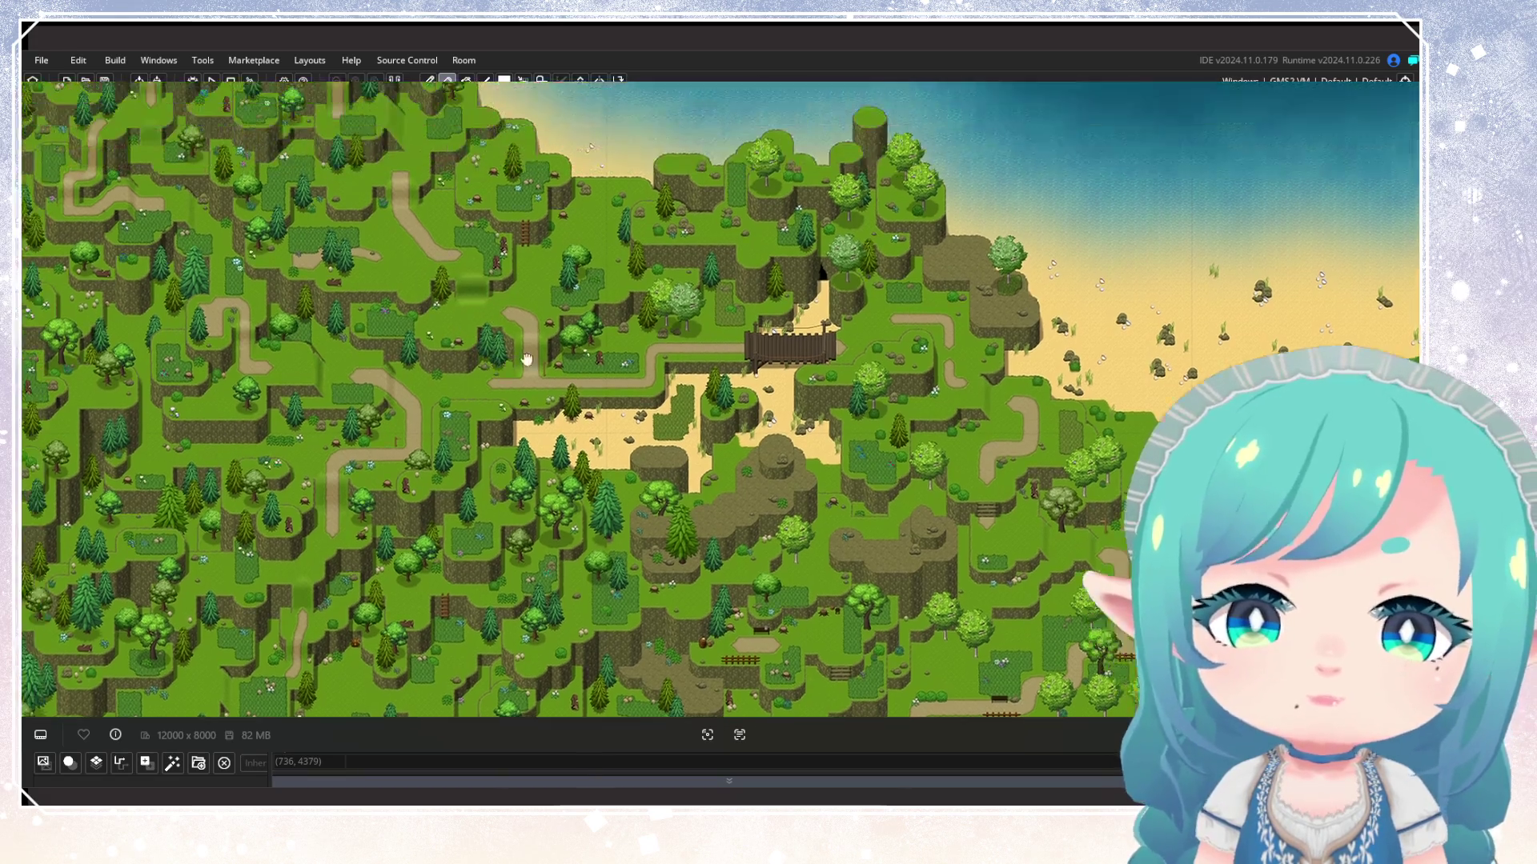
pyautogui.scroll(2, 280, 120)
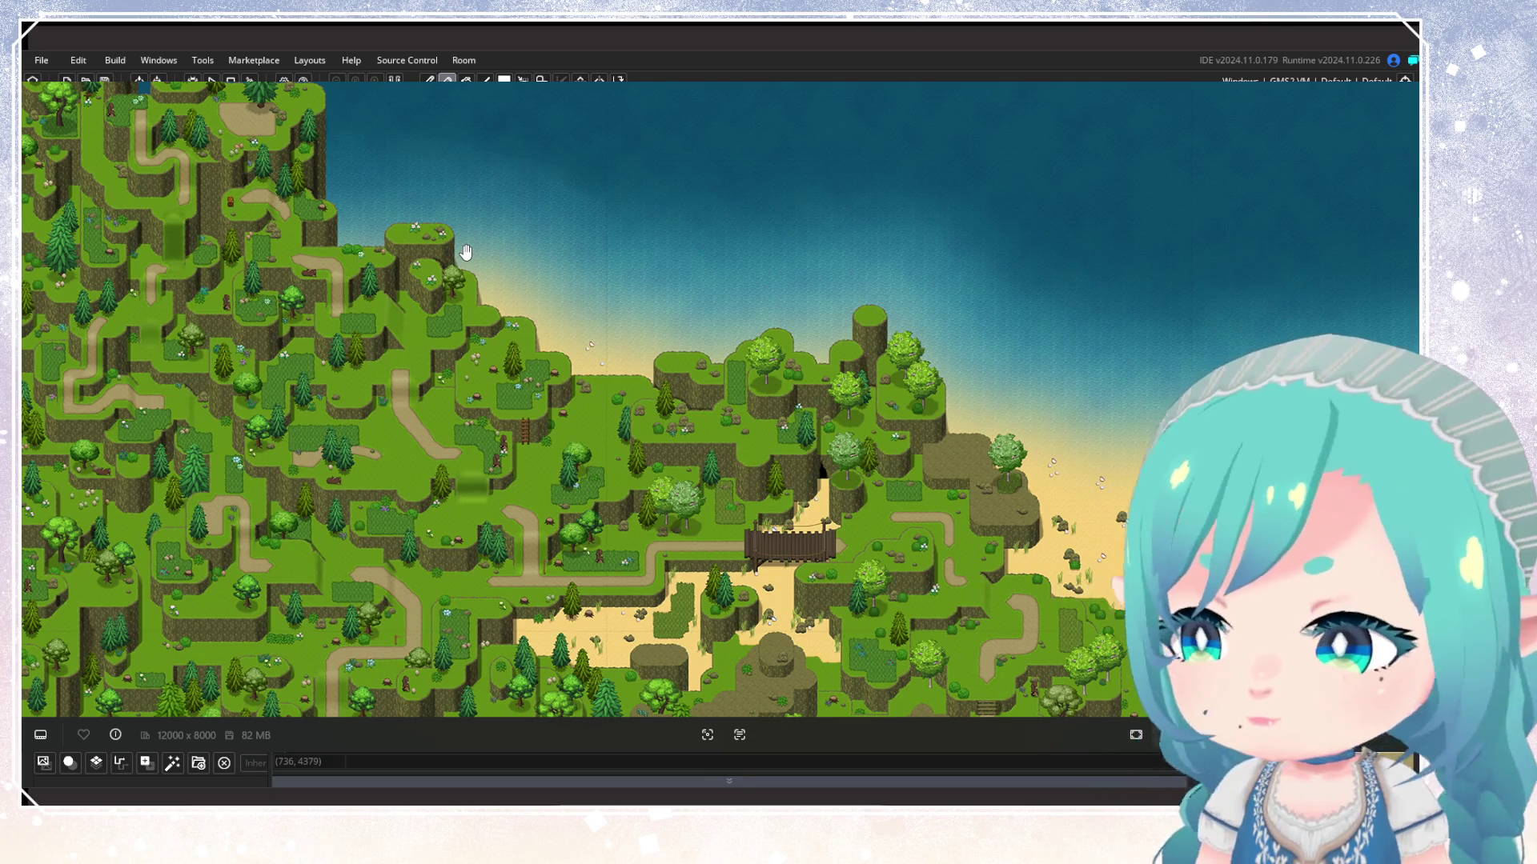
pyautogui.scroll(-5, 773, 272)
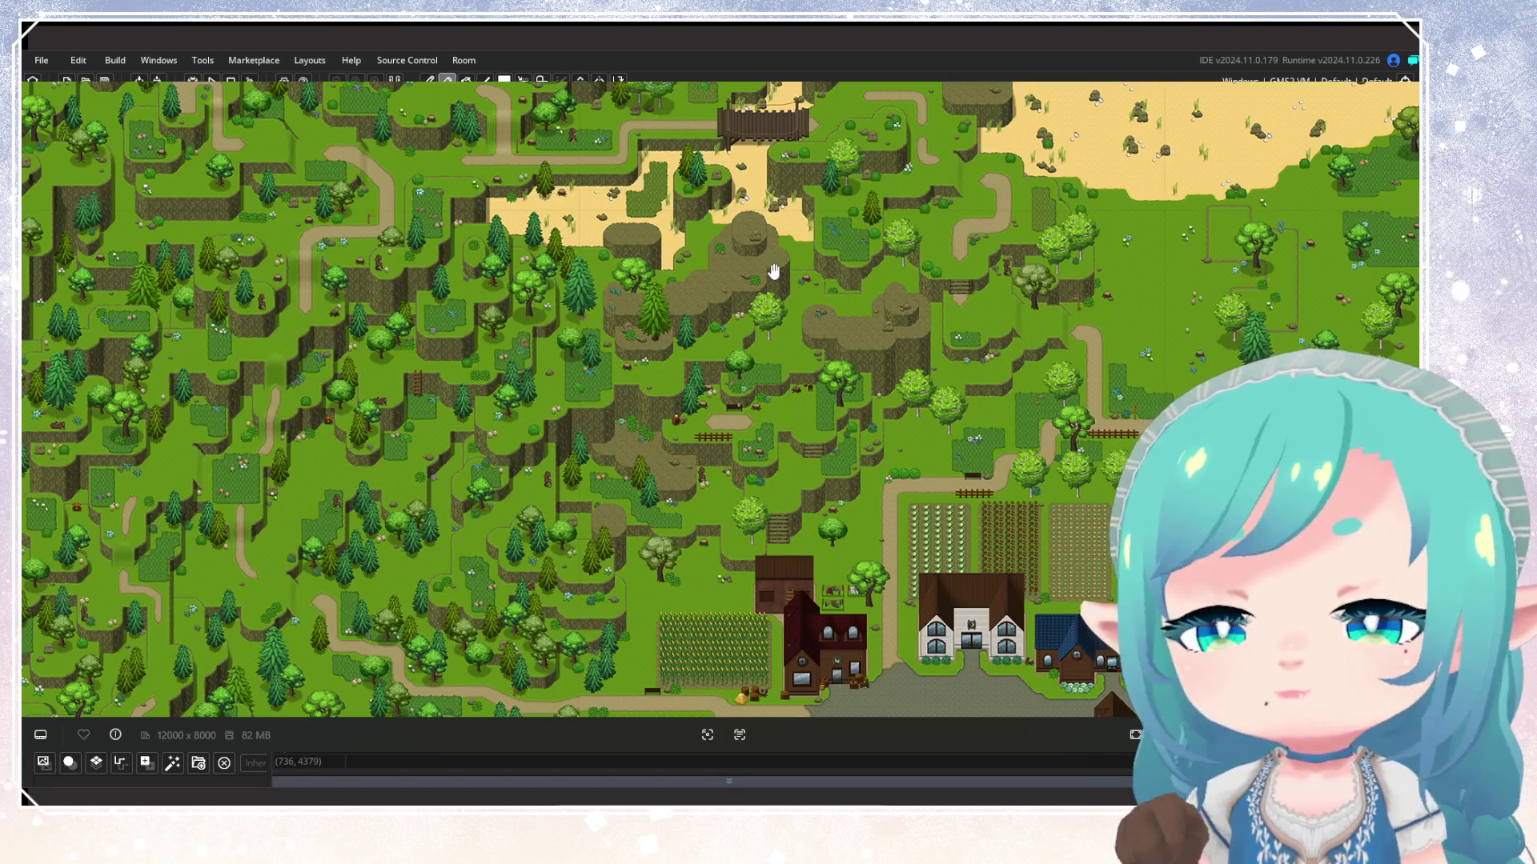
pyautogui.scroll(5, 296, 253)
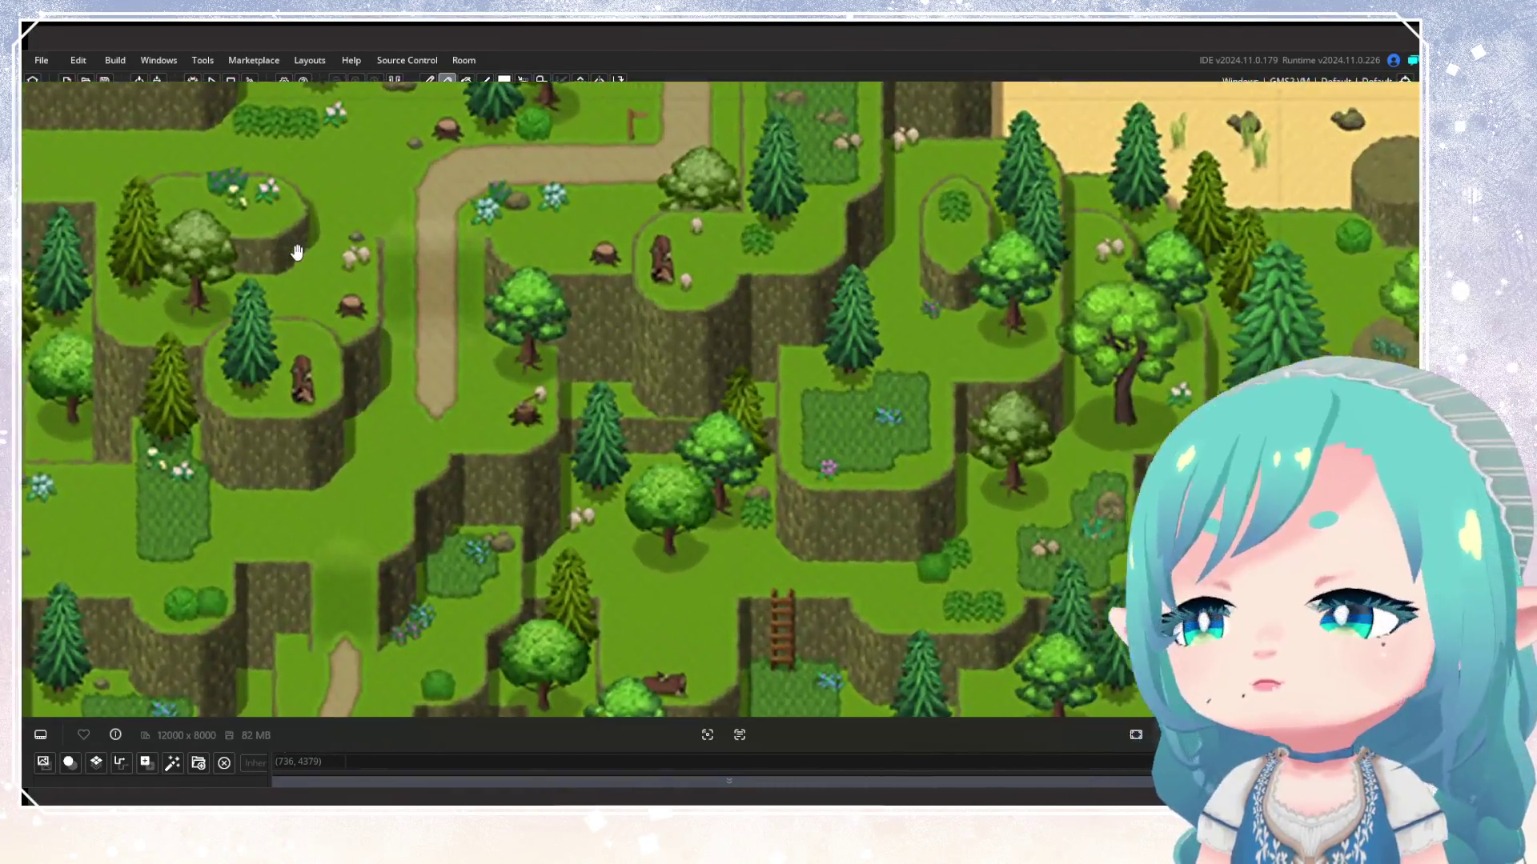
pyautogui.scroll(3, 296, 253)
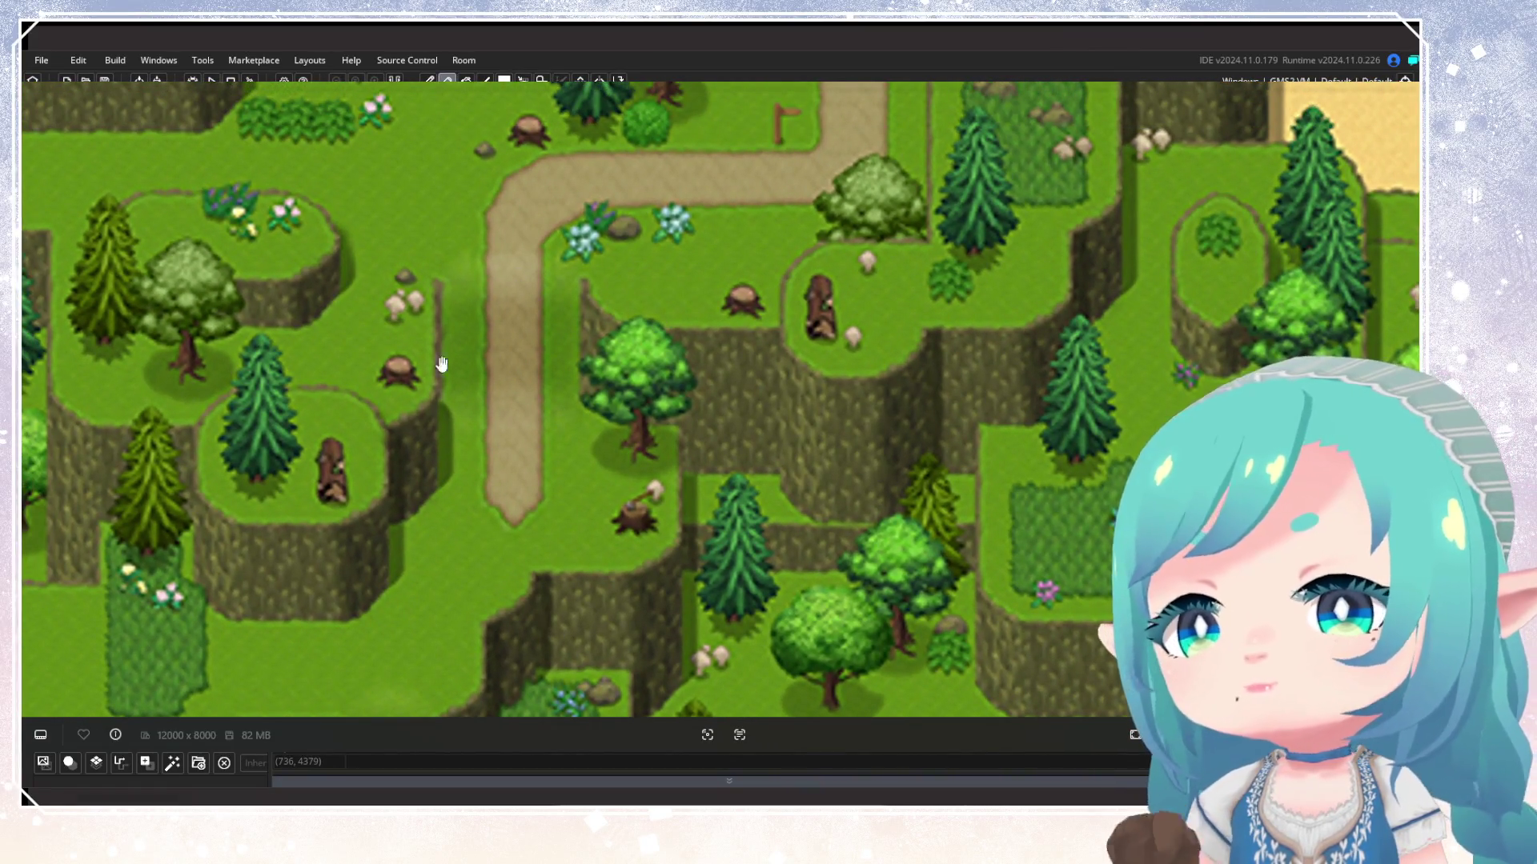
pyautogui.moveTo(480, 344); pyautogui.dragTo(595, 497)
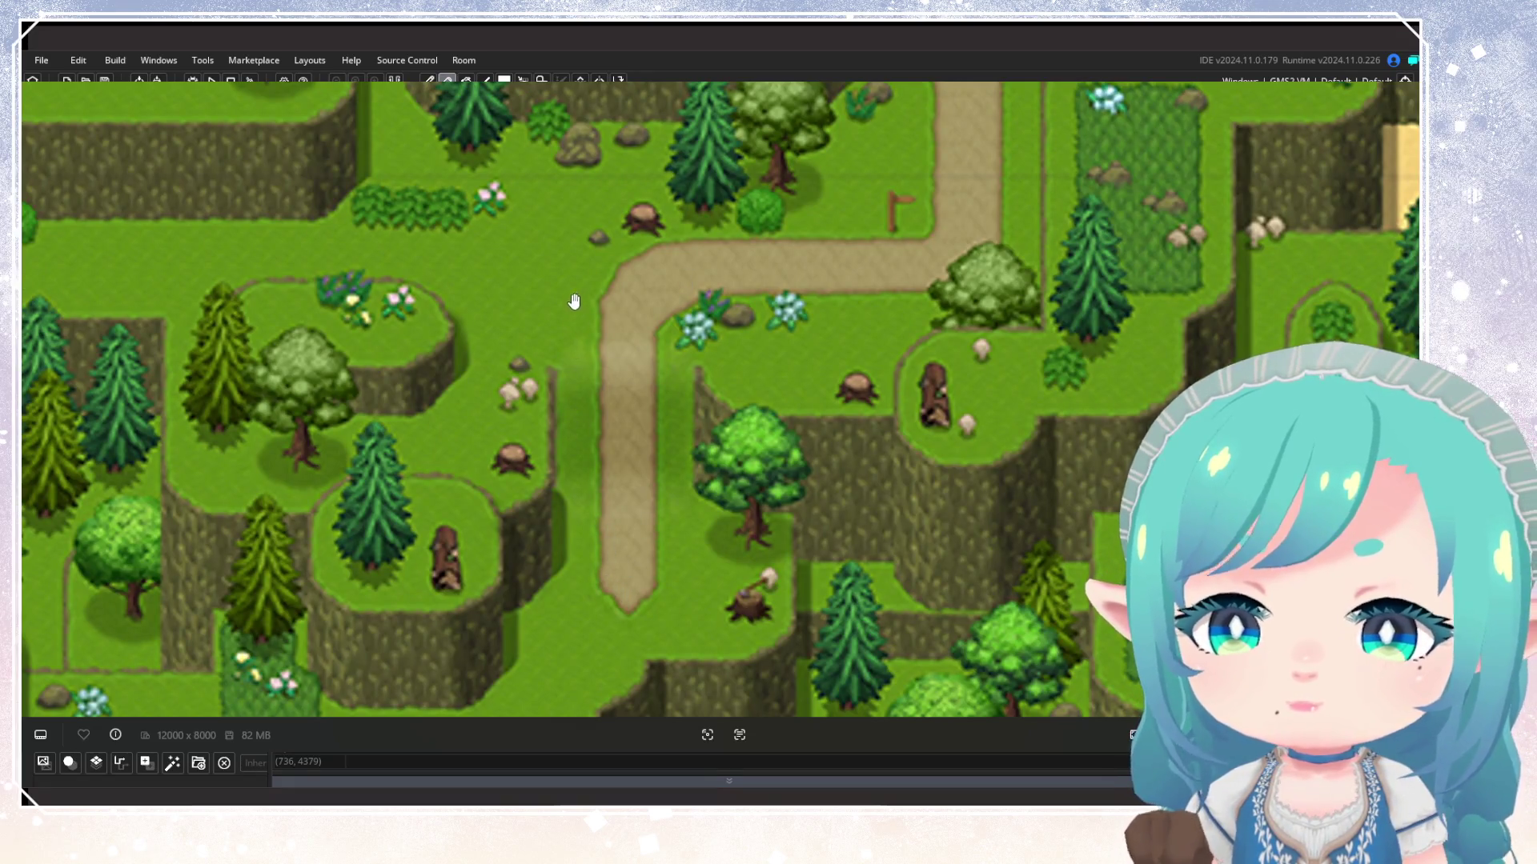
pyautogui.moveTo(651, 571); pyautogui.dragTo(709, 506)
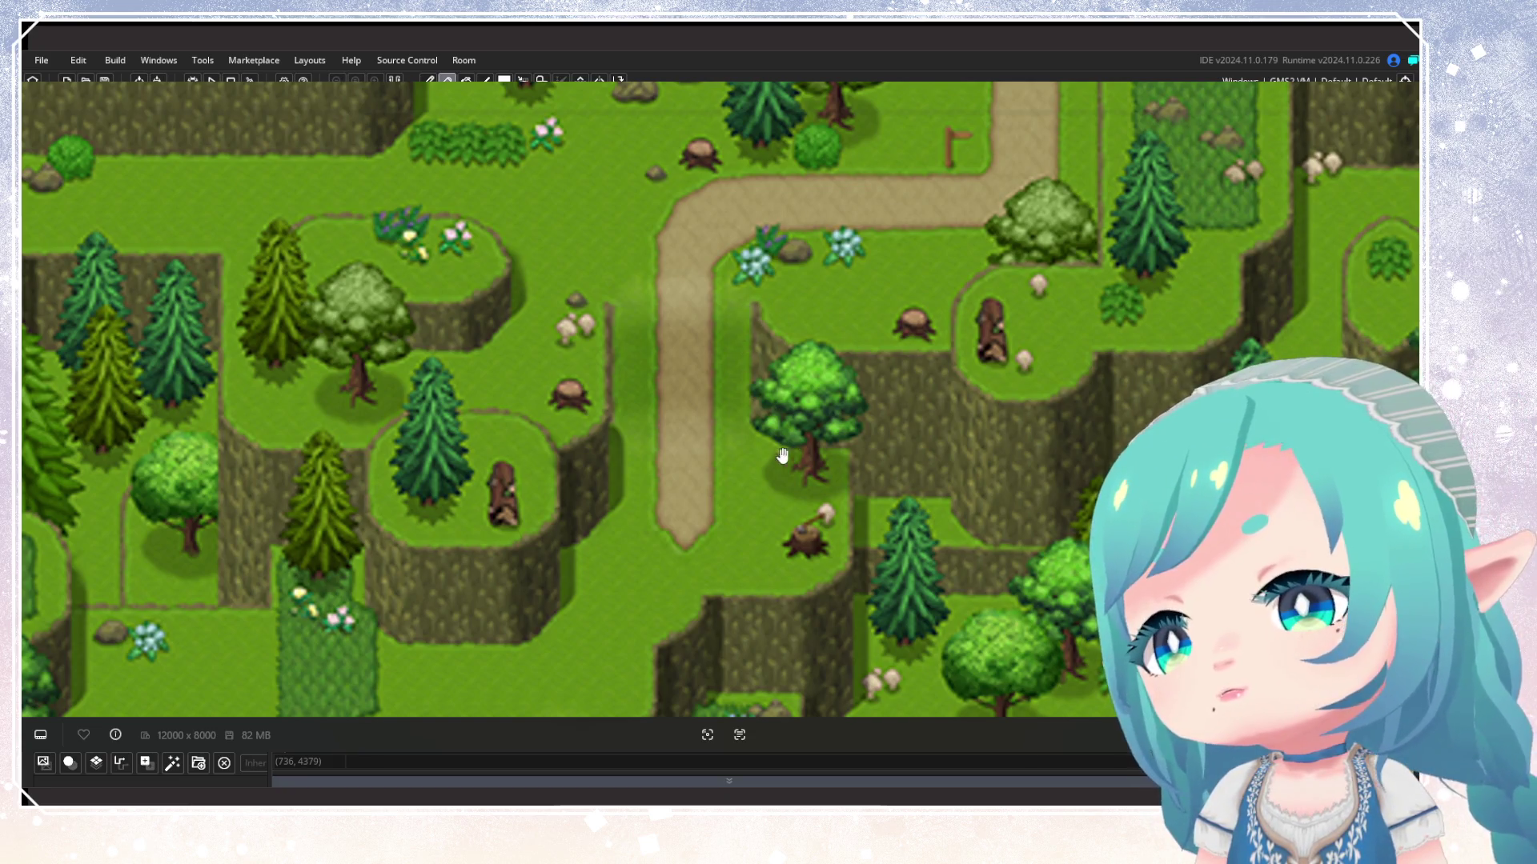
pyautogui.moveTo(593, 438); pyautogui.dragTo(617, 560)
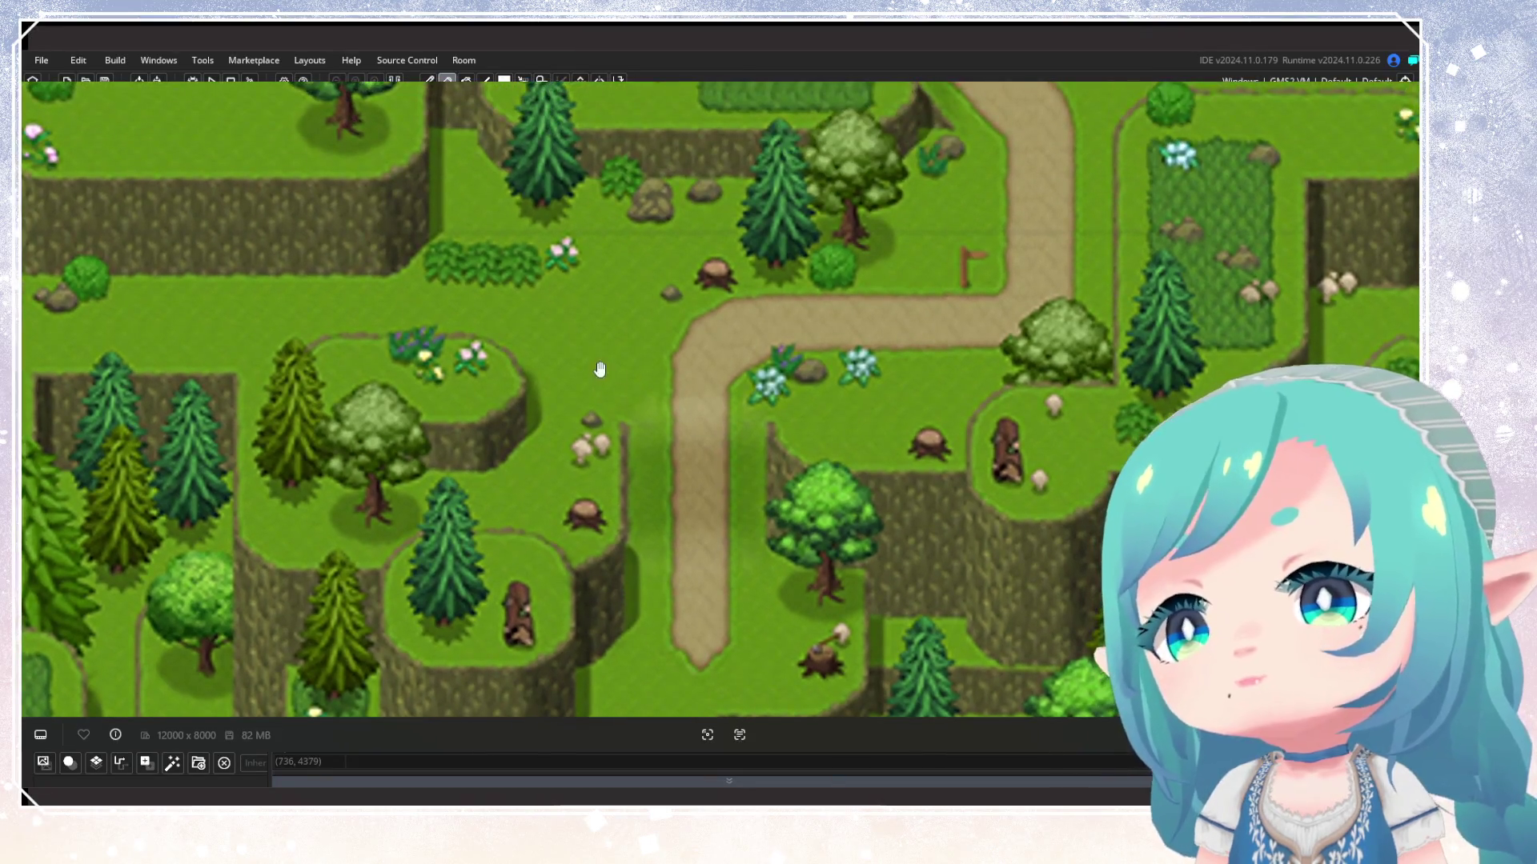
pyautogui.moveTo(717, 474); pyautogui.dragTo(684, 566)
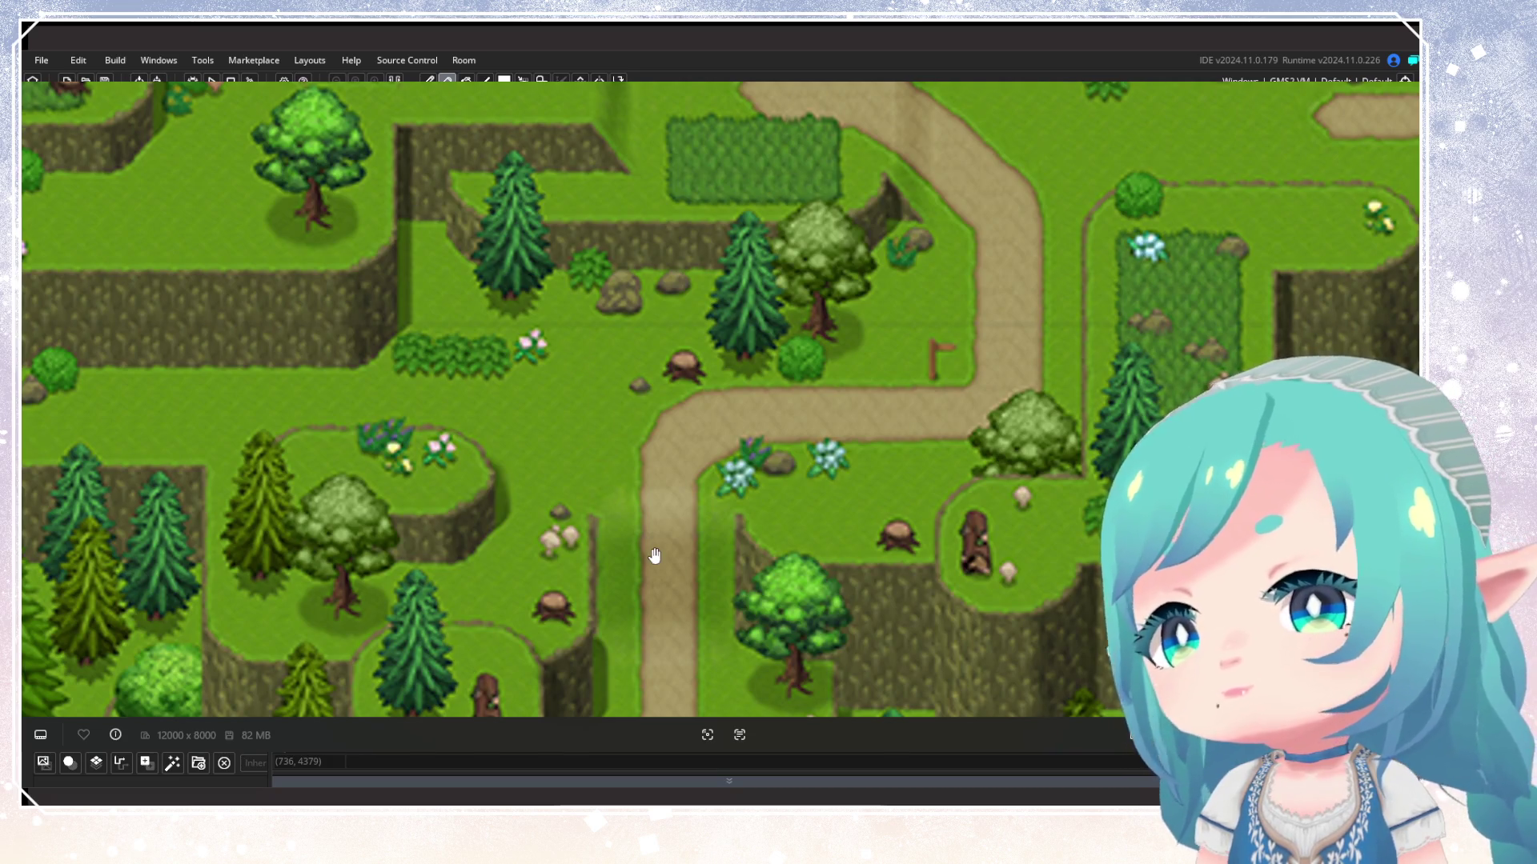
pyautogui.scroll(-4, 648, 561)
pyautogui.moveTo(530, 608); pyautogui.dragTo(532, 509)
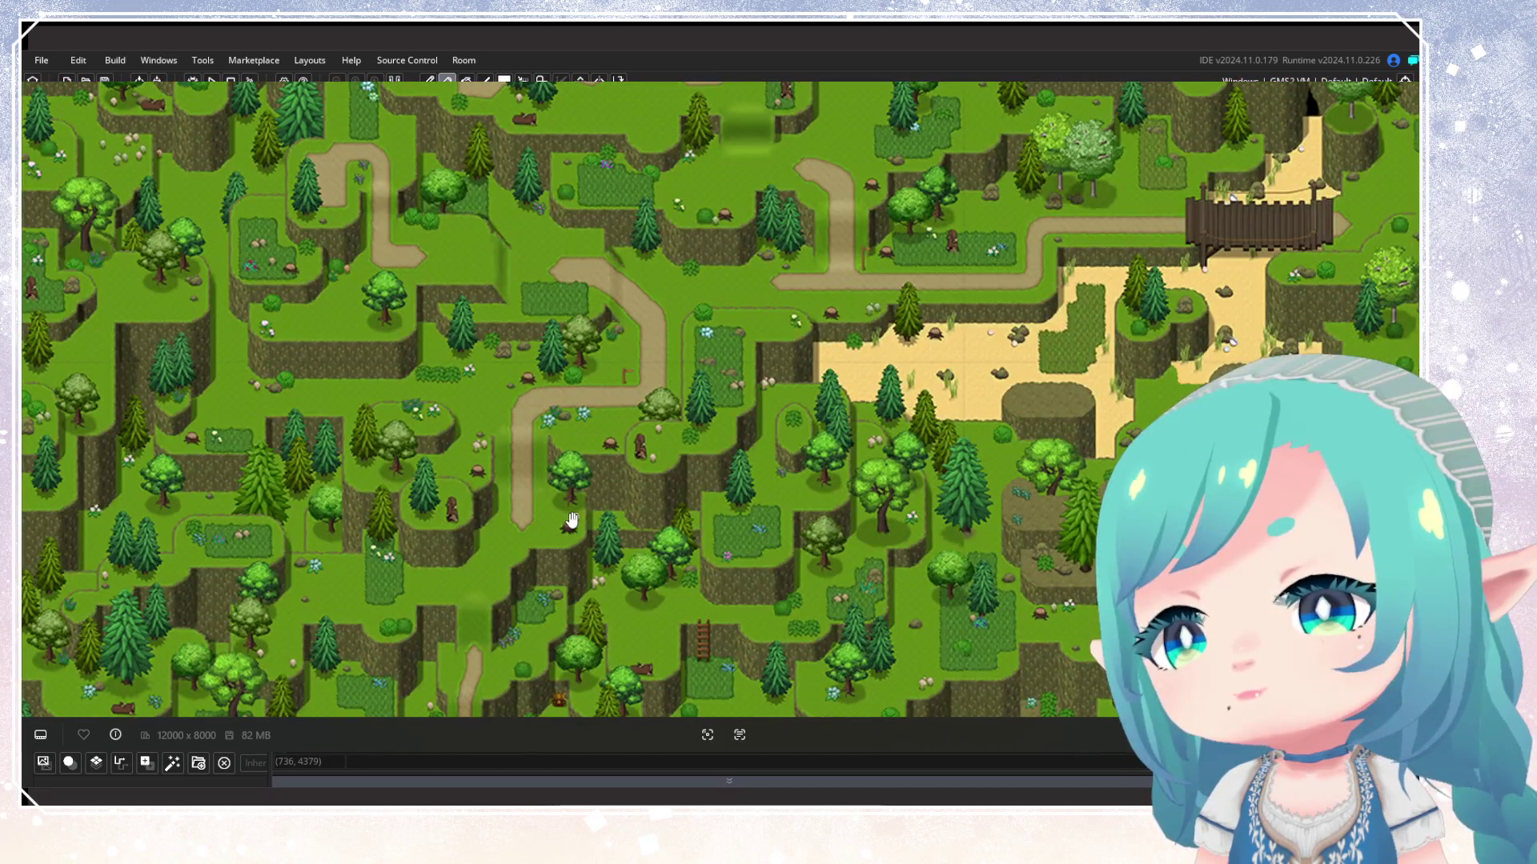
# Zoom around the map image and pan to bring more of the western forest into view
pyautogui.scroll(-2, 550, 538)
pyautogui.scroll(-1, 550, 538)
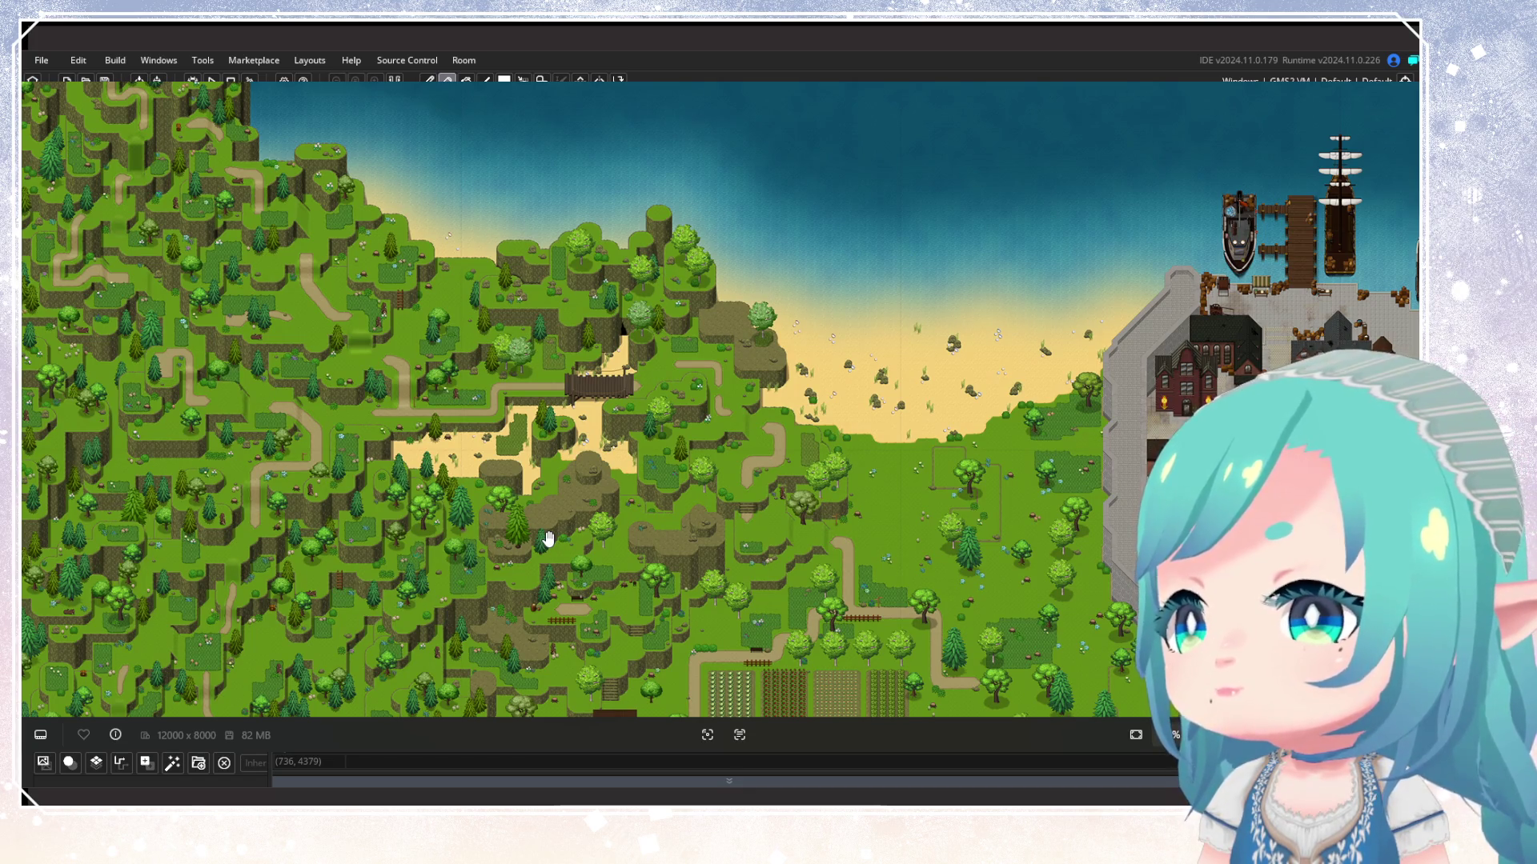
pyautogui.scroll(5, 548, 538)
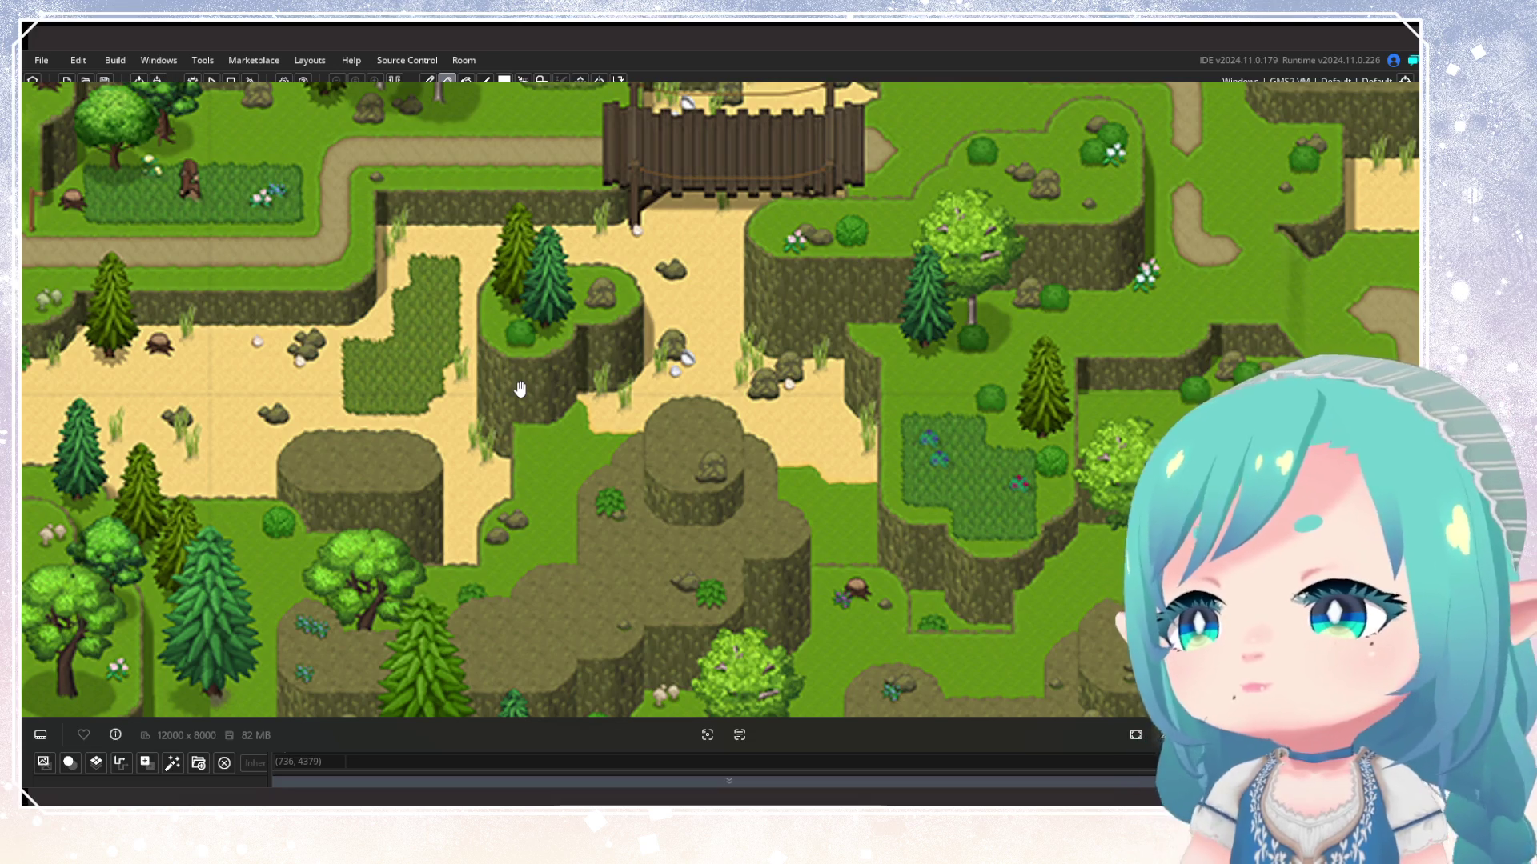
pyautogui.scroll(-5, 520, 389)
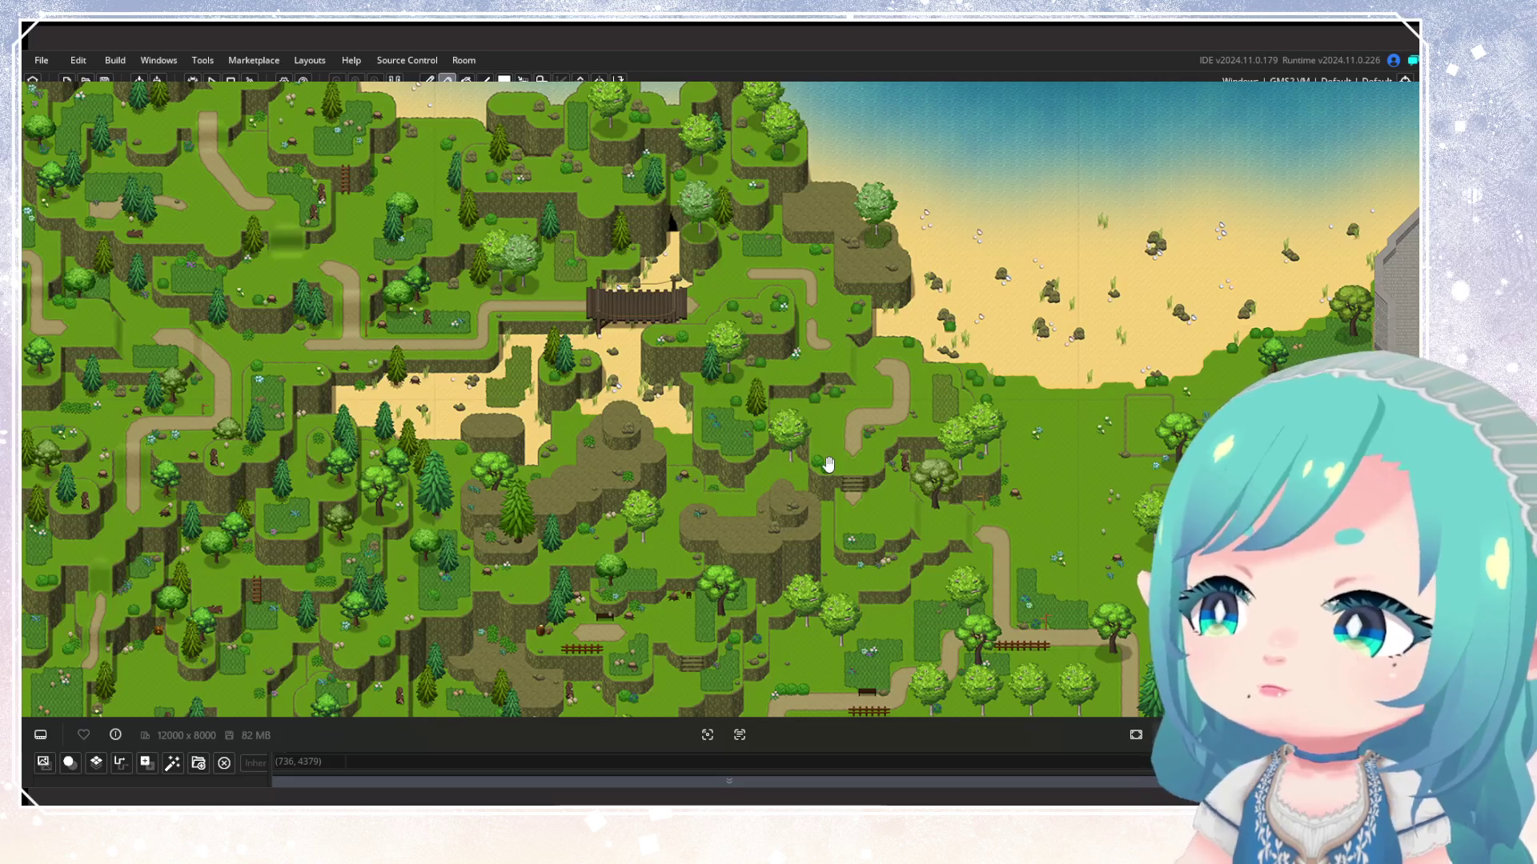
pyautogui.moveTo(649, 510)
pyautogui.mouseDown()
pyautogui.moveTo(627, 508)
pyautogui.moveTo(684, 538)
pyautogui.mouseUp()
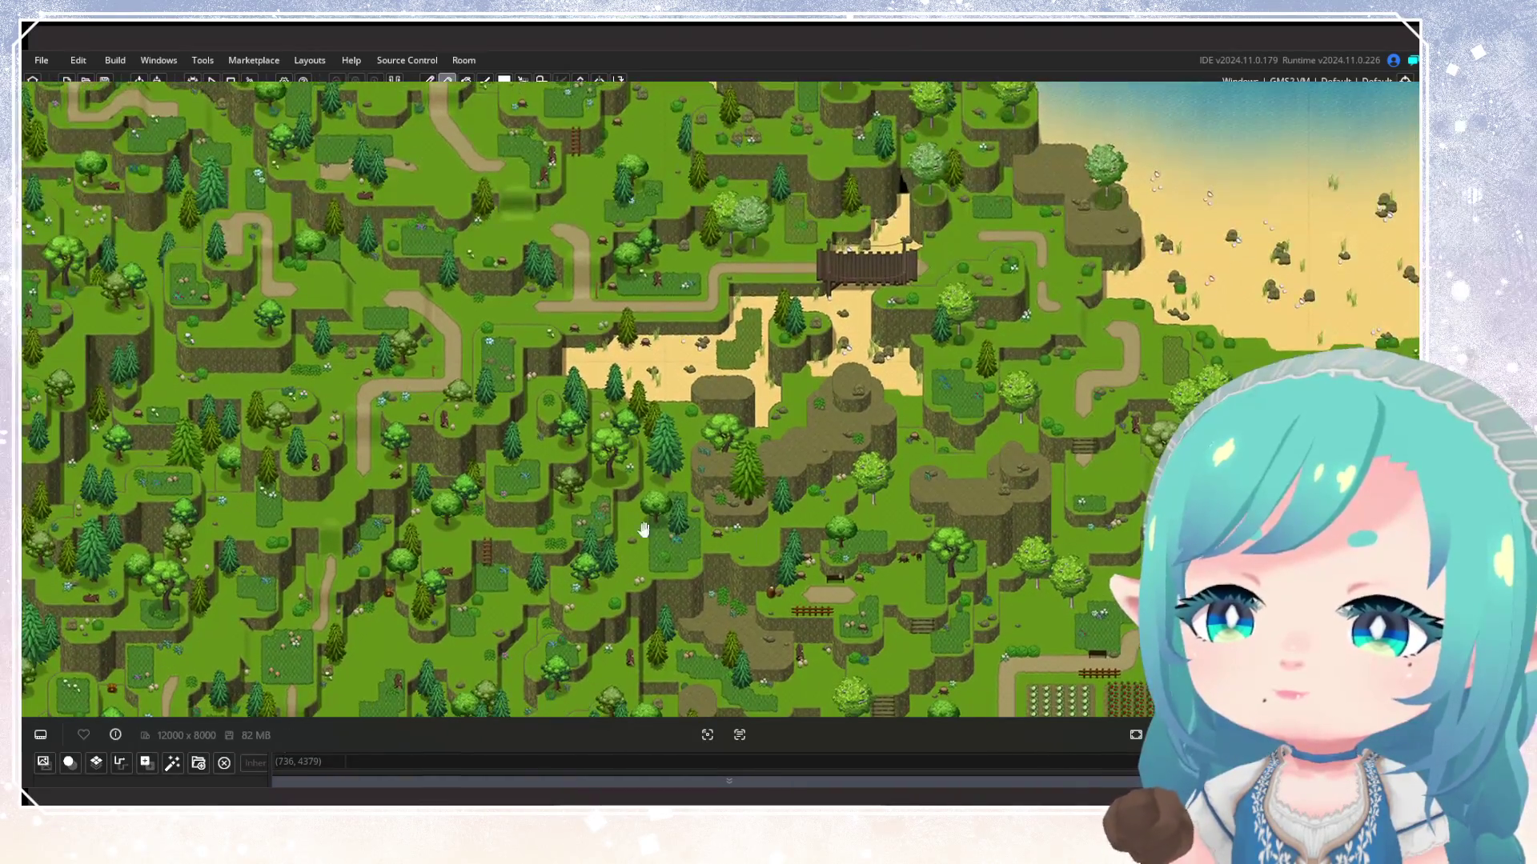
# Pan up to the village and fields, then to the farms below the village
pyautogui.scroll(5, 684, 537)
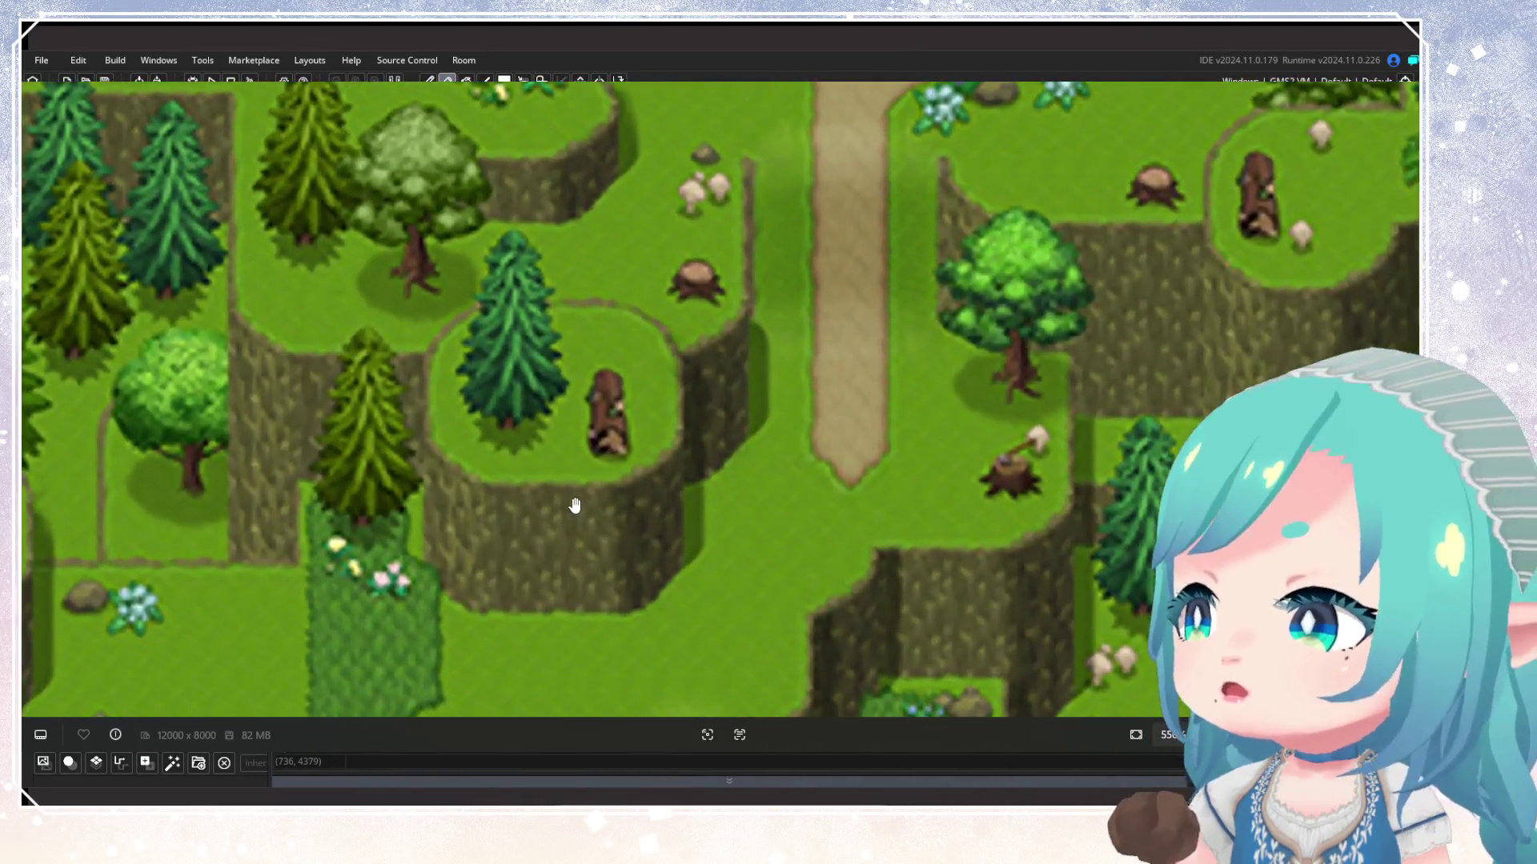
pyautogui.scroll(-5, 575, 505)
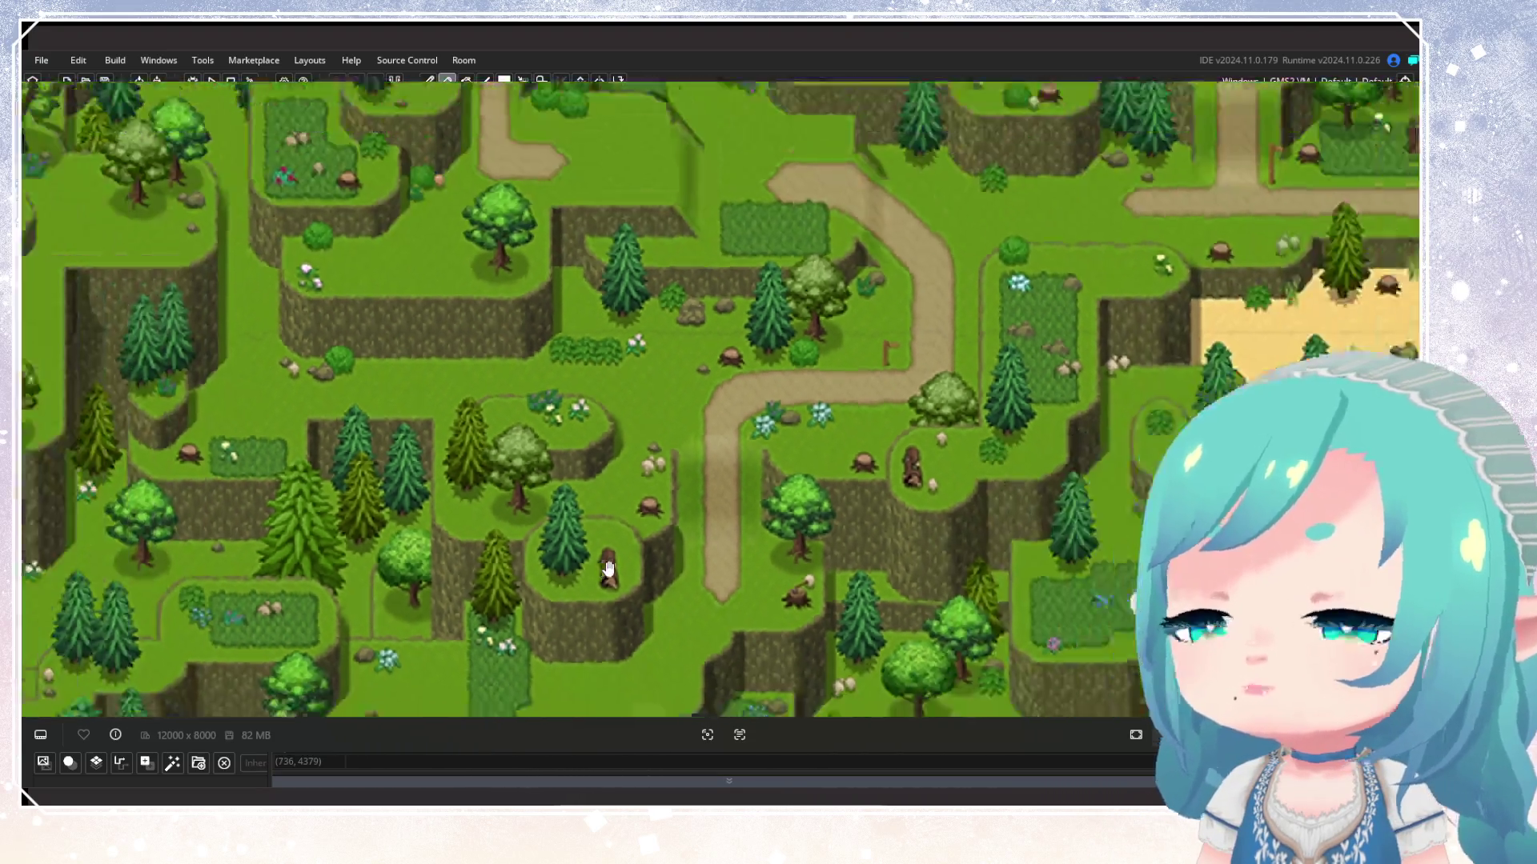
pyautogui.scroll(-5, 608, 568)
pyautogui.scroll(2, 606, 565)
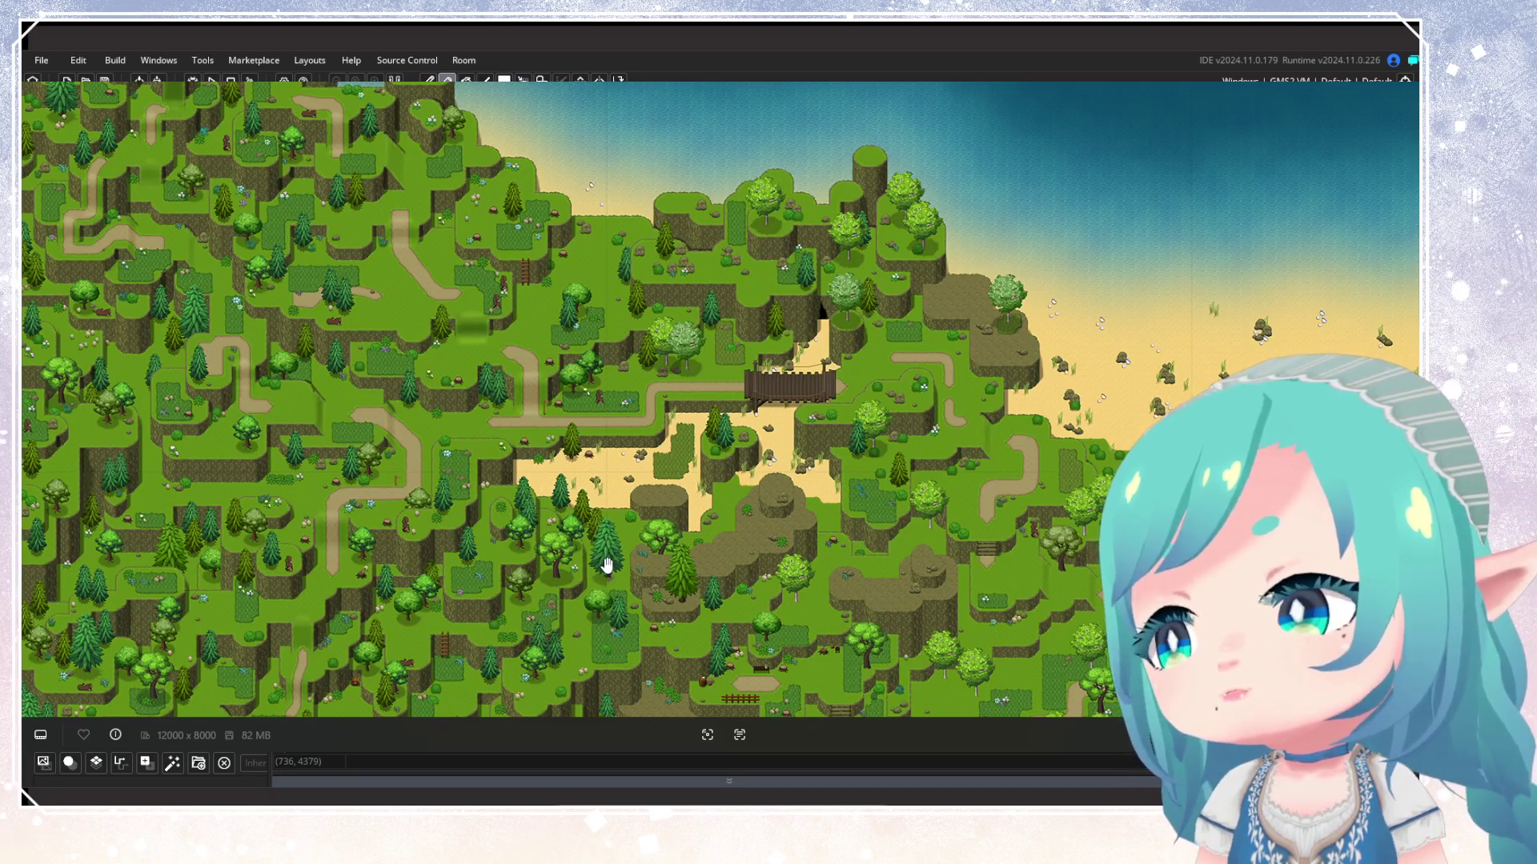
pyautogui.moveTo(607, 565)
pyautogui.mouseDown()
pyautogui.moveTo(600, 617)
pyautogui.moveTo(652, 344)
pyautogui.moveTo(633, 371)
pyautogui.mouseUp()
pyautogui.moveTo(275, 574); pyautogui.dragTo(274, 351)
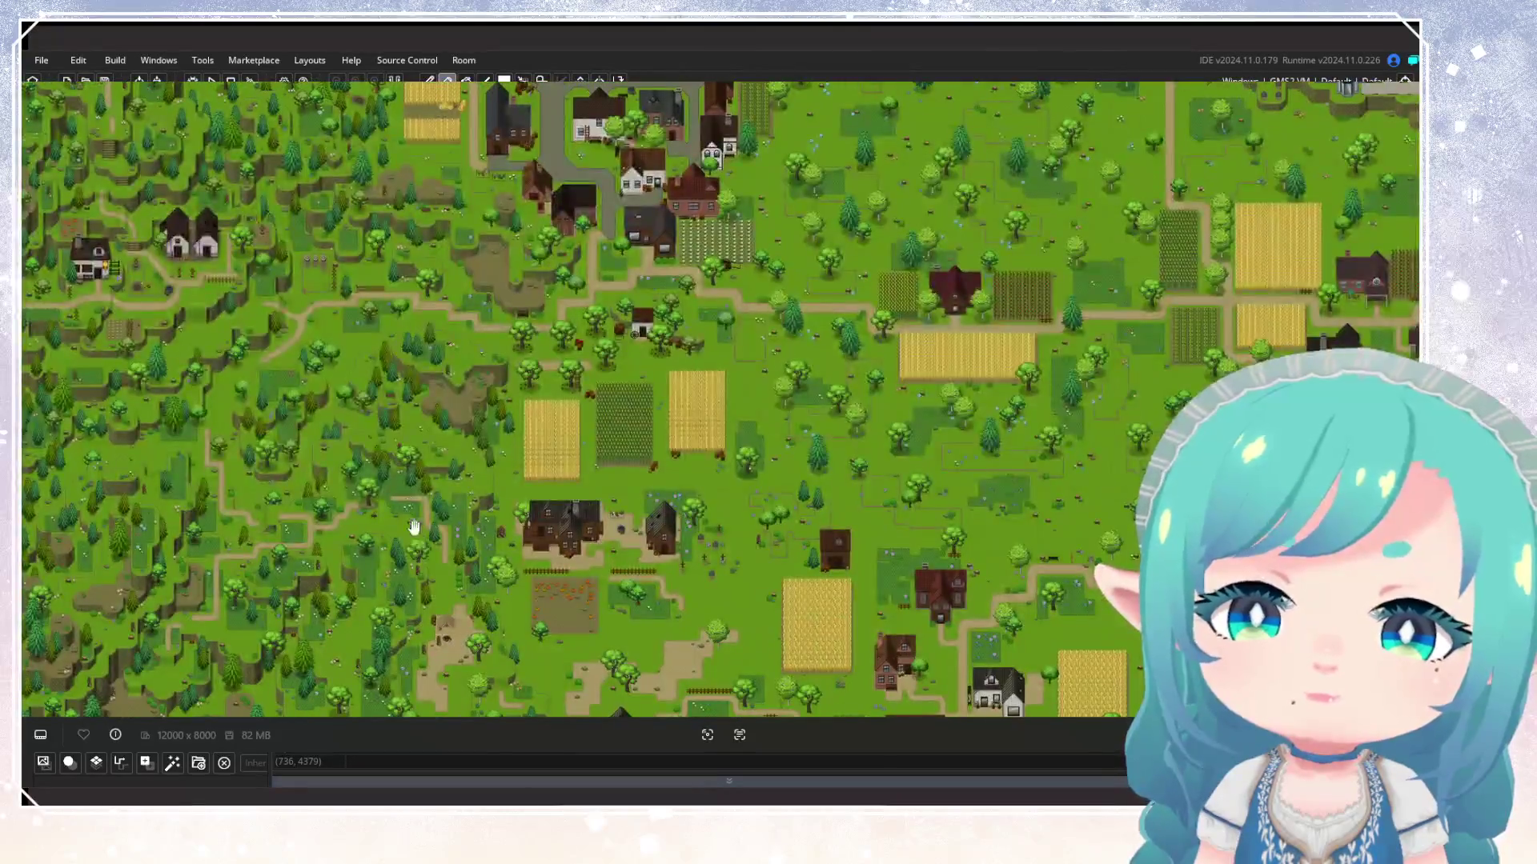
# Pan across the forest and farmhouses below the village, then zoom out to the full overworld map
pyautogui.moveTo(446, 573); pyautogui.dragTo(447, 332)
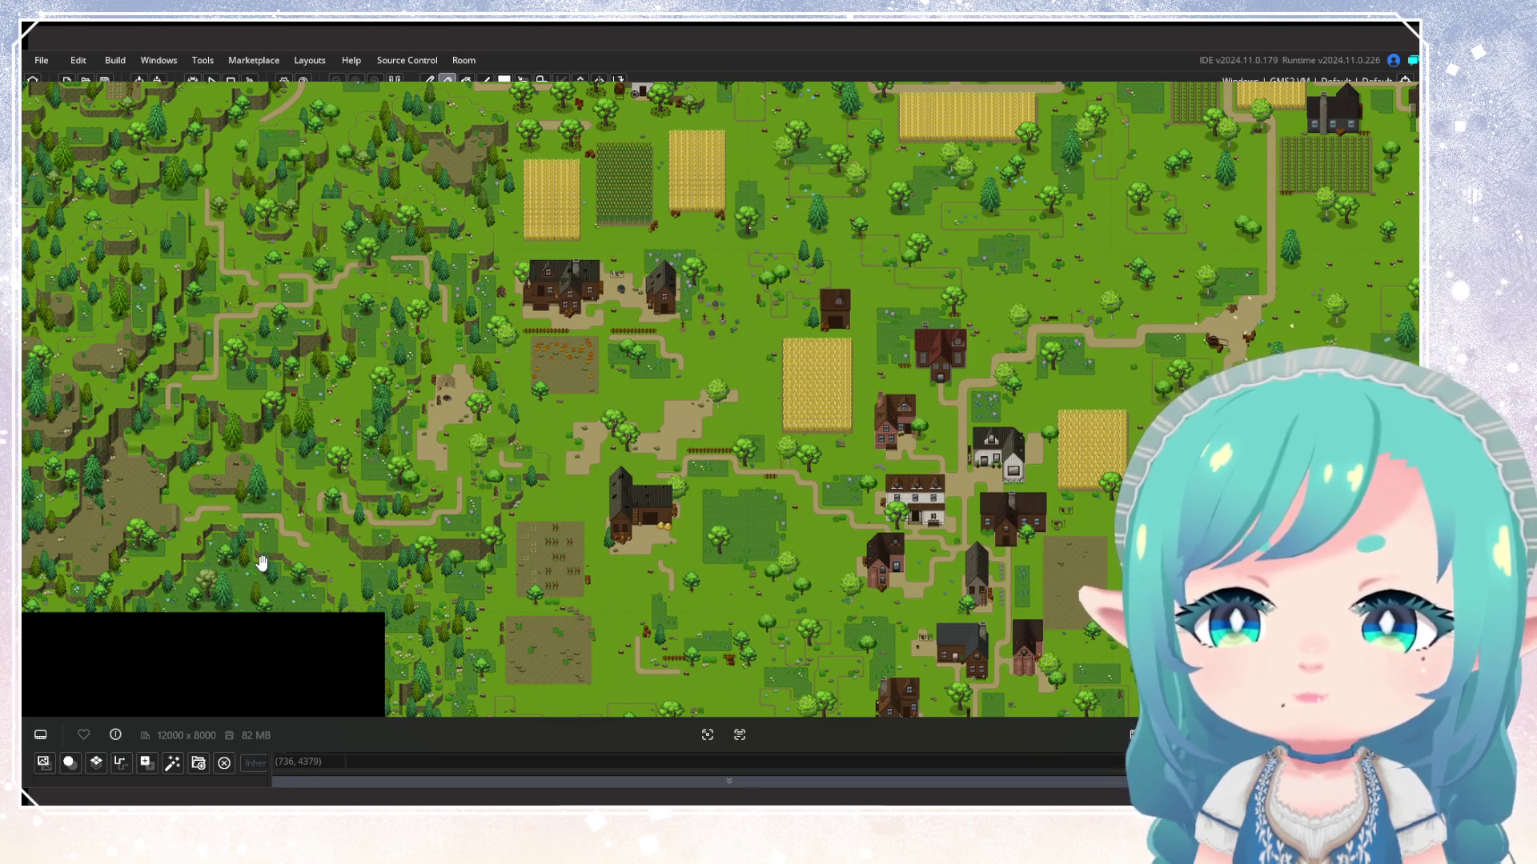
pyautogui.scroll(4, 278, 388)
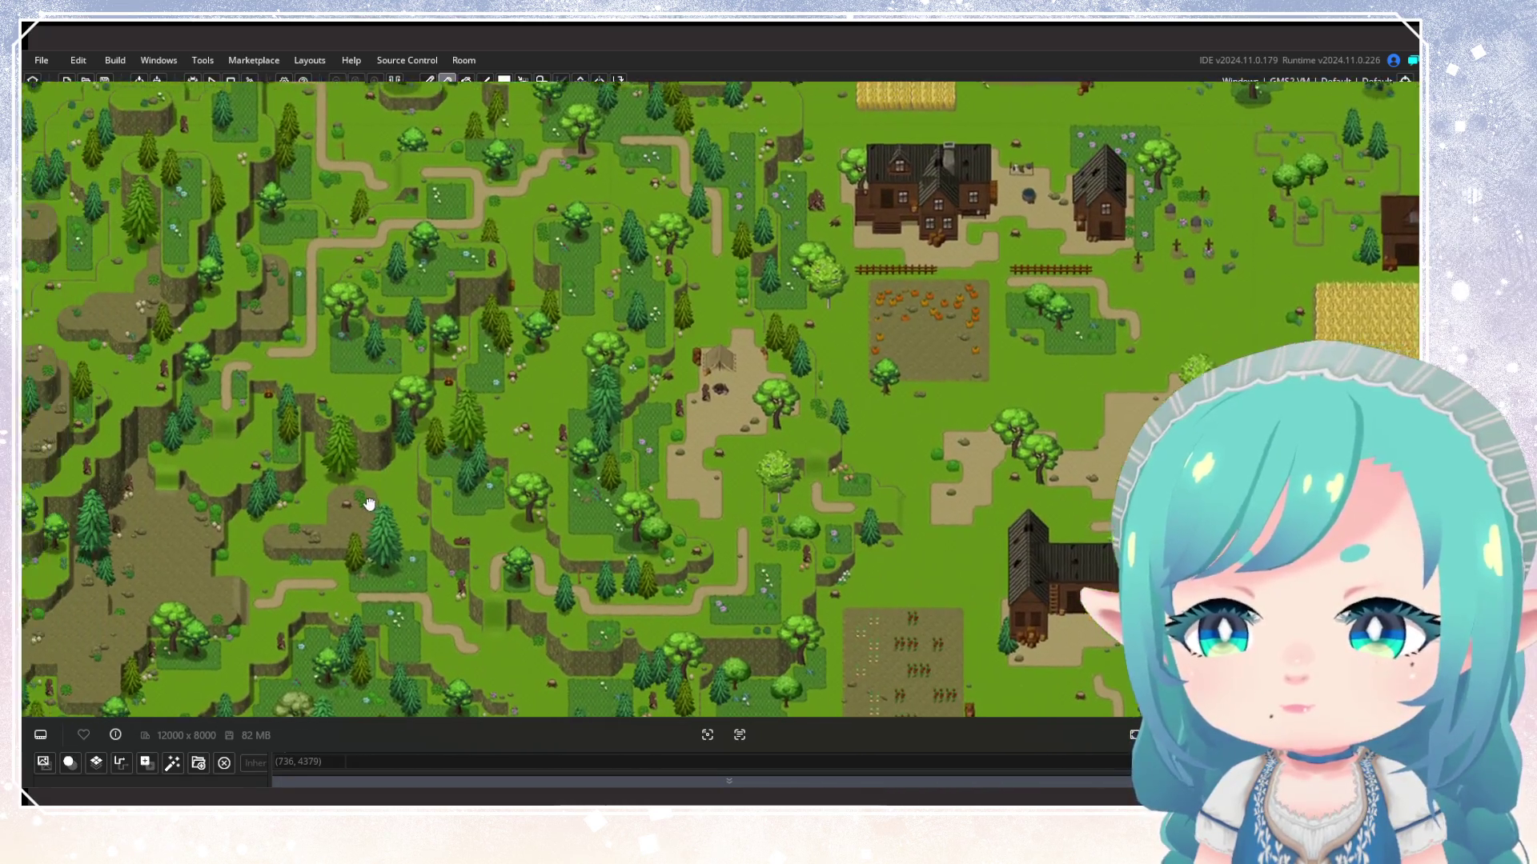
pyautogui.moveTo(364, 504); pyautogui.dragTo(424, 541)
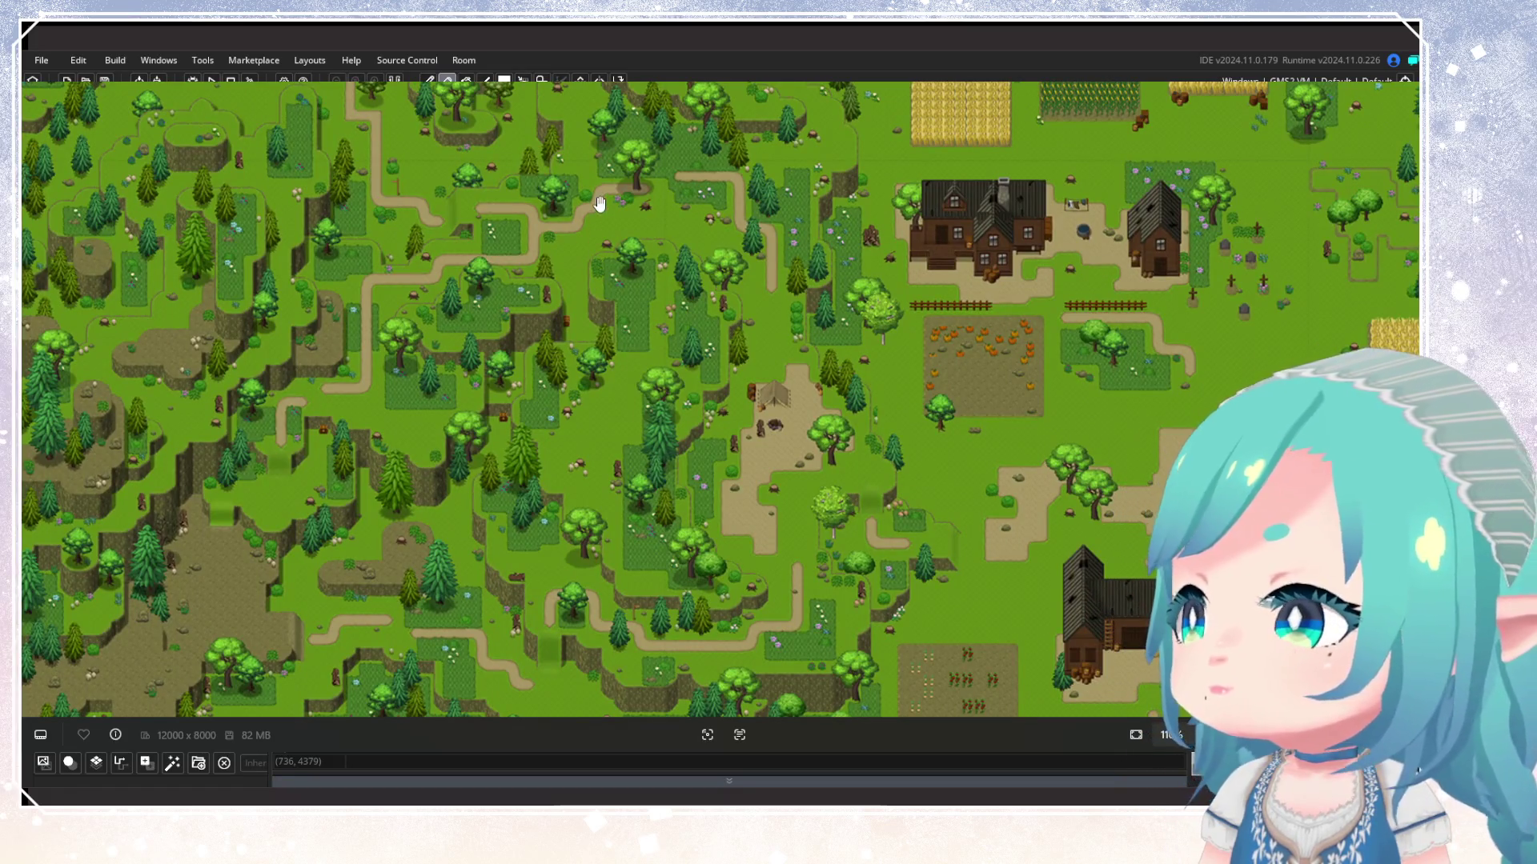
pyautogui.moveTo(596, 218); pyautogui.dragTo(589, 172)
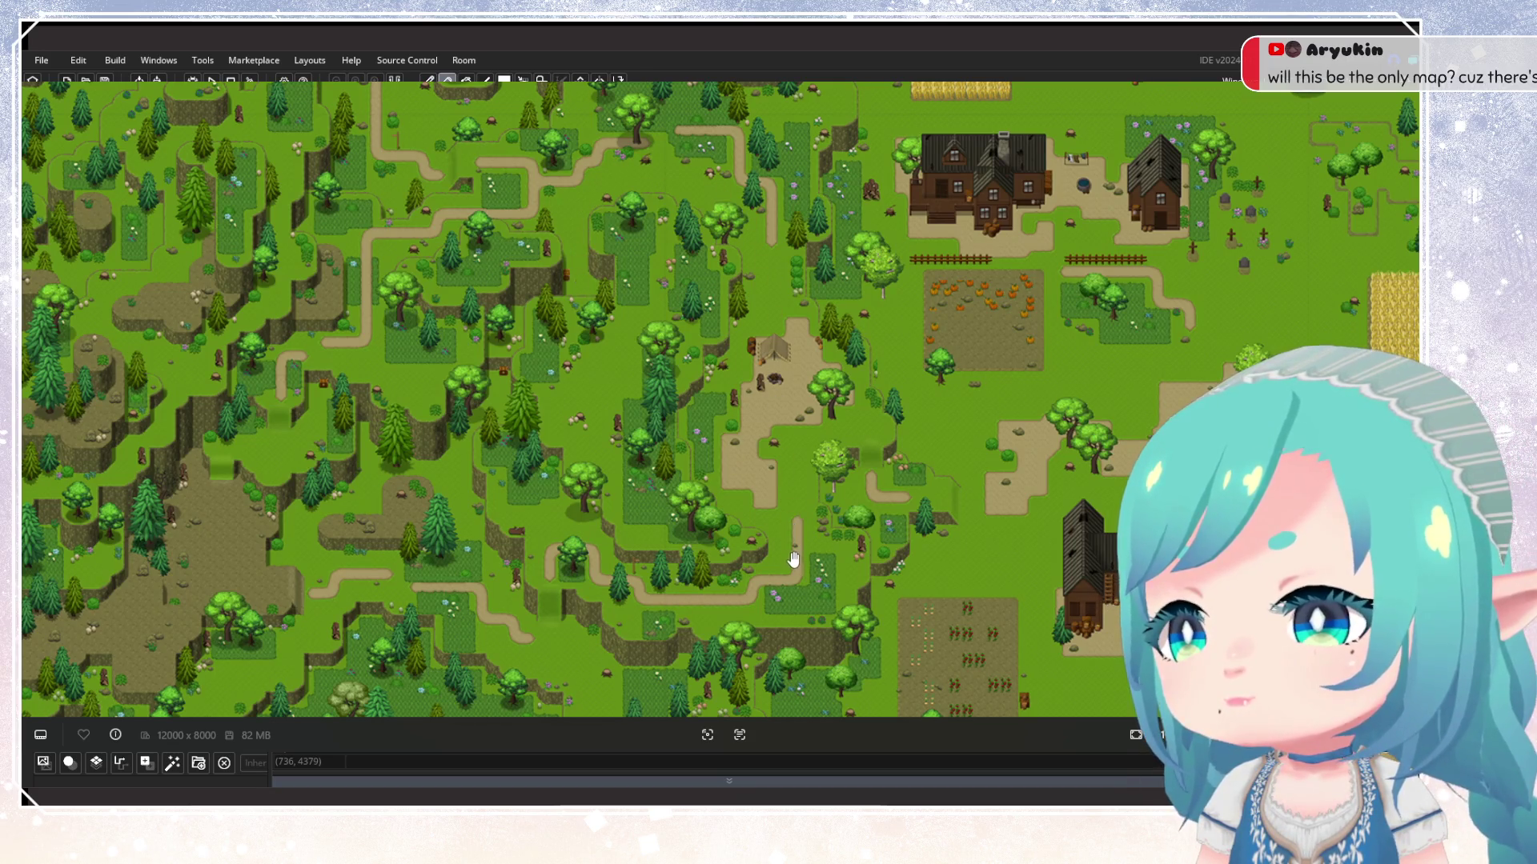
pyautogui.moveTo(788, 560)
pyautogui.mouseDown()
pyautogui.moveTo(665, 630)
pyautogui.moveTo(663, 463)
pyautogui.mouseUp()
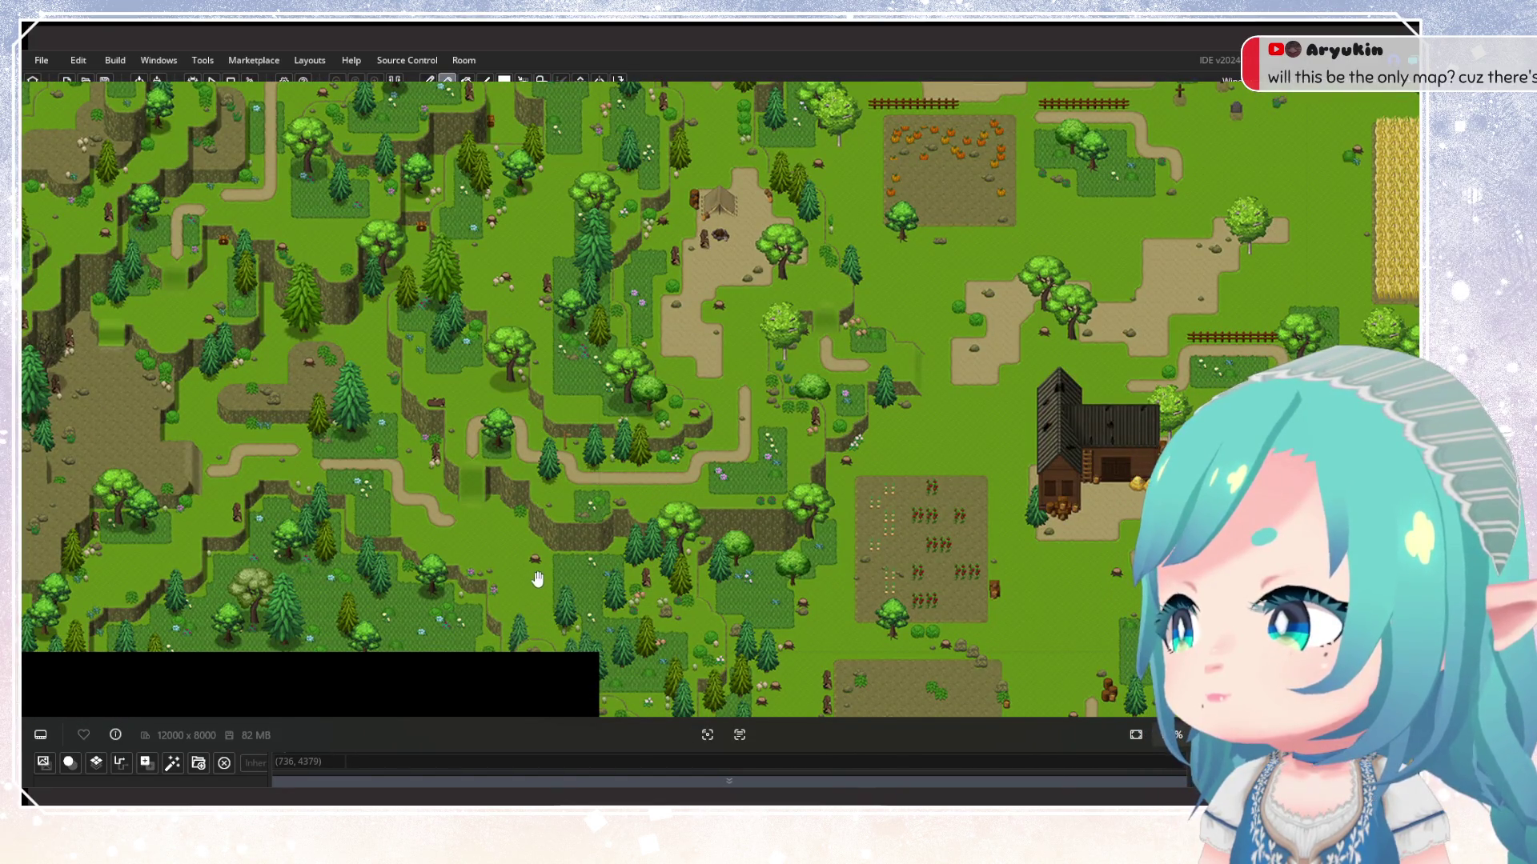
pyautogui.scroll(-3, 540, 577)
pyautogui.scroll(-3, 573, 577)
pyautogui.scroll(1, 573, 576)
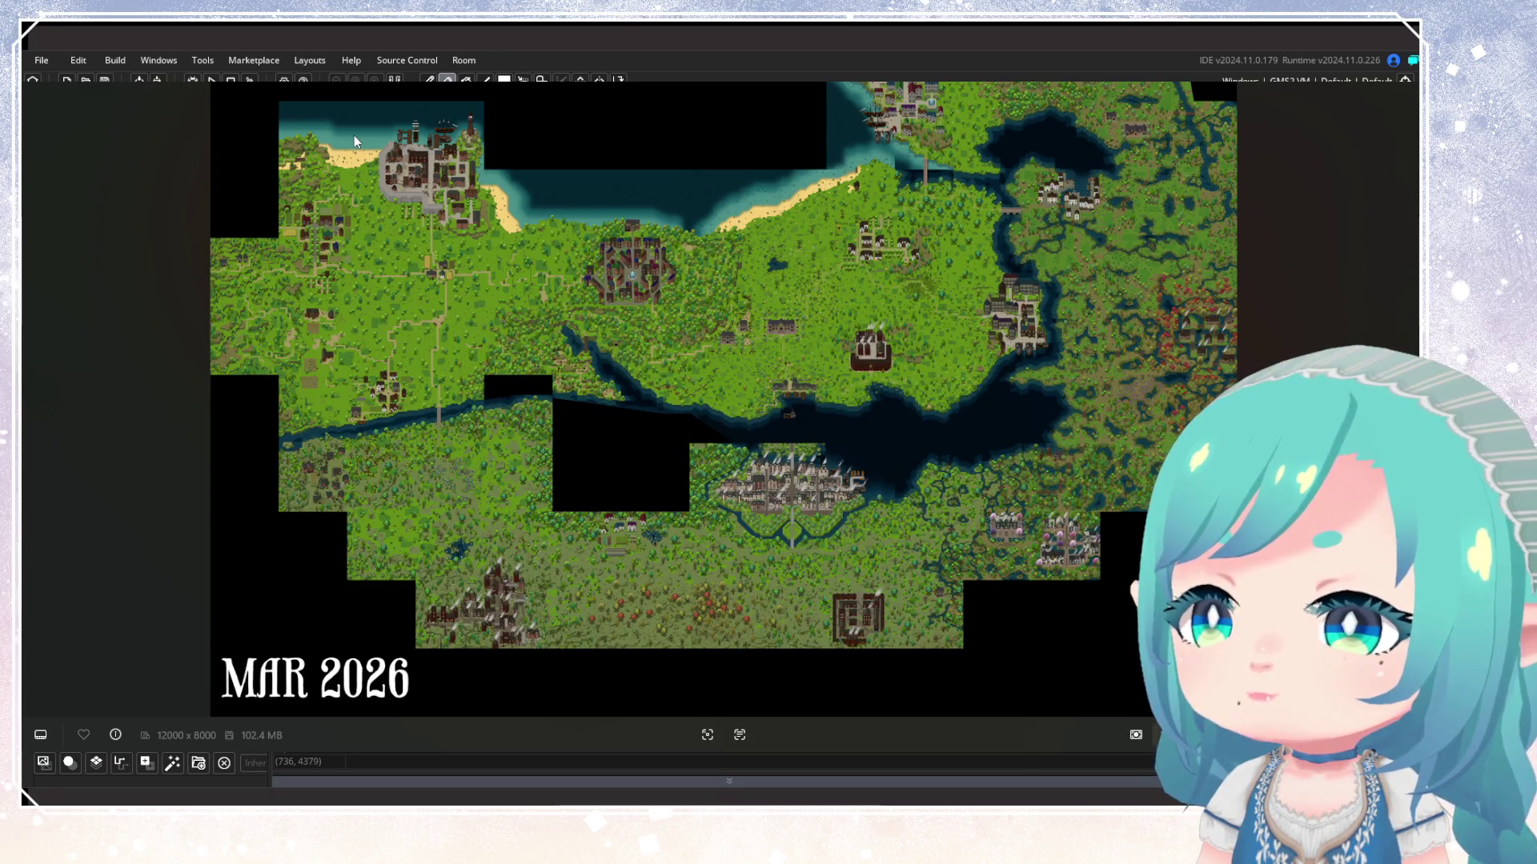
pyautogui.scroll(1, 333, 151)
pyautogui.scroll(6, 333, 151)
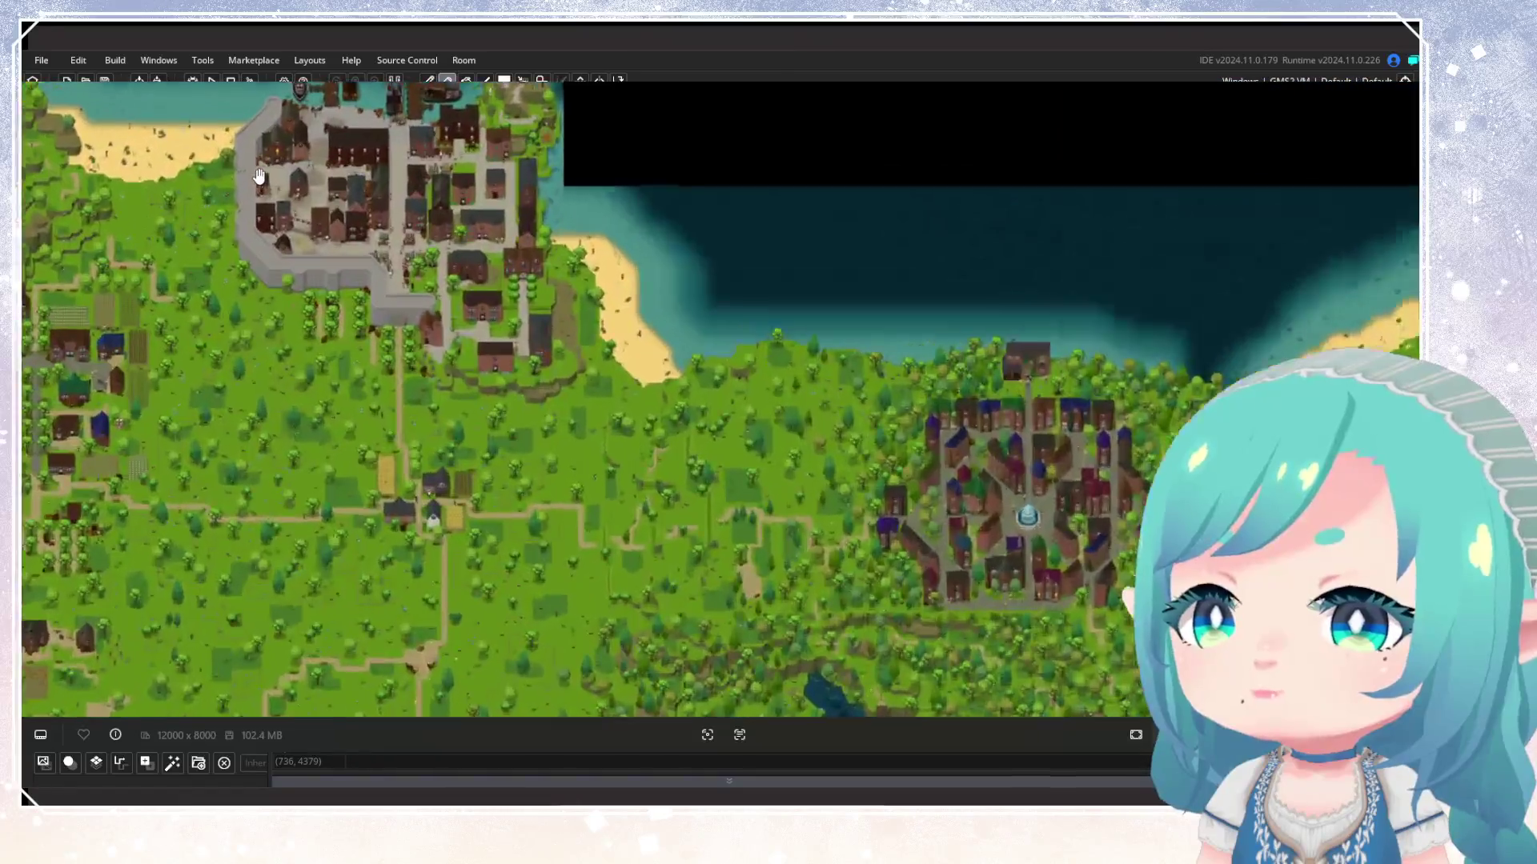
pyautogui.scroll(4, 676, 241)
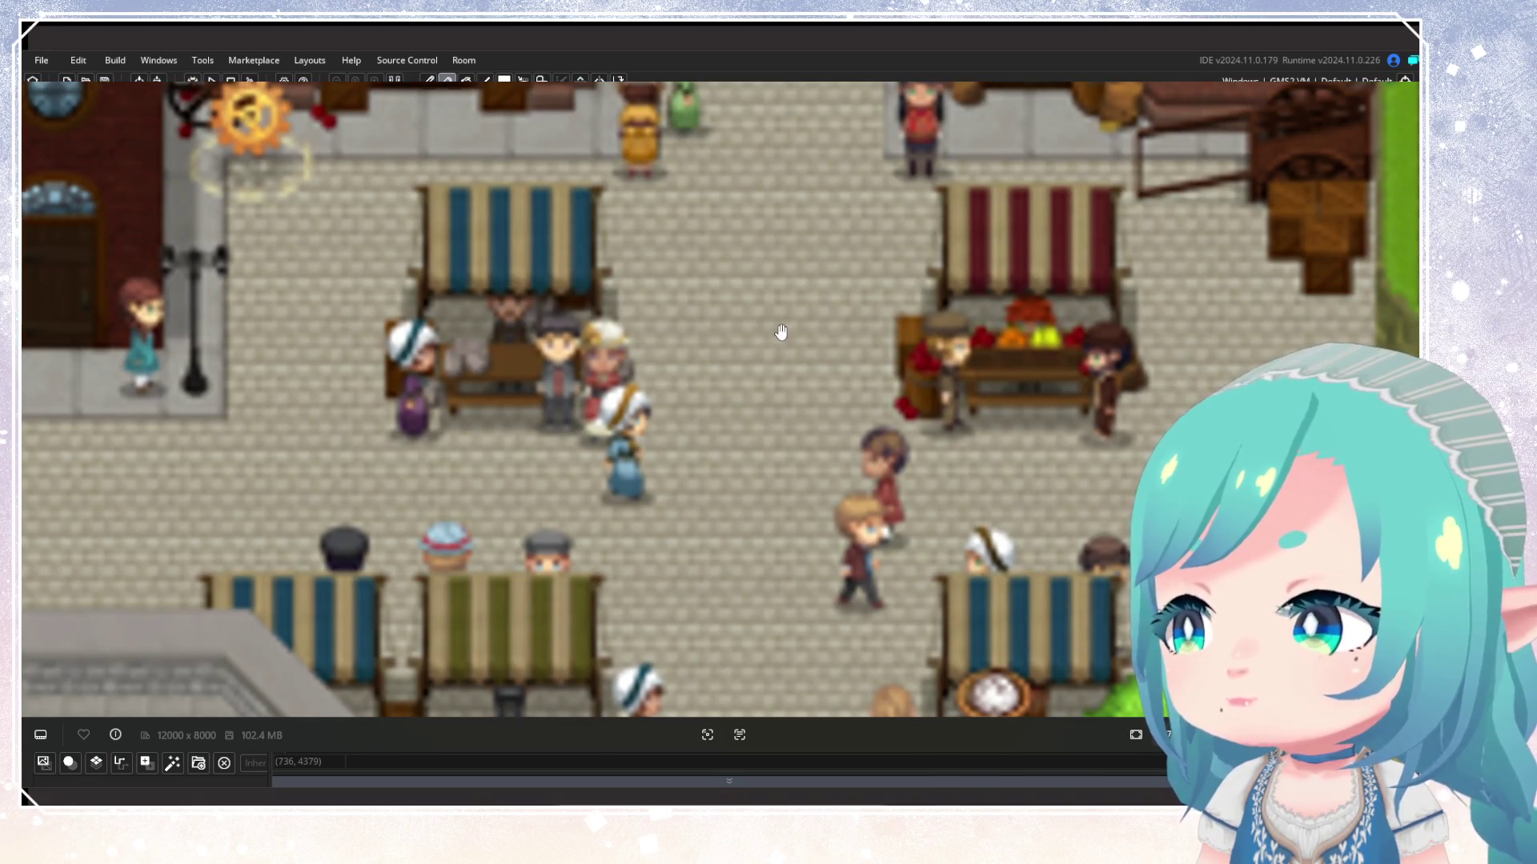
pyautogui.scroll(-3, 781, 331)
pyautogui.scroll(3, 776, 324)
pyautogui.scroll(-6, 772, 320)
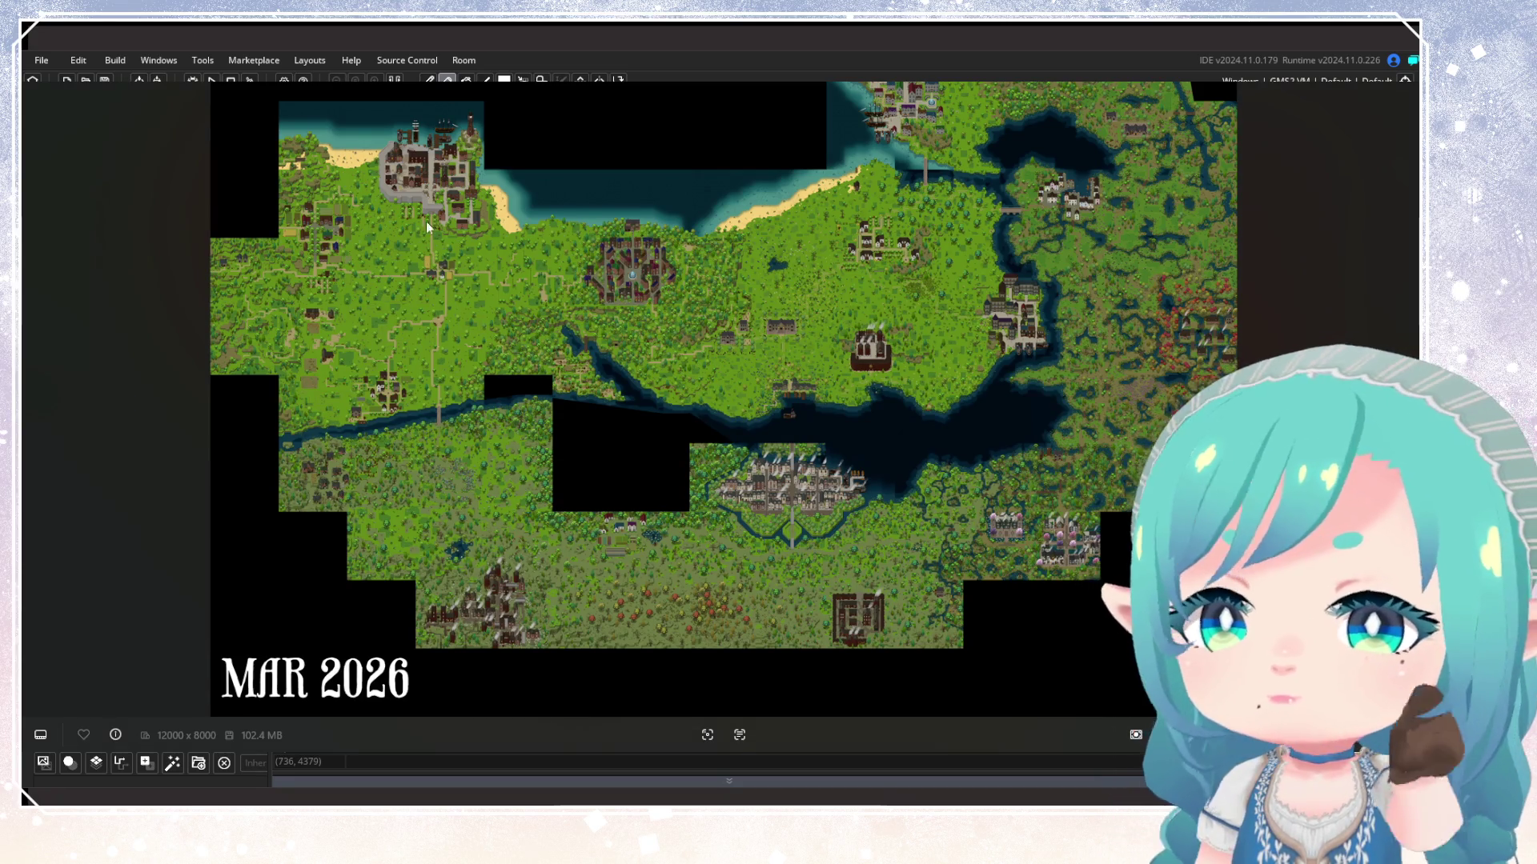
# Zoom in and pan around the church and orchard on the map image
pyautogui.scroll(8, 475, 232)
pyautogui.scroll(10, 475, 243)
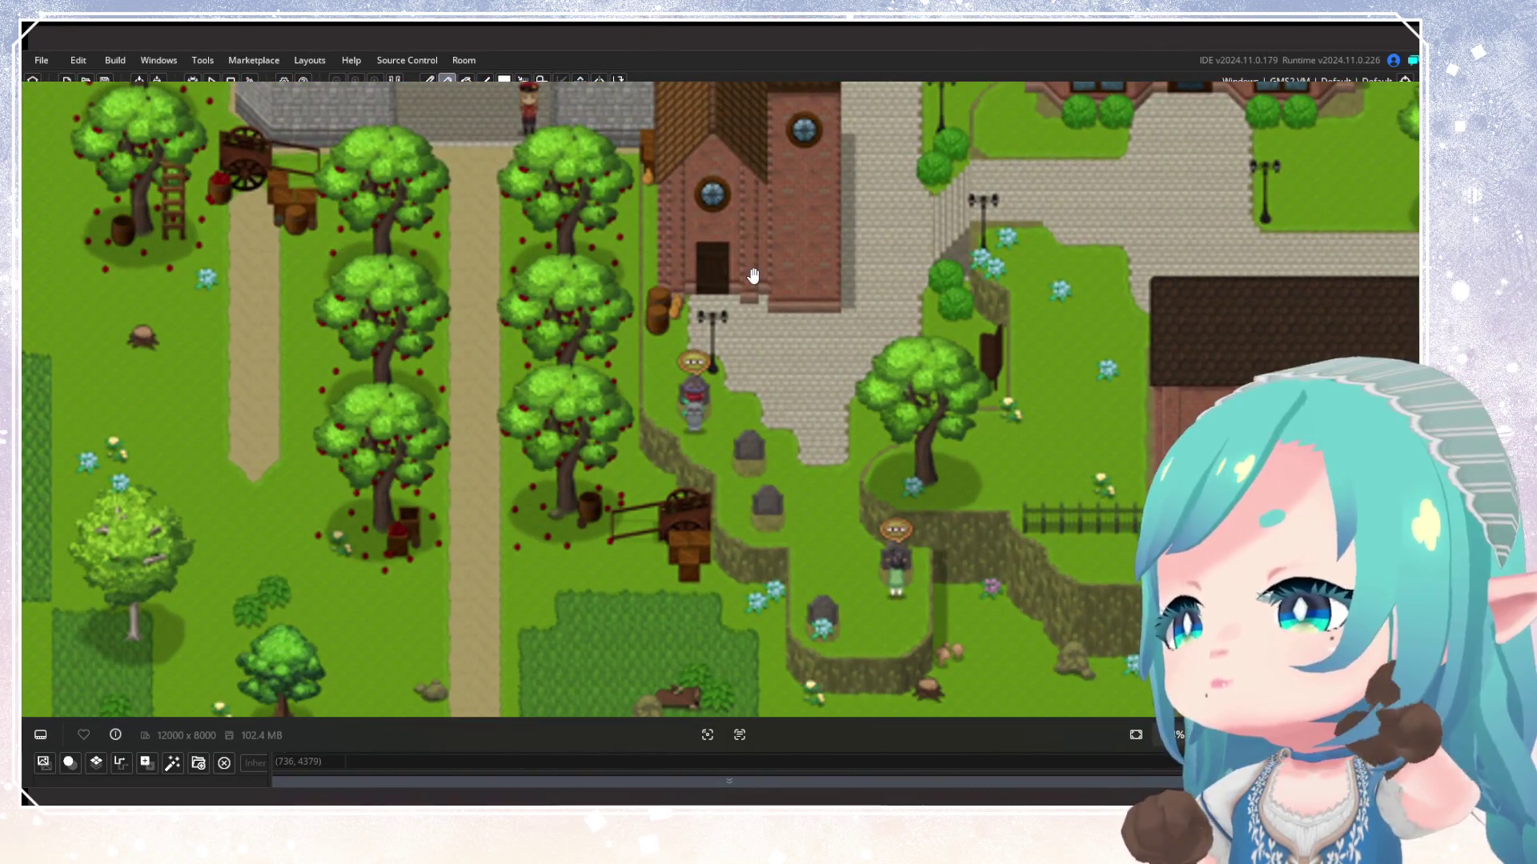
pyautogui.moveTo(836, 319)
pyautogui.mouseDown()
pyautogui.moveTo(801, 240)
pyautogui.moveTo(792, 342)
pyautogui.moveTo(792, 328)
pyautogui.mouseUp()
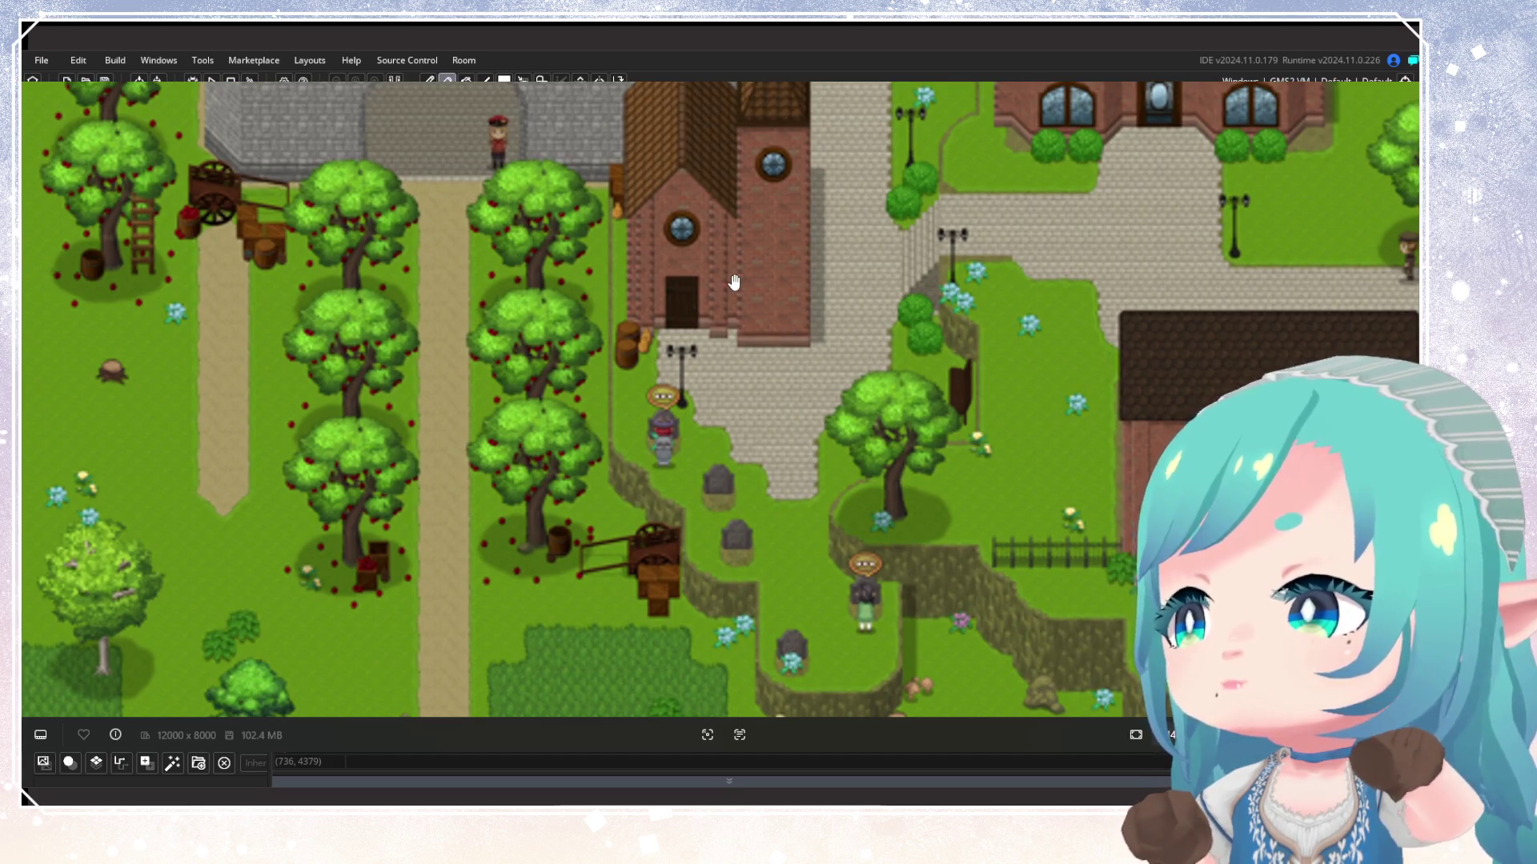
pyautogui.scroll(5, 734, 283)
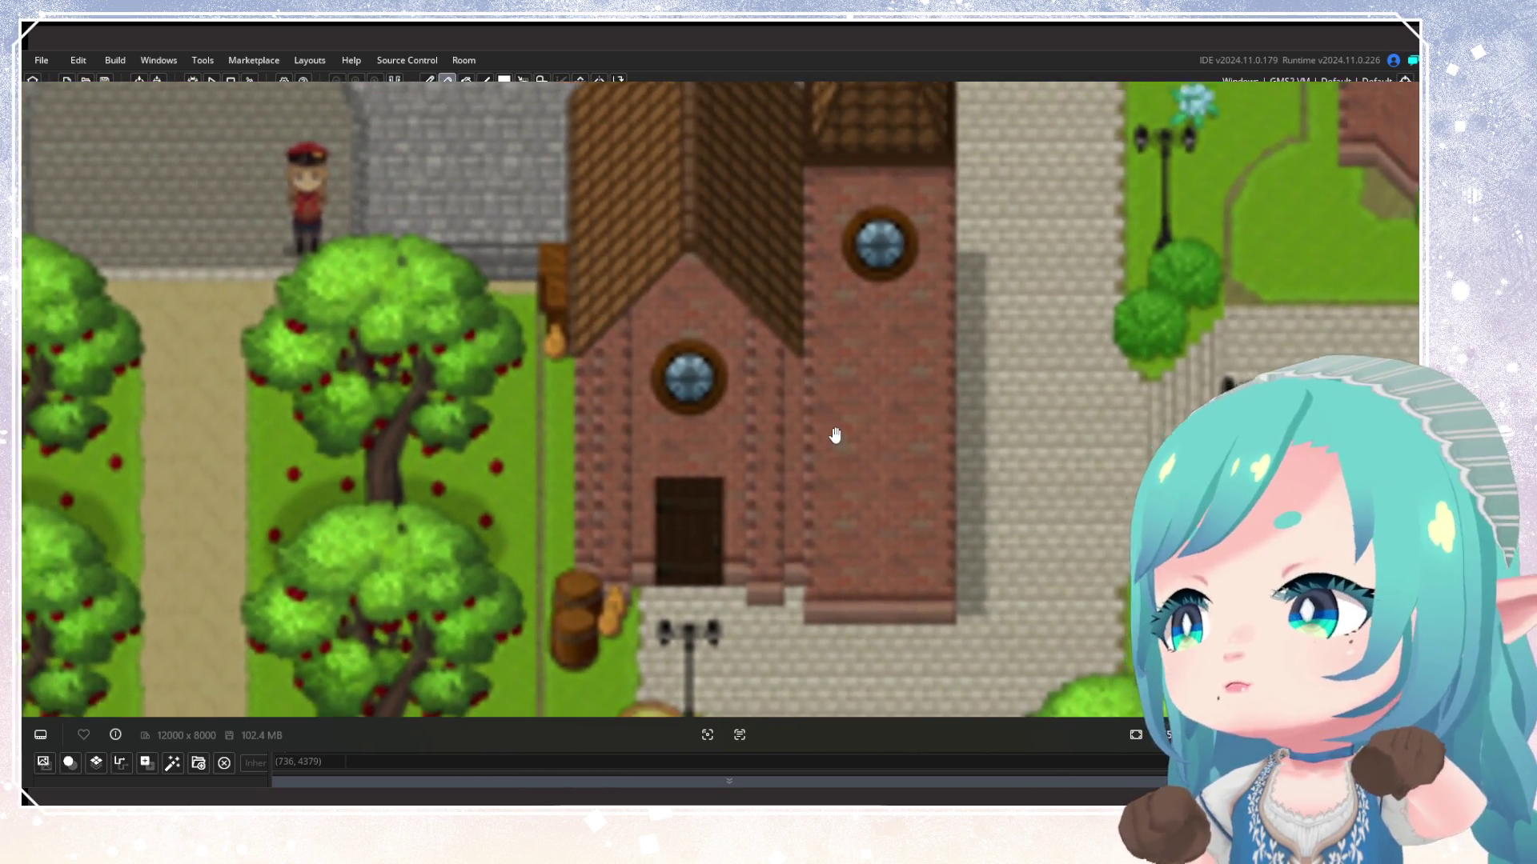
pyautogui.scroll(-4, 835, 435)
pyautogui.moveTo(834, 446)
pyautogui.mouseDown()
pyautogui.moveTo(783, 305)
pyautogui.moveTo(728, 491)
pyautogui.moveTo(748, 342)
pyautogui.mouseUp()
pyautogui.moveTo(789, 640)
pyautogui.mouseDown()
pyautogui.moveTo(784, 408)
pyautogui.moveTo(782, 662)
pyautogui.mouseUp()
pyautogui.scroll(5, 776, 544)
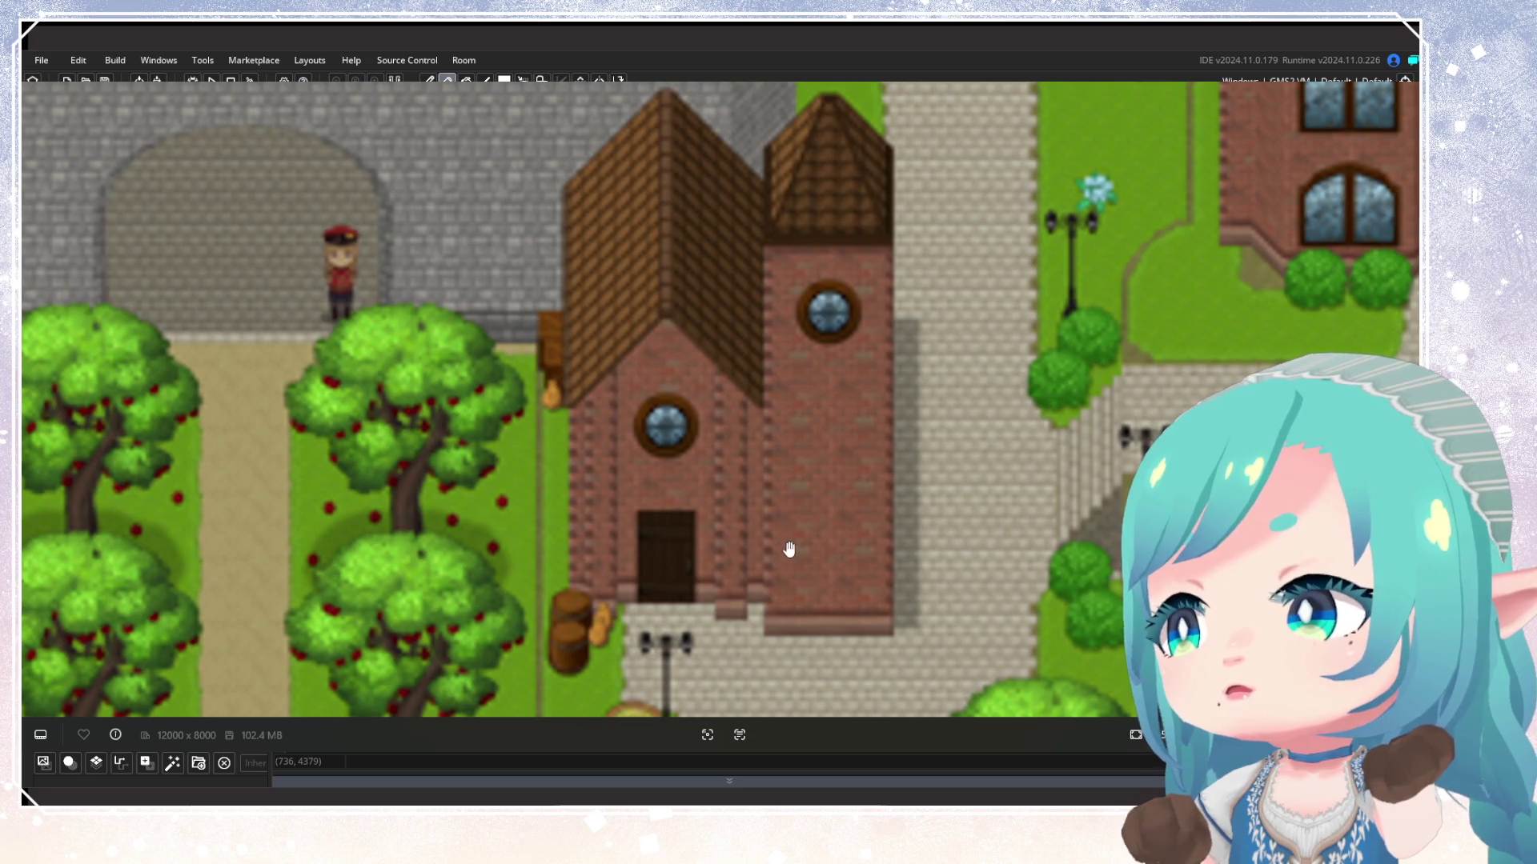
# Pan from the church to bring the graveyard and churchyard graves into view
pyautogui.moveTo(782, 539); pyautogui.dragTo(840, 248)
pyautogui.moveTo(864, 488)
pyautogui.mouseDown()
pyautogui.moveTo(867, 302)
pyautogui.moveTo(793, 380)
pyautogui.moveTo(776, 439)
pyautogui.mouseUp()
pyautogui.scroll(-3, 867, 303)
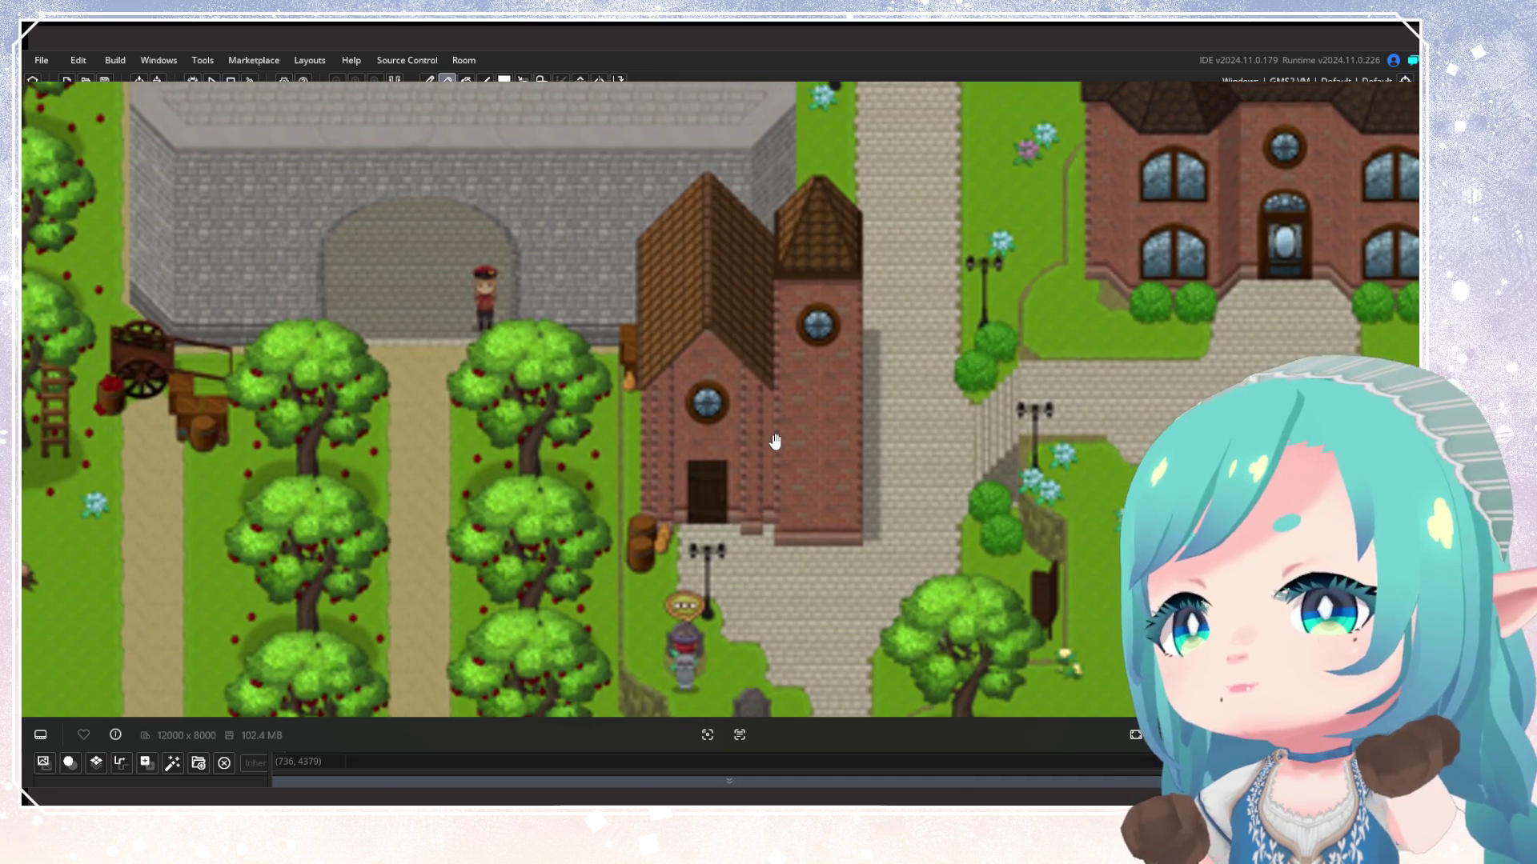
pyautogui.scroll(-2, 775, 439)
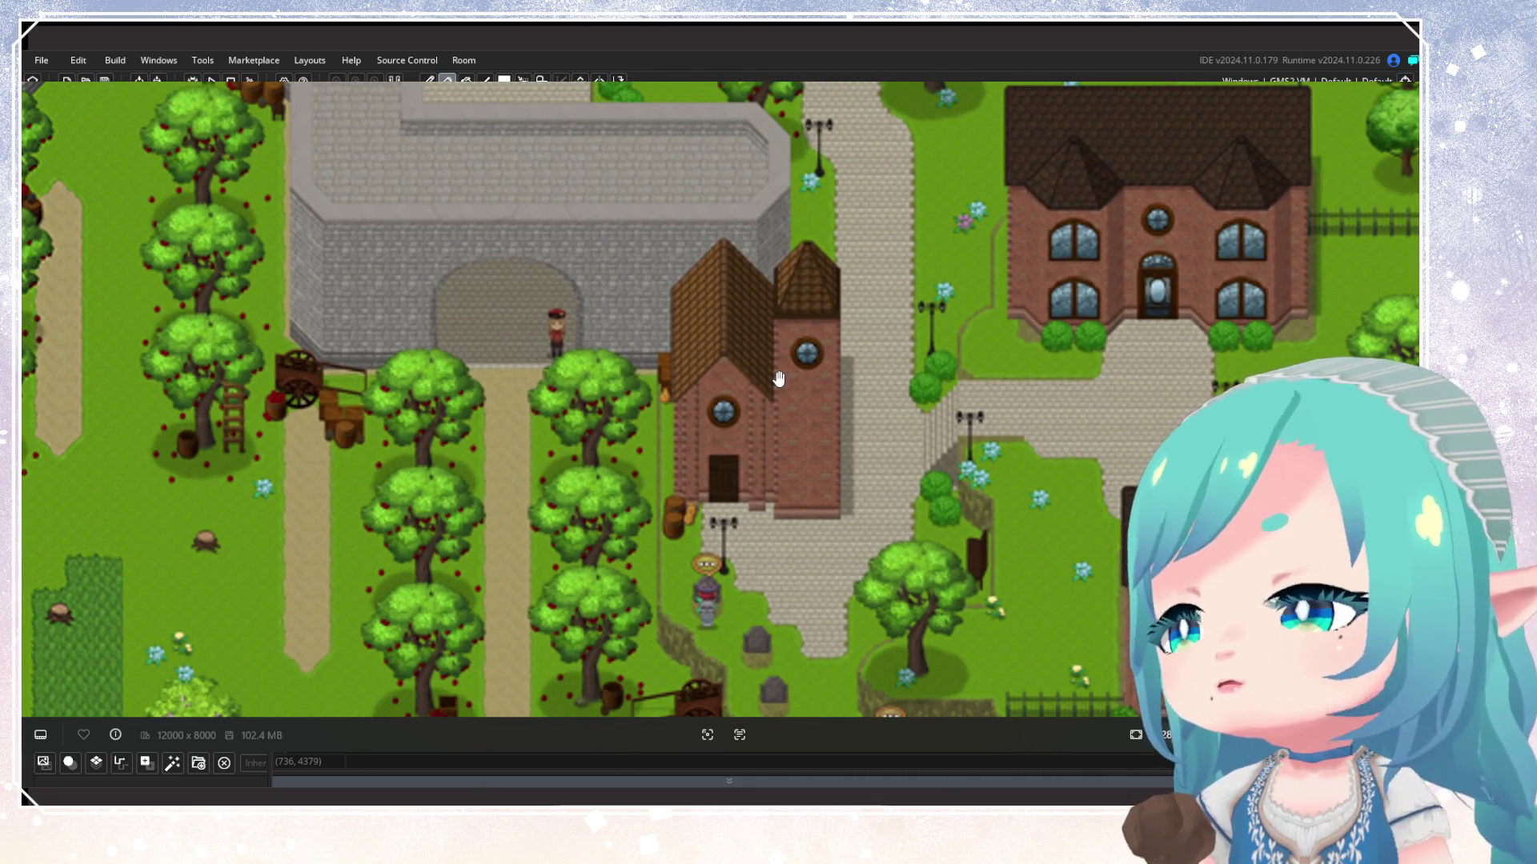
pyautogui.moveTo(766, 384); pyautogui.dragTo(762, 415)
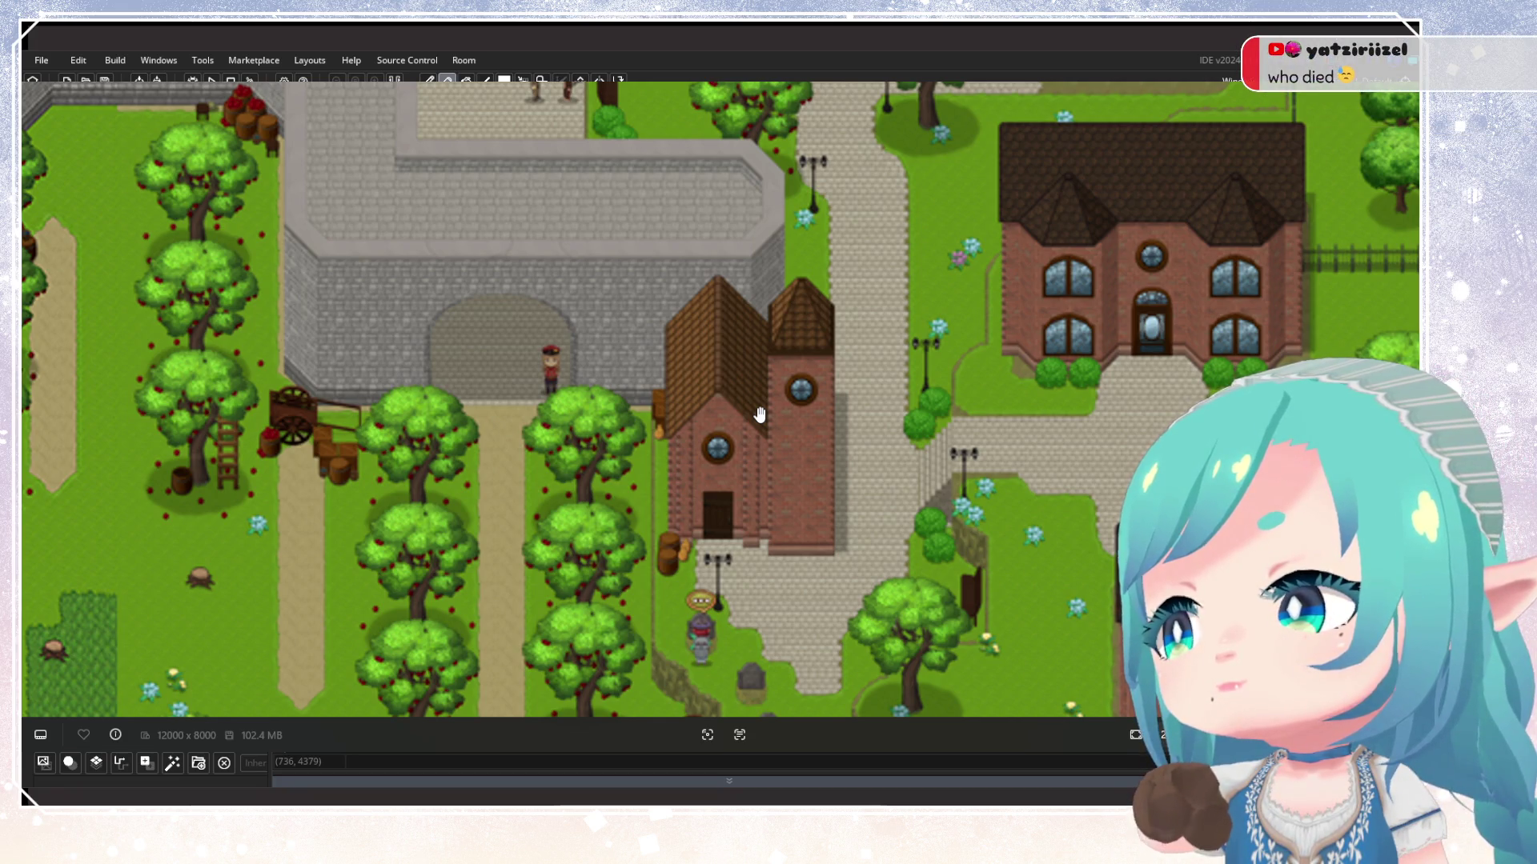
pyautogui.moveTo(759, 414); pyautogui.dragTo(779, 140)
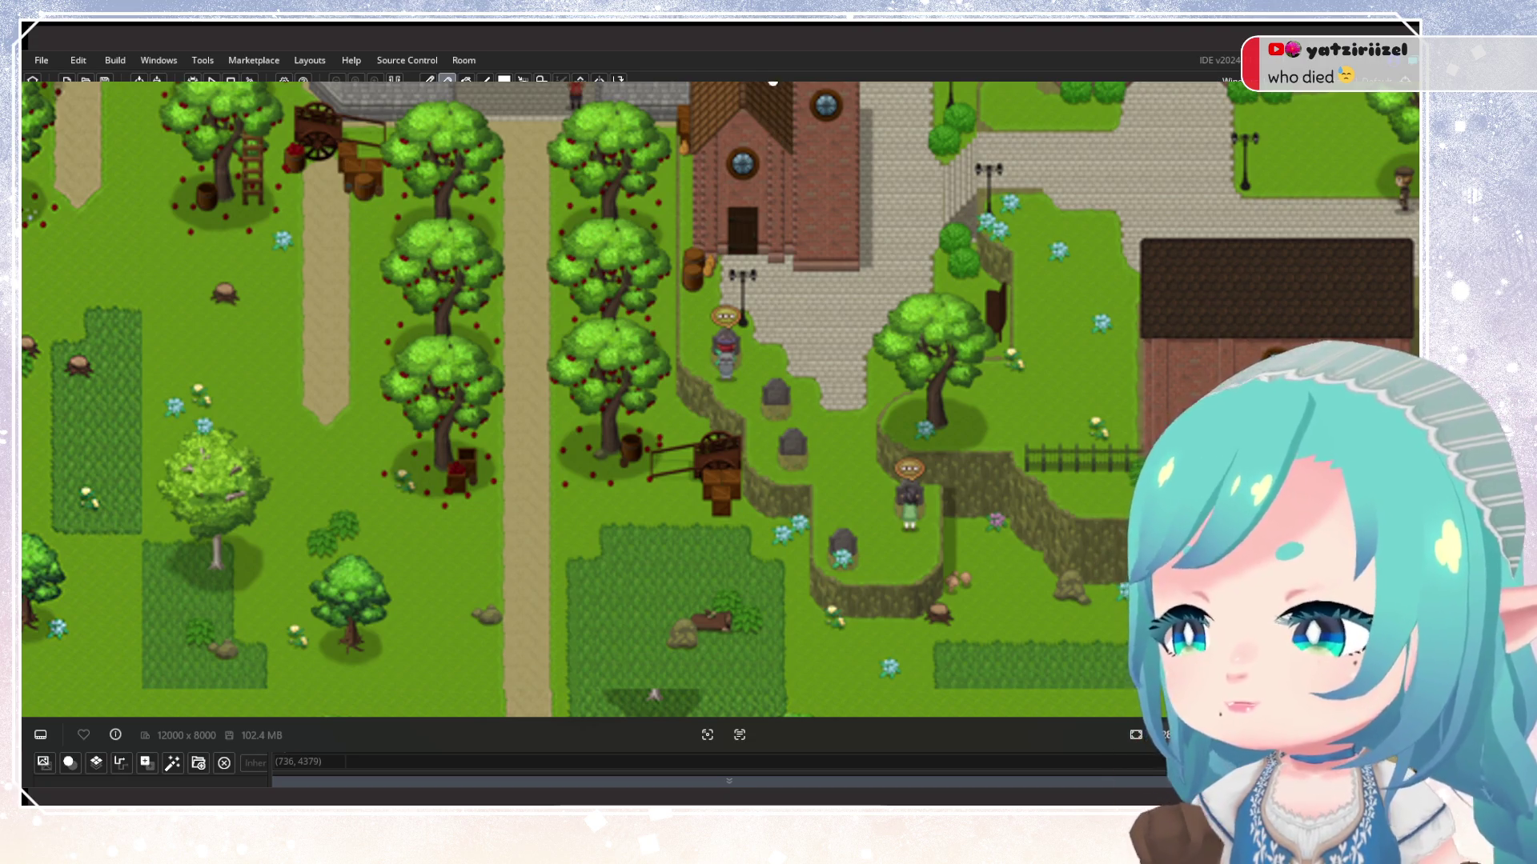
# Look over the harbour, docks and beach, then return to the churchyard graves
pyautogui.scroll(-5, 755, 377)
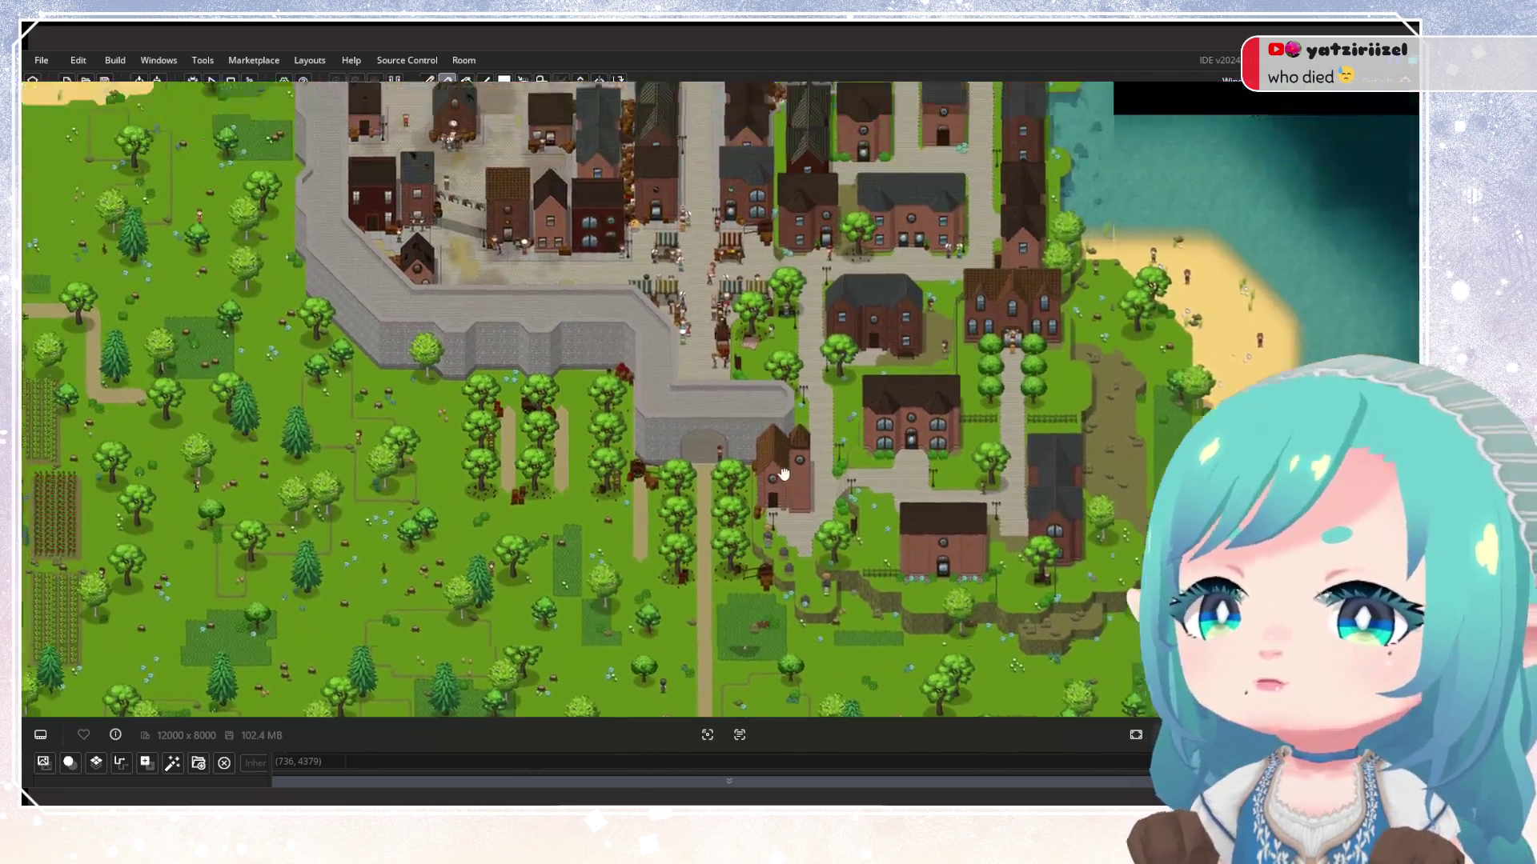
pyautogui.moveTo(784, 474); pyautogui.dragTo(867, 621)
pyautogui.scroll(8, 716, 437)
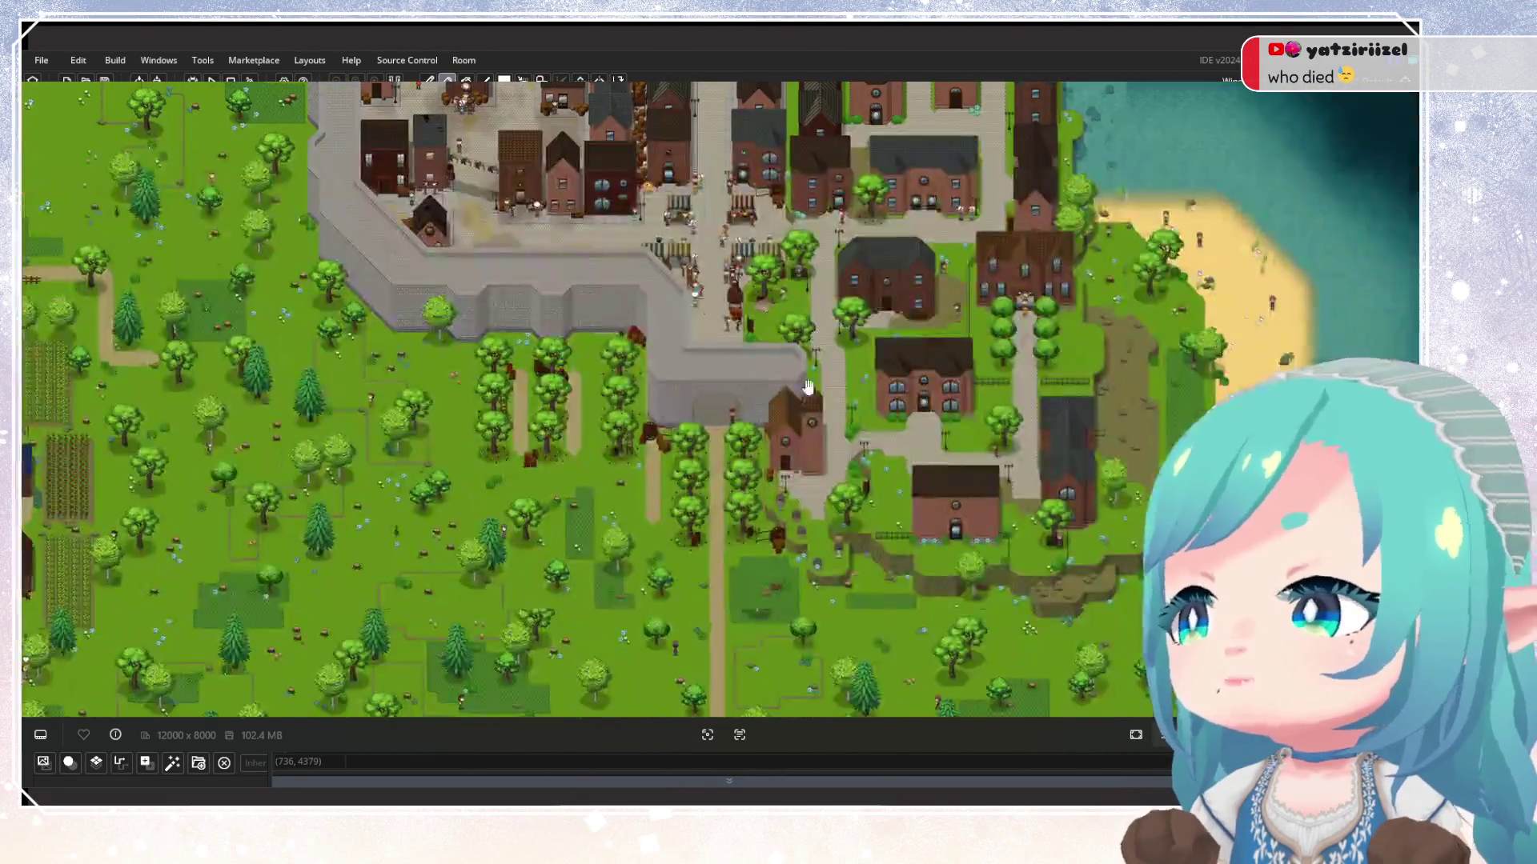
pyautogui.scroll(3, 716, 437)
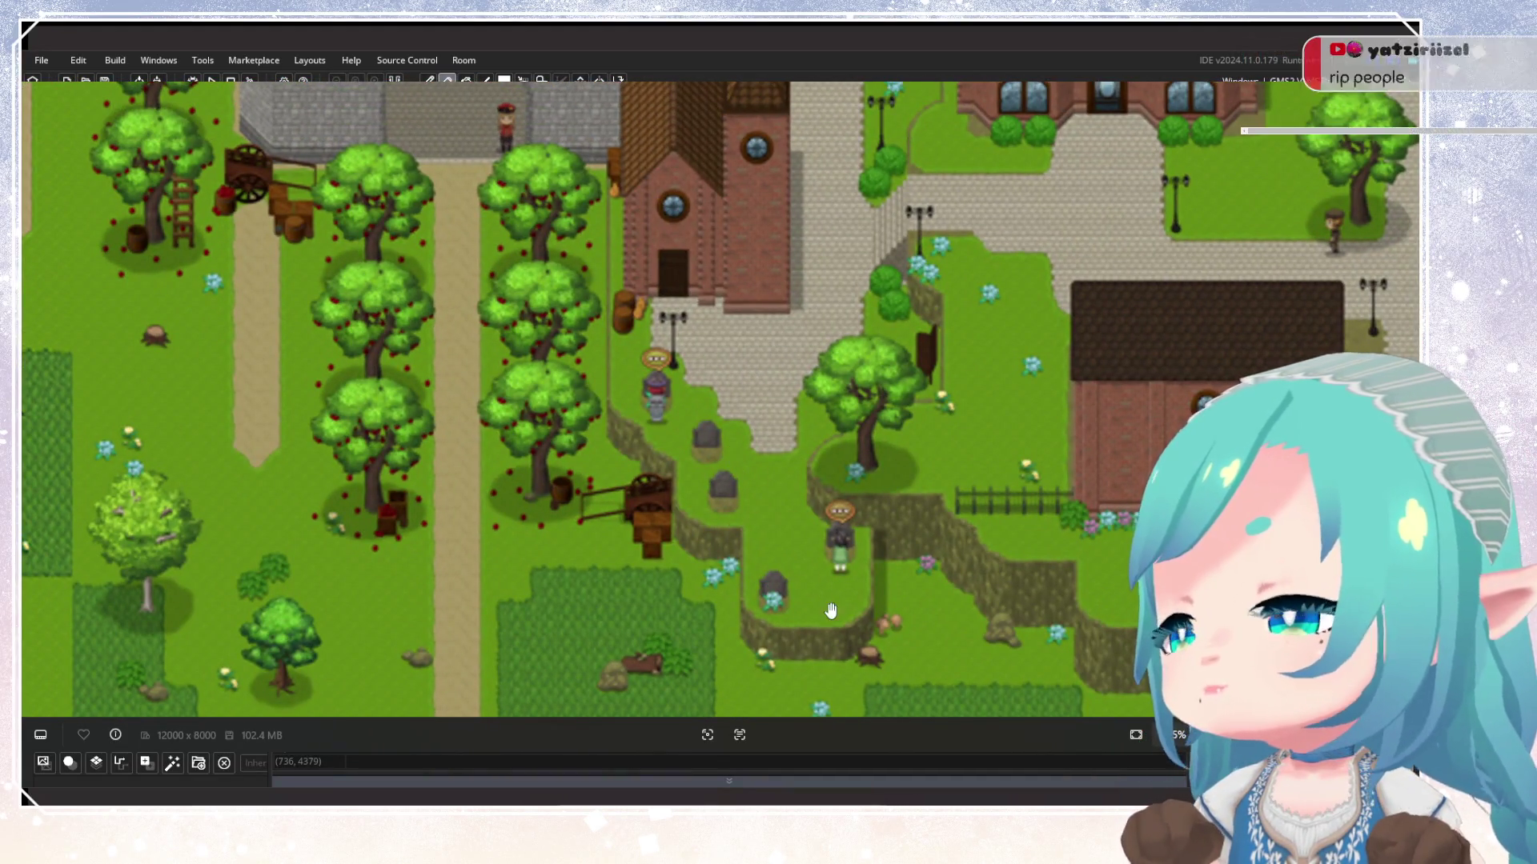
pyautogui.moveTo(773, 463)
pyautogui.mouseDown()
pyautogui.moveTo(801, 514)
pyautogui.moveTo(760, 481)
pyautogui.moveTo(809, 488)
pyautogui.moveTo(804, 529)
pyautogui.moveTo(845, 295)
pyautogui.mouseUp()
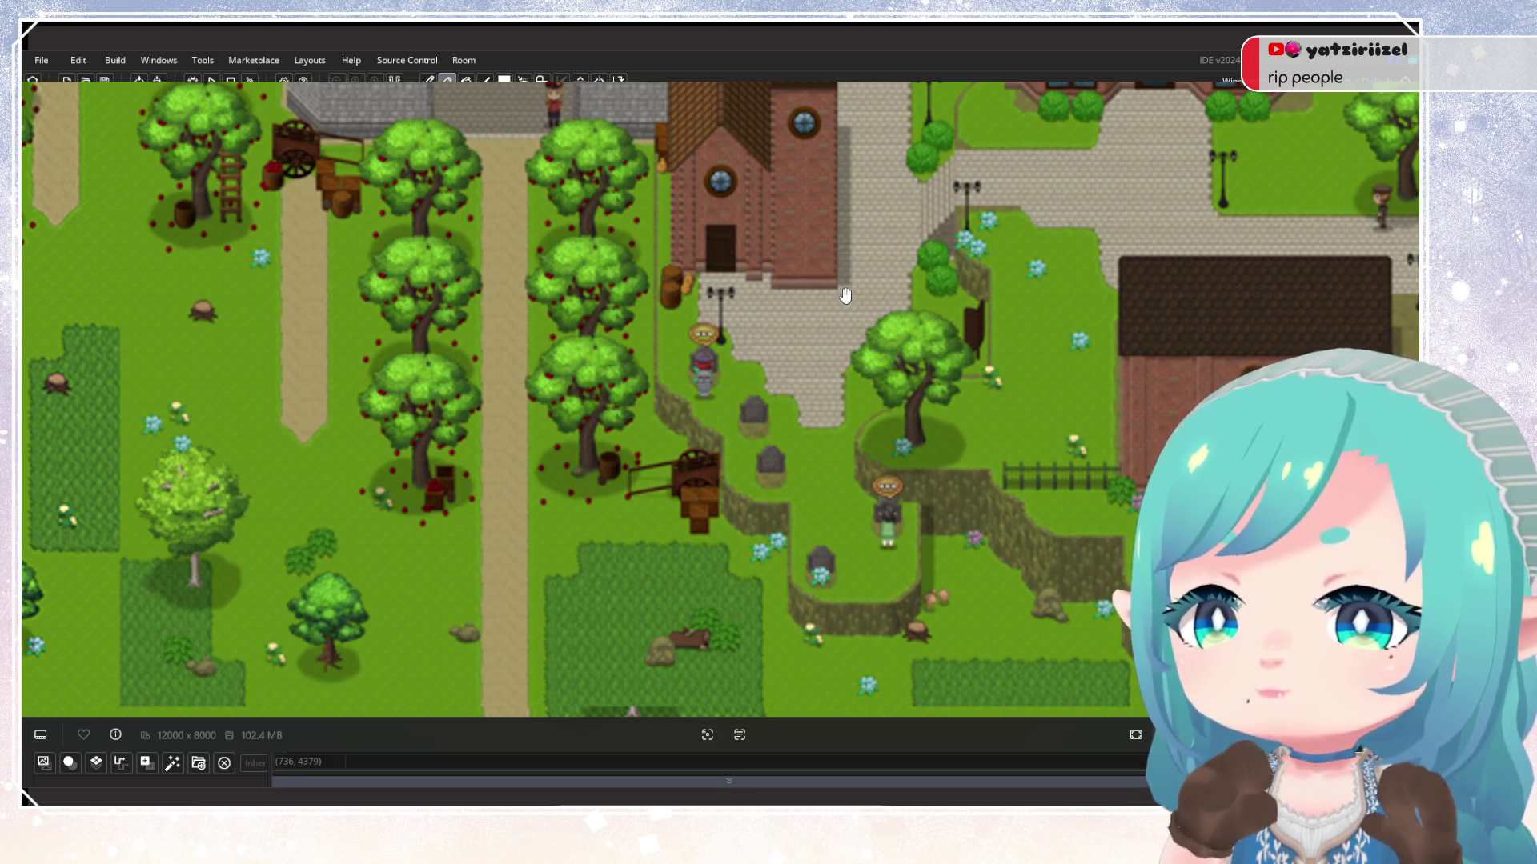
# Adjust the zoom until the riverside village around its central square fills the view
pyautogui.scroll(-6, 827, 360)
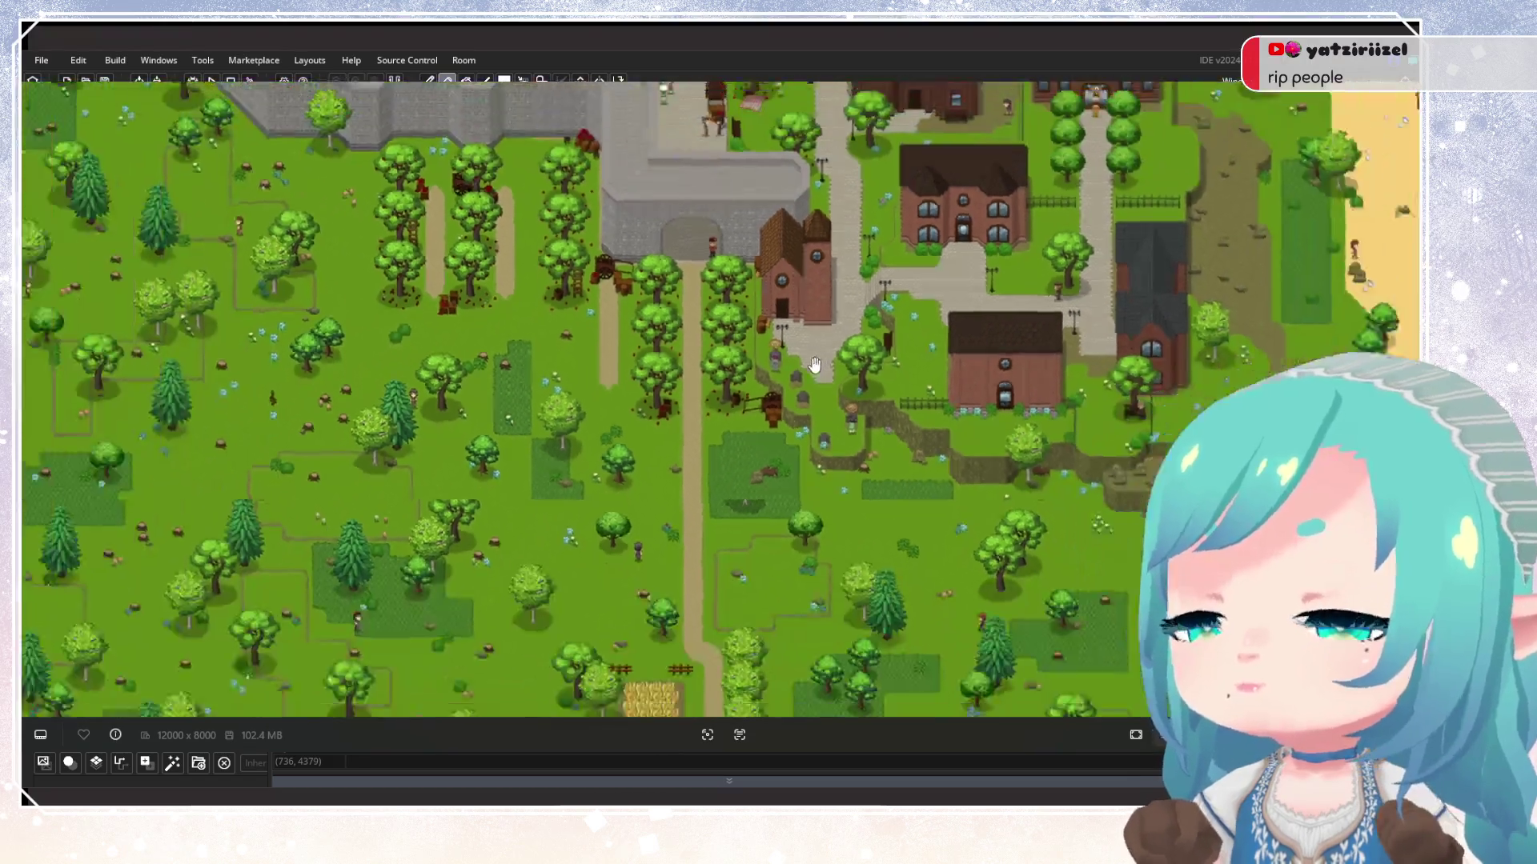
pyautogui.scroll(6, 523, 467)
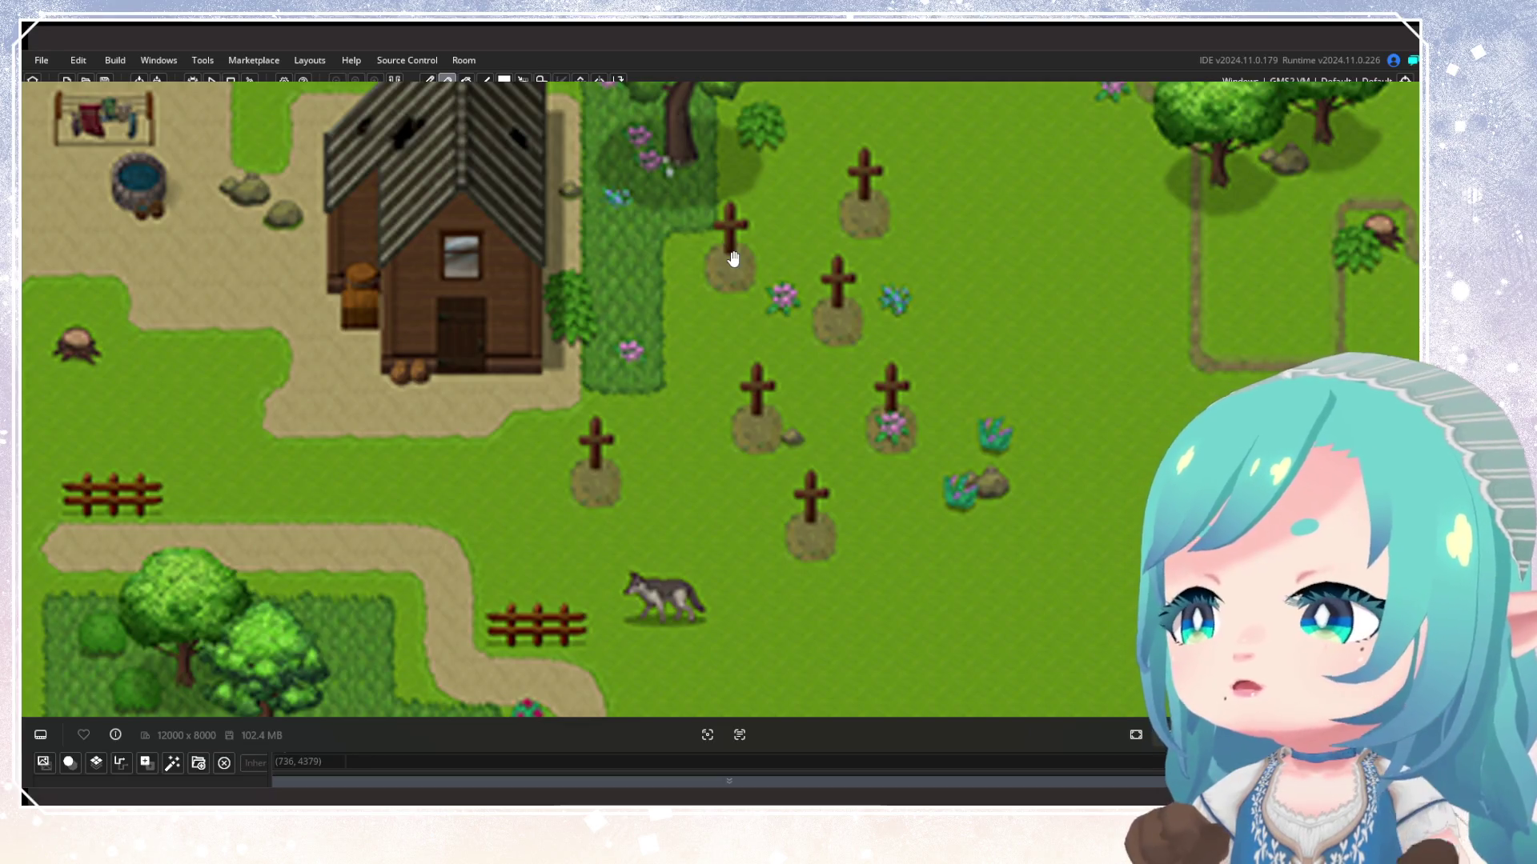
pyautogui.scroll(1, 793, 294)
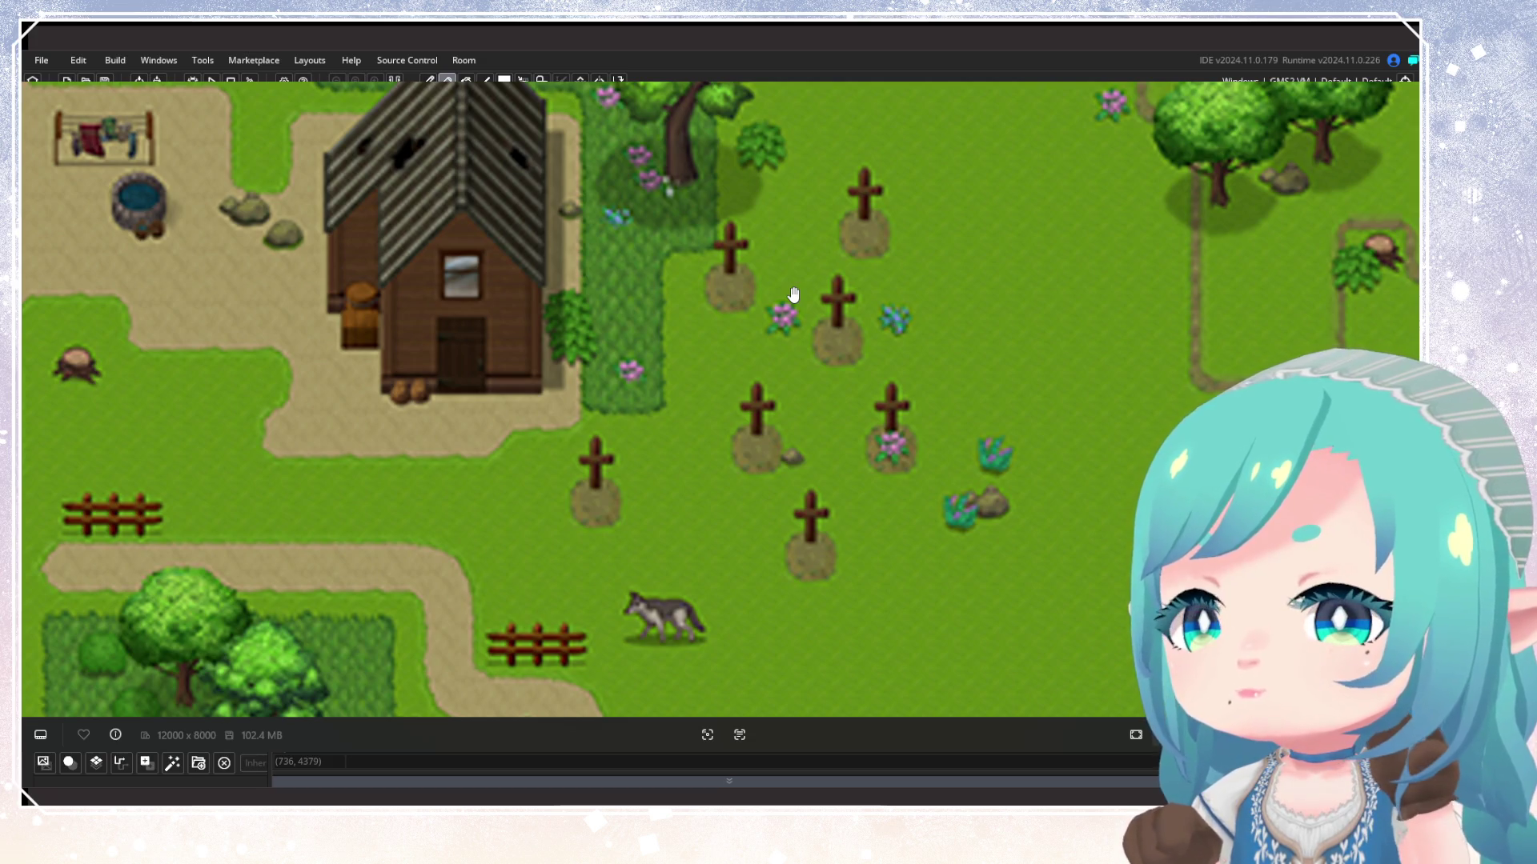
pyautogui.scroll(-5, 764, 287)
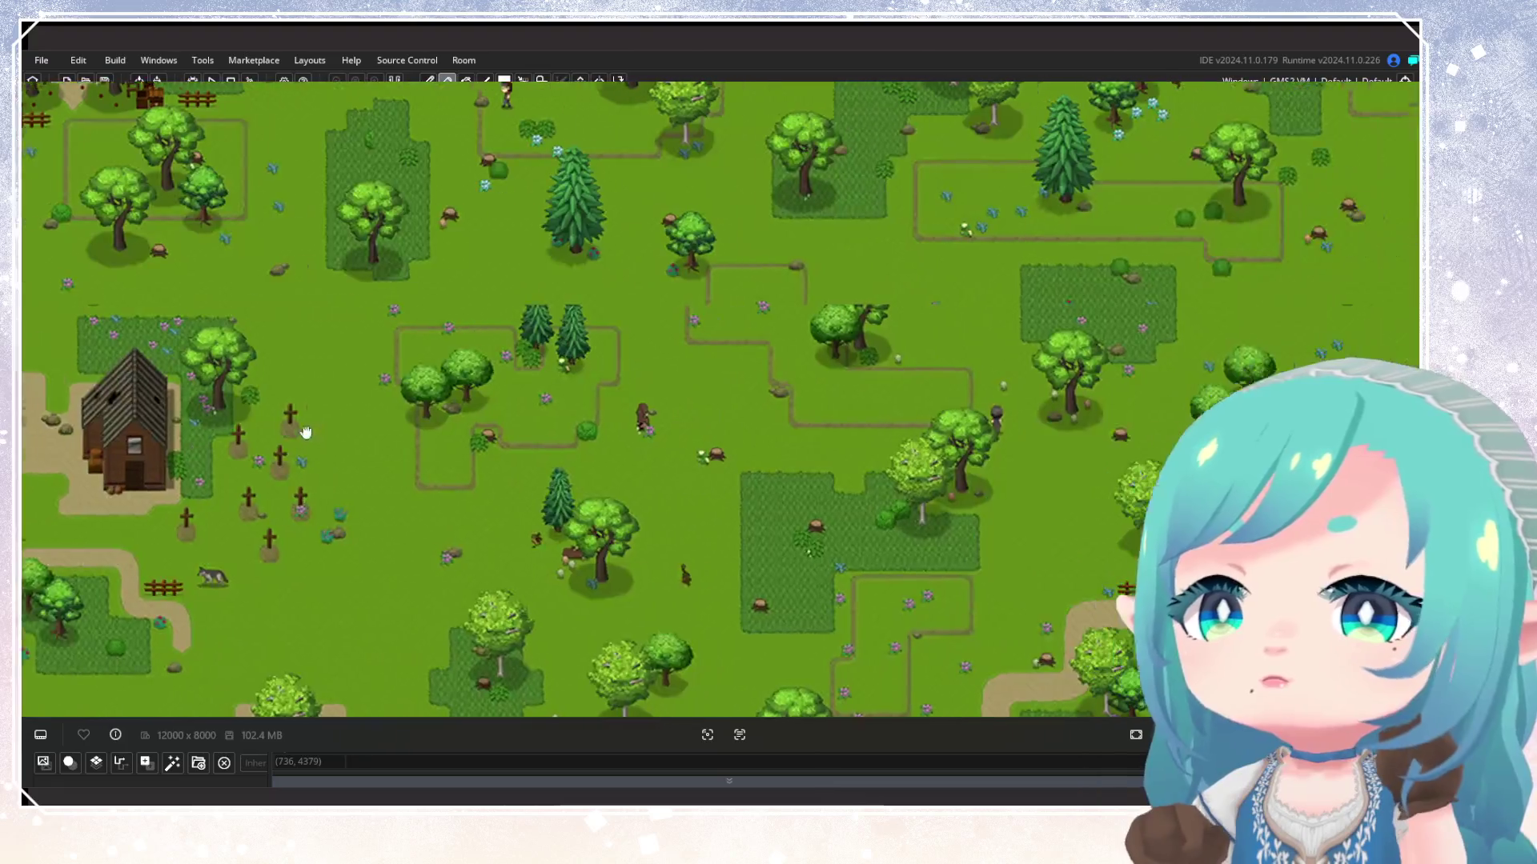
pyautogui.scroll(-2, 306, 432)
pyautogui.scroll(5, 776, 501)
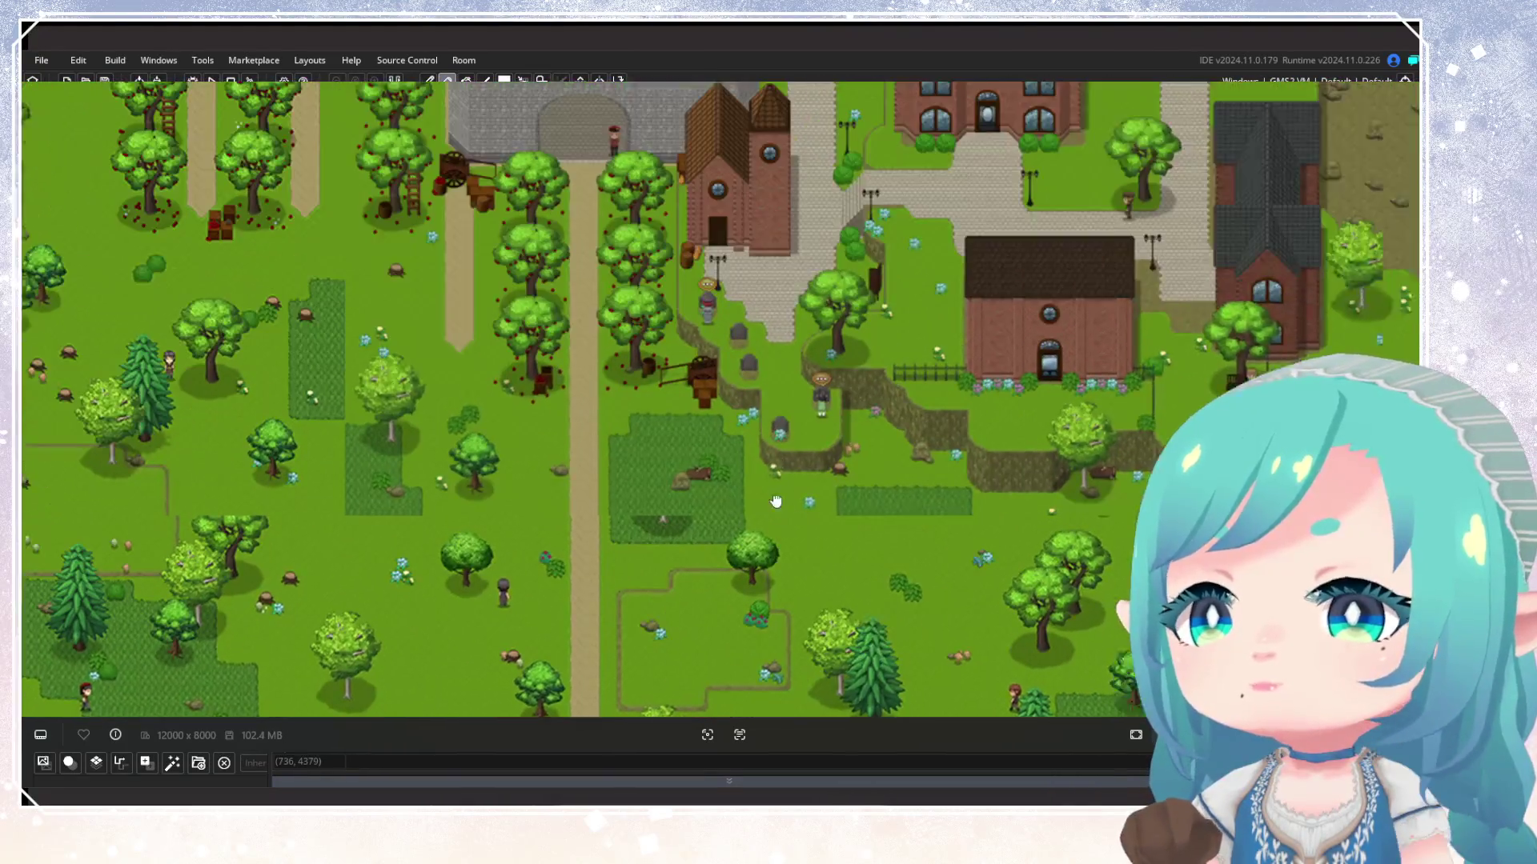
pyautogui.scroll(3, 782, 353)
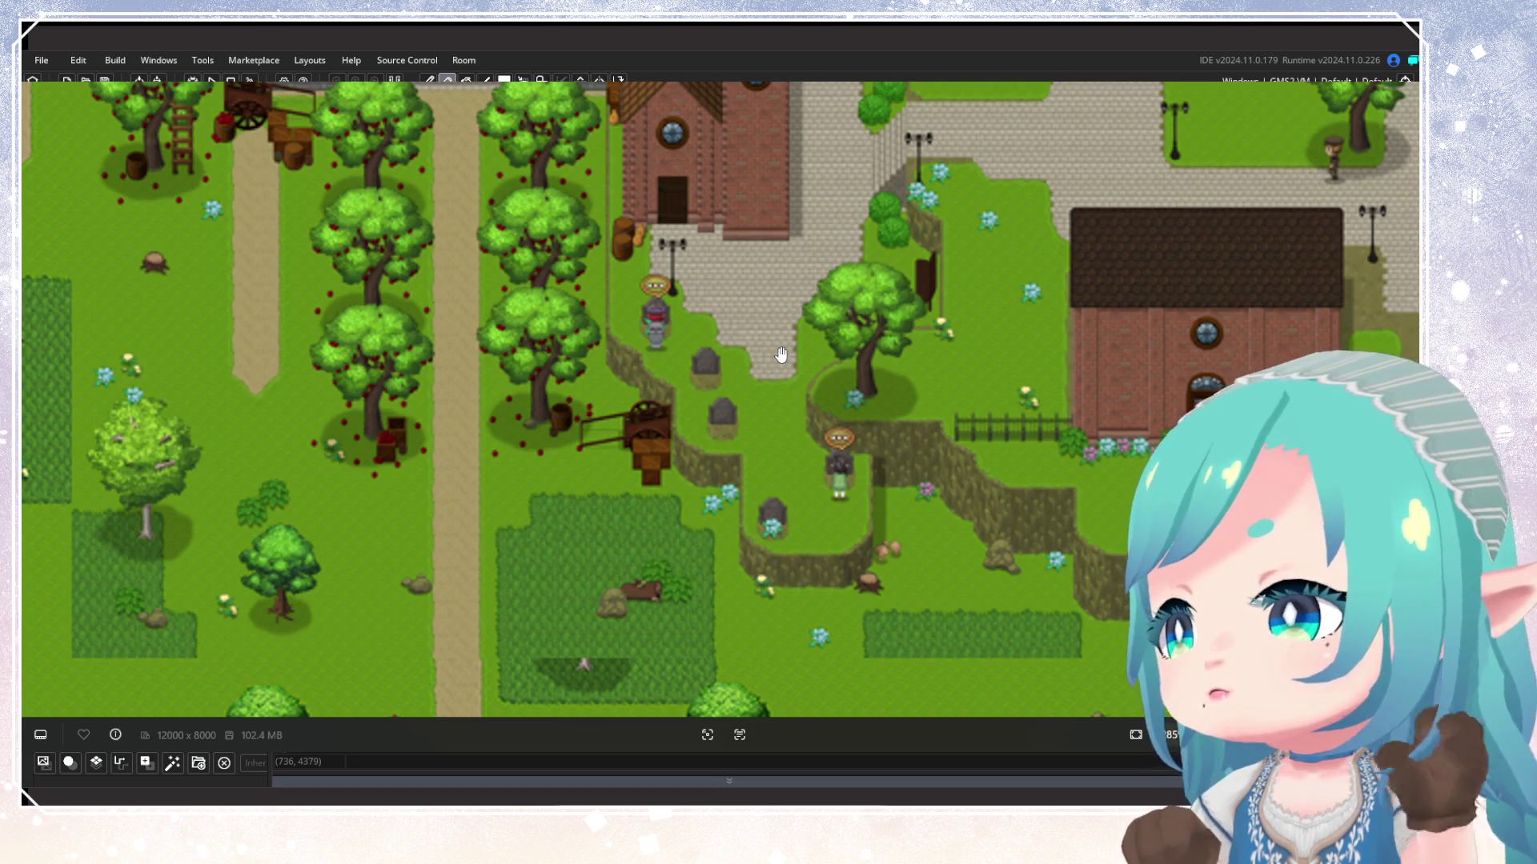
pyautogui.scroll(2, 764, 296)
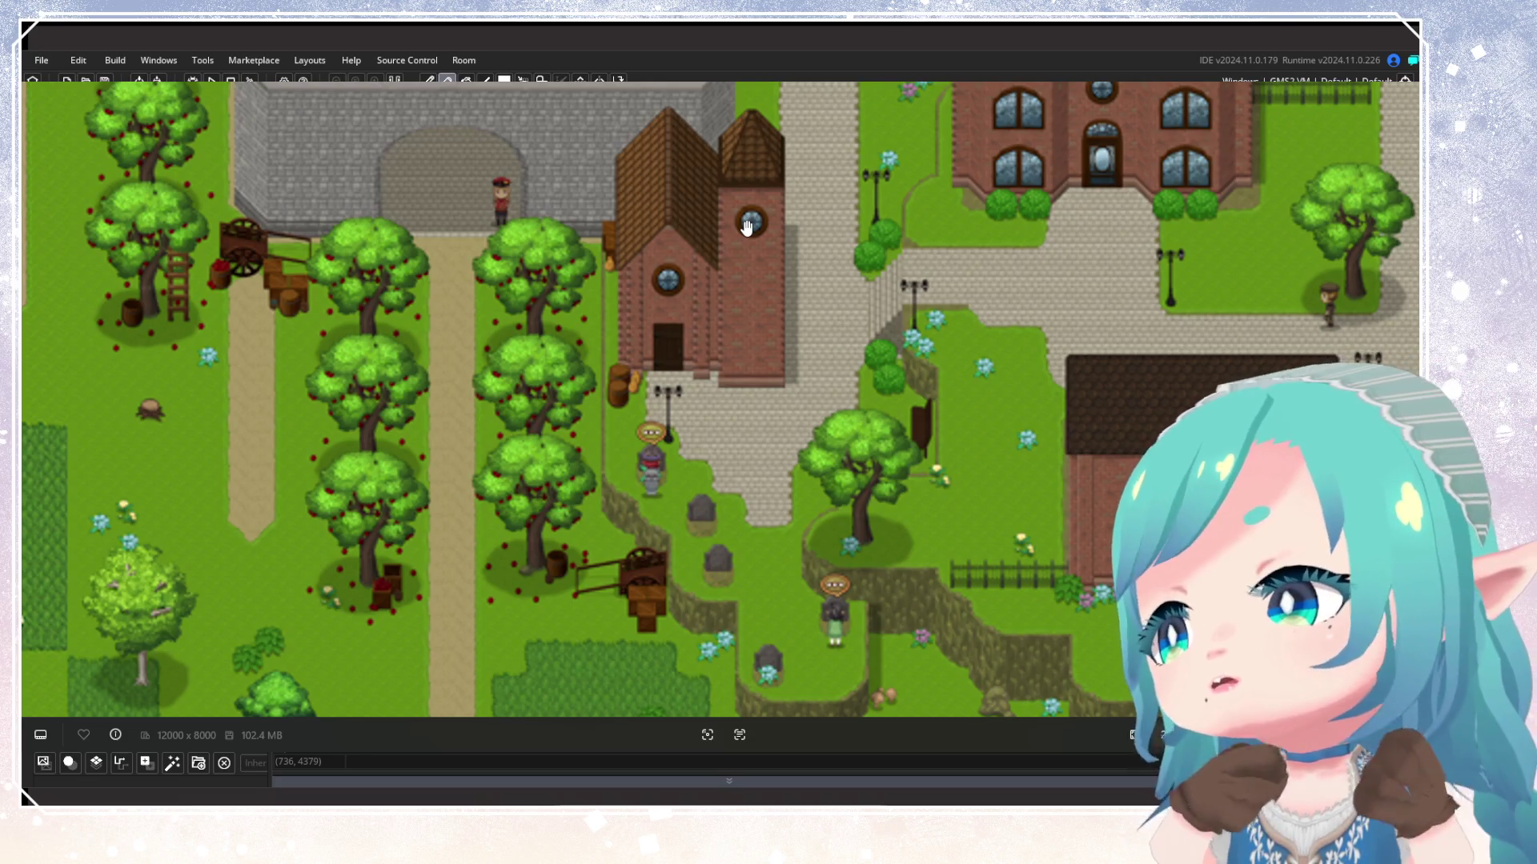
pyautogui.scroll(-5, 746, 228)
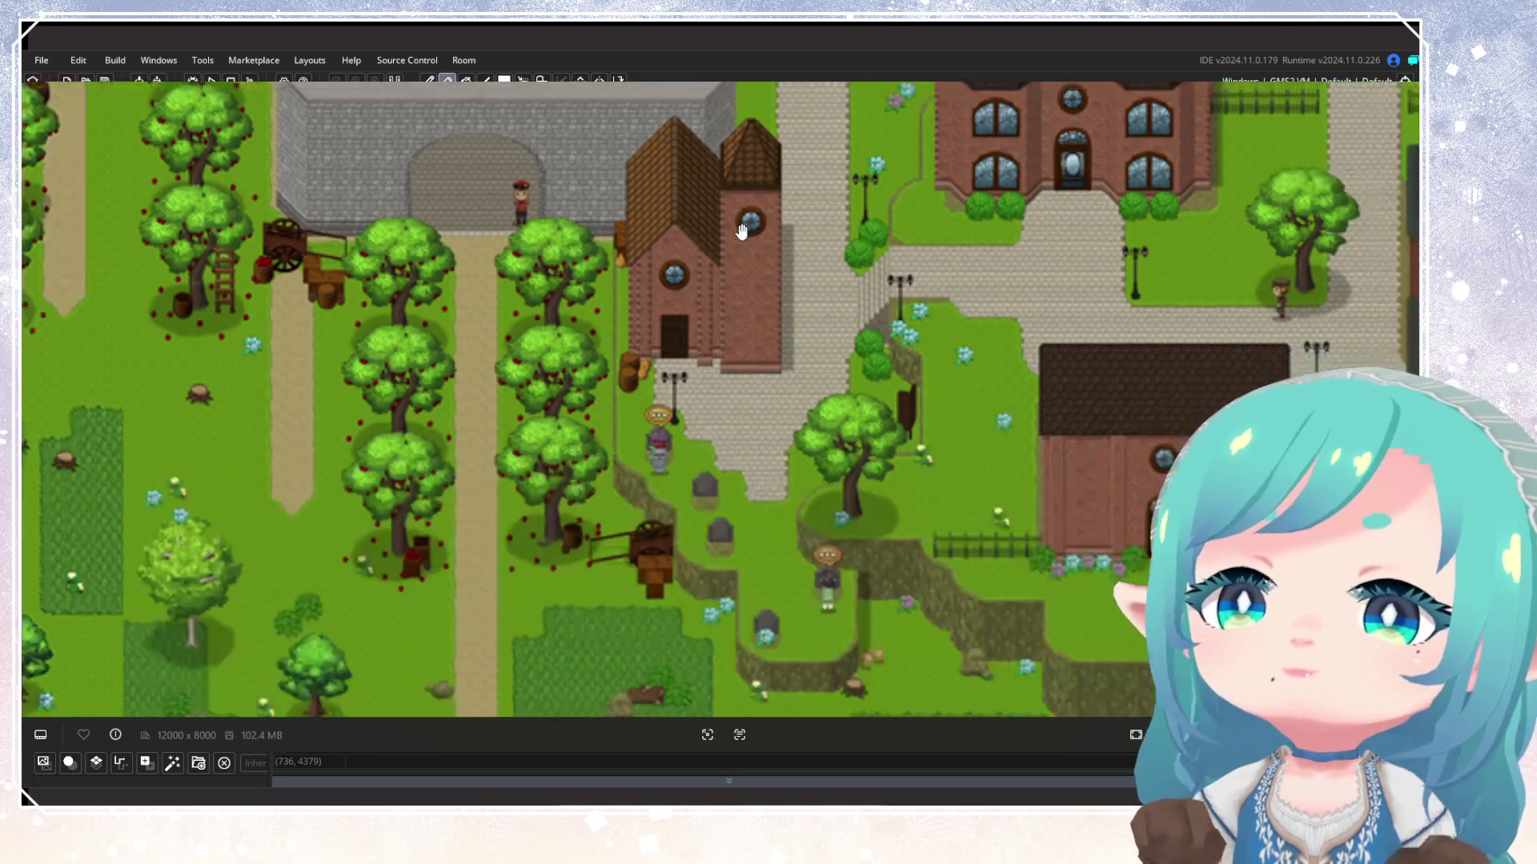
pyautogui.scroll(6, 597, 376)
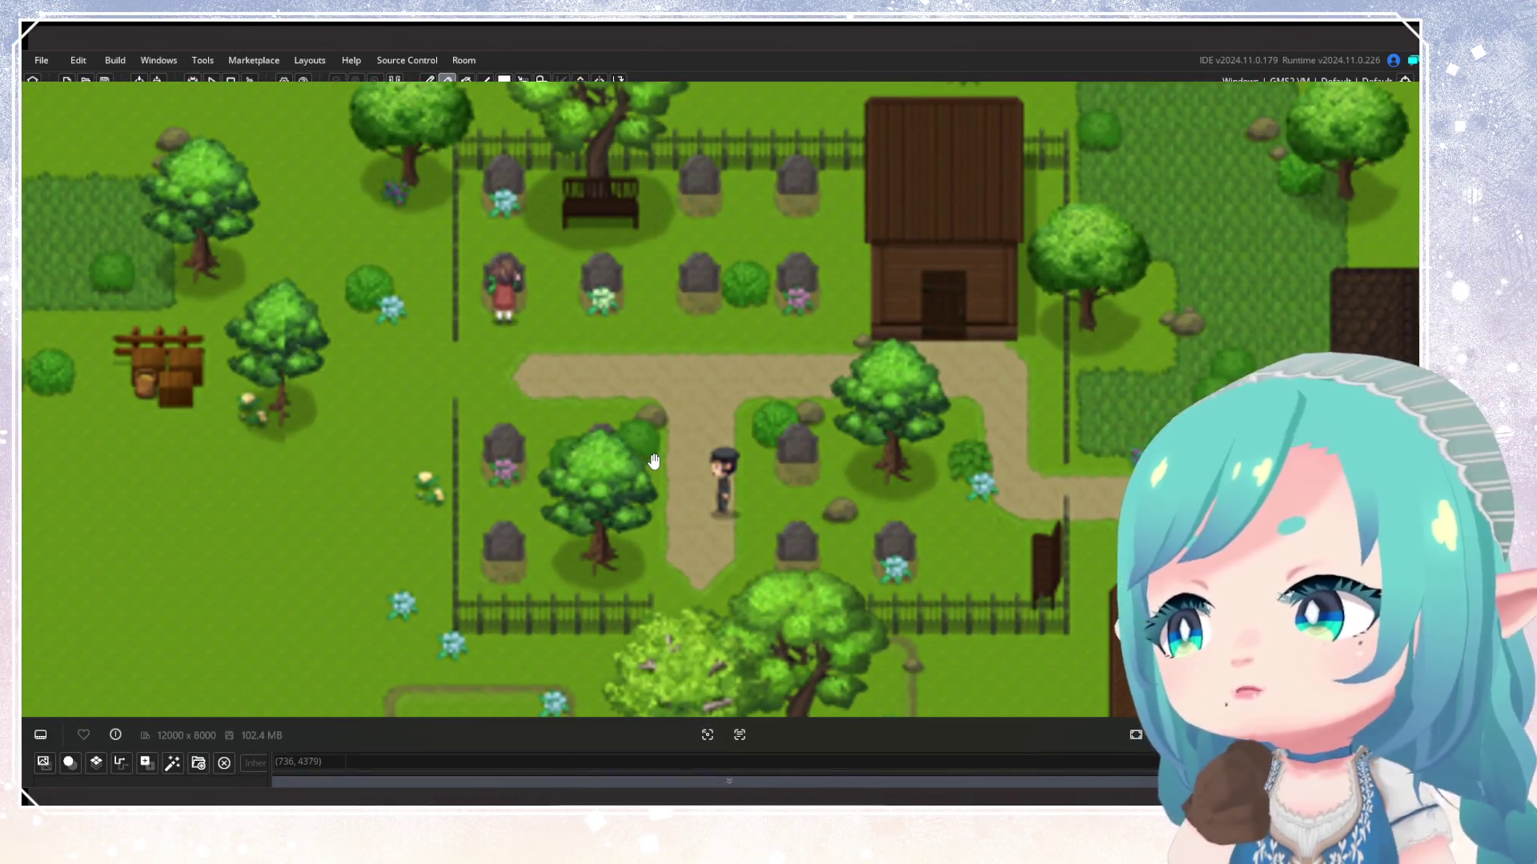
pyautogui.scroll(-6, 654, 417)
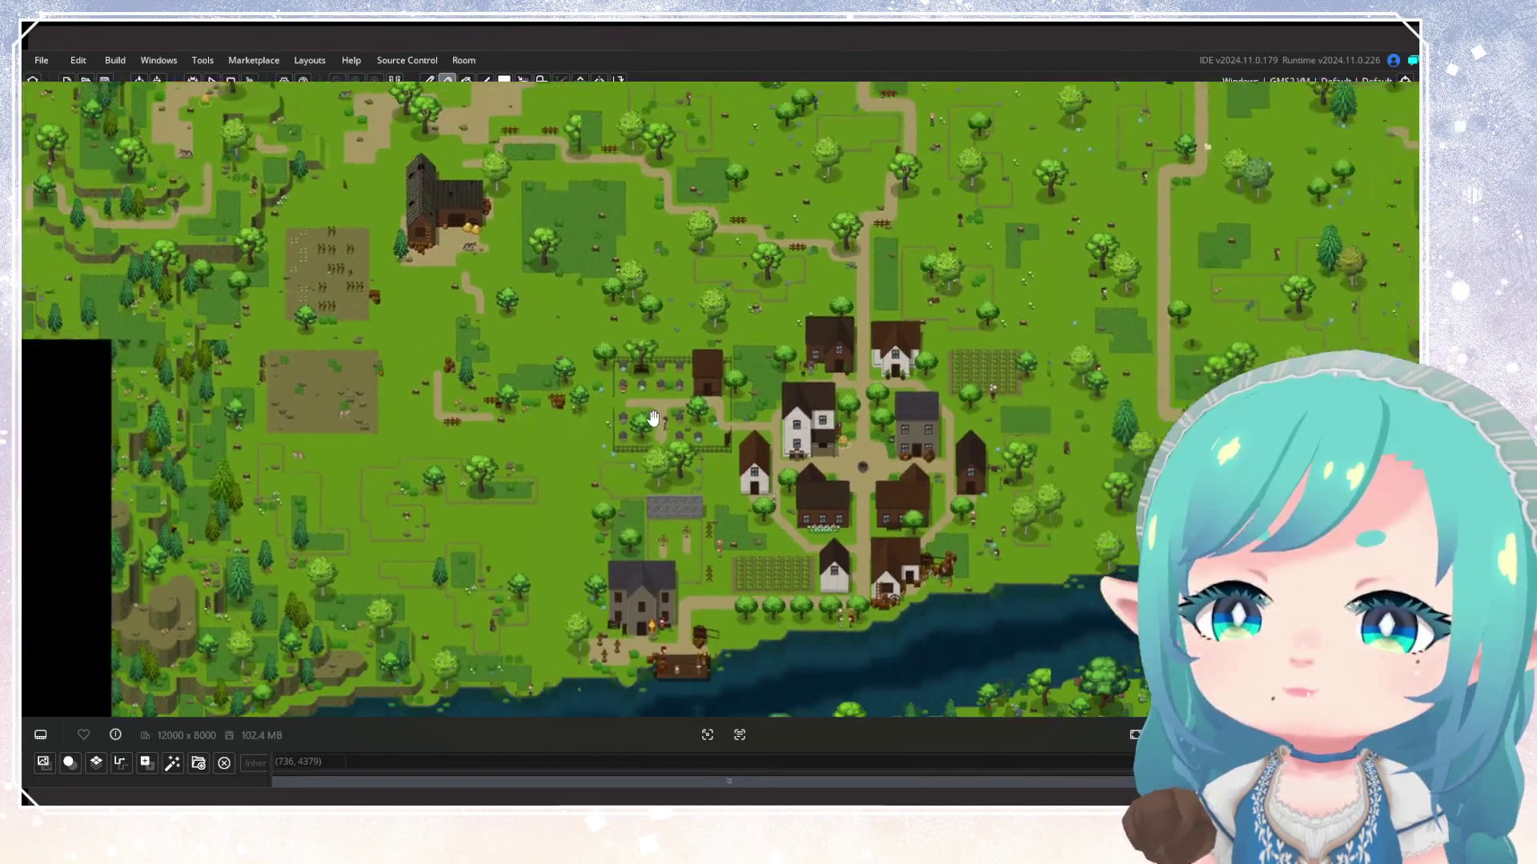
# Zoom in on the church and red-brick houses beside the walled town's stone gateway
pyautogui.scroll(-3, 652, 405)
pyautogui.scroll(5, 635, 450)
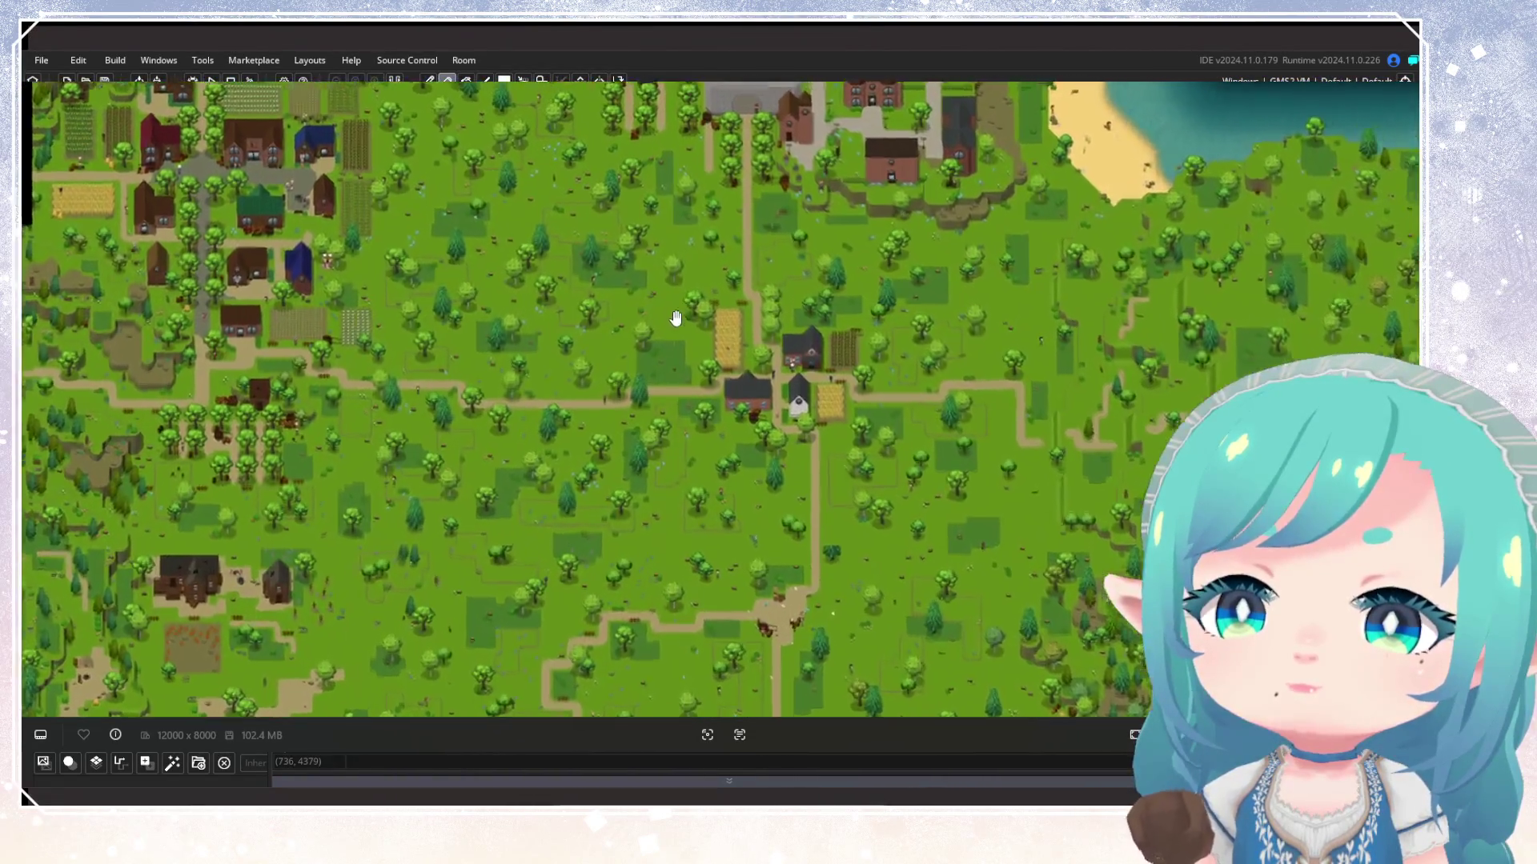
pyautogui.scroll(5, 730, 342)
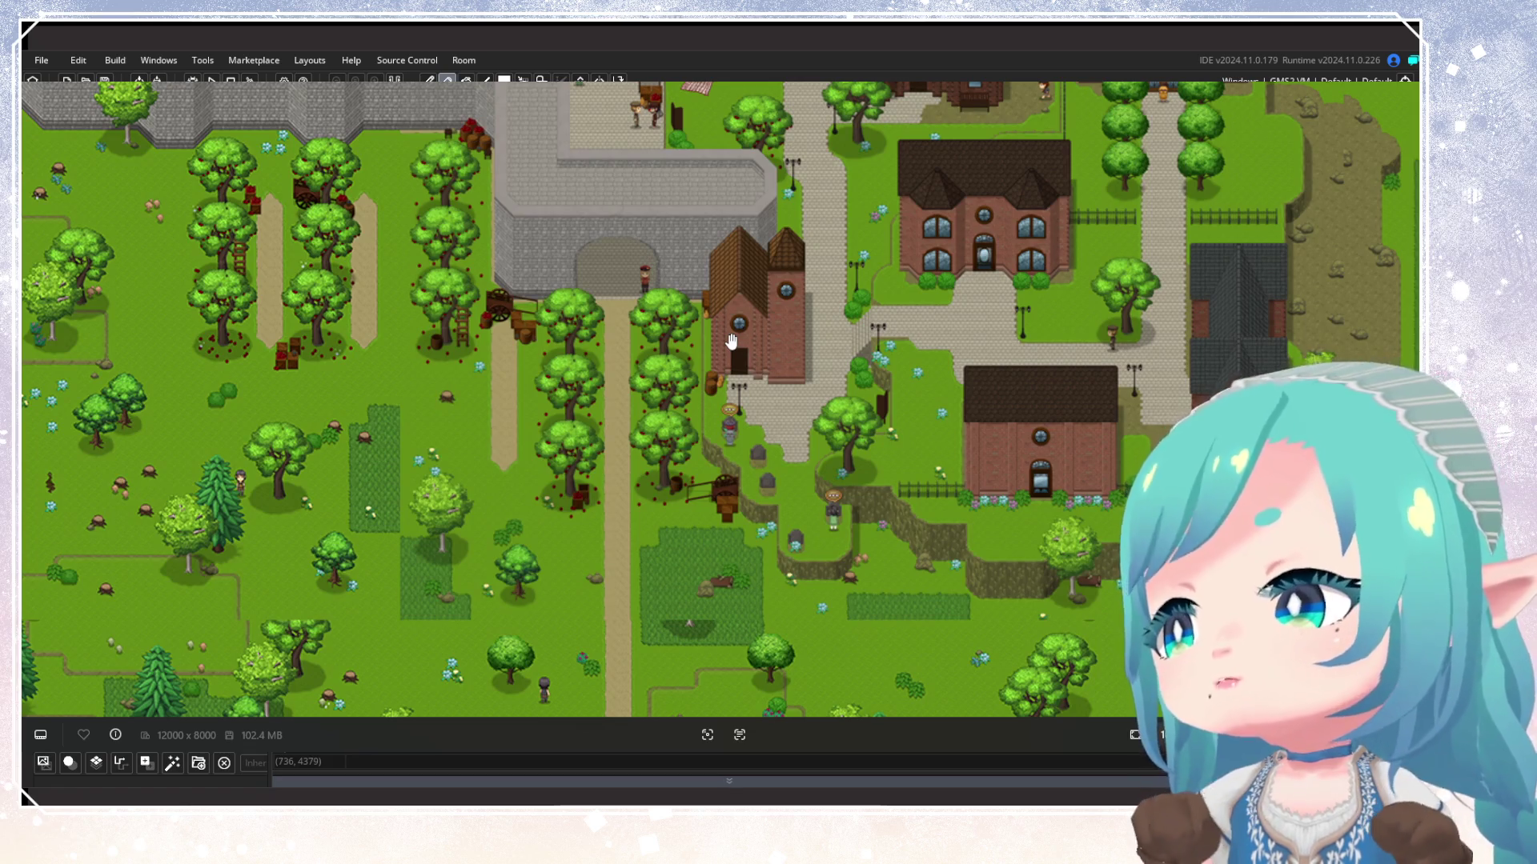
pyautogui.scroll(2, 740, 513)
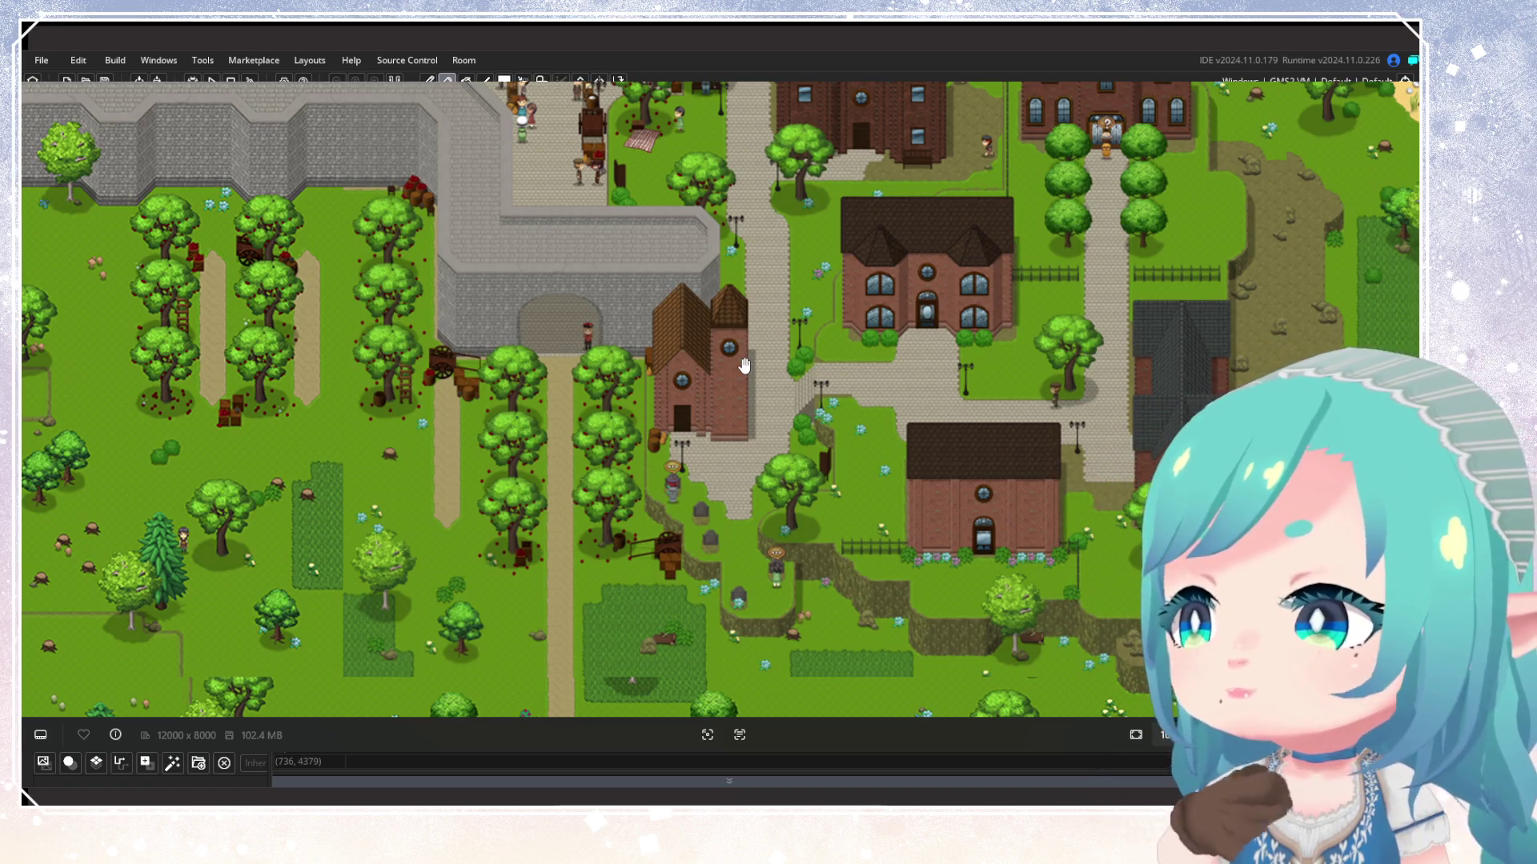
# Zoom out and pan to centre the inland village, showing both harbour towns and the coastline
pyautogui.scroll(-5, 745, 365)
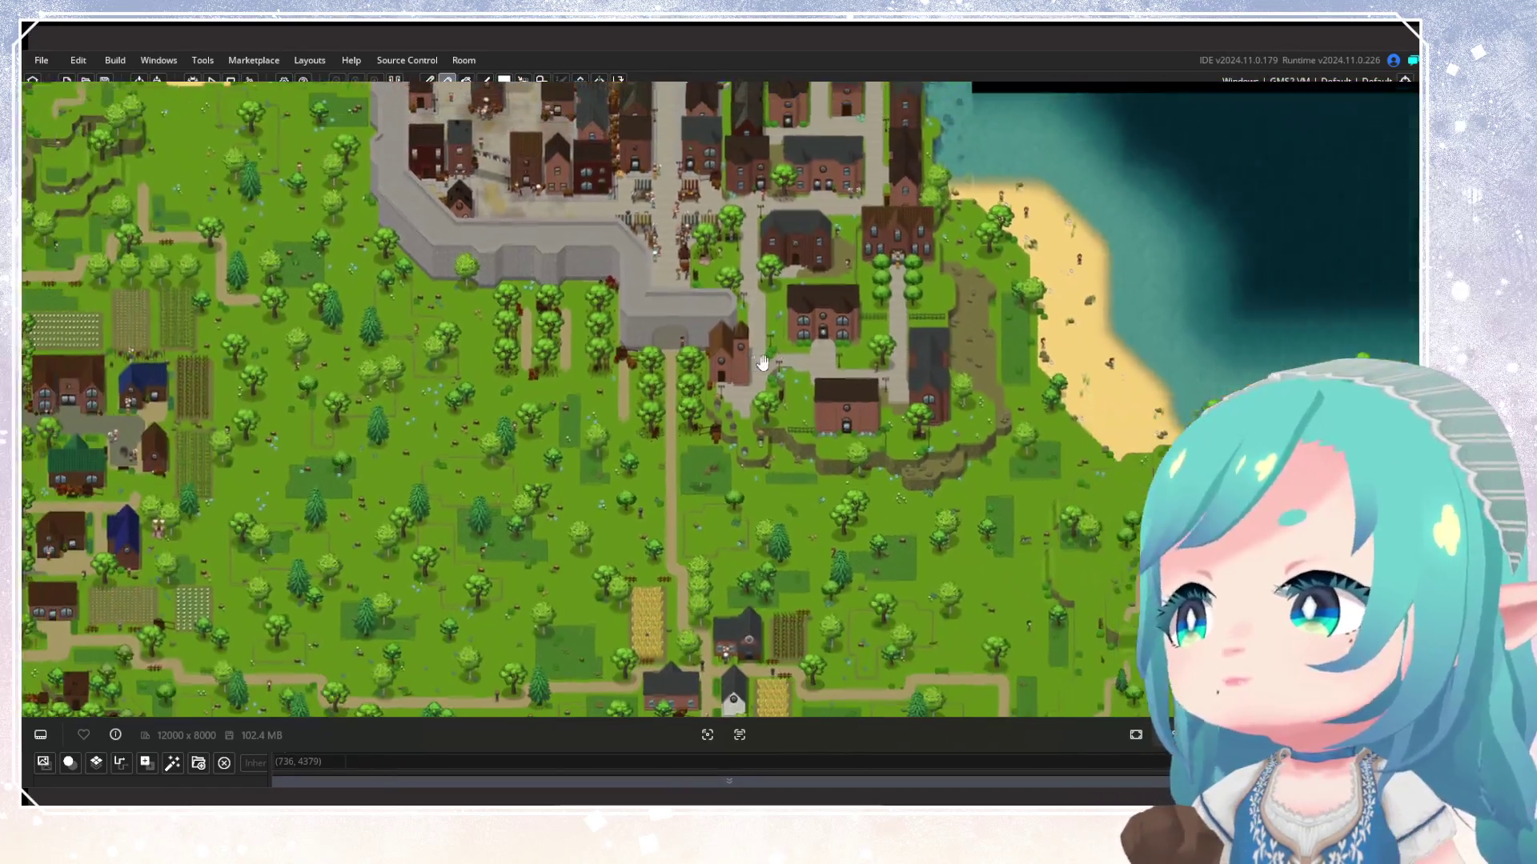
pyautogui.scroll(2, 731, 344)
pyautogui.scroll(-2, 731, 343)
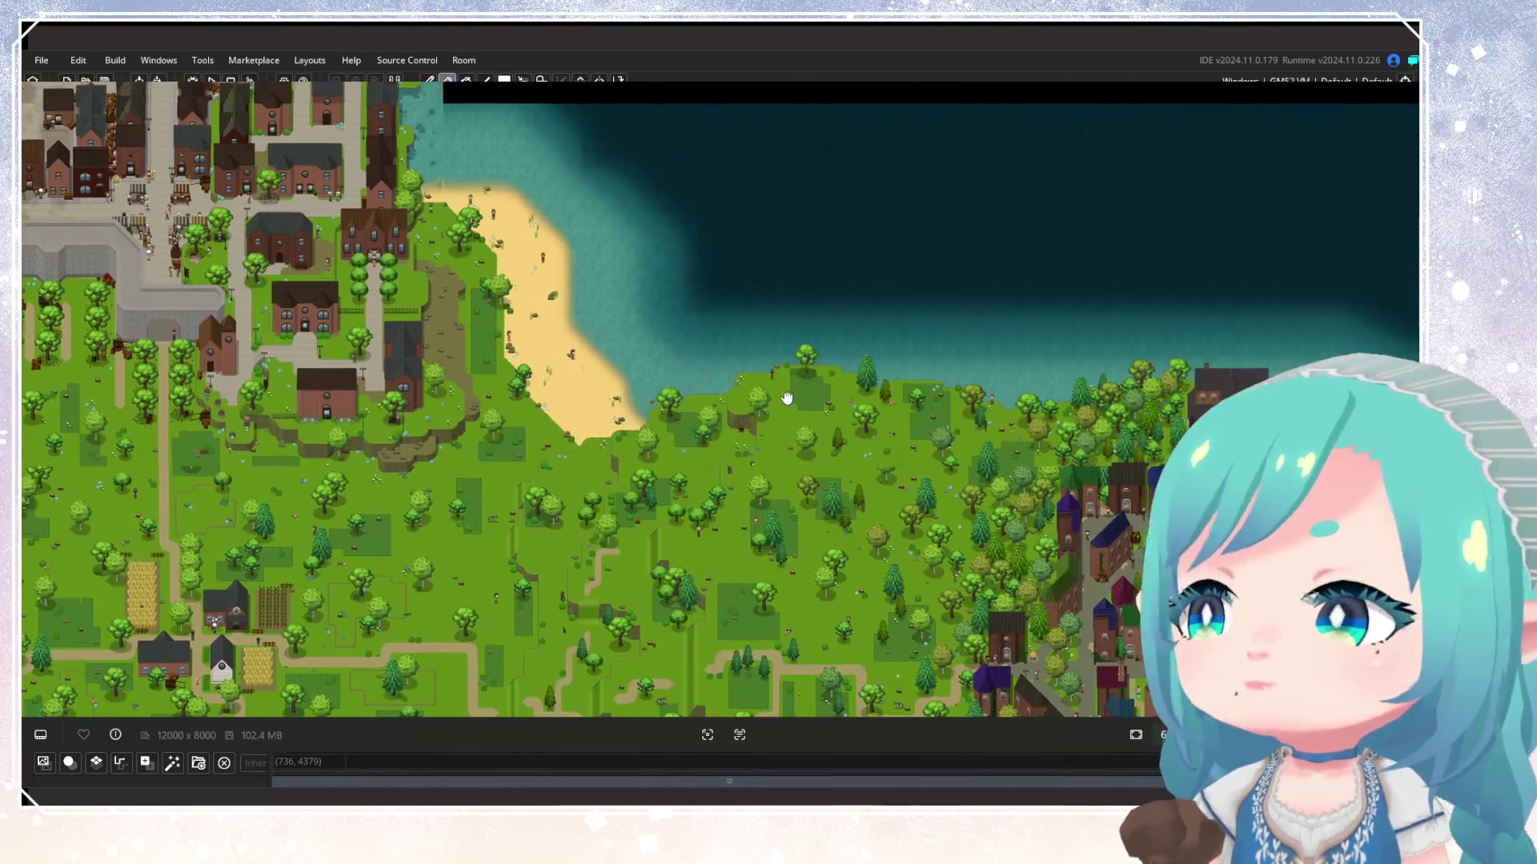
pyautogui.scroll(2, 891, 470)
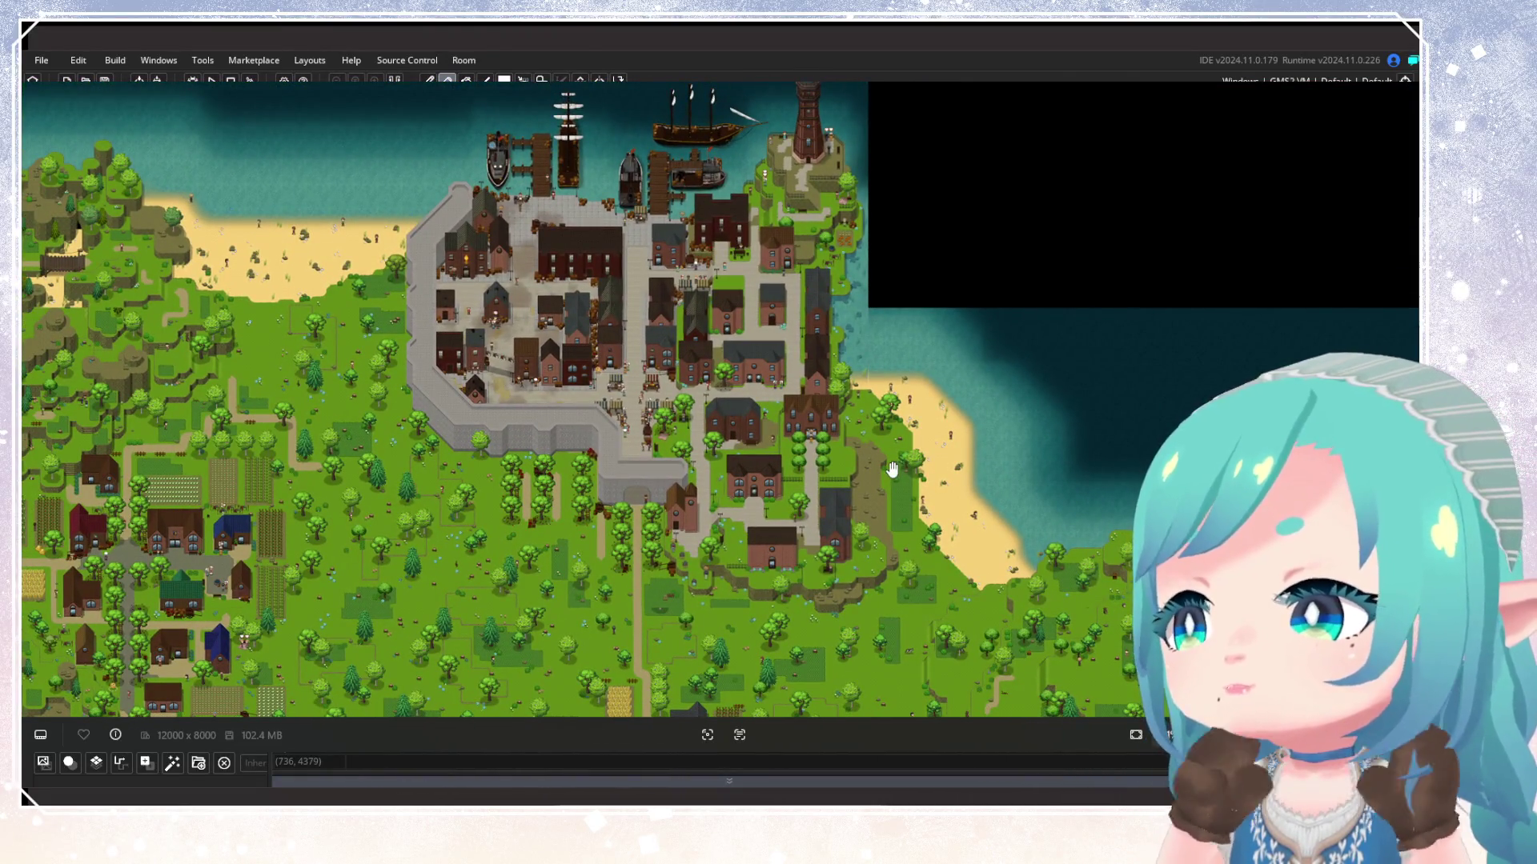
pyautogui.scroll(-4, 893, 470)
pyautogui.moveTo(892, 470); pyautogui.dragTo(621, 274)
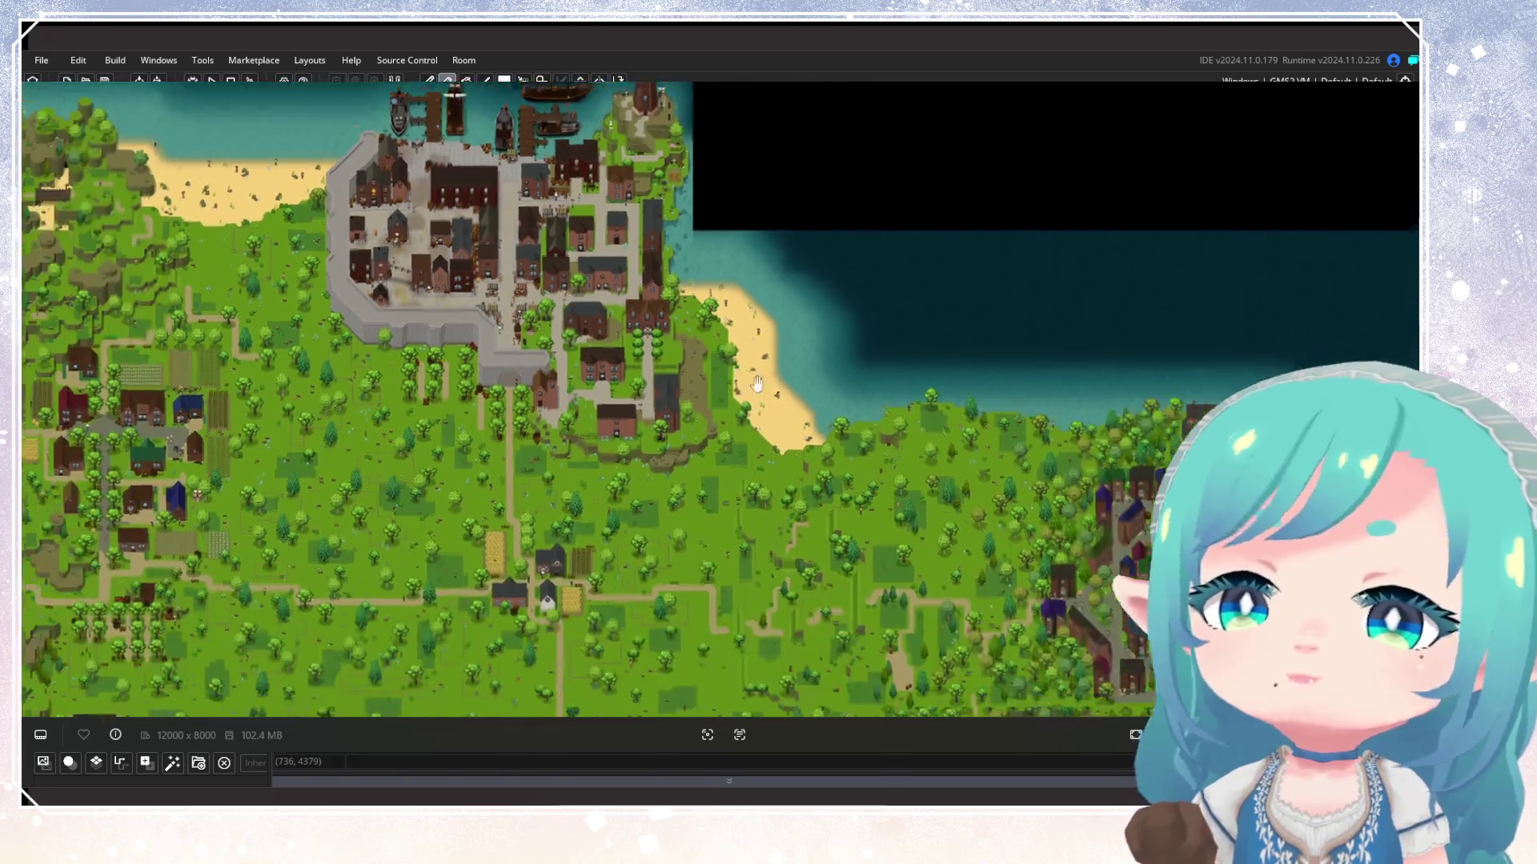
pyautogui.scroll(-2, 545, 273)
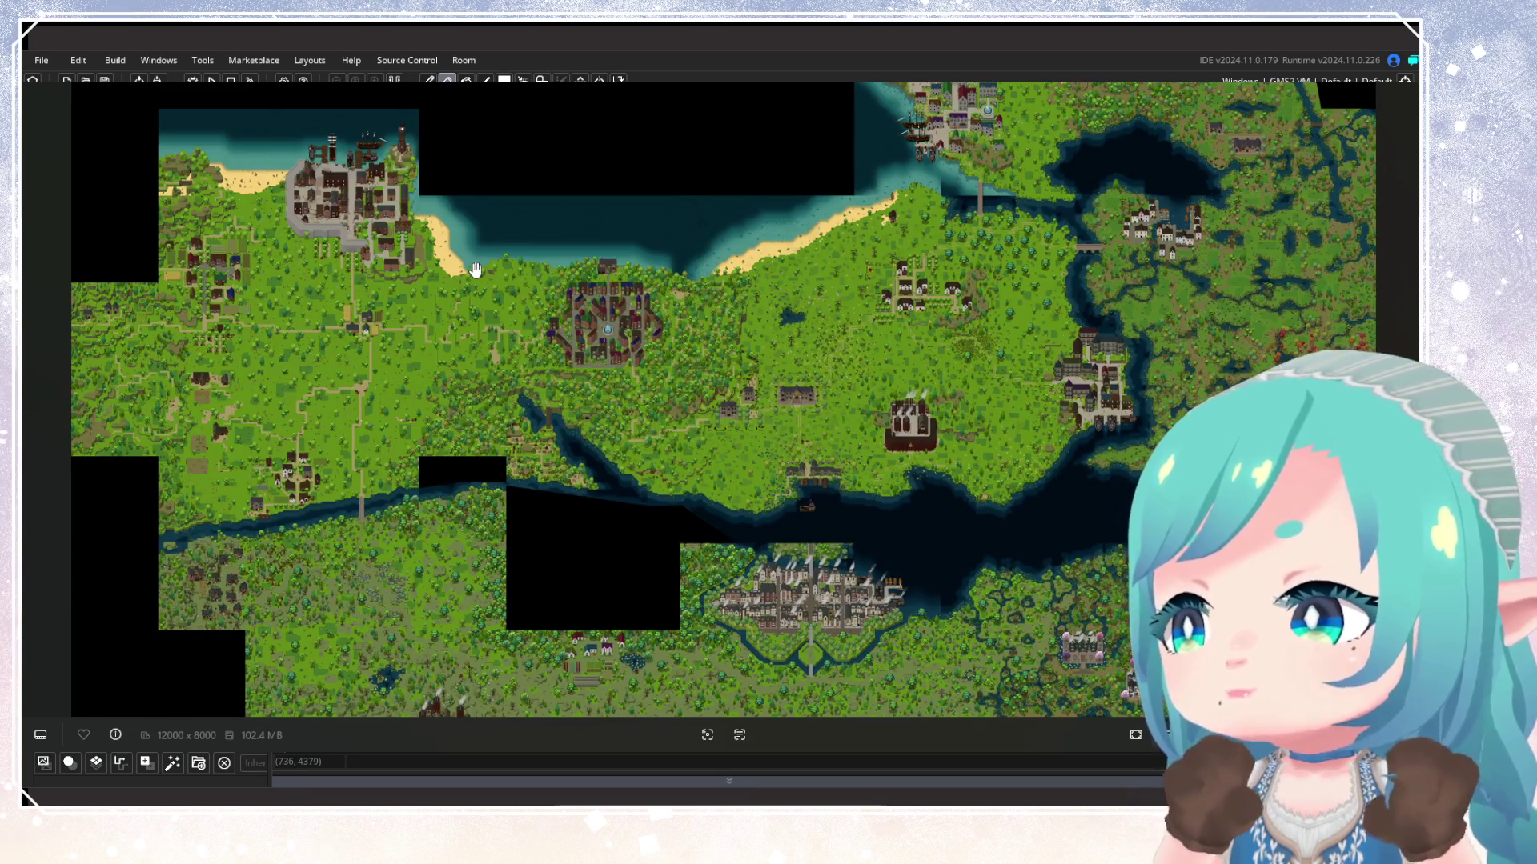
pyautogui.scroll(3, 496, 336)
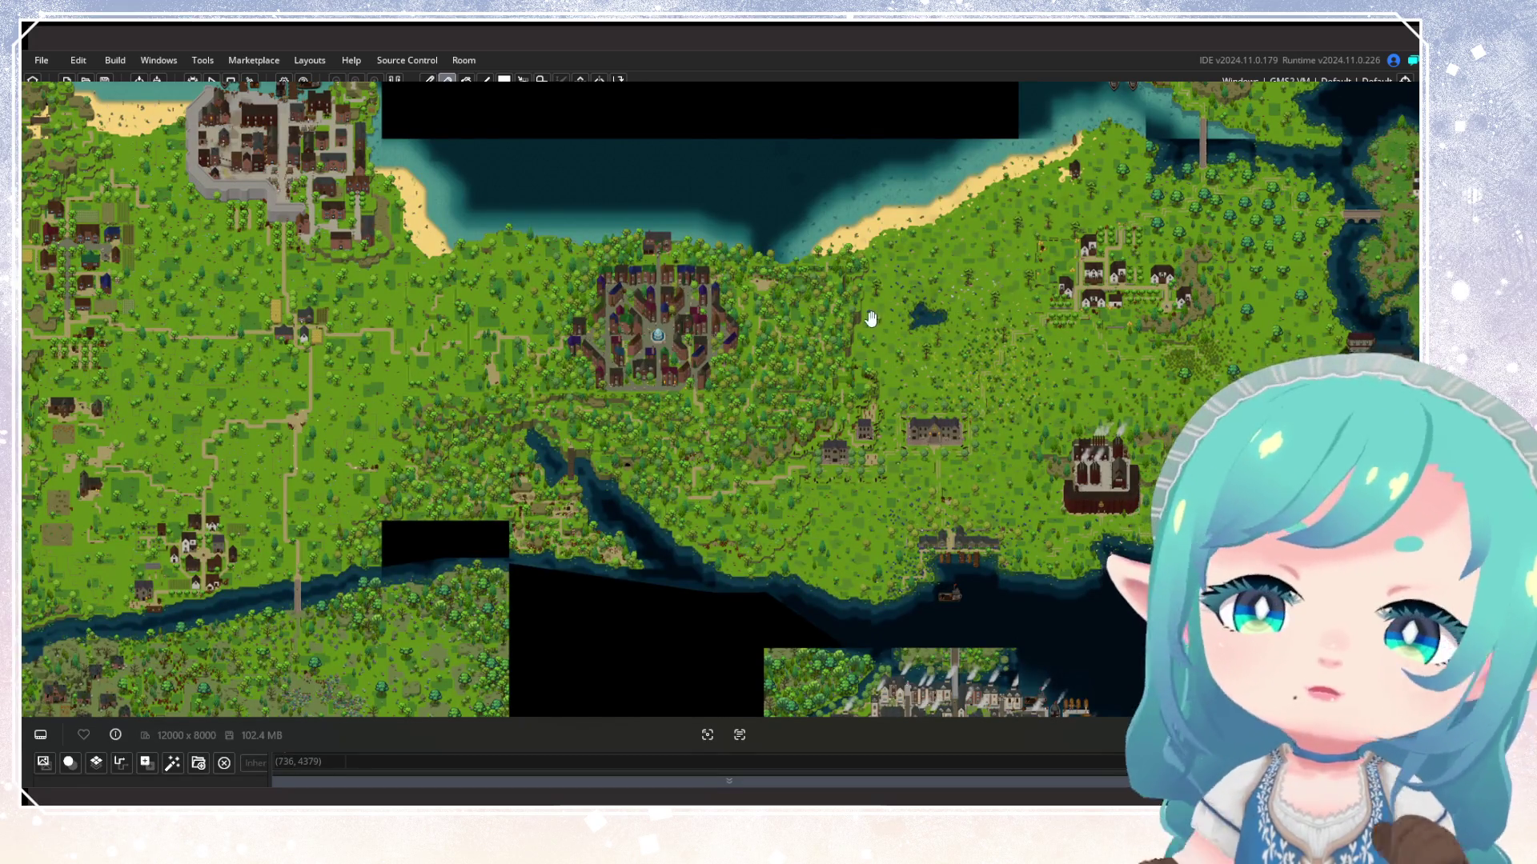
pyautogui.scroll(3, 723, 264)
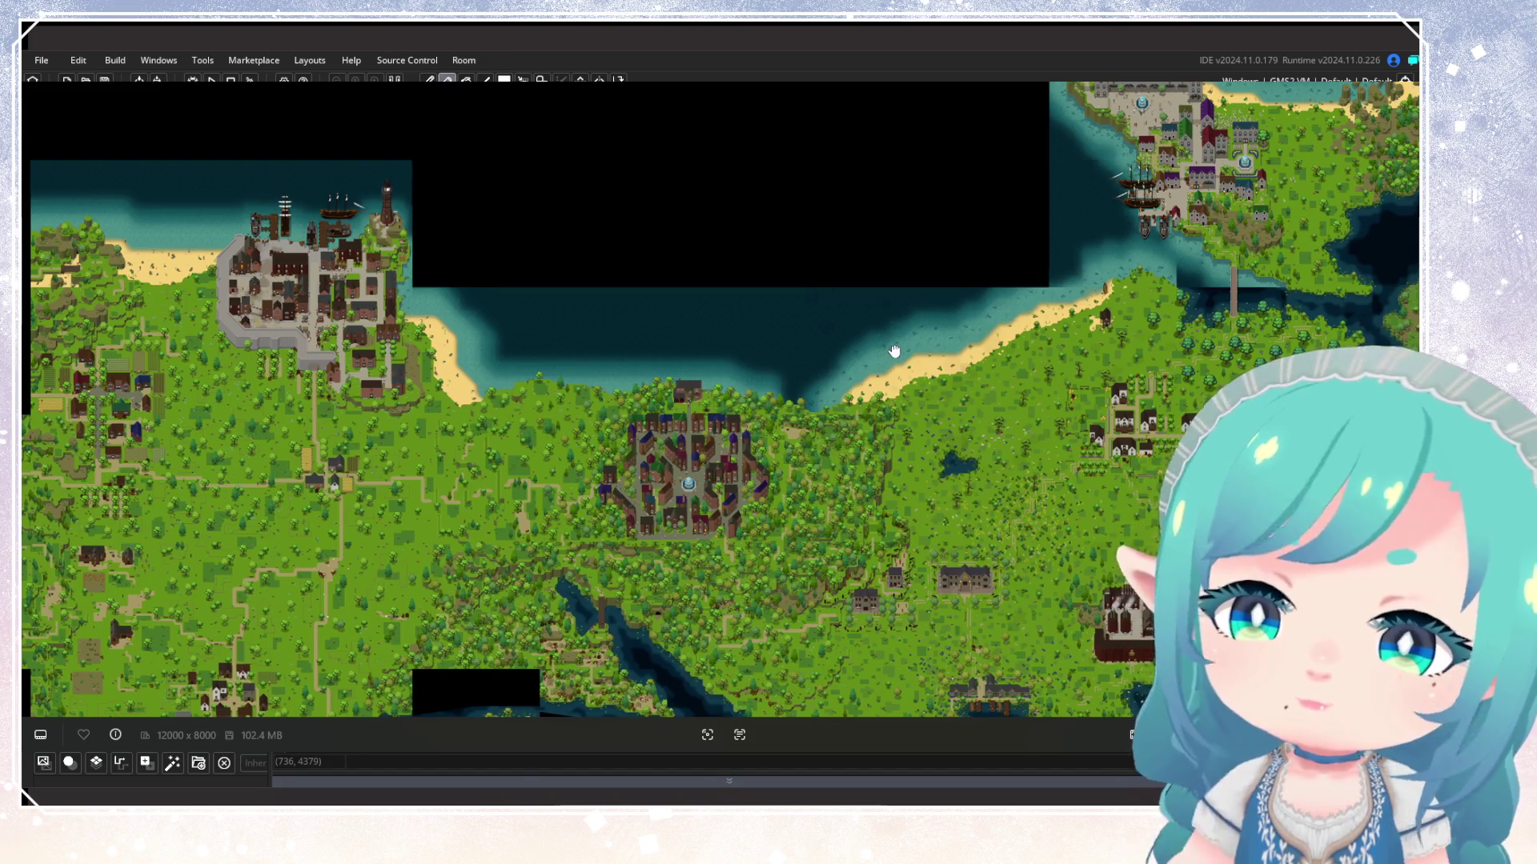
# Pan to bring the southern coast and walled town into view
pyautogui.scroll(5, 893, 351)
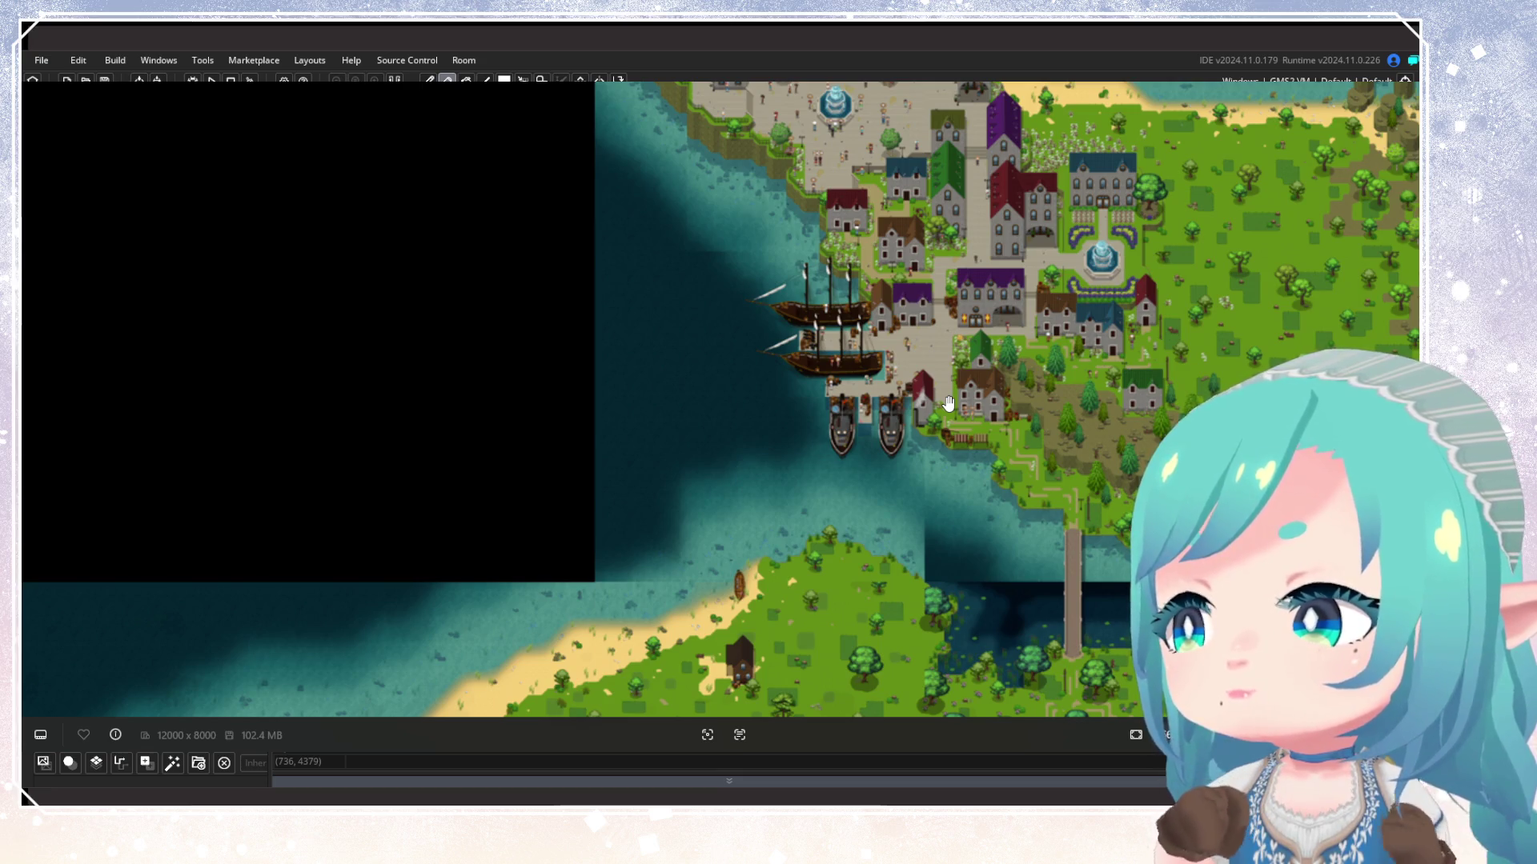
pyautogui.scroll(-3, 920, 448)
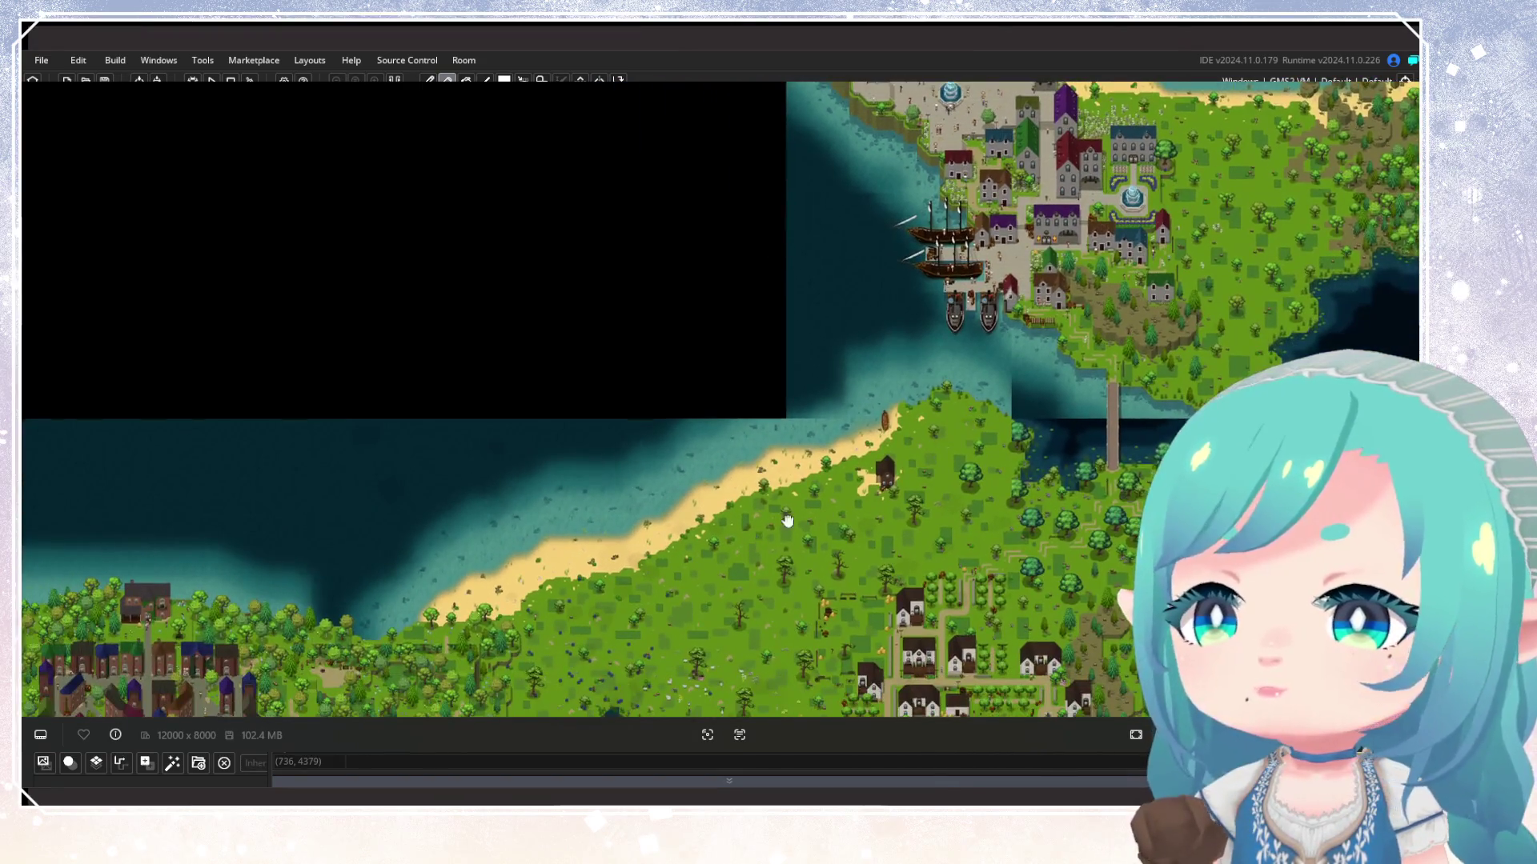
pyautogui.moveTo(787, 521); pyautogui.dragTo(1086, 376)
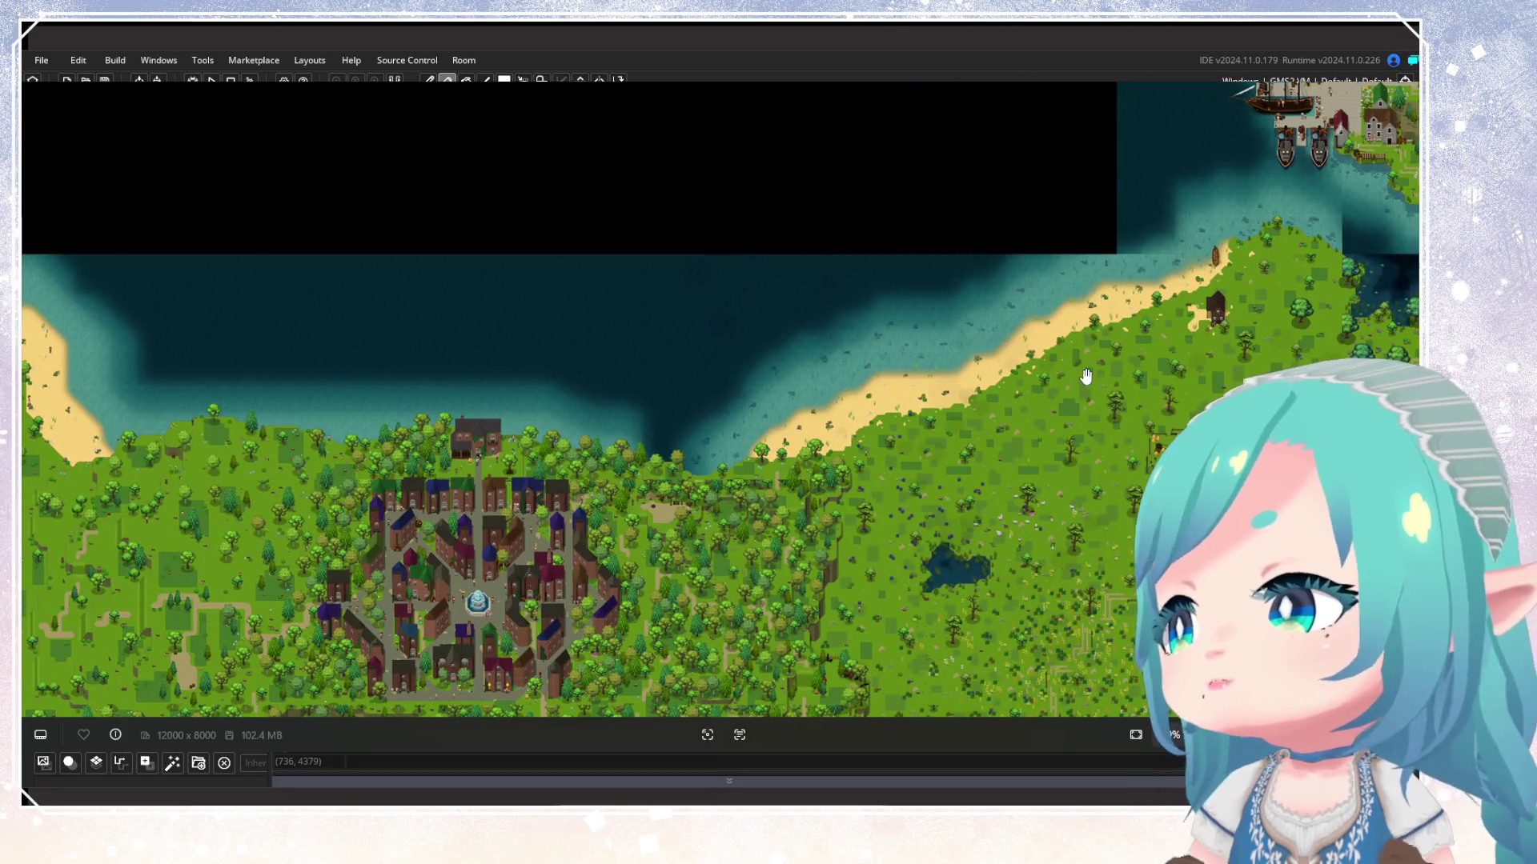
# Move inland and zoom in on the farm village's wheat field, green-roofed hall and tree-lined road
pyautogui.moveTo(673, 405)
pyautogui.mouseDown()
pyautogui.moveTo(640, 160)
pyautogui.moveTo(929, 161)
pyautogui.mouseUp()
pyautogui.scroll(2, 340, 500)
pyautogui.scroll(6, 340, 501)
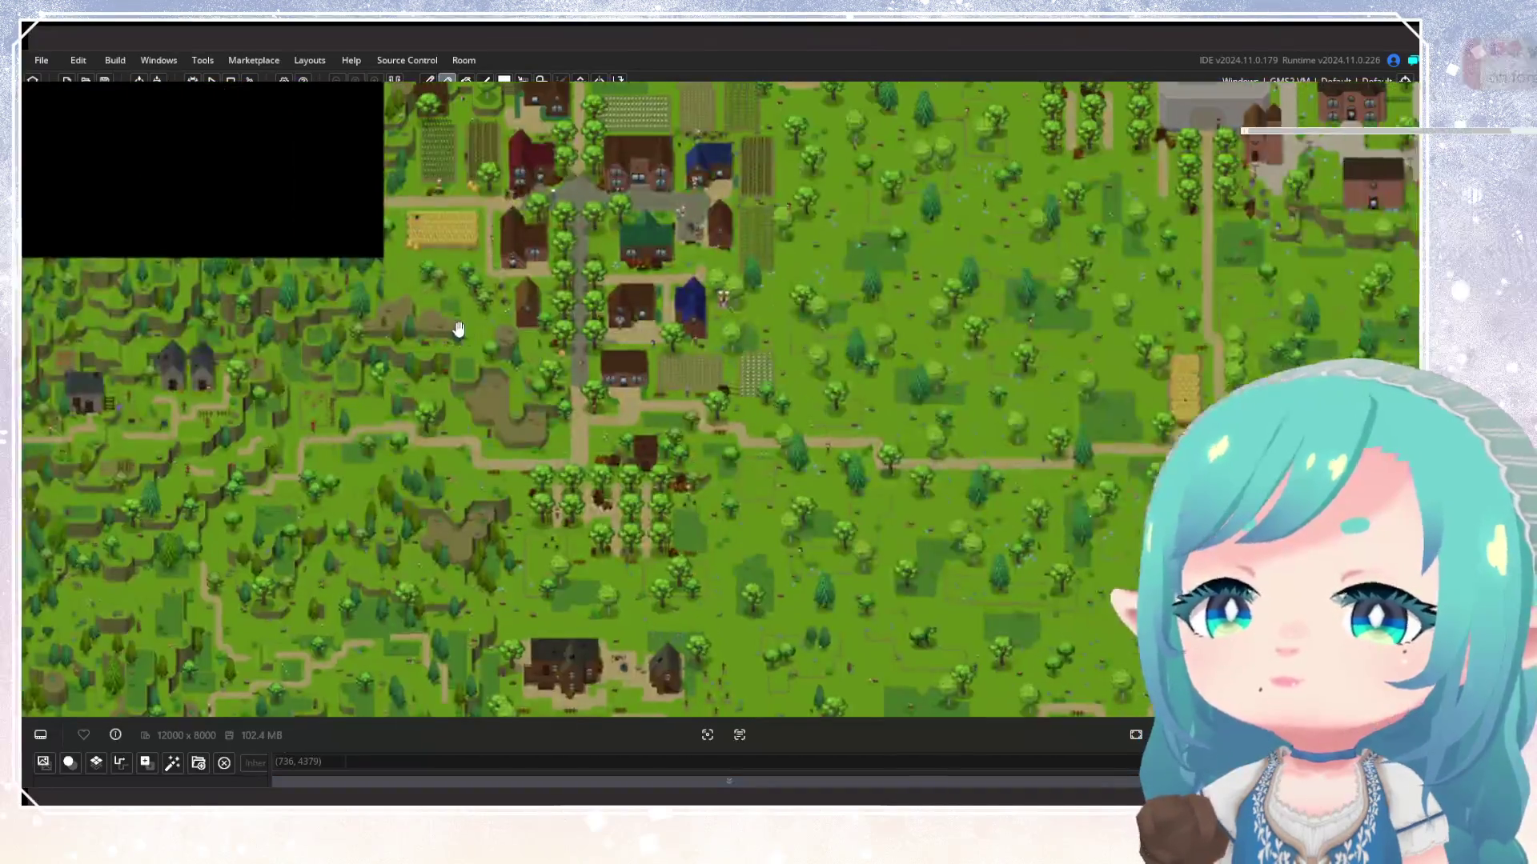
pyautogui.scroll(2, 673, 483)
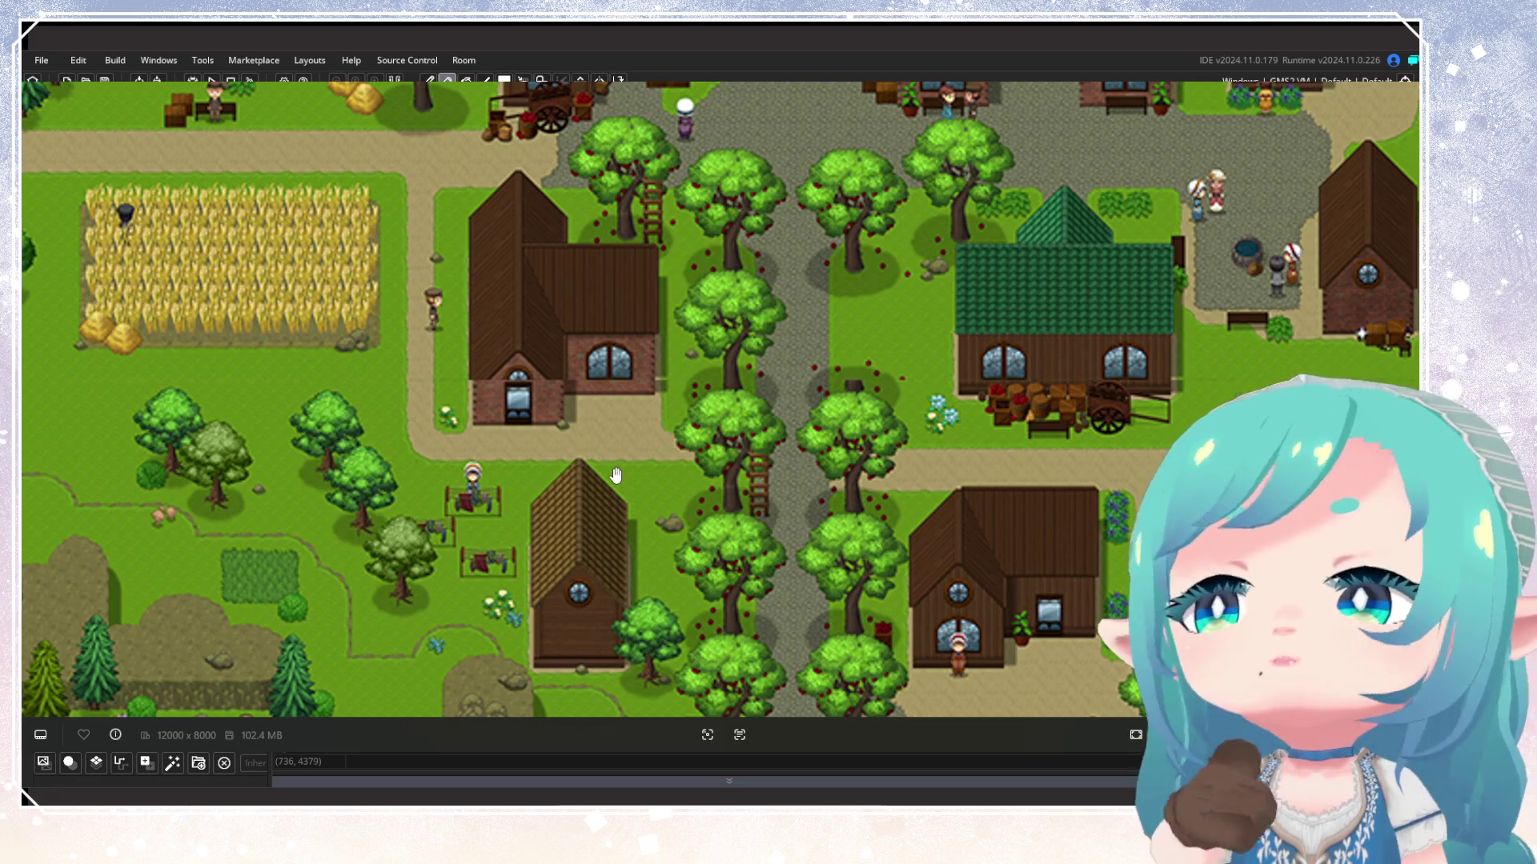
# Zoom out from the village close-up and pan so the farm village sits beside the walled town and eastern beach
pyautogui.scroll(-6, 605, 449)
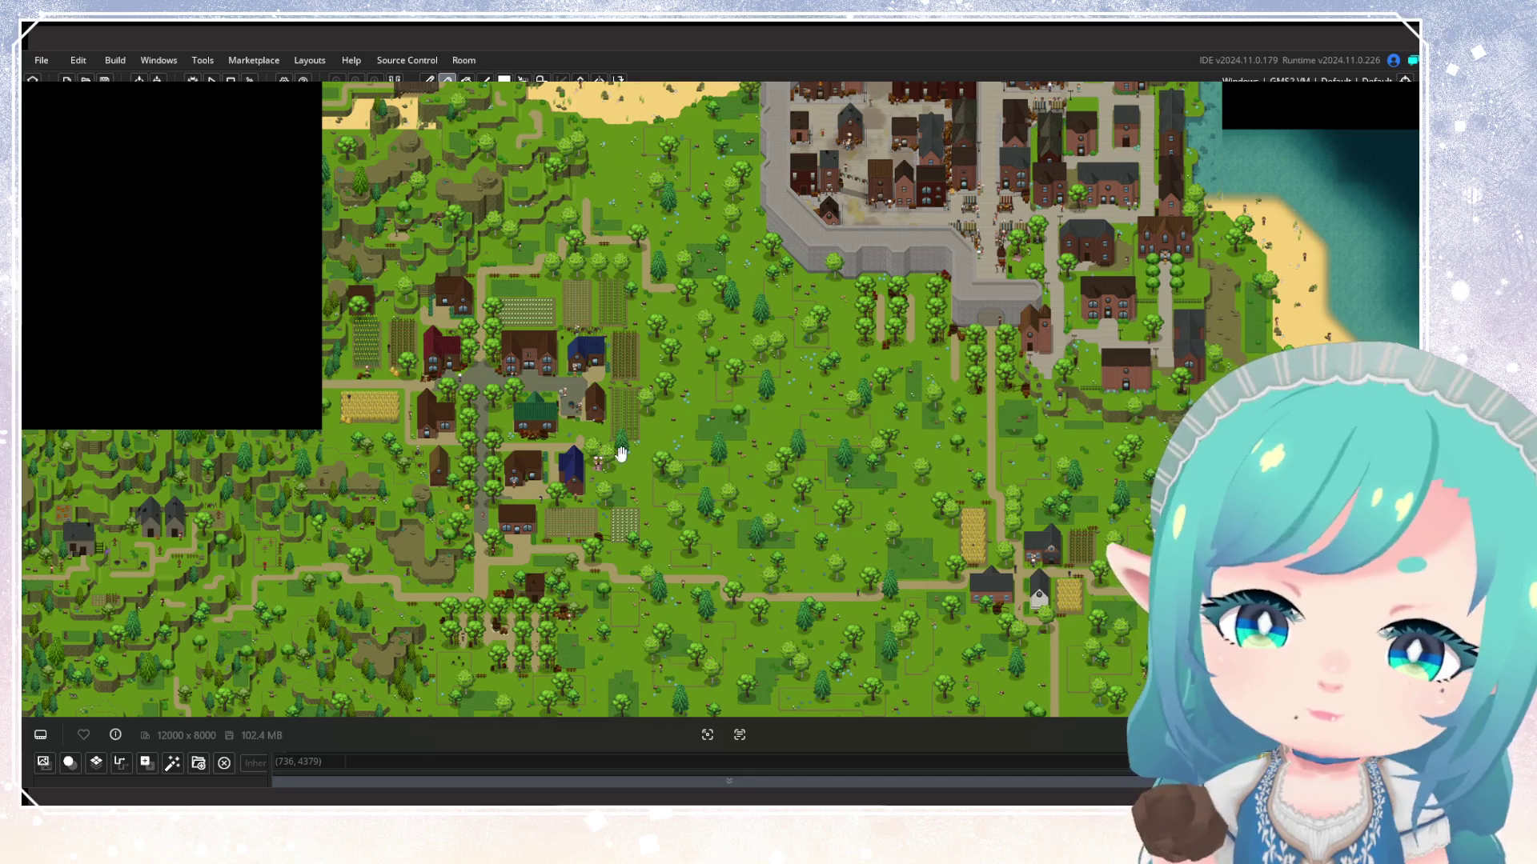
pyautogui.moveTo(610, 449); pyautogui.dragTo(519, 459)
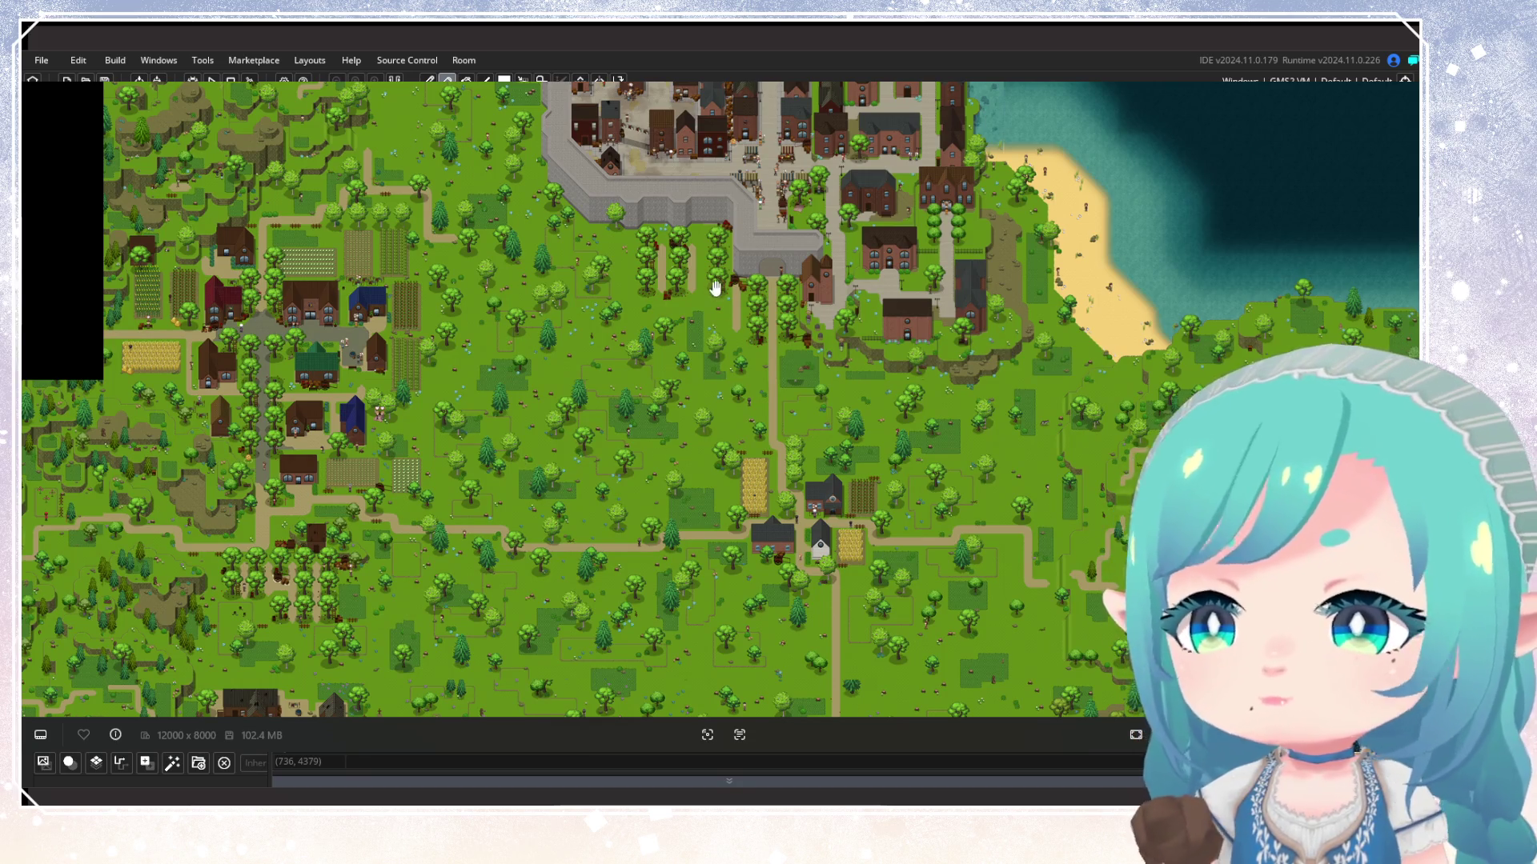
# Pan along the harbour coast to reveal the lake and the eastern village
pyautogui.hscroll(10, 714, 289)
pyautogui.scroll(3, 714, 289)
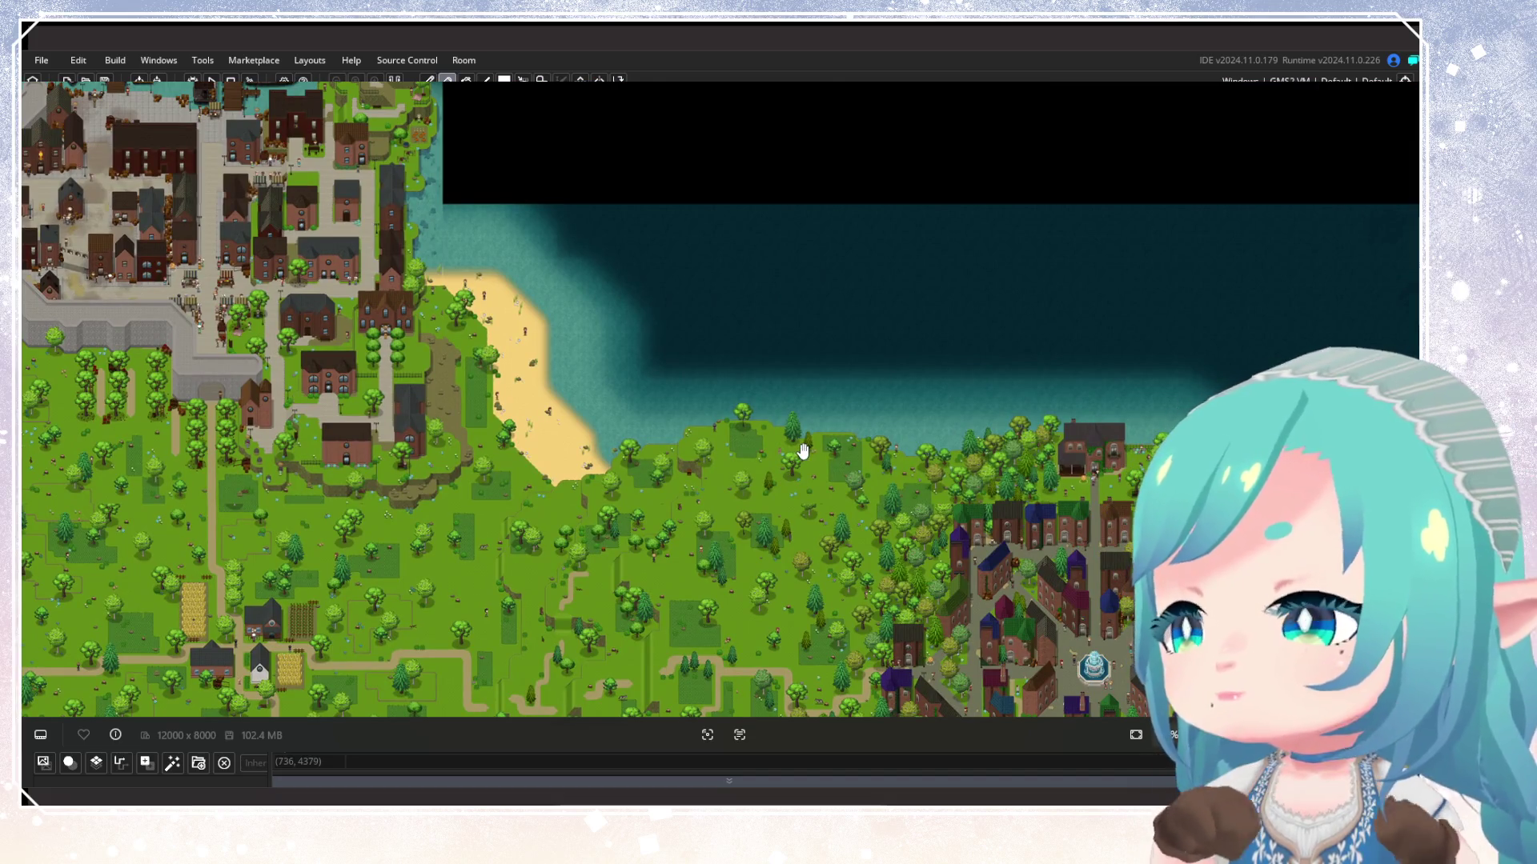
pyautogui.hscroll(14, 875, 456)
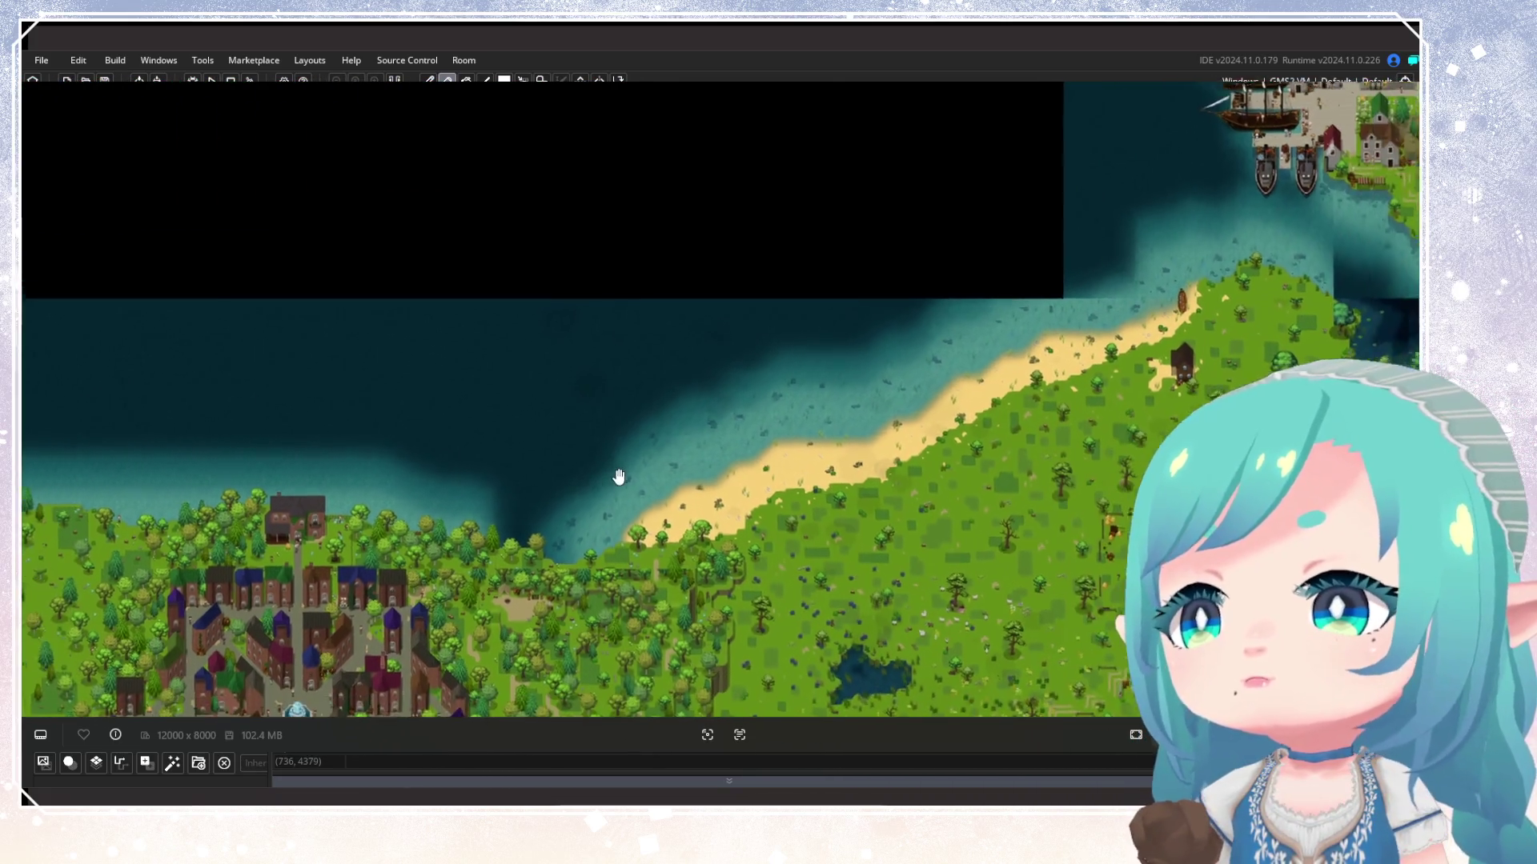
pyautogui.hscroll(6, 619, 477)
pyautogui.scroll(4, 619, 477)
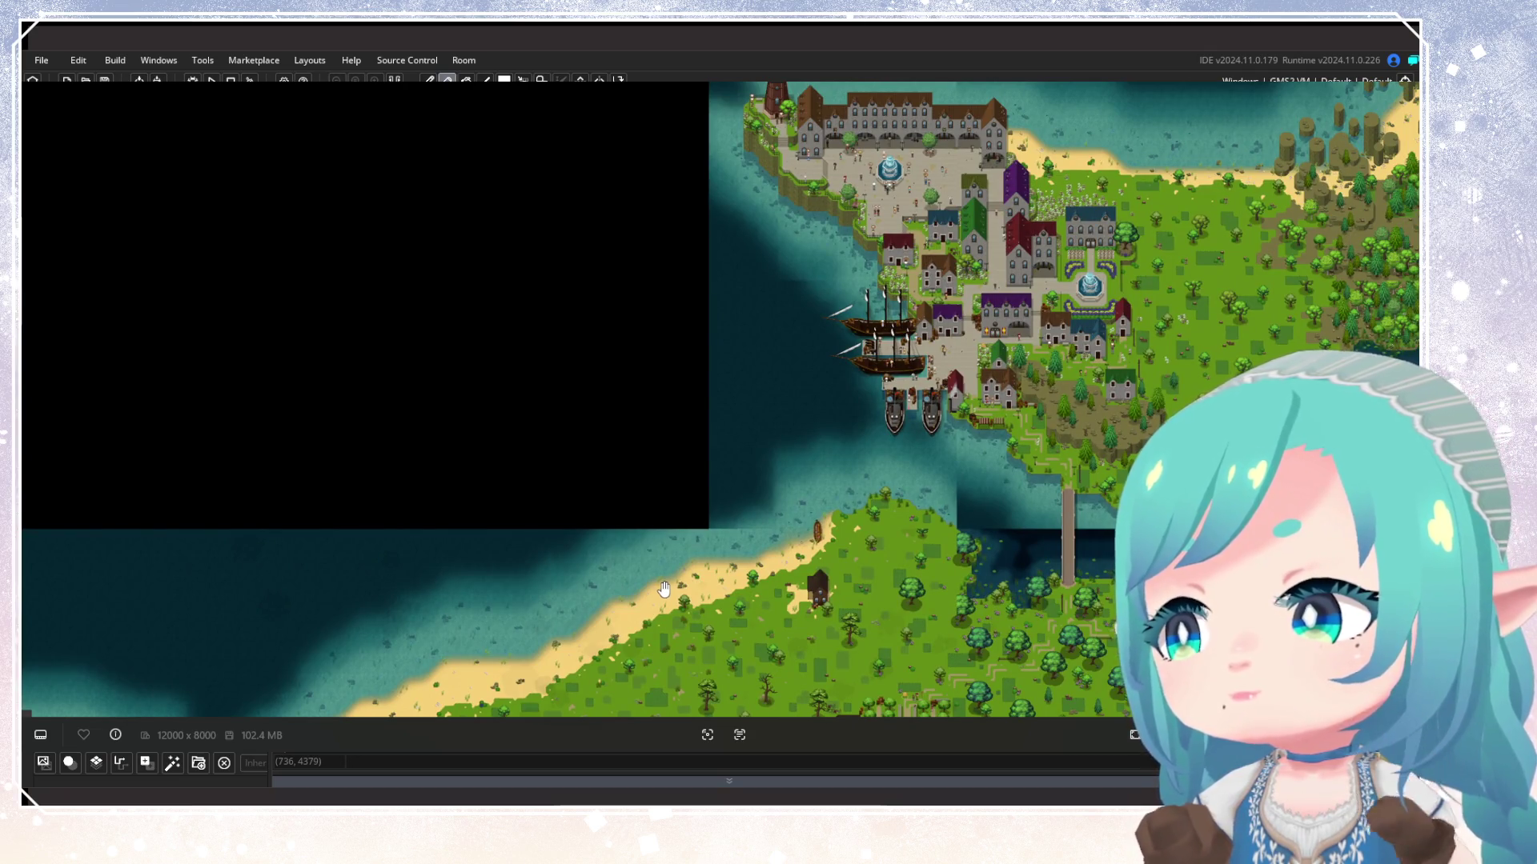
pyautogui.moveTo(720, 538); pyautogui.dragTo(555, 521)
pyautogui.moveTo(884, 491); pyautogui.dragTo(669, 490)
pyautogui.moveTo(831, 405)
pyautogui.mouseDown()
pyautogui.moveTo(396, 408)
pyautogui.moveTo(1040, 422)
pyautogui.mouseUp()
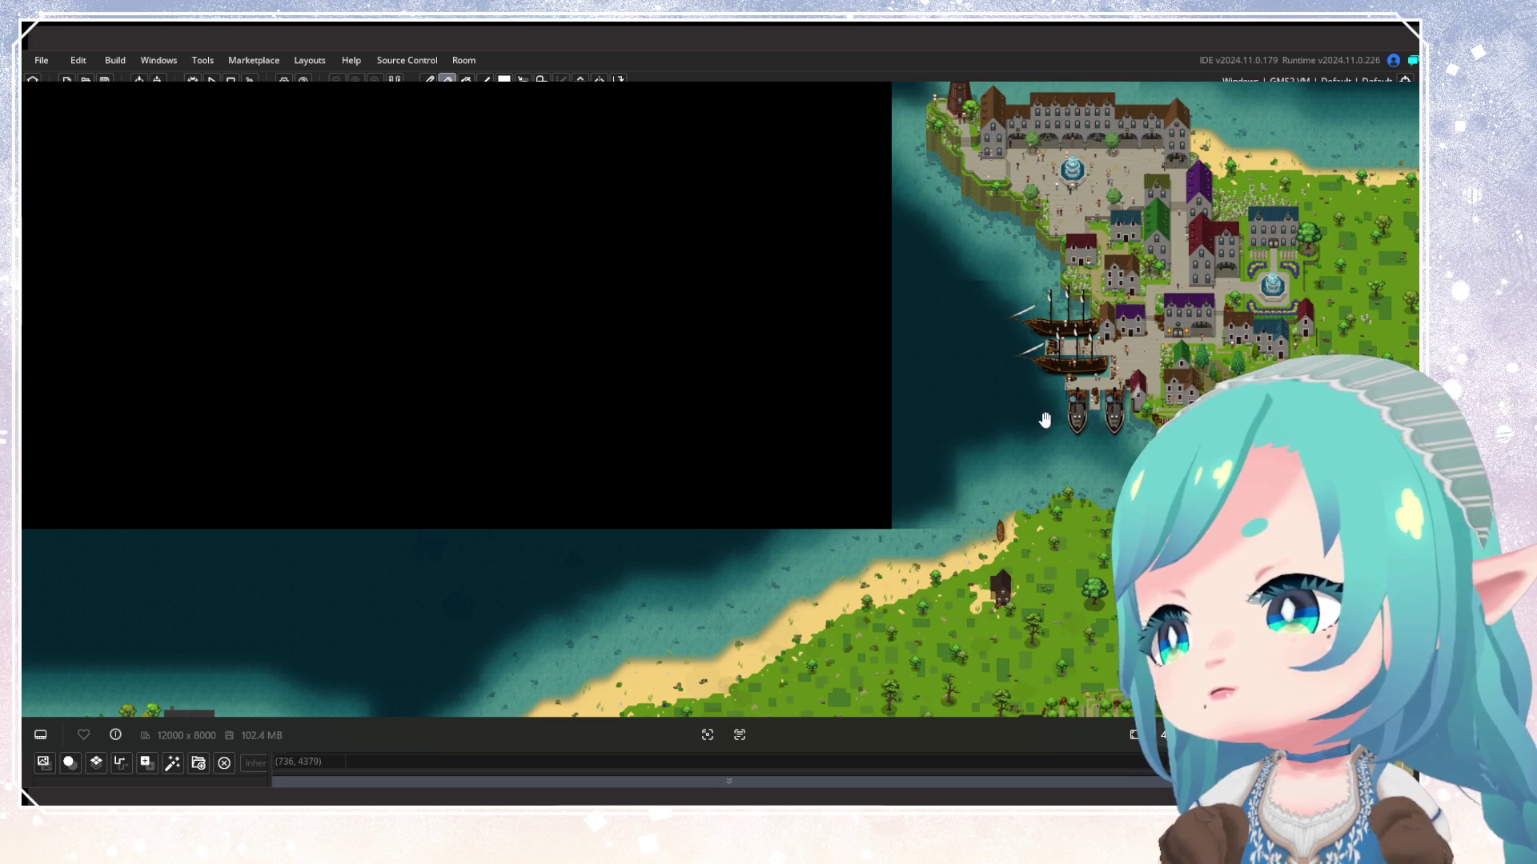
# Pan past the southern farmland and western town to centre on the ringed fountain town
pyautogui.moveTo(1057, 385); pyautogui.dragTo(692, 349)
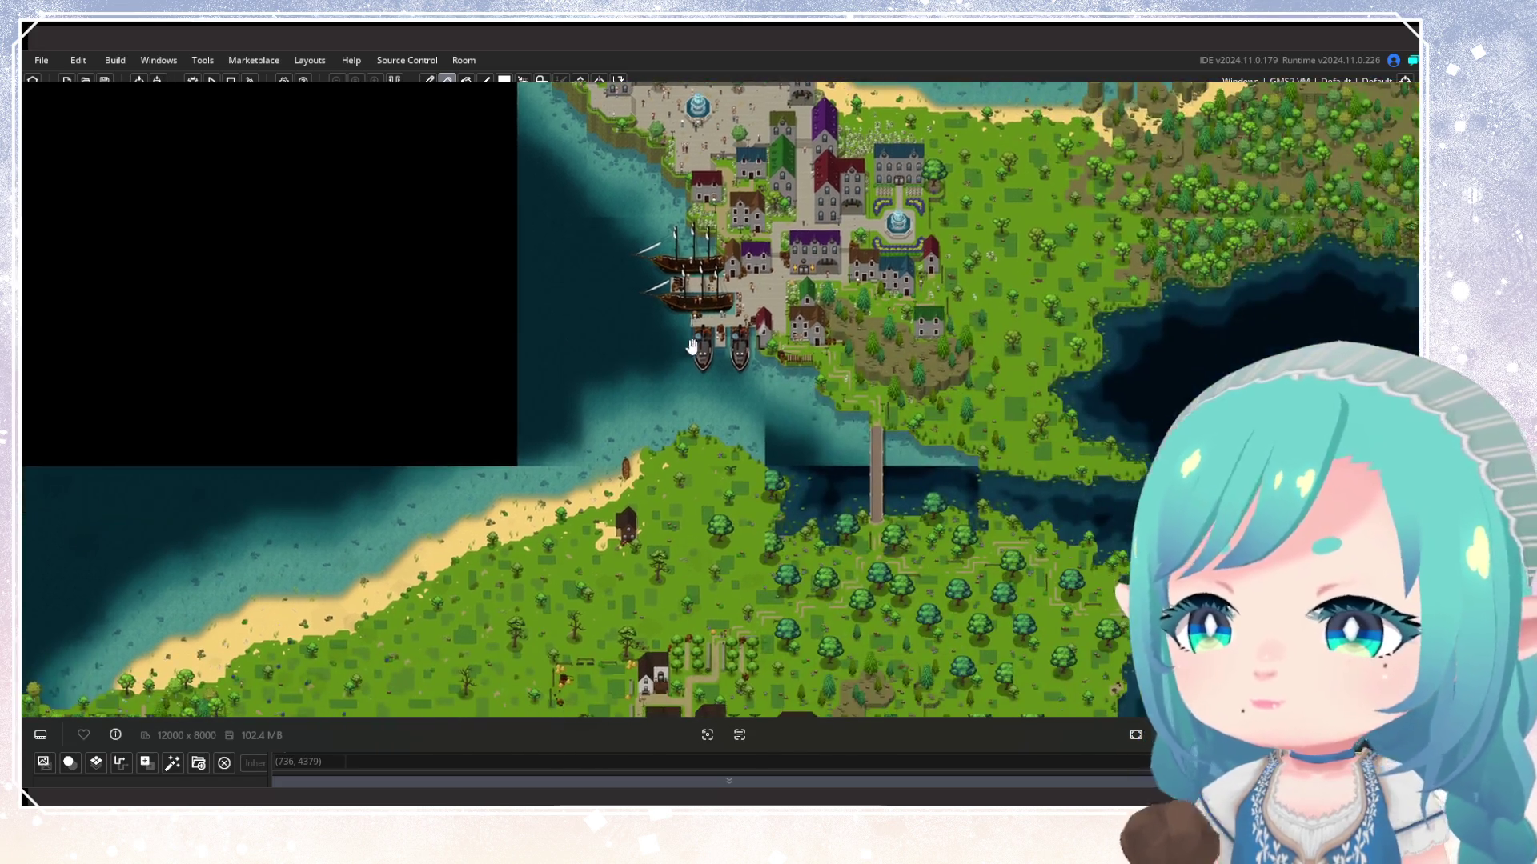
pyautogui.moveTo(771, 412); pyautogui.dragTo(945, 278)
pyautogui.moveTo(724, 474); pyautogui.dragTo(970, 346)
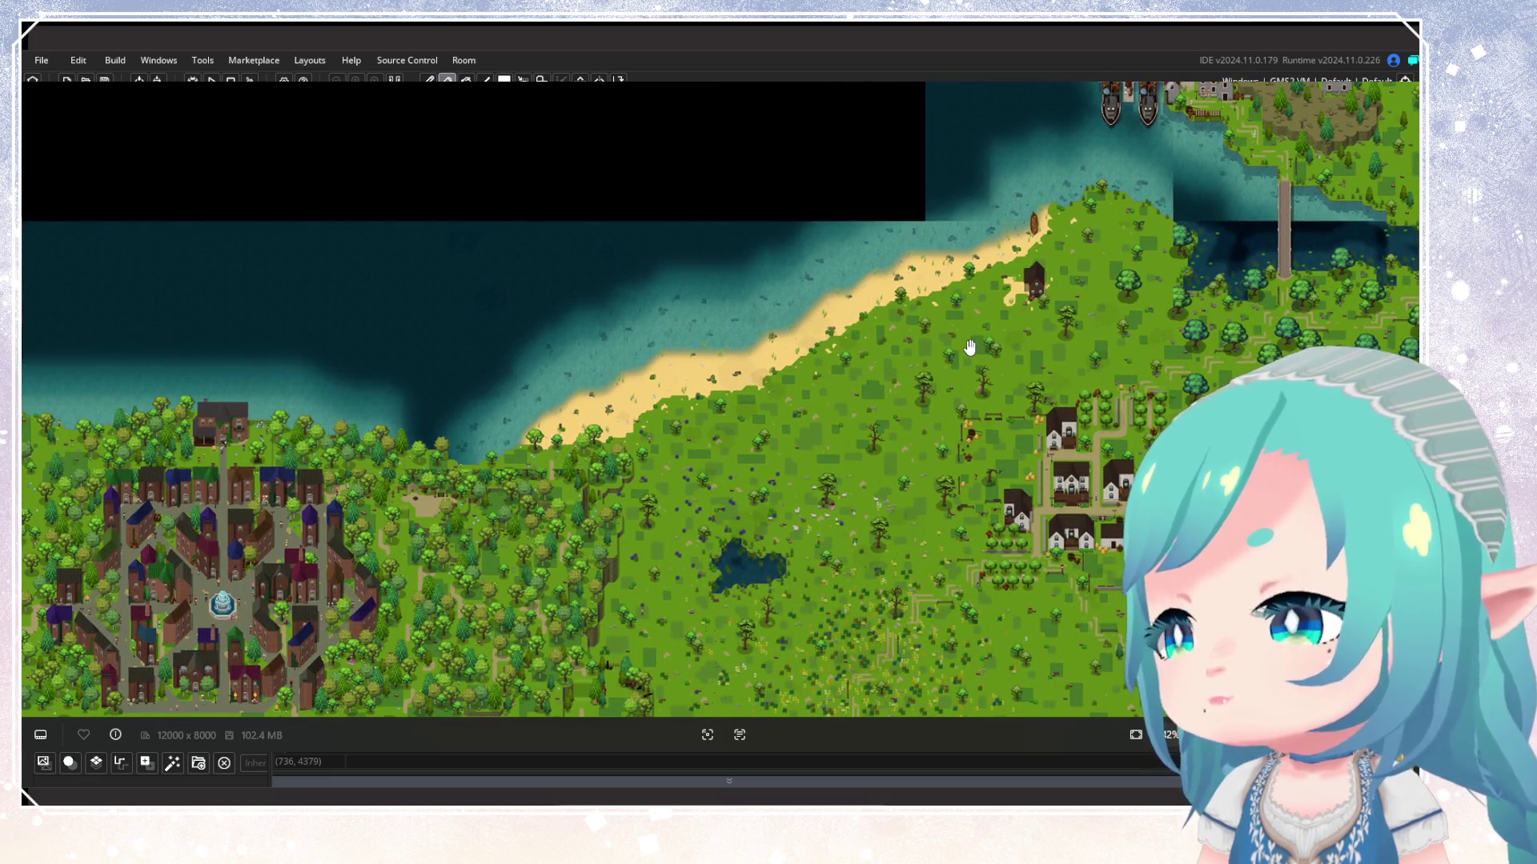
pyautogui.moveTo(672, 411); pyautogui.dragTo(871, 285)
pyautogui.moveTo(461, 470)
pyautogui.mouseDown()
pyautogui.moveTo(1007, 342)
pyautogui.moveTo(845, 428)
pyautogui.mouseUp()
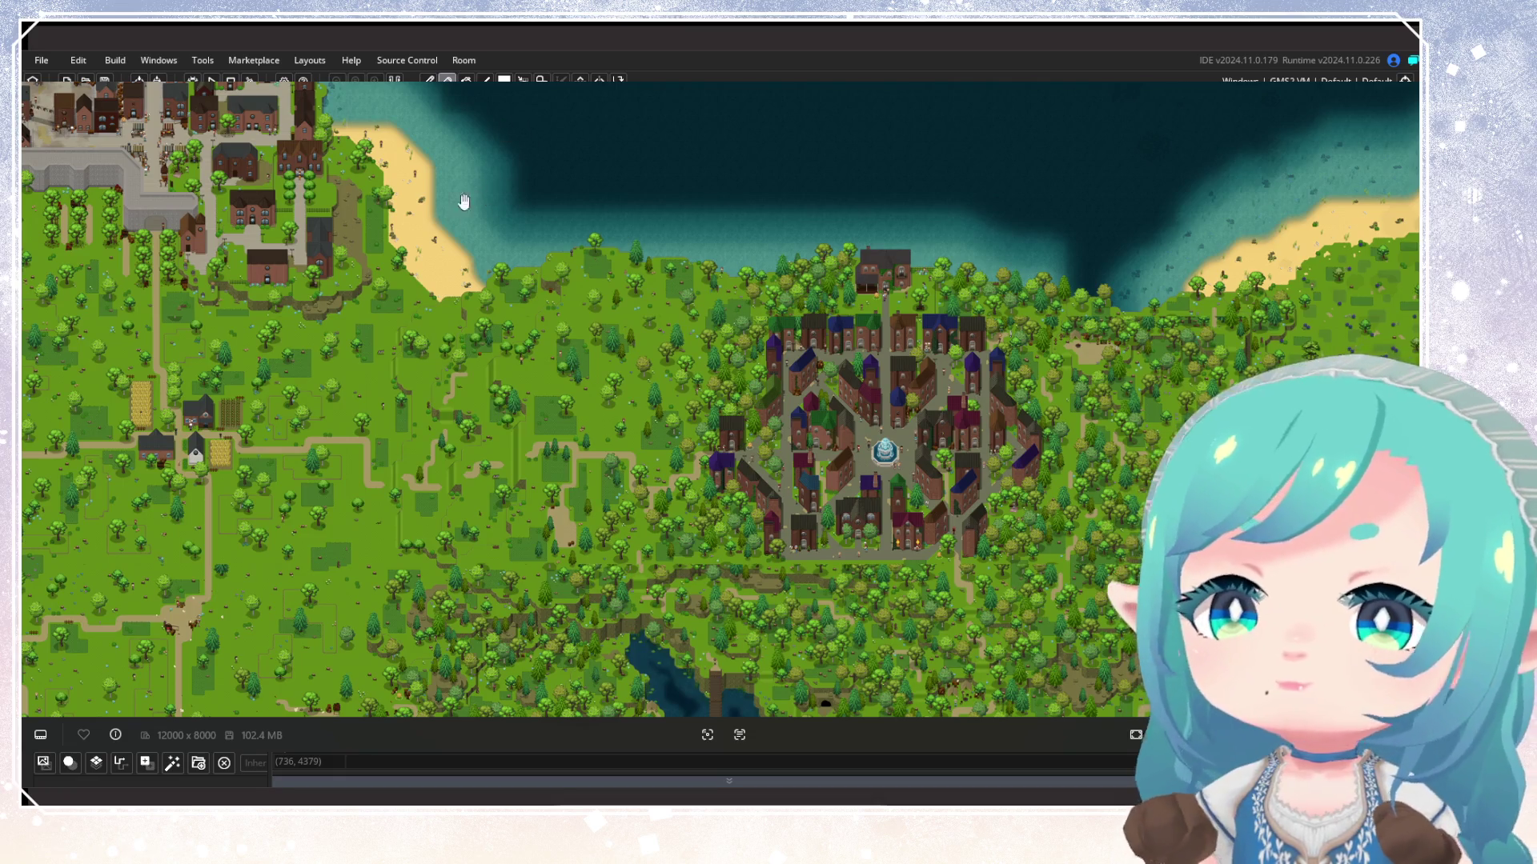
# Zoom out, zoom back in and pan to centre the farming village below the walled town
pyautogui.scroll(3, 464, 202)
pyautogui.scroll(-2, 801, 344)
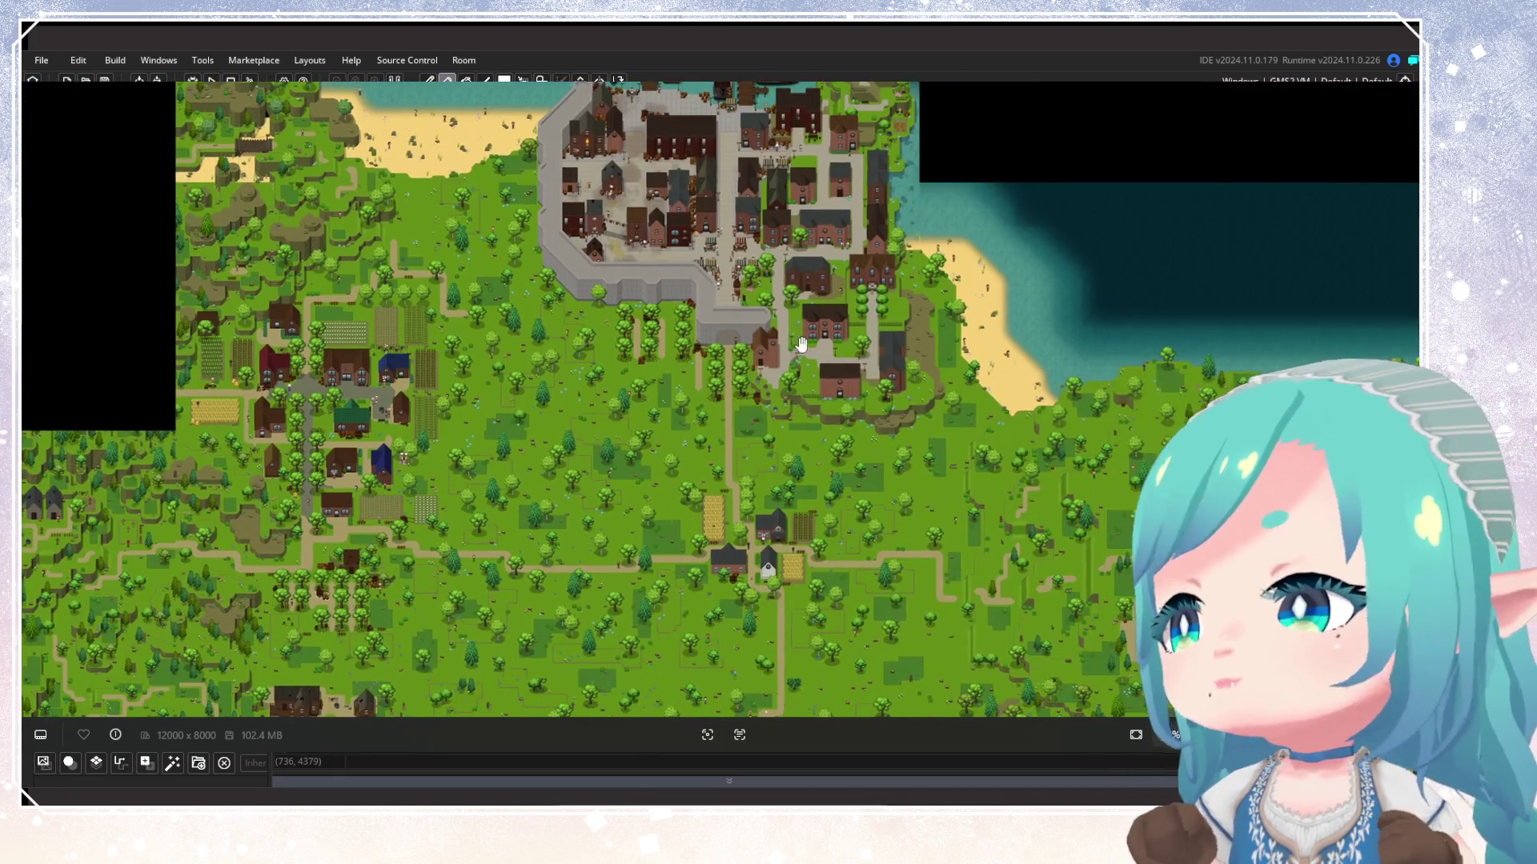
pyautogui.hscroll(2, 775, 332)
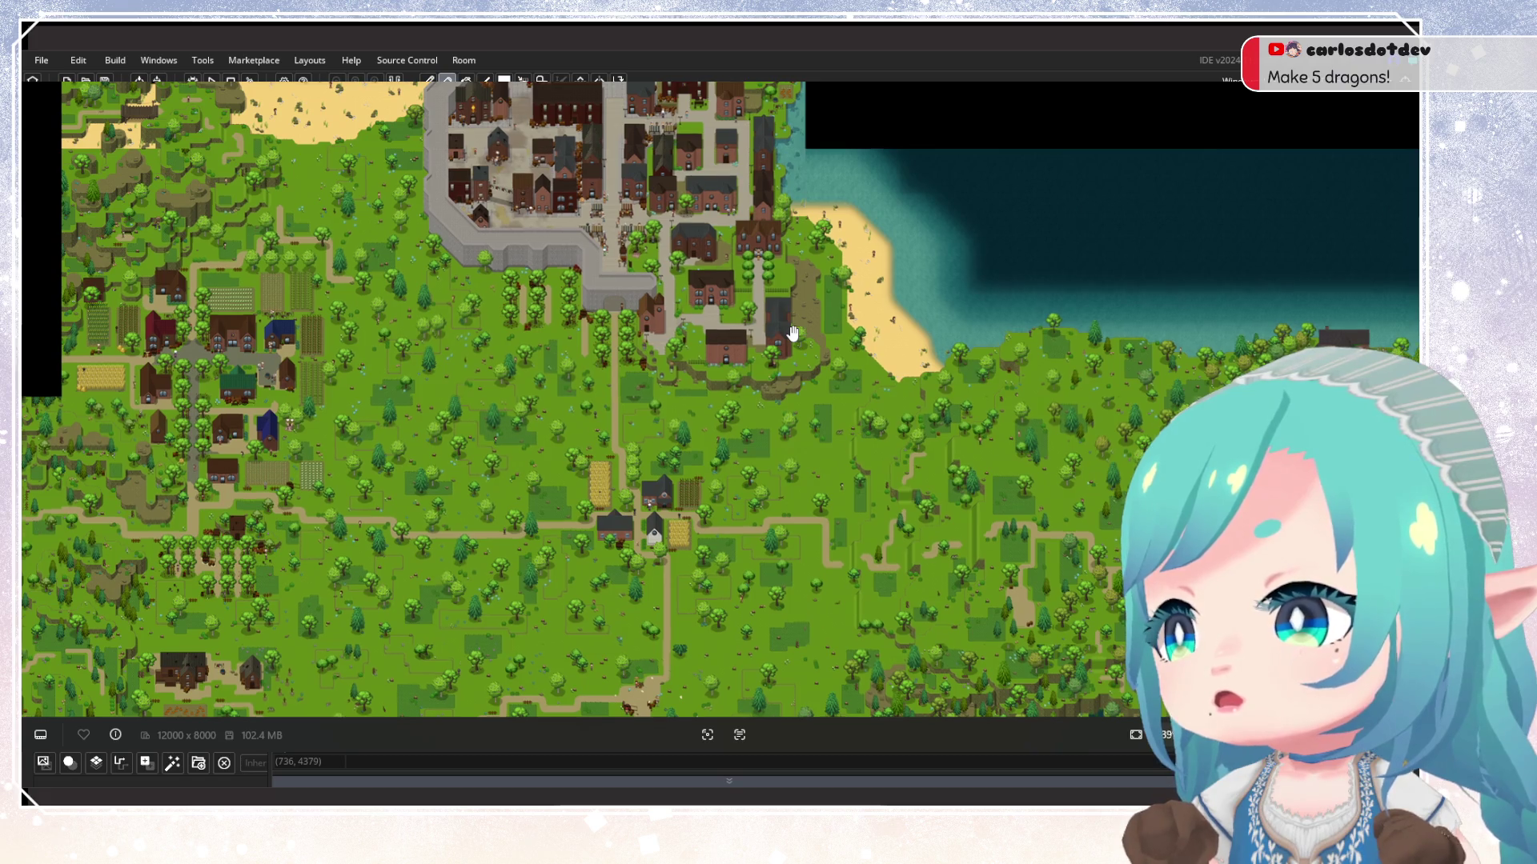
pyautogui.scroll(-3, 793, 333)
pyautogui.scroll(2, 792, 333)
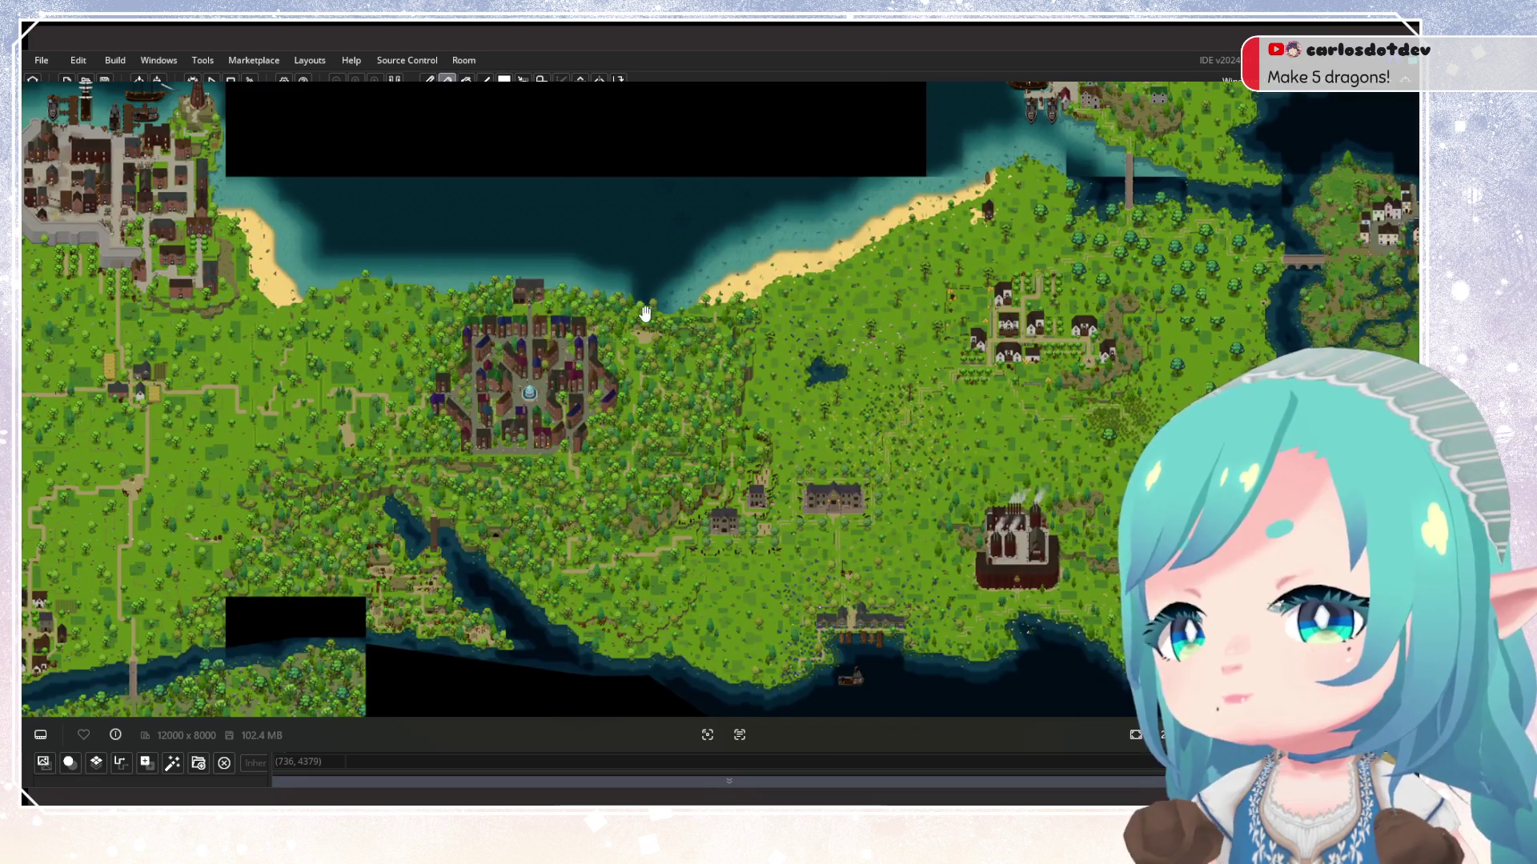
pyautogui.scroll(5, 877, 295)
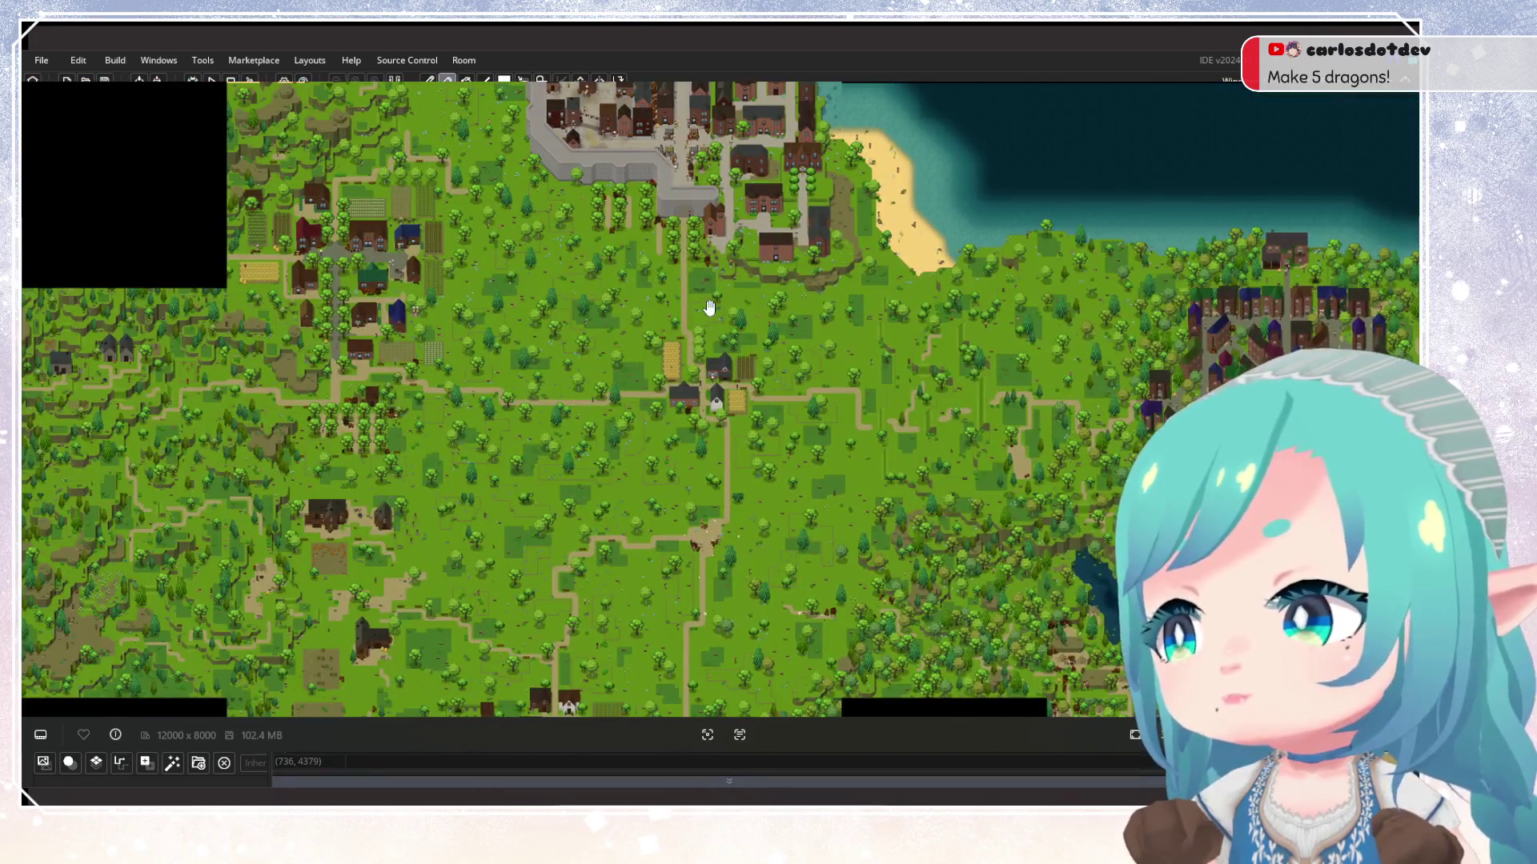
pyautogui.scroll(2, 709, 307)
pyautogui.moveTo(710, 304); pyautogui.dragTo(964, 311)
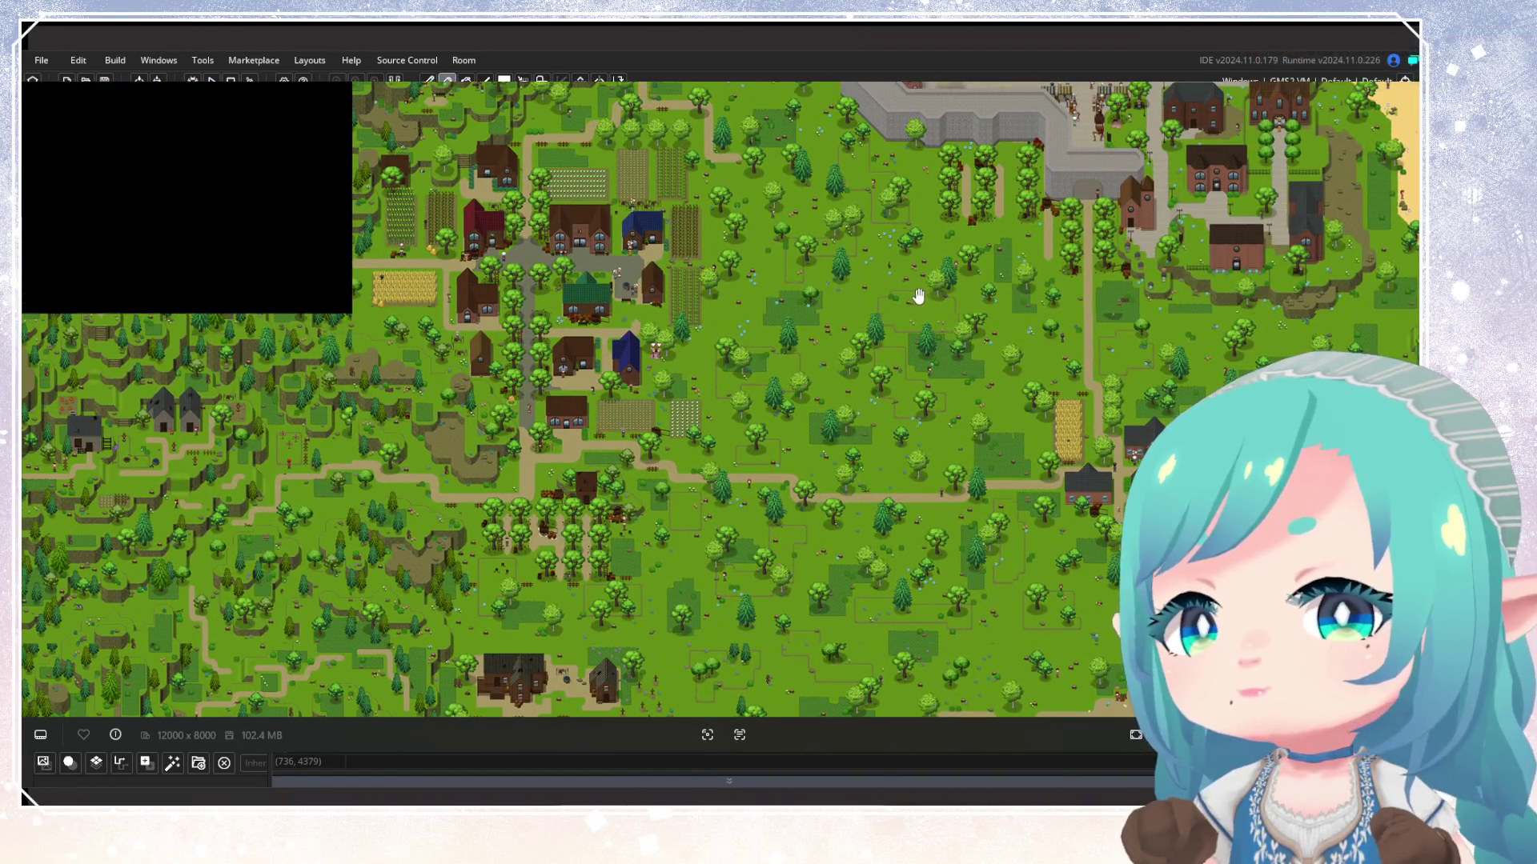
pyautogui.moveTo(885, 281); pyautogui.dragTo(870, 373)
pyautogui.scroll(-2, 871, 372)
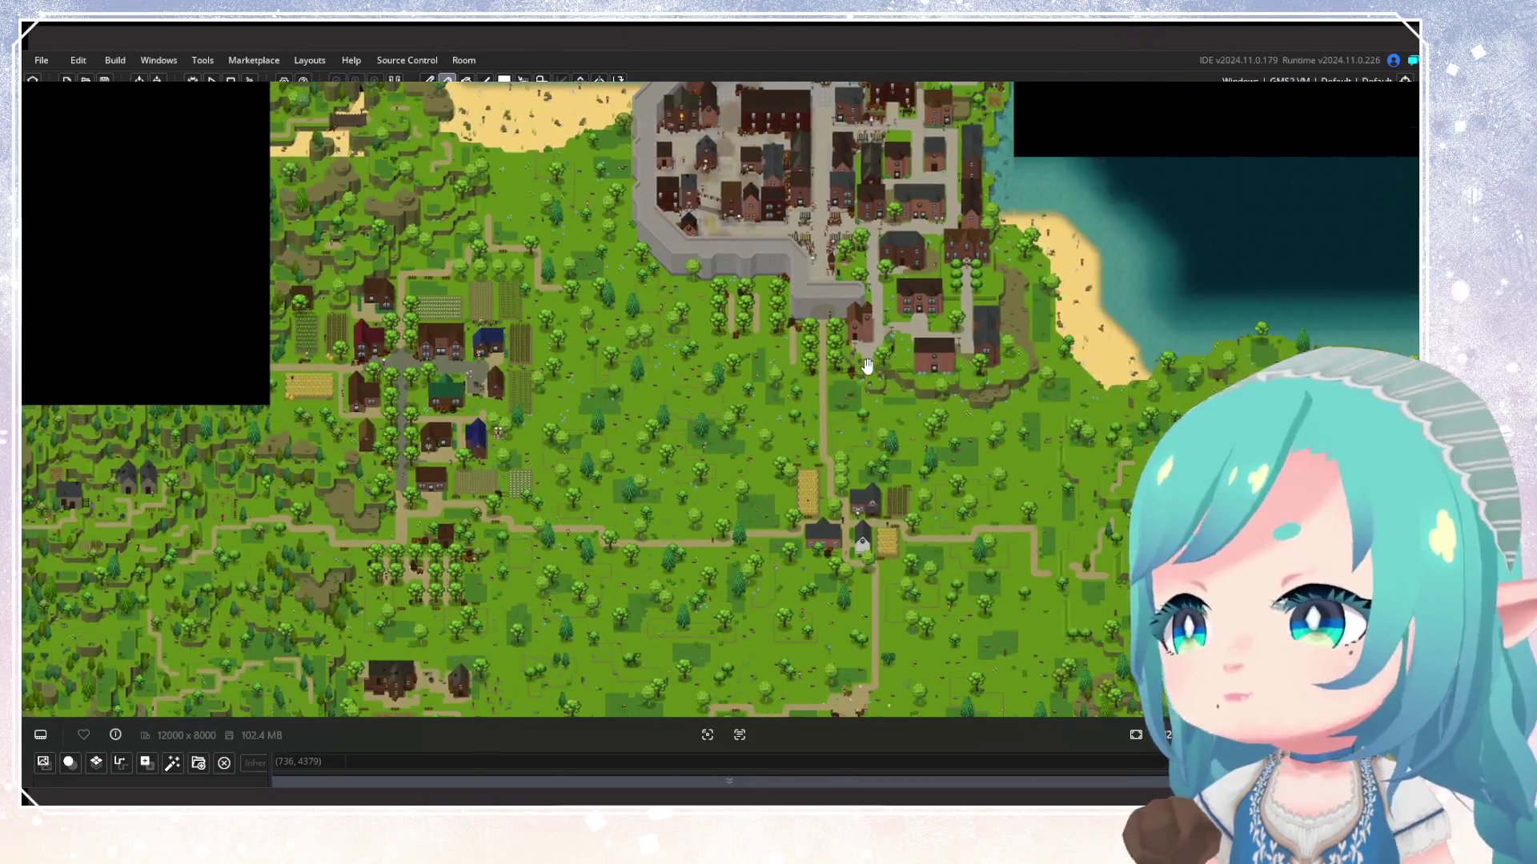
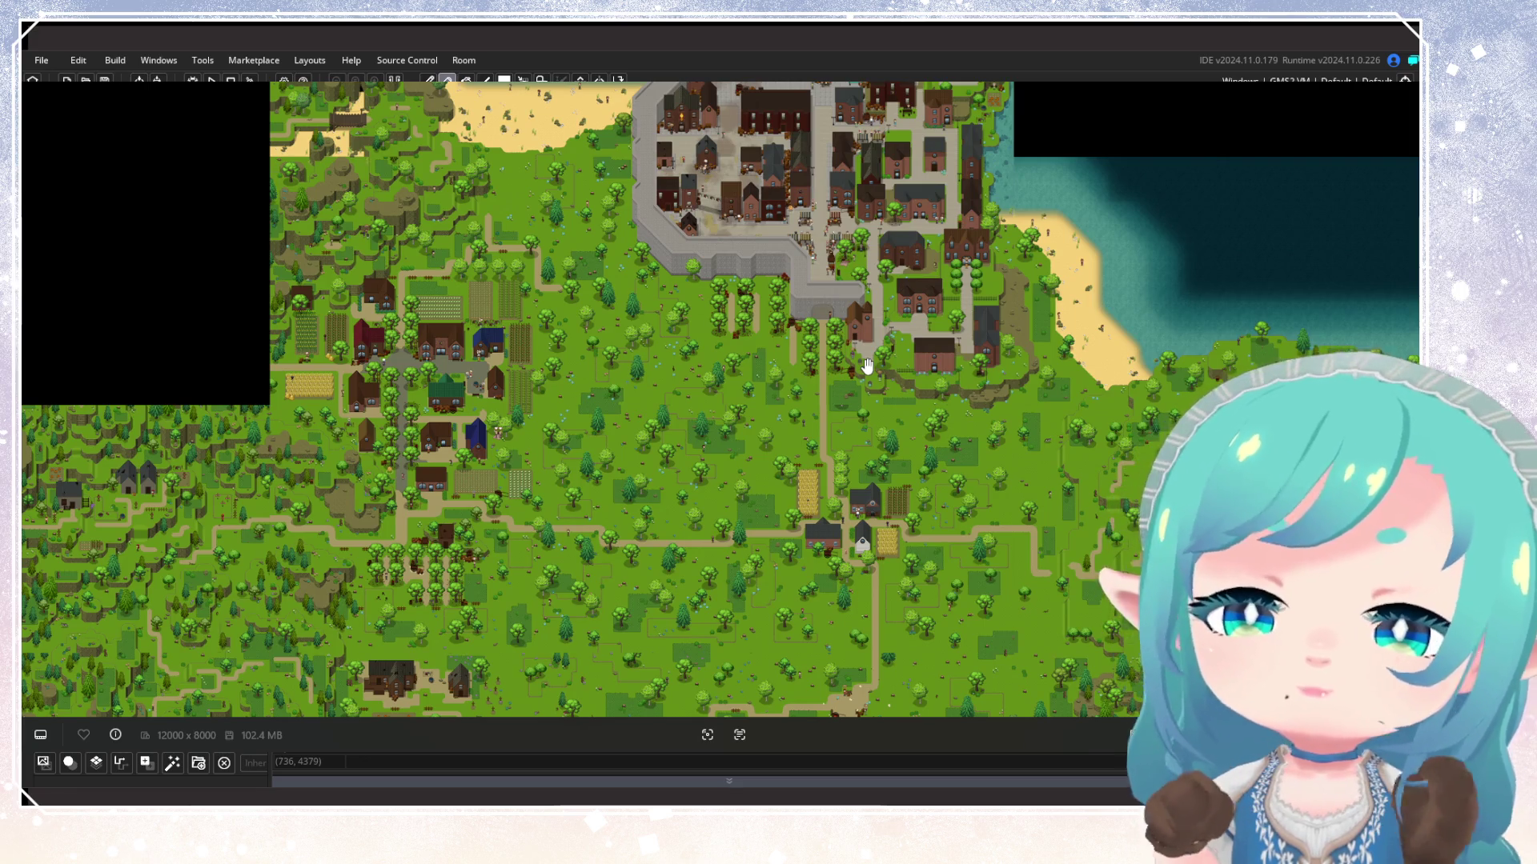
# Zoom in and out across the 12000x8000 world map to survey its towns and rivers
pyautogui.scroll(-3, 918, 286)
pyautogui.scroll(-6, 919, 286)
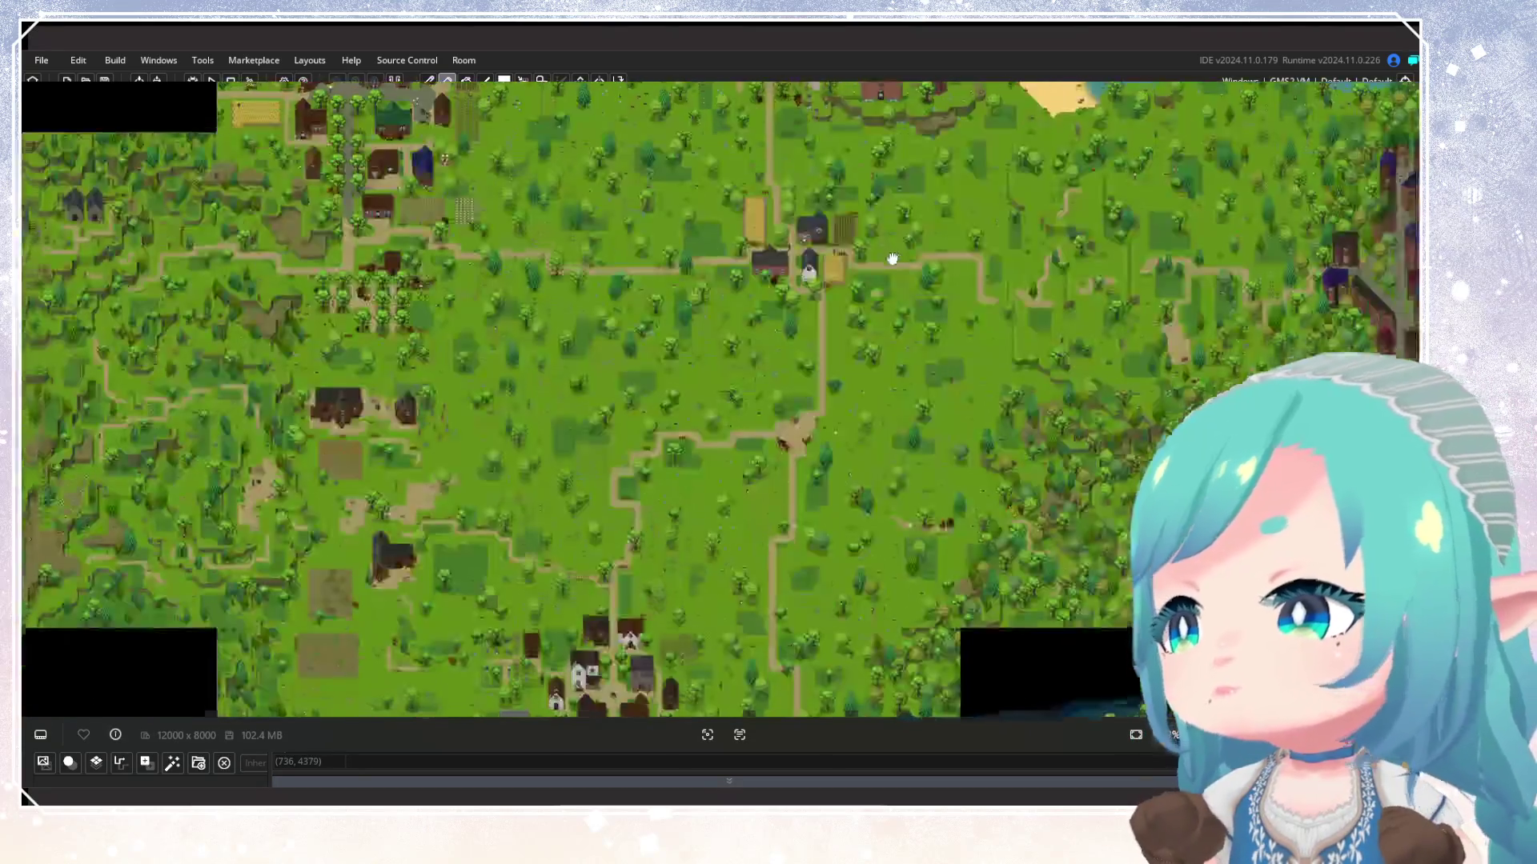
pyautogui.scroll(-8, 742, 327)
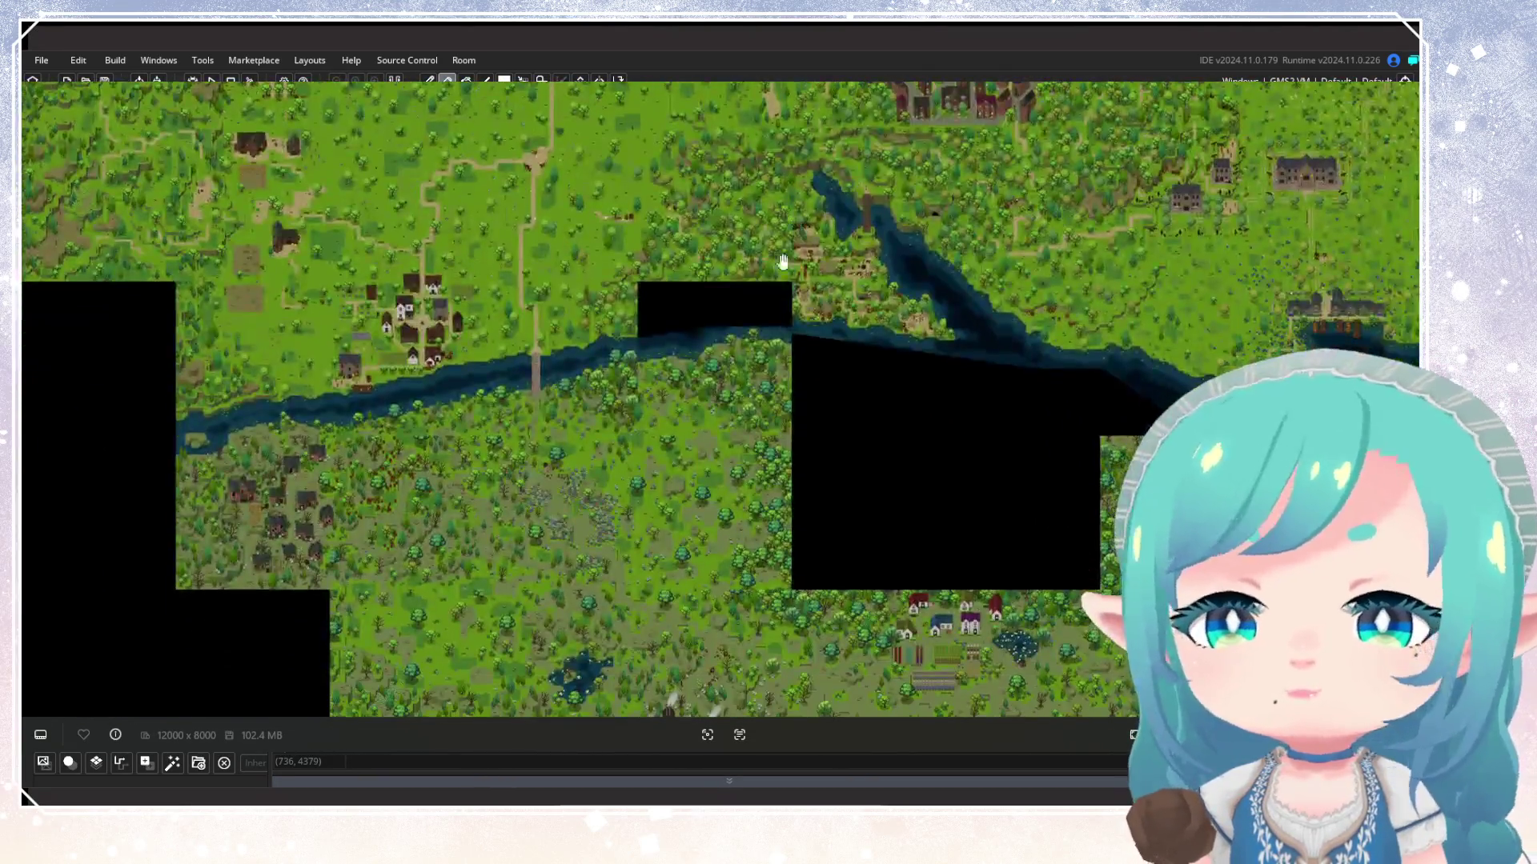
pyautogui.scroll(-8, 674, 409)
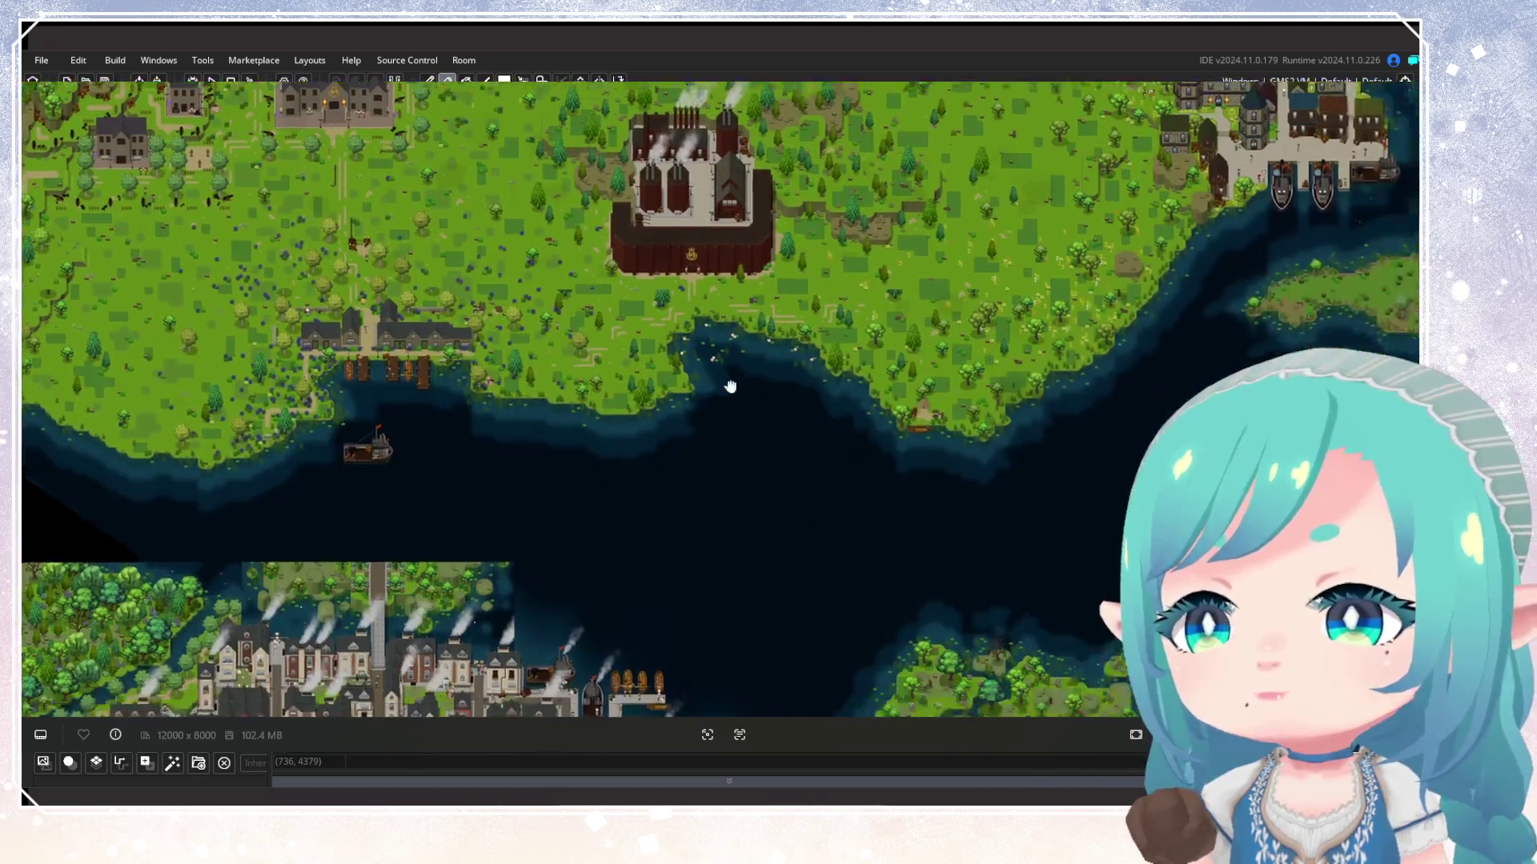
pyautogui.scroll(10, 909, 345)
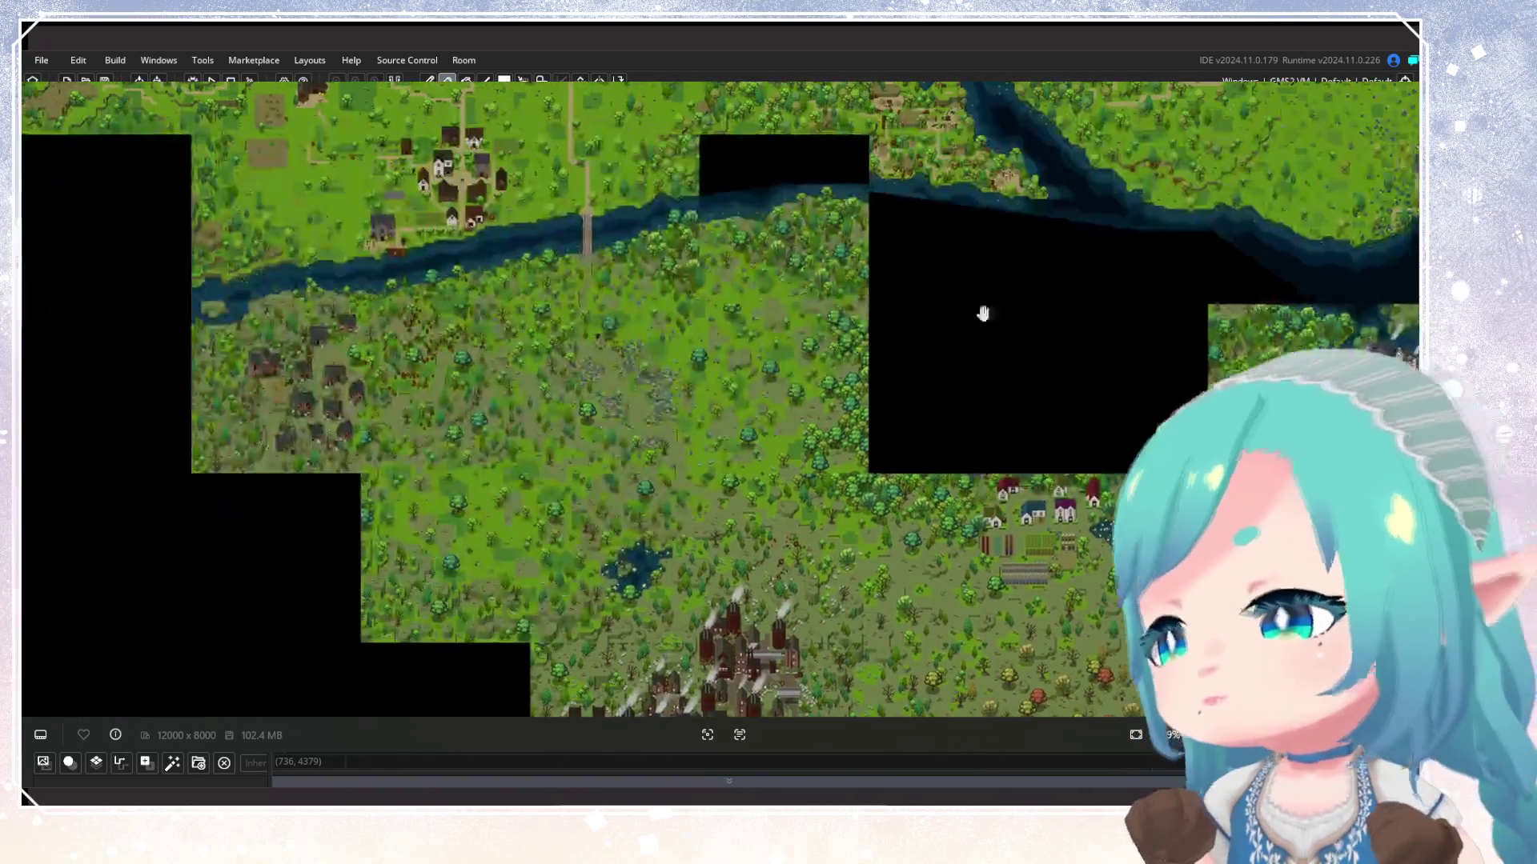
pyautogui.scroll(-2, 814, 475)
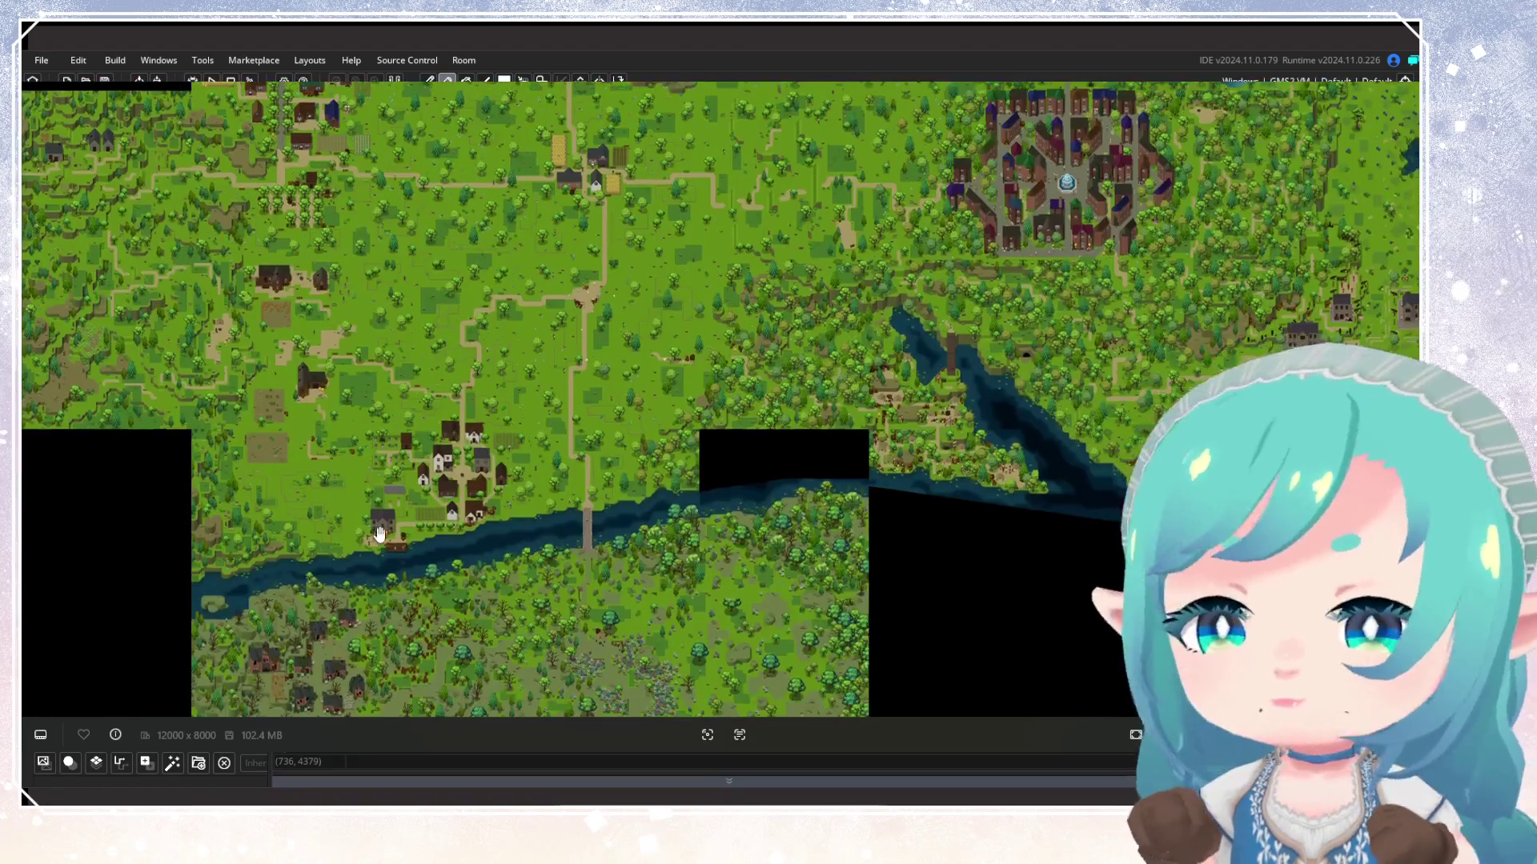
pyautogui.scroll(3, 629, 377)
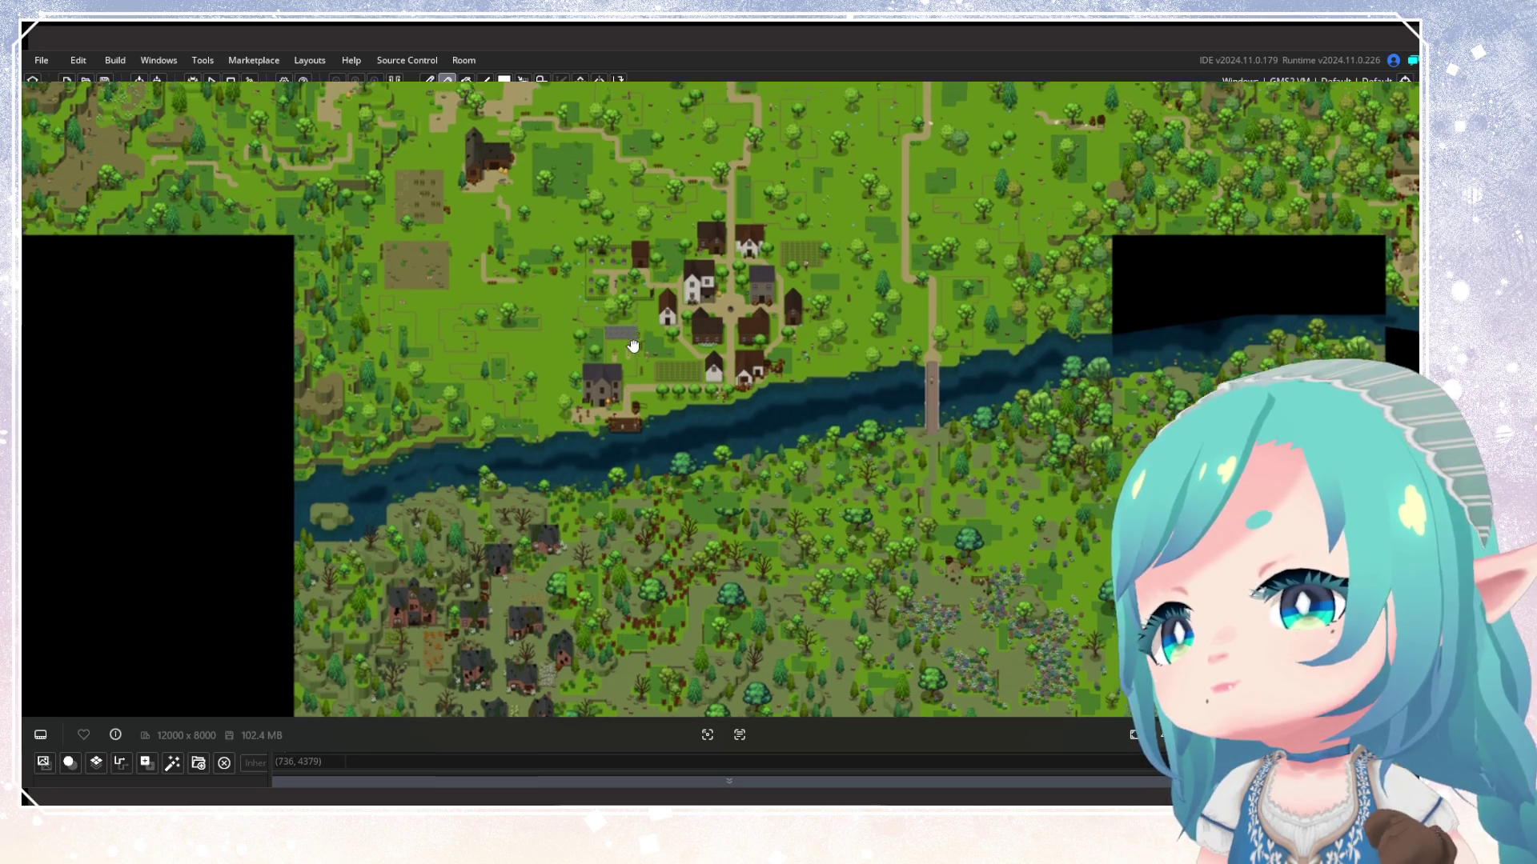
# View the land north of the river village, then the harbours and coastline
pyautogui.moveTo(632, 344); pyautogui.dragTo(616, 535)
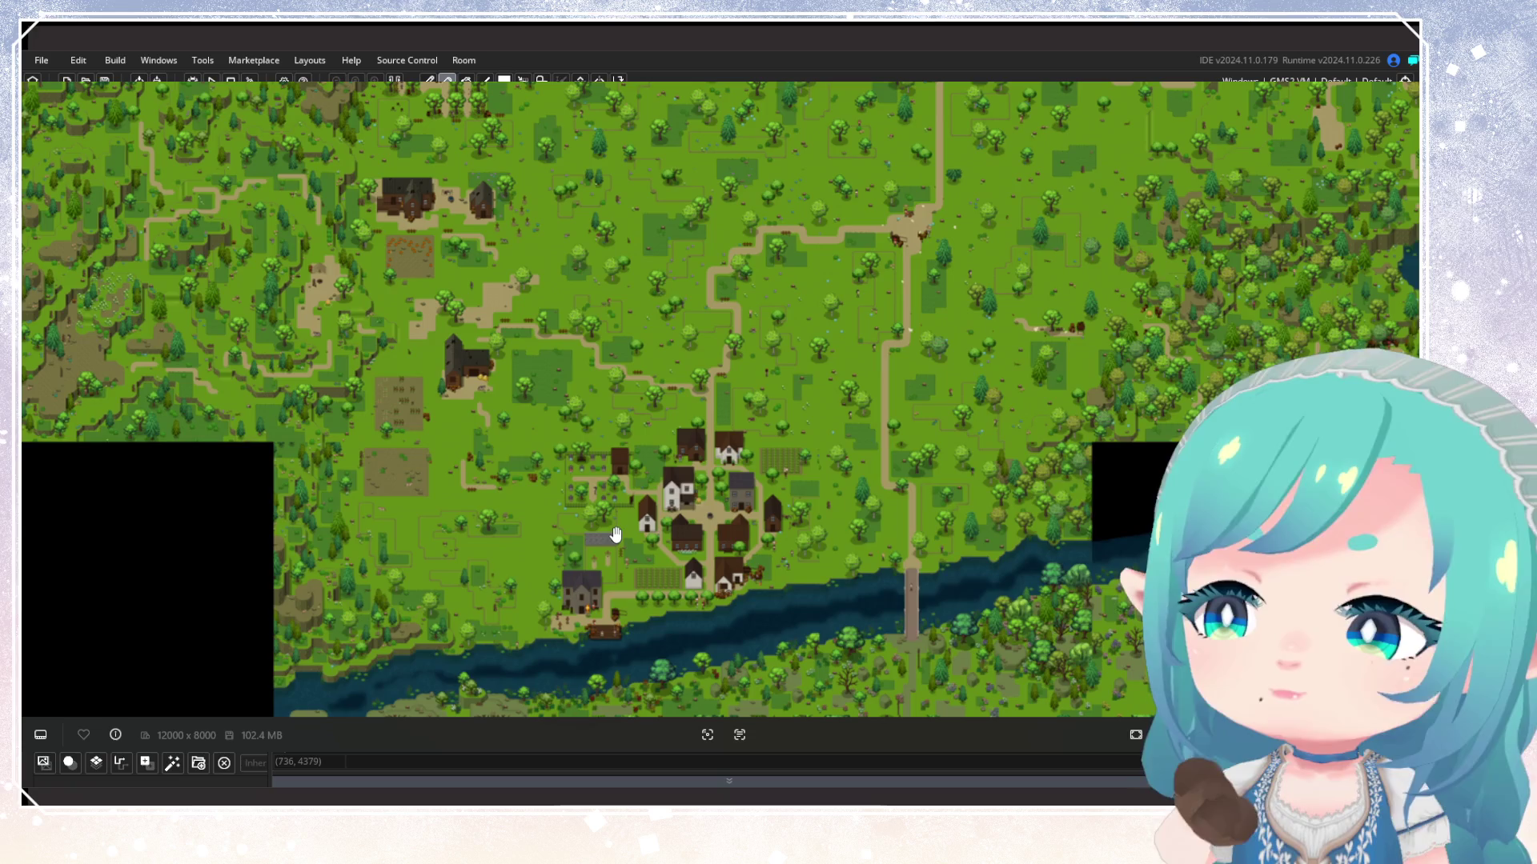
pyautogui.scroll(10, 616, 560)
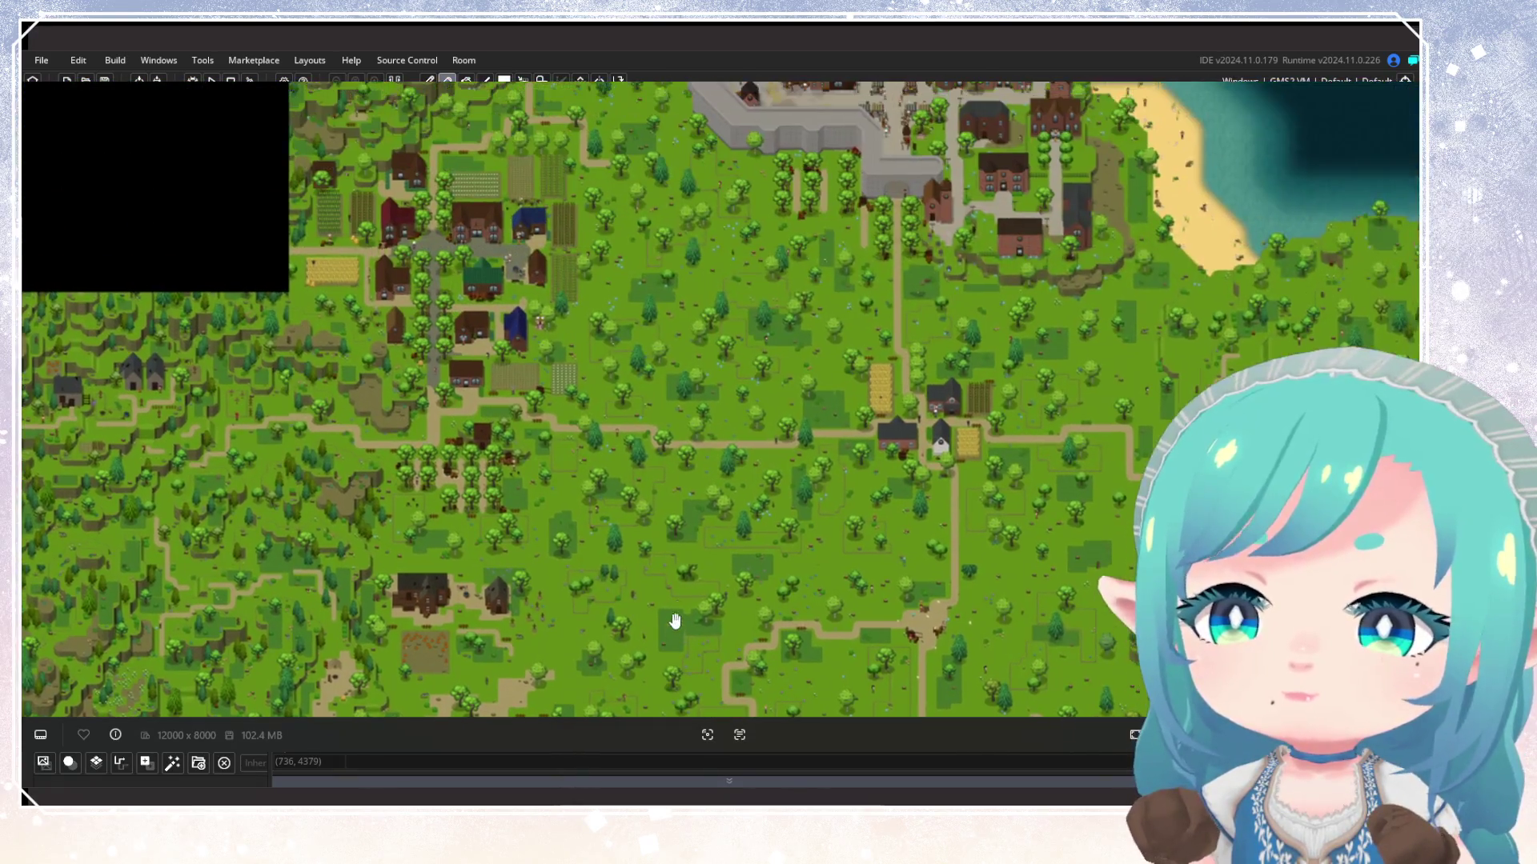
pyautogui.scroll(-1, 616, 528)
pyautogui.scroll(1, 699, 473)
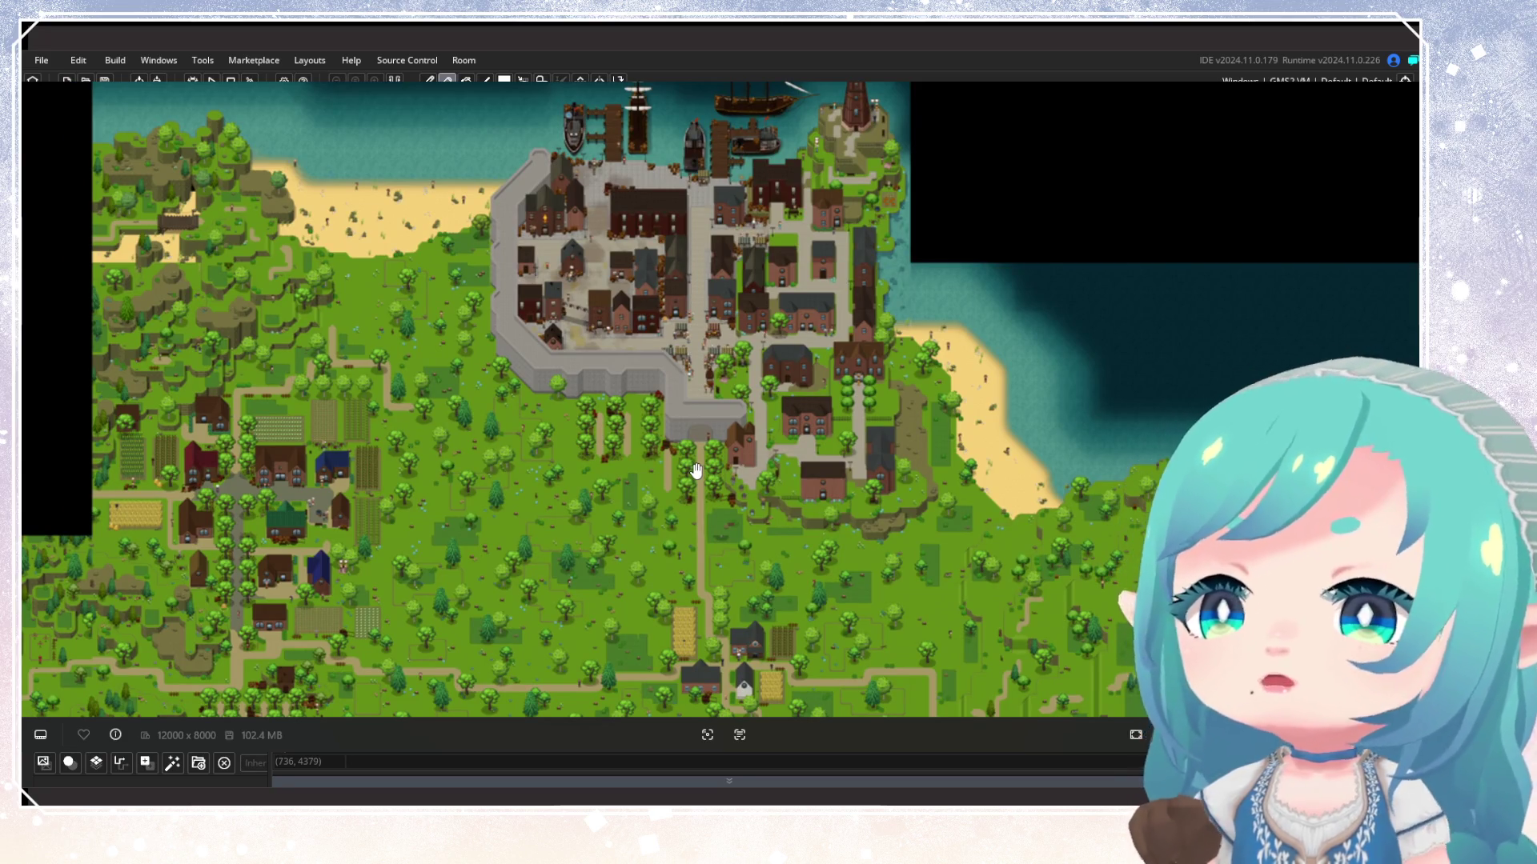
pyautogui.hscroll(10, 696, 471)
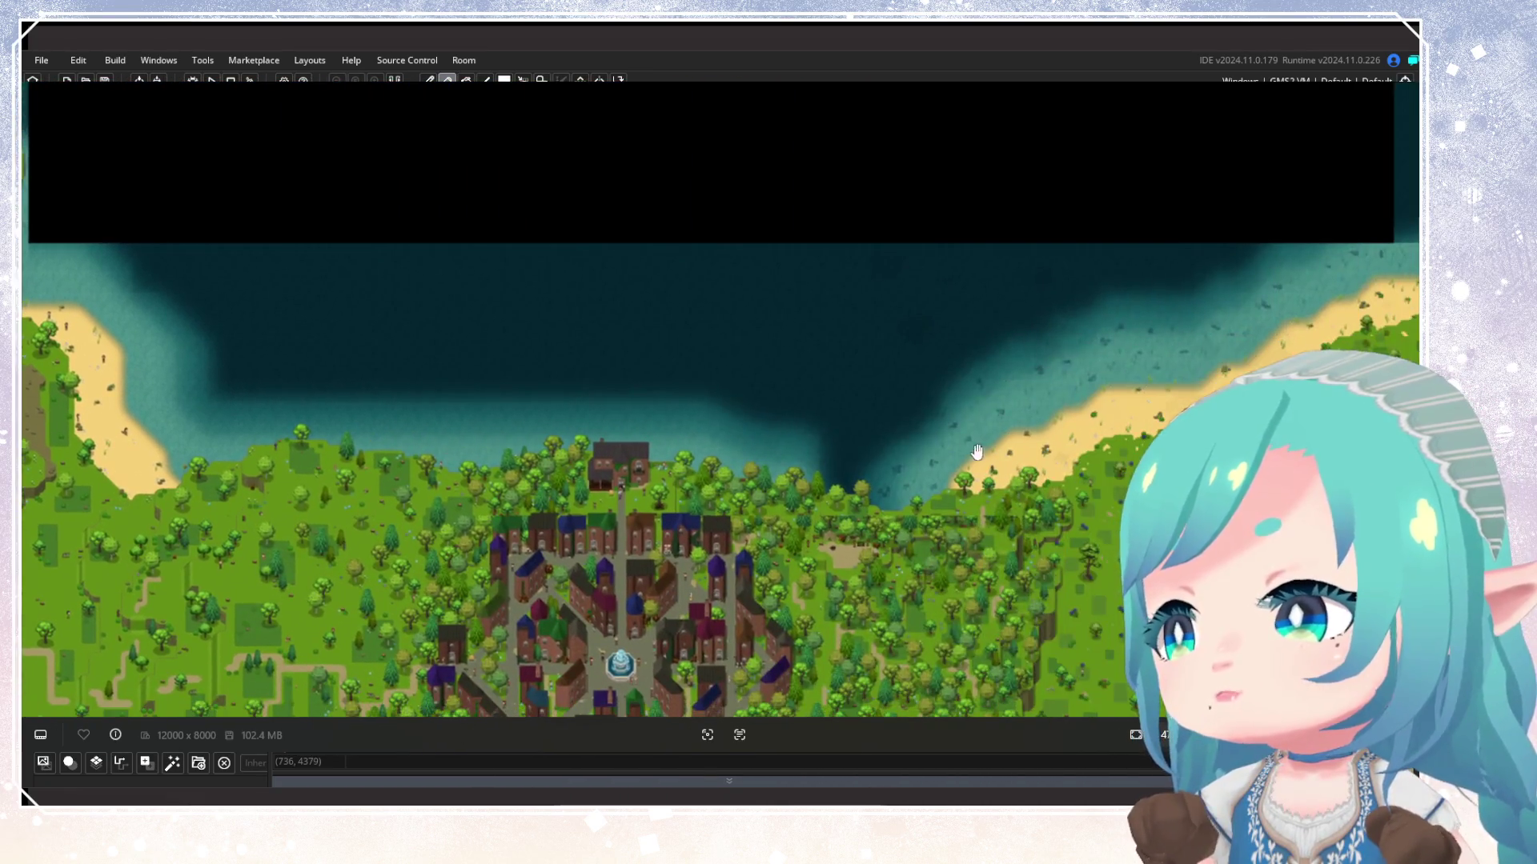
pyautogui.scroll(5, 821, 404)
pyautogui.hscroll(4, 805, 439)
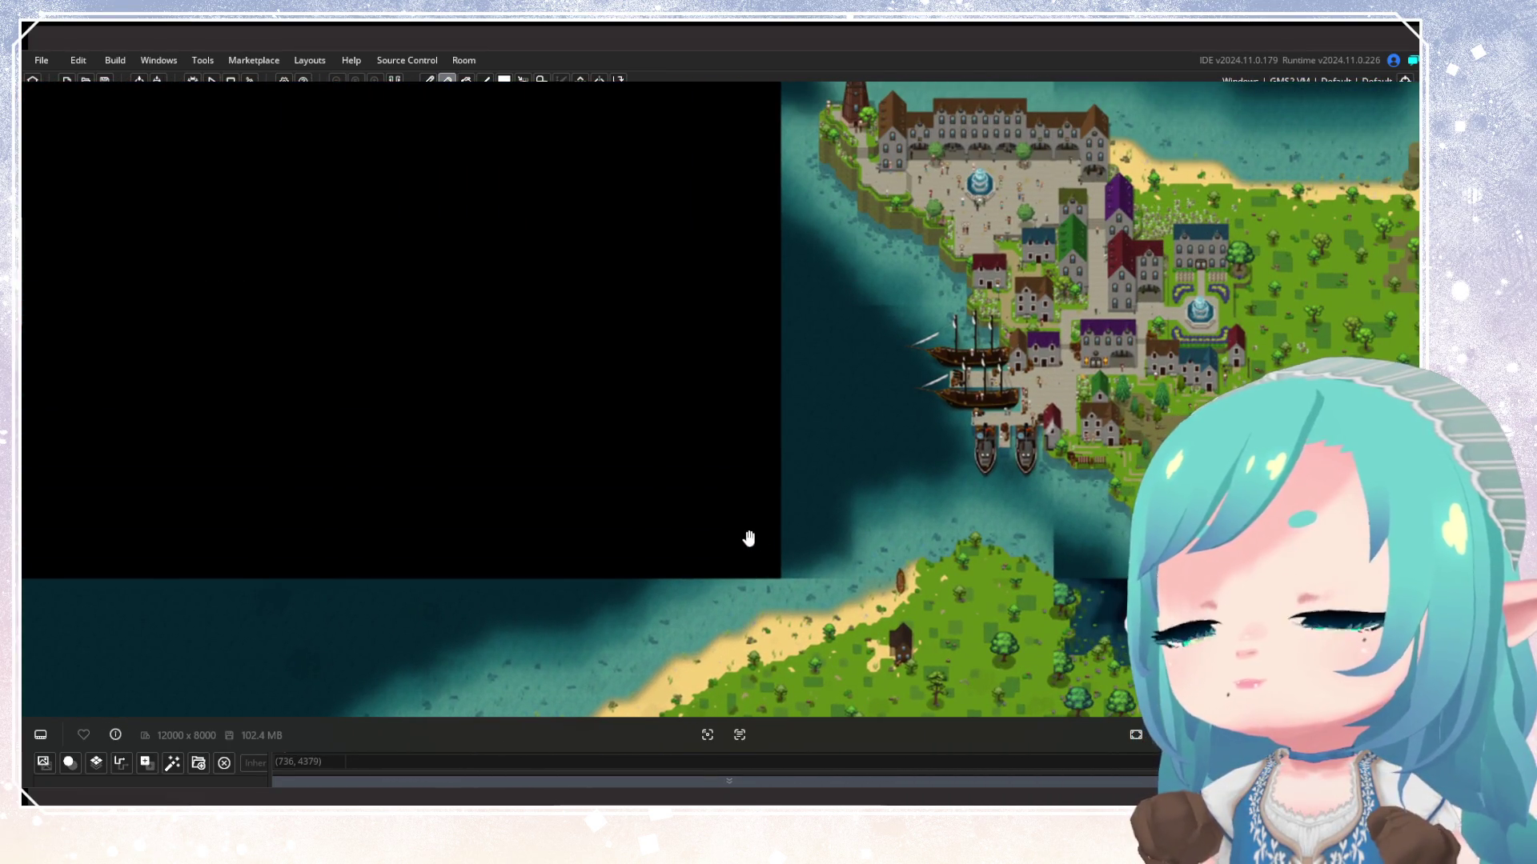
pyautogui.hscroll(8, 689, 509)
pyautogui.scroll(-5, 827, 535)
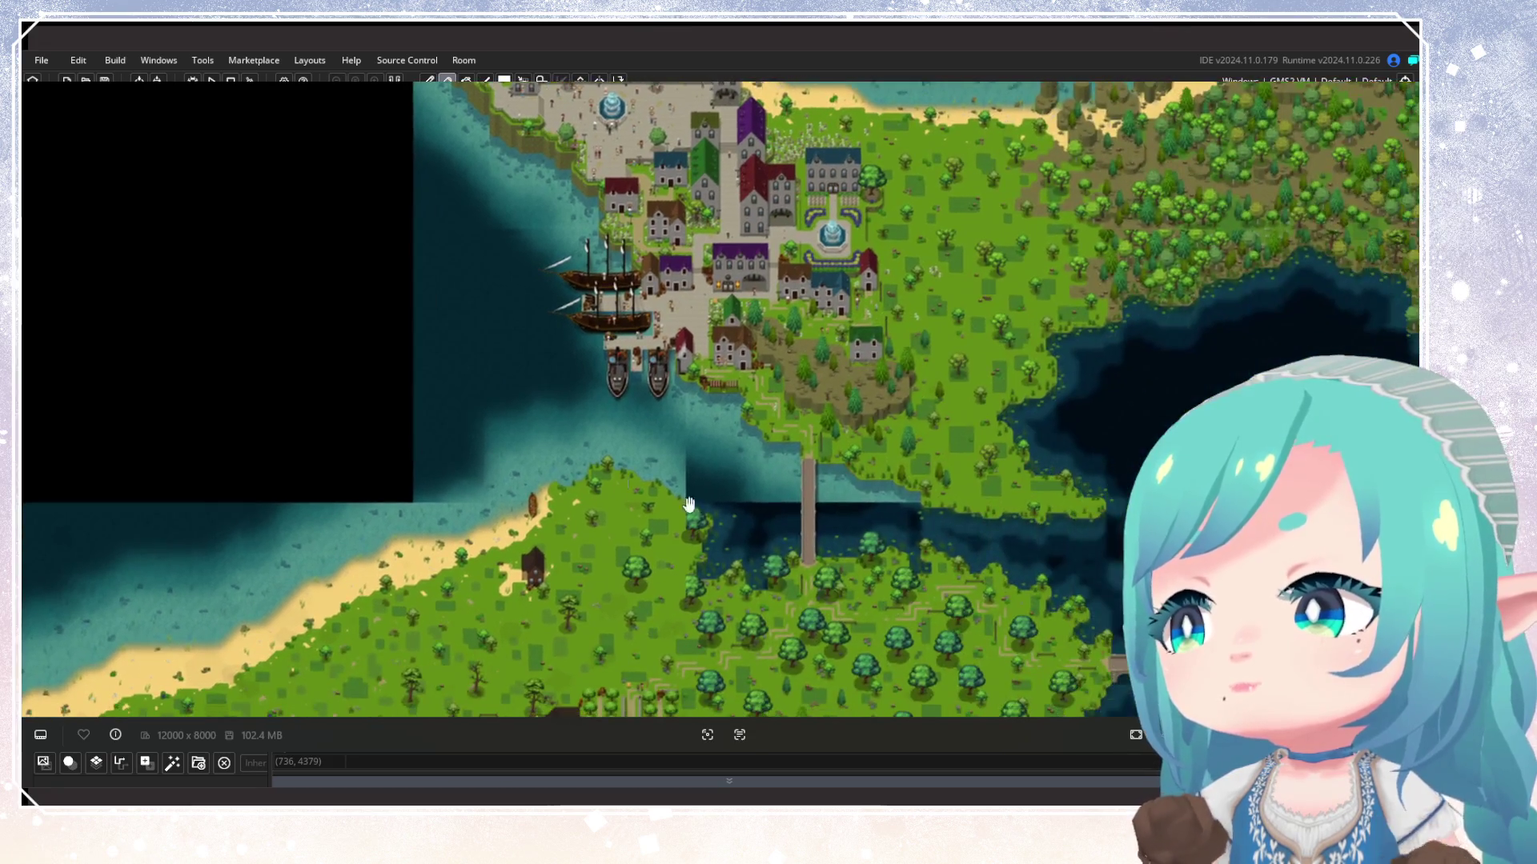
pyautogui.scroll(-4, 779, 478)
pyautogui.hscroll(4, 652, 429)
pyautogui.hscroll(-4, 706, 426)
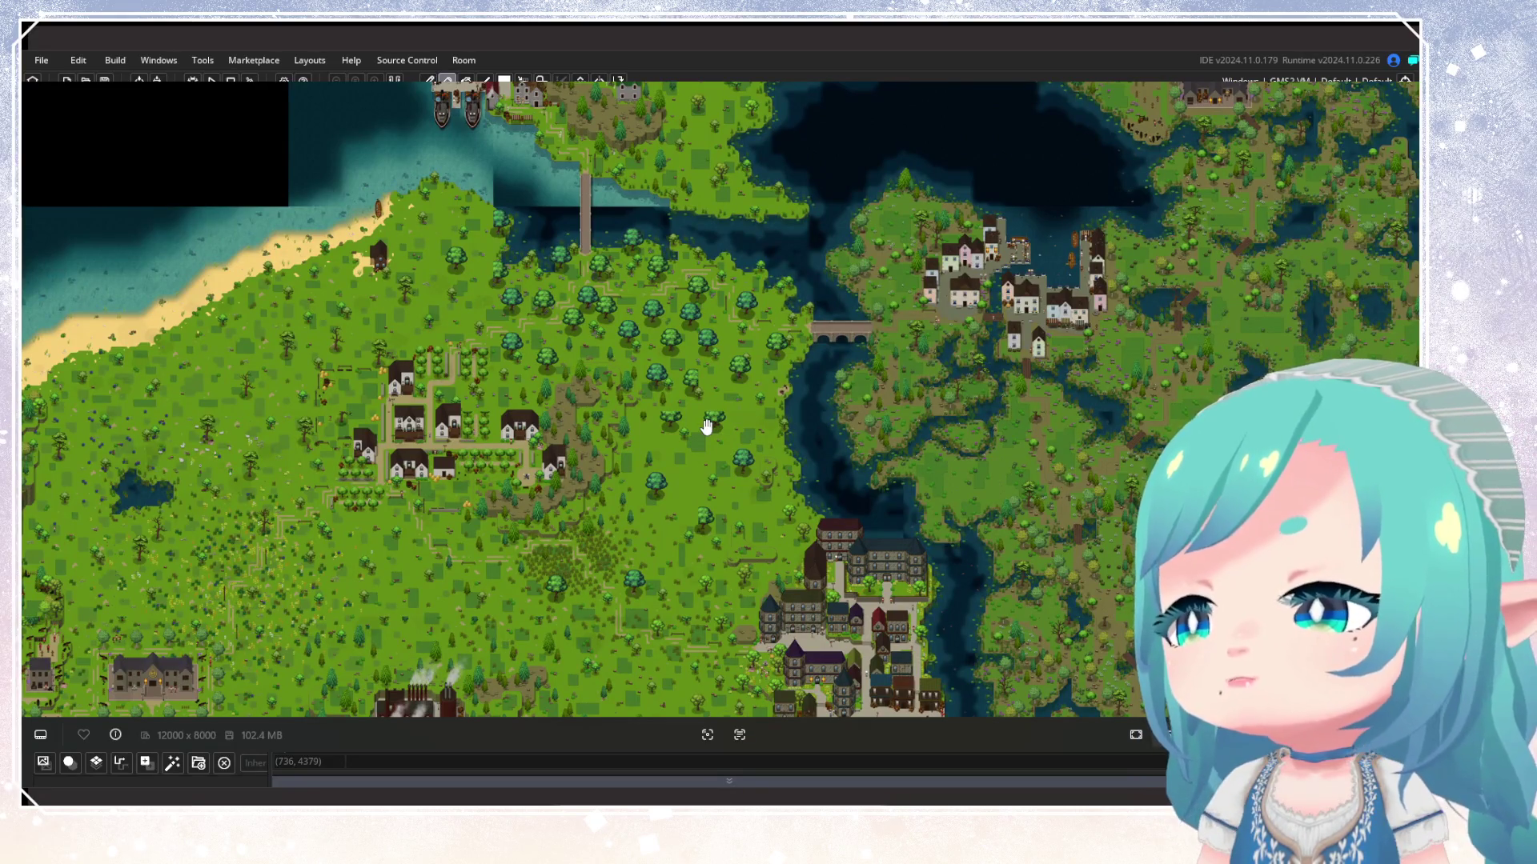
pyautogui.scroll(-4, 704, 344)
pyautogui.hscroll(-6, 704, 344)
pyautogui.hscroll(-3, 881, 400)
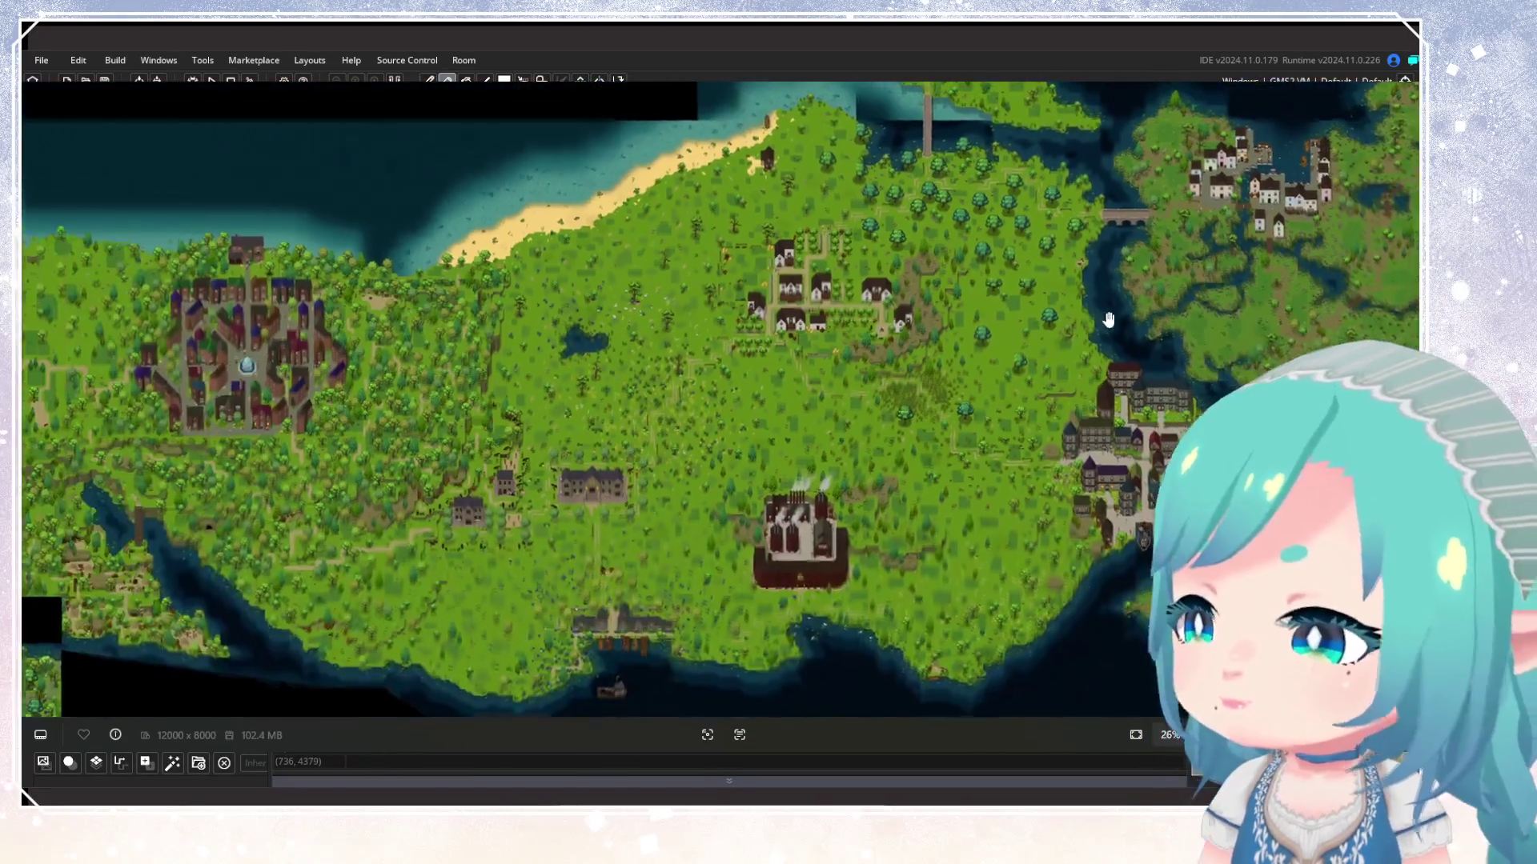
# Close in on the arched stone river bridge beside the eastern village
pyautogui.moveTo(1018, 444); pyautogui.dragTo(845, 304)
pyautogui.scroll(5, 924, 266)
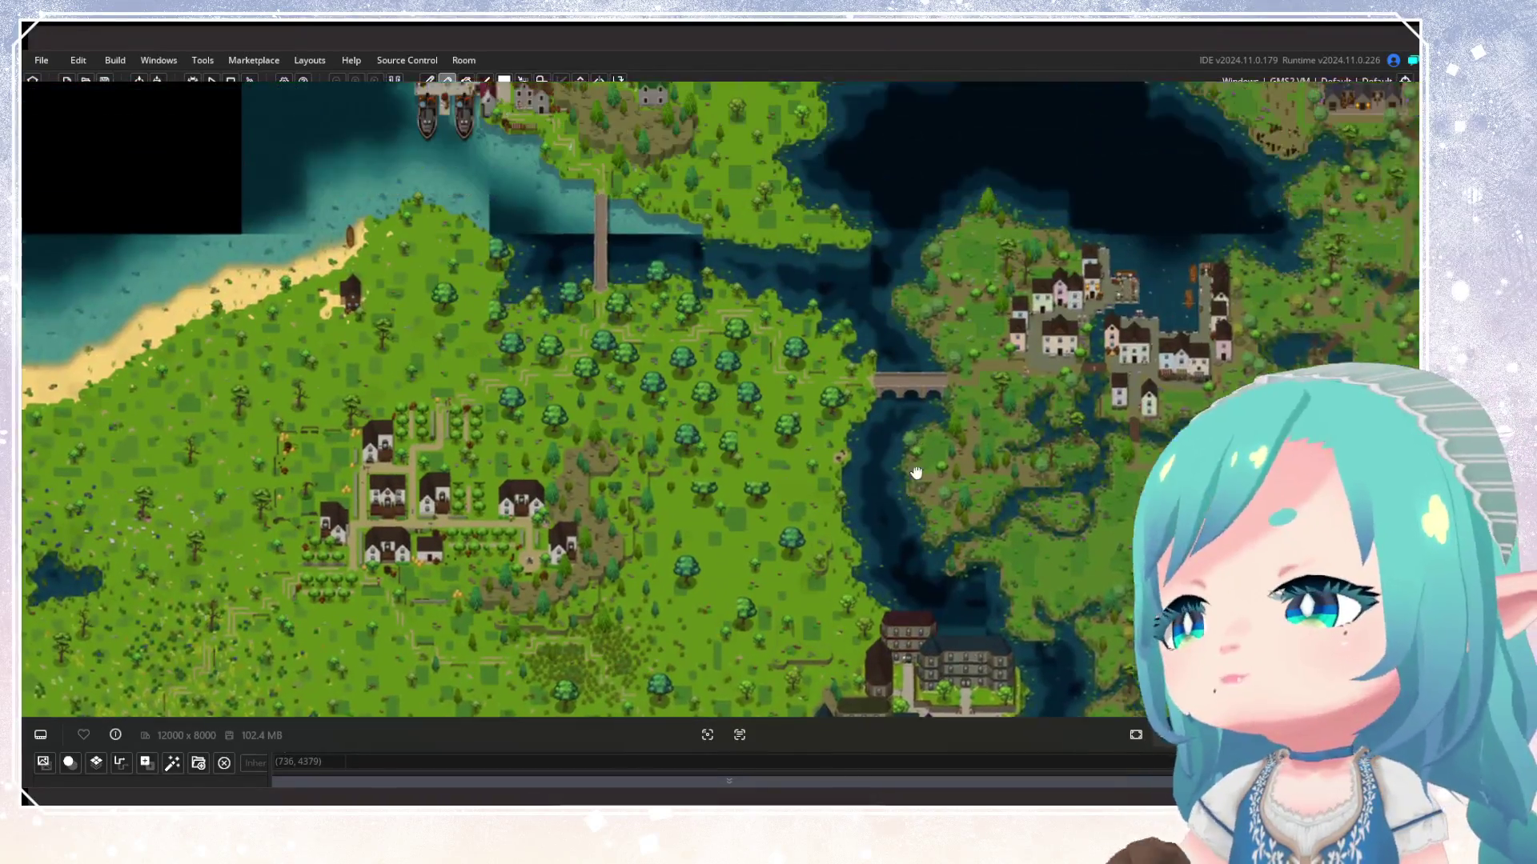
pyautogui.scroll(3, 878, 307)
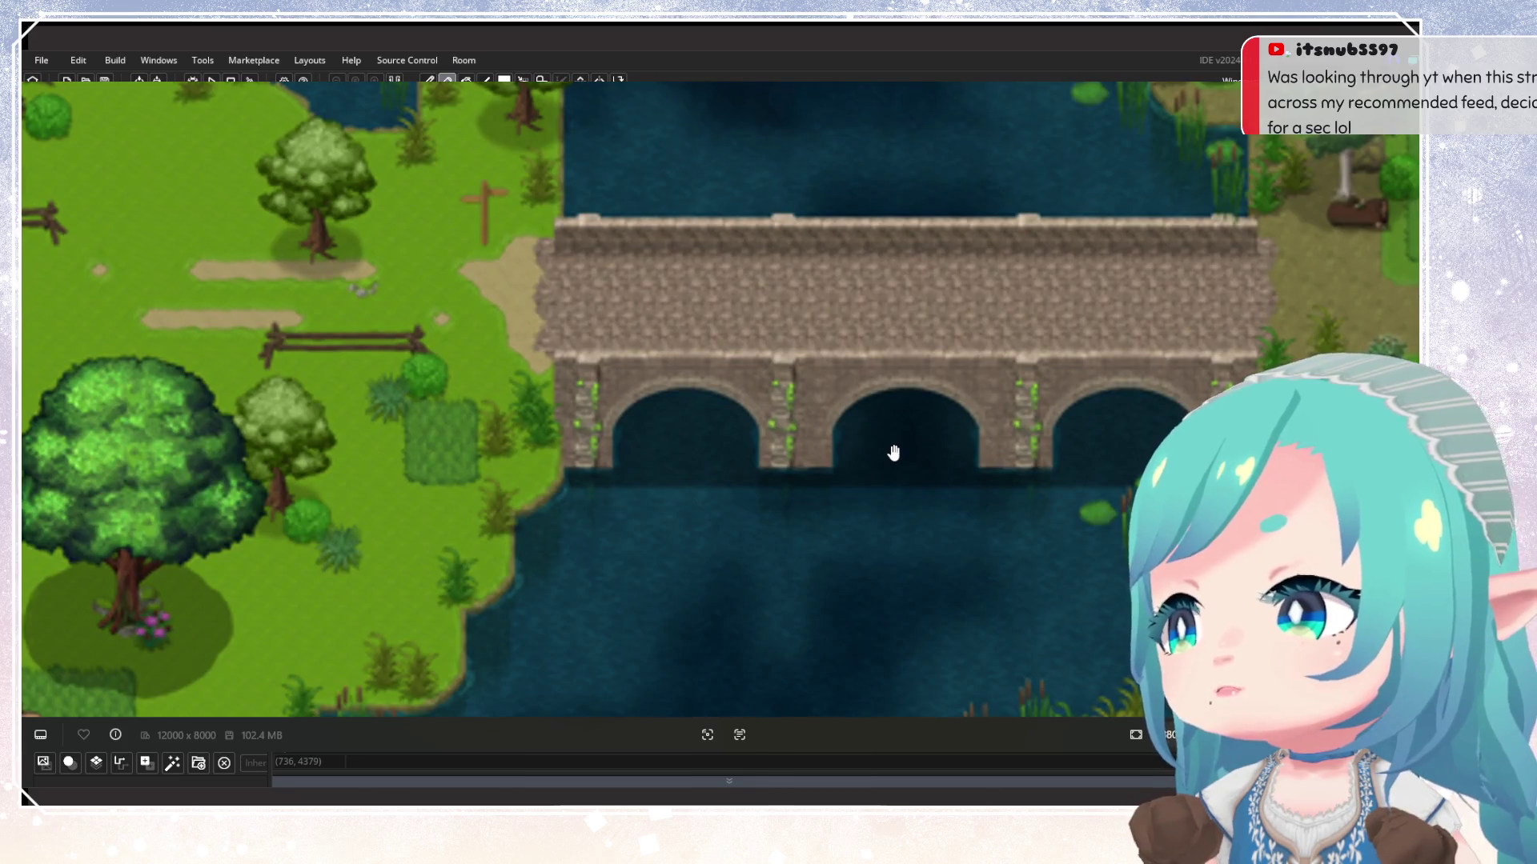
pyautogui.scroll(-3, 894, 452)
pyautogui.scroll(2, 894, 453)
pyautogui.scroll(-1, 894, 453)
pyautogui.scroll(1, 894, 453)
pyautogui.scroll(-2, 894, 453)
pyautogui.scroll(1, 894, 453)
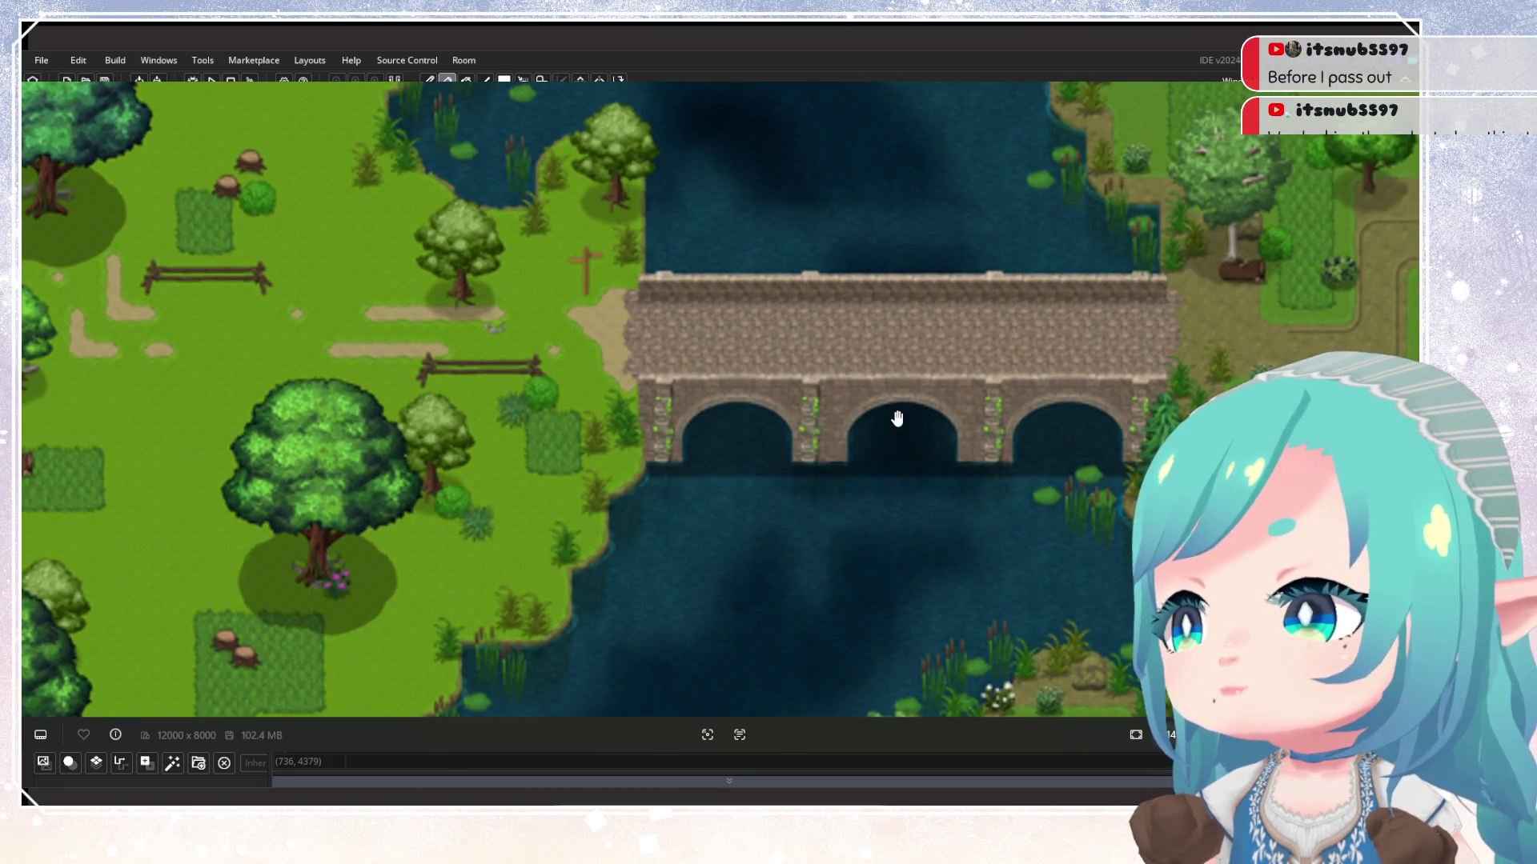
pyautogui.moveTo(896, 418); pyautogui.dragTo(800, 428)
pyautogui.scroll(-1, 800, 429)
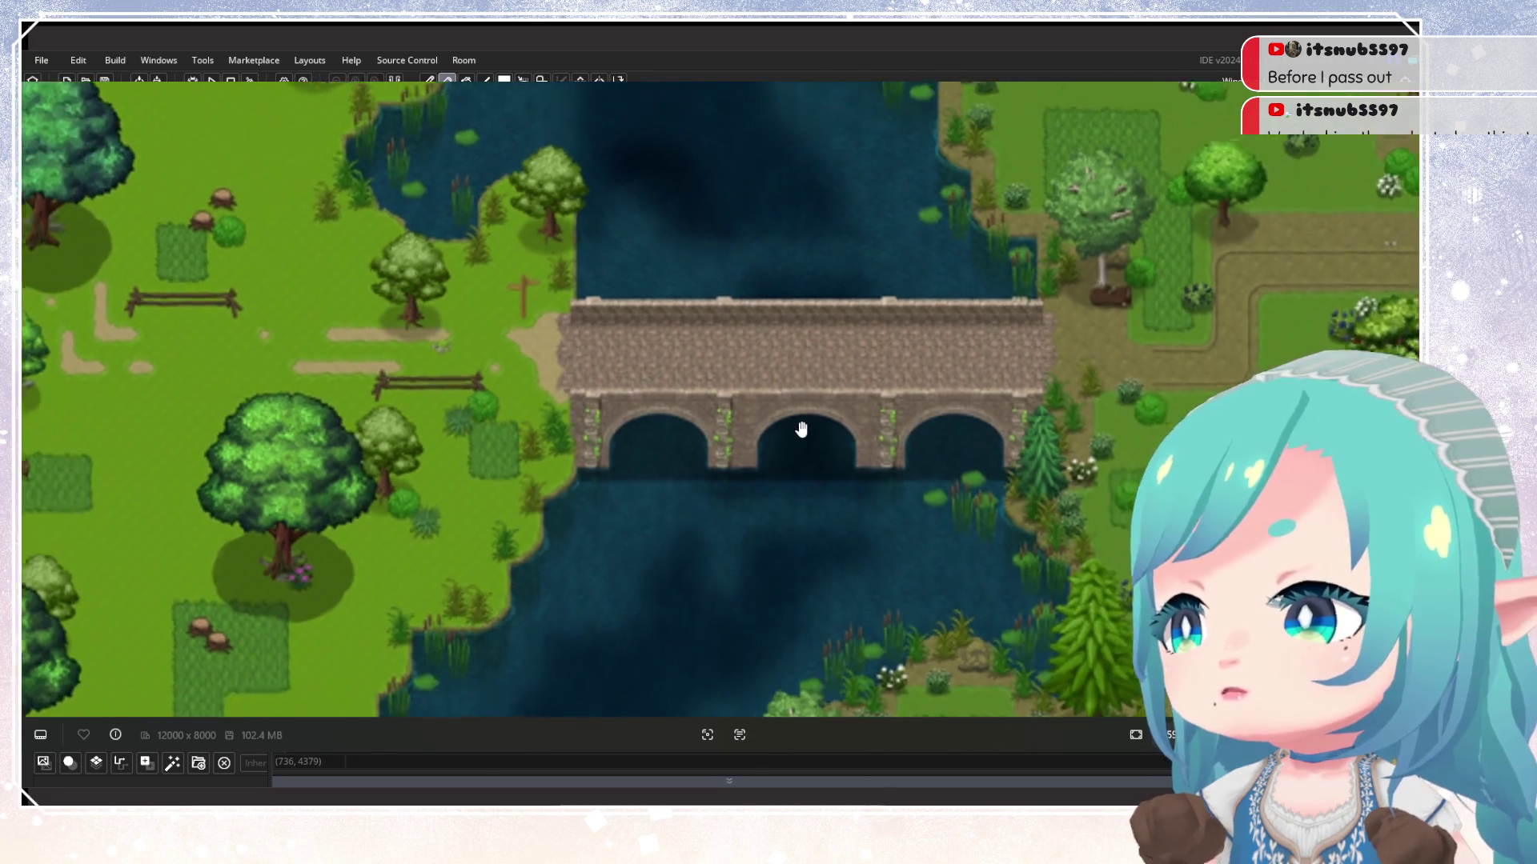
pyautogui.scroll(2, 795, 432)
pyautogui.scroll(-3, 763, 399)
pyautogui.moveTo(761, 418)
pyautogui.mouseDown()
pyautogui.moveTo(847, 371)
pyautogui.moveTo(833, 426)
pyautogui.mouseUp()
pyautogui.scroll(-2, 847, 371)
pyautogui.scroll(-2, 834, 427)
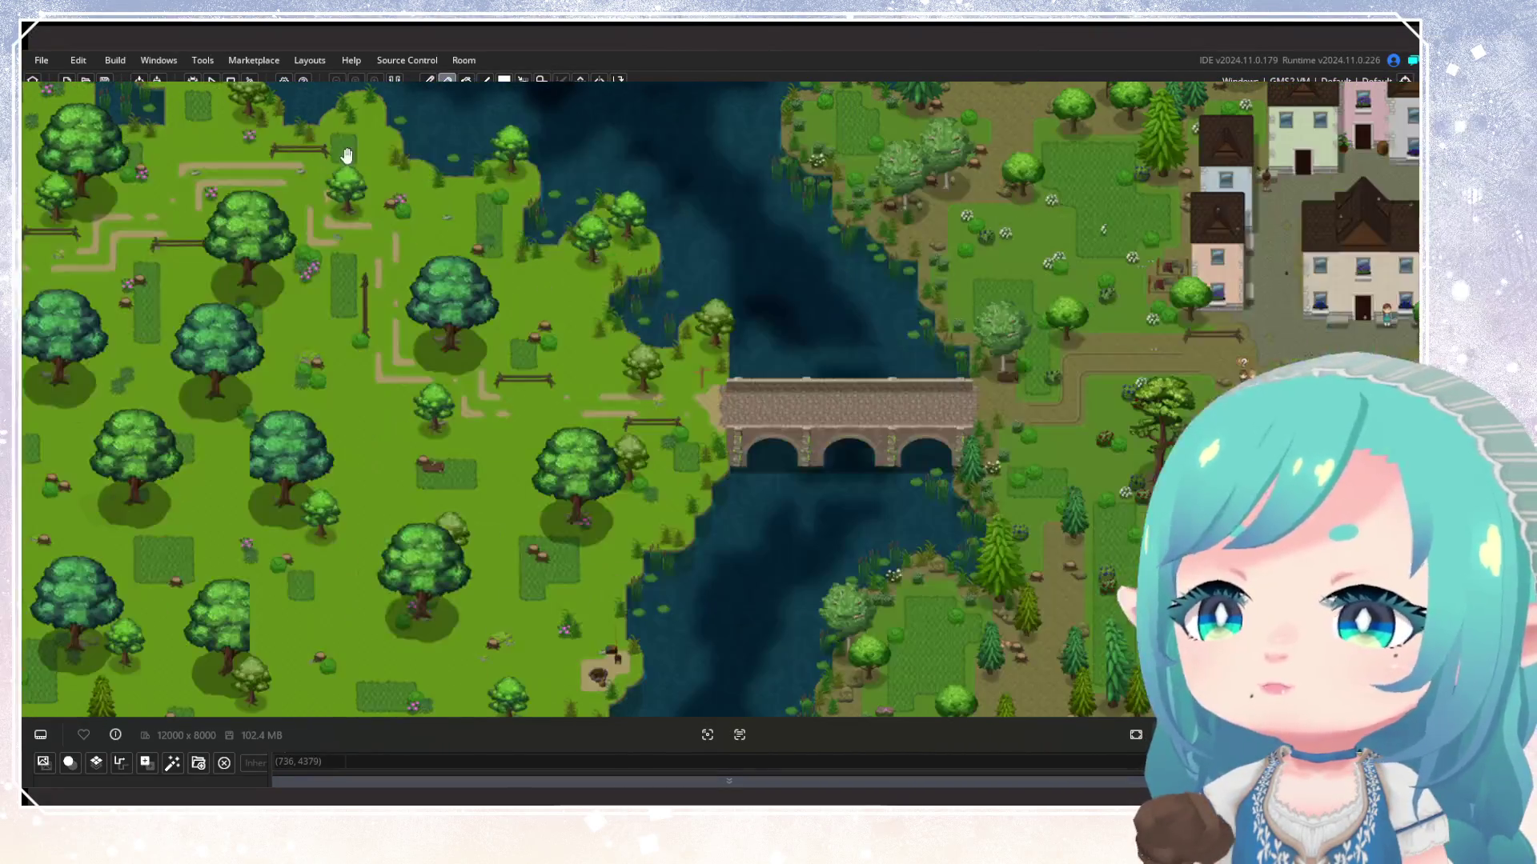
pyautogui.scroll(3, 899, 501)
pyautogui.moveTo(902, 490); pyautogui.dragTo(841, 374)
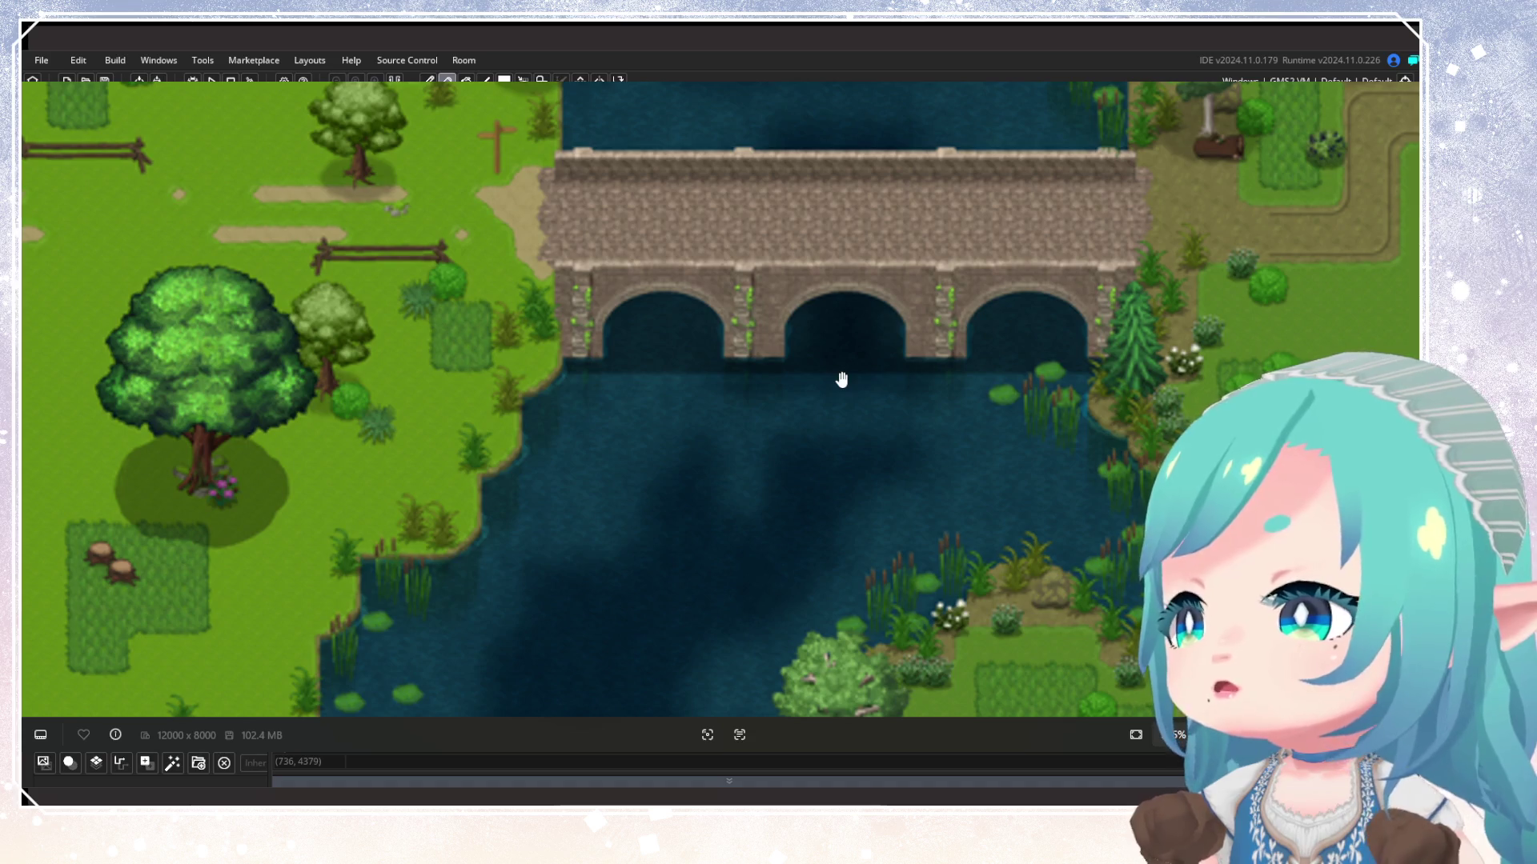
pyautogui.scroll(-8, 841, 380)
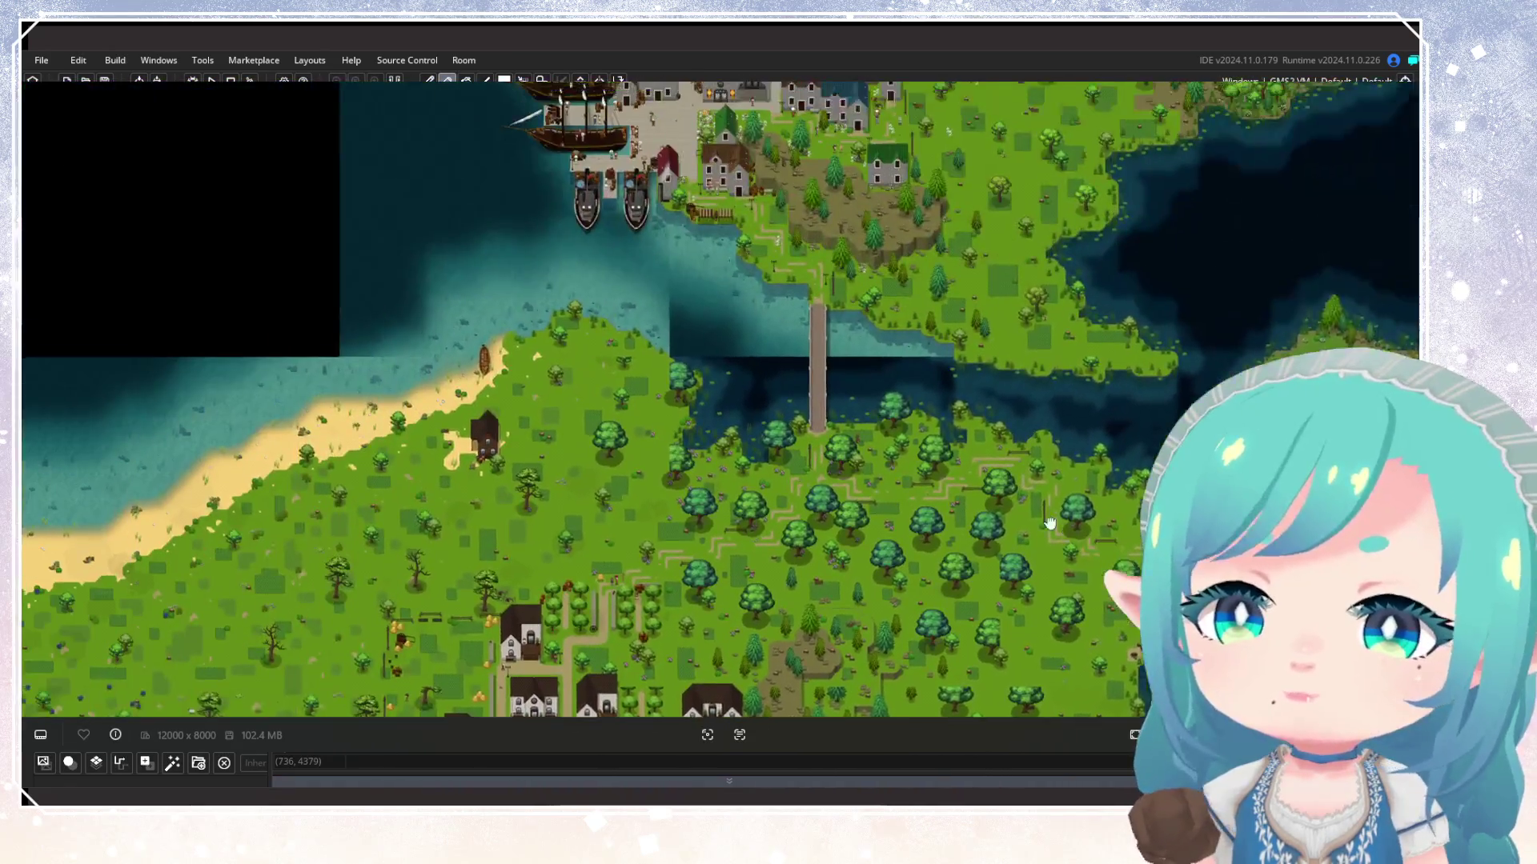
pyautogui.scroll(5, 855, 381)
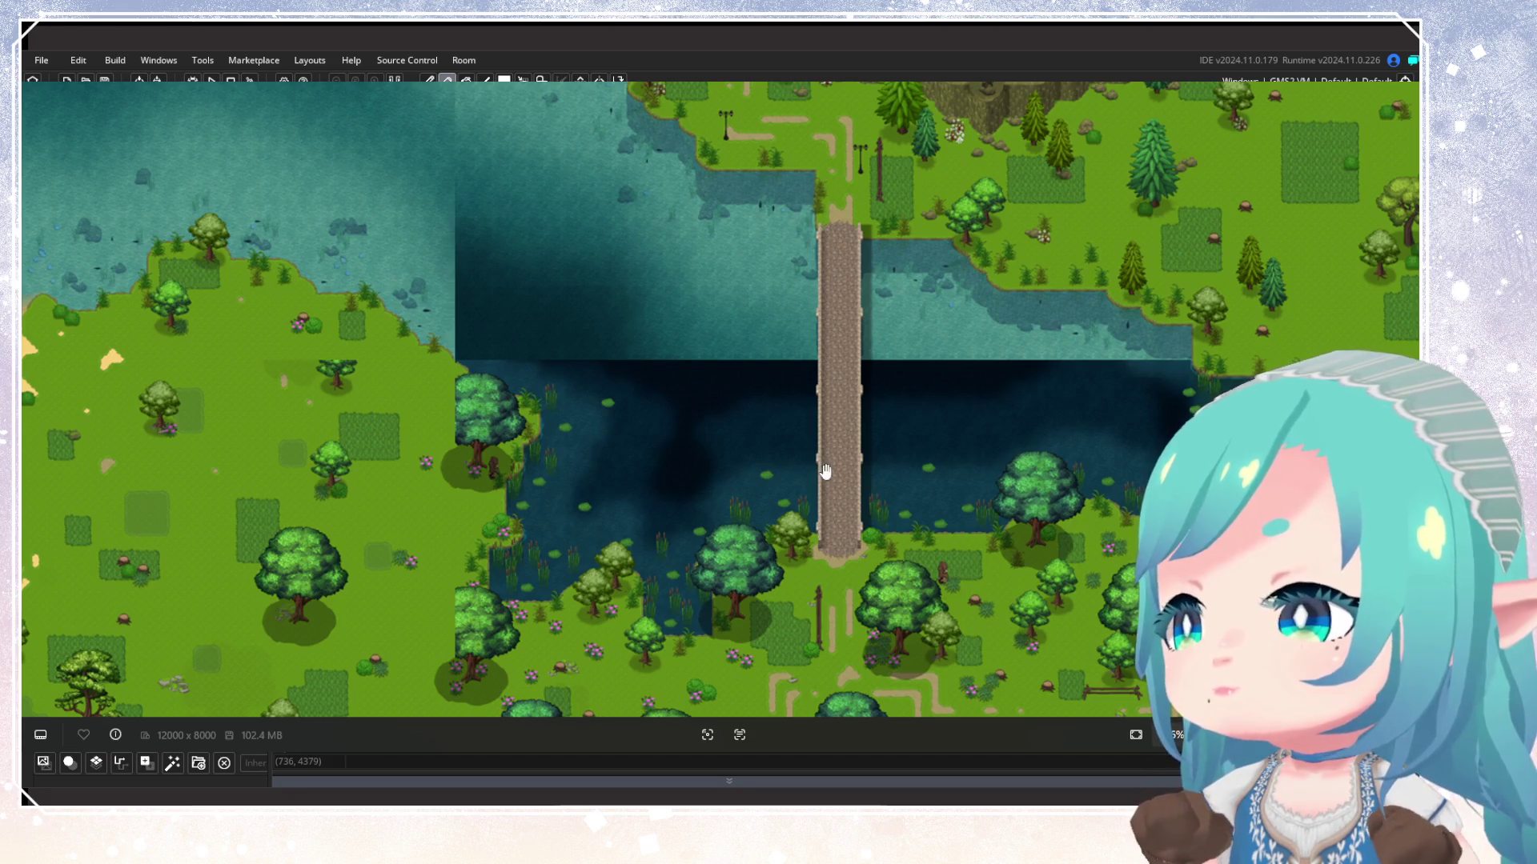
pyautogui.scroll(-5, 894, 400)
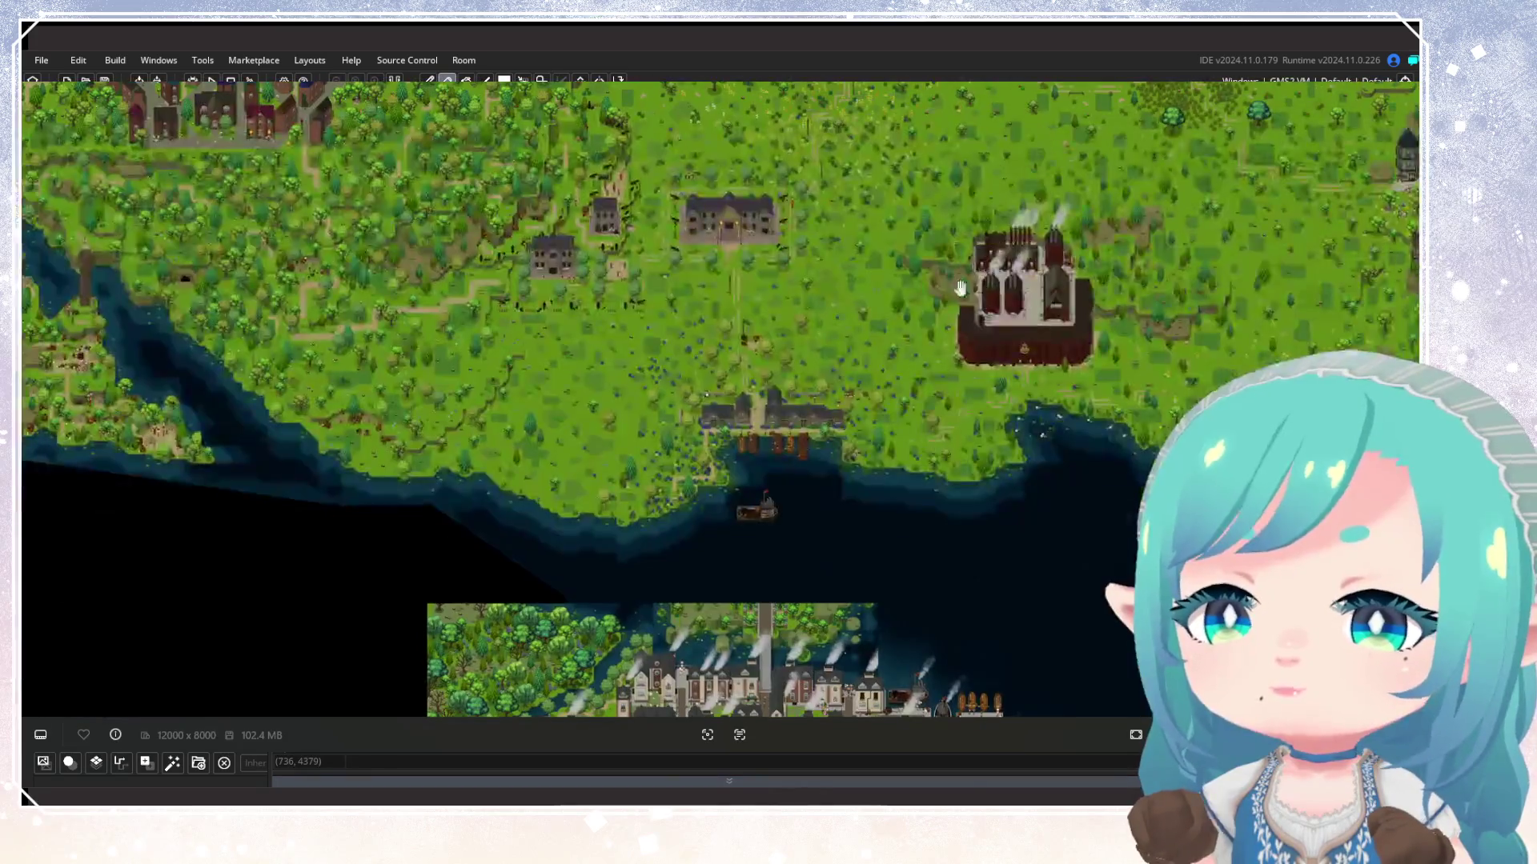
pyautogui.scroll(6, 1032, 374)
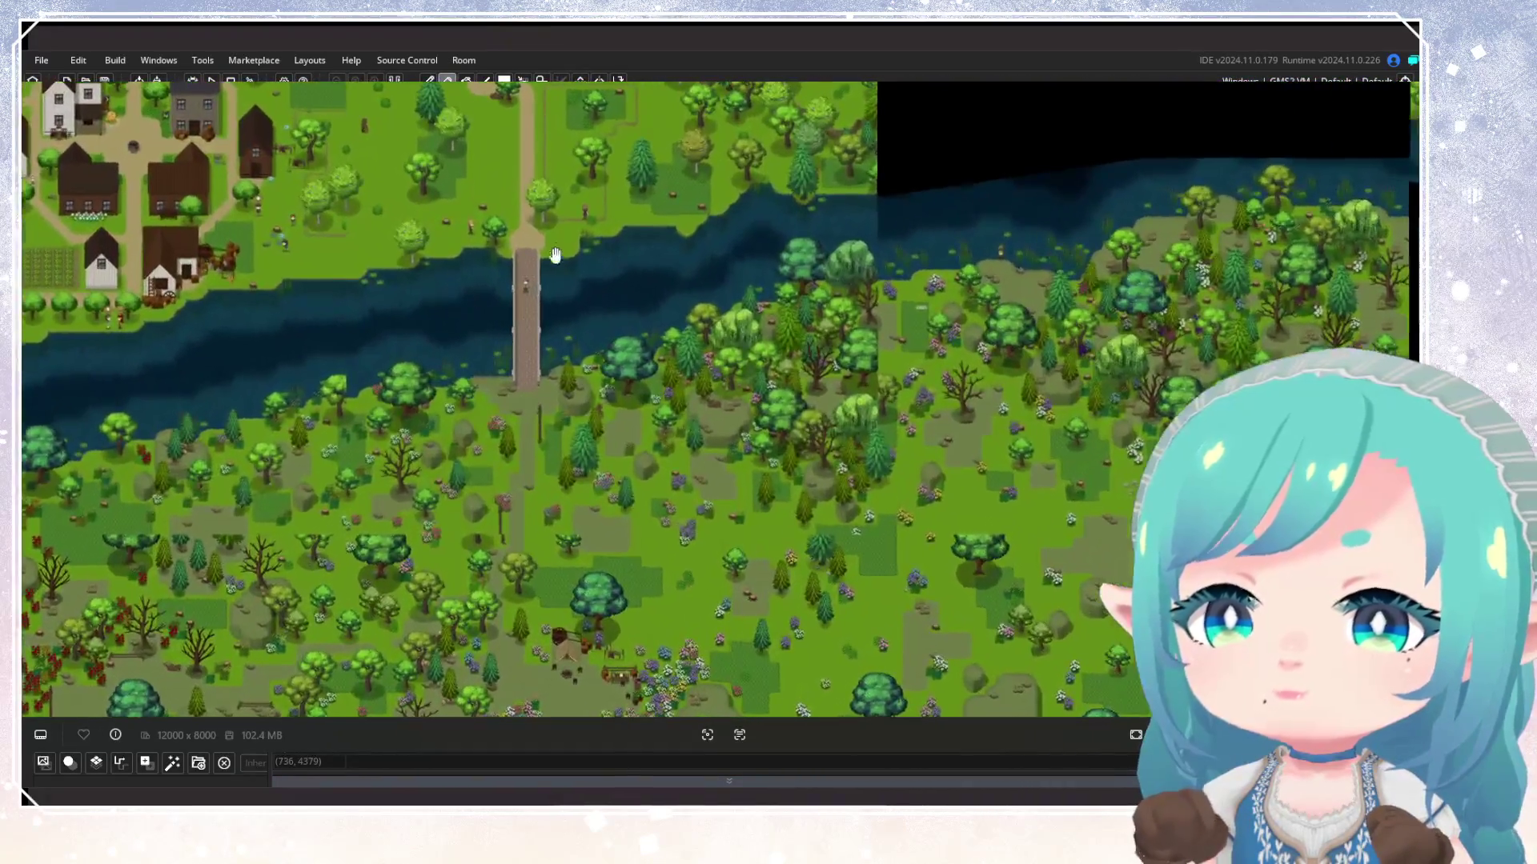
pyautogui.scroll(-6, 537, 428)
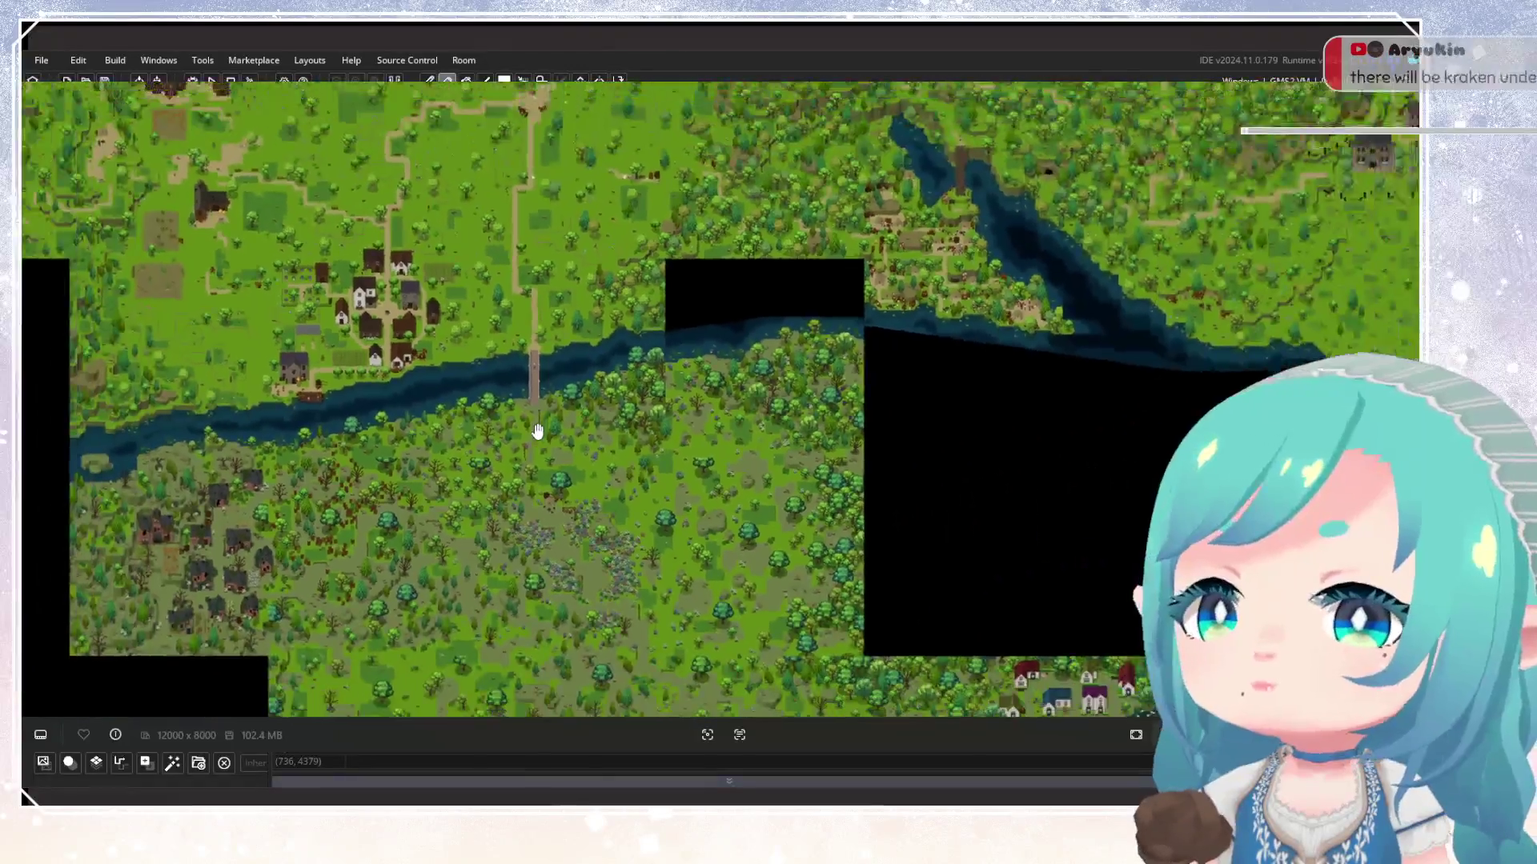
pyautogui.scroll(-2, 537, 431)
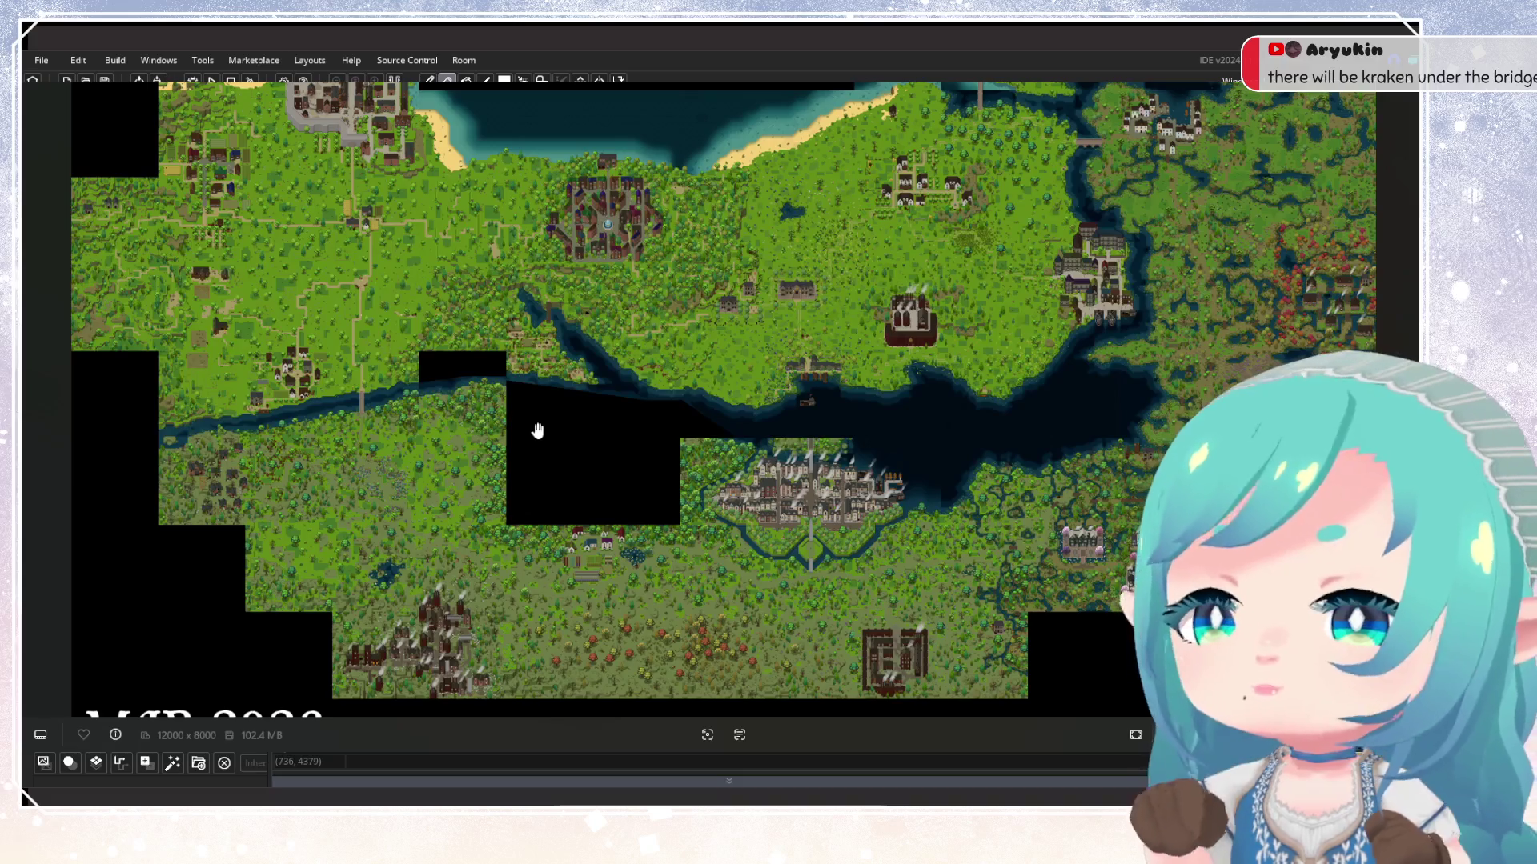
# Pull back from the bridge close-up and frame the stone bridge higher in view
pyautogui.scroll(8, 316, 422)
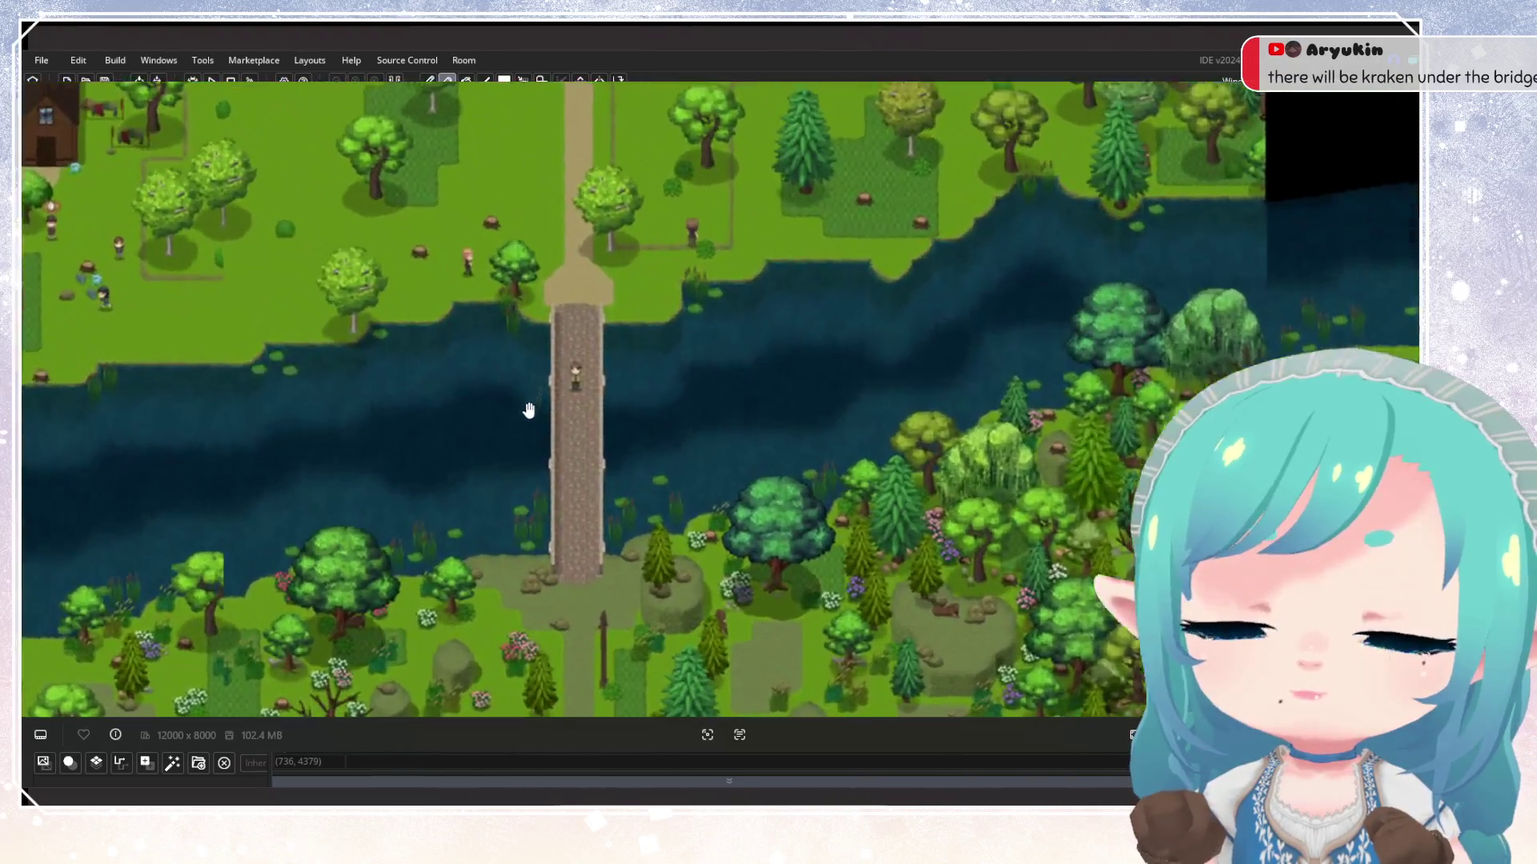
pyautogui.scroll(2, 645, 611)
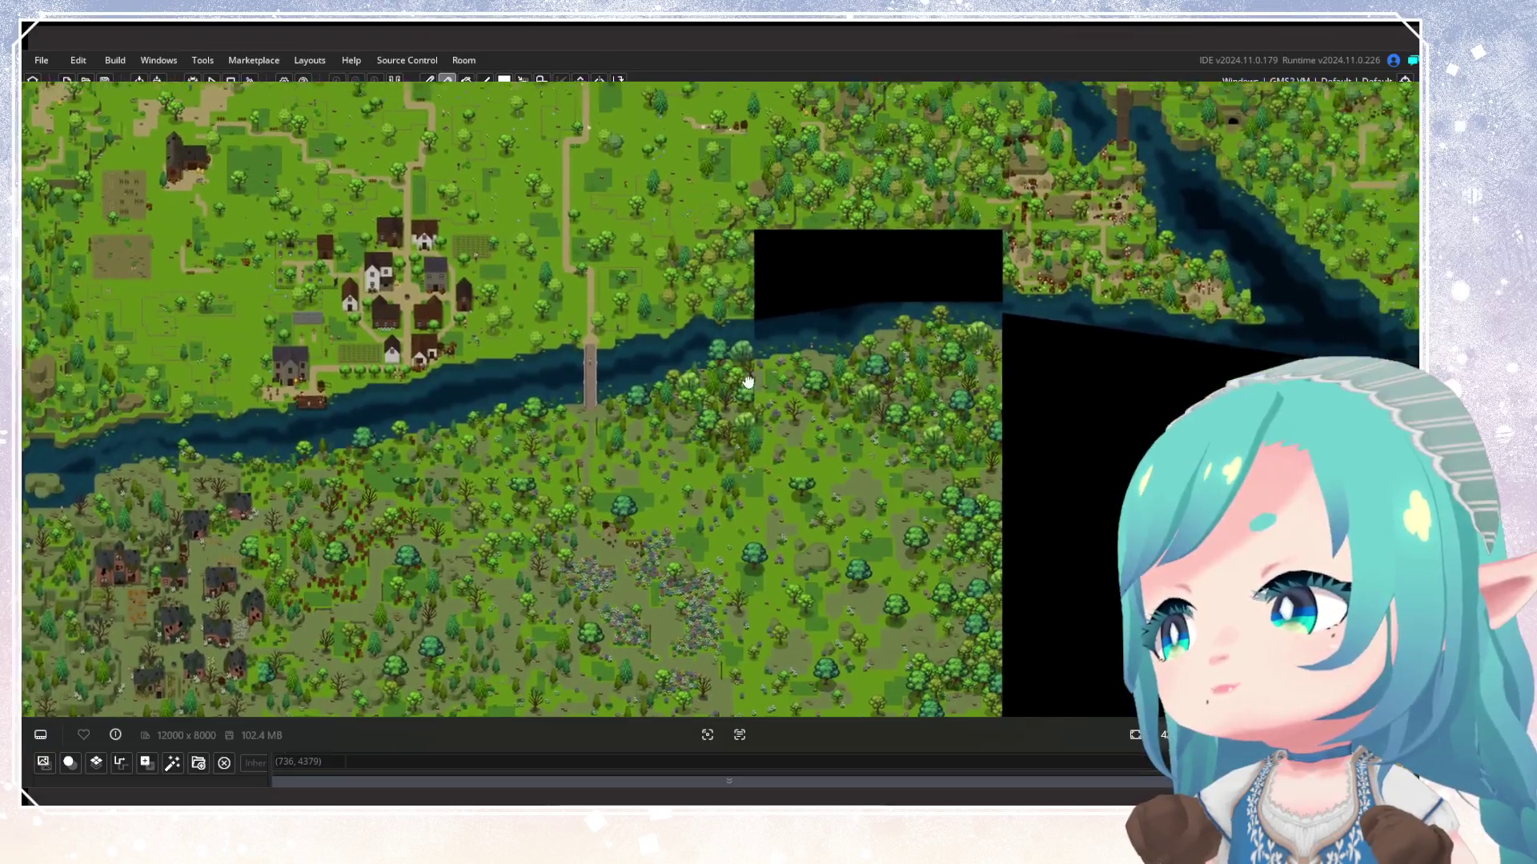
pyautogui.moveTo(749, 382)
pyautogui.mouseDown()
pyautogui.moveTo(500, 419)
pyautogui.moveTo(305, 538)
pyautogui.moveTo(496, 558)
pyautogui.moveTo(789, 333)
pyautogui.moveTo(1018, 211)
pyautogui.moveTo(833, 333)
pyautogui.moveTo(874, 401)
pyautogui.moveTo(734, 425)
pyautogui.mouseUp()
pyautogui.scroll(10, 832, 432)
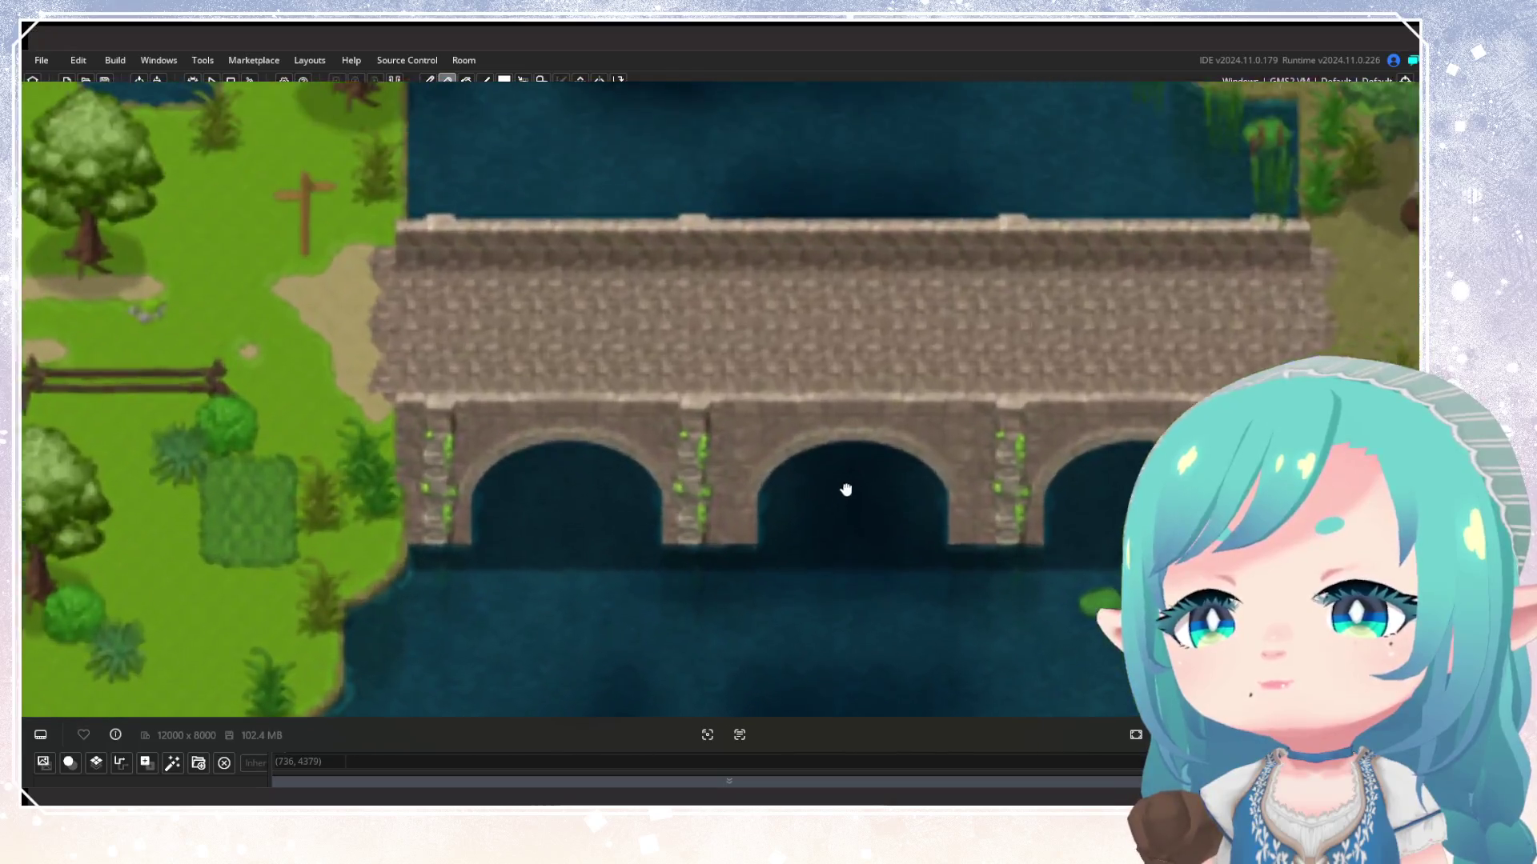
pyautogui.moveTo(846, 490); pyautogui.dragTo(818, 436)
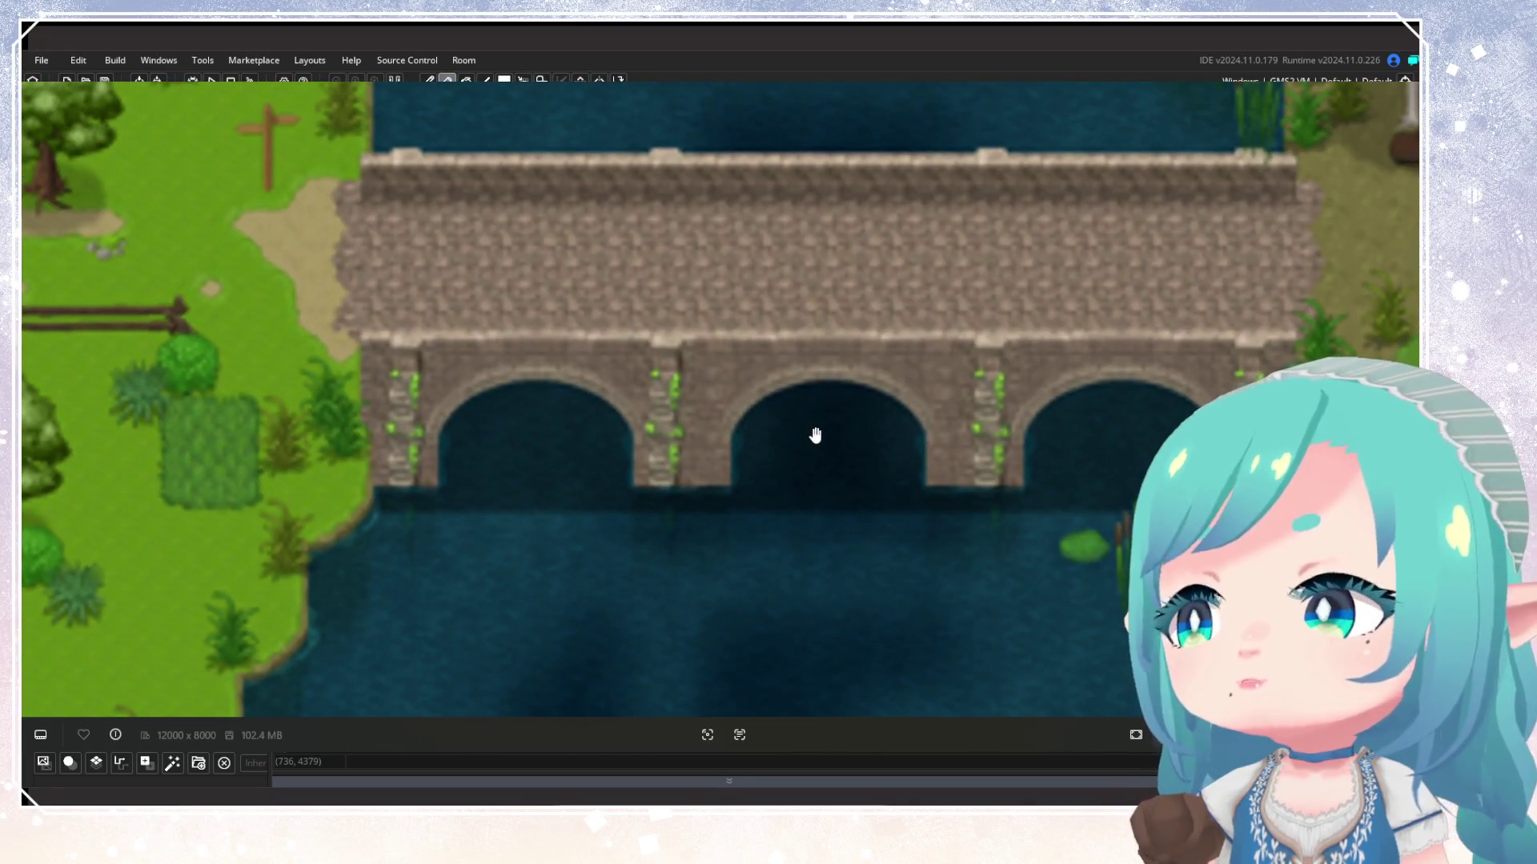
pyautogui.scroll(-10, 815, 435)
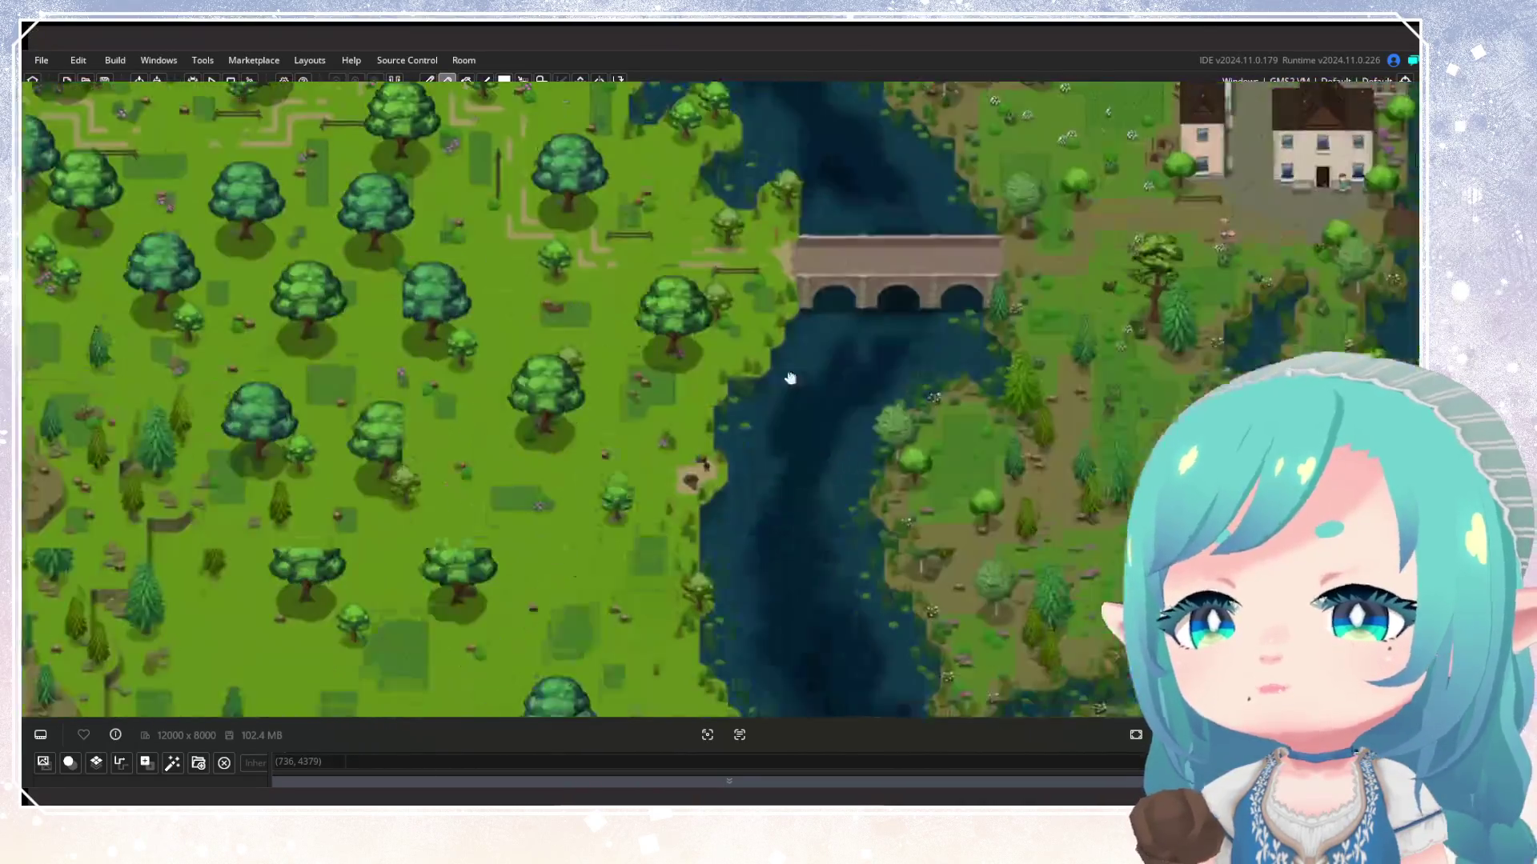
pyautogui.scroll(-2, 871, 539)
# Survey the coastline, open water, factory and town
pyautogui.moveTo(871, 538)
pyautogui.mouseDown()
pyautogui.moveTo(826, 288)
pyautogui.moveTo(813, 353)
pyautogui.mouseUp()
pyautogui.scroll(3, 758, 296)
pyautogui.scroll(3, 814, 374)
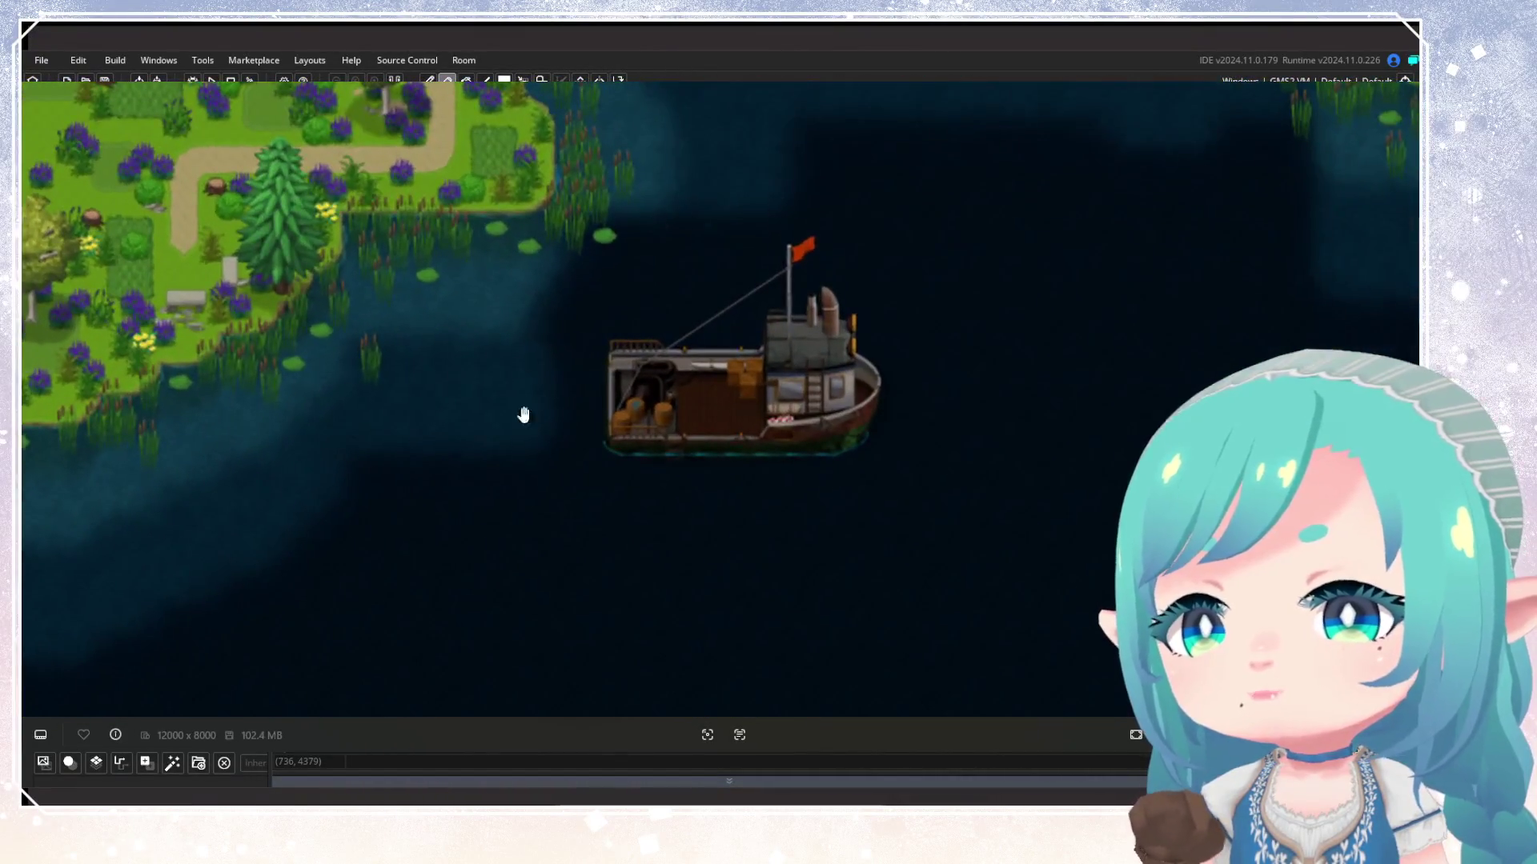
pyautogui.scroll(-6, 920, 425)
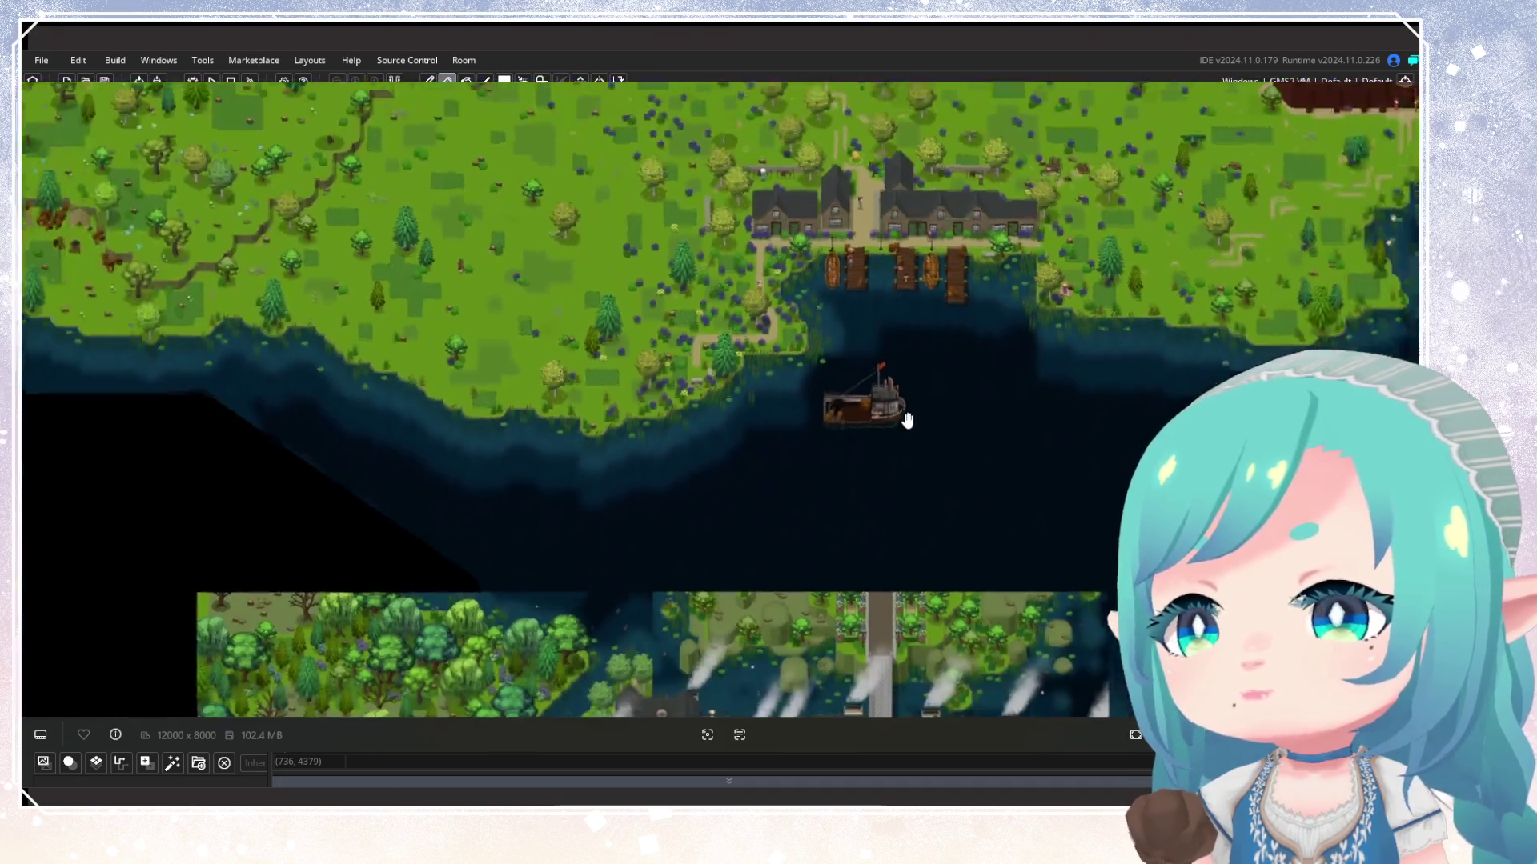
pyautogui.moveTo(909, 418); pyautogui.dragTo(545, 552)
pyautogui.scroll(3, 741, 299)
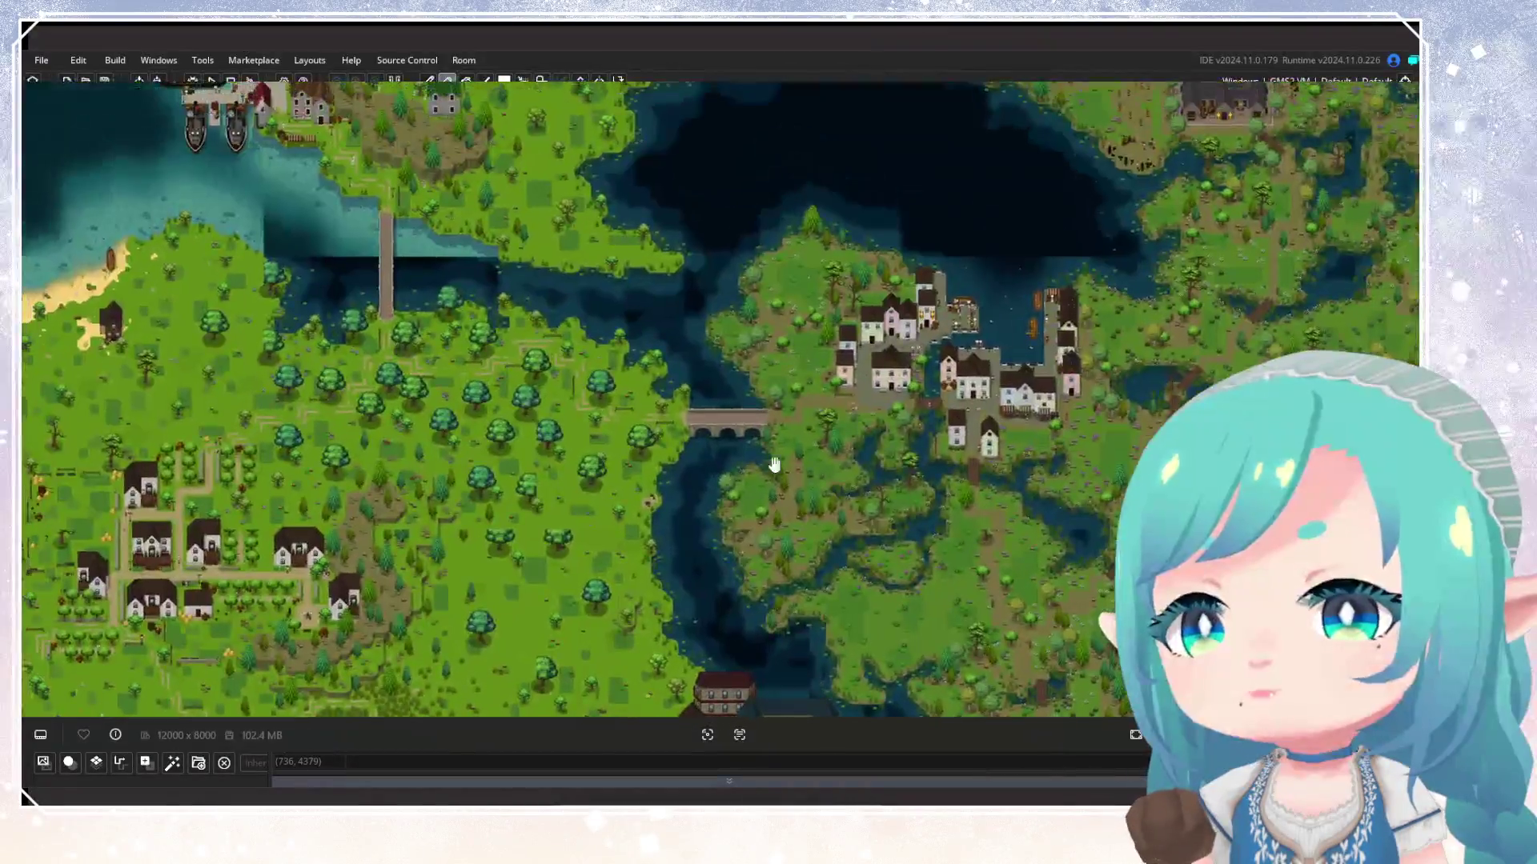
pyautogui.scroll(3, 775, 456)
pyautogui.scroll(5, 754, 454)
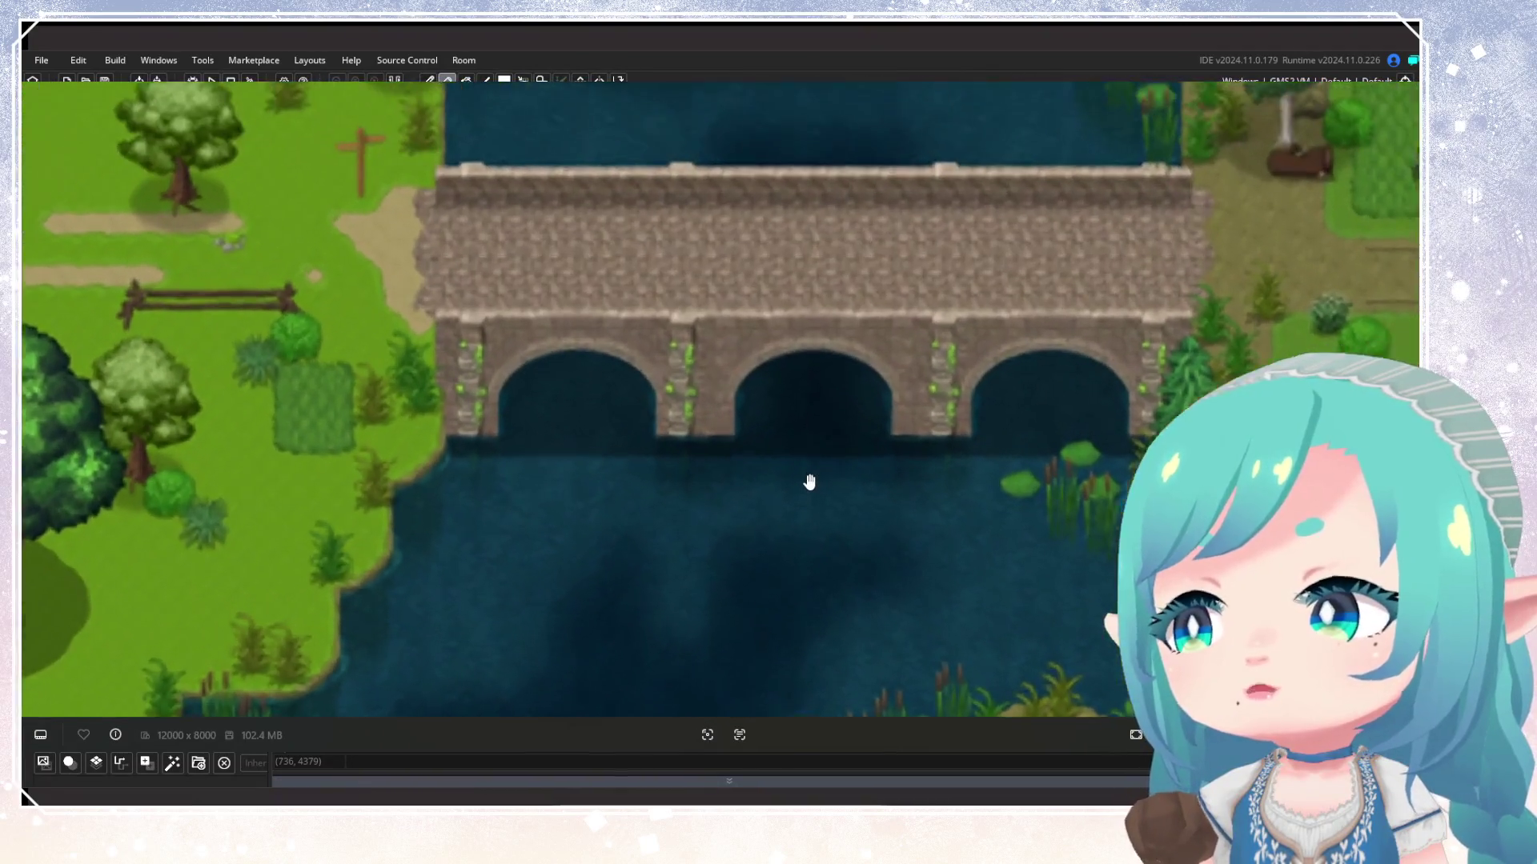
# Reveal the river above the stone bridge and the forest beyond it
pyautogui.moveTo(813, 347); pyautogui.dragTo(824, 470)
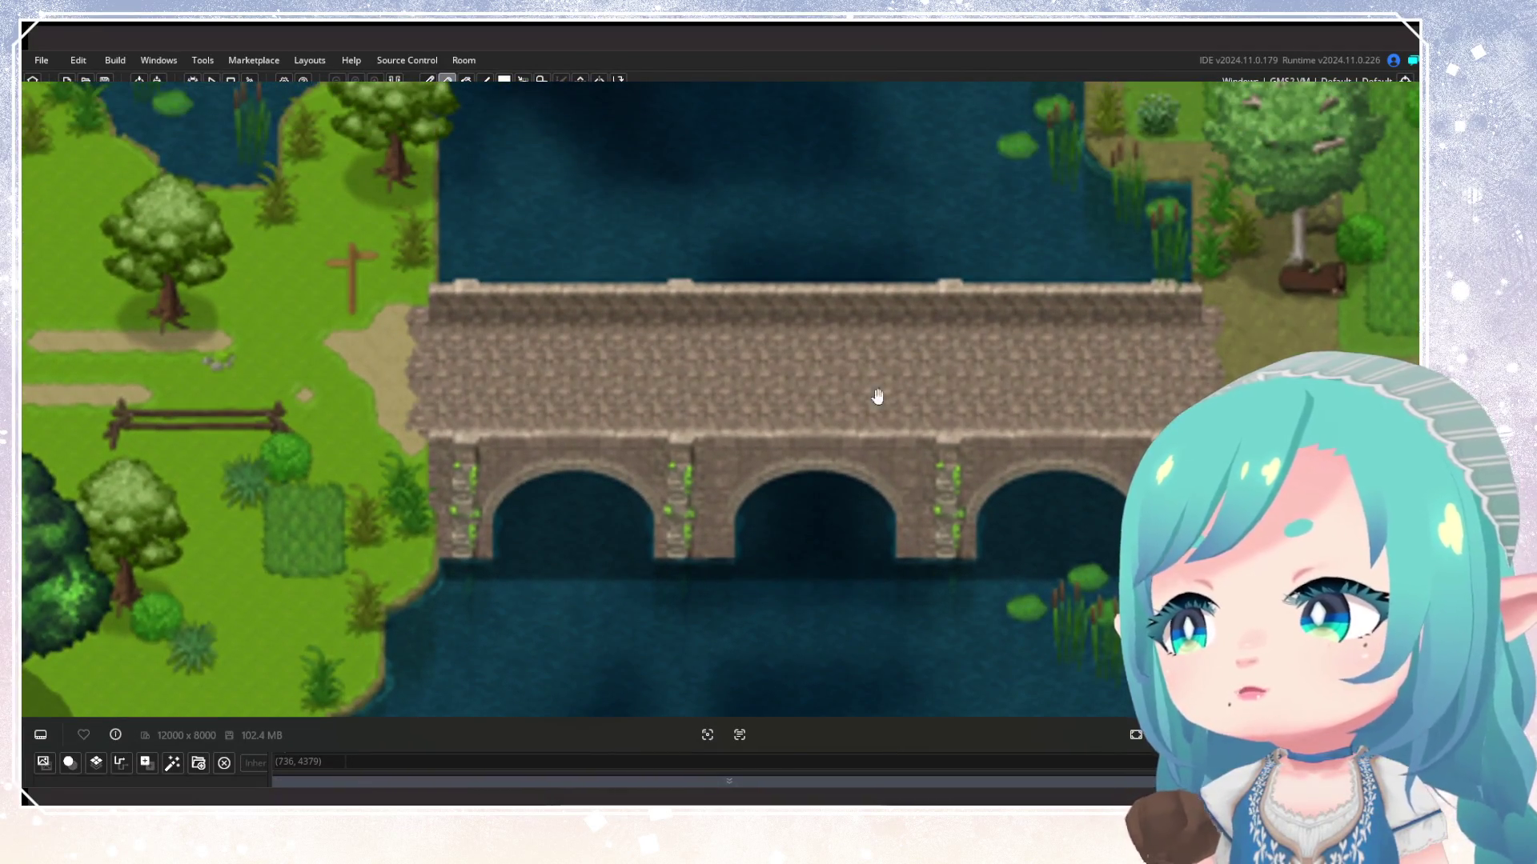
pyautogui.scroll(-3, 870, 397)
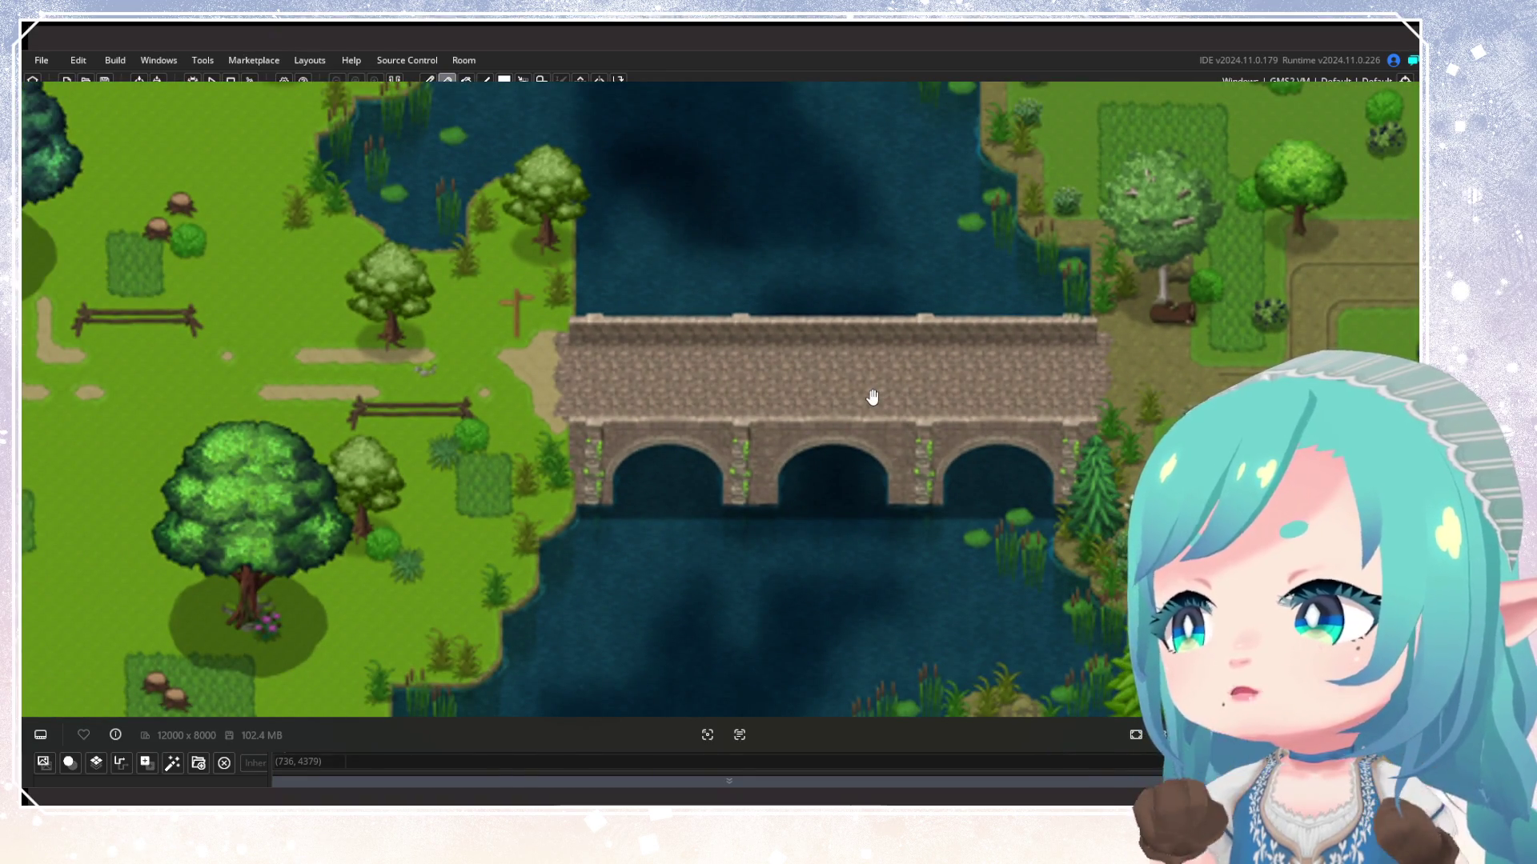
pyautogui.scroll(4, 872, 397)
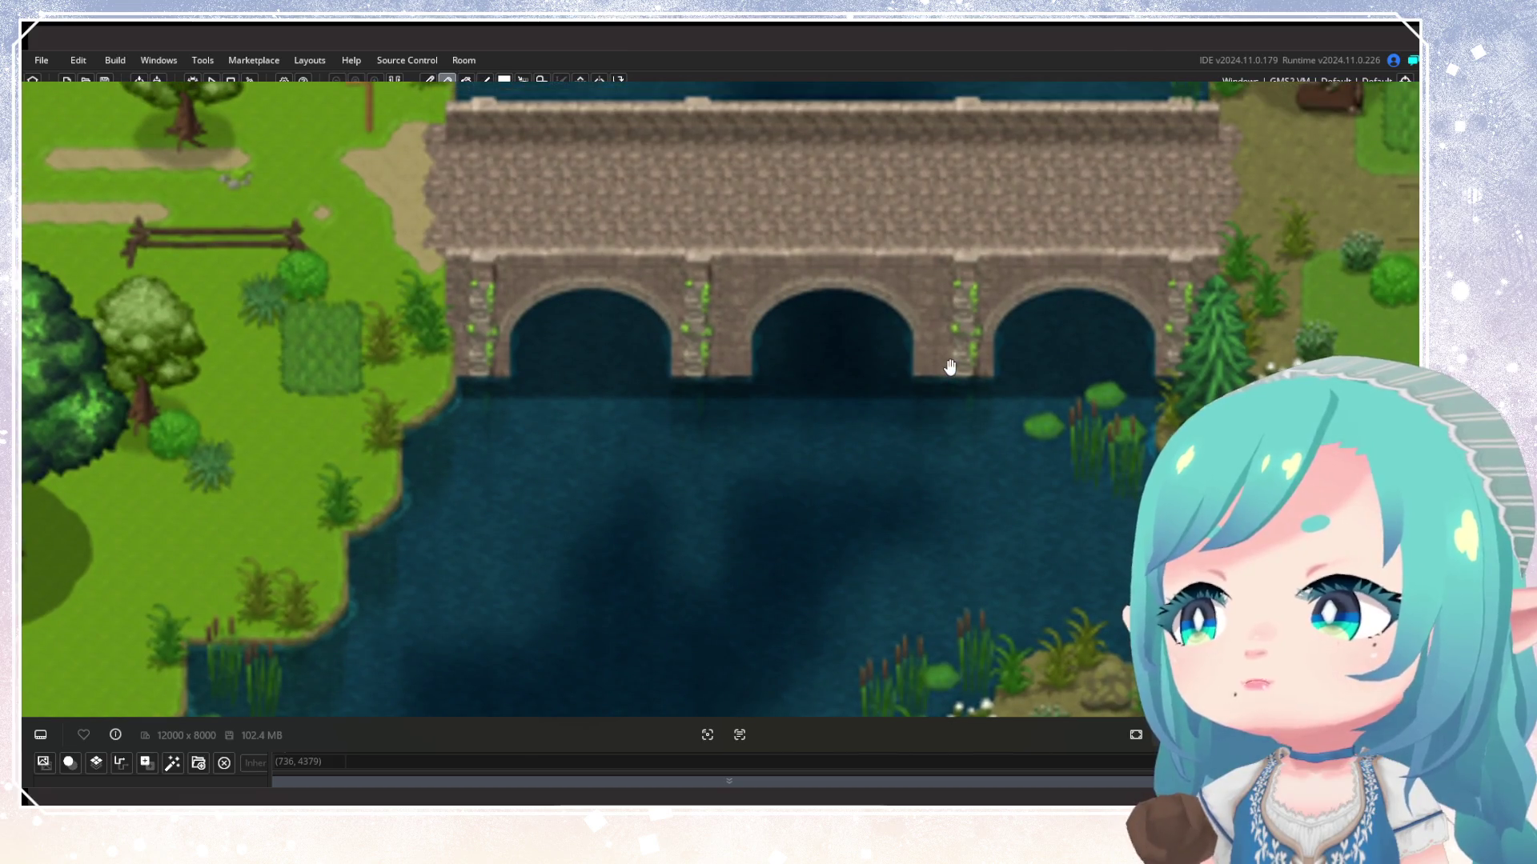
pyautogui.scroll(-5, 945, 373)
pyautogui.moveTo(933, 377)
pyautogui.mouseDown()
pyautogui.moveTo(789, 264)
pyautogui.moveTo(832, 268)
pyautogui.moveTo(844, 468)
pyautogui.mouseUp()
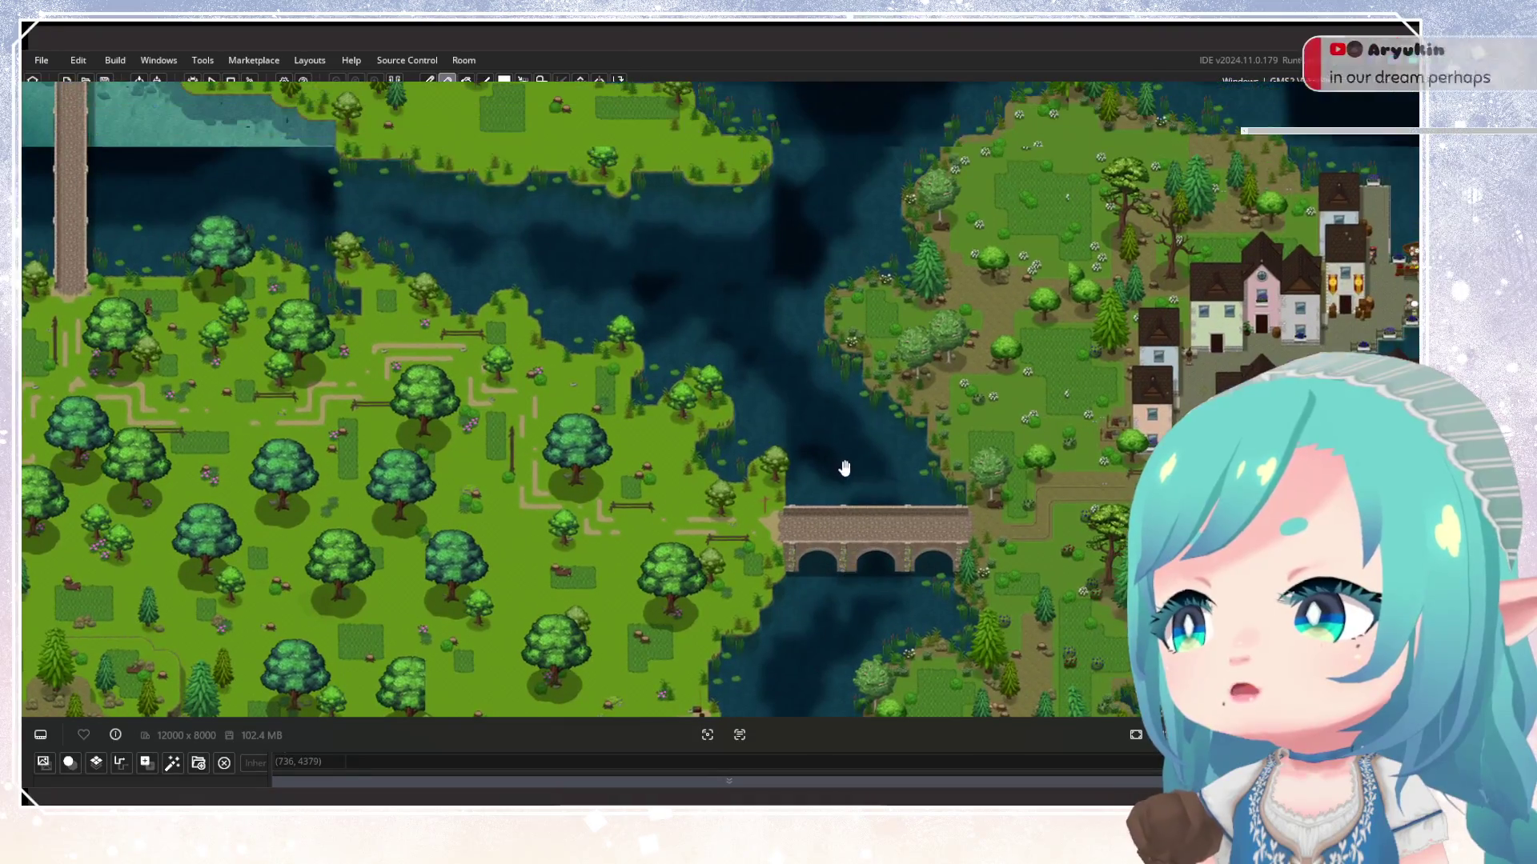
pyautogui.scroll(-4, 844, 469)
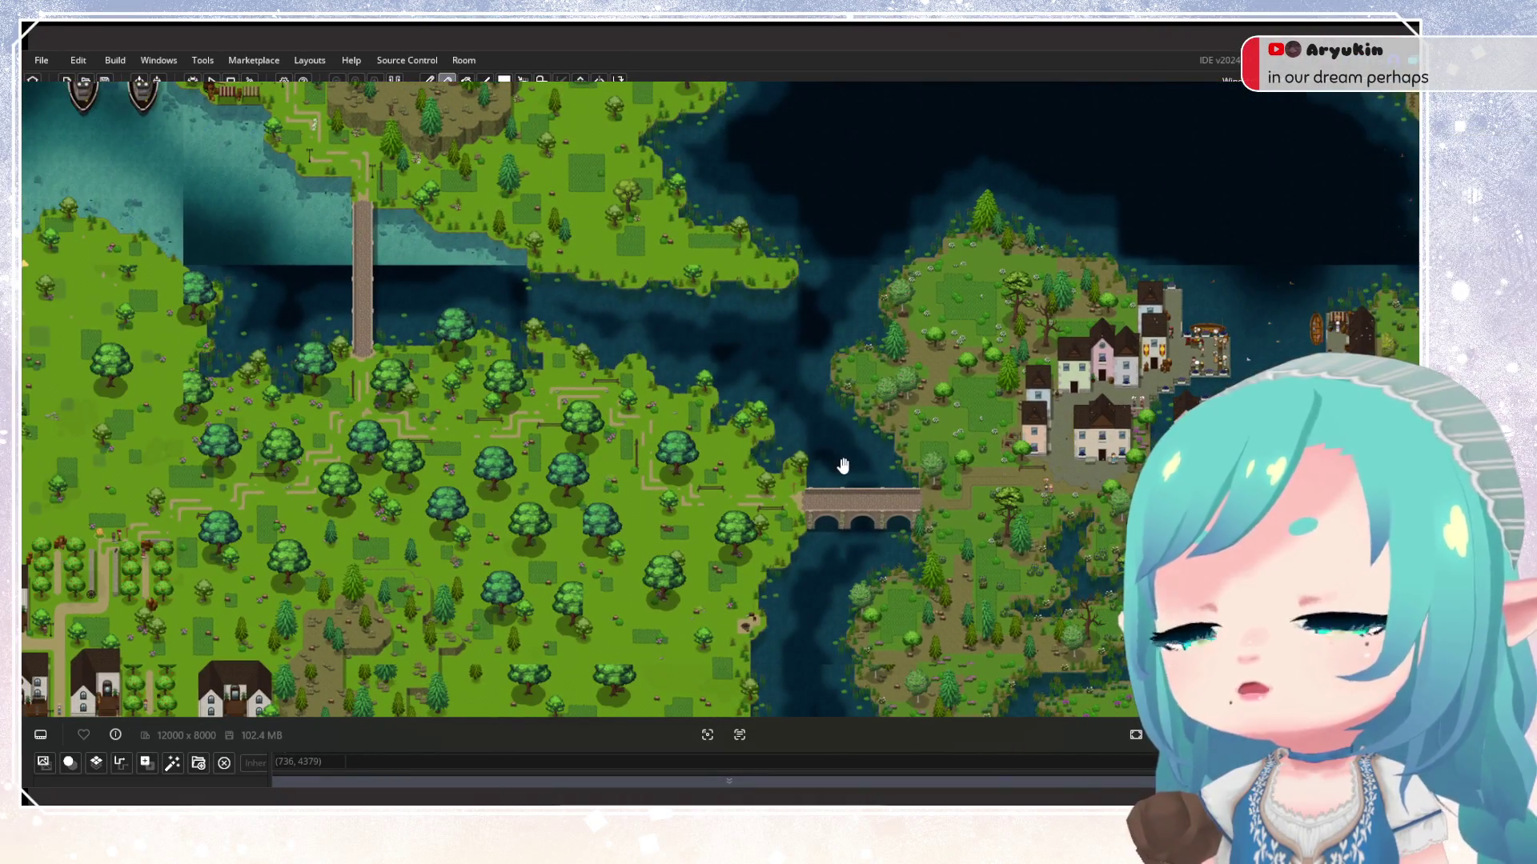
# Look over the river, large mansion, harbour village and southern town, returning to the bridge
pyautogui.moveTo(843, 466)
pyautogui.mouseDown()
pyautogui.moveTo(919, 319)
pyautogui.moveTo(799, 260)
pyautogui.mouseUp()
pyautogui.moveTo(788, 428); pyautogui.dragTo(874, 346)
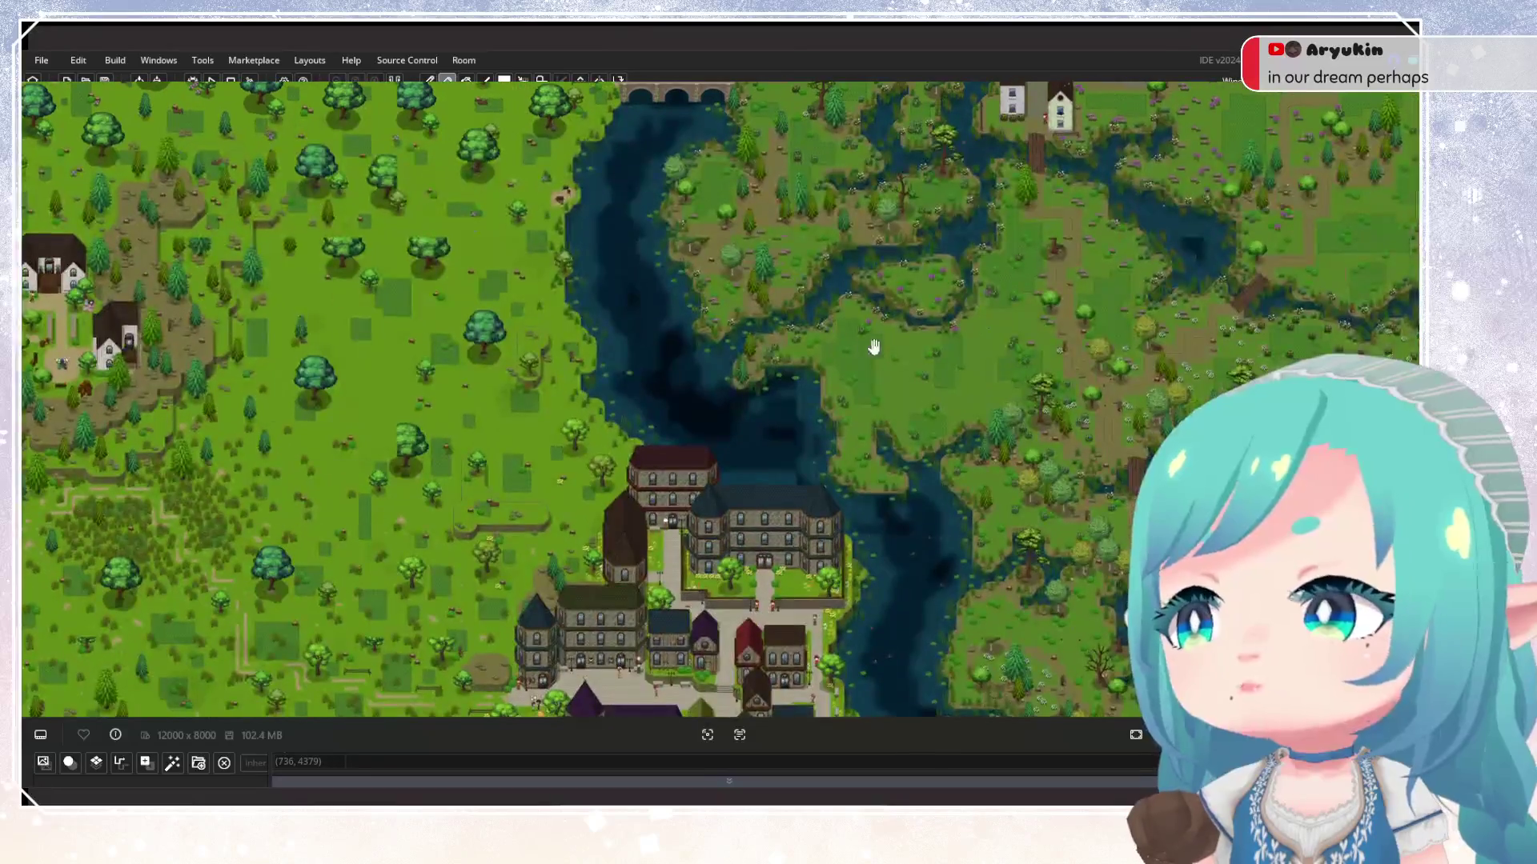
pyautogui.moveTo(700, 136); pyautogui.dragTo(784, 444)
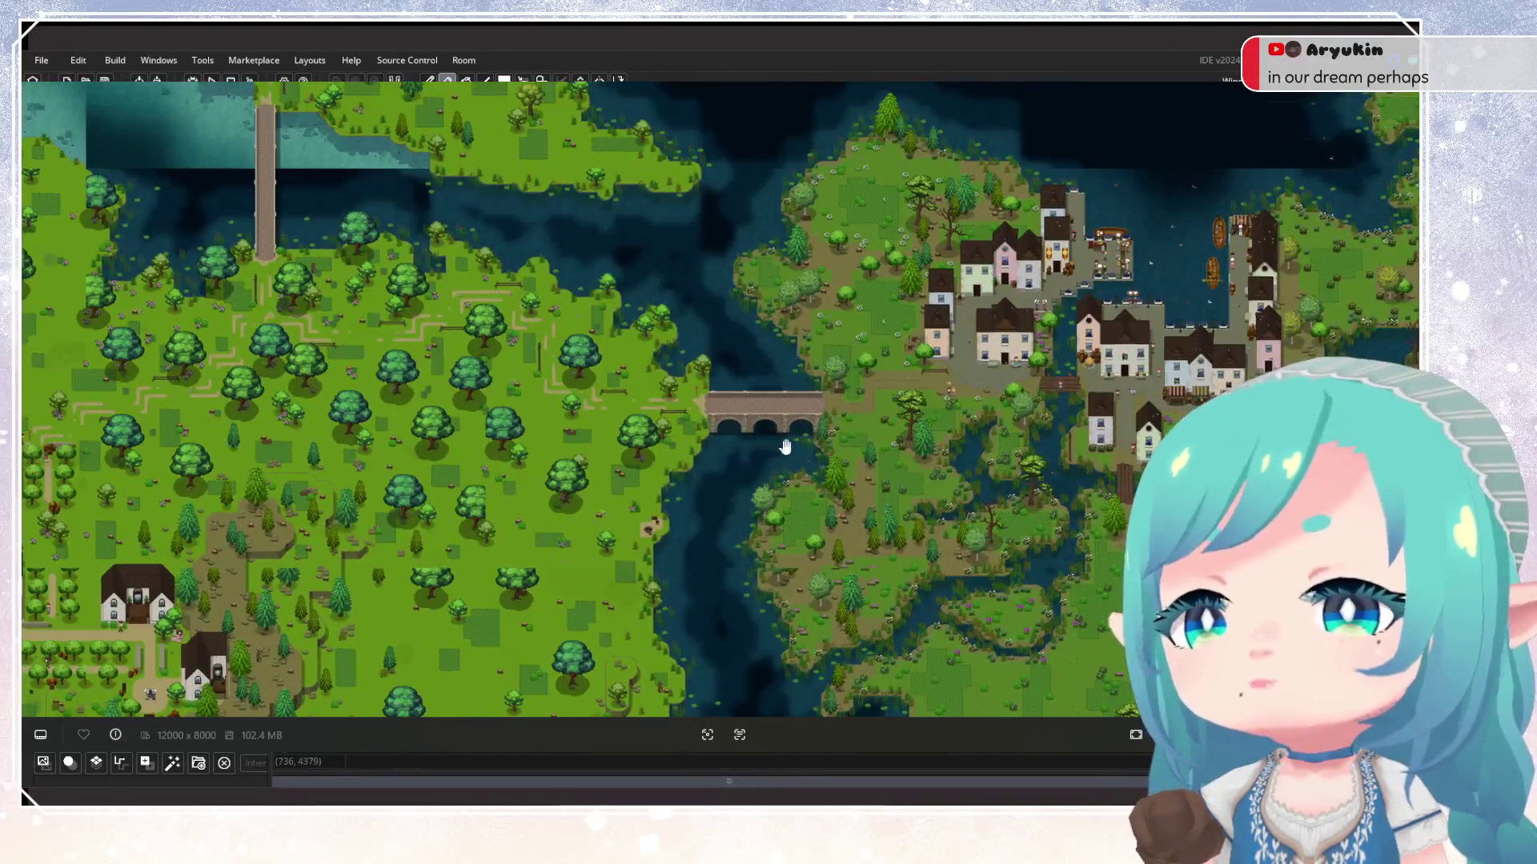
pyautogui.scroll(-1, 963, 461)
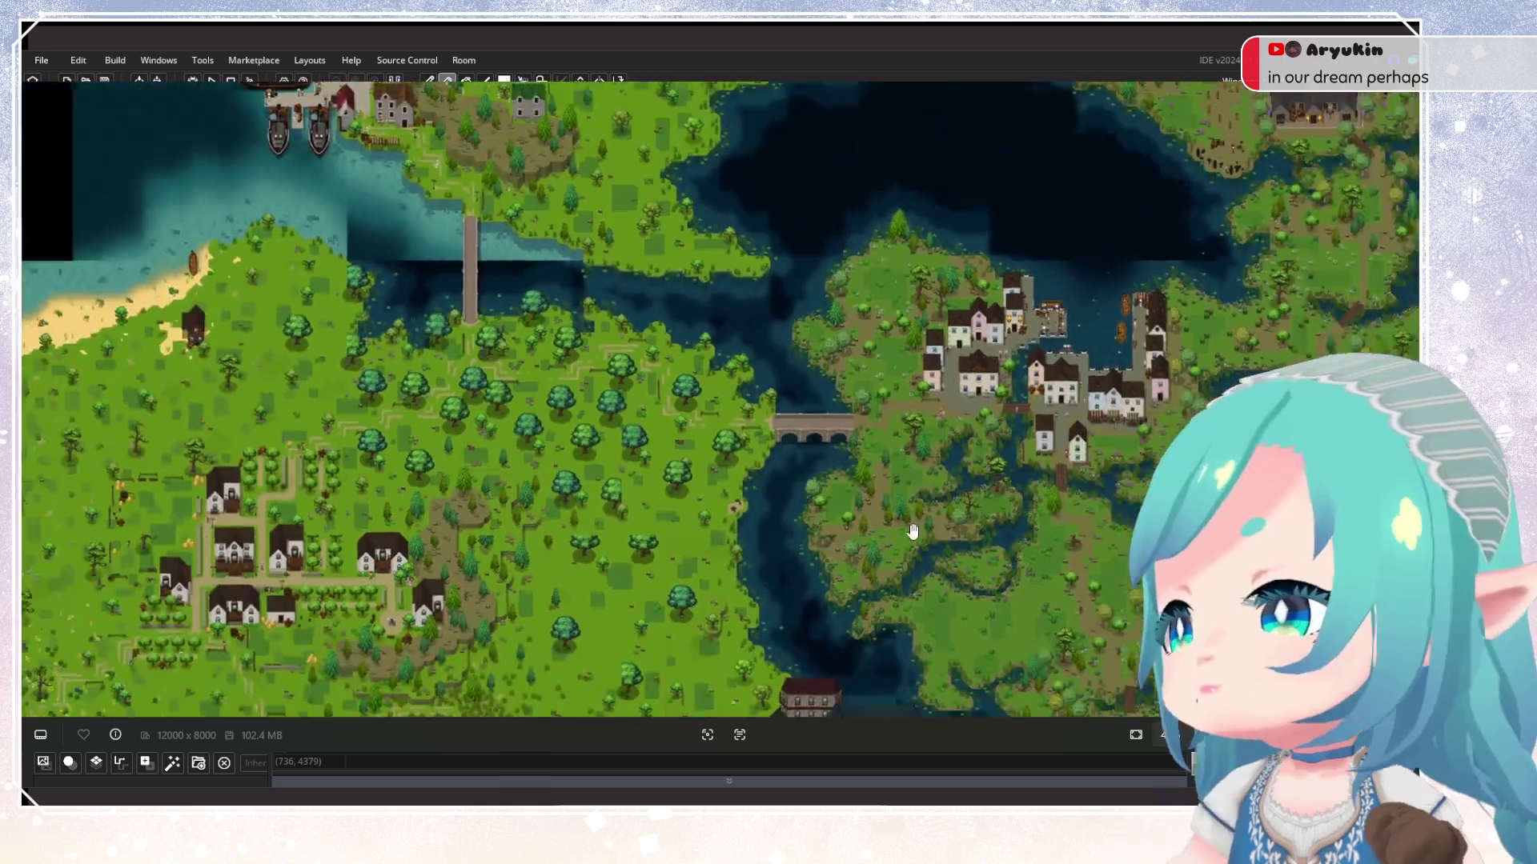
pyautogui.moveTo(963, 460); pyautogui.dragTo(920, 264)
pyautogui.moveTo(801, 232); pyautogui.dragTo(801, 402)
# Widen the view to take in the large bay and the moated town
pyautogui.scroll(5, 802, 402)
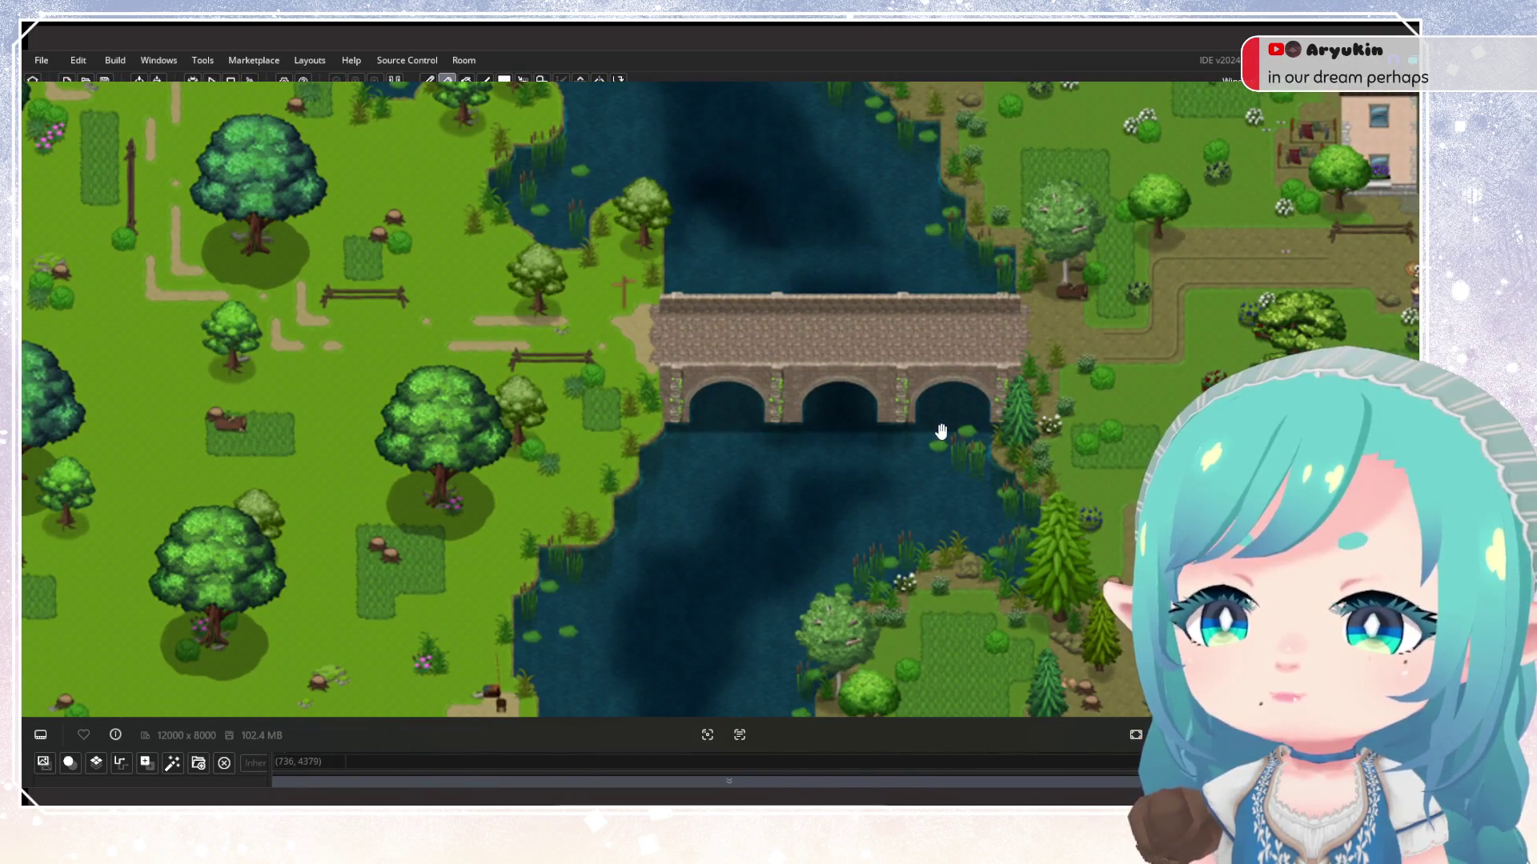
pyautogui.scroll(3, 941, 431)
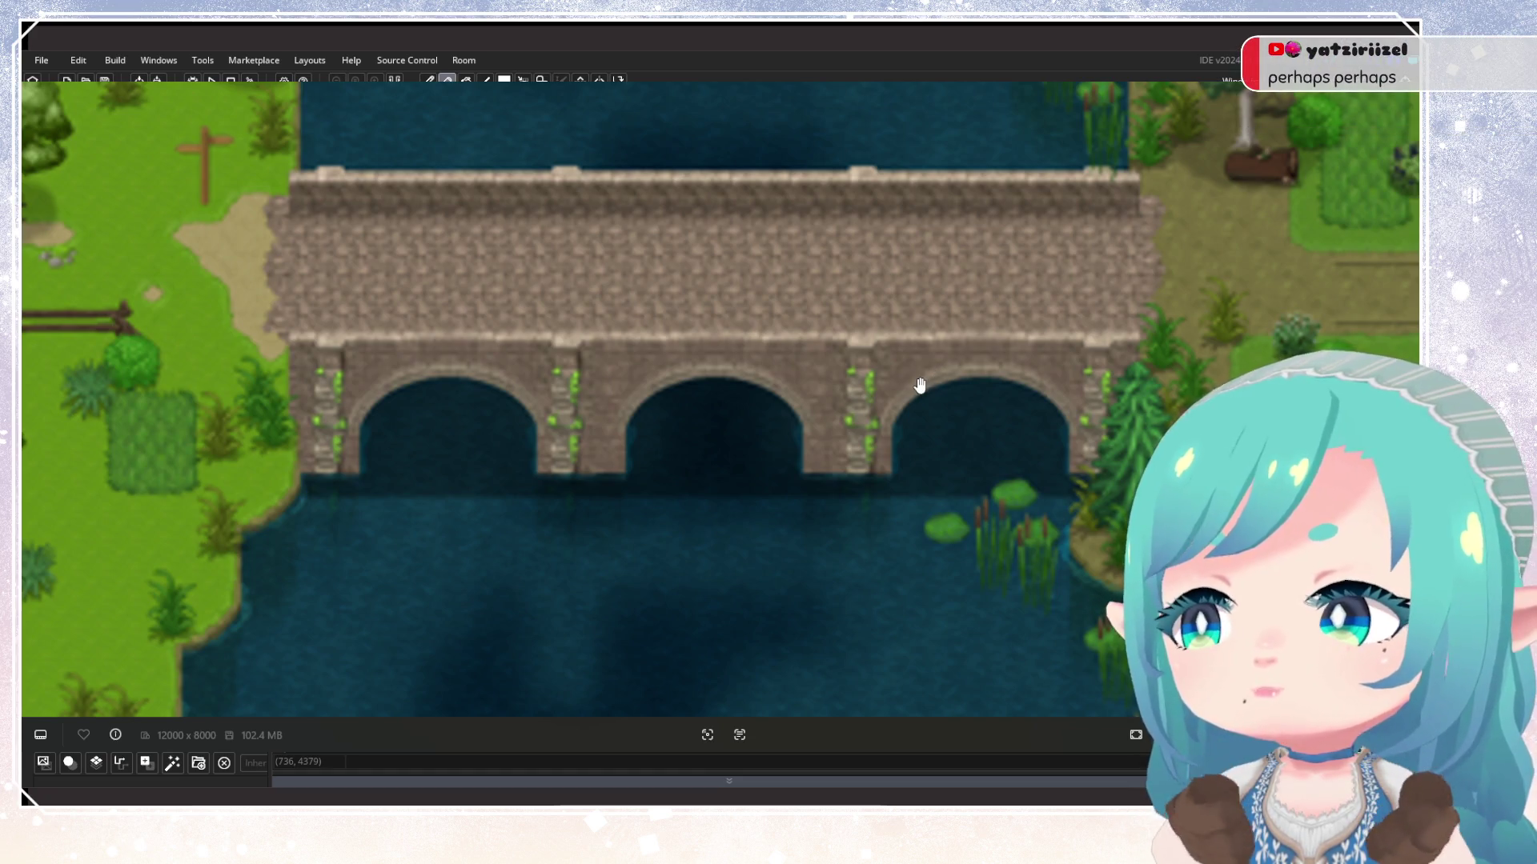
pyautogui.scroll(-9, 919, 386)
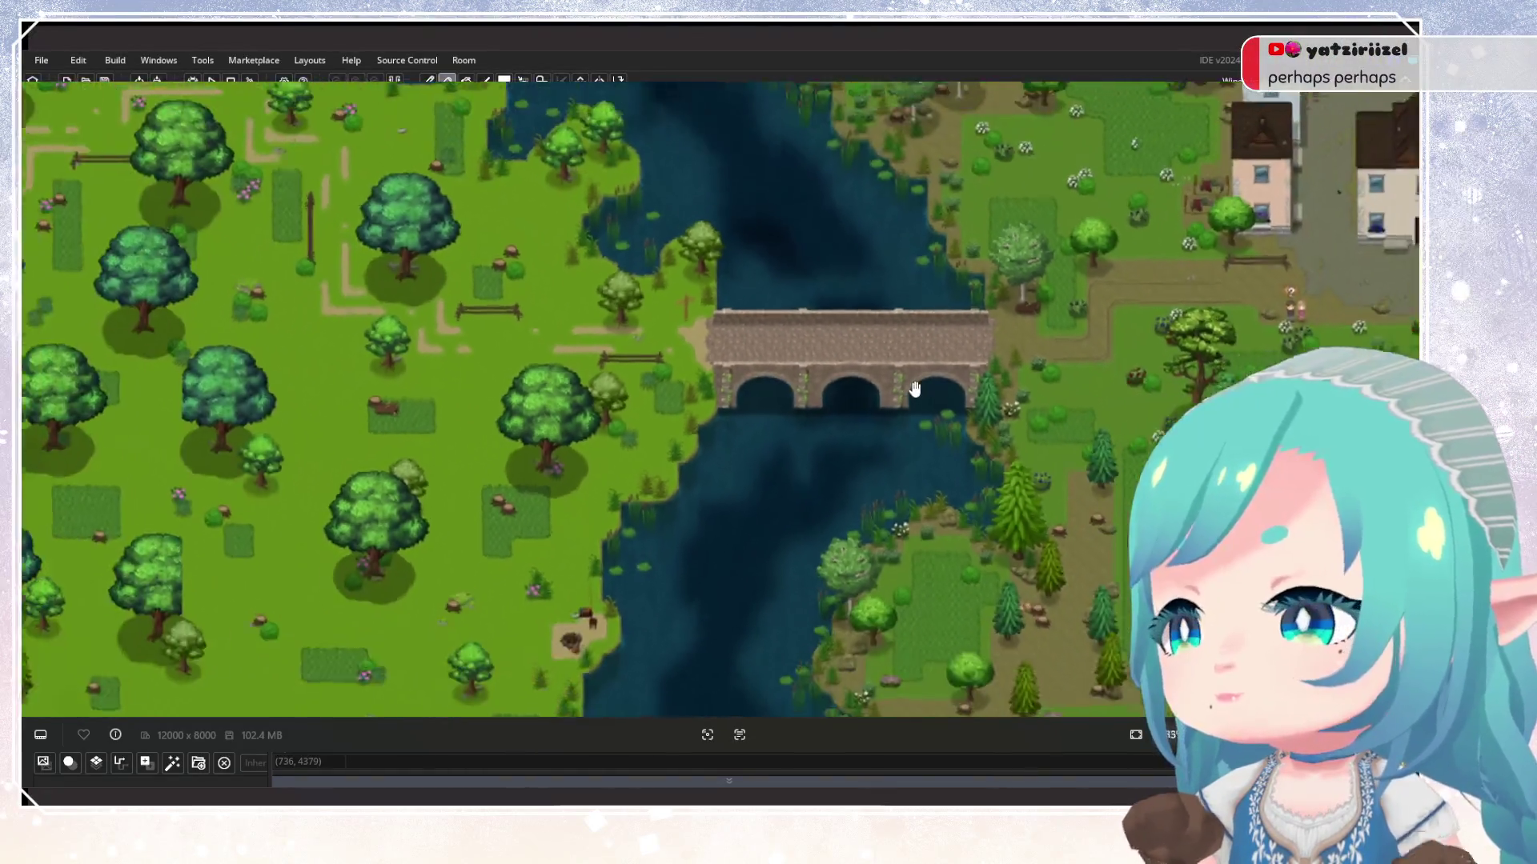
pyautogui.scroll(-10, 810, 420)
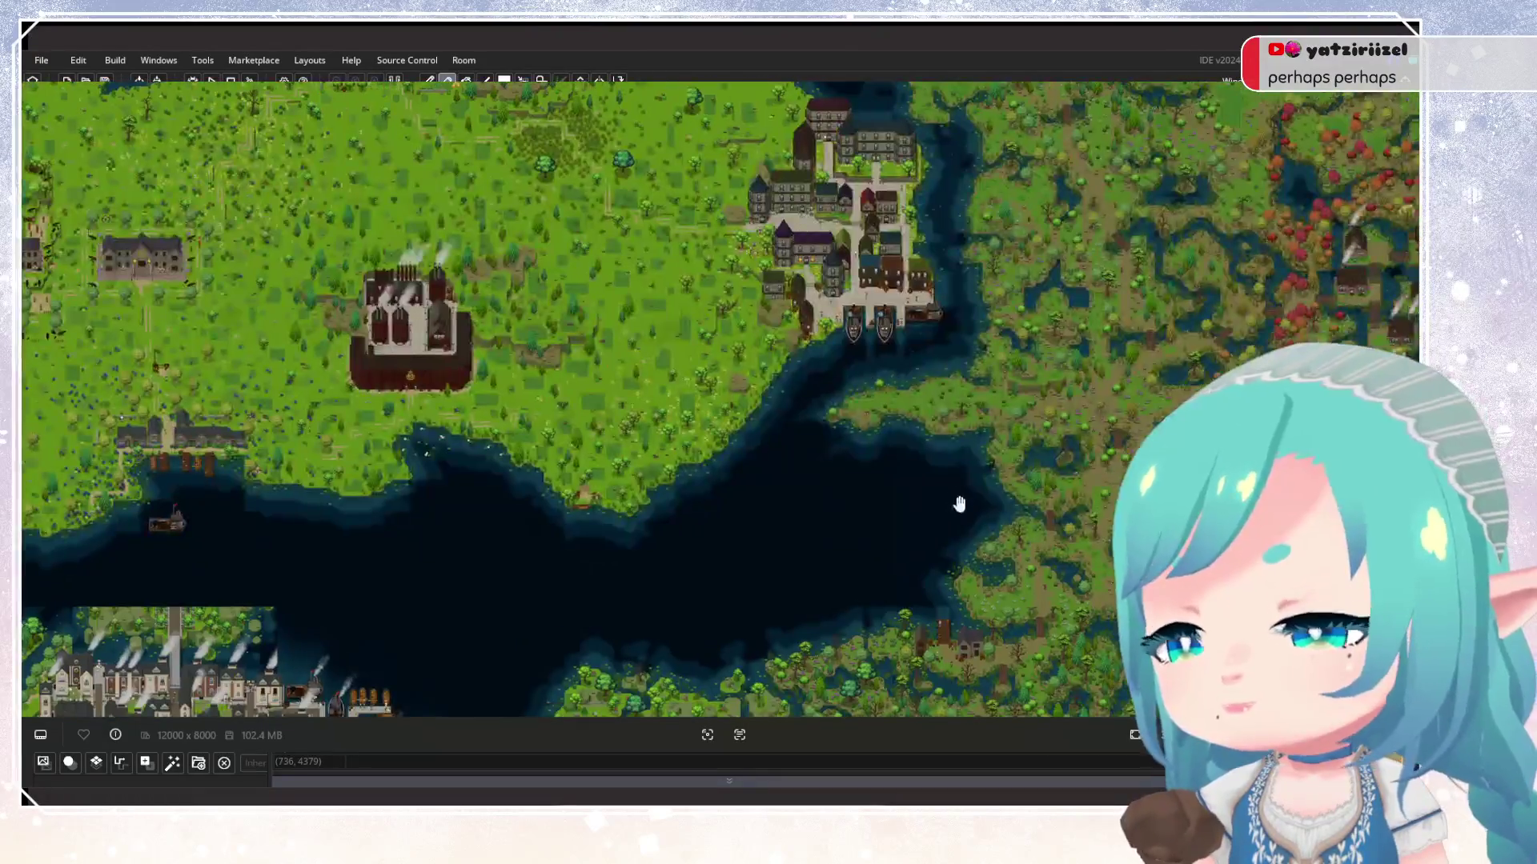
# Close in on the narrow bridge beside the coastal harbour town
pyautogui.scroll(-4, 897, 330)
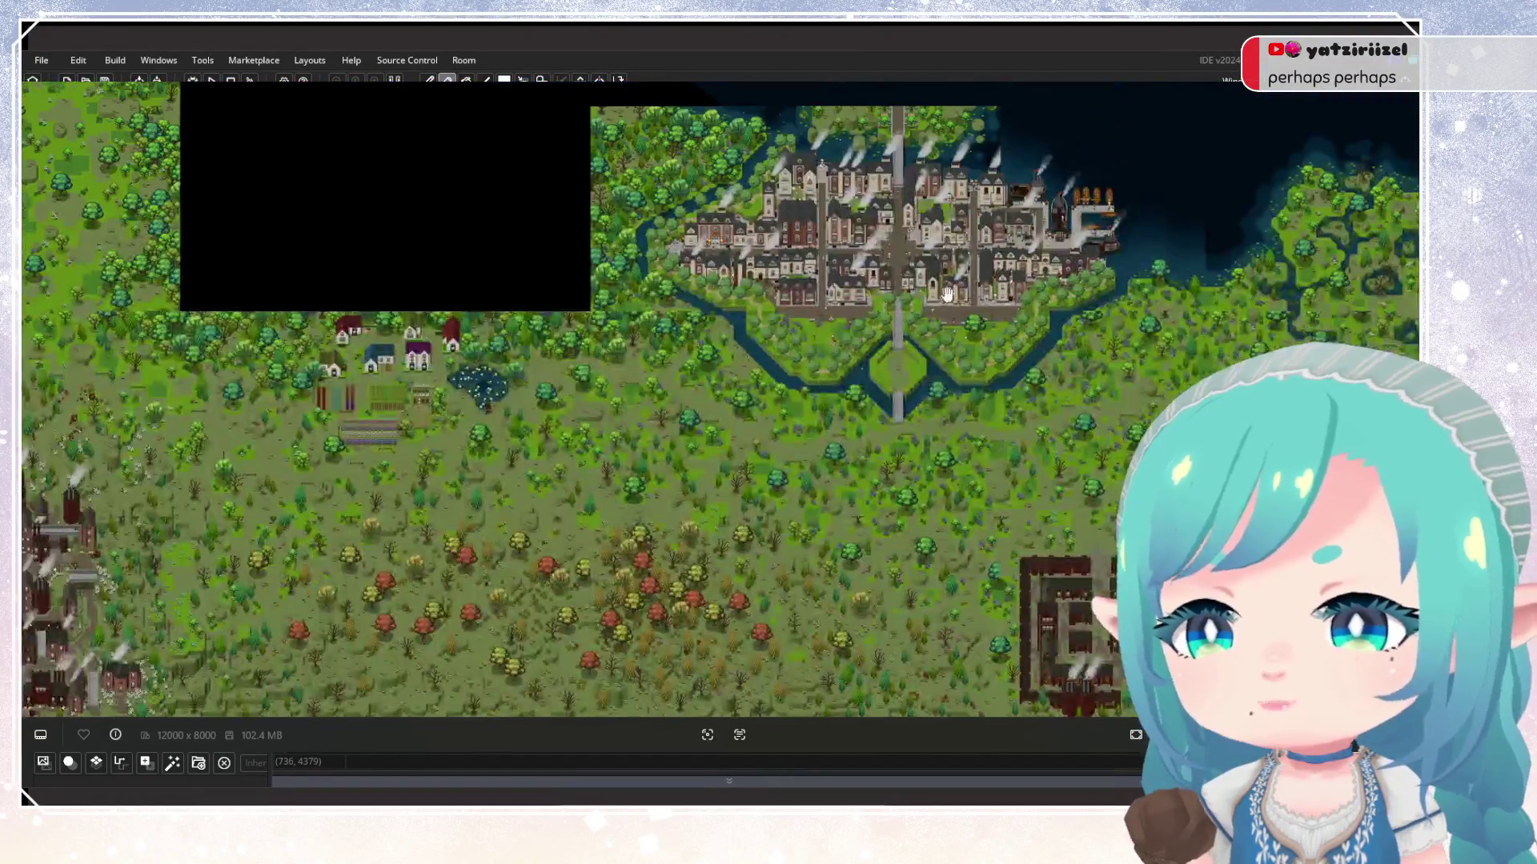
pyautogui.scroll(5, 918, 477)
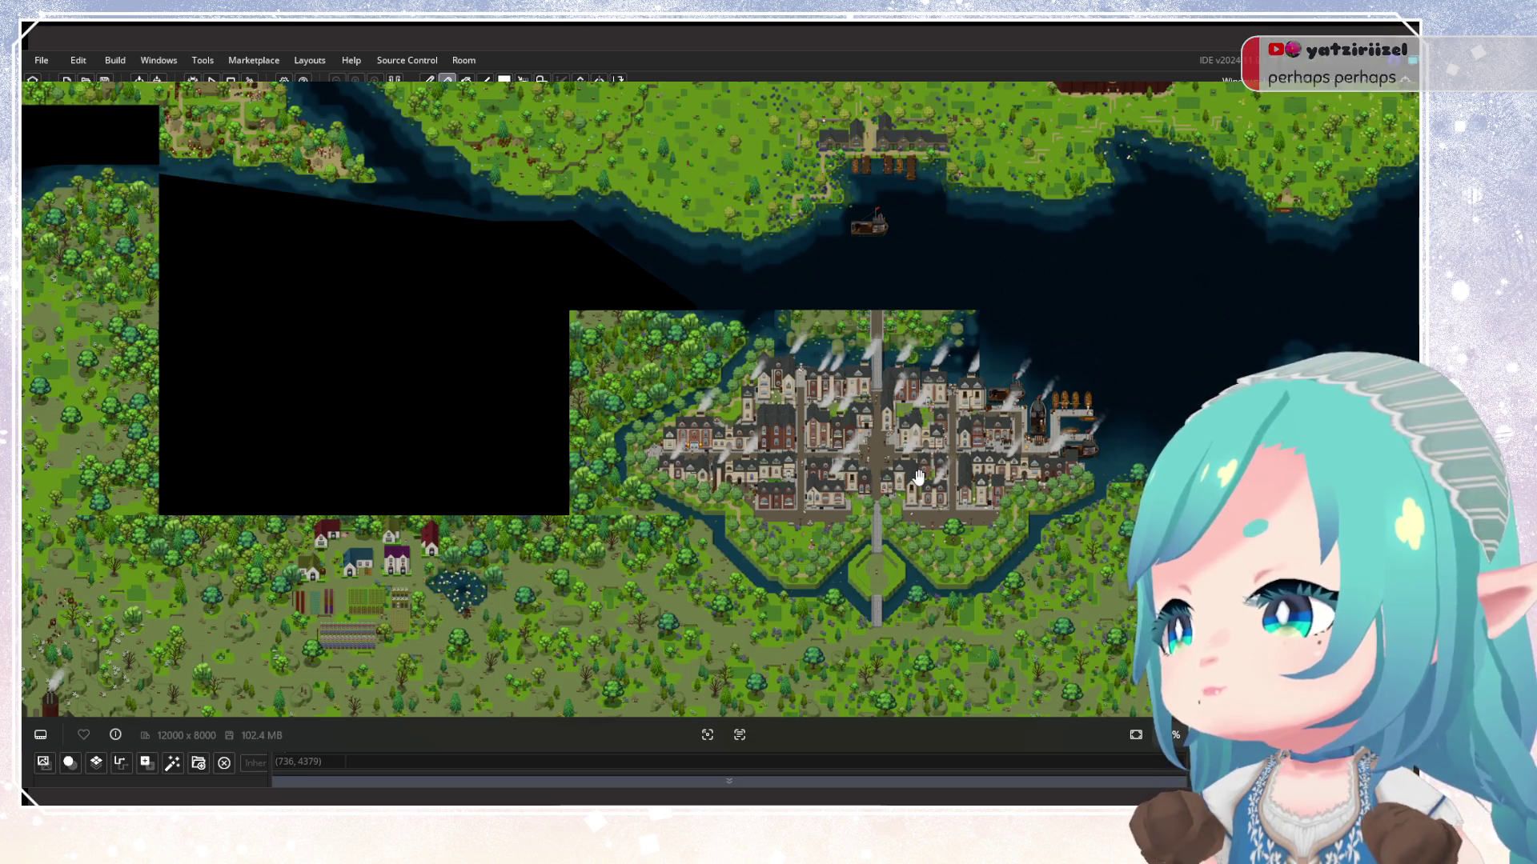
pyautogui.hscroll(-5, 1090, 410)
pyautogui.hscroll(-3, 1090, 410)
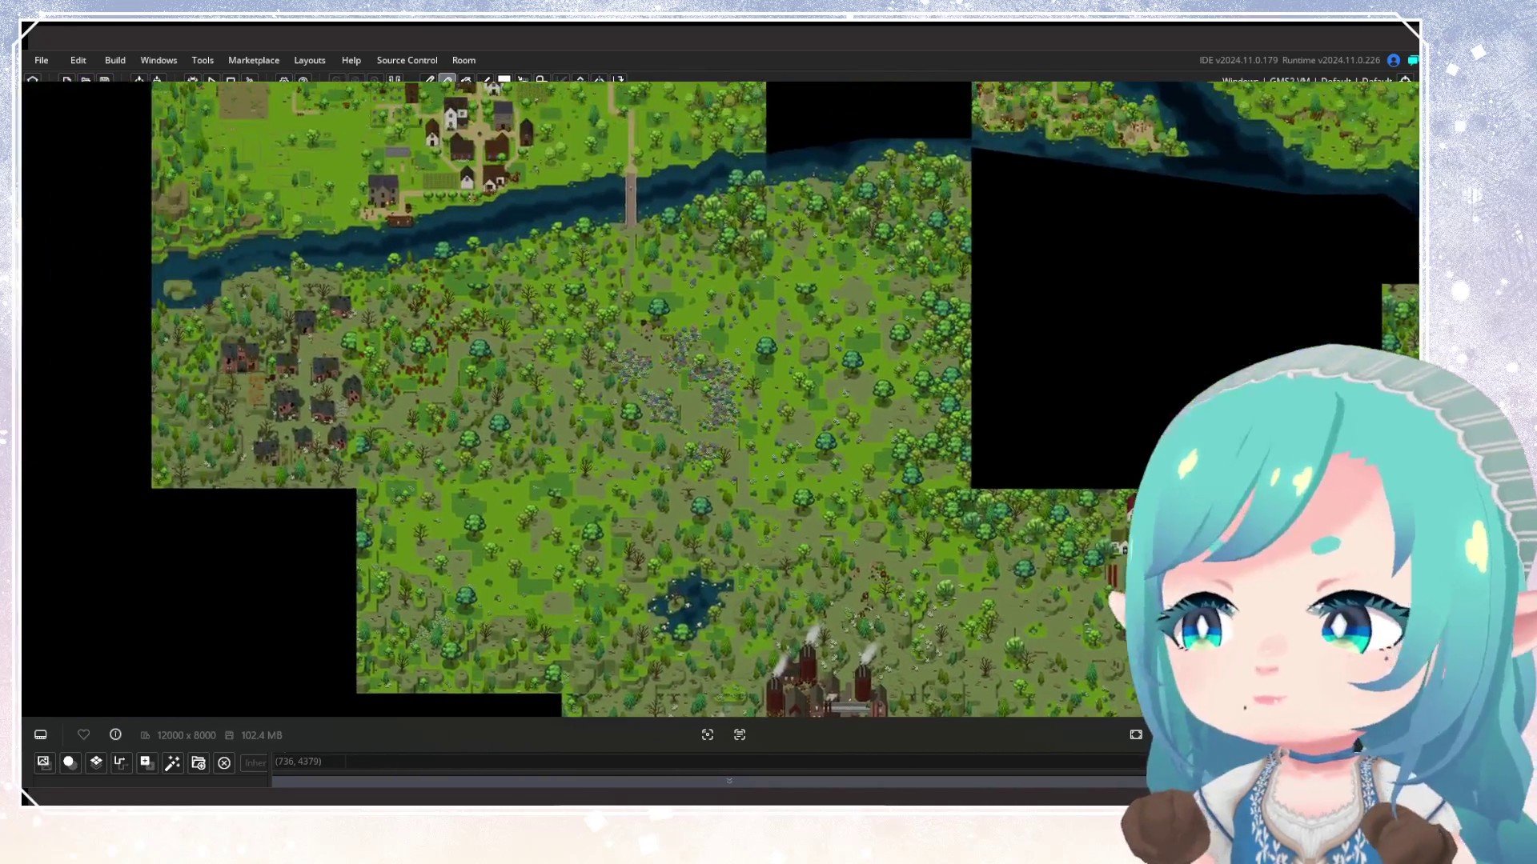
pyautogui.scroll(10, 1026, 340)
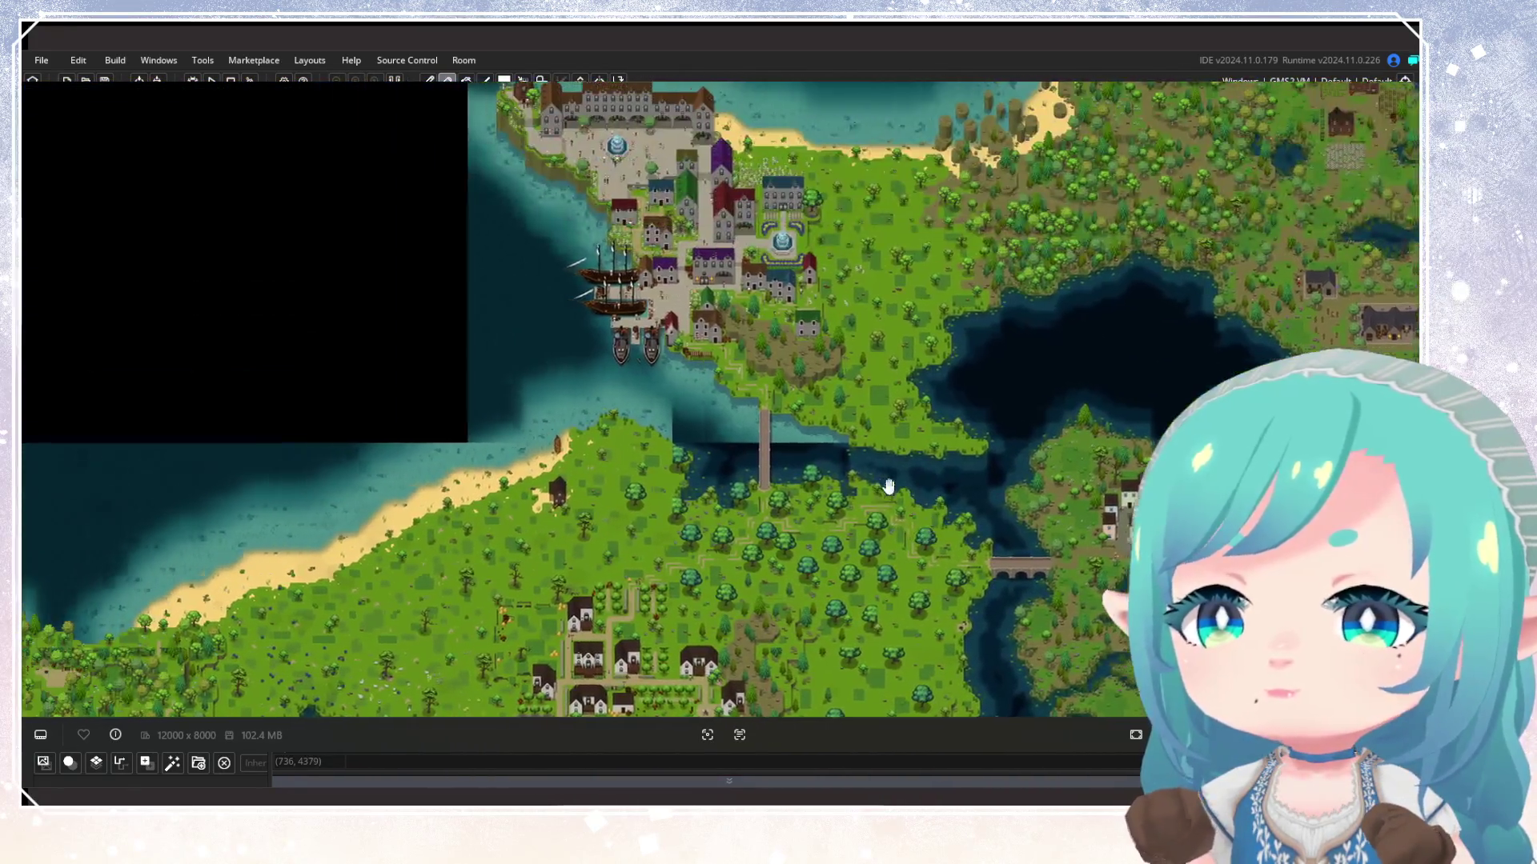
pyautogui.keyDown('ctrl'); pyautogui.scroll(8, 805, 436); pyautogui.keyUp('ctrl')
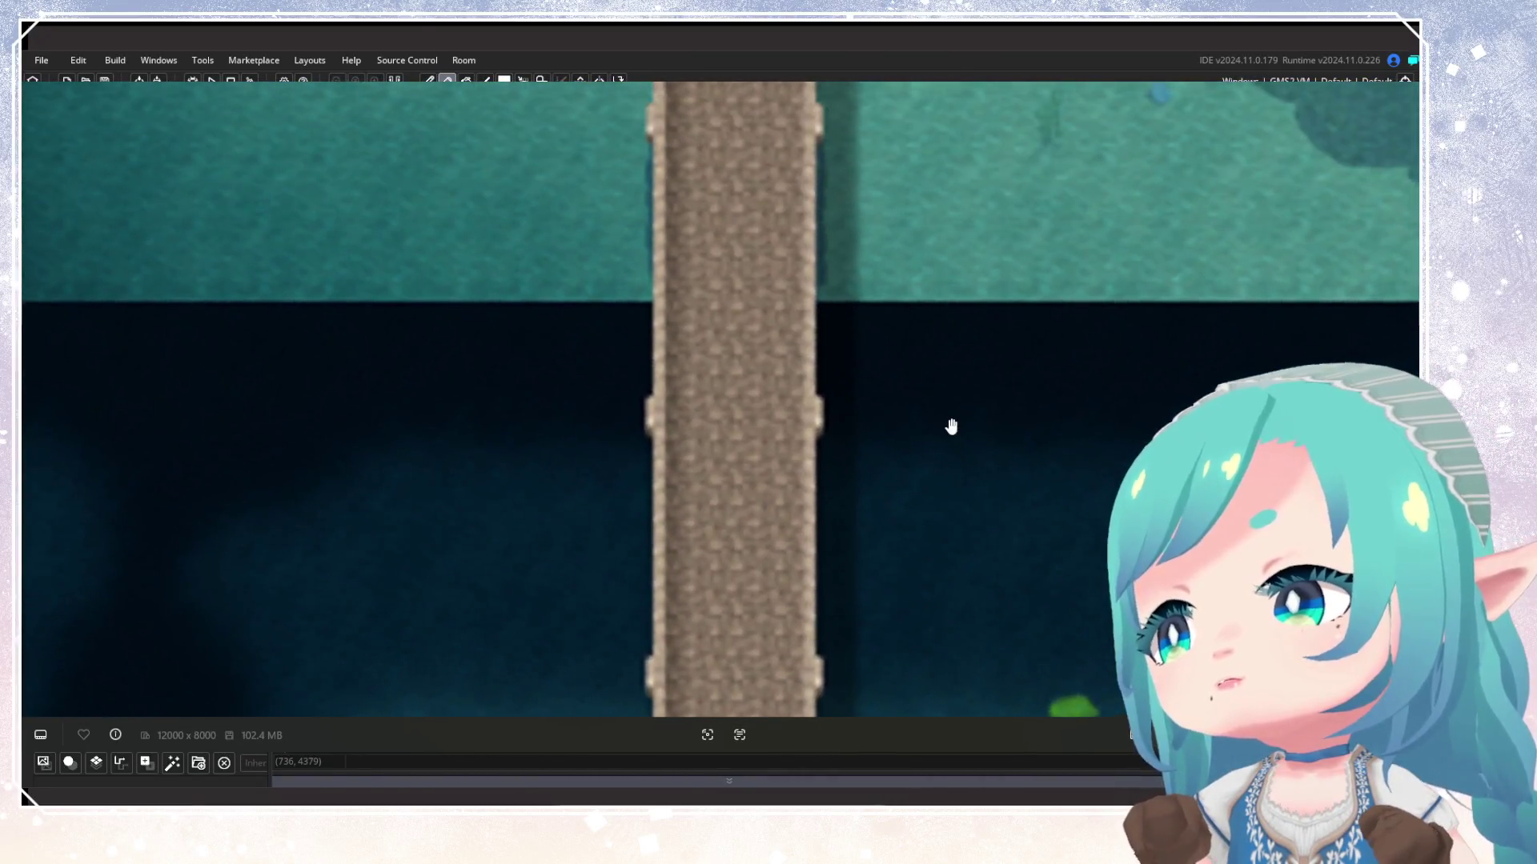
pyautogui.keyDown('ctrl'); pyautogui.scroll(-3, 951, 427); pyautogui.keyUp('ctrl')
# Inspect the shore and forest beside the bridge, then pull back to a map overview
pyautogui.moveTo(977, 353)
pyautogui.mouseDown()
pyautogui.moveTo(919, 473)
pyautogui.moveTo(870, 497)
pyautogui.moveTo(899, 470)
pyautogui.mouseUp()
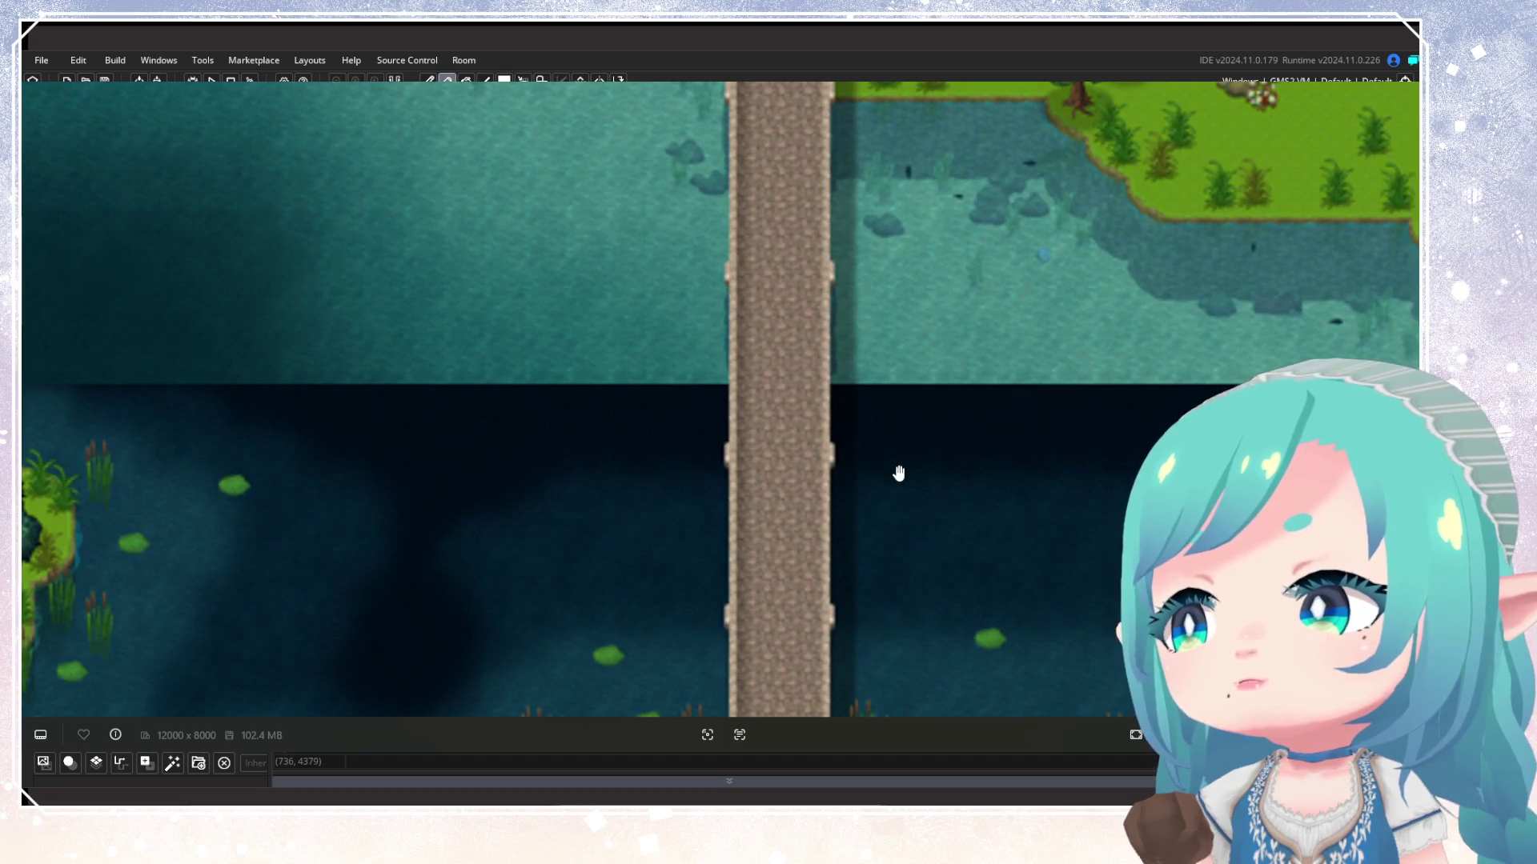
pyautogui.keyDown('ctrl'); pyautogui.scroll(-1, 885, 463); pyautogui.keyUp('ctrl')
pyautogui.keyDown('ctrl'); pyautogui.scroll(-4, 885, 463); pyautogui.keyUp('ctrl')
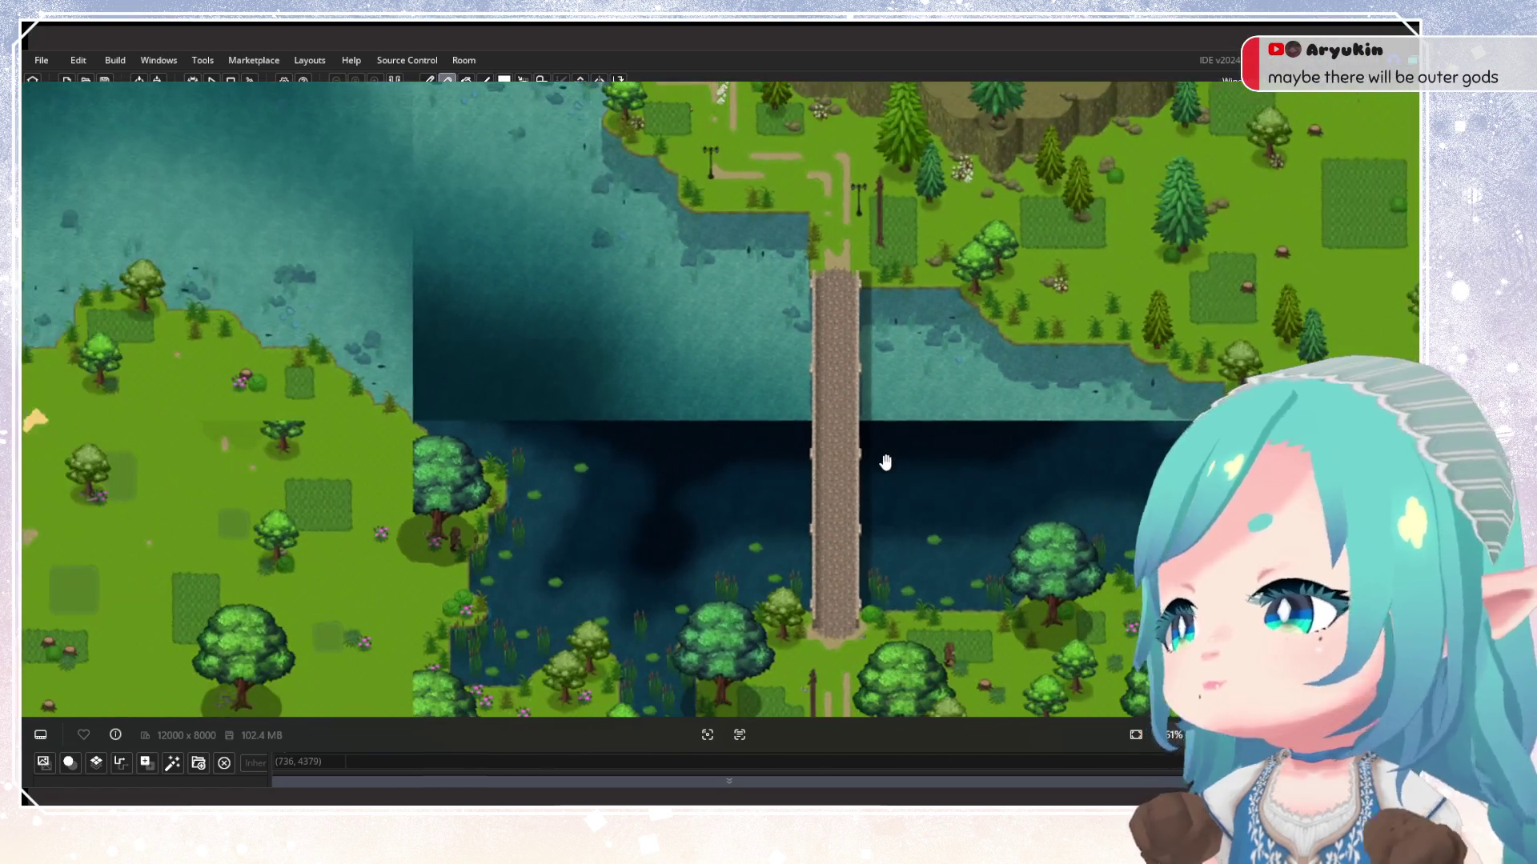
pyautogui.keyDown('ctrl'); pyautogui.scroll(-5, 881, 461); pyautogui.keyUp('ctrl')
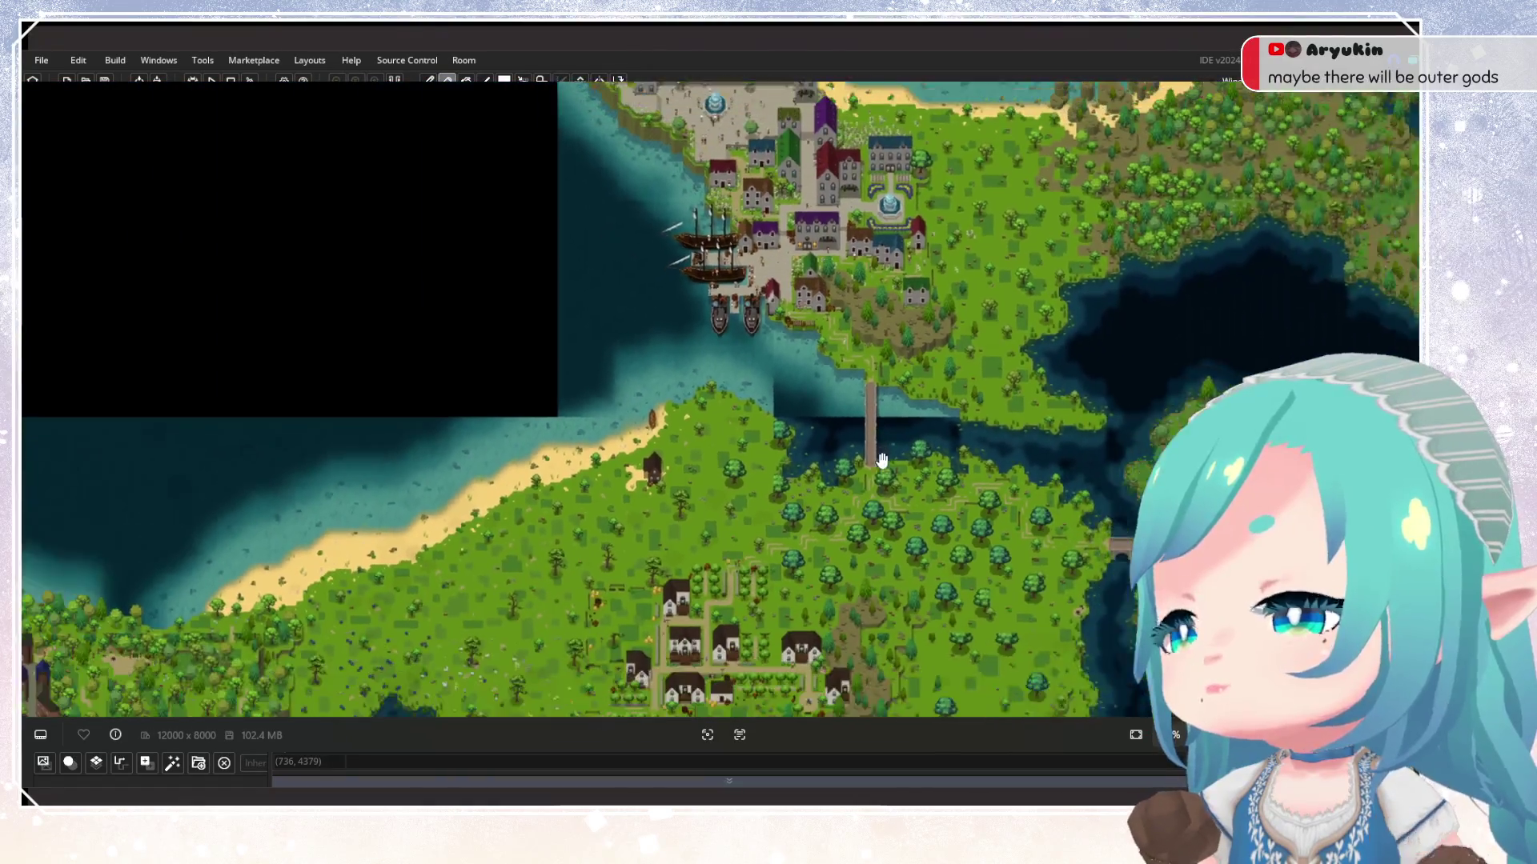
pyautogui.keyDown('ctrl'); pyautogui.scroll(2, 893, 432); pyautogui.keyUp('ctrl')
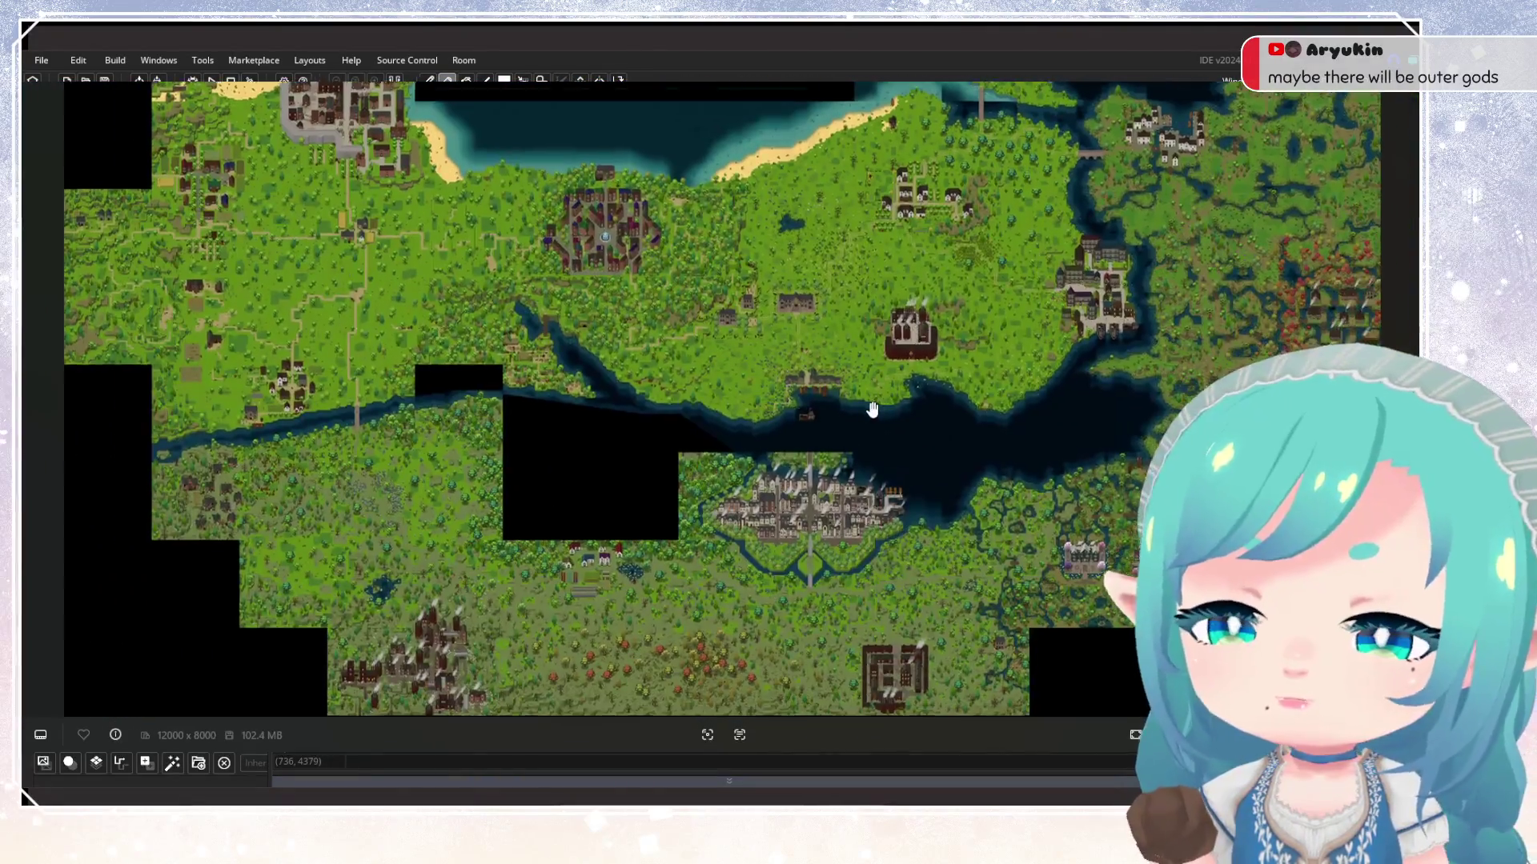
# Zoom out until the whole 12000x8000 room fits in the Room Editor
pyautogui.scroll(-2, 884, 412)
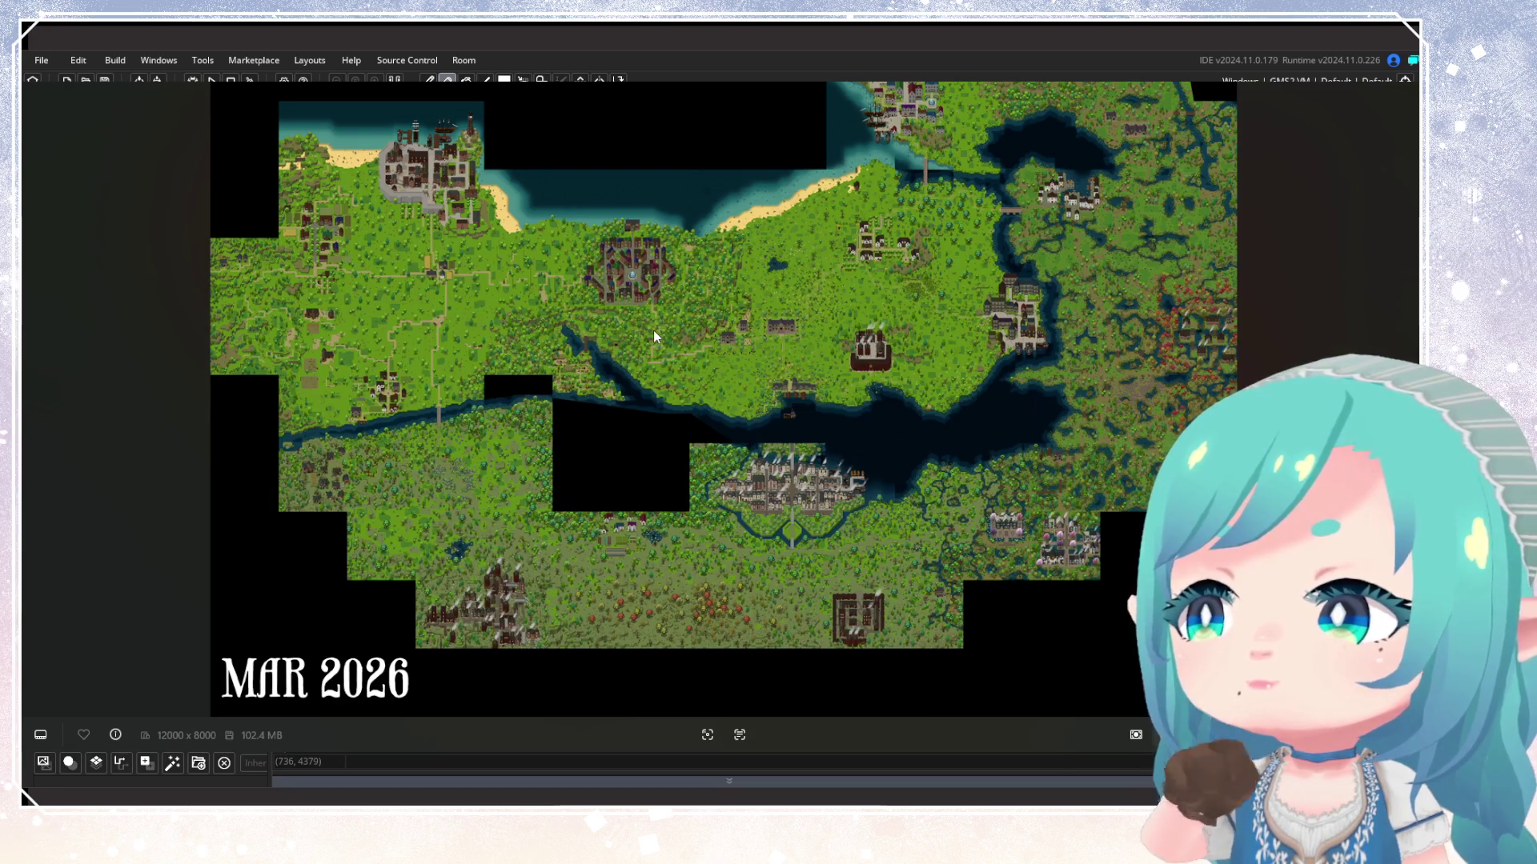
# Look closely at the north-west town and beach, then return to a wide view of the southern half
pyautogui.scroll(5, 653, 330)
pyautogui.scroll(5, 451, 310)
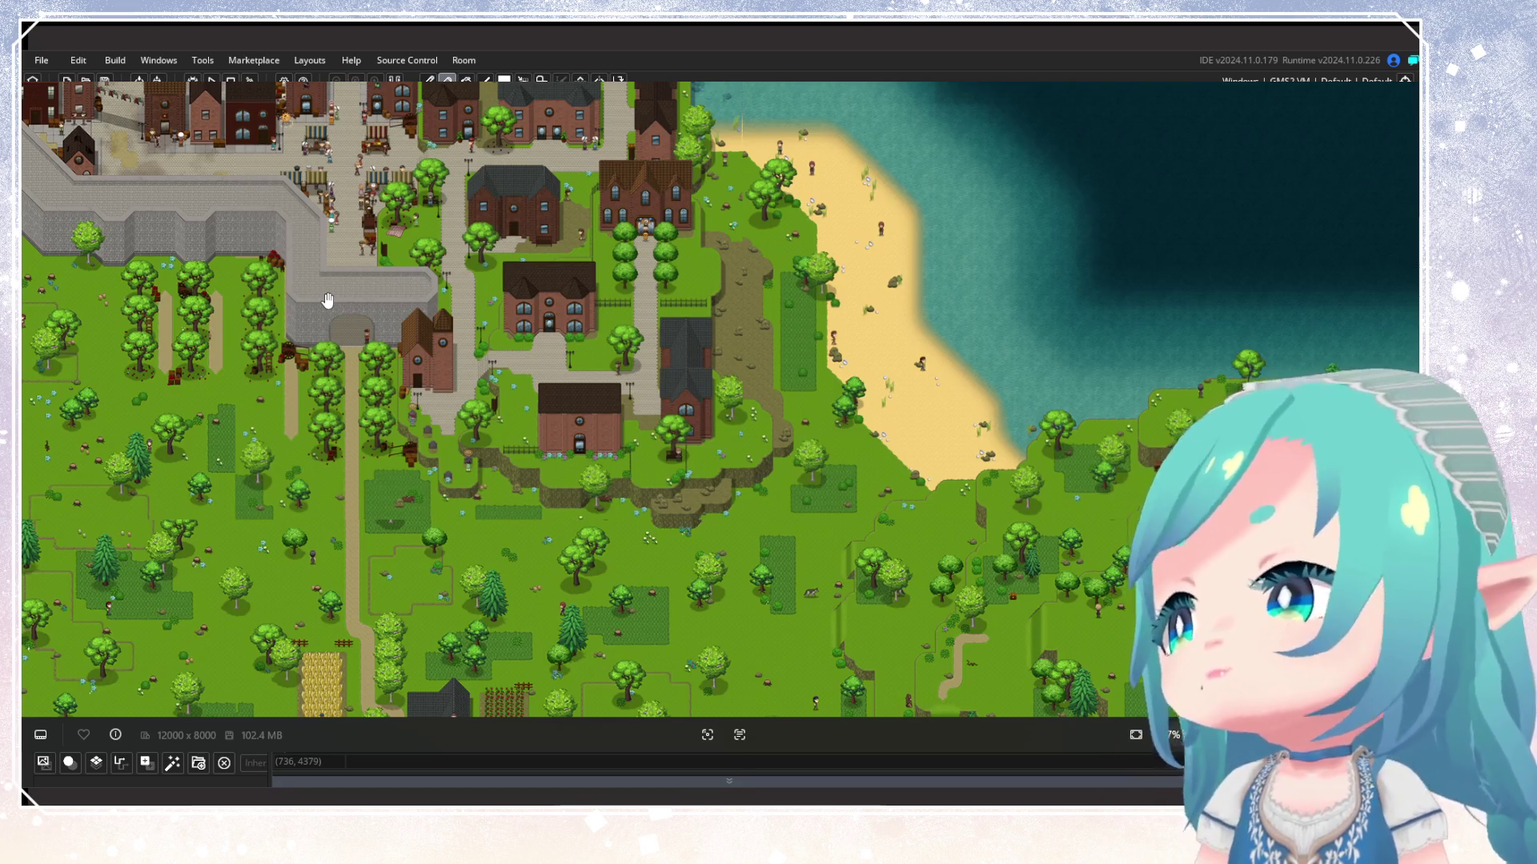
pyautogui.scroll(-10, 328, 299)
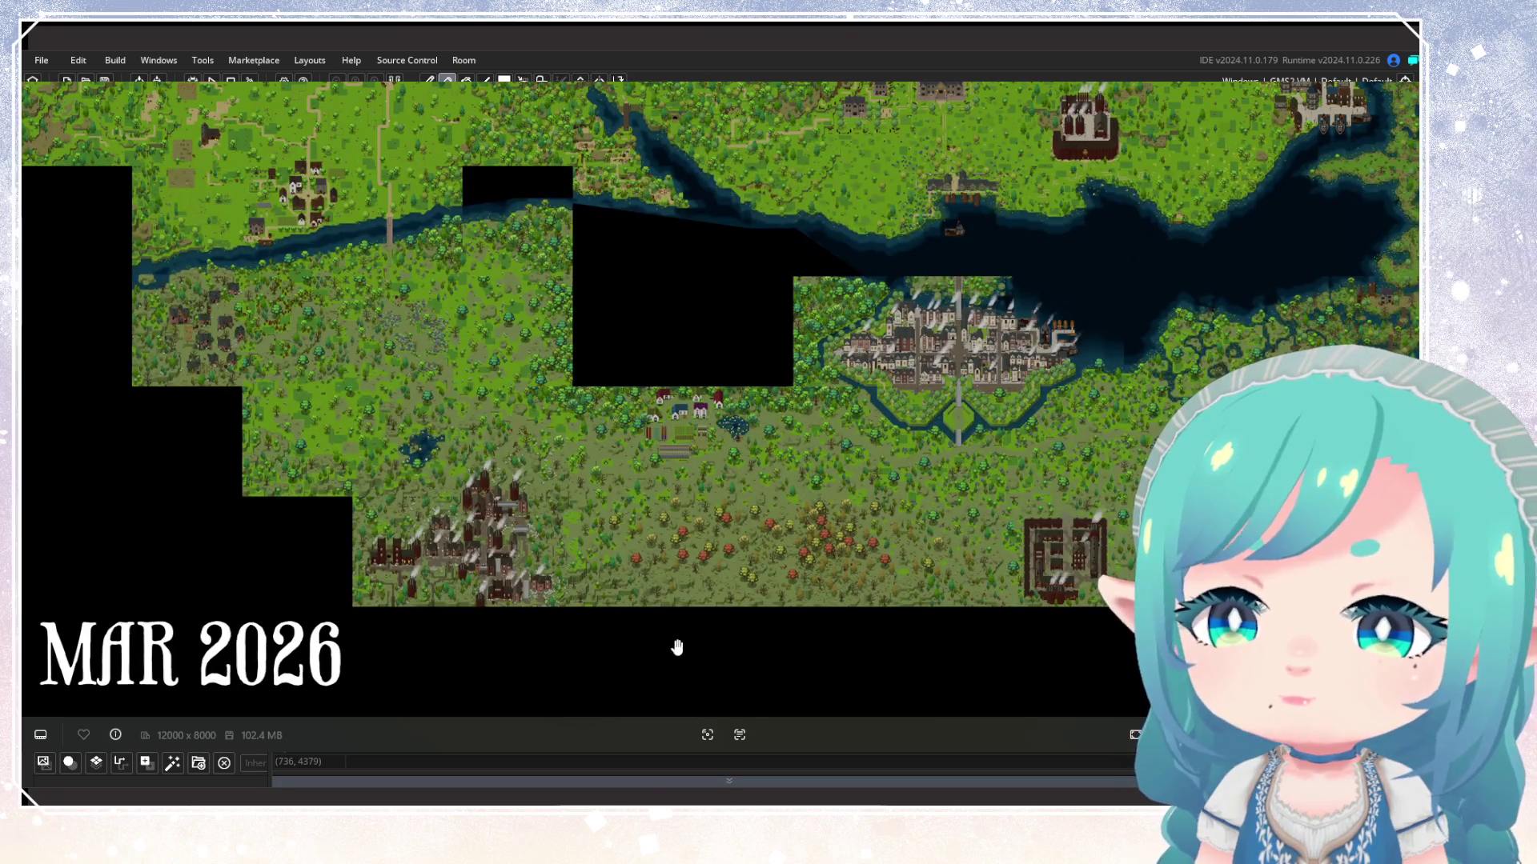
pyautogui.moveTo(113, 256); pyautogui.dragTo(154, 449)
# Zoom in on the hillside farm for a close-up, then back out
pyautogui.scroll(6, 154, 449)
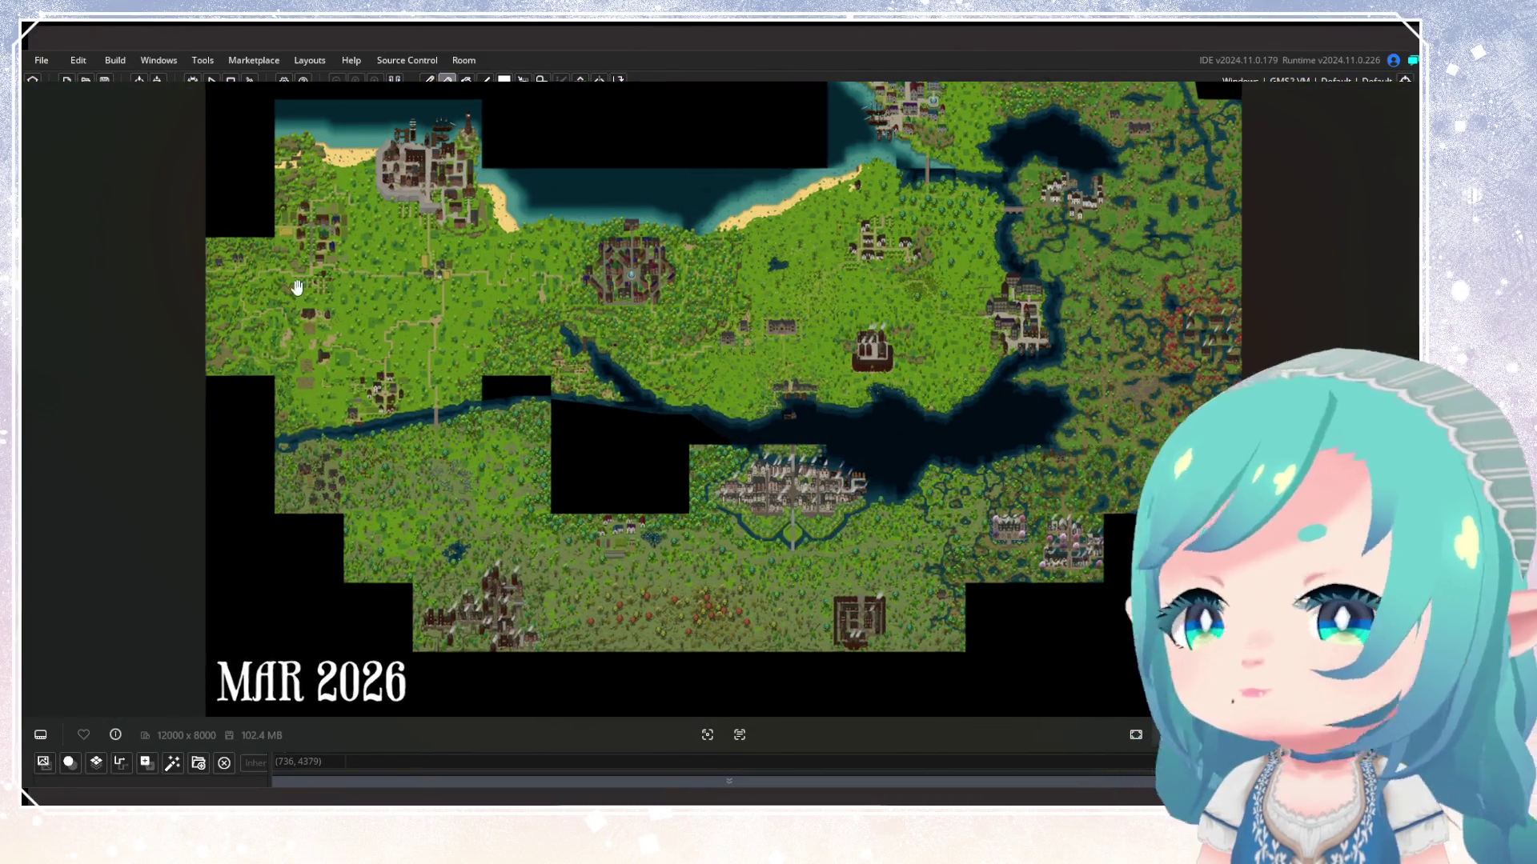
pyautogui.scroll(8, 249, 308)
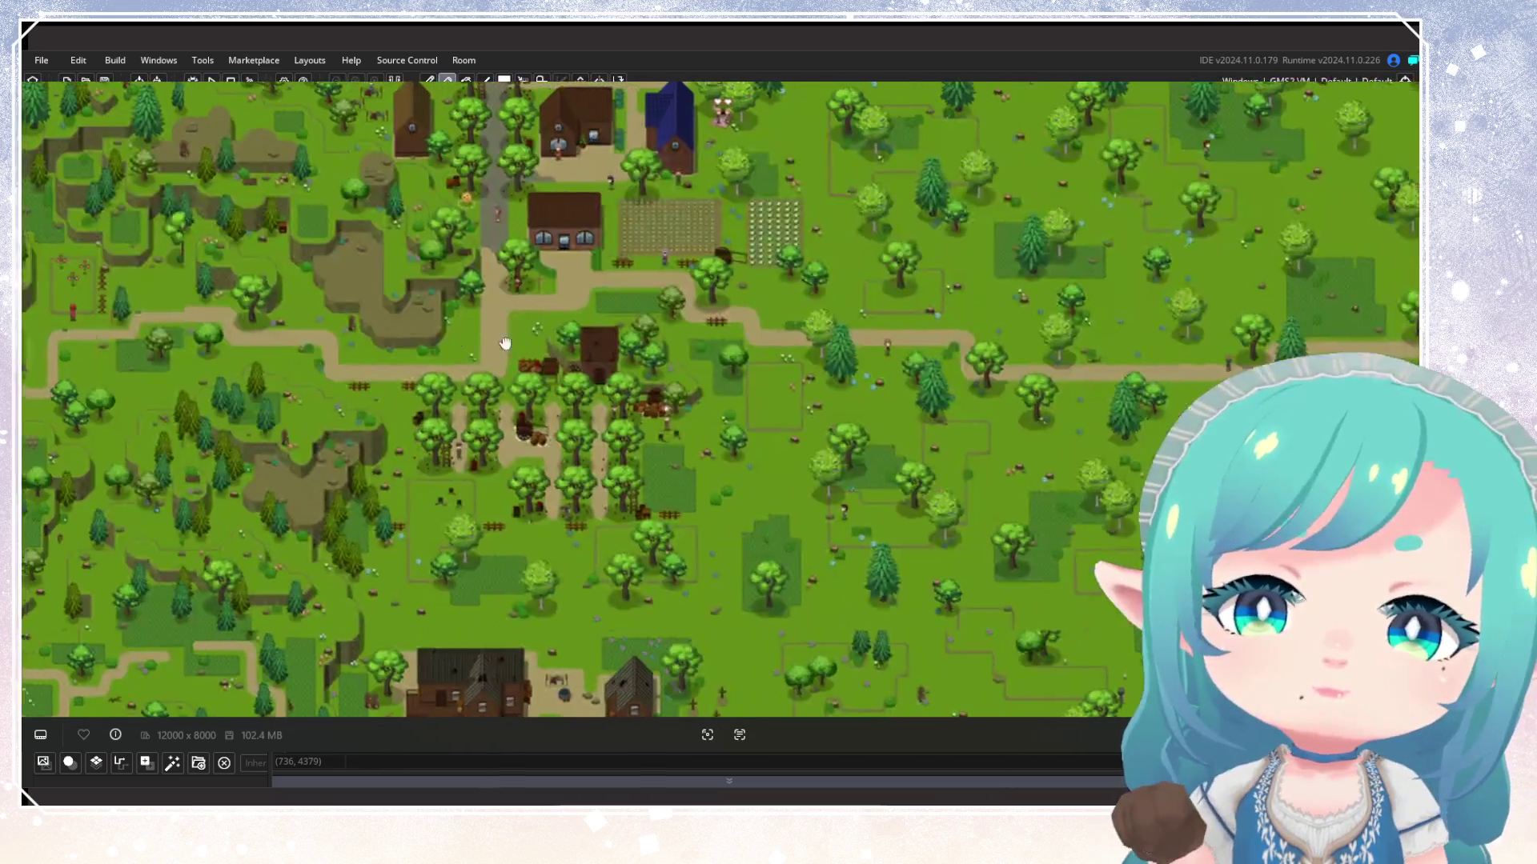
pyautogui.scroll(6, 263, 362)
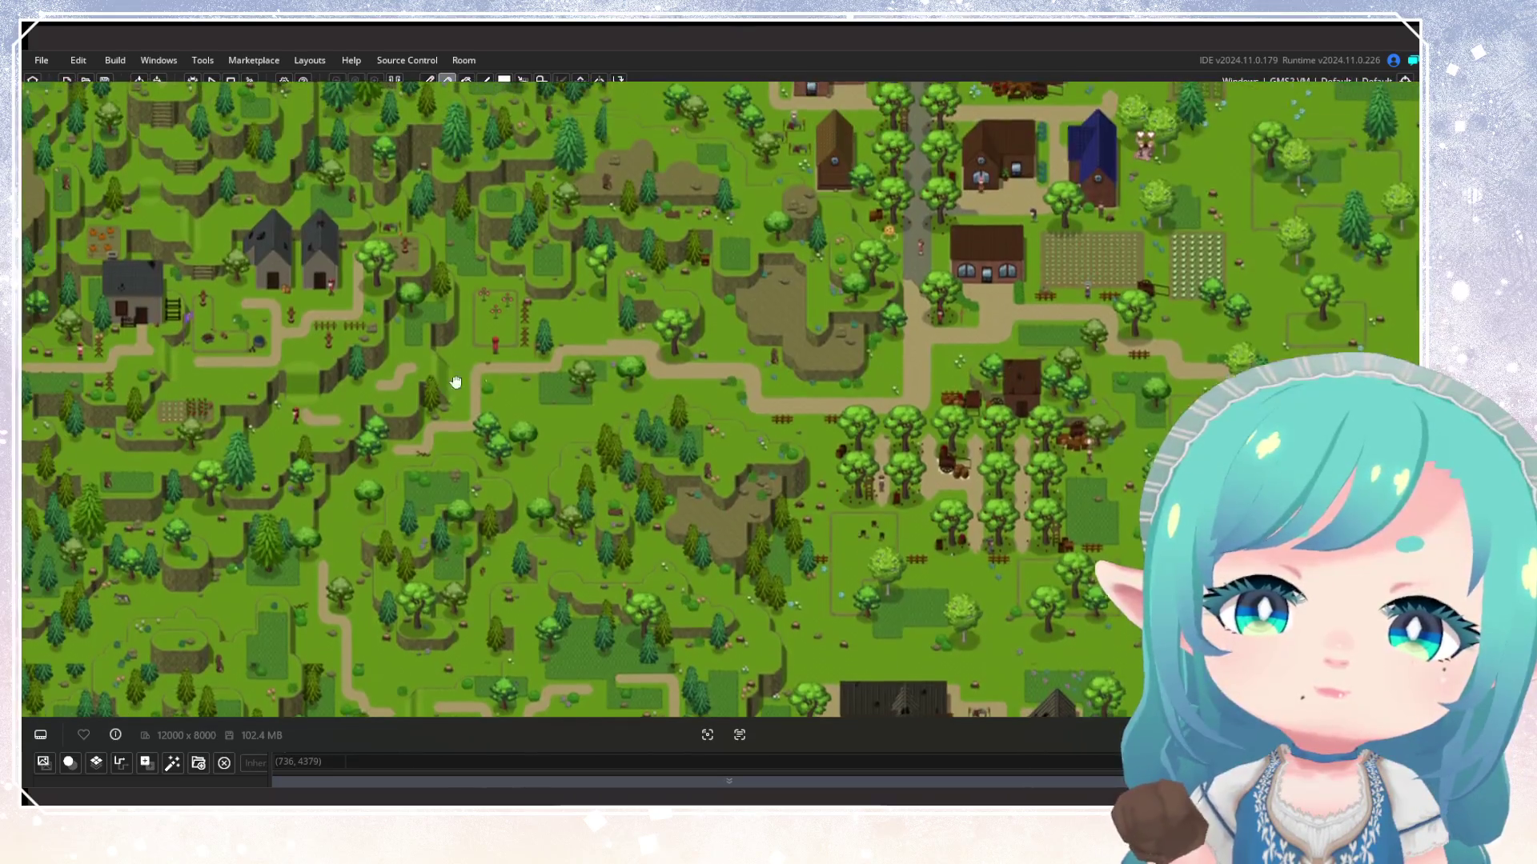
pyautogui.scroll(5, 264, 362)
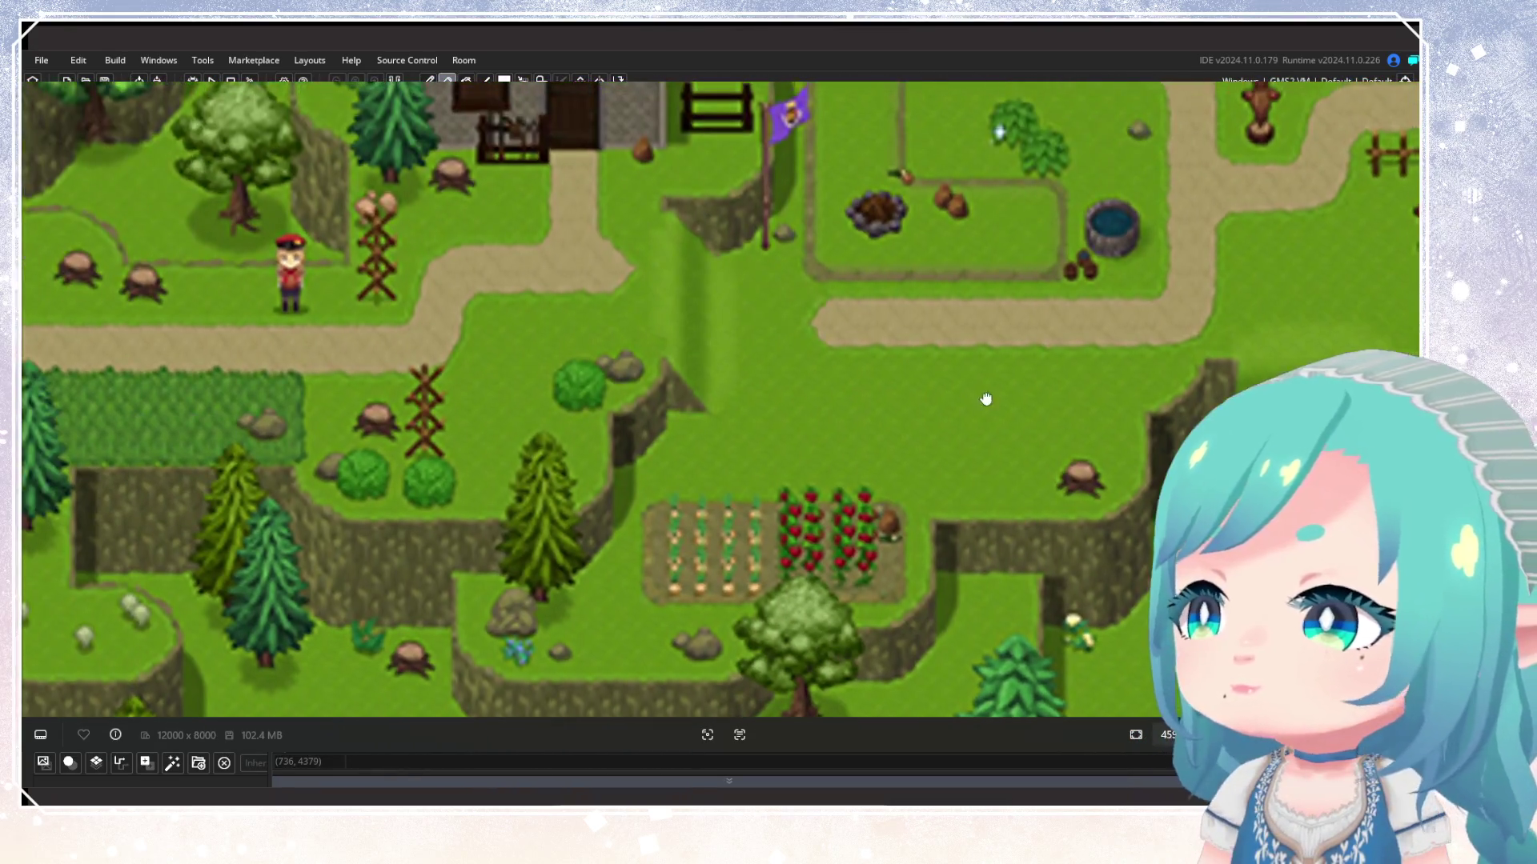
pyautogui.scroll(-10, 496, 402)
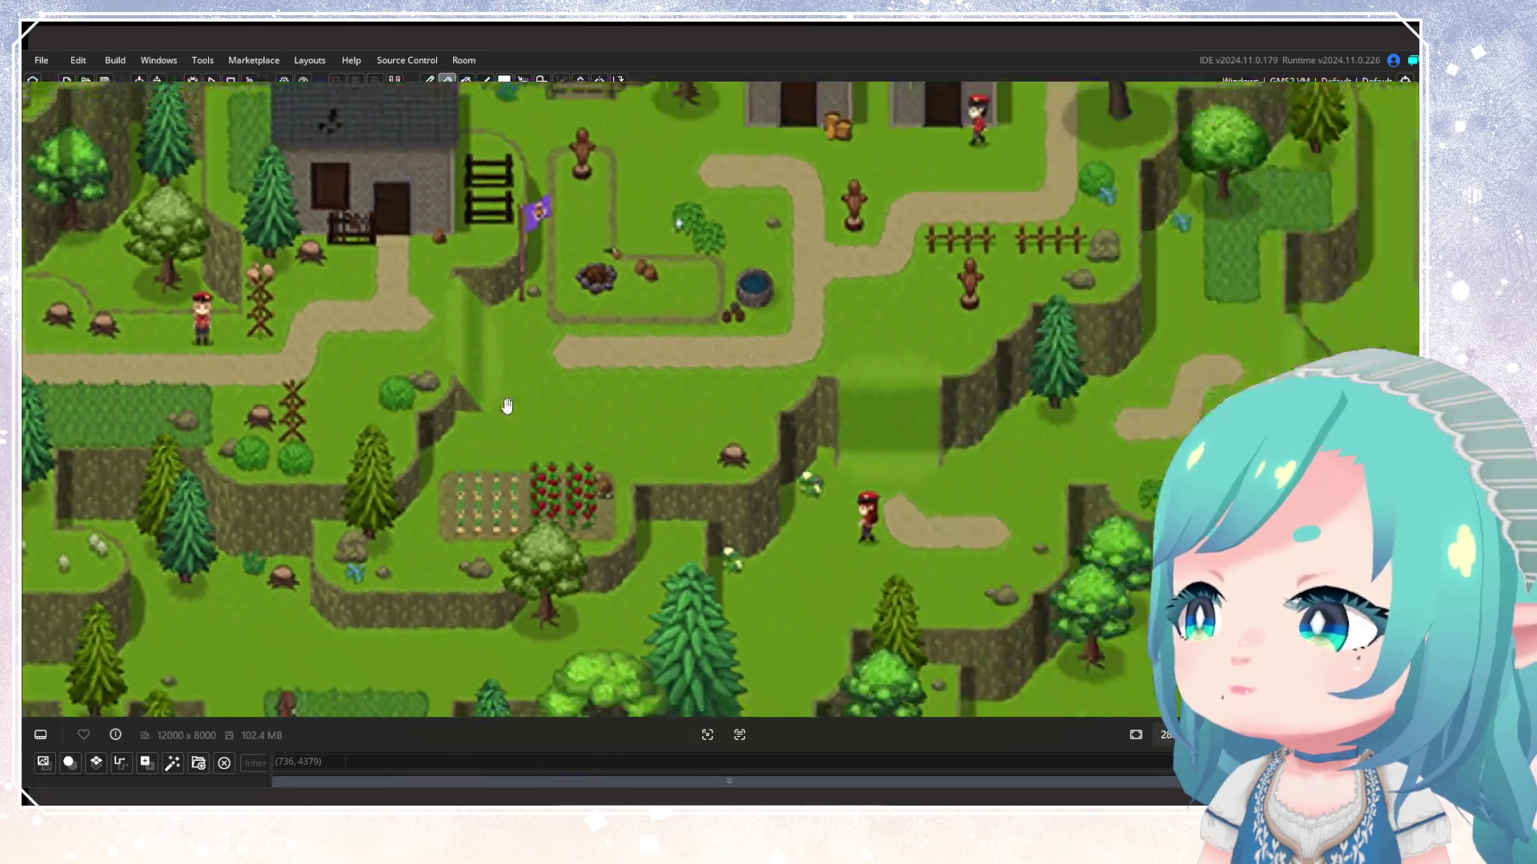
pyautogui.scroll(-2, 494, 400)
# Close in on the eastern swamp village with its brick houses and plank bridges
pyautogui.scroll(6, 614, 329)
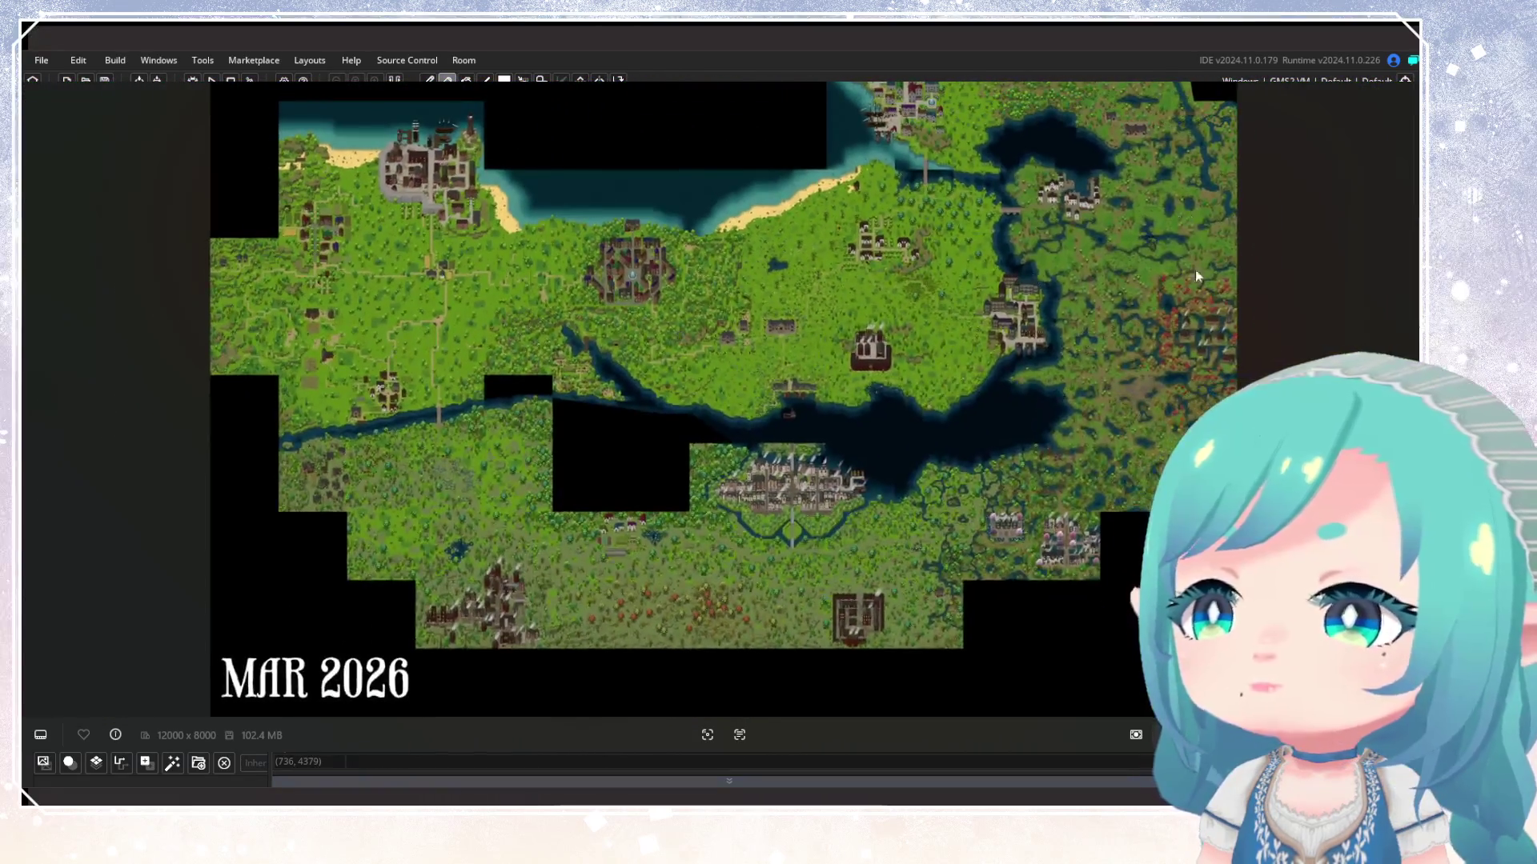
pyautogui.scroll(6, 1289, 285)
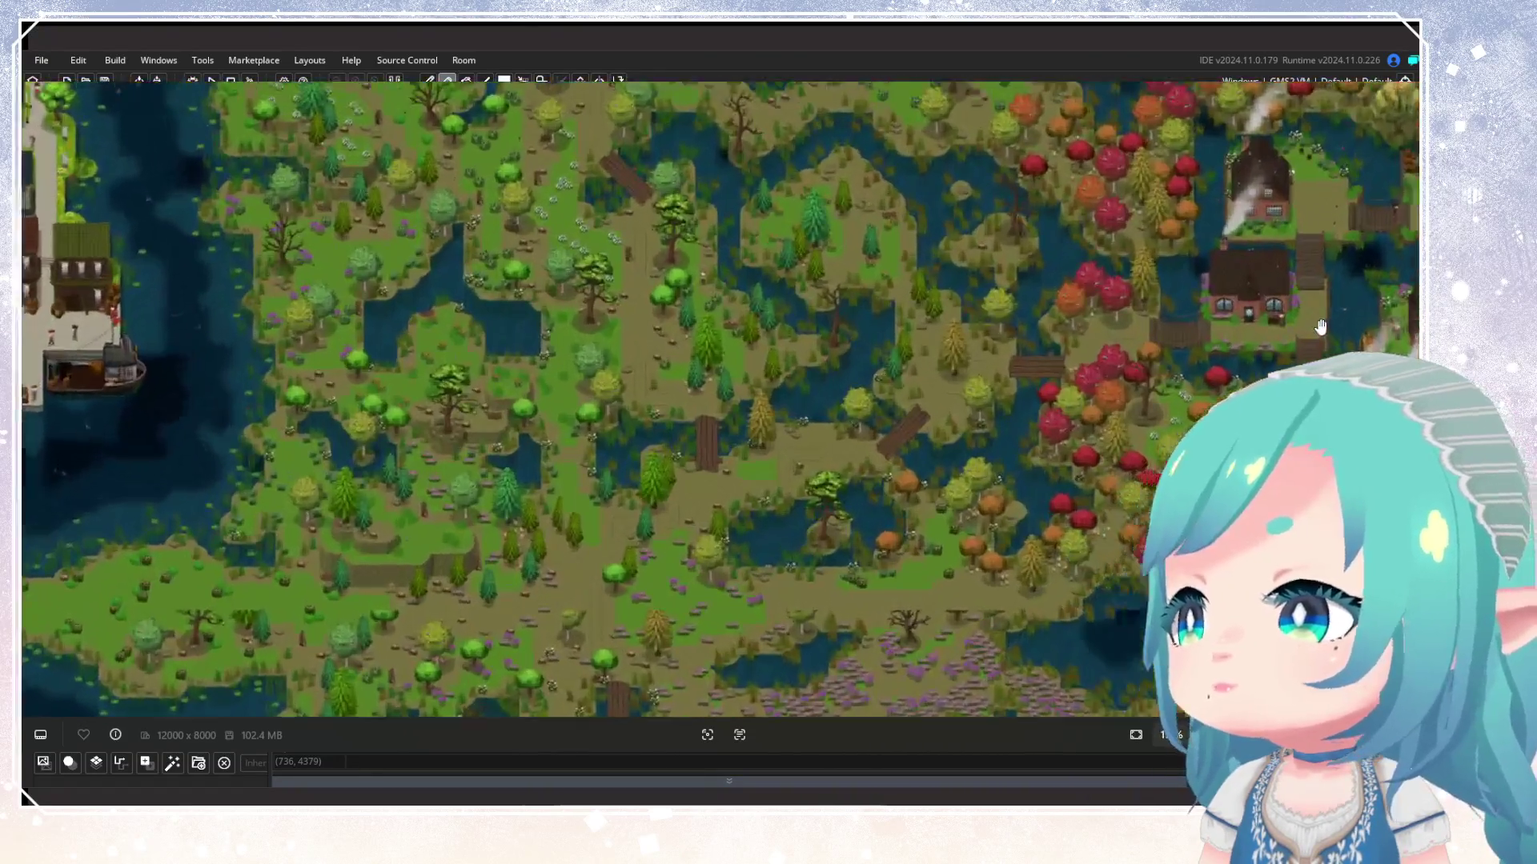
pyautogui.scroll(6, 1289, 286)
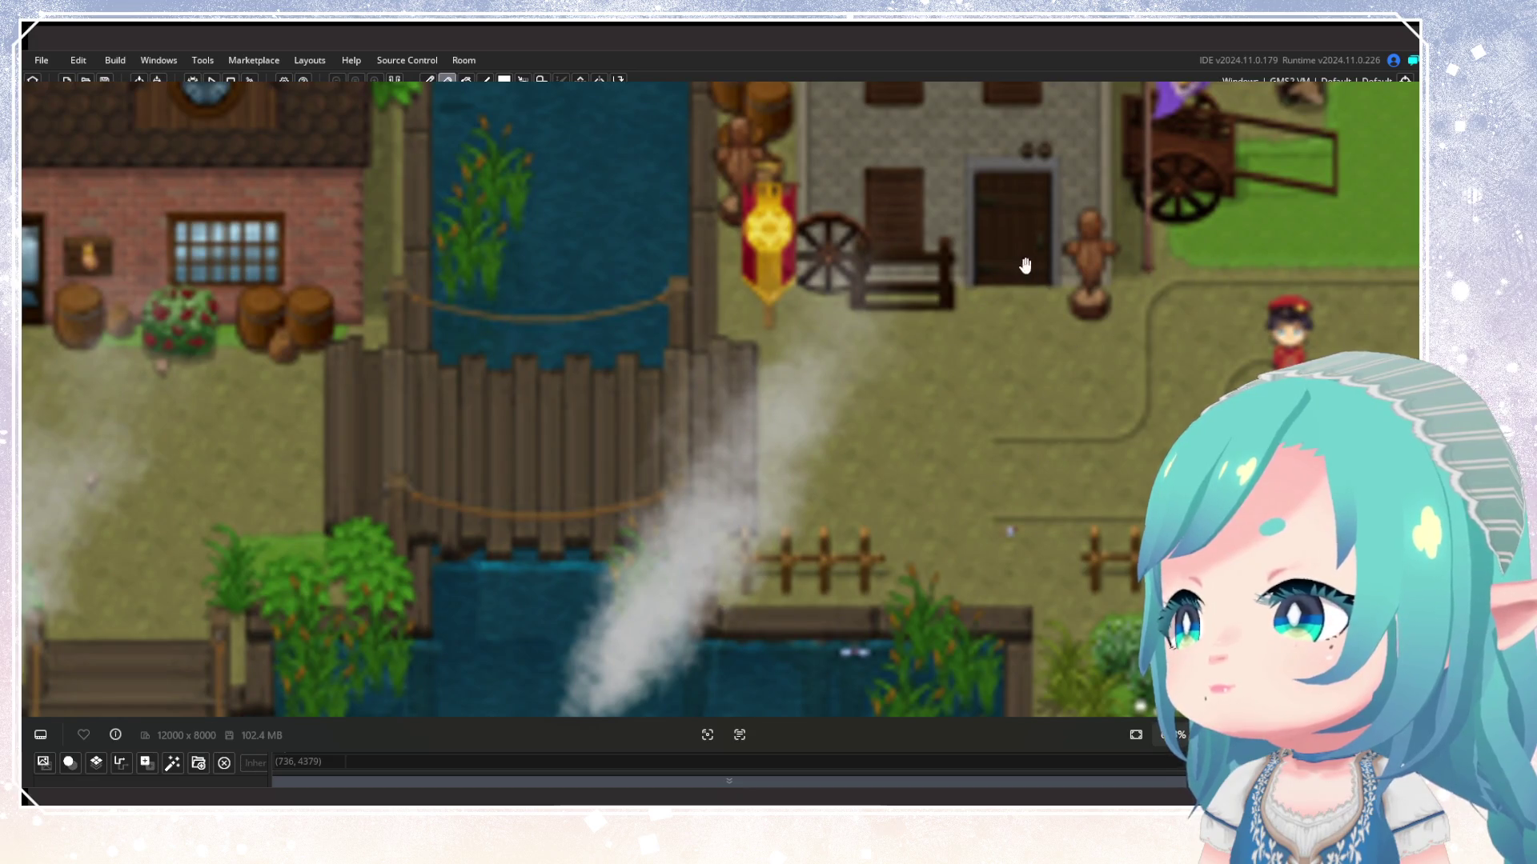
pyautogui.scroll(-10, 1025, 265)
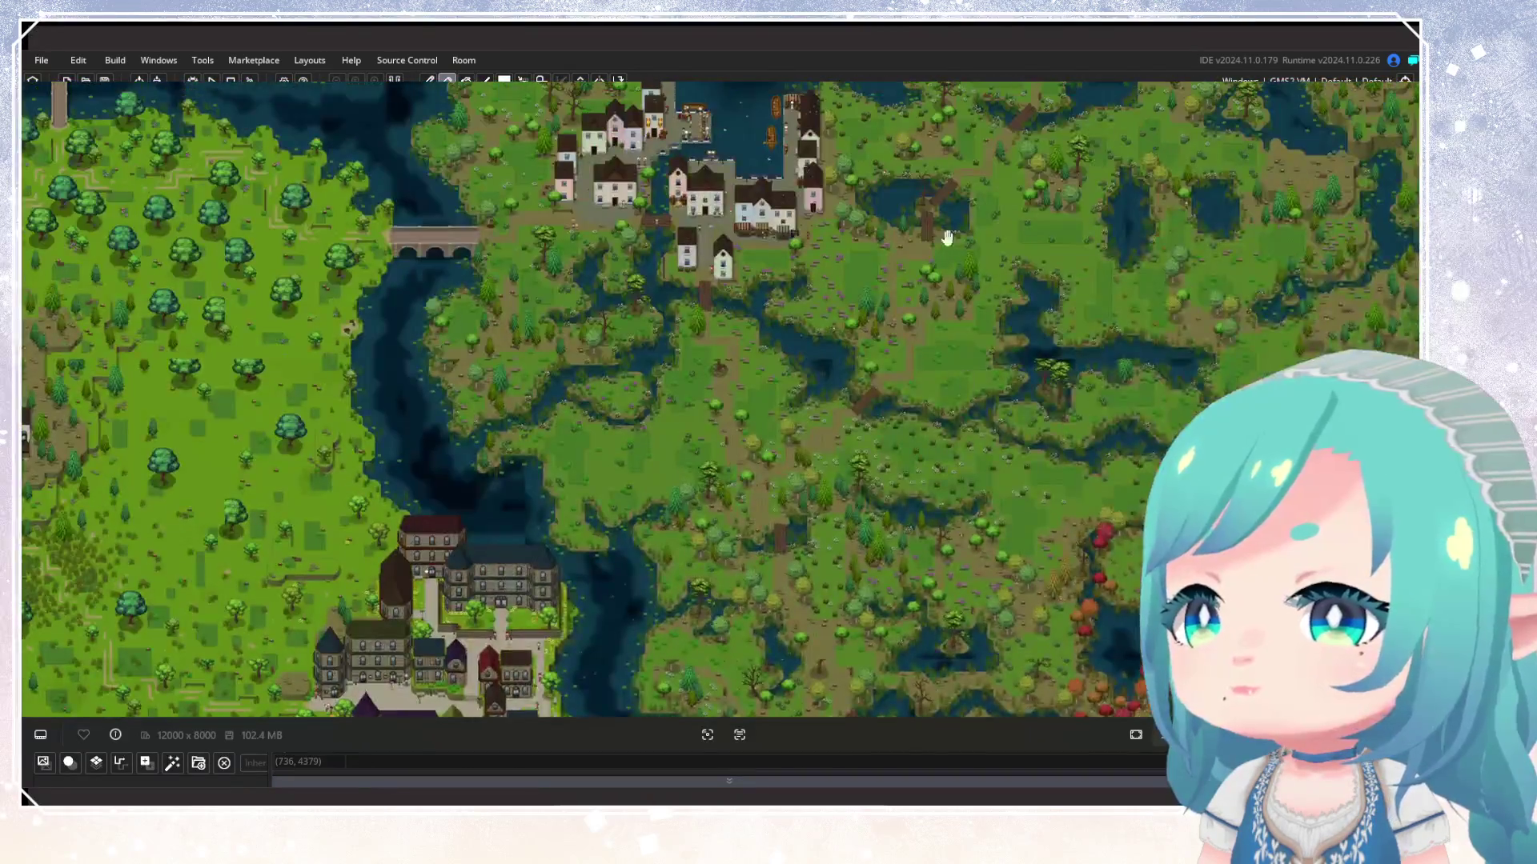